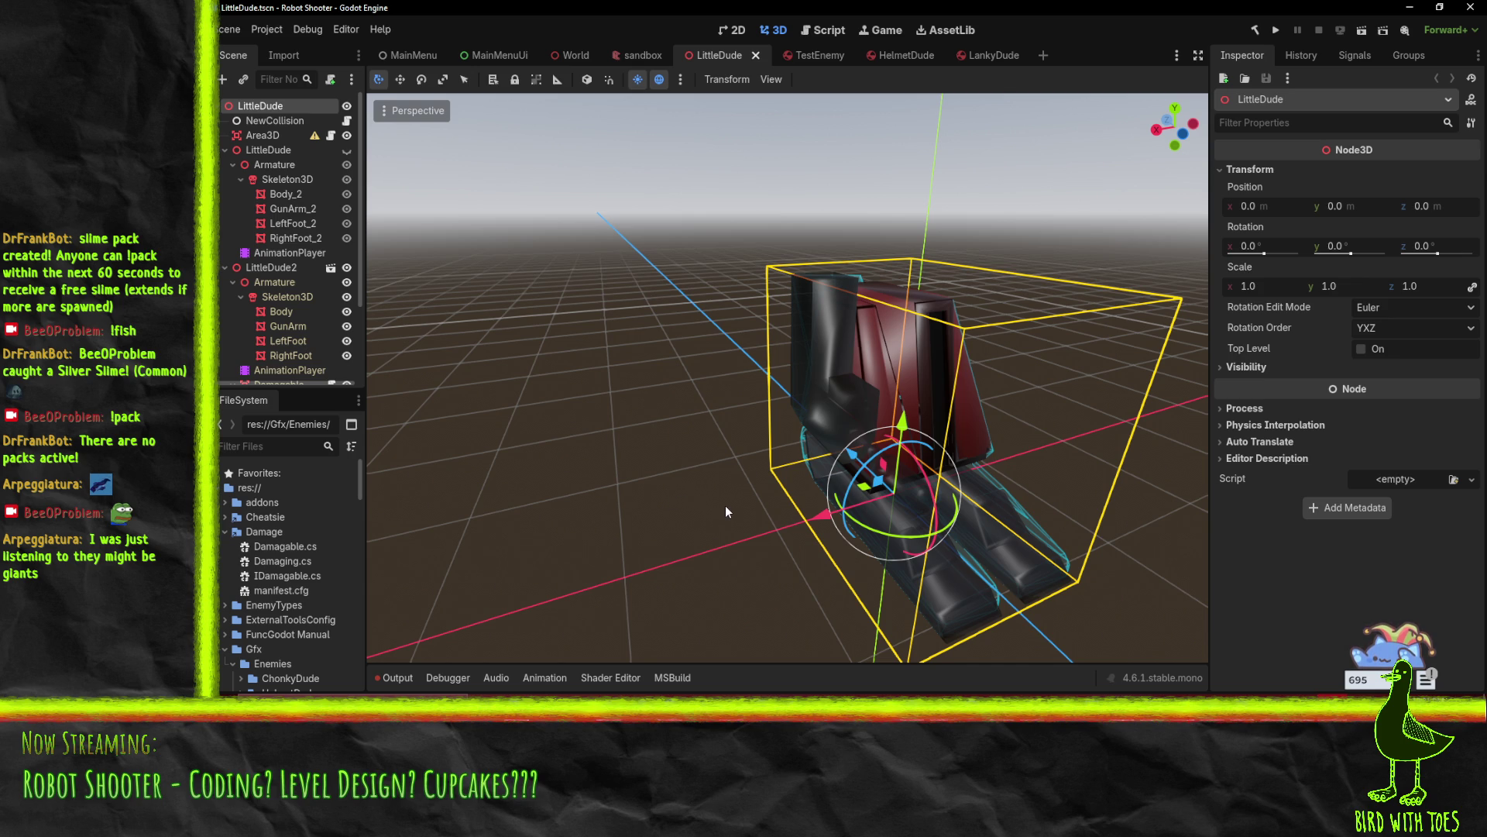
# Orbit and zoom the view to inspect the LittleDude robot from the side and front
pyautogui.moveTo(863, 502)
pyautogui.mouseDown()
pyautogui.moveTo(780, 523)
pyautogui.moveTo(721, 502)
pyautogui.moveTo(699, 472)
pyautogui.moveTo(757, 485)
pyautogui.mouseUp()
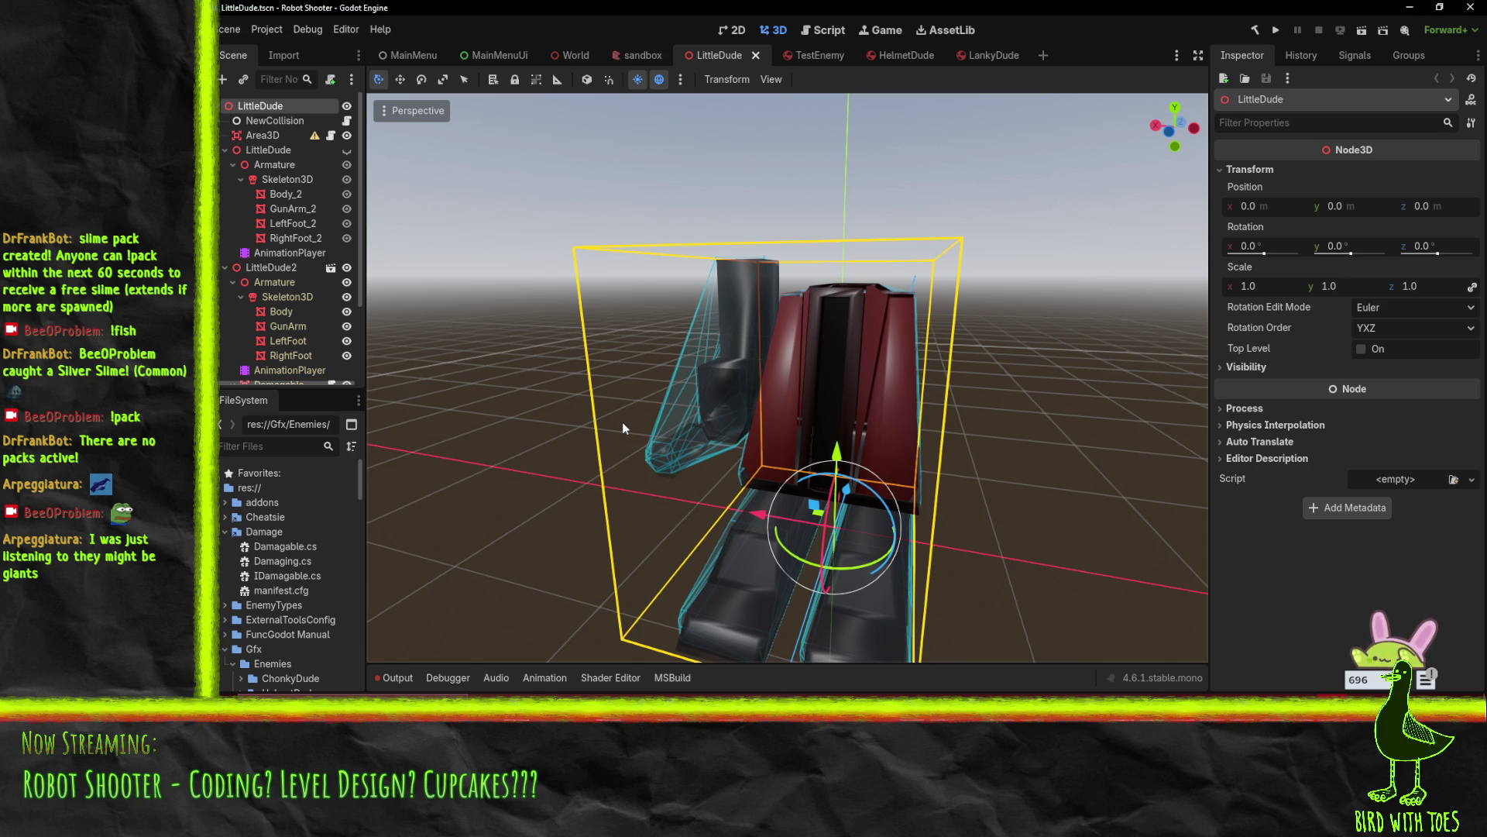
pyautogui.moveTo(625, 392); pyautogui.dragTo(583, 395)
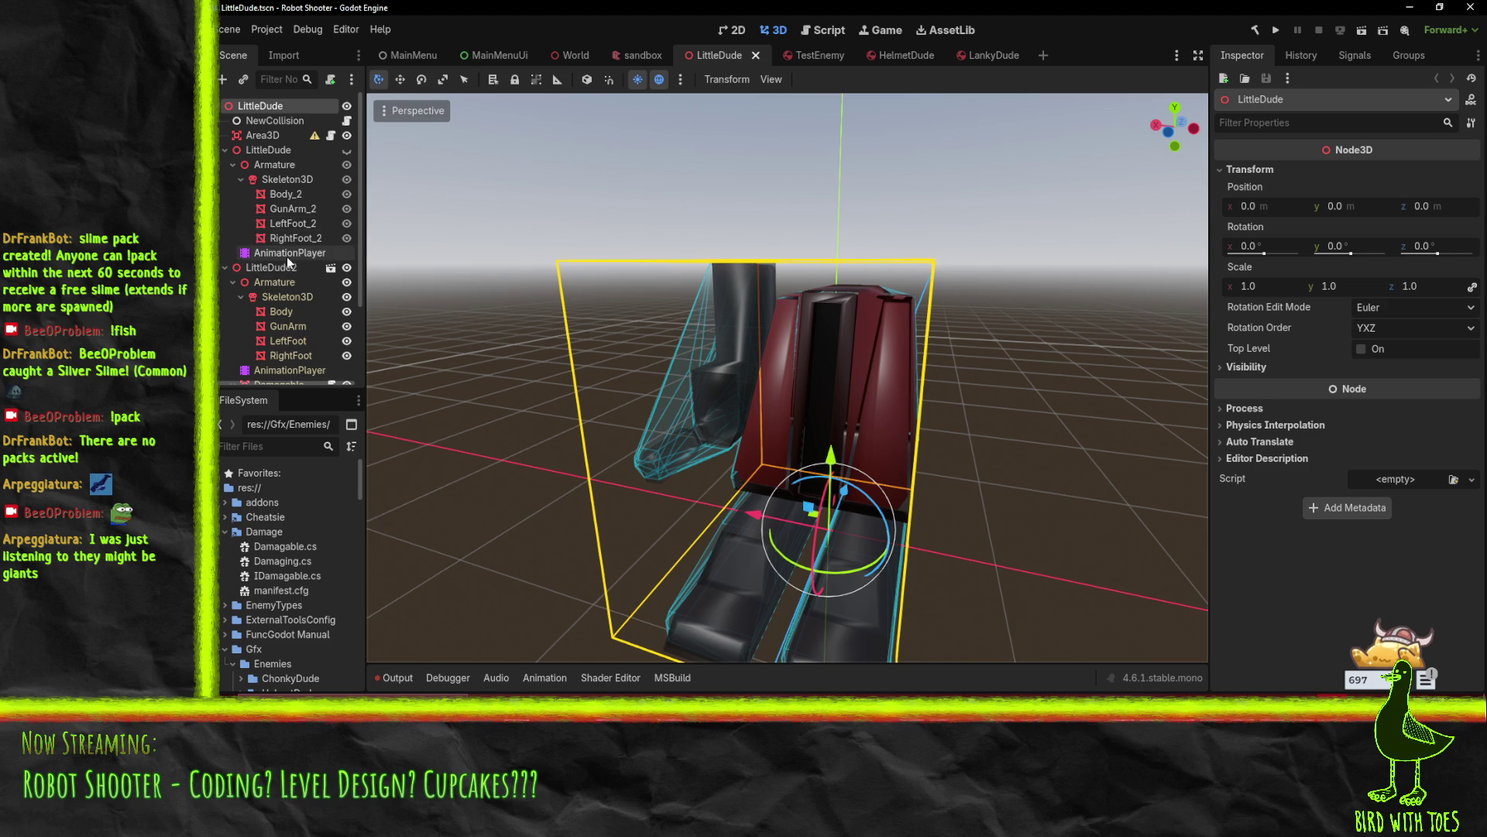
pyautogui.scroll(-2, 287, 258)
pyautogui.scroll(2, 286, 258)
pyautogui.scroll(-3, 240, 263)
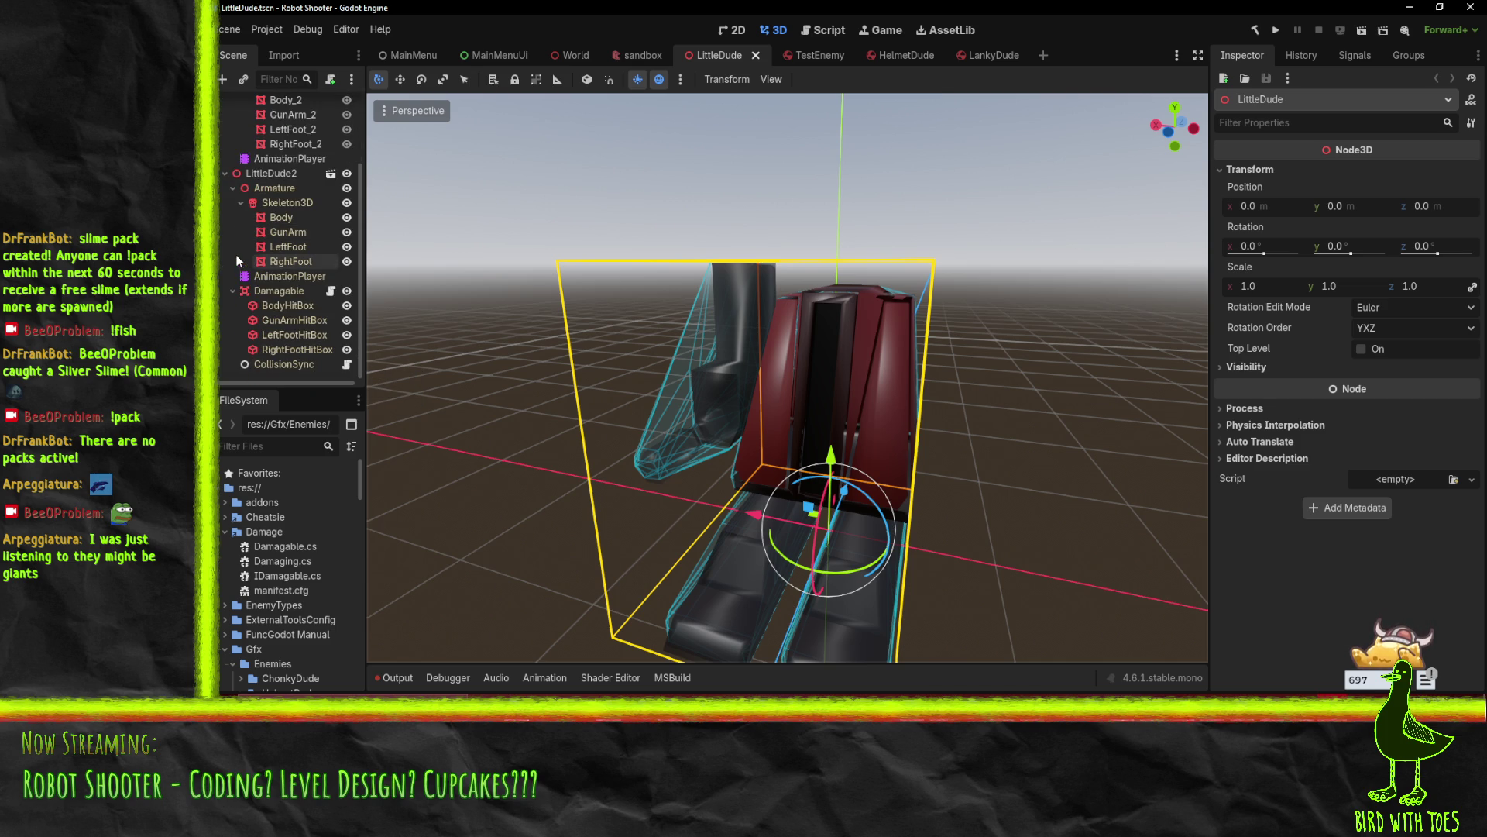
pyautogui.moveTo(461, 522)
pyautogui.mouseDown()
pyautogui.moveTo(488, 360)
pyautogui.moveTo(588, 343)
pyautogui.moveTo(676, 393)
pyautogui.mouseUp()
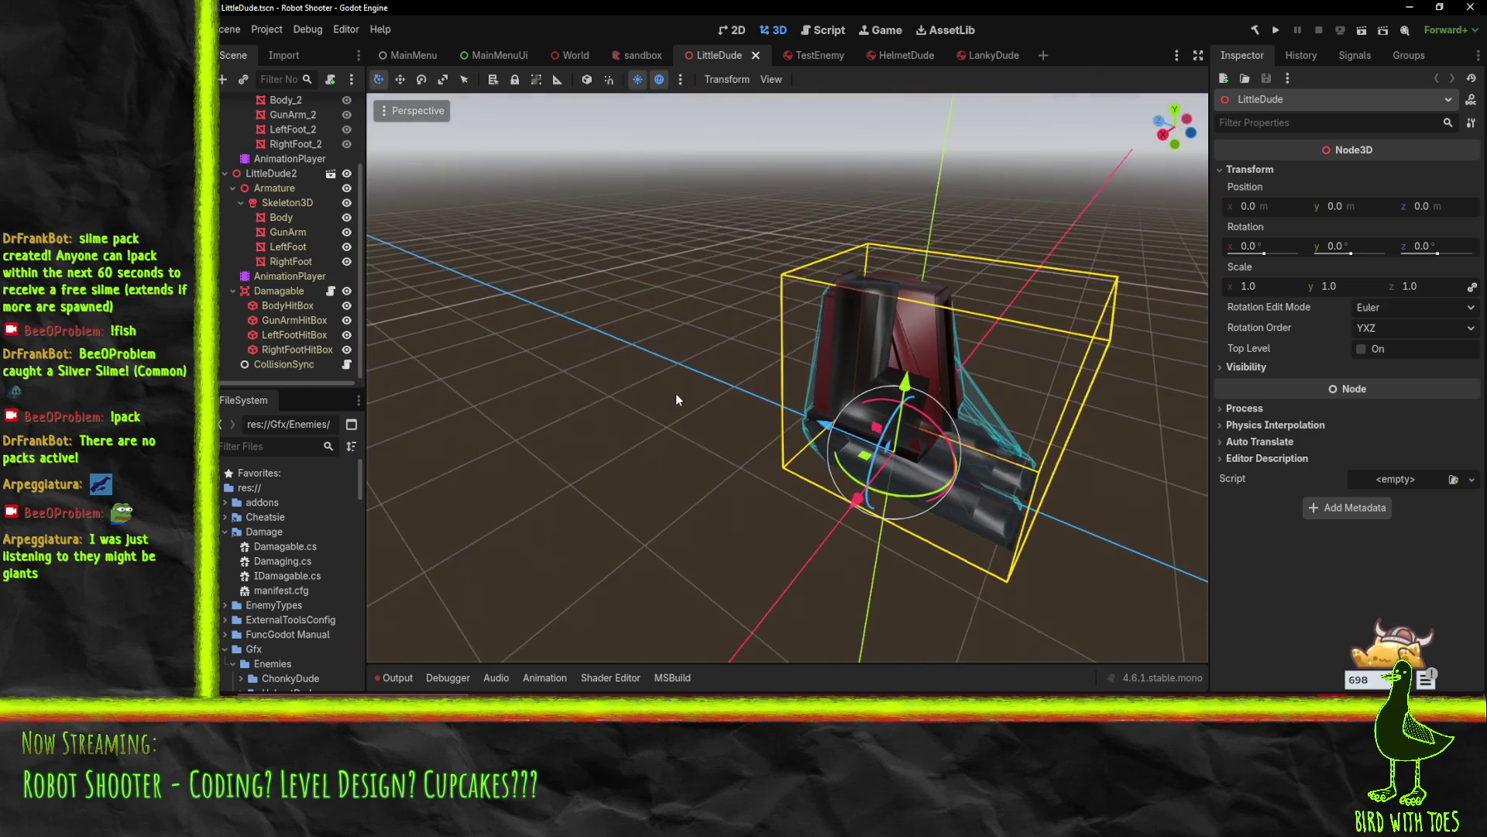
pyautogui.moveTo(827, 388); pyautogui.dragTo(464, 310)
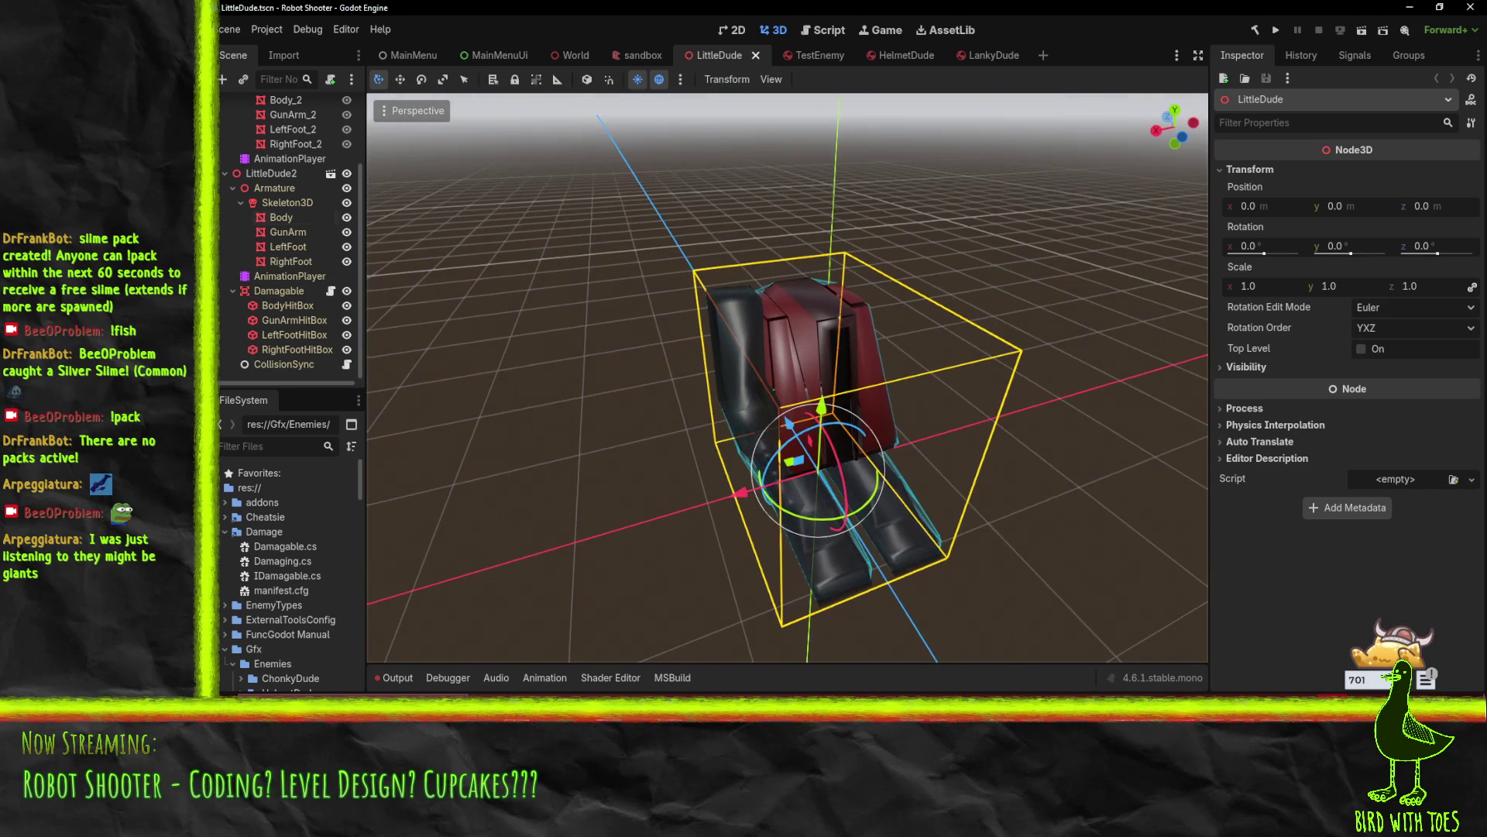
pyautogui.scroll(4, 227, 247)
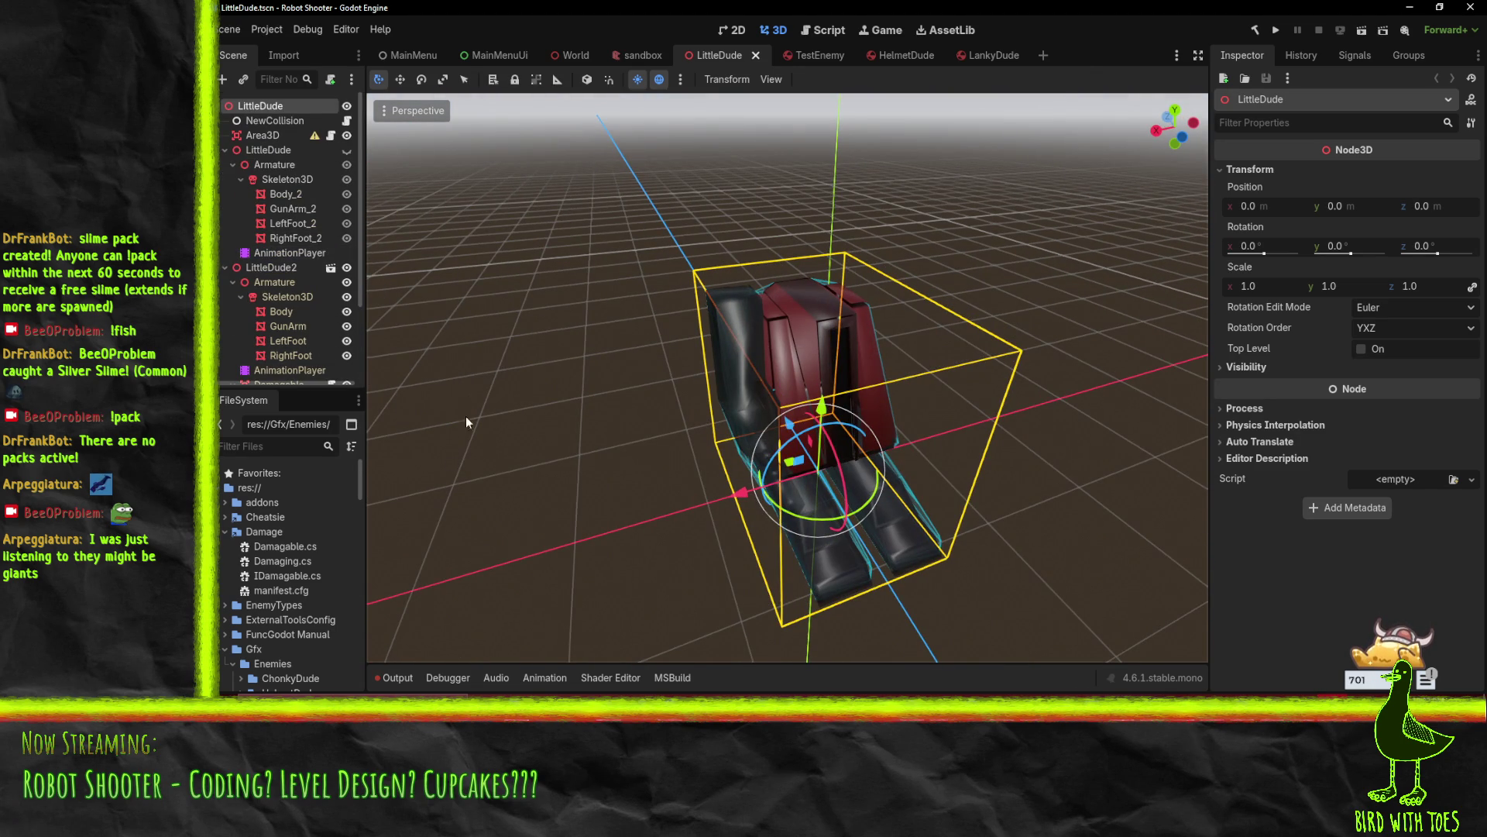
pyautogui.moveTo(665, 532)
pyautogui.mouseDown()
pyautogui.moveTo(663, 462)
pyautogui.moveTo(587, 425)
pyautogui.moveTo(658, 389)
pyautogui.moveTo(620, 431)
pyautogui.moveTo(750, 465)
pyautogui.mouseUp()
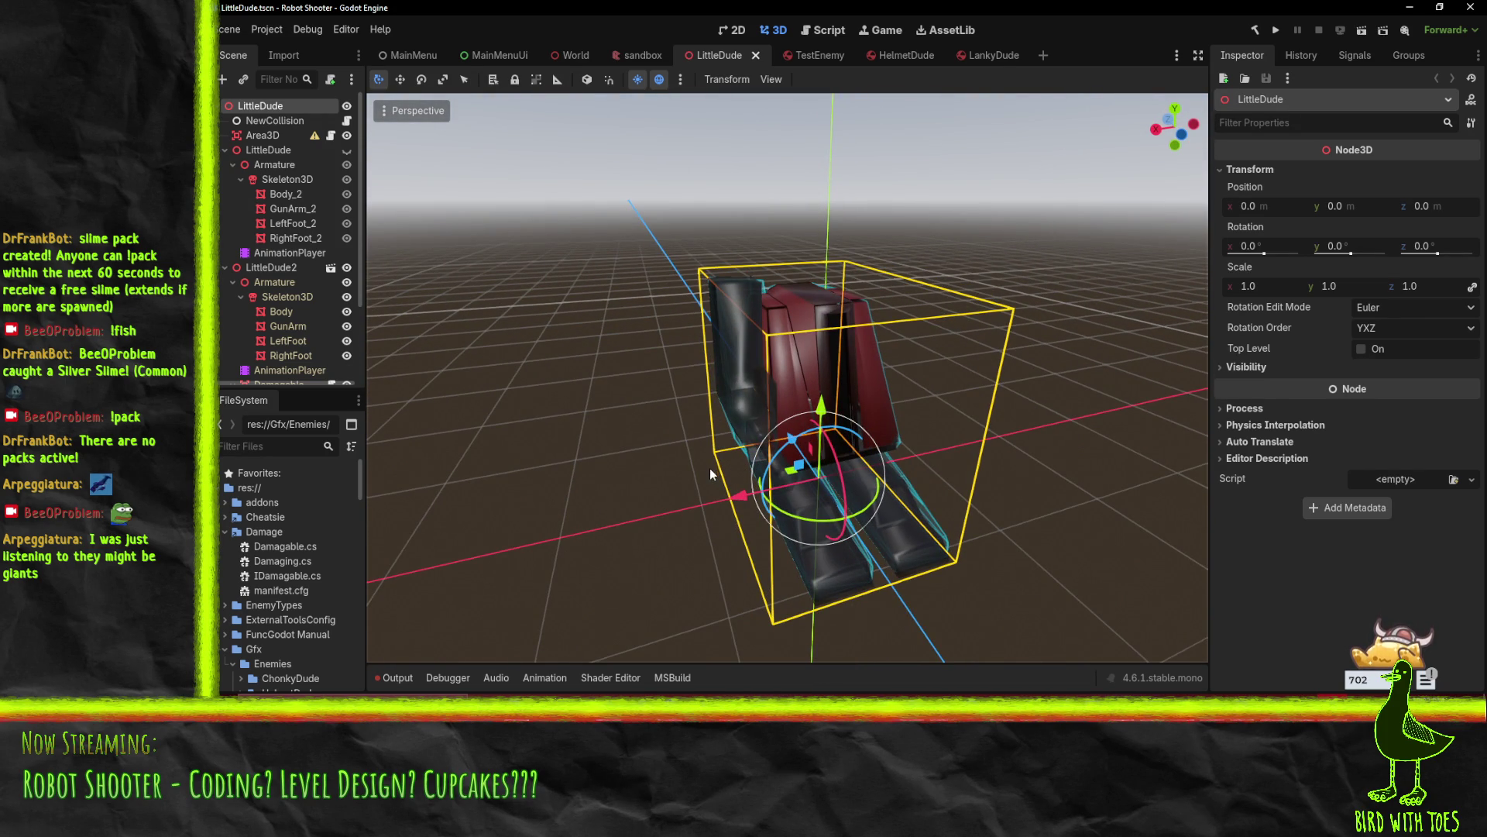
pyautogui.moveTo(801, 483); pyautogui.dragTo(757, 492)
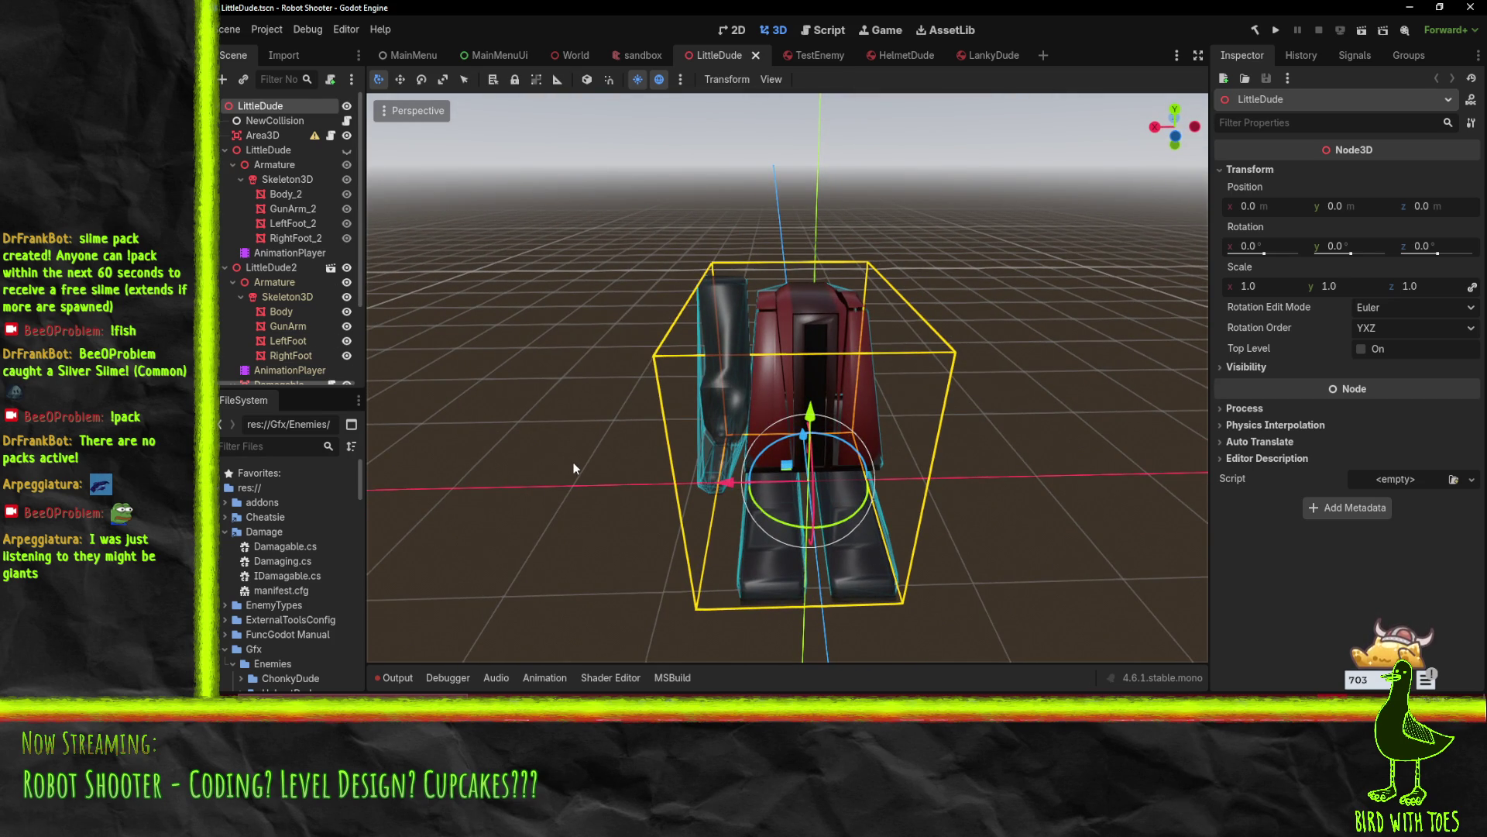
pyautogui.scroll(-5, 296, 573)
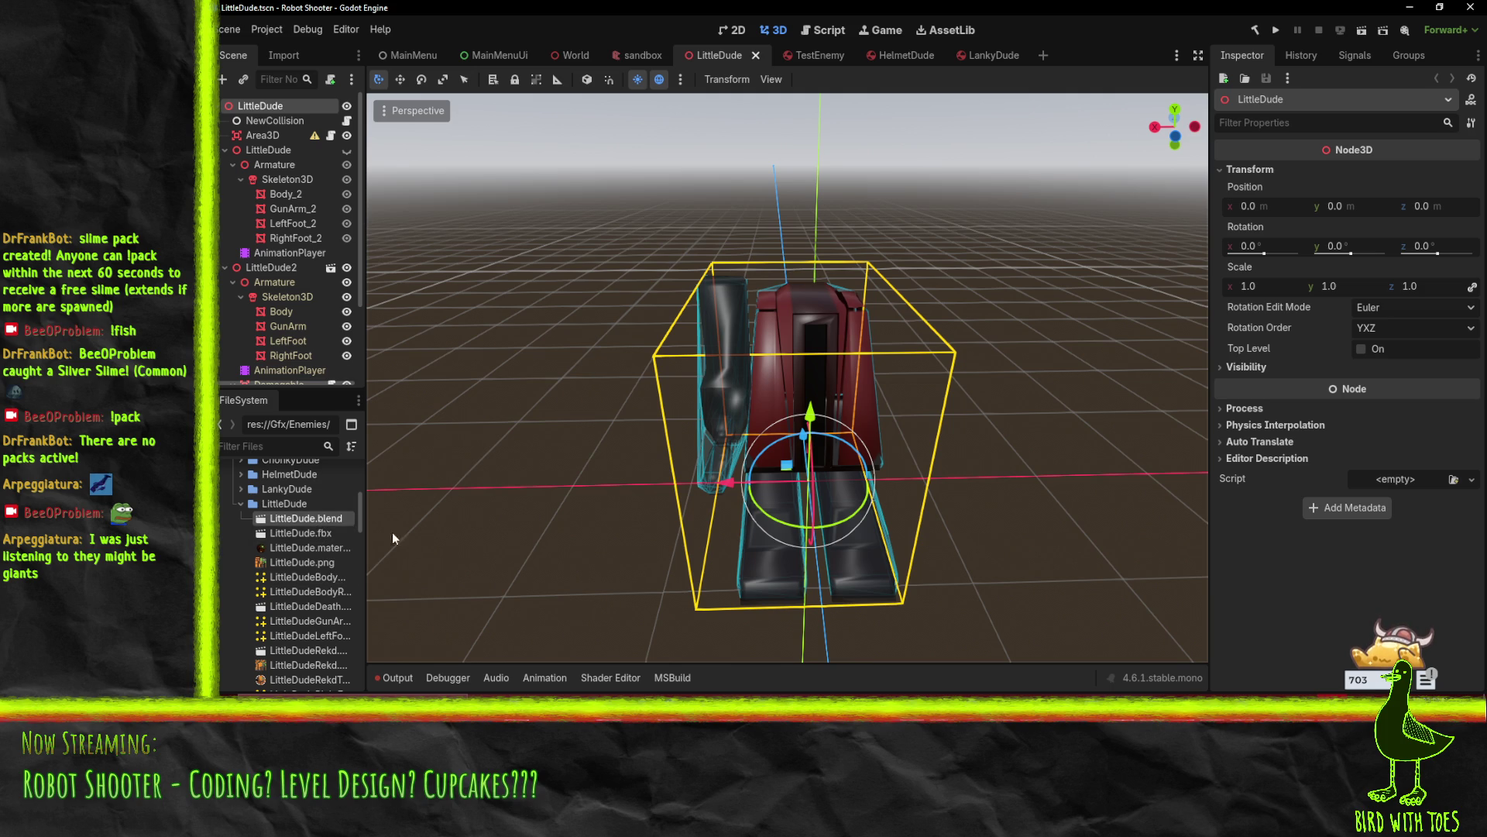
pyautogui.scroll(-6, 290, 533)
pyautogui.scroll(-5, 281, 546)
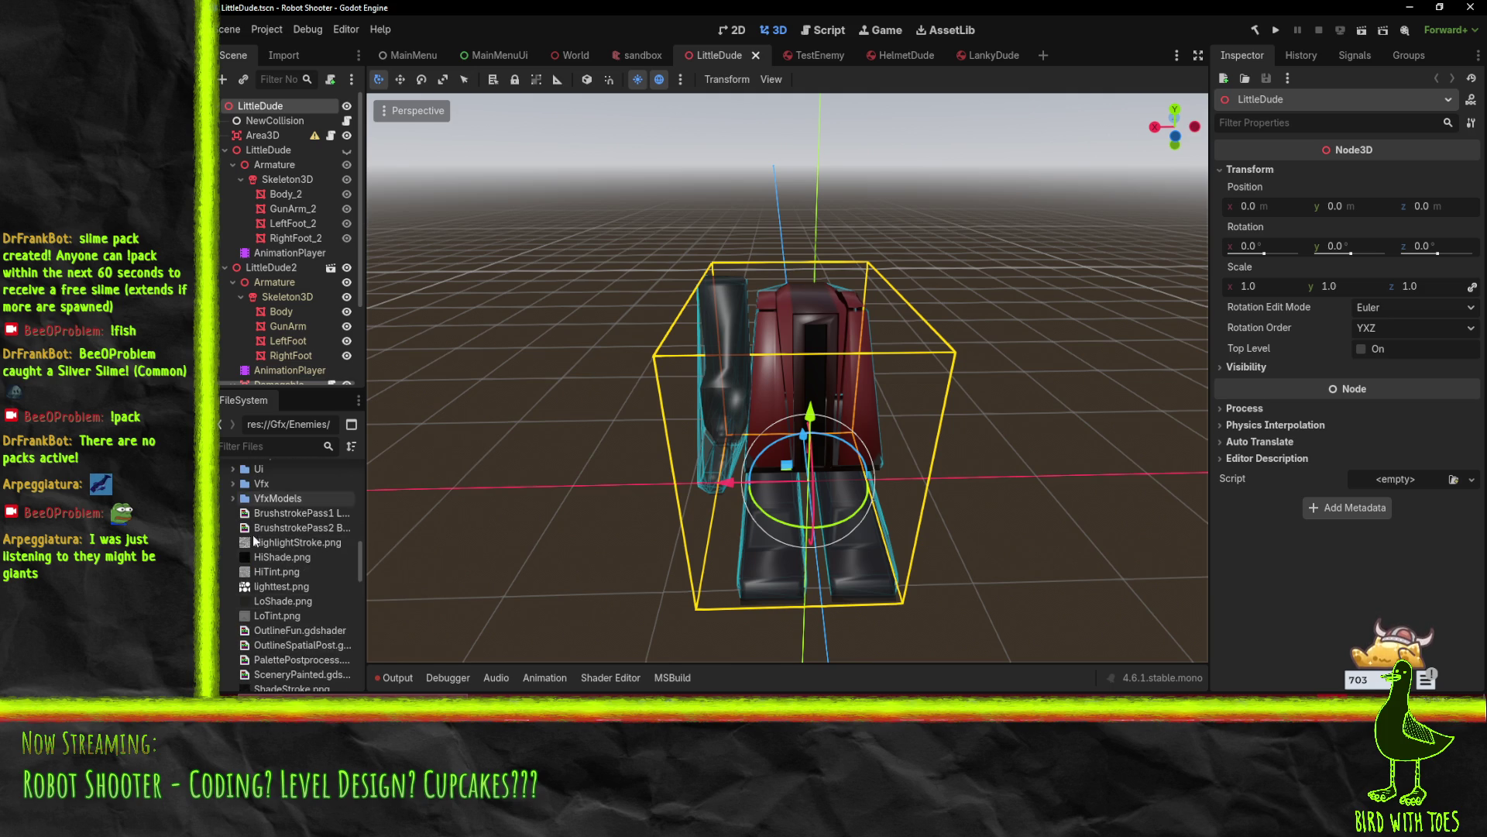
pyautogui.scroll(5, 267, 593)
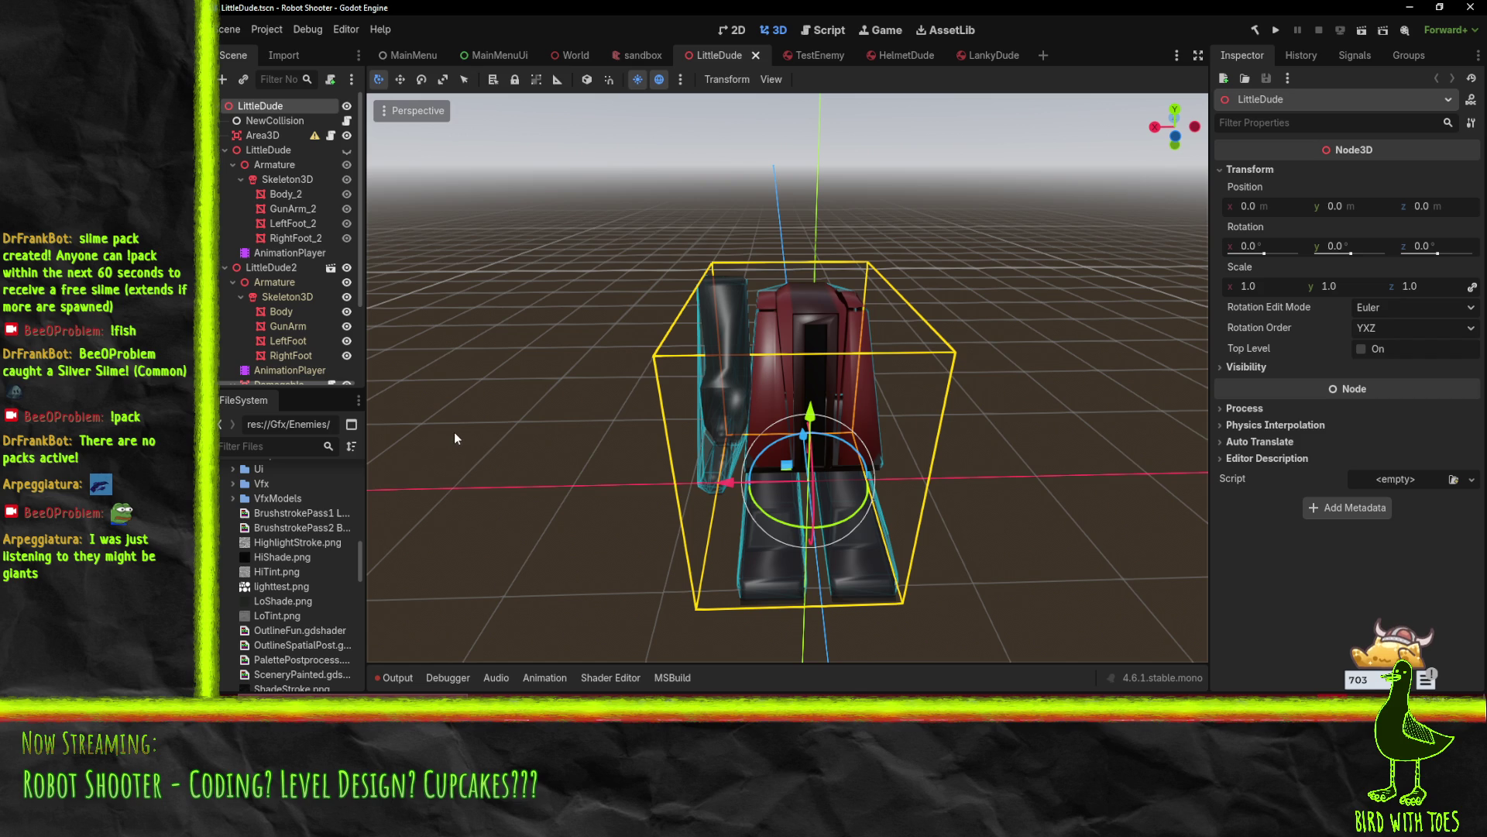
pyautogui.scroll(-3, 307, 304)
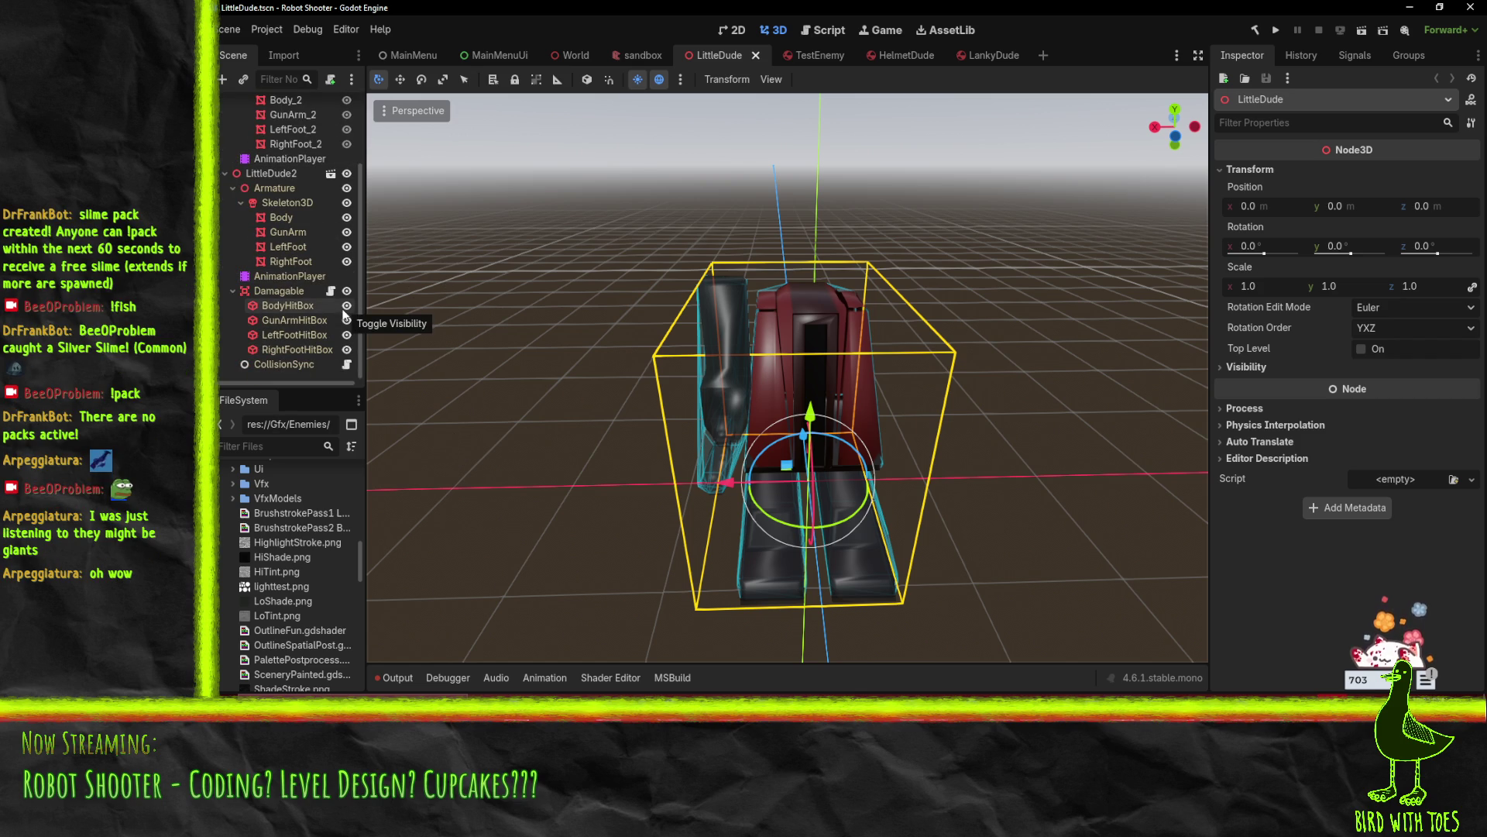
# Select LittleDude together with its child nodes in the Scene dock
pyautogui.click(271, 173)
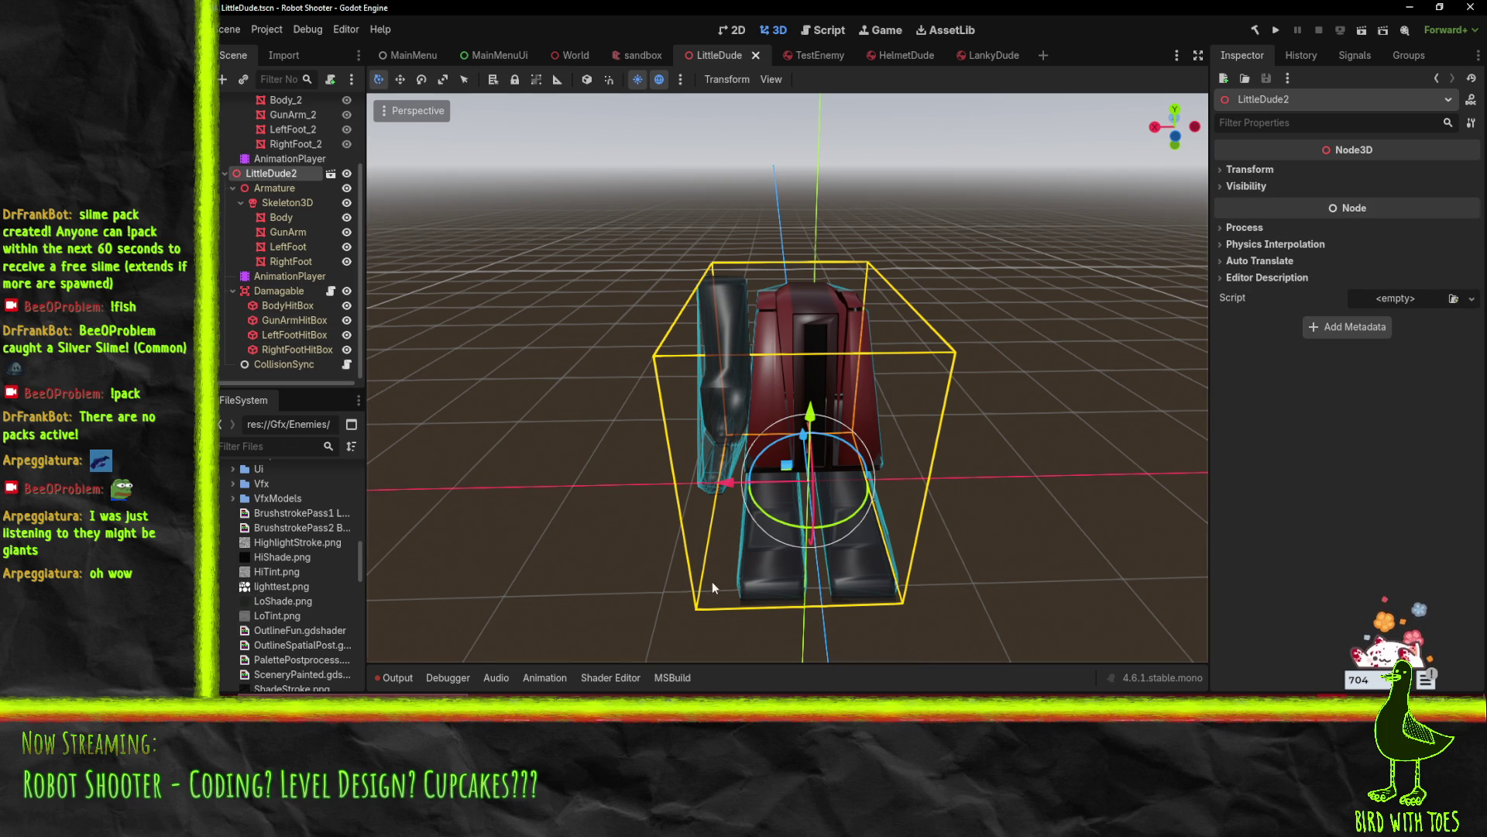
pyautogui.scroll(3, 287, 155)
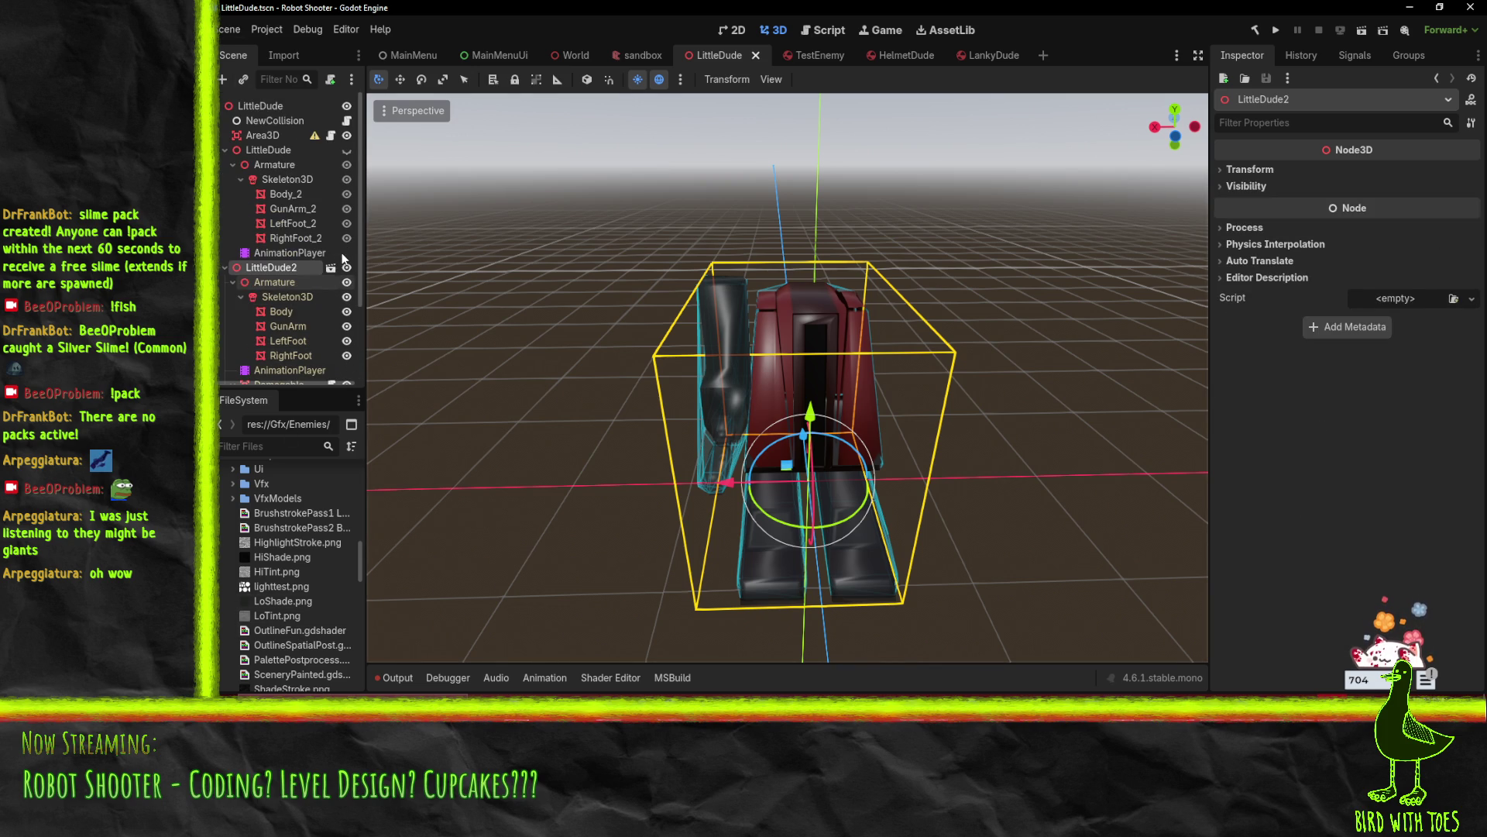
pyautogui.click(288, 238)
pyautogui.keyDown('shift'); pyautogui.click(266, 150); pyautogui.keyUp('shift')
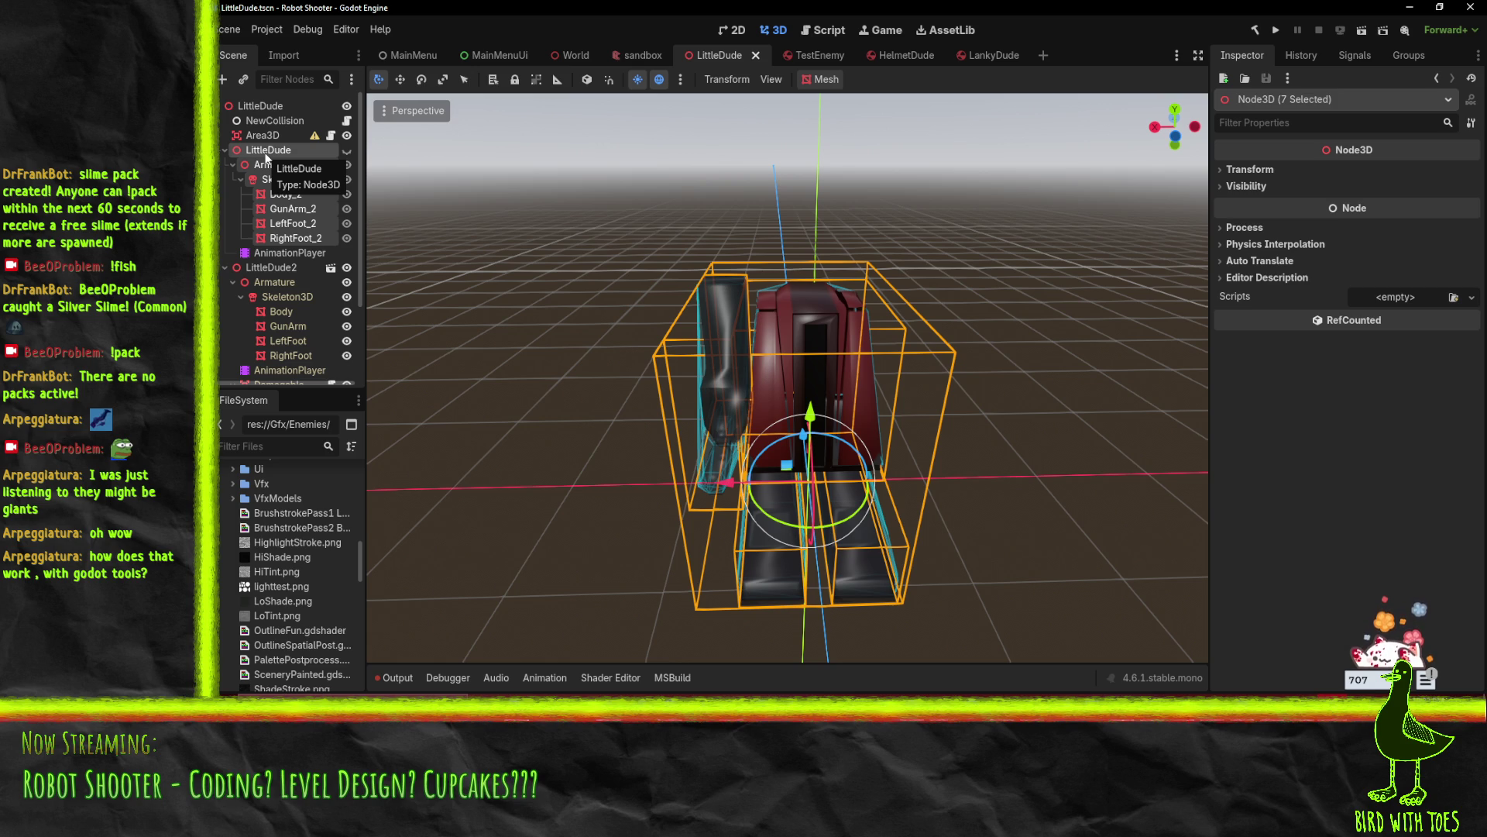
pyautogui.scroll(-3, 286, 279)
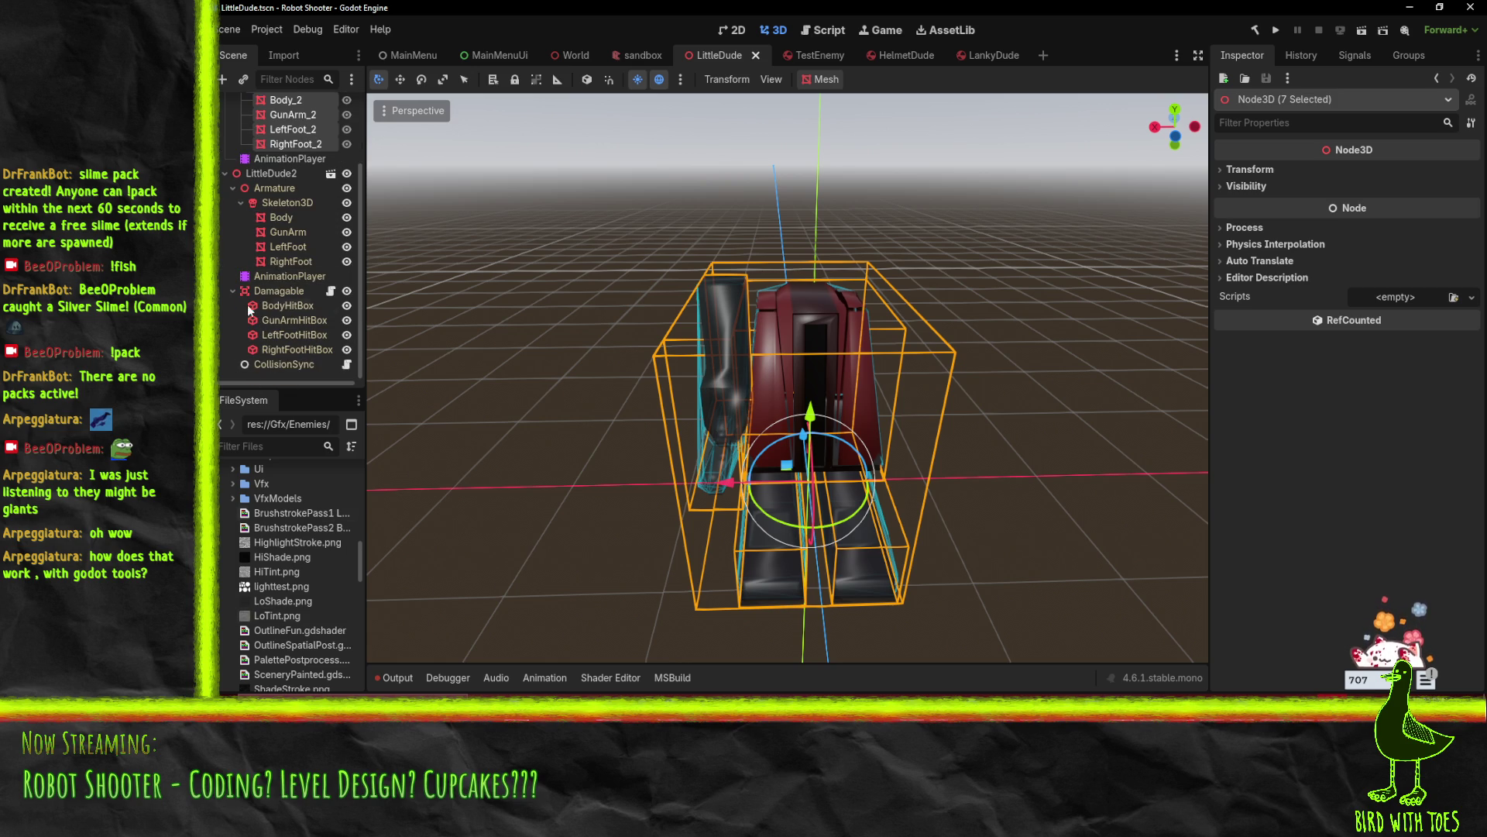
pyautogui.scroll(10, 291, 587)
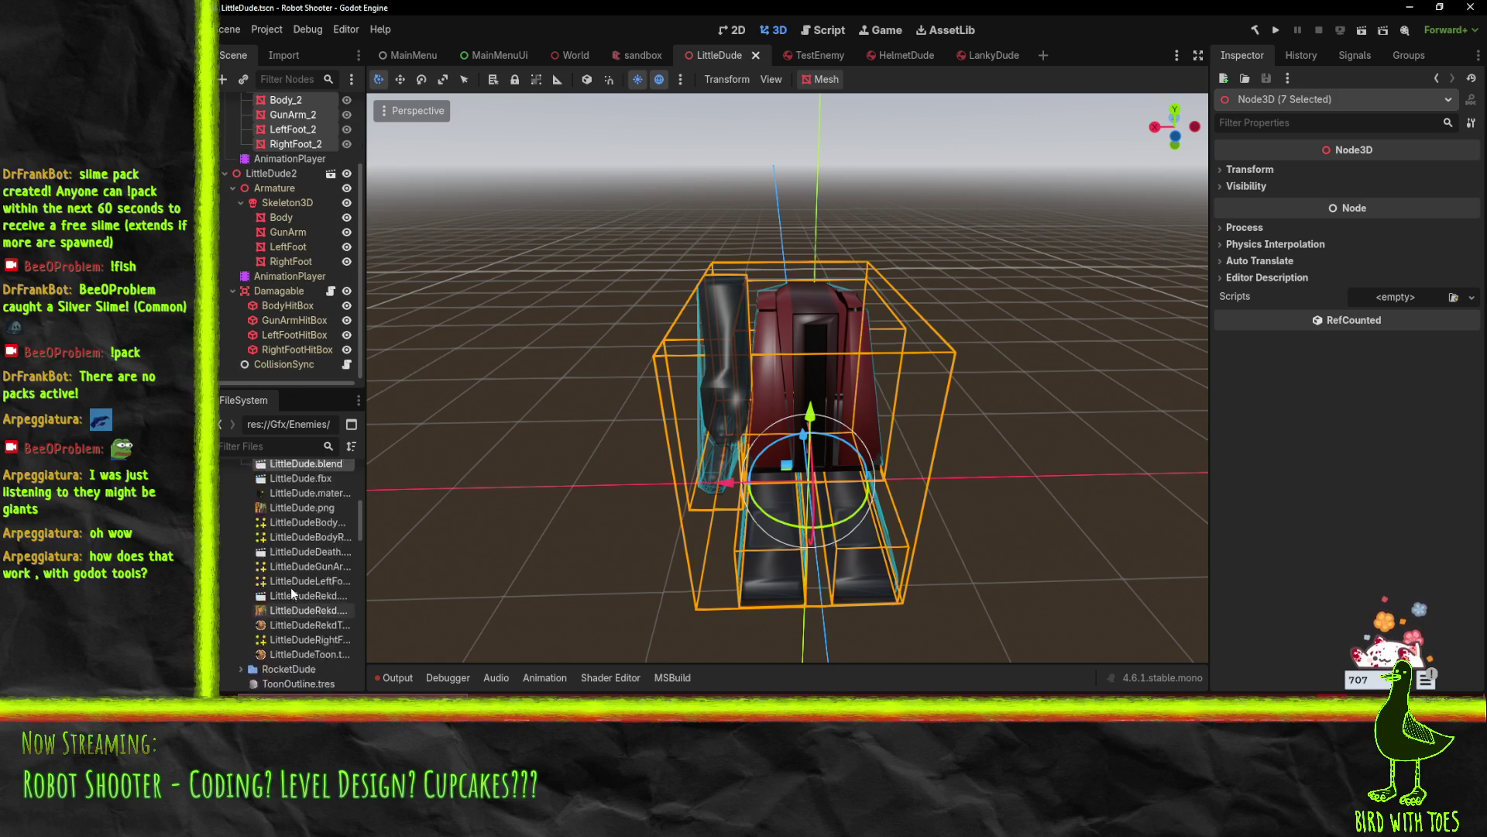
pyautogui.scroll(2, 285, 573)
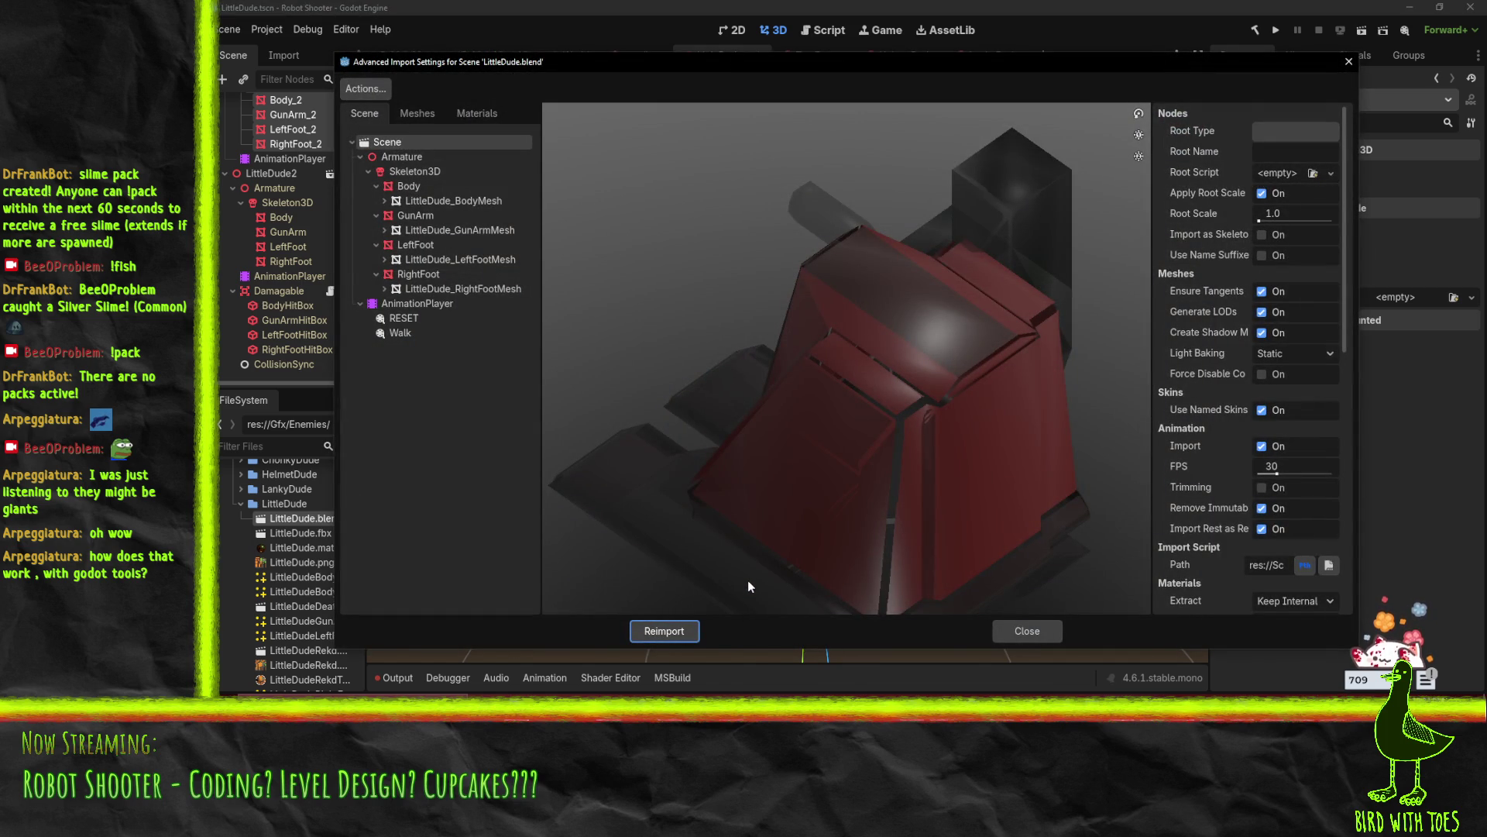
# Check the full Import Script Path for LittleDude.blend, then close Advanced Import Settings
pyautogui.scroll(-5, 1181, 142)
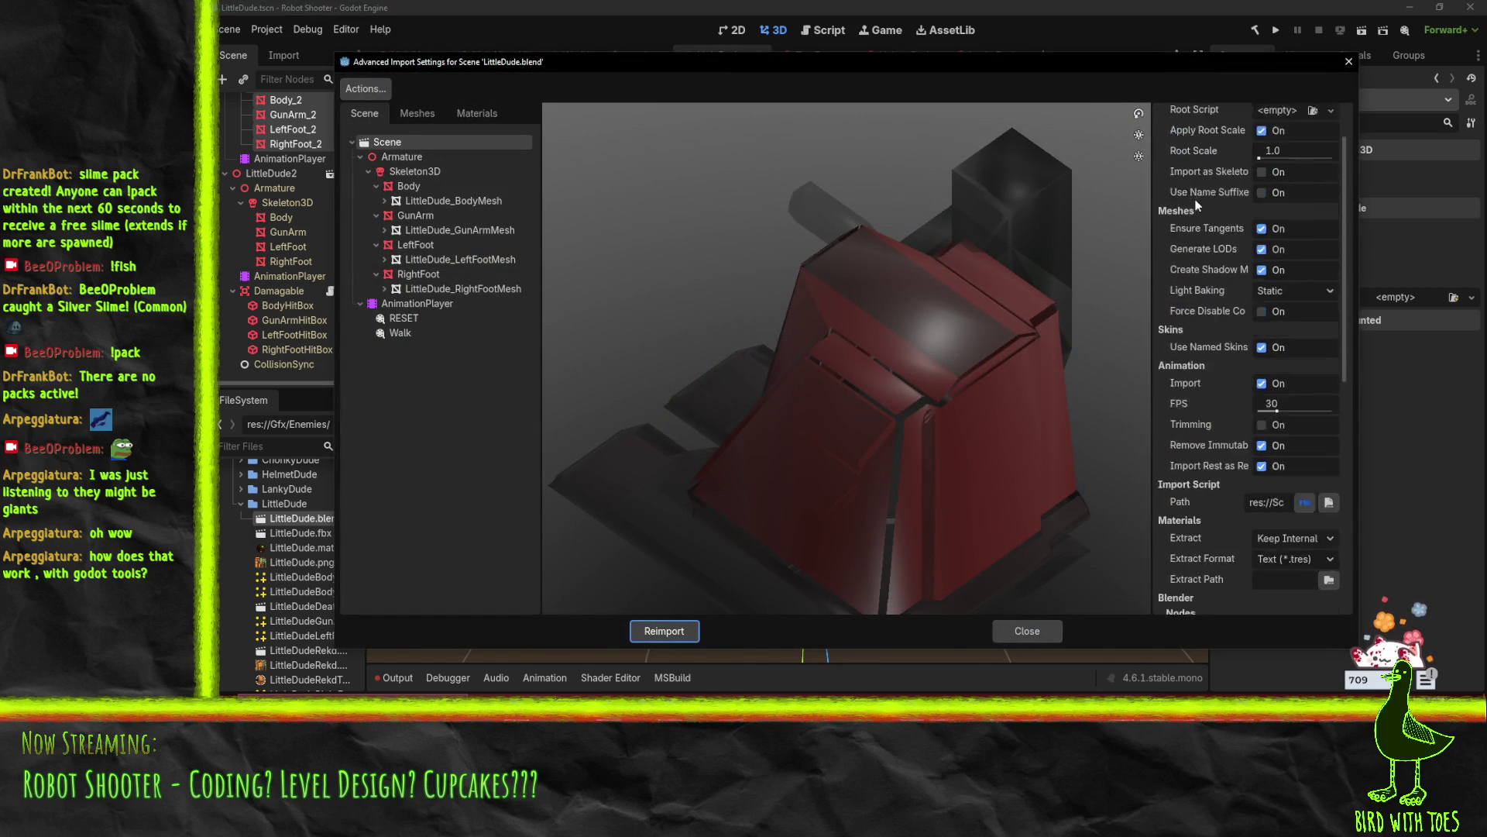
pyautogui.scroll(-5, 1179, 138)
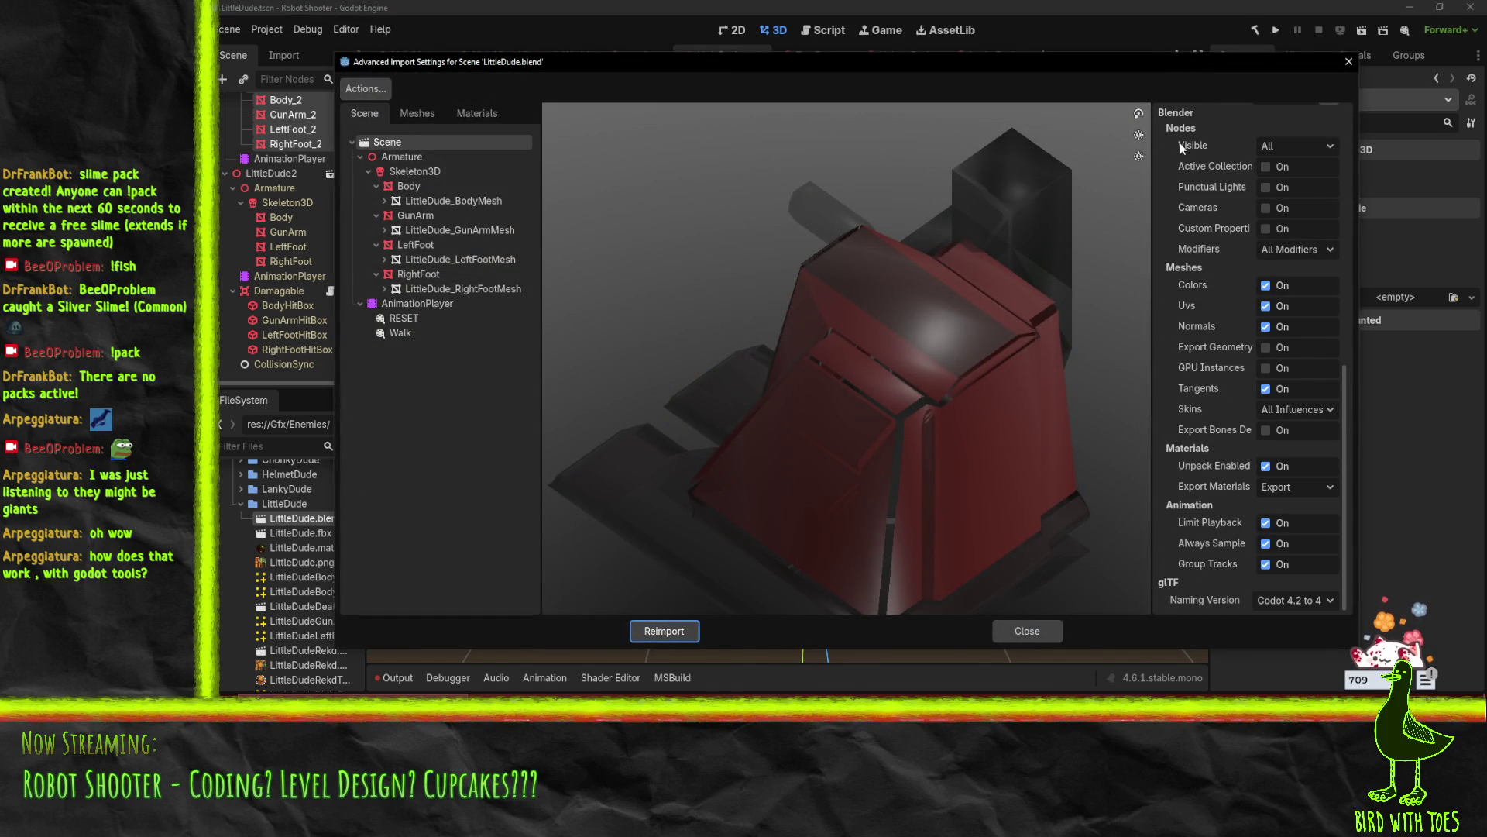
pyautogui.scroll(10, 1209, 589)
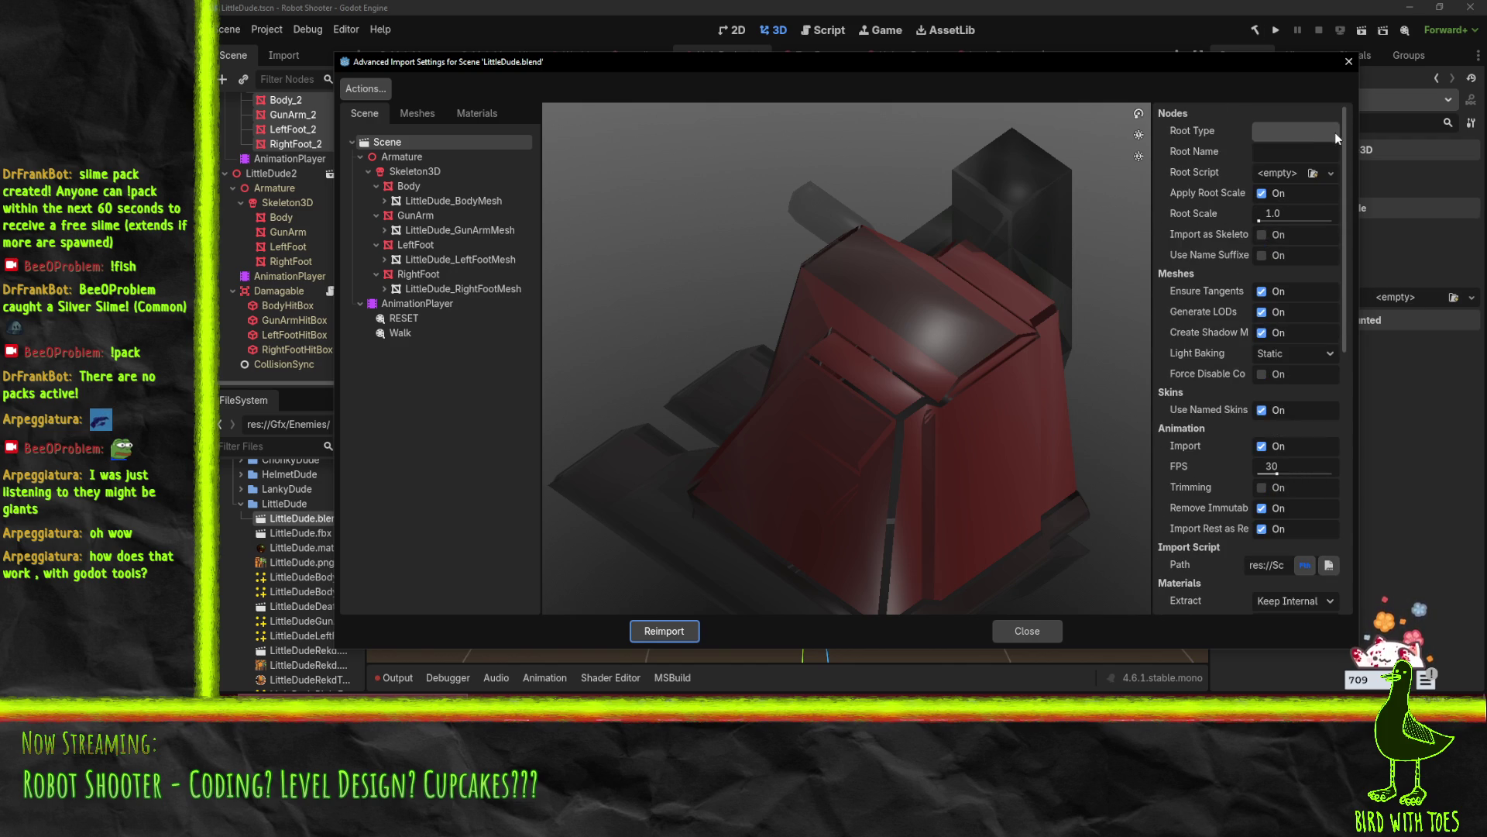
pyautogui.scroll(-1, 1343, 201)
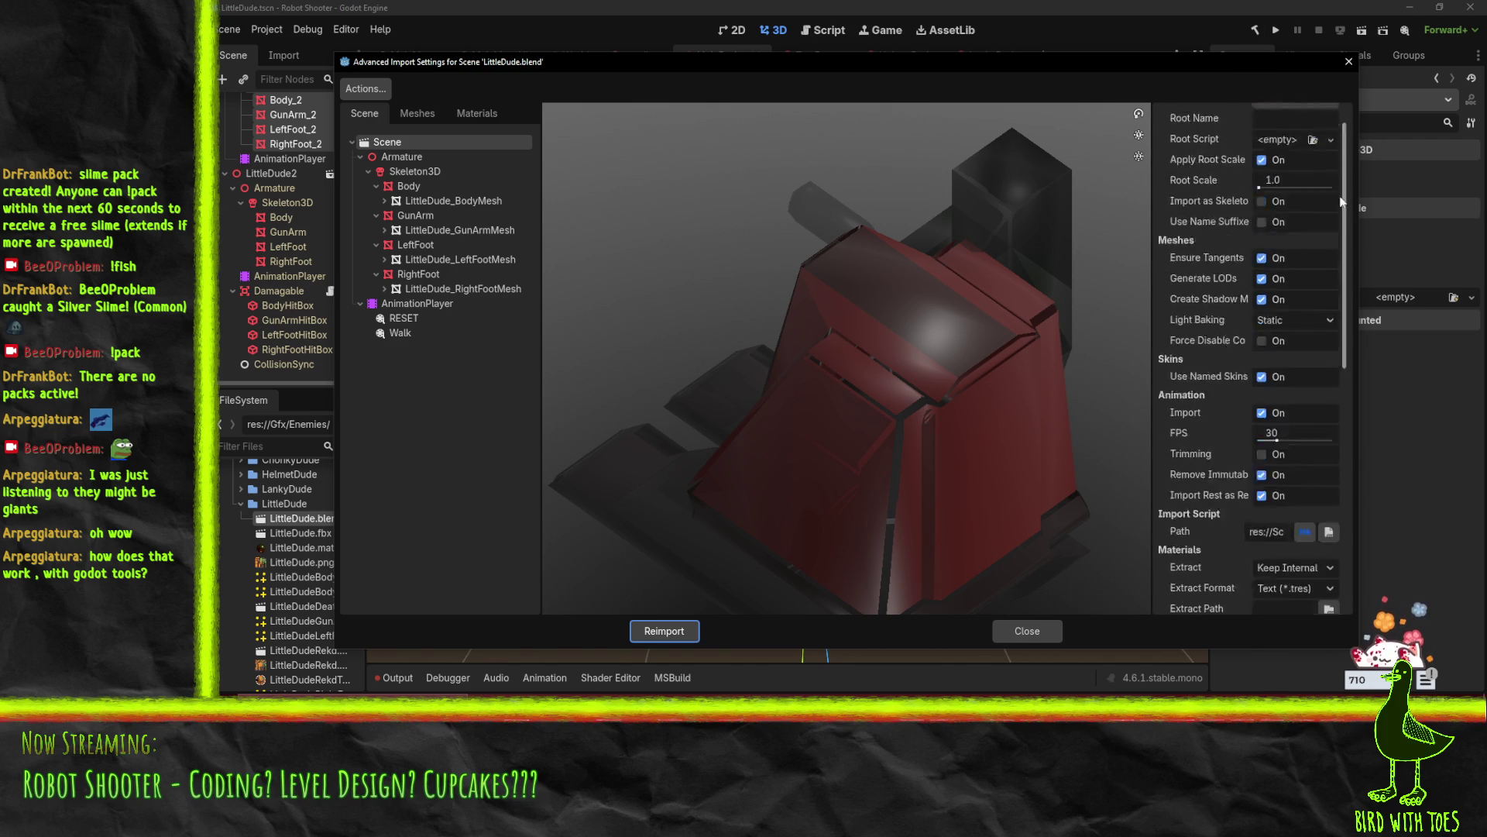
pyautogui.scroll(-3, 1342, 203)
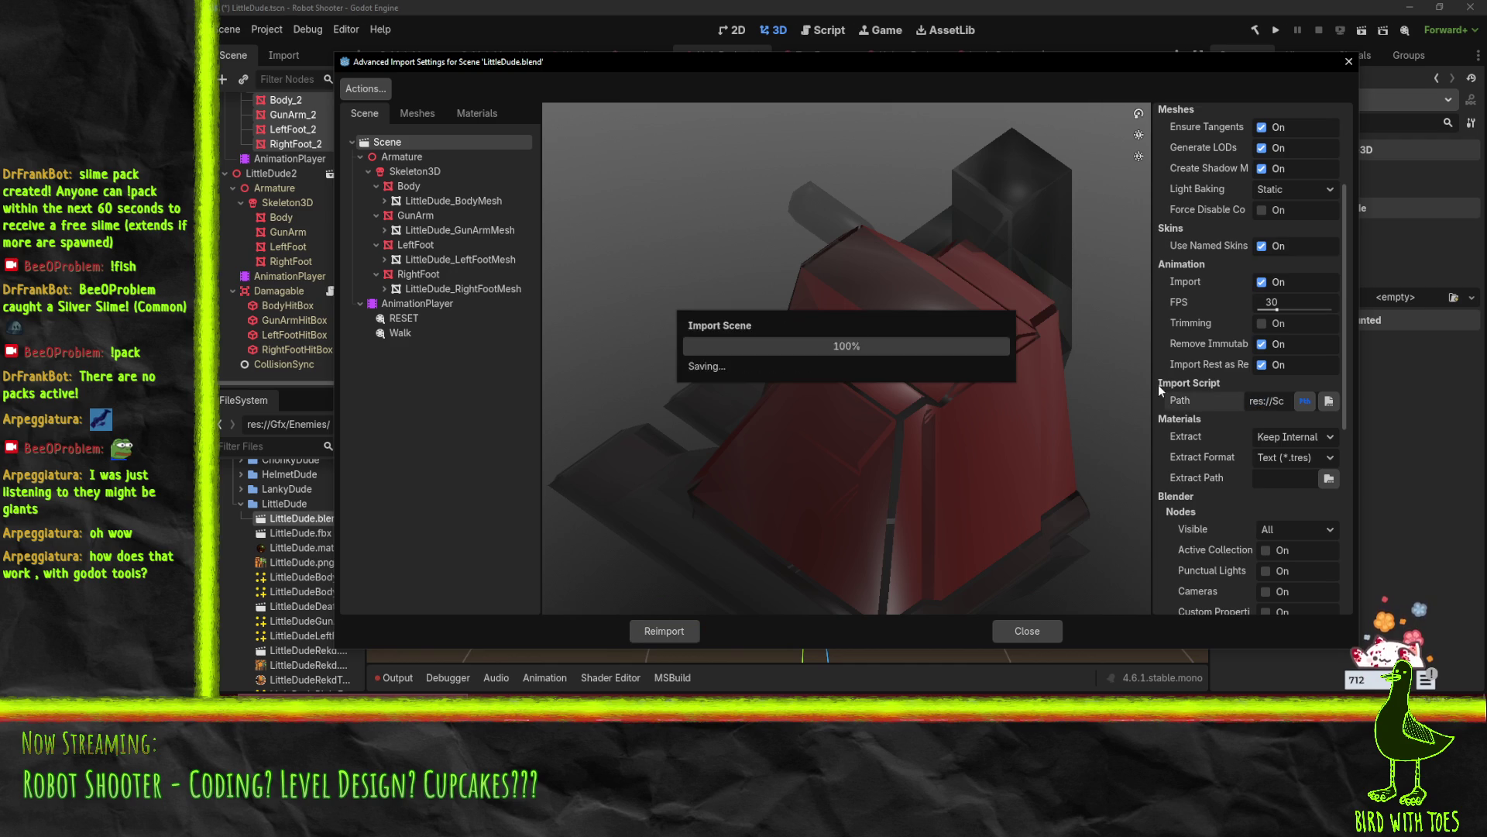
pyautogui.moveTo(1250, 402); pyautogui.dragTo(1370, 399)
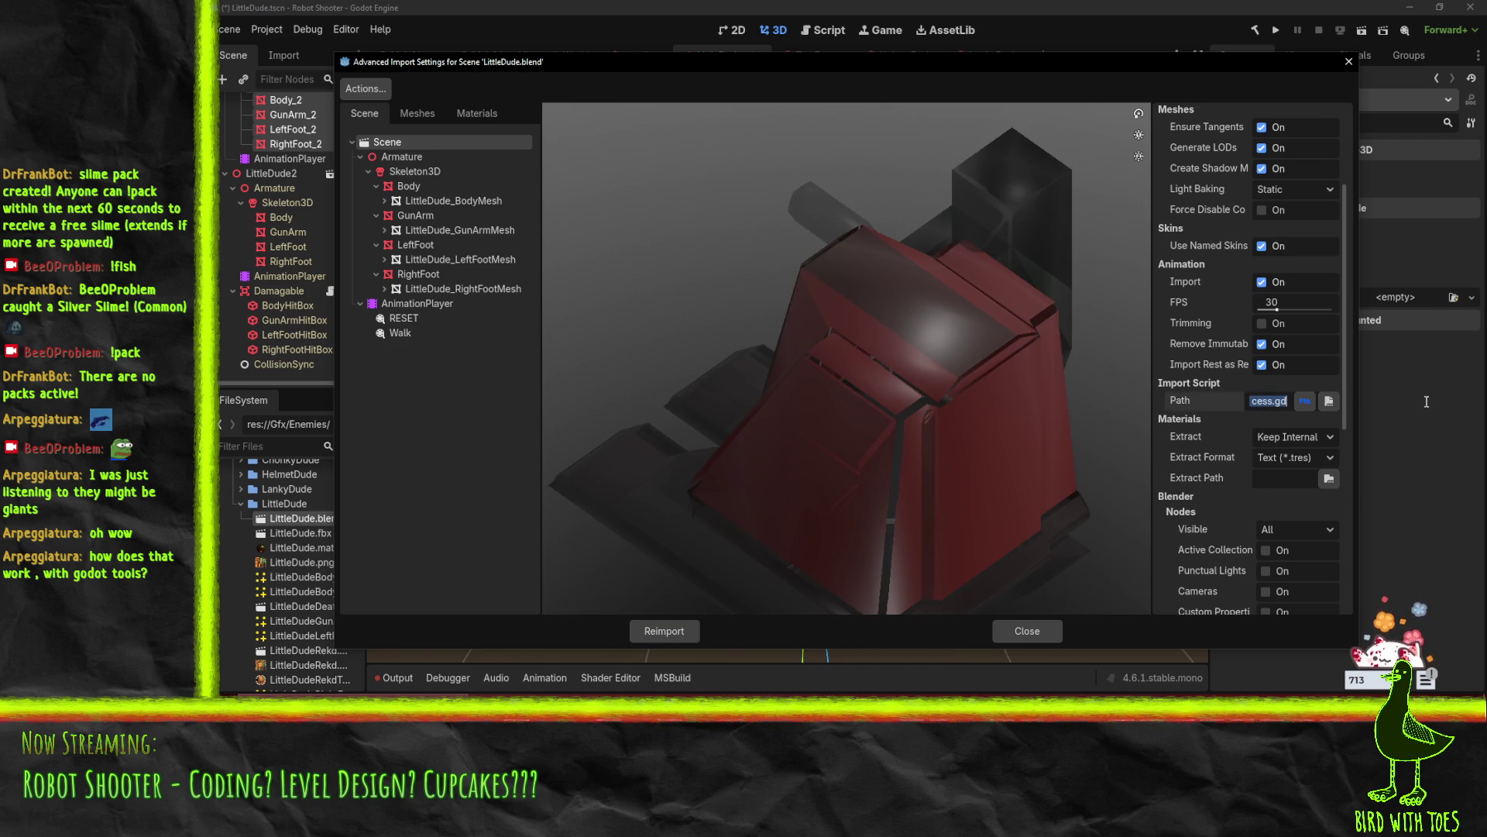
pyautogui.click(1277, 401)
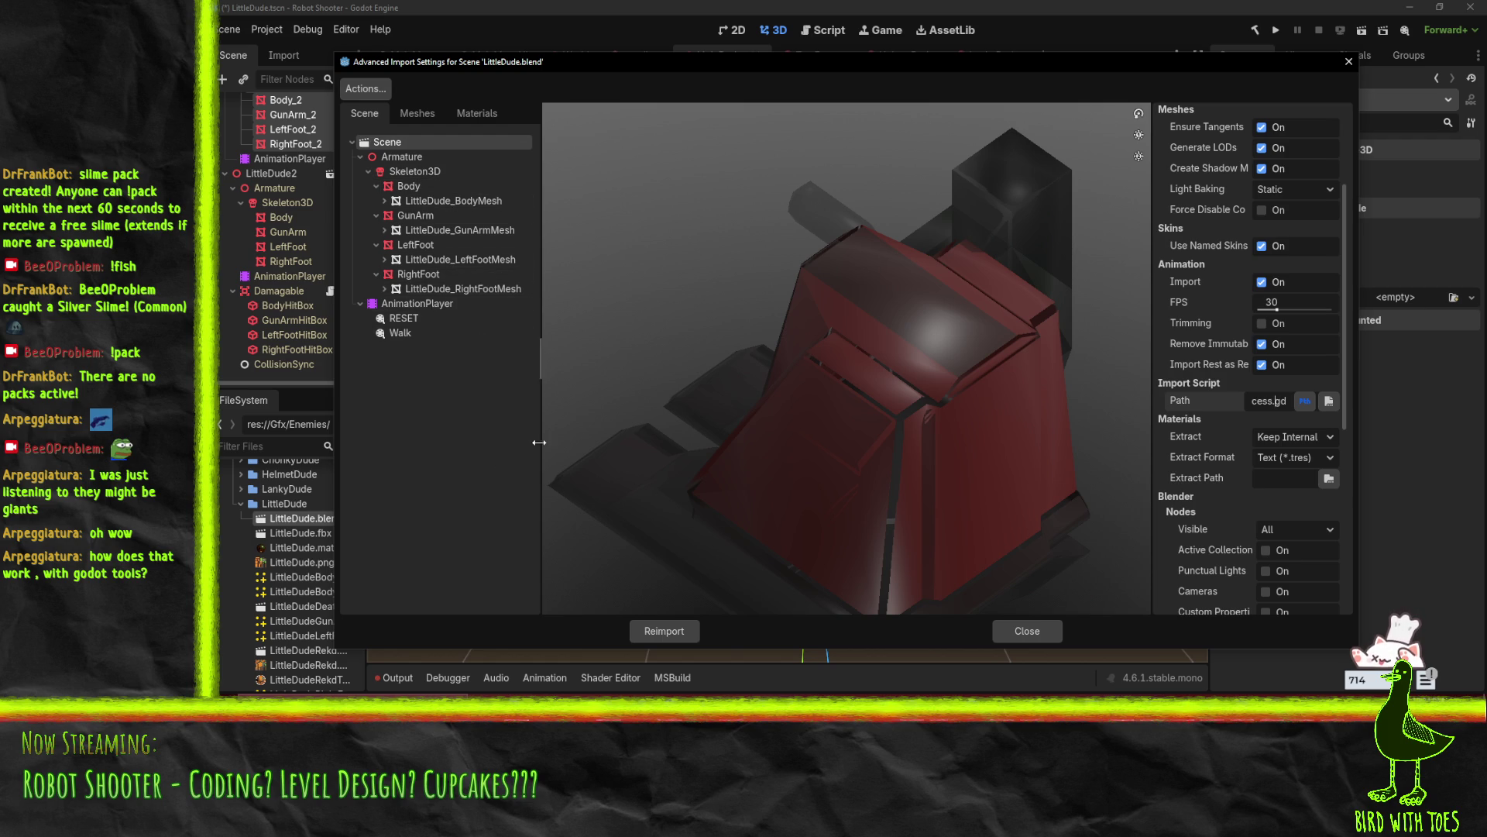
pyautogui.click(1016, 633)
pyautogui.scroll(-15, 319, 562)
pyautogui.scroll(-10, 289, 553)
pyautogui.scroll(-1, 271, 608)
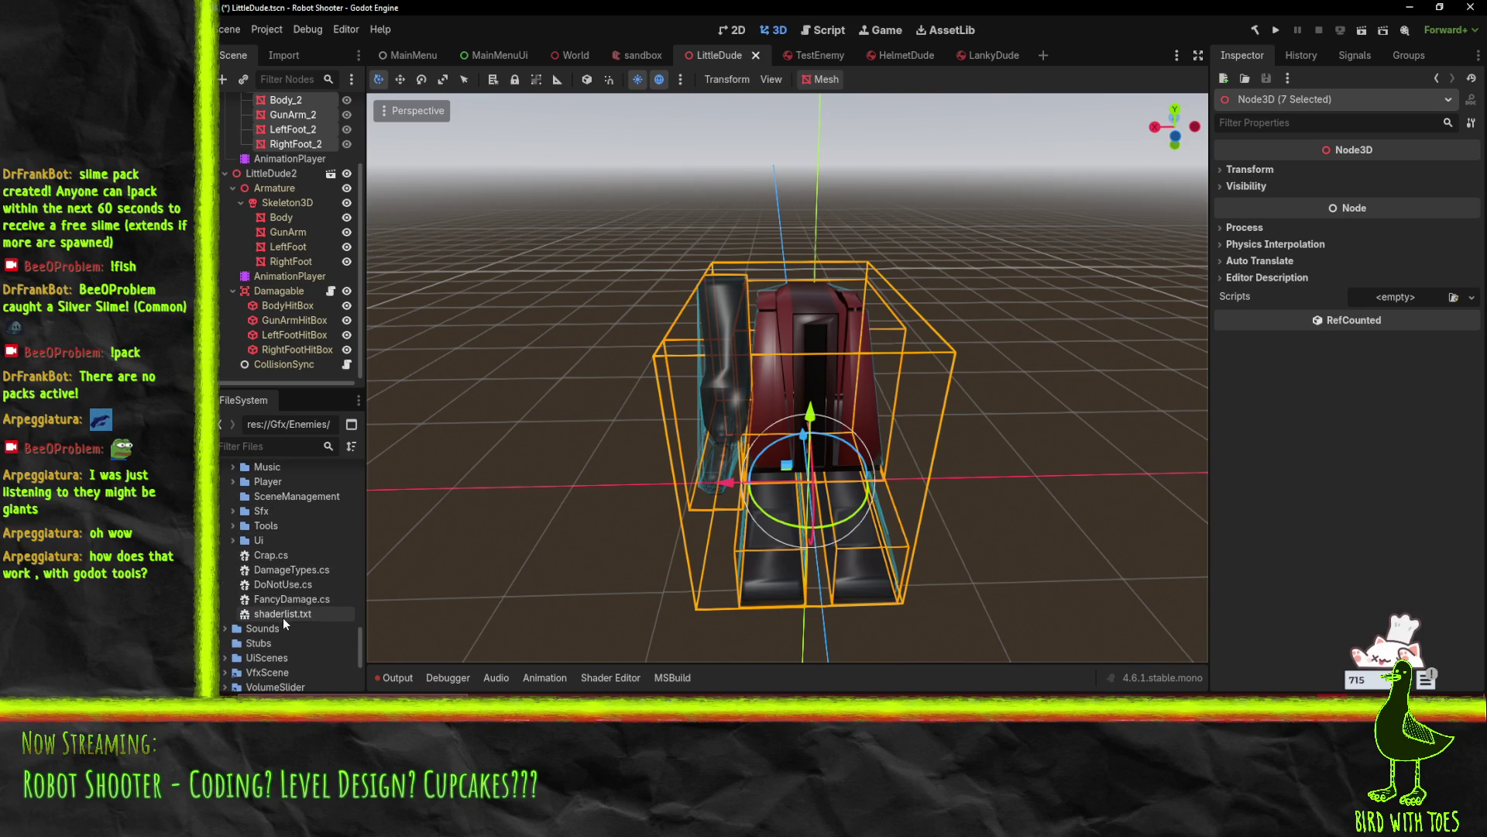
pyautogui.scroll(2, 282, 617)
pyautogui.click(232, 579)
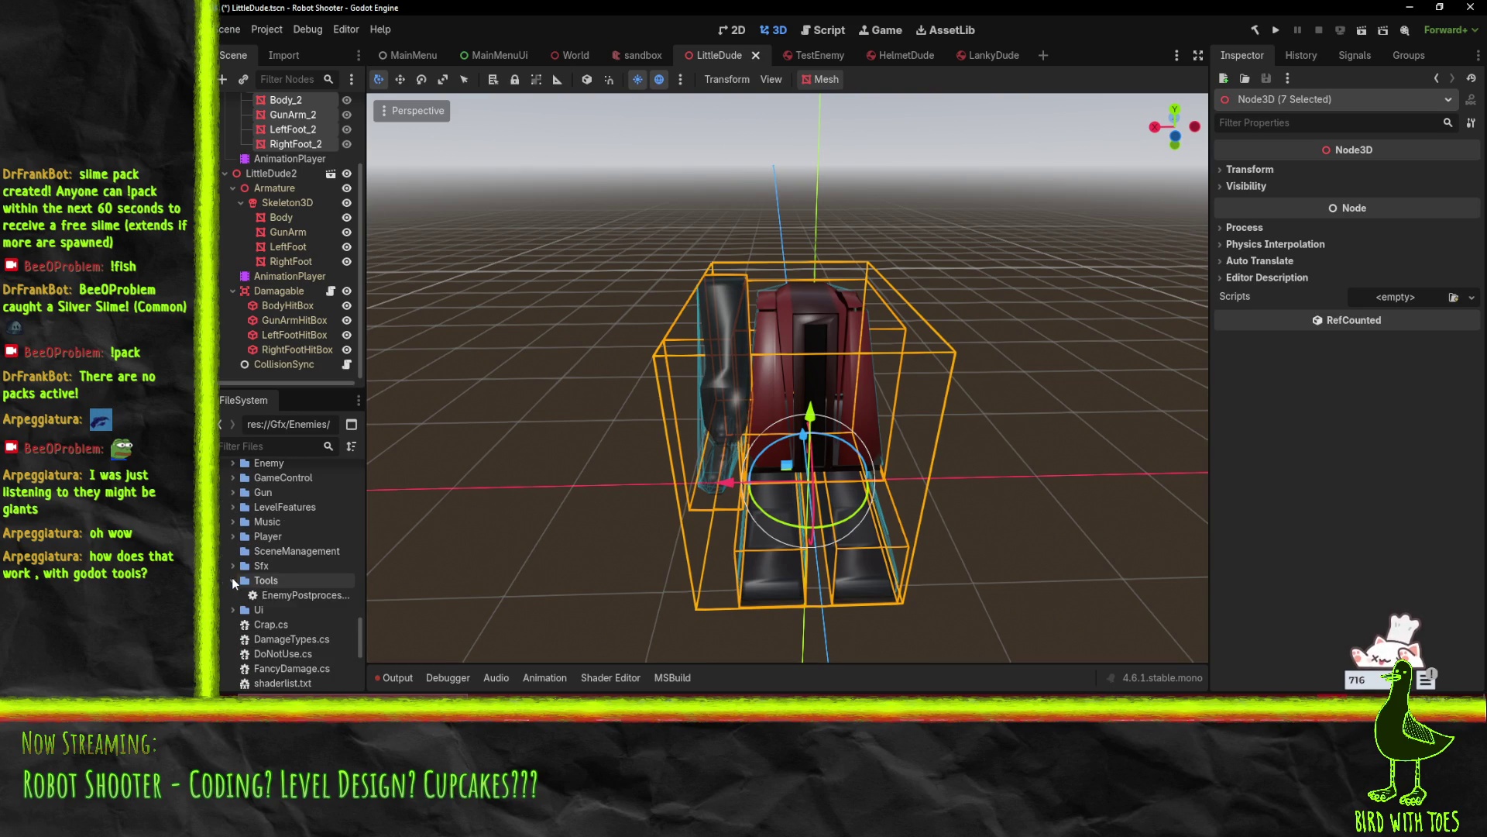
pyautogui.doubleClick(302, 595)
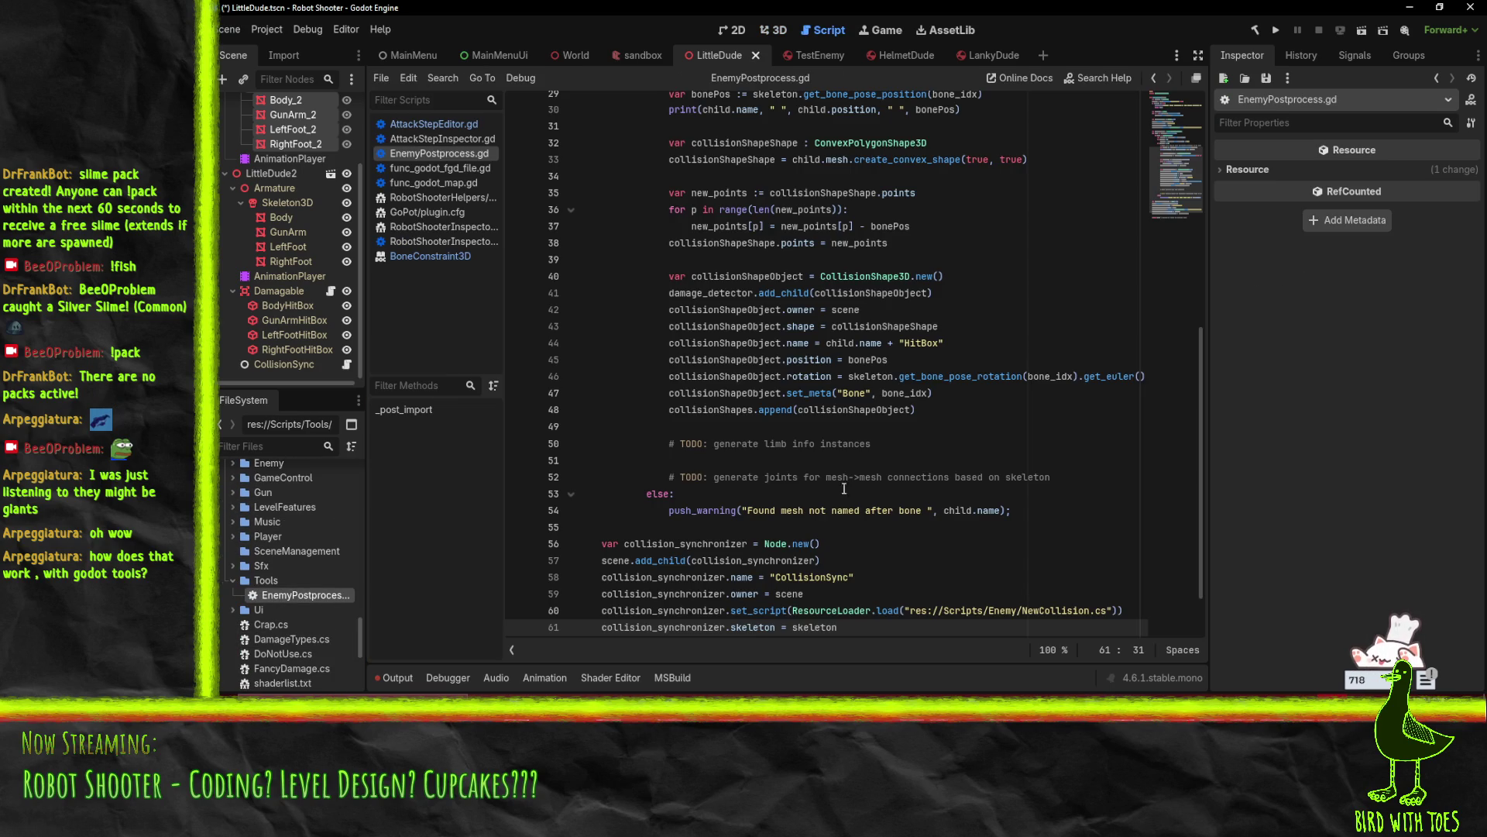
pyautogui.scroll(9, 844, 488)
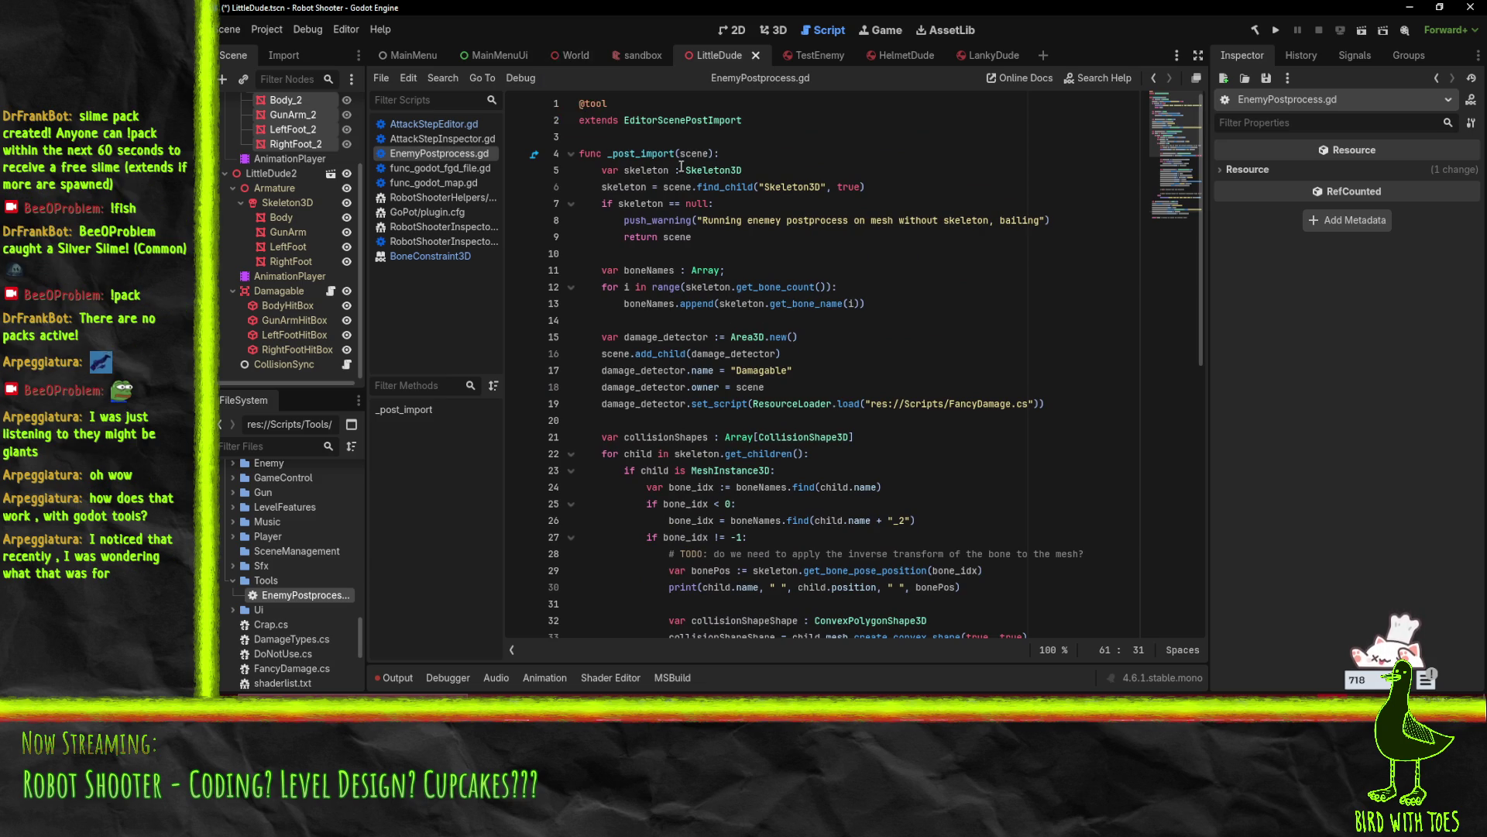
pyautogui.doubleClick(624, 155)
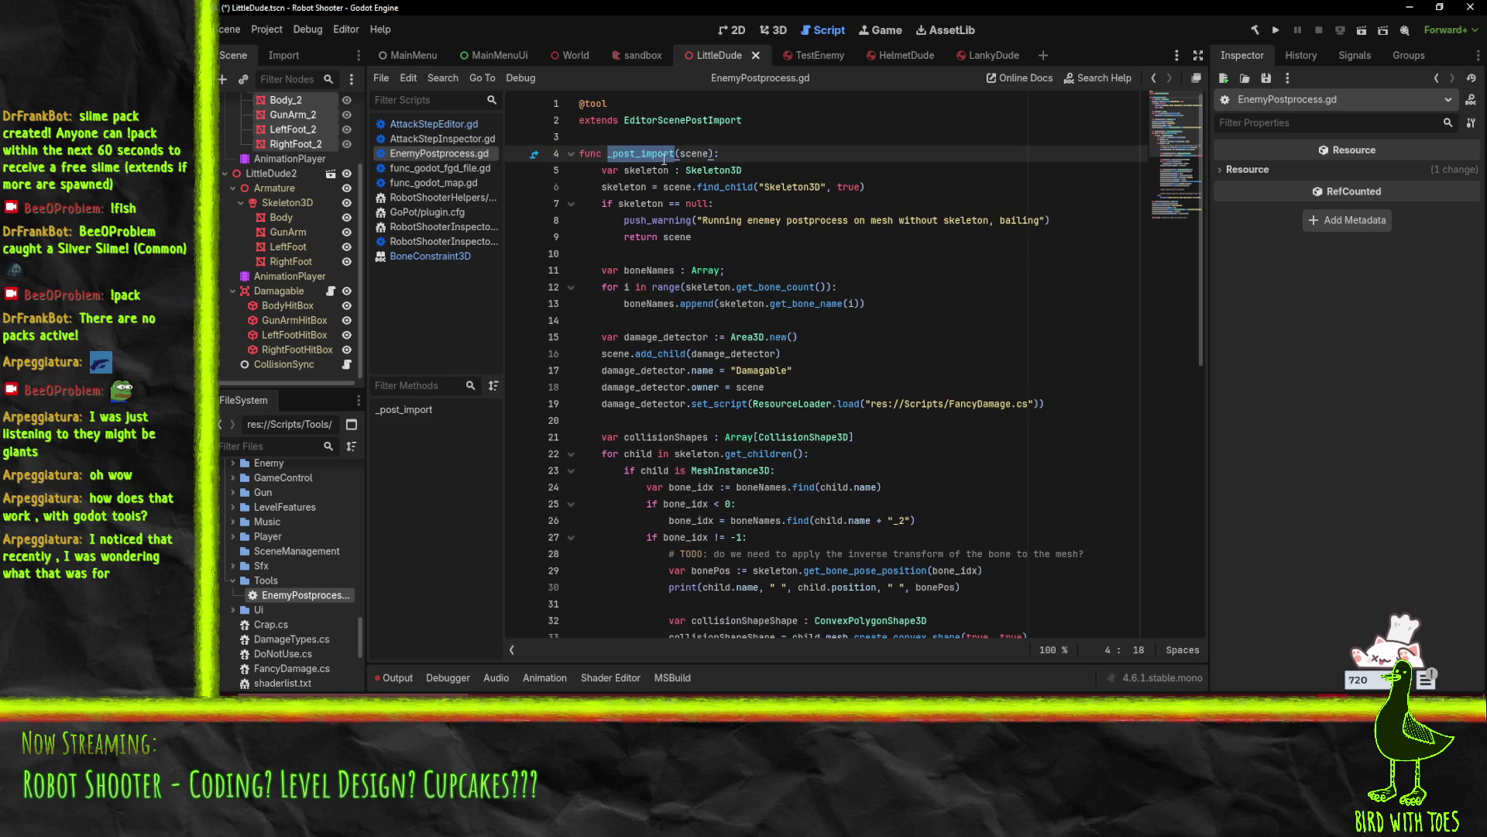
pyautogui.doubleClick(694, 153)
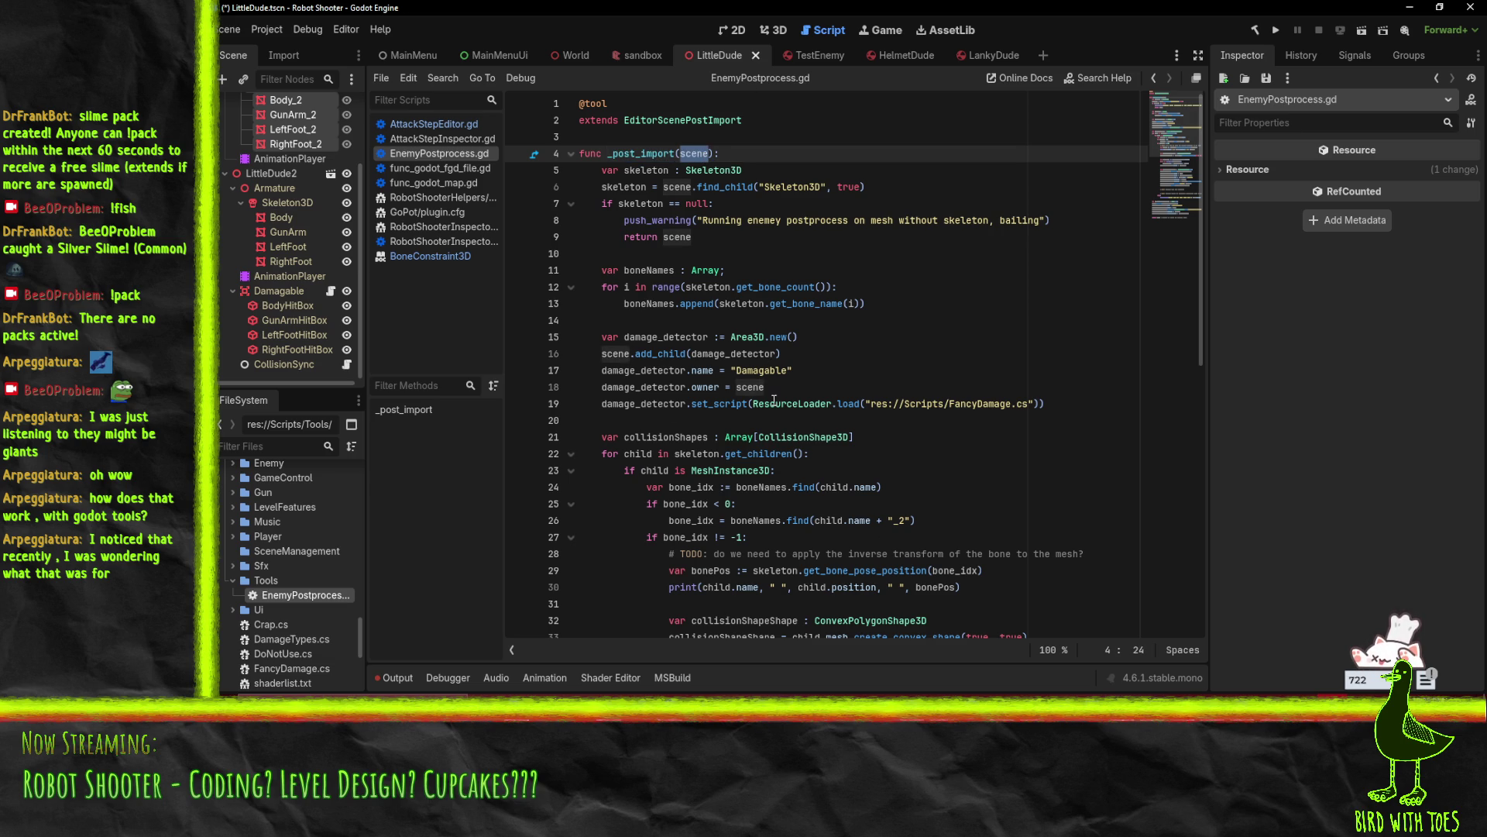
pyautogui.click(832, 255)
pyautogui.click(593, 187)
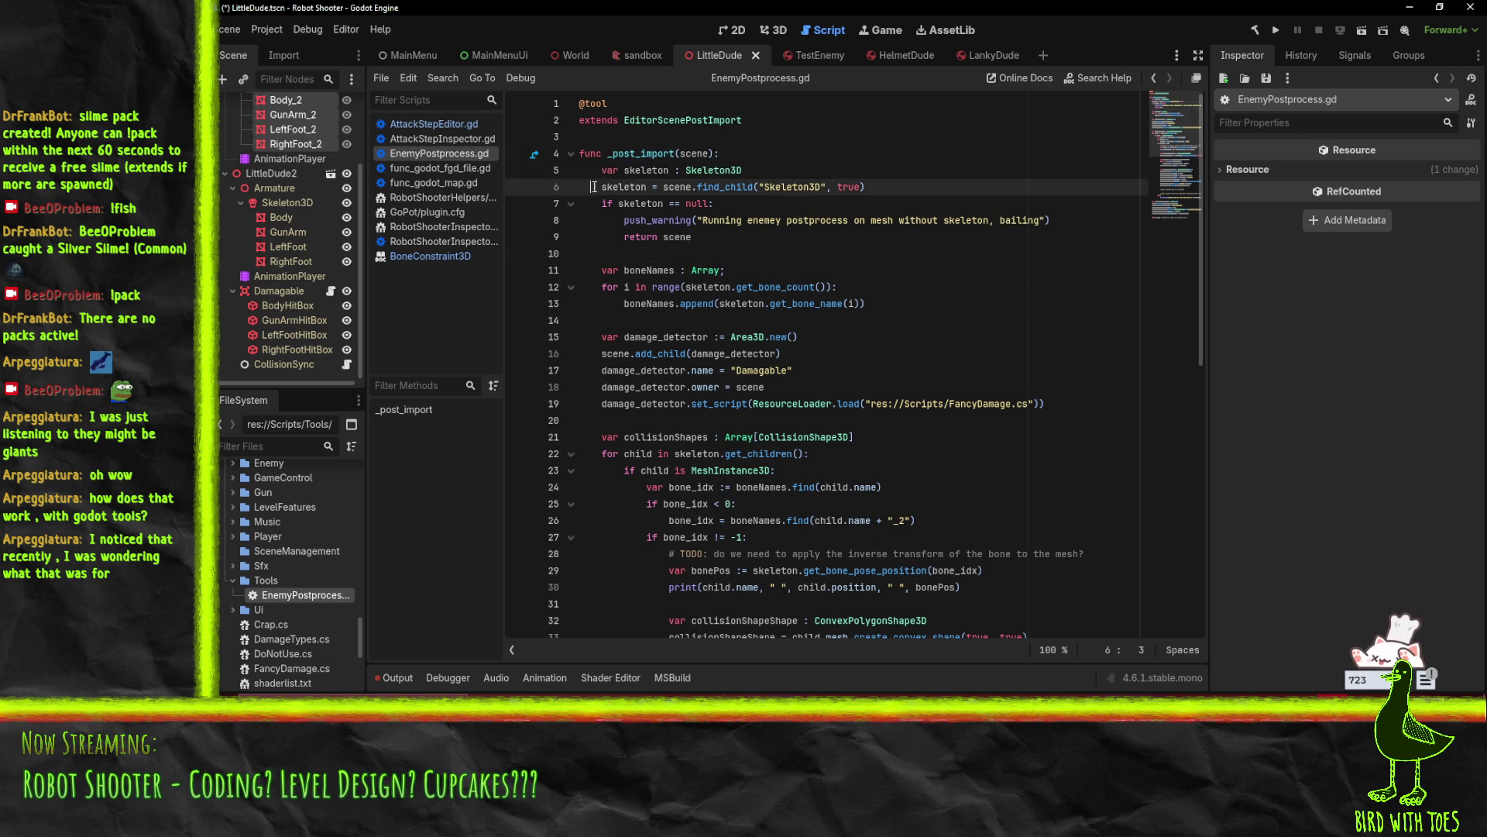
pyautogui.scroll(-1, 608, 217)
pyautogui.scroll(1, 839, 579)
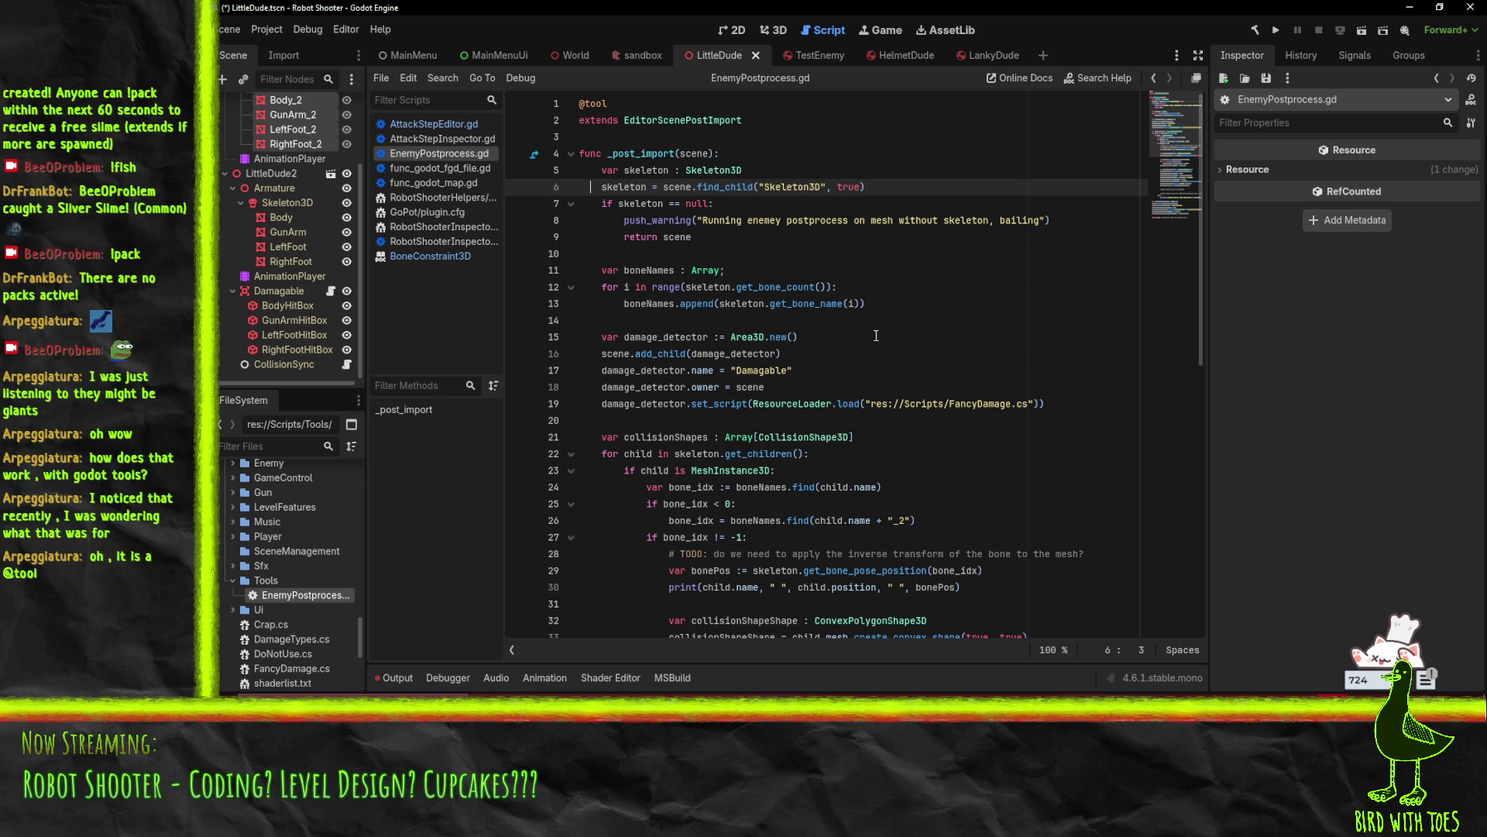
pyautogui.click(615, 118)
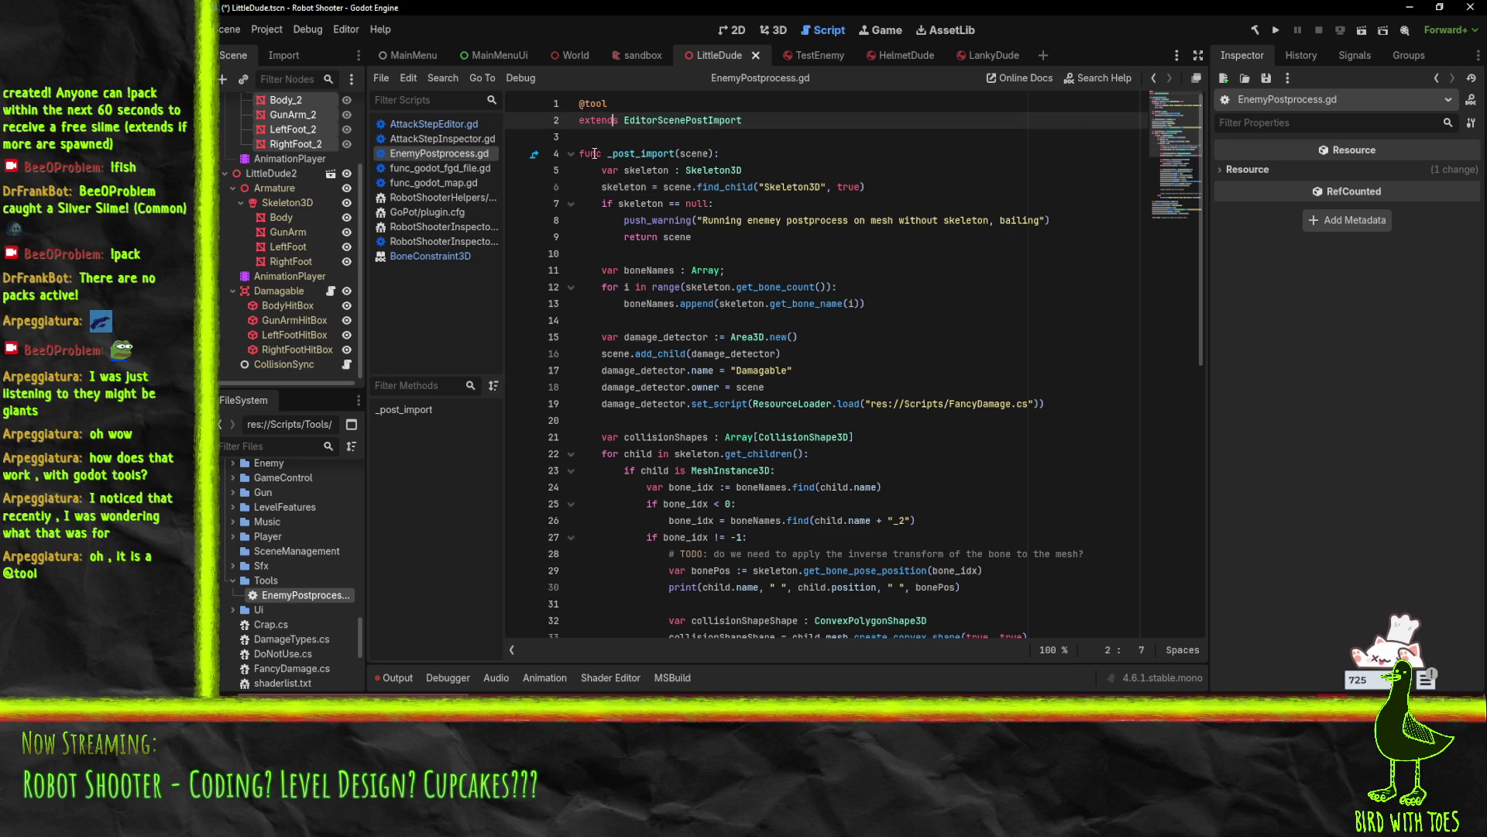
pyautogui.scroll(-5, 772, 456)
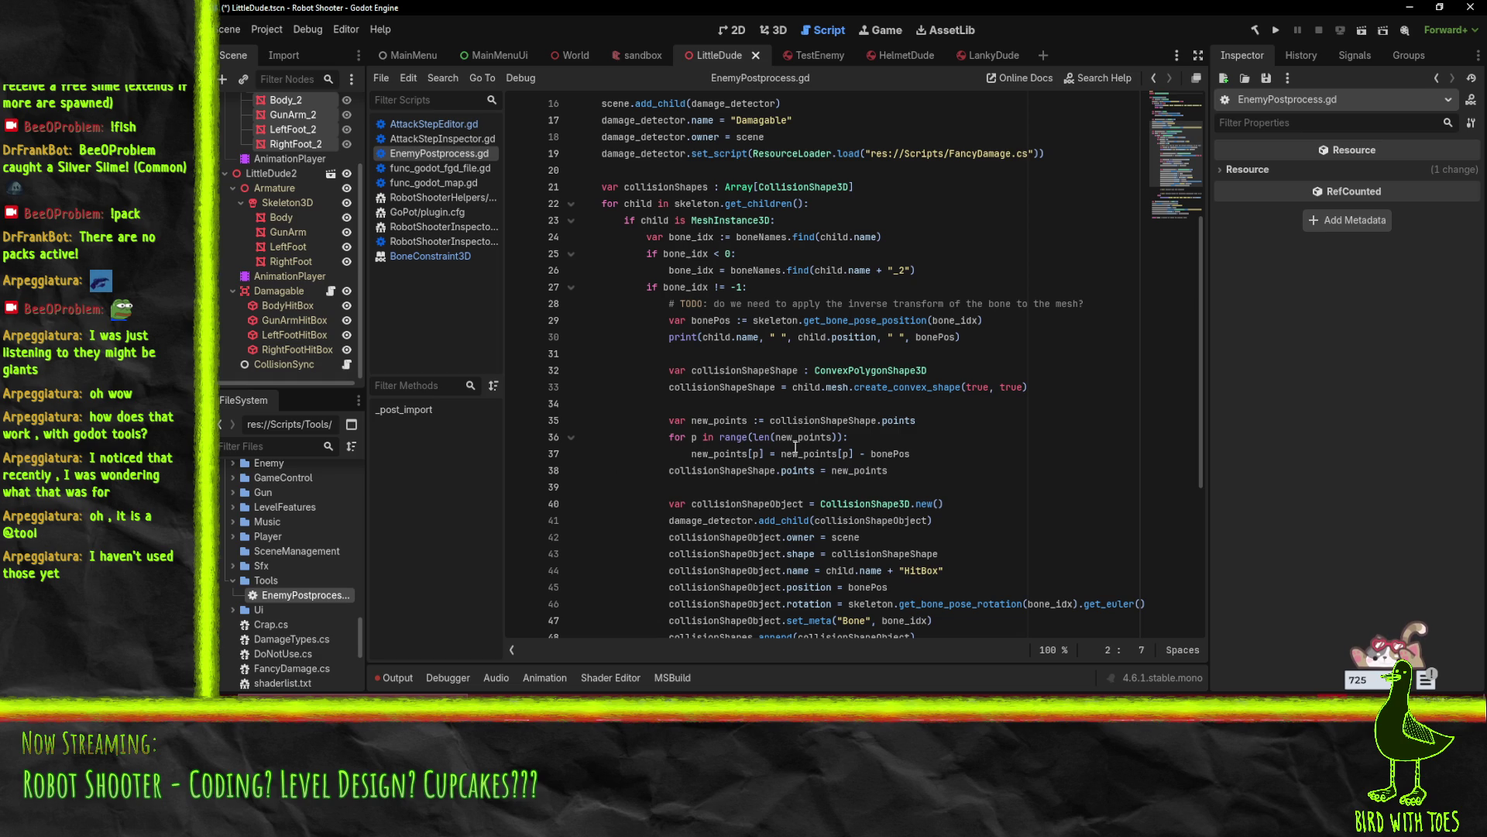
pyautogui.scroll(-5, 694, 261)
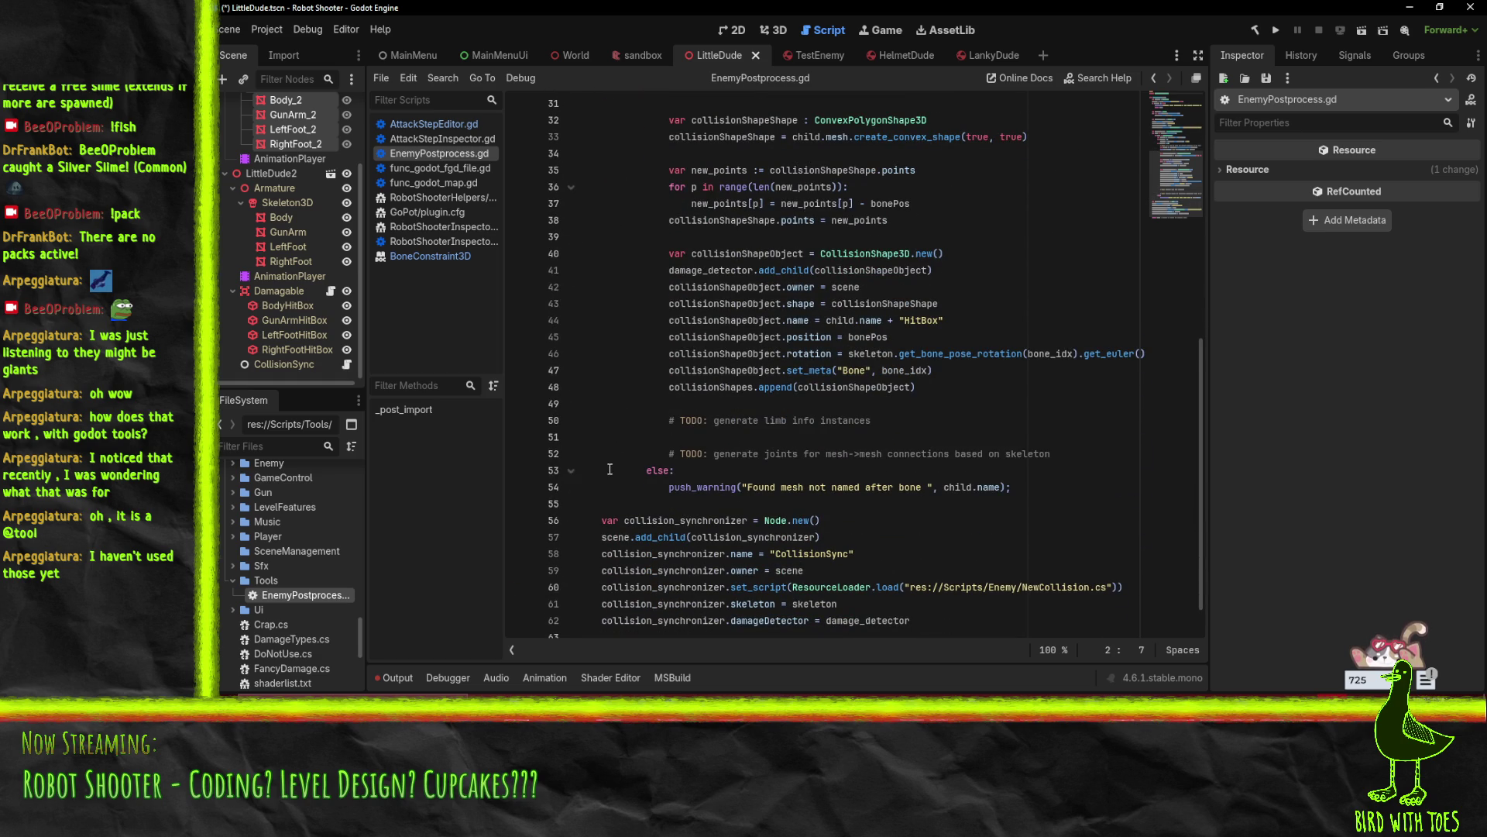
pyautogui.scroll(-1, 612, 465)
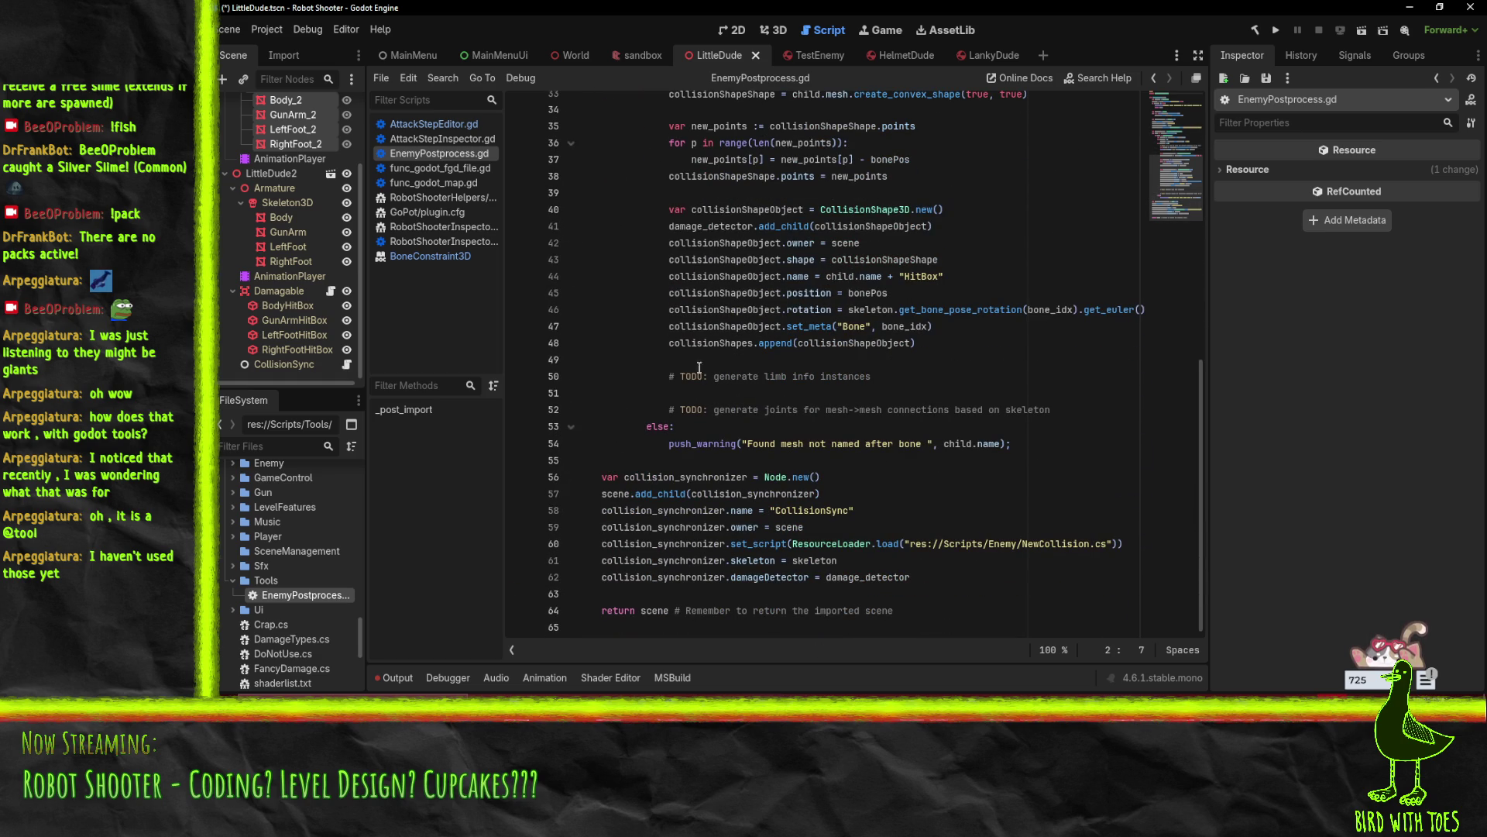
pyautogui.scroll(1, 887, 586)
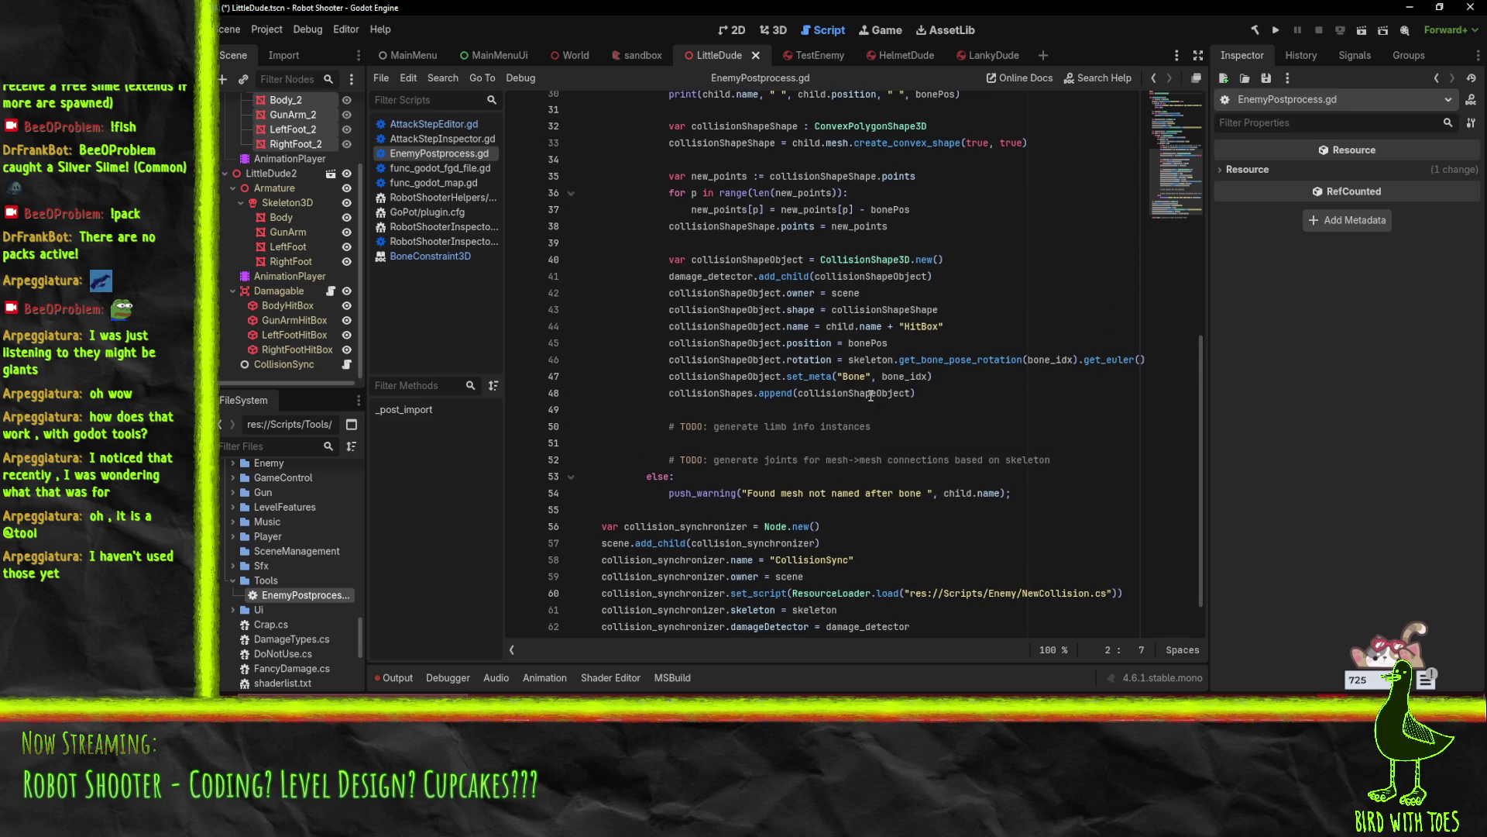
pyautogui.click(811, 58)
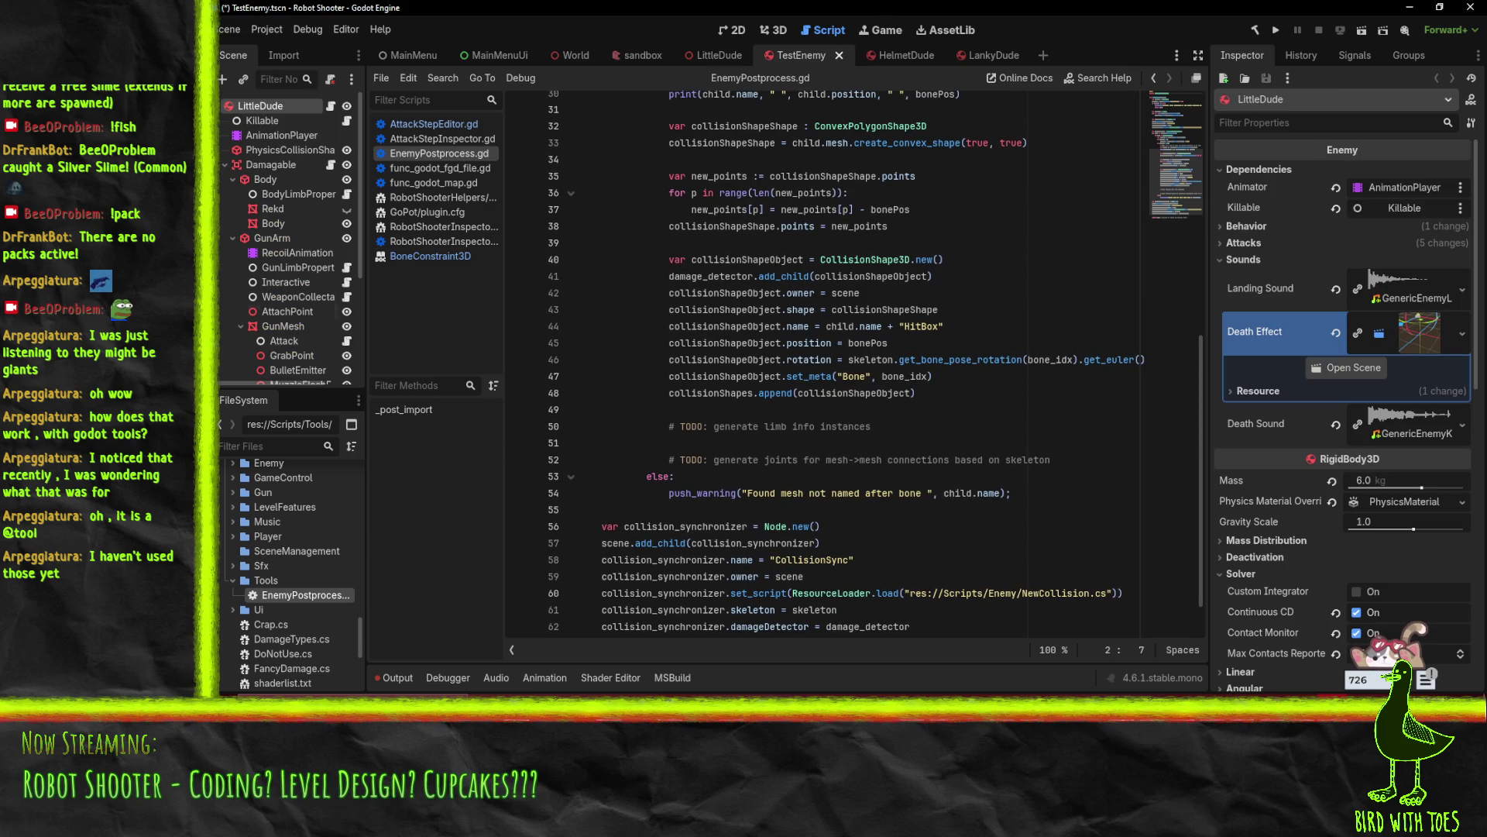
# View TestEnemy in 3D and inspect its AnimationPlayer, Damagable hitbox and Body collision shape
pyautogui.click(773, 31)
pyautogui.moveTo(677, 357)
pyautogui.mouseDown()
pyautogui.moveTo(635, 387)
pyautogui.moveTo(365, 379)
pyautogui.moveTo(1130, 379)
pyautogui.moveTo(453, 403)
pyautogui.mouseUp()
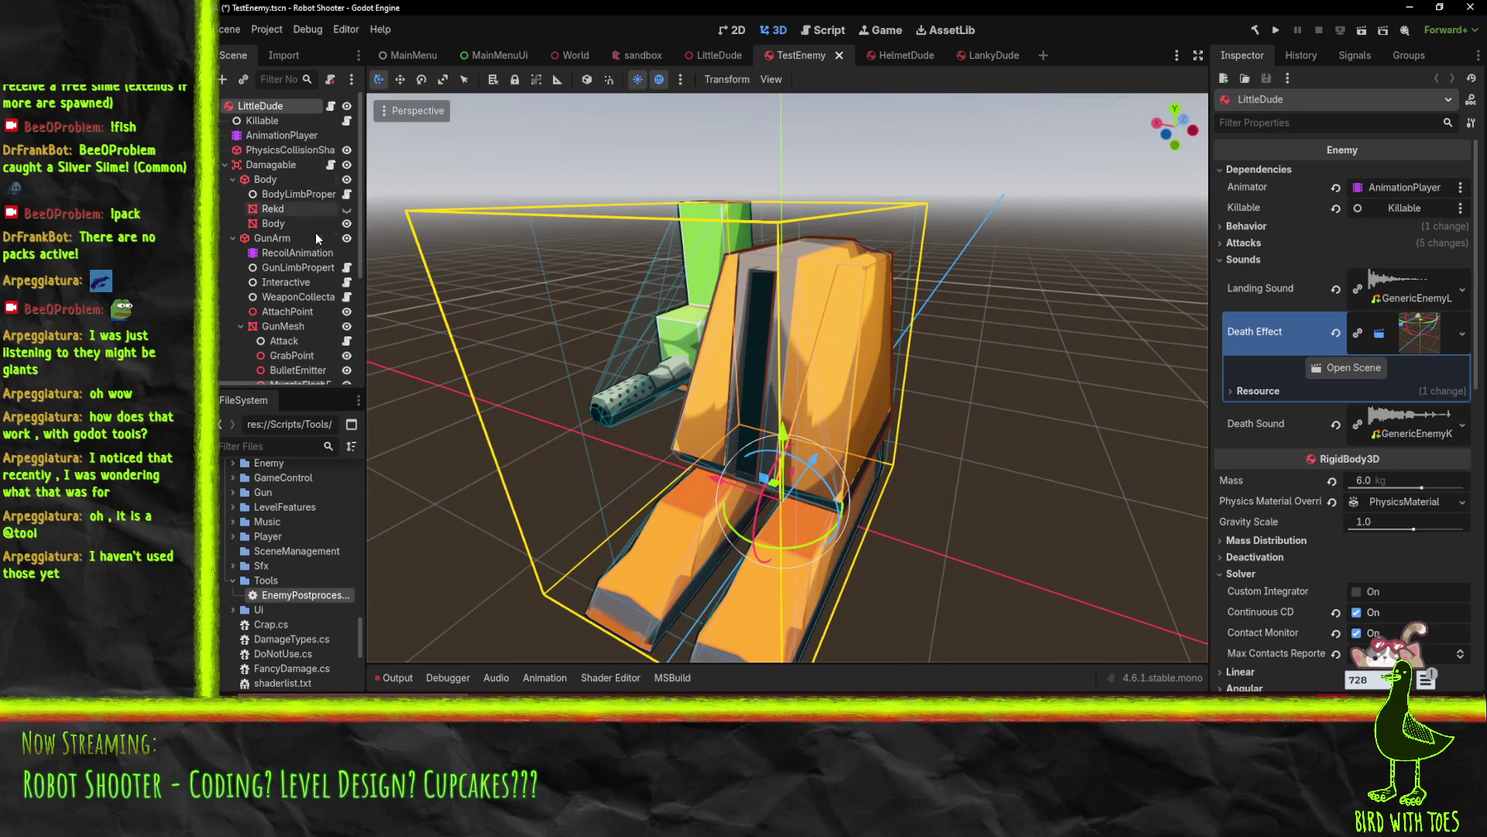
pyautogui.click(273, 137)
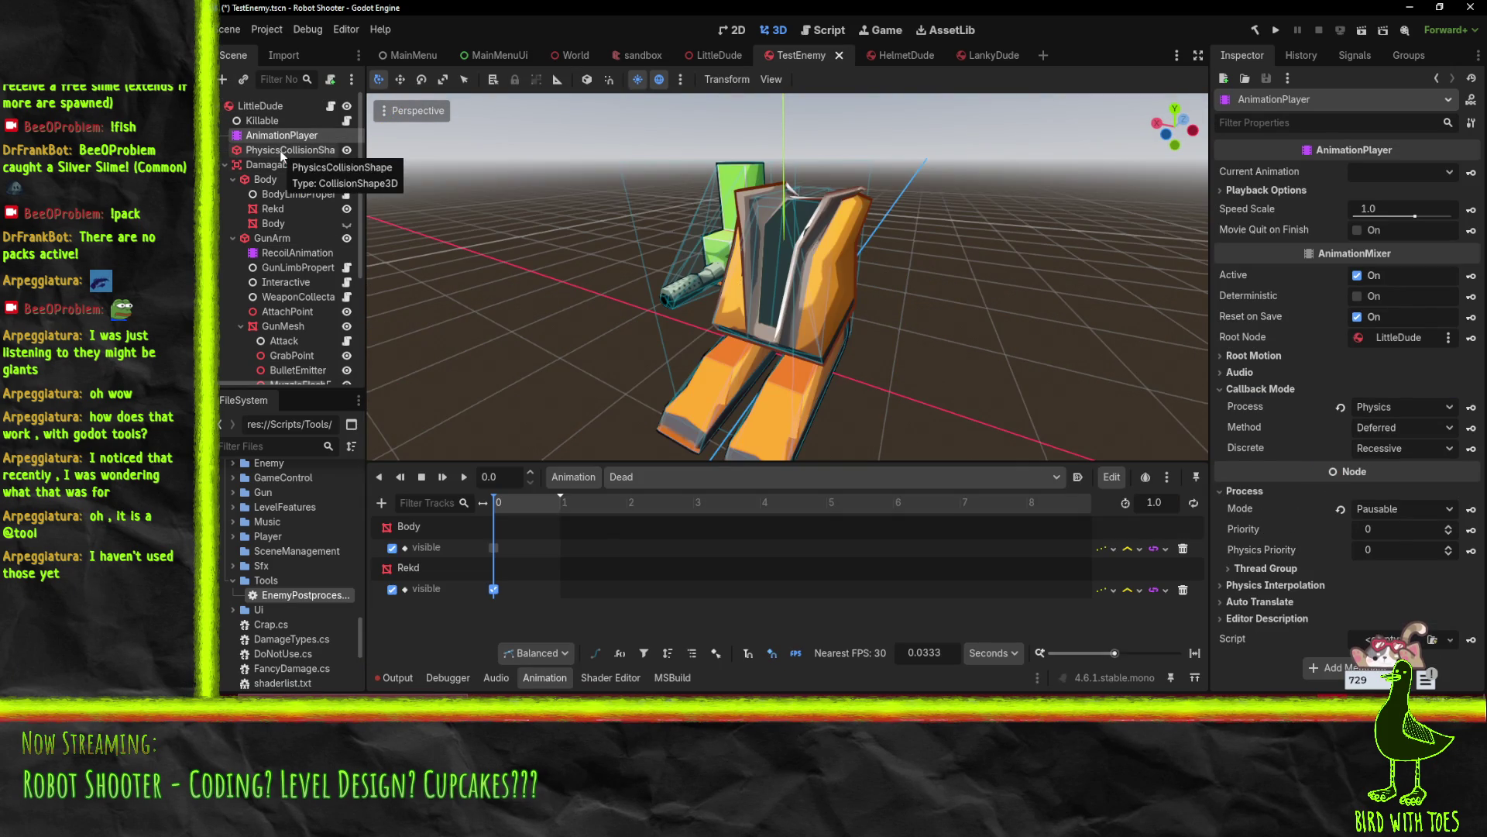
pyautogui.click(261, 164)
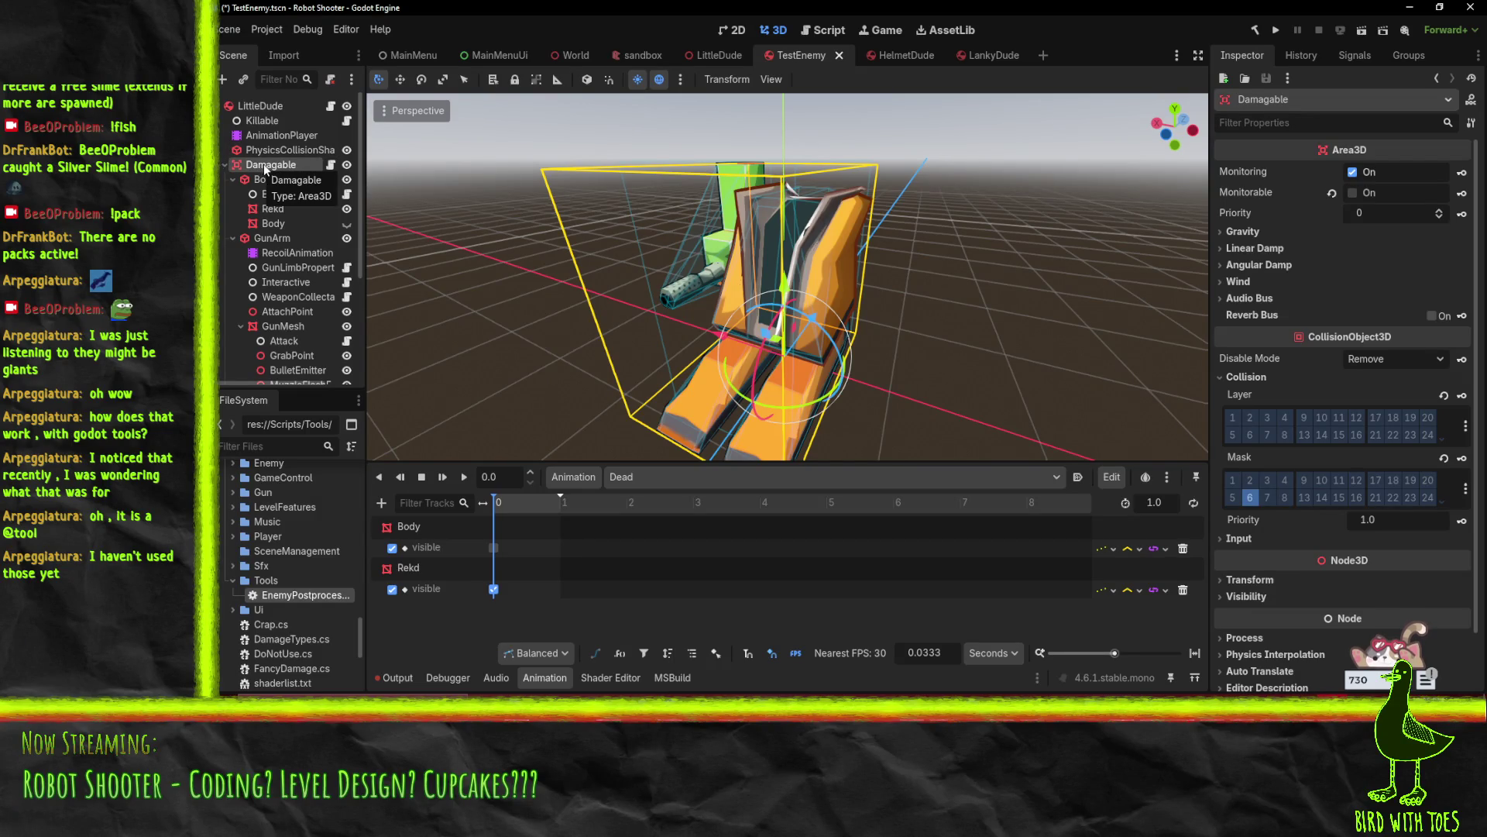
pyautogui.scroll(3, 830, 223)
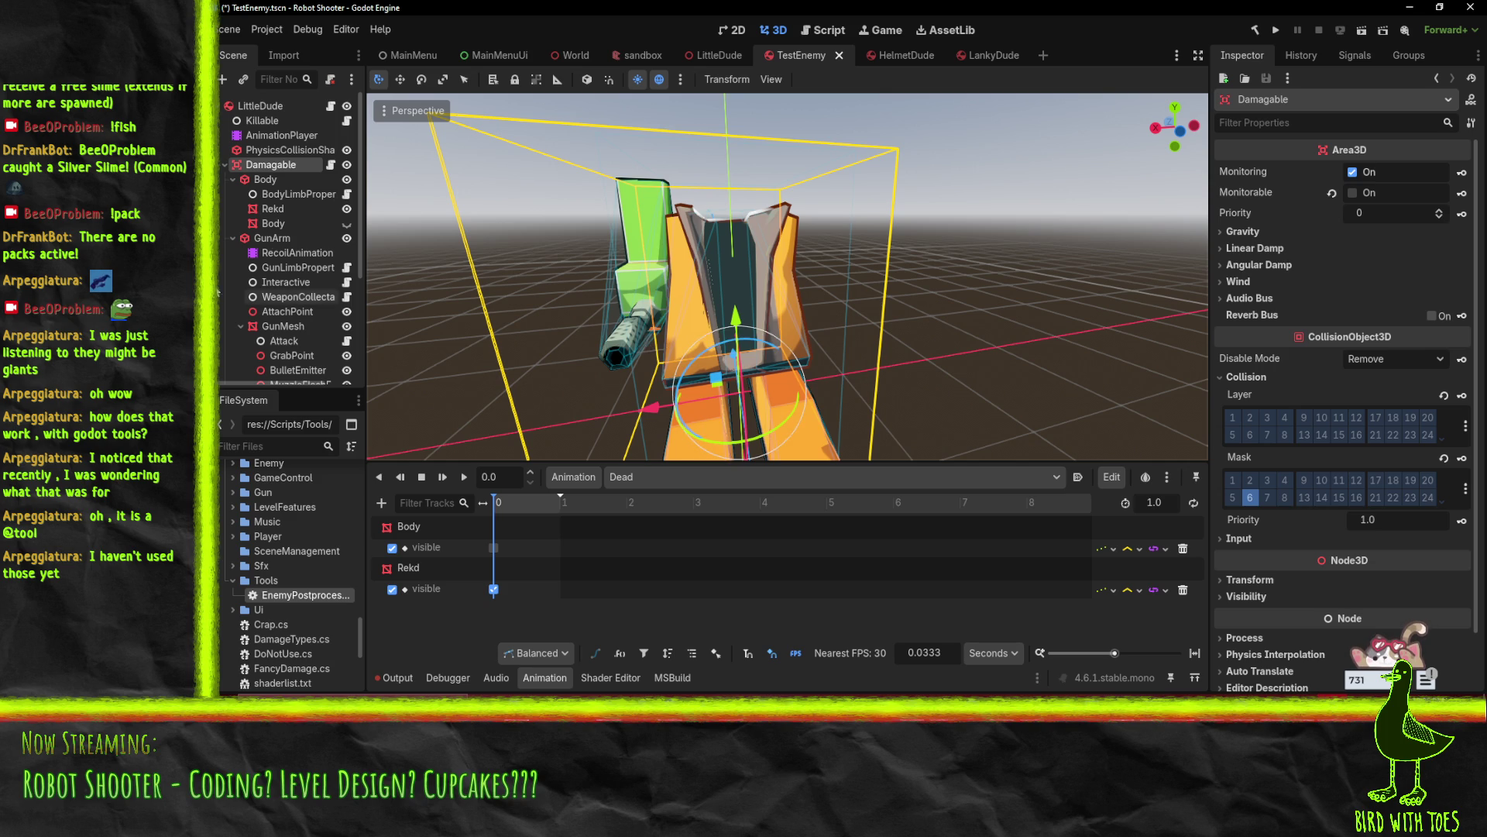
pyautogui.click(271, 179)
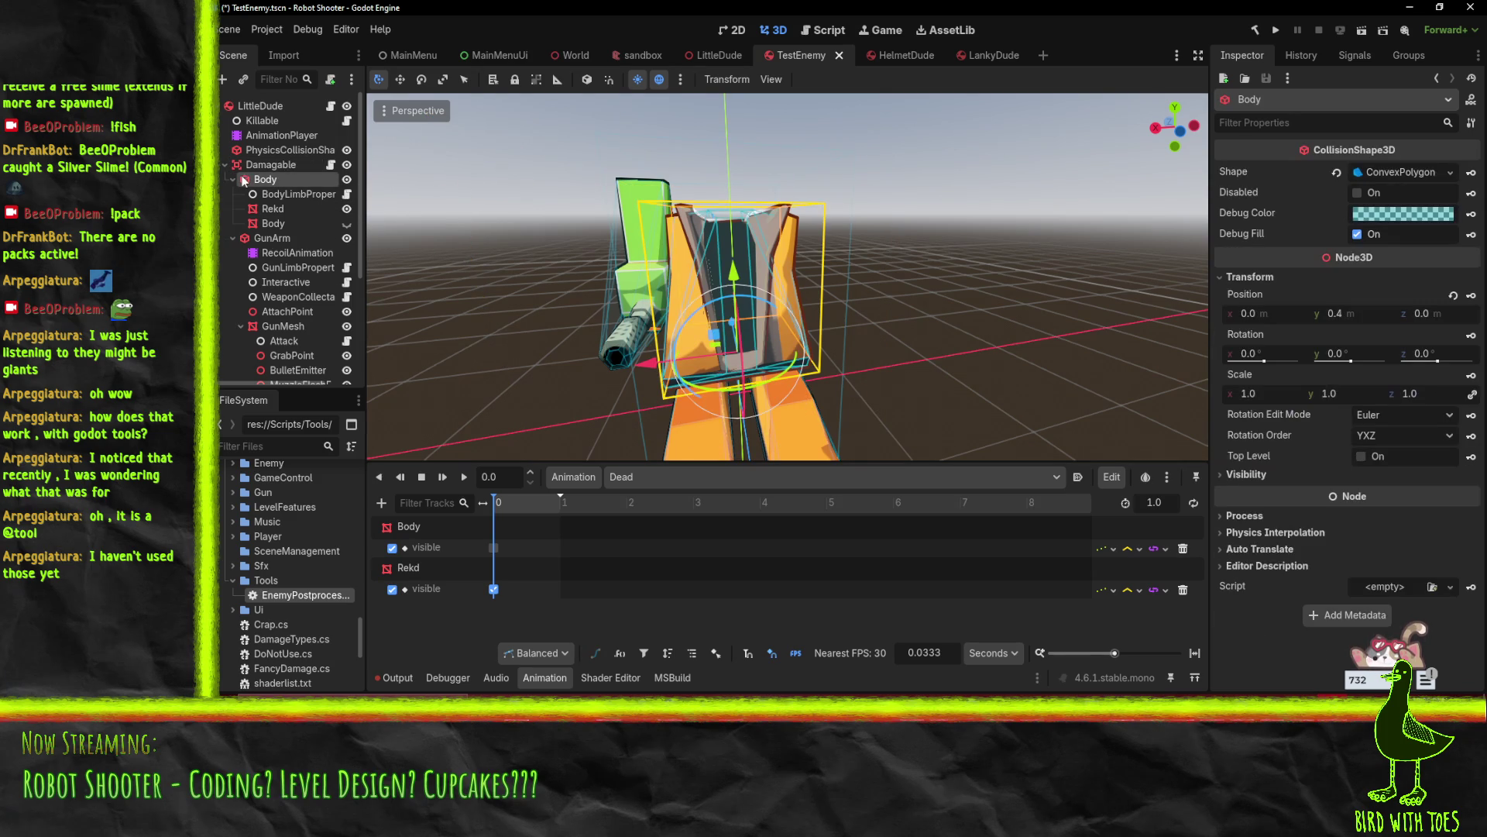
# Collapse and re-expand the Body, GunArm, LeftFoot and RightFoot branches of the scene tree
pyautogui.click(232, 180)
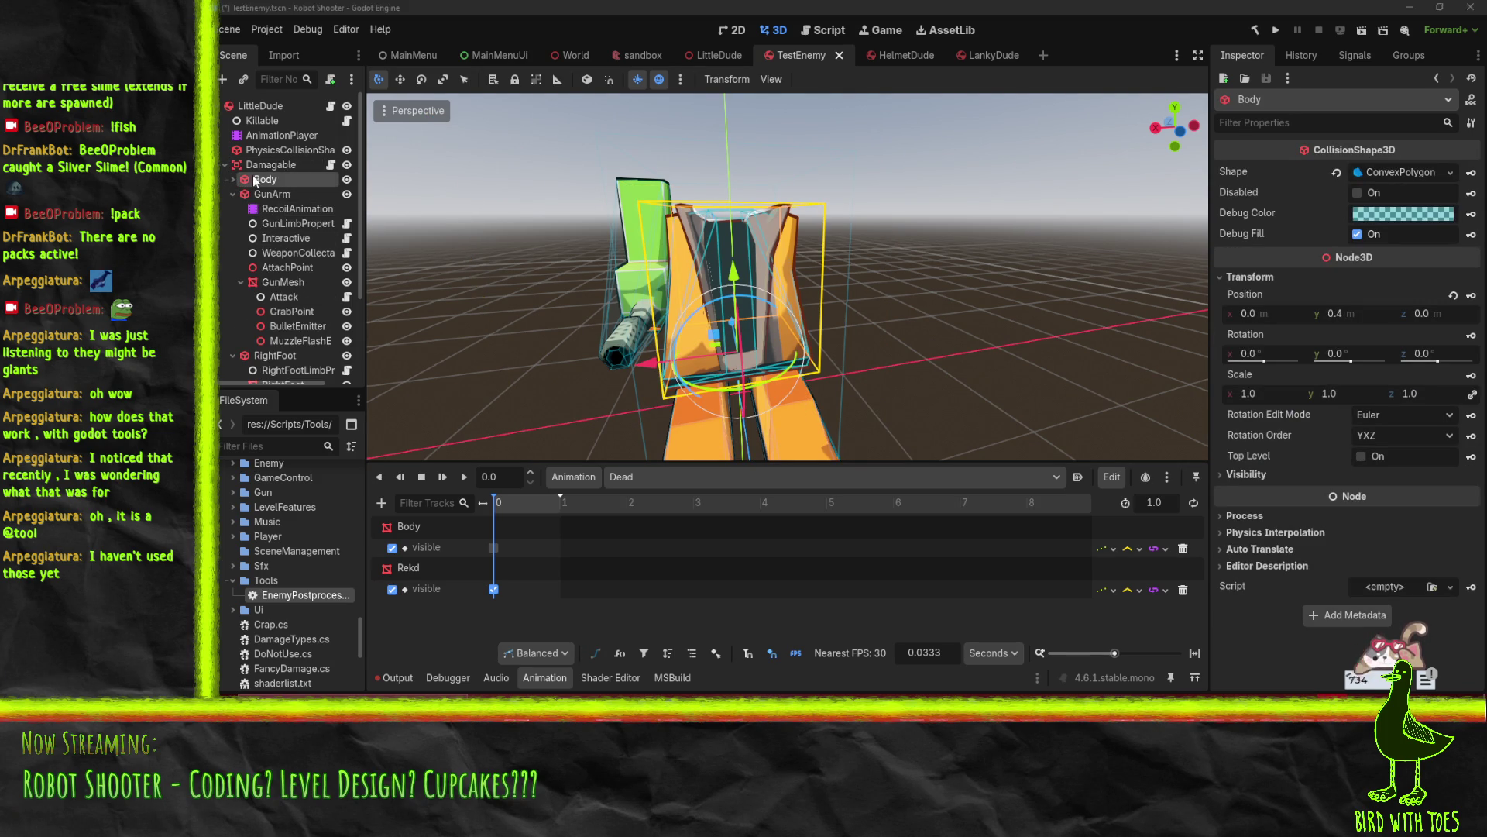
pyautogui.click(263, 195)
pyautogui.click(233, 195)
pyautogui.click(263, 210)
pyautogui.click(236, 253)
pyautogui.click(232, 209)
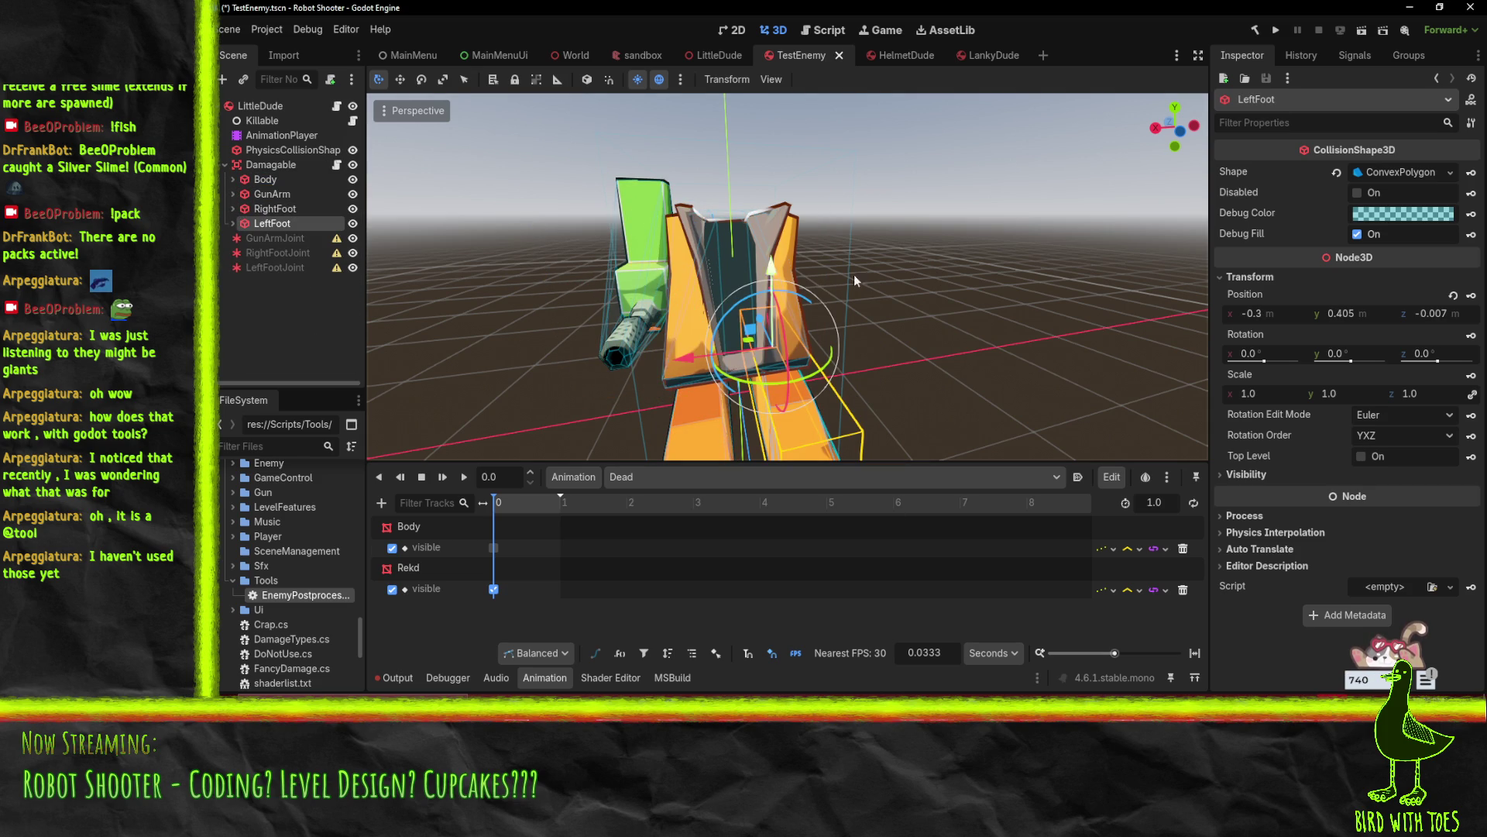
pyautogui.click(231, 224)
pyautogui.click(231, 210)
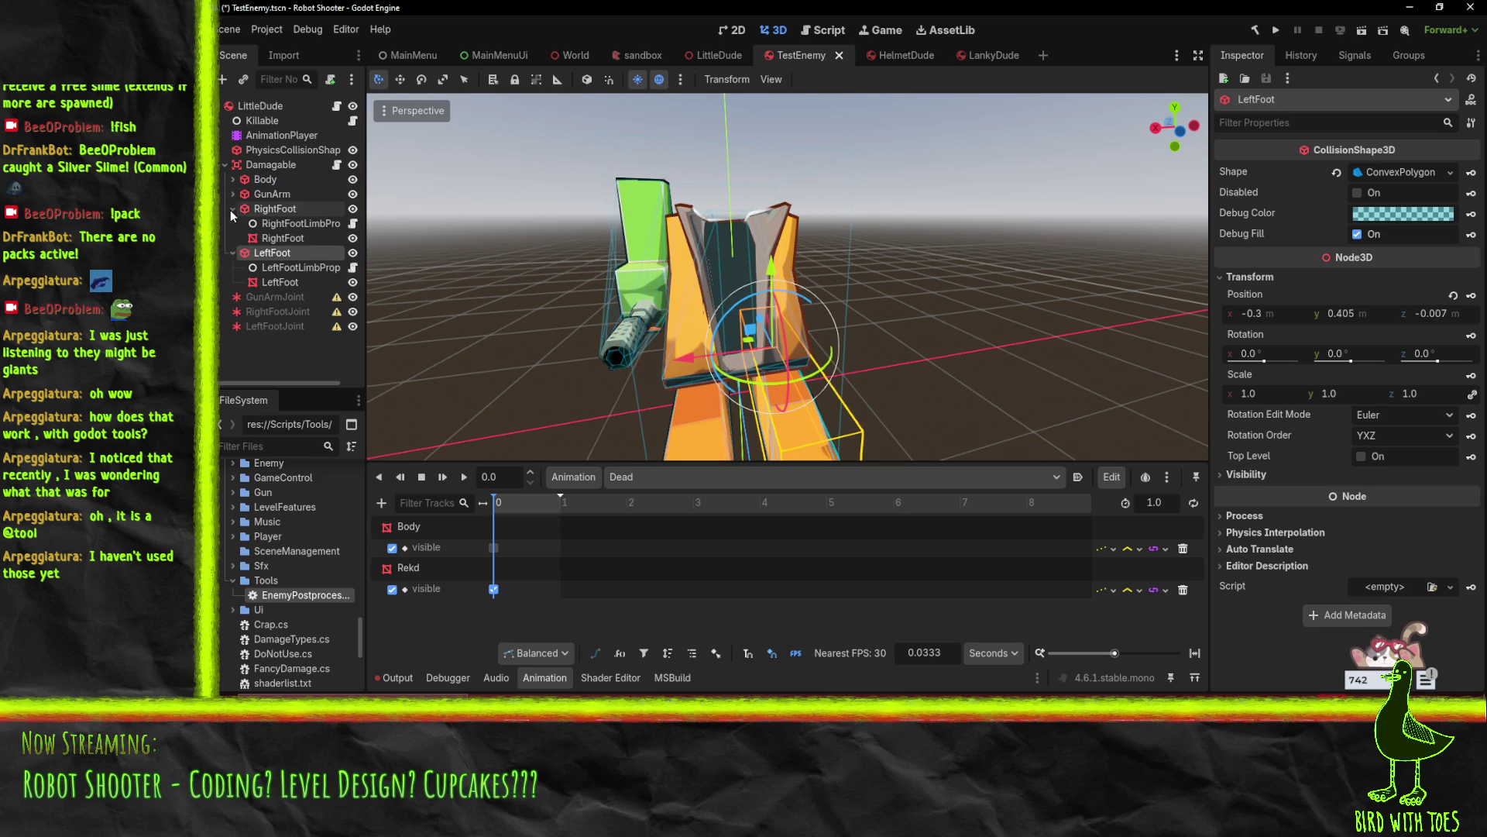
pyautogui.click(233, 195)
pyautogui.click(232, 179)
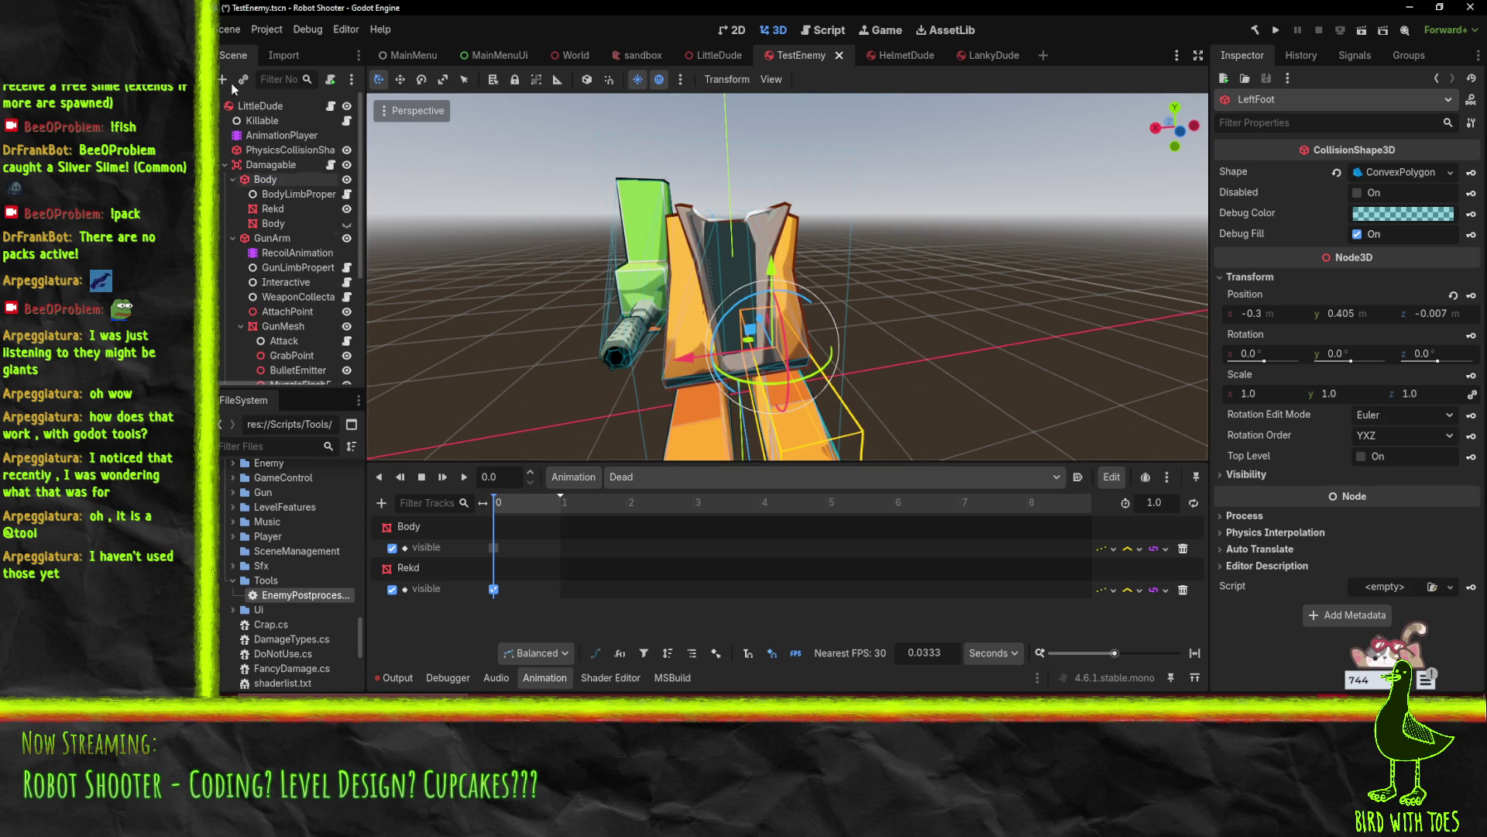
# Inspect the Body, GunMesh, RightFoot and LeftFoot meshes and the Body limb's EnemyLimb properties
pyautogui.click(285, 224)
pyautogui.scroll(-3, 287, 232)
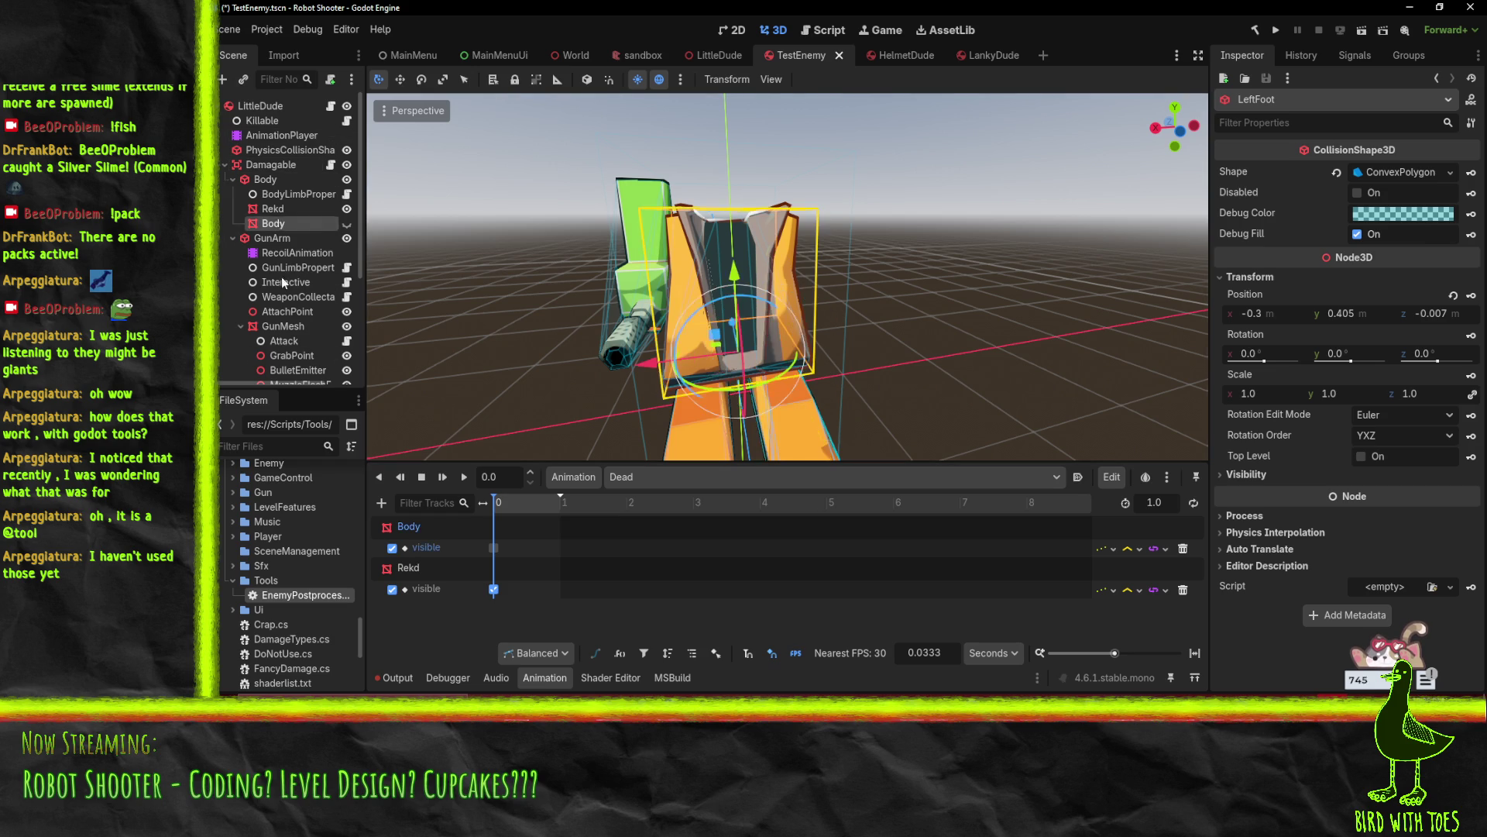
pyautogui.click(283, 223)
pyautogui.scroll(-2, 253, 265)
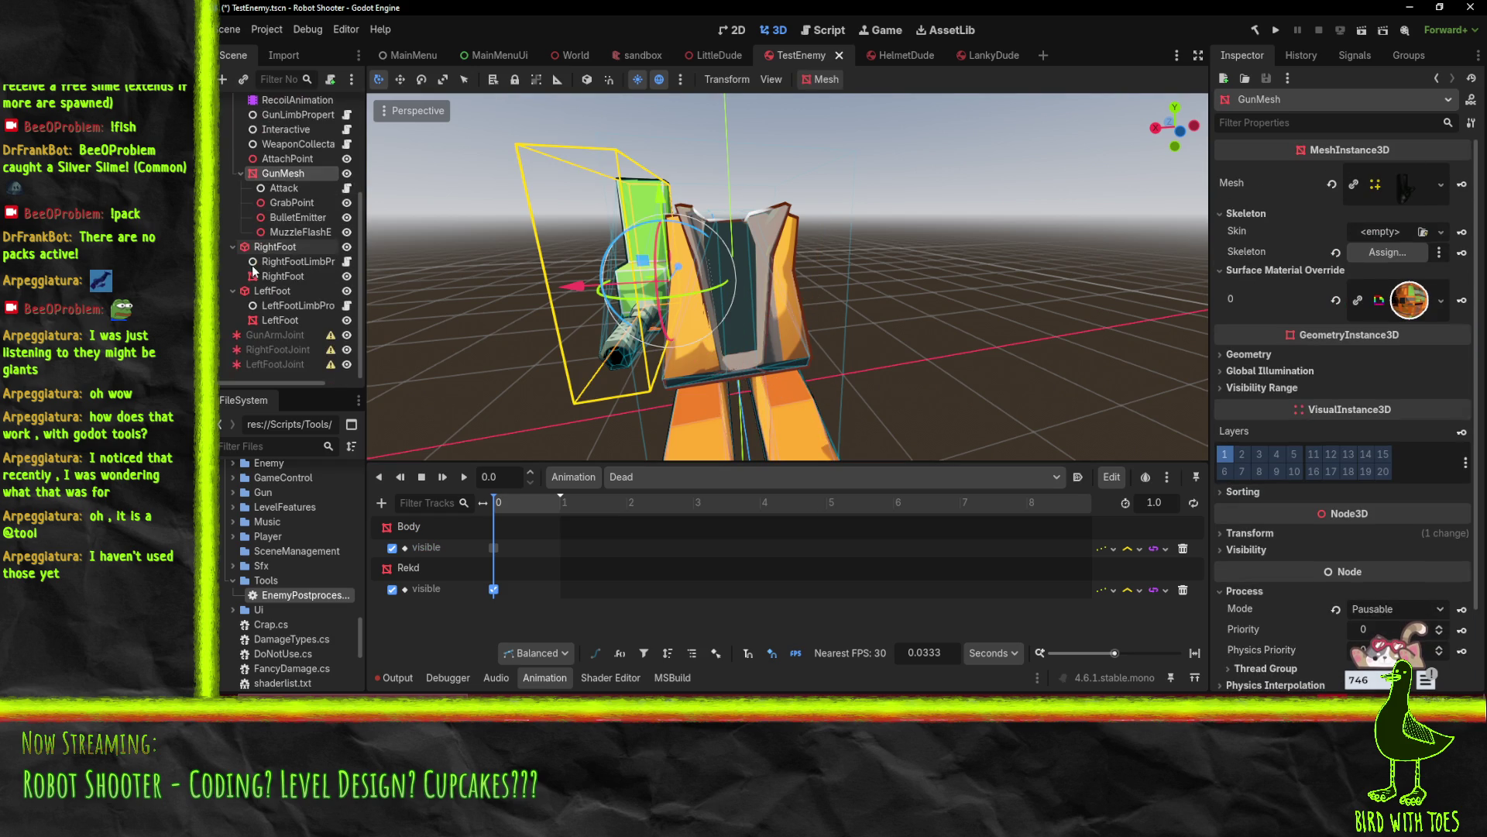
pyautogui.click(295, 276)
pyautogui.click(296, 321)
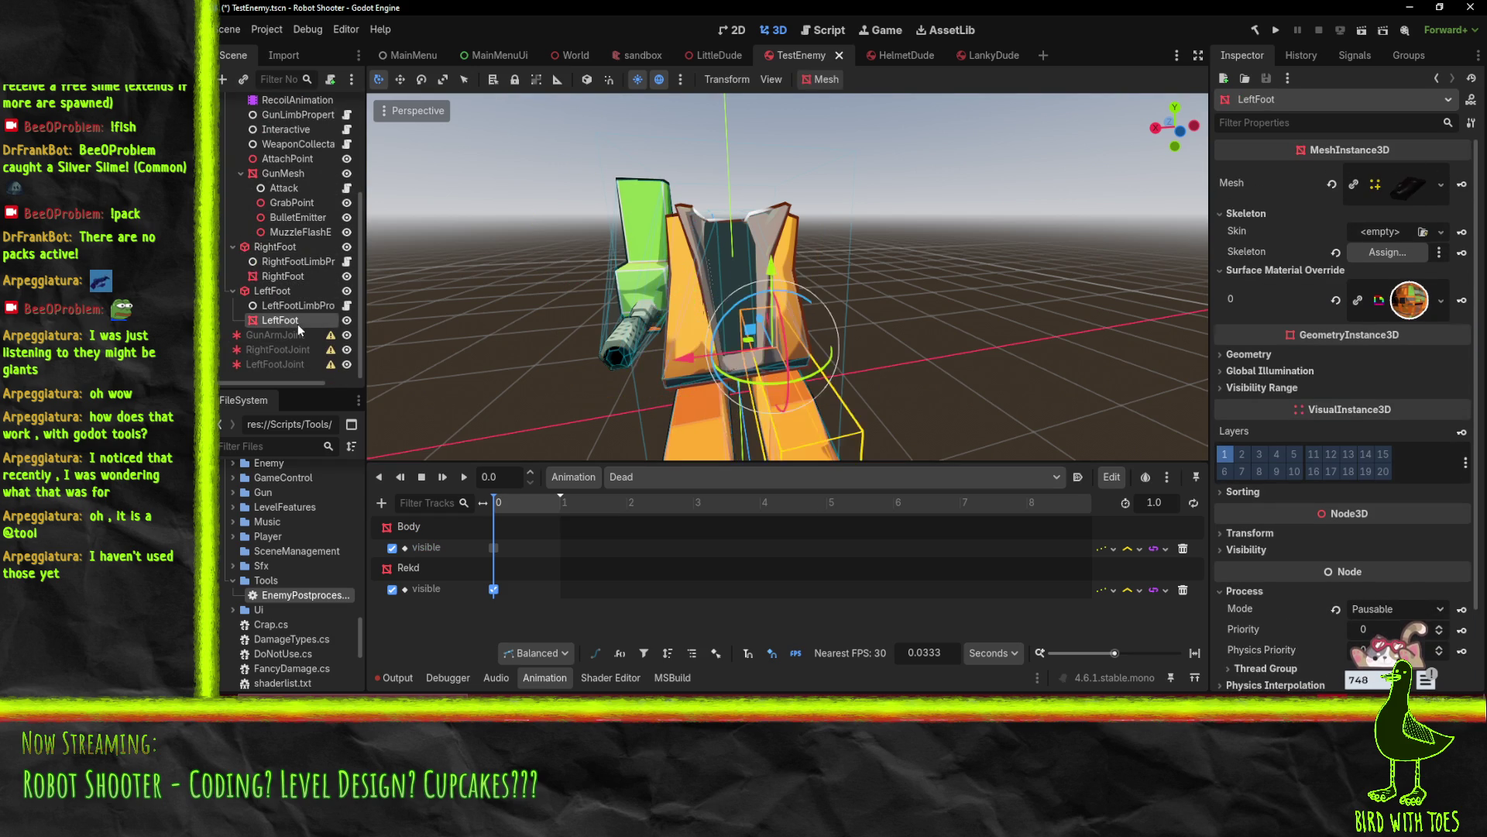
pyautogui.scroll(5, 283, 307)
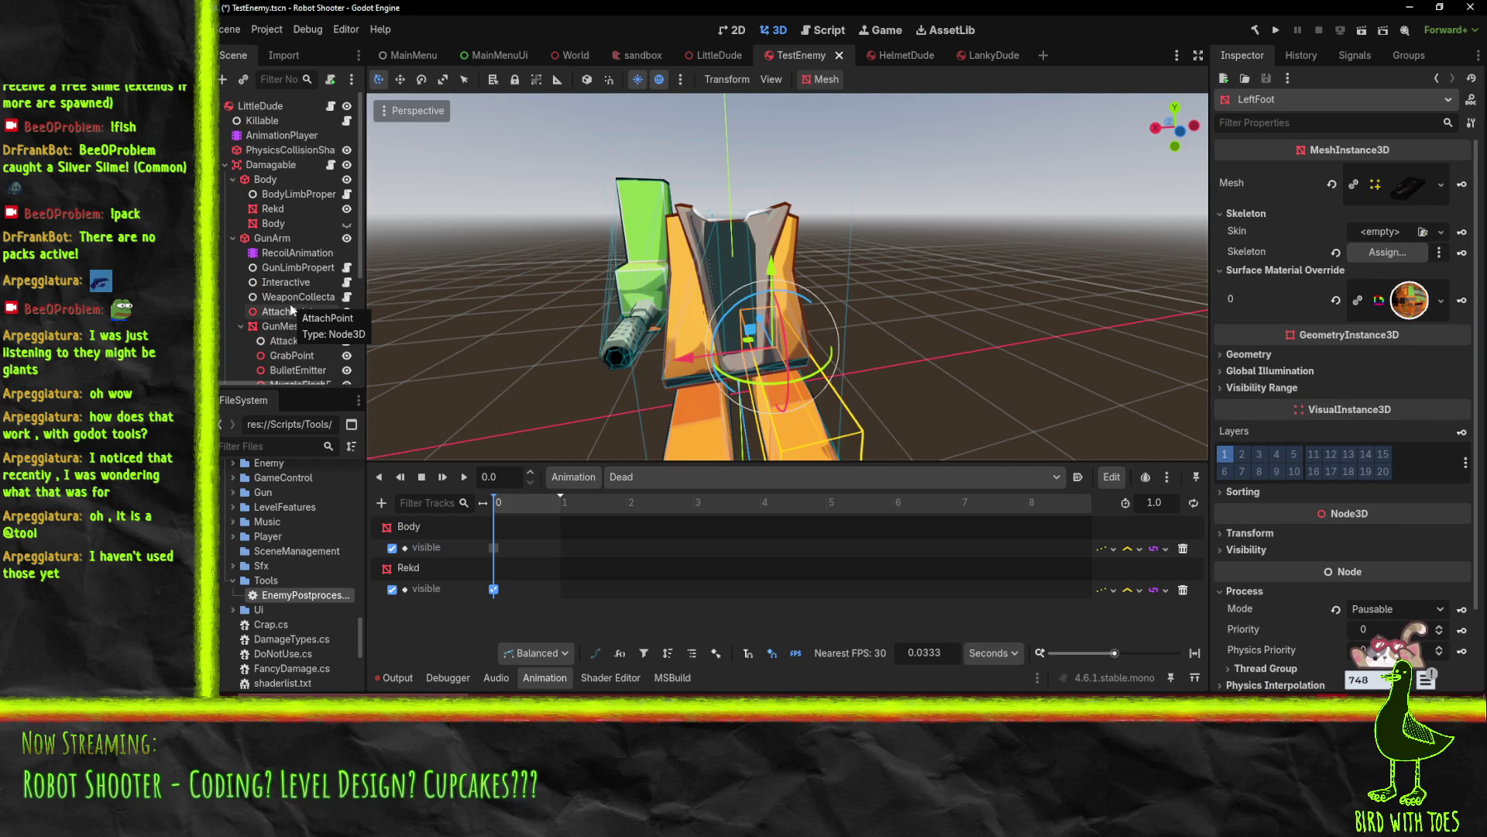
pyautogui.click(287, 194)
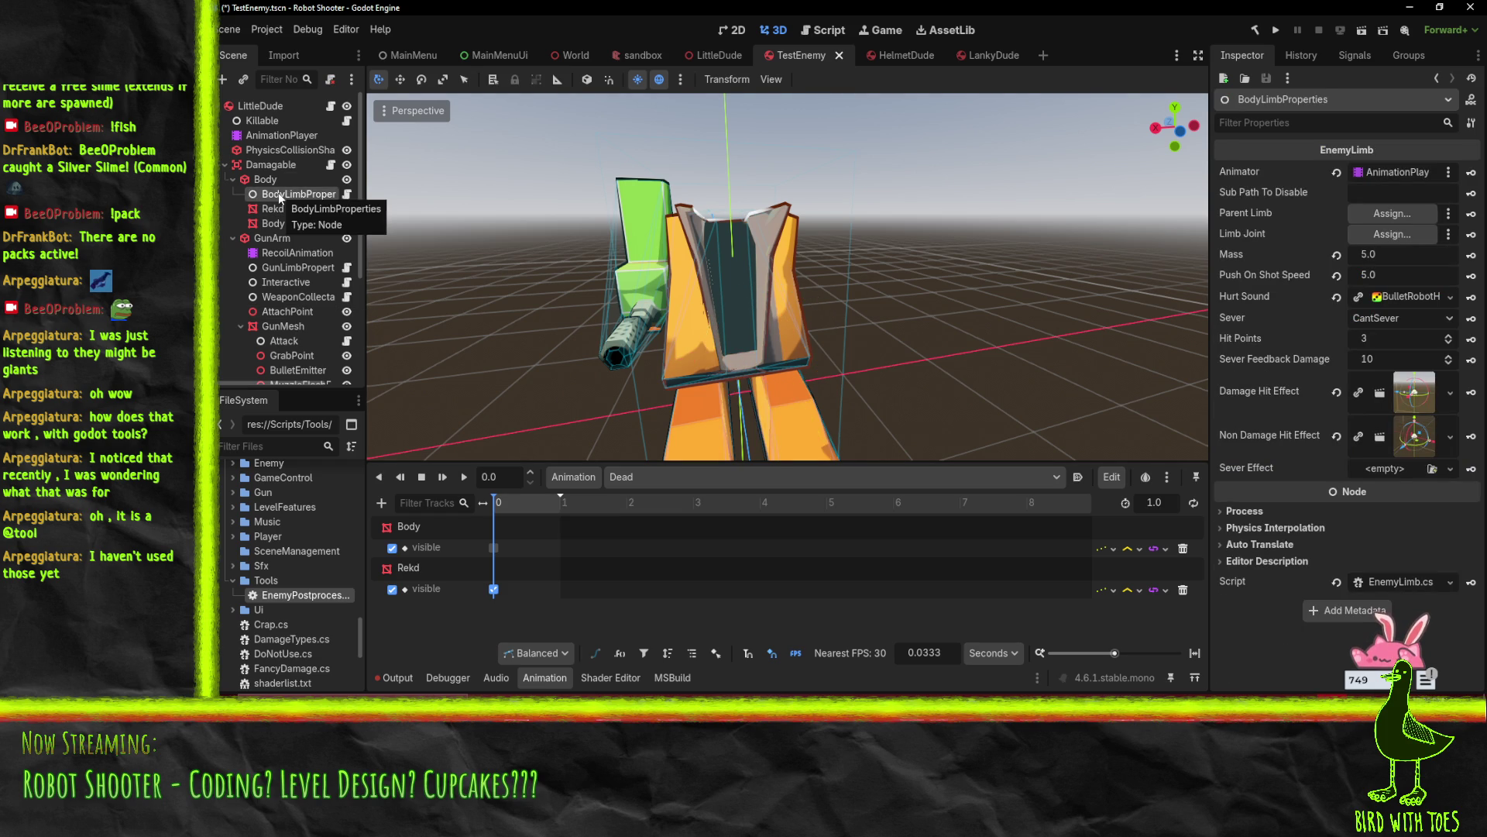
pyautogui.scroll(-1, 277, 192)
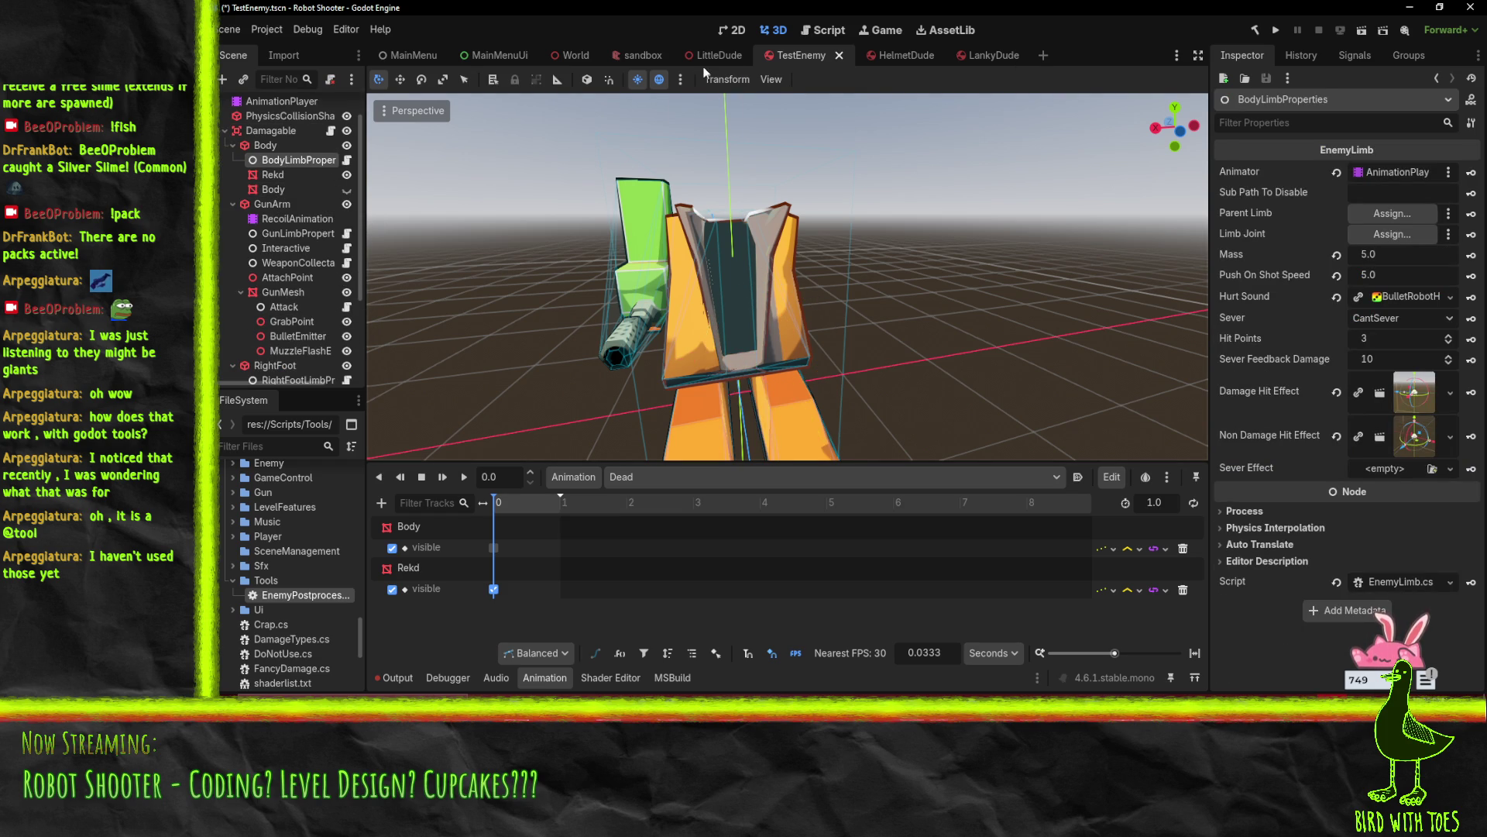
pyautogui.click(823, 29)
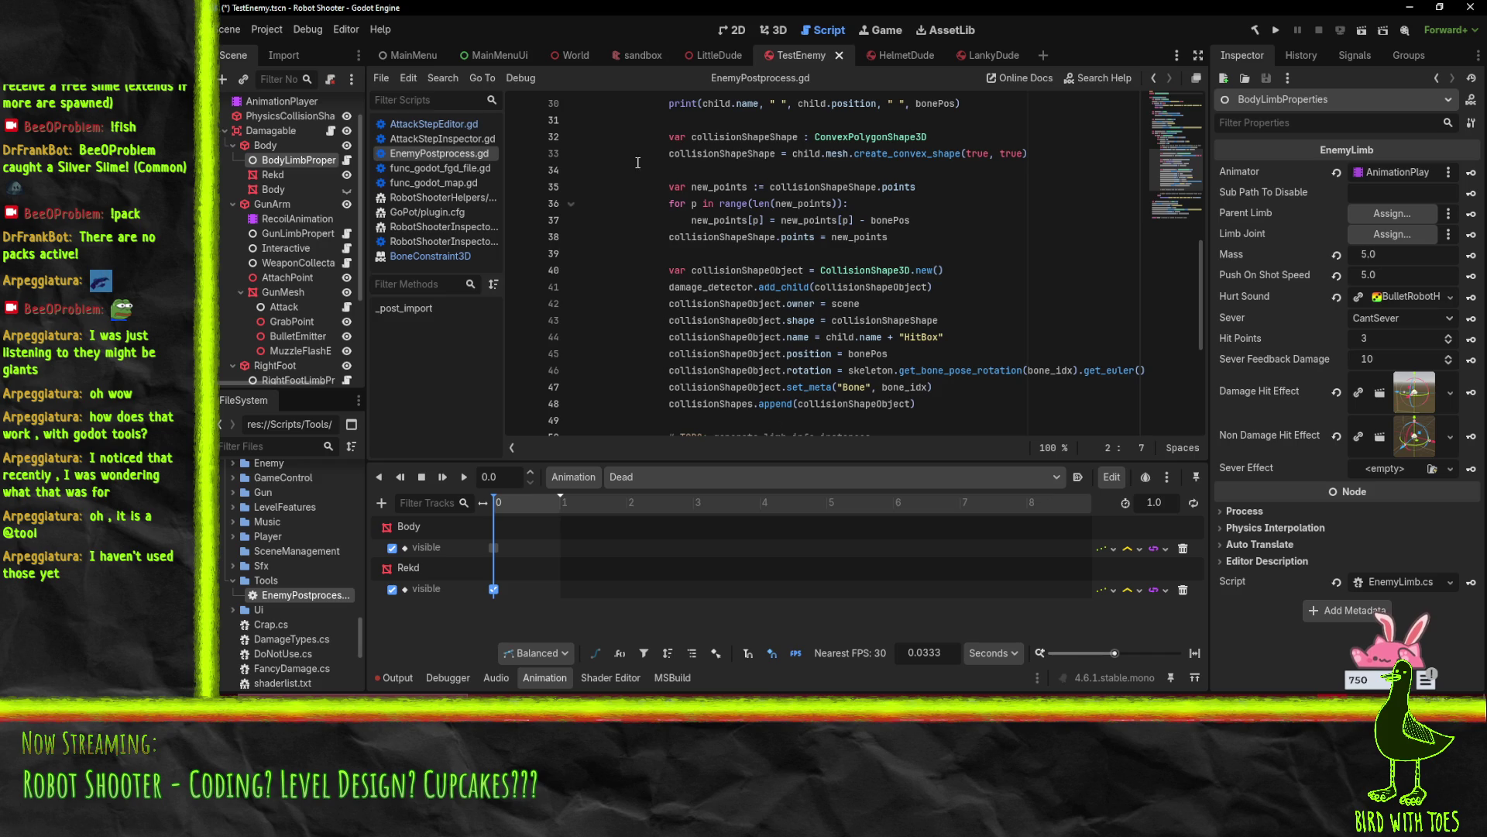
# Review EnemyPostprocess.gd around the joints TODO, briefly checking the enemy's 3D view
pyautogui.scroll(-3, 779, 346)
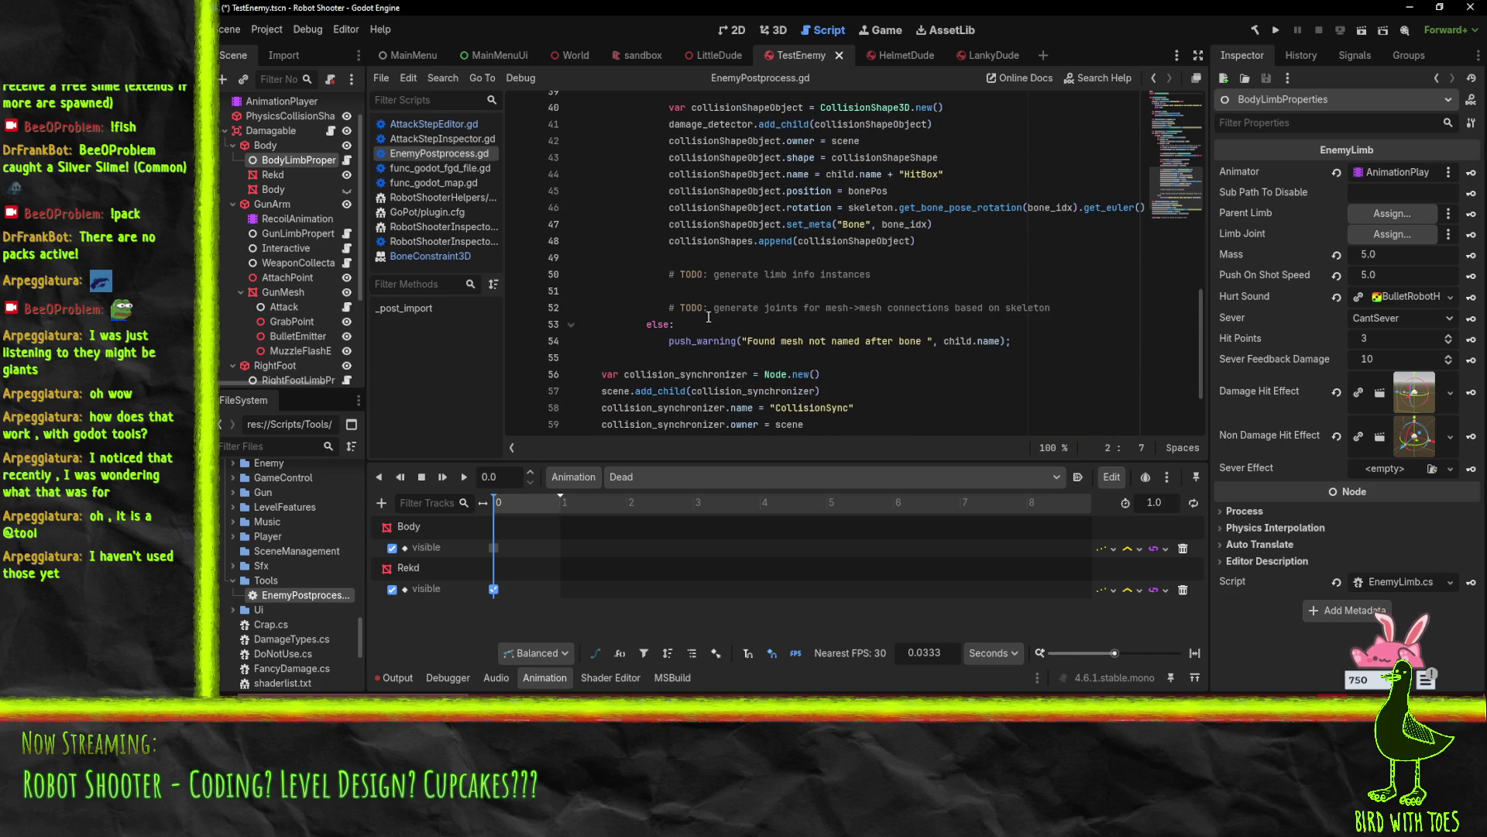
pyautogui.click(690, 307)
pyautogui.scroll(-4, 284, 263)
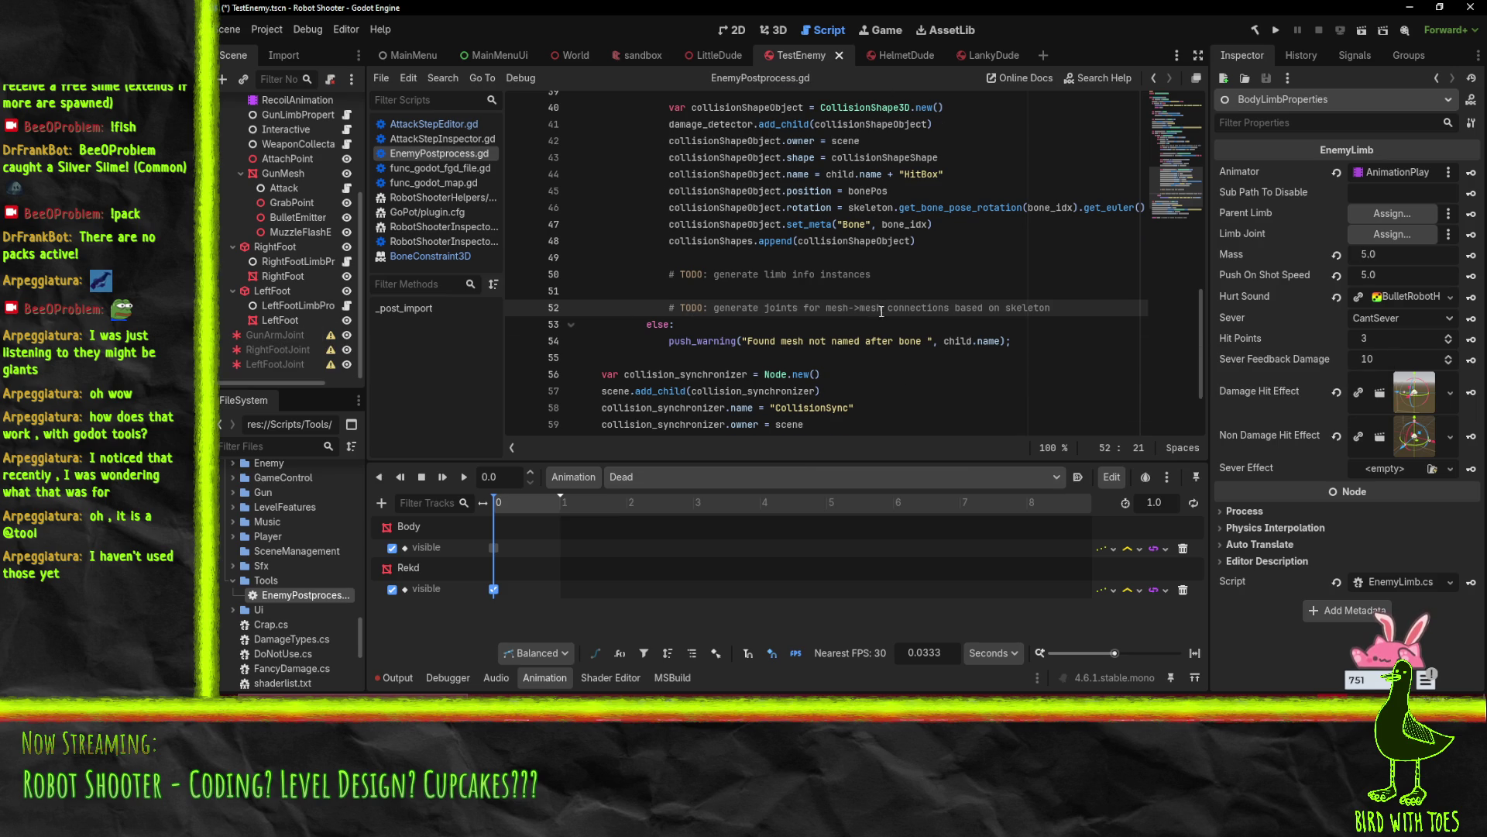
pyautogui.scroll(6, 881, 310)
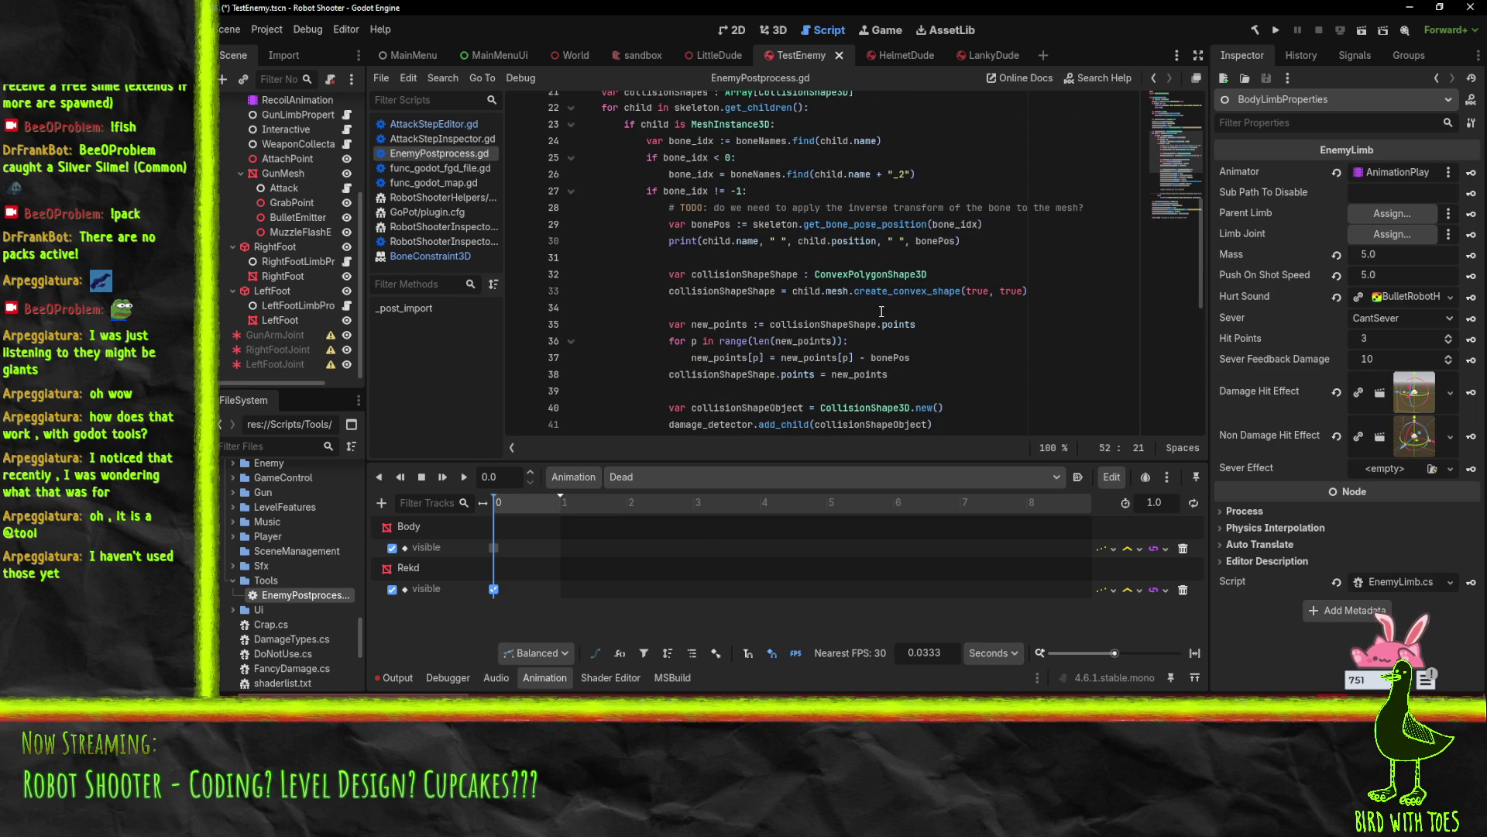
pyautogui.scroll(7, 881, 311)
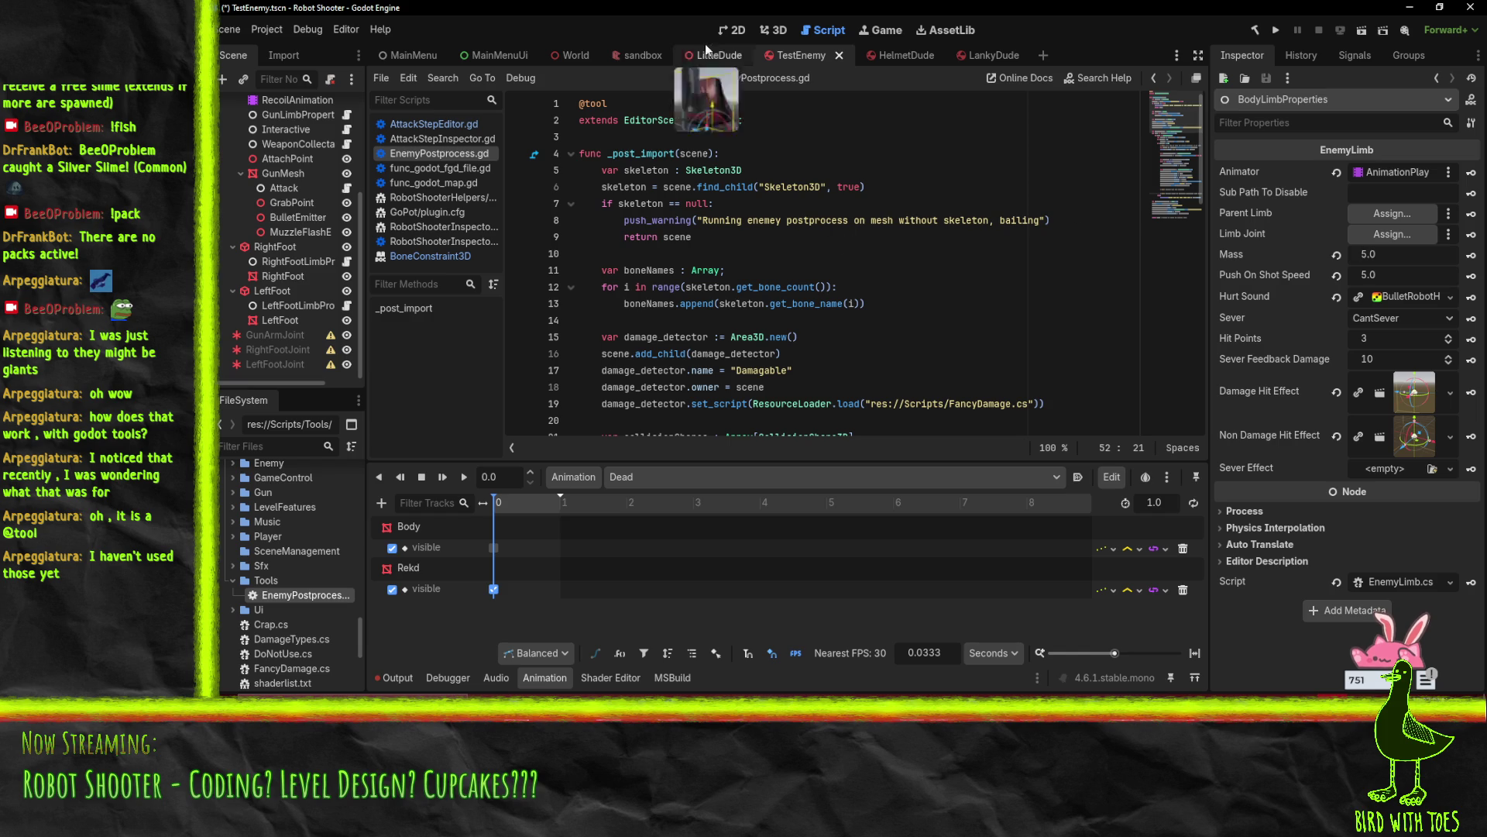
pyautogui.click(777, 31)
pyautogui.click(814, 31)
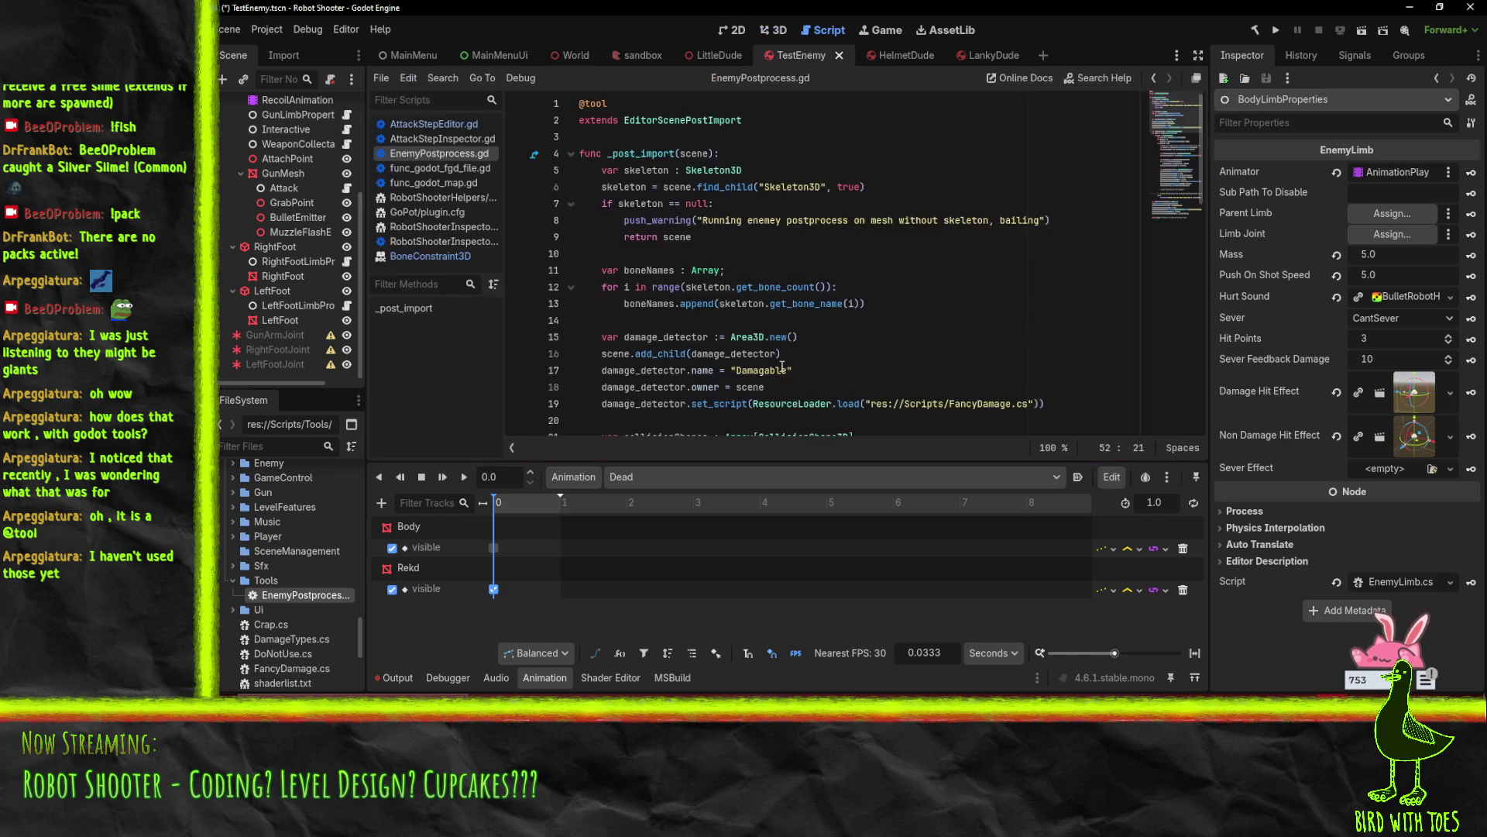
# Add a new indented line below the 'TODO: generate limb info instances' comment
pyautogui.scroll(-5, 659, 146)
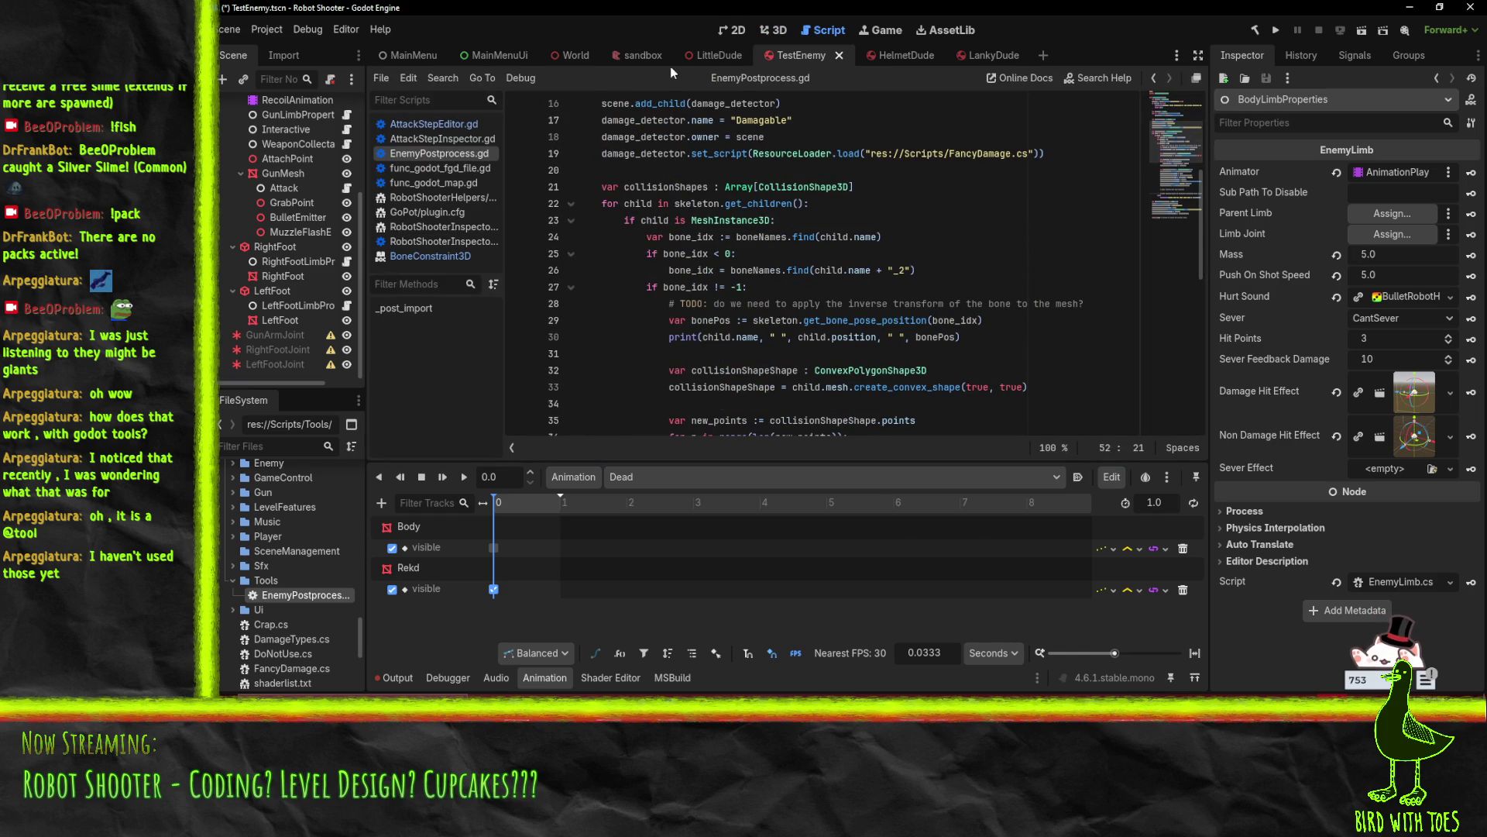
pyautogui.scroll(-1, 791, 356)
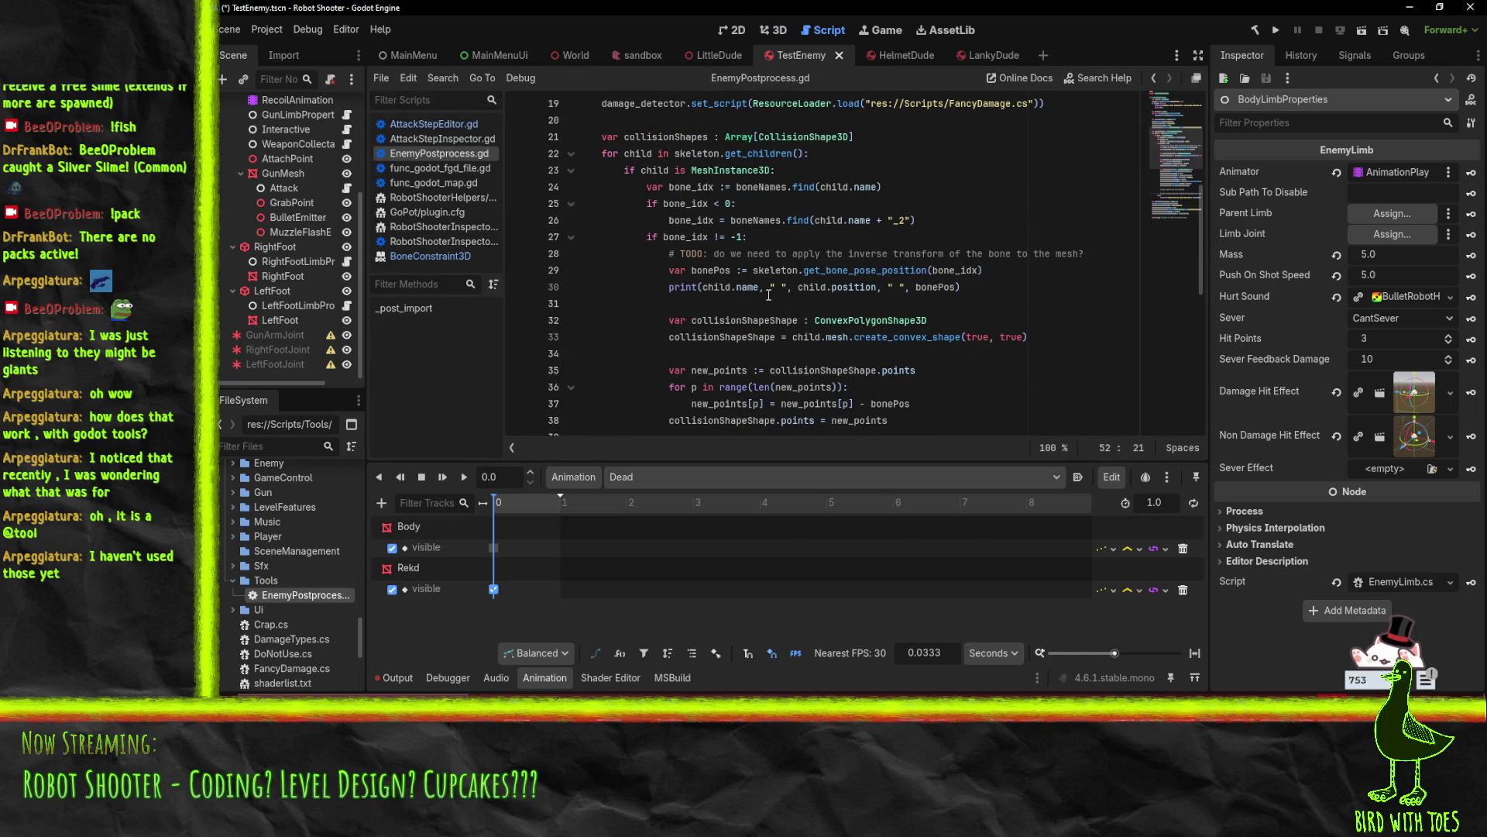
pyautogui.scroll(-6, 821, 299)
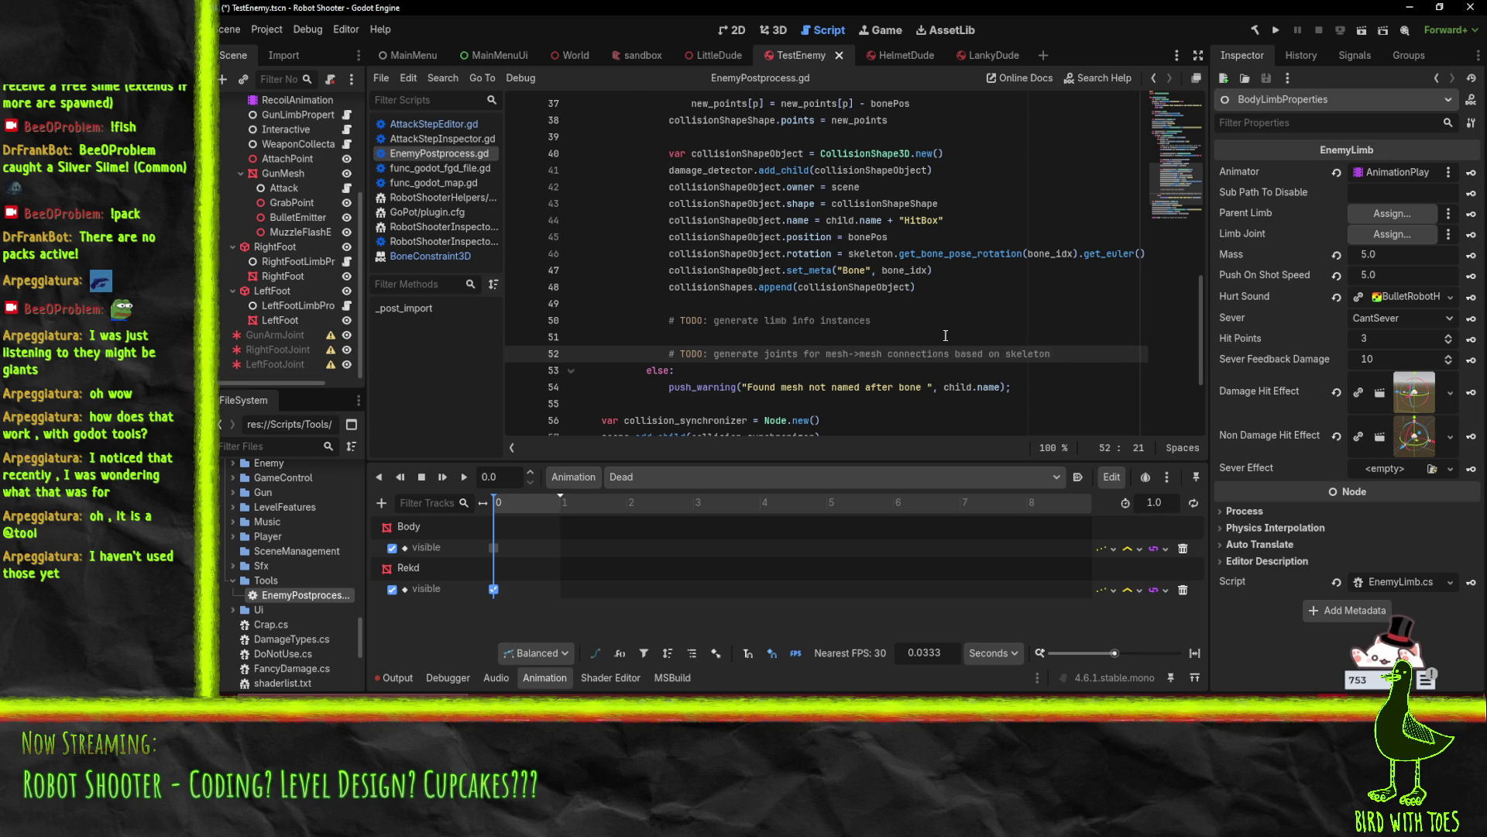
pyautogui.click(936, 329)
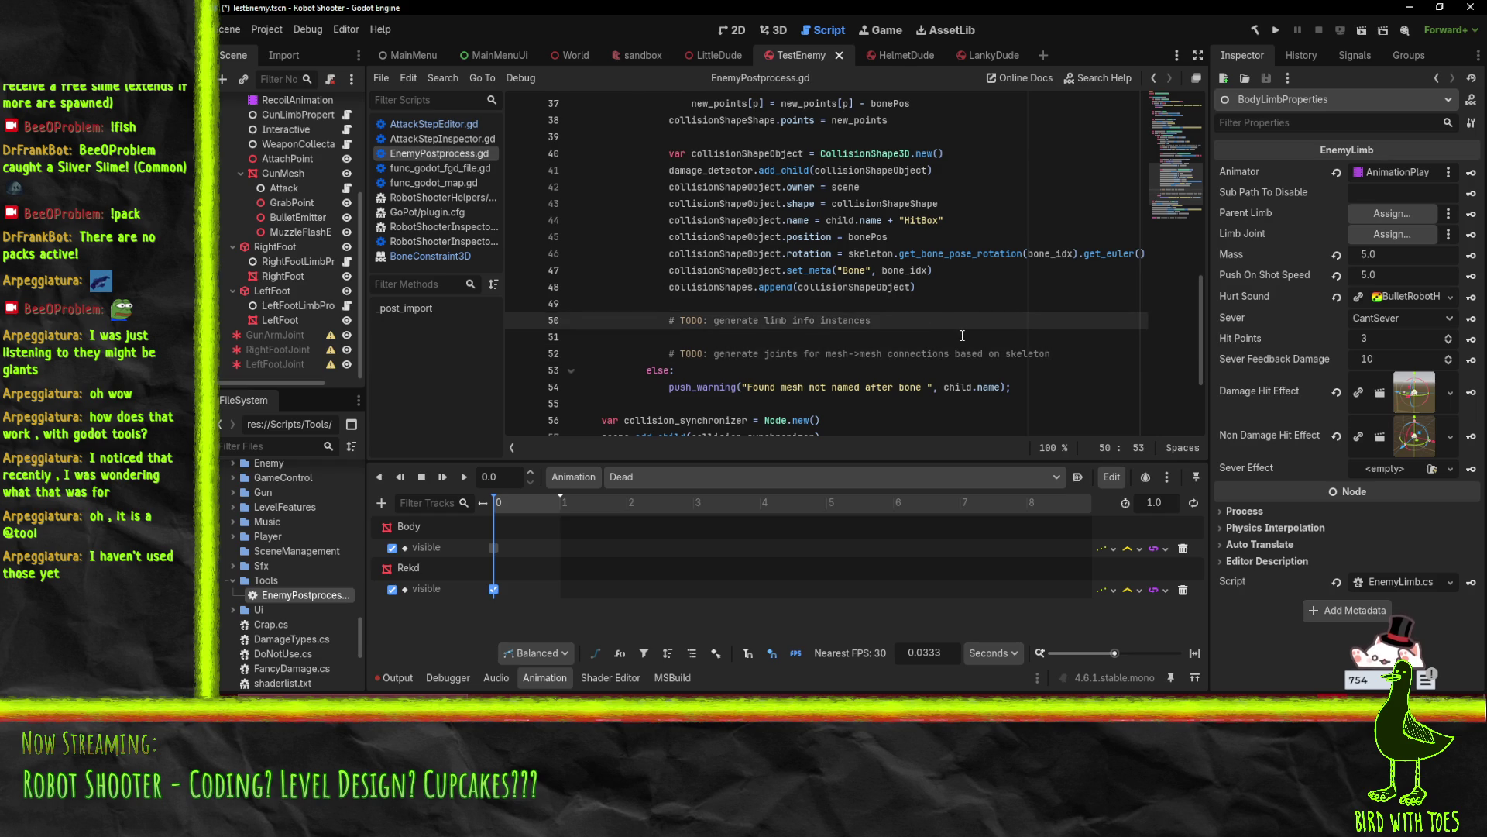
pyautogui.scroll(1, 962, 335)
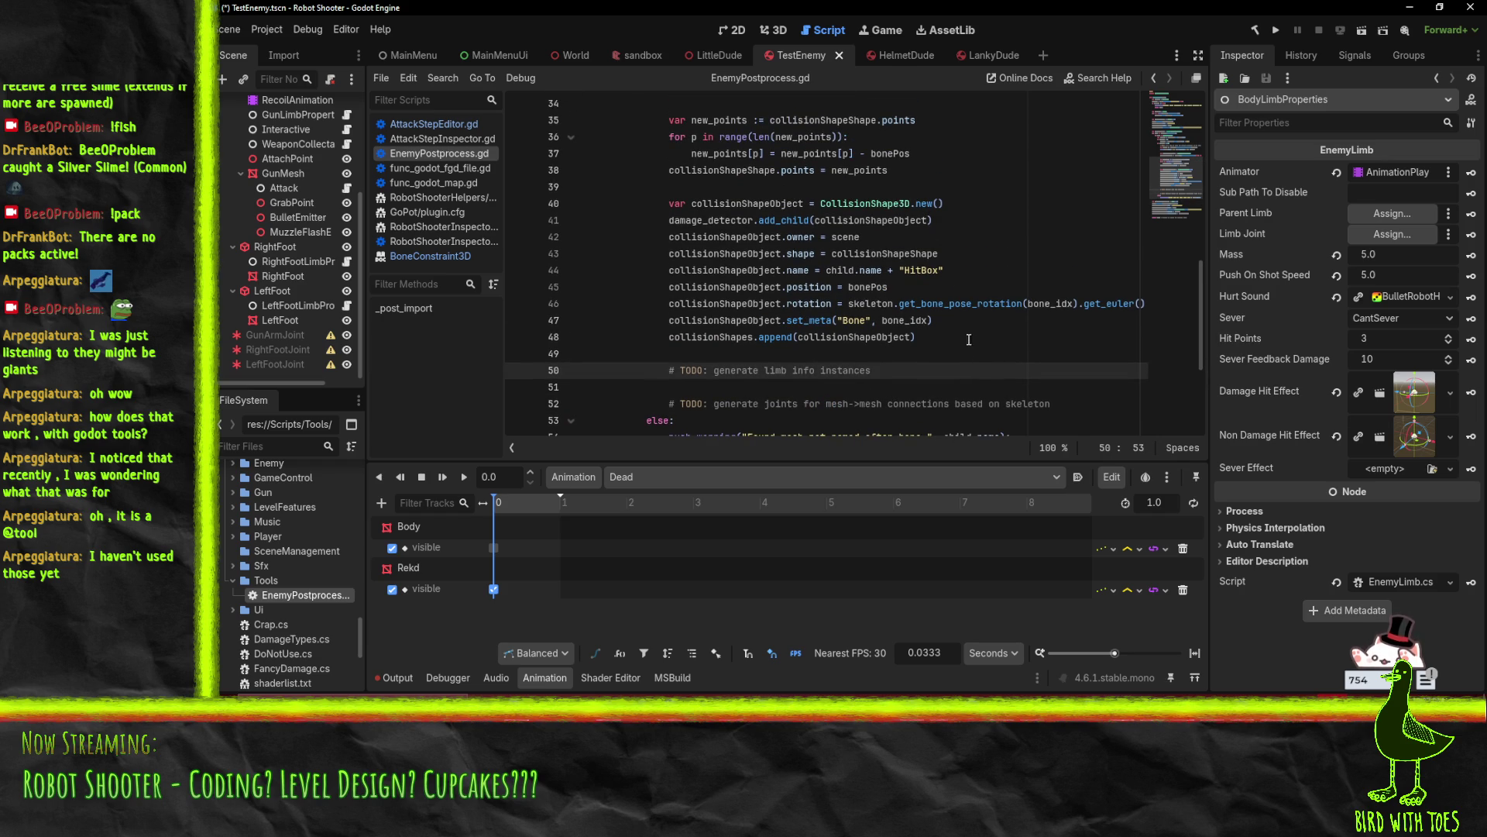
pyautogui.press('Return')
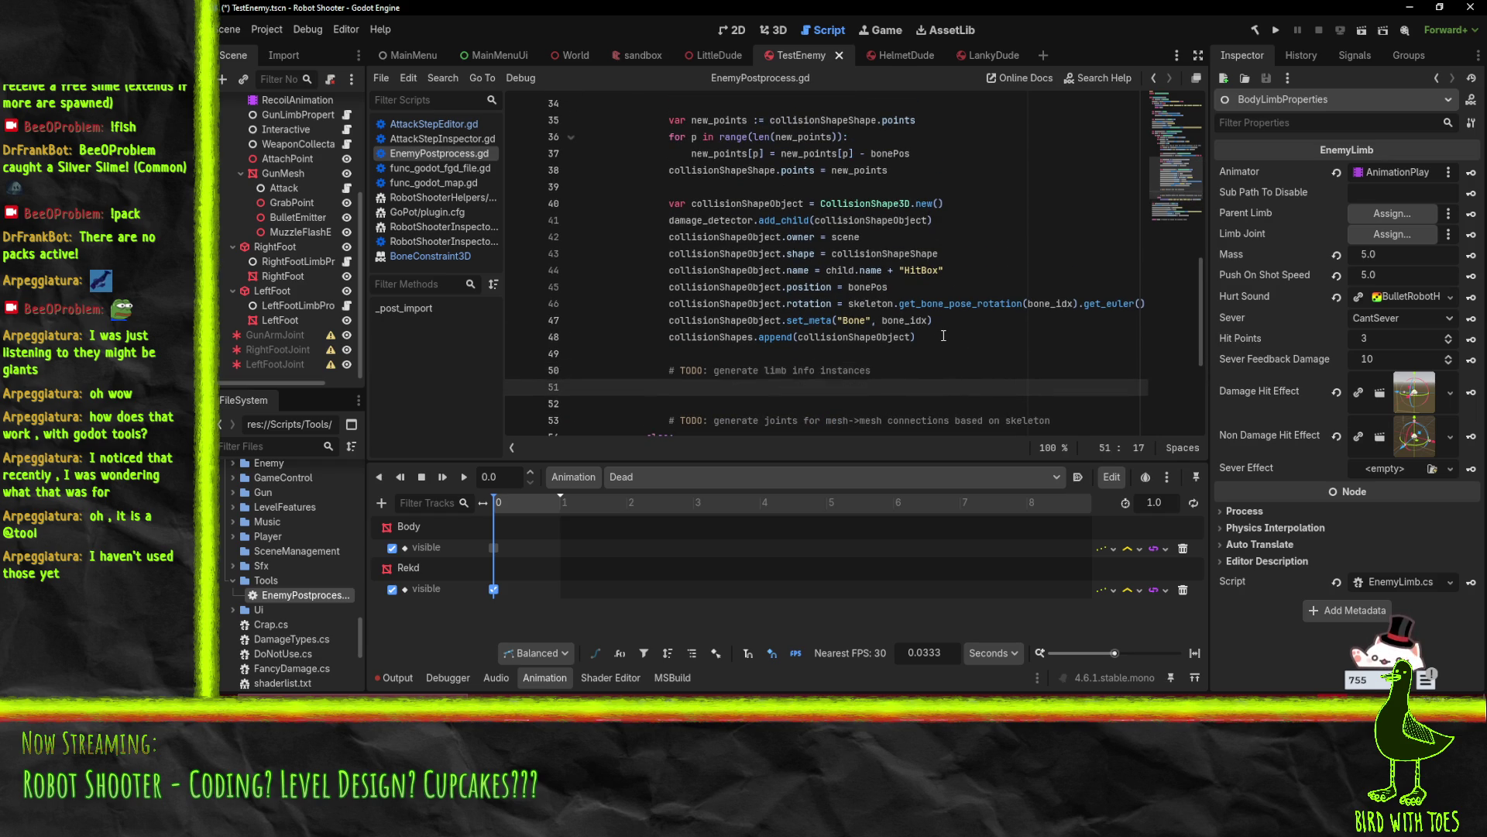
# Declare var limbInfoObject = Node.new() on line 51
pyautogui.write('var ')
pyautogui.write('imbInfoObject = ')
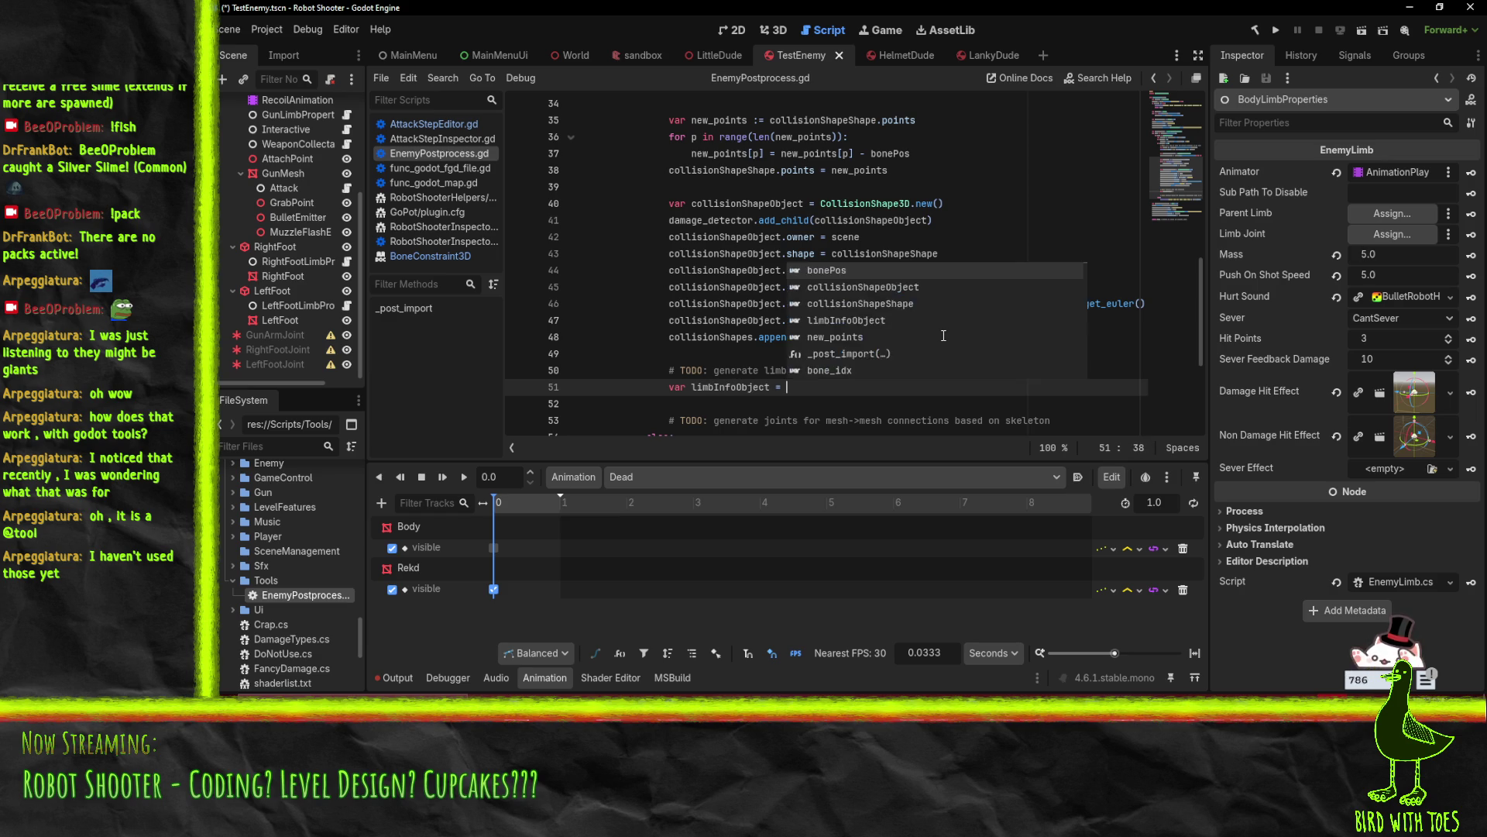
pyautogui.write('Node.')
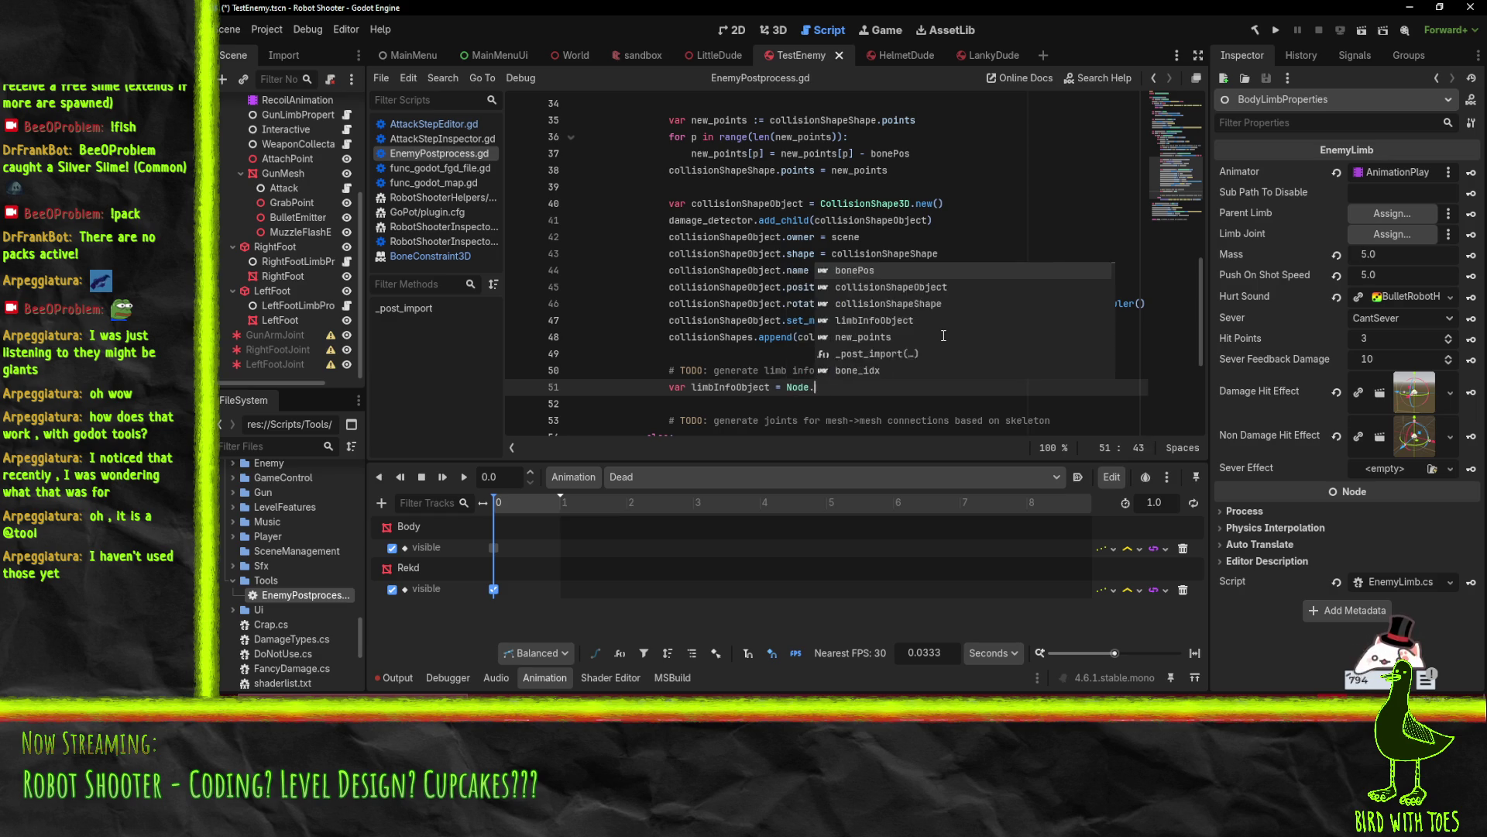
pyautogui.write('New')
pyautogui.press('Return')
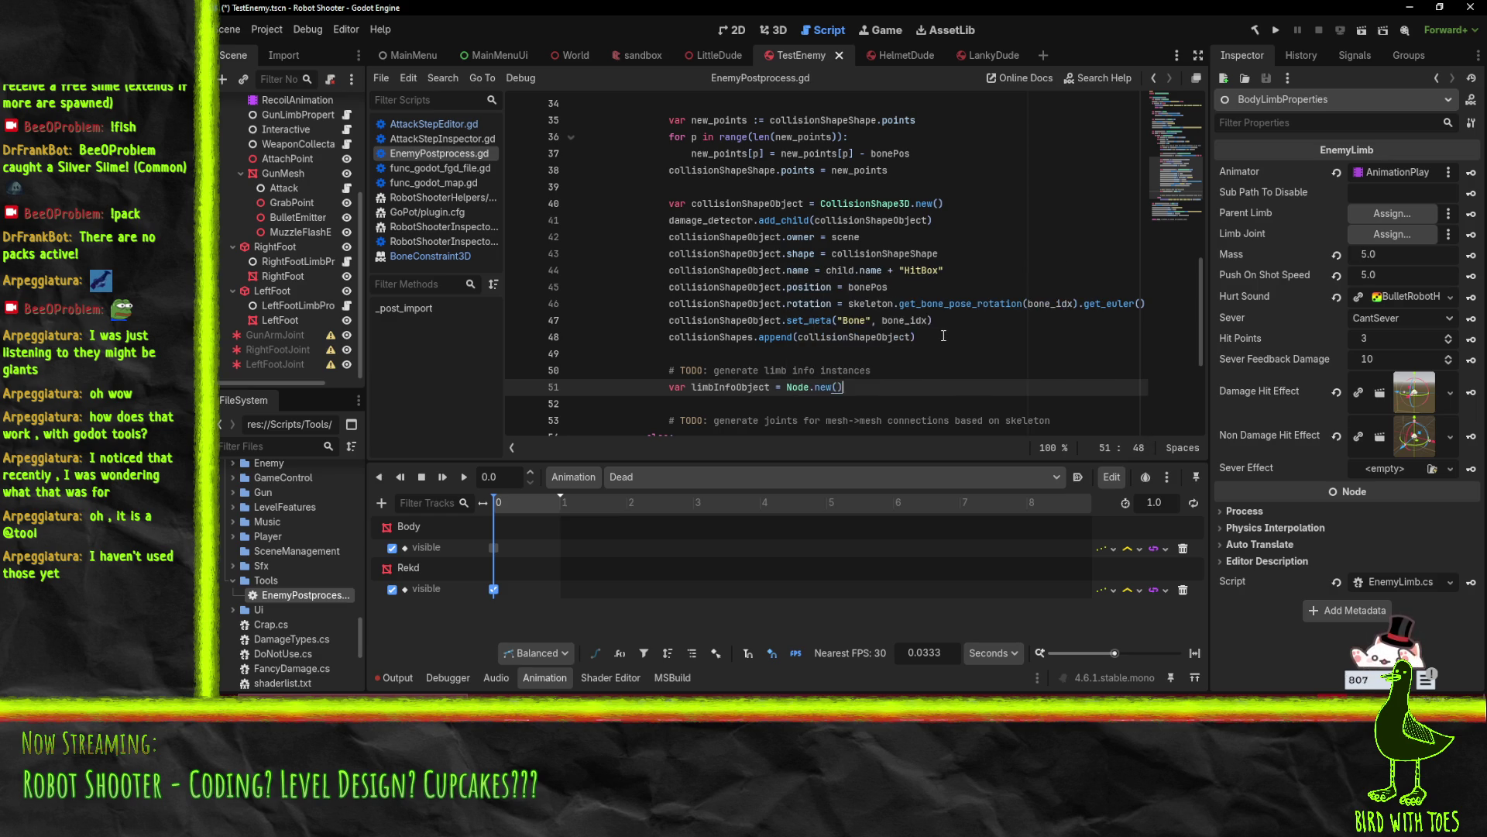
pyautogui.press('Return')
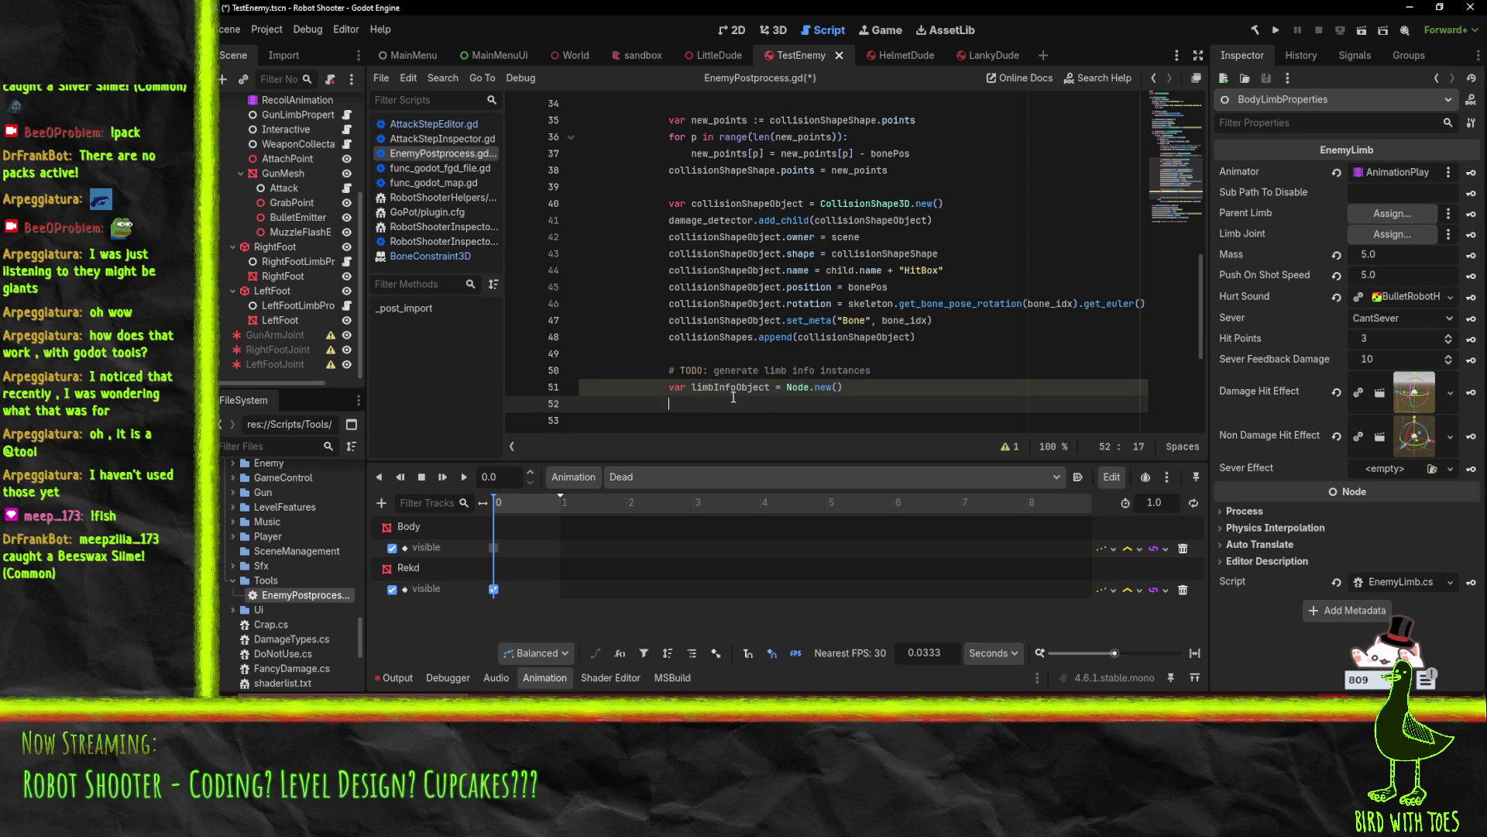
pyautogui.scroll(5, 731, 391)
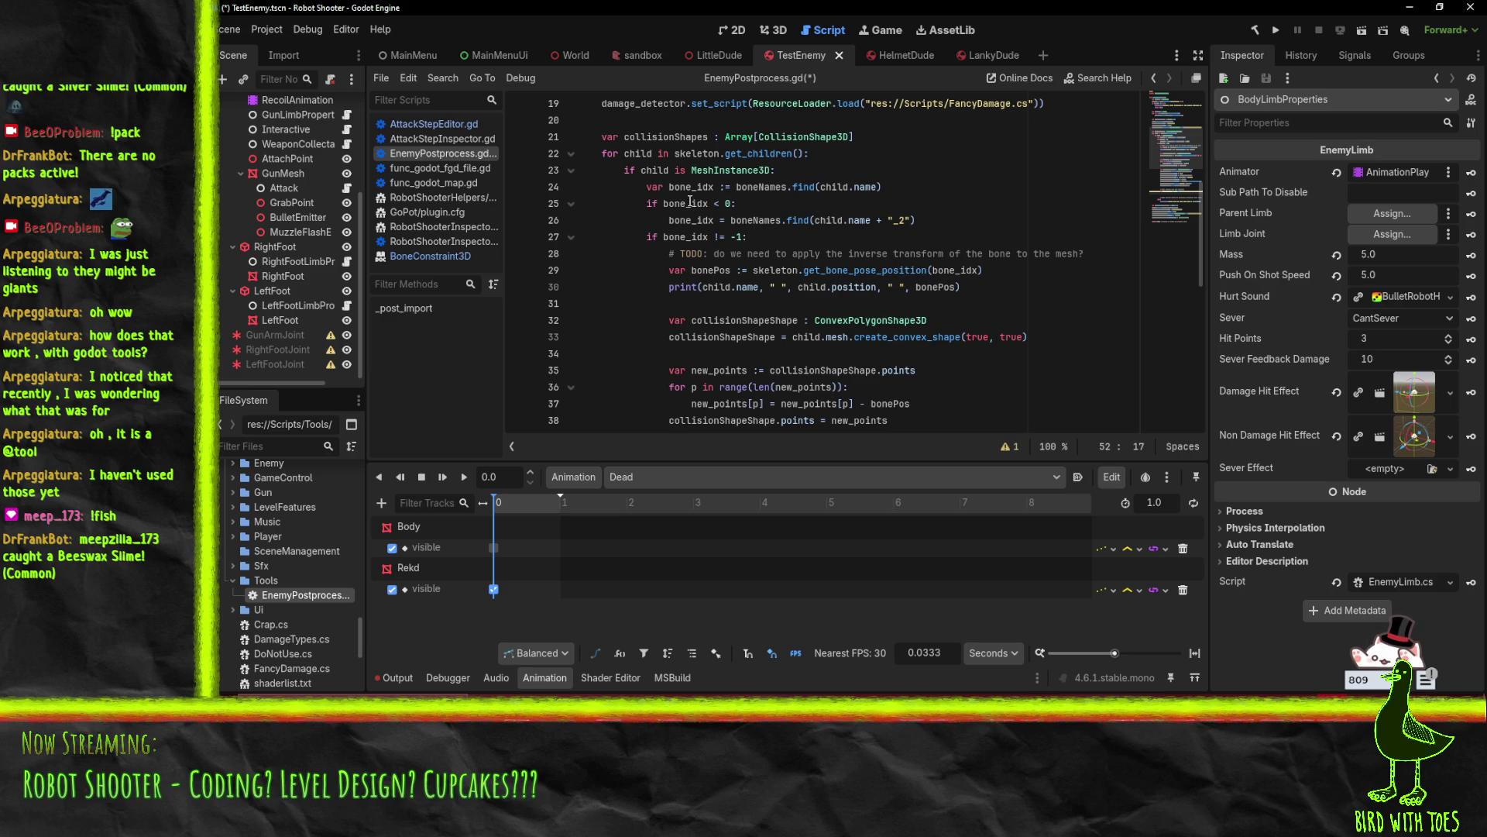
pyautogui.scroll(-3, 662, 143)
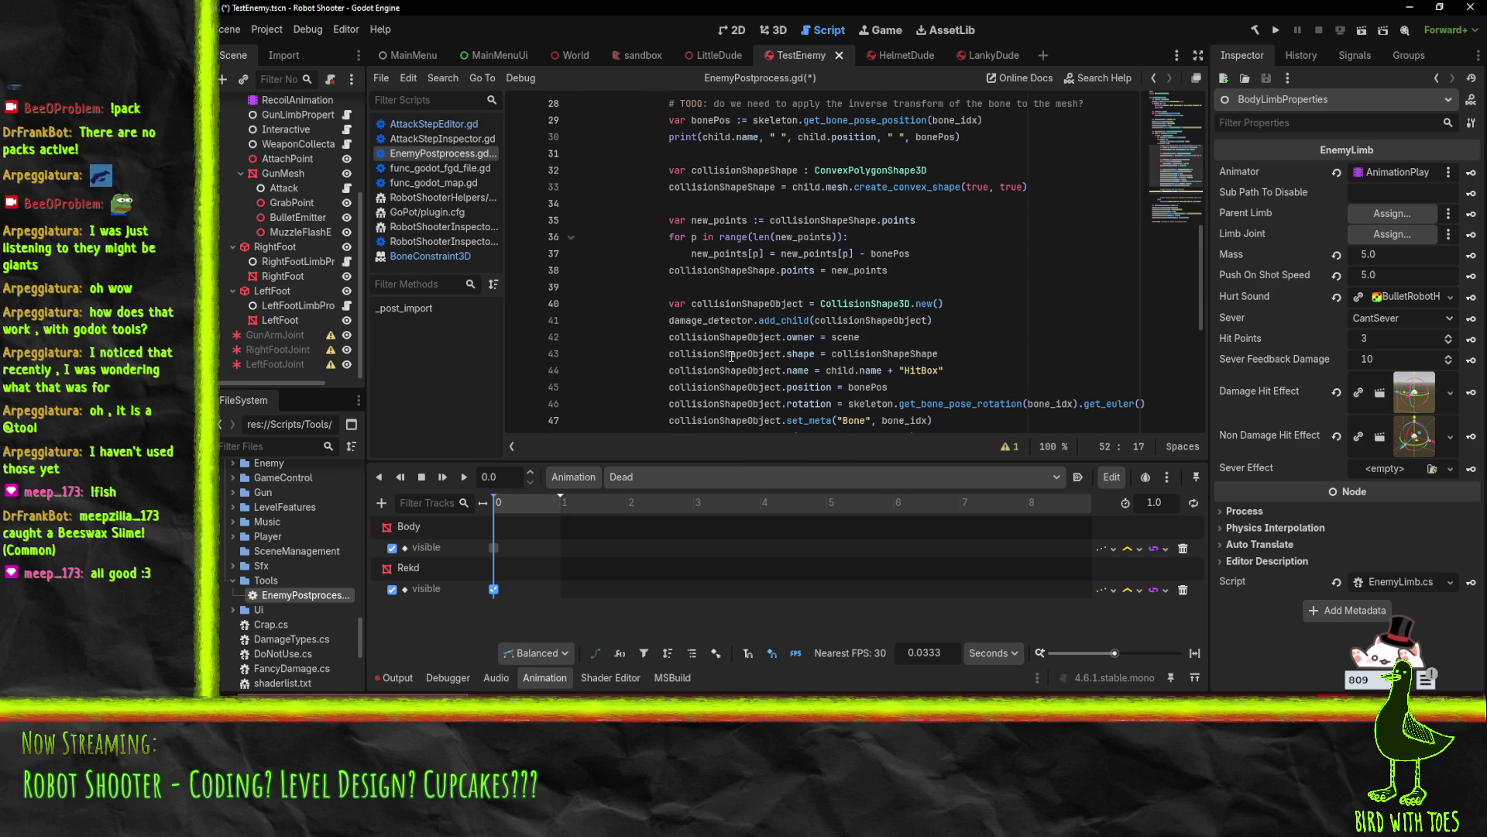
pyautogui.scroll(-2, 709, 347)
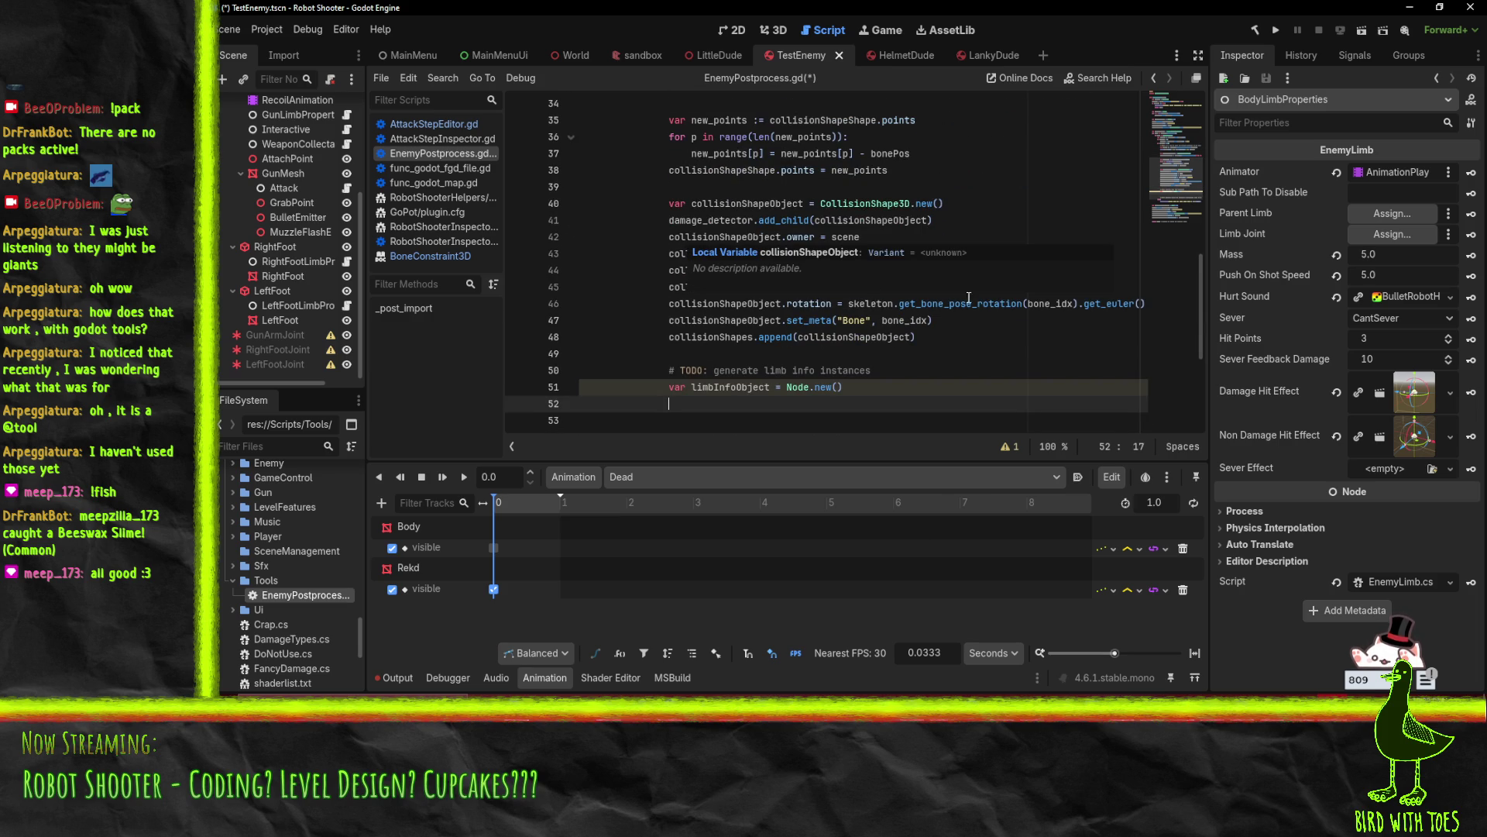
# Add collisionShapeObject.add_child(limbInfoObject) using autocompletion for both names
pyautogui.write('co')
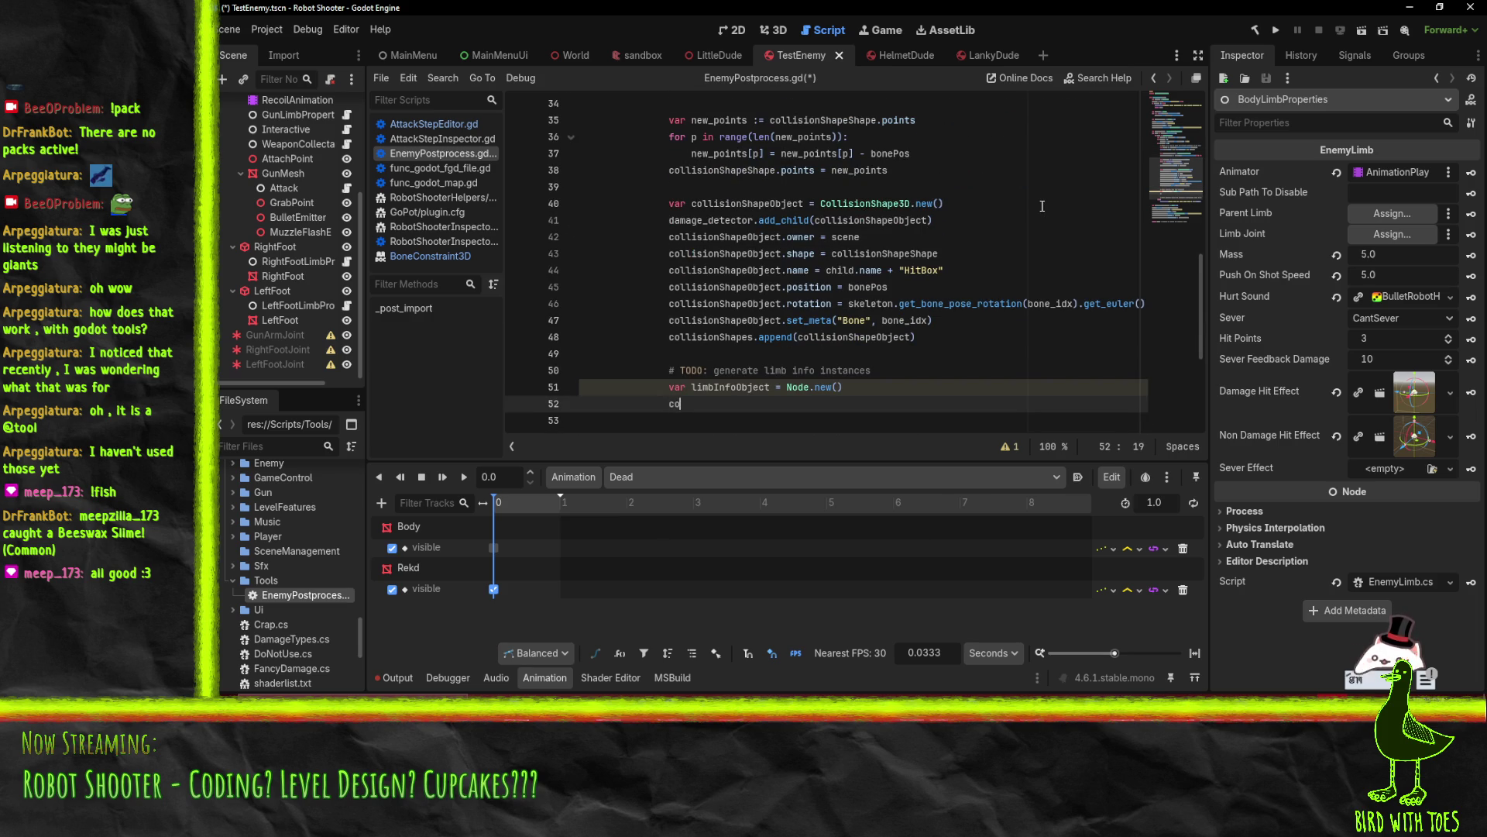
pyautogui.write('llisionShape.add_child(')
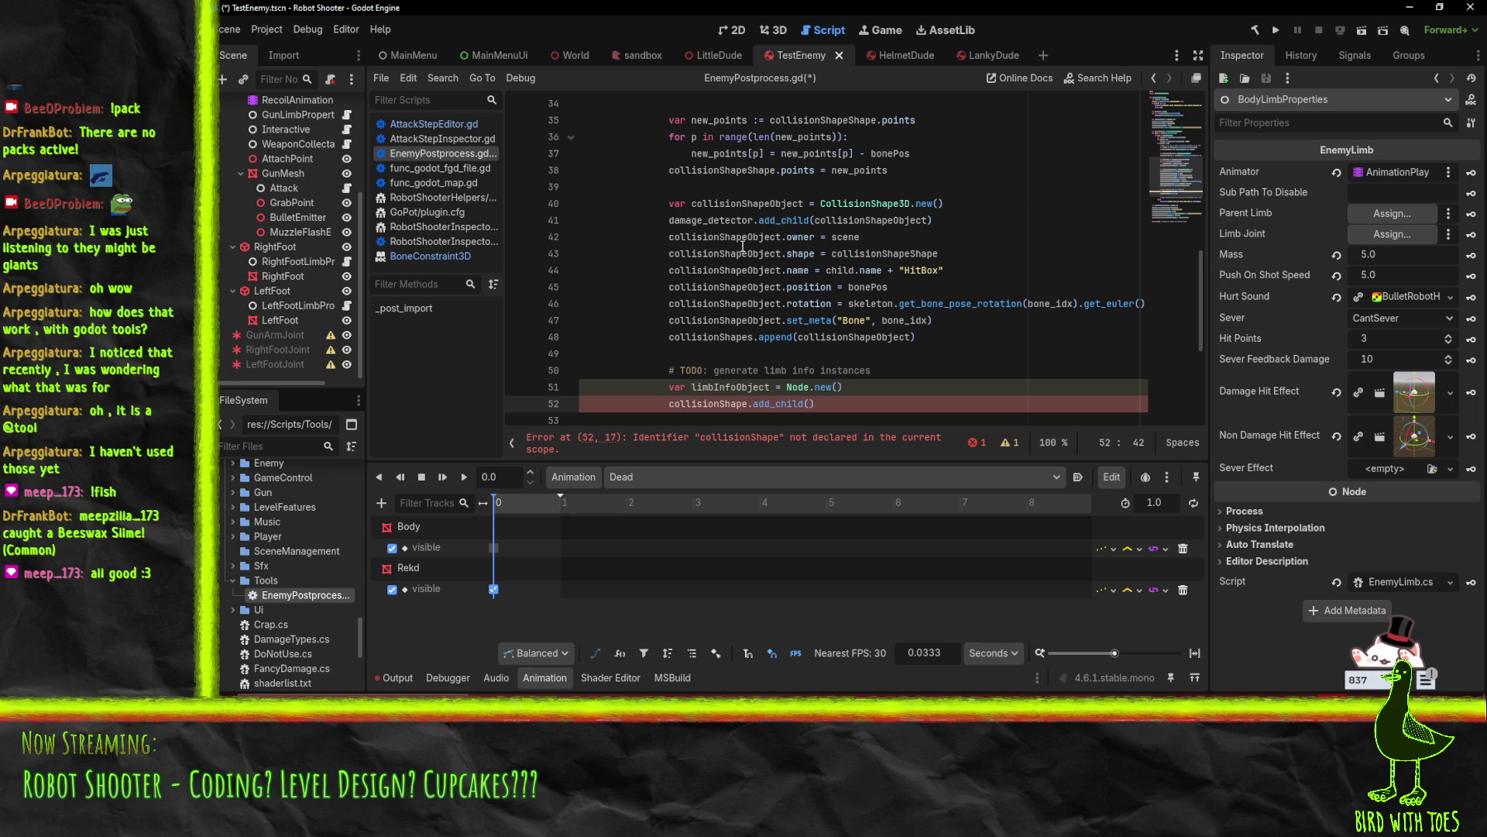
pyautogui.click(704, 404)
pyautogui.hotkey('ctrl', 'space')
pyautogui.press('Tab')
pyautogui.click(844, 403)
pyautogui.write('limbIn')
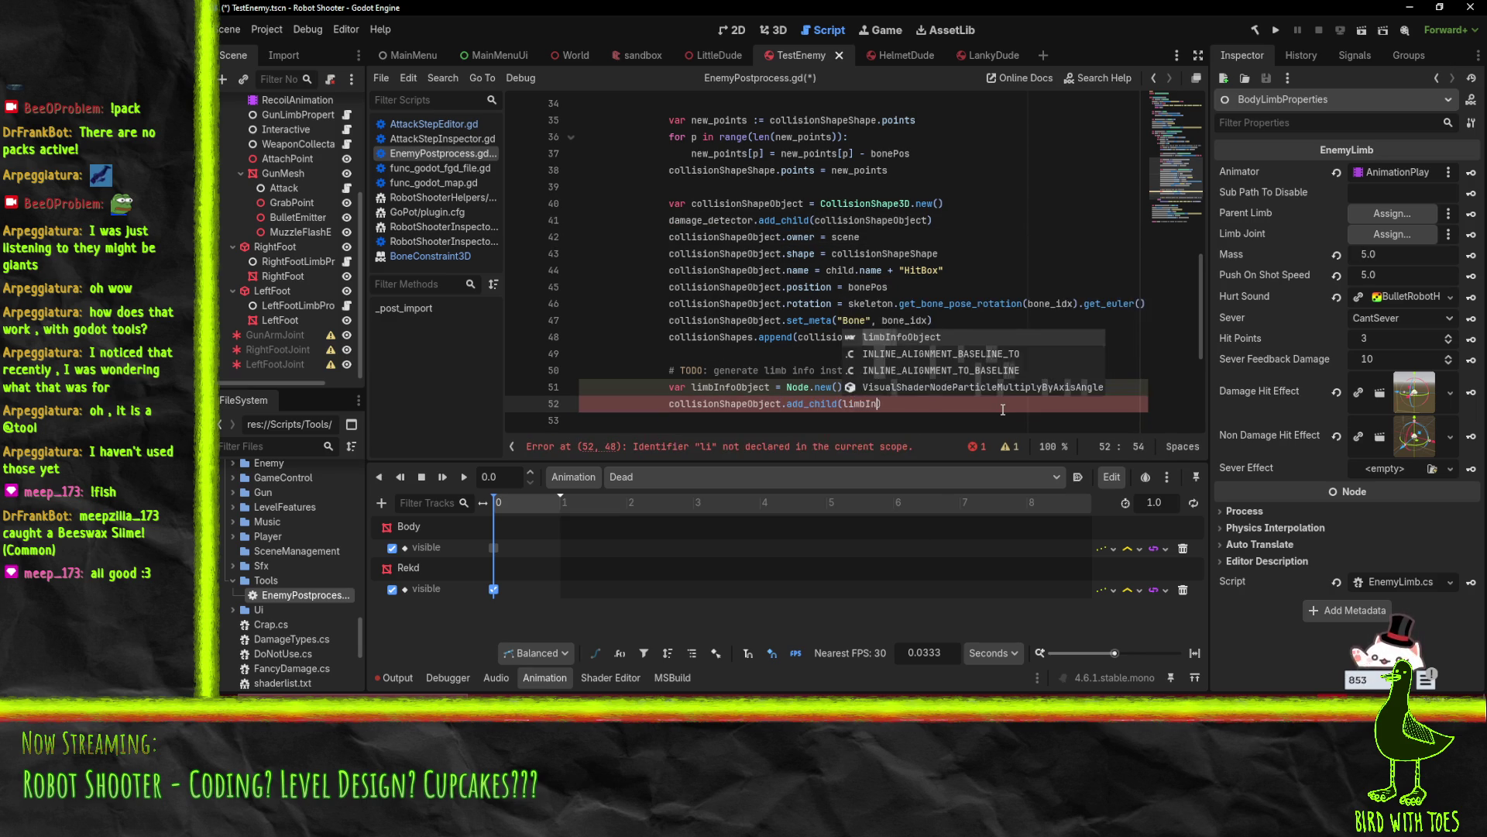
pyautogui.press('Tab')
# Start a new 'limbInfoObject.' line directly after the declaration
pyautogui.press('Up')
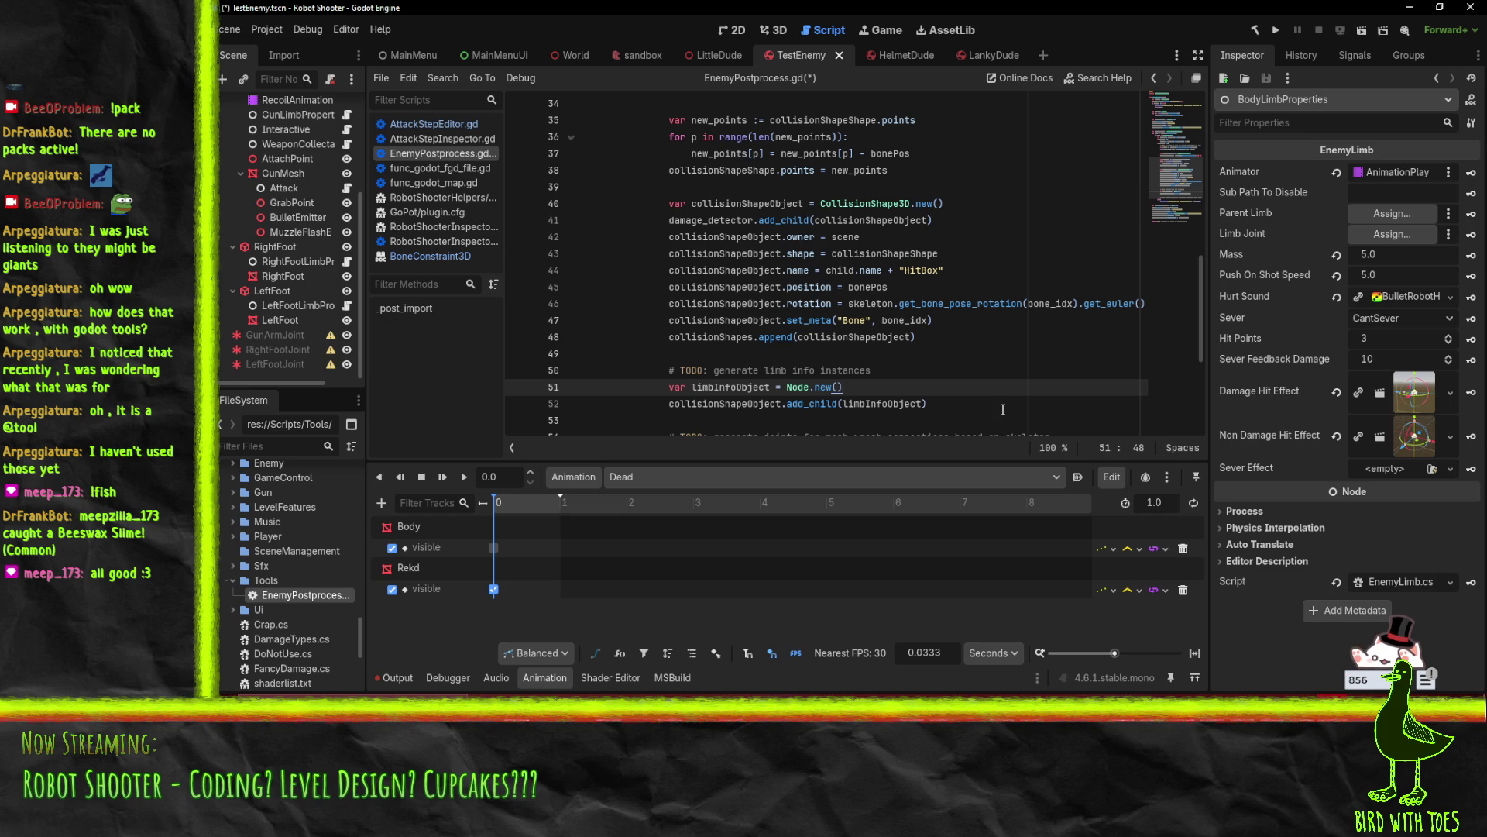
pyautogui.press('Return')
pyautogui.write('lim')
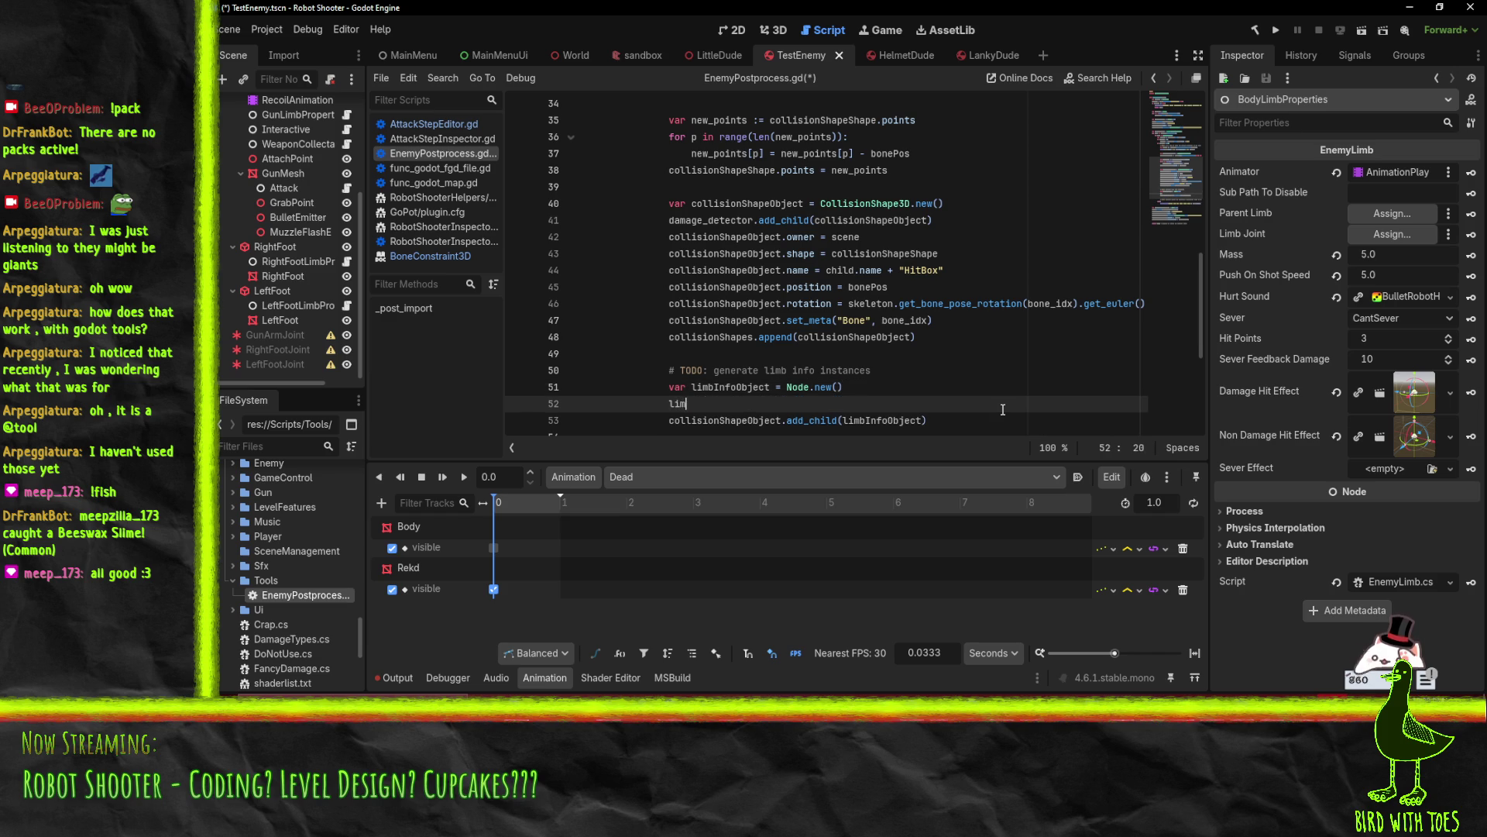
pyautogui.write('bInfoObject.')
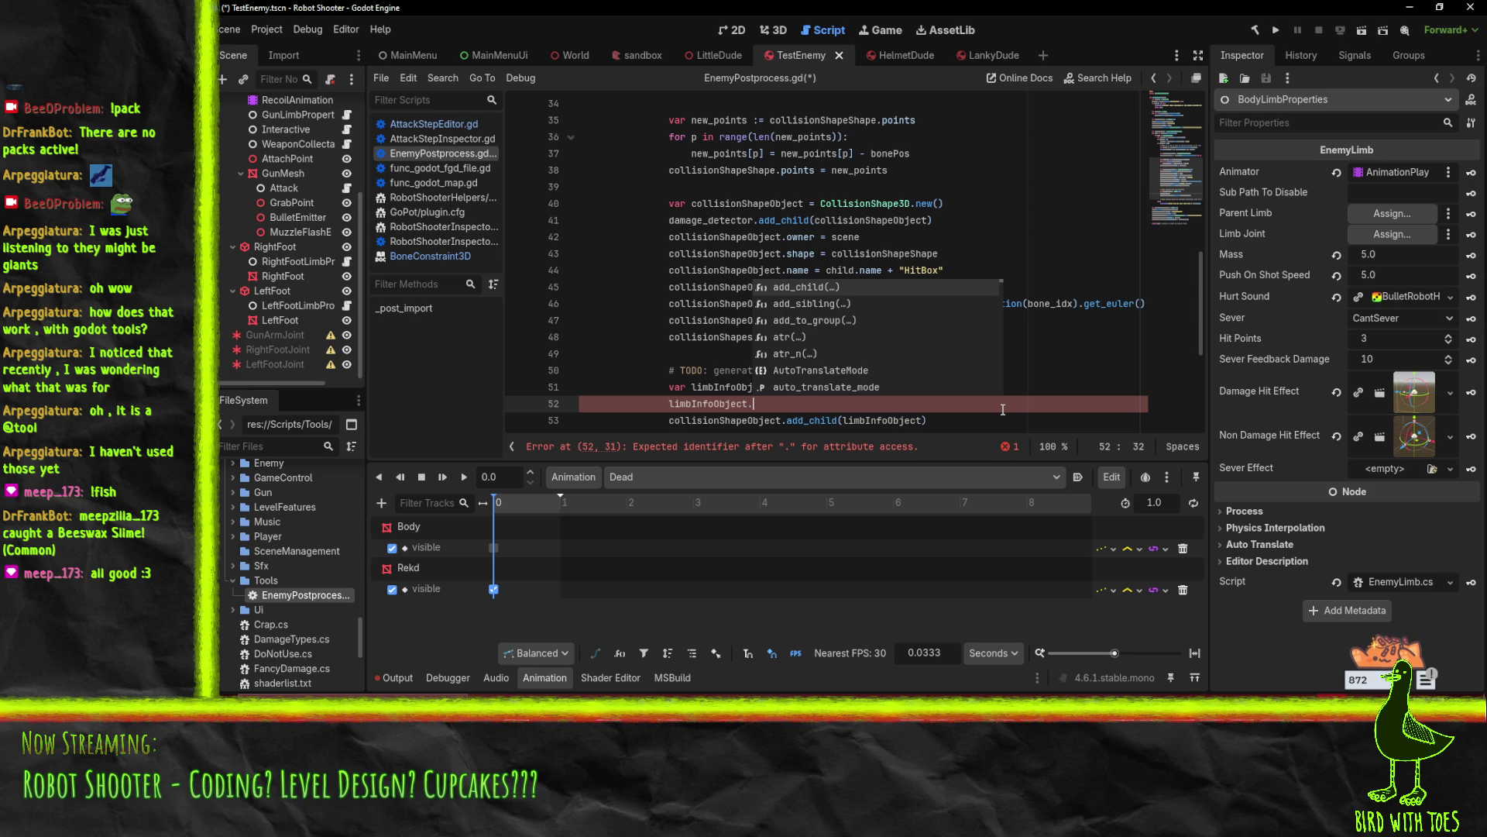
pyautogui.press('Escape')
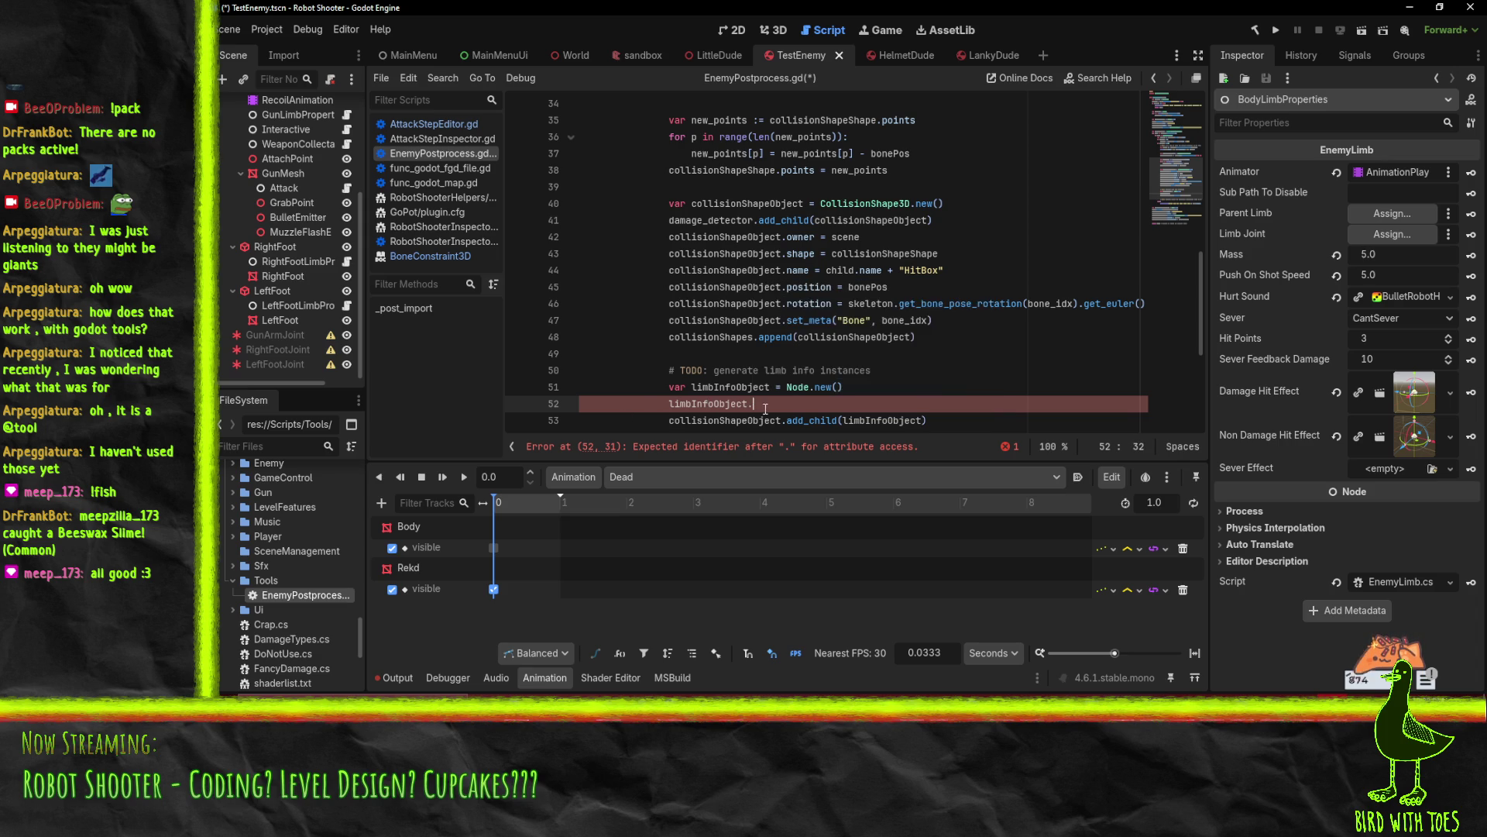
# Begin limbInfoObject.set_script("res://Scripts/Enemy/ while checking the Enemy scripts folder
pyautogui.scroll(-4, 779, 385)
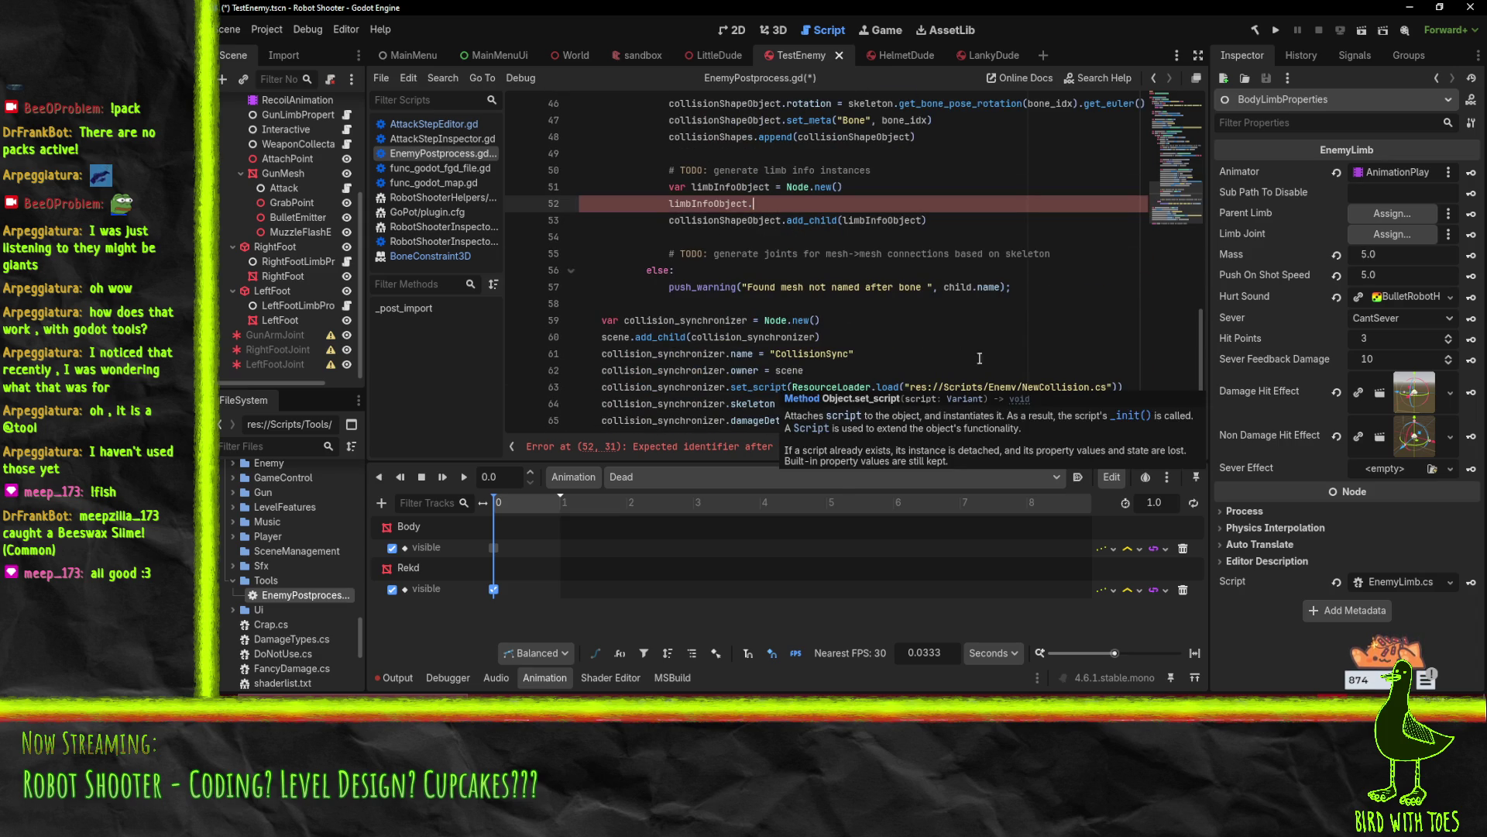
pyautogui.click(774, 386)
pyautogui.click(769, 206)
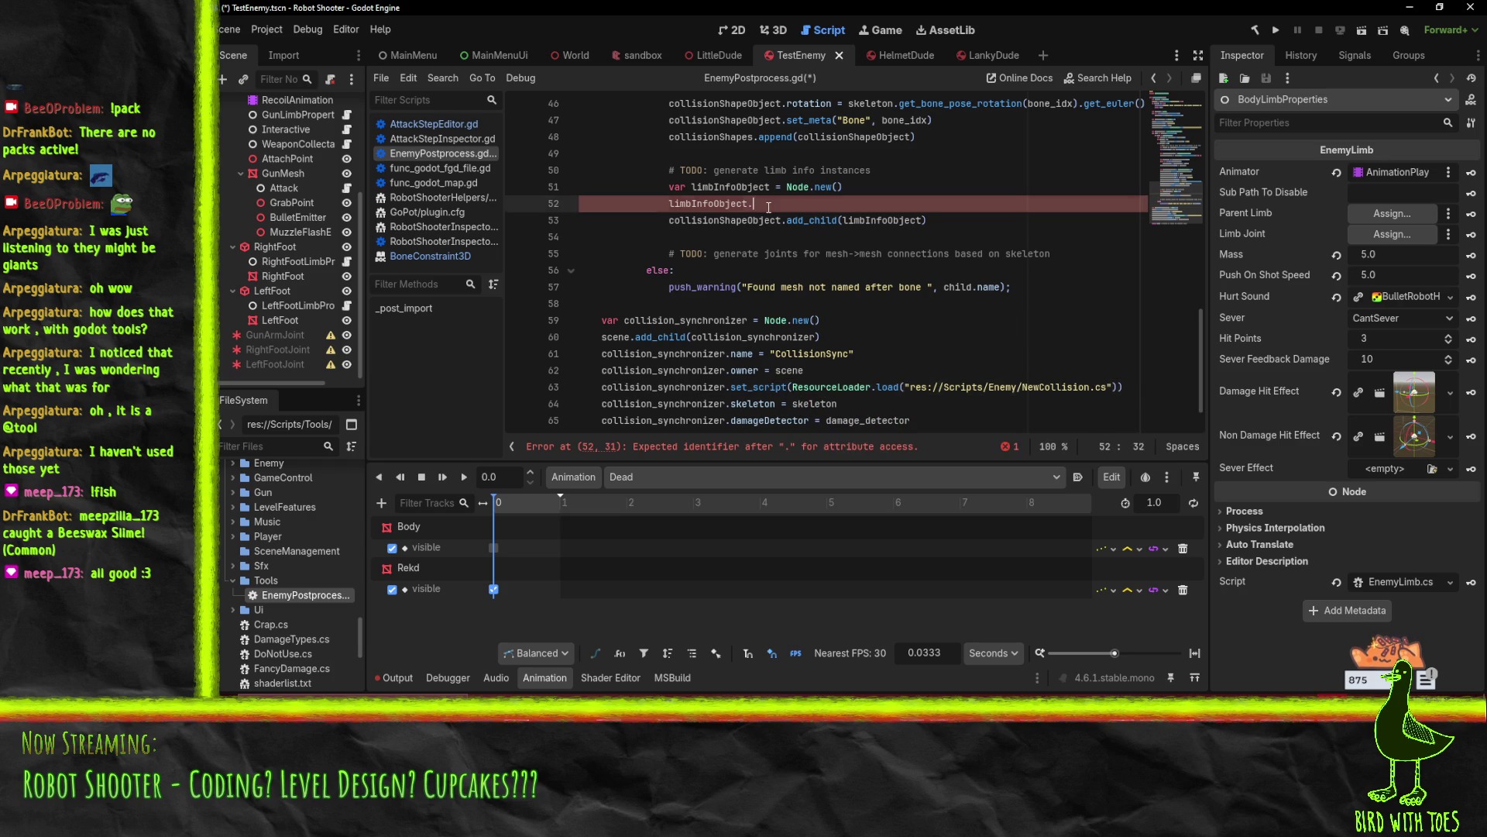
pyautogui.write('set_script(')
pyautogui.write('"res://Scrip')
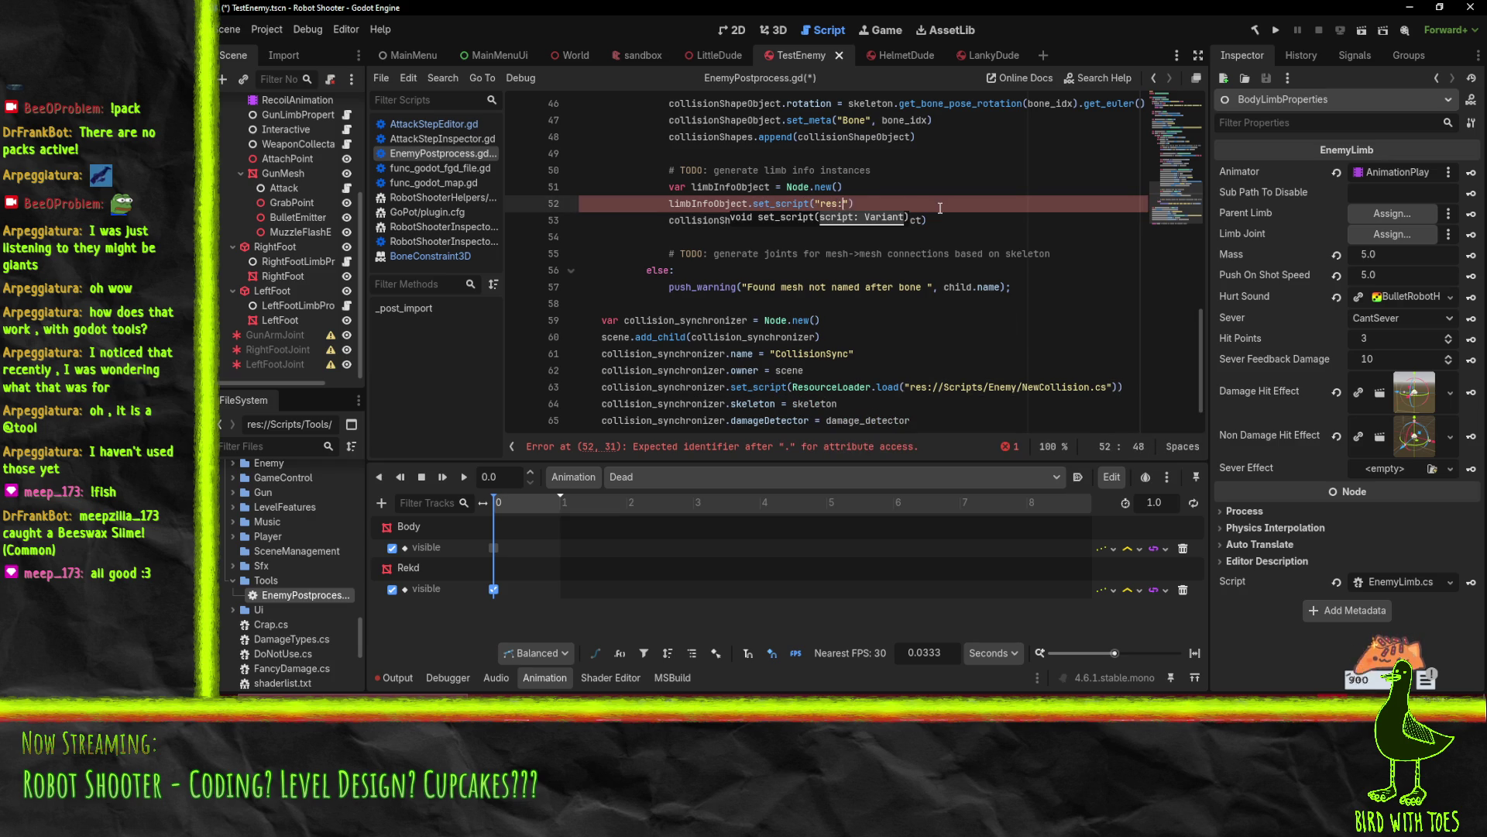
pyautogui.write('ts/Enemy/')
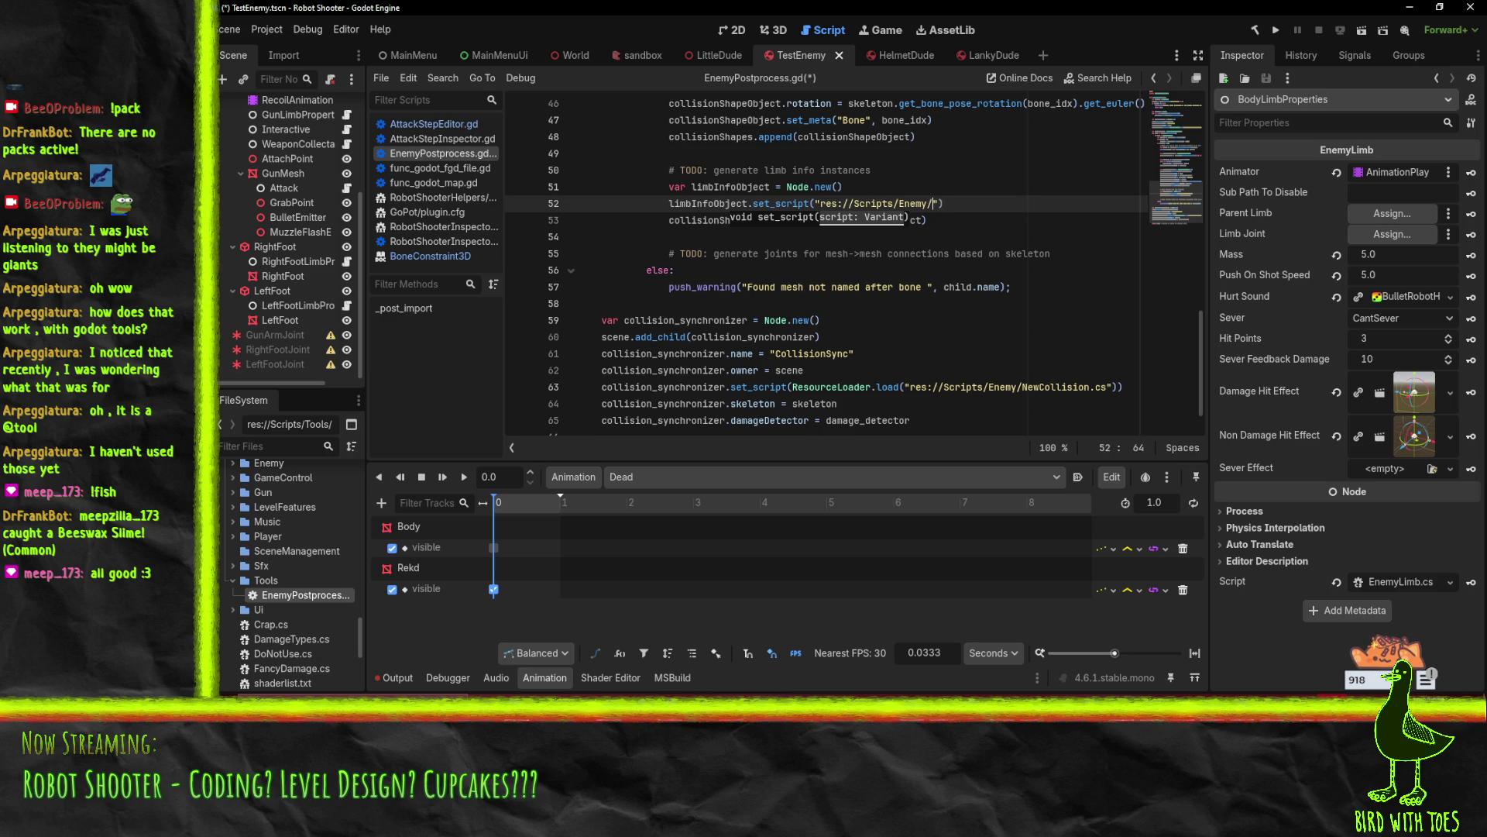
pyautogui.click(232, 462)
pyautogui.scroll(1, 229, 490)
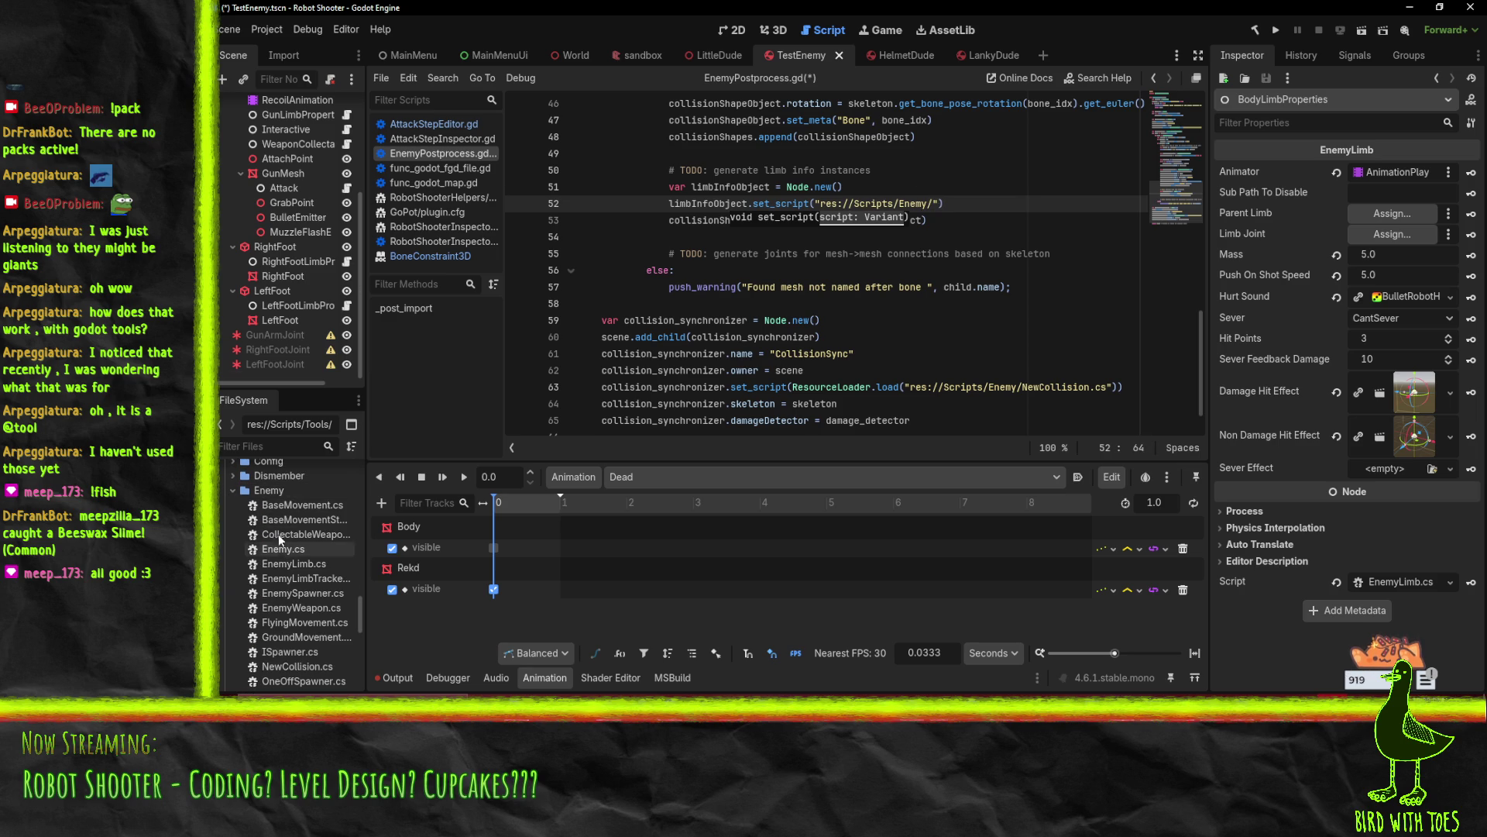
pyautogui.click(233, 475)
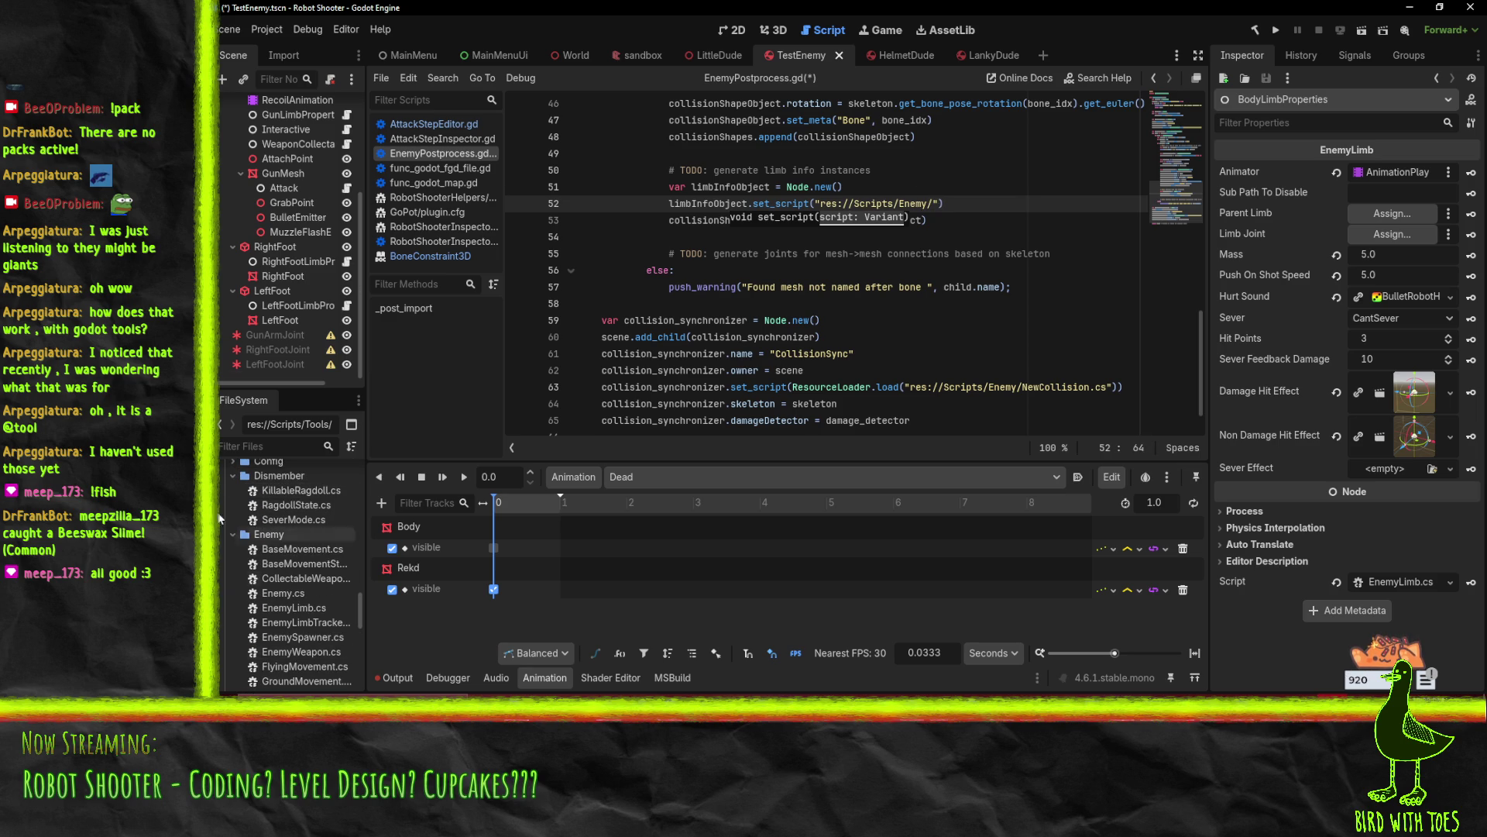
pyautogui.click(233, 476)
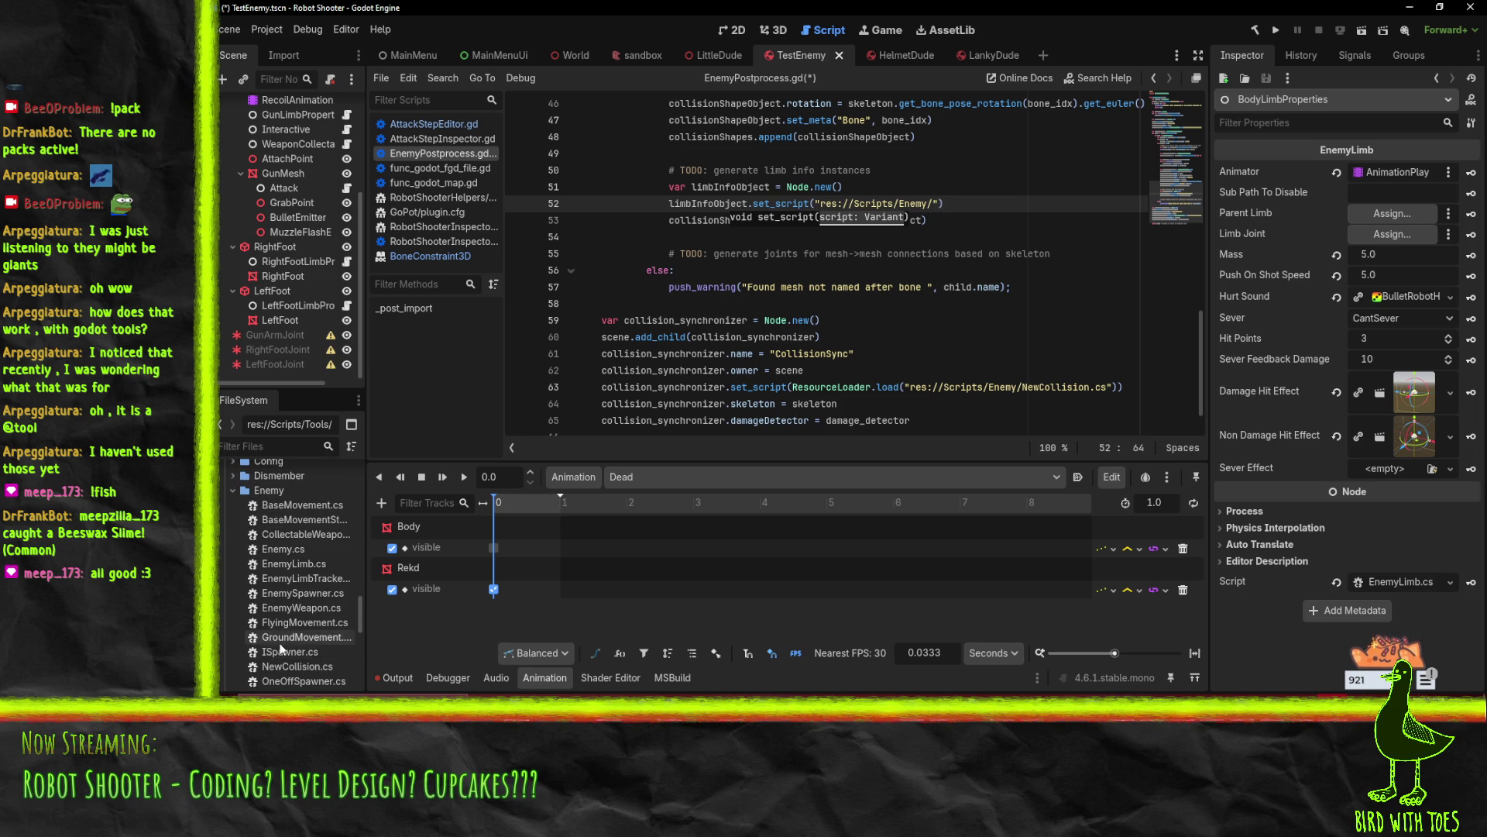
pyautogui.scroll(-1, 293, 616)
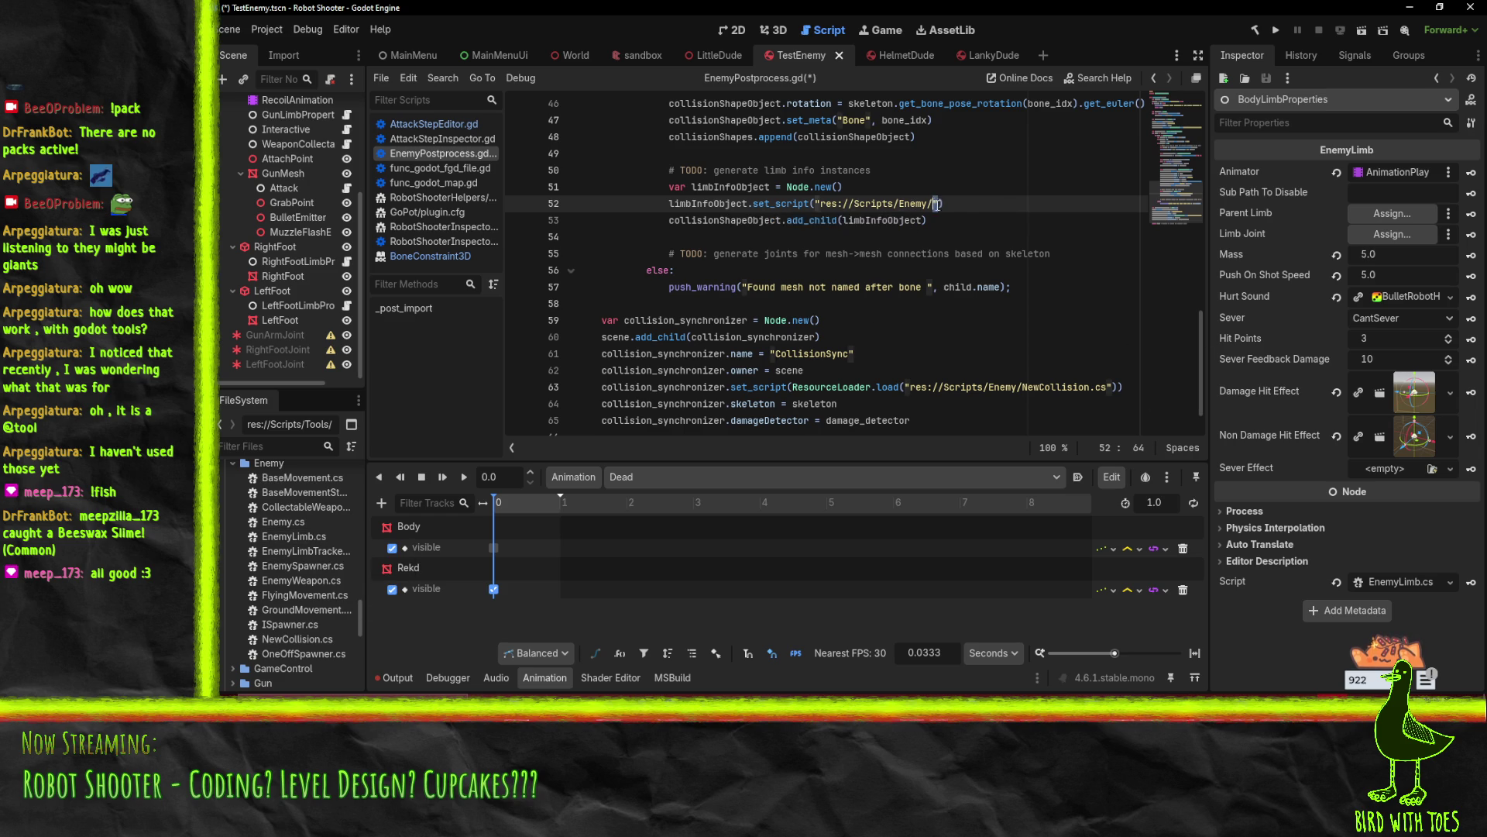
# Complete the path to res://Scripts/Enemy/EnemyLimb.cs, add a blank line, and open EnemyLimb.cs
pyautogui.write('EnemyLimb.')
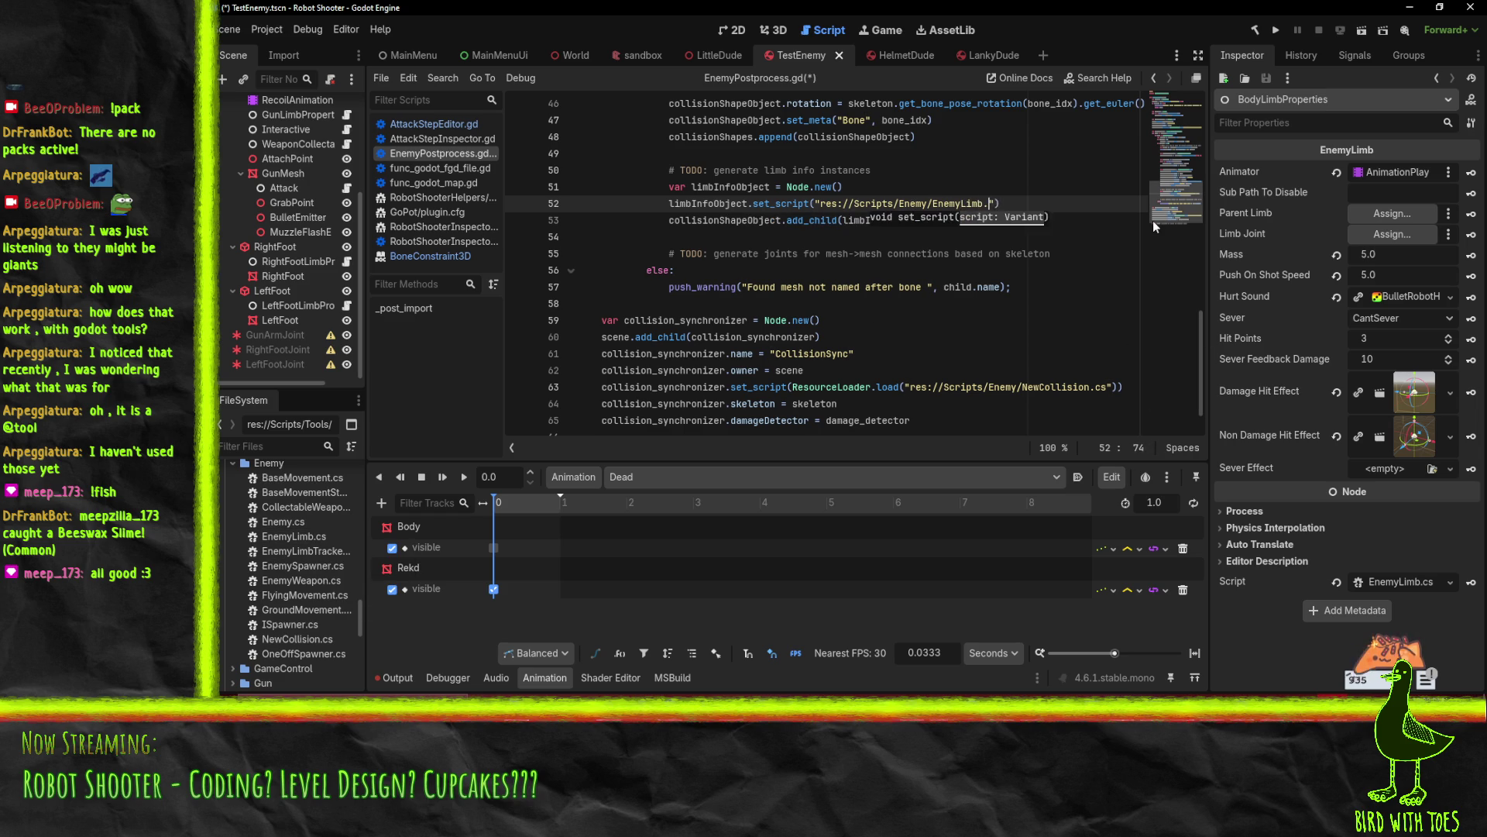
pyautogui.press('Return')
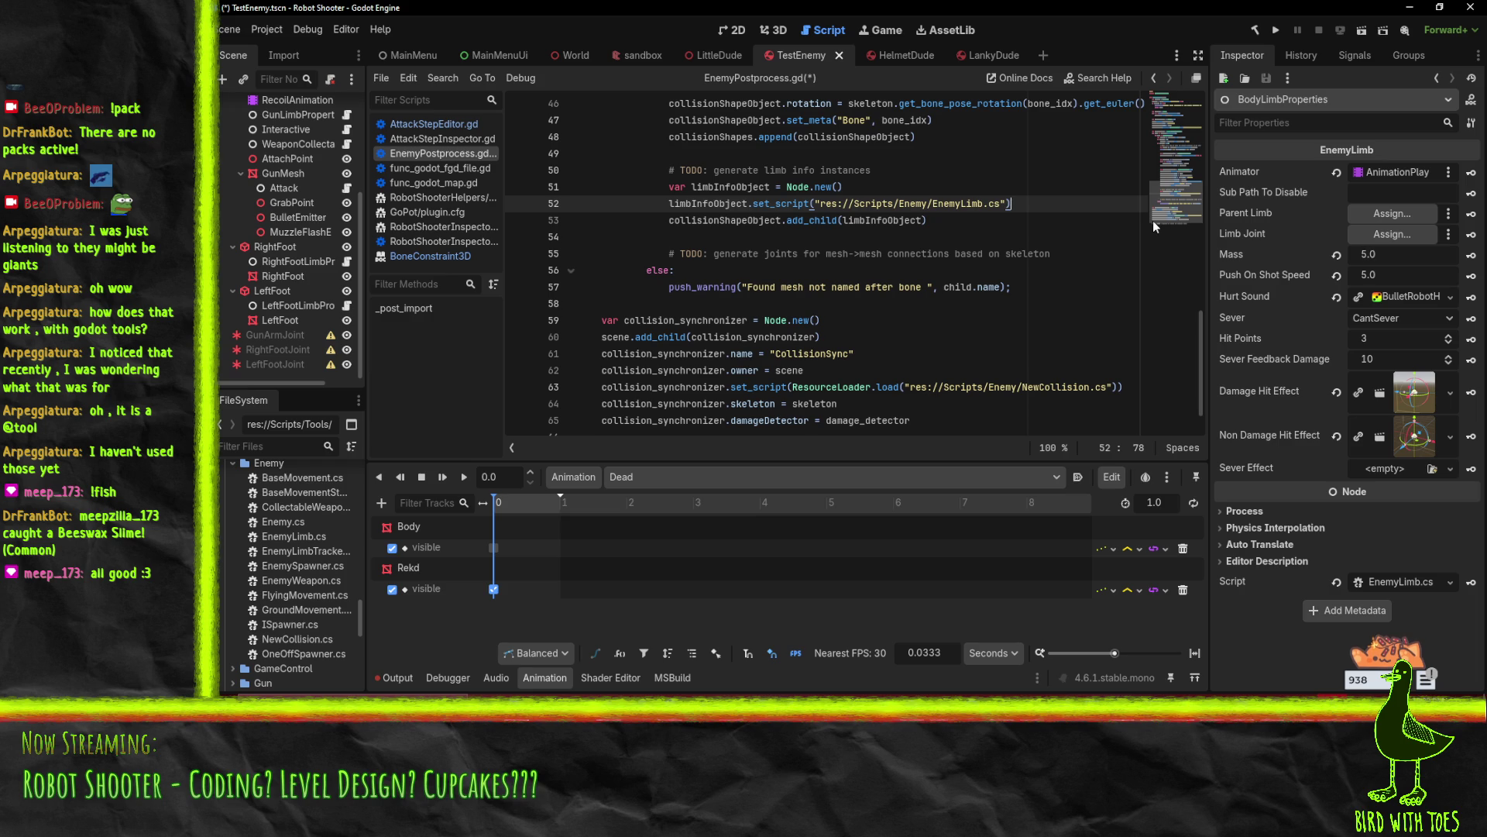
pyautogui.press('Return')
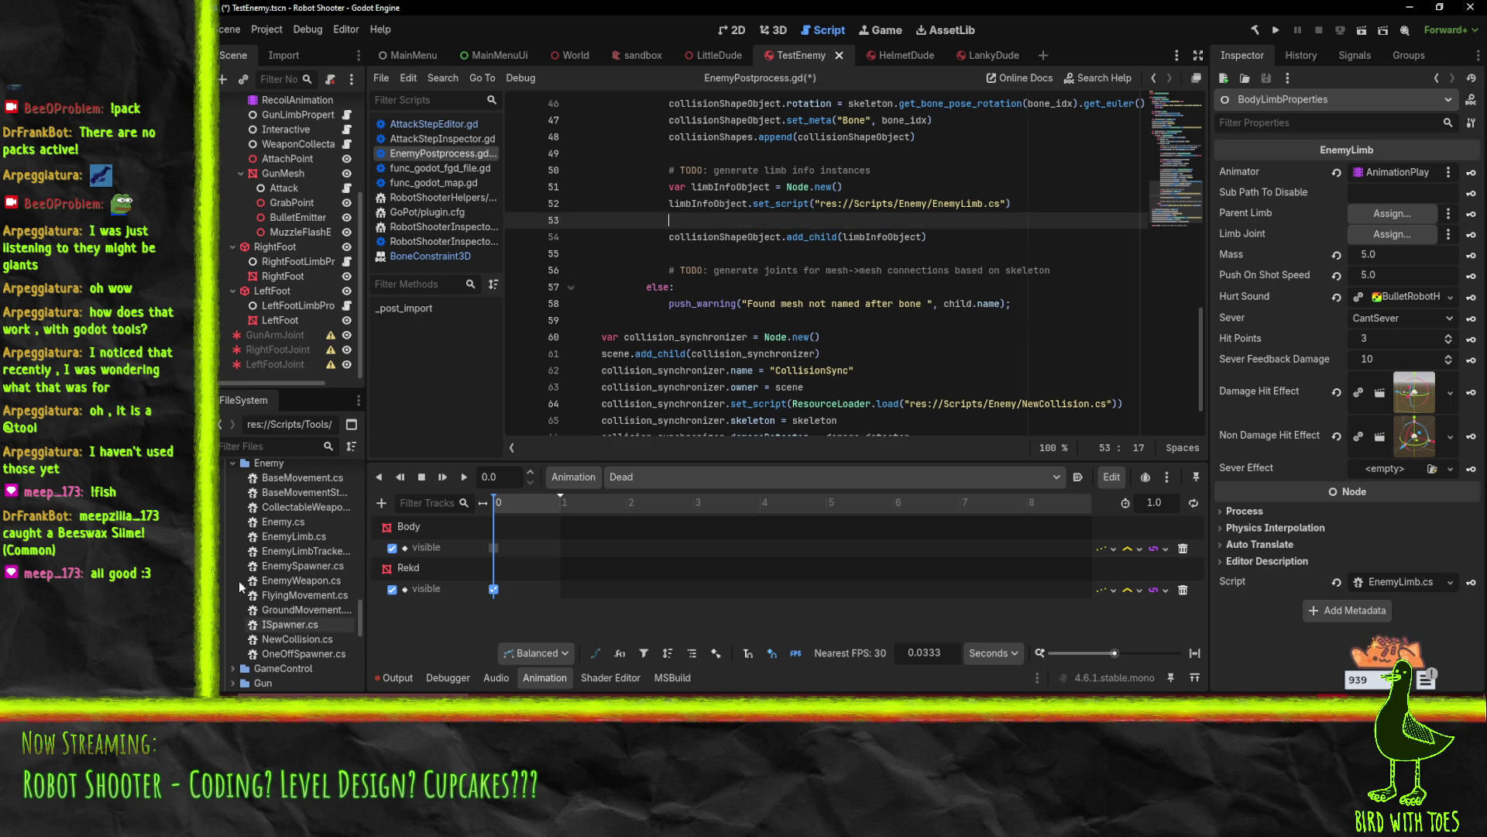
pyautogui.click(267, 539)
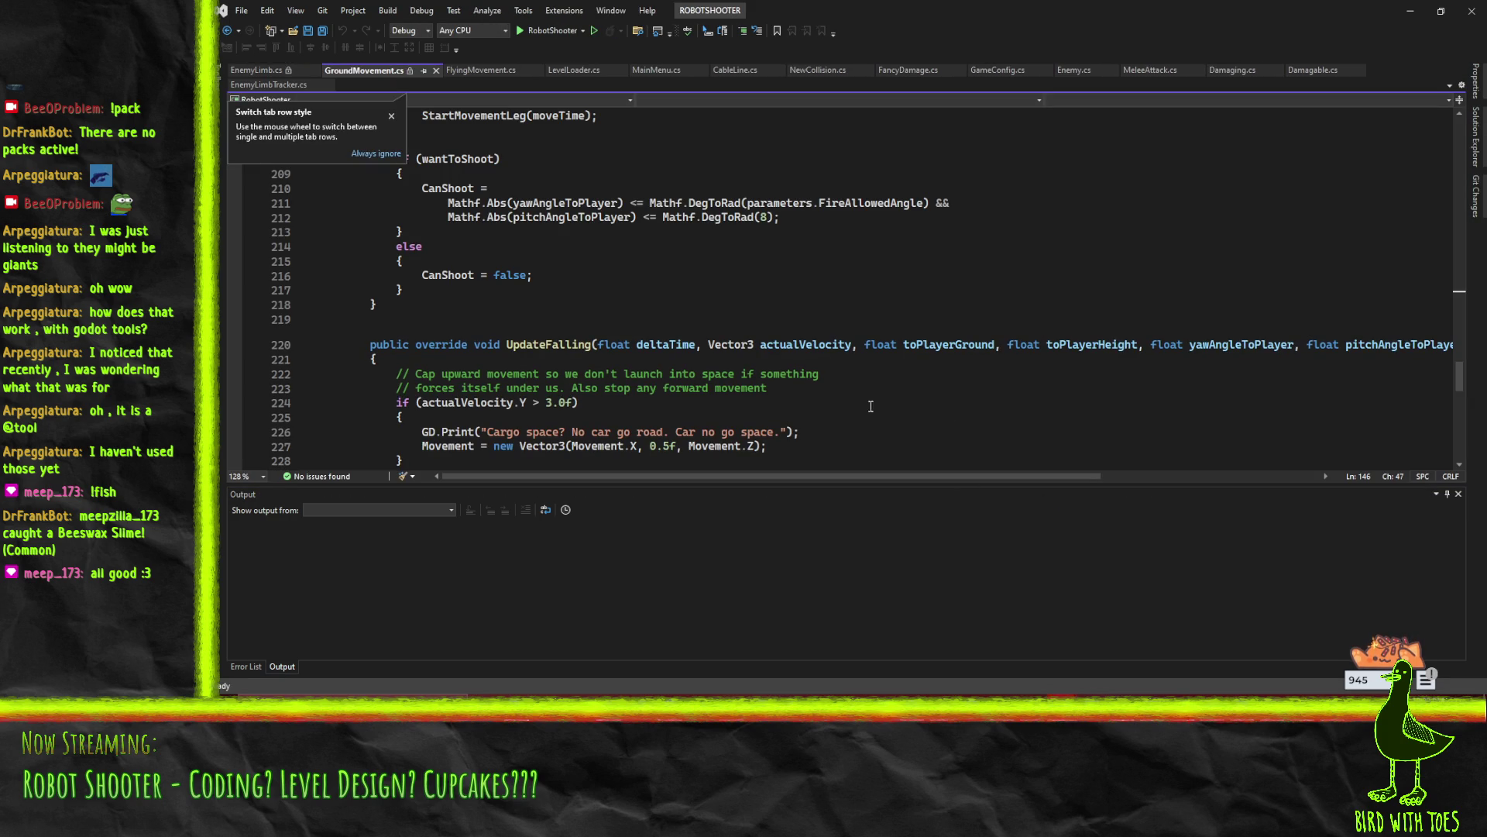
# Dismiss Visual Studio's tab row style tip and sign-in prompt
pyautogui.click(391, 116)
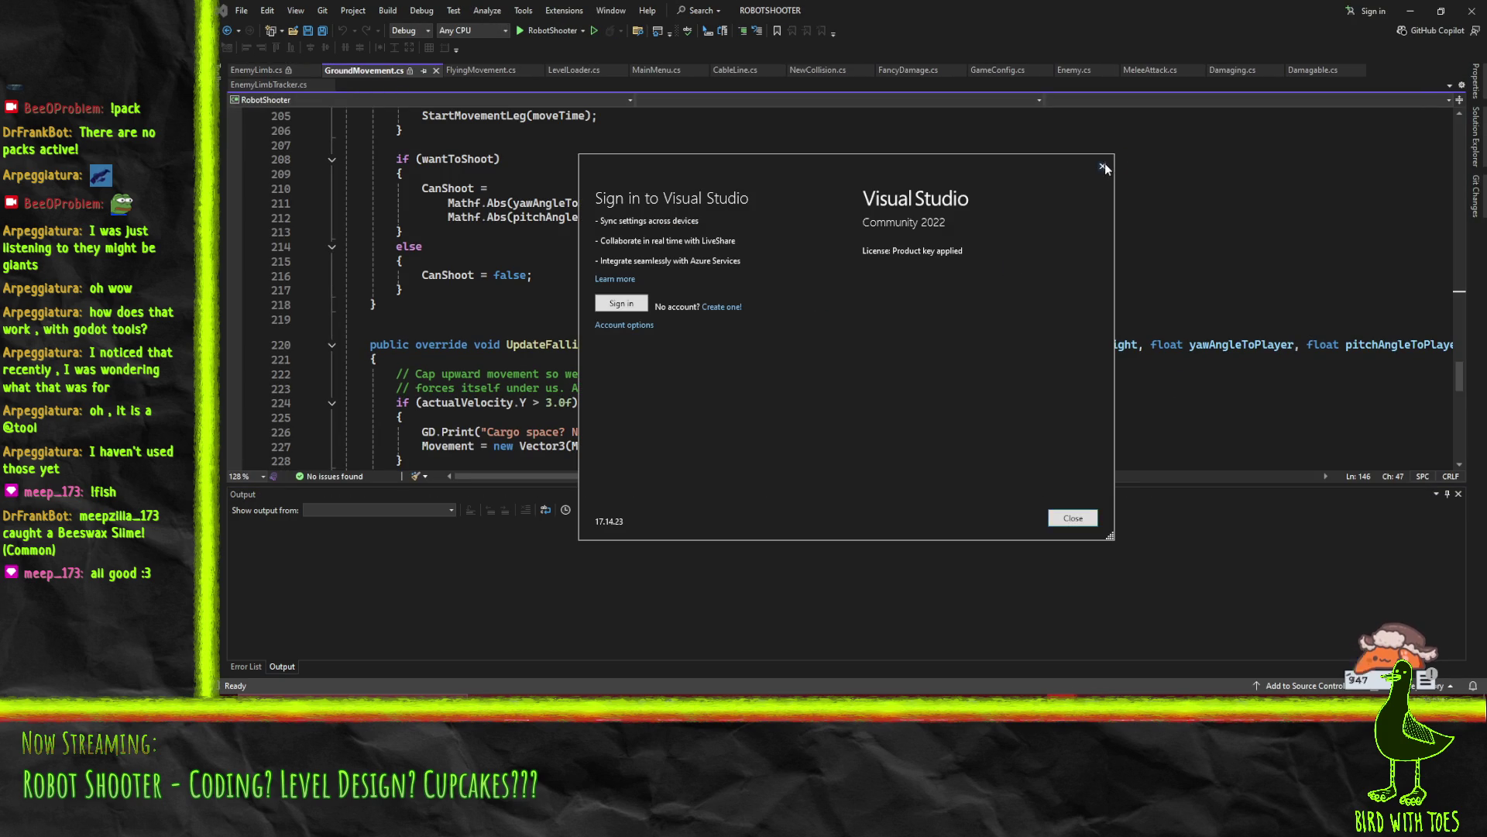
pyautogui.click(1101, 166)
pyautogui.scroll(3, 836, 293)
pyautogui.scroll(-5, 836, 293)
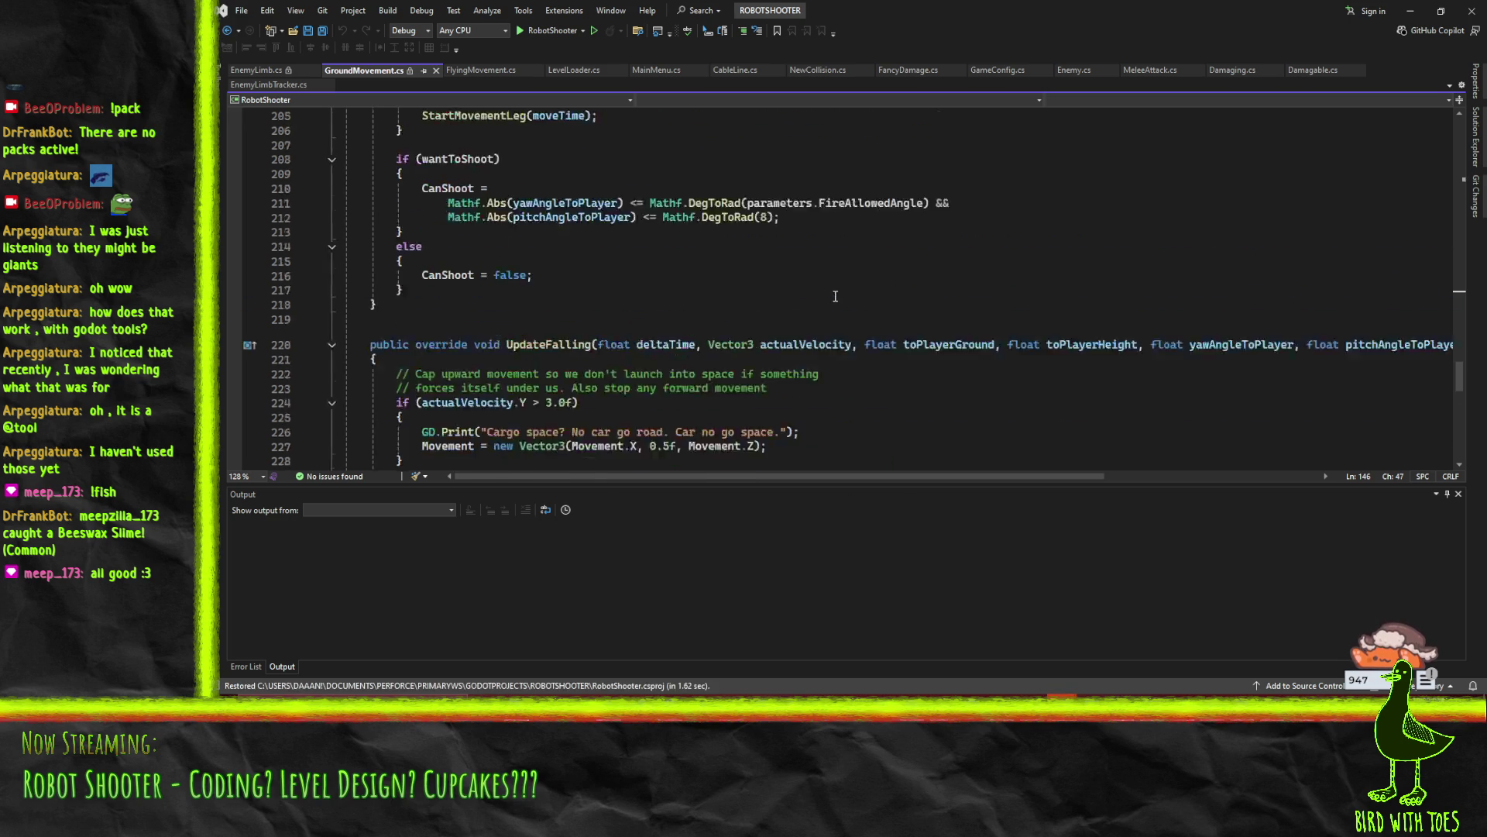
# Show EnemyLimb.cs and its exported fields, then tile Visual Studio on the right half
pyautogui.click(255, 70)
pyautogui.scroll(-6, 508, 275)
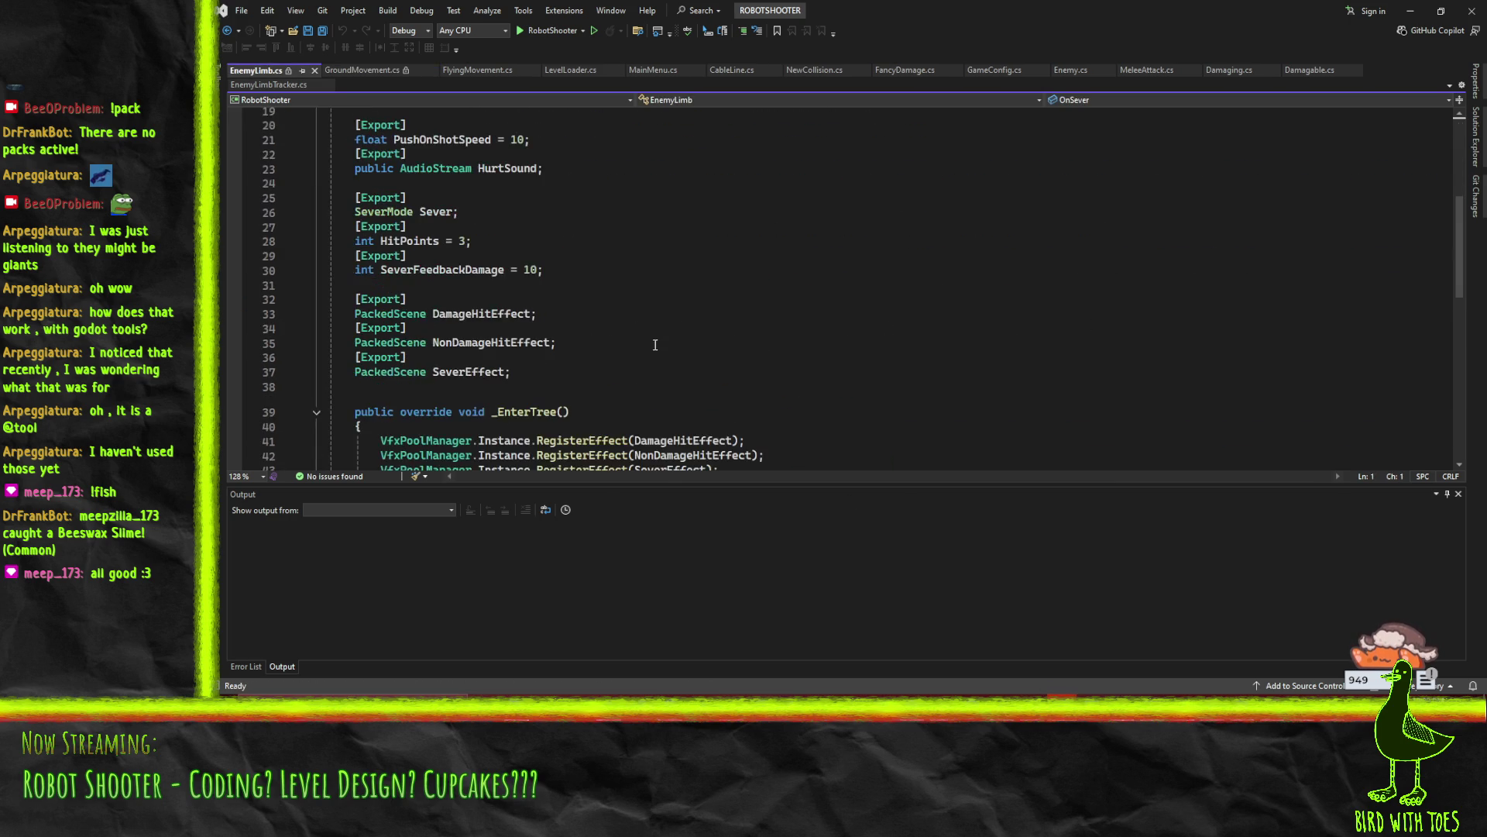
pyautogui.scroll(6, 509, 275)
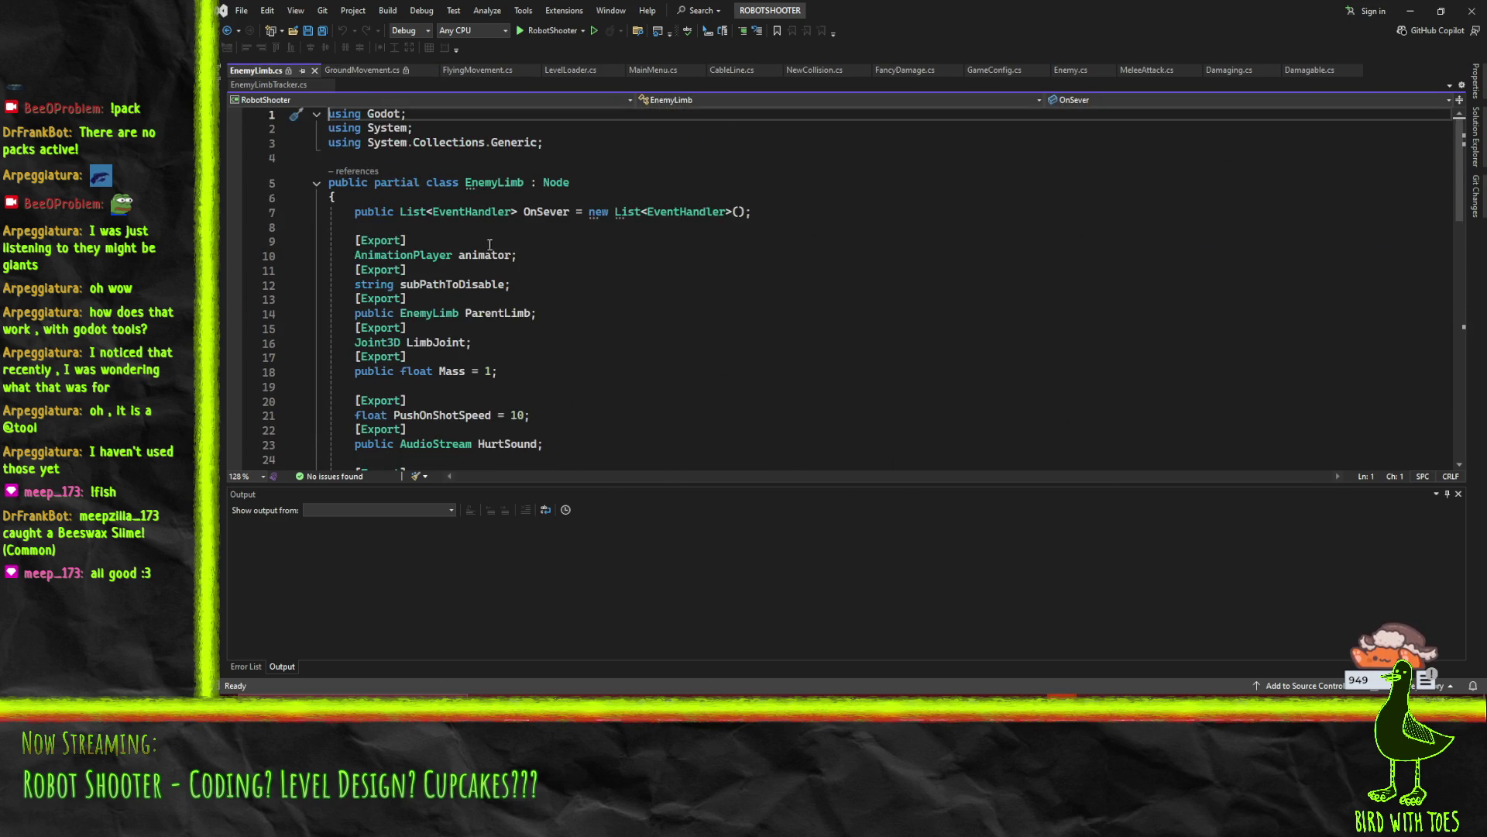
pyautogui.scroll(-10, 528, 255)
pyautogui.scroll(10, 532, 277)
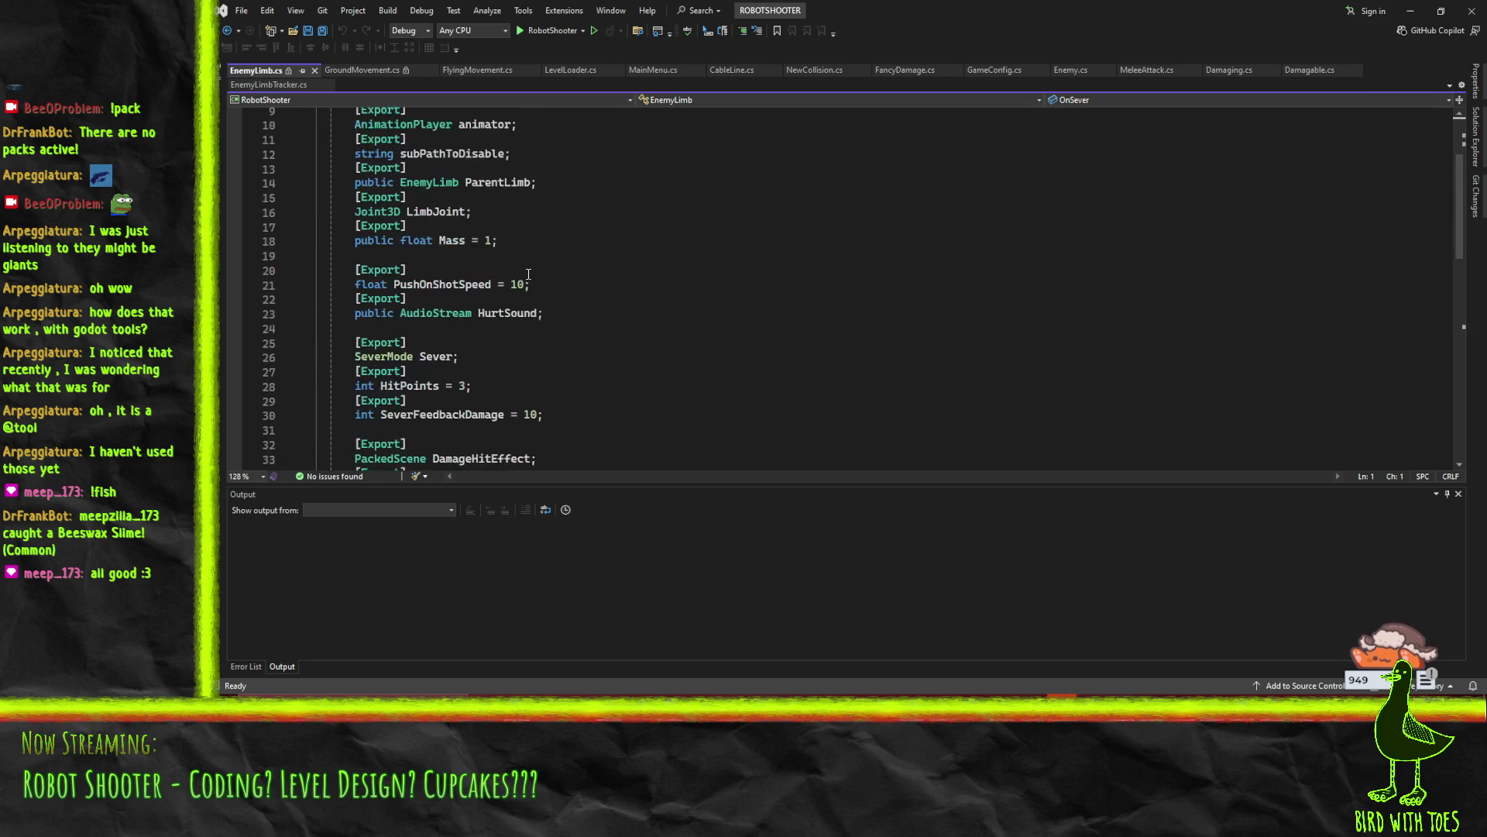
pyautogui.moveTo(858, 1)
pyautogui.mouseDown()
pyautogui.moveTo(1100, 286)
pyautogui.moveTo(1257, 232)
pyautogui.moveTo(1216, 271)
pyautogui.moveTo(1225, 288)
pyautogui.moveTo(1160, 430)
pyautogui.moveTo(1182, 295)
pyautogui.moveTo(1486, 340)
pyautogui.moveTo(1486, 393)
pyautogui.moveTo(1101, 395)
pyautogui.moveTo(1486, 392)
pyautogui.mouseUp()
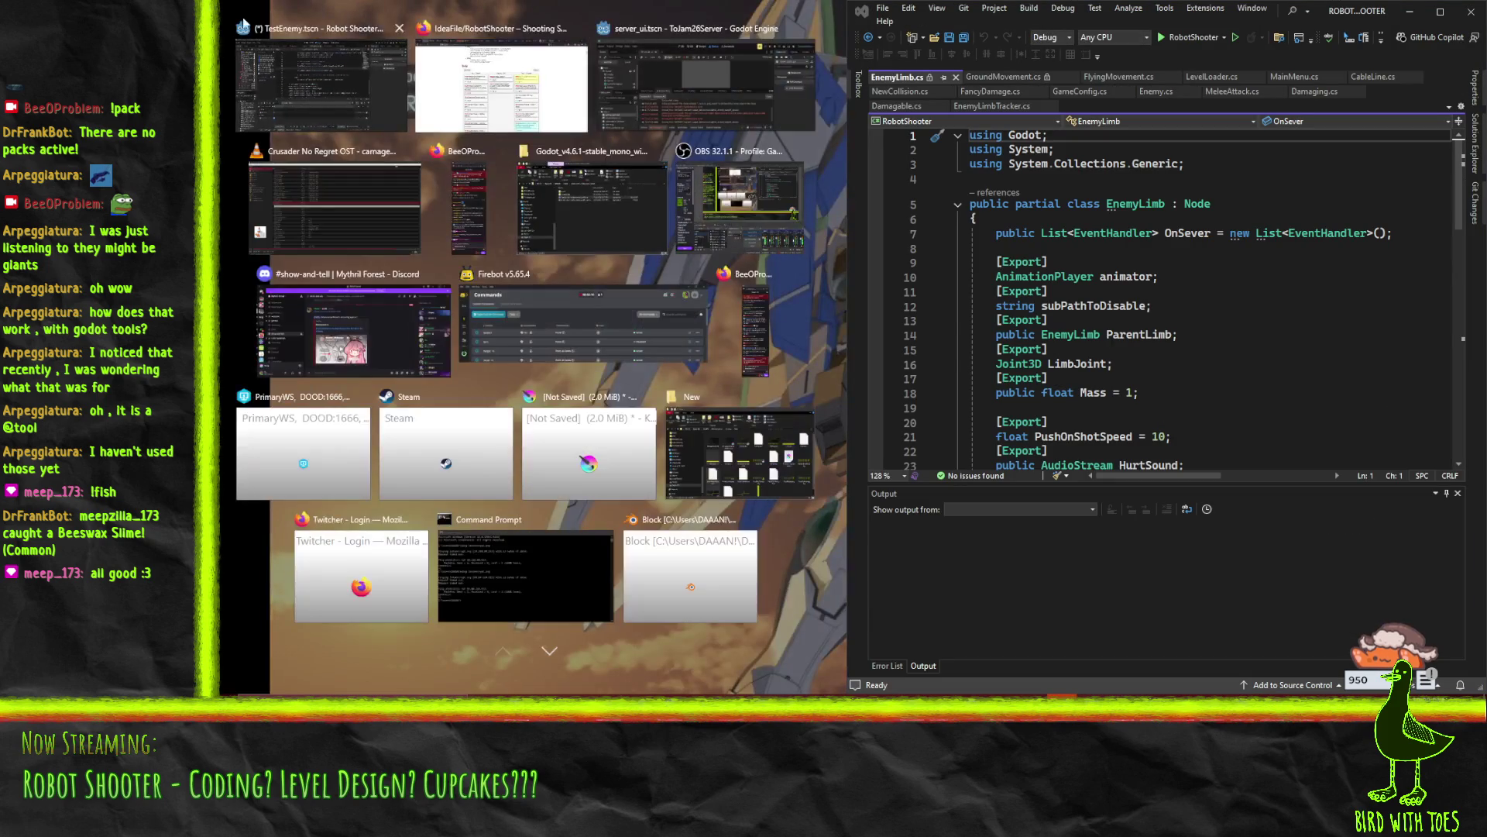
# Snap Godot to the left half and hide the script list to widen the code
pyautogui.click(322, 85)
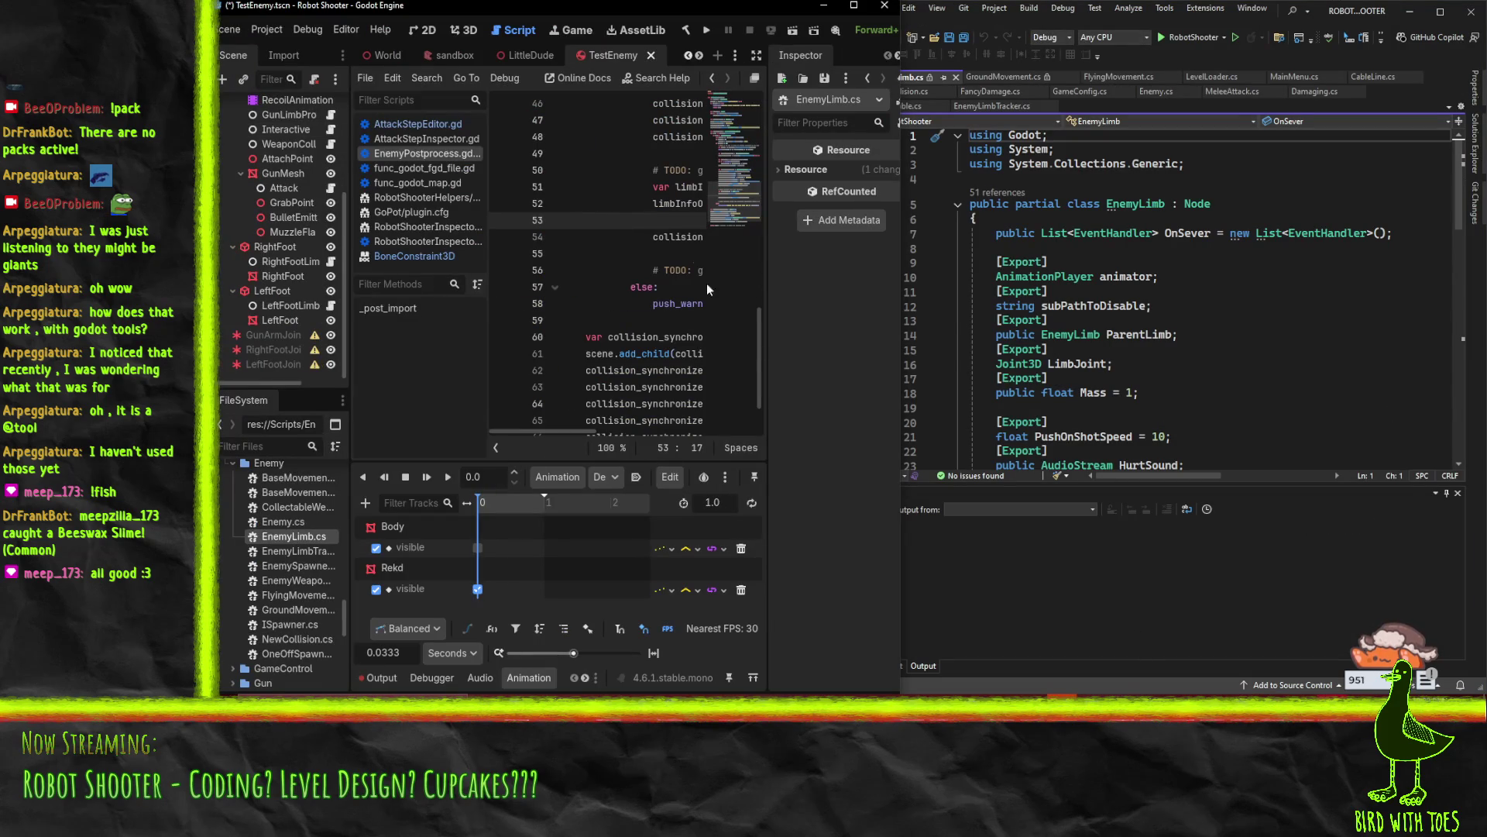
pyautogui.scroll(2, 688, 287)
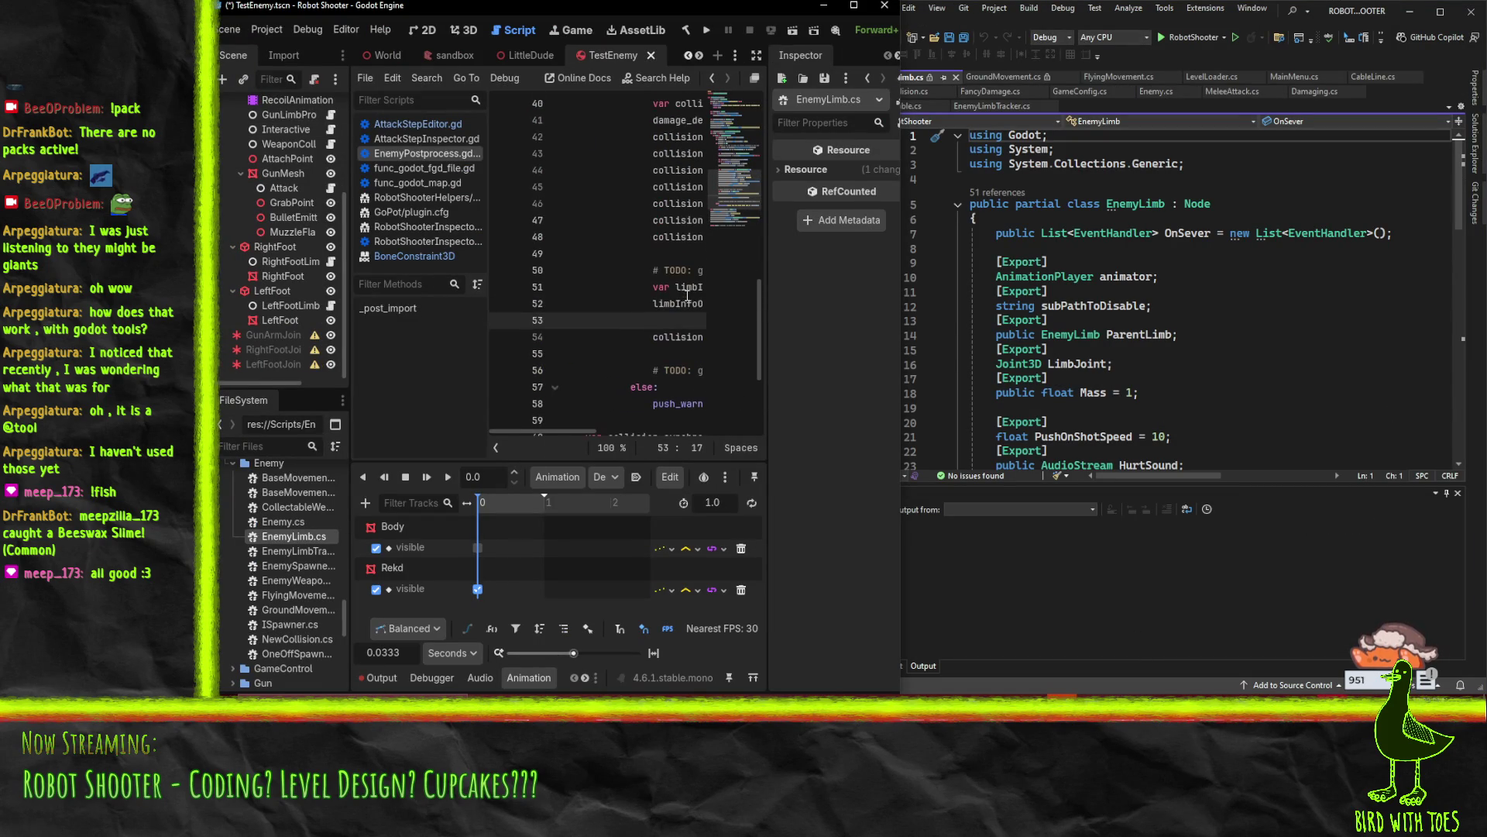
pyautogui.click(734, 128)
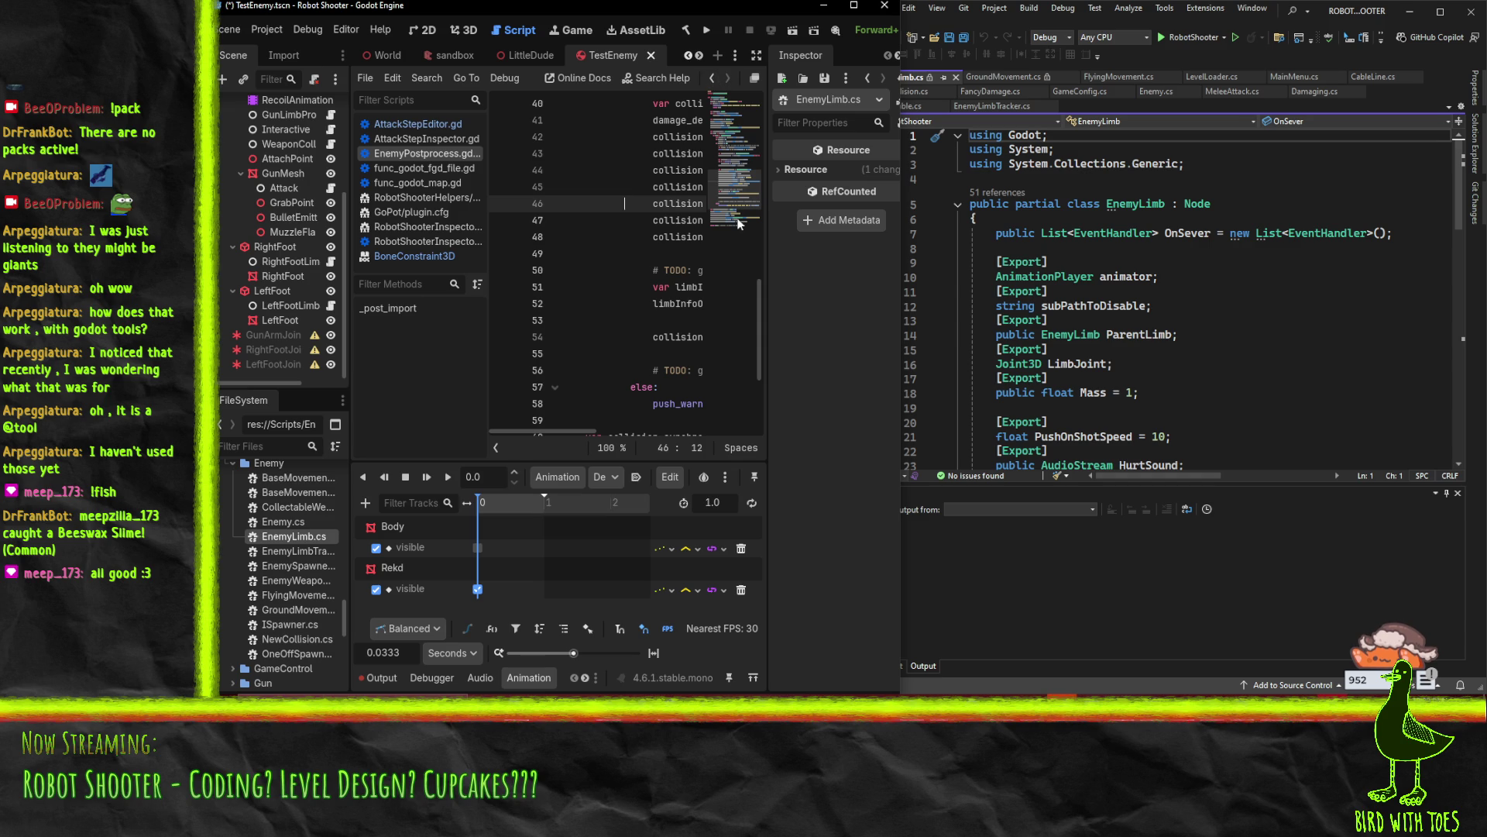
pyautogui.click(496, 448)
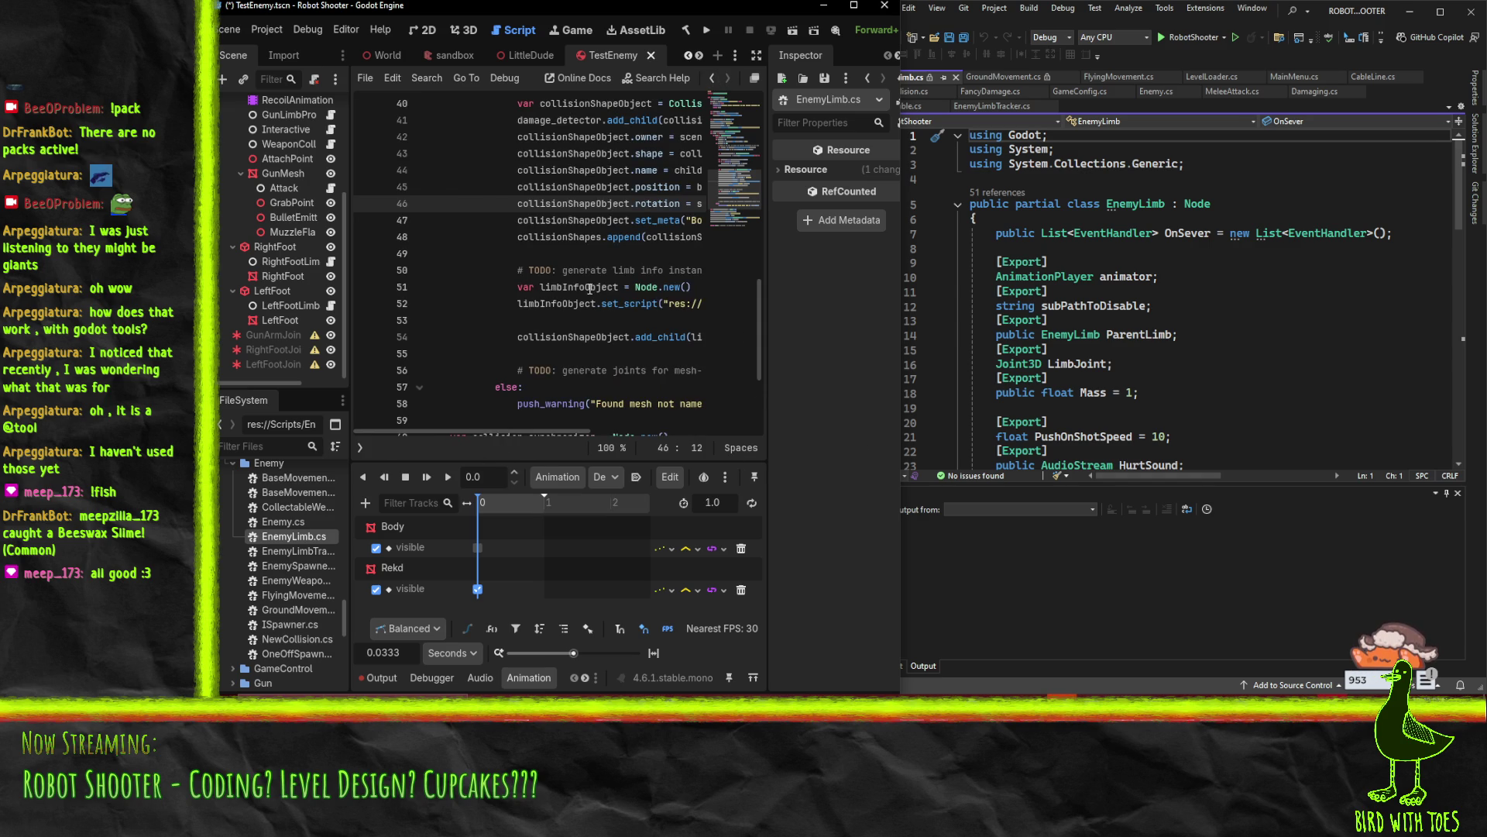
# Float the script editor in its own window, then move and widen it
pyautogui.click(753, 78)
pyautogui.moveTo(481, 60)
pyautogui.mouseDown()
pyautogui.moveTo(519, 144)
pyautogui.moveTo(518, 118)
pyautogui.moveTo(567, 45)
pyautogui.moveTo(629, 113)
pyautogui.mouseUp()
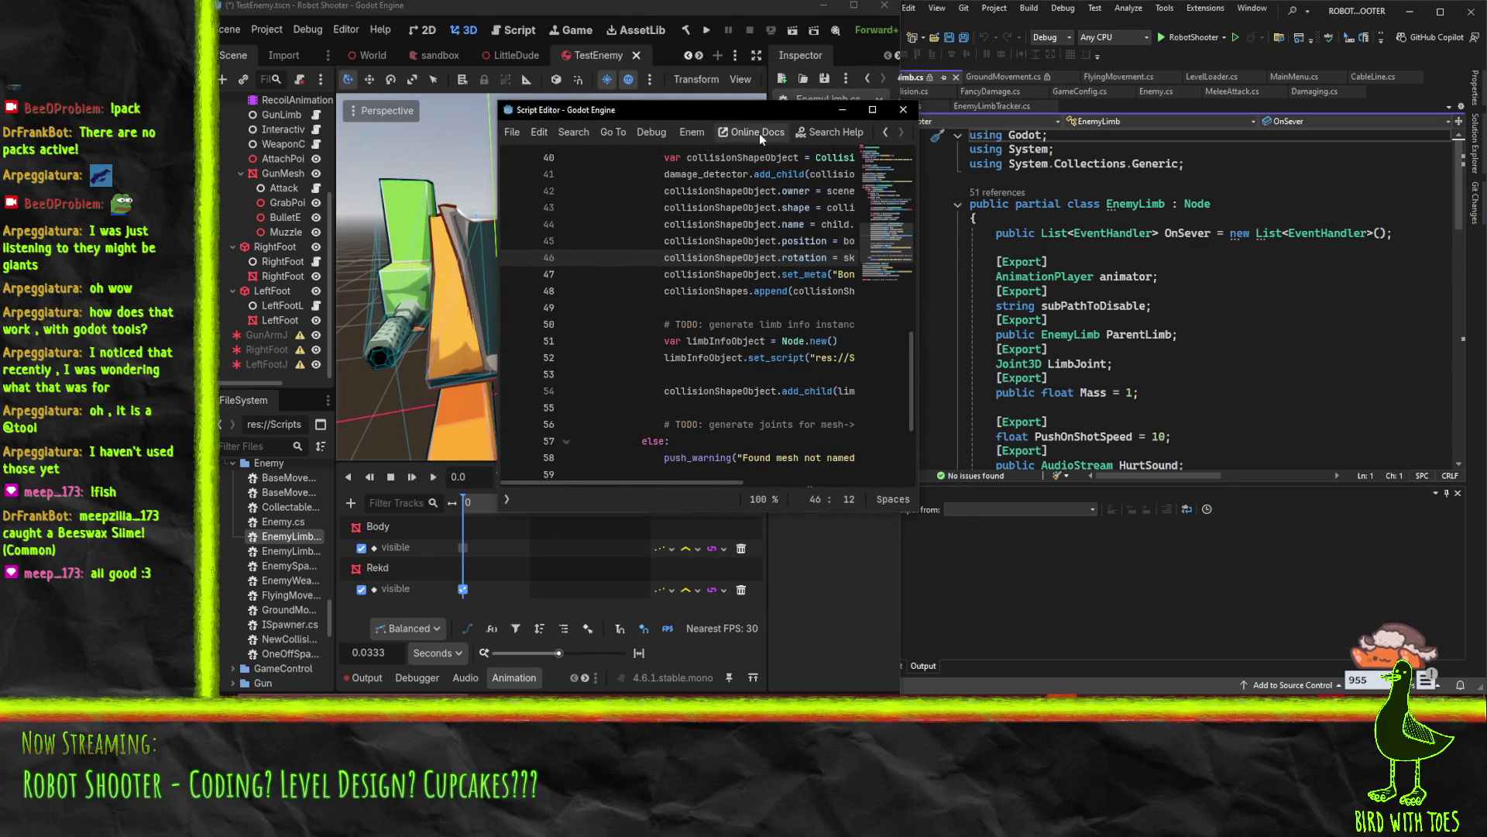
pyautogui.moveTo(751, 104)
pyautogui.mouseDown()
pyautogui.moveTo(635, 225)
pyautogui.moveTo(536, 291)
pyautogui.moveTo(531, 217)
pyautogui.moveTo(567, 155)
pyautogui.moveTo(548, 101)
pyautogui.mouseUp()
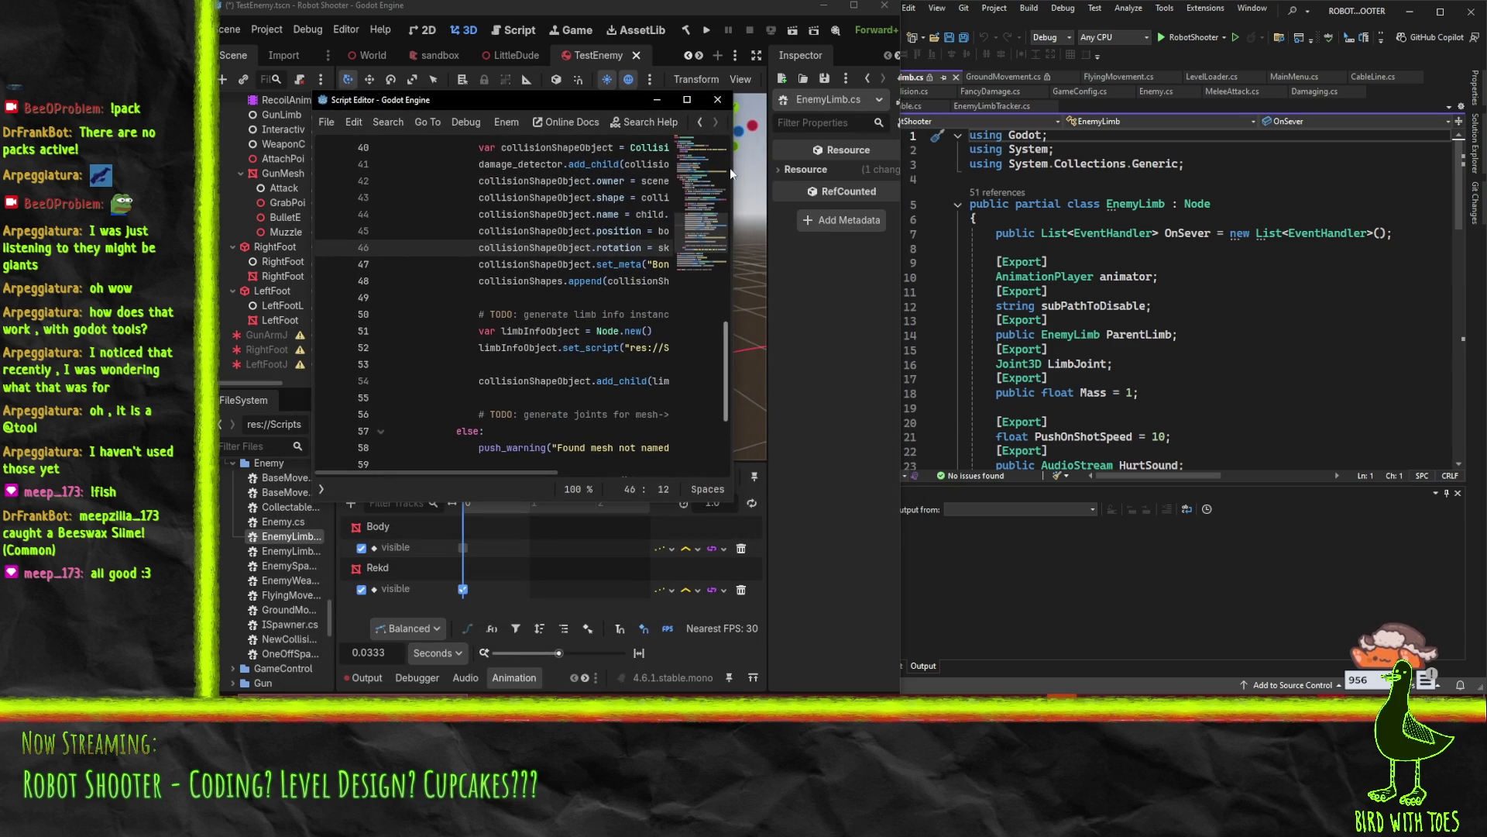
pyautogui.moveTo(741, 173); pyautogui.dragTo(896, 179)
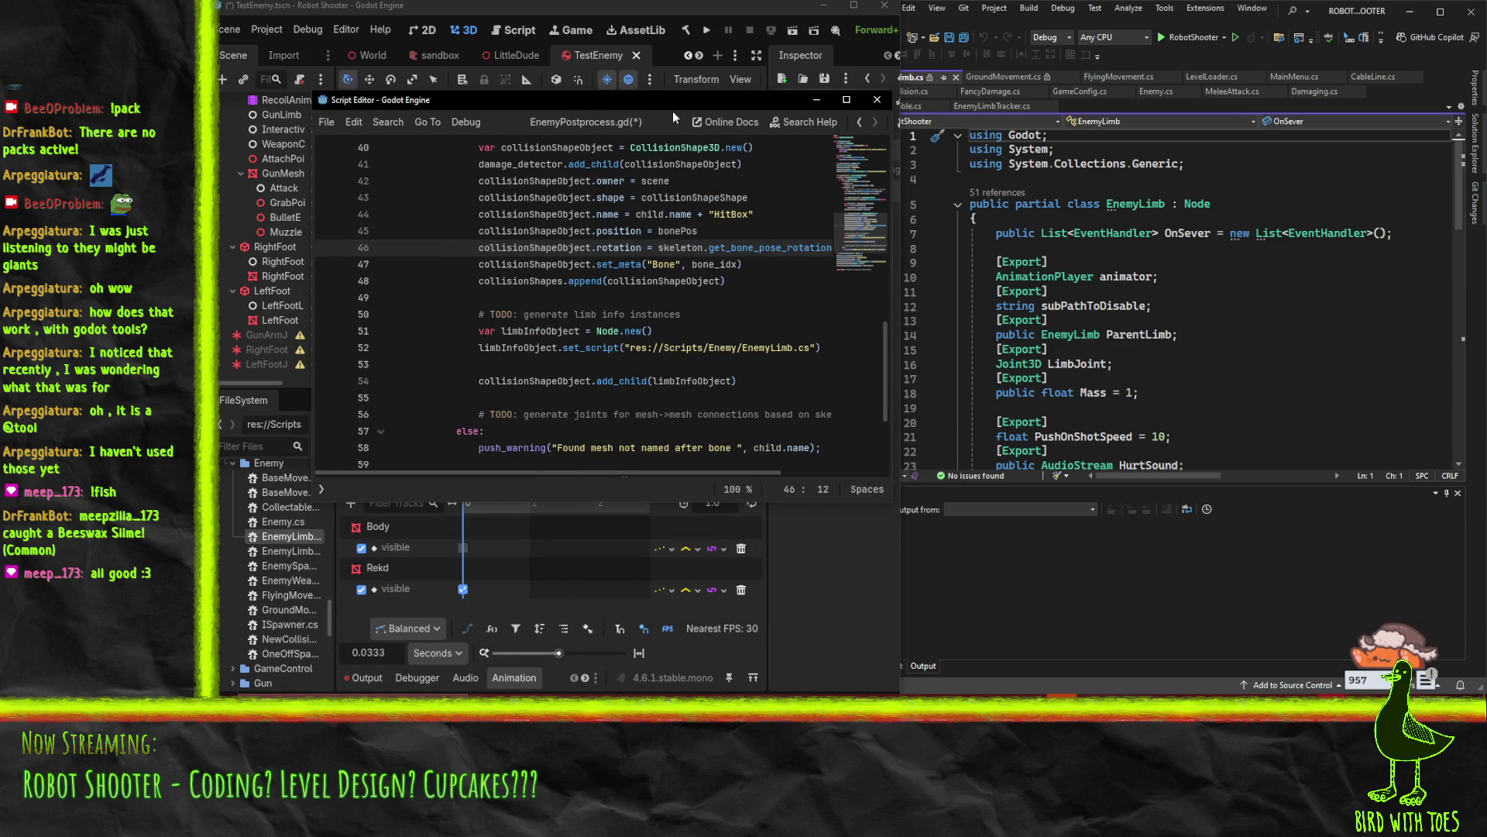
pyautogui.moveTo(557, 105); pyautogui.dragTo(504, 184)
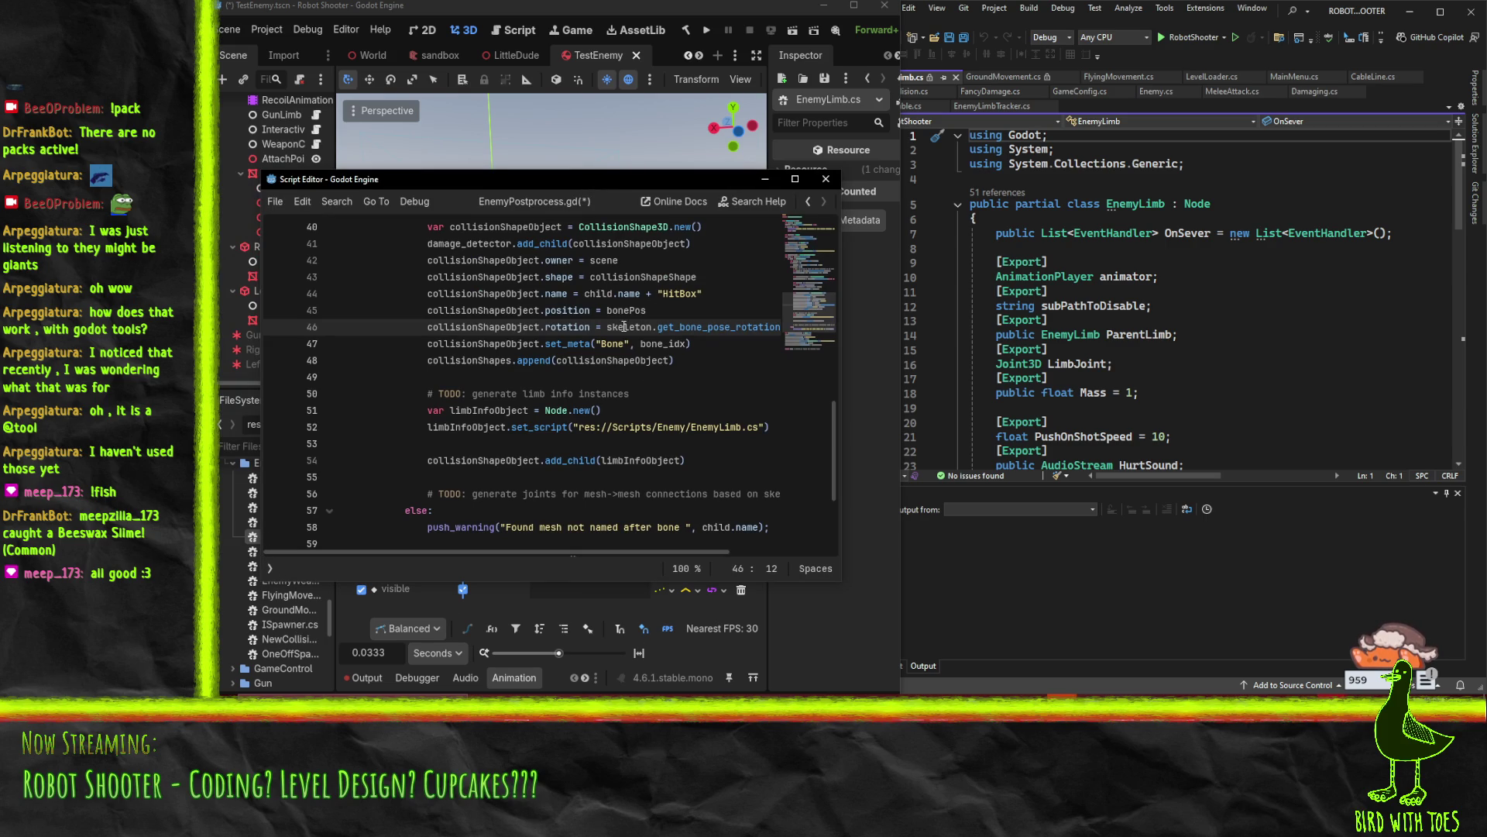
# Add a line below the set_script call reading limbInfoObject.animator =, fixing the 'aniamtor' typo
pyautogui.scroll(-1, 654, 416)
pyautogui.click(664, 377)
pyautogui.press('End')
pyautogui.press('Return')
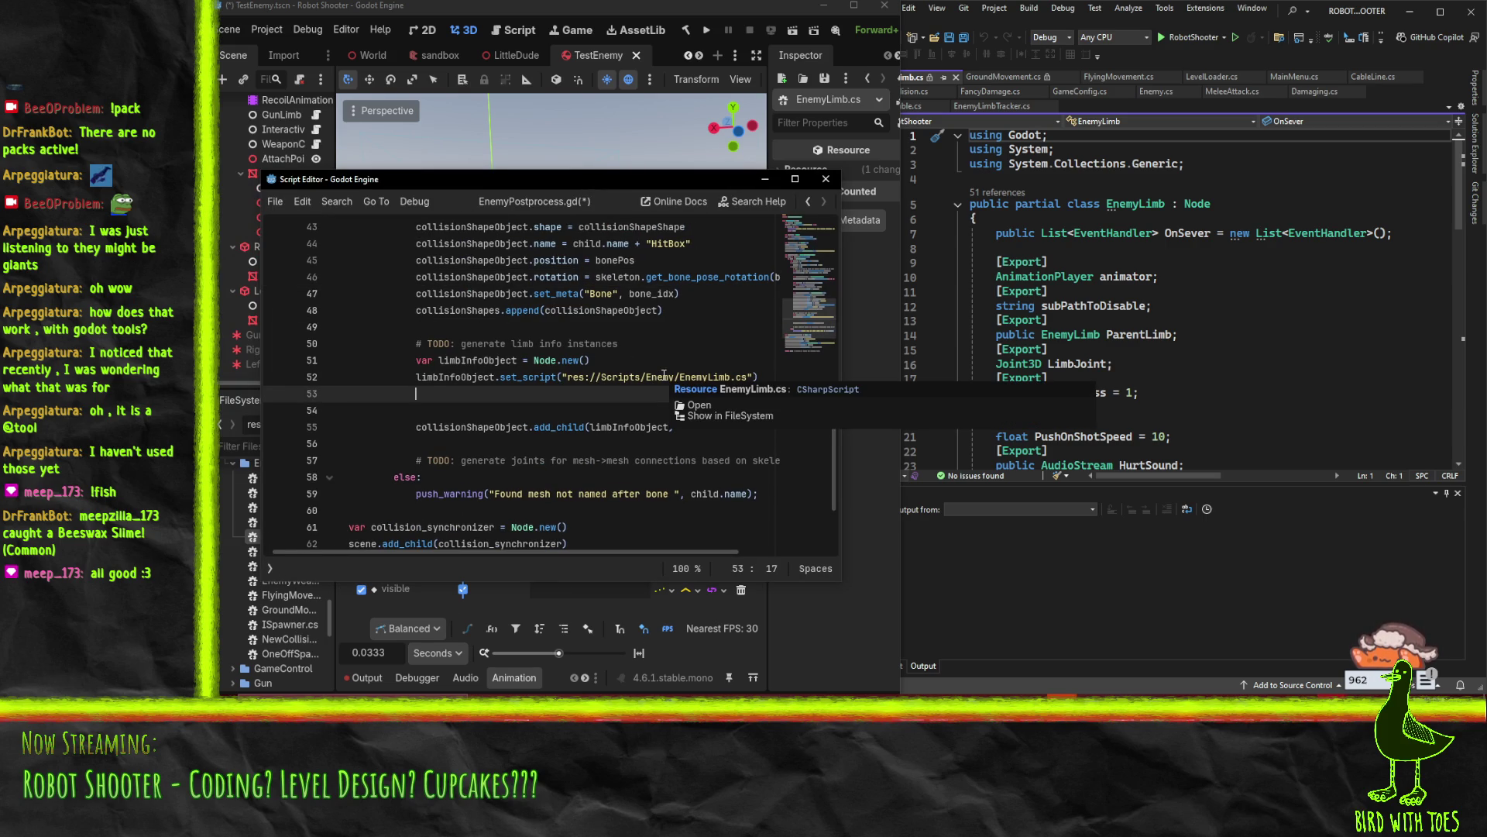
pyautogui.write('limd')
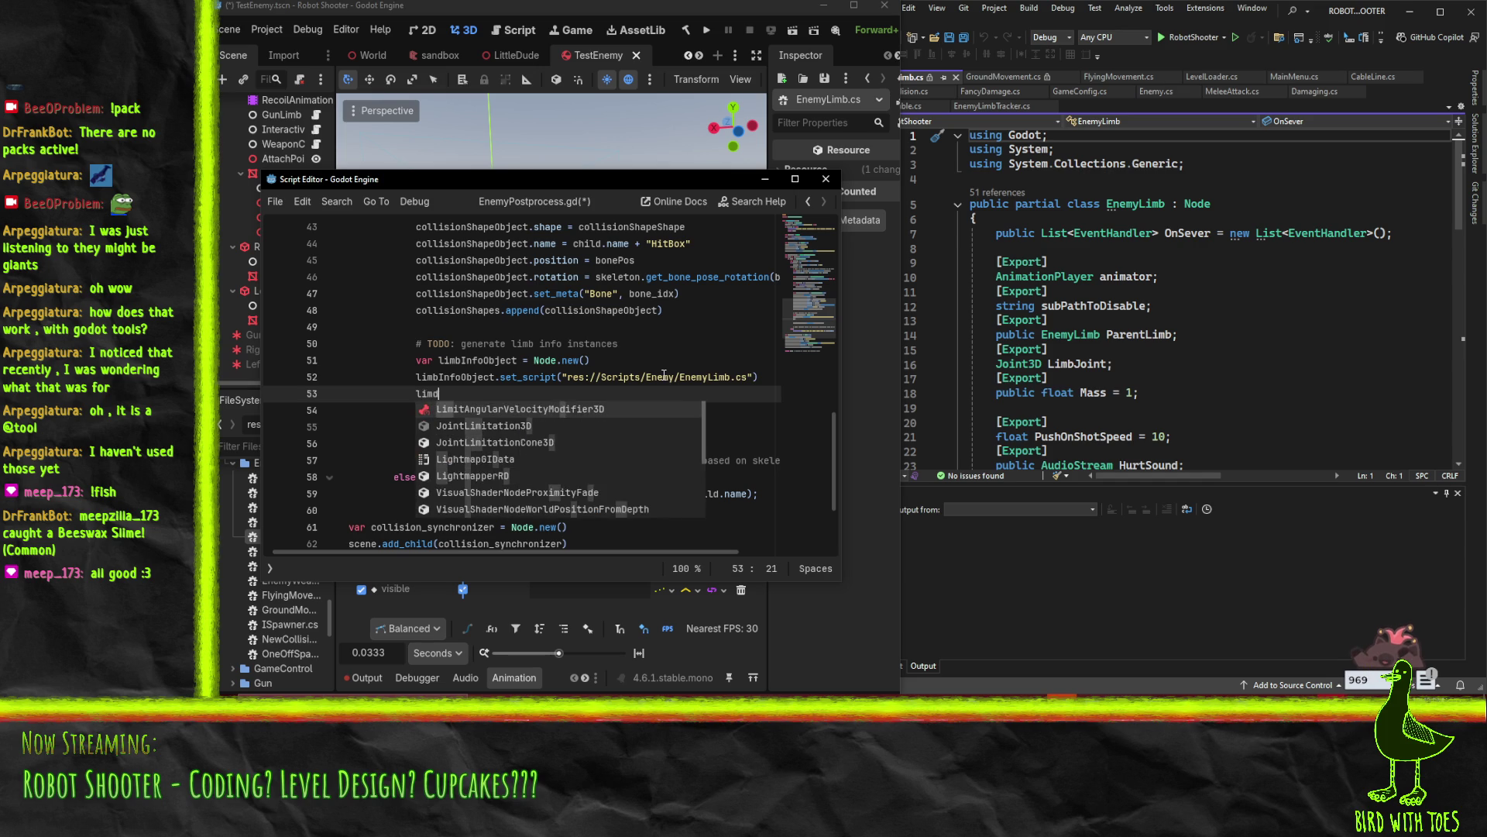
pyautogui.press('BackSpace')
pyautogui.write('bInfo')
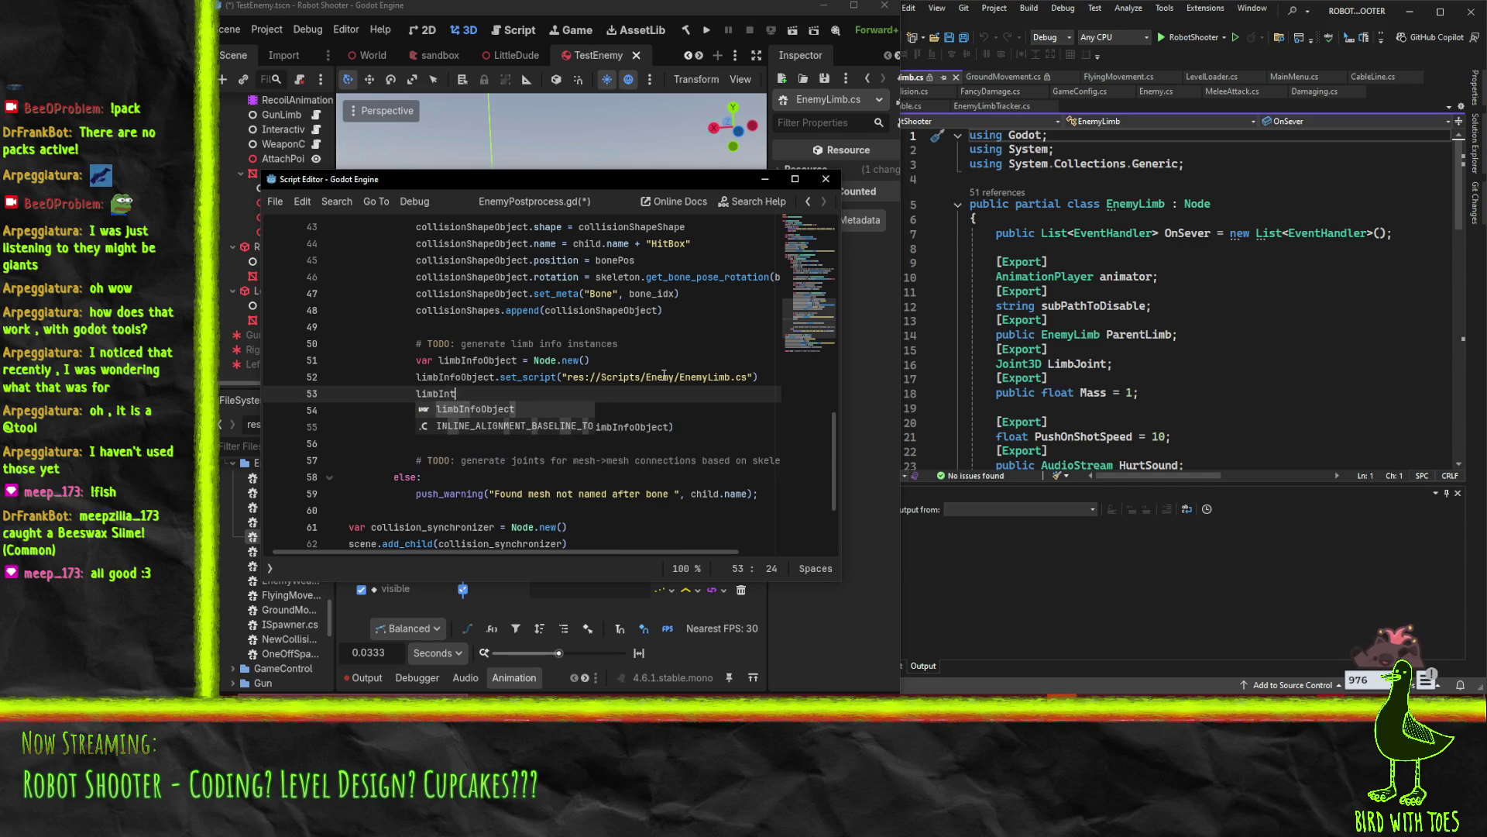
pyautogui.write('Object.ania')
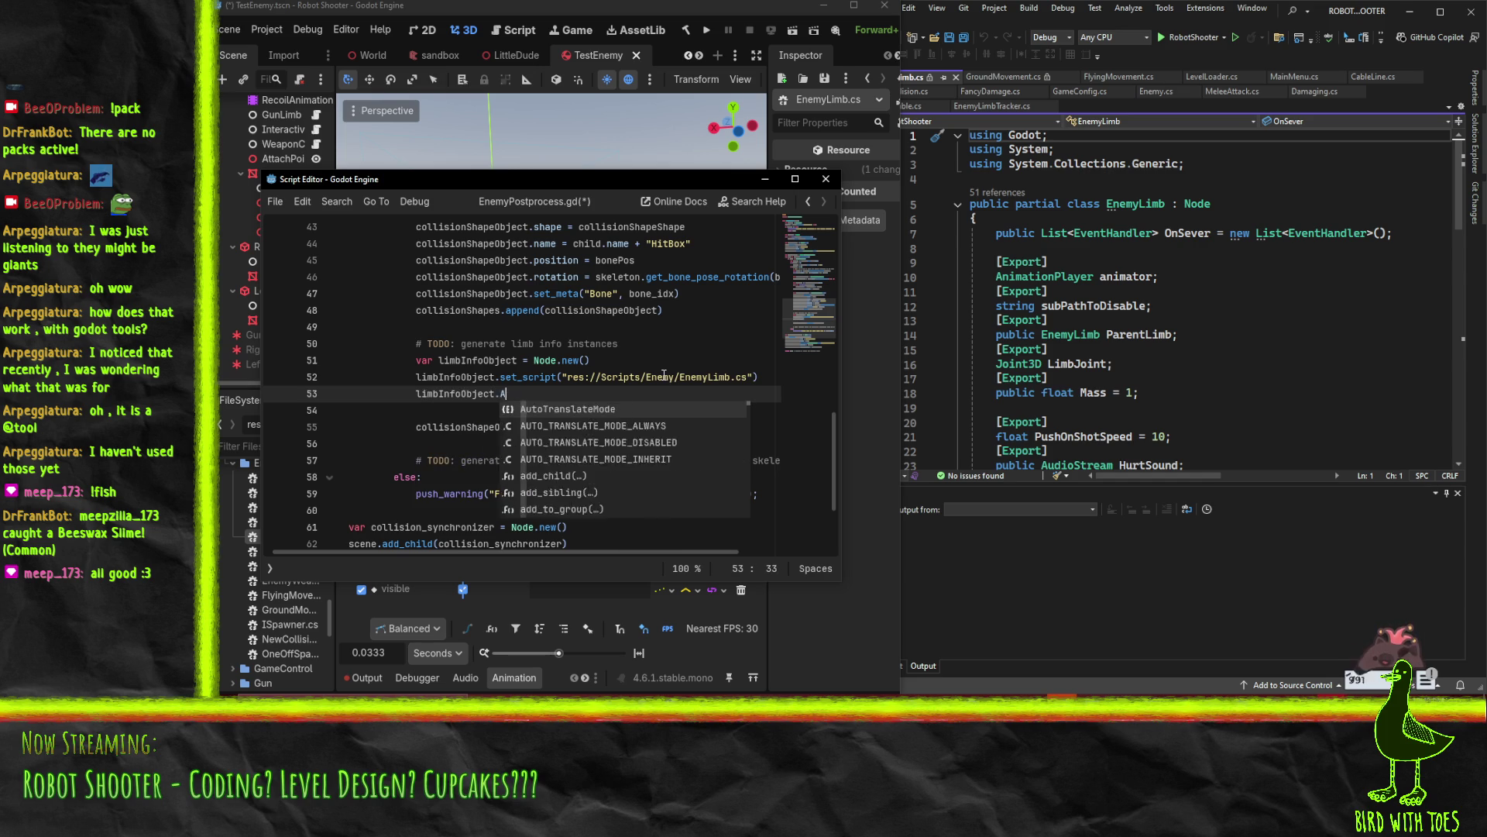
pyautogui.write('mtor =')
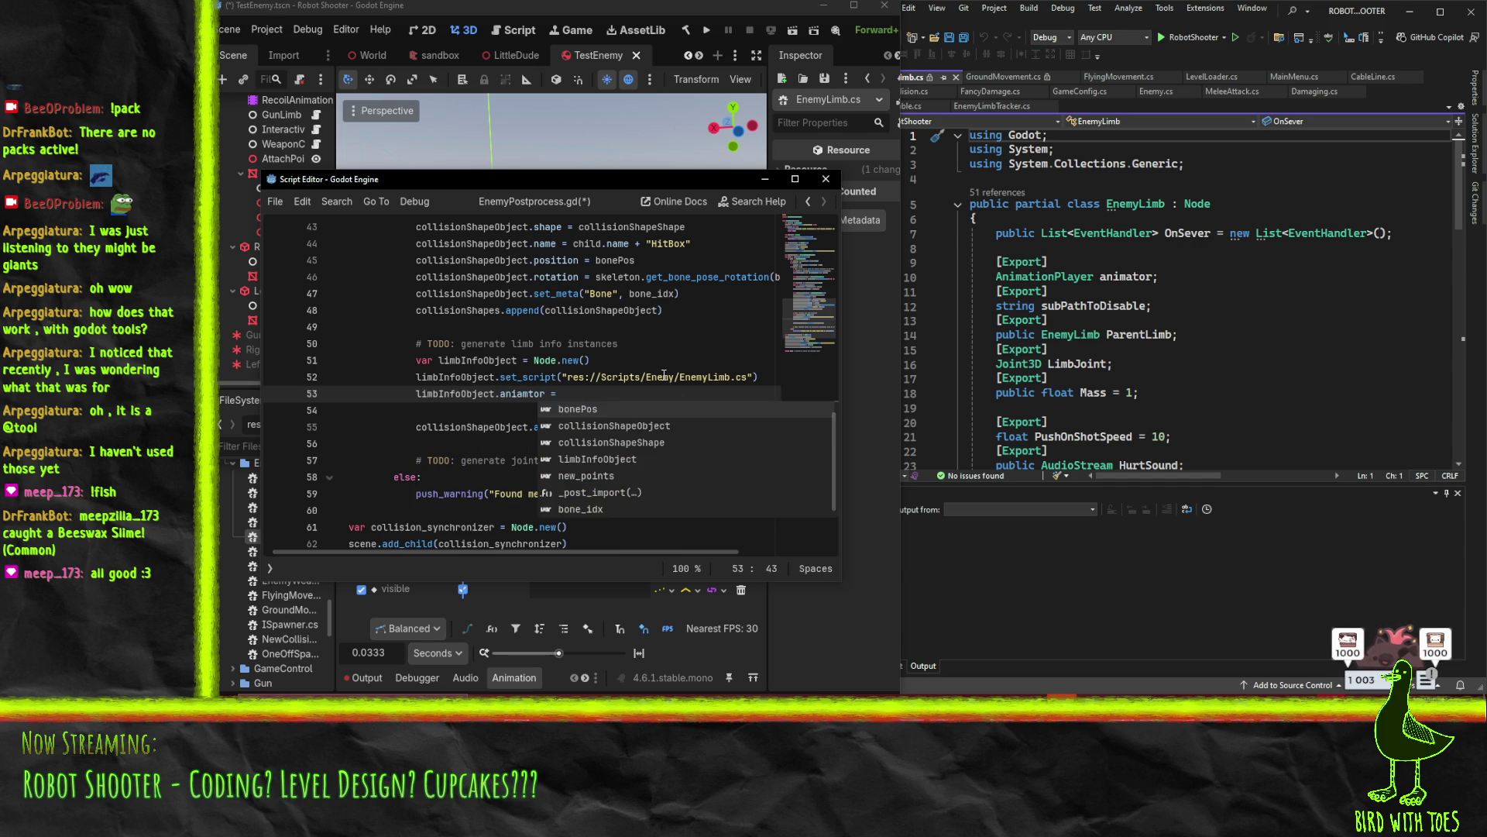
pyautogui.press('Left')
pyautogui.press('Left')
pyautogui.press('Left')
pyautogui.press('Delete')
pyautogui.press('Right')
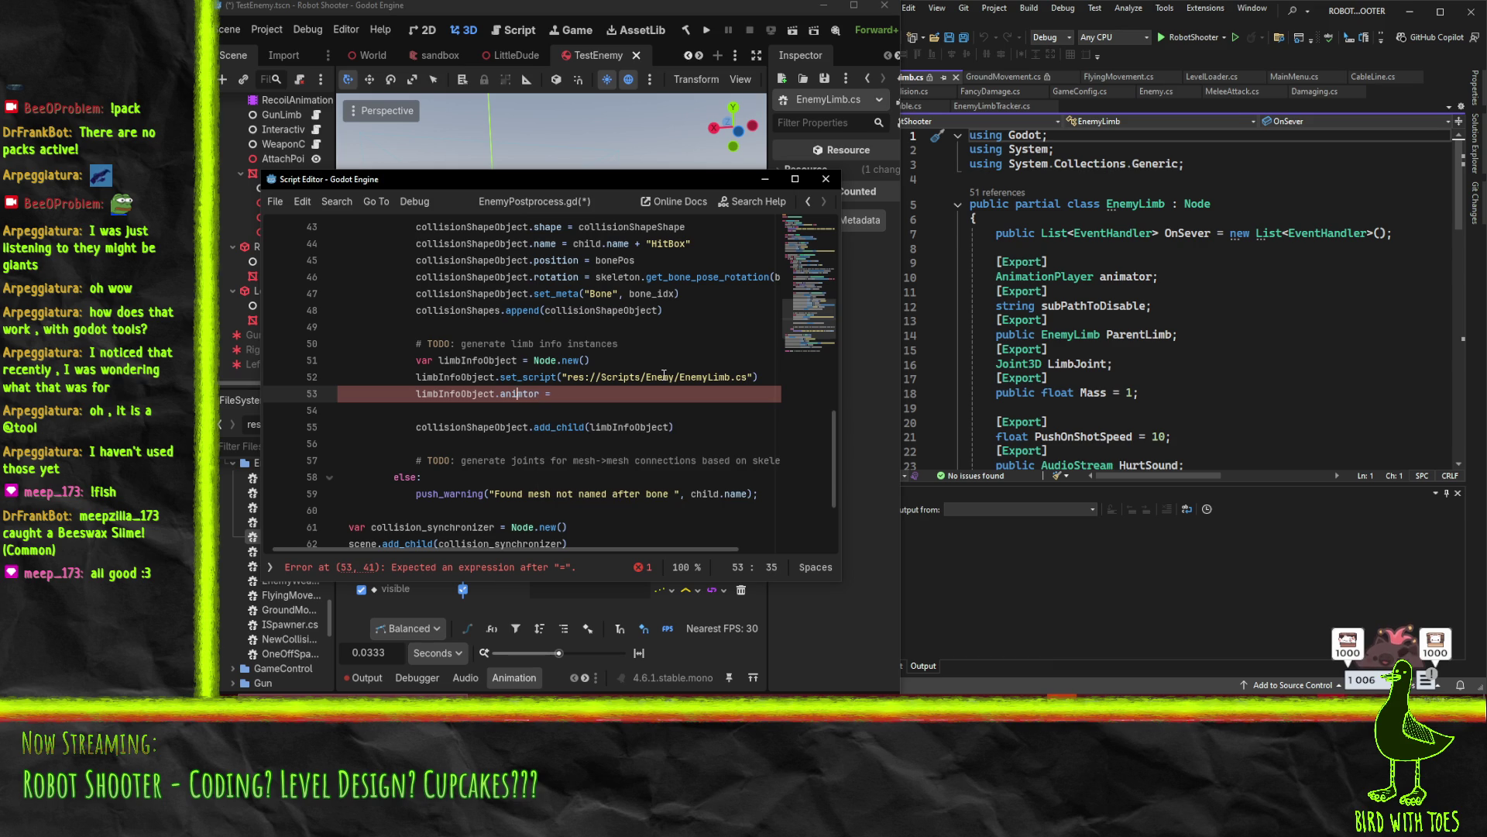
pyautogui.write('a')
pyautogui.press('End')
pyautogui.press('BackSpace')
# Make line 53 assign limbInfoObject.animator = animator instead of AnimationTree
pyautogui.scroll(12, 664, 375)
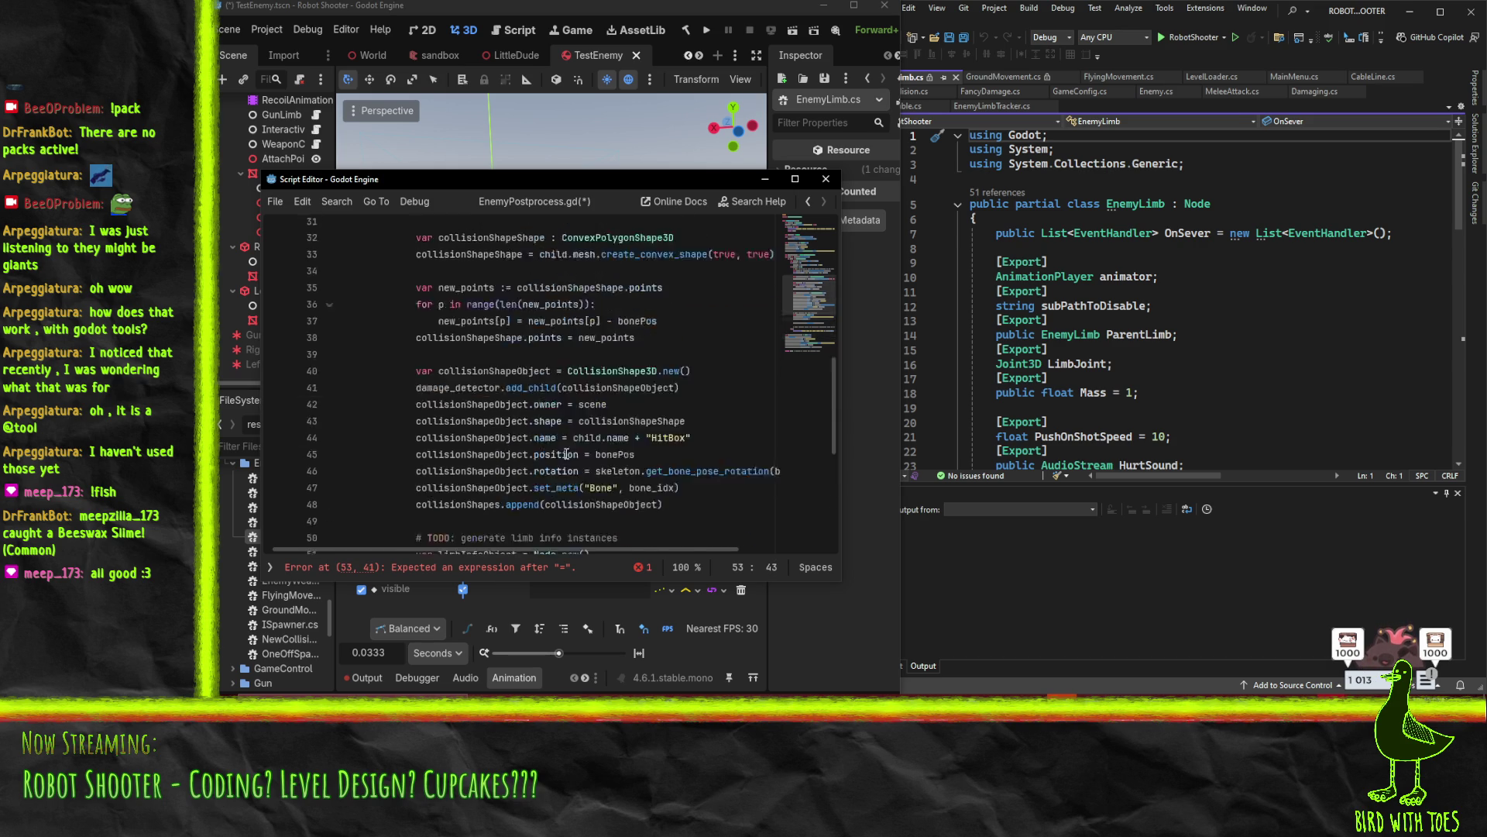
pyautogui.scroll(2, 554, 302)
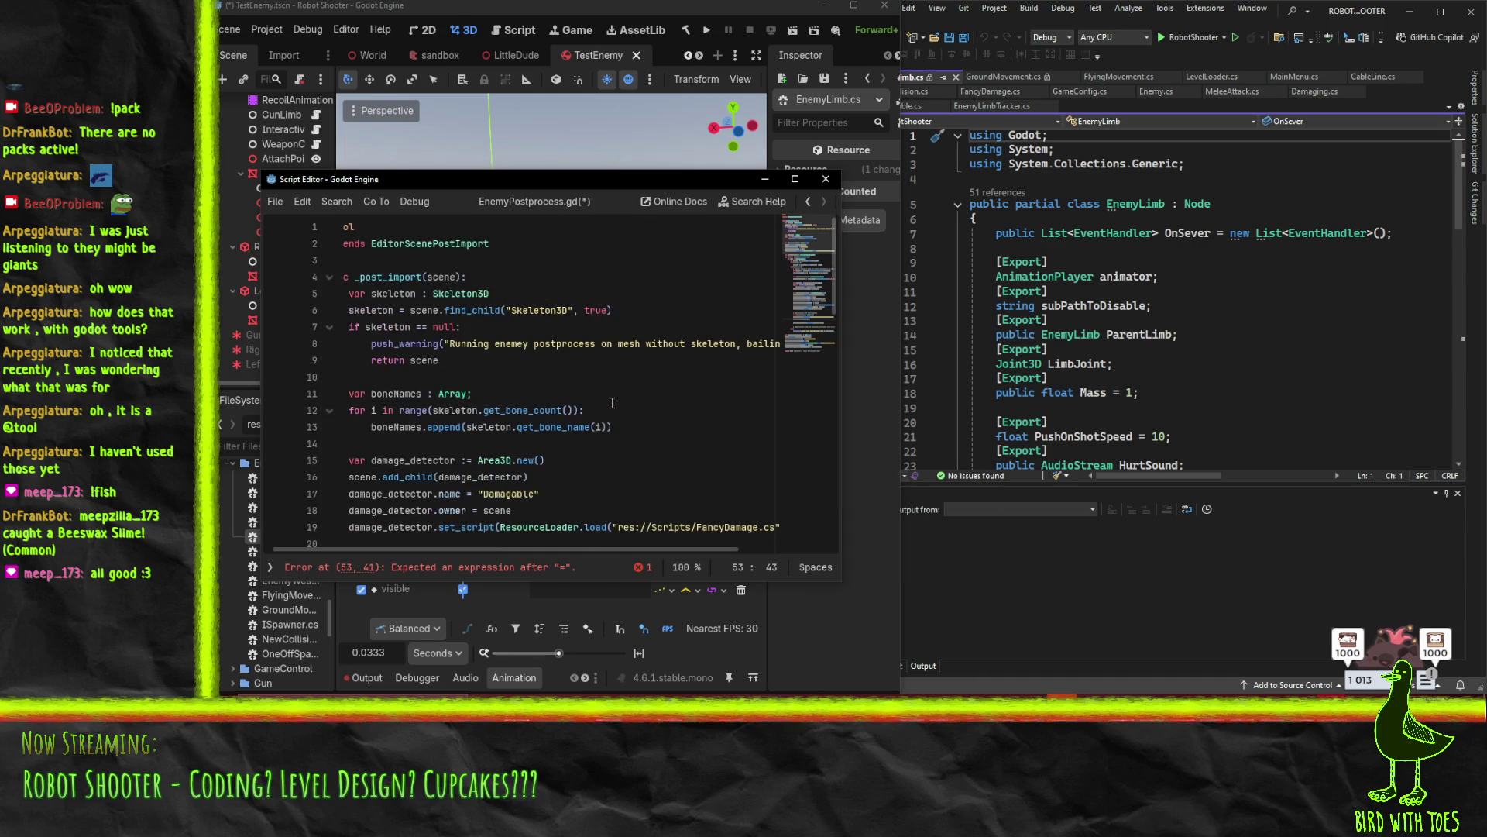
pyautogui.scroll(-2, 612, 403)
pyautogui.scroll(2, 612, 403)
pyautogui.write('AnimationTree')
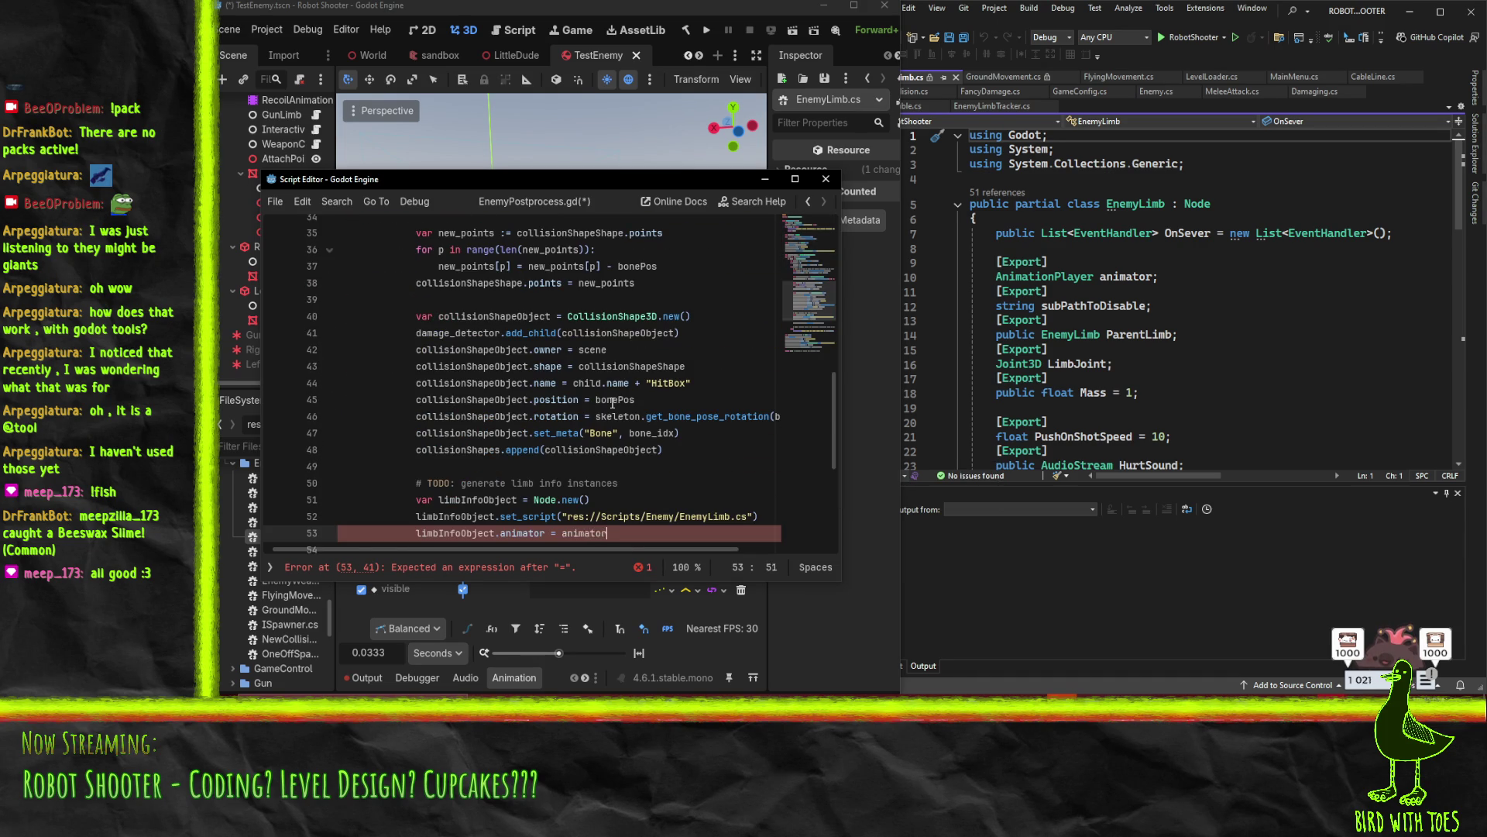
pyautogui.hotkey('ctrl', 'BackSpace')
pyautogui.write('animator')
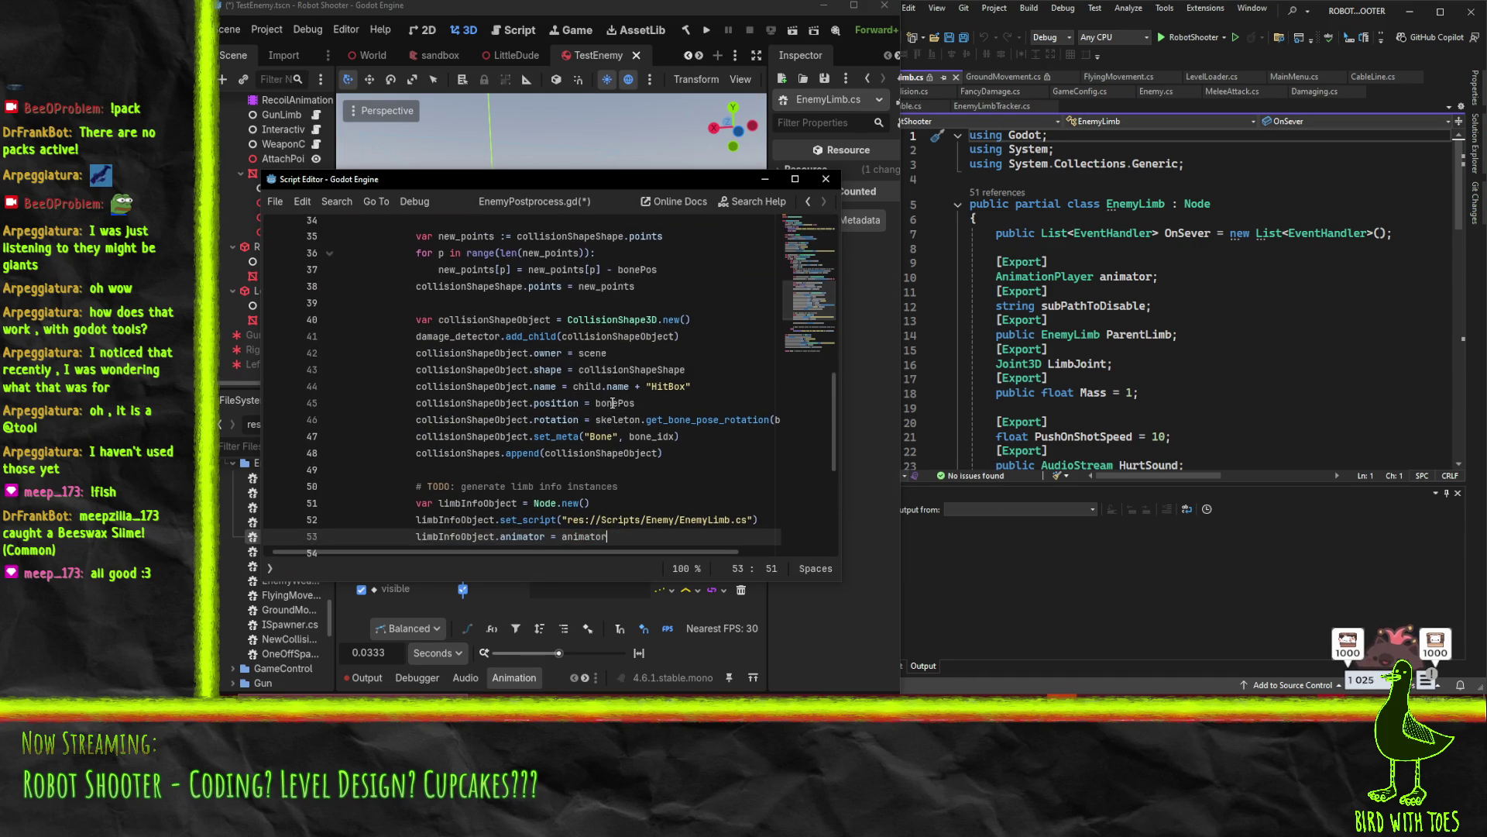
# Begin line 54 with limbInfoObject.subPathToDisable
pyautogui.press('Return')
pyautogui.write('klim')
pyautogui.press('BackSpace')
pyautogui.write('lim')
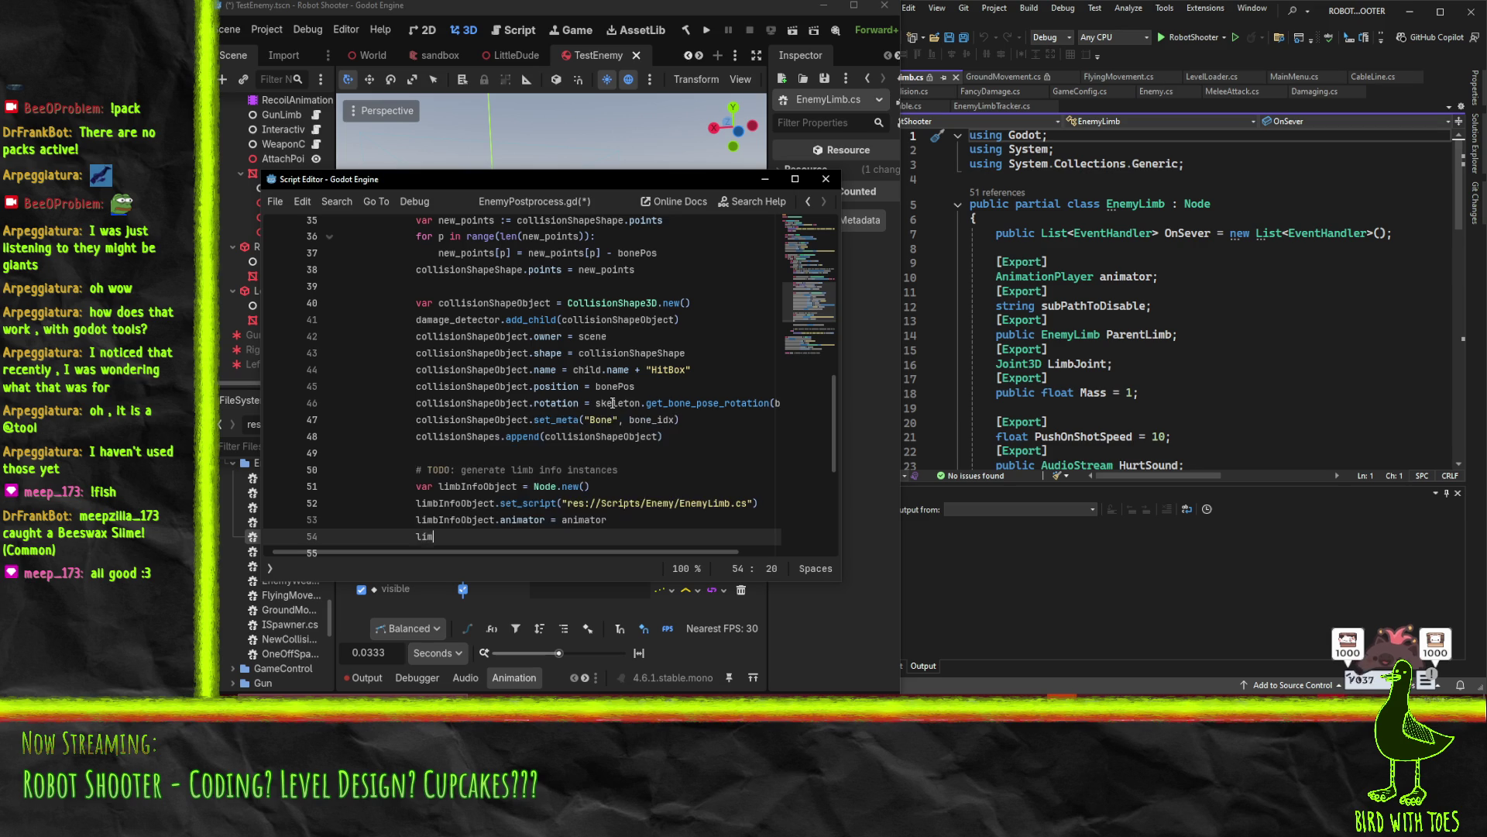
pyautogui.write('bInfoObject.')
pyautogui.write('sub')
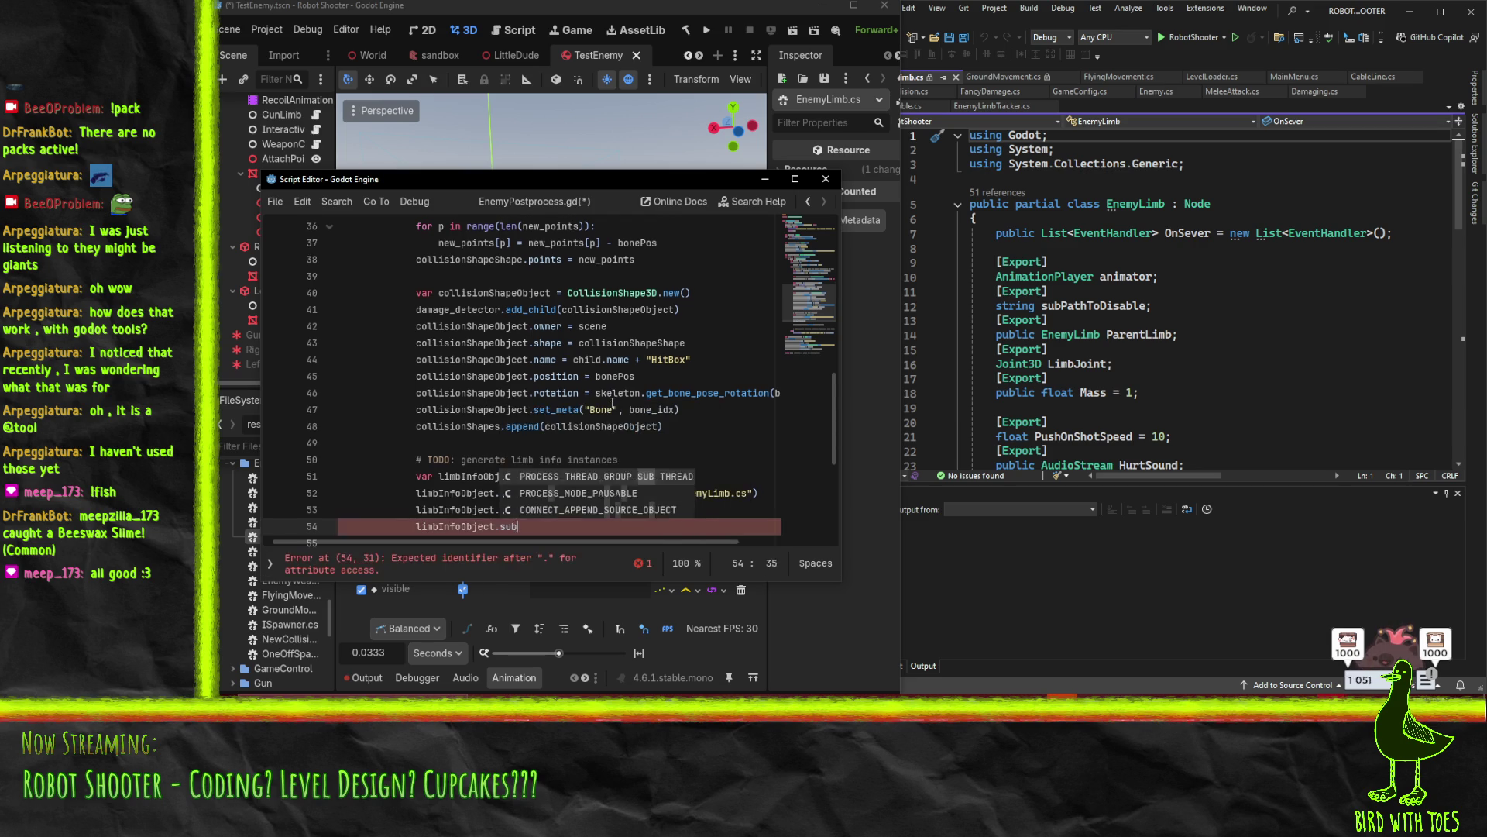
pyautogui.write('PathToDisable =')
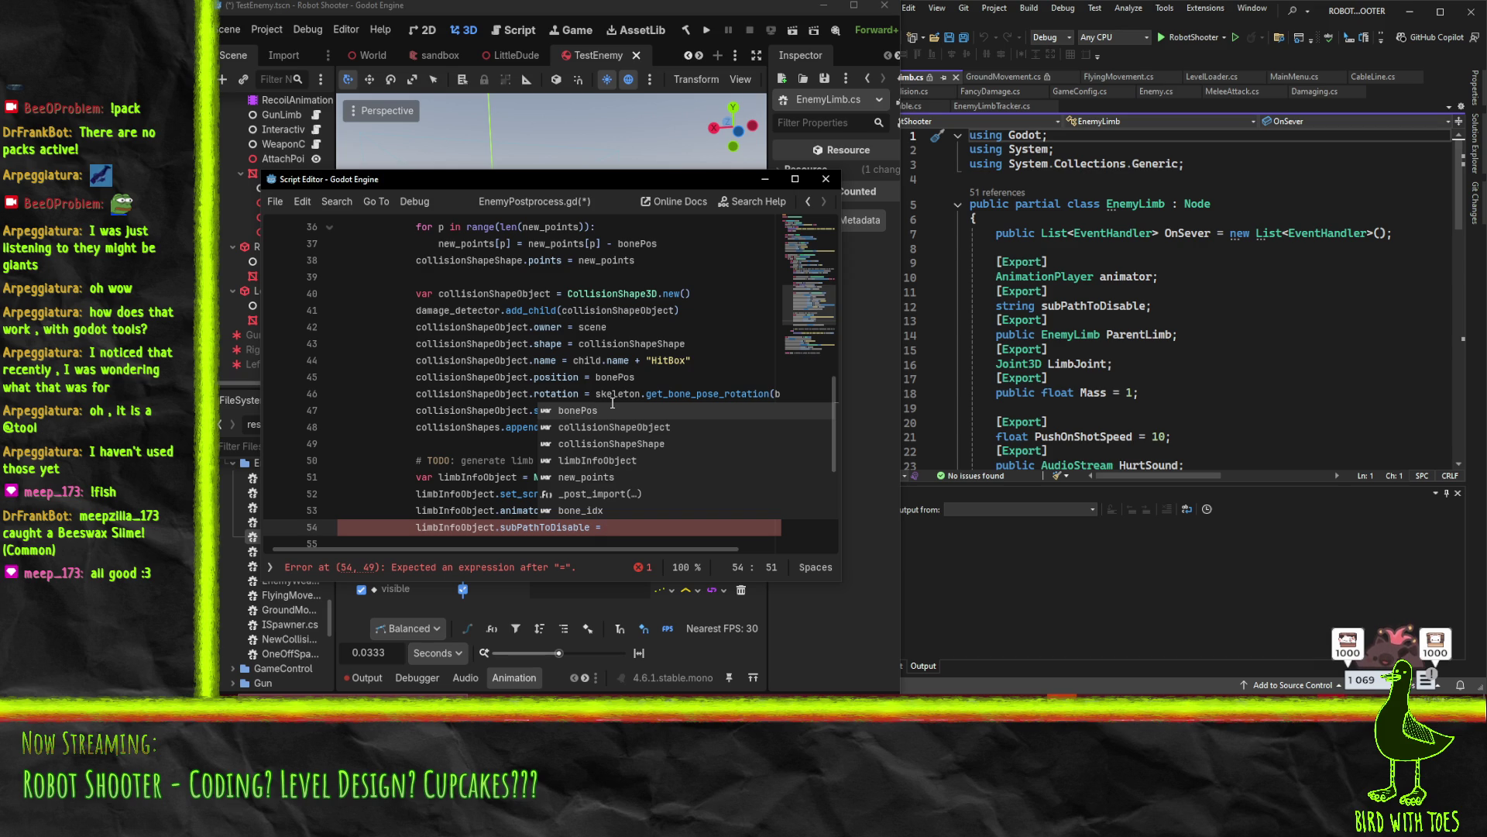
# Copy collisionShapeObject.name from line 44 and paste it after the equals on line 54
pyautogui.click(555, 360)
pyautogui.hotkey('shift', 'Home')
pyautogui.hotkey('ctrl', 'c')
pyautogui.click(612, 529)
pyautogui.hotkey('ctrl', 'v')
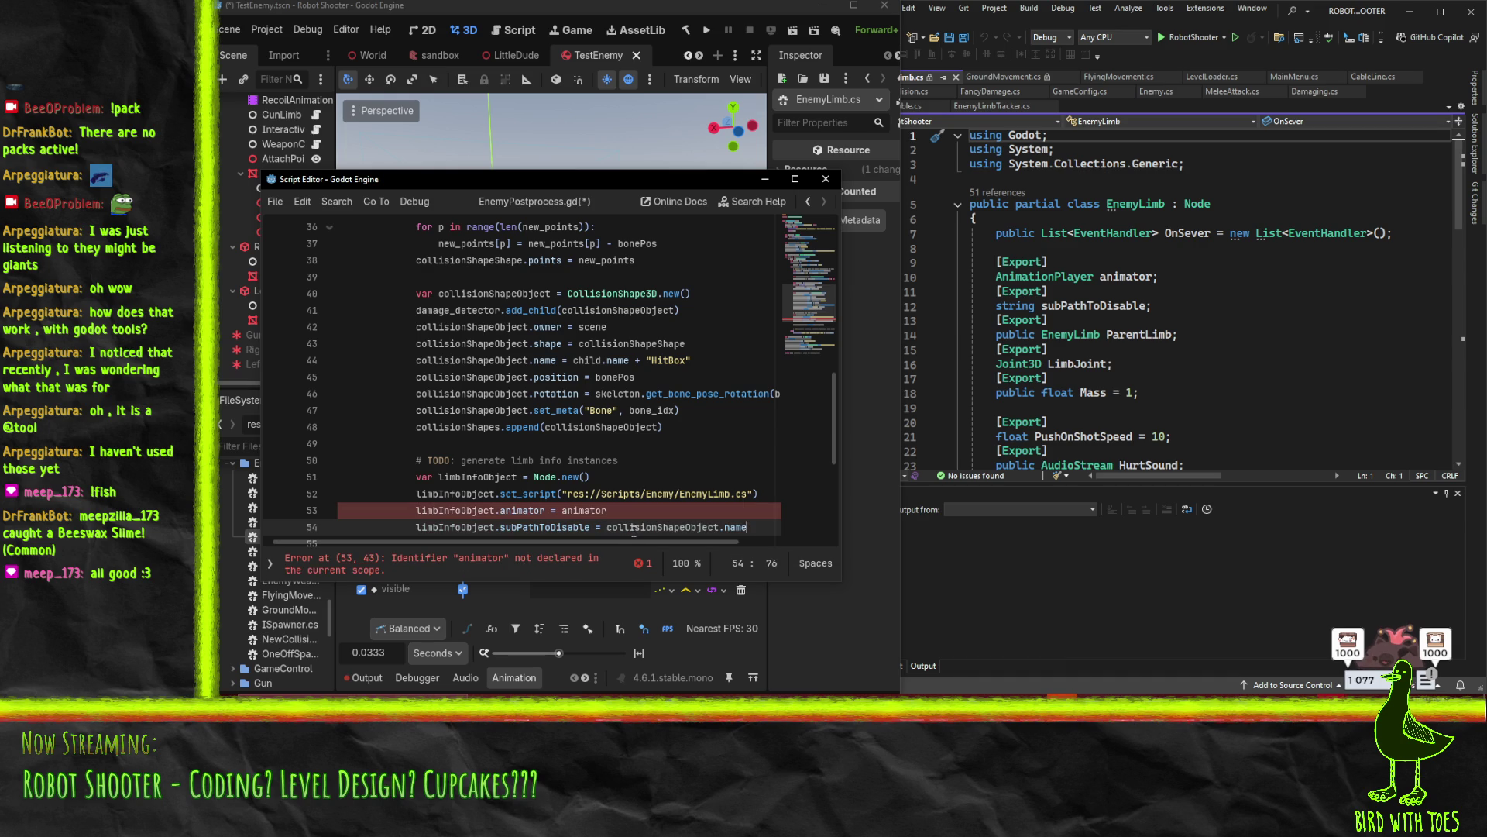
pyautogui.click(605, 527)
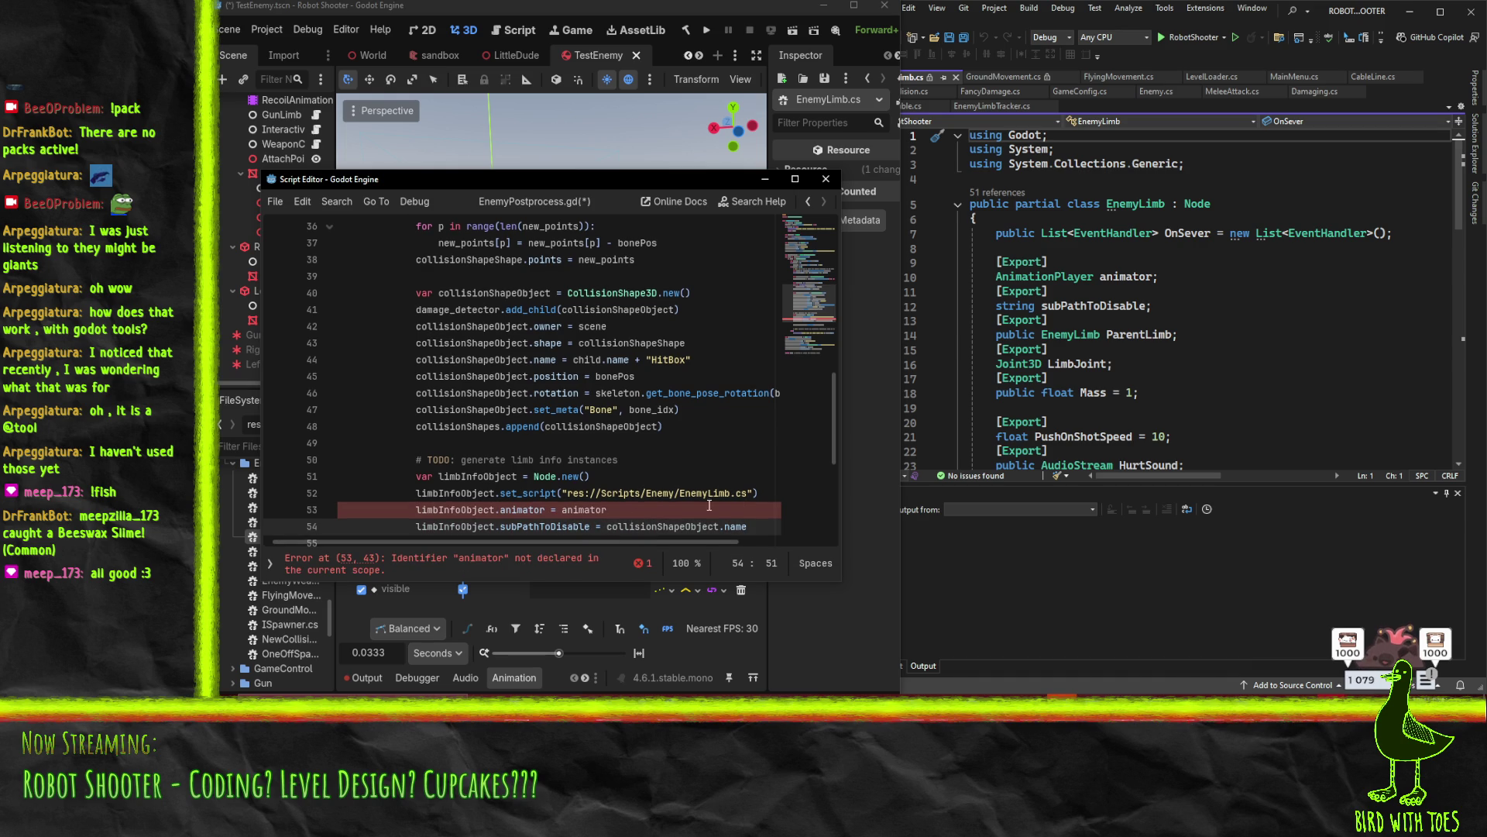
# Insert "Damagable/" + before the pasted collision shape name
pyautogui.scroll(8, 709, 505)
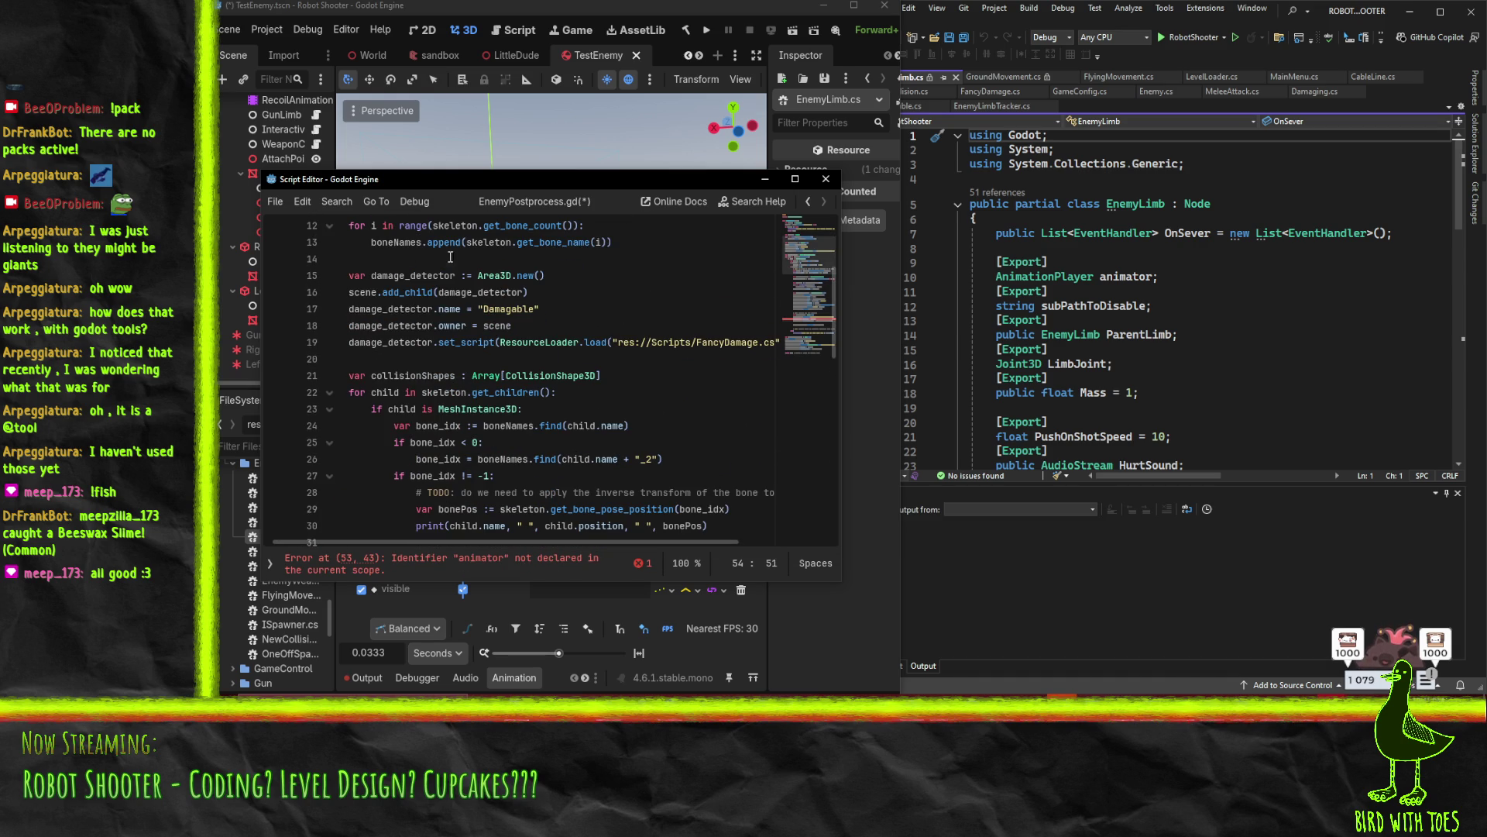
pyautogui.write('"Damagable')
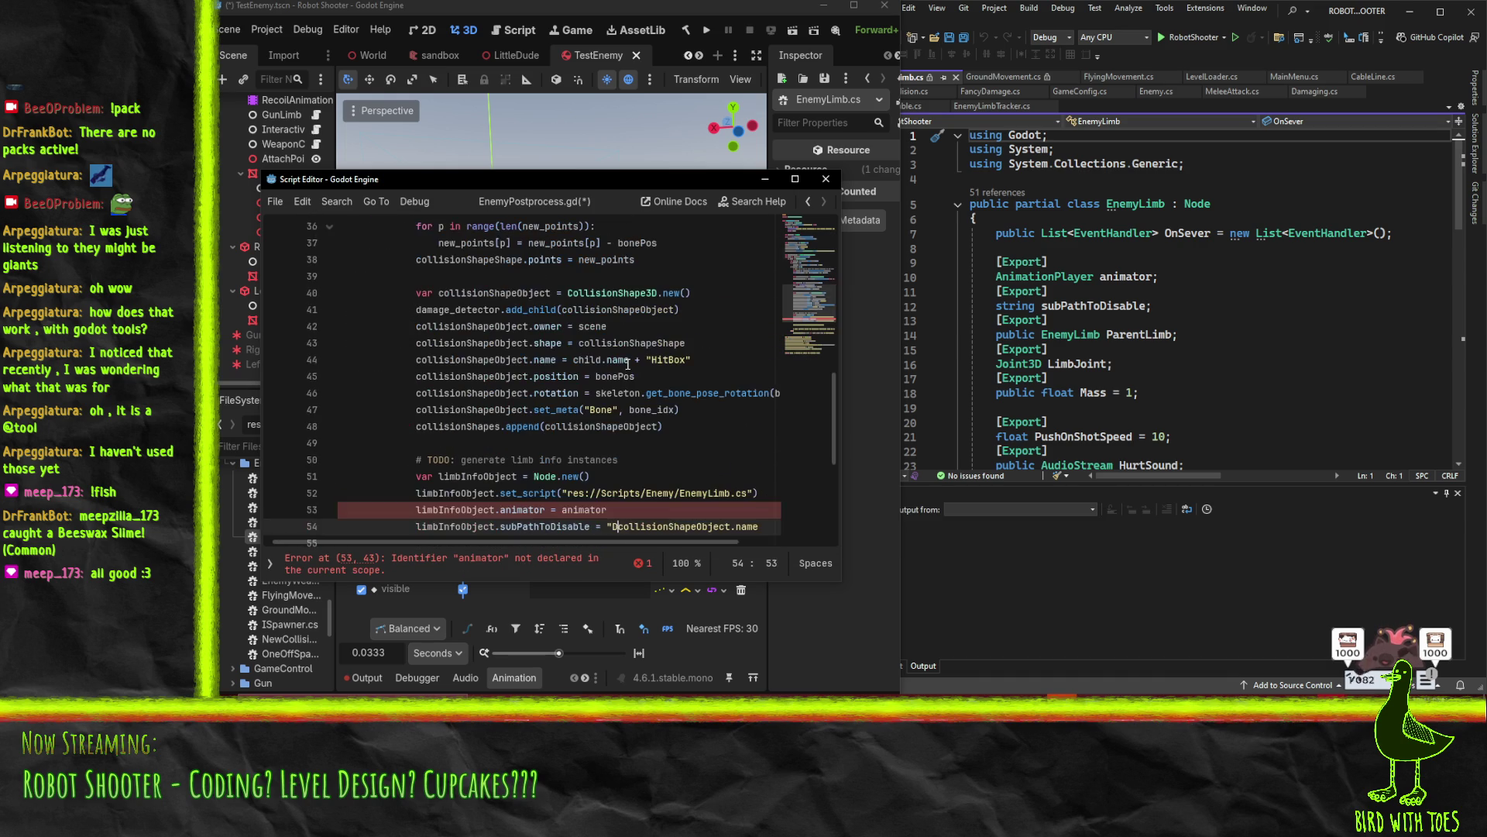
pyautogui.write('/" ')
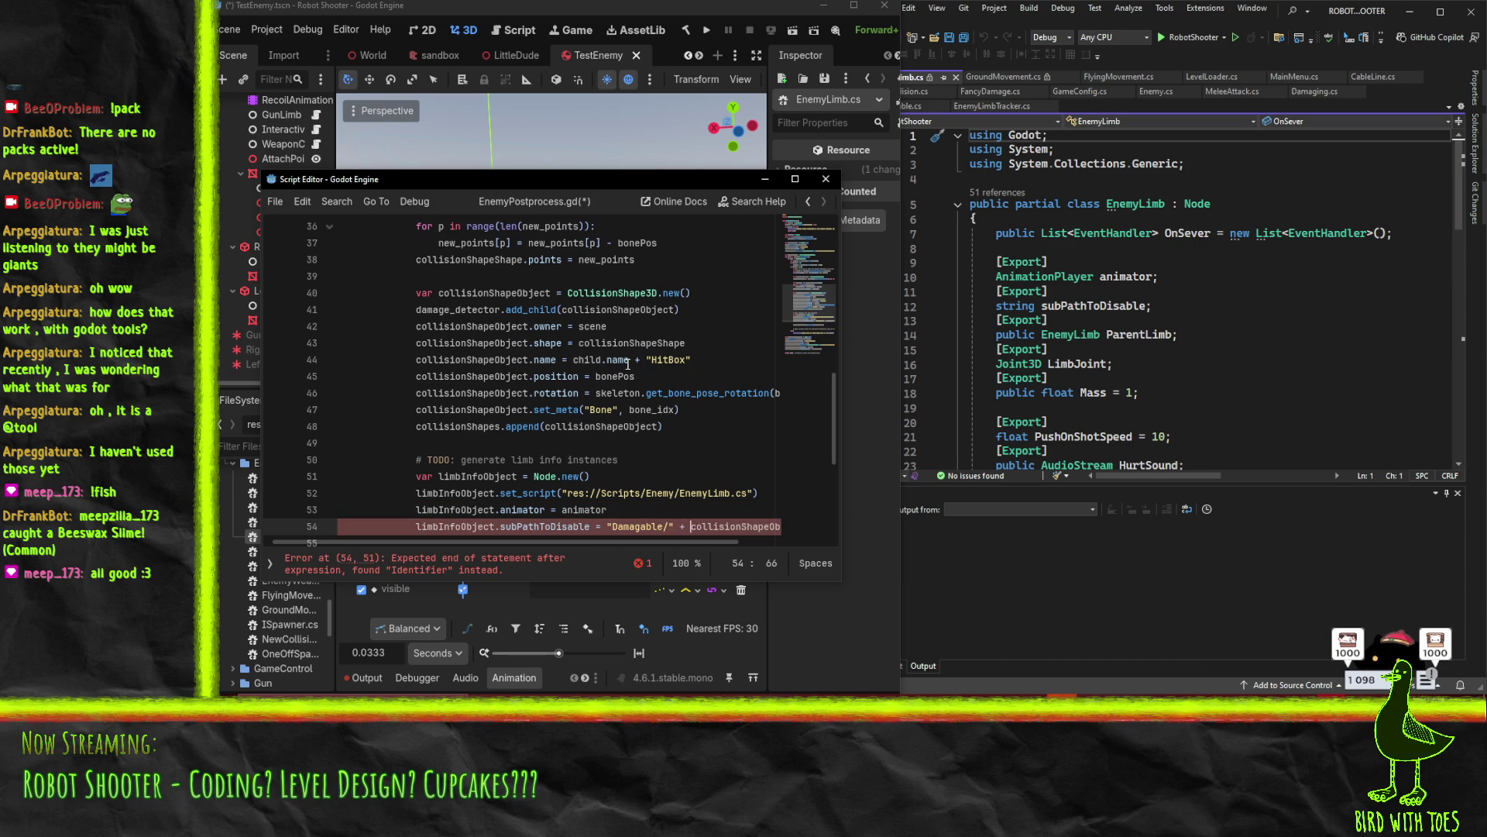
pyautogui.write('+')
pyautogui.click(1349, 650)
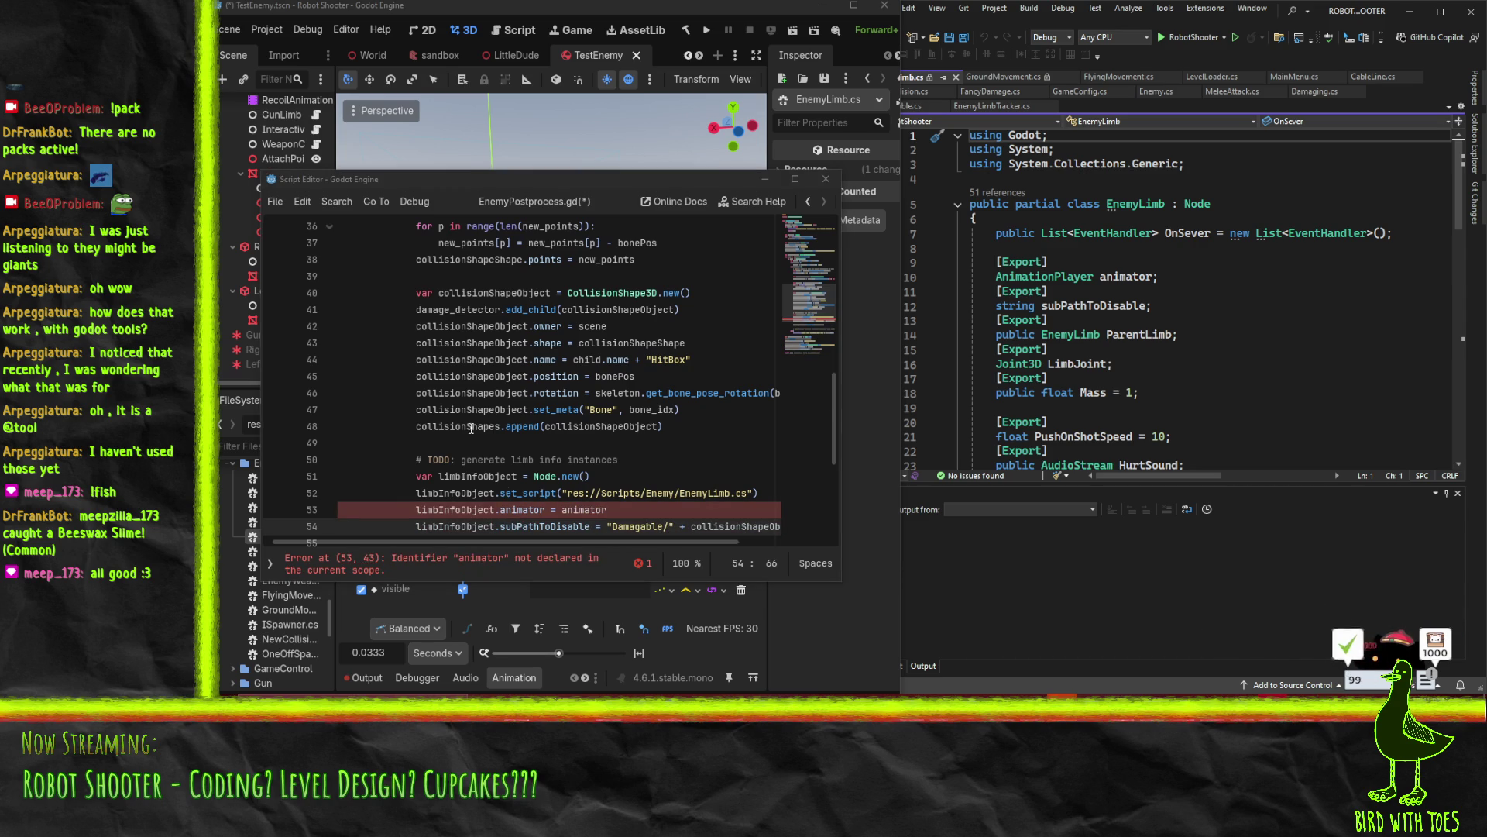
pyautogui.scroll(-4, 600, 430)
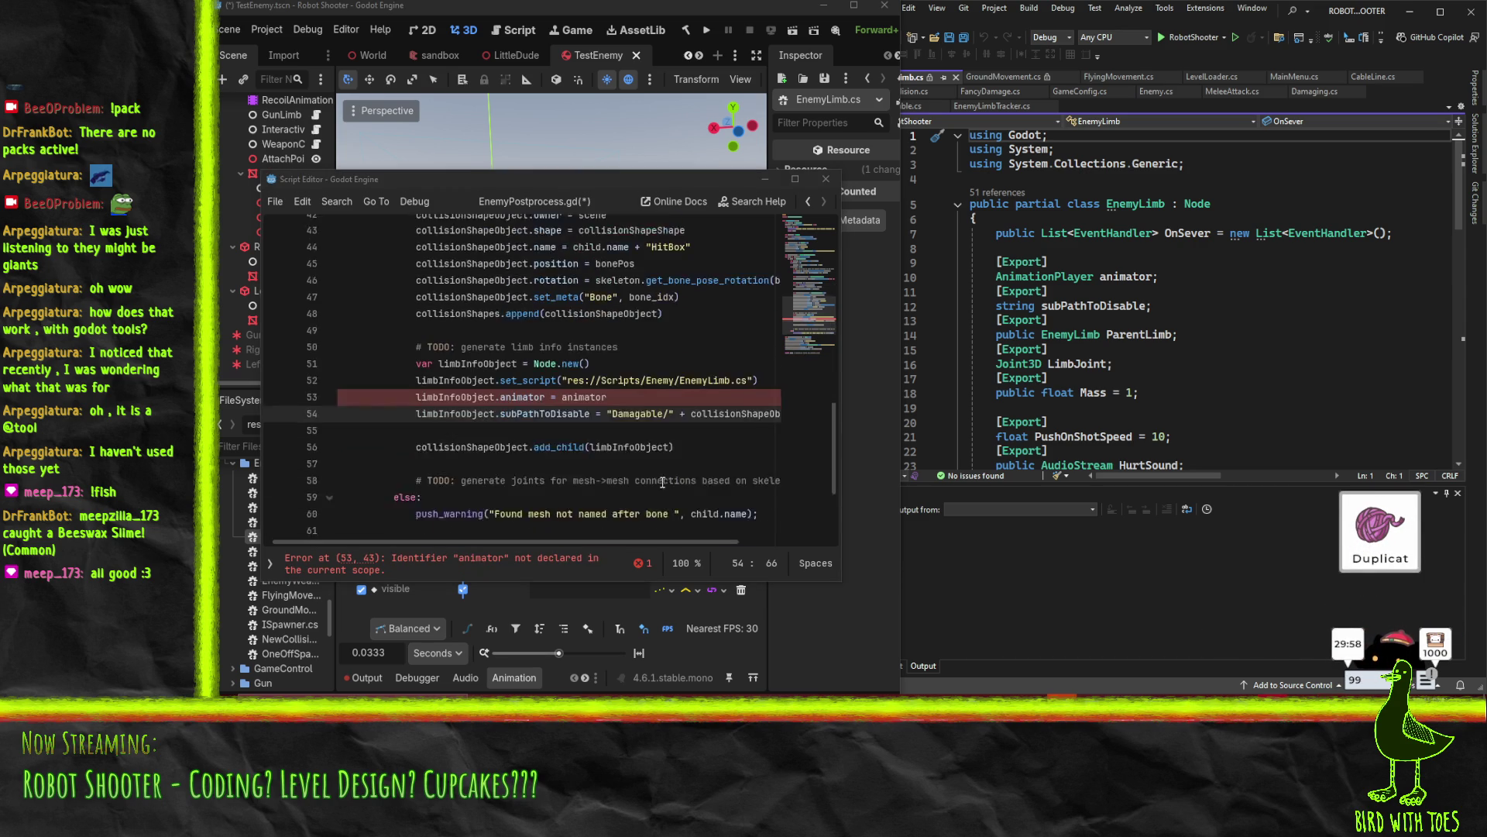
pyautogui.scroll(1, 600, 430)
pyautogui.click(600, 387)
pyautogui.click(586, 376)
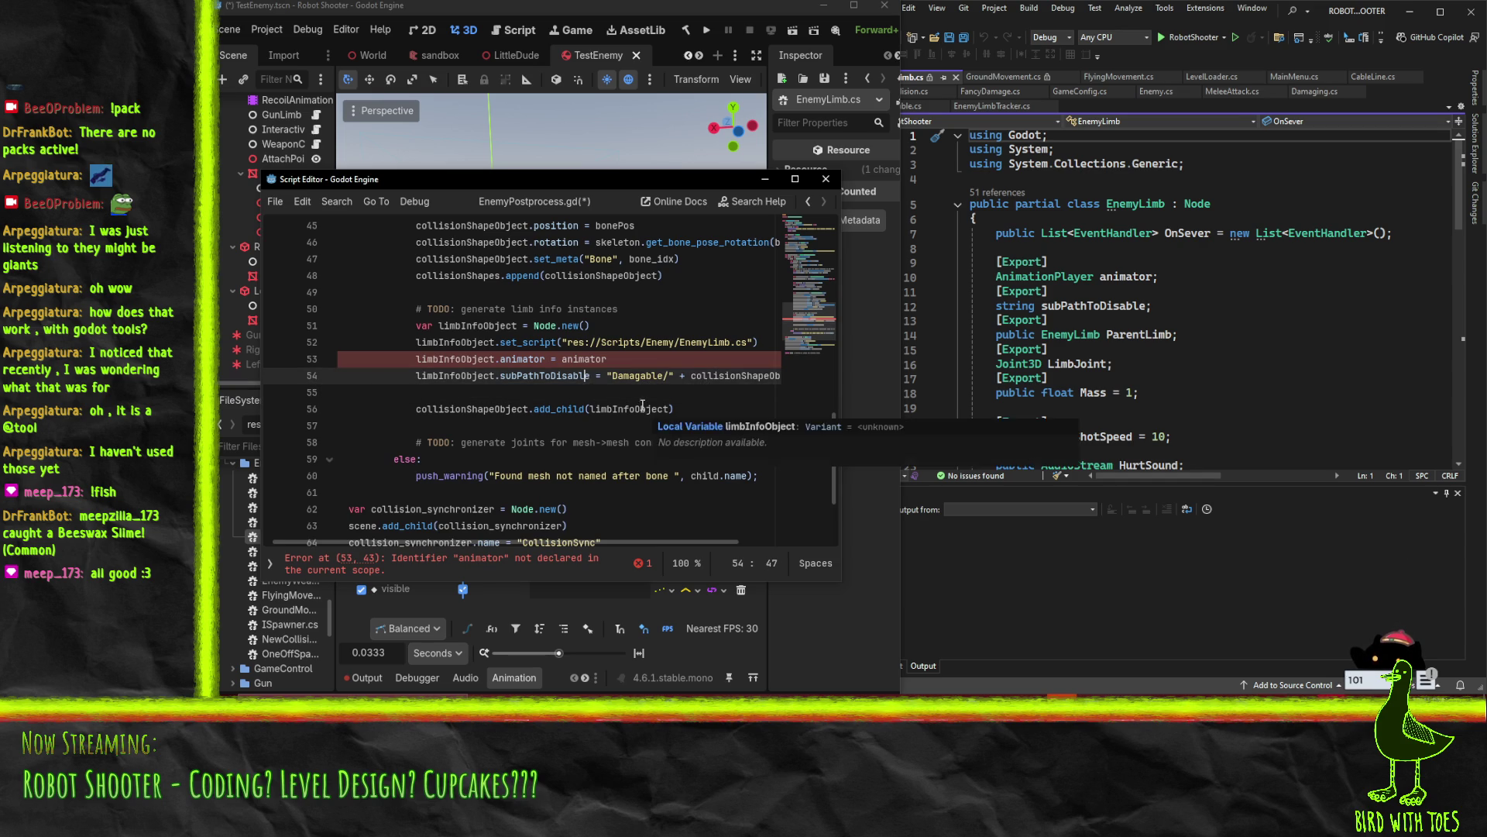
# Add limbInfoObject.ParentLimb = "" and limbInfoObject.LimbJoint = null below the subPathToDisable line
pyautogui.press('End')
pyautogui.press('Return')
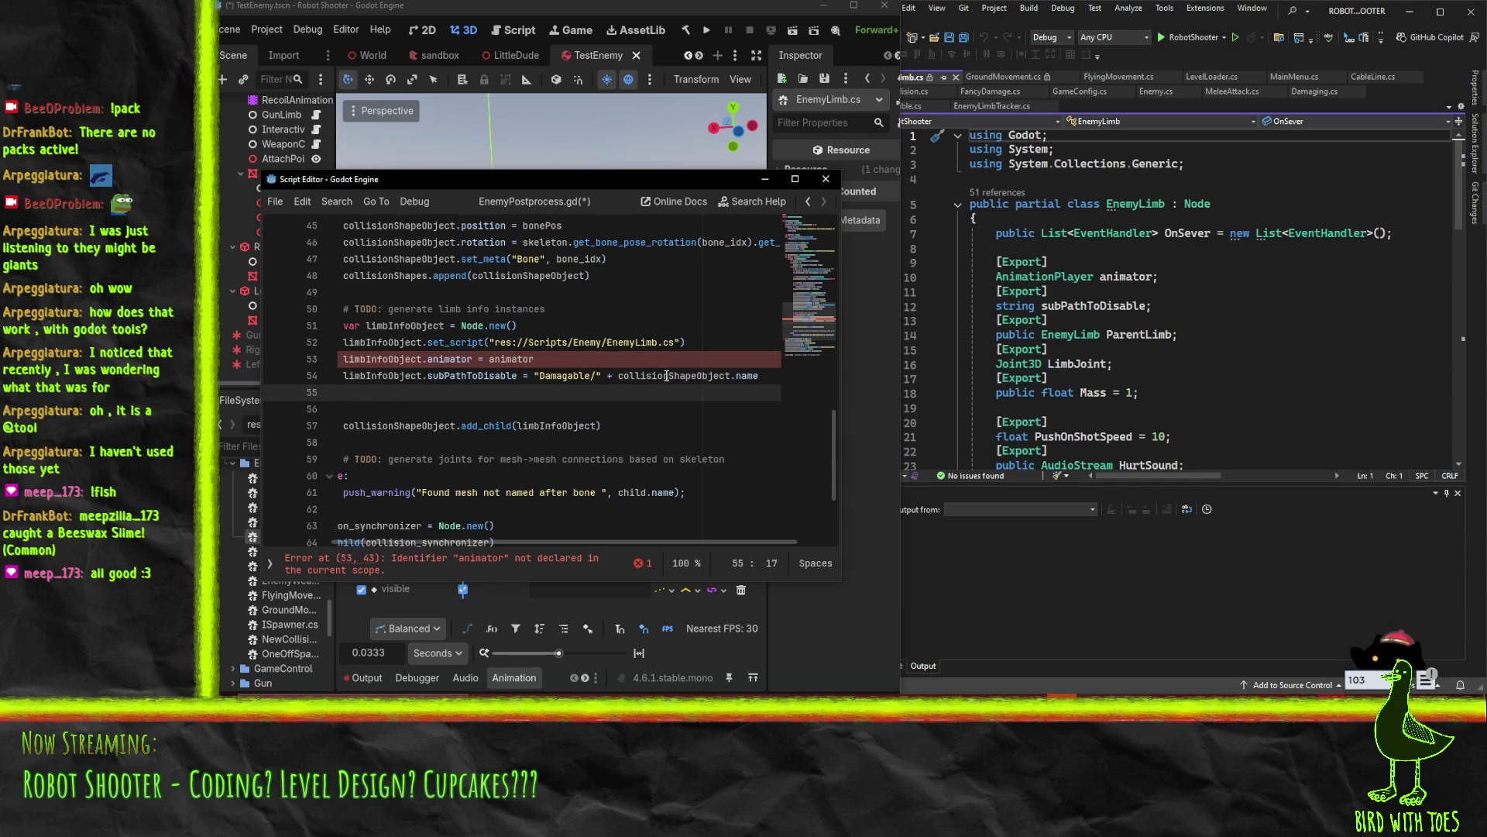
pyautogui.write('lim')
pyautogui.write('bInfo')
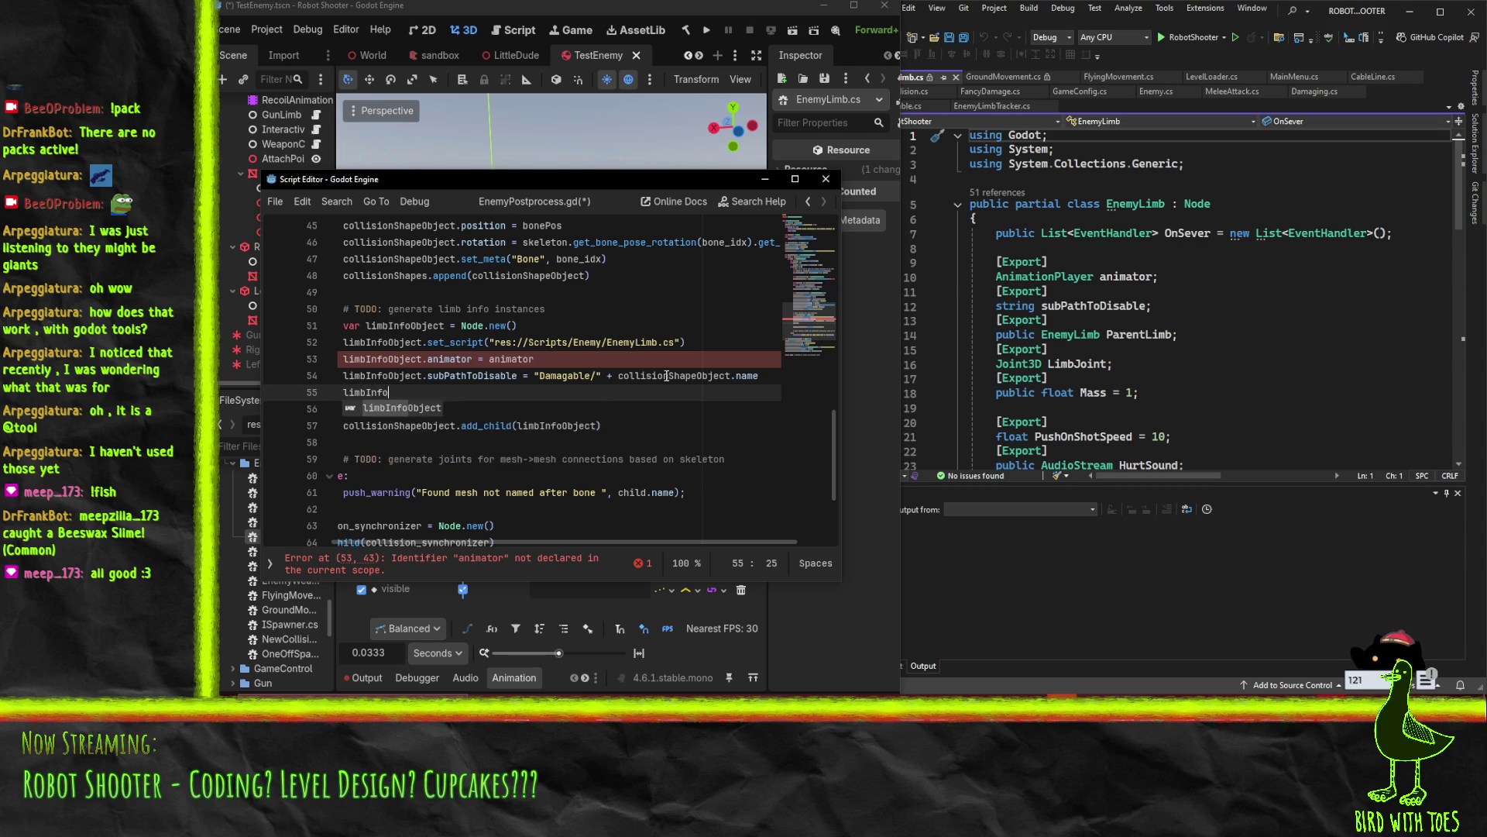
pyautogui.write('Object.pare')
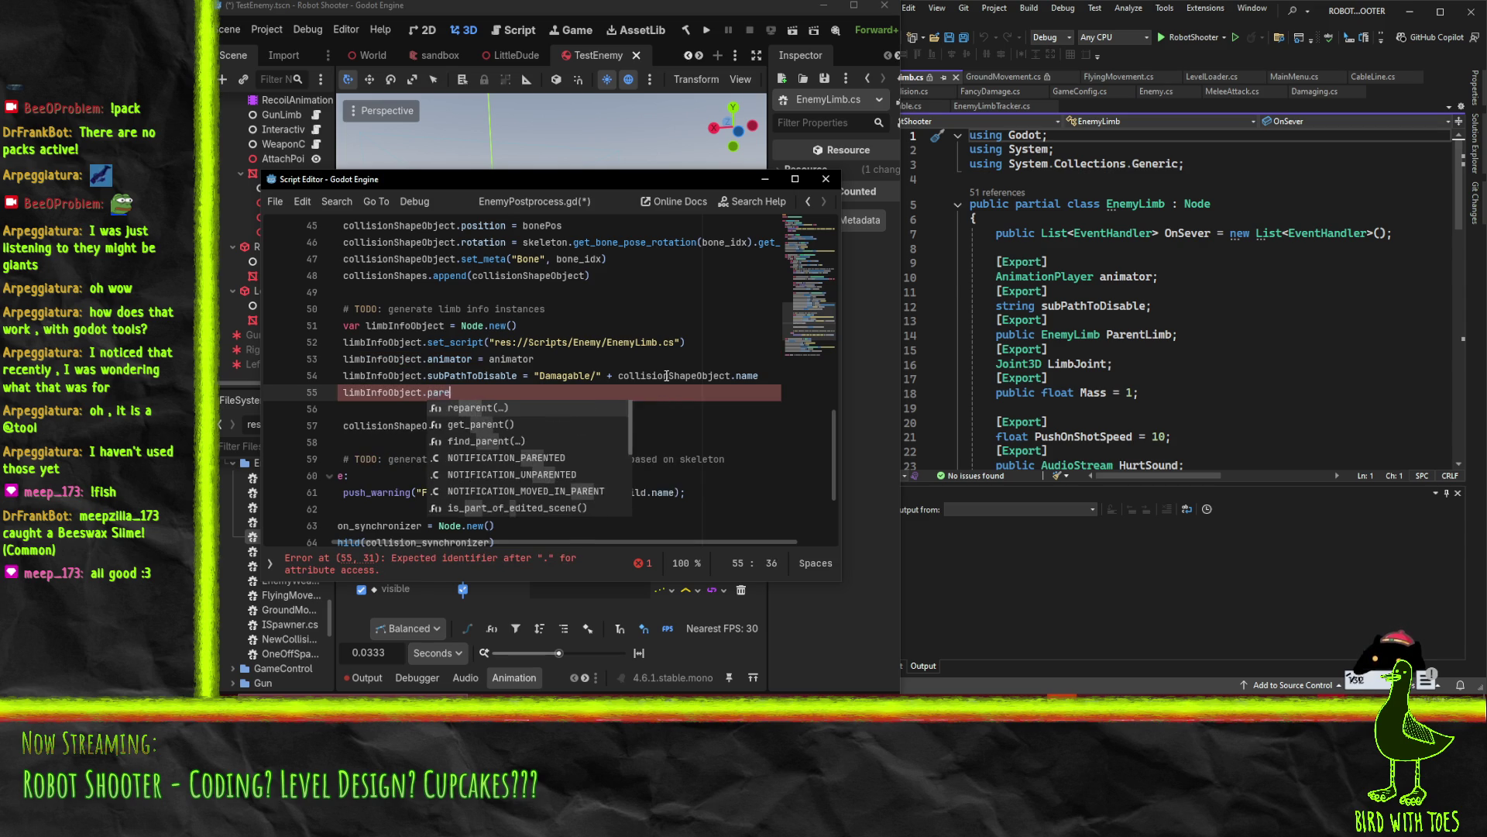
pyautogui.press('BackSpace')
pyautogui.press('BackSpace')
pyautogui.press('BackSpace')
pyautogui.write('Pa')
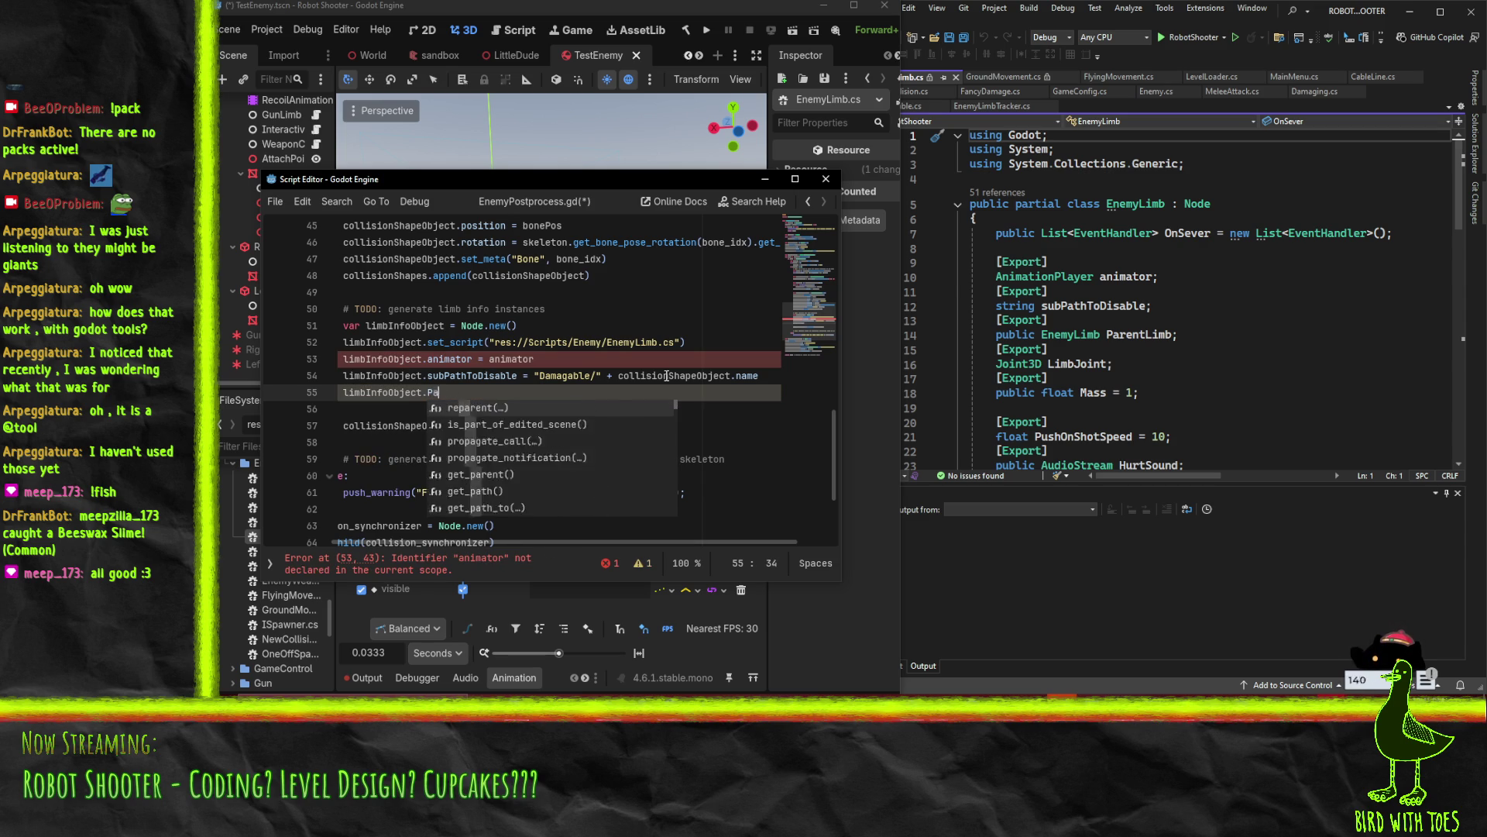
pyautogui.write('rentLimb = ""')
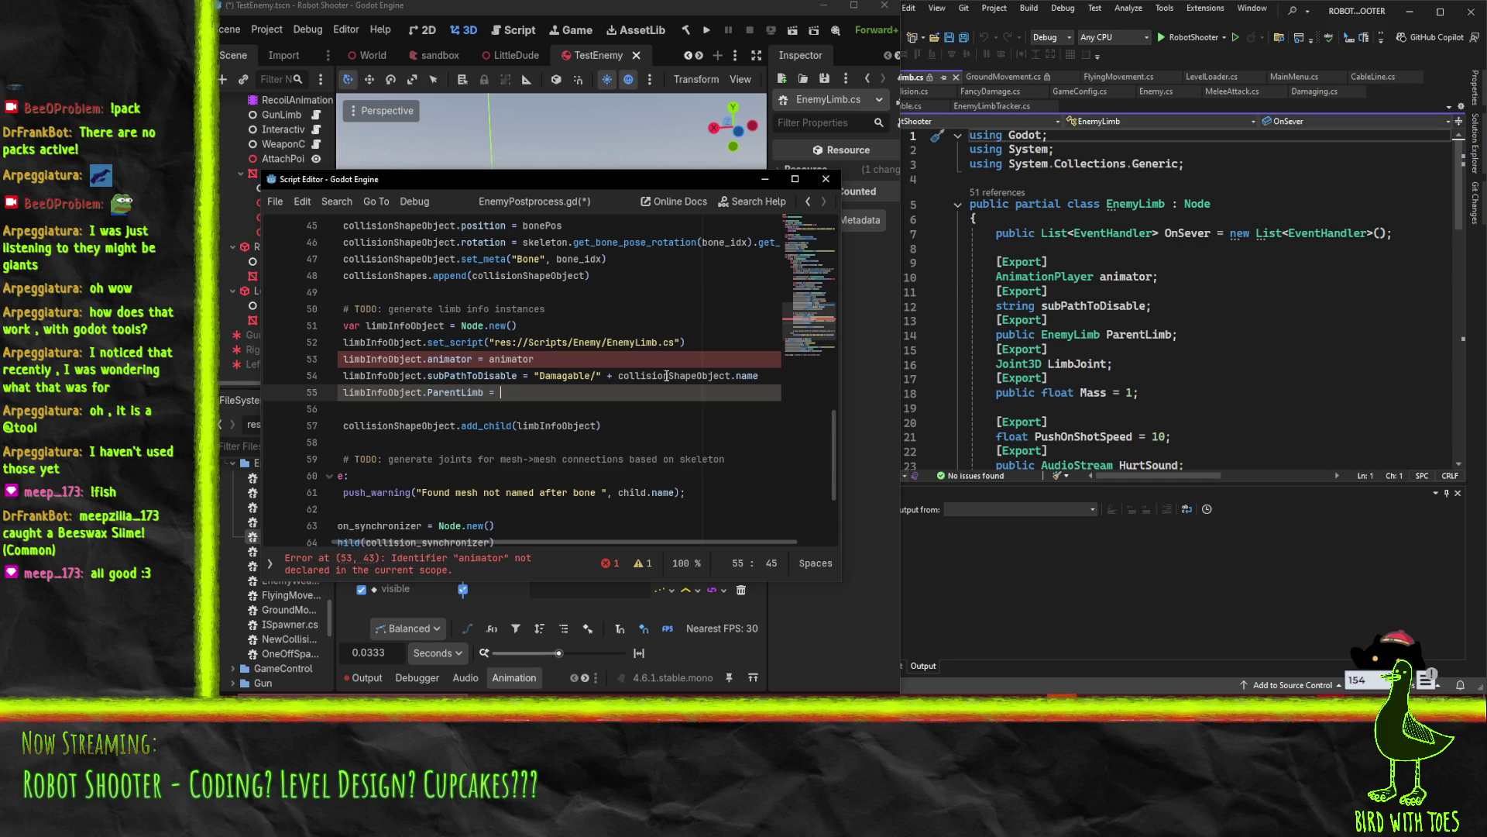
pyautogui.press('Return')
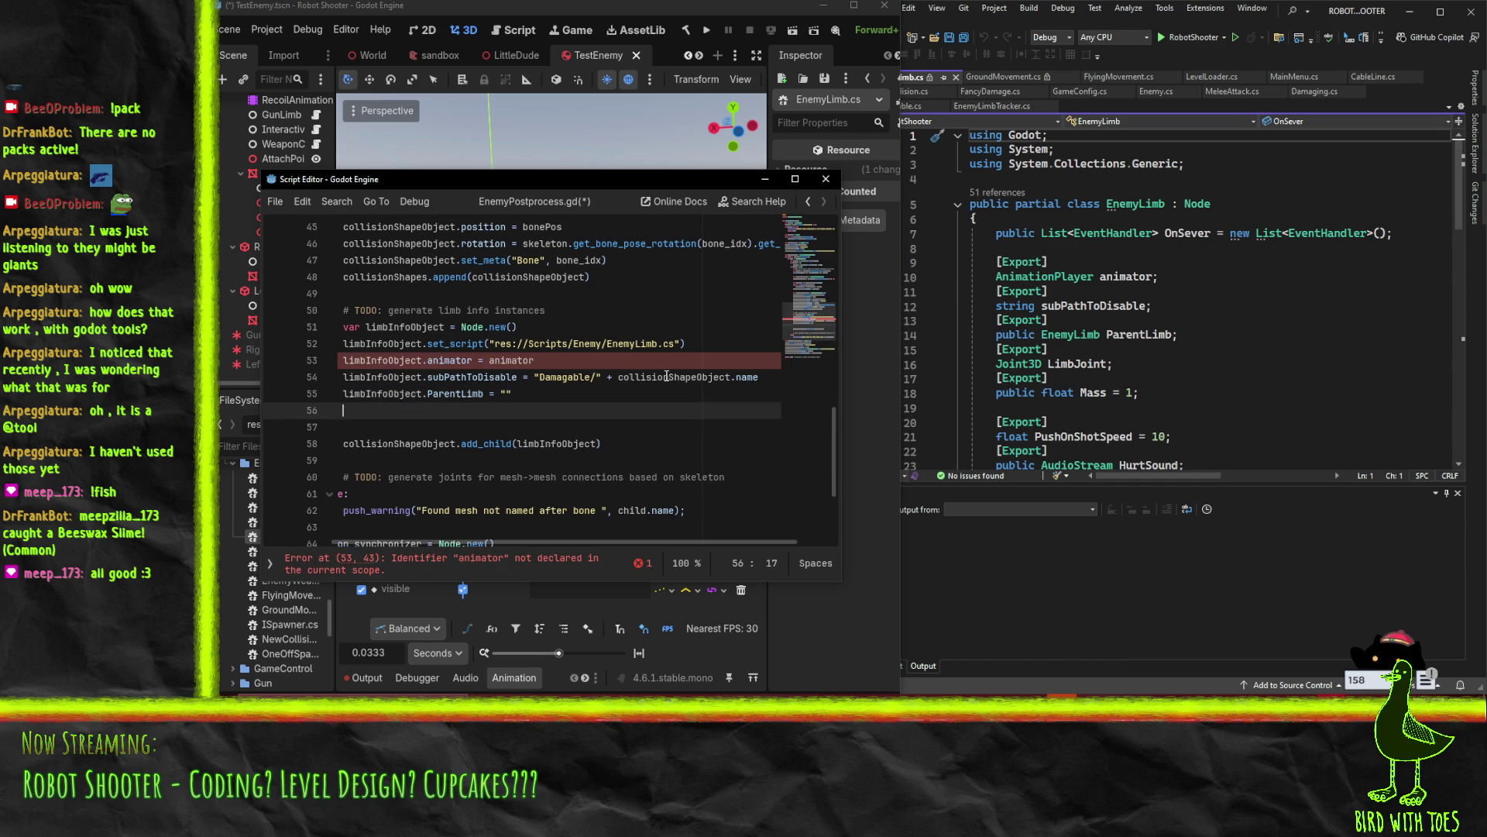
pyautogui.write('limbInfoObject.')
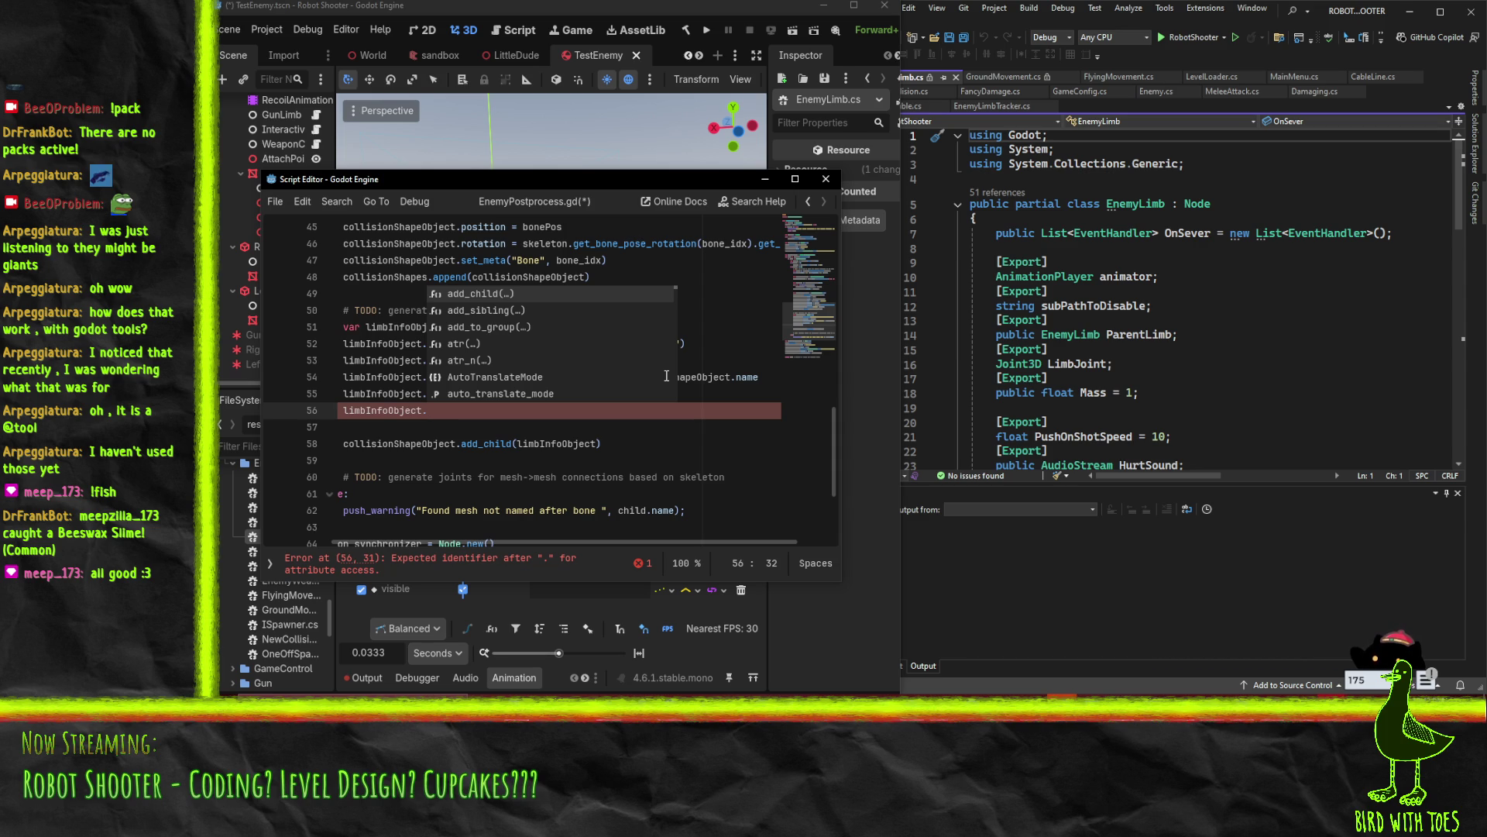
pyautogui.write('LimbJoint = null')
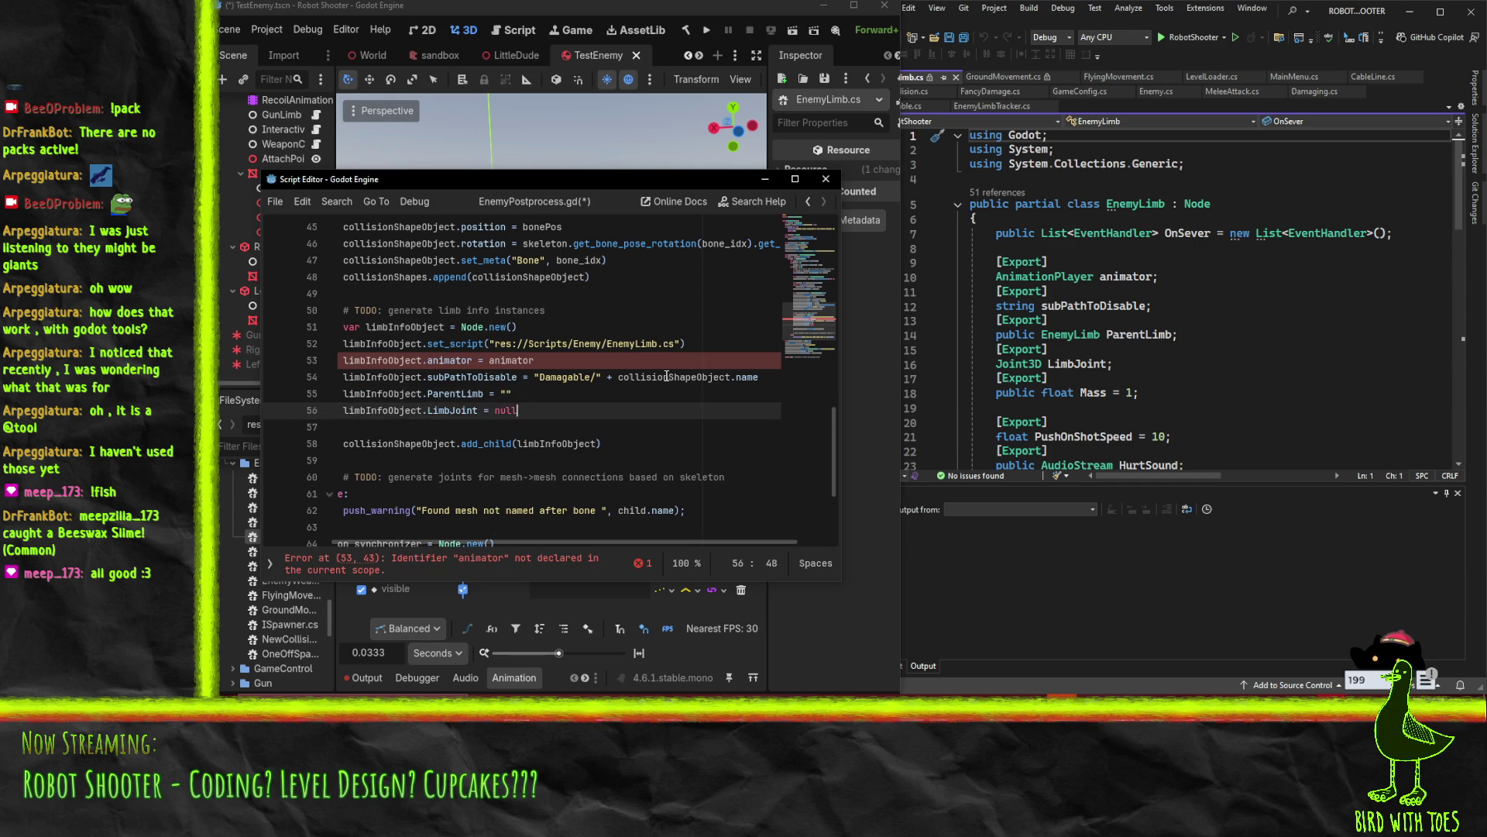
pyautogui.press('BackSpace')
# Try removing the blank line above the joints TODO comment, then undo it
pyautogui.click(450, 477)
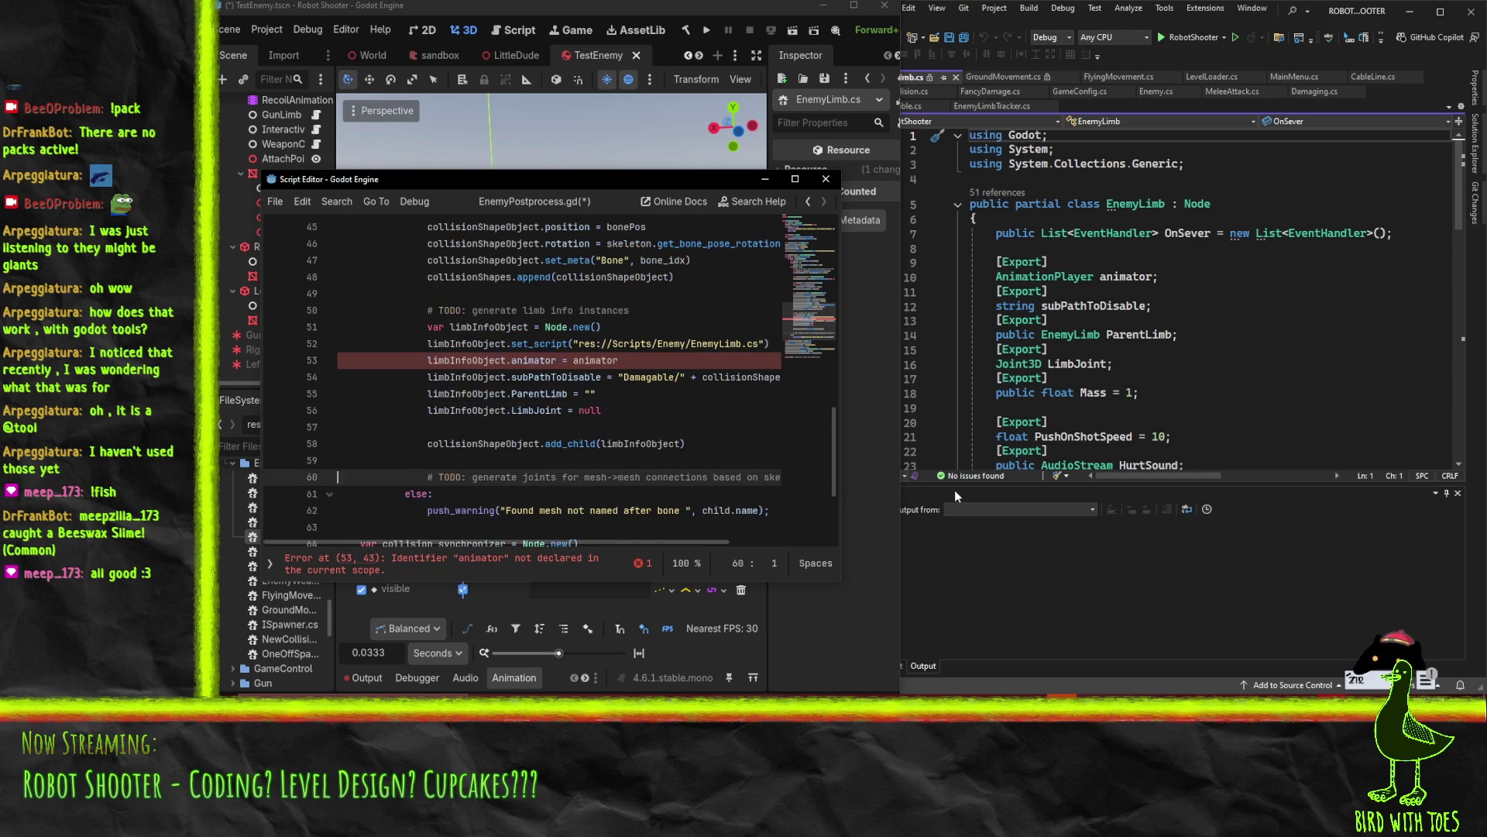
pyautogui.press('Home')
pyautogui.press('Home')
pyautogui.press('BackSpace')
pyautogui.hotkey('shift', 'Down')
pyautogui.hotkey('ctrl', 'z')
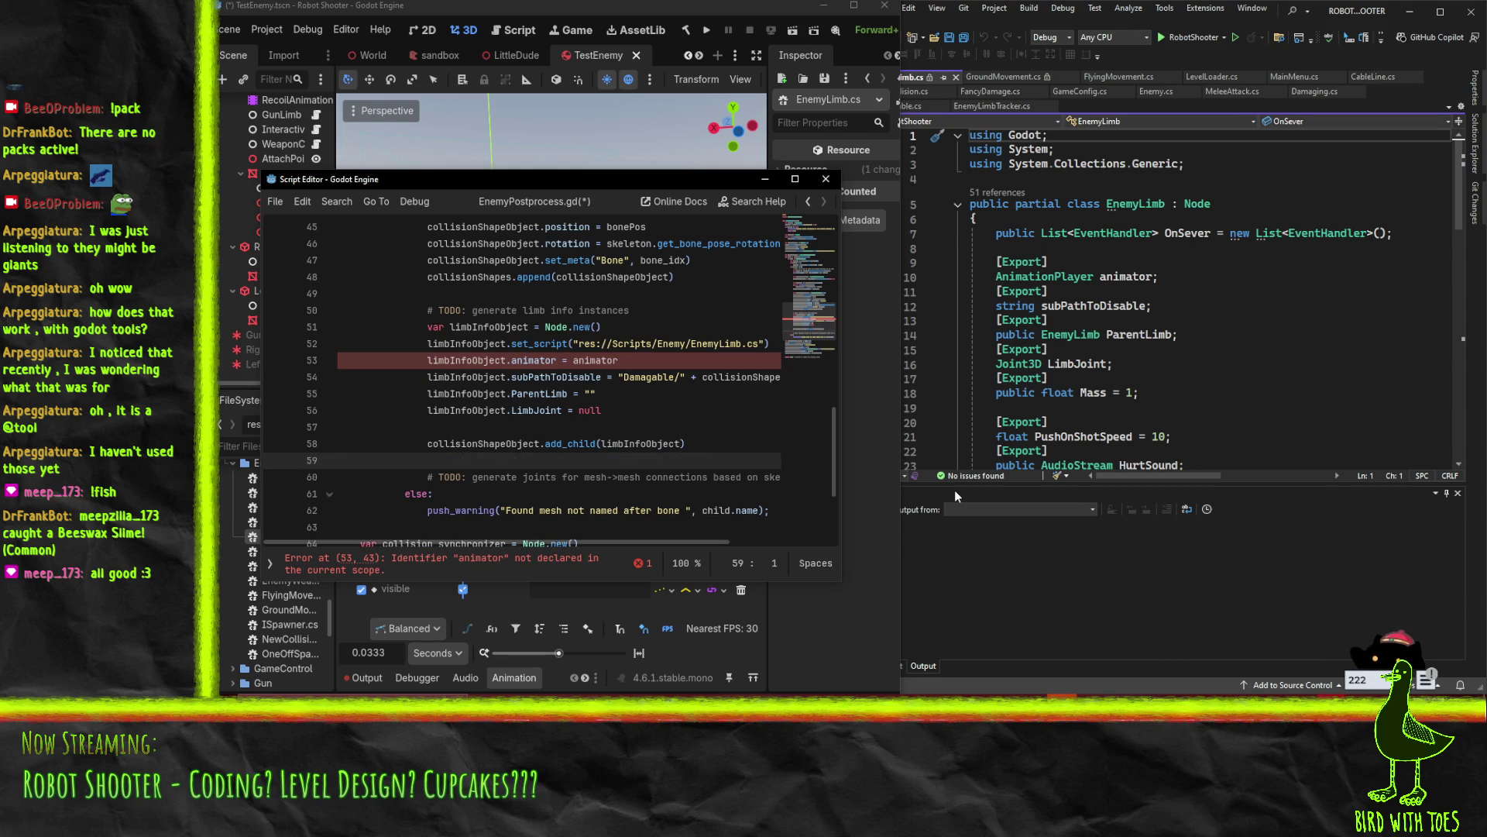
# Start another limbInfoObject line after LimbJoint, then delete it again
pyautogui.press('Up')
pyautogui.press('Up')
pyautogui.press('Up')
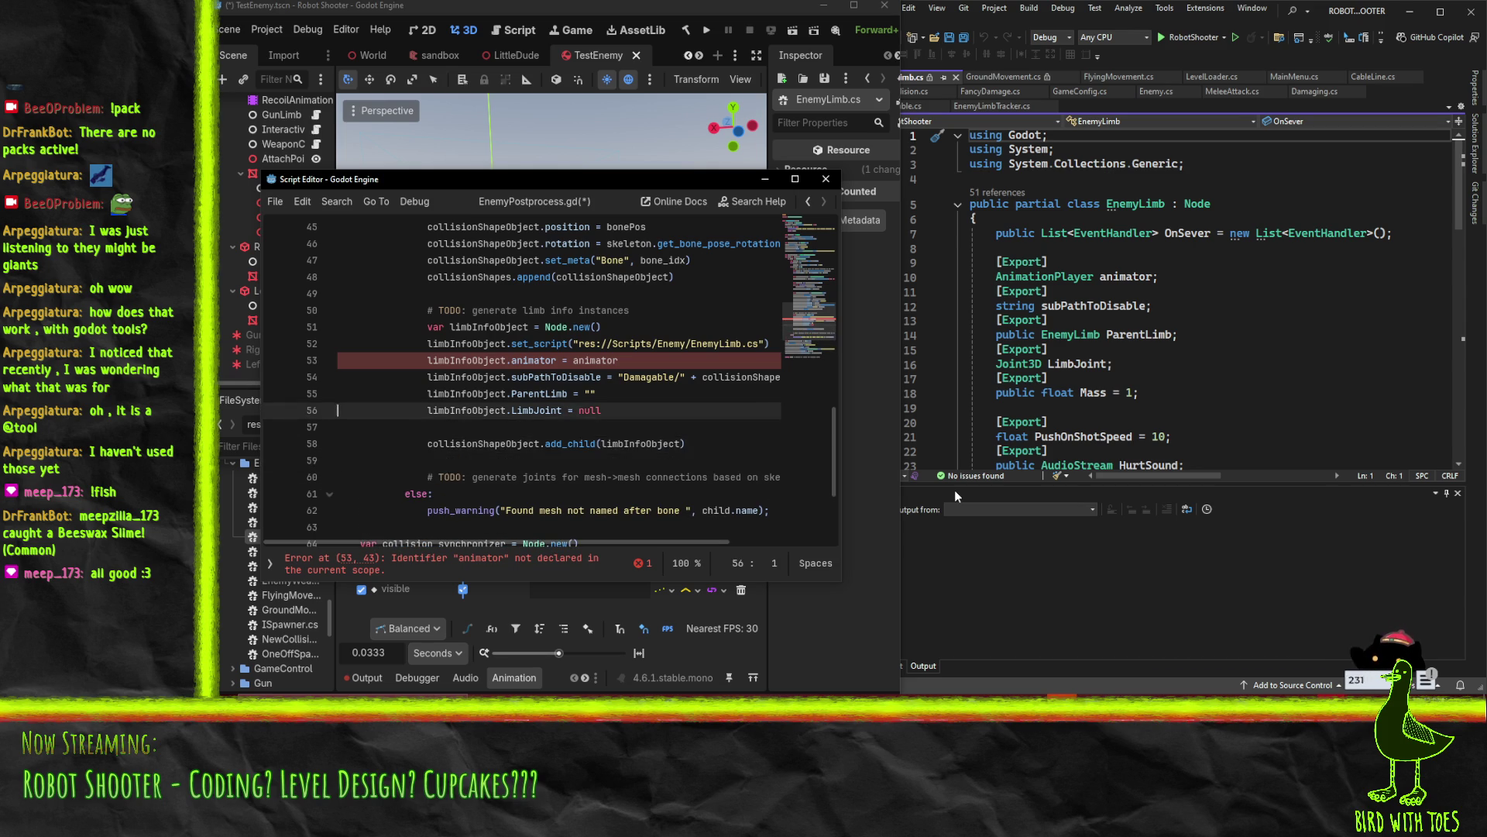
pyautogui.press('End')
pyautogui.press('Return')
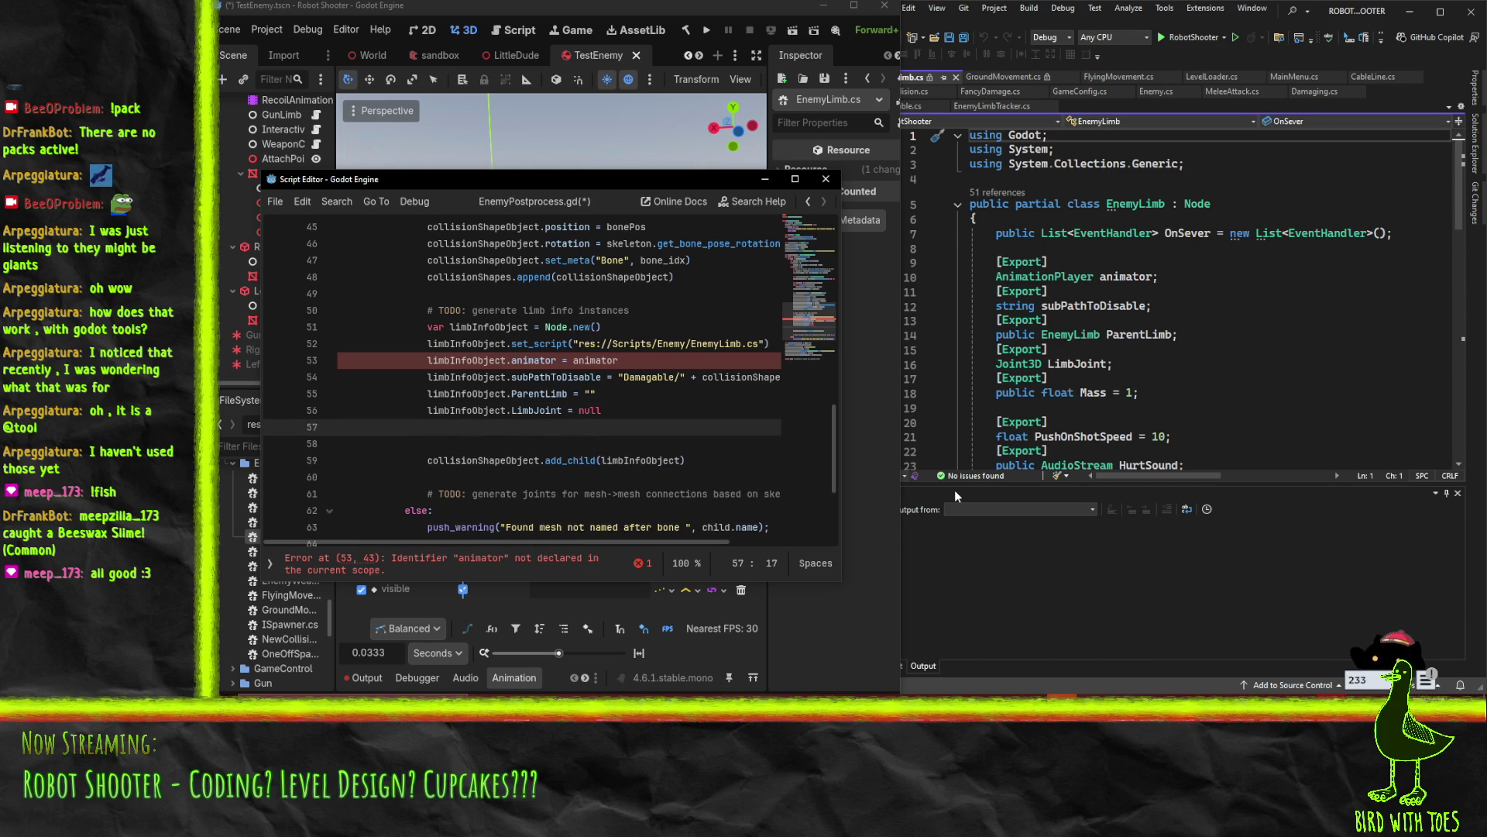
pyautogui.write('limbInfoObject')
pyautogui.write('.')
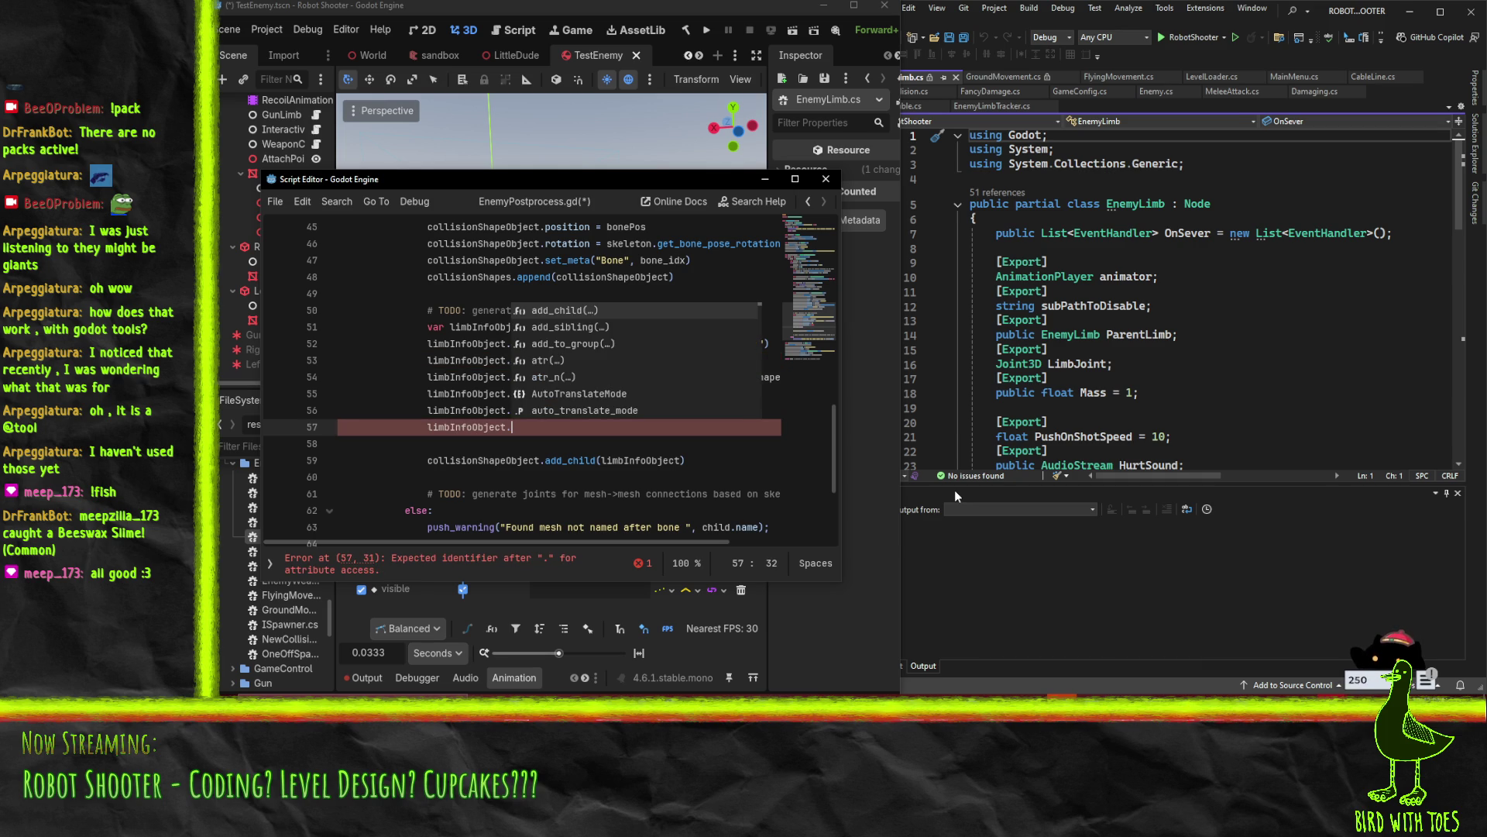
pyautogui.press('Home')
pyautogui.press('Home')
pyautogui.hotkey('shift', 'End')
pyautogui.press('BackSpace')
pyautogui.press('BackSpace')
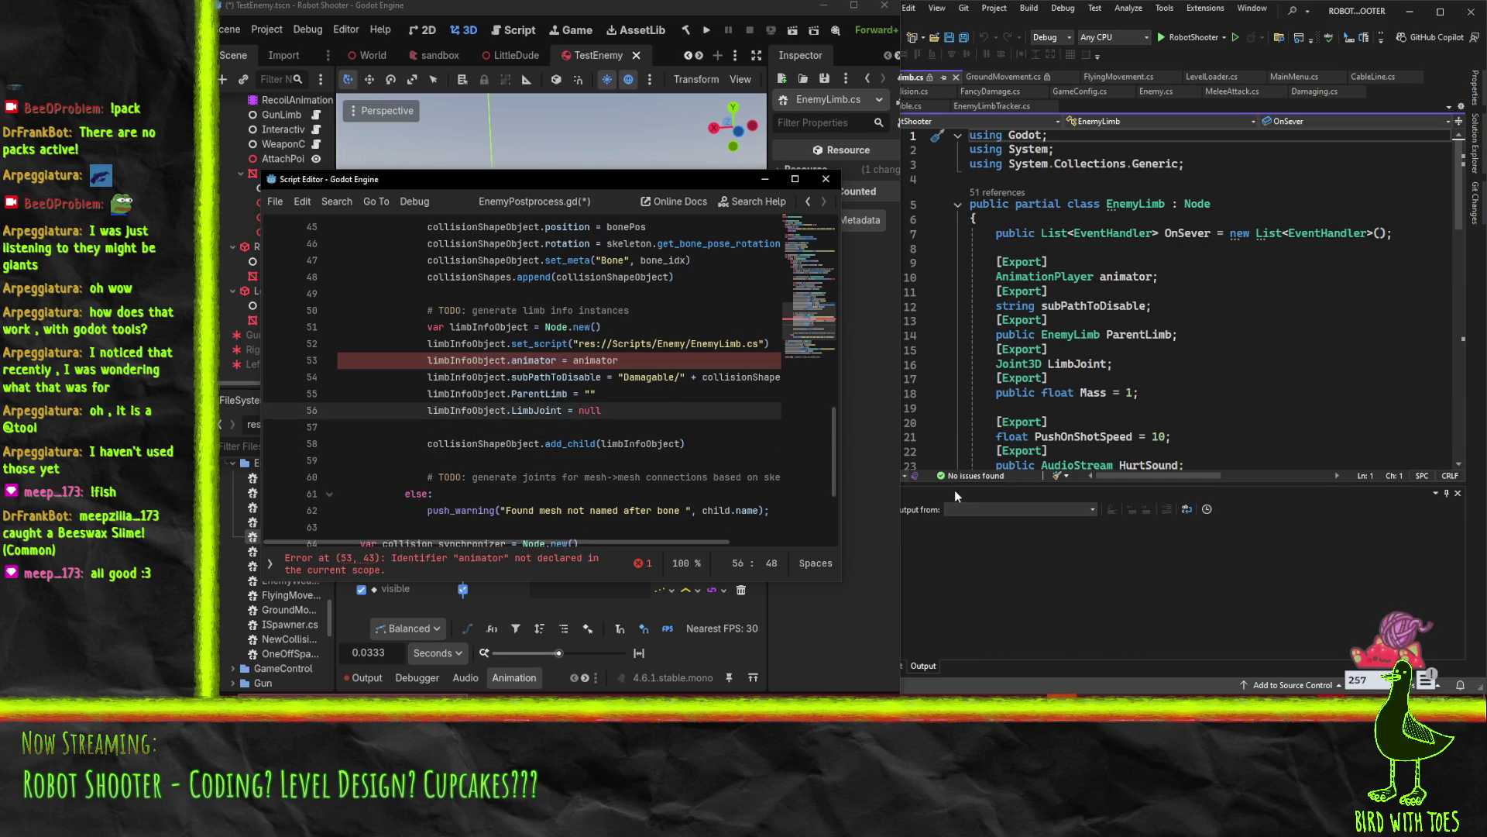
pyautogui.scroll(-2, 1112, 320)
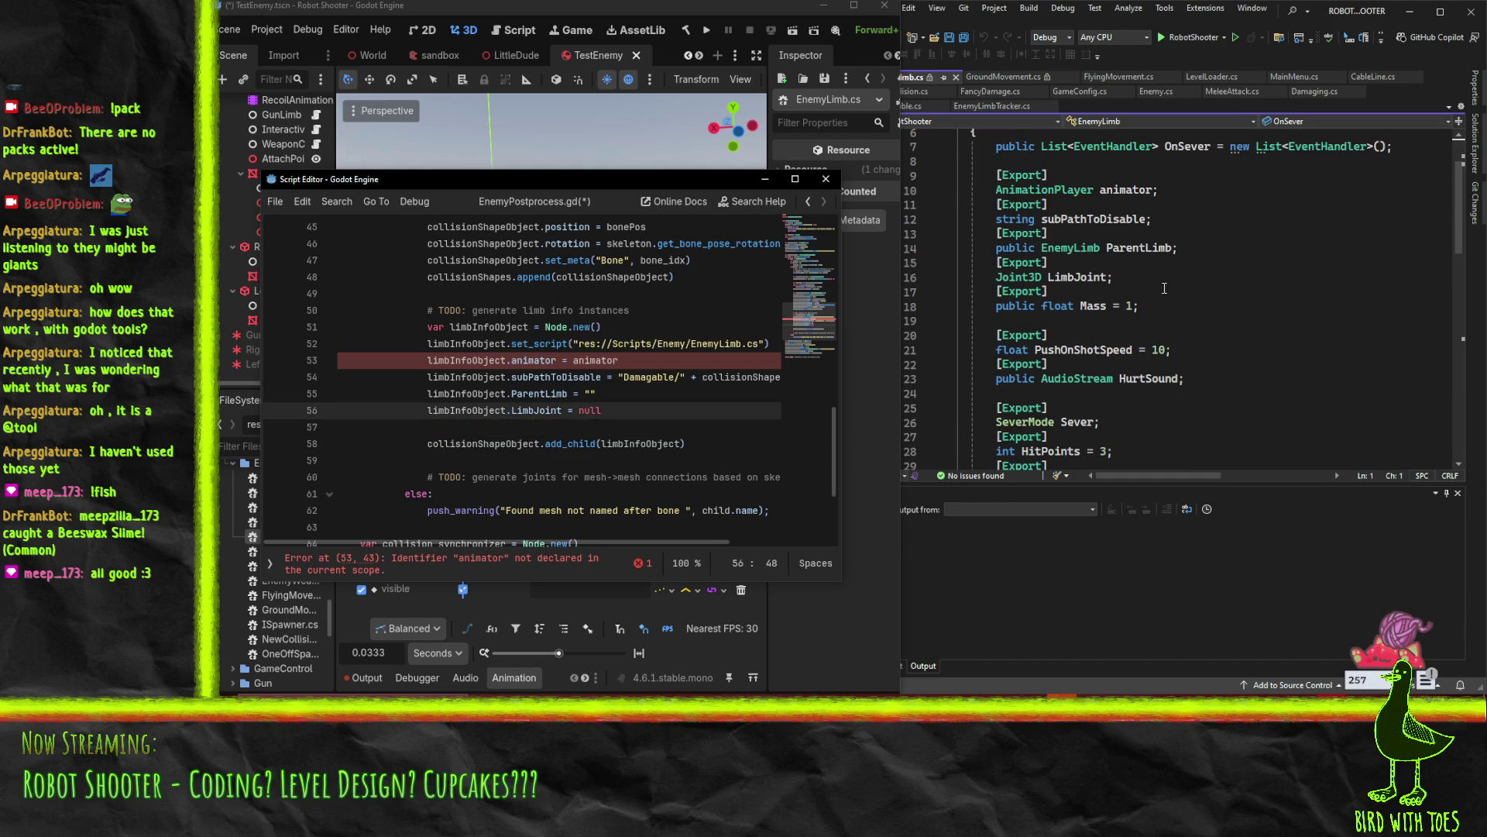
pyautogui.scroll(-1, 1112, 320)
pyautogui.scroll(-2, 1224, 341)
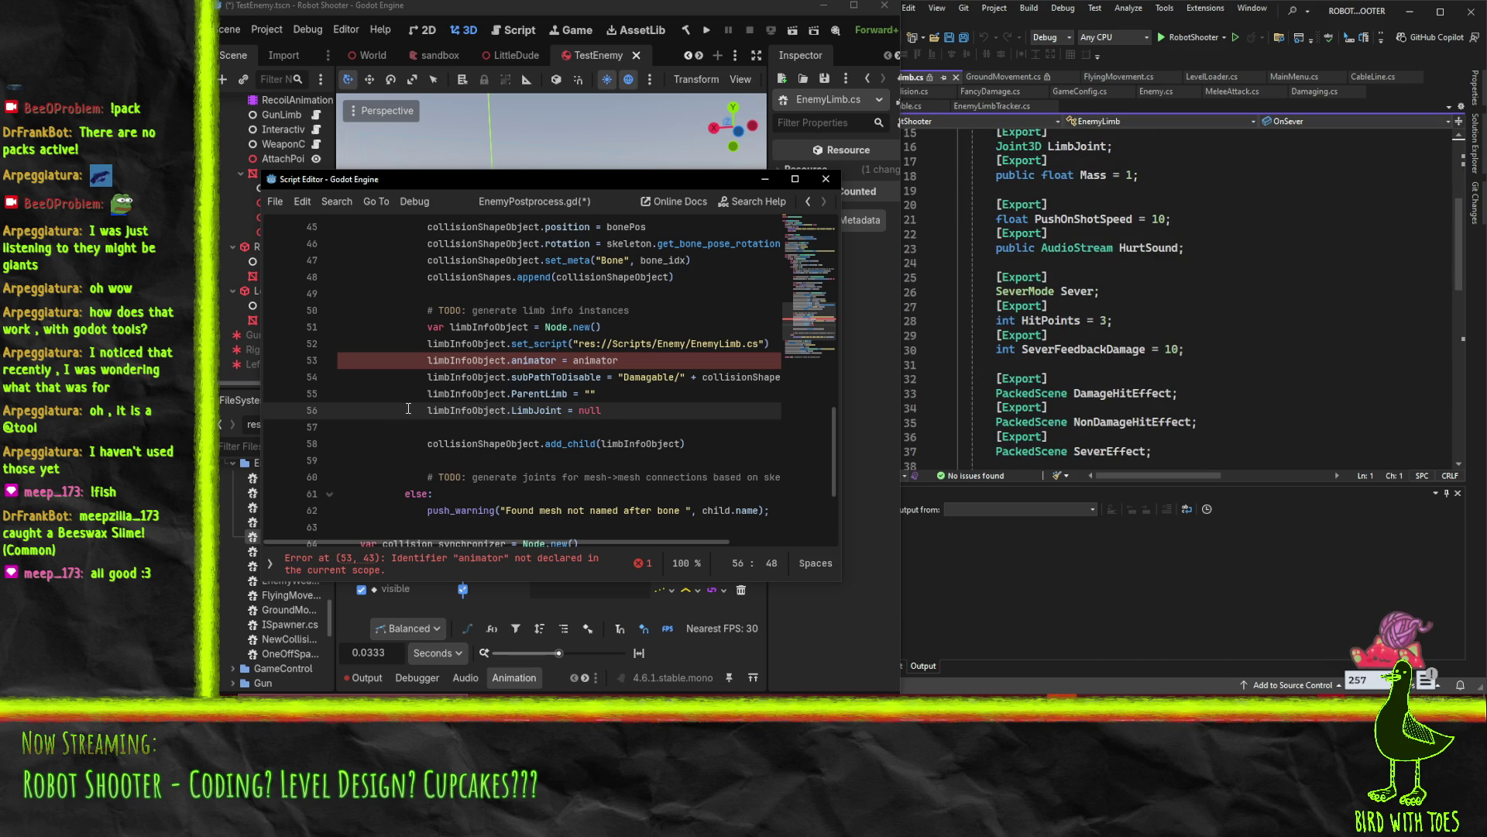
# Add line 57 assigning limbInfoObject.Sever = 1
pyautogui.press('Return')
pyautogui.write('limb')
pyautogui.press('Return')
pyautogui.write('.')
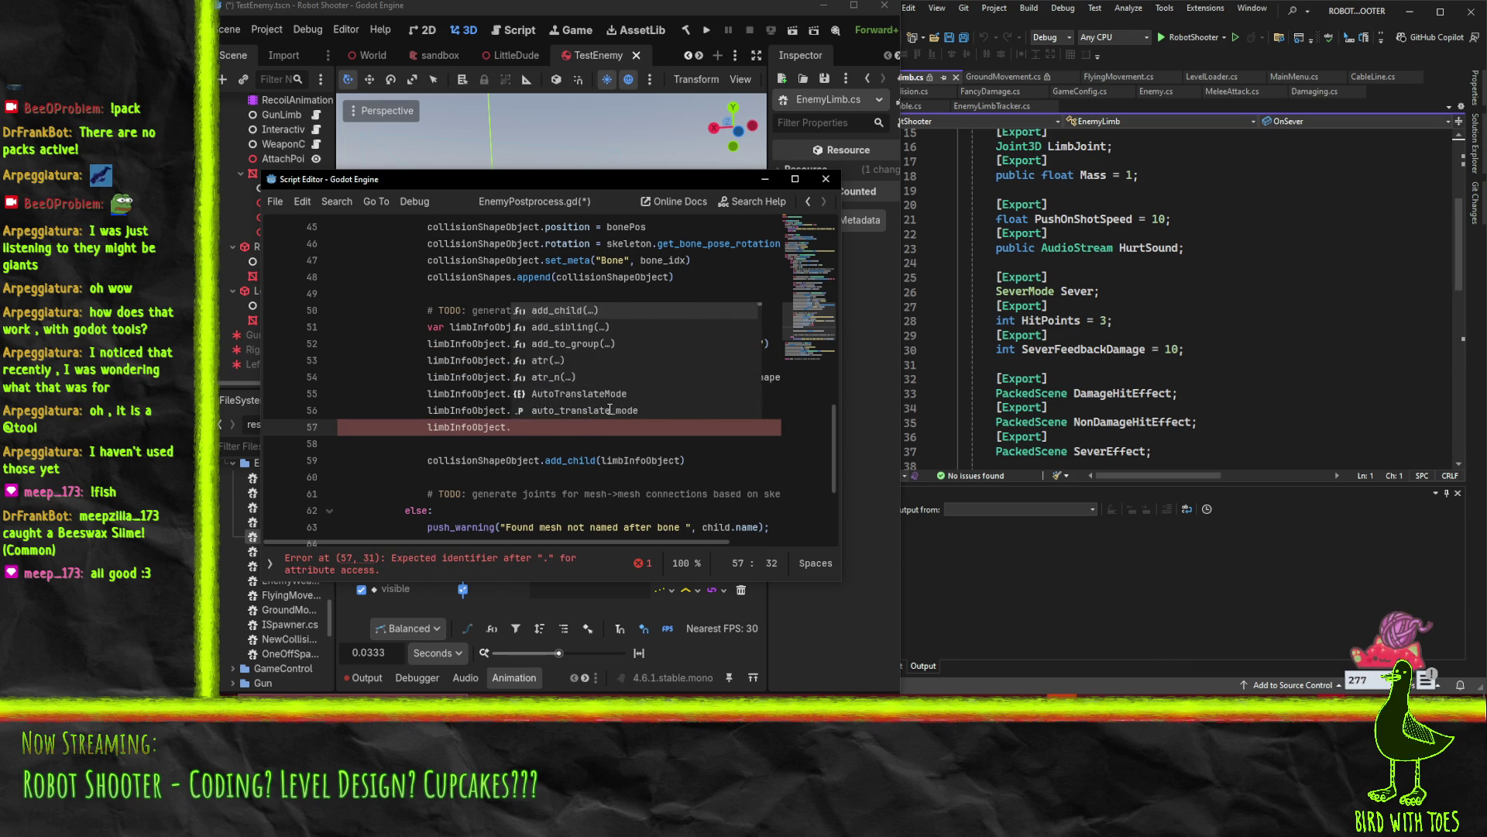
pyautogui.write('Sever = 1')
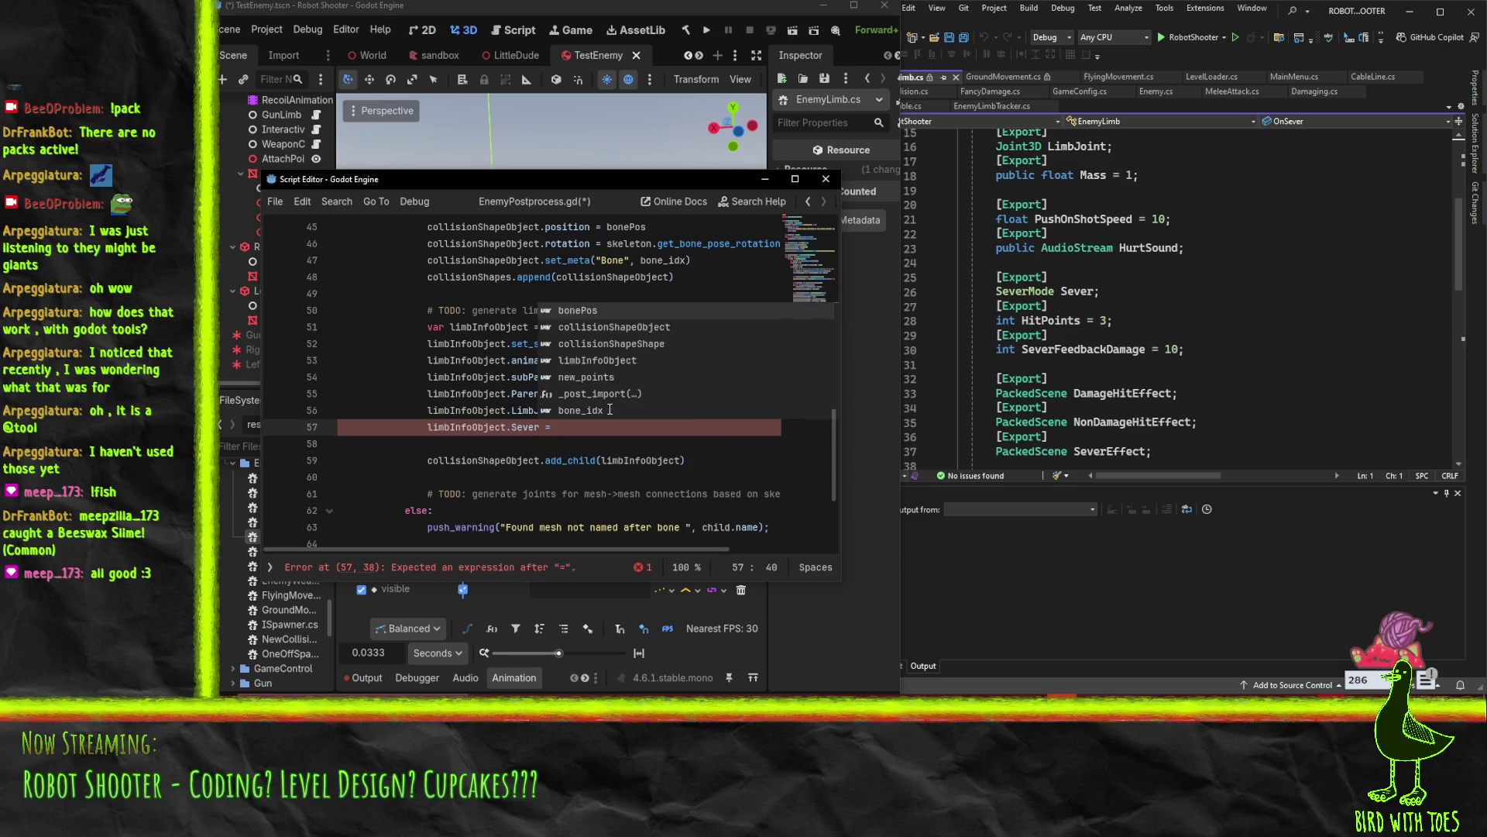
pyautogui.scroll(5, 1245, 372)
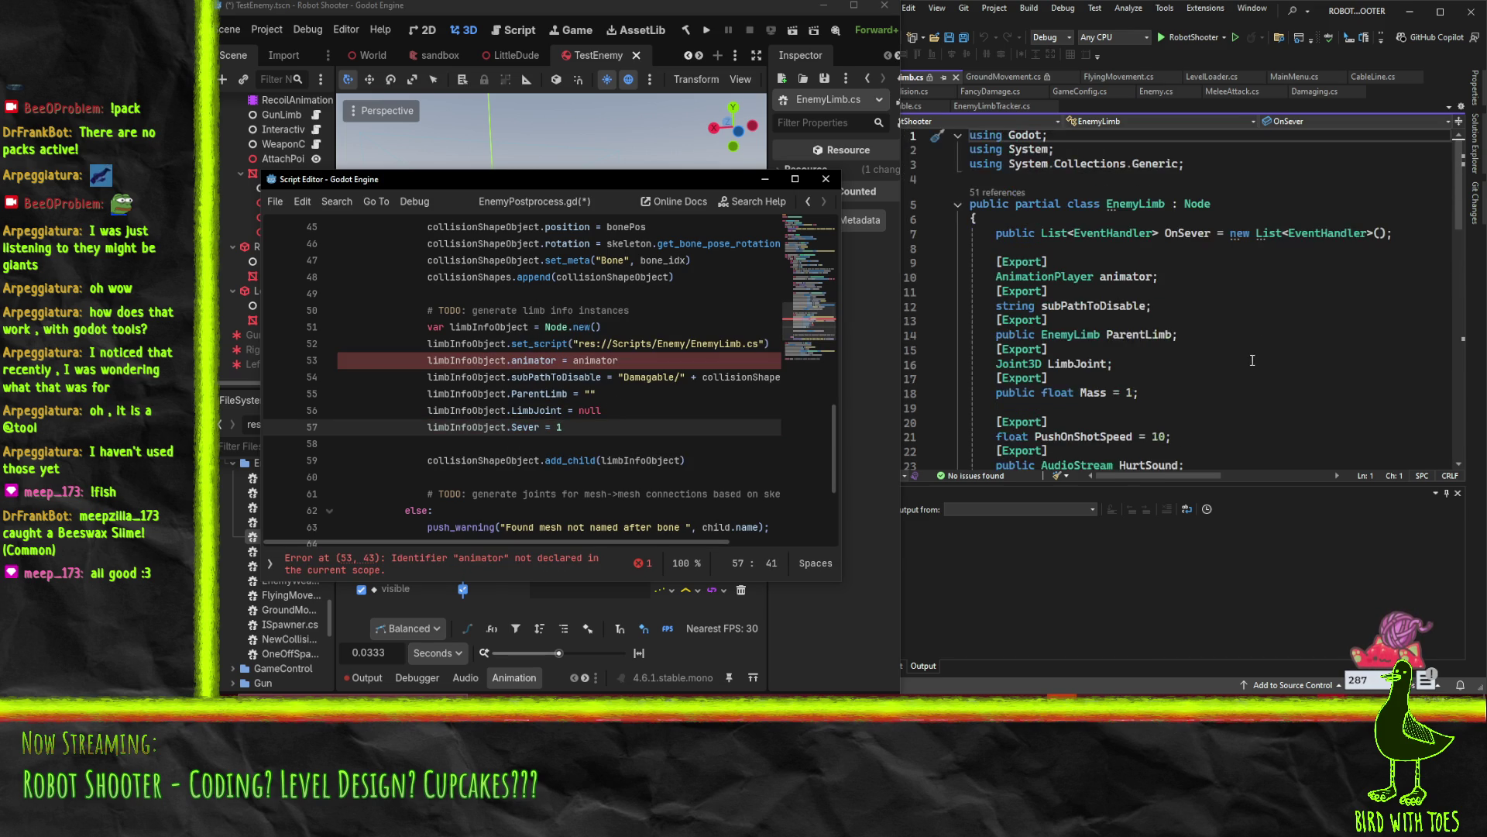
pyautogui.scroll(-6, 1245, 372)
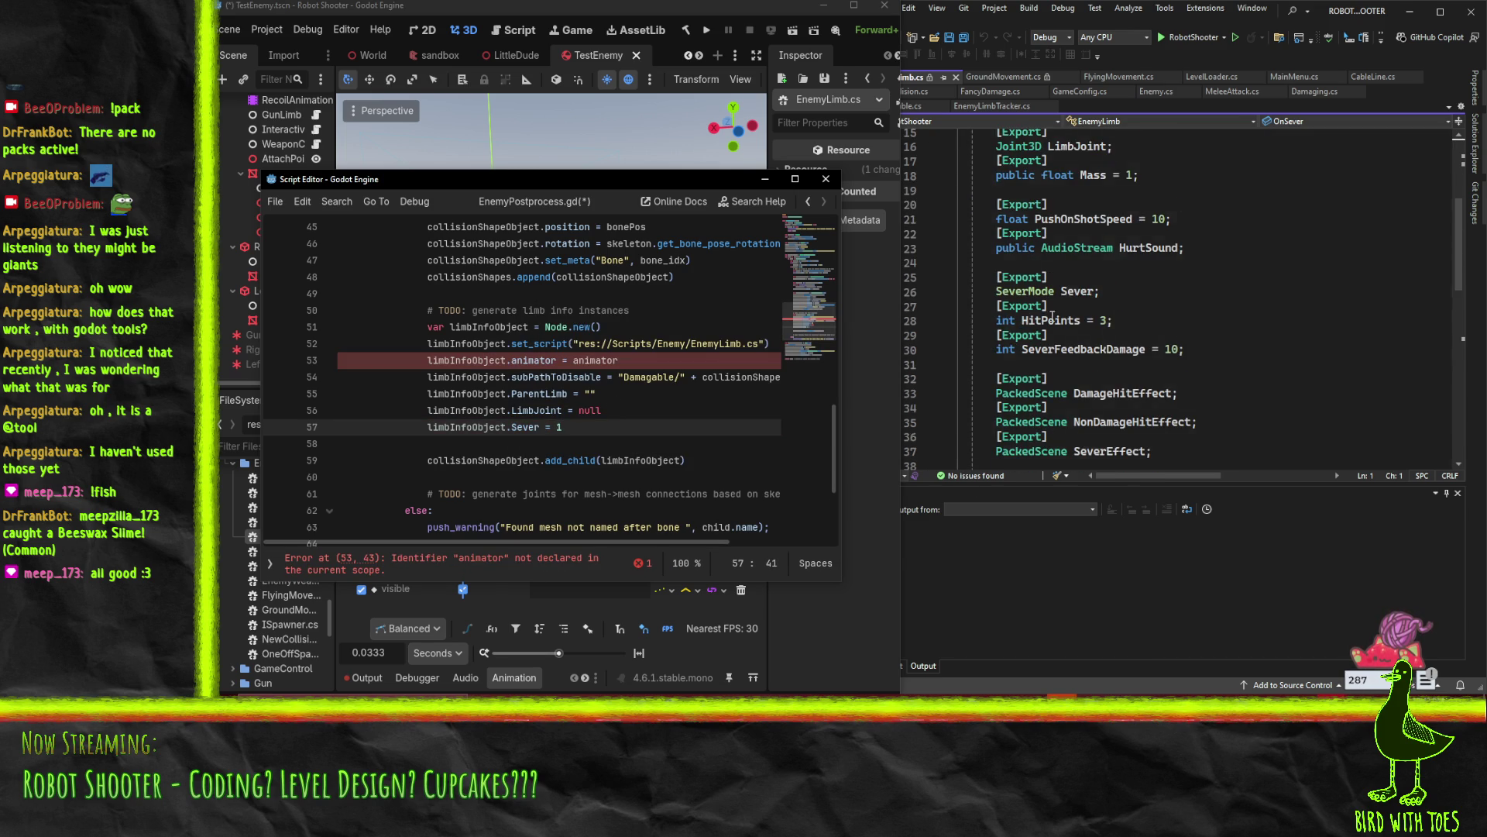
pyautogui.scroll(-1, 982, 332)
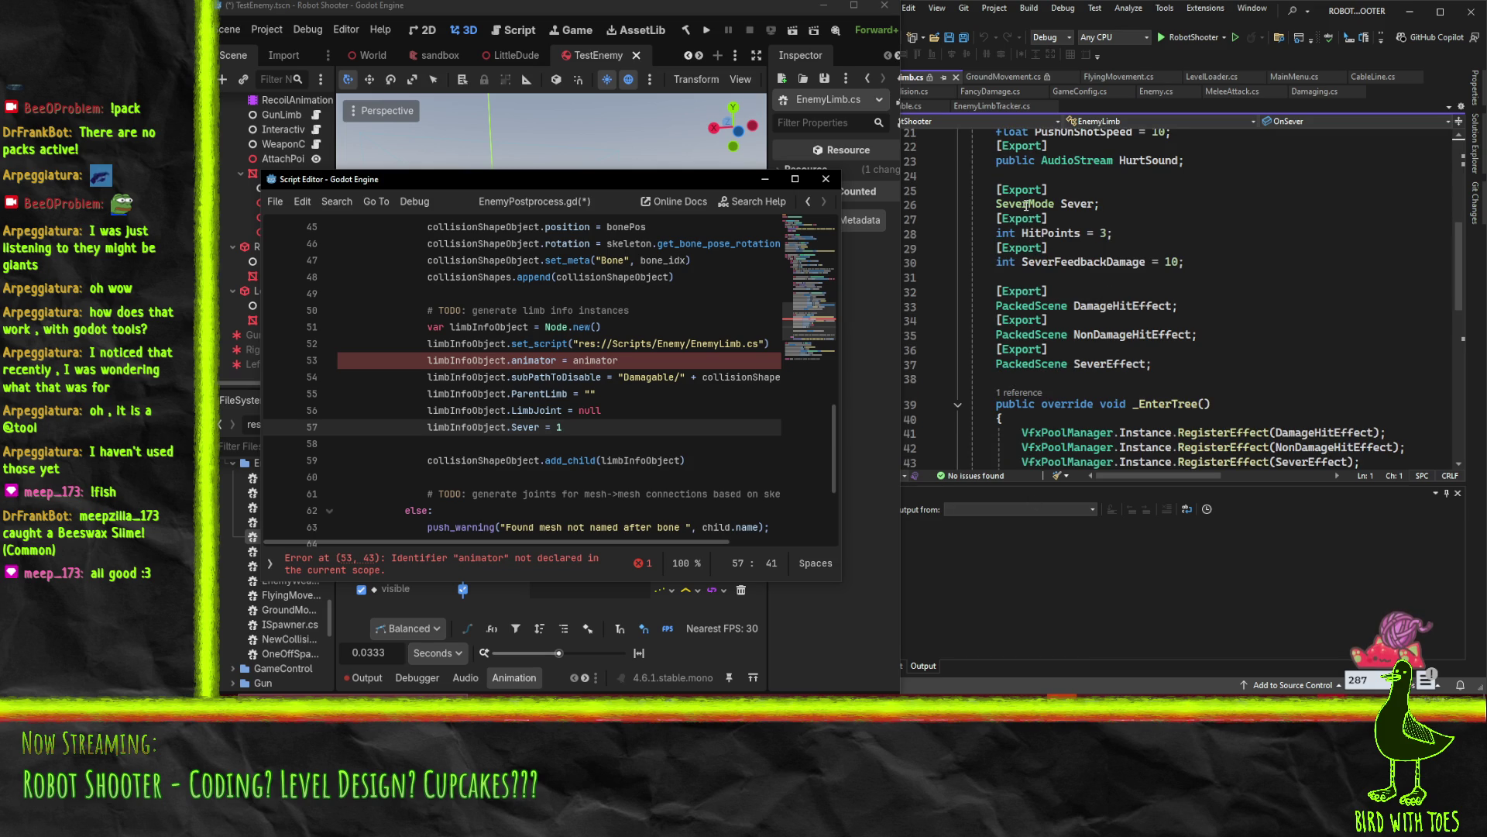
pyautogui.moveTo(1024, 202)
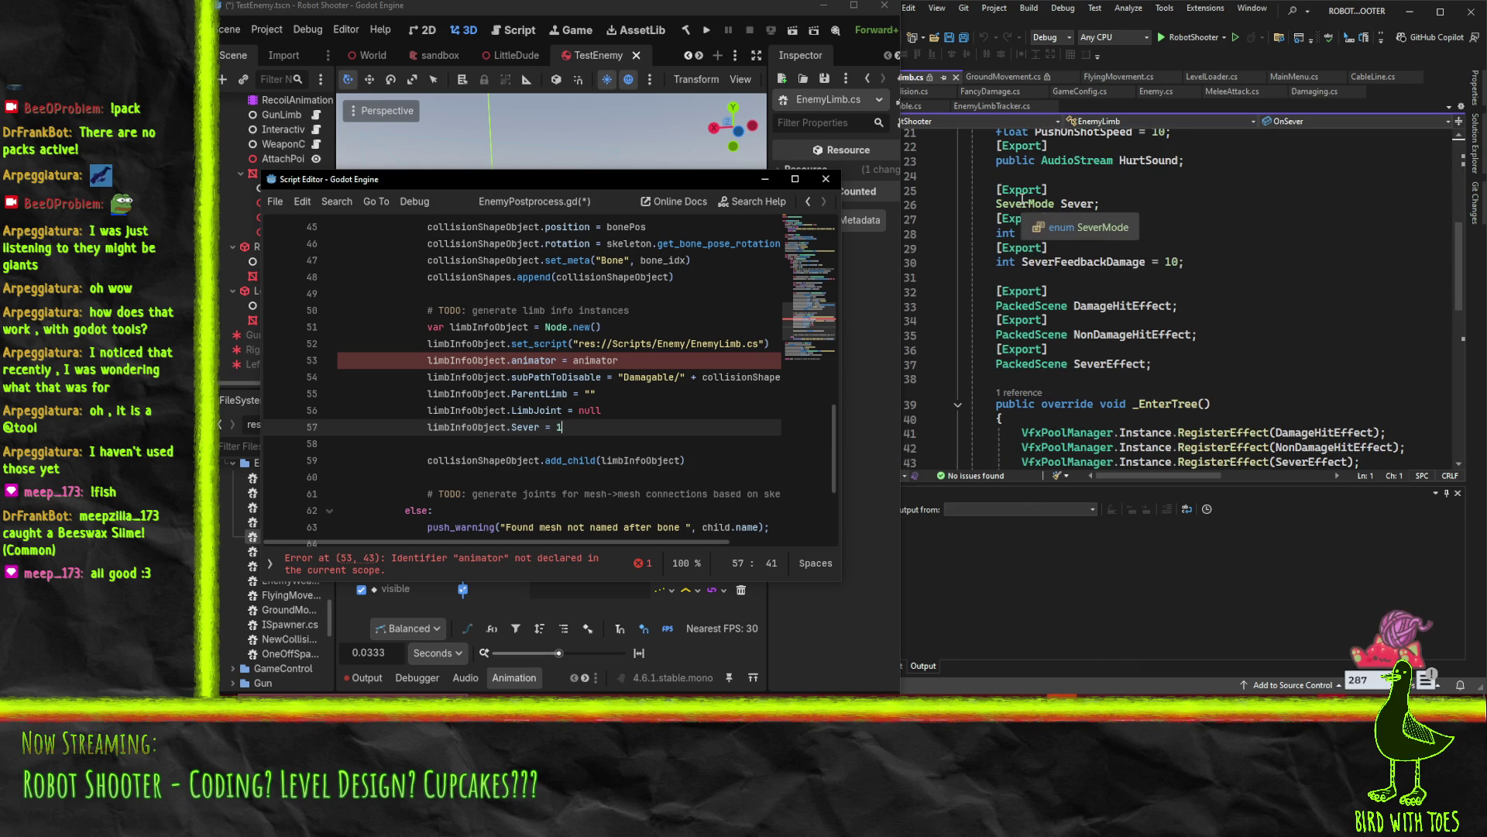
# Check the SeverMode enum values in Visual Studio, then review EnemyLimb.cs's Sever fields and SeverEffect usage
pyautogui.click(1070, 228)
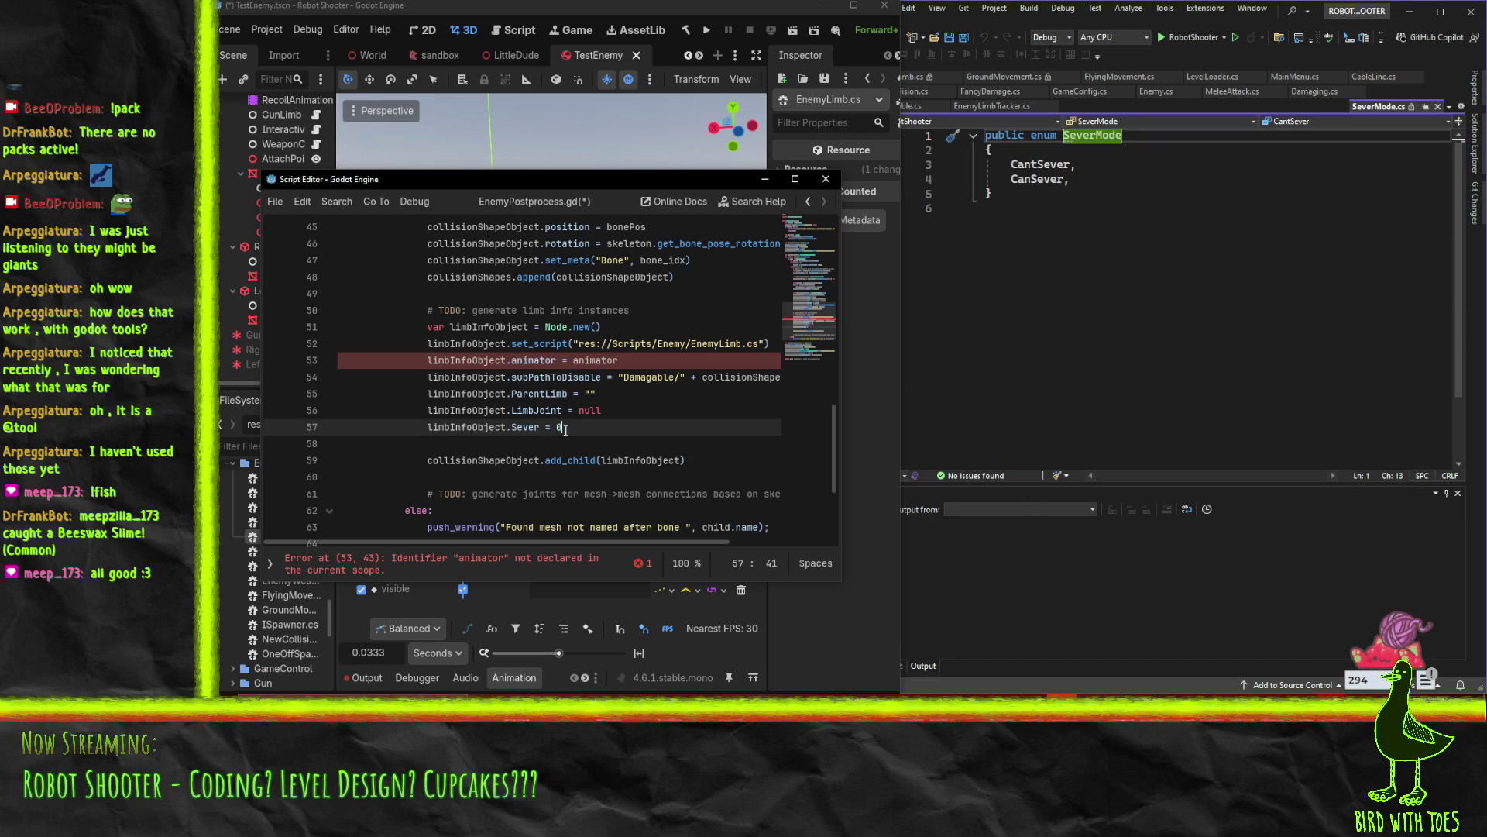
pyautogui.click(1437, 106)
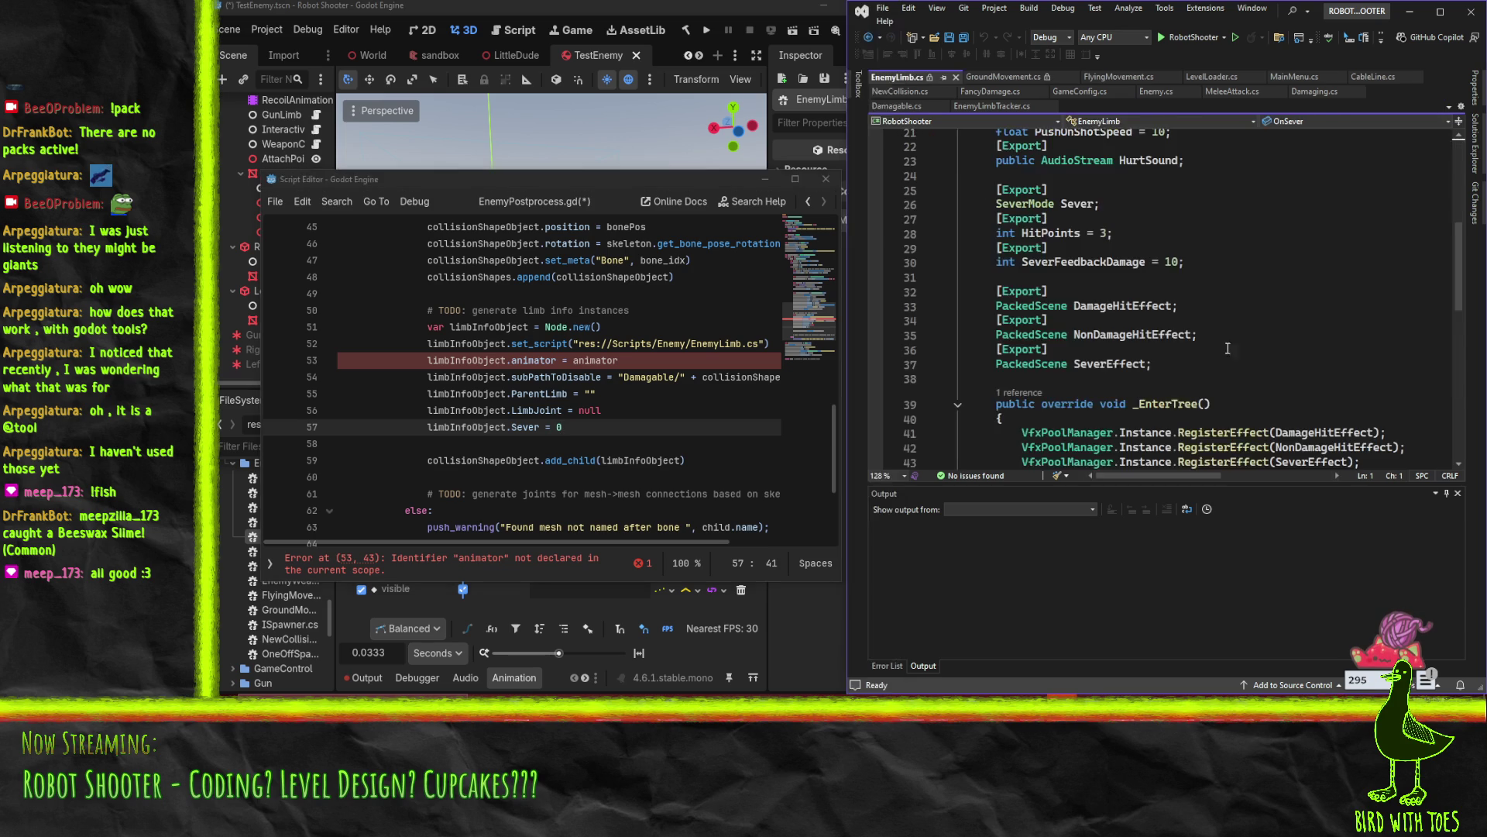
pyautogui.click(1247, 274)
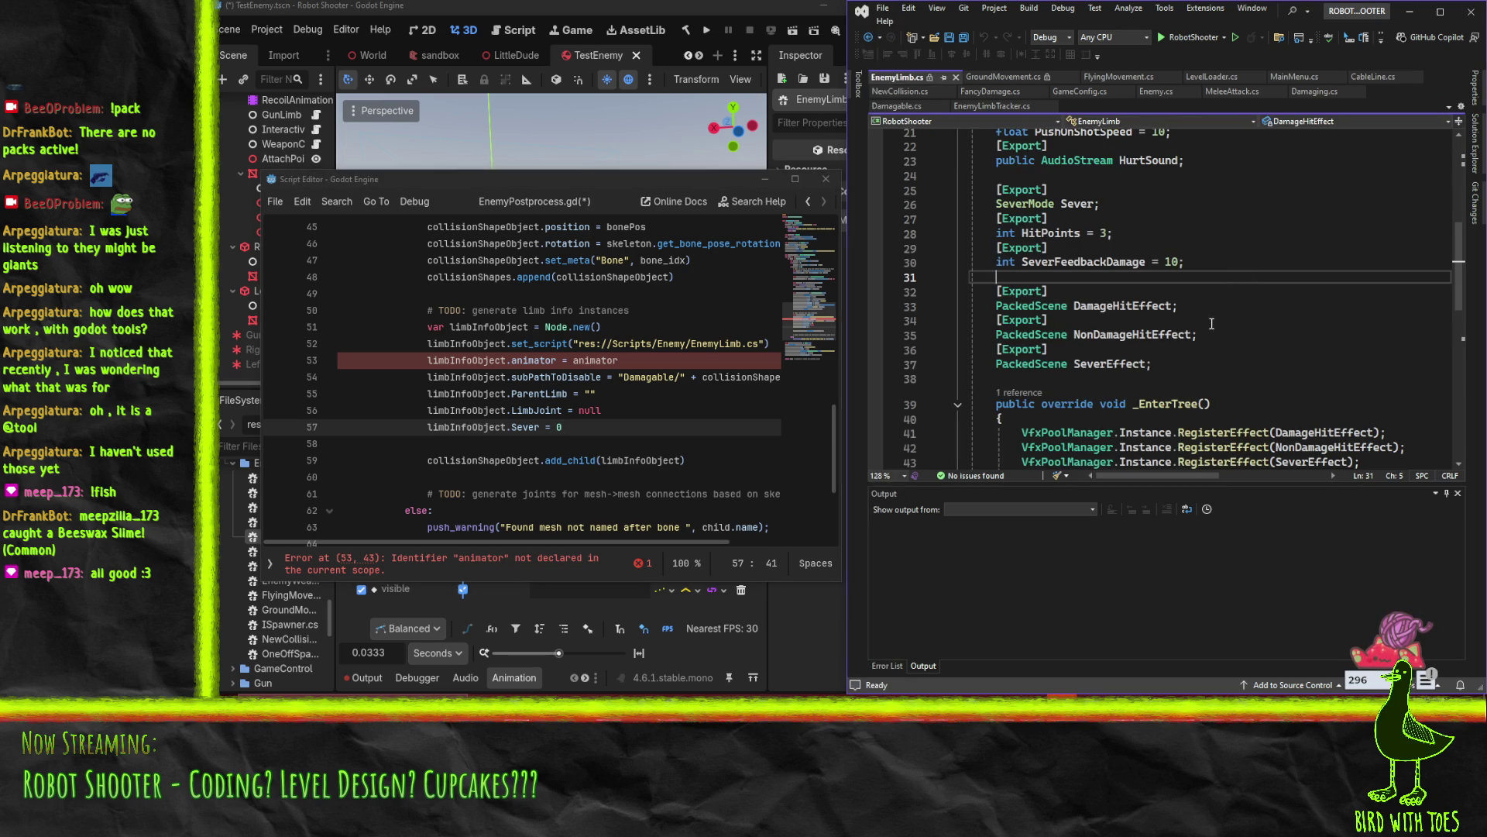
pyautogui.click(1206, 256)
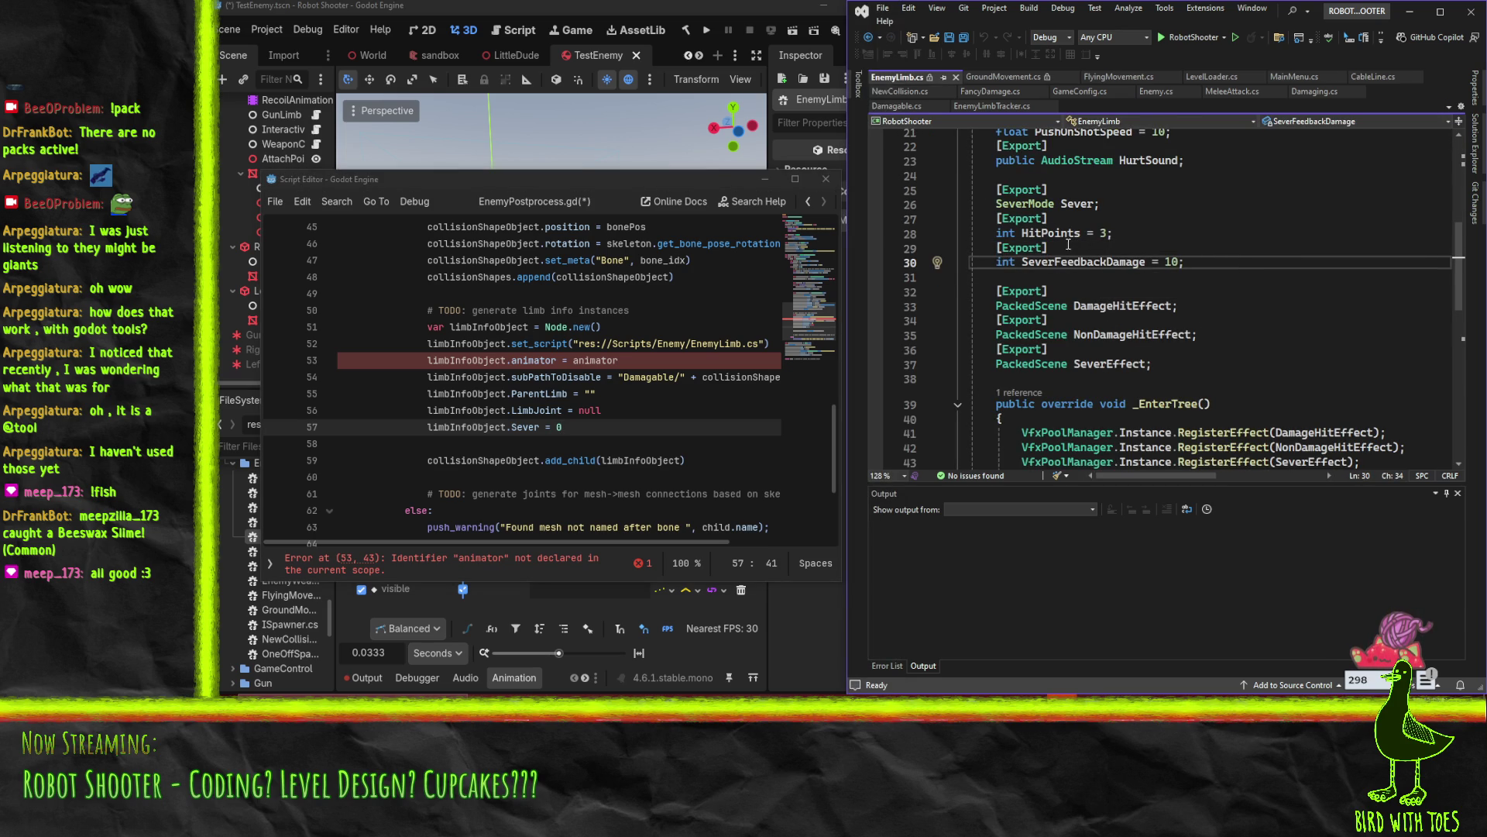
pyautogui.scroll(-1, 1036, 335)
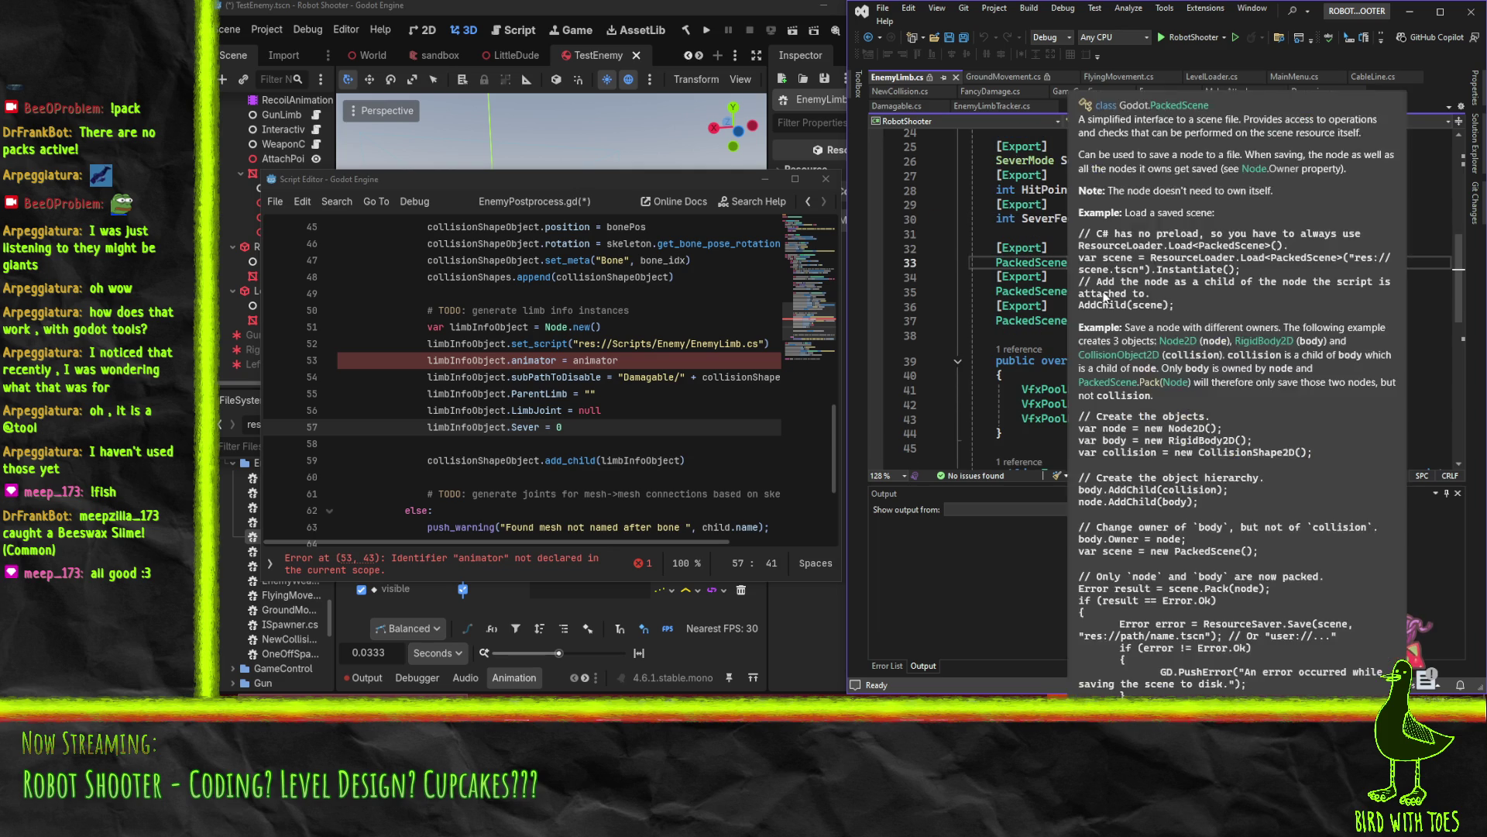
pyautogui.click(1029, 320)
pyautogui.click(940, 363)
pyautogui.click(1100, 320)
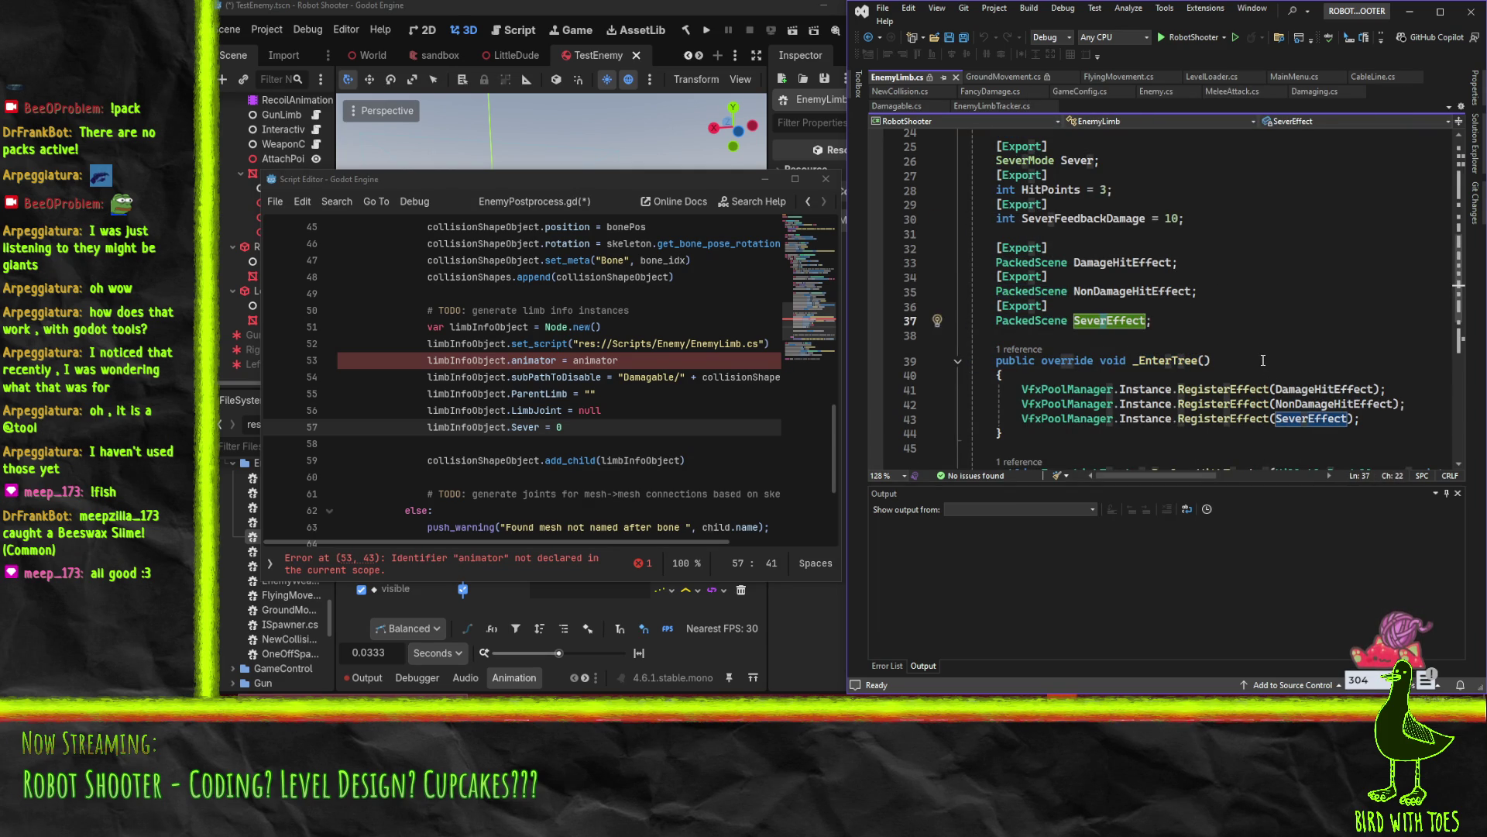
pyautogui.scroll(3, 1262, 358)
# Declare var animator : AnimationPlayer at the top of _post_import
pyautogui.click(725, 416)
pyautogui.scroll(4, 725, 419)
pyautogui.scroll(10, 726, 419)
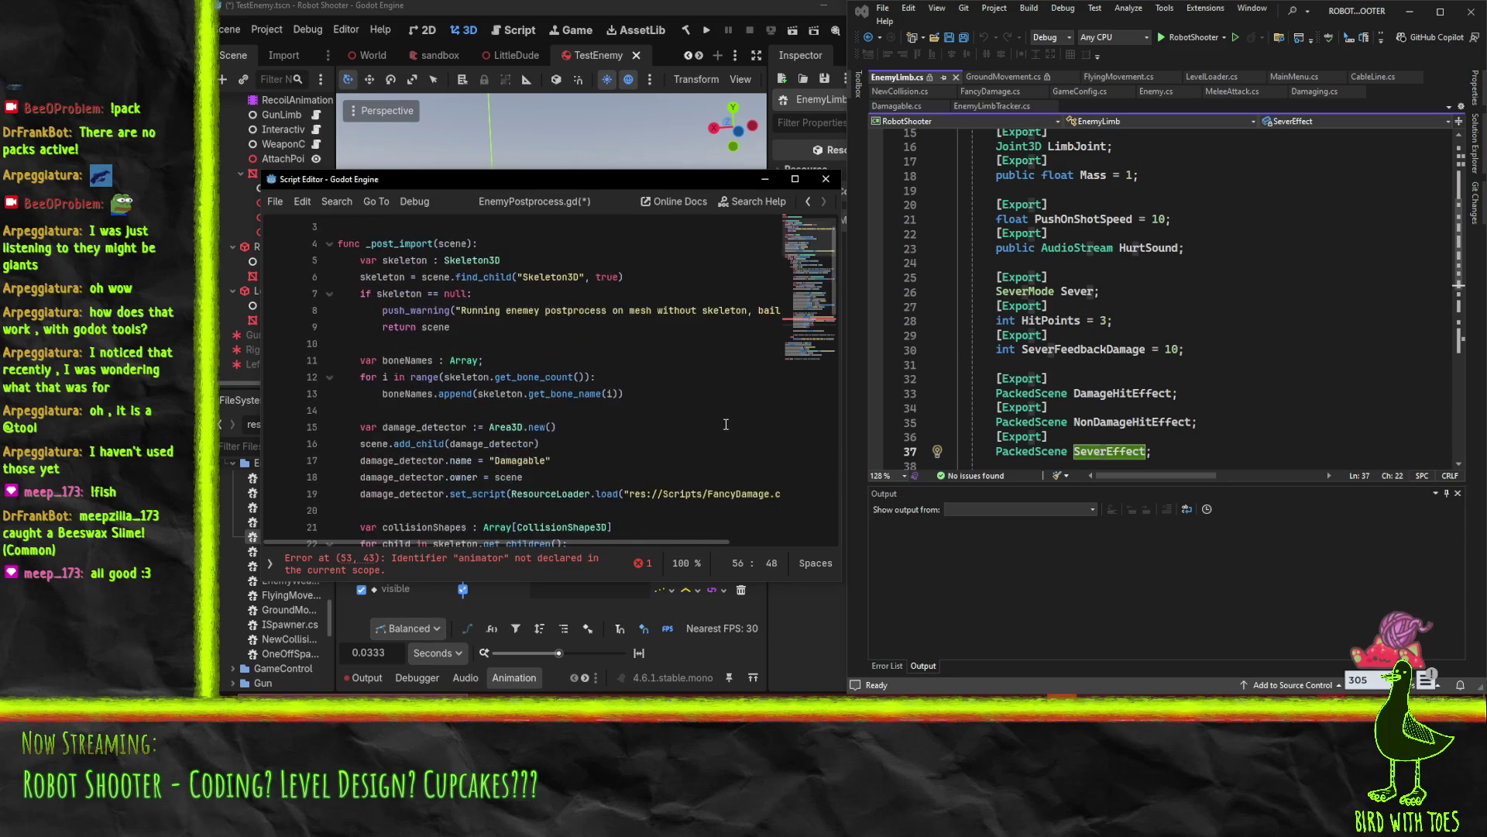
pyautogui.scroll(2, 726, 424)
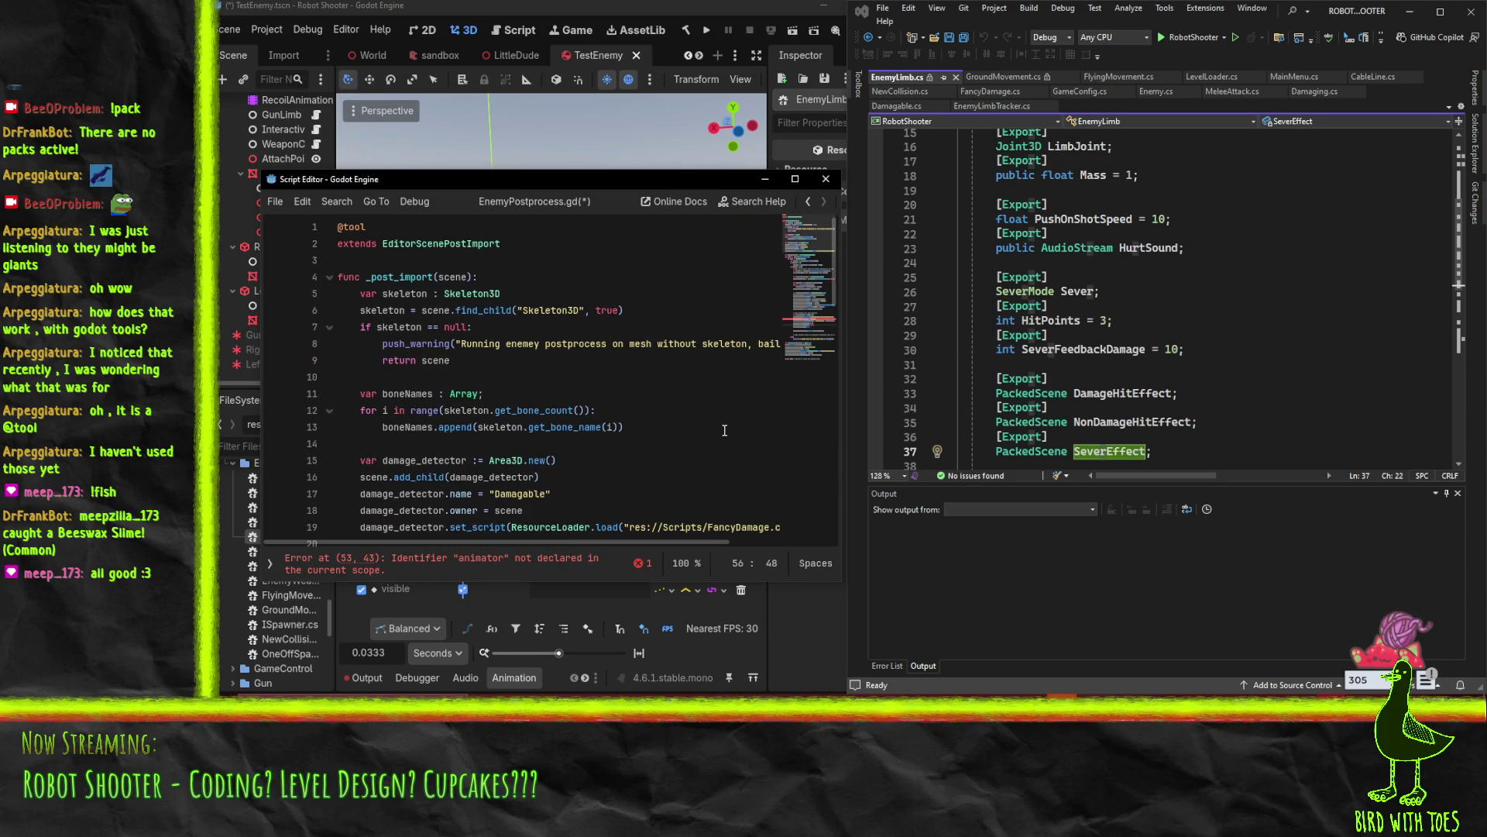
pyautogui.moveTo(531, 421)
pyautogui.click(536, 283)
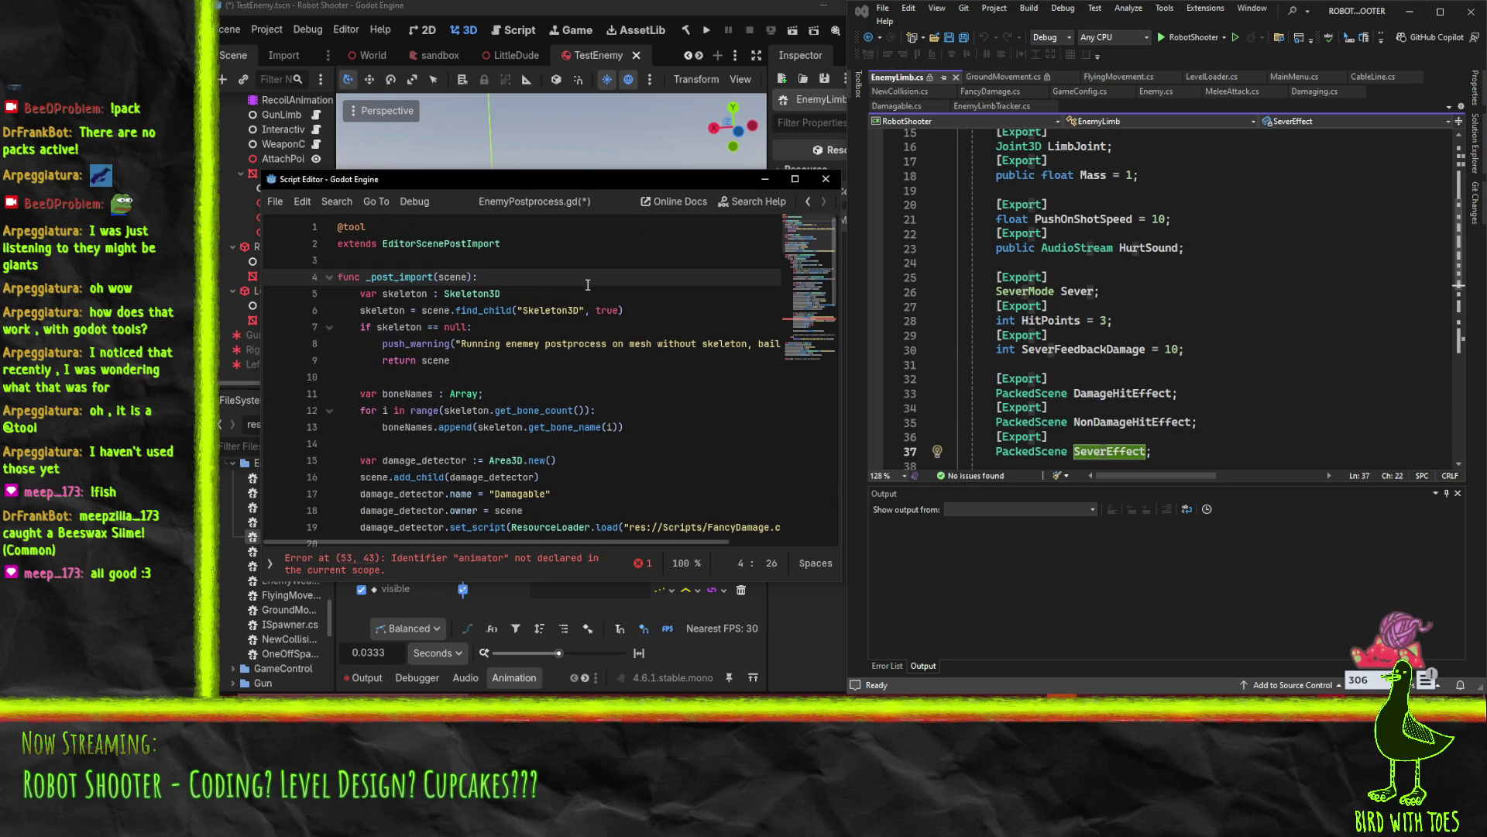
pyautogui.press('Return')
pyautogui.write('var animator ')
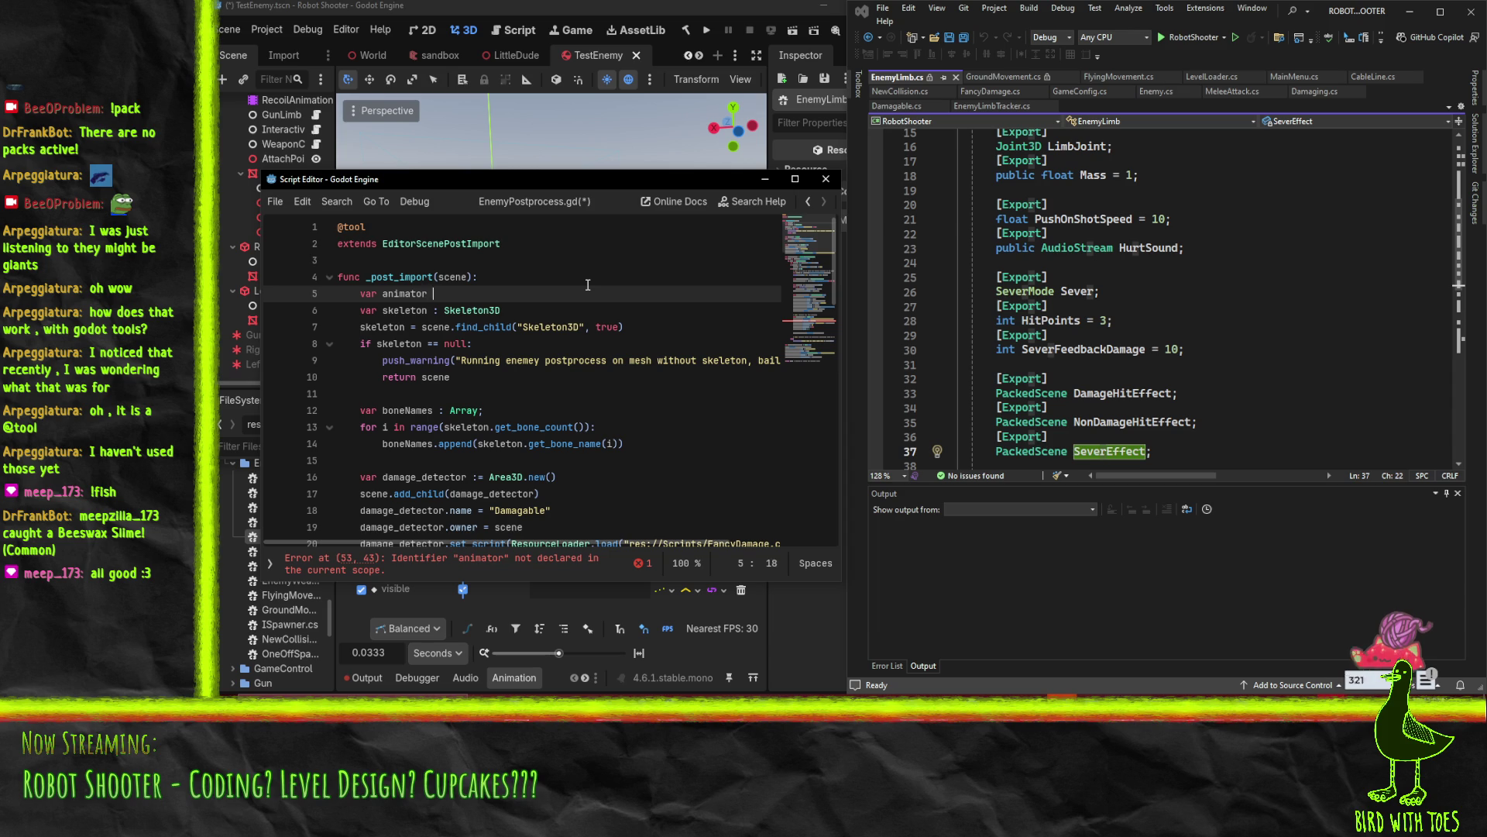
pyautogui.write(': AnimationPLayer')
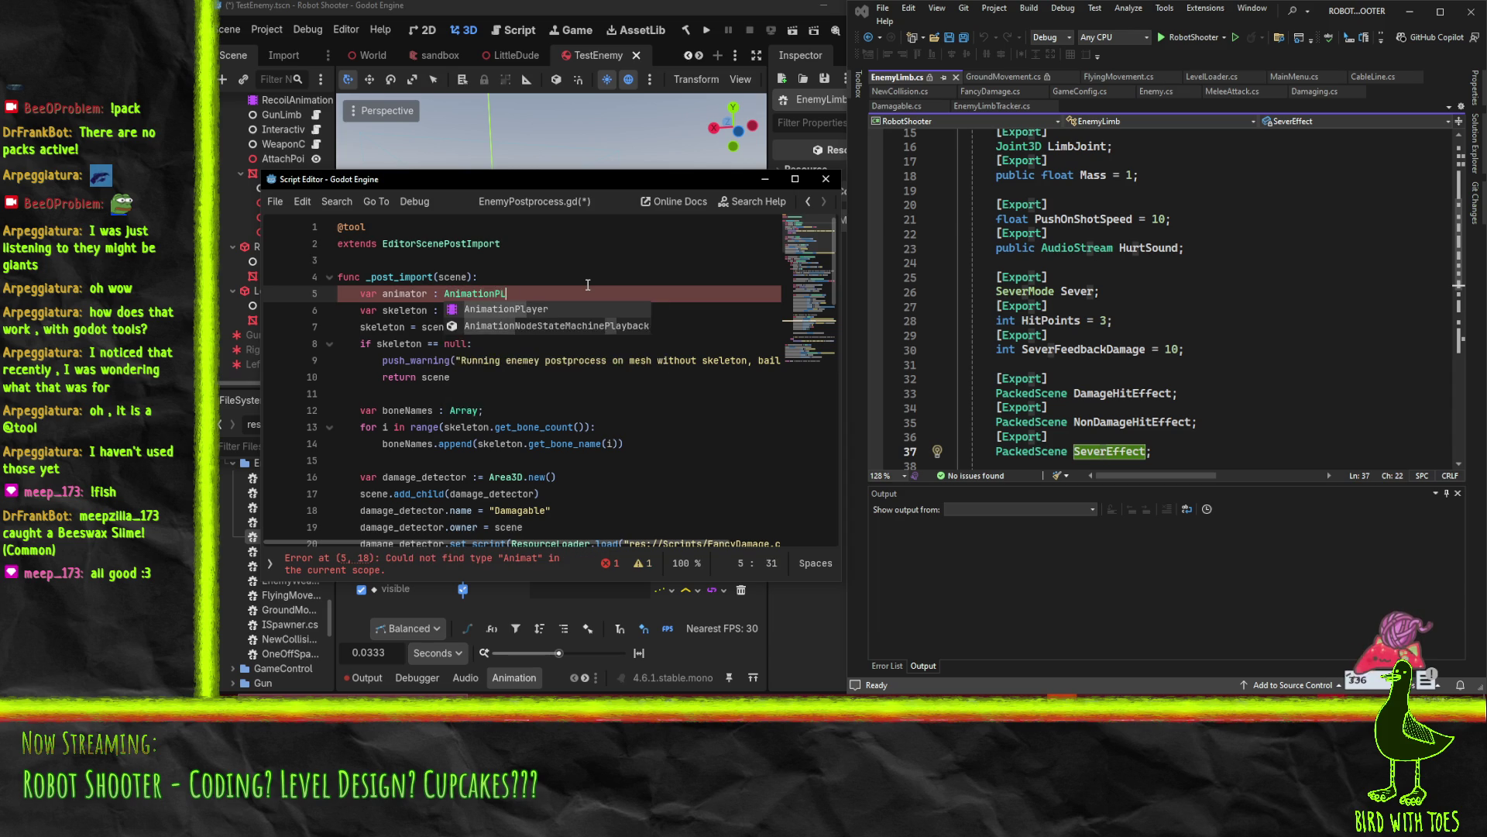
pyautogui.press('Return')
# Duplicate the skeleton find_child line beneath the animator declaration
pyautogui.press('Down')
pyautogui.press('Down')
pyautogui.press('Down')
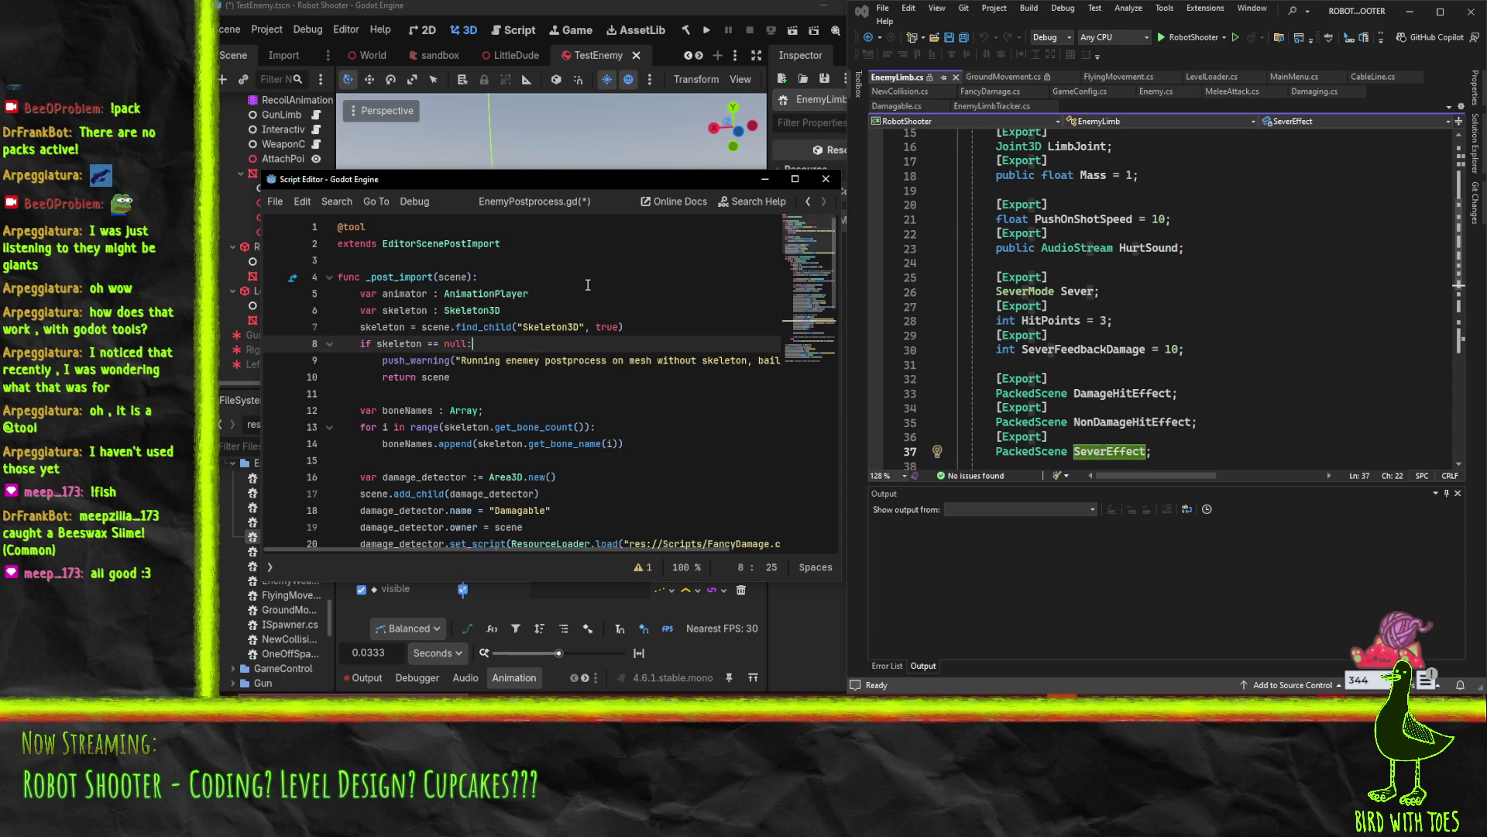
pyautogui.press('Up')
pyautogui.hotkey('alt', 'Up')
pyautogui.hotkey('alt', 'Up')
pyautogui.hotkey('alt', 'Down')
pyautogui.hotkey('ctrl', 'v')
pyautogui.hotkey('alt', 'Up')
pyautogui.press('Down')
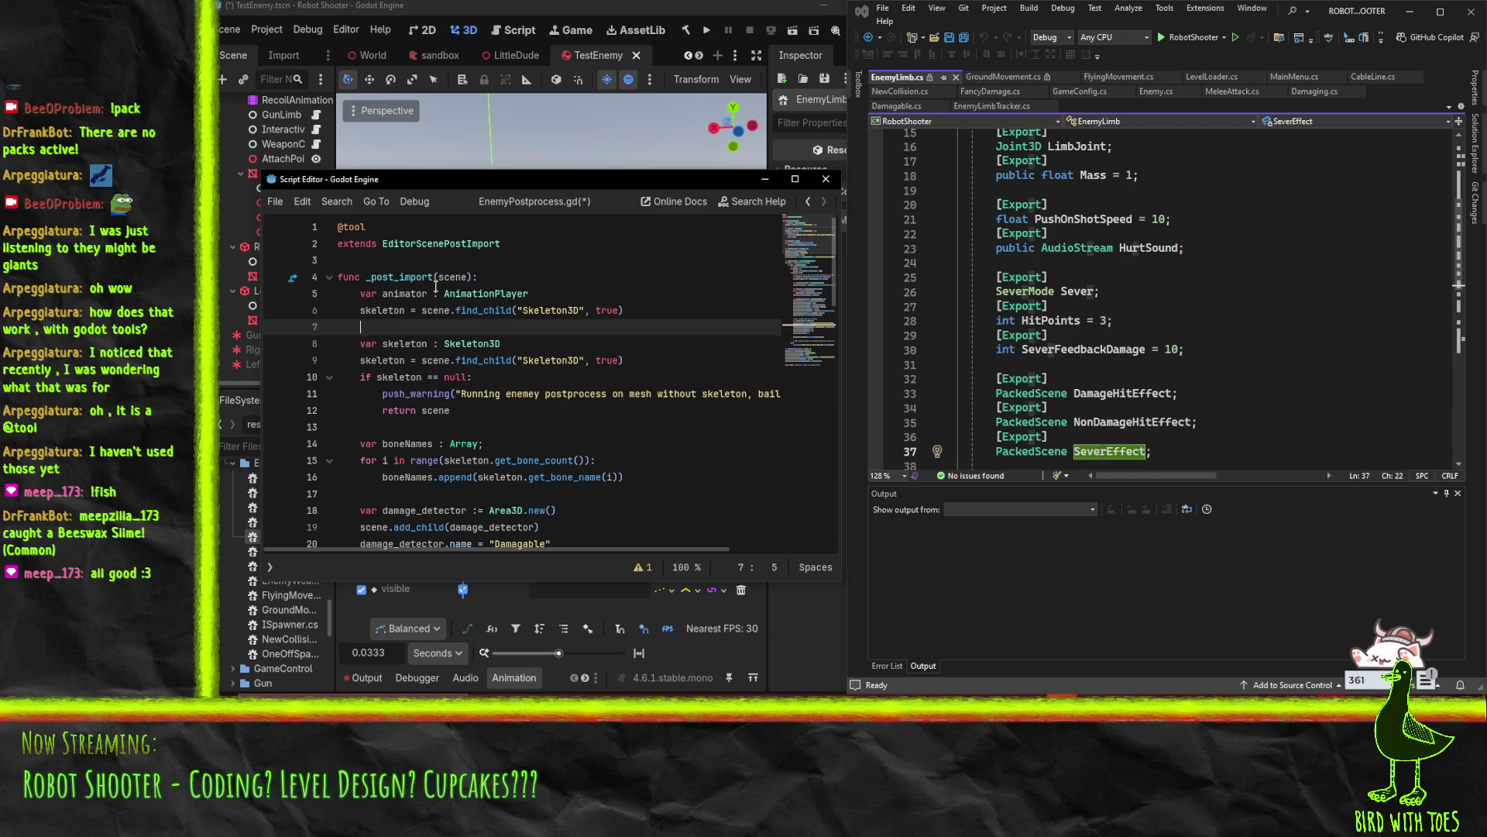
# Change the copy to animator = scene.find_child("AnimationPlayer", true)
pyautogui.click(431, 293)
pyautogui.doubleClick(399, 294)
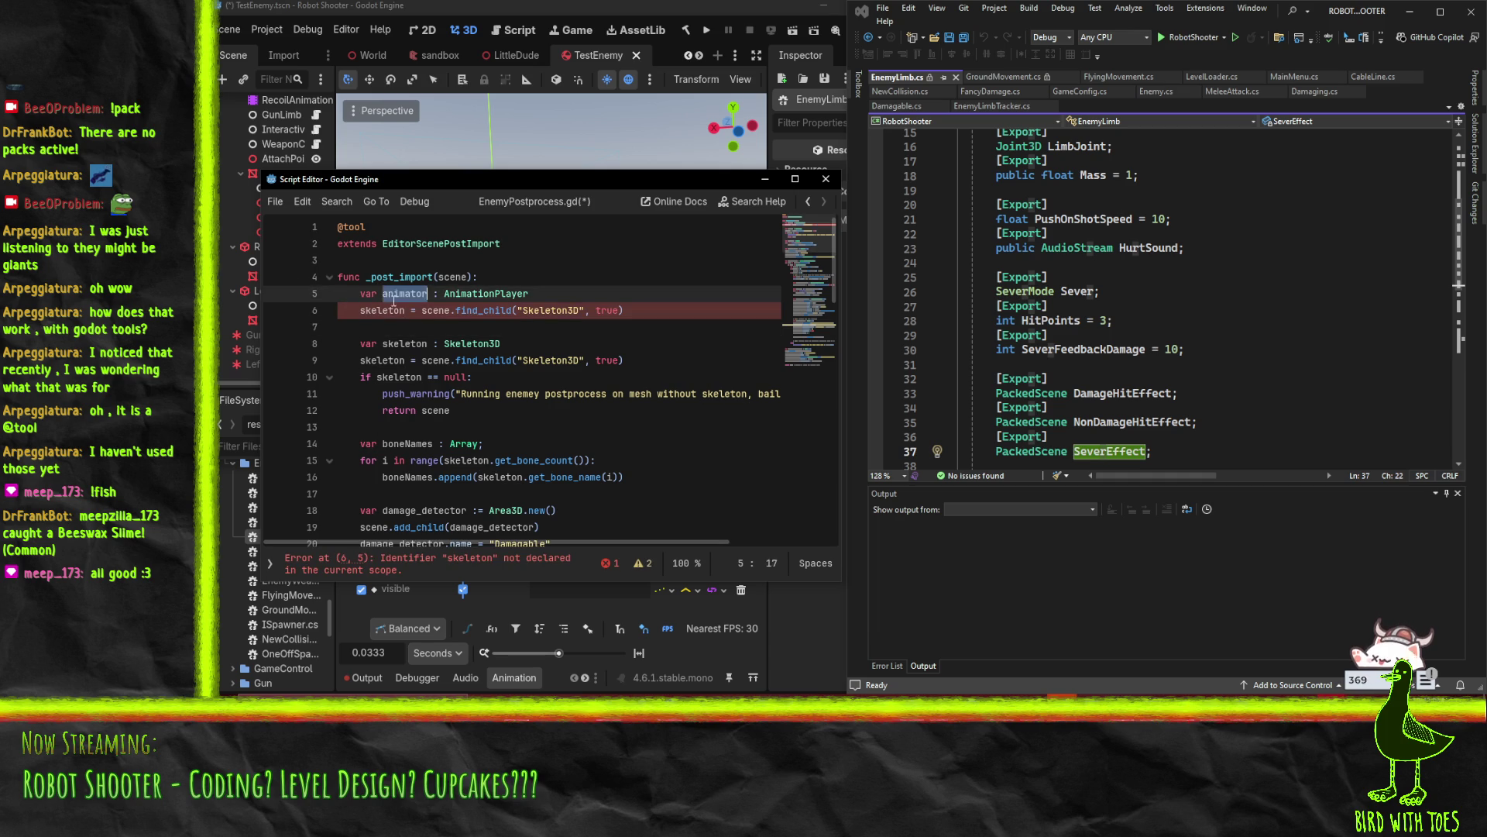
pyautogui.hotkey('ctrl', 'c')
pyautogui.doubleClick(382, 310)
pyautogui.hotkey('ctrl', 'v')
pyautogui.doubleClick(550, 309)
pyautogui.write('AnimationPlayer')
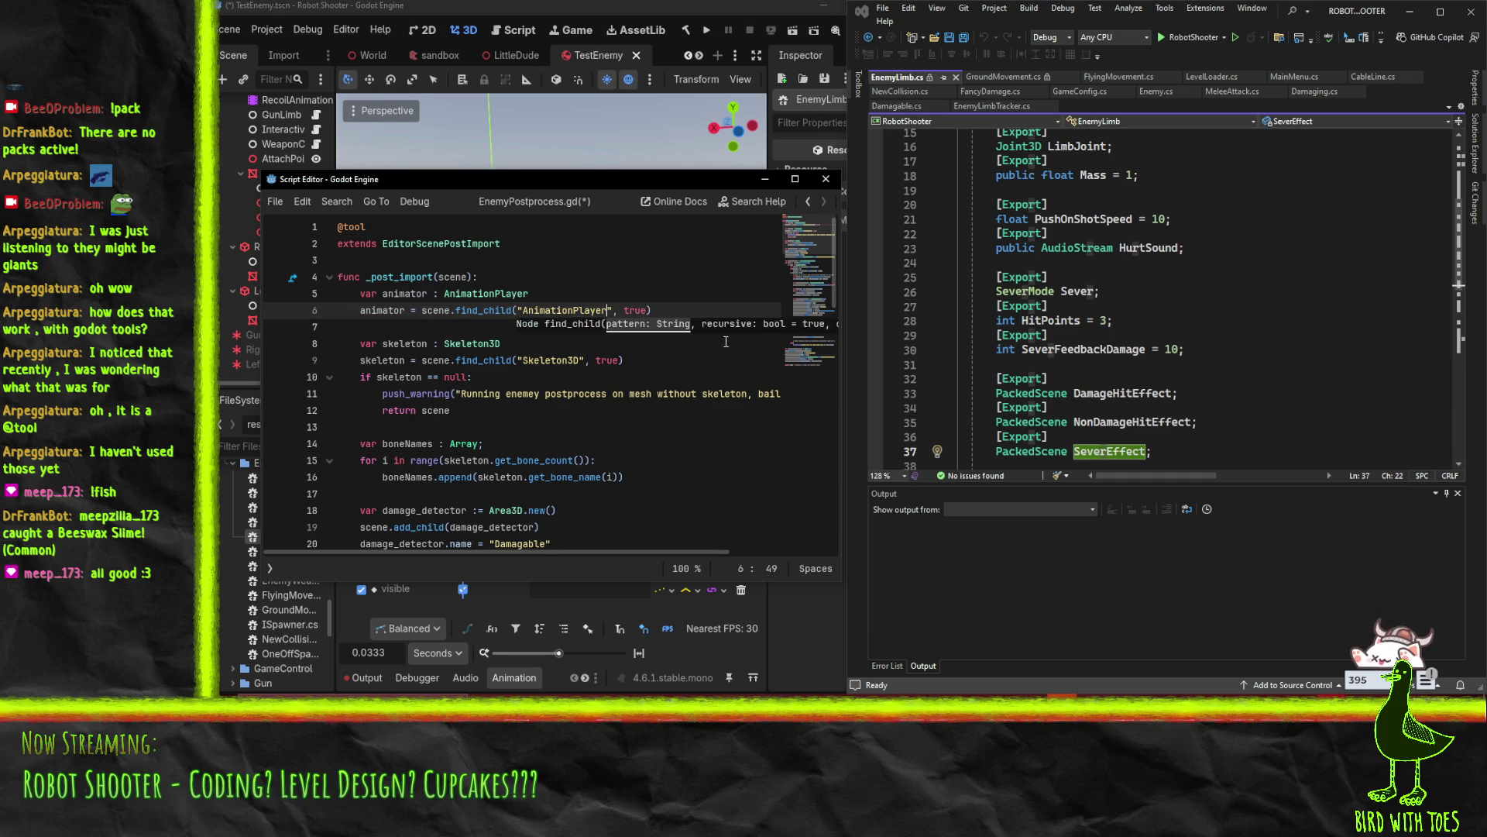
pyautogui.doubleClick(398, 299)
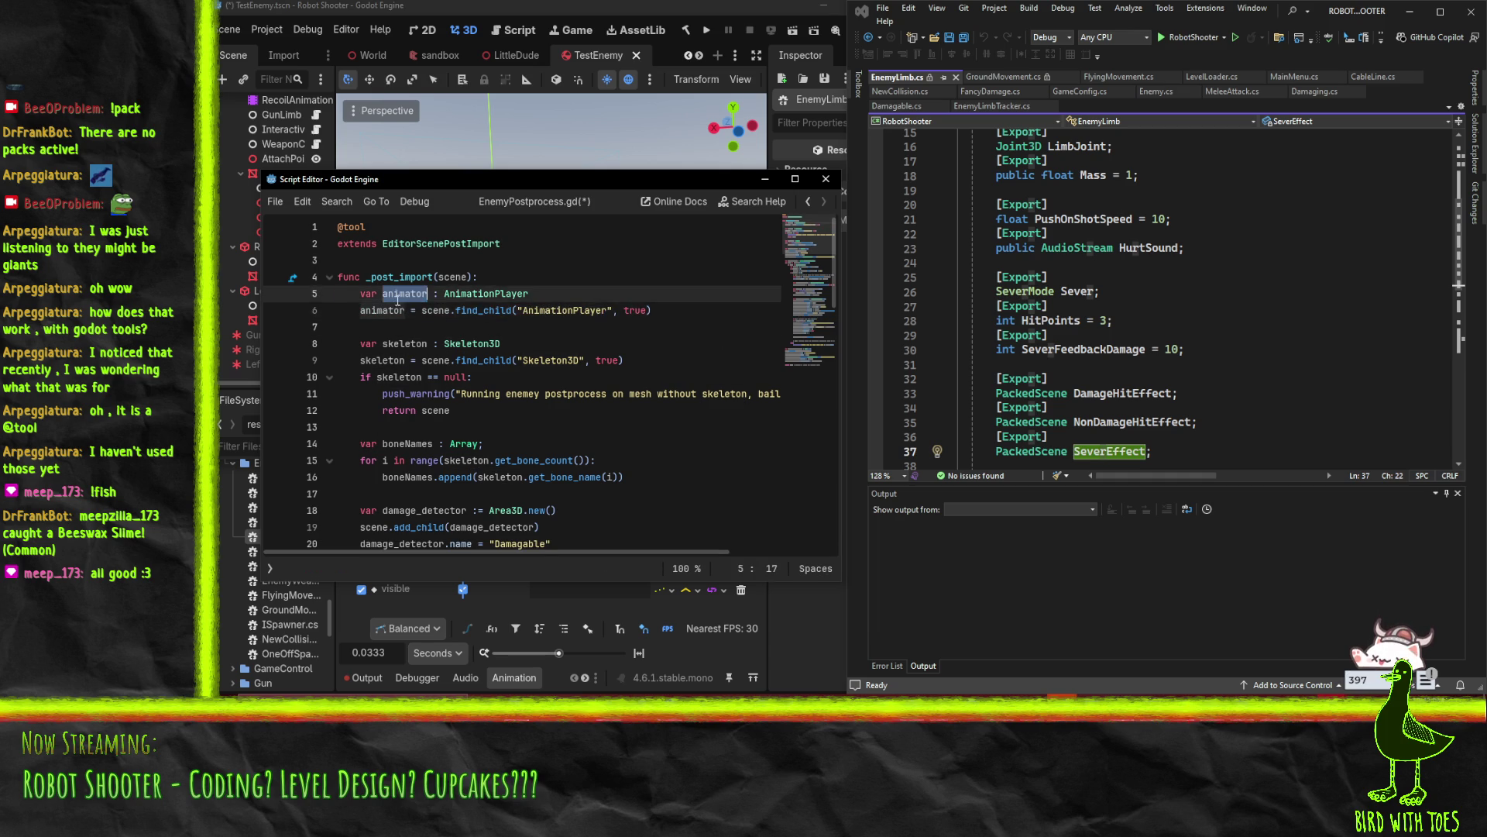
pyautogui.click(602, 438)
pyautogui.scroll(-15, 603, 437)
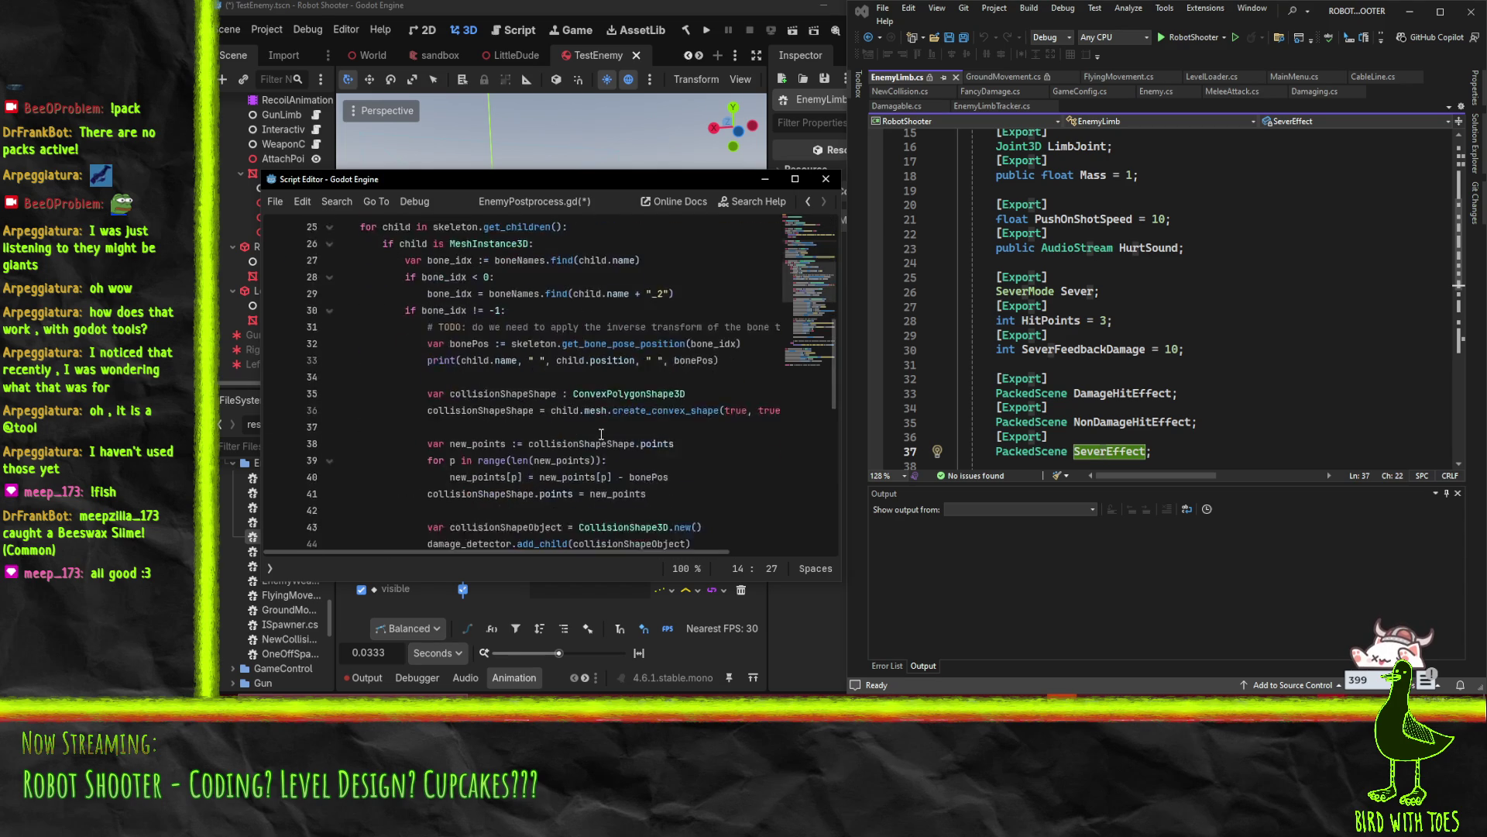
# Look over the bone index fallback and bone position print code in the script
pyautogui.scroll(10, 602, 434)
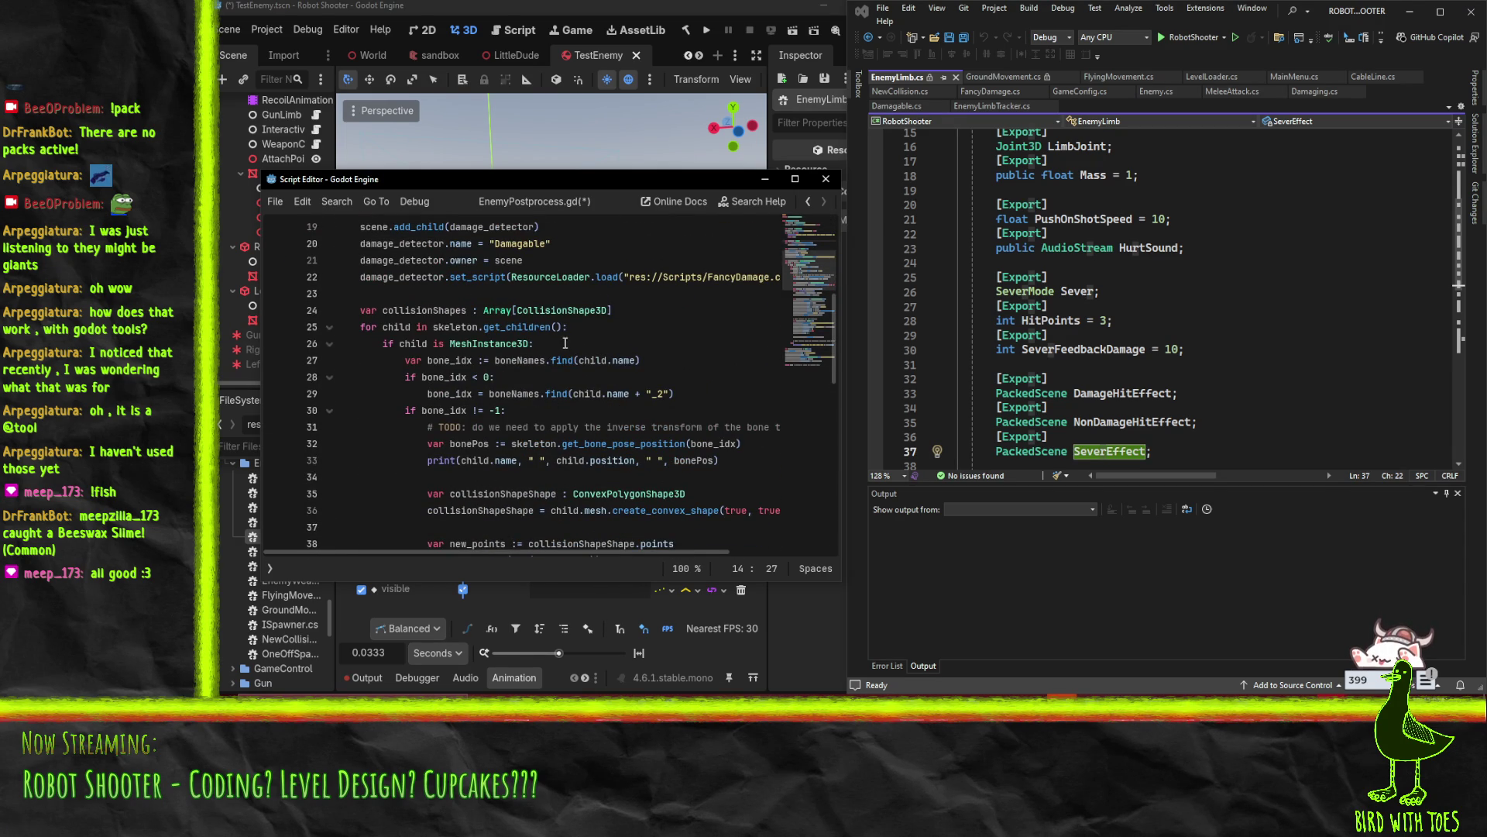
pyautogui.click(490, 379)
pyautogui.scroll(-2, 595, 430)
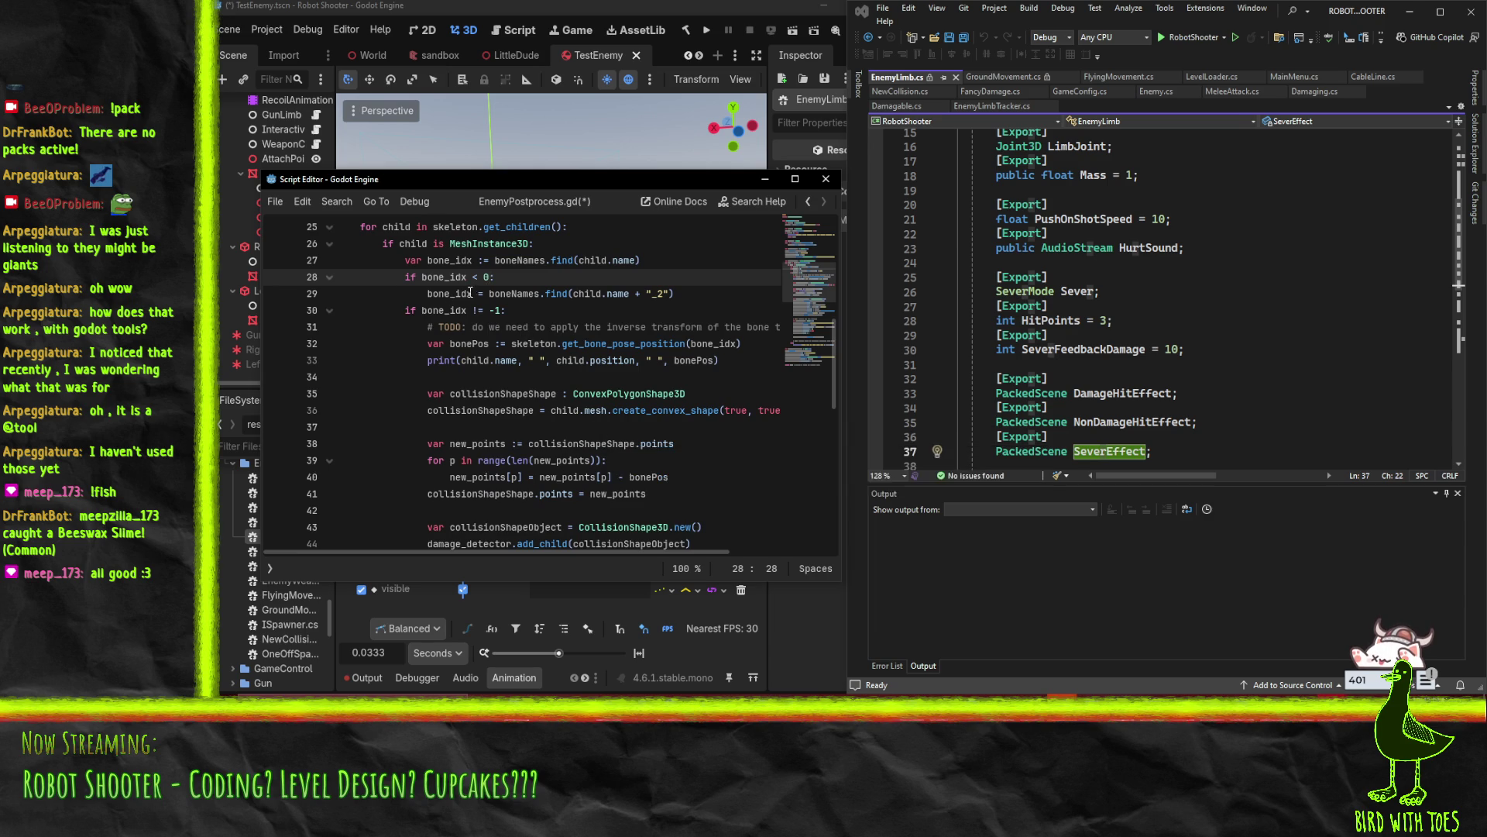
pyautogui.click(746, 365)
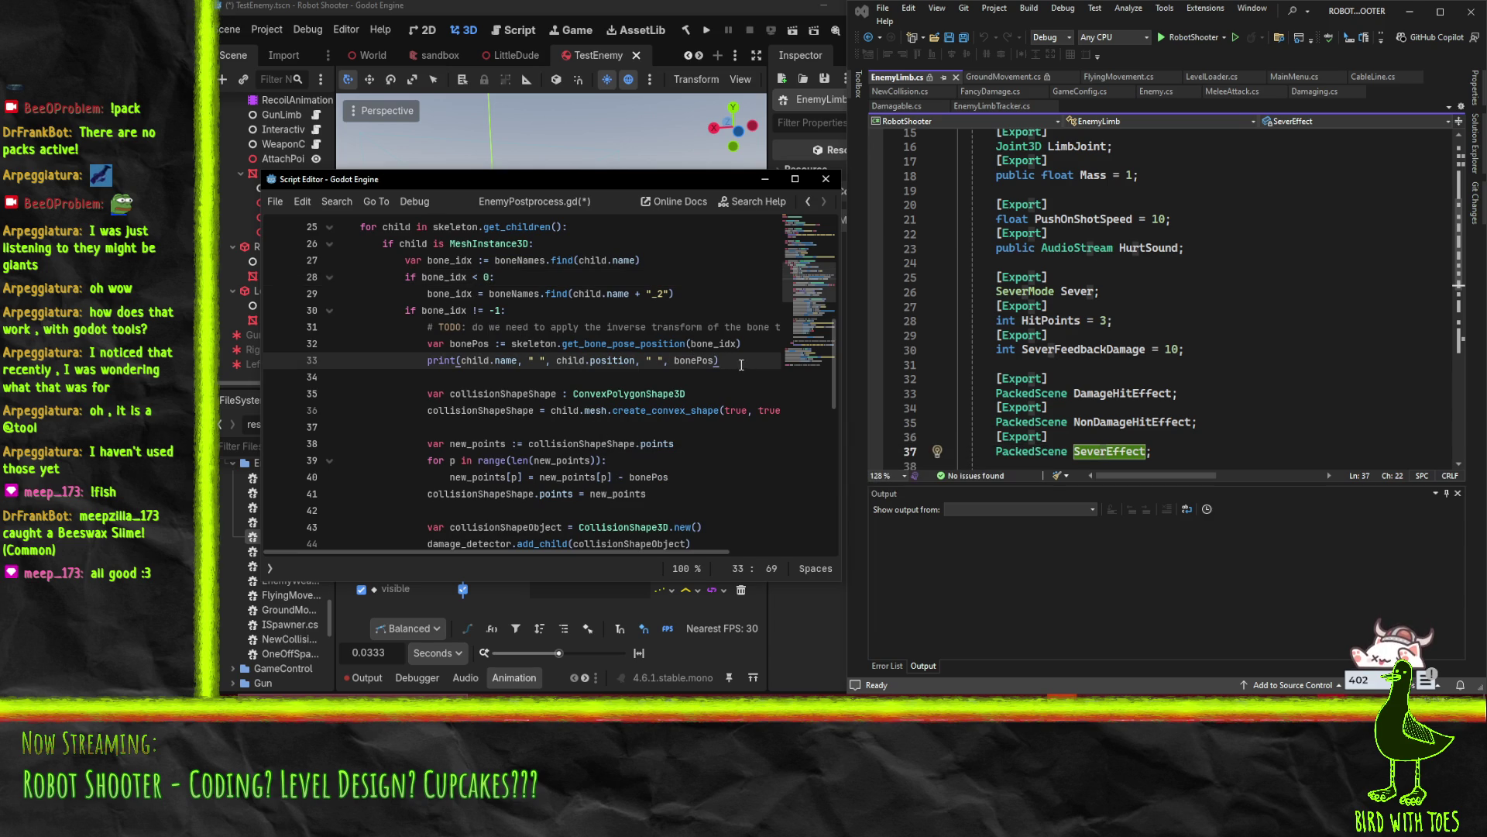
pyautogui.scroll(-3, 740, 366)
pyautogui.scroll(-3, 740, 366)
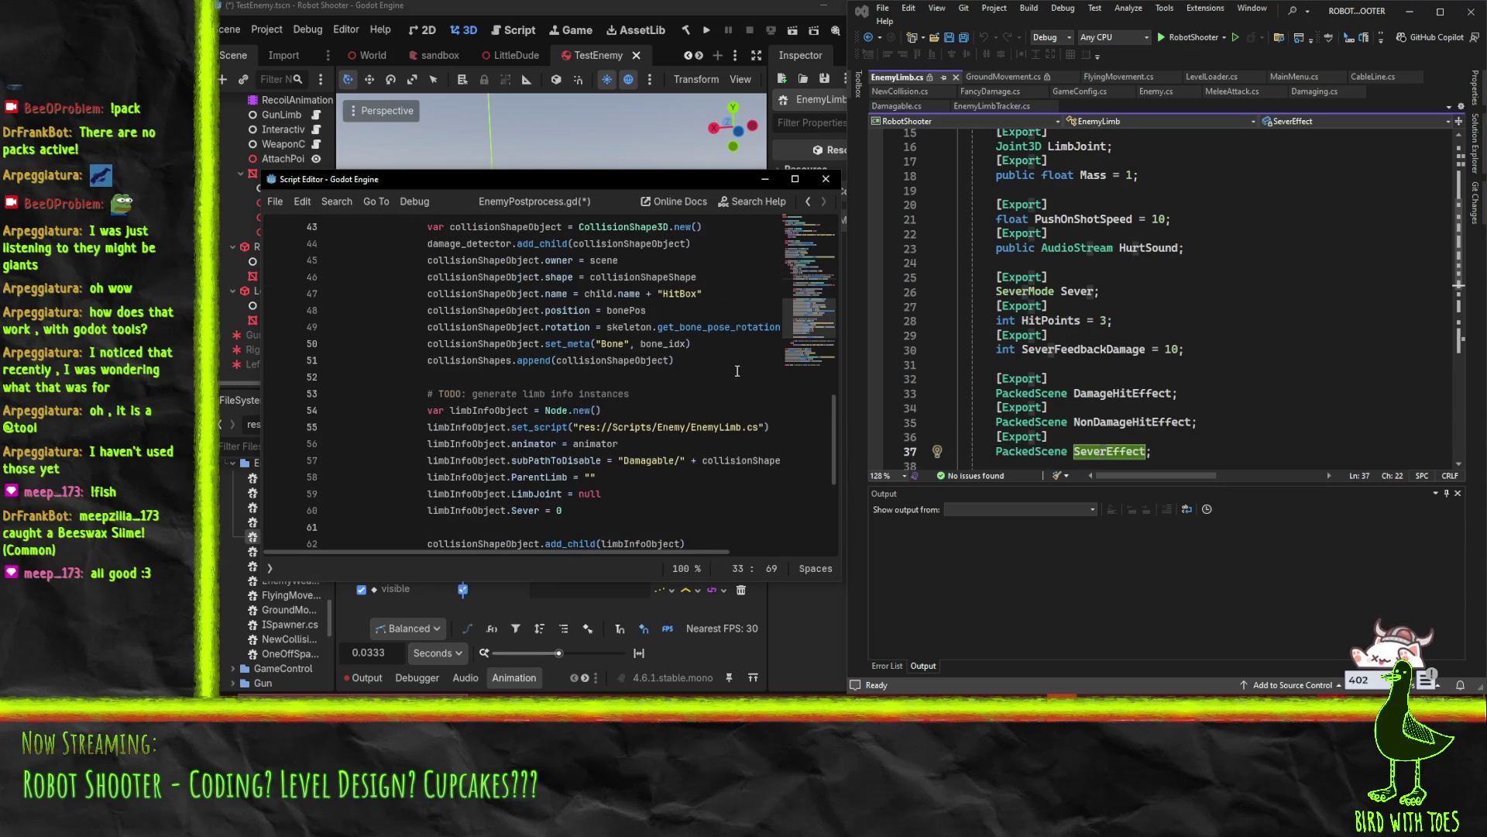
pyautogui.scroll(1, 697, 380)
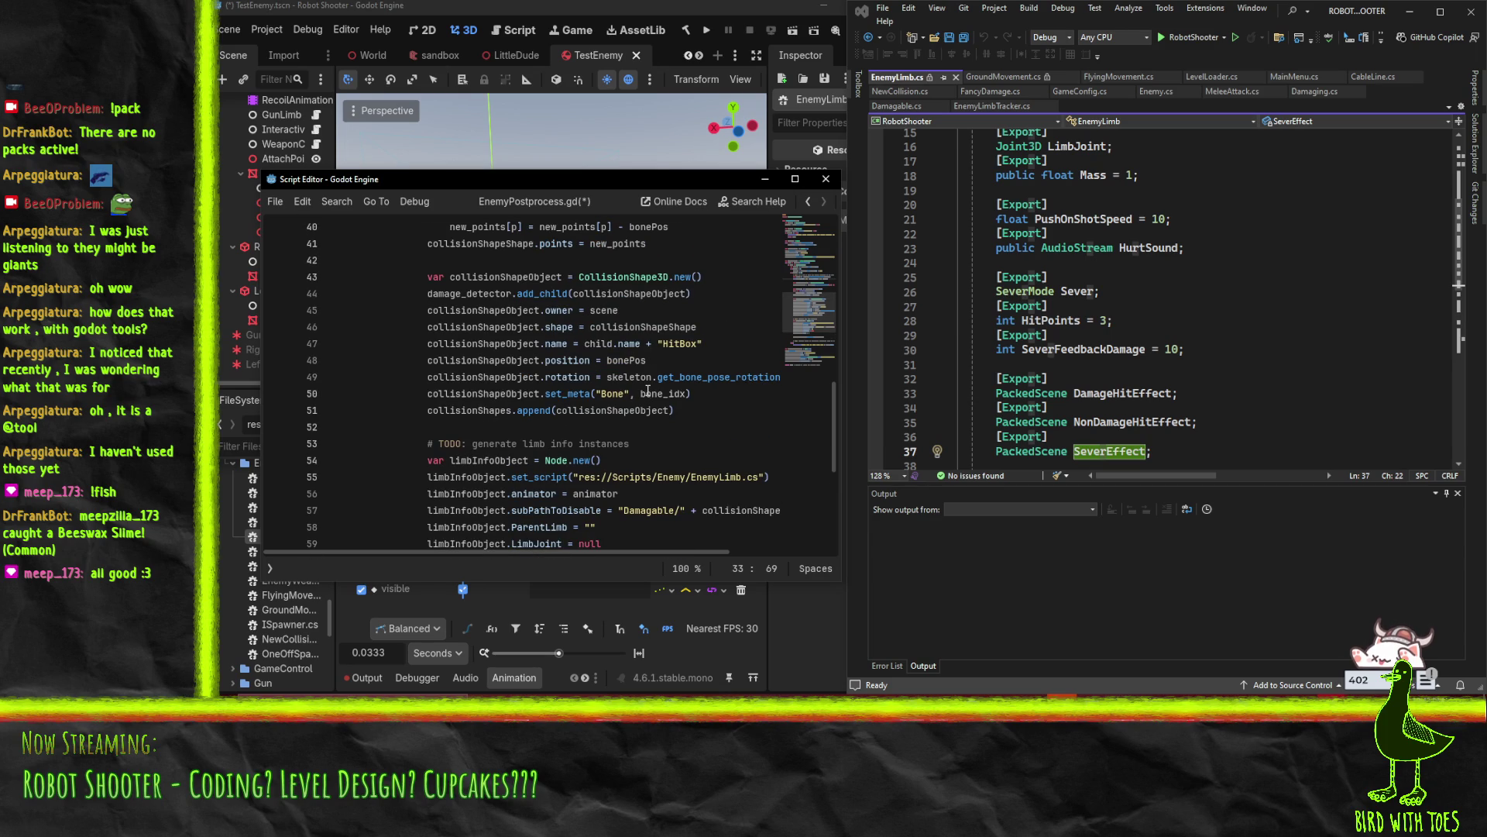
pyautogui.scroll(-6, 648, 393)
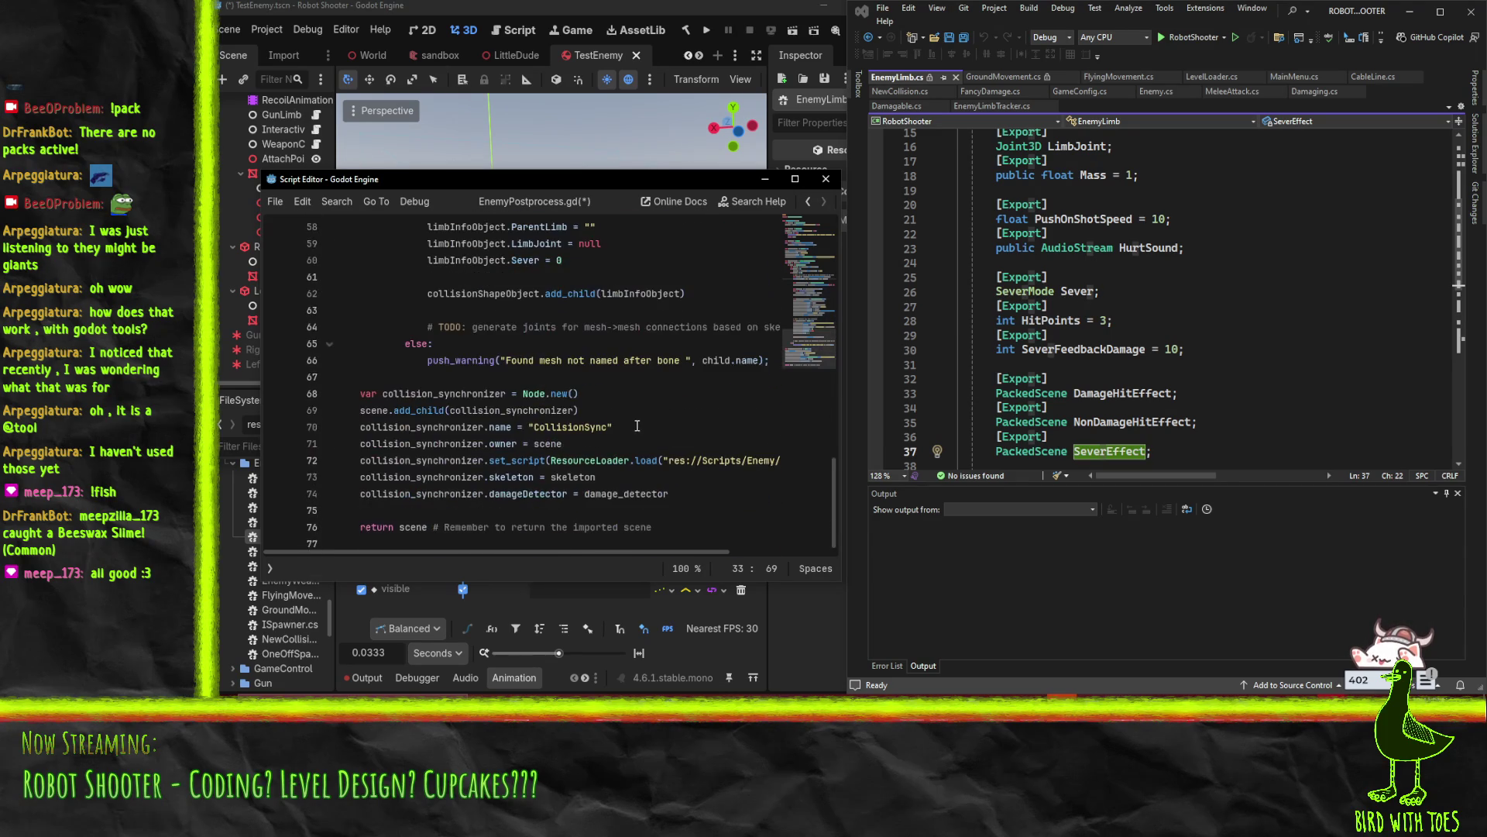
pyautogui.scroll(3, 638, 426)
# Review the limbInfoObject assignments and Damagable/ path, then return to the 3D scene
pyautogui.click(674, 377)
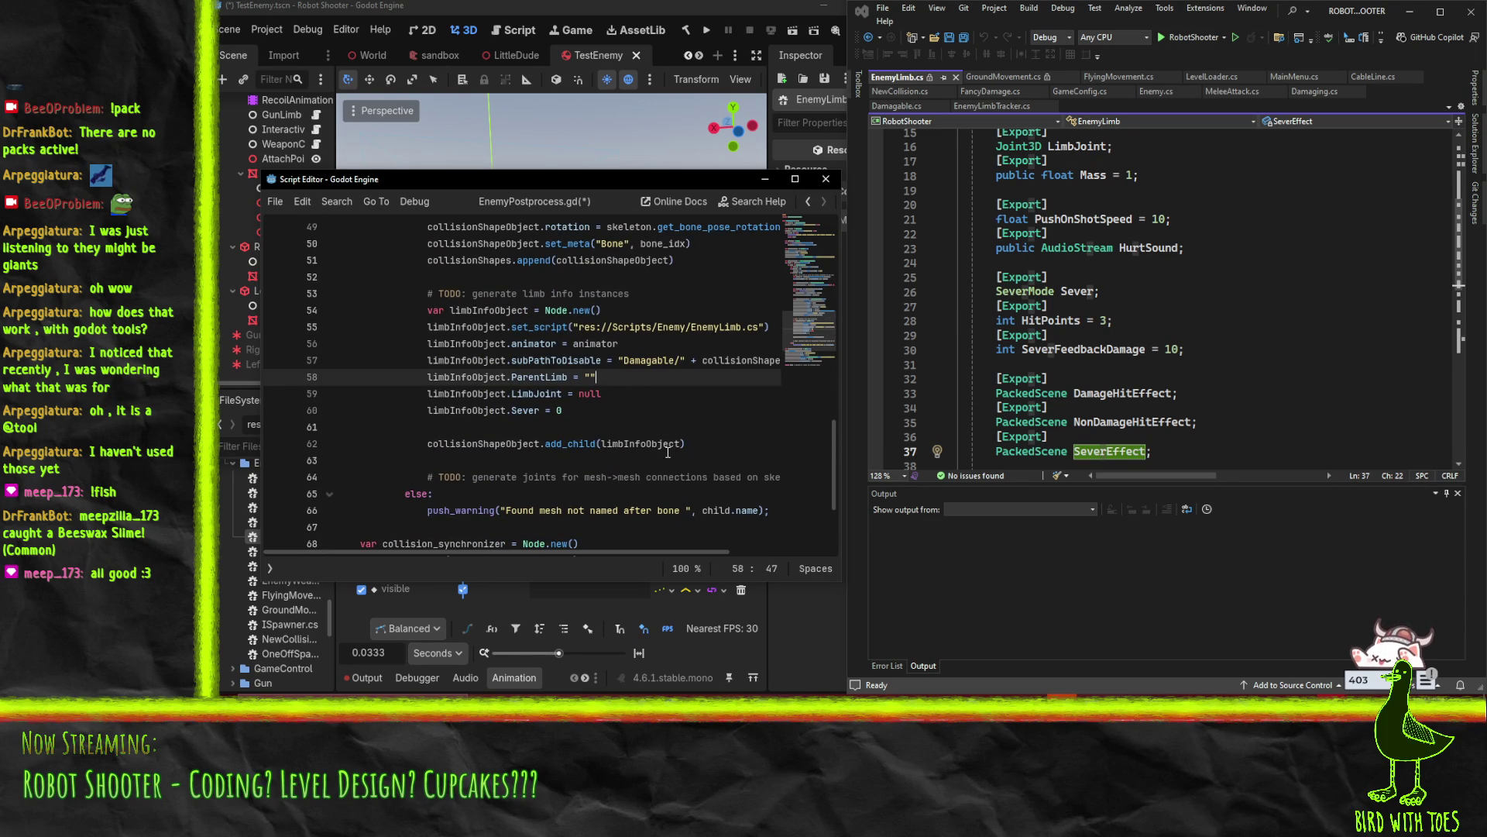
pyautogui.scroll(-3, 664, 451)
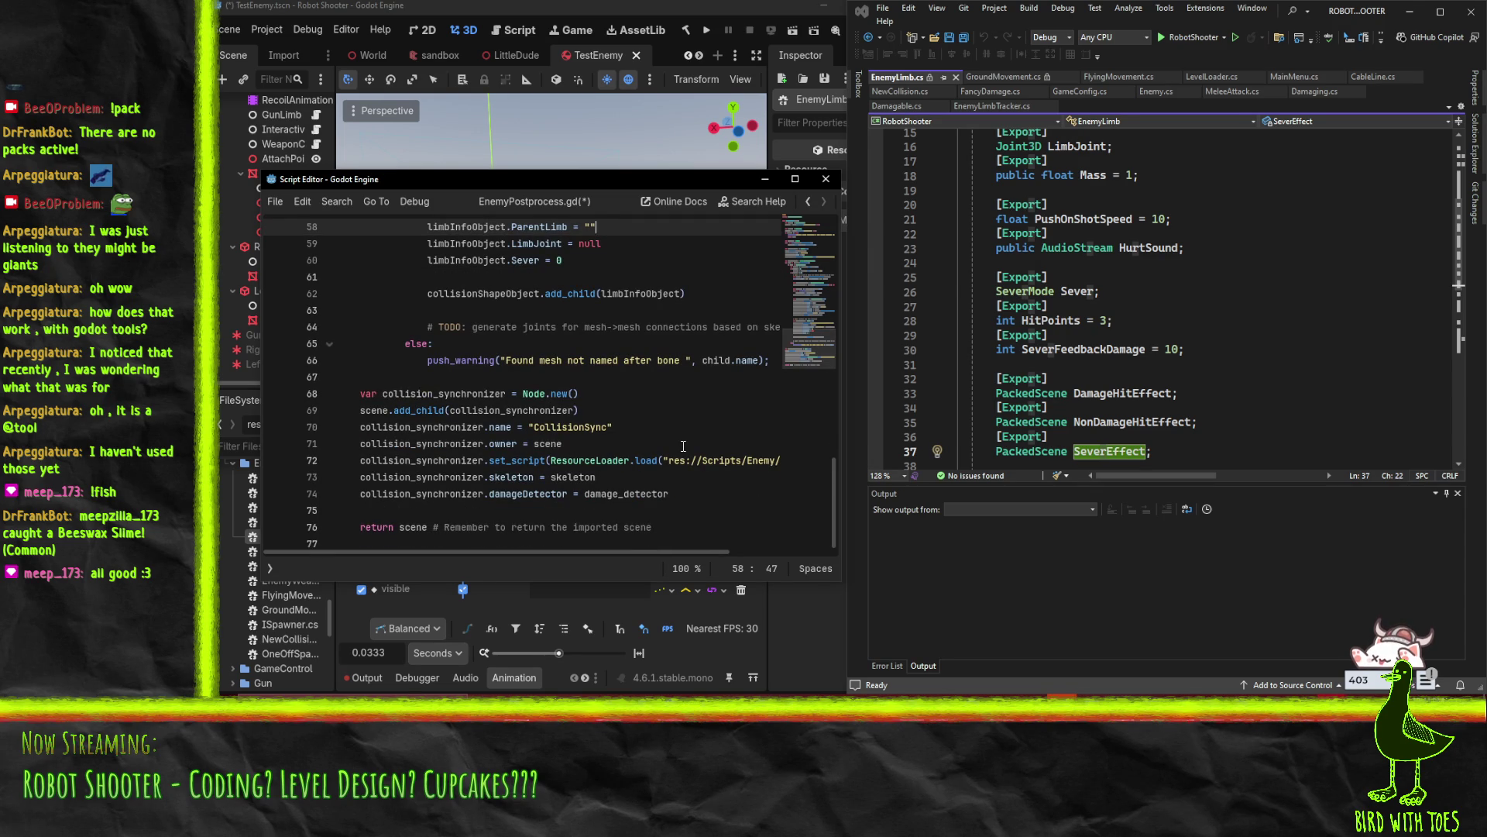
pyautogui.scroll(5, 682, 441)
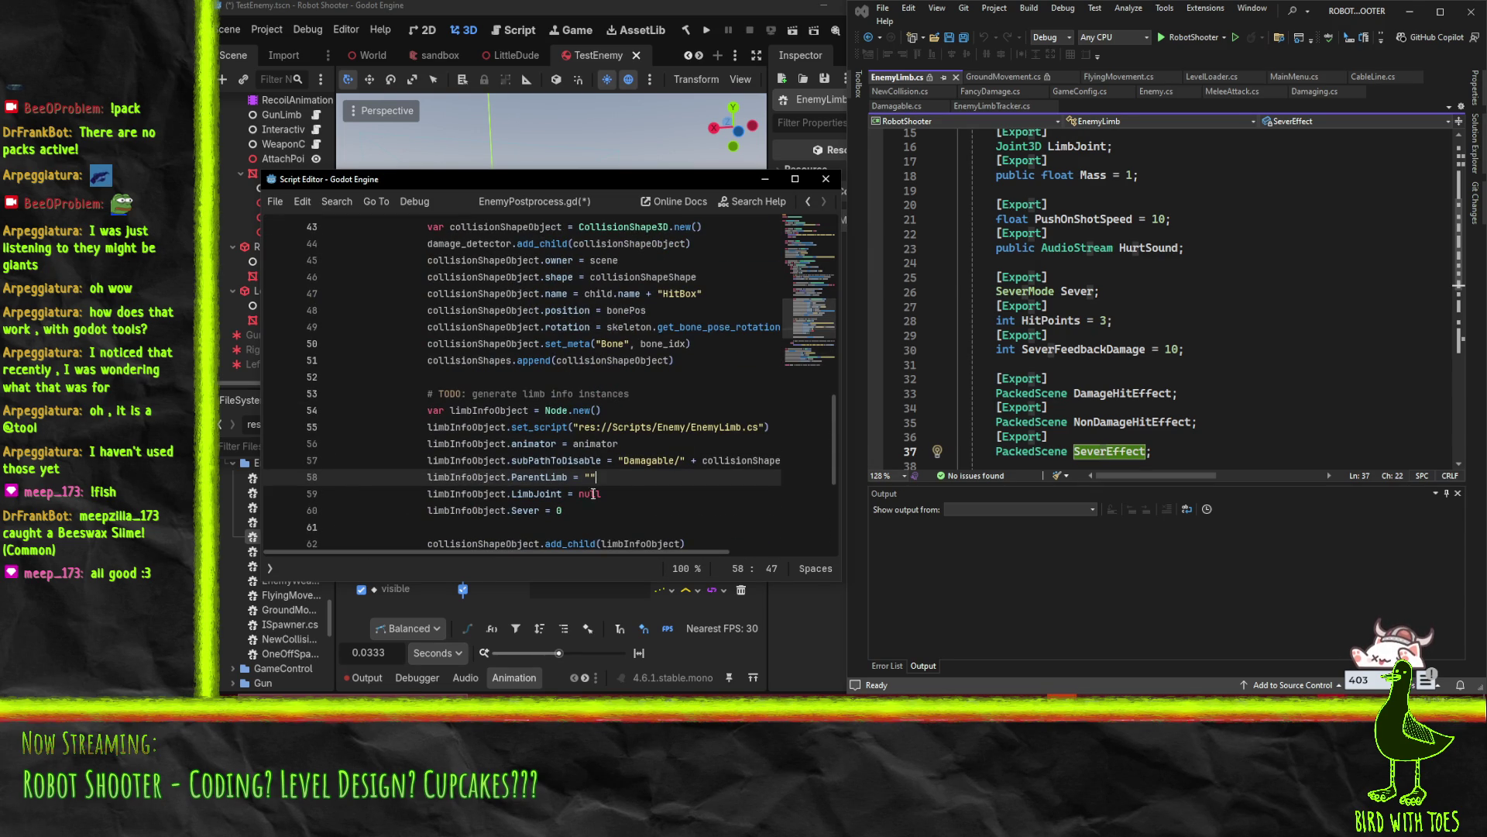
pyautogui.scroll(-1, 633, 490)
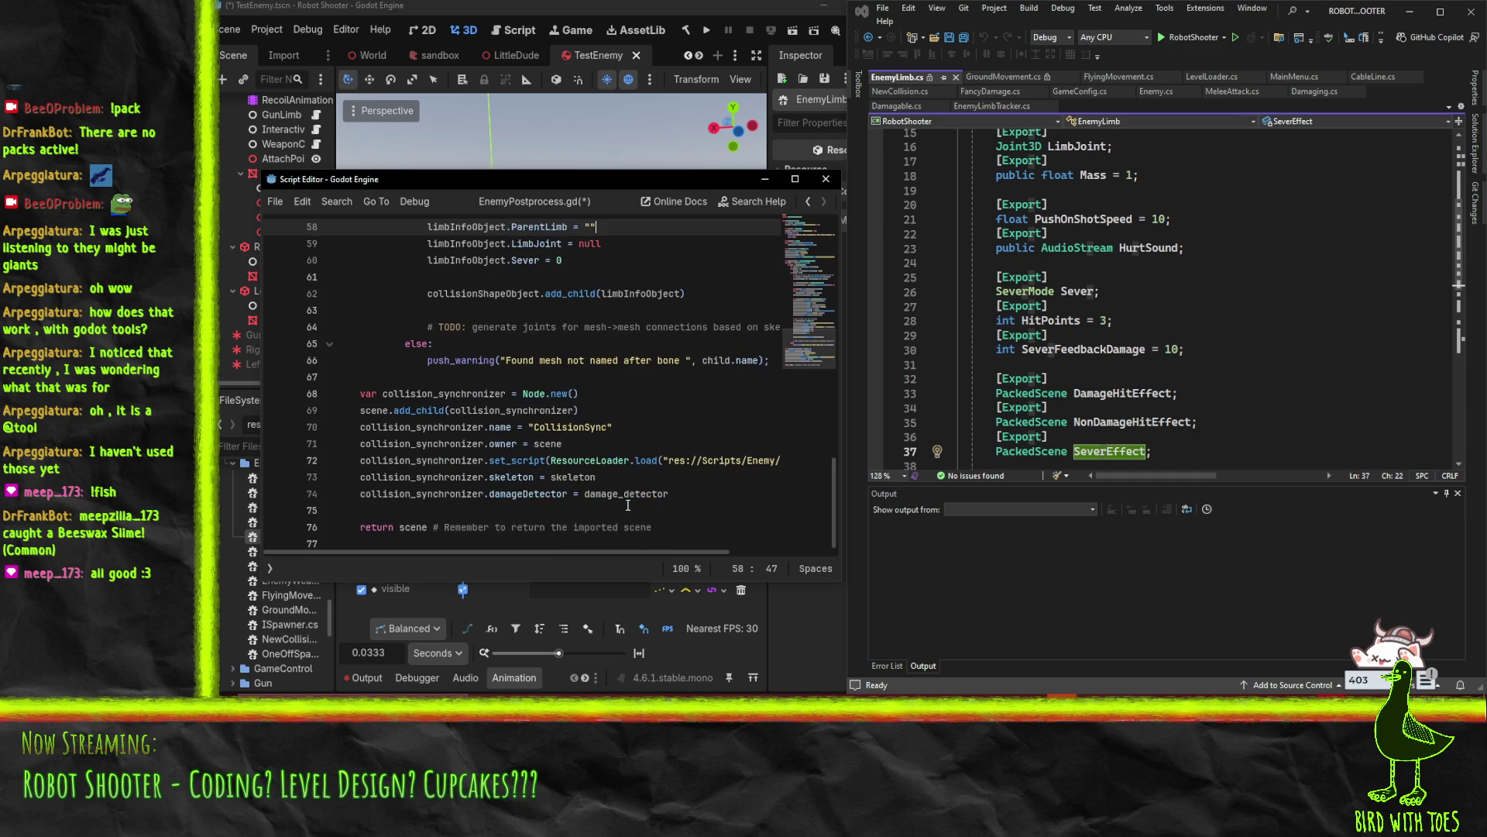
pyautogui.click(489, 510)
pyautogui.scroll(-1, 670, 442)
pyautogui.scroll(4, 670, 442)
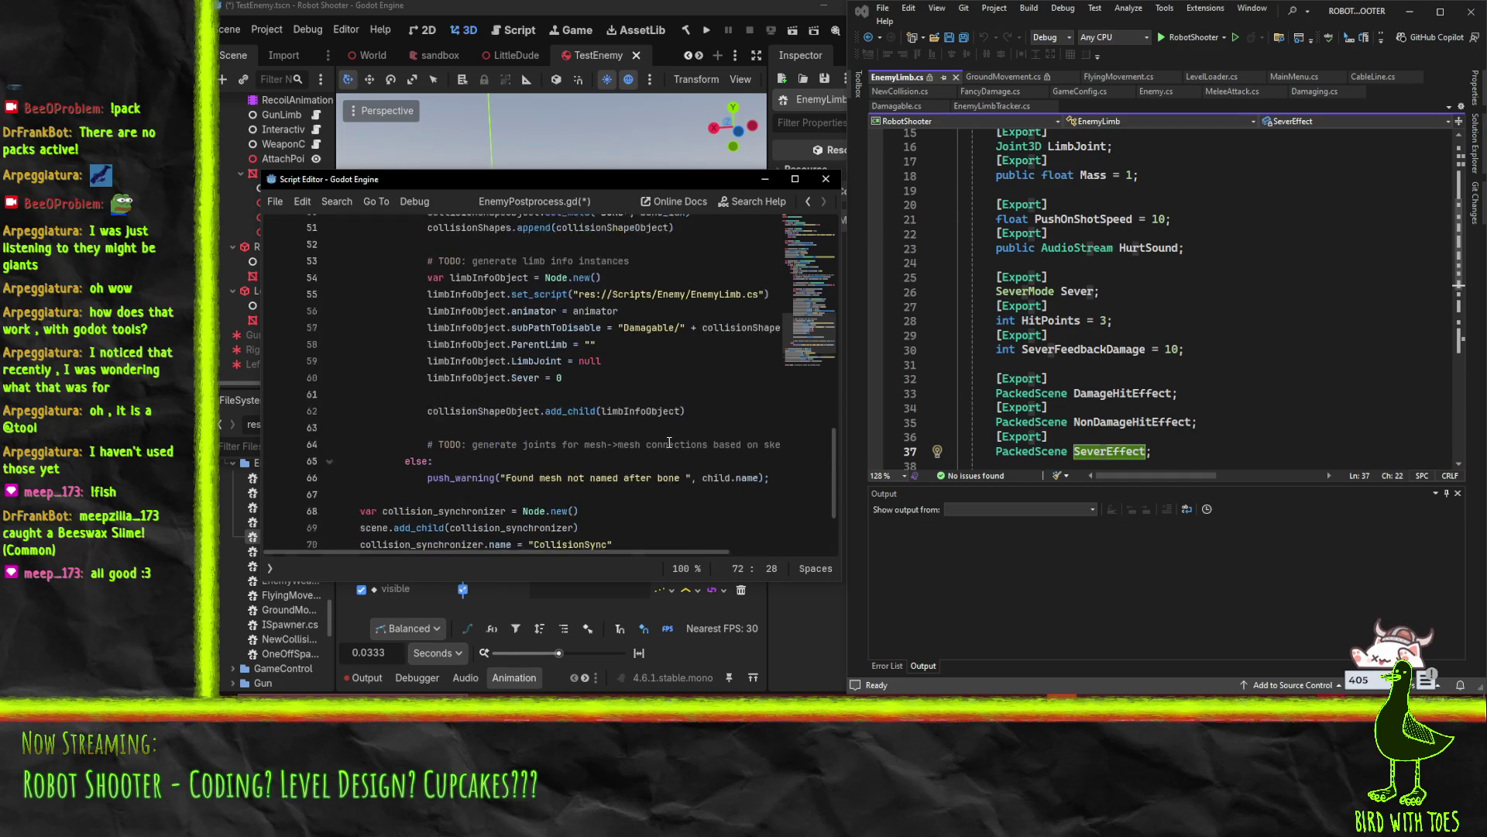
pyautogui.click(624, 410)
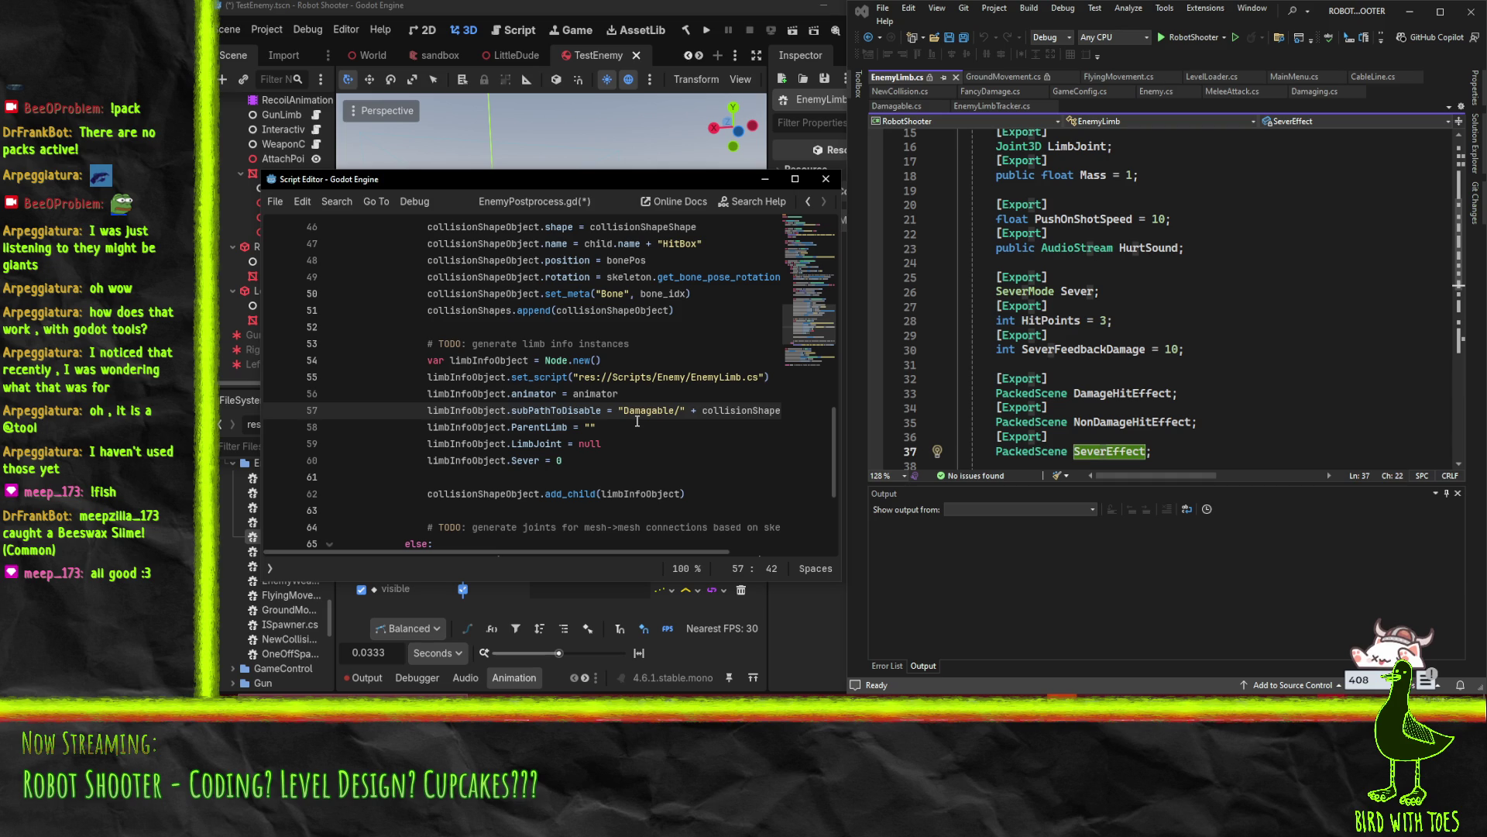
pyautogui.click(670, 410)
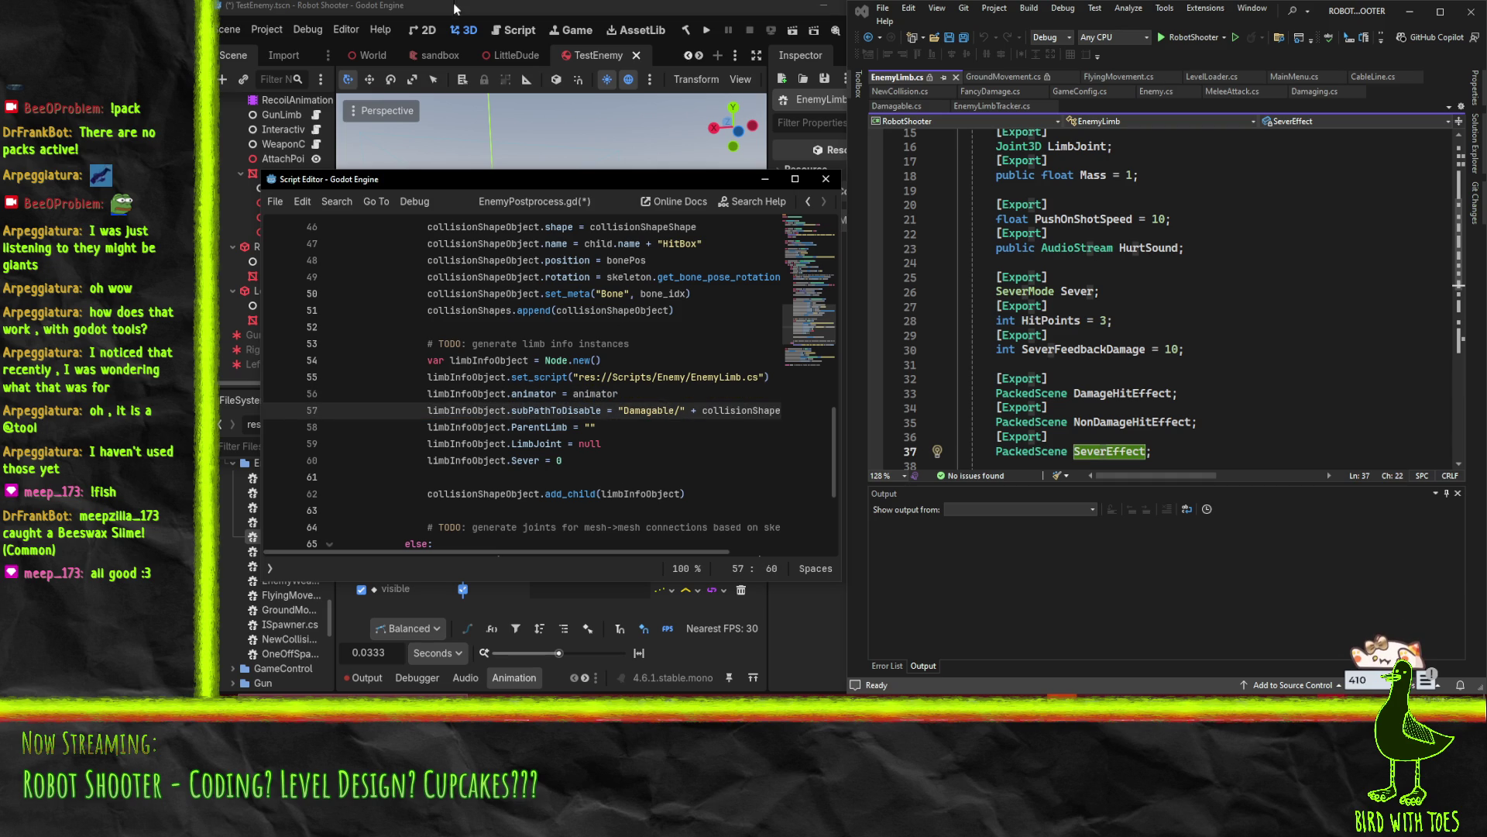
pyautogui.click(592, 51)
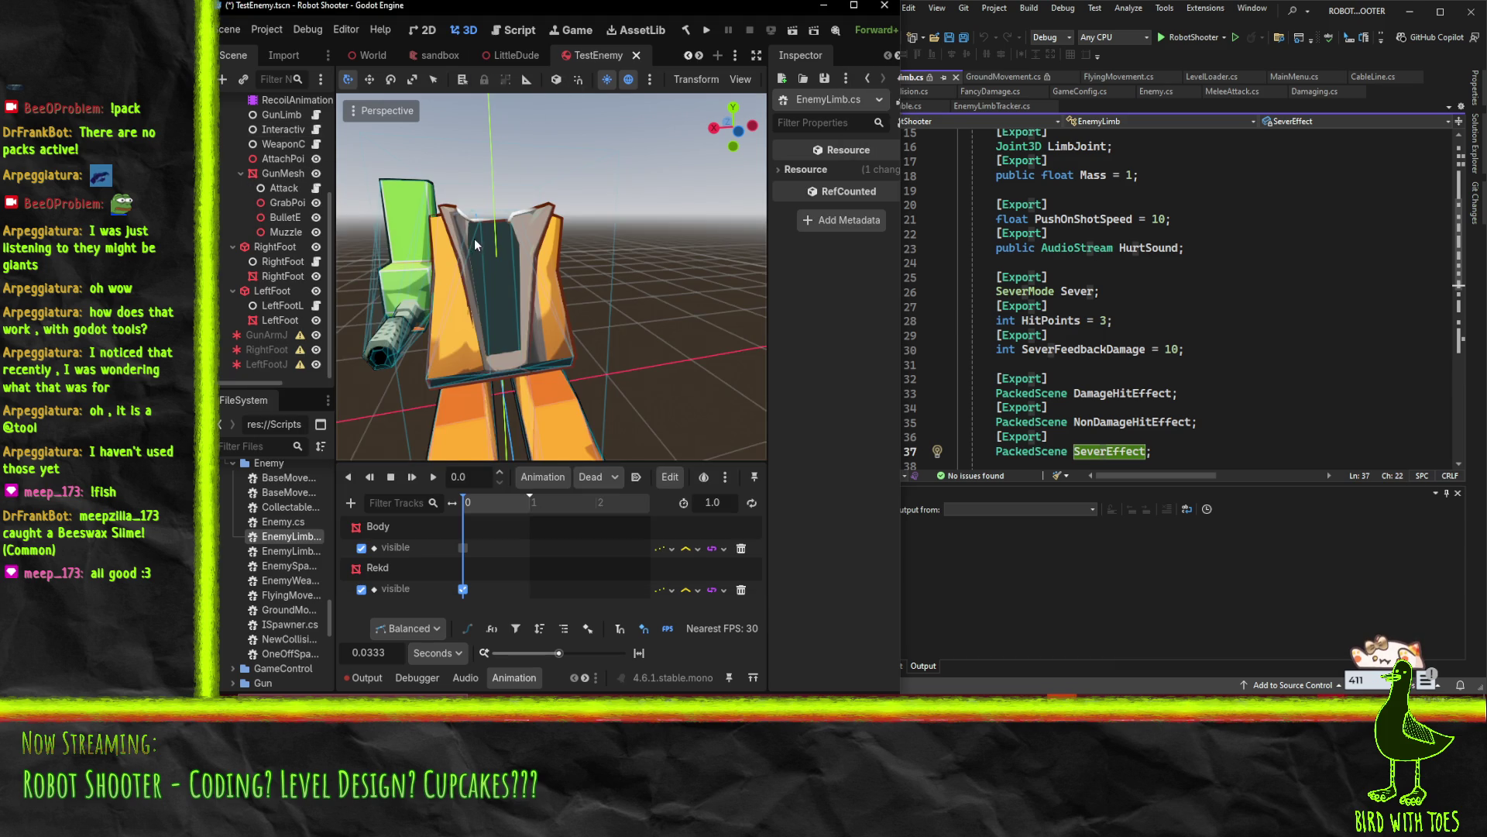
# Play TestEnemy's Walk animation from its AnimationPlayer, orbit to watch, stop, then switch to LittleDude
pyautogui.scroll(-3, 474, 238)
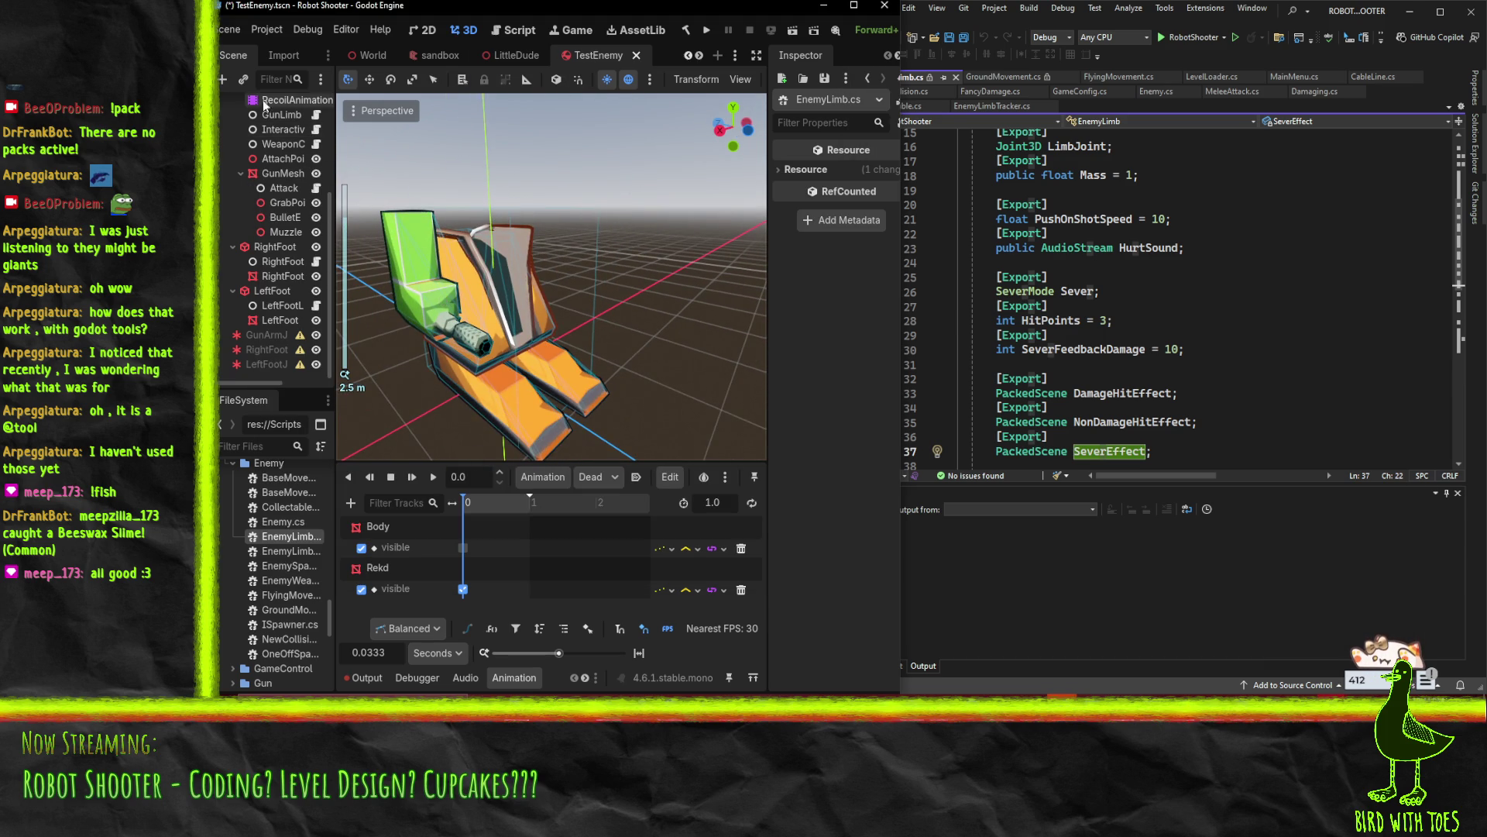
pyautogui.scroll(5, 295, 103)
pyautogui.click(275, 136)
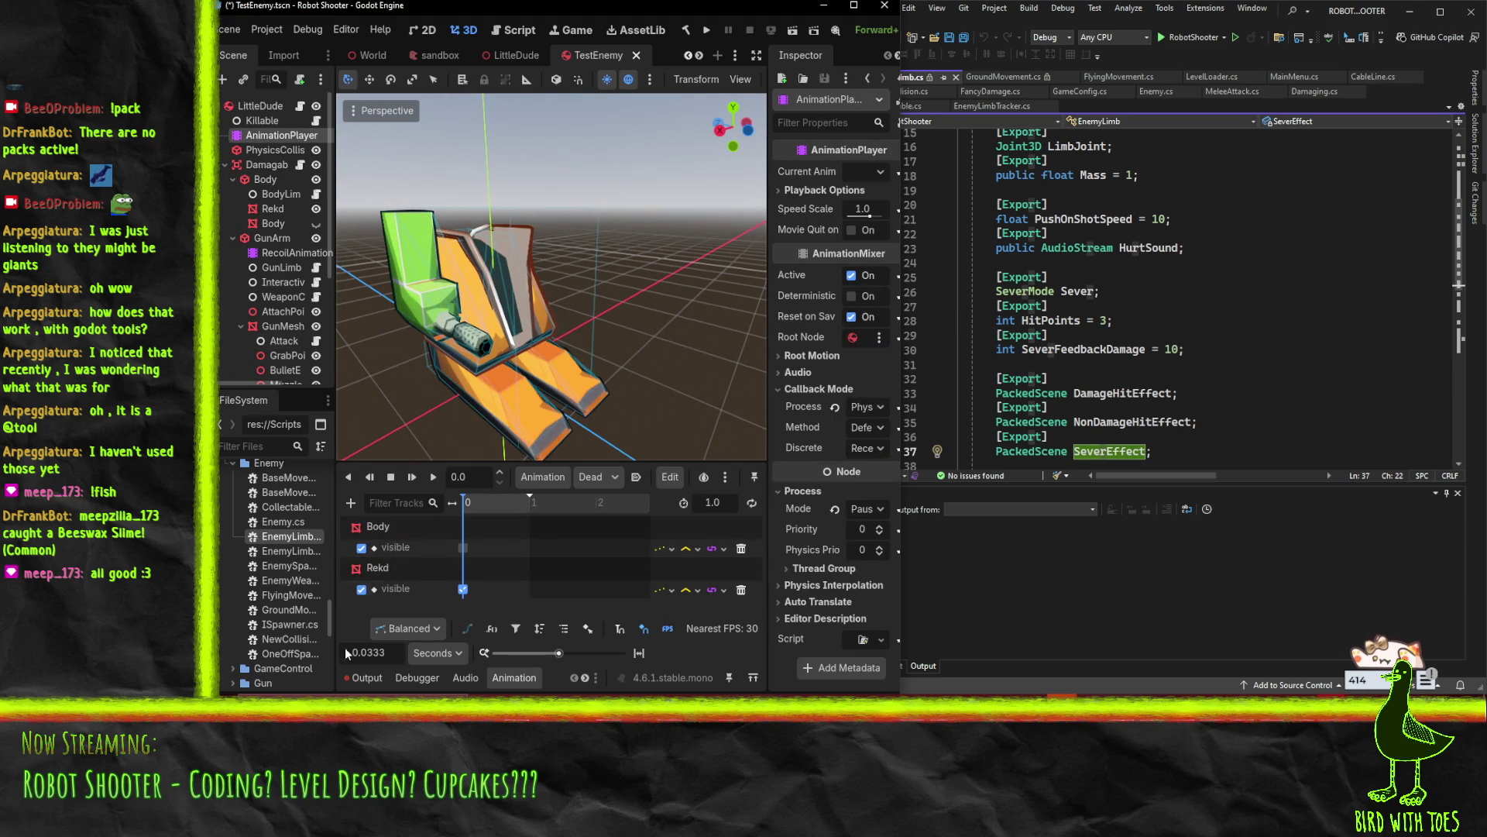
pyautogui.click(598, 478)
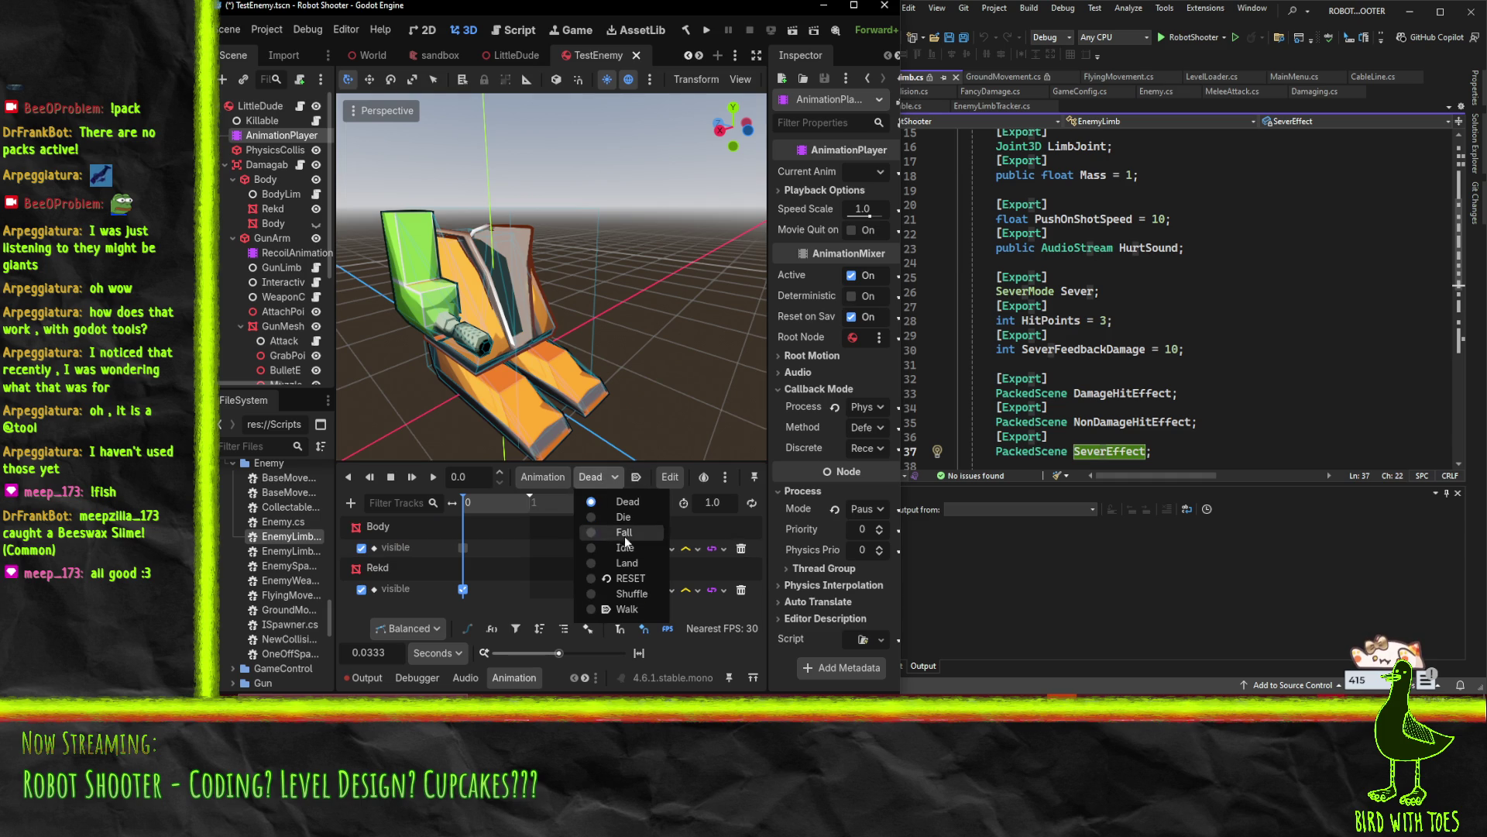
pyautogui.click(626, 609)
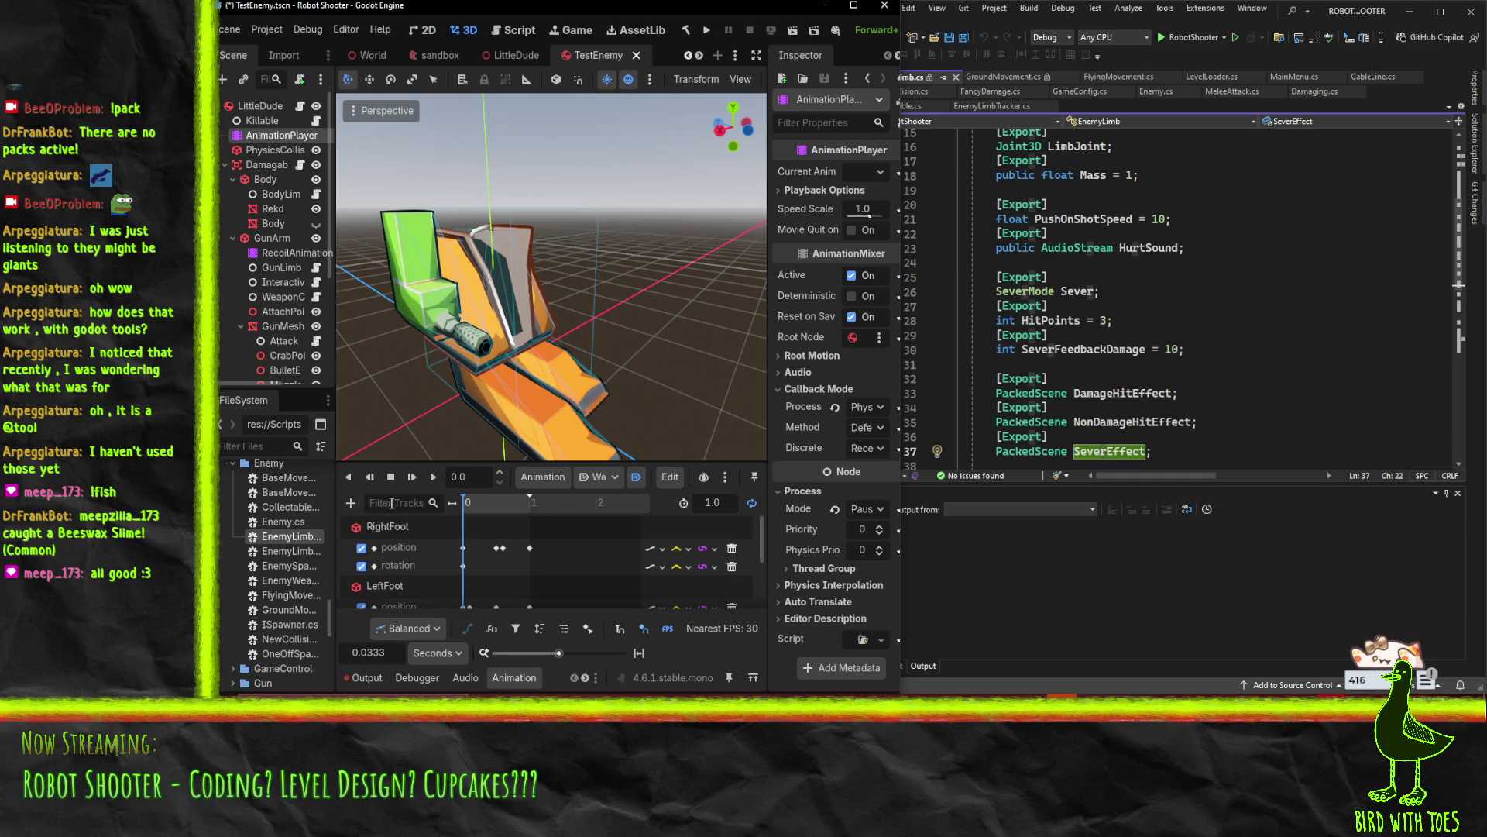
pyautogui.click(432, 477)
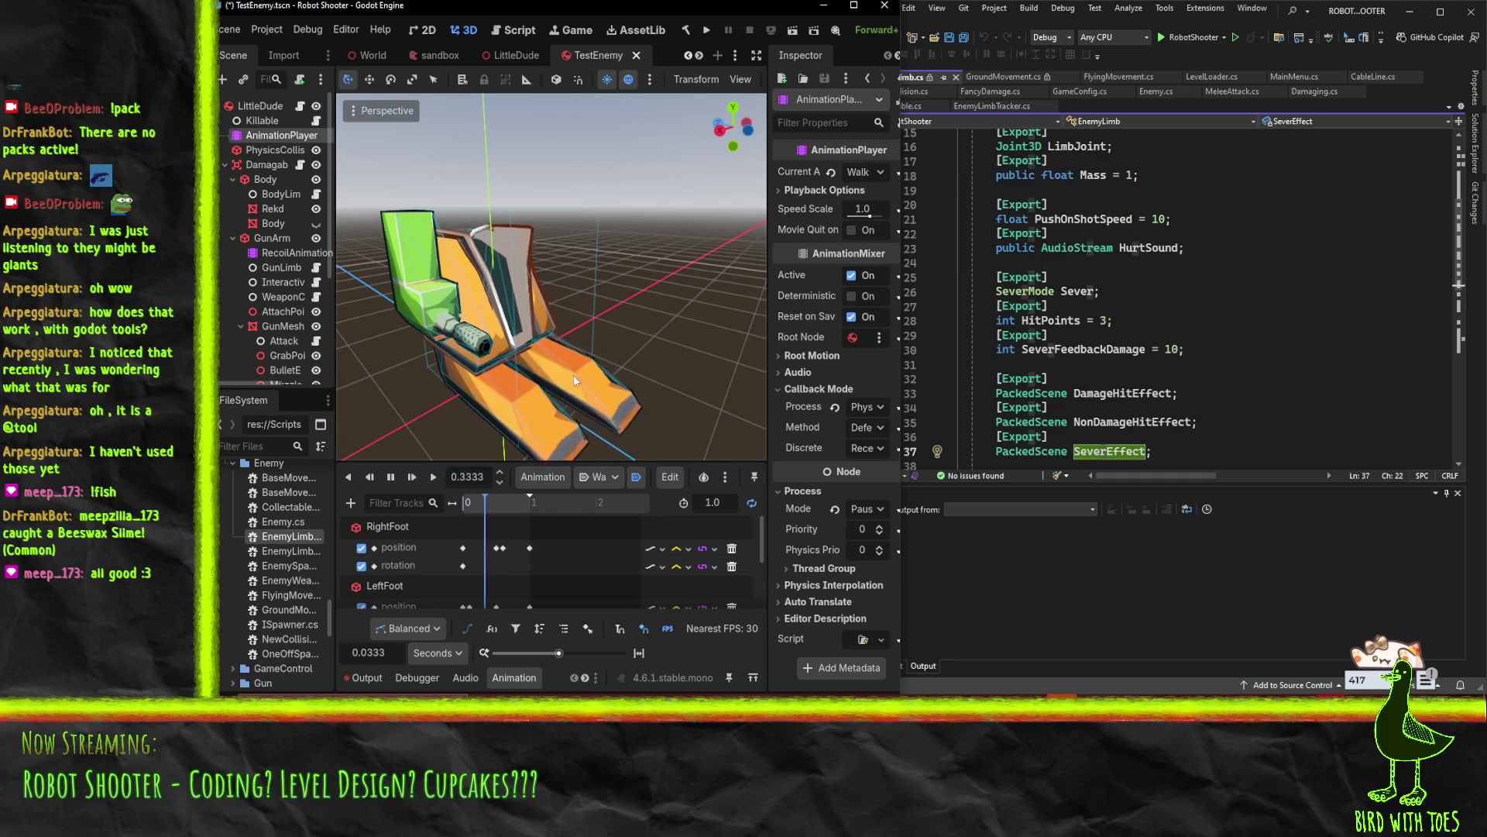
pyautogui.moveTo(621, 392); pyautogui.dragTo(601, 380)
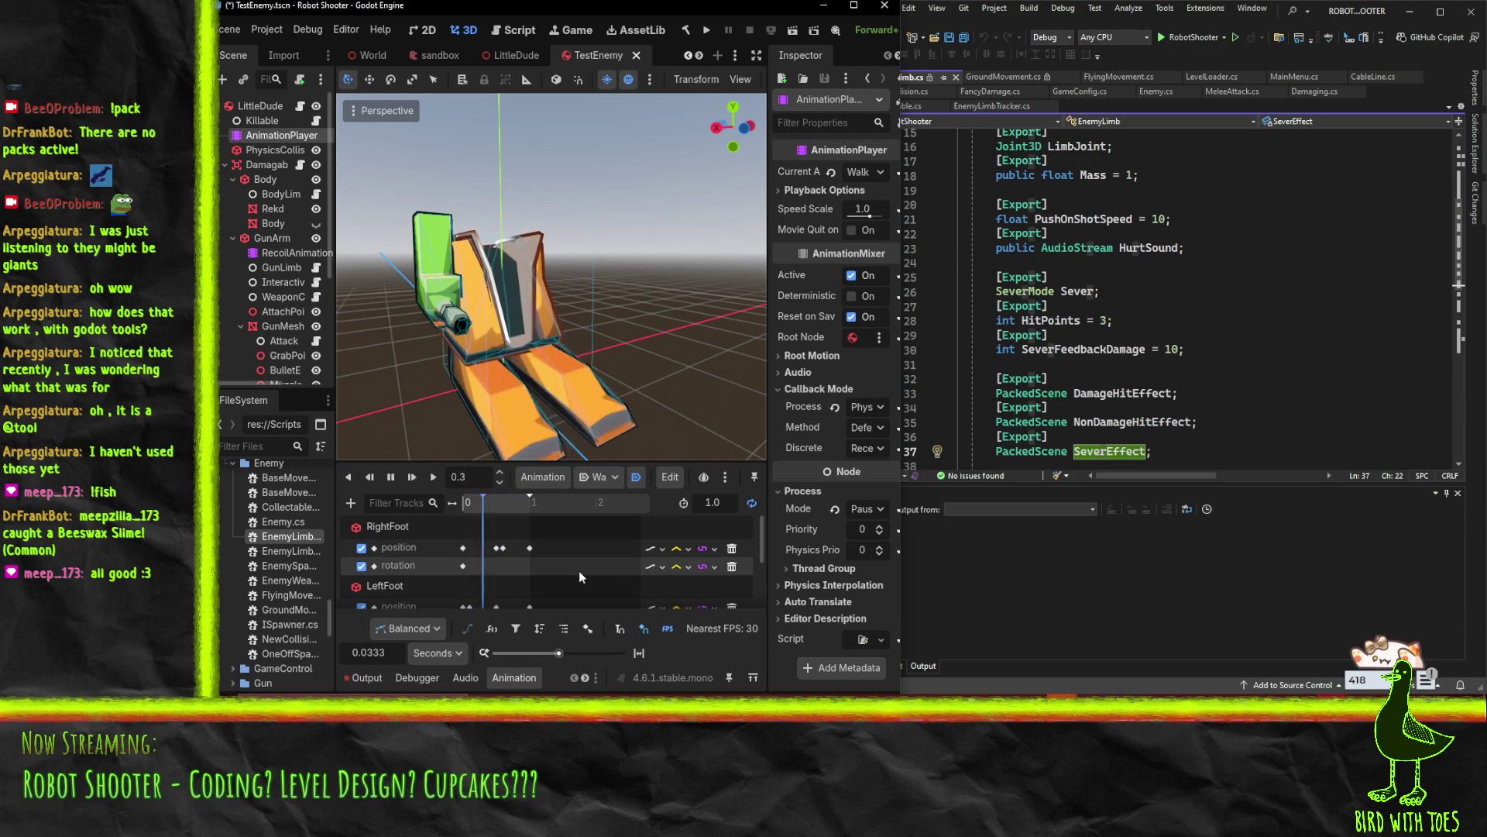
pyautogui.click(391, 476)
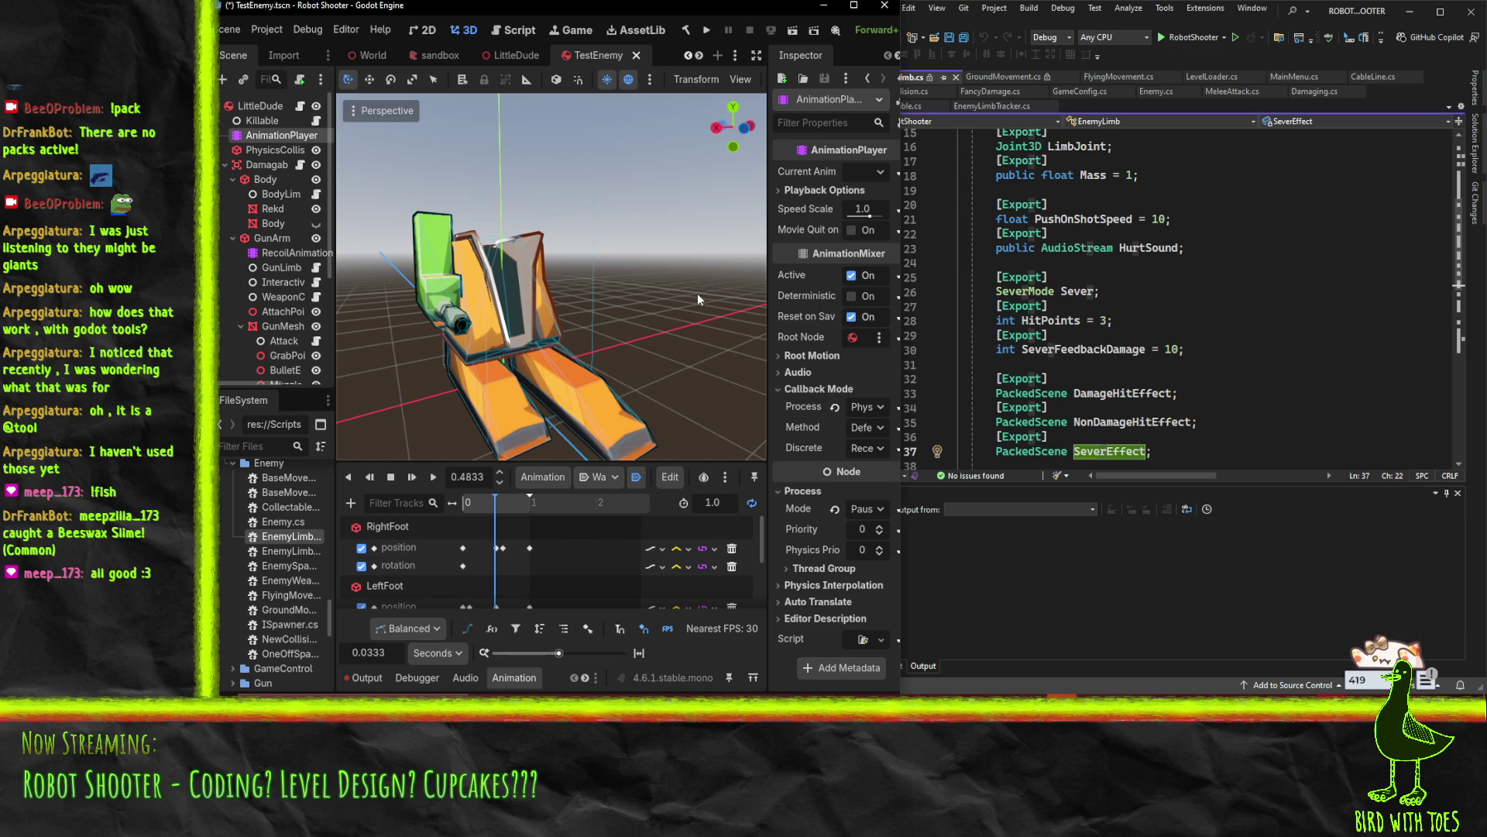
pyautogui.click(513, 55)
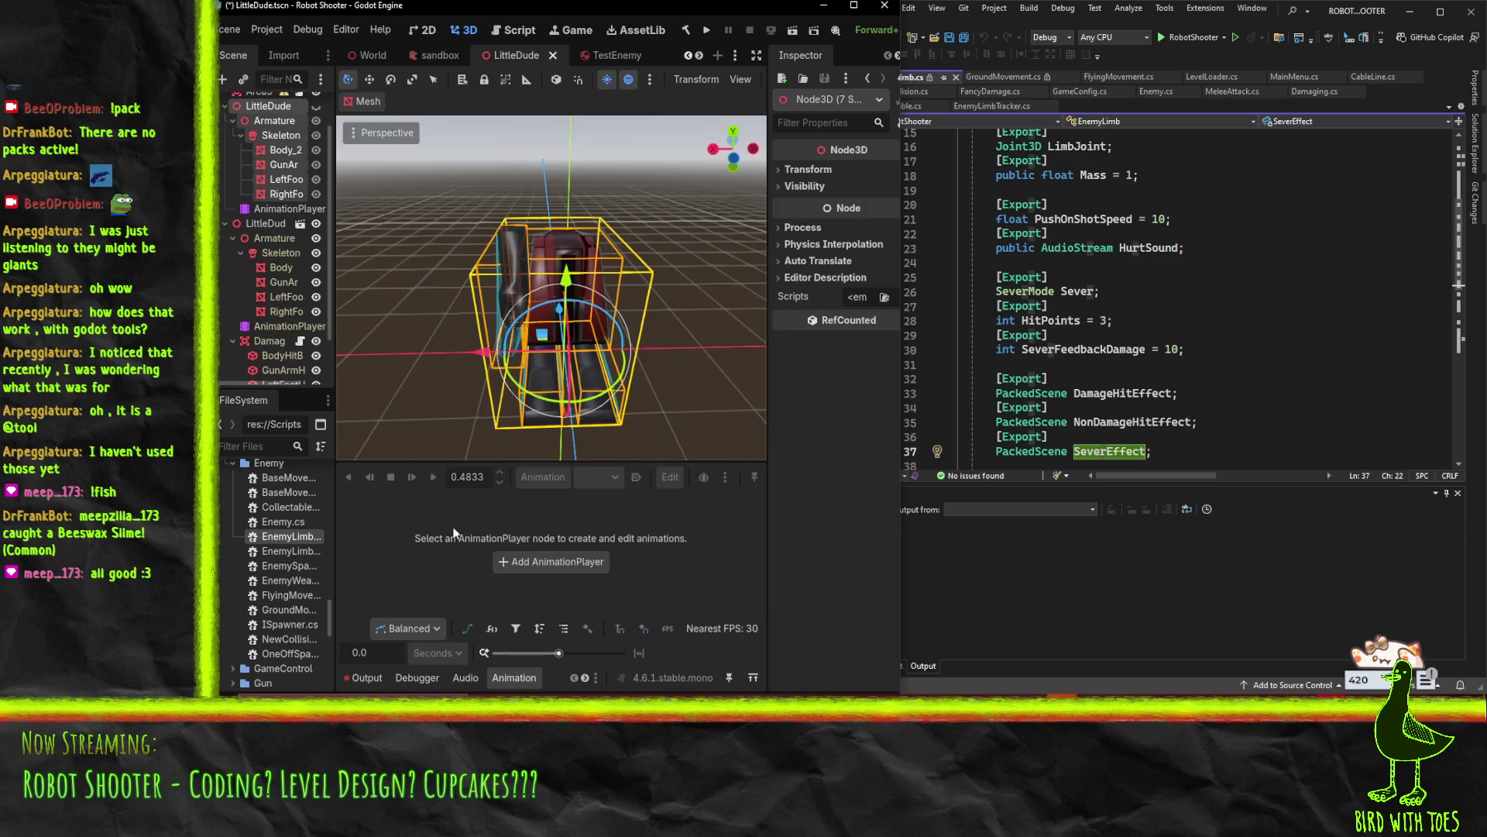
# Select LittleDude's AnimationPlayer and start playing its Walk animation
pyautogui.click(240, 103)
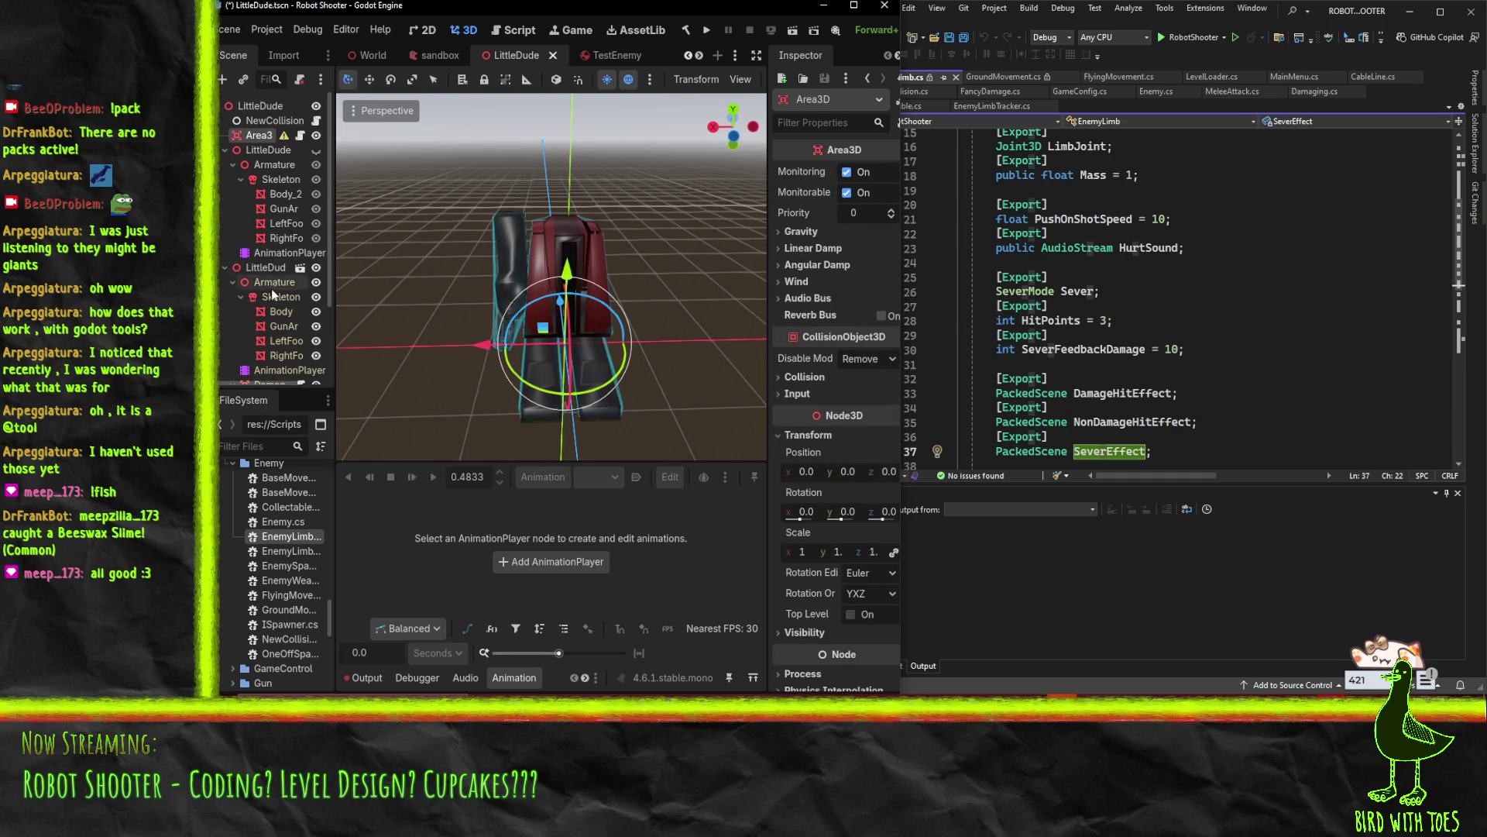
pyautogui.scroll(-1, 271, 288)
pyautogui.click(290, 302)
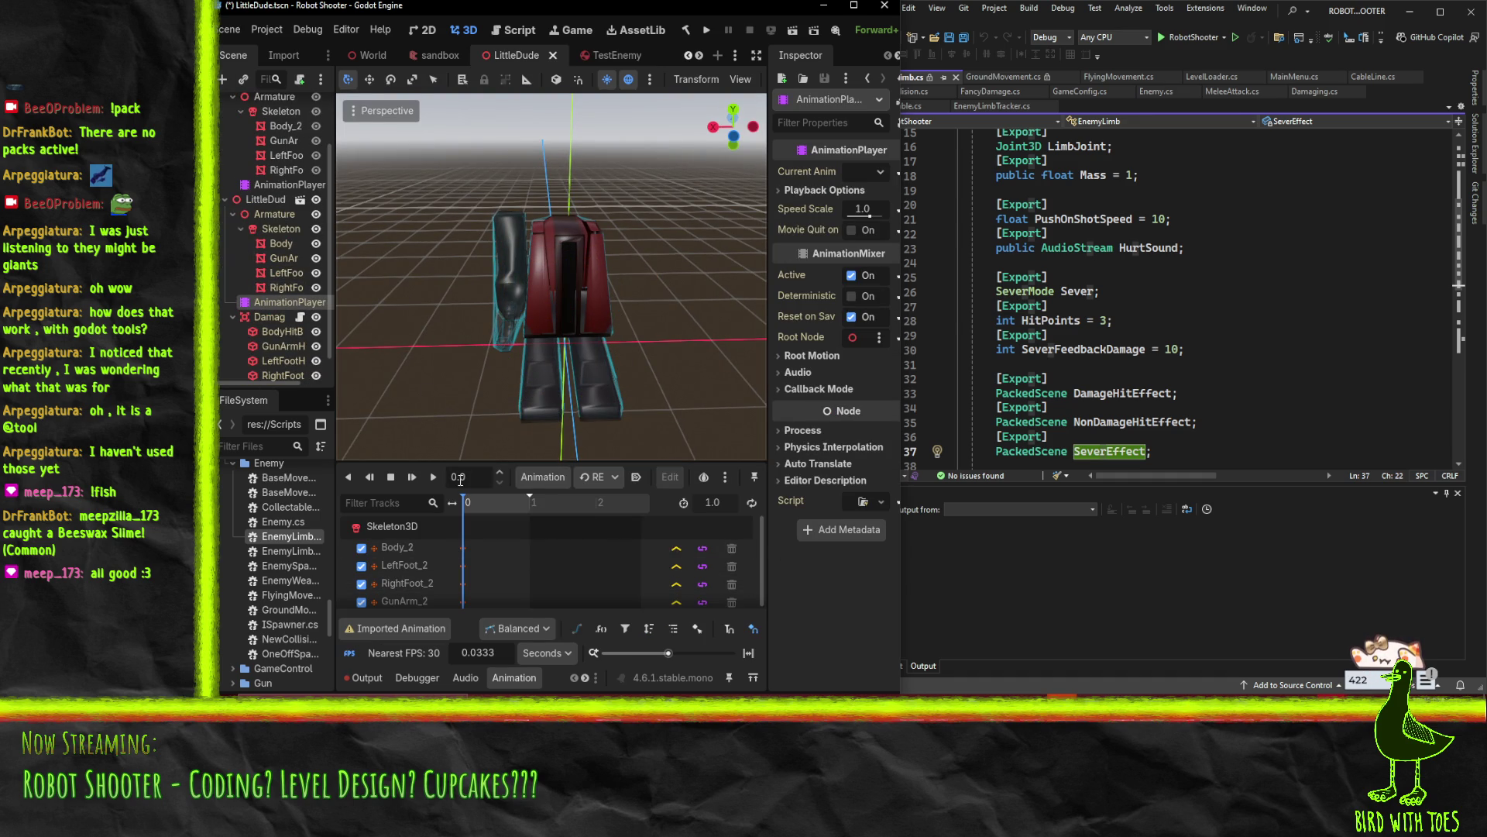
pyautogui.click(596, 477)
pyautogui.click(624, 517)
pyautogui.click(433, 477)
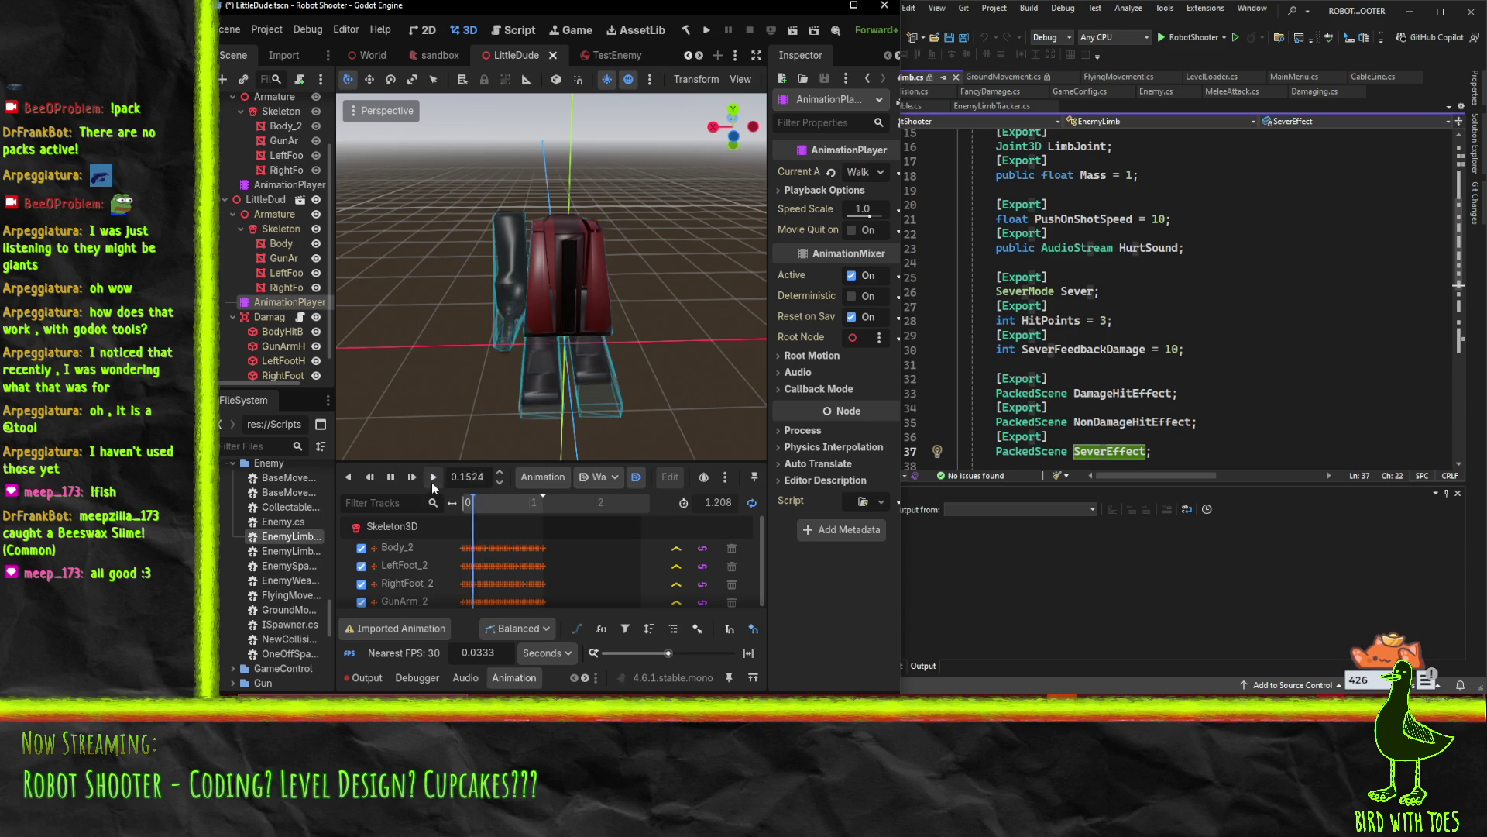
# Orbit around the walking robot, stop playback, and bring EnemyLimb.cs forward in Visual Studio
pyautogui.moveTo(450, 411)
pyautogui.mouseDown()
pyautogui.moveTo(414, 342)
pyautogui.moveTo(556, 308)
pyautogui.mouseUp()
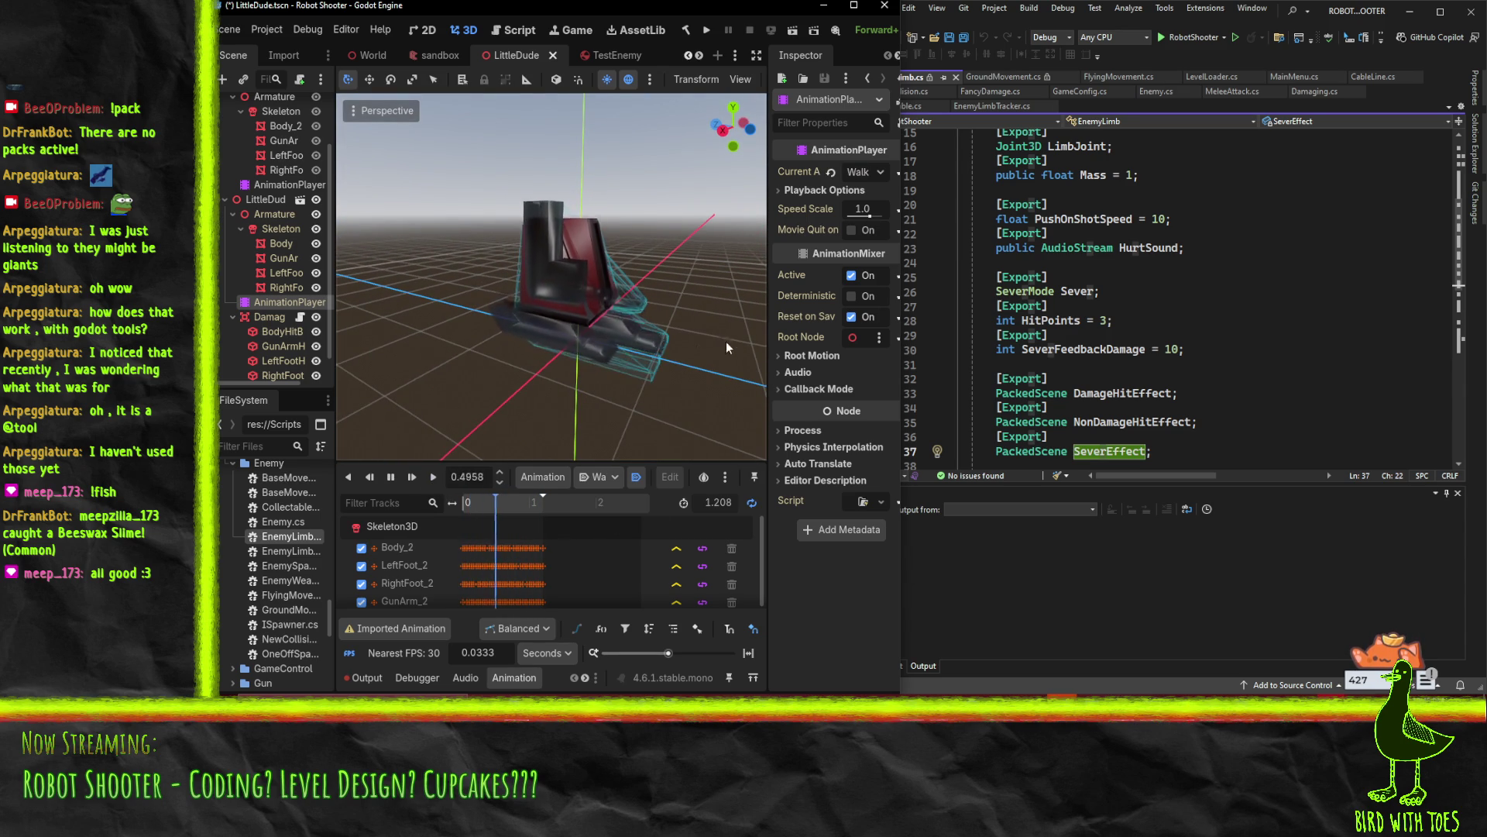
pyautogui.moveTo(681, 356)
pyautogui.mouseDown()
pyautogui.moveTo(631, 387)
pyautogui.moveTo(654, 405)
pyautogui.moveTo(635, 392)
pyautogui.moveTo(644, 375)
pyautogui.moveTo(701, 354)
pyautogui.mouseUp()
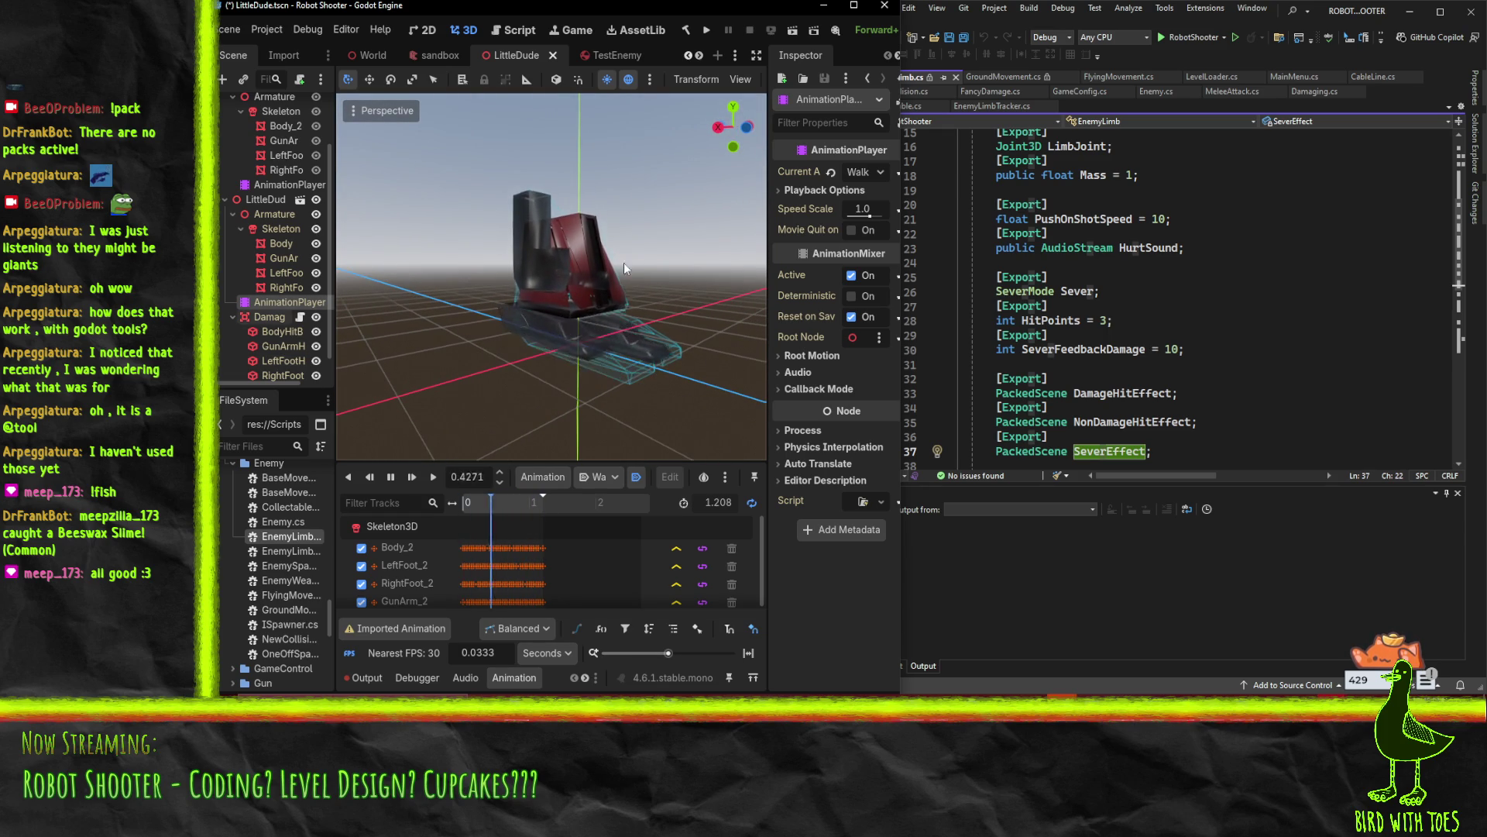
pyautogui.moveTo(503, 379); pyautogui.dragTo(542, 368)
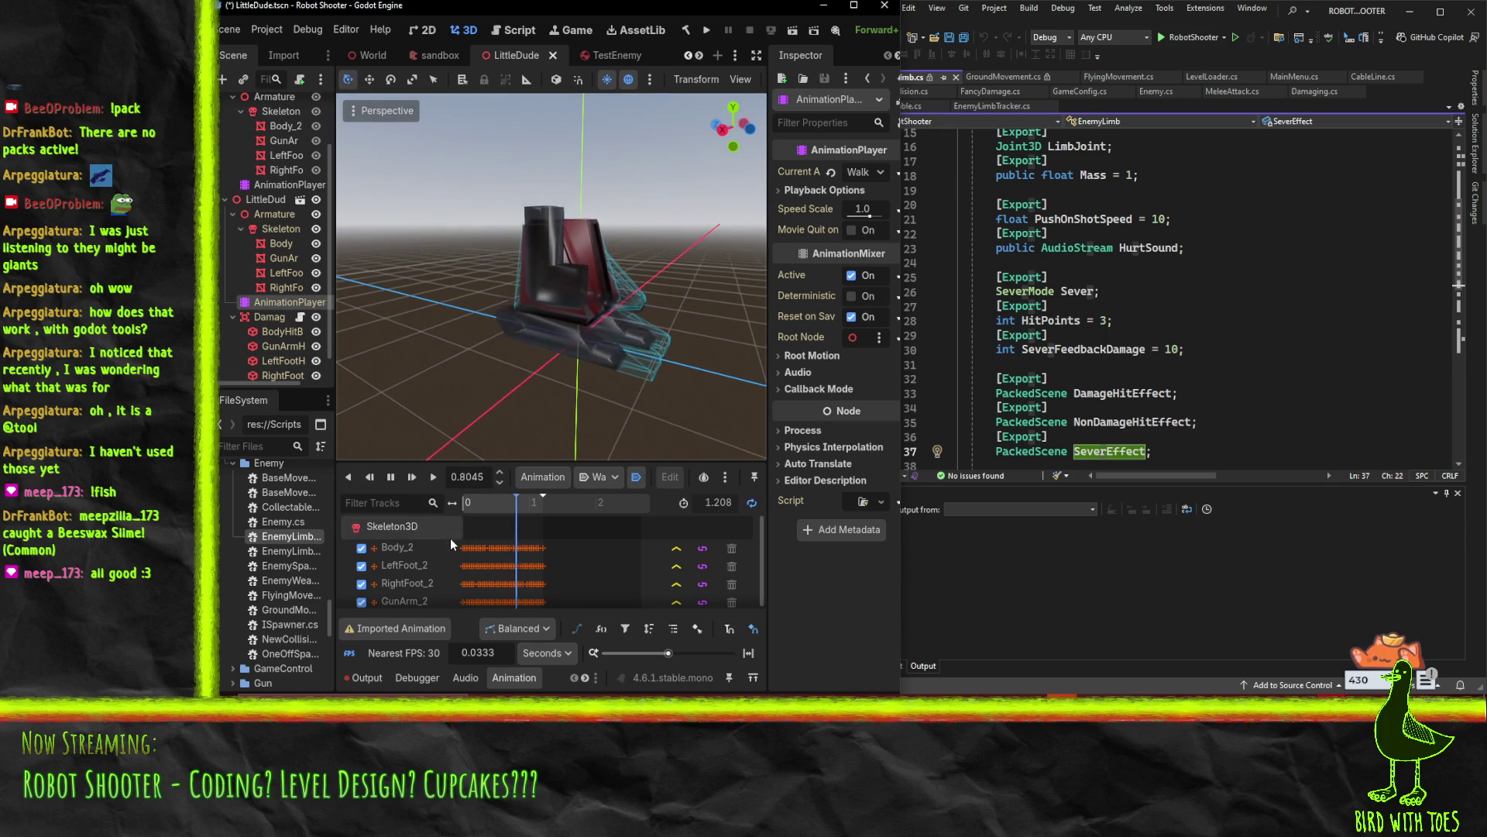
pyautogui.click(391, 476)
pyautogui.moveTo(542, 349)
pyautogui.mouseDown()
pyautogui.moveTo(612, 351)
pyautogui.moveTo(561, 352)
pyautogui.moveTo(590, 361)
pyautogui.moveTo(636, 344)
pyautogui.moveTo(663, 310)
pyautogui.moveTo(673, 341)
pyautogui.moveTo(568, 337)
pyautogui.mouseUp()
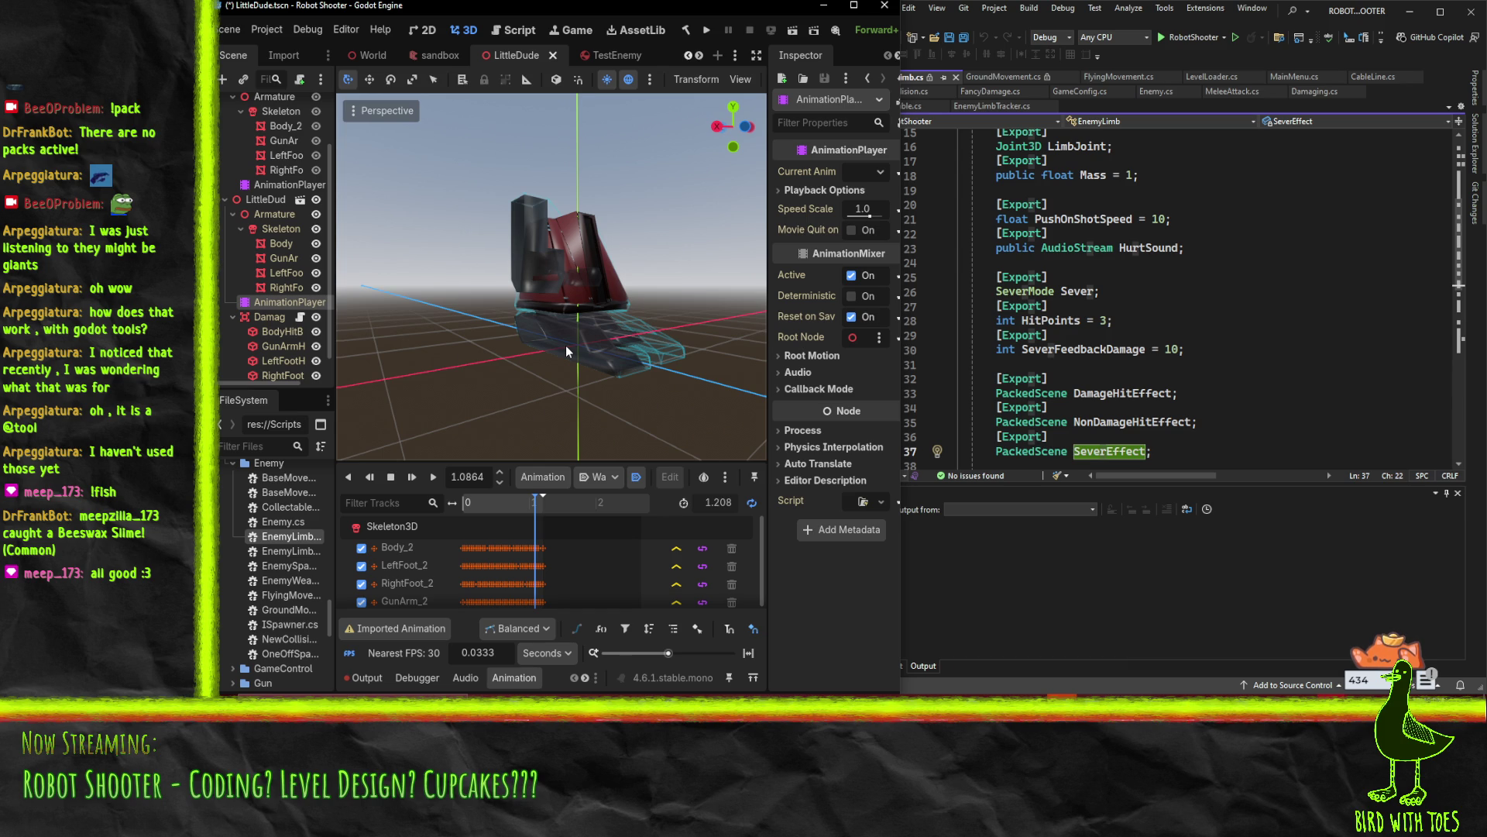
pyautogui.click(1218, 390)
# Check out EnemyLimb.cs, append '// TODO: remove when using skeletal animation???' to line 35, and save
pyautogui.click(1204, 423)
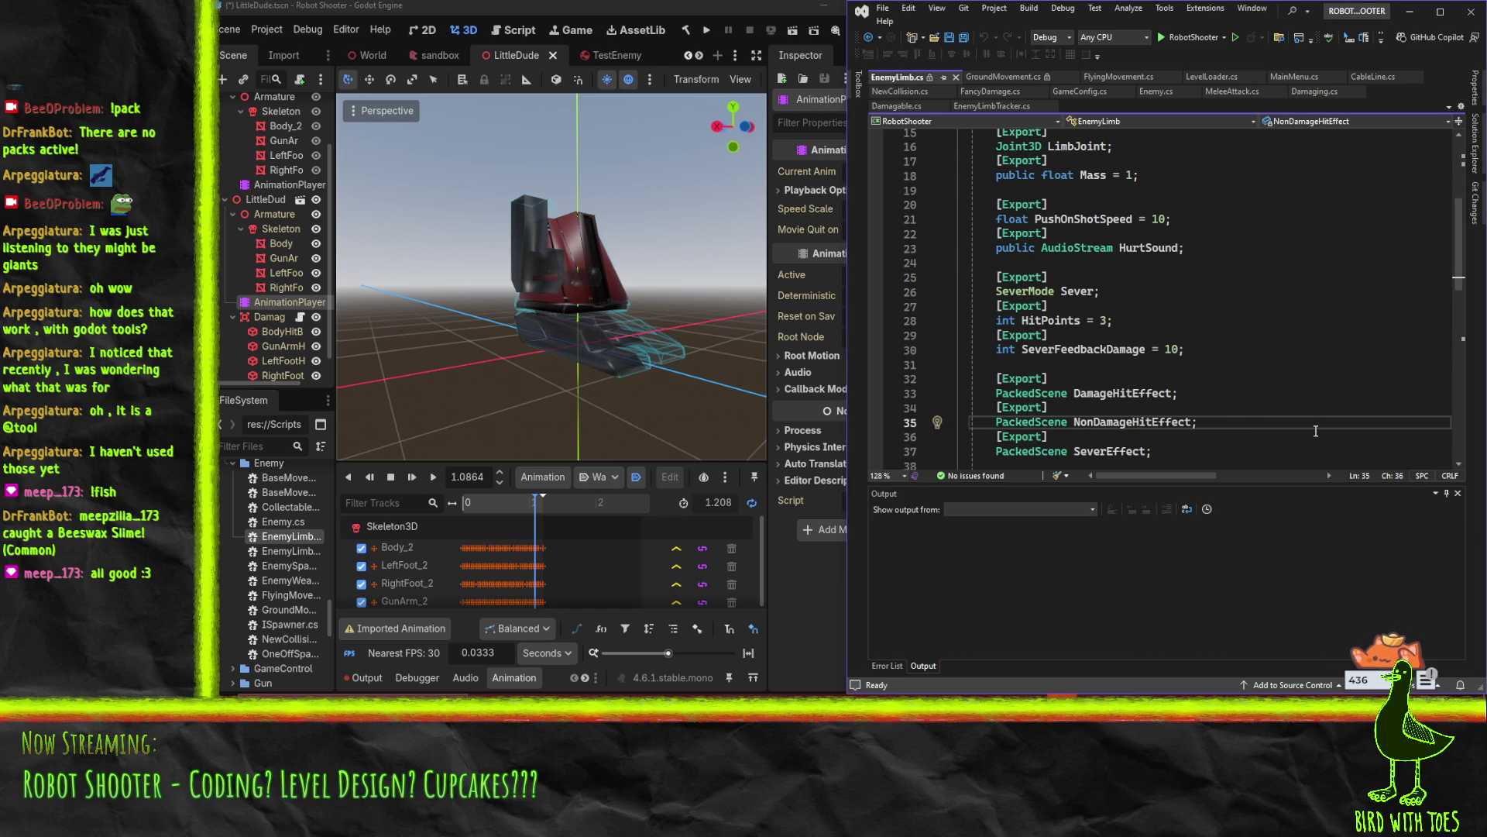
pyautogui.press('Return')
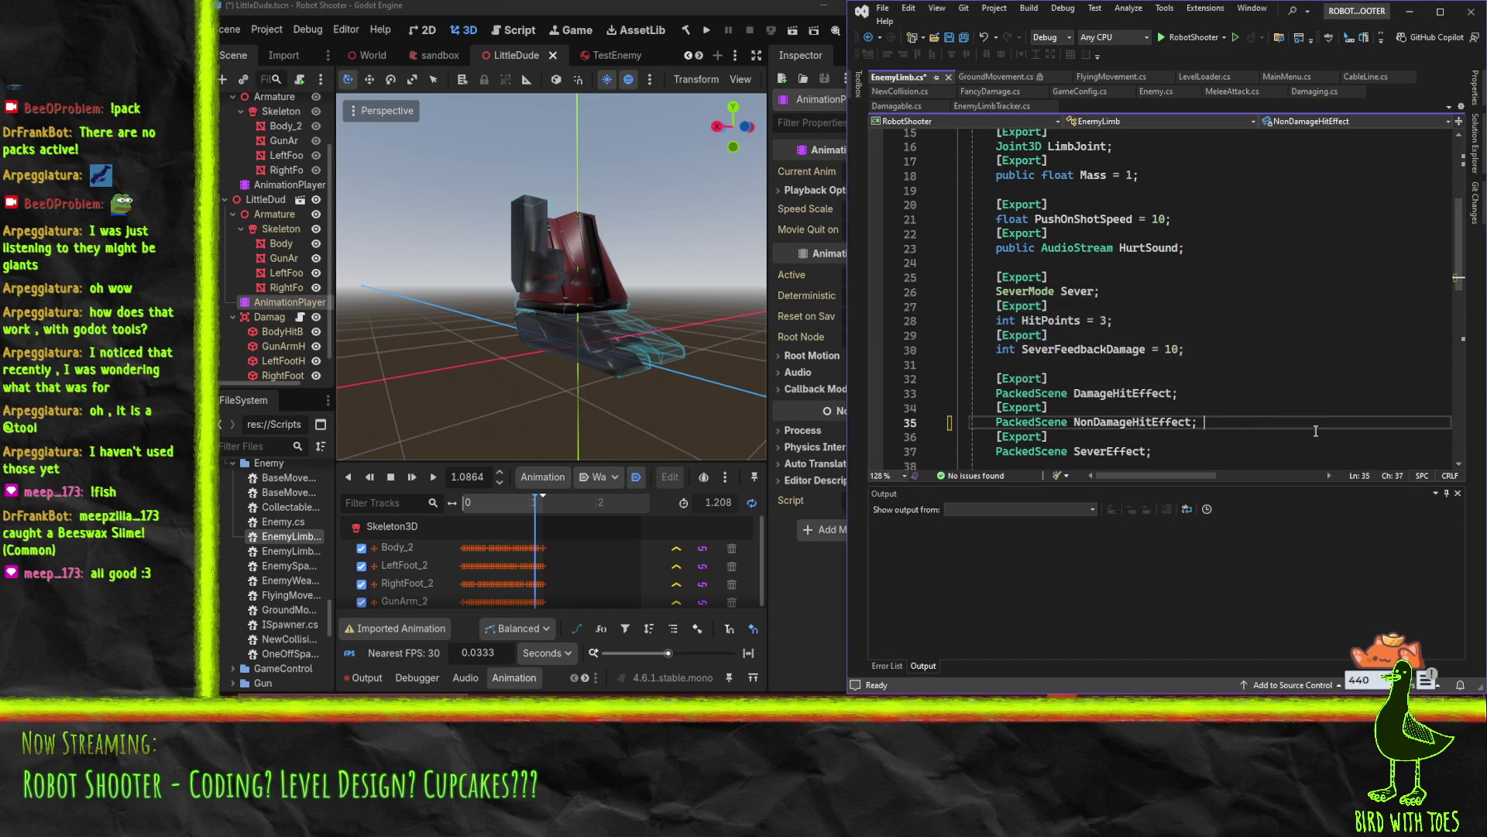
pyautogui.write('// TODO: ')
pyautogui.write('remove when using s')
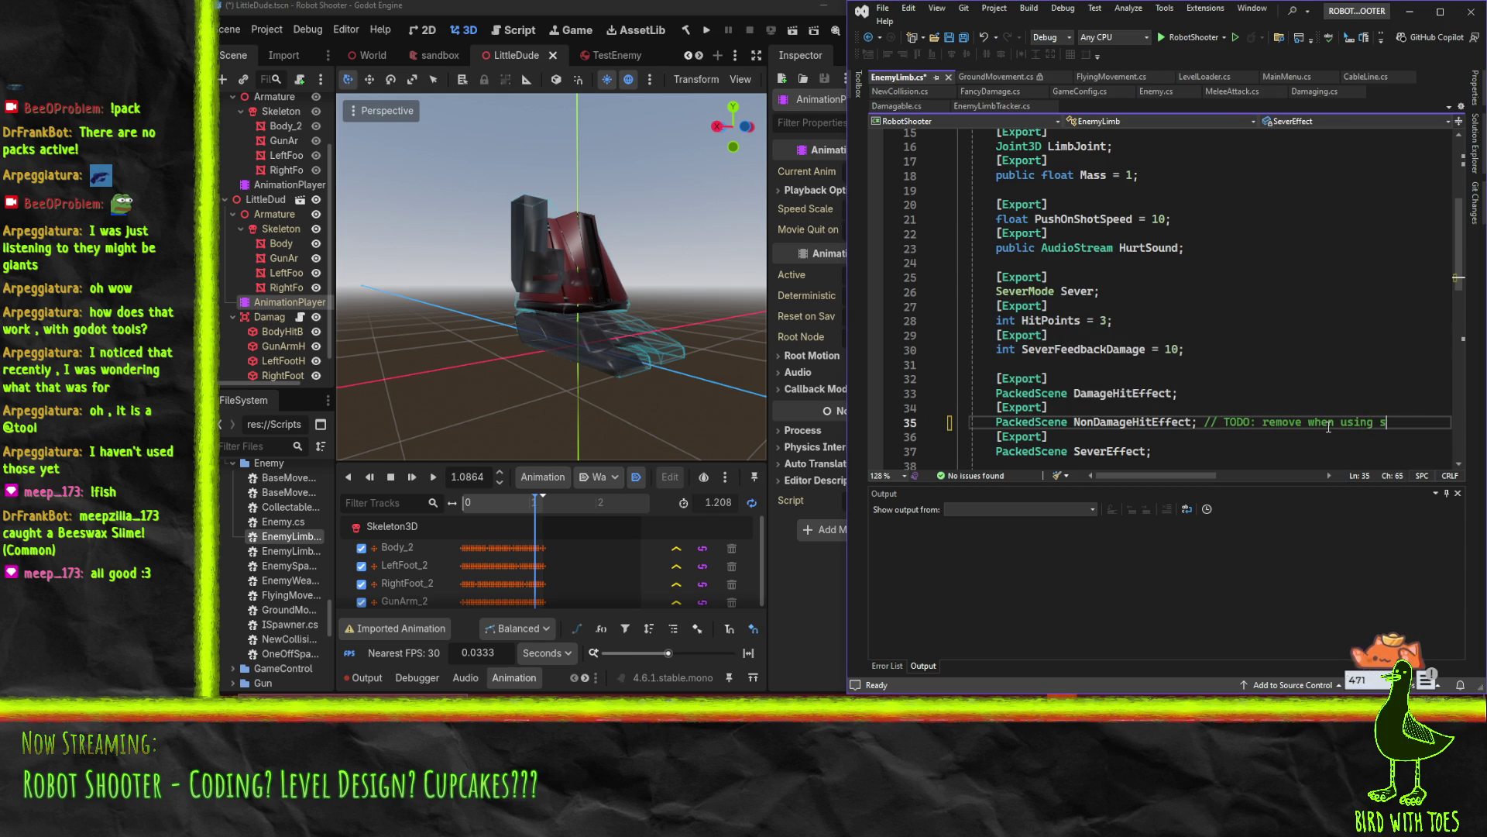
pyautogui.write('keletal animation?')
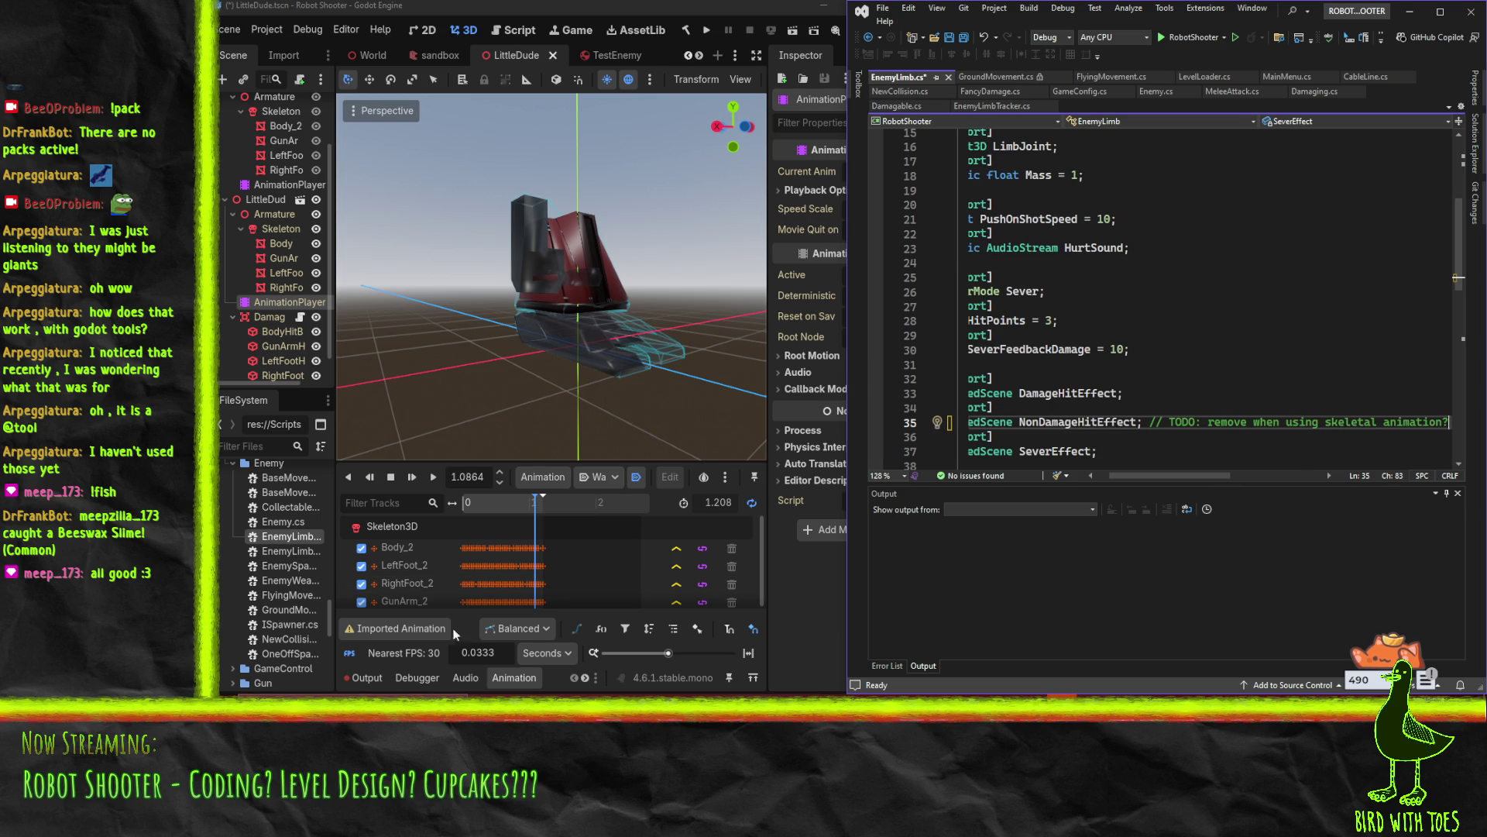
pyautogui.write('??')
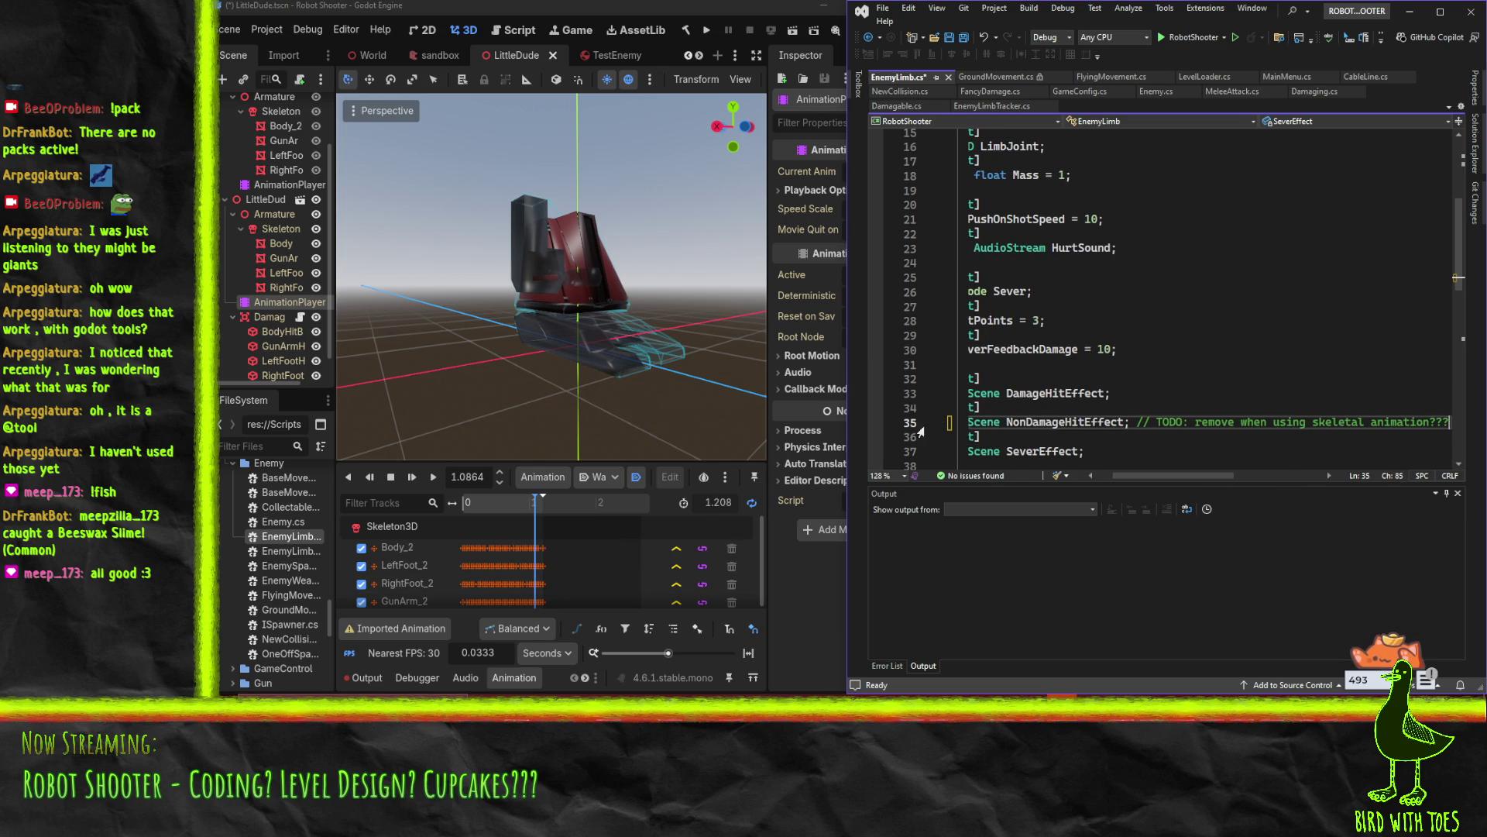
pyautogui.hotkey('ctrl', 's')
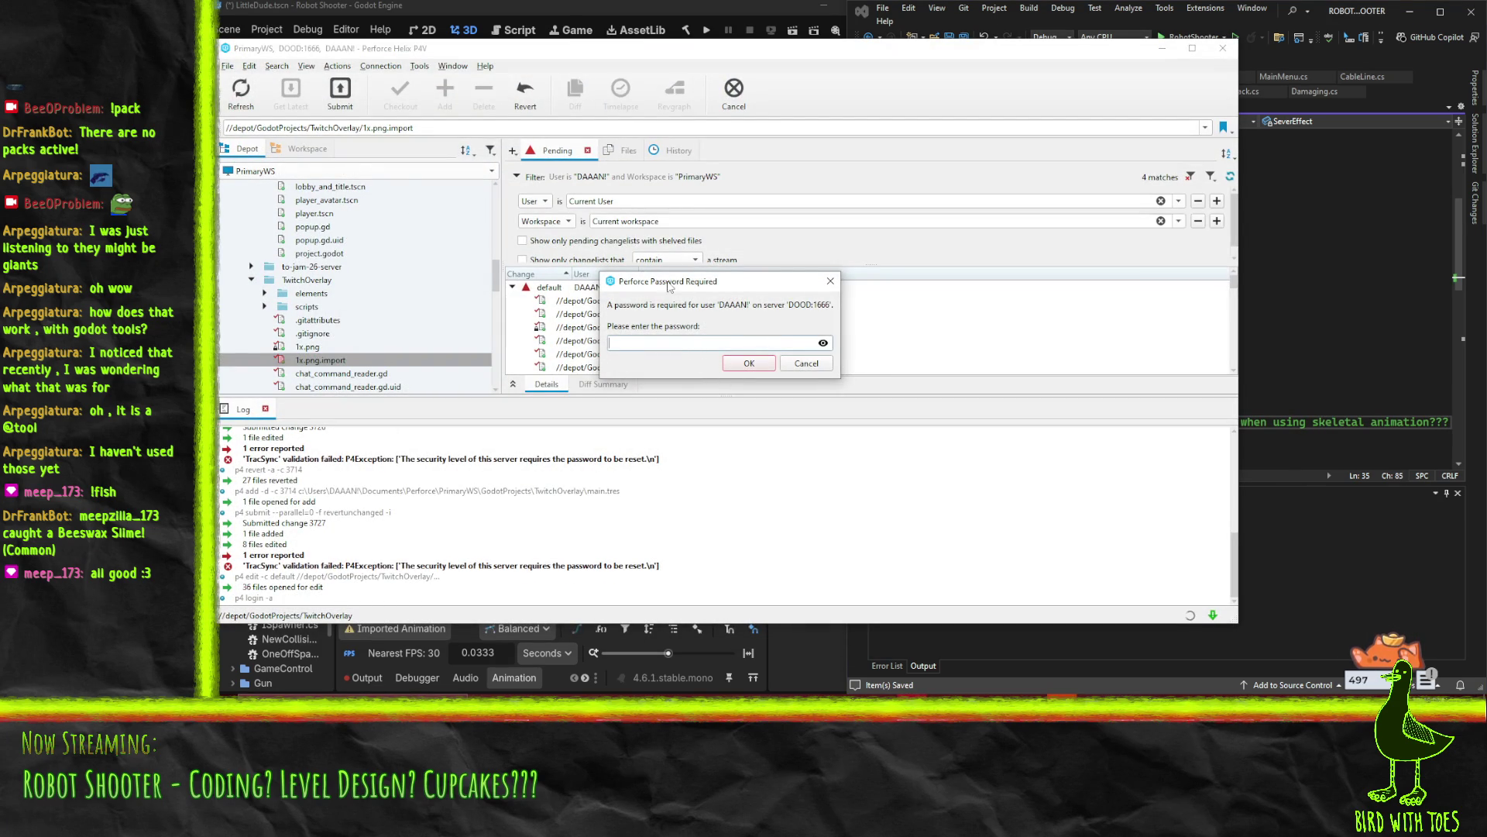
# Close the password and session-expired prompts, select 1x.png, and move the P4V window down-right
pyautogui.press('Escape')
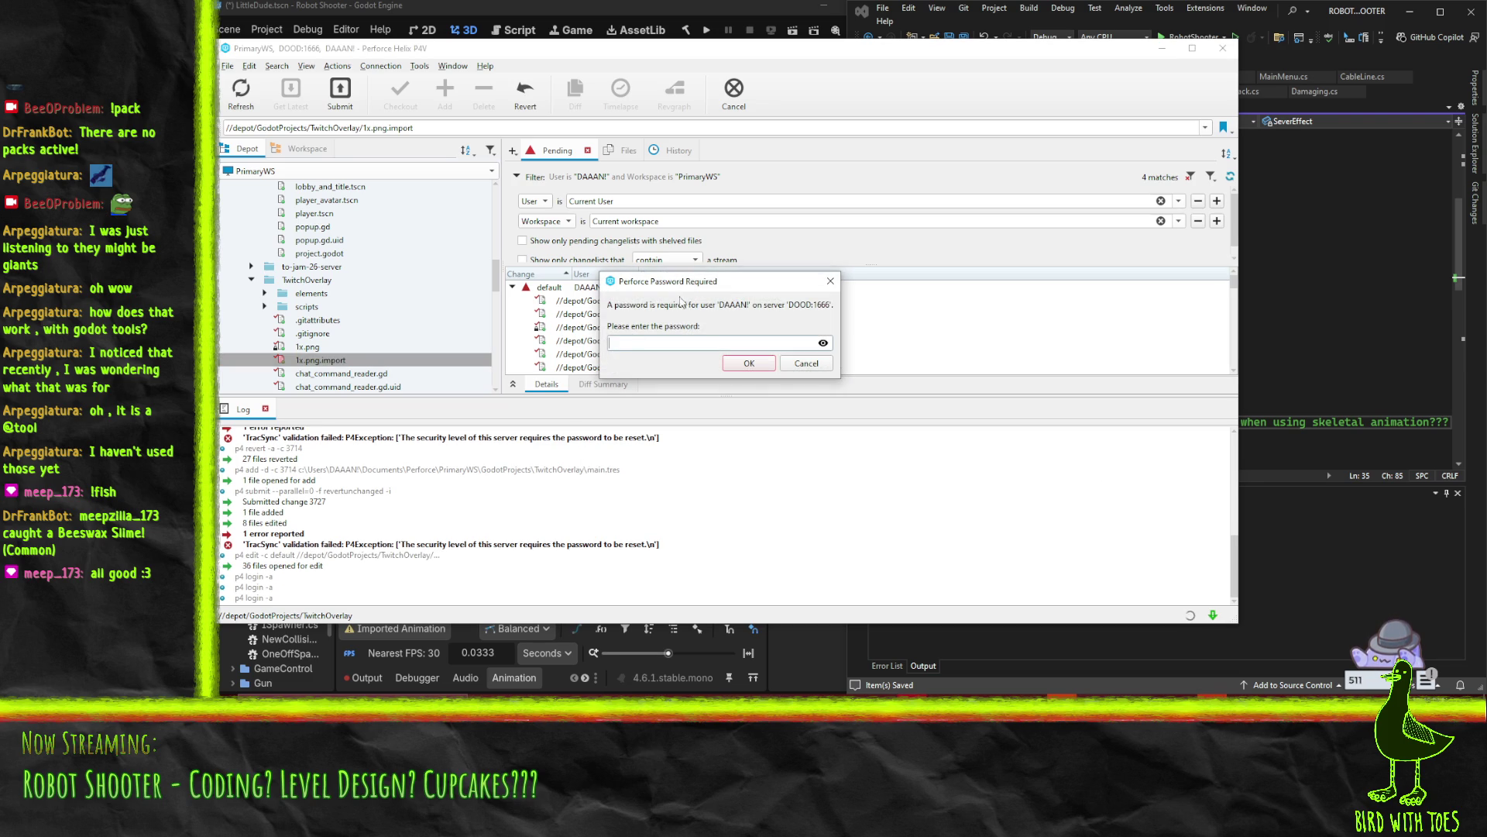
pyautogui.click(807, 364)
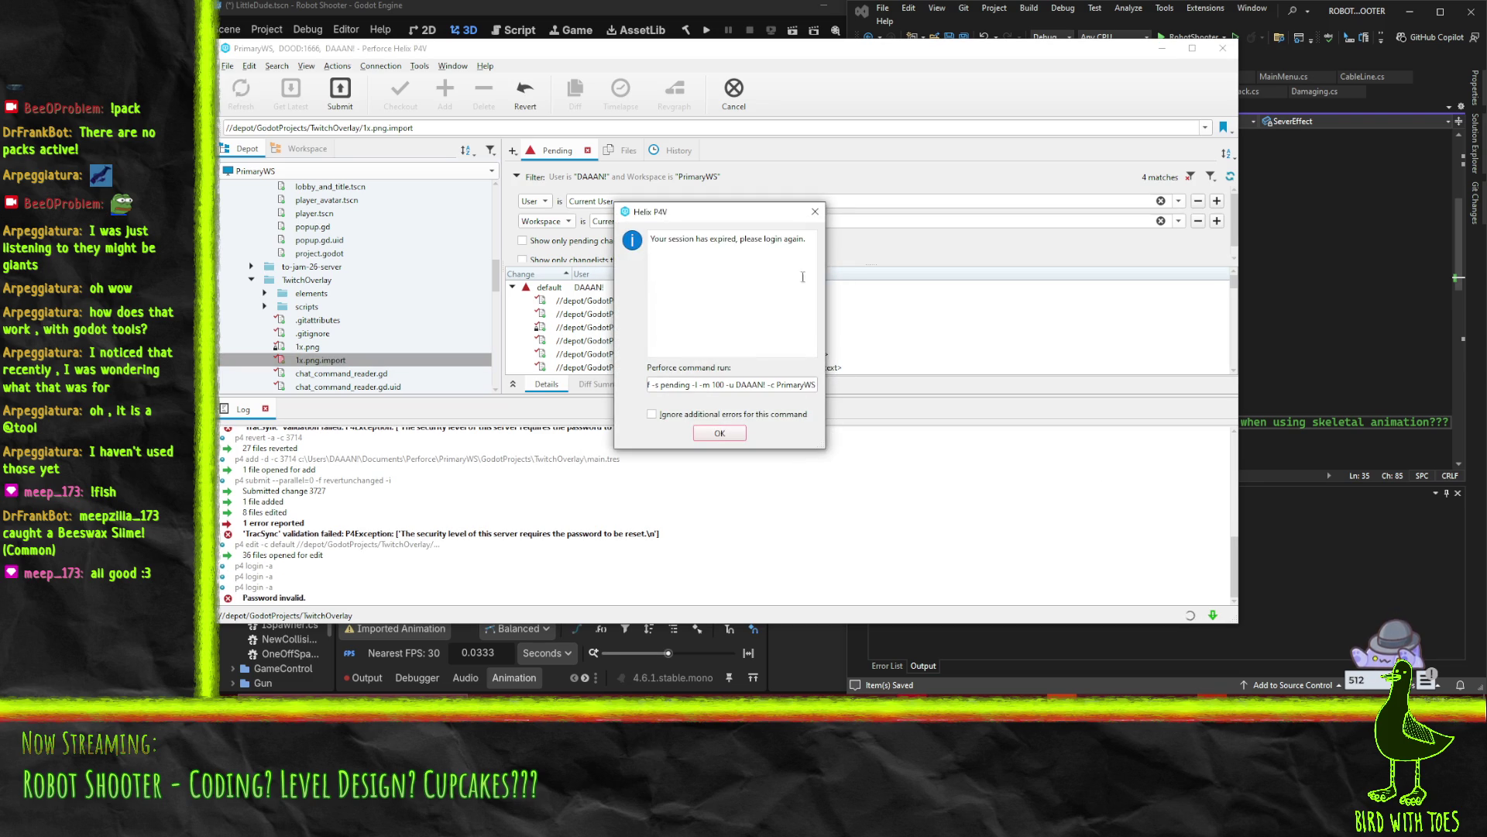
pyautogui.press('Return')
pyautogui.click(813, 217)
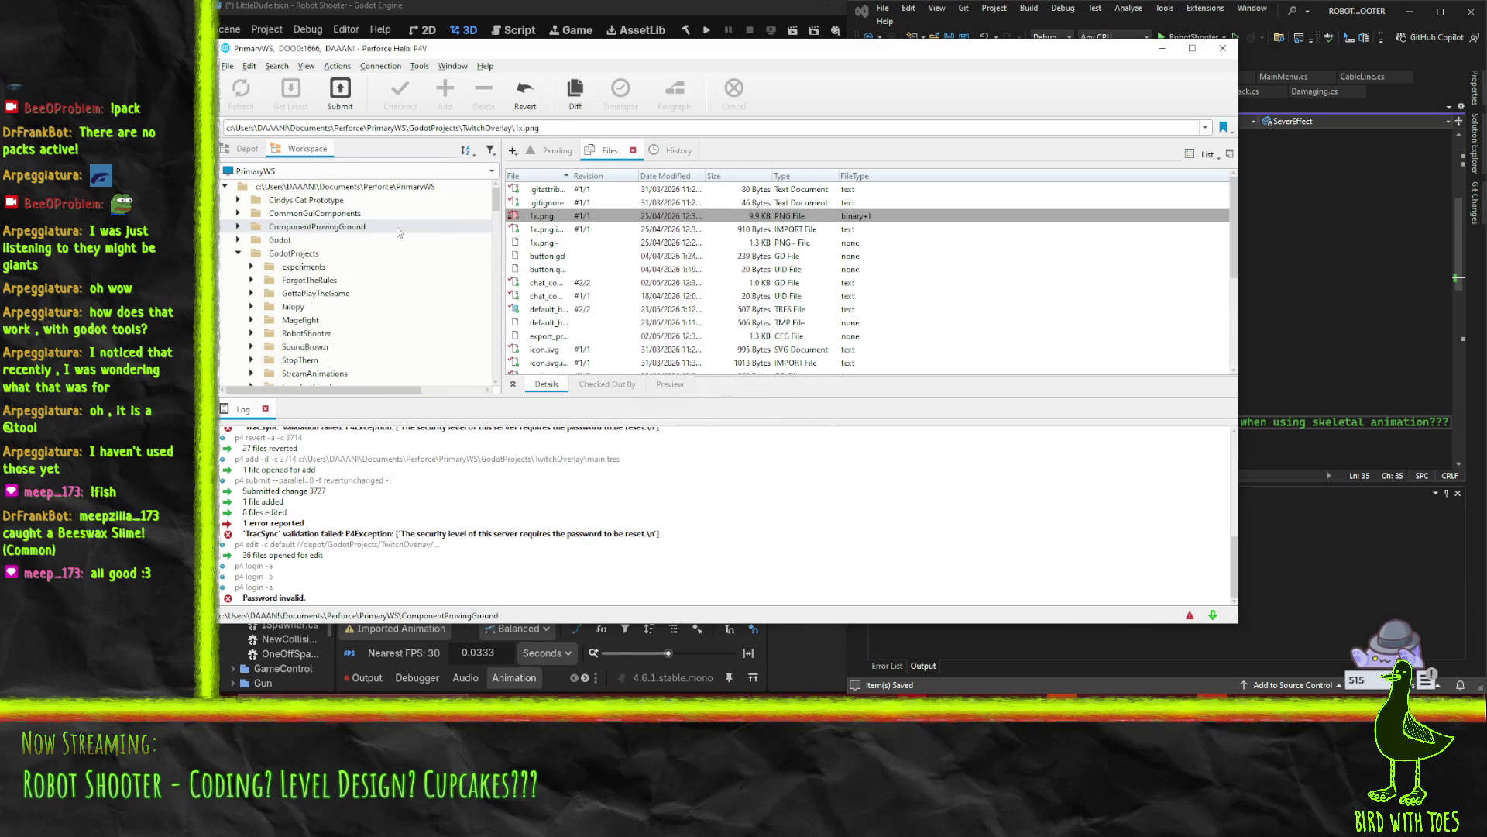
pyautogui.moveTo(341, 50); pyautogui.dragTo(461, 131)
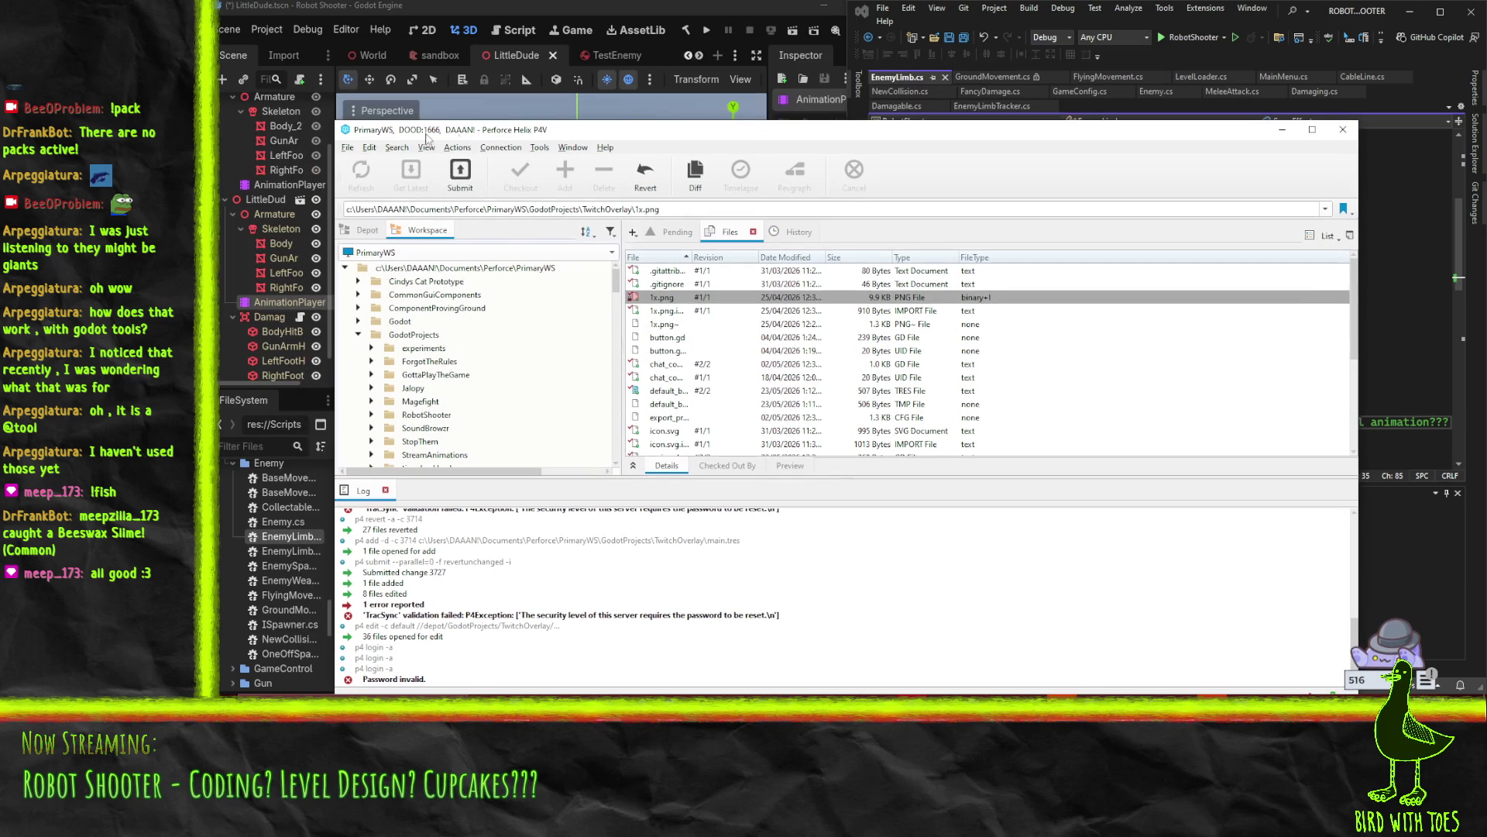
# Reopen the DOOD:1666 connection with workspace PrimaryWS and submit the server password
pyautogui.click(348, 148)
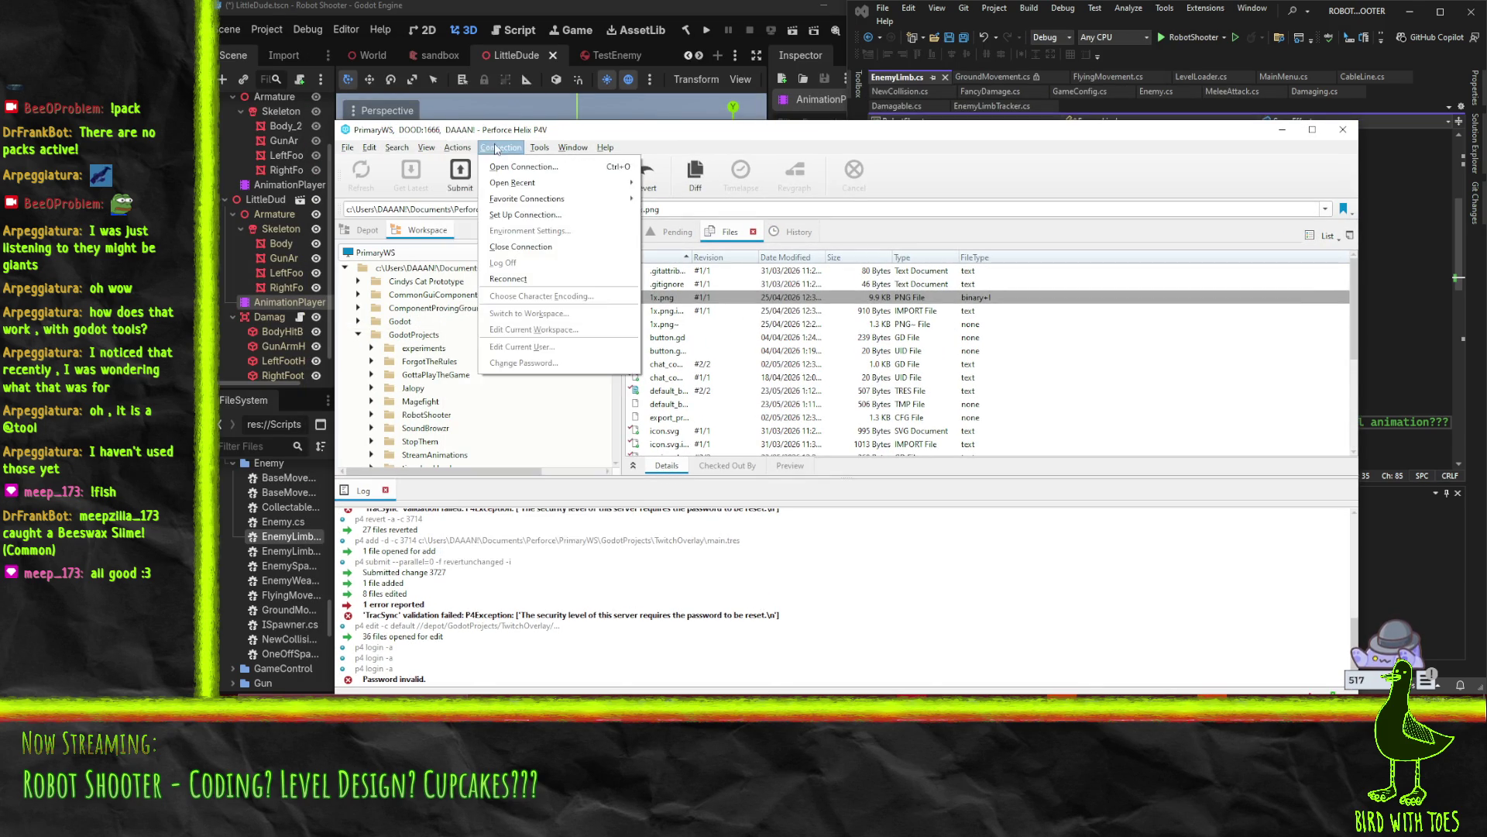
pyautogui.click(503, 168)
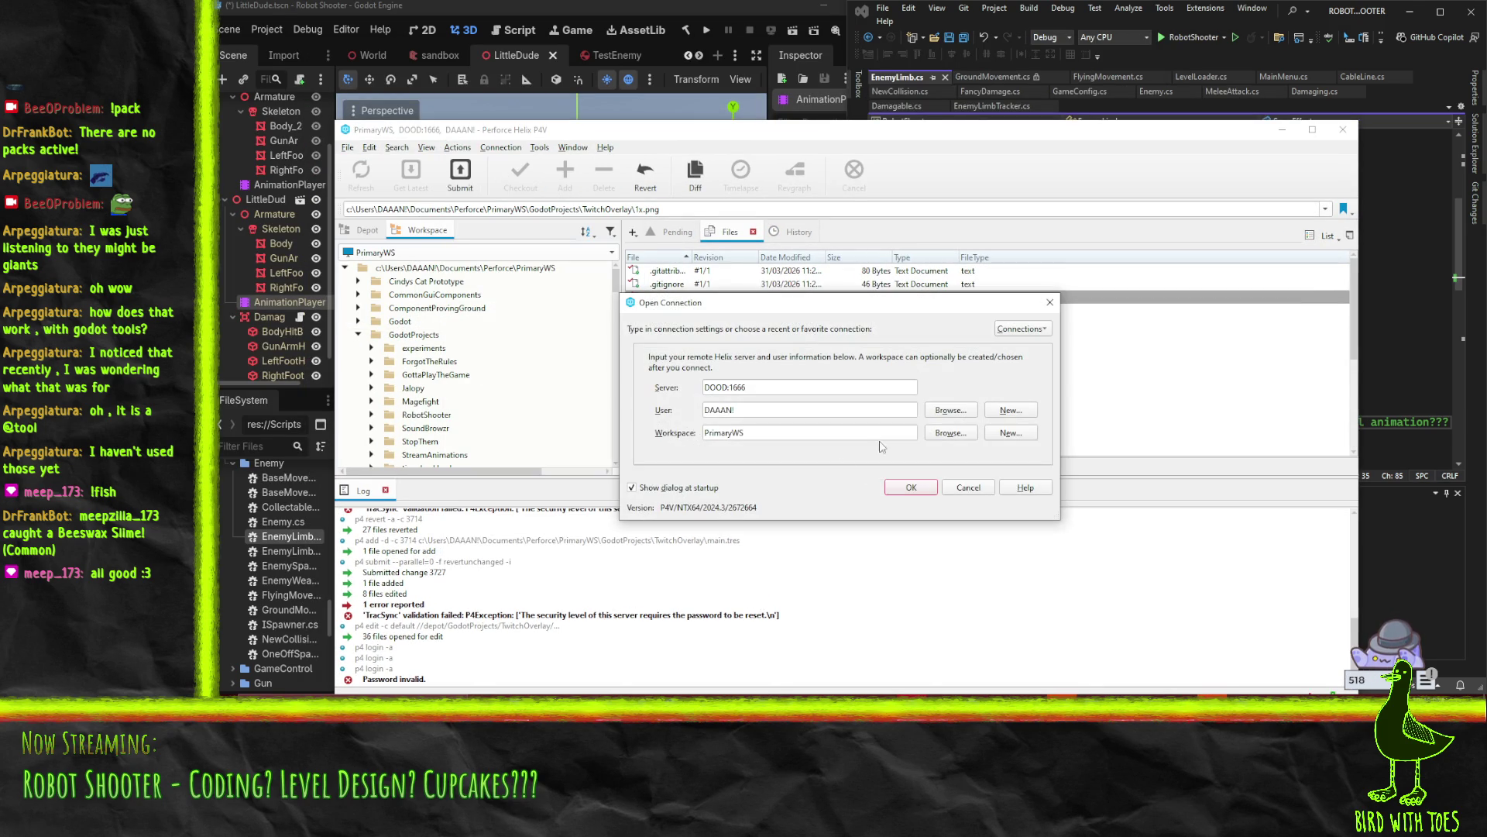
pyautogui.click(906, 498)
pyautogui.write('*********************')
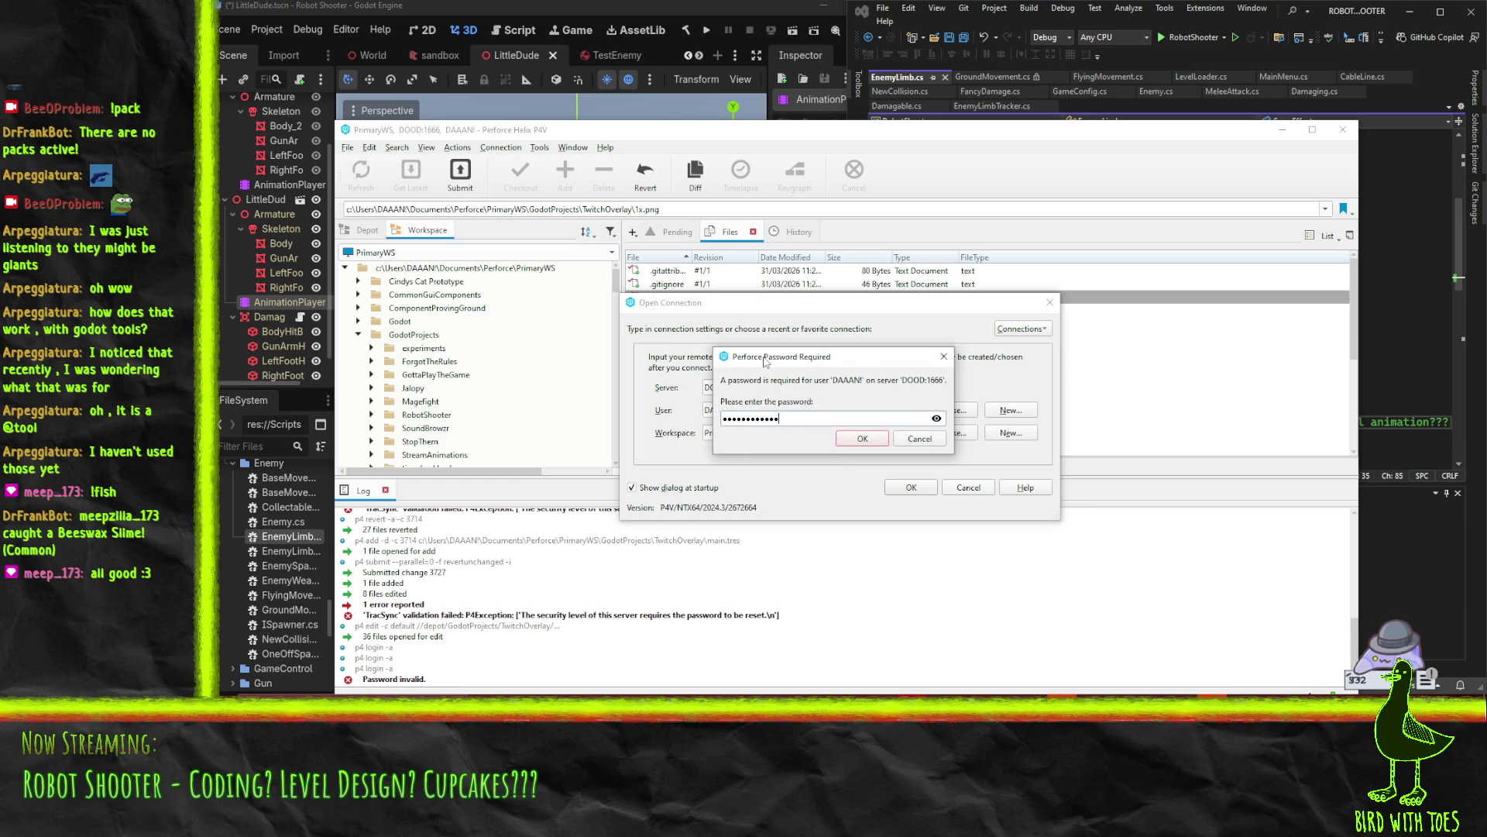
pyautogui.moveTo(771, 358); pyautogui.dragTo(777, 361)
pyautogui.press('Return')
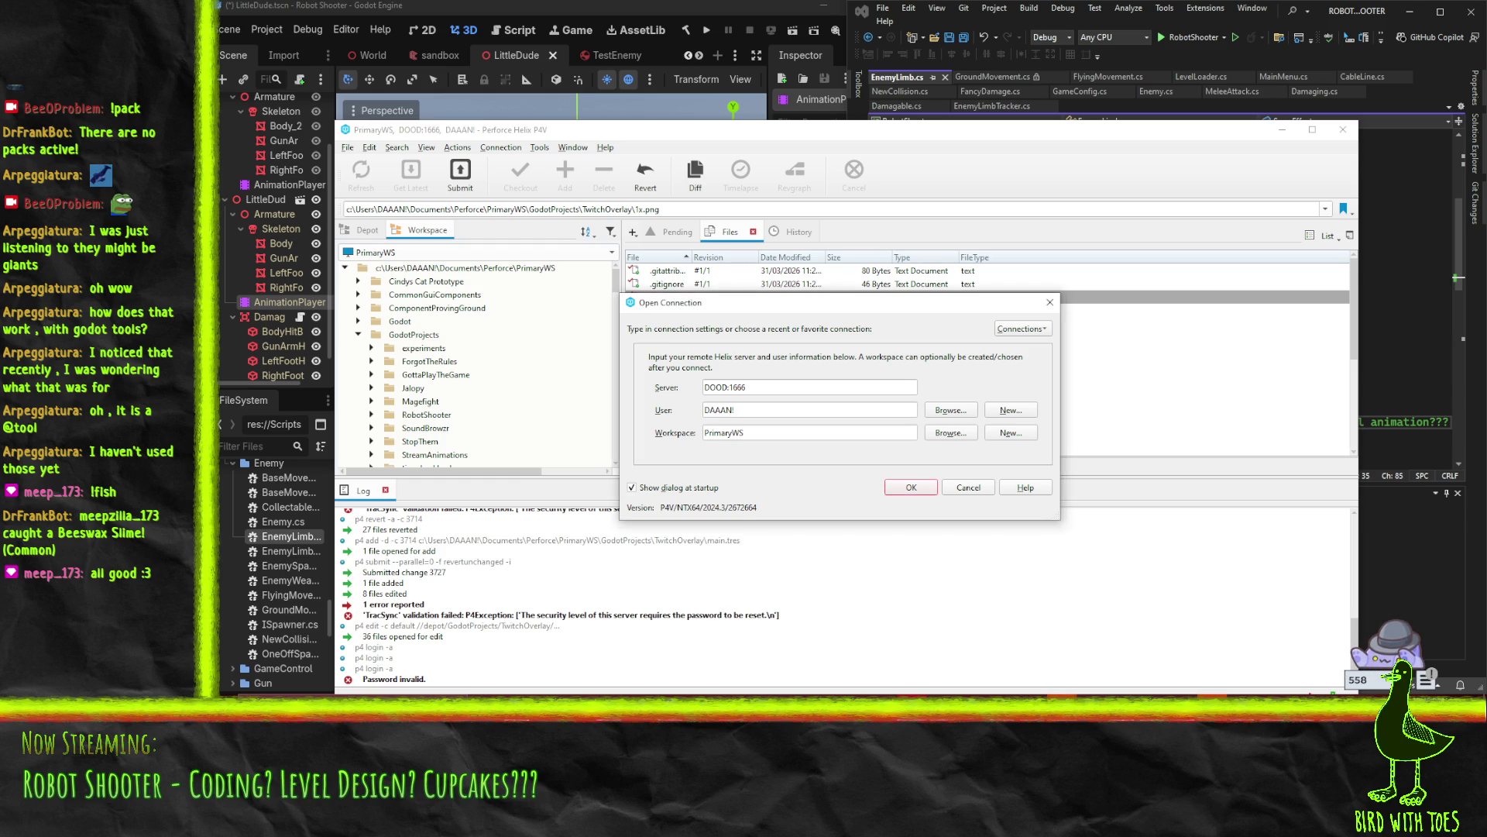
# Retry the connection, then cancel the new password prompt and back out of the failed login
pyautogui.moveTo(789, 308); pyautogui.dragTo(821, 298)
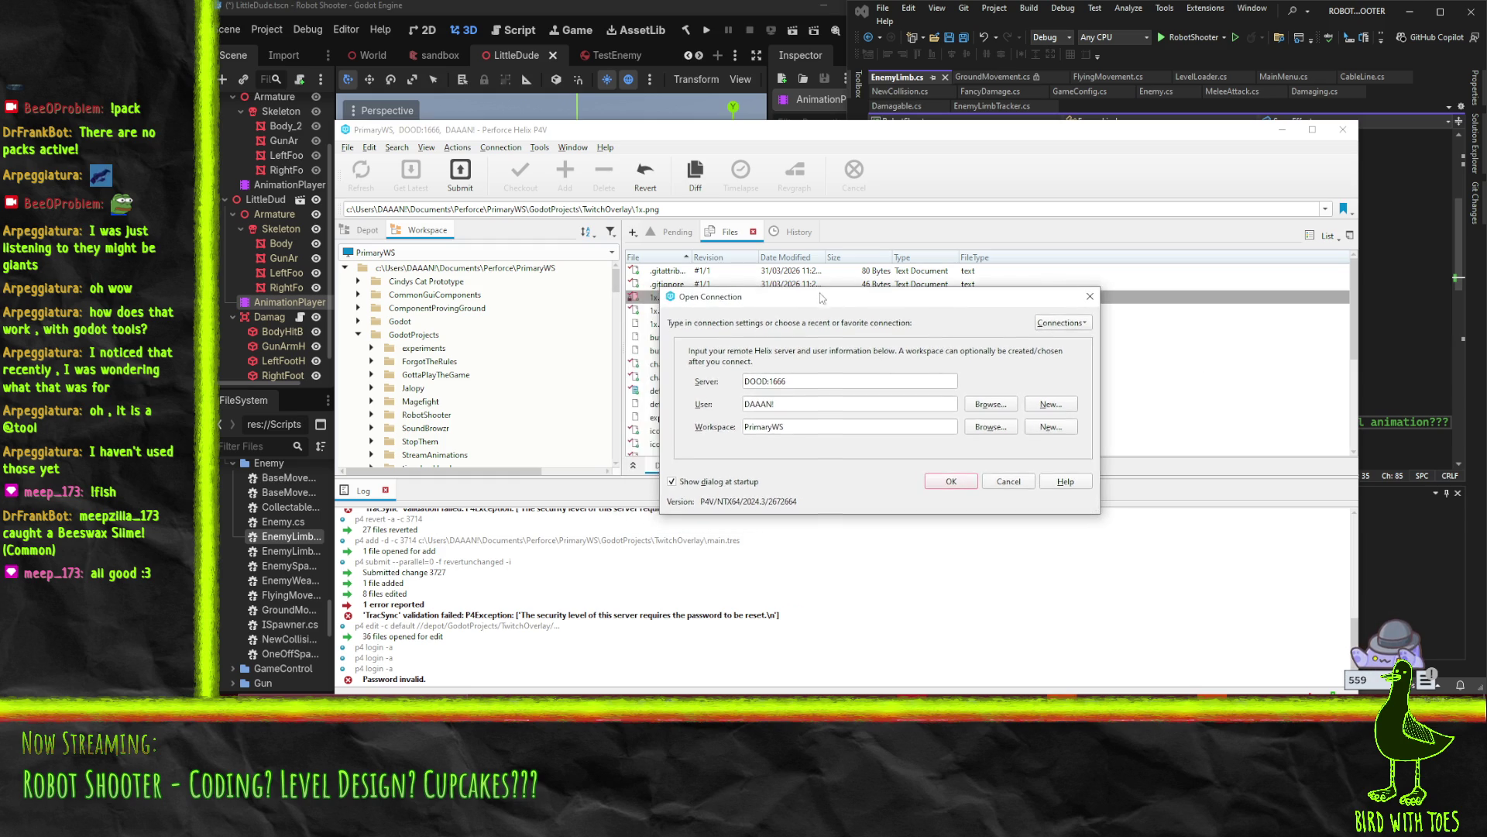
pyautogui.click(948, 482)
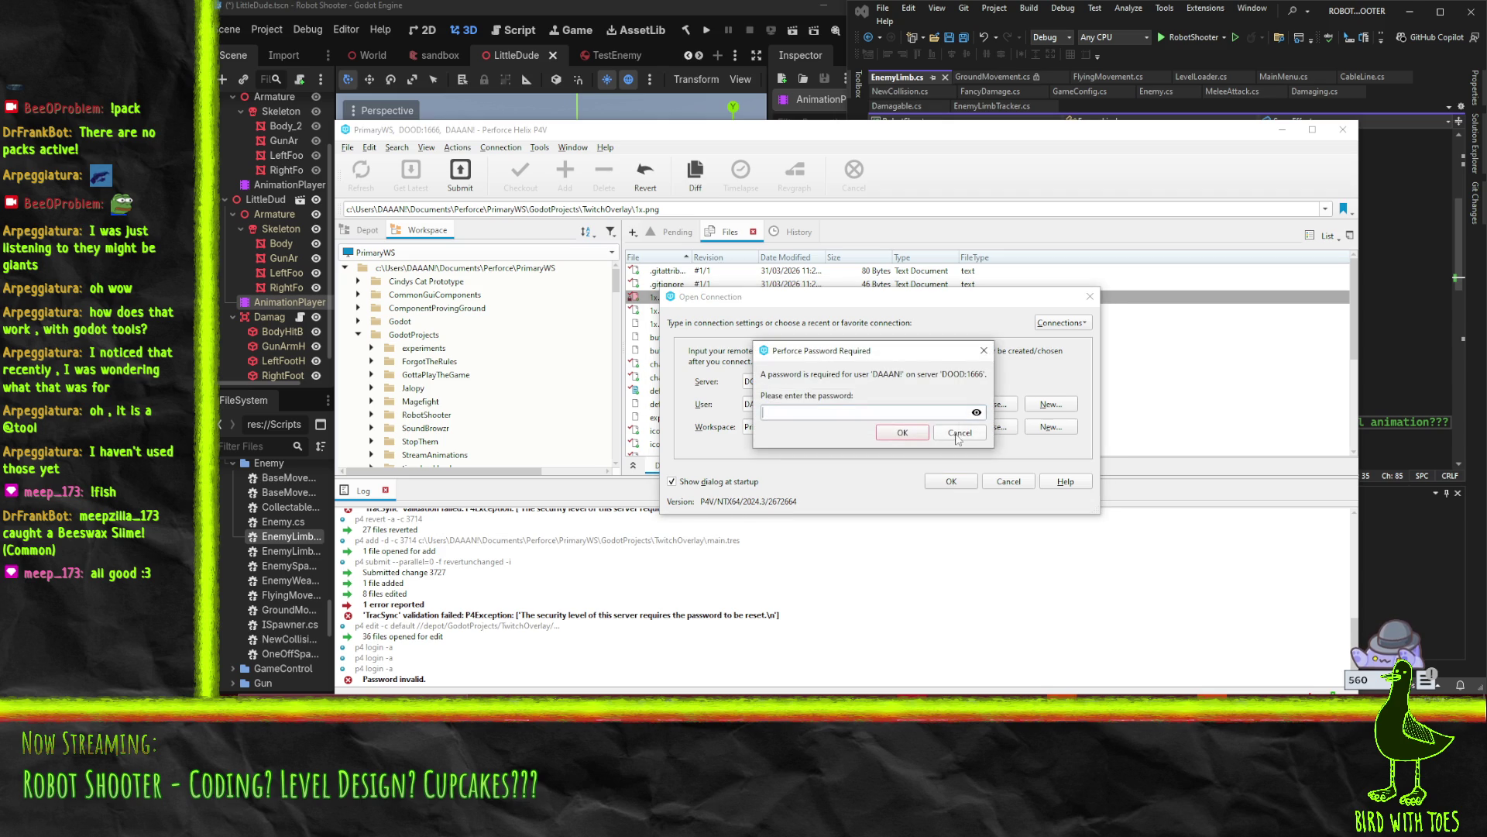
pyautogui.click(1008, 574)
pyautogui.click(1342, 129)
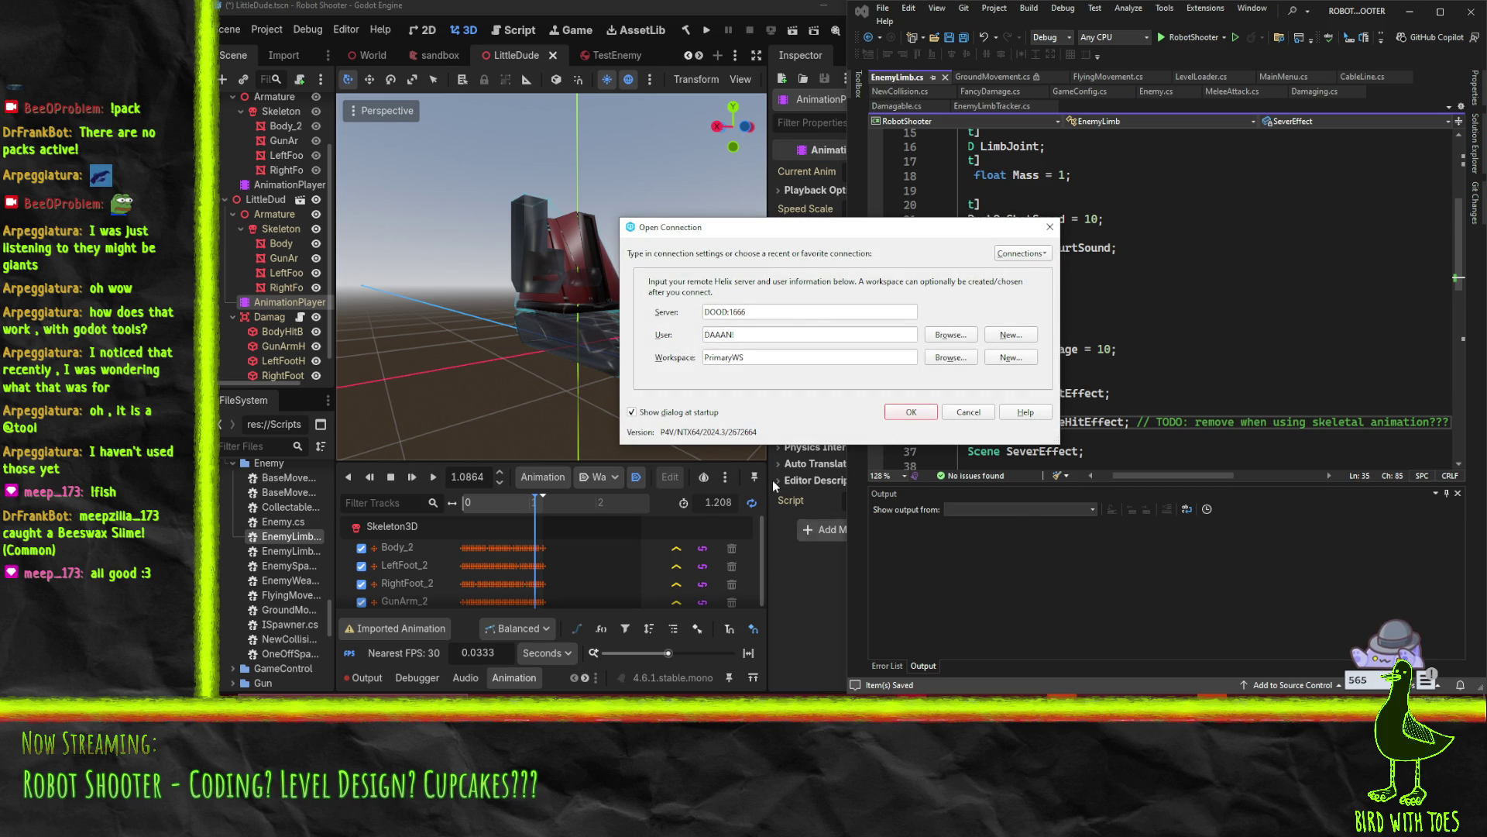
# Paste the server password into the prompt, submit it, and shift the connection dialog down-right
pyautogui.press('Return')
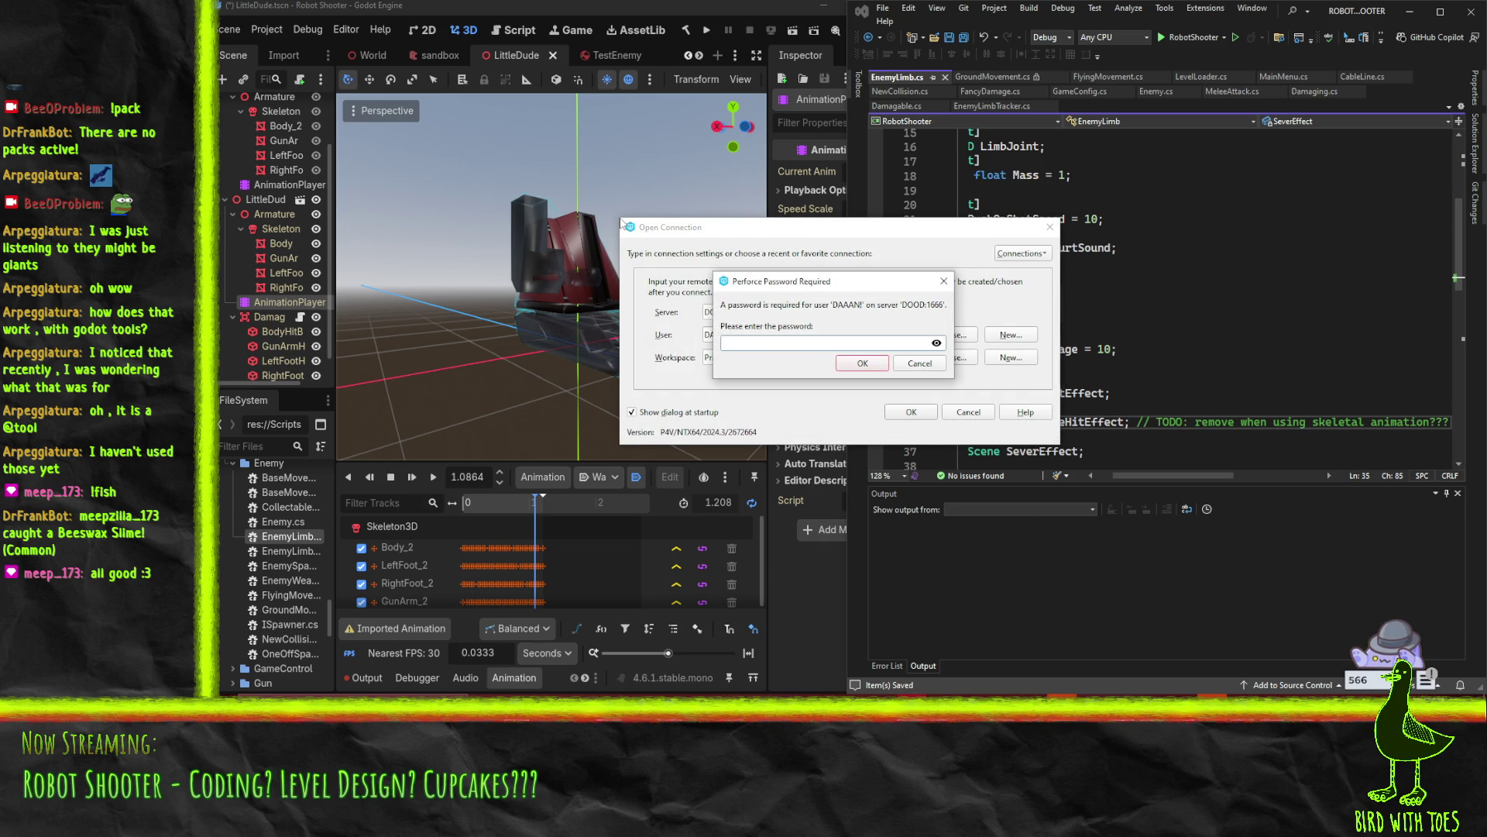
pyautogui.hotkey('ctrl', 'v')
pyautogui.press('Return')
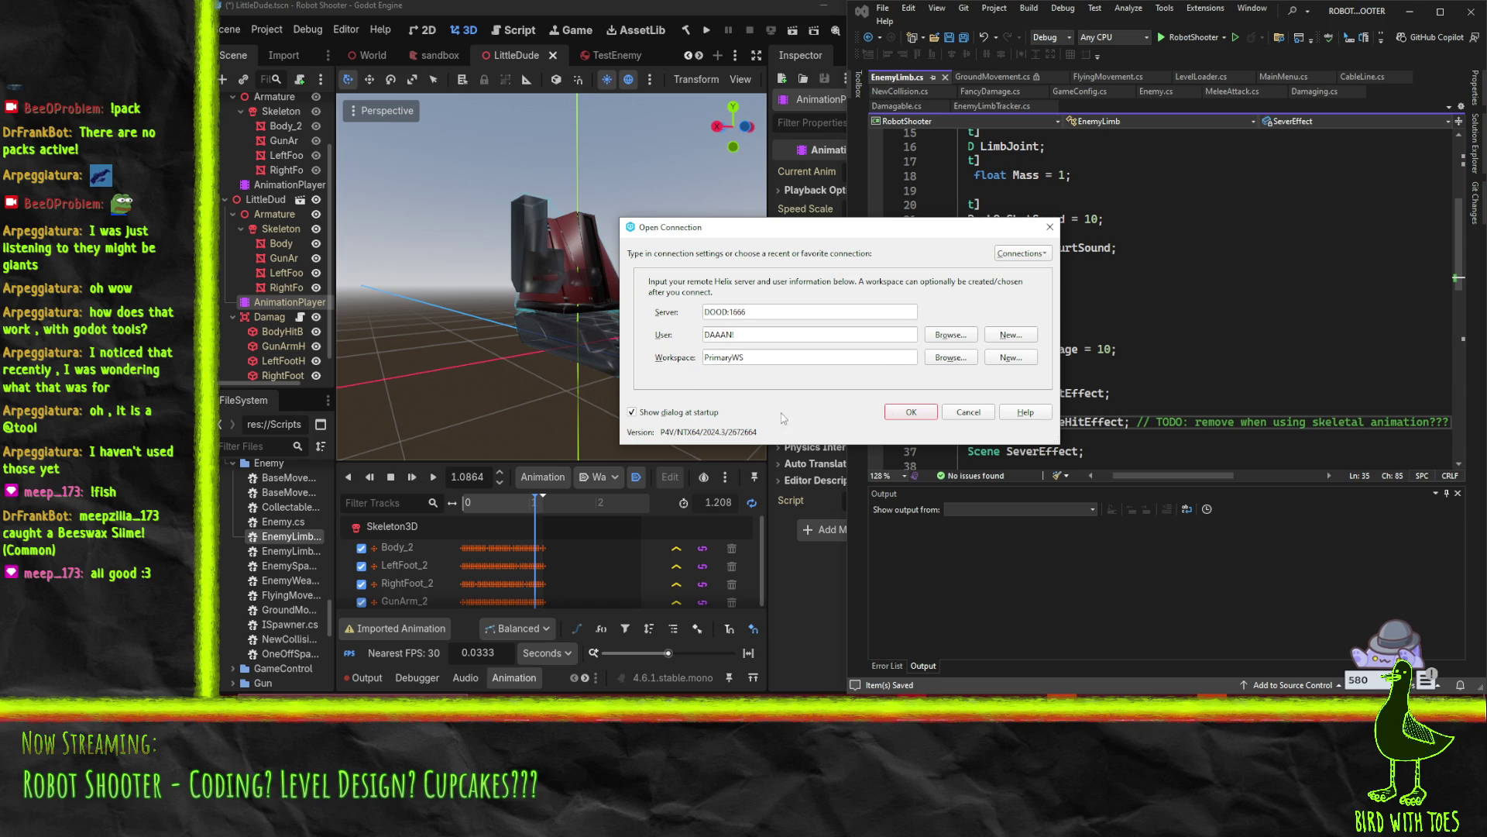
pyautogui.moveTo(719, 233); pyautogui.dragTo(740, 244)
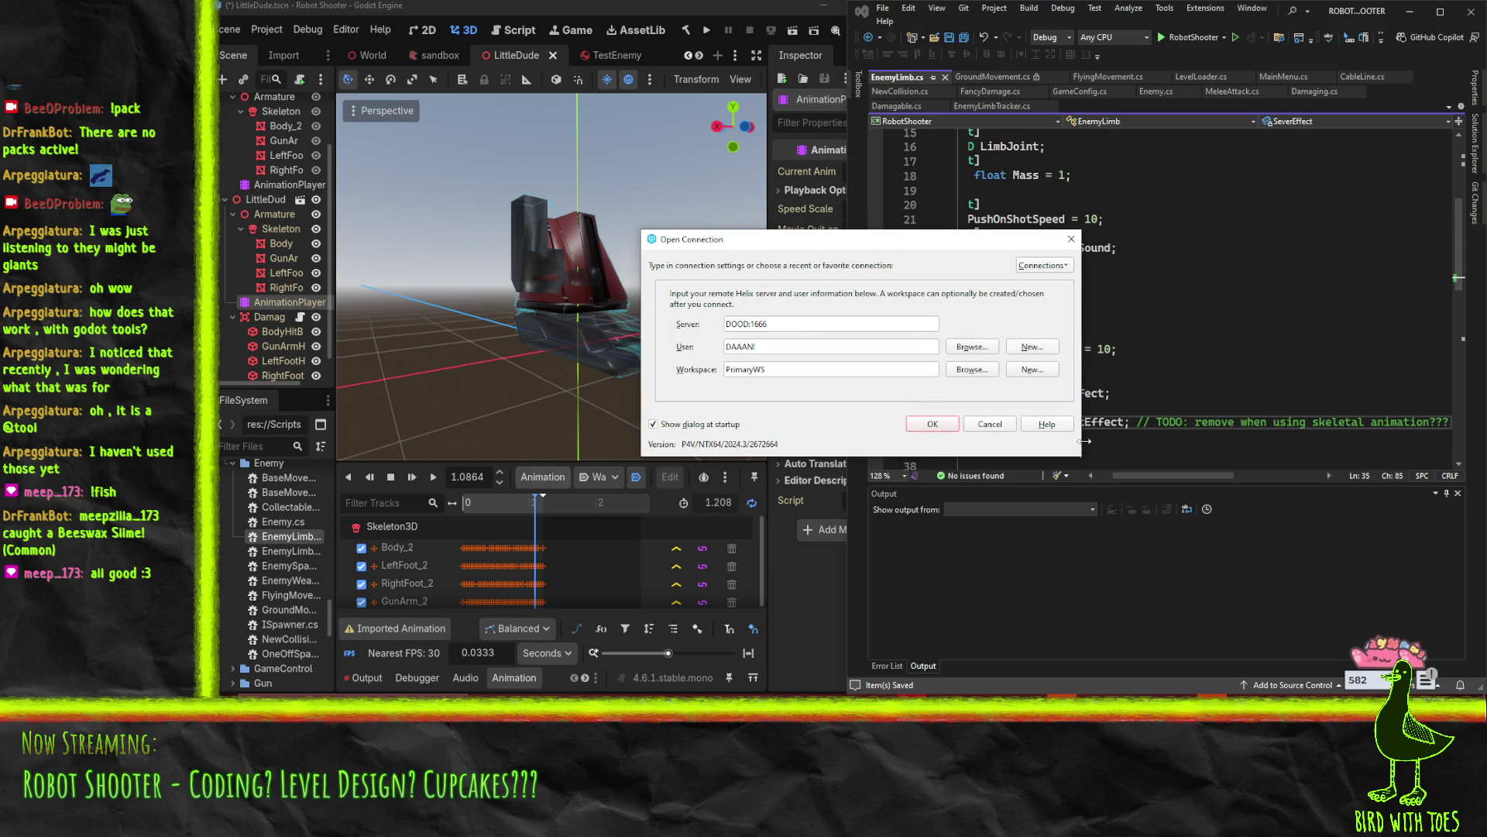
pyautogui.moveTo(774, 248); pyautogui.dragTo(792, 270)
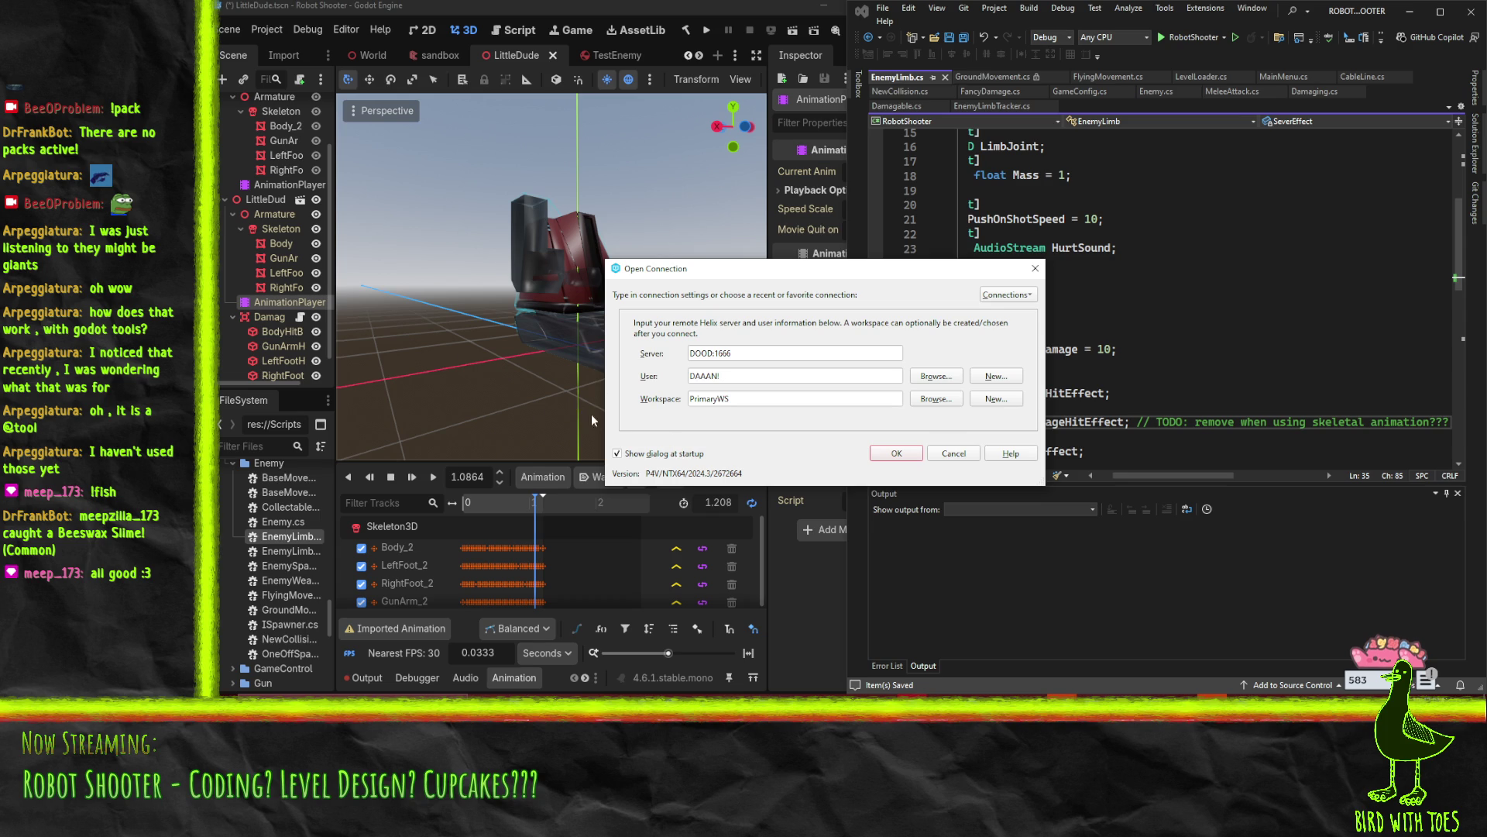
# Dismiss the reappearing password prompt, then paste and submit the password once more
pyautogui.press('Return')
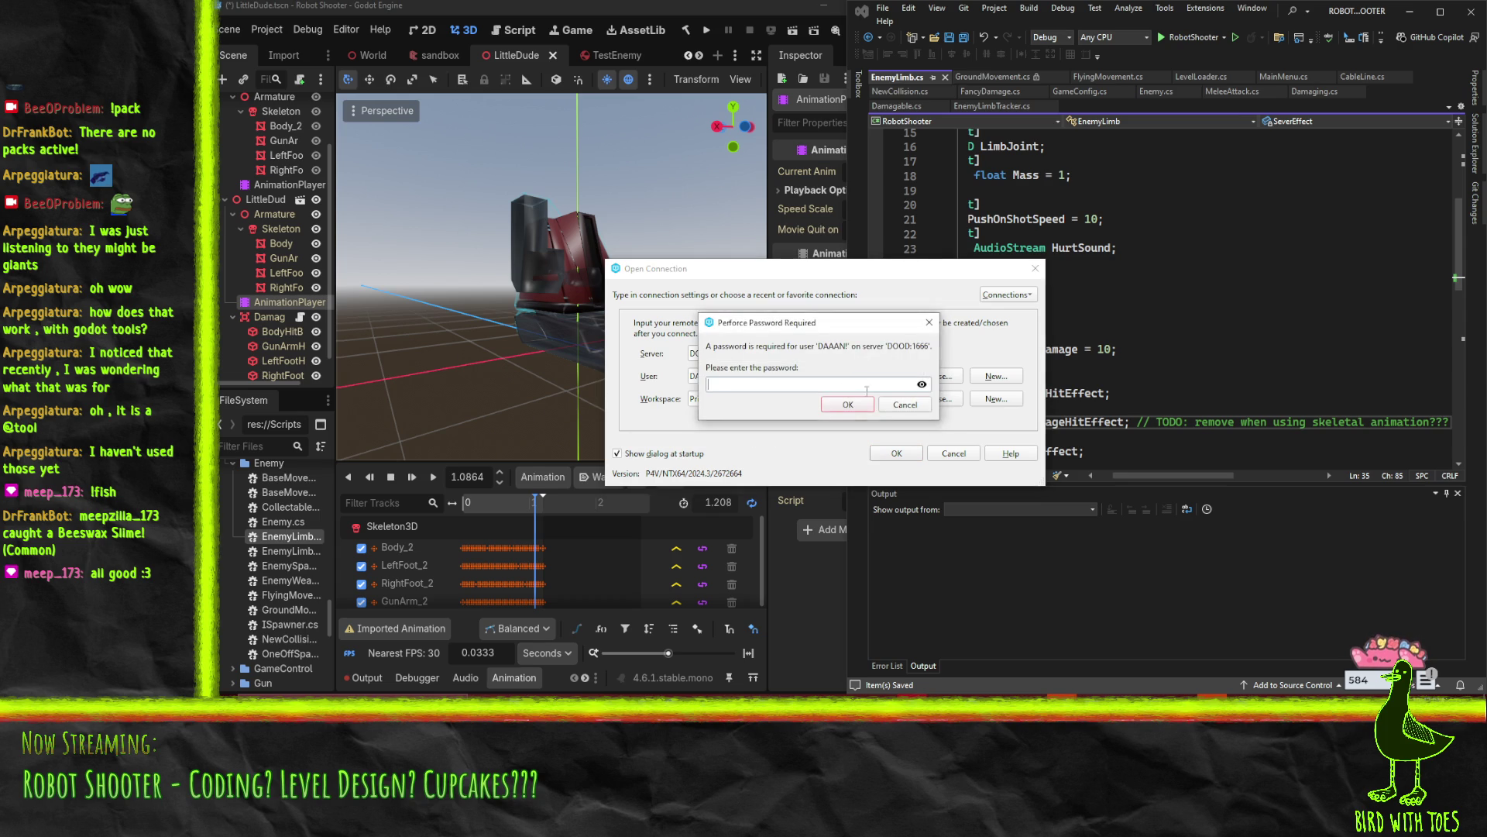
pyautogui.press('Escape')
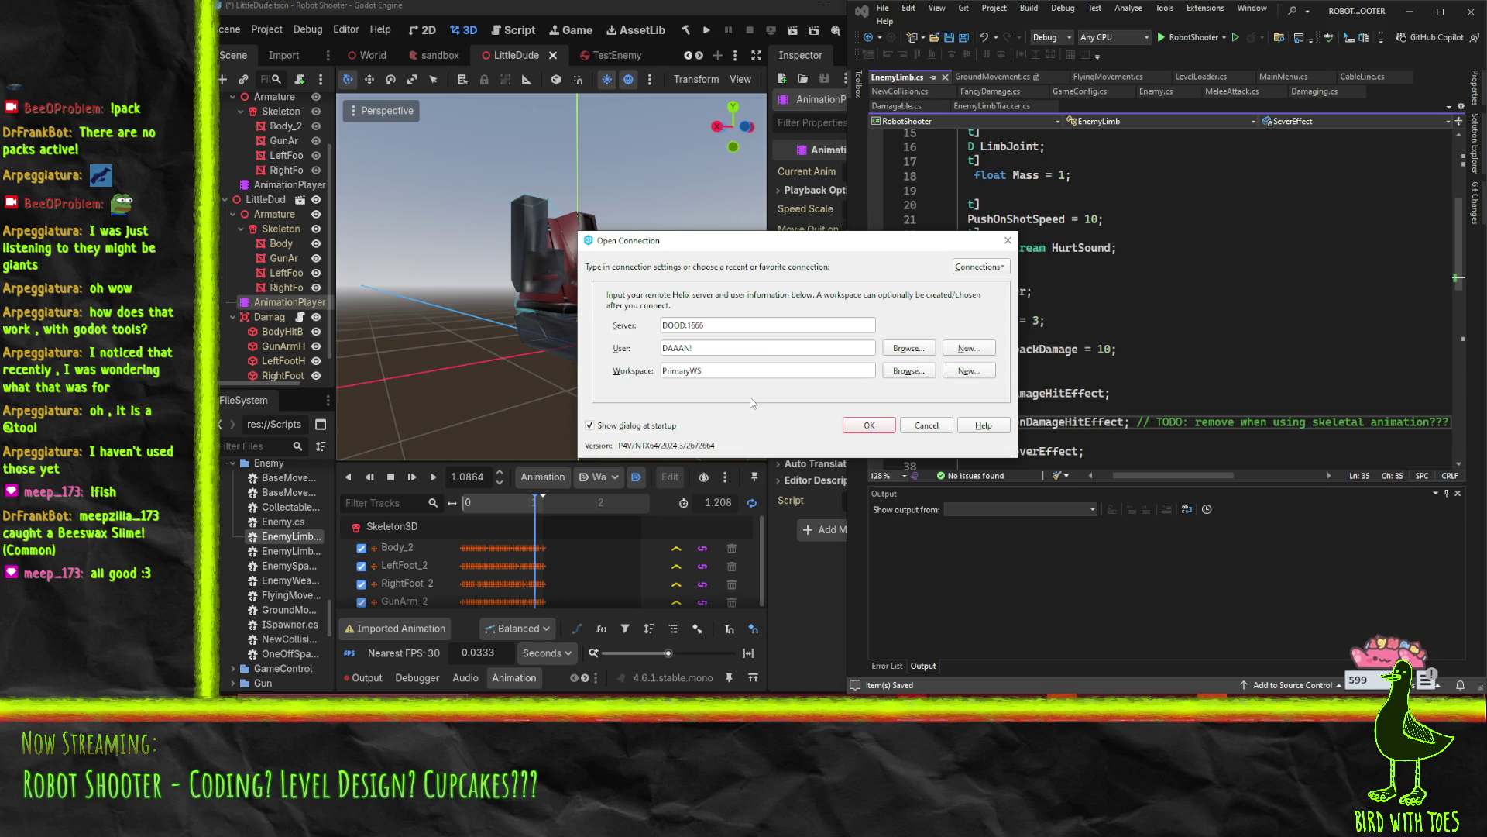
pyautogui.press('Return')
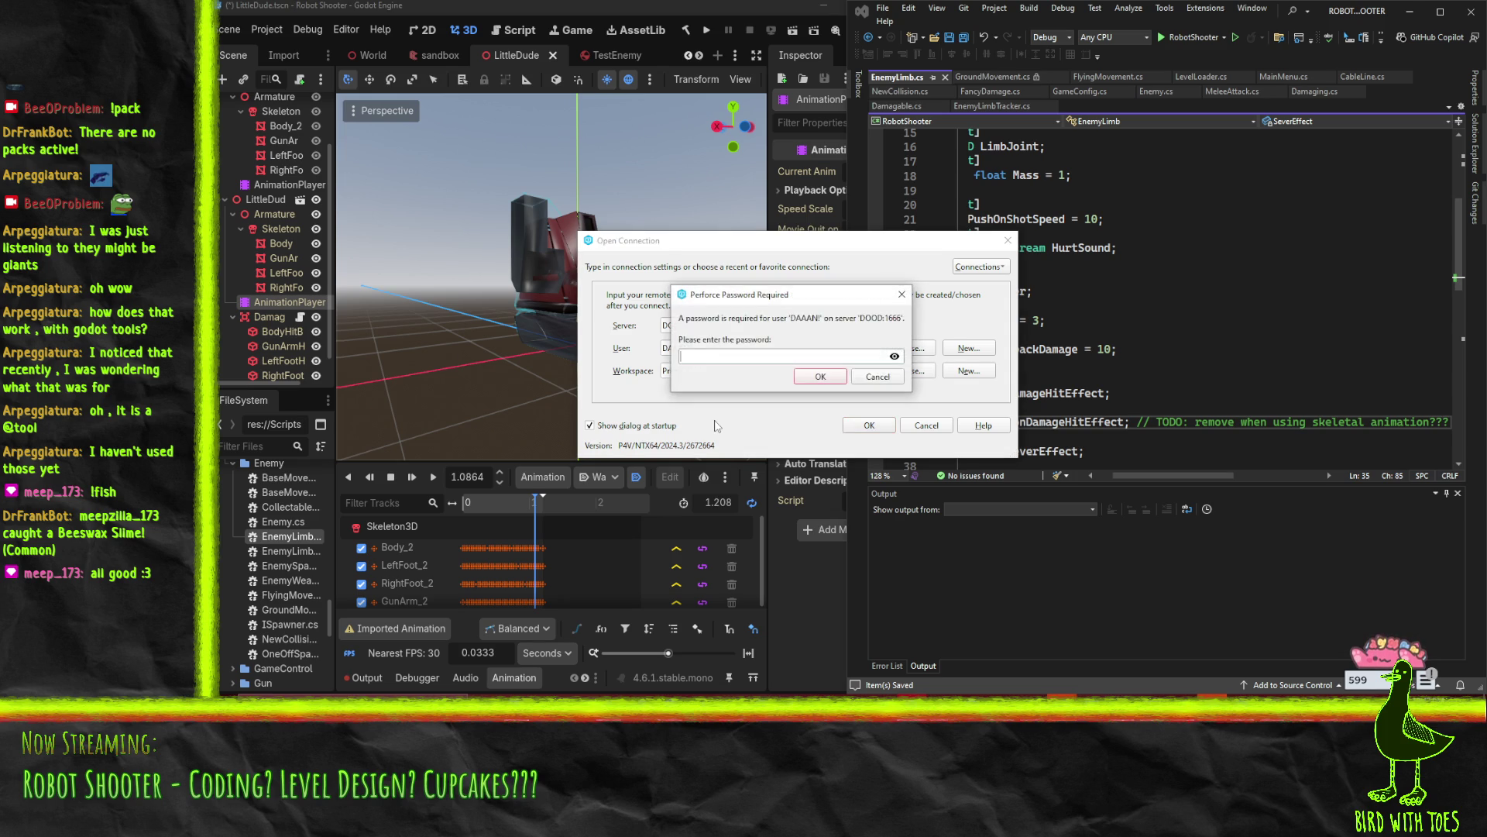
pyautogui.hotkey('ctrl', 'v')
pyautogui.press('Return')
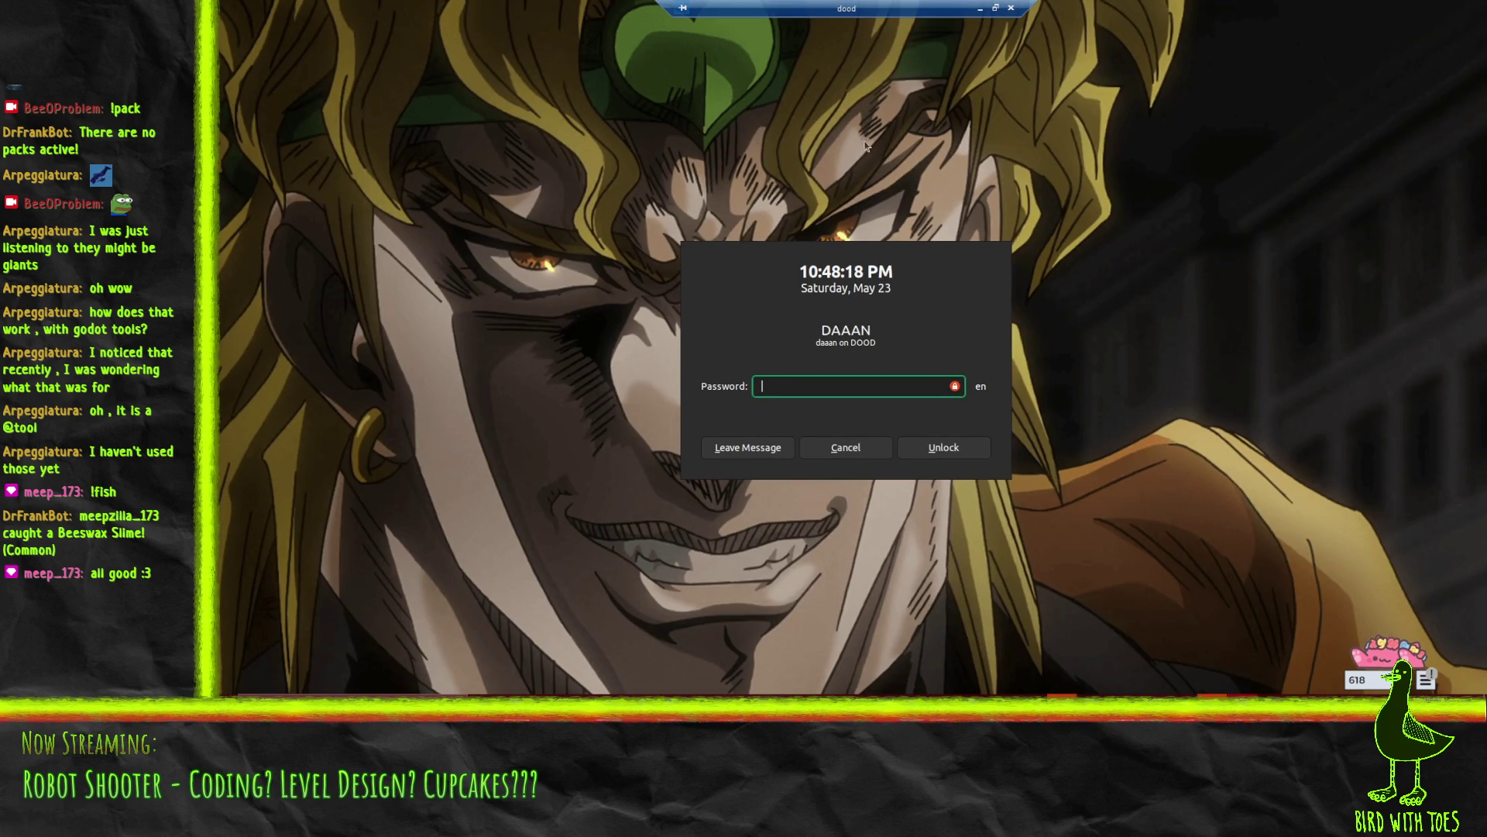
# Restore the Remote Desktop session from fullscreen to a window
pyautogui.click(1003, 8)
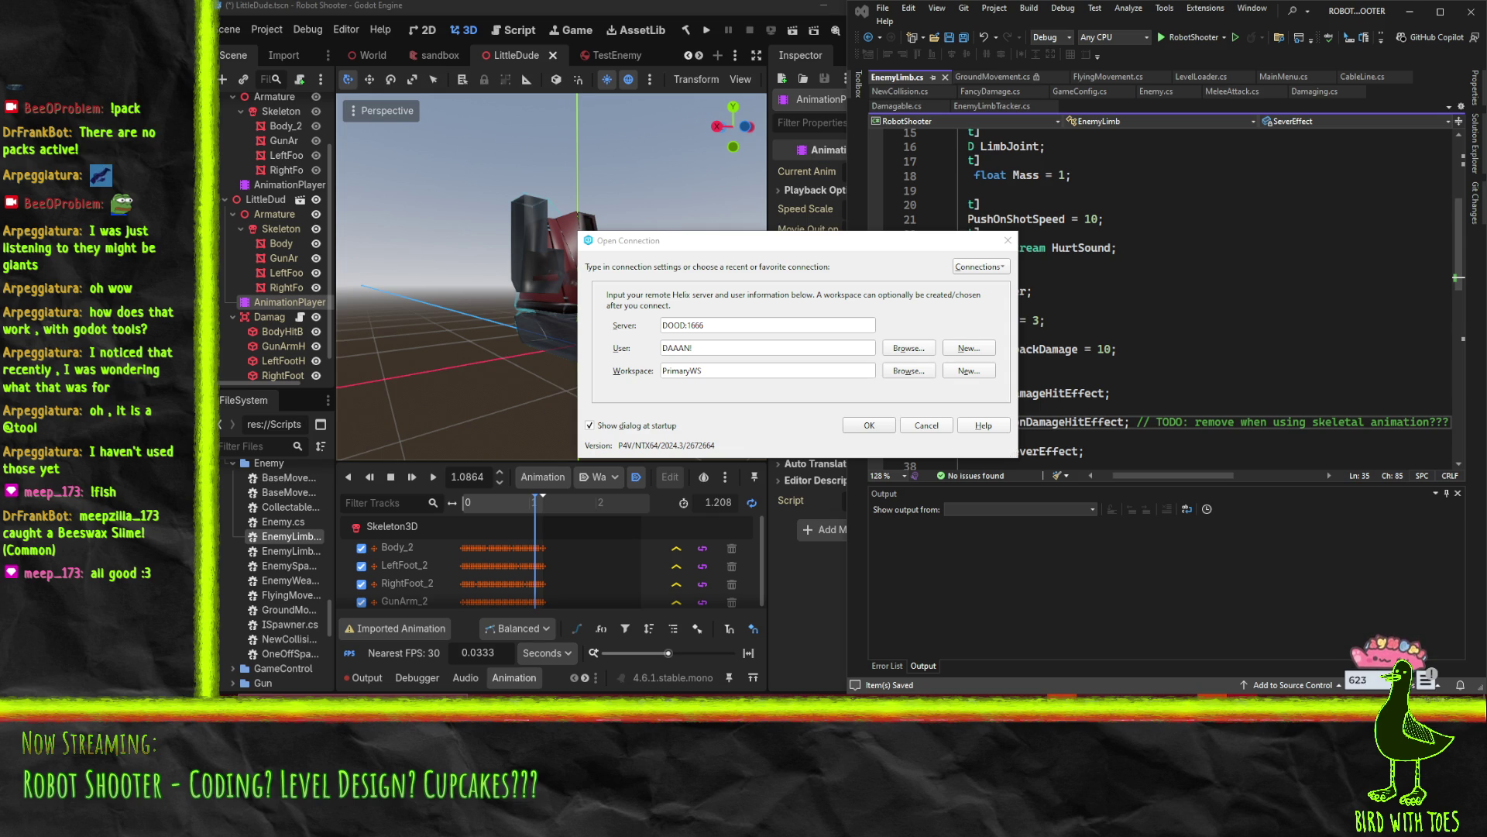
# Enter the account password in the Perforce Password Required dialog and submit it for DOOD:1666
pyautogui.press('Return')
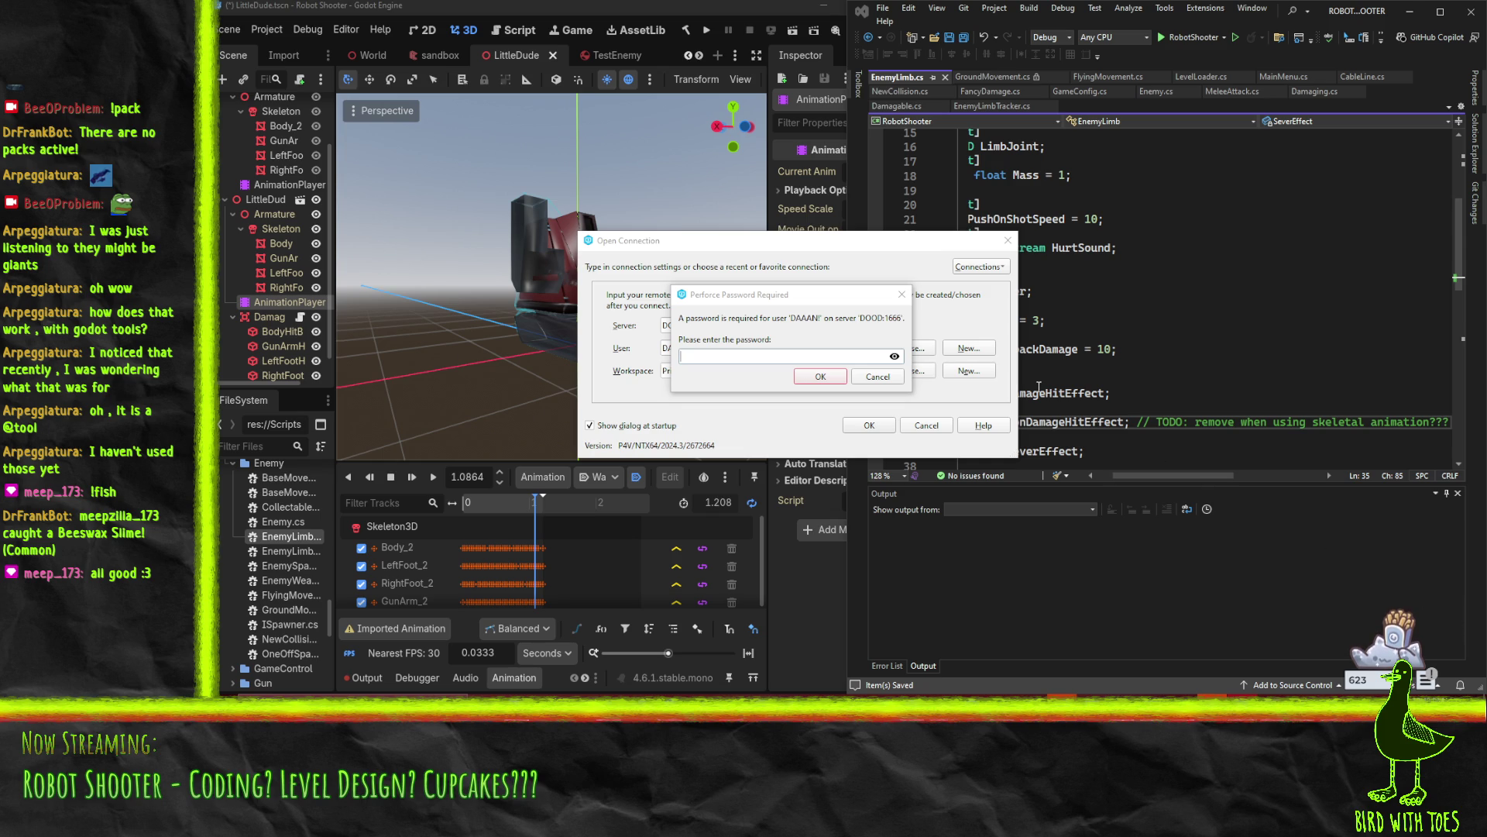
pyautogui.write('********')
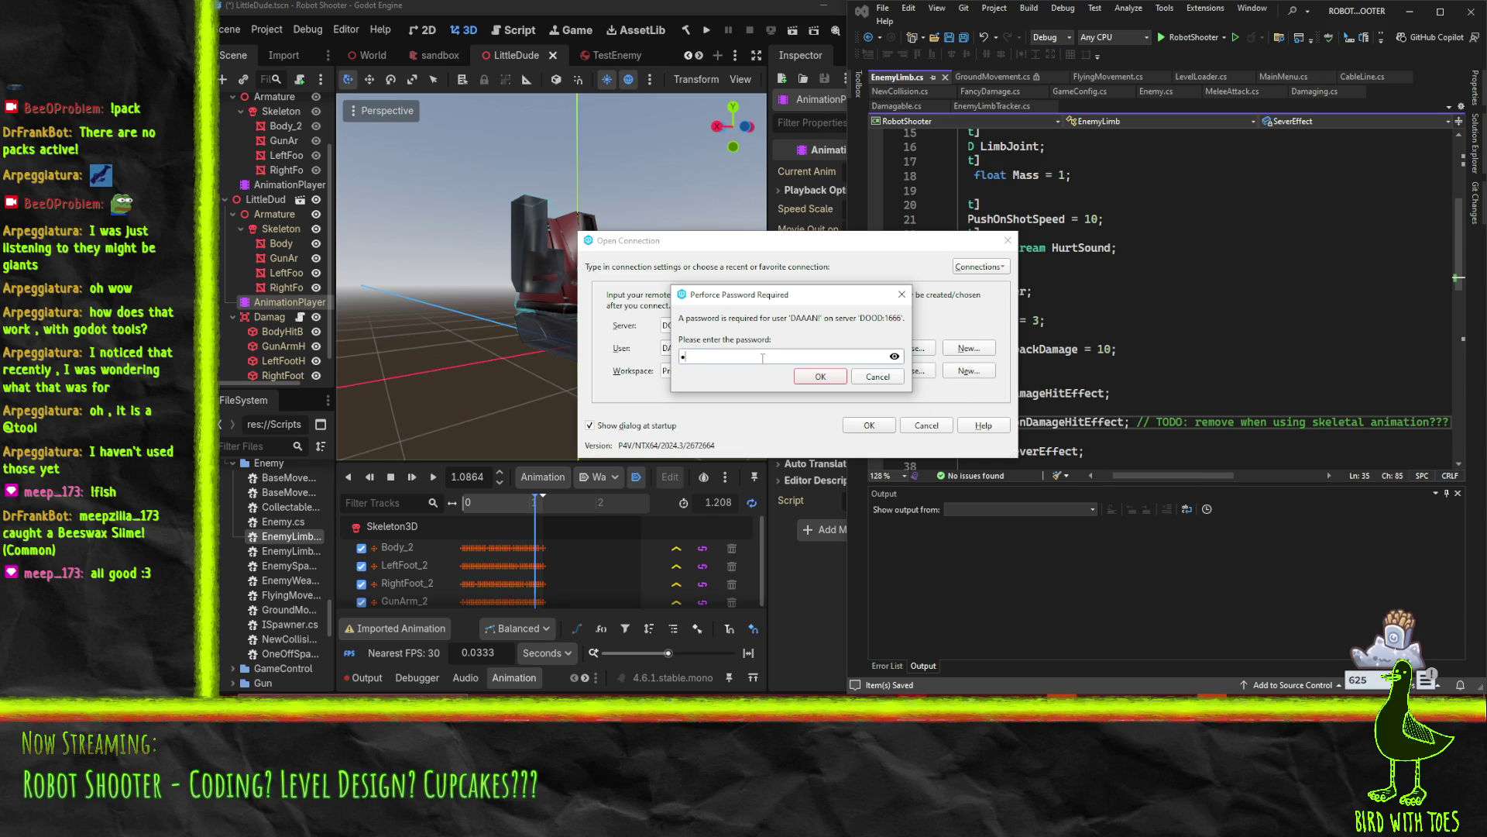
pyautogui.click(812, 380)
pyautogui.moveTo(689, 242); pyautogui.dragTo(699, 239)
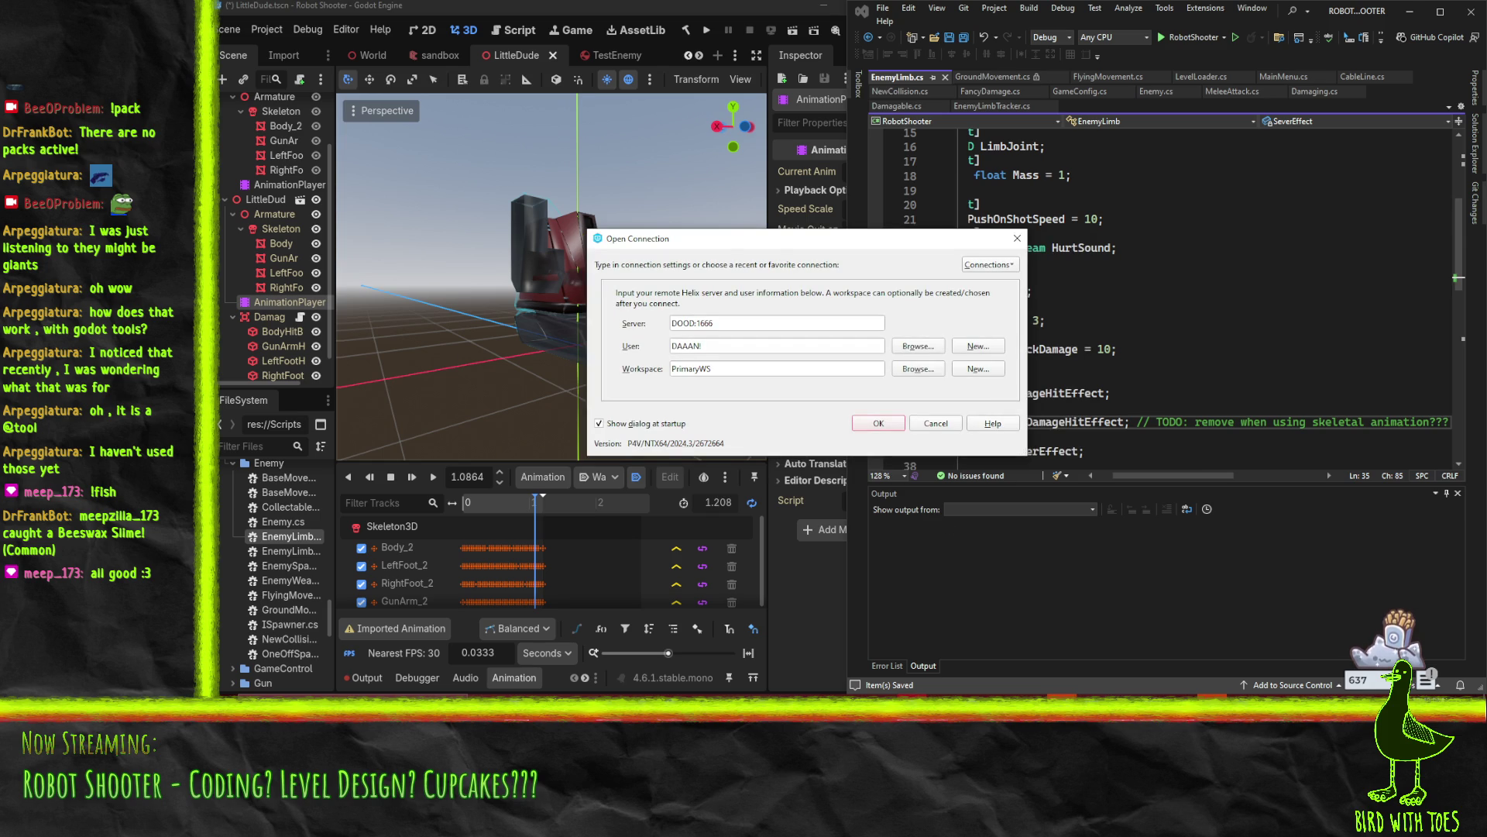
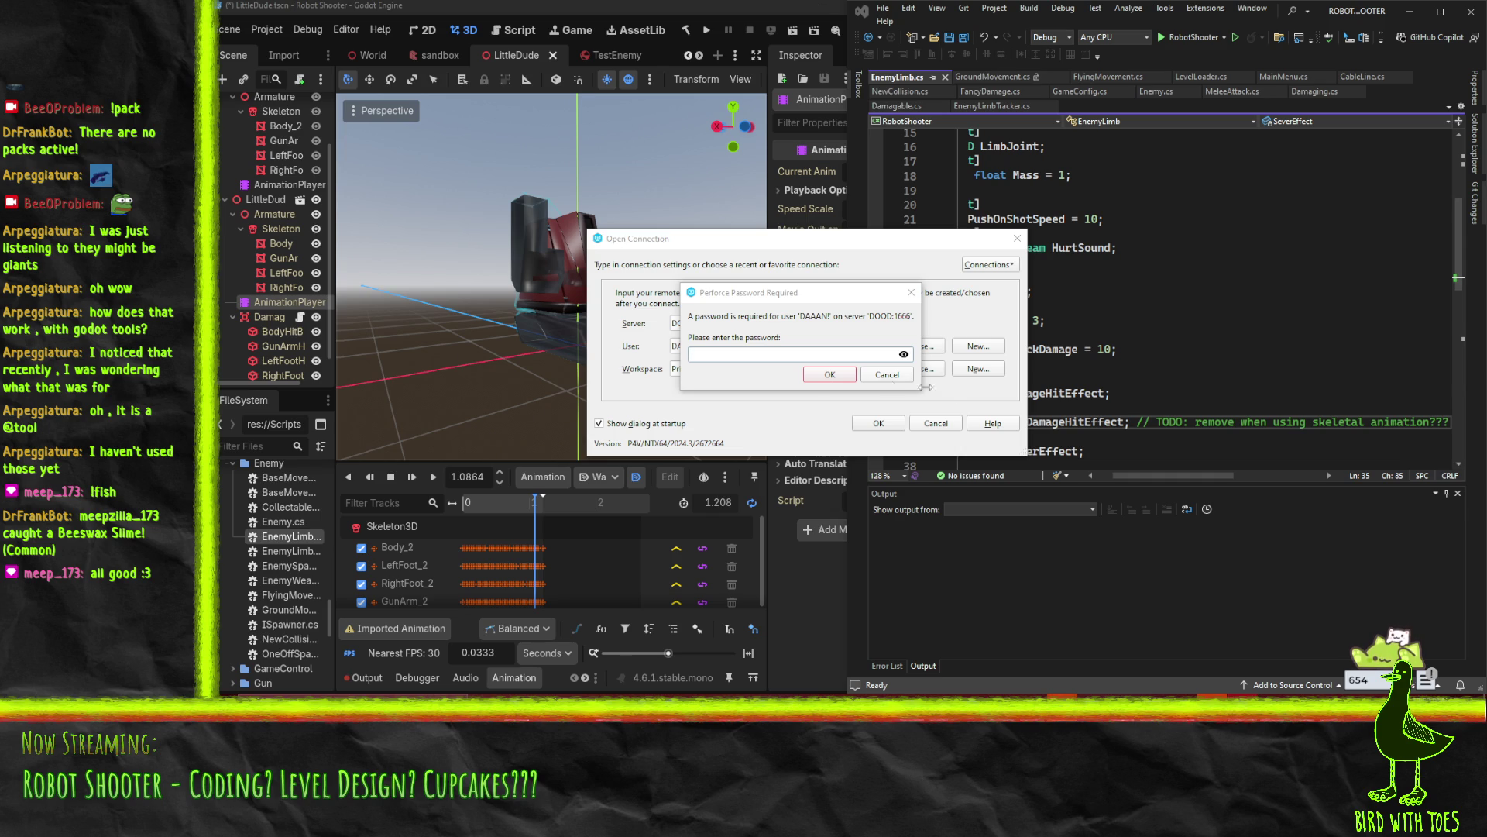
# Sign in to the Perforce server with the account password, then start a new browser tab
pyautogui.click(706, 350)
pyautogui.write('**********')
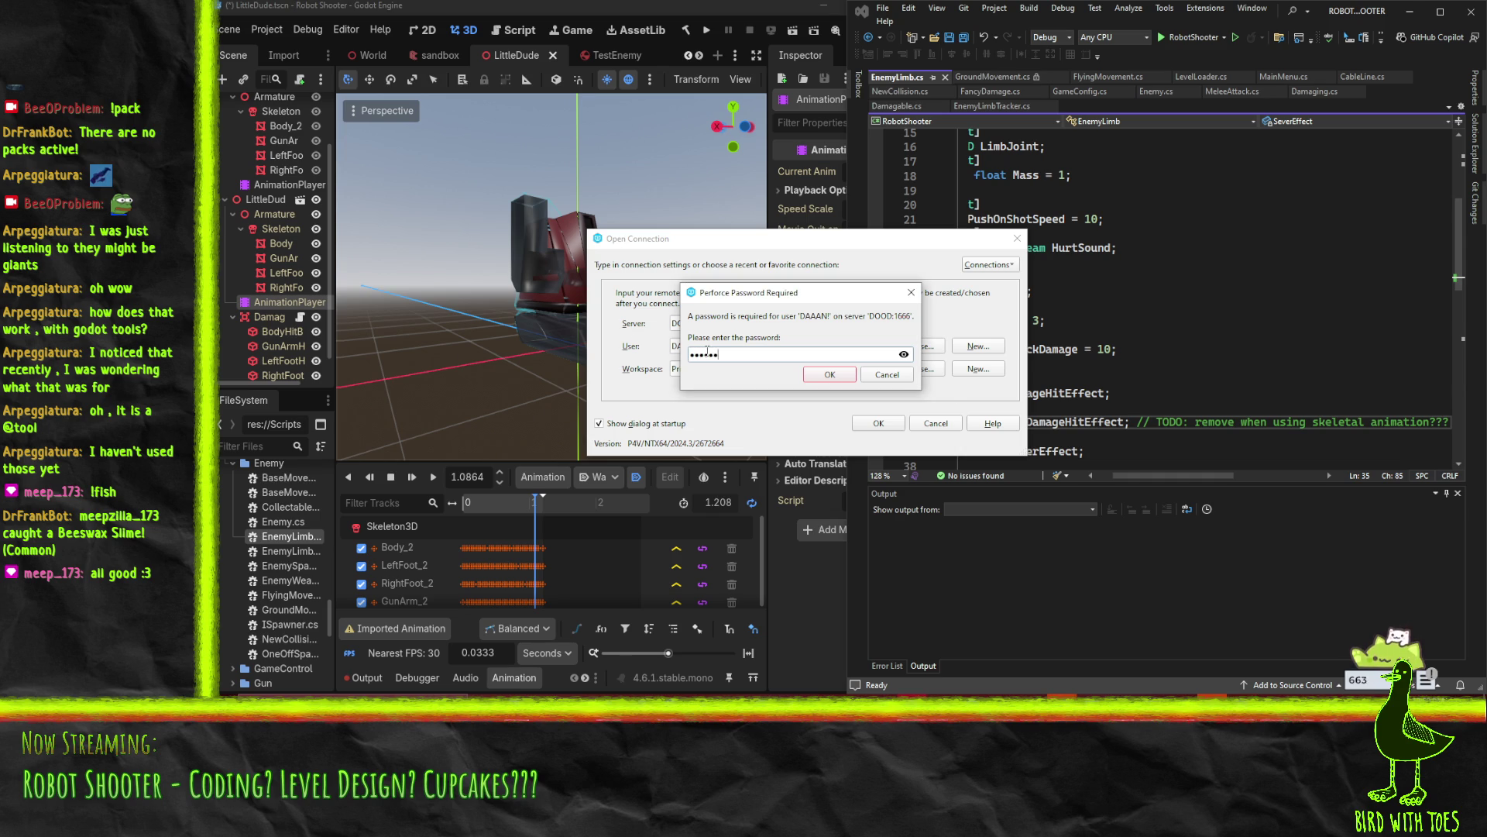
pyautogui.click(821, 380)
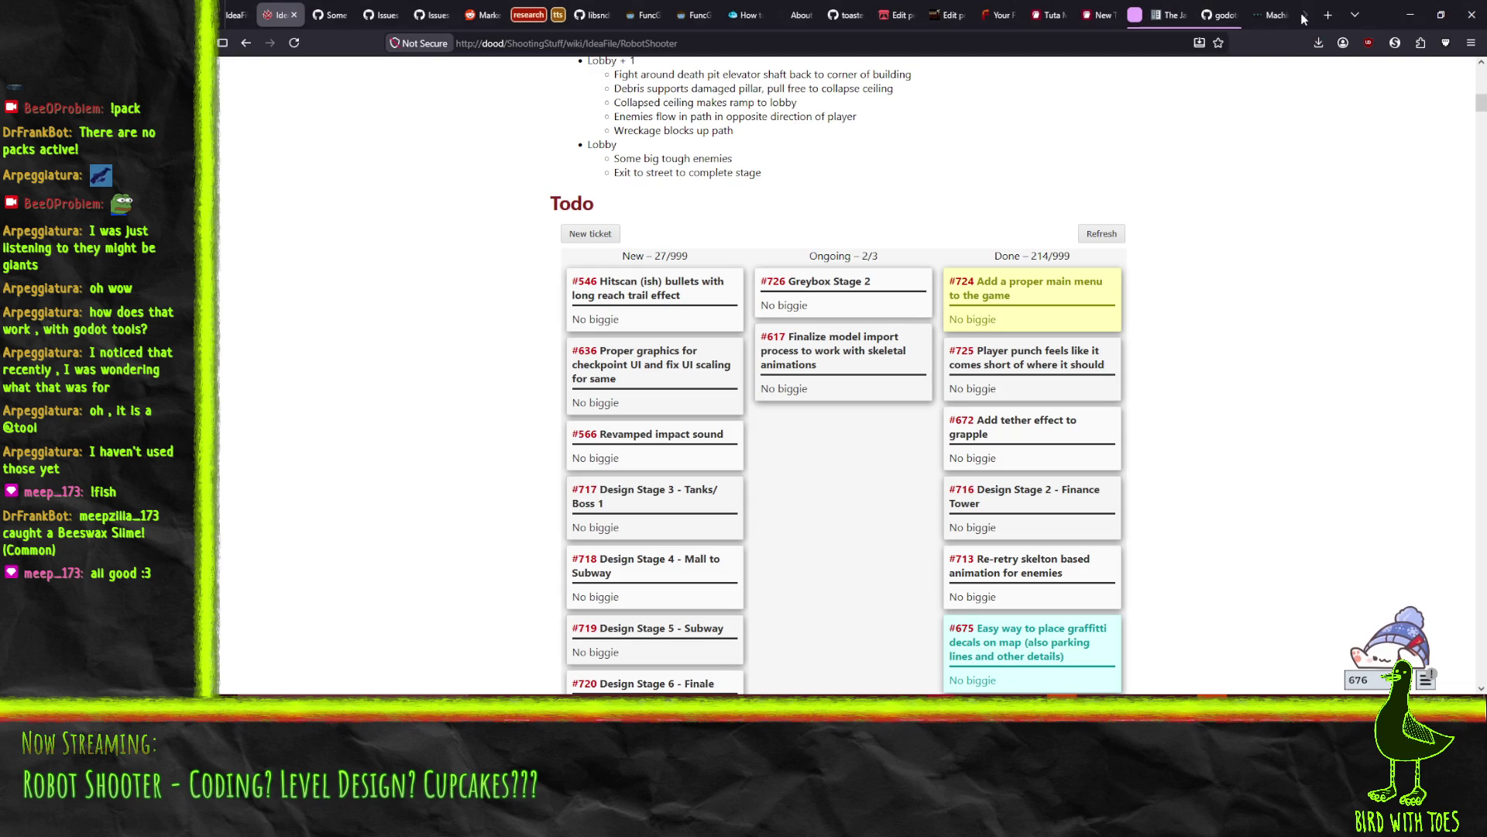
pyautogui.click(1327, 17)
# Search the web for 'p4v' and open the P4V product page
pyautogui.write('p4v')
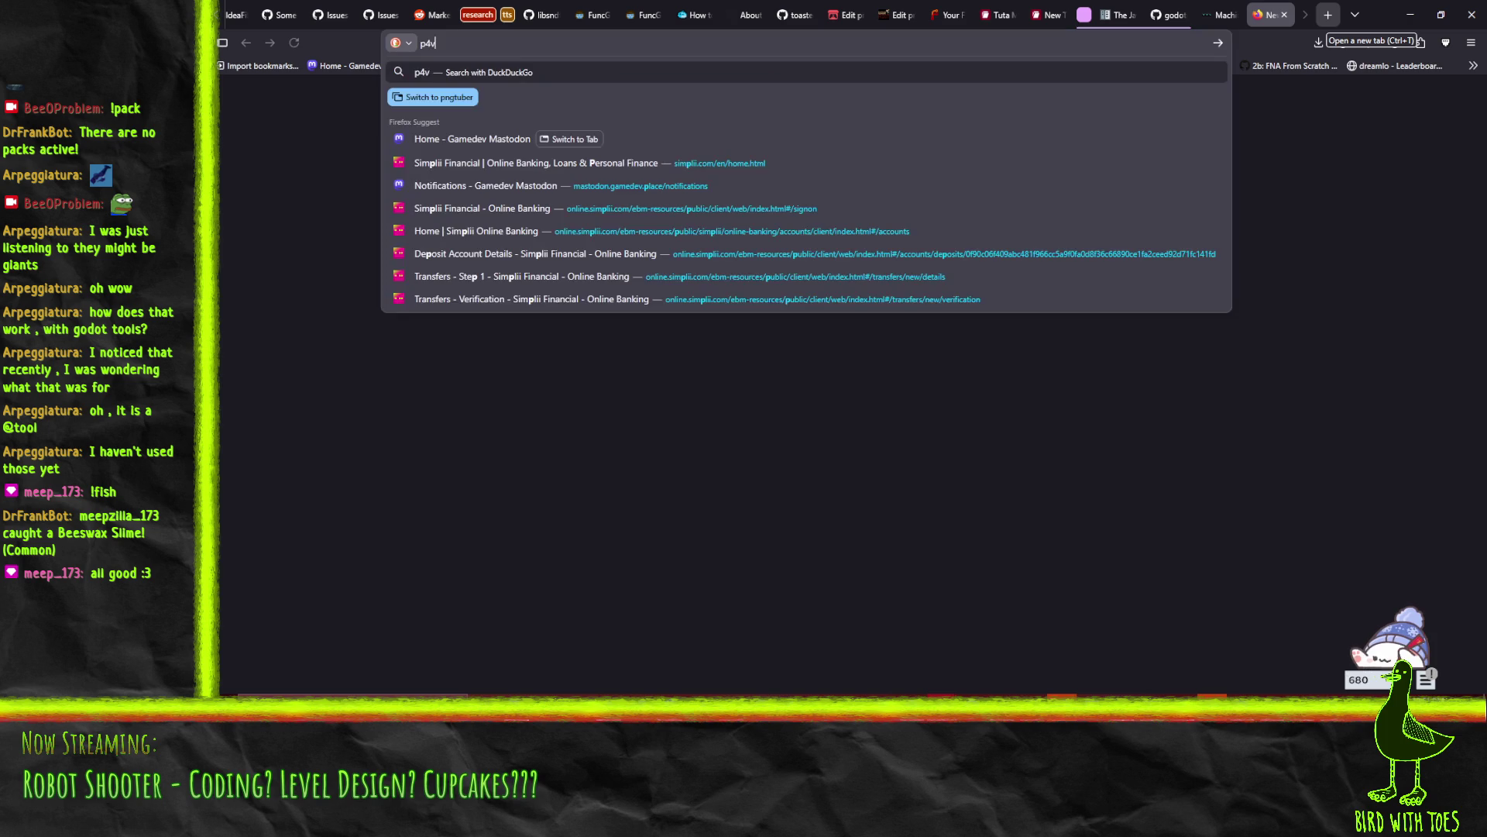
pyautogui.press('Return')
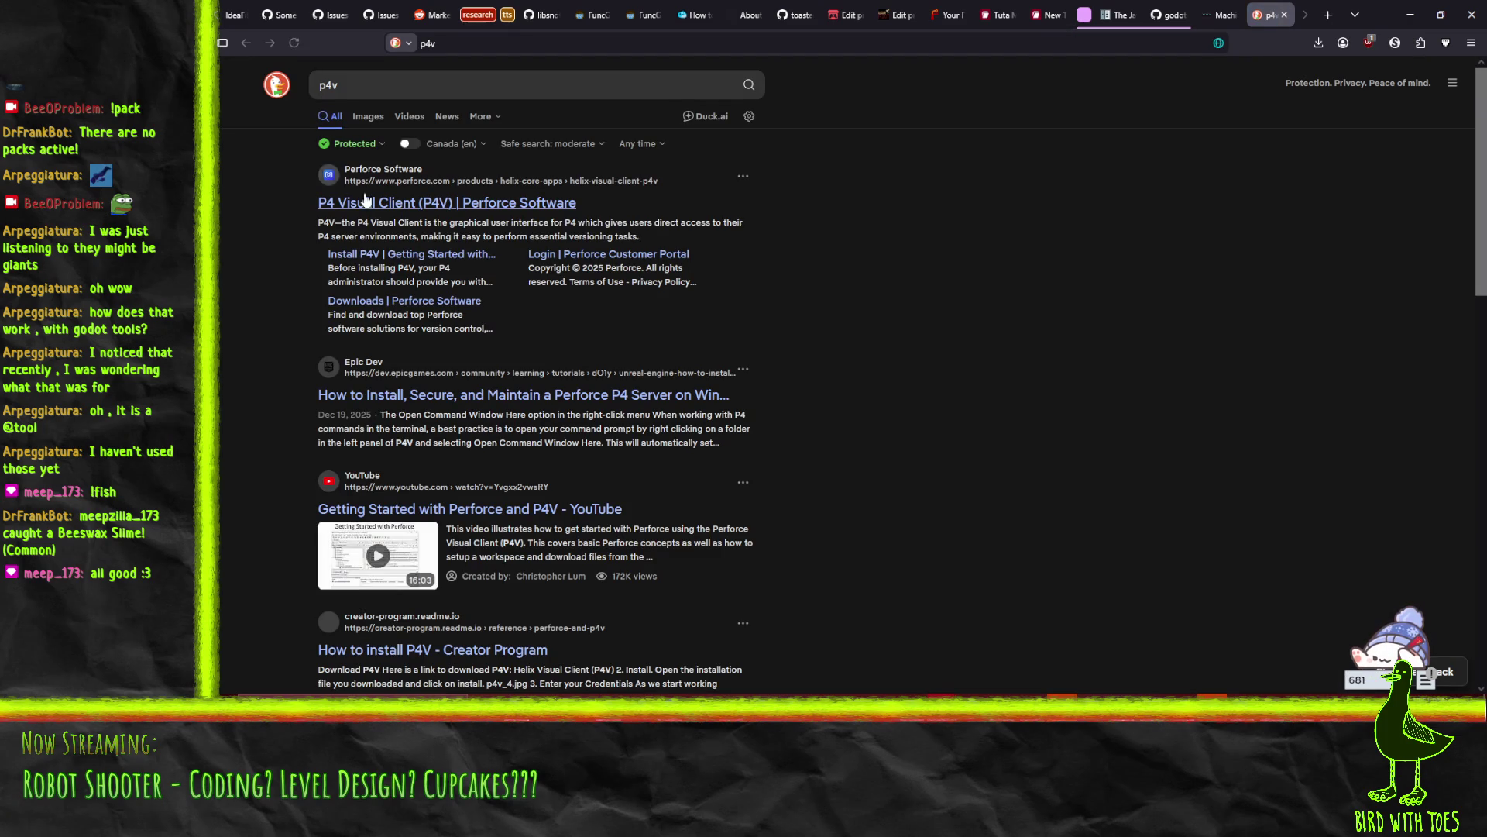
pyautogui.click(411, 216)
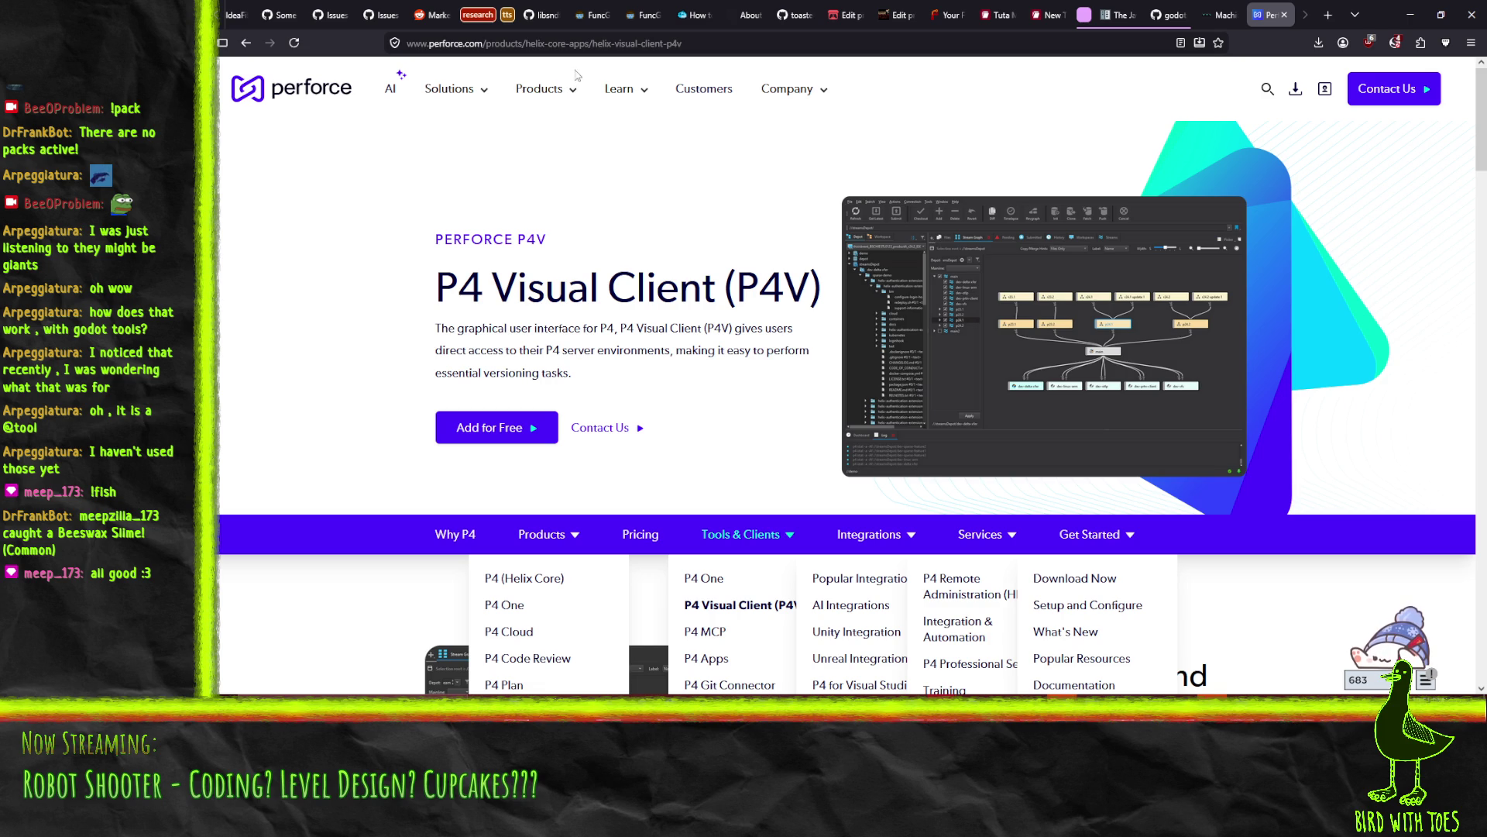
# Change a domain's script permission in the script blocker and reload the page
pyautogui.click(1398, 42)
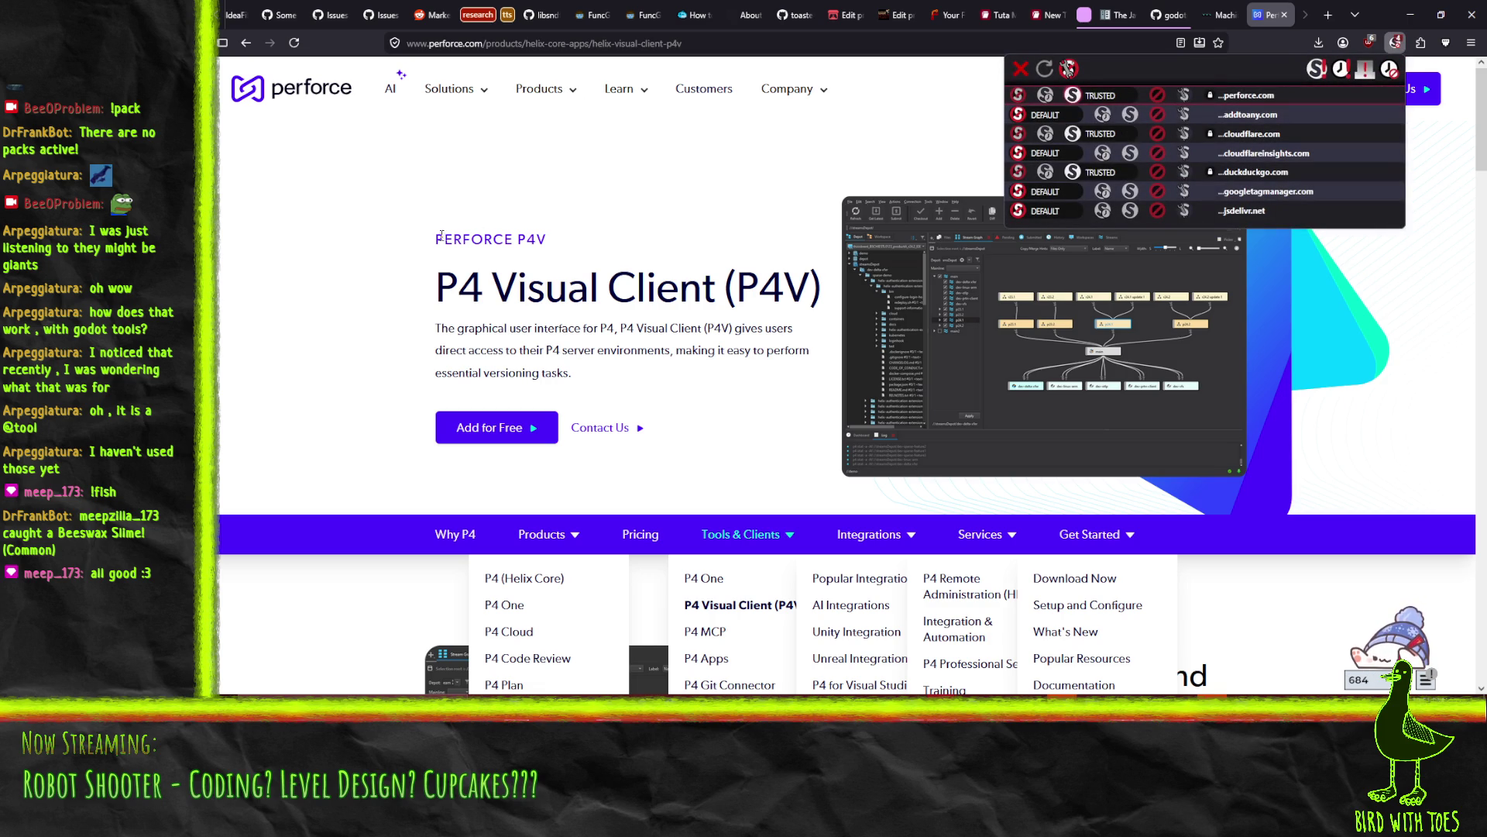
pyautogui.click(1104, 115)
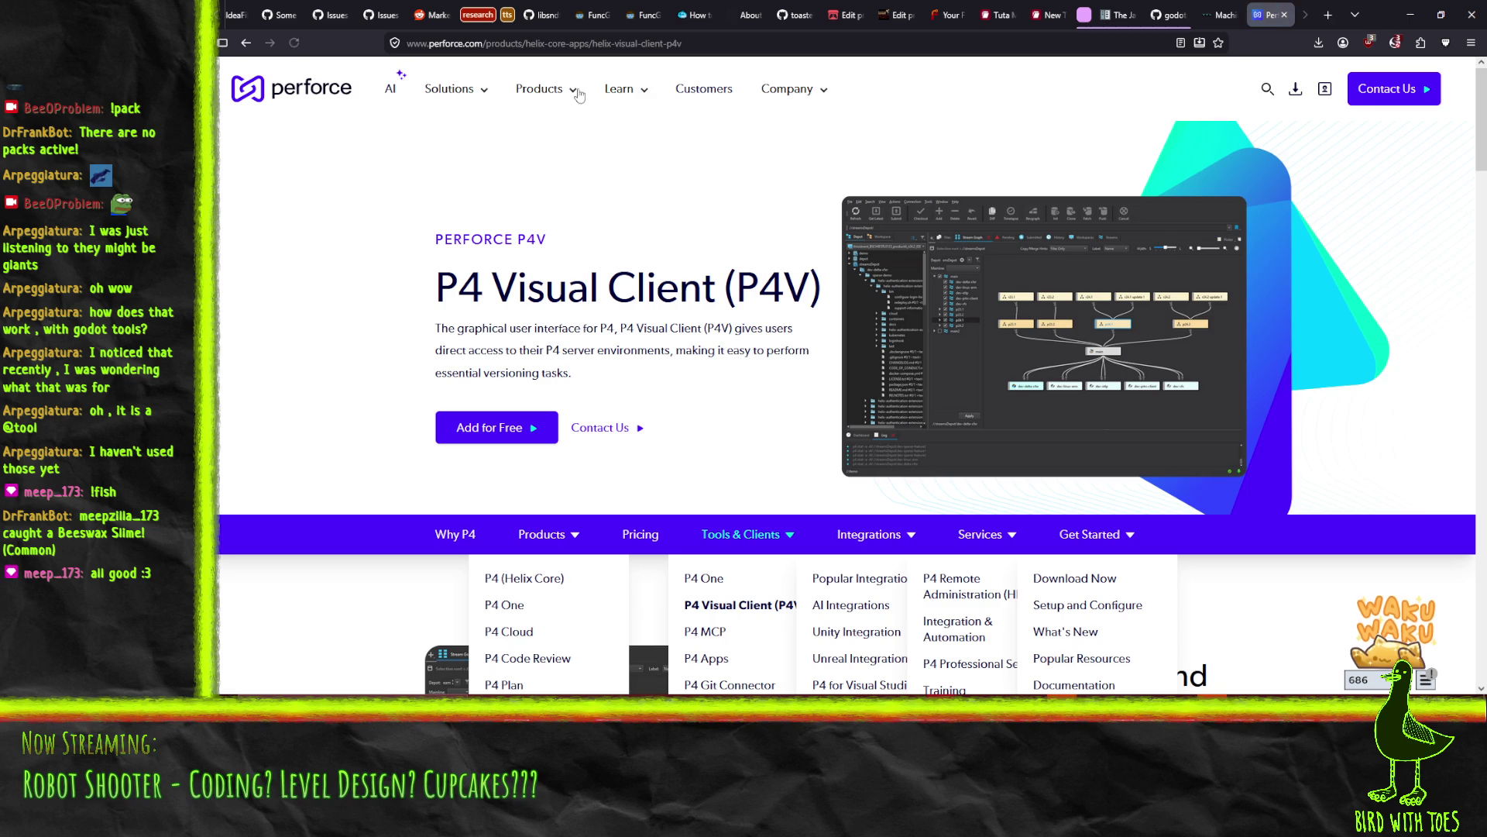
pyautogui.click(484, 43)
pyautogui.click(221, 287)
# Search the web for 'perforce client' from the address bar
pyautogui.click(495, 43)
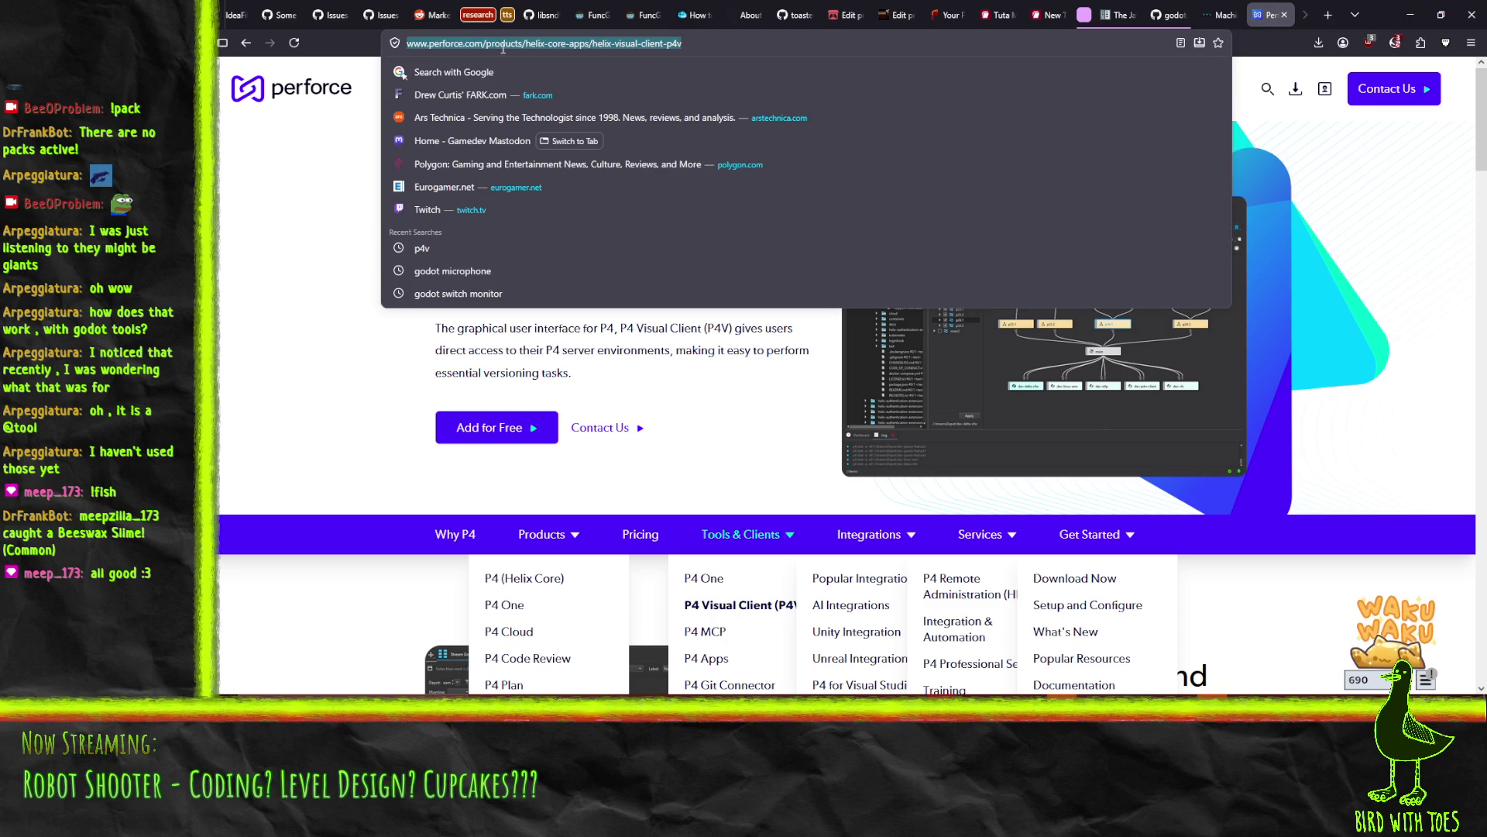
pyautogui.write('p')
pyautogui.write('ero')
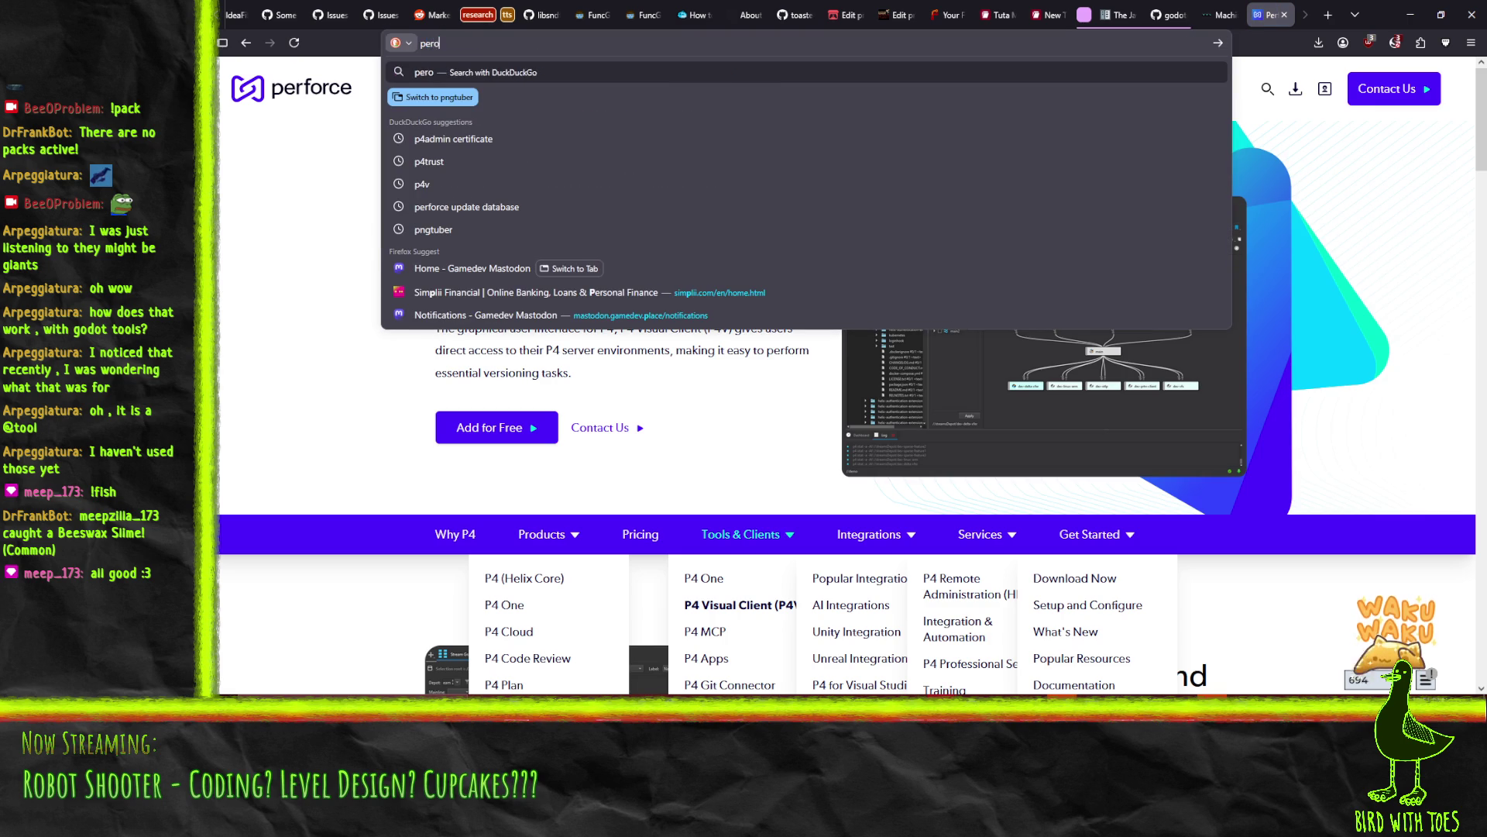
pyautogui.press('BackSpace')
pyautogui.write('force client')
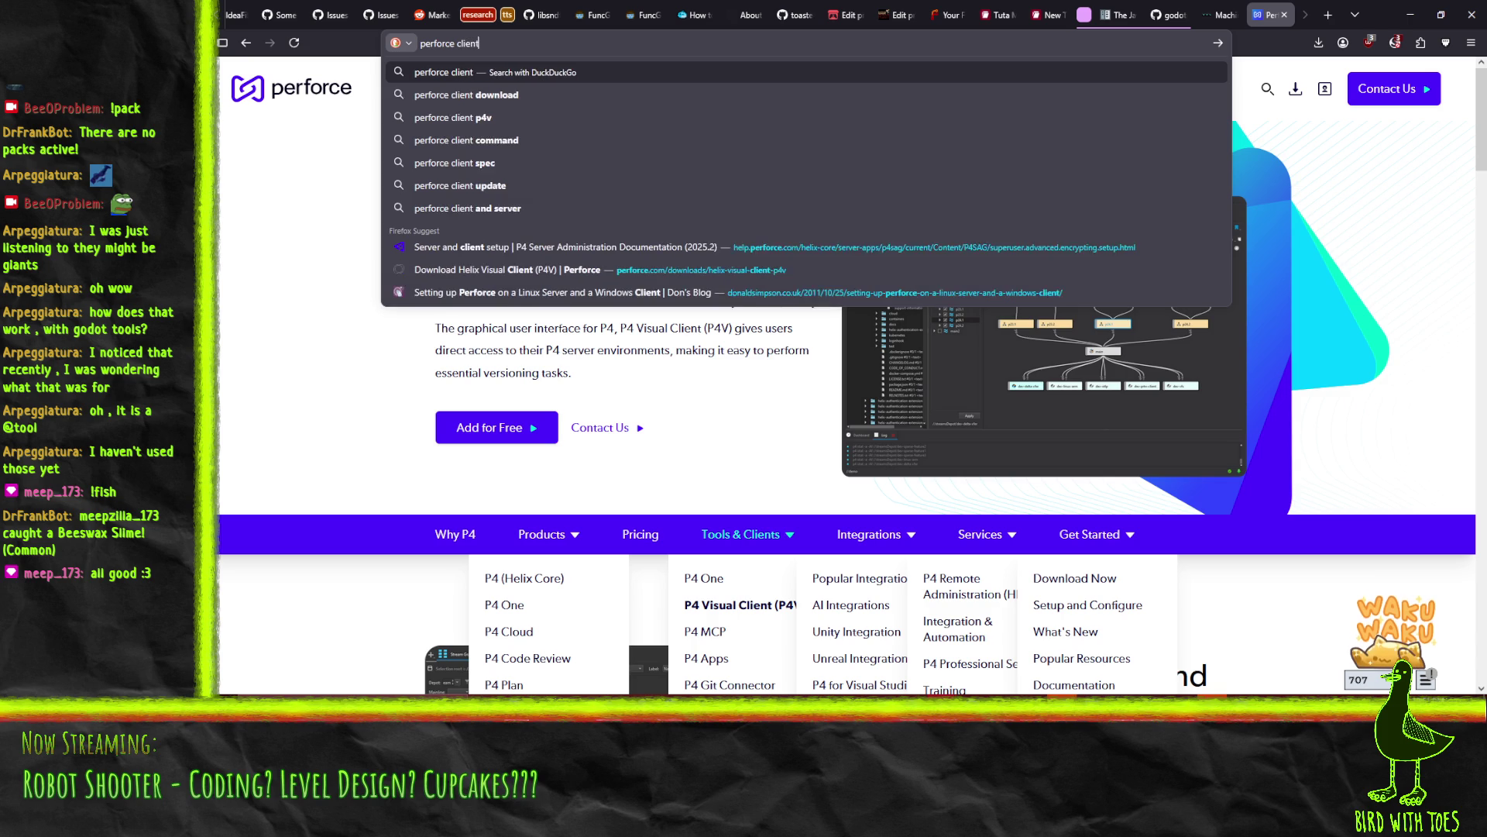
pyautogui.press('Return')
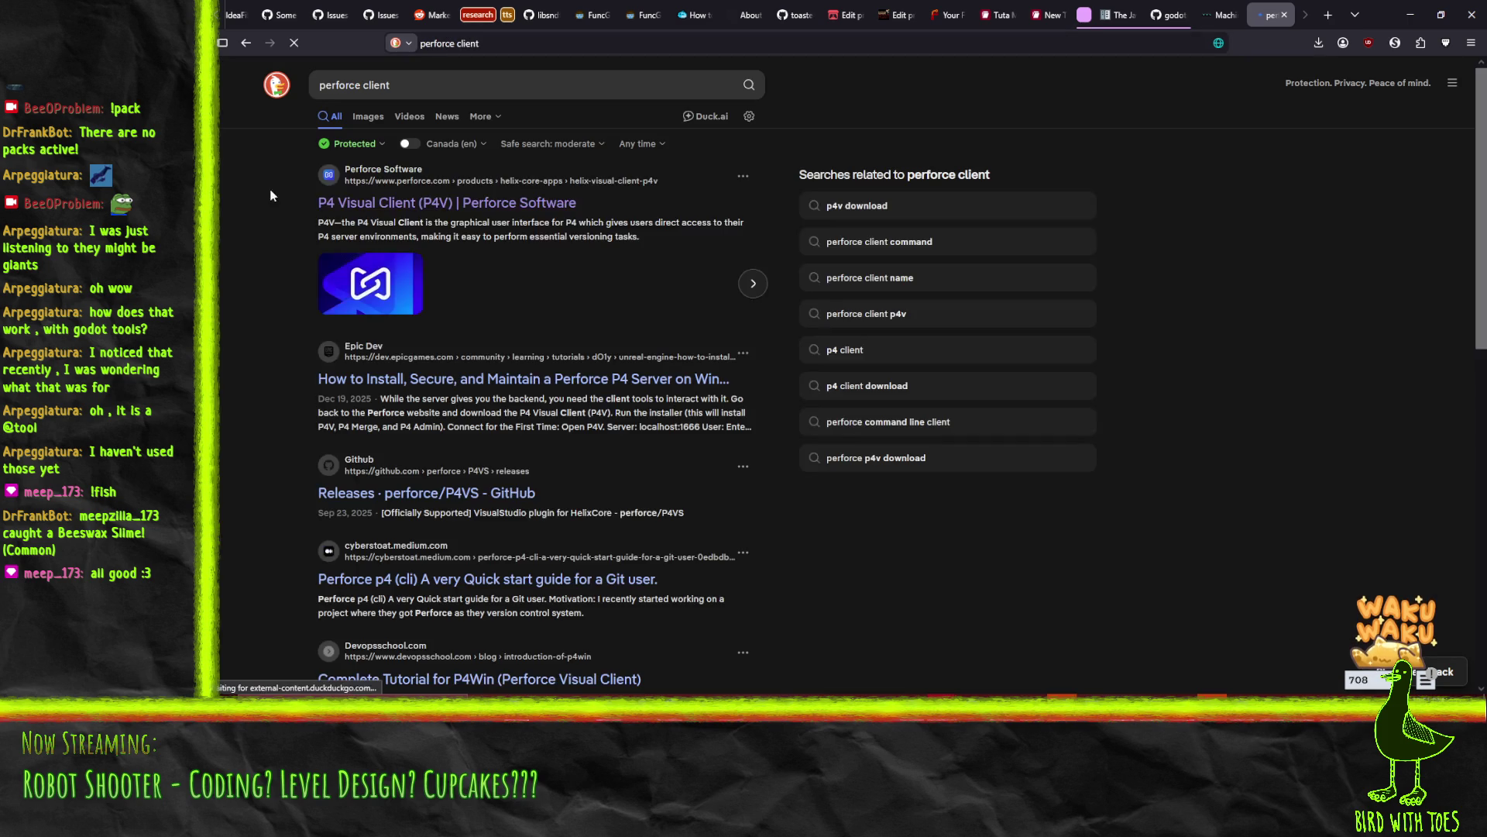
# Open the P4V result and temporarily trust jsdelivr.net scripts, reloading the page
pyautogui.click(478, 206)
pyautogui.scroll(-4, 329, 421)
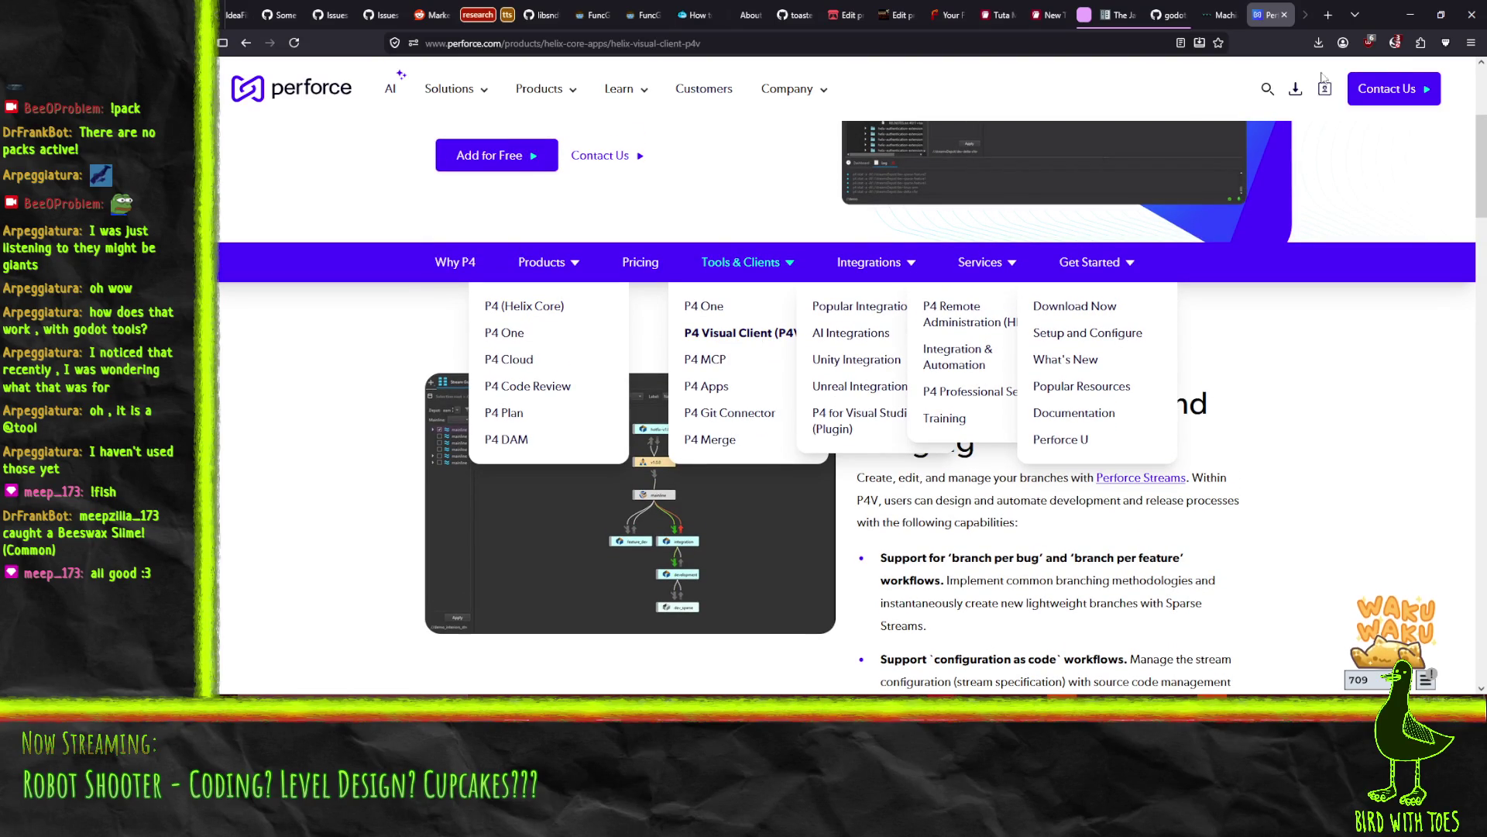
pyautogui.click(1394, 45)
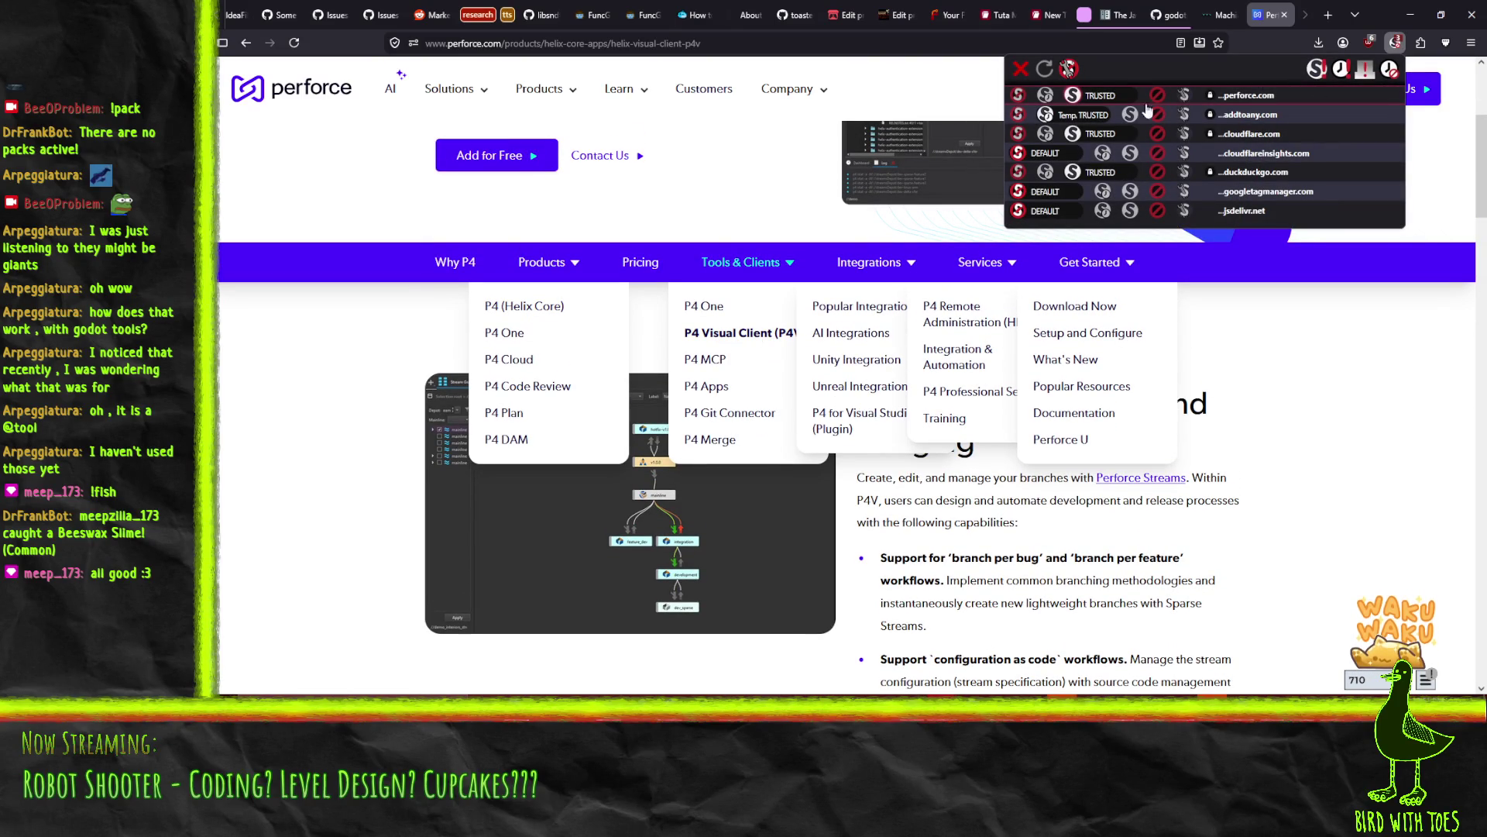
pyautogui.click(1098, 217)
pyautogui.click(1308, 362)
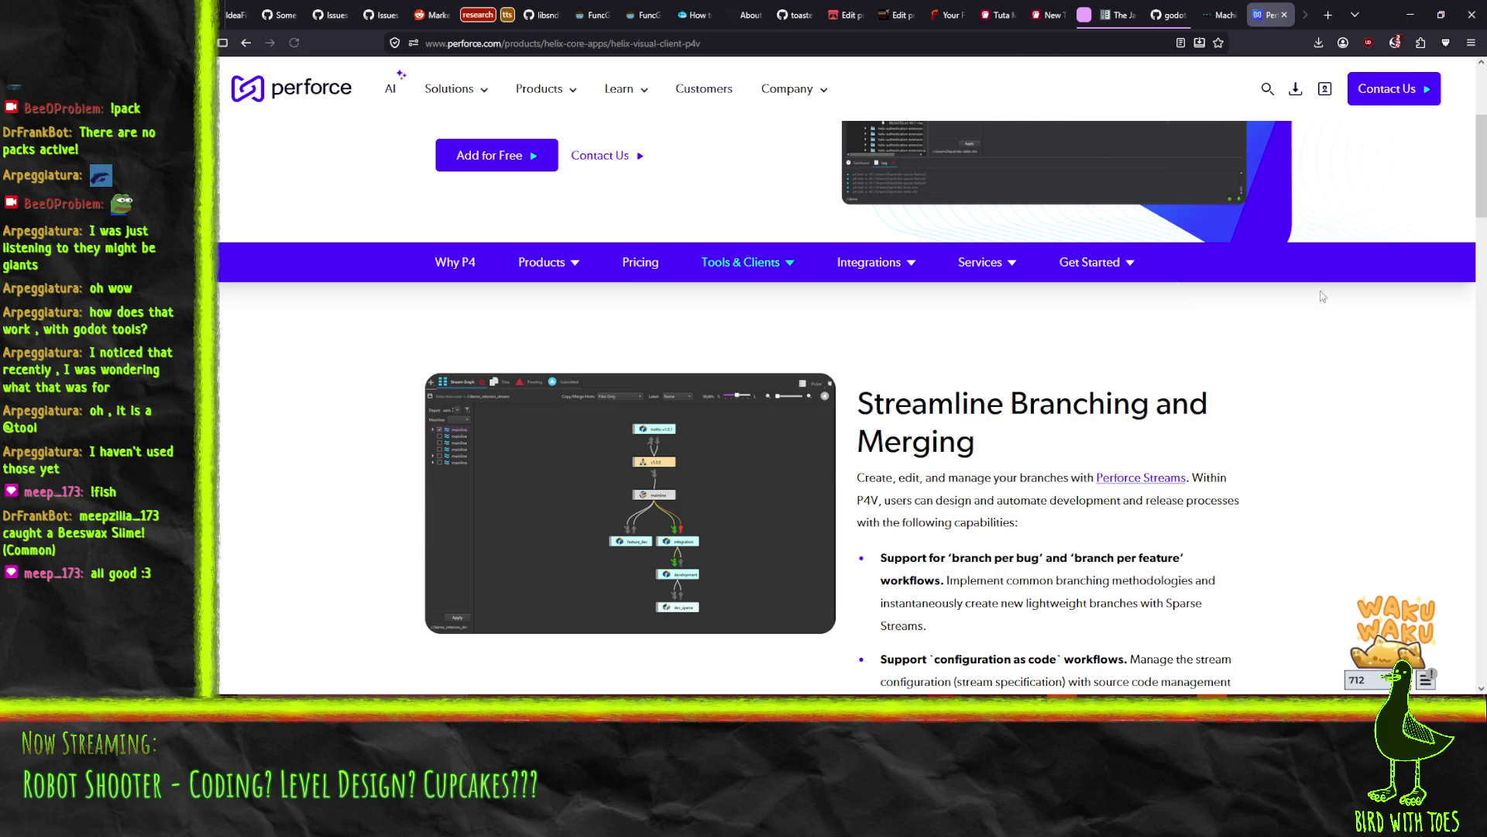
# Browse via the P4 MCP and P4 Apps & APIs pages to the P4V page
pyautogui.moveTo(749, 262)
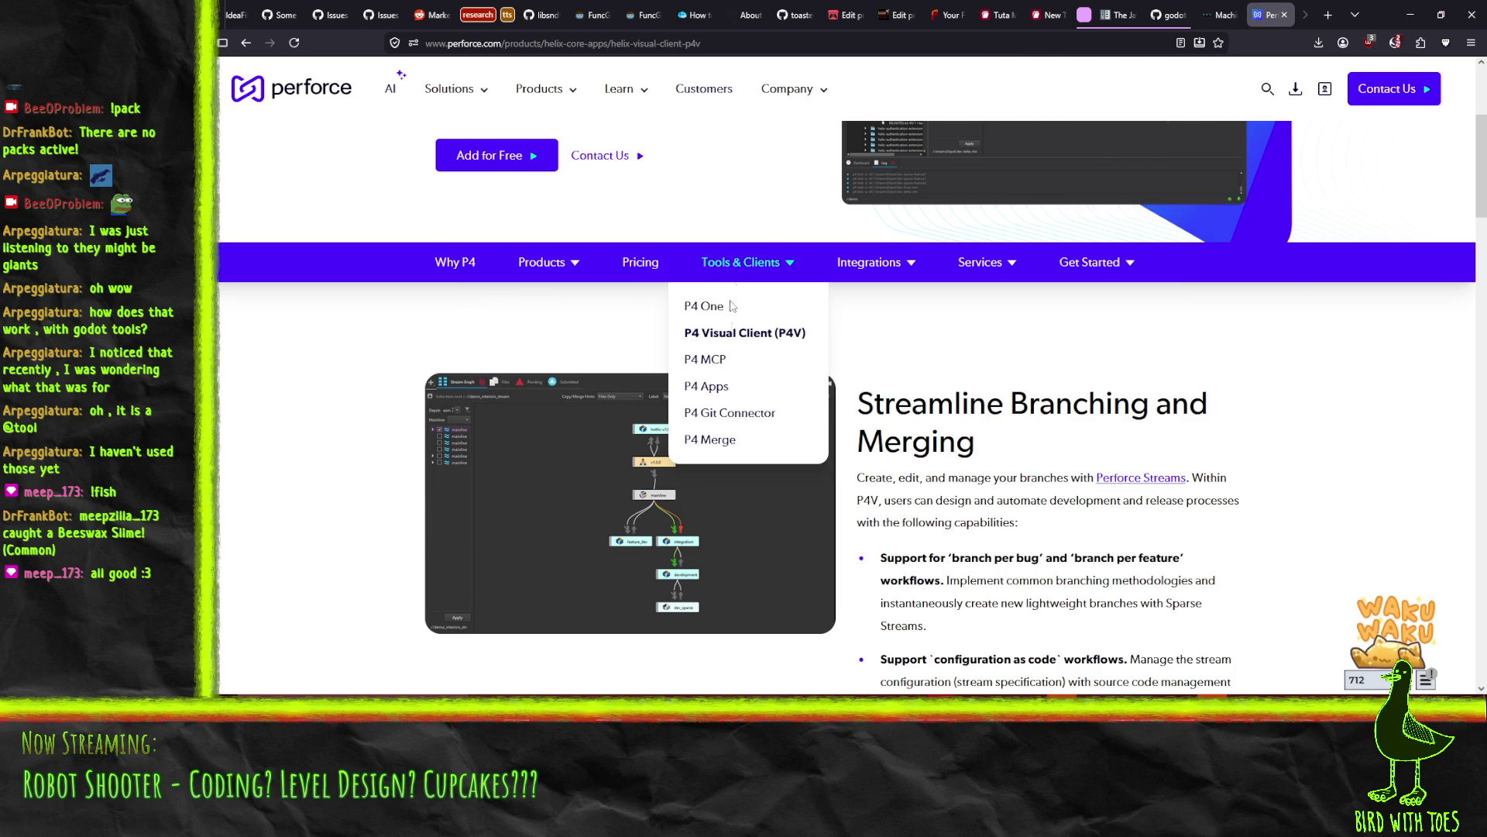
pyautogui.click(720, 361)
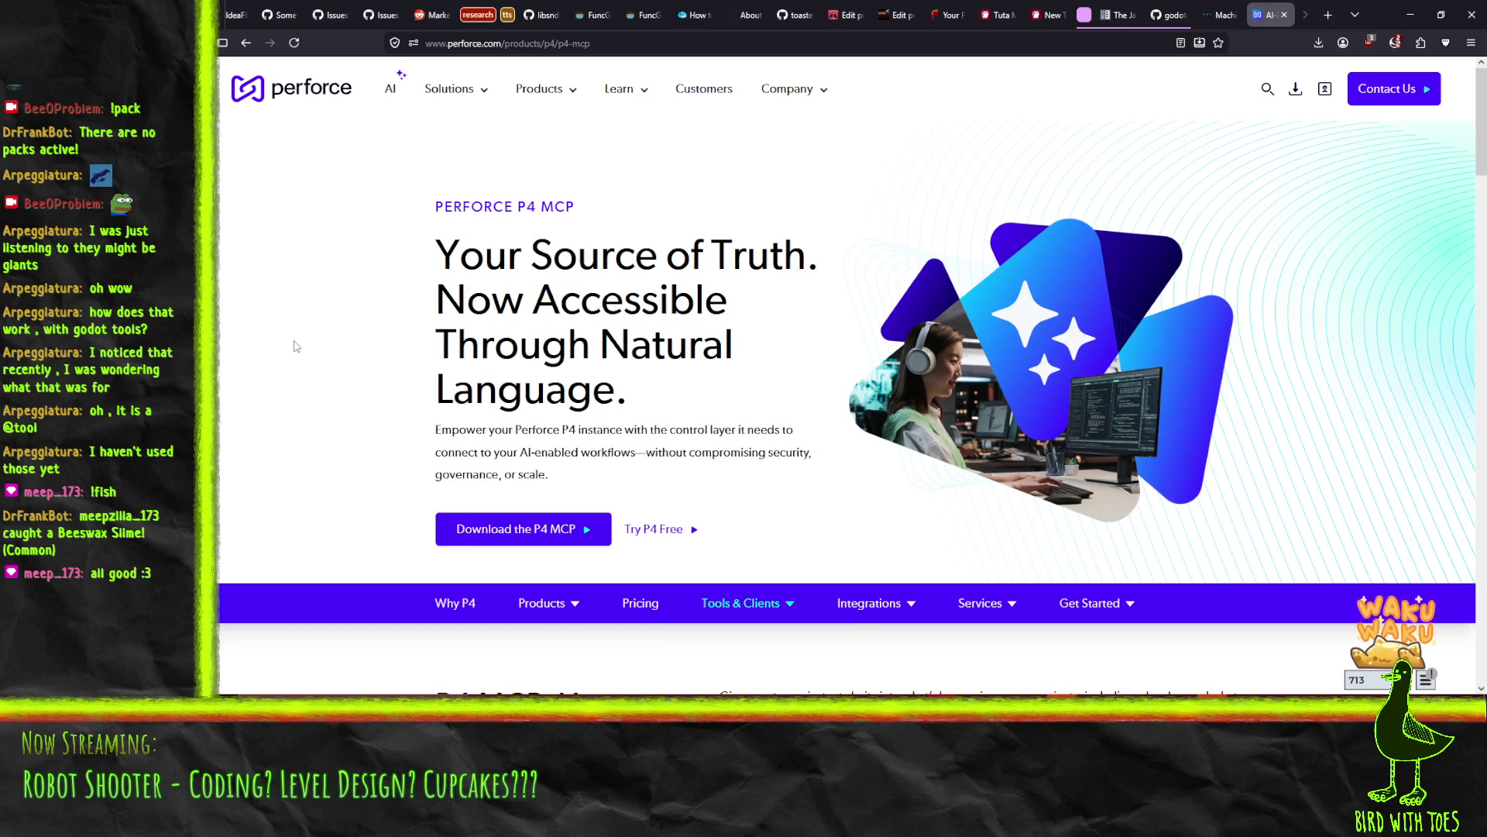
pyautogui.scroll(-1, 294, 346)
pyautogui.scroll(-2, 294, 349)
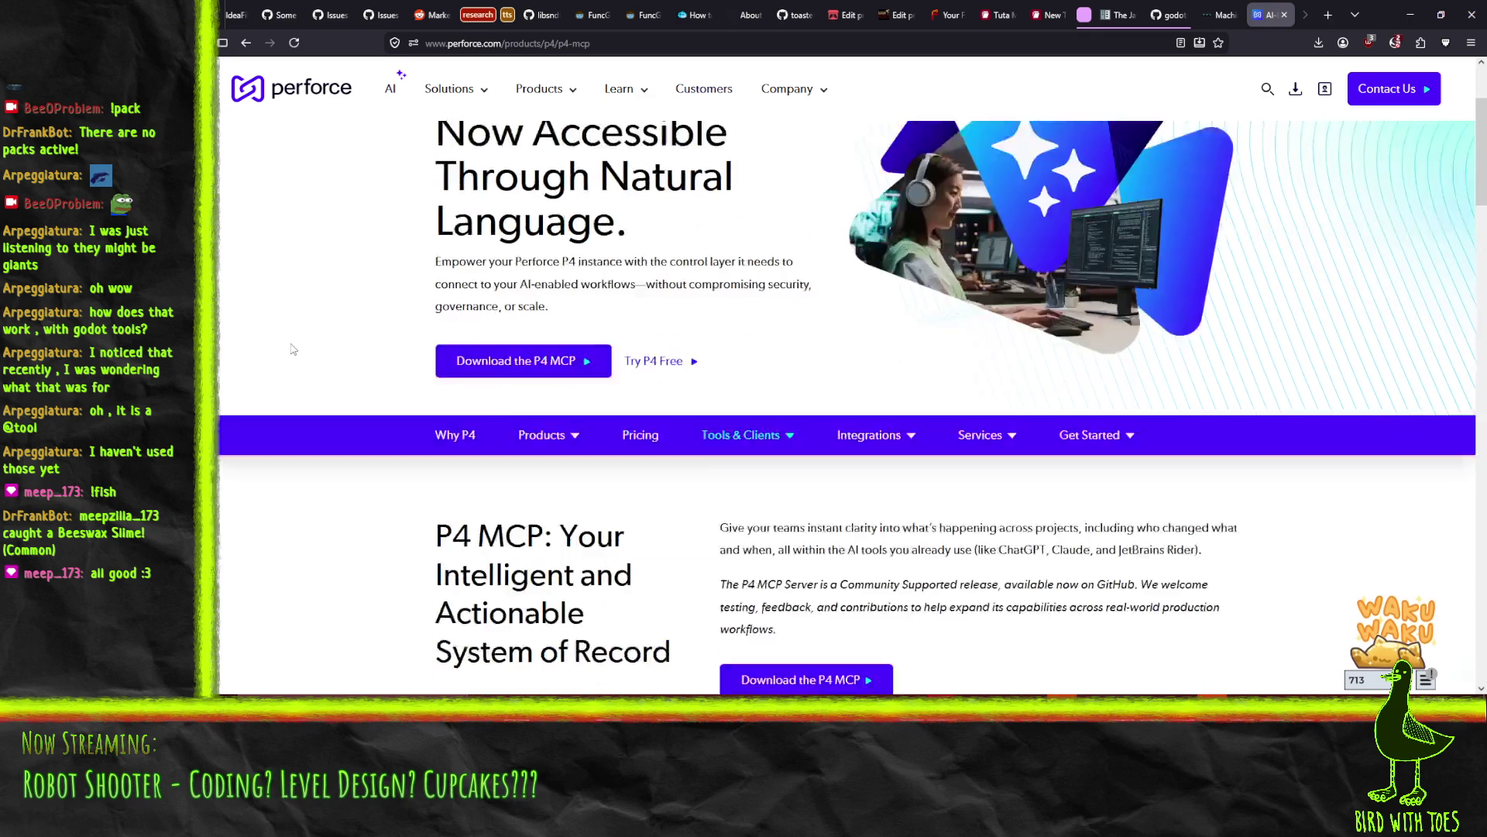
pyautogui.moveTo(741, 411)
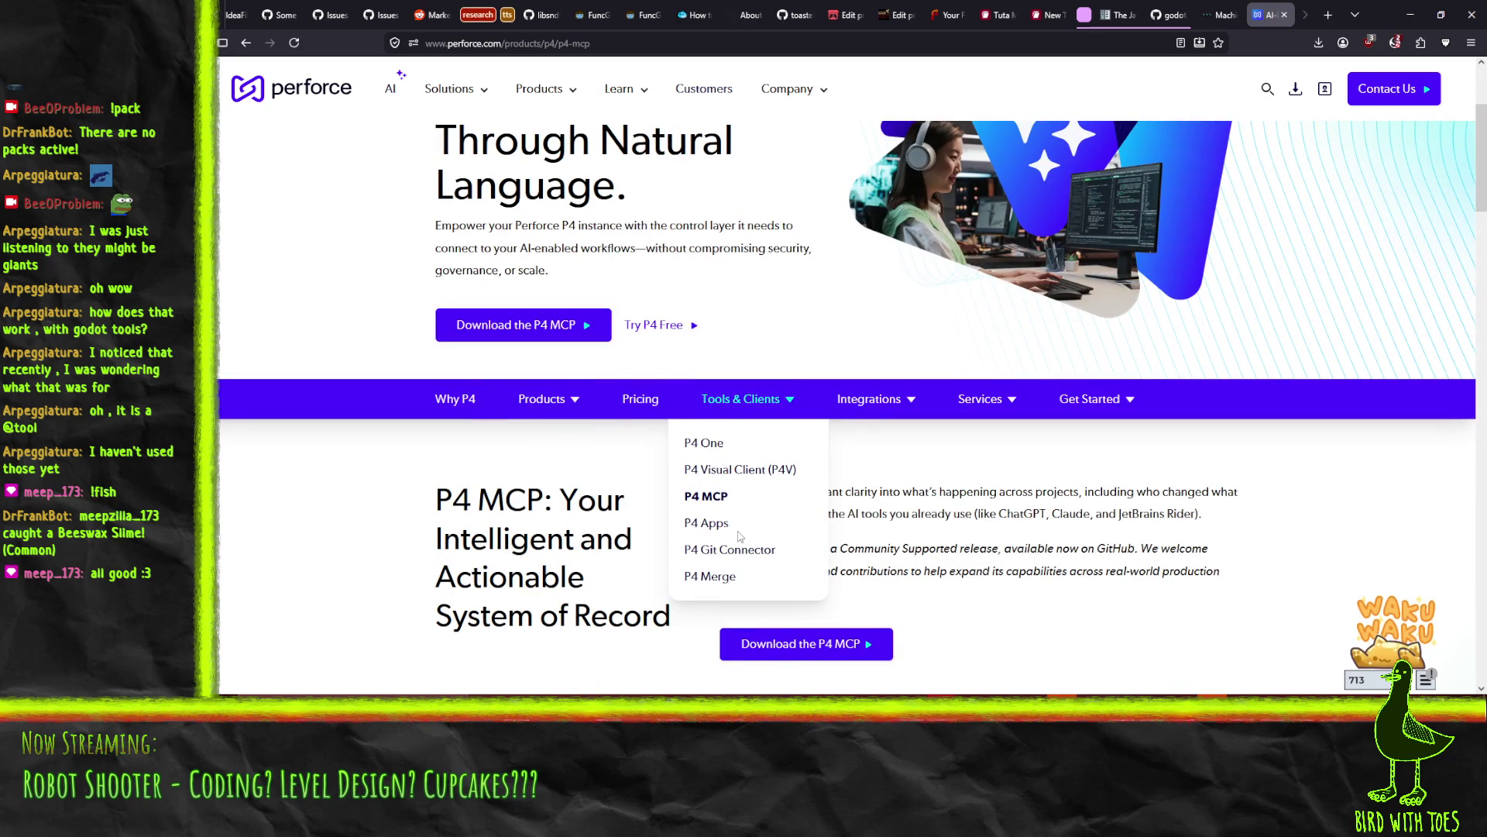
pyautogui.click(711, 523)
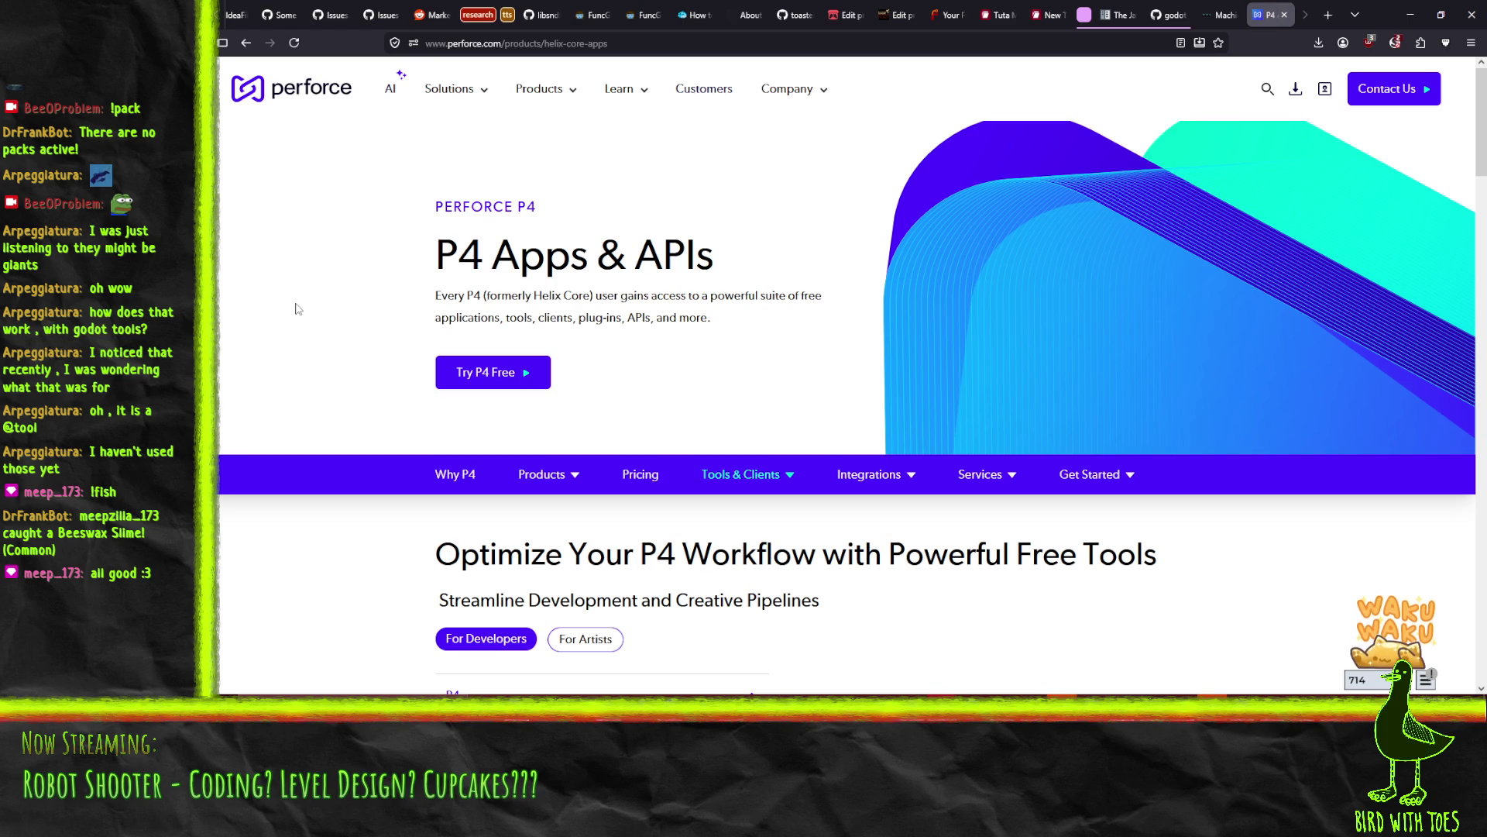
pyautogui.scroll(-3, 295, 308)
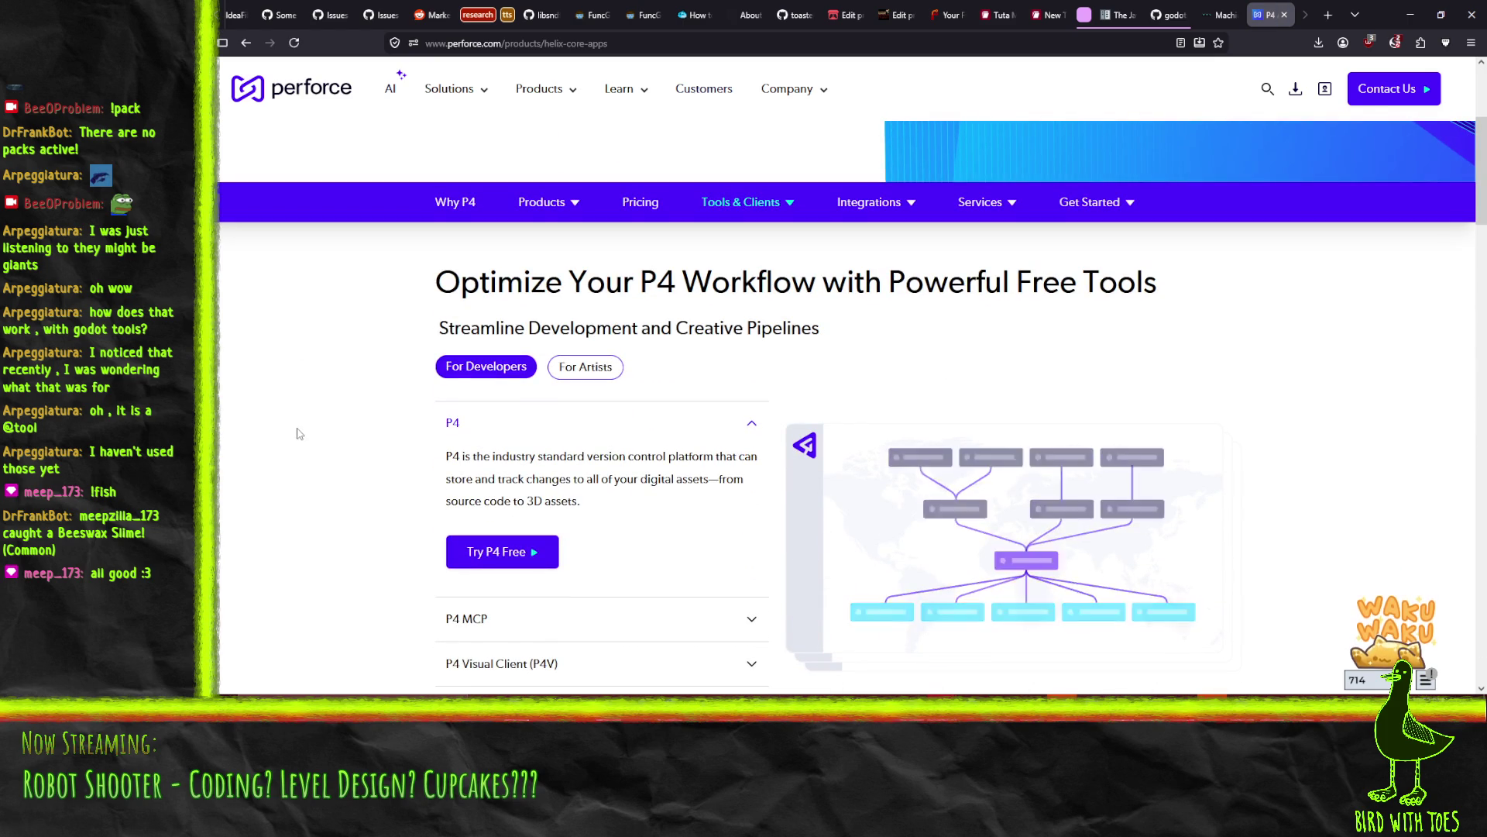
pyautogui.moveTo(744, 203)
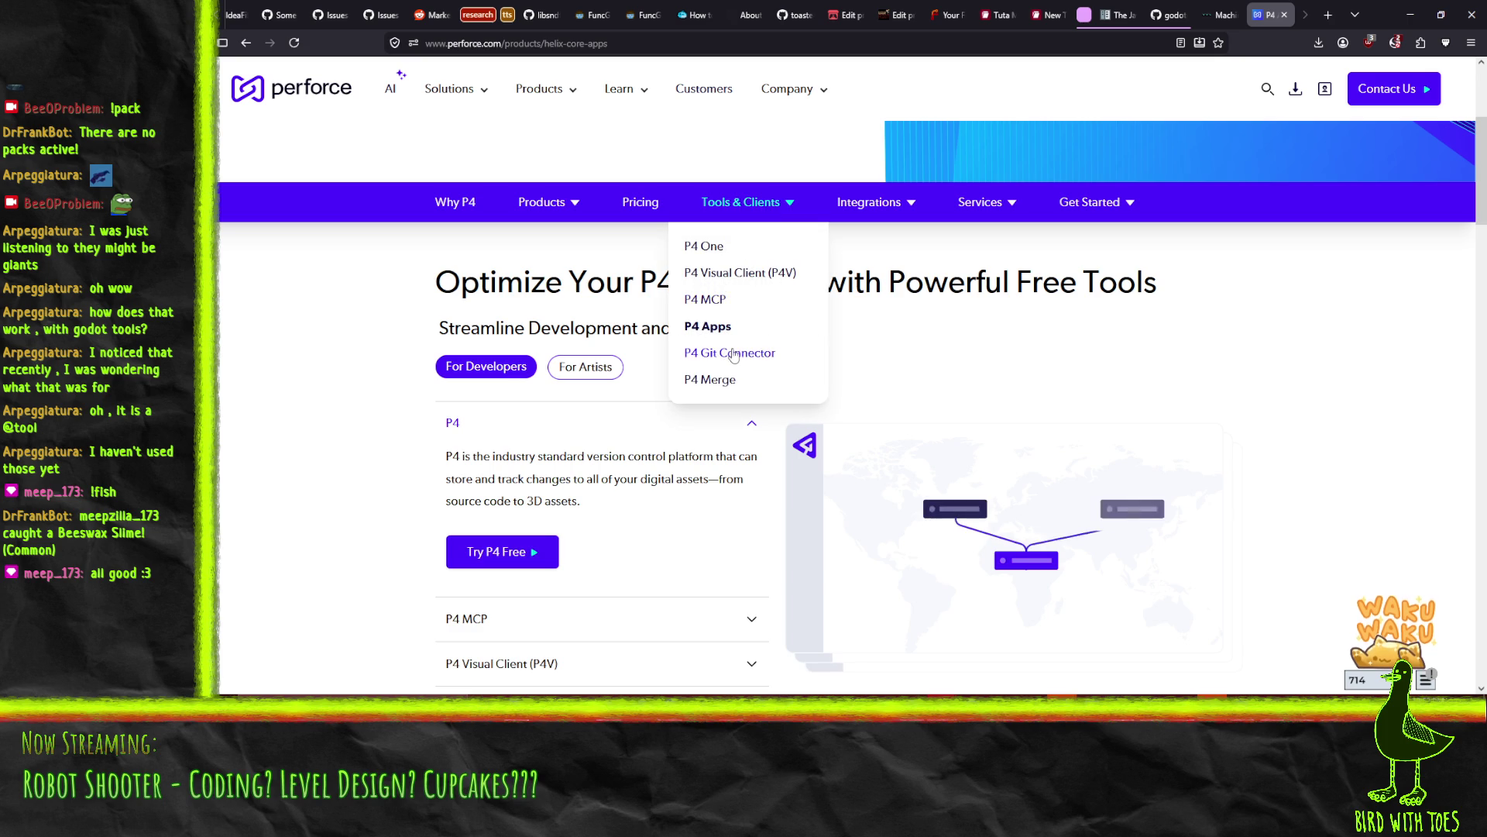
pyautogui.click(751, 290)
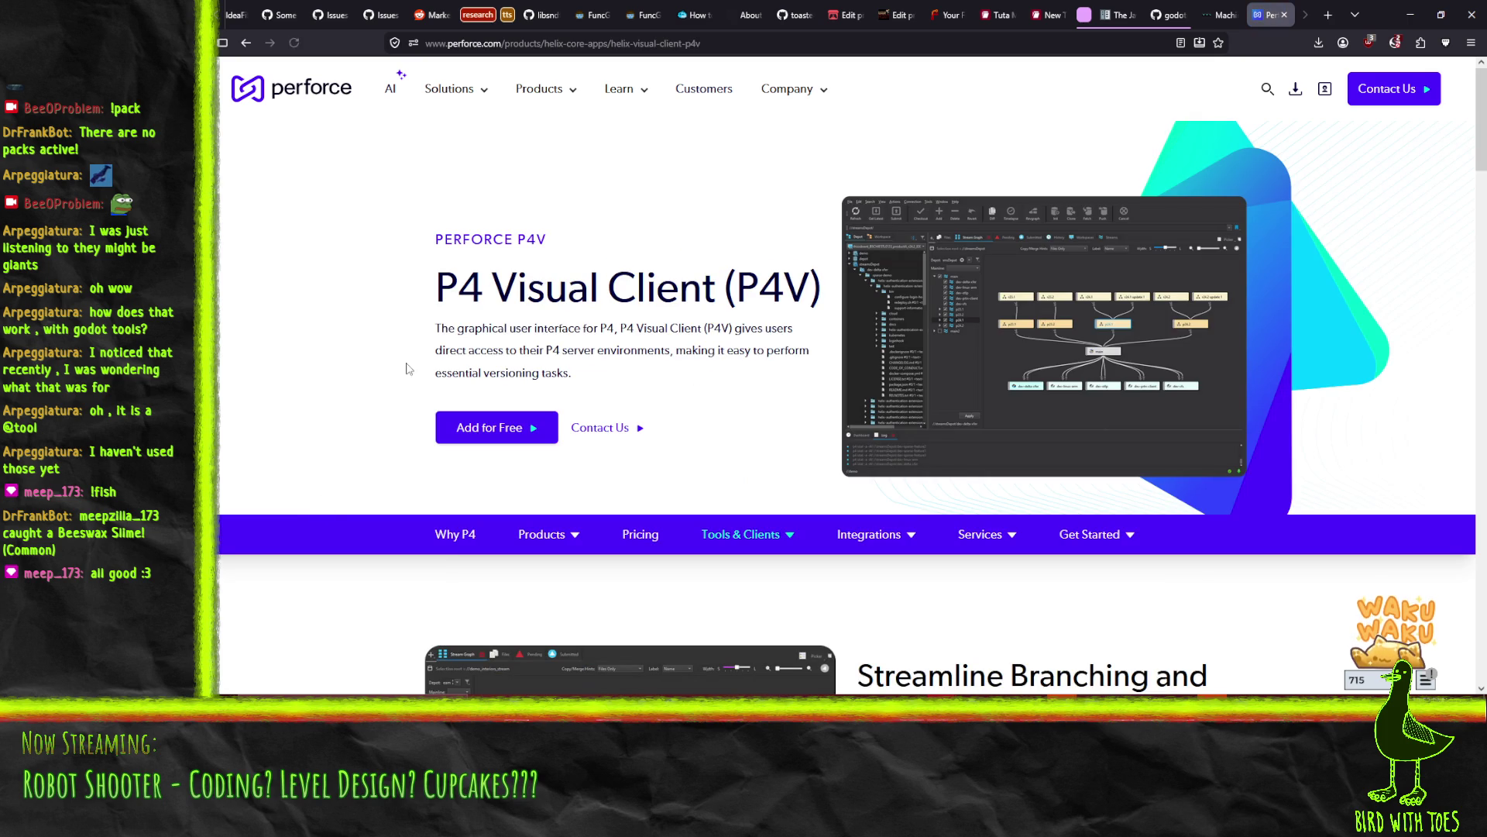
# Open the P4V download page and set the operating system family to Windows
pyautogui.click(540, 434)
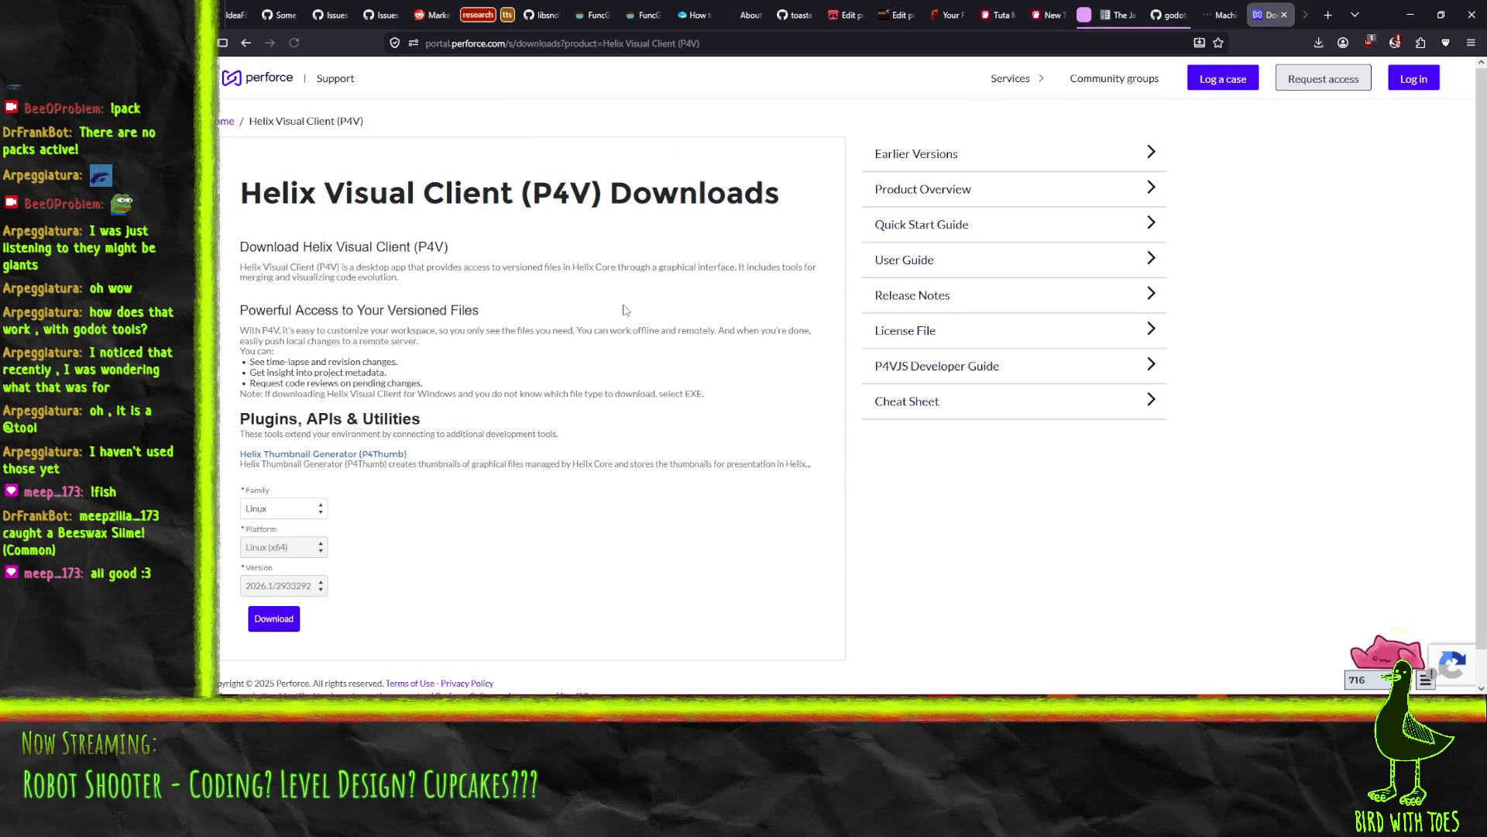
pyautogui.scroll(-1, 517, 339)
pyautogui.click(283, 473)
pyautogui.click(283, 530)
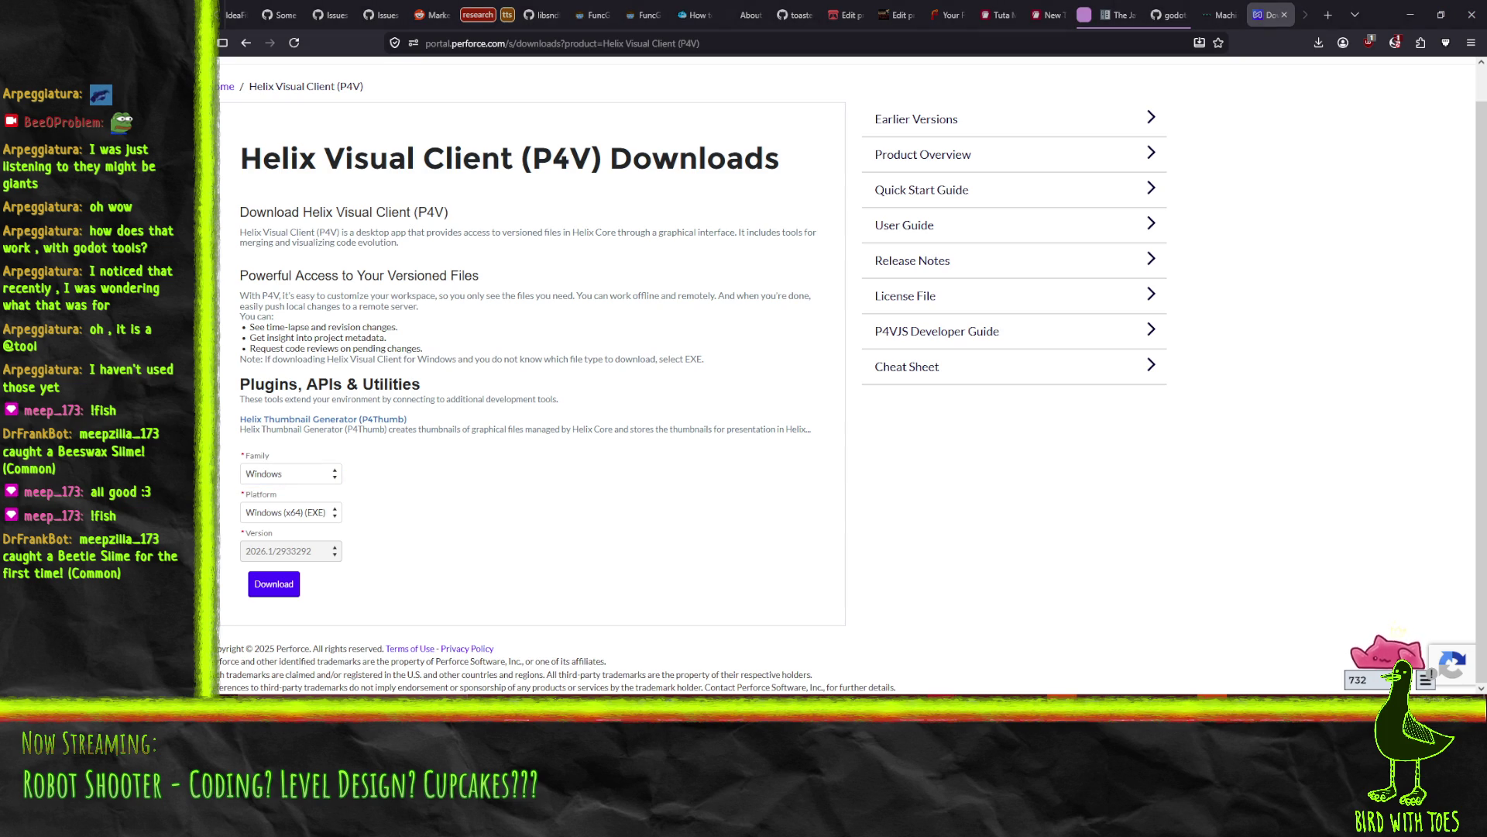
# Dismiss the OBS crash warning and download the Windows x64 P4V installer, p4vinst64(1).exe
pyautogui.moveTo(1182, 191); pyautogui.dragTo(1121, 209)
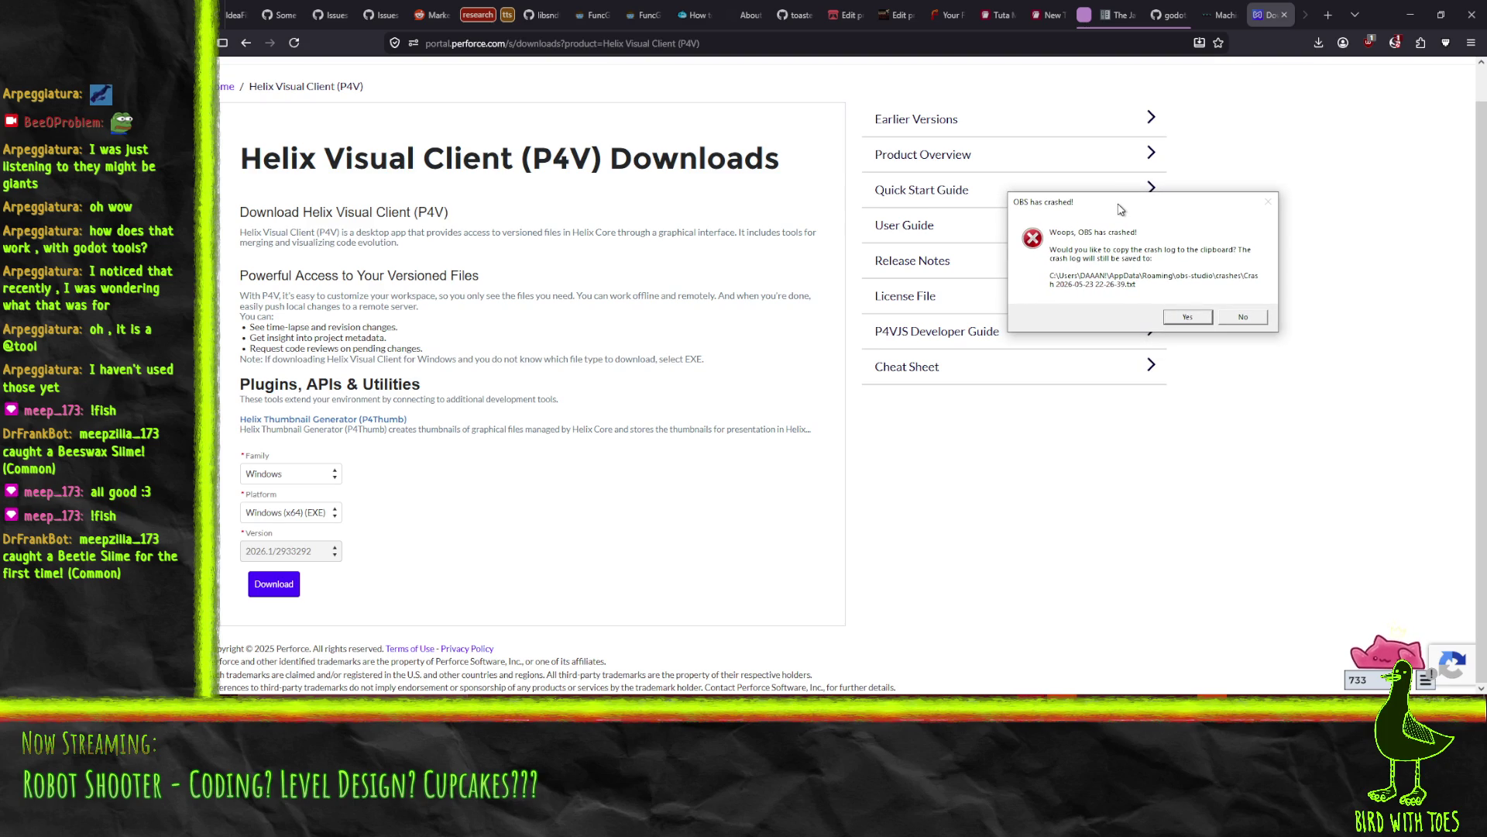
pyautogui.press('Escape')
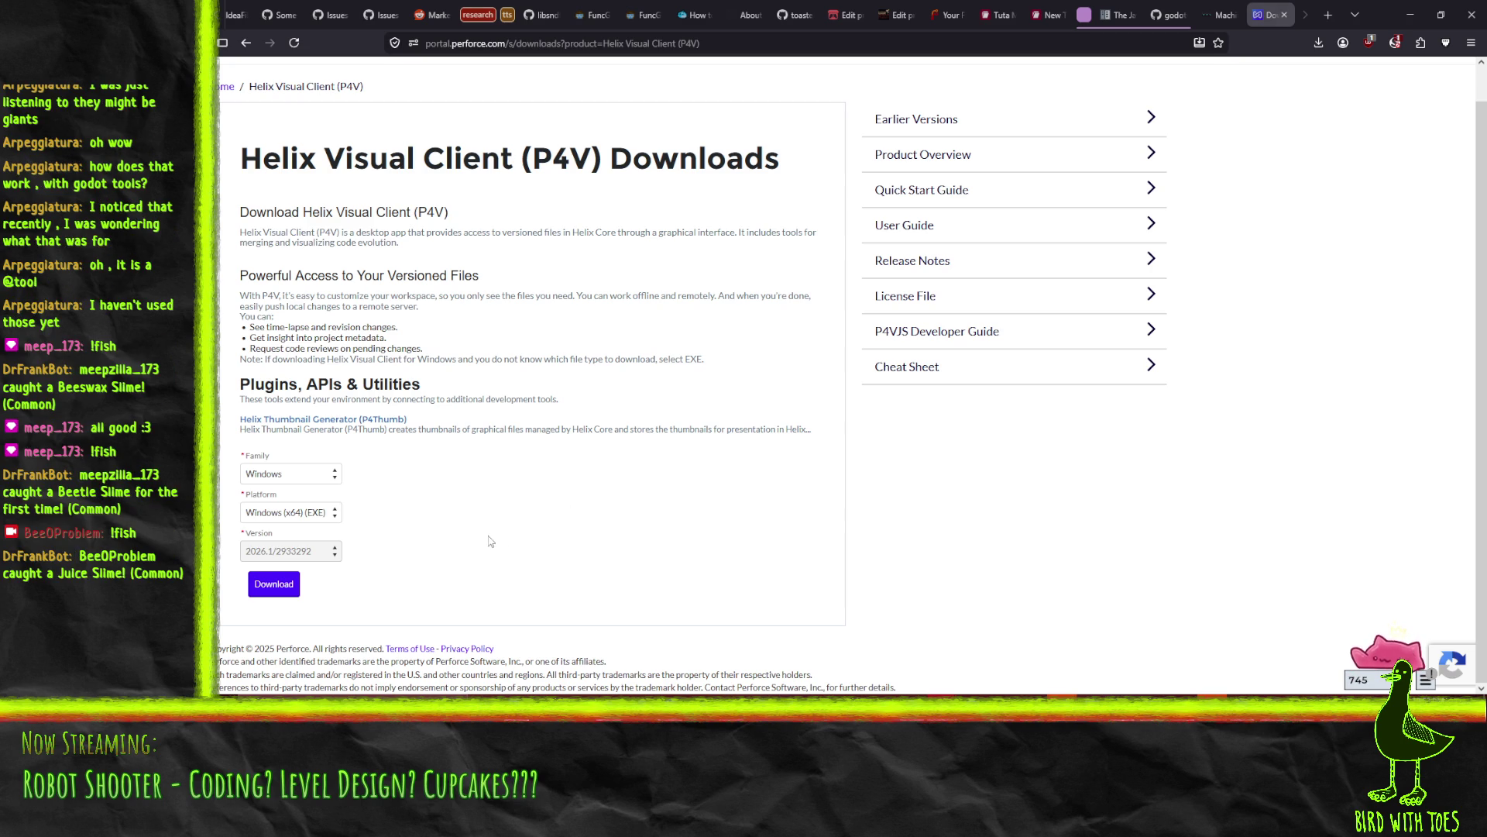
pyautogui.click(272, 586)
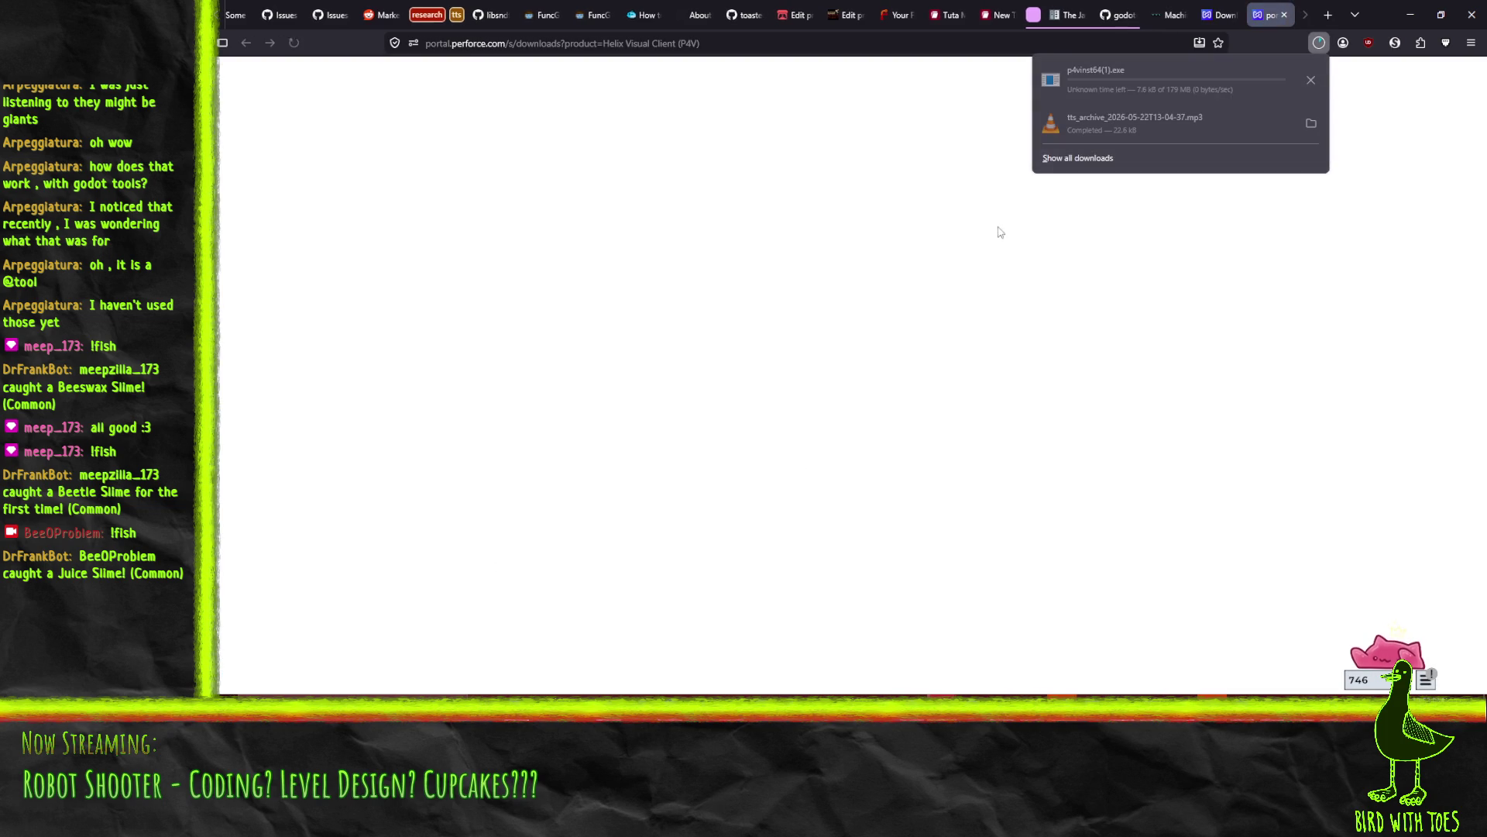
pyautogui.click(1218, 13)
pyautogui.click(1234, 15)
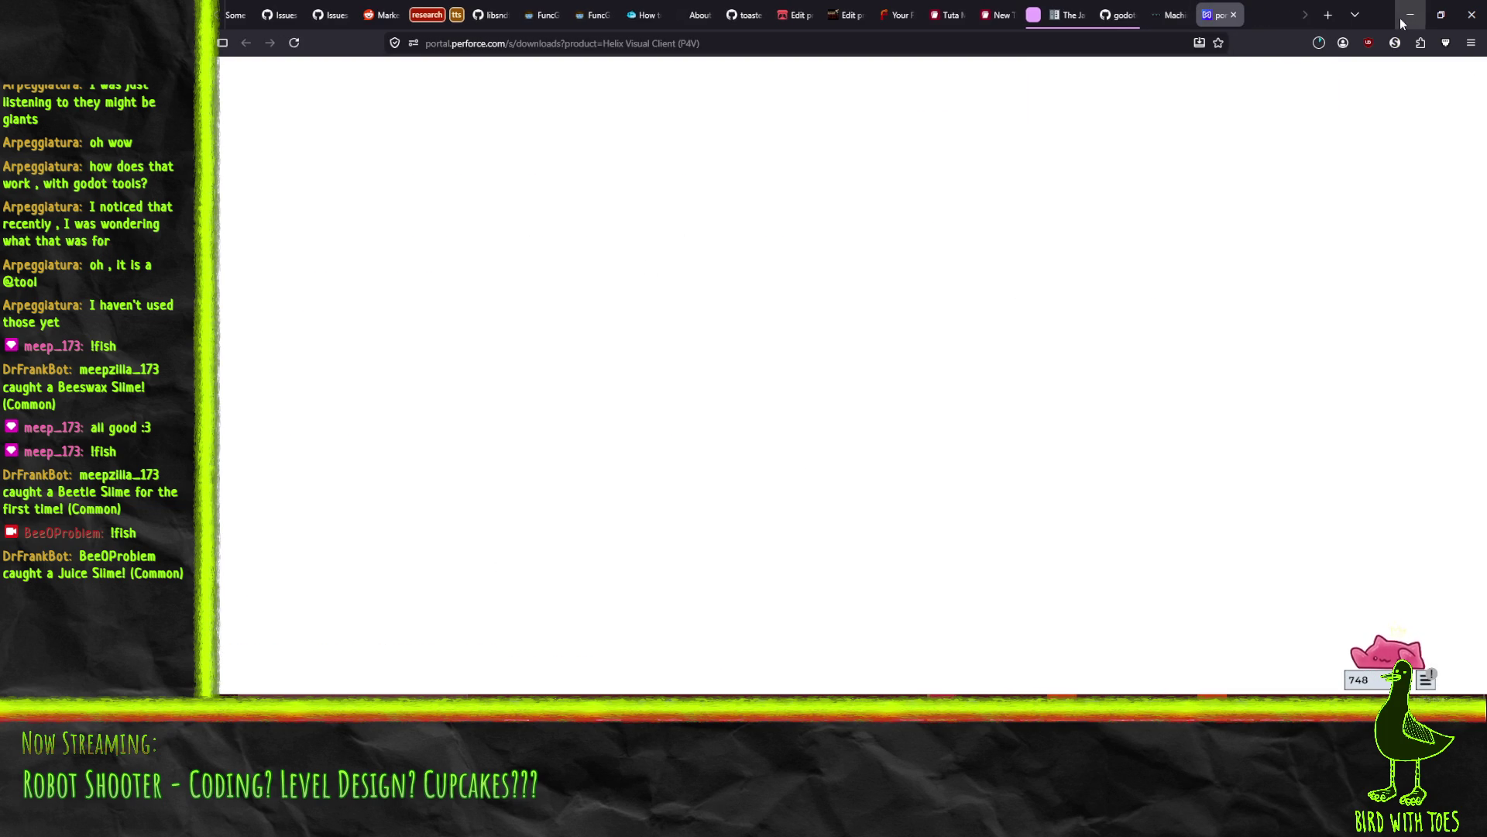
# Minimize Firefox, bring P4V forward, and close its window from the taskbar
pyautogui.click(1403, 22)
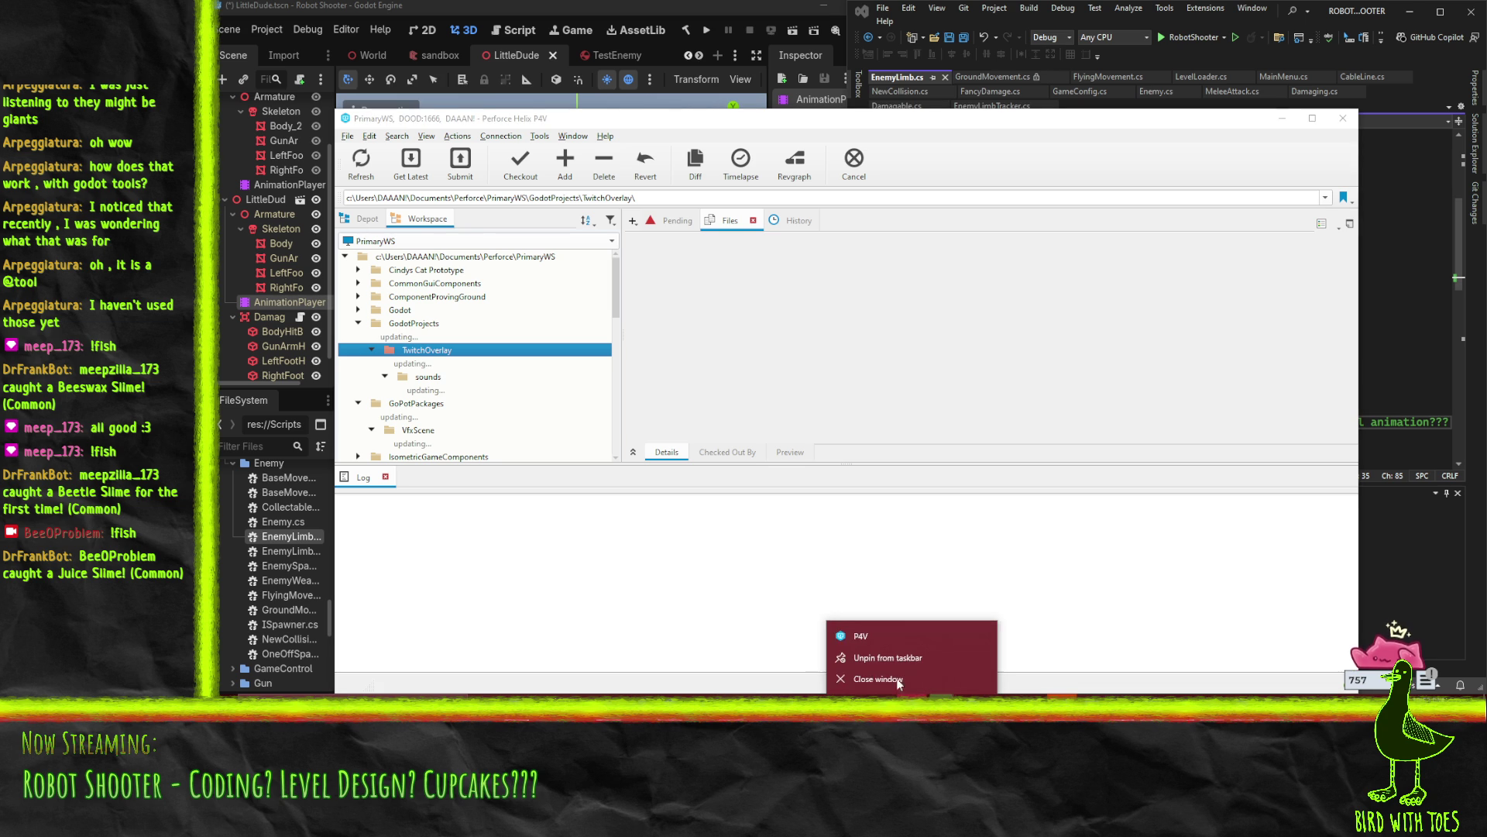
pyautogui.moveTo(920, 720)
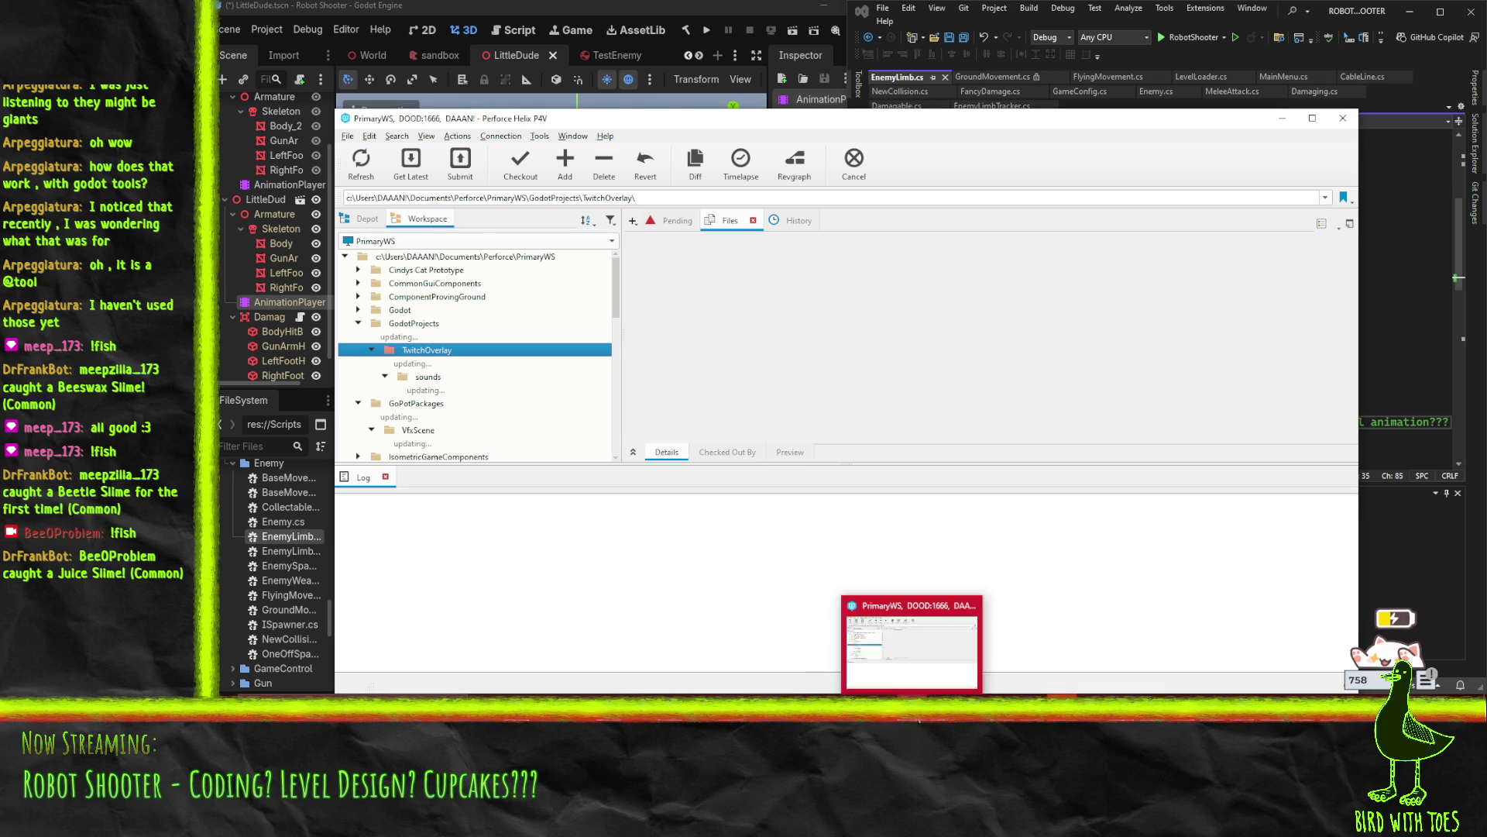
pyautogui.click(923, 662)
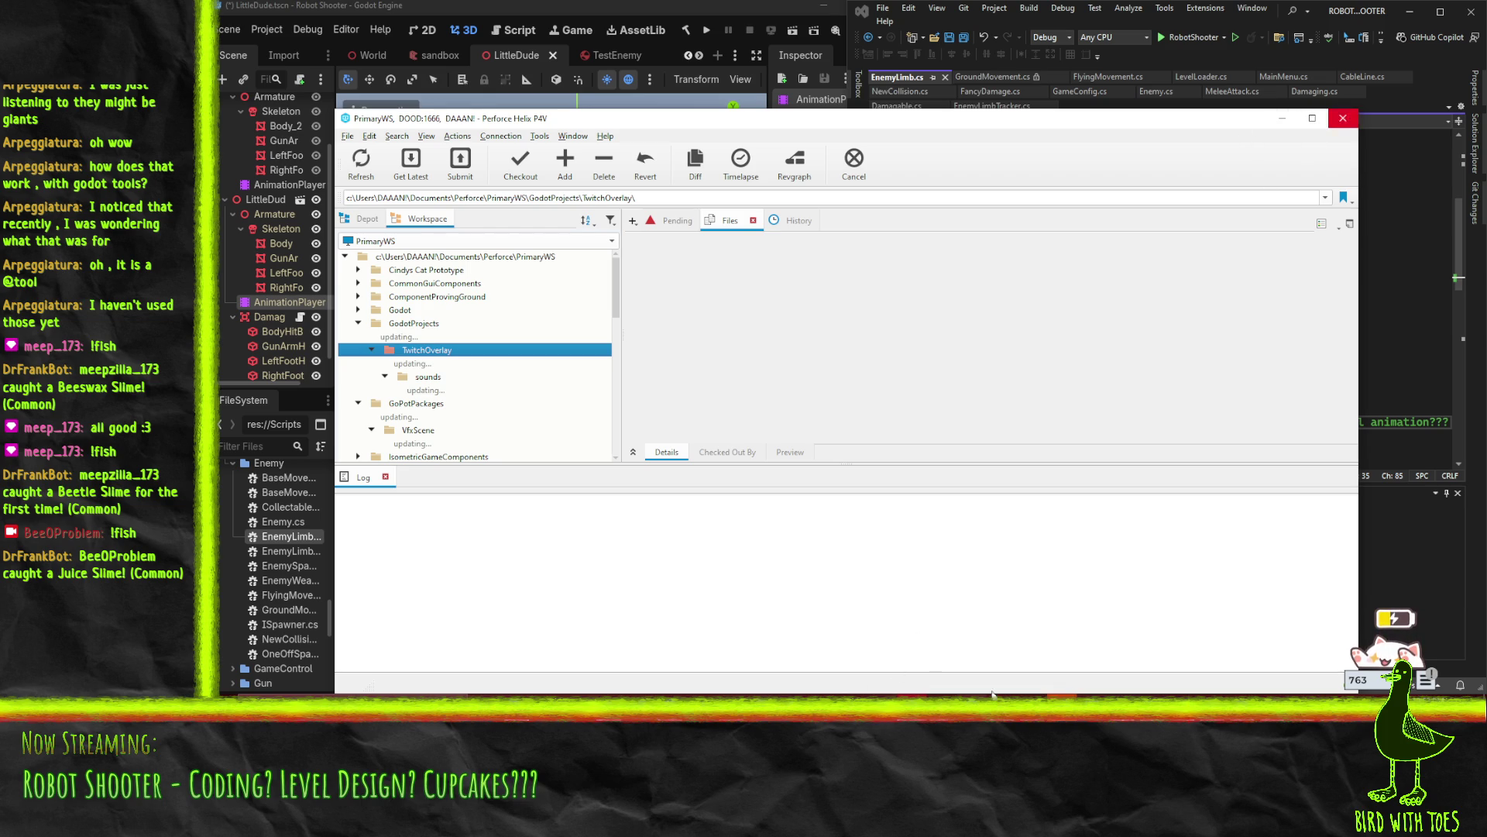
pyautogui.rightClick(894, 718)
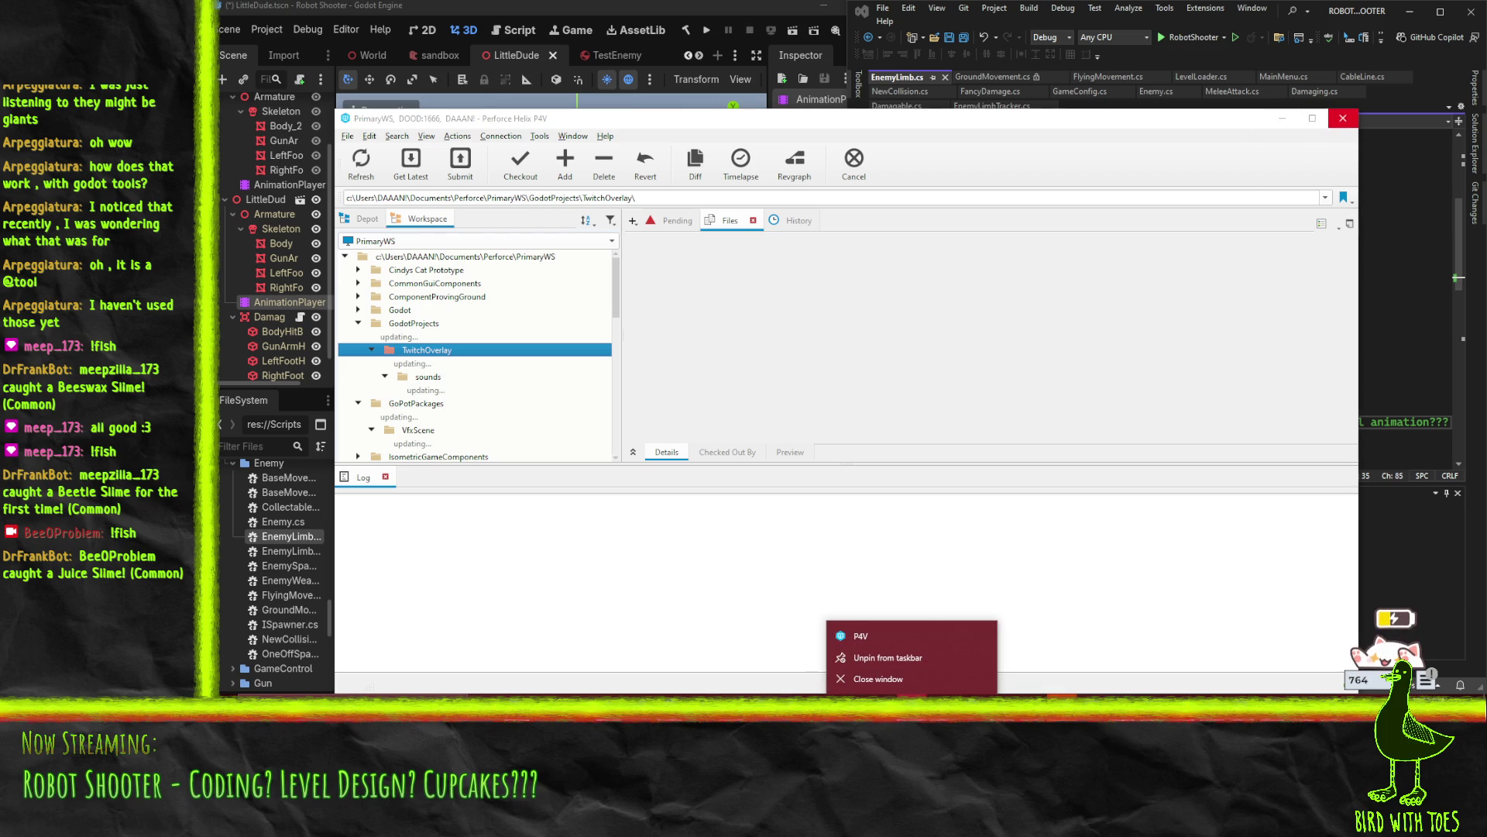
pyautogui.click(903, 677)
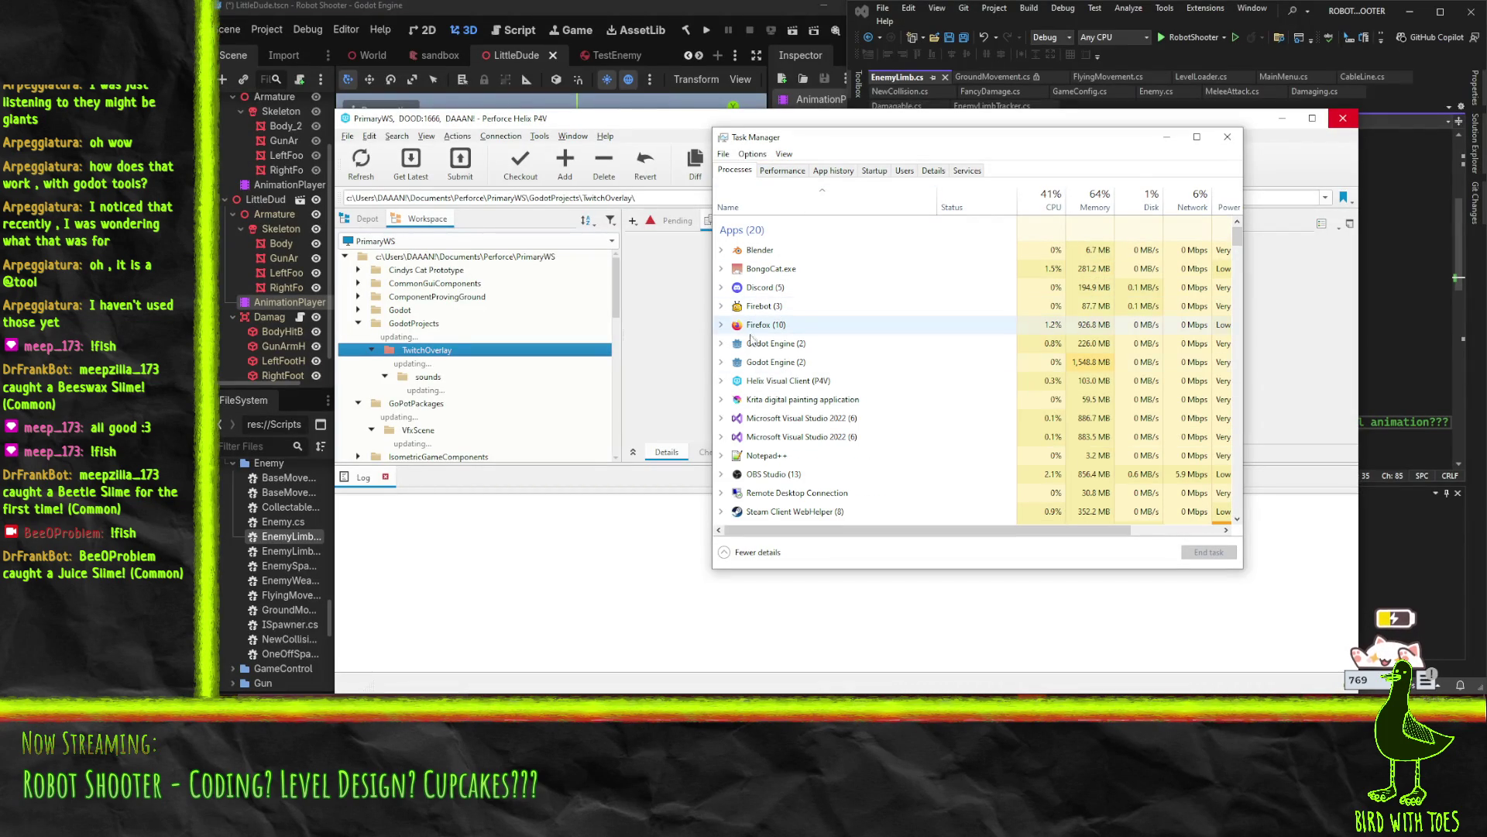
# Close the duplicate Visual Studio, dismiss its sign-in prompt, and dock it right
pyautogui.click(1032, 705)
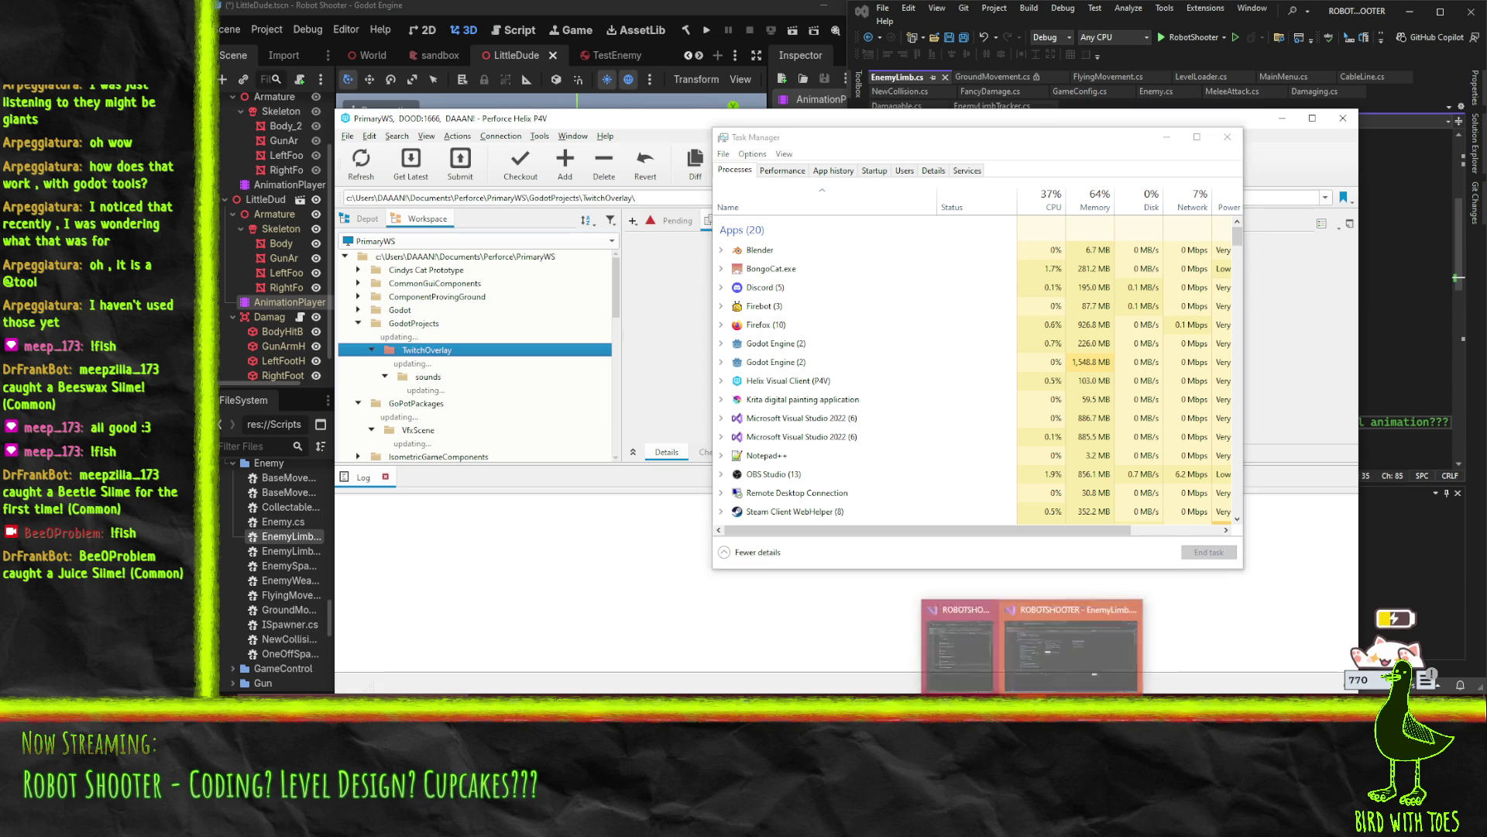
pyautogui.moveTo(966, 651)
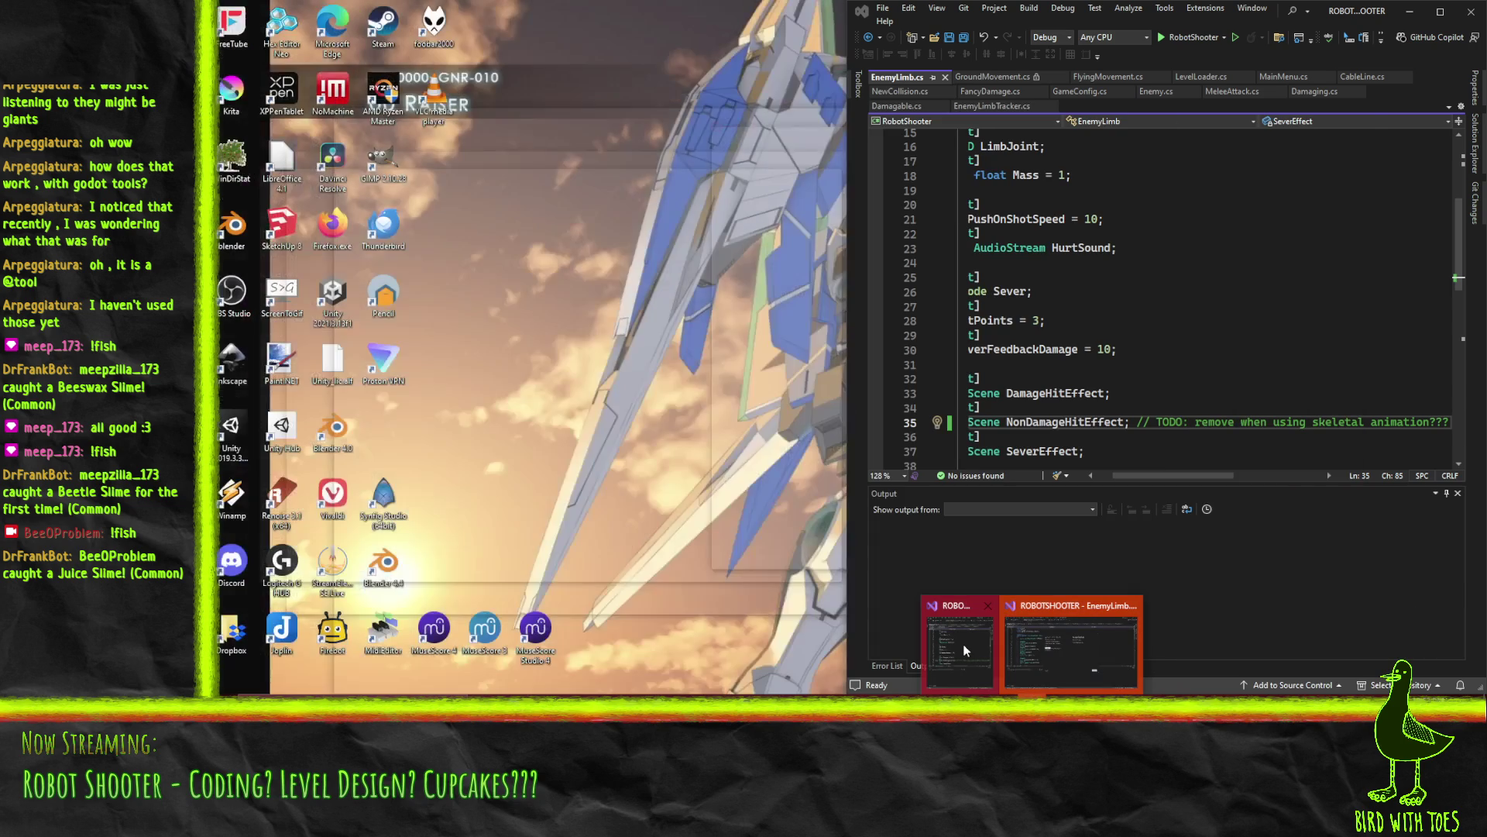
pyautogui.click(988, 610)
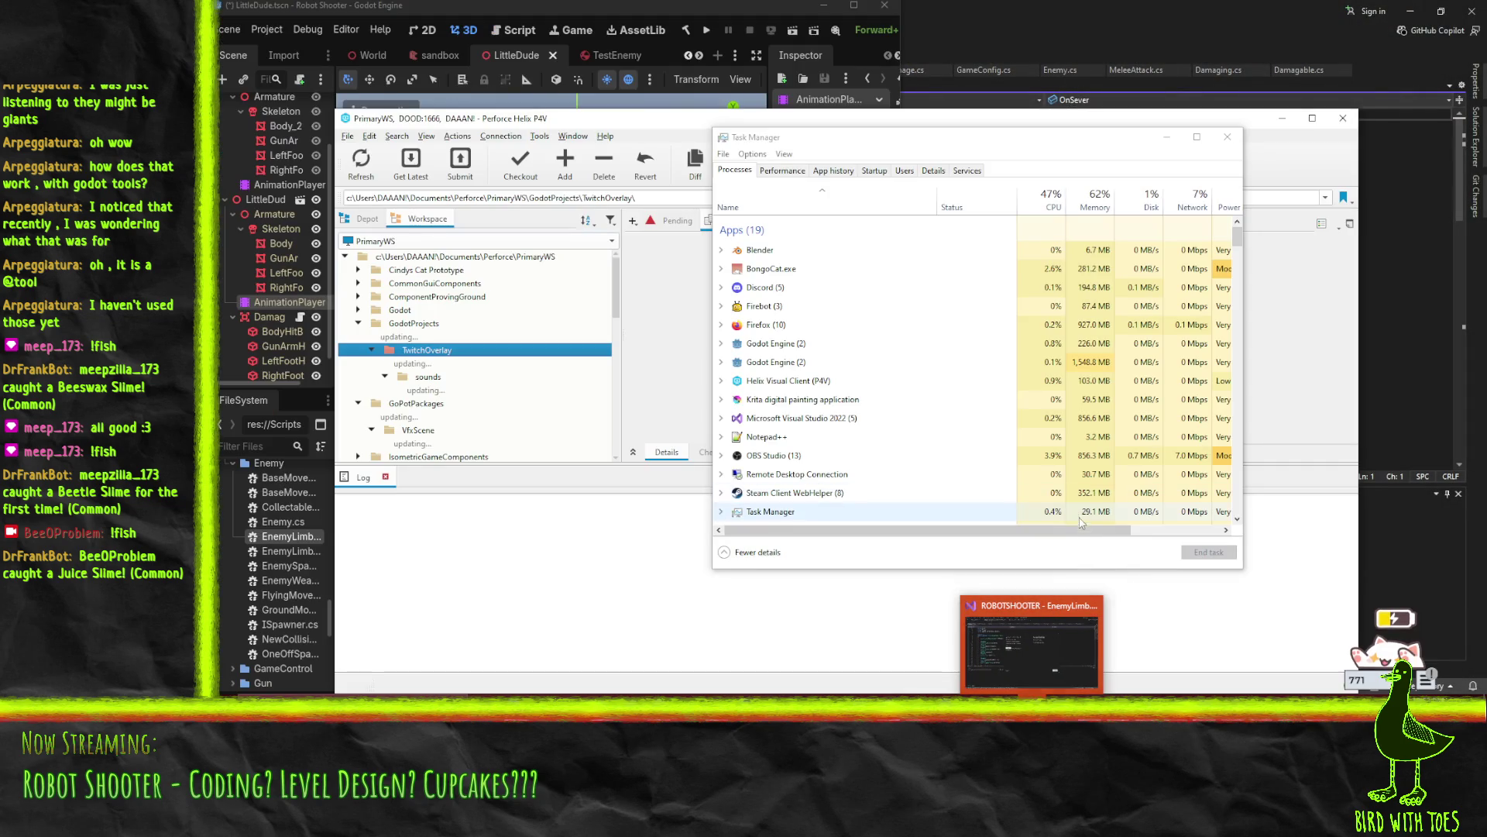
pyautogui.click(1080, 632)
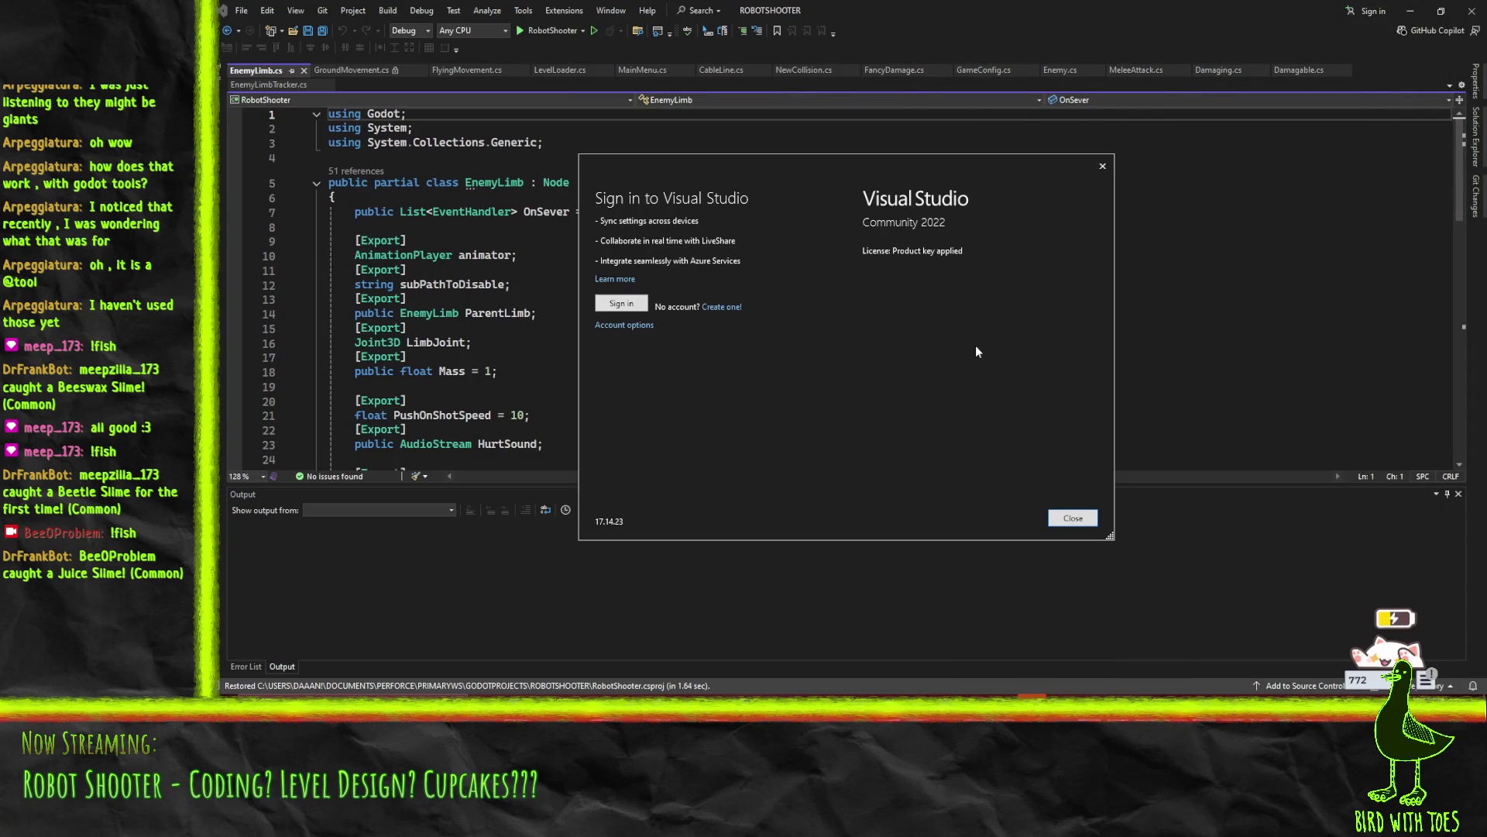
pyautogui.click(1078, 524)
pyautogui.moveTo(909, 21)
pyautogui.mouseDown()
pyautogui.moveTo(1177, 372)
pyautogui.moveTo(1394, 372)
pyautogui.mouseUp()
pyautogui.moveTo(1486, 374)
pyautogui.mouseDown()
pyautogui.moveTo(1486, 388)
pyautogui.moveTo(1474, 339)
pyautogui.moveTo(1486, 341)
pyautogui.mouseUp()
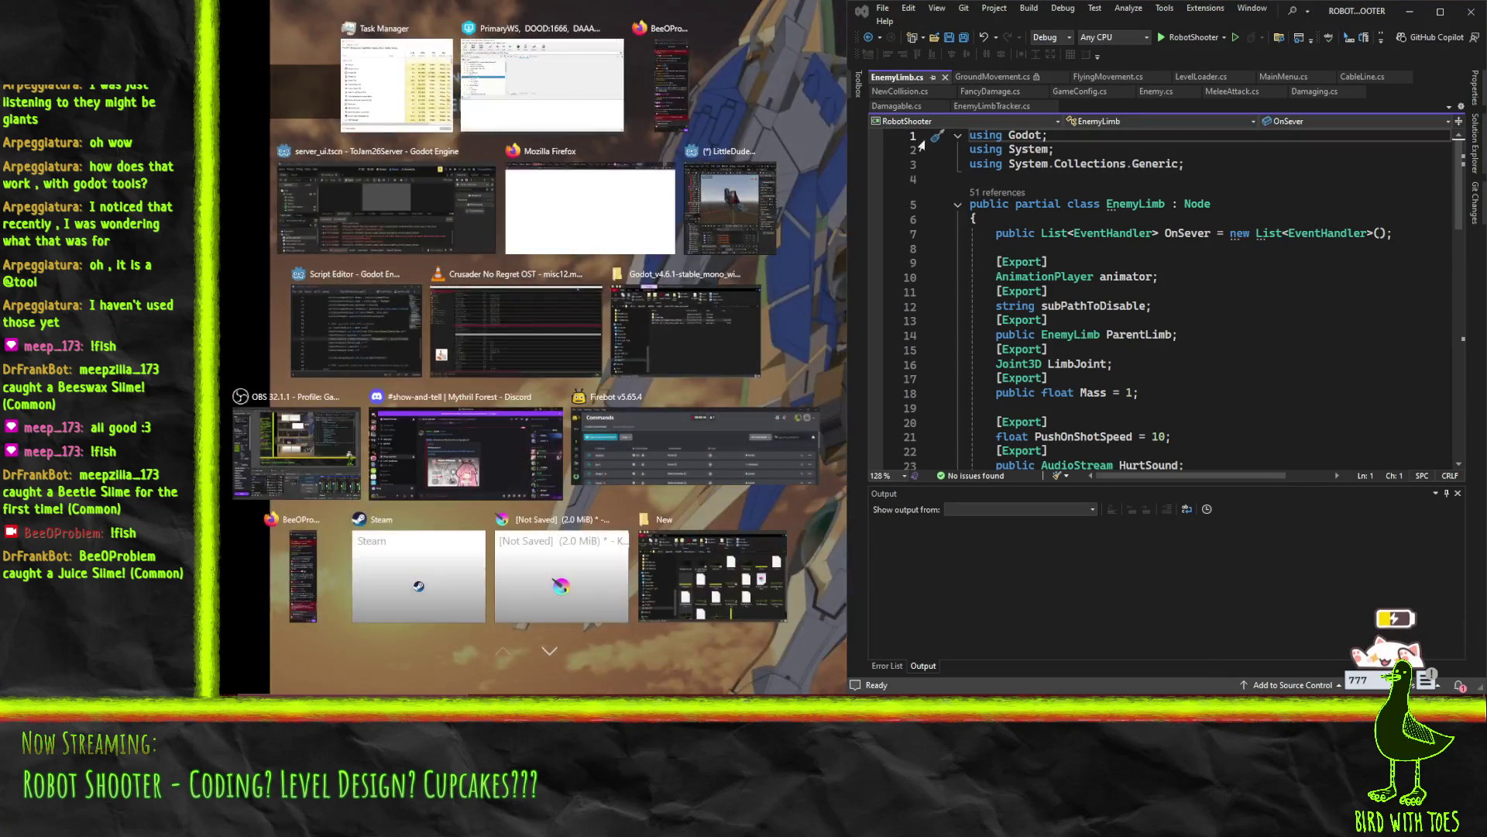
pyautogui.click(922, 144)
# End the Helix Visual Client task in Task Manager and close Task Manager
pyautogui.click(798, 142)
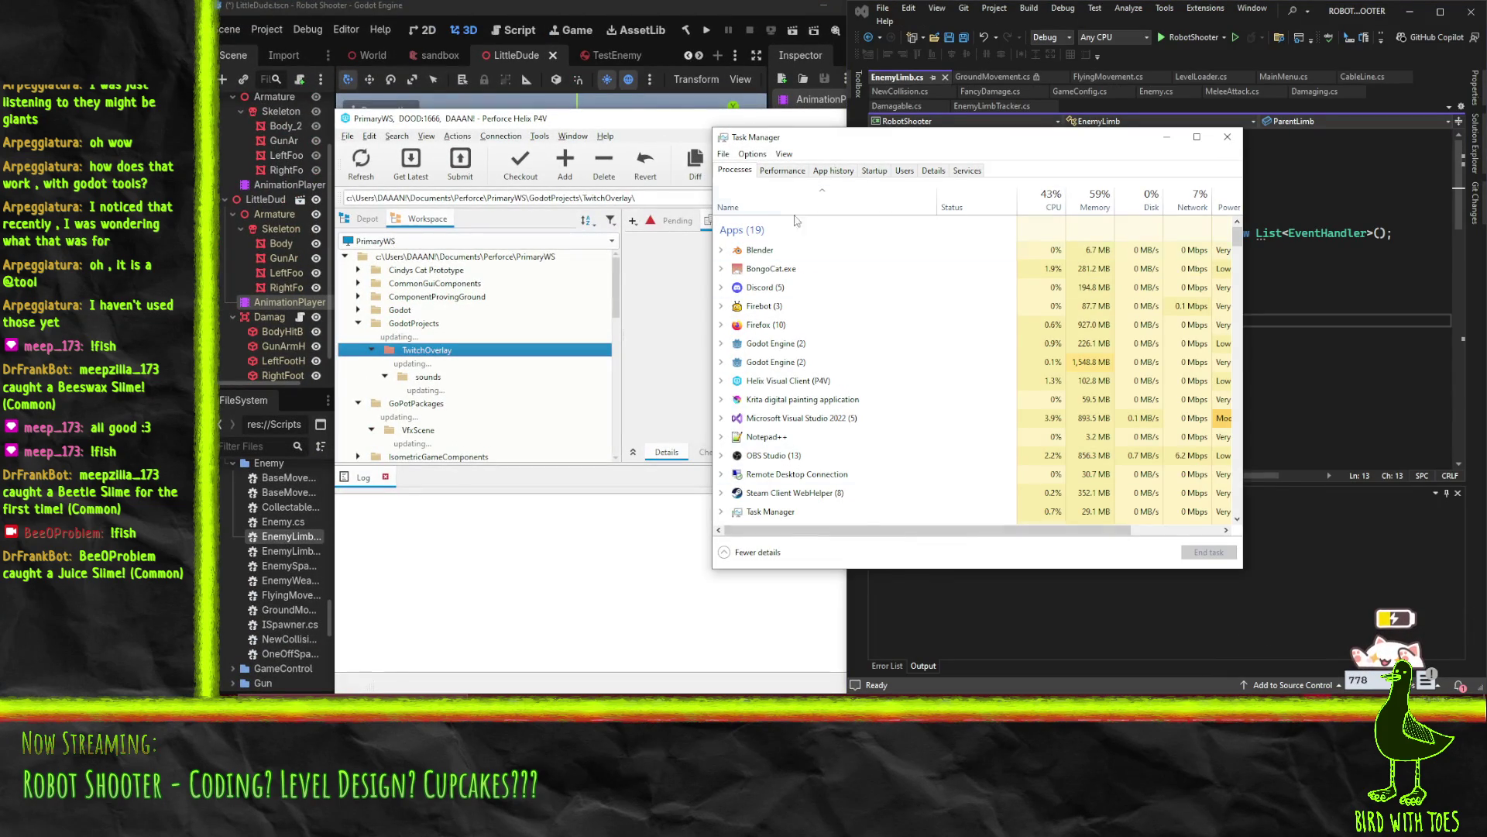
pyautogui.rightClick(777, 385)
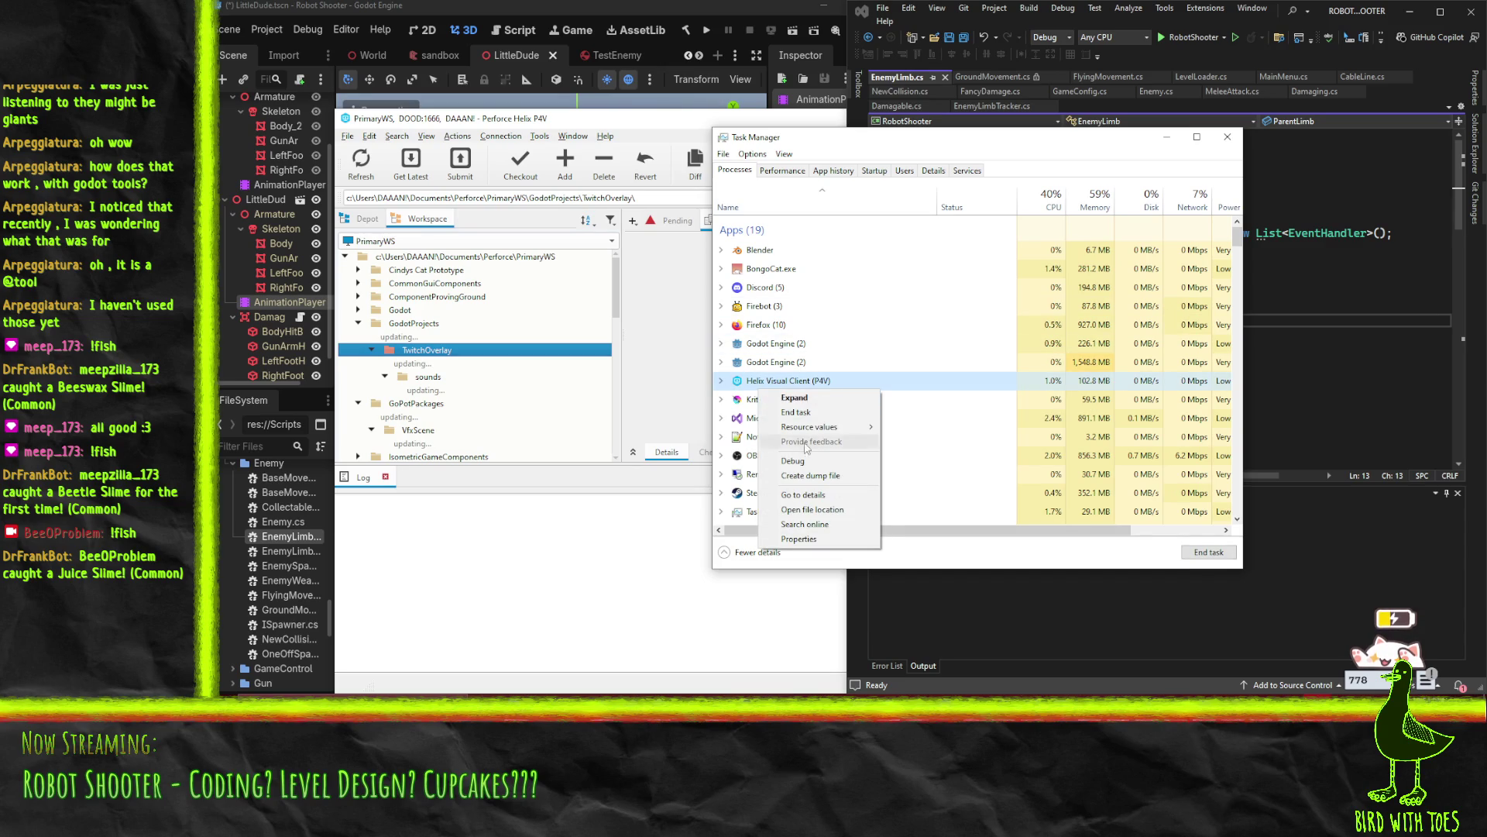
pyautogui.click(796, 412)
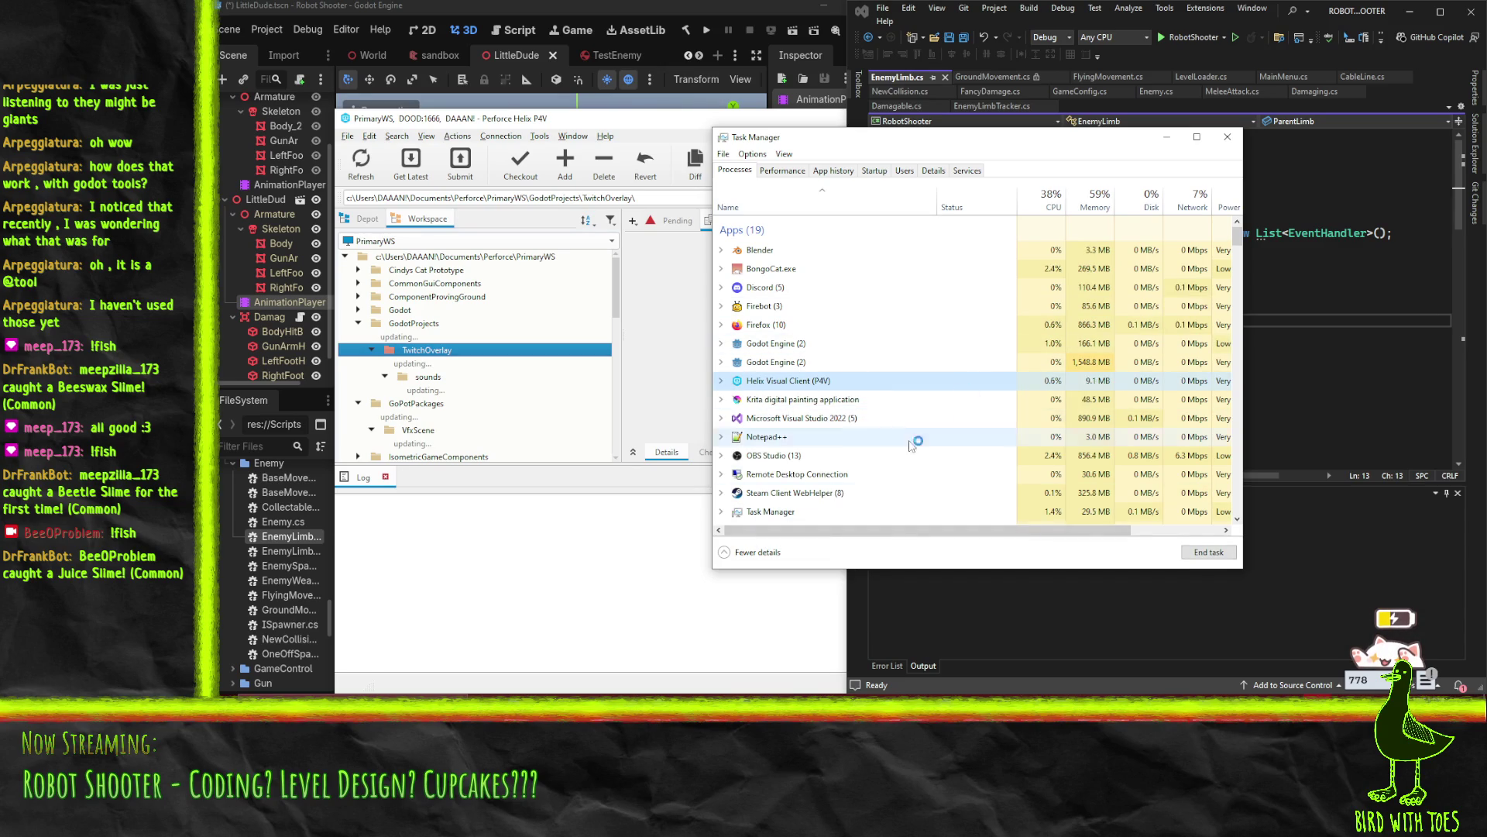
pyautogui.scroll(-5, 880, 316)
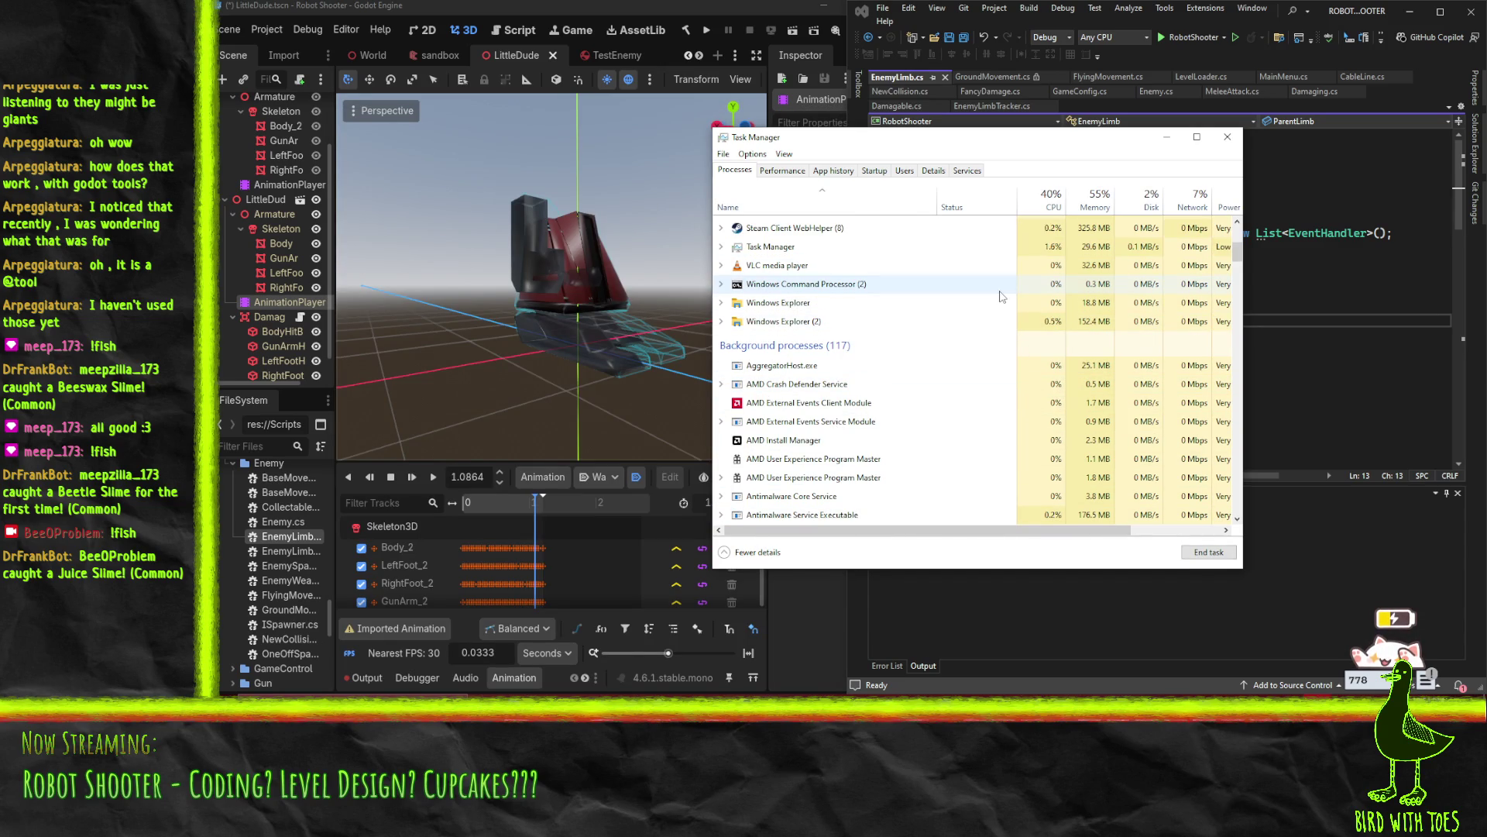
pyautogui.click(1228, 137)
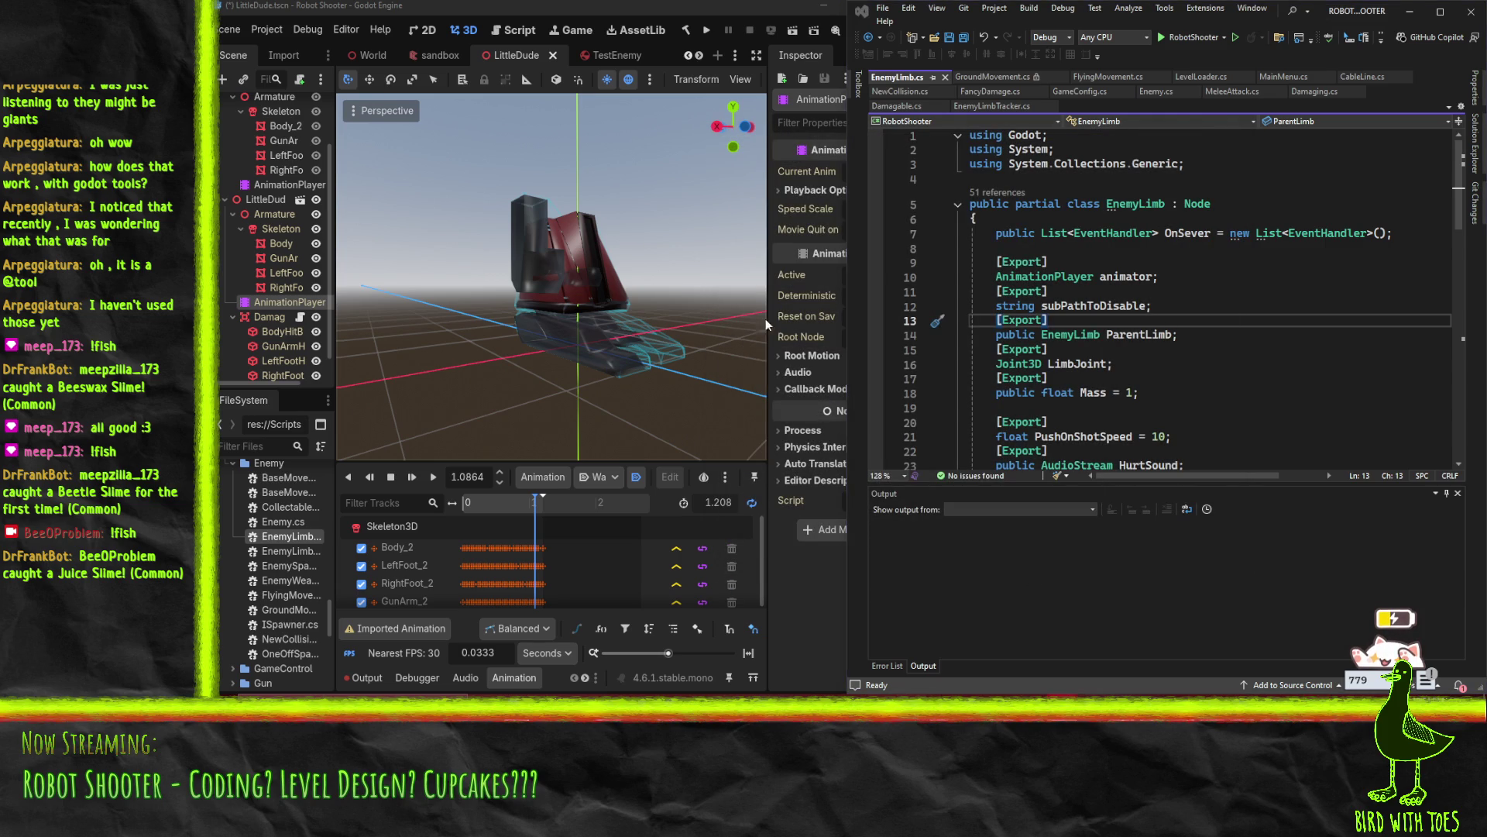
# Confirm the Helix Open Connection settings with OK
pyautogui.click(912, 422)
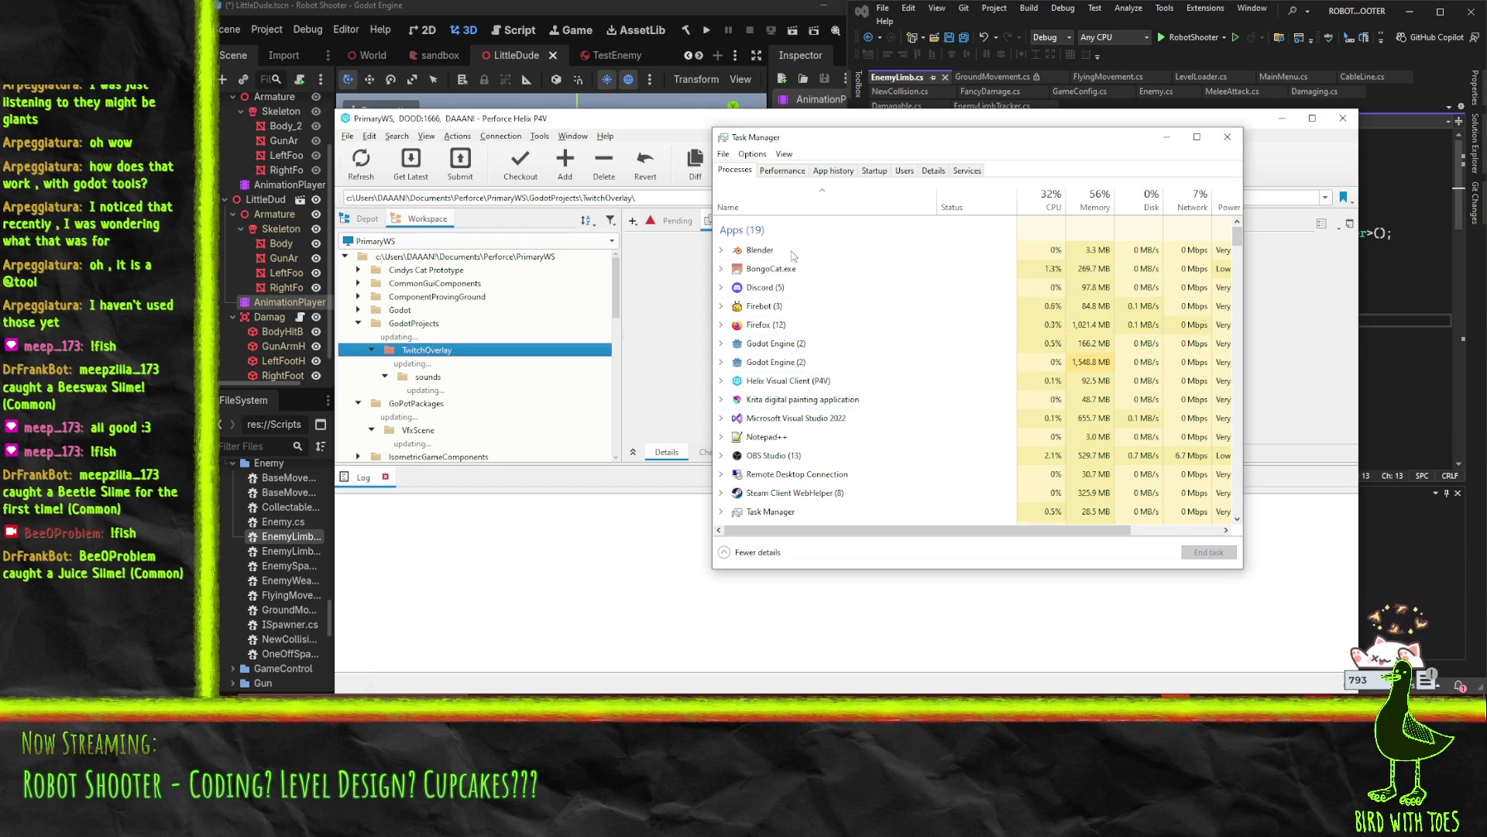
# End the Helix Visual Client task again in Task Manager
pyautogui.click(816, 399)
pyautogui.scroll(-1, 816, 399)
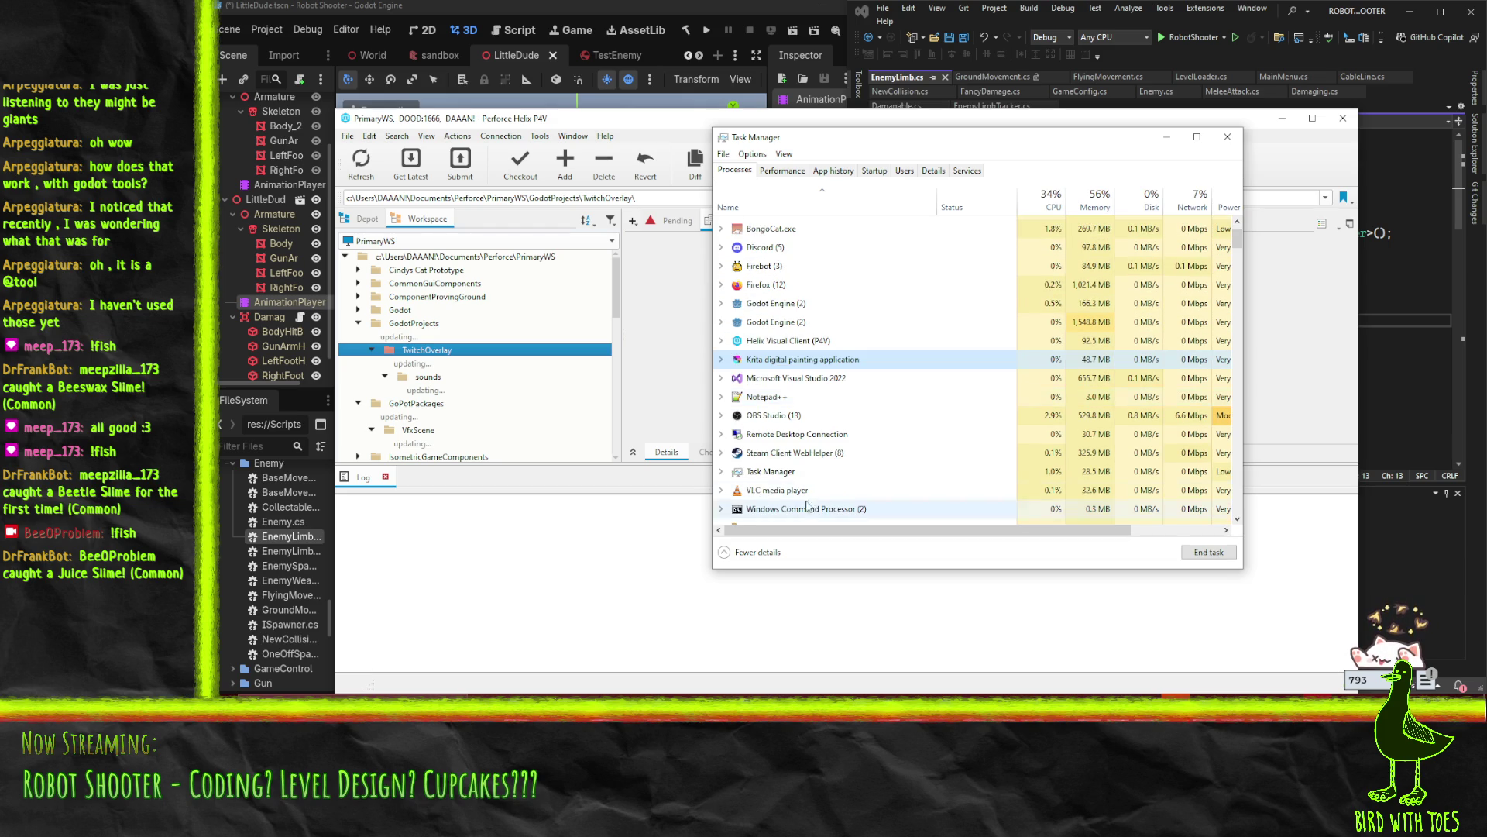
pyautogui.scroll(-1, 778, 462)
pyautogui.scroll(-1, 778, 463)
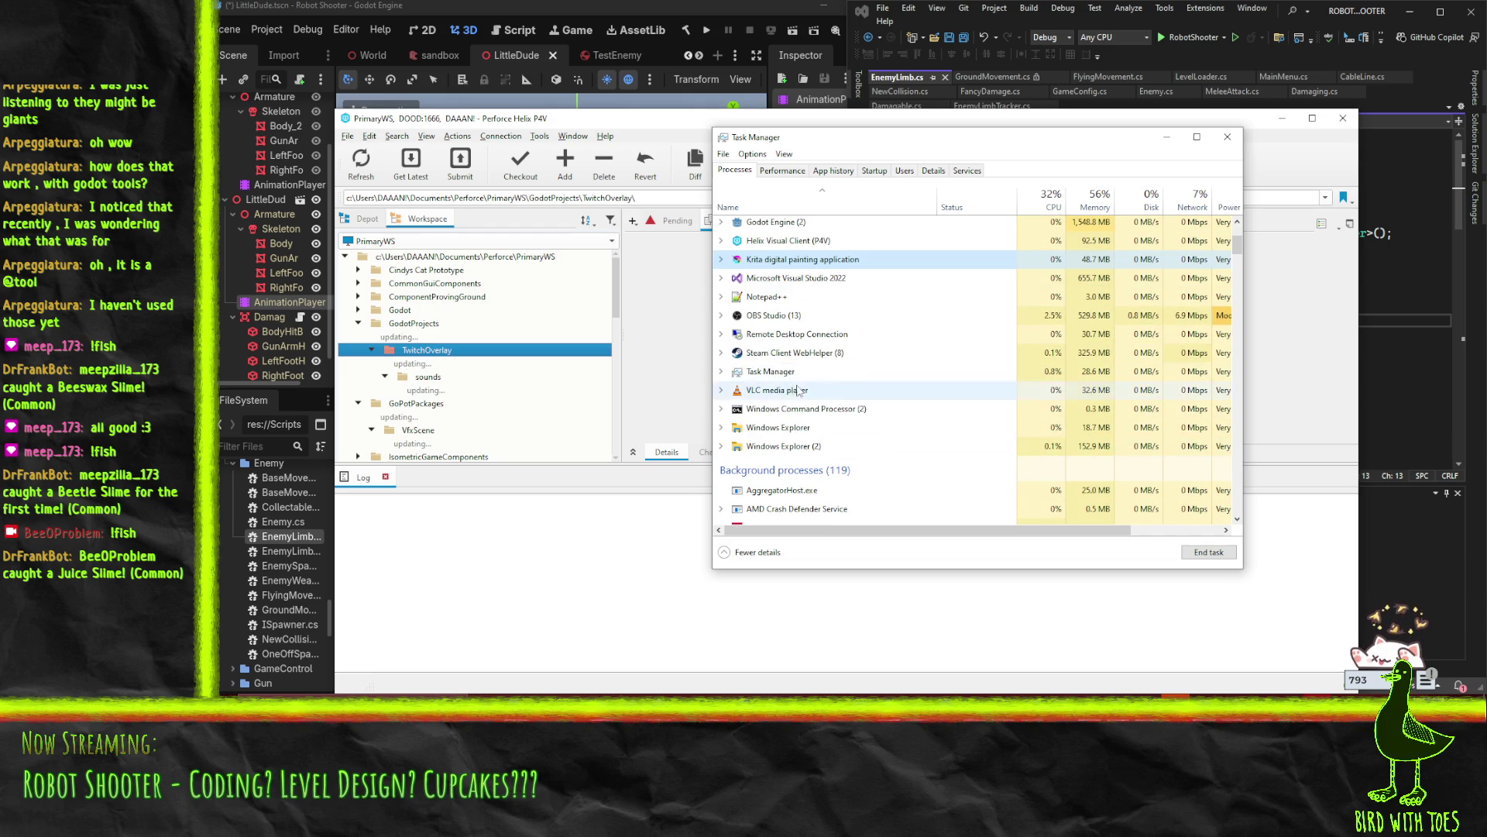
pyautogui.scroll(1, 786, 372)
pyautogui.click(787, 301)
pyautogui.rightClick(786, 303)
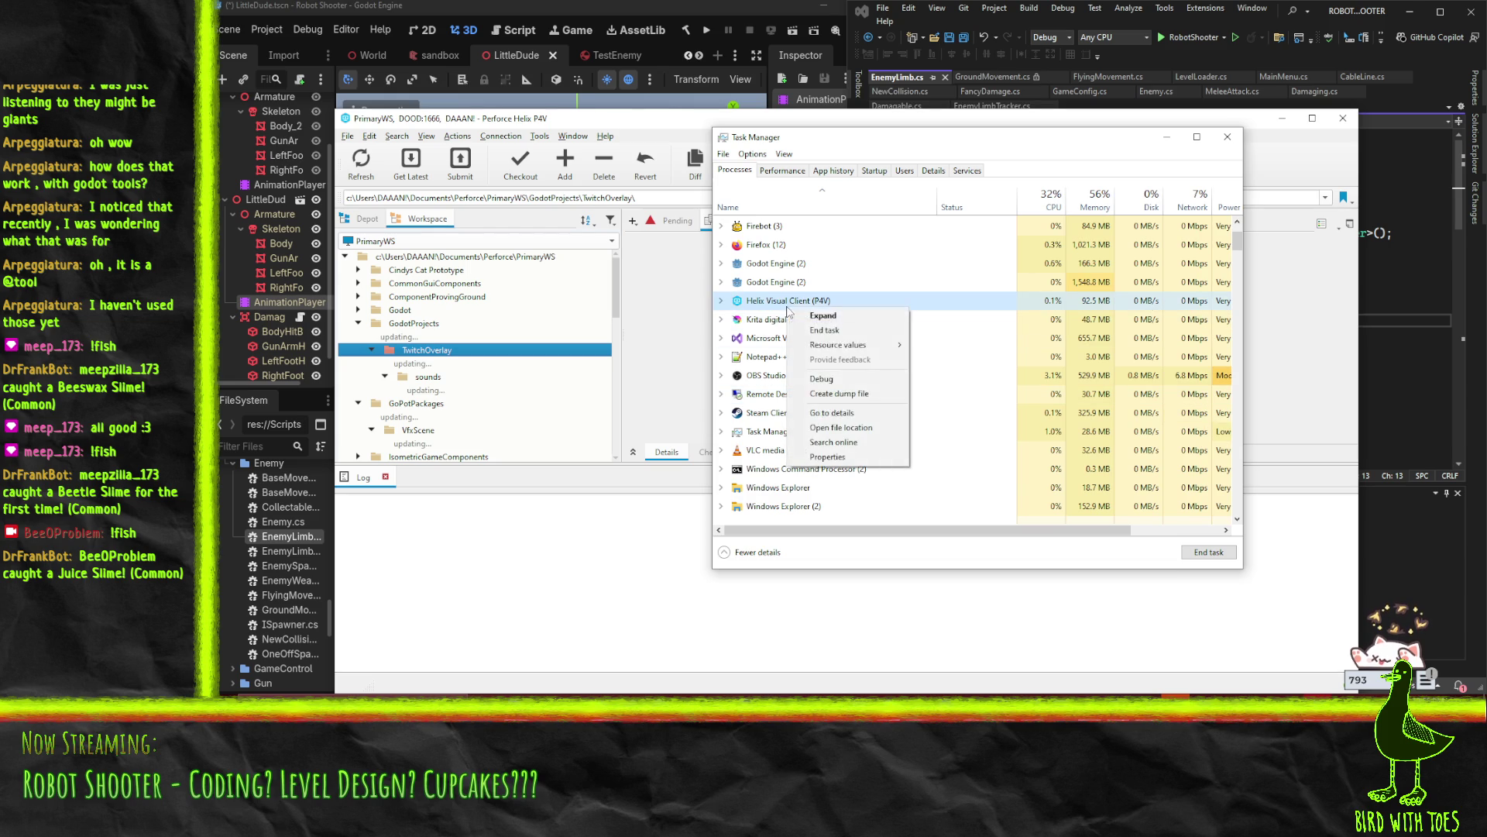
pyautogui.click(825, 330)
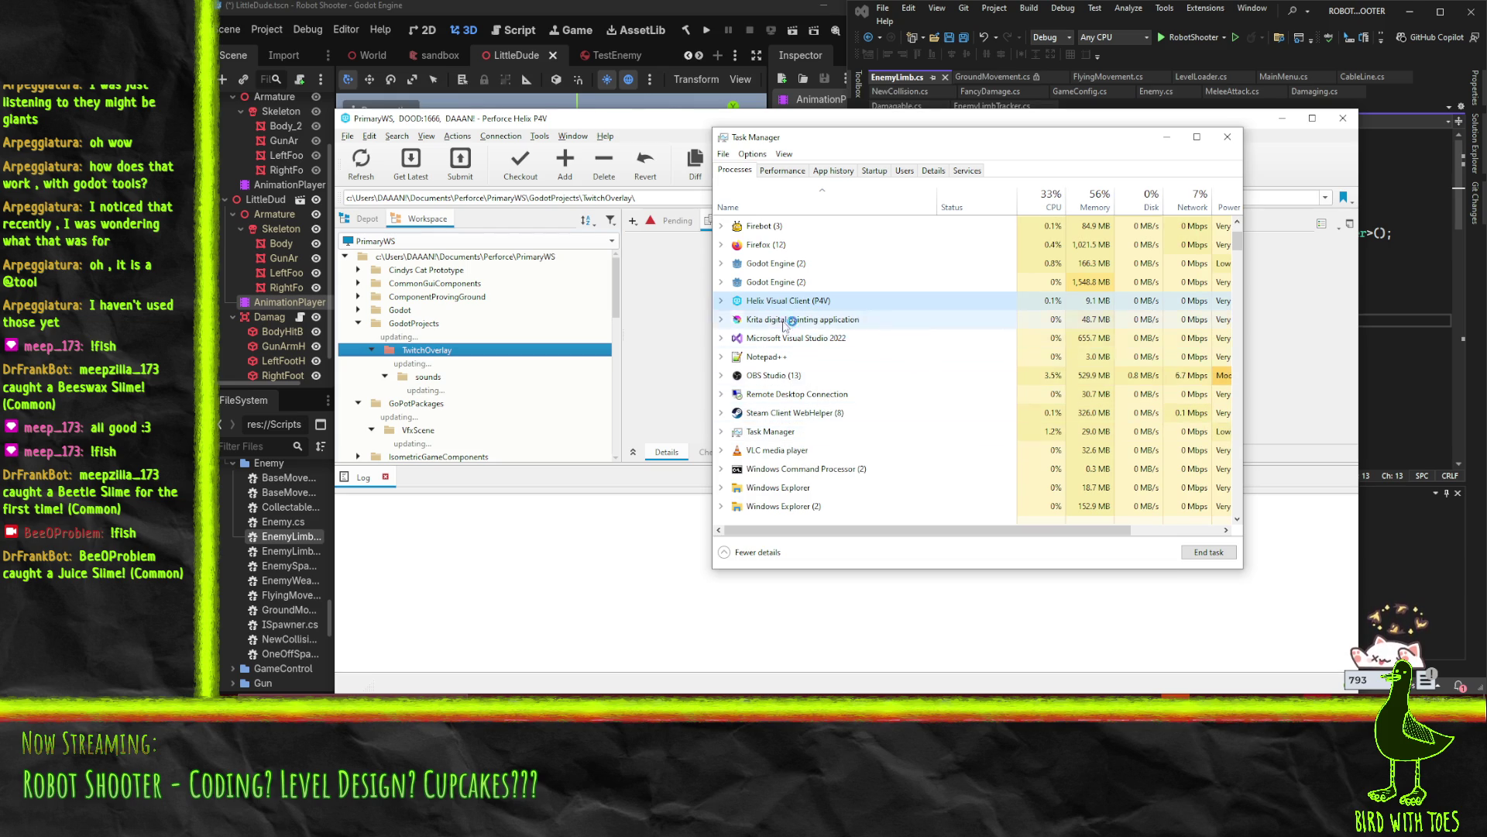
pyautogui.scroll(-3, 914, 480)
pyautogui.scroll(4, 883, 316)
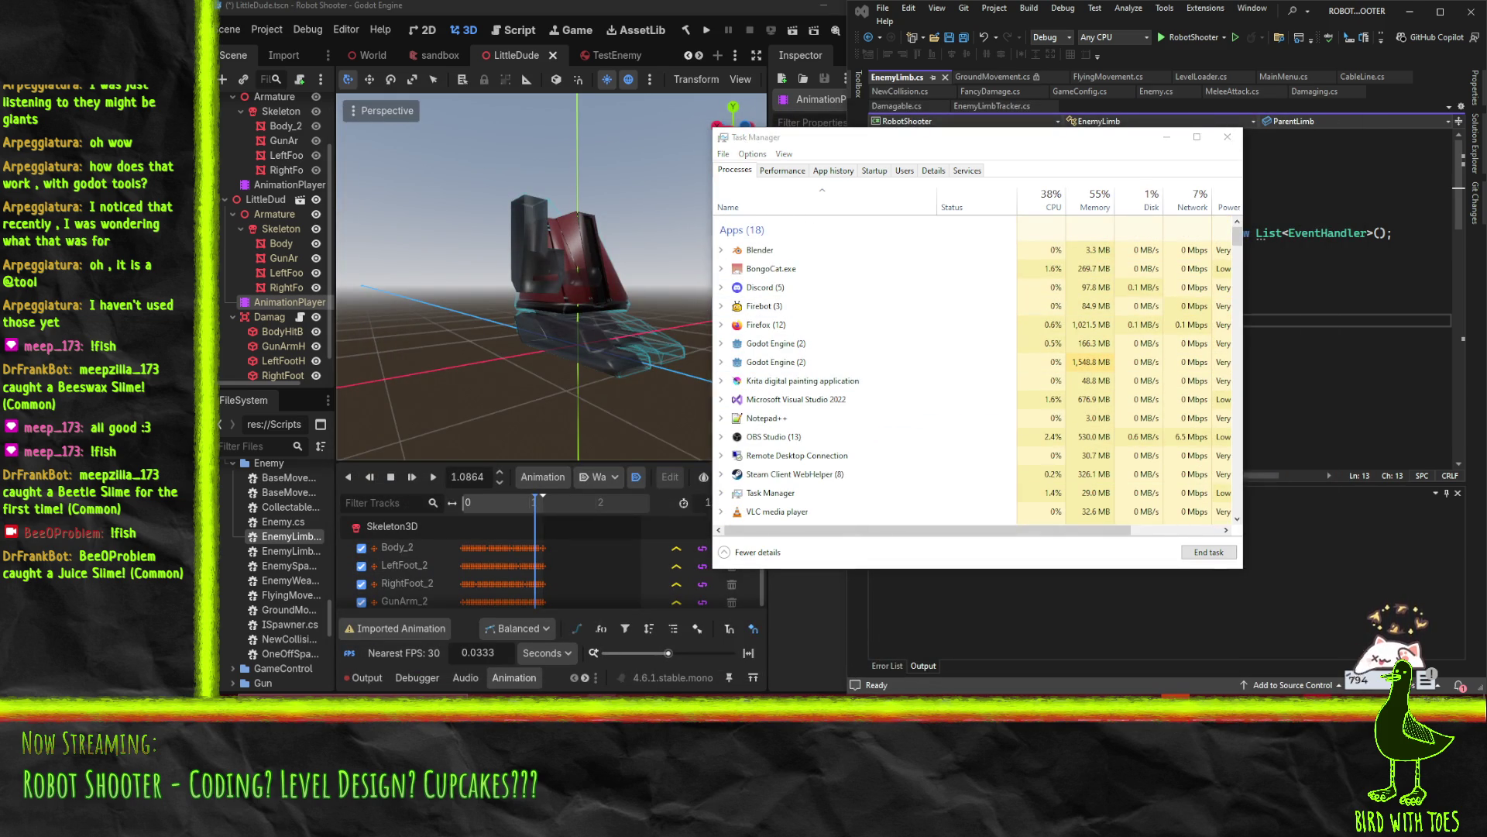
# Close Krita via its unsaved-changes prompt, close Task Manager, and return to Firefox
pyautogui.click(965, 726)
pyautogui.click(1470, 6)
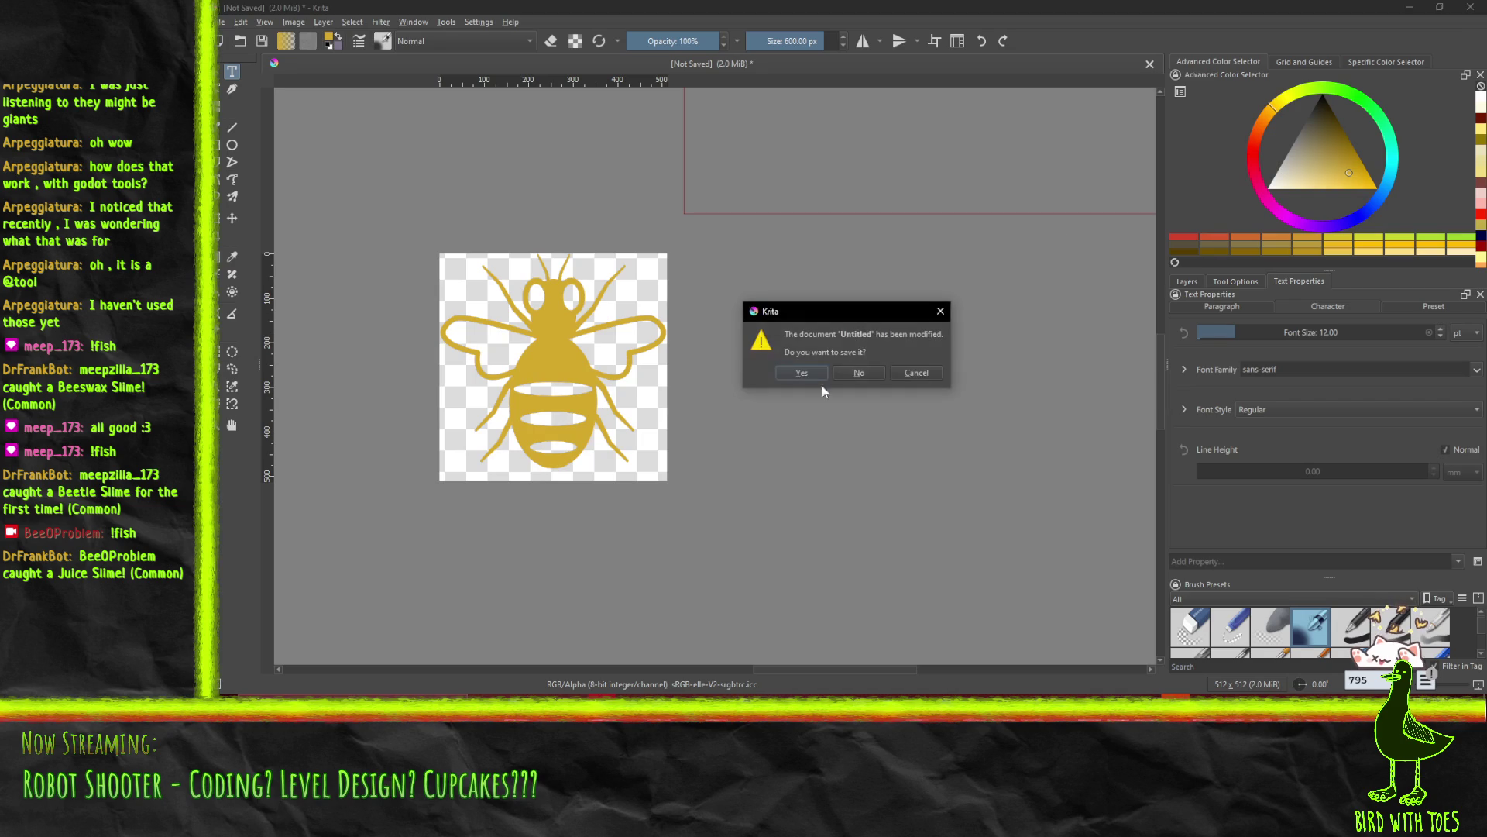
pyautogui.click(860, 374)
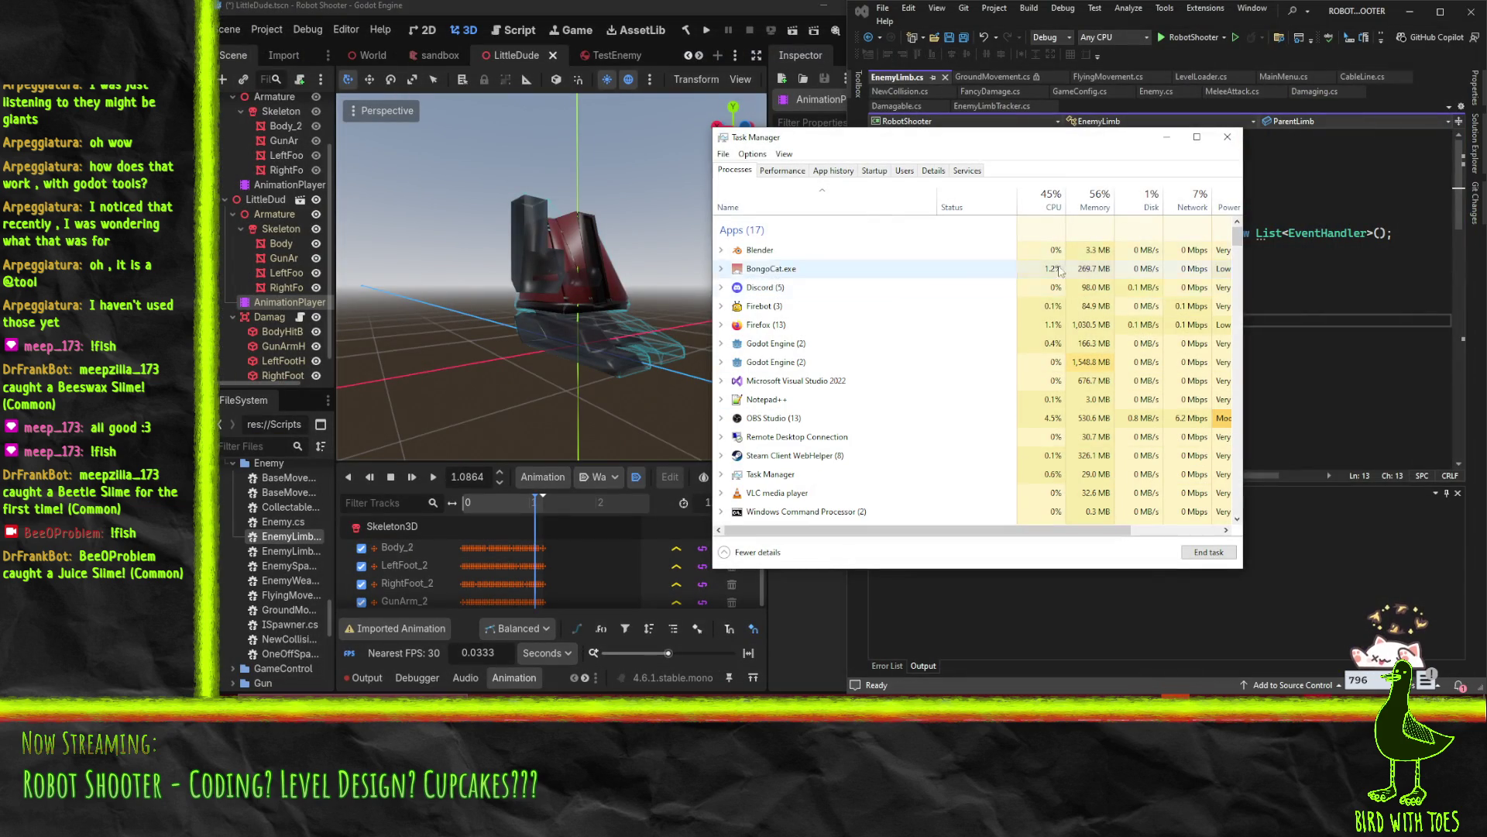
pyautogui.click(1228, 138)
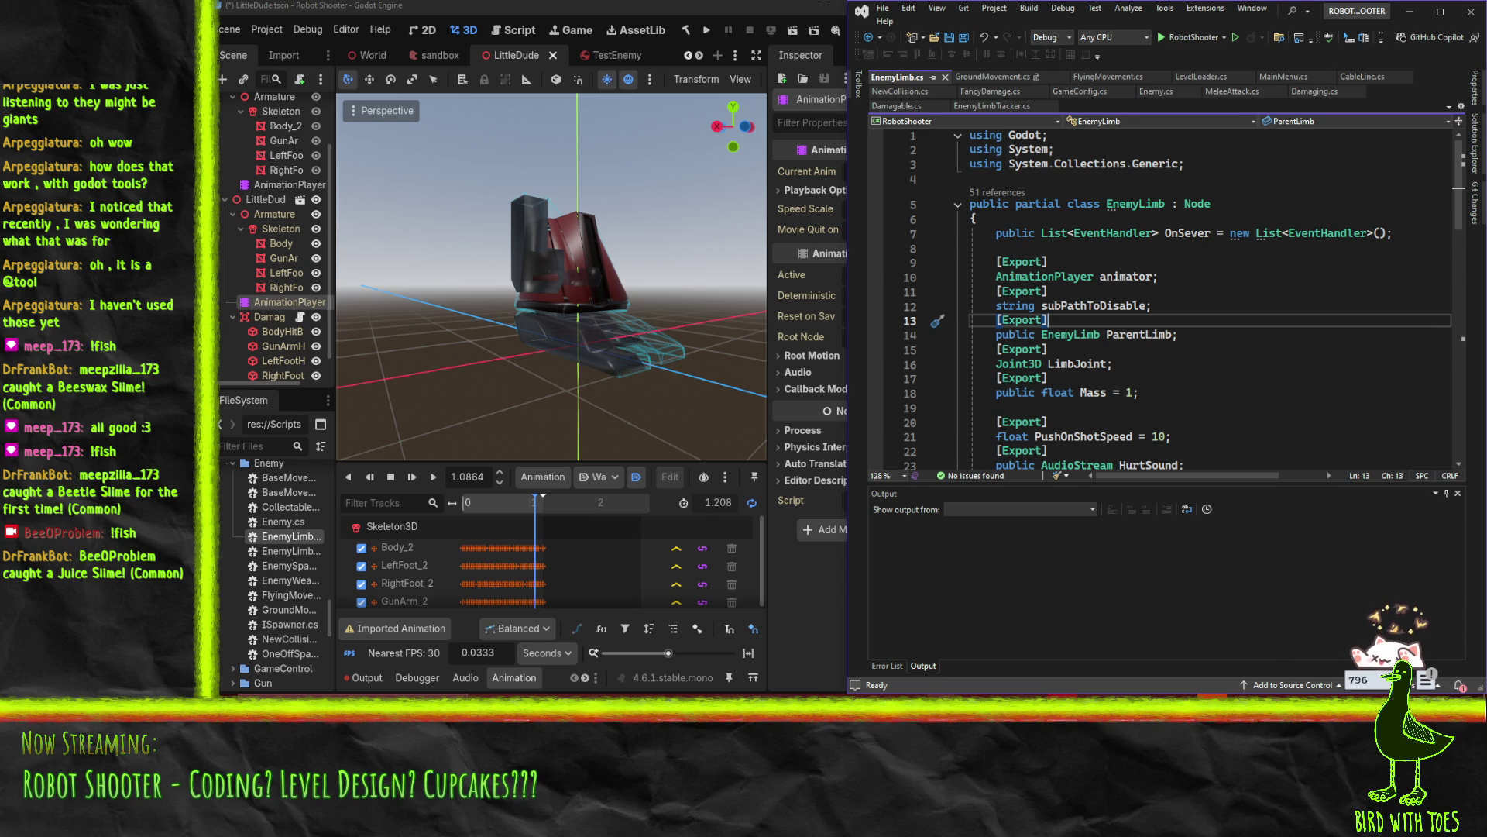
pyautogui.moveTo(1082, 653)
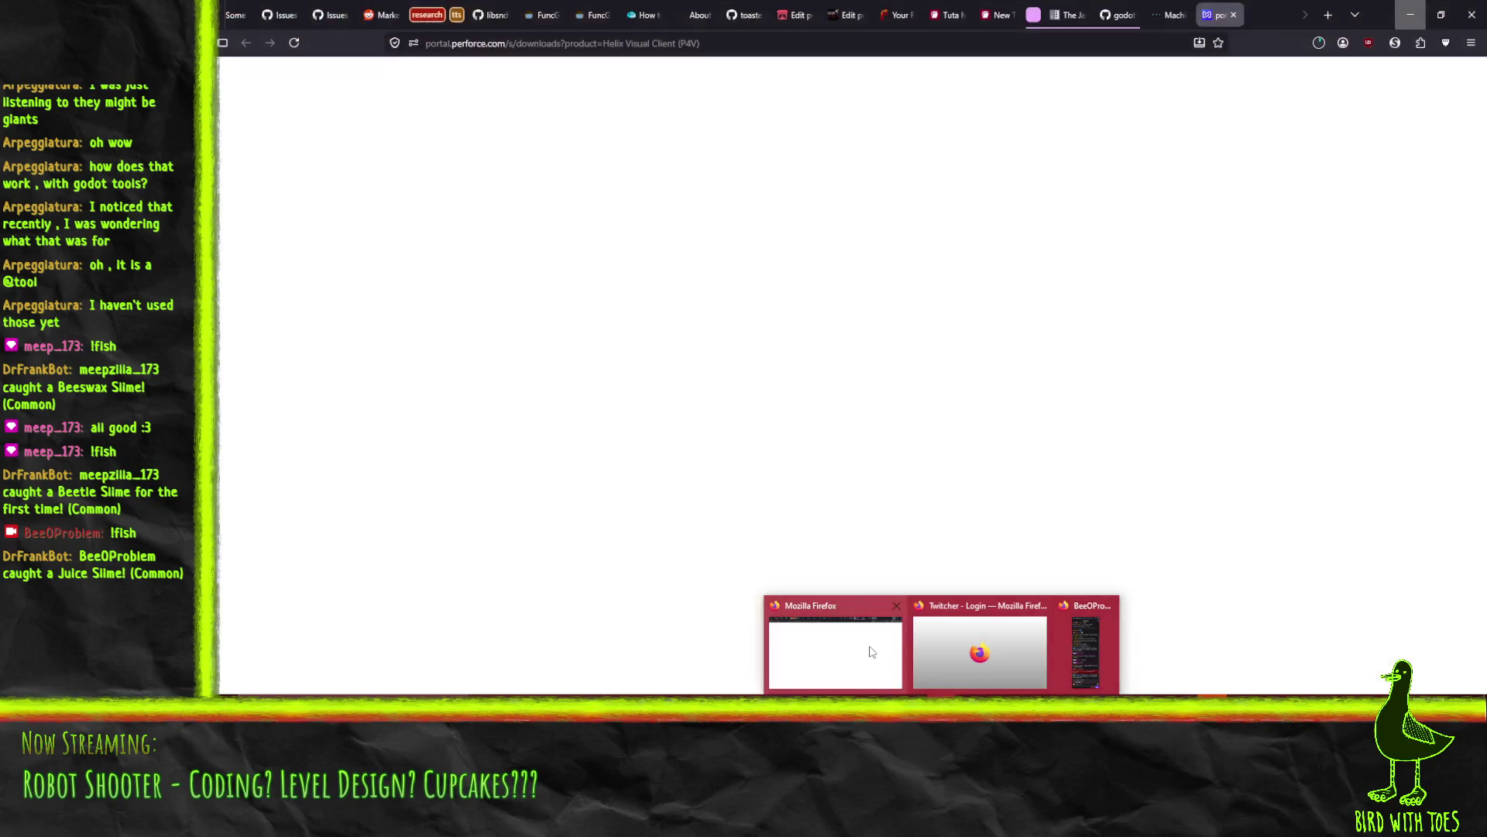
pyautogui.click(860, 651)
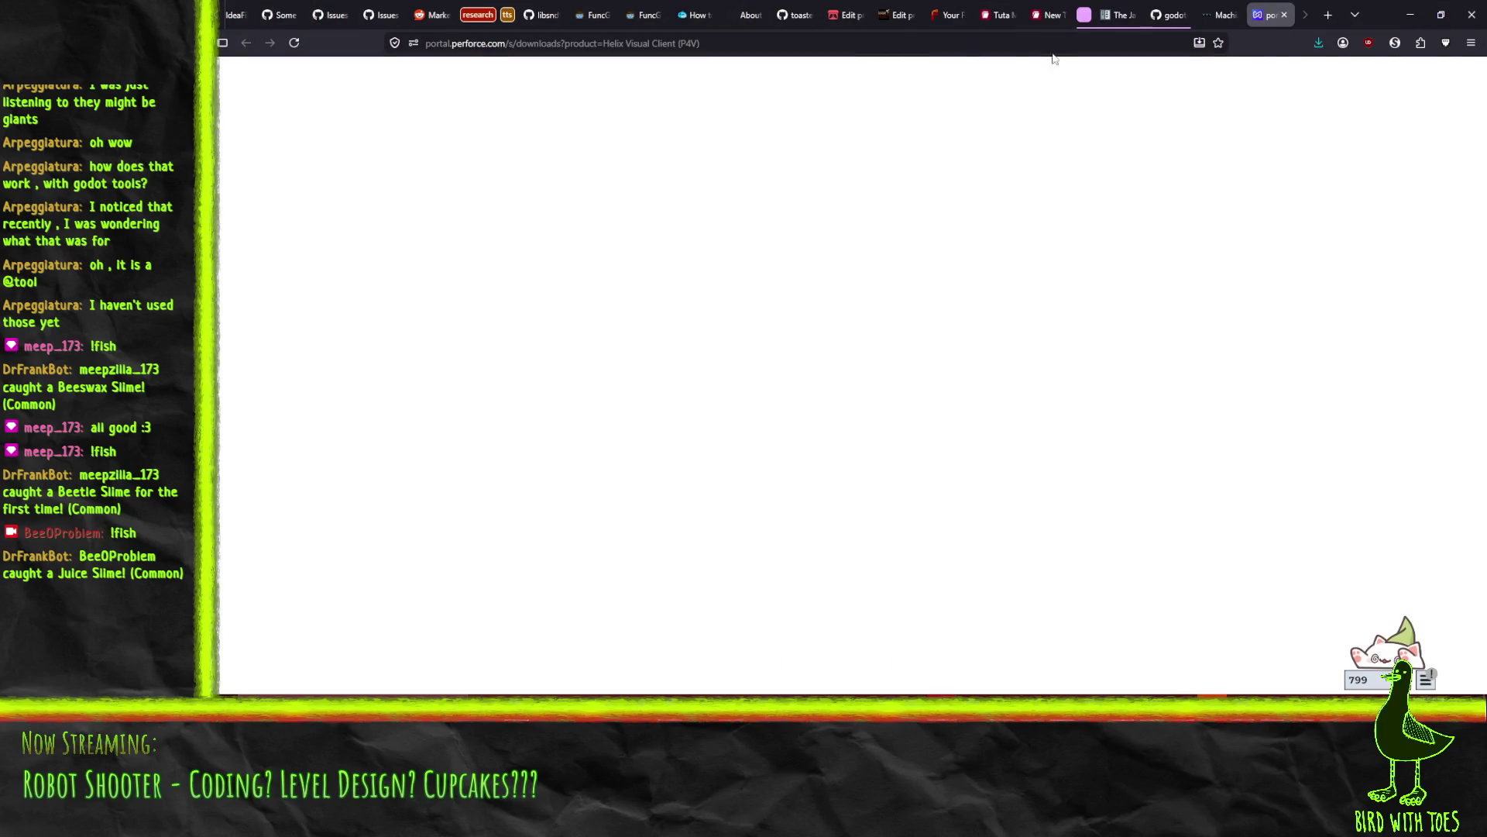
# Run the downloaded P4V installer, pick the install folder, and start the upgrade
pyautogui.click(1100, 76)
pyautogui.click(879, 368)
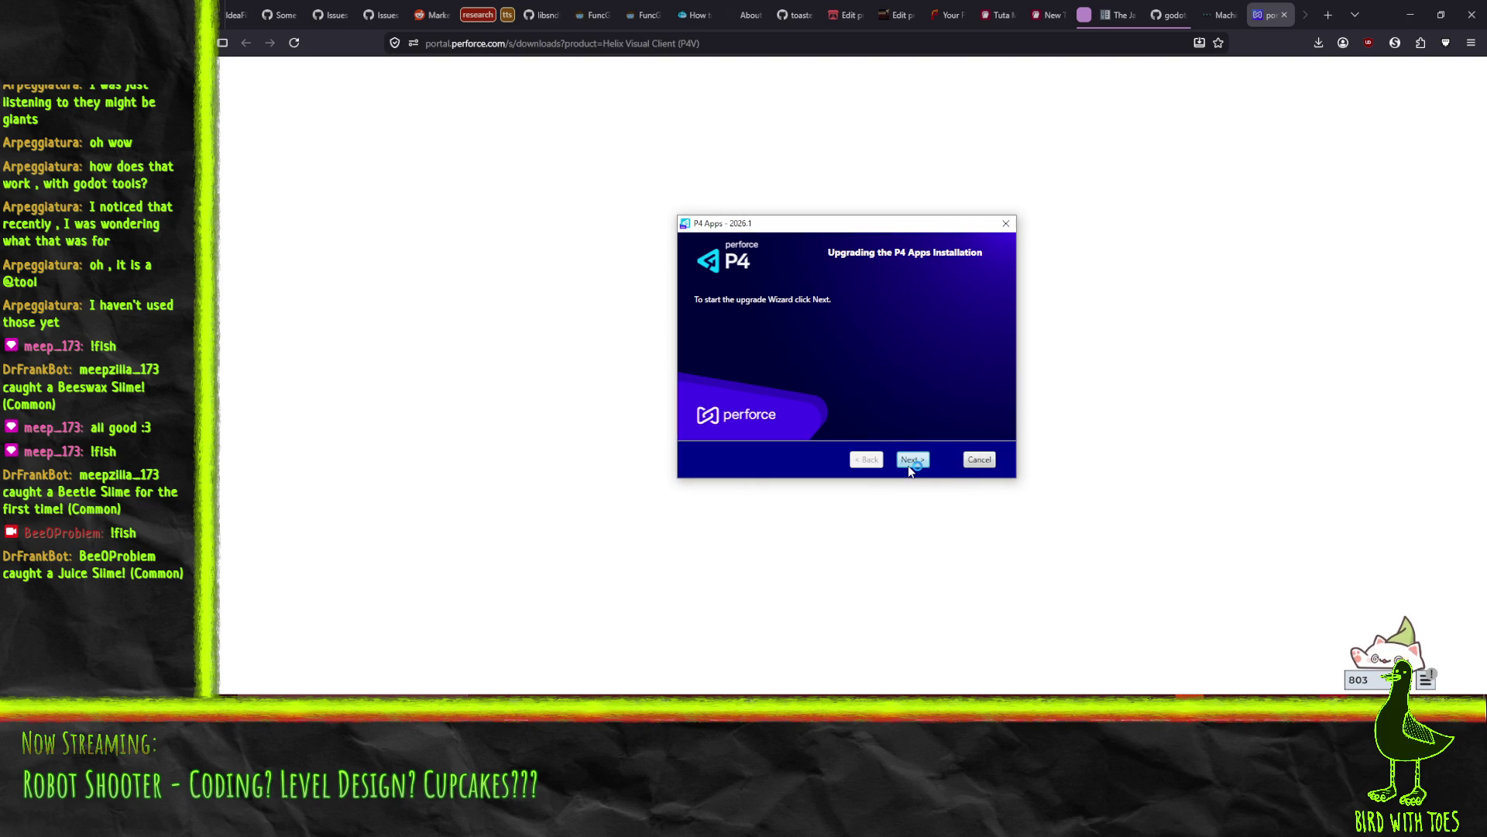
pyautogui.click(912, 460)
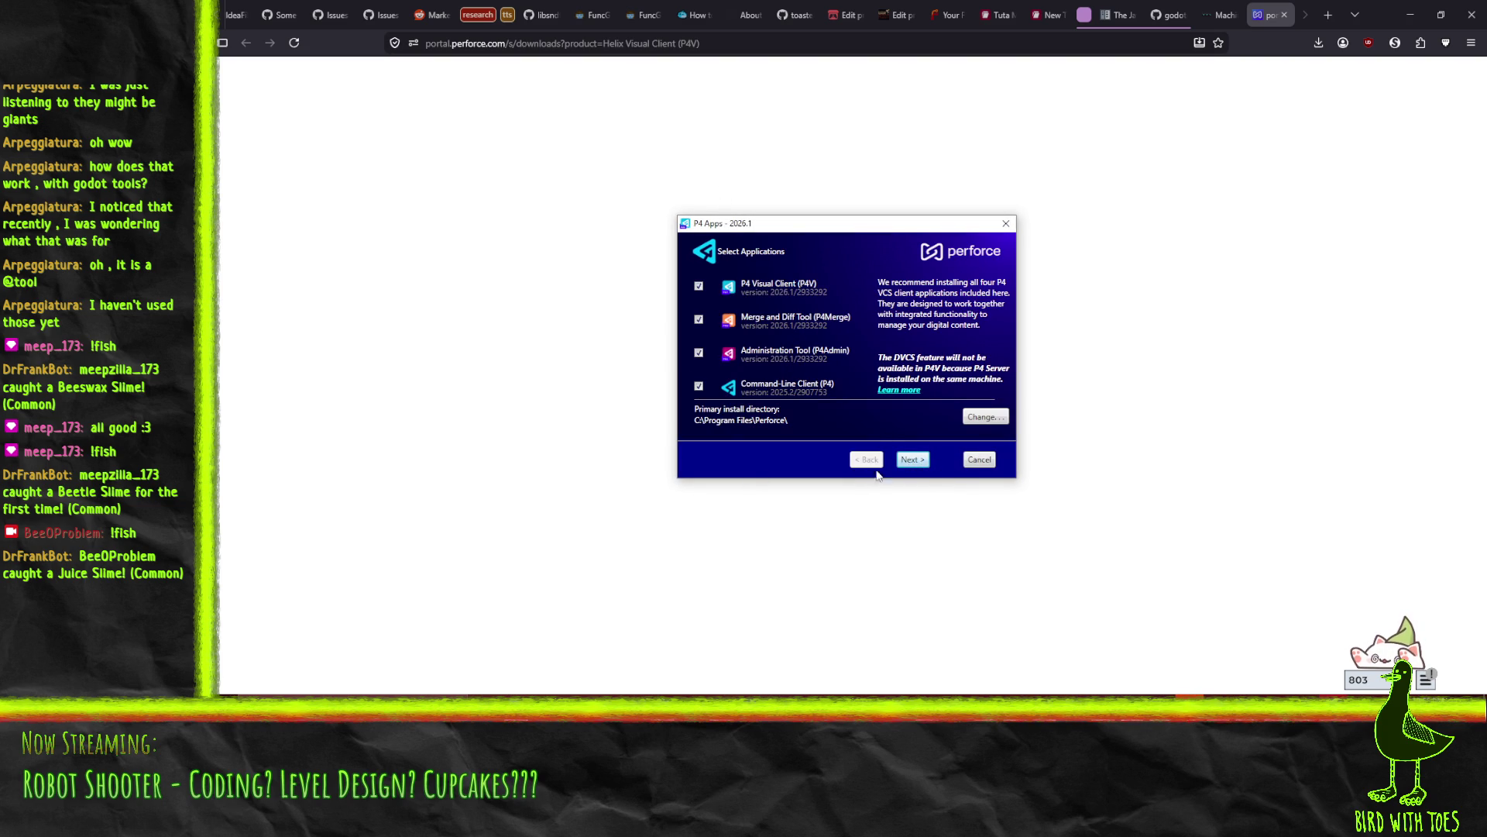
pyautogui.click(987, 420)
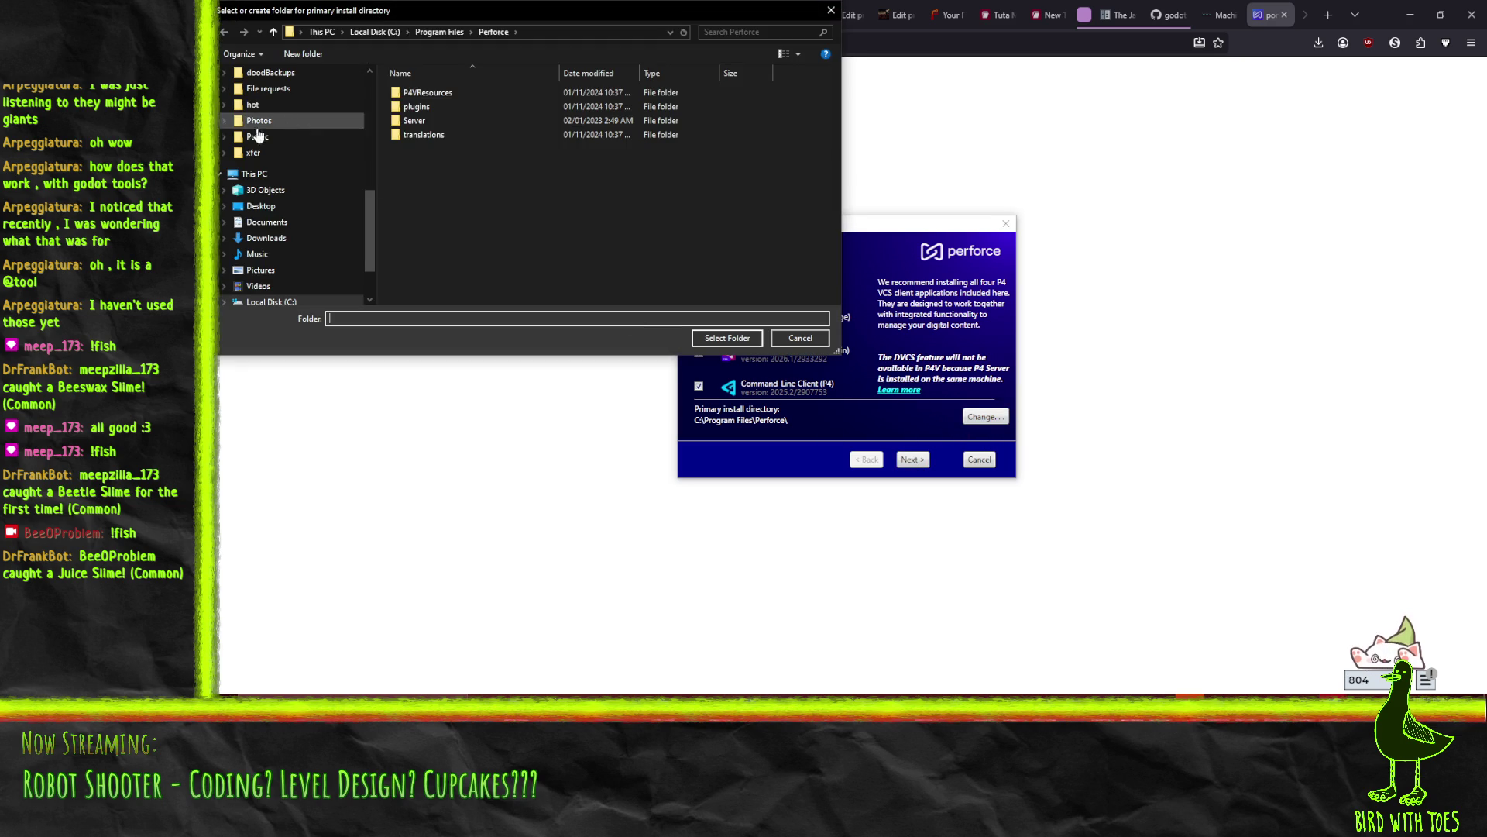
pyautogui.click(800, 342)
pyautogui.click(914, 460)
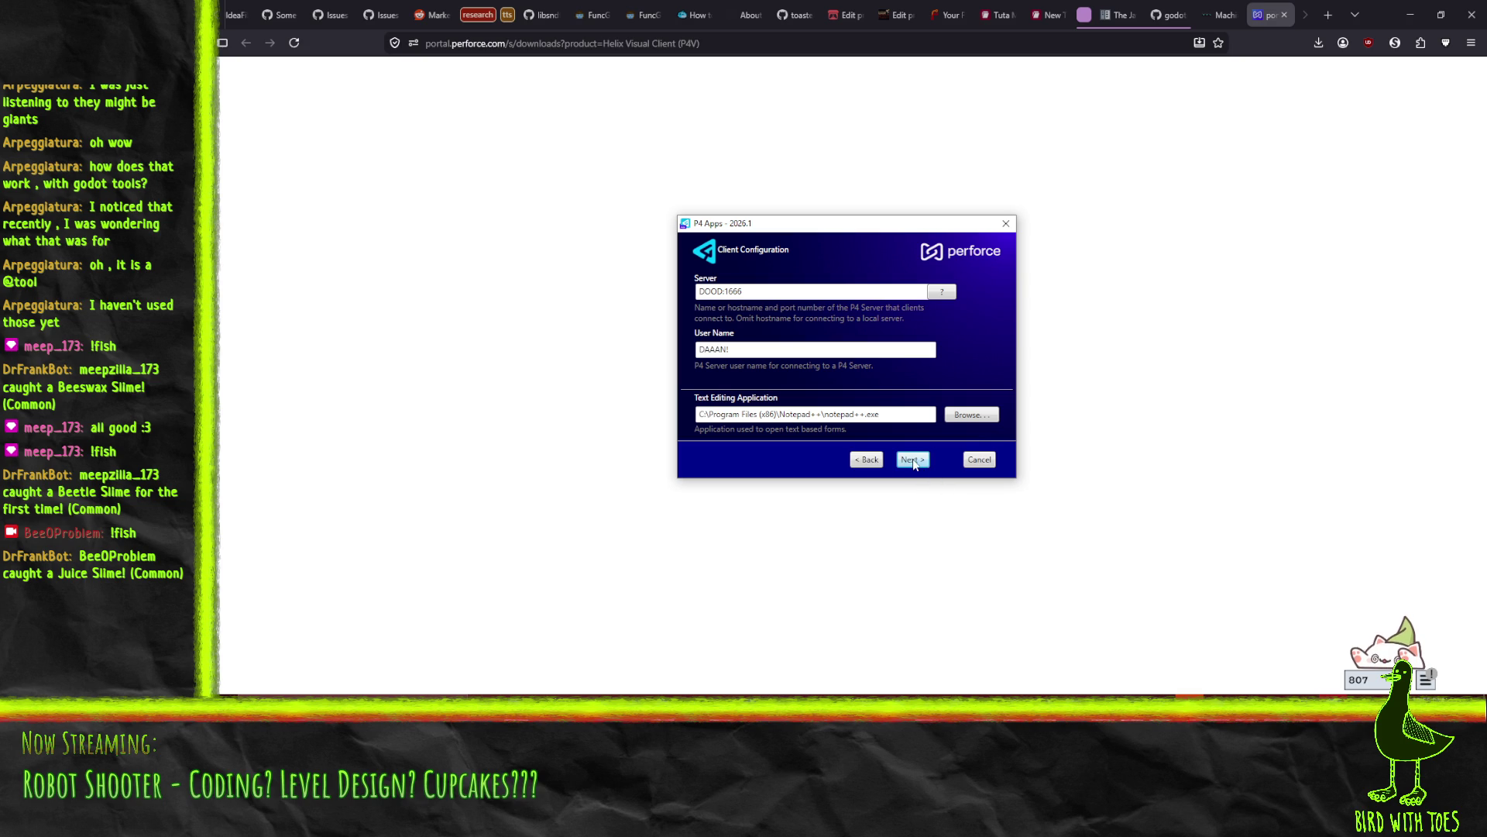
pyautogui.click(913, 460)
pyautogui.click(914, 459)
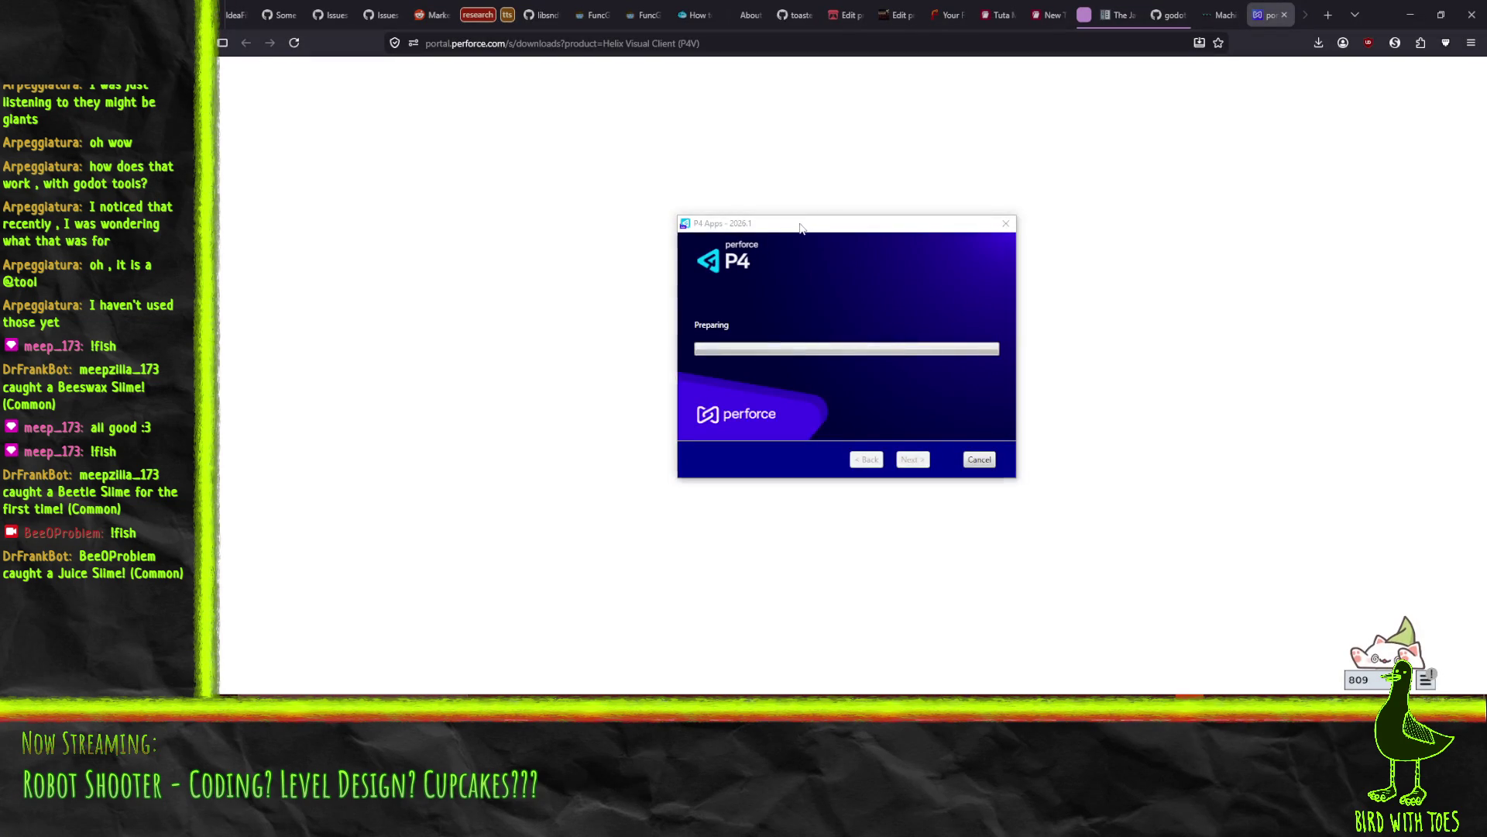
# Exit the installer after the 2026.1 upgrade and close the Perforce download tab
pyautogui.moveTo(802, 225); pyautogui.dragTo(900, 295)
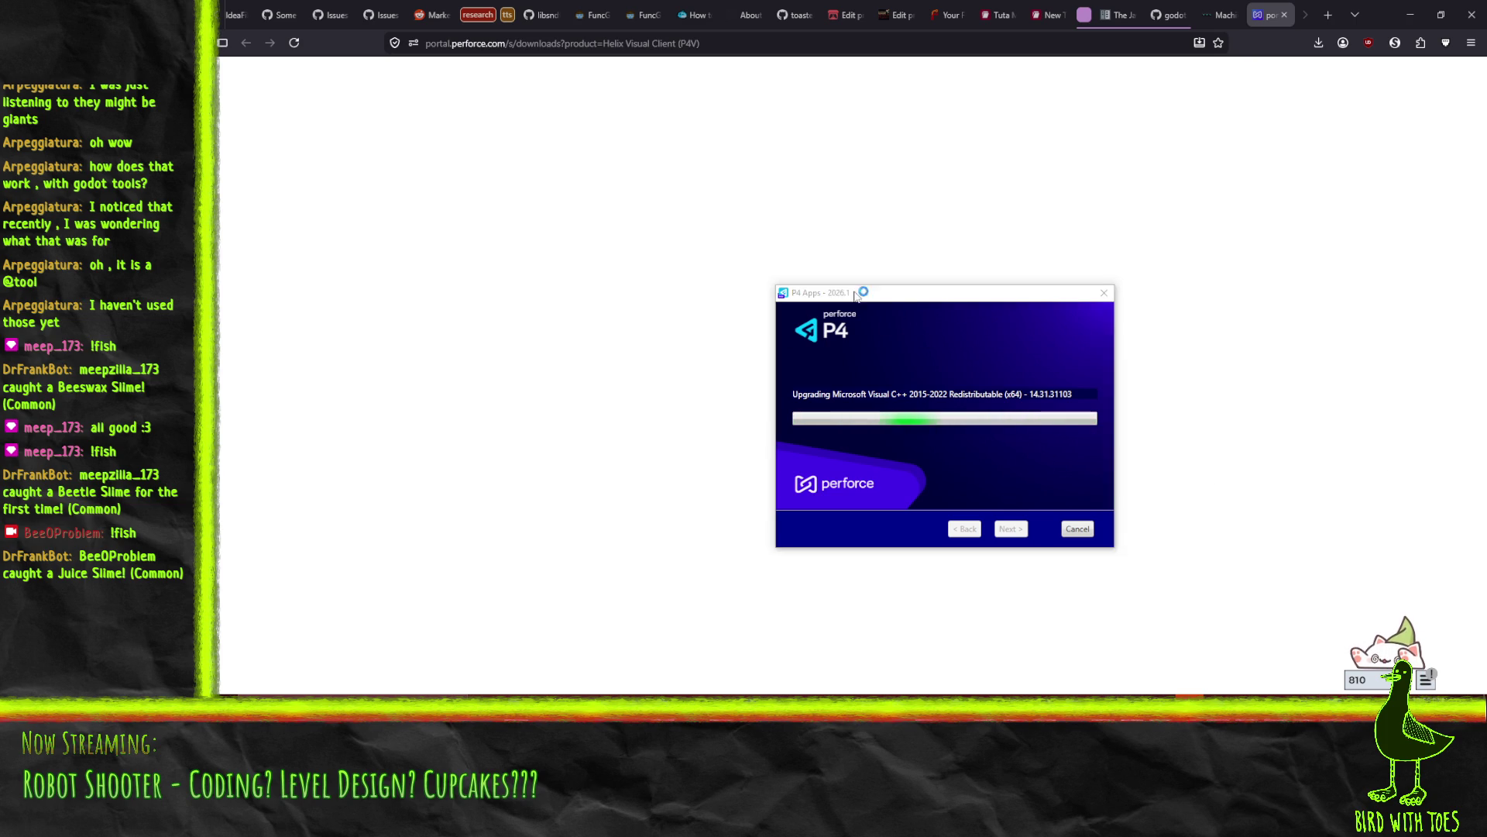
pyautogui.moveTo(883, 298); pyautogui.dragTo(838, 234)
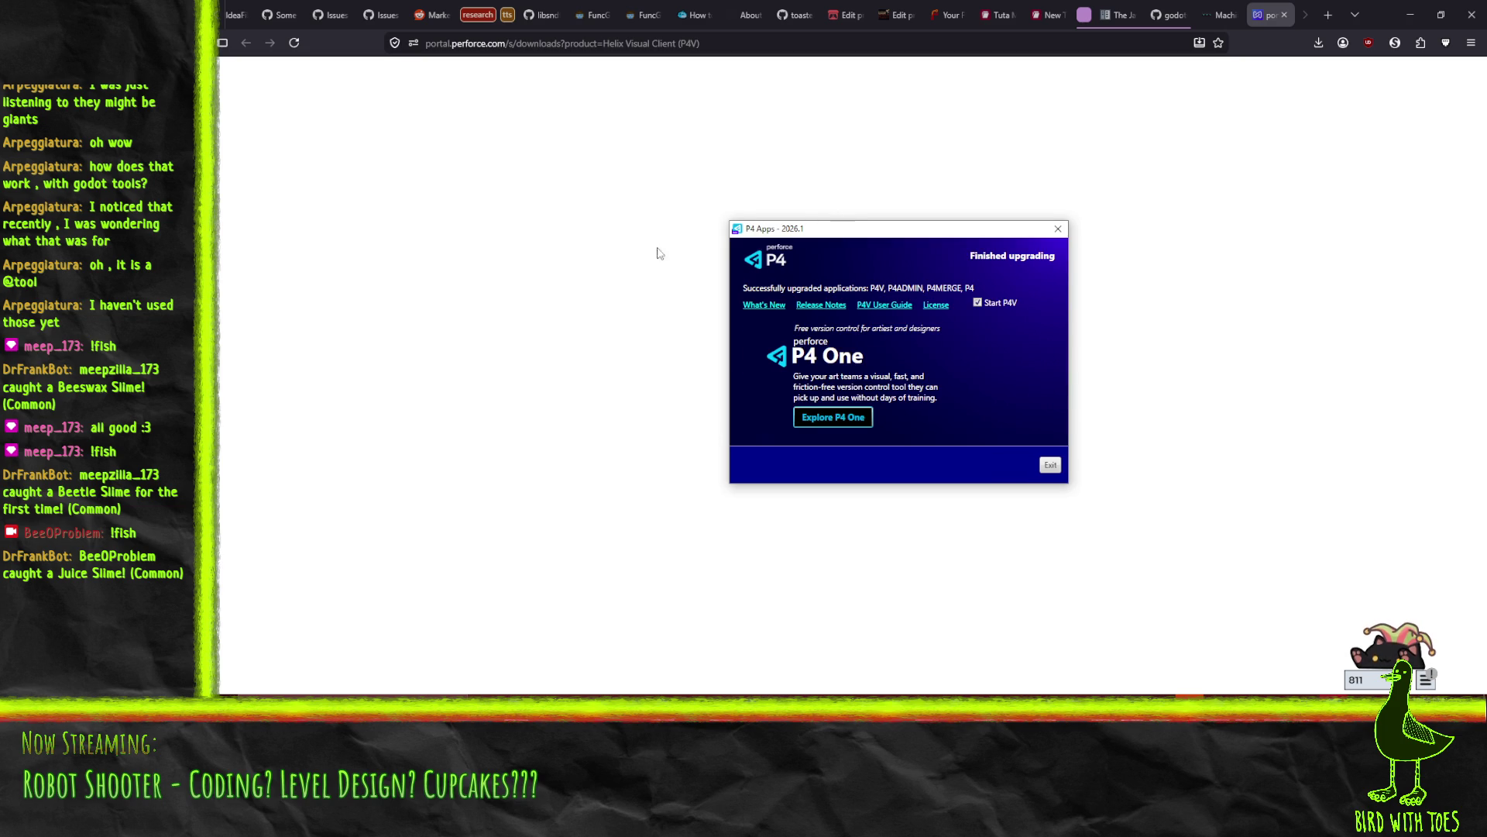
pyautogui.click(1050, 474)
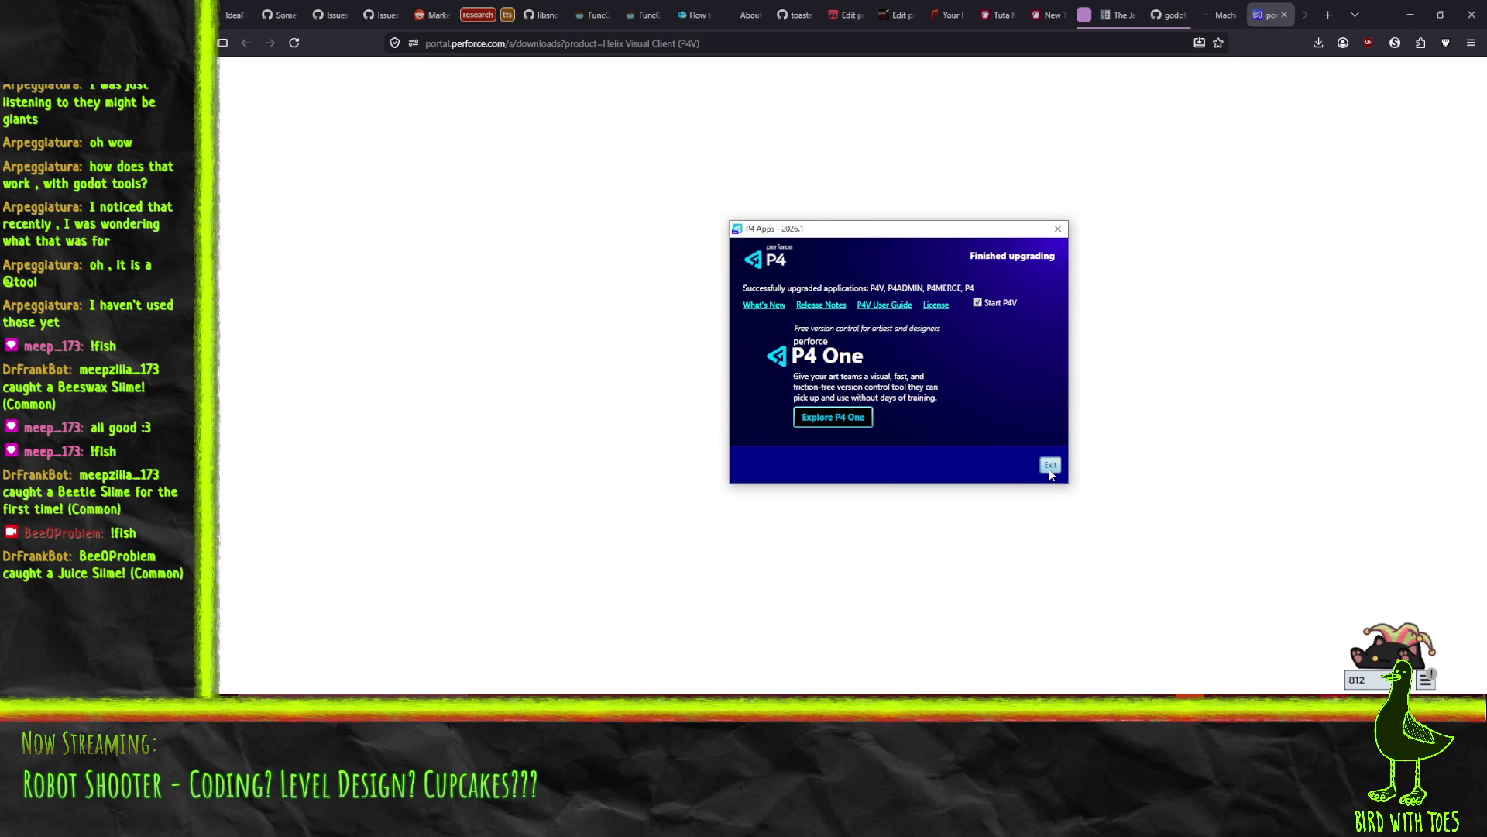
pyautogui.rightClick(680, 449)
pyautogui.click(868, 413)
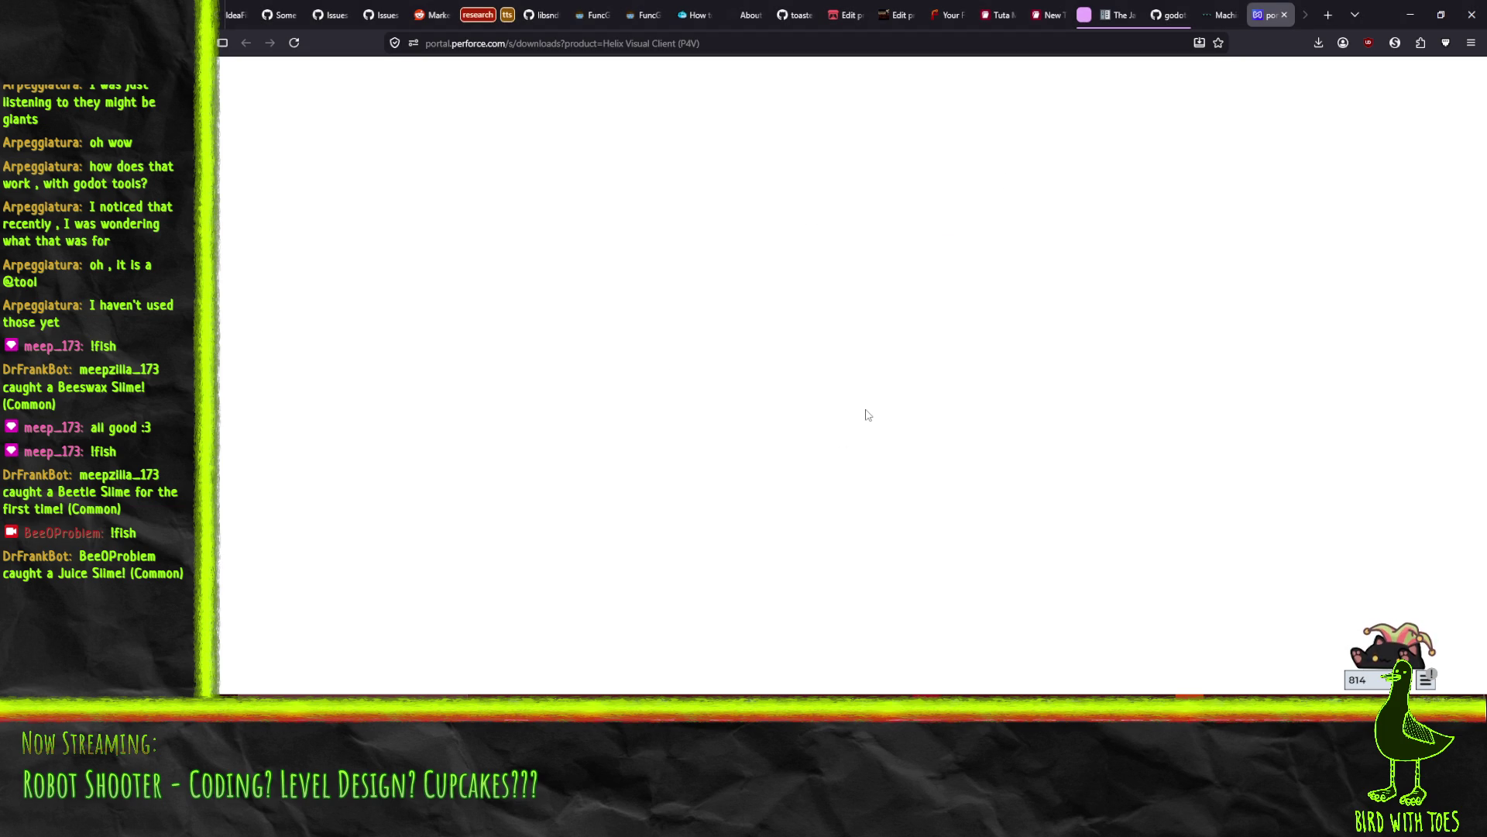
pyautogui.click(1283, 14)
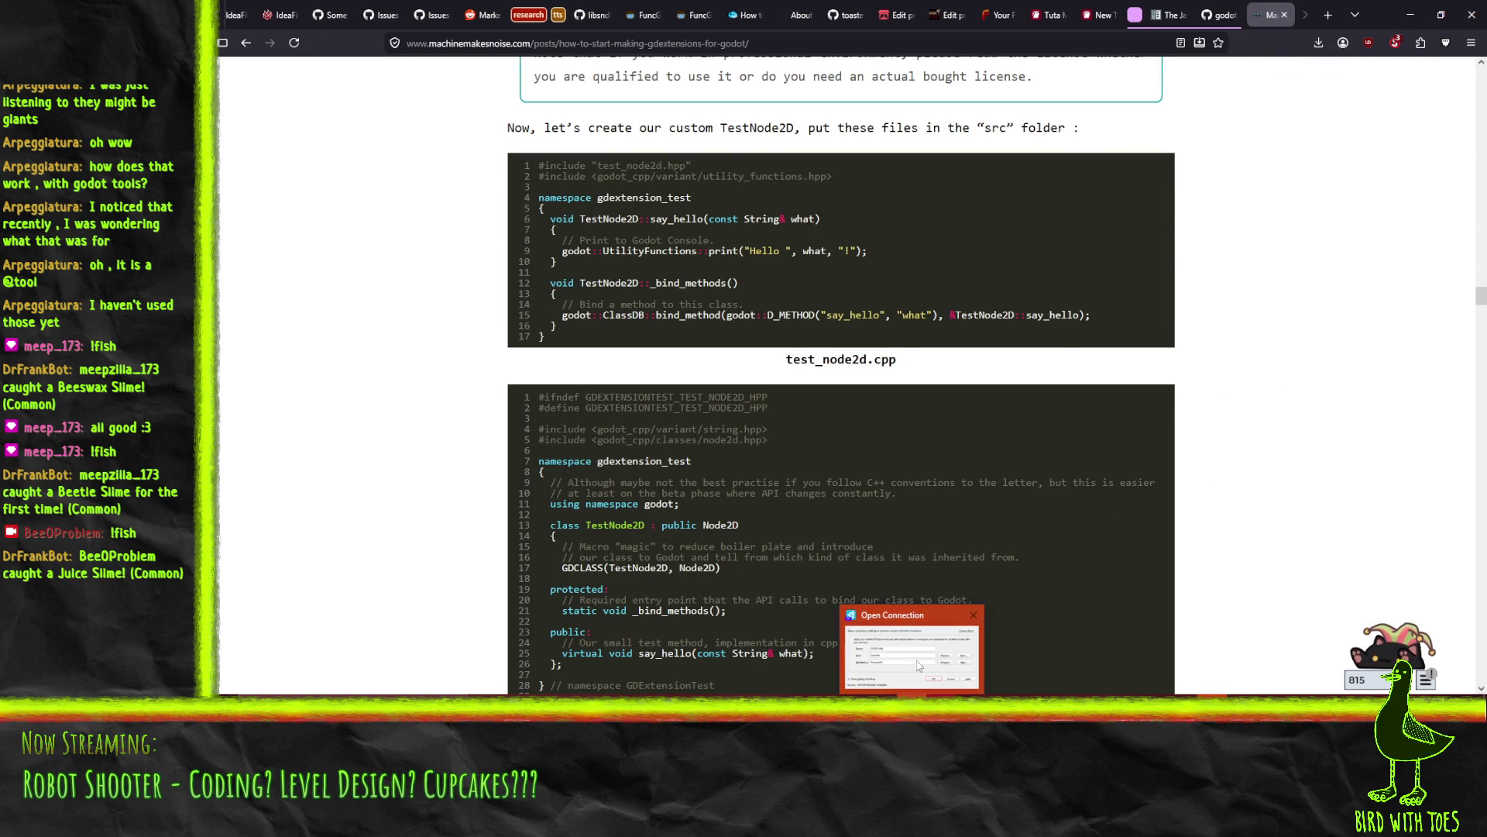
# Connect to the server, maximize P4V, and show the pending changelists
pyautogui.click(911, 411)
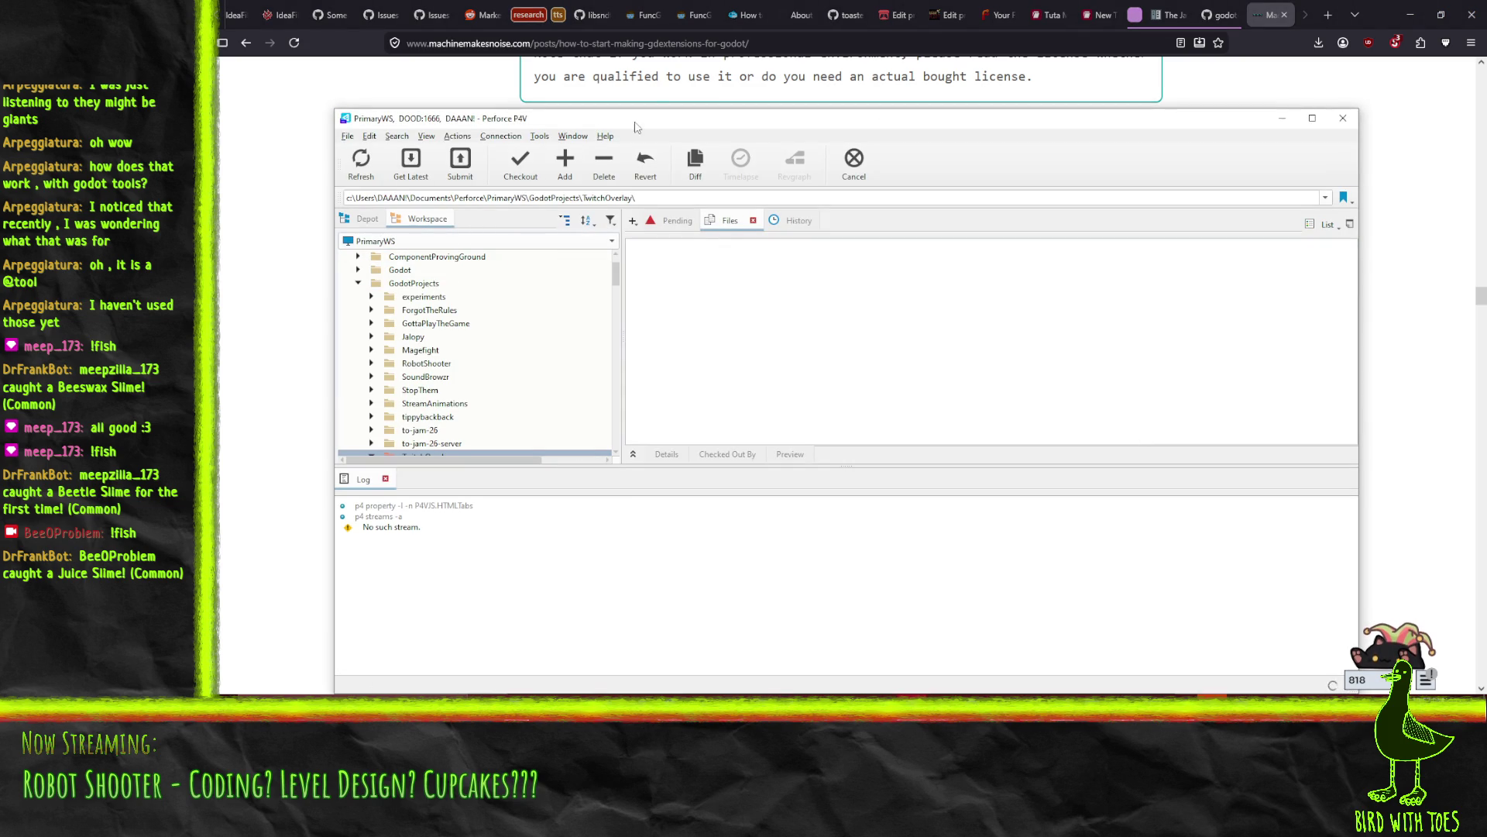
pyautogui.doubleClick(620, 122)
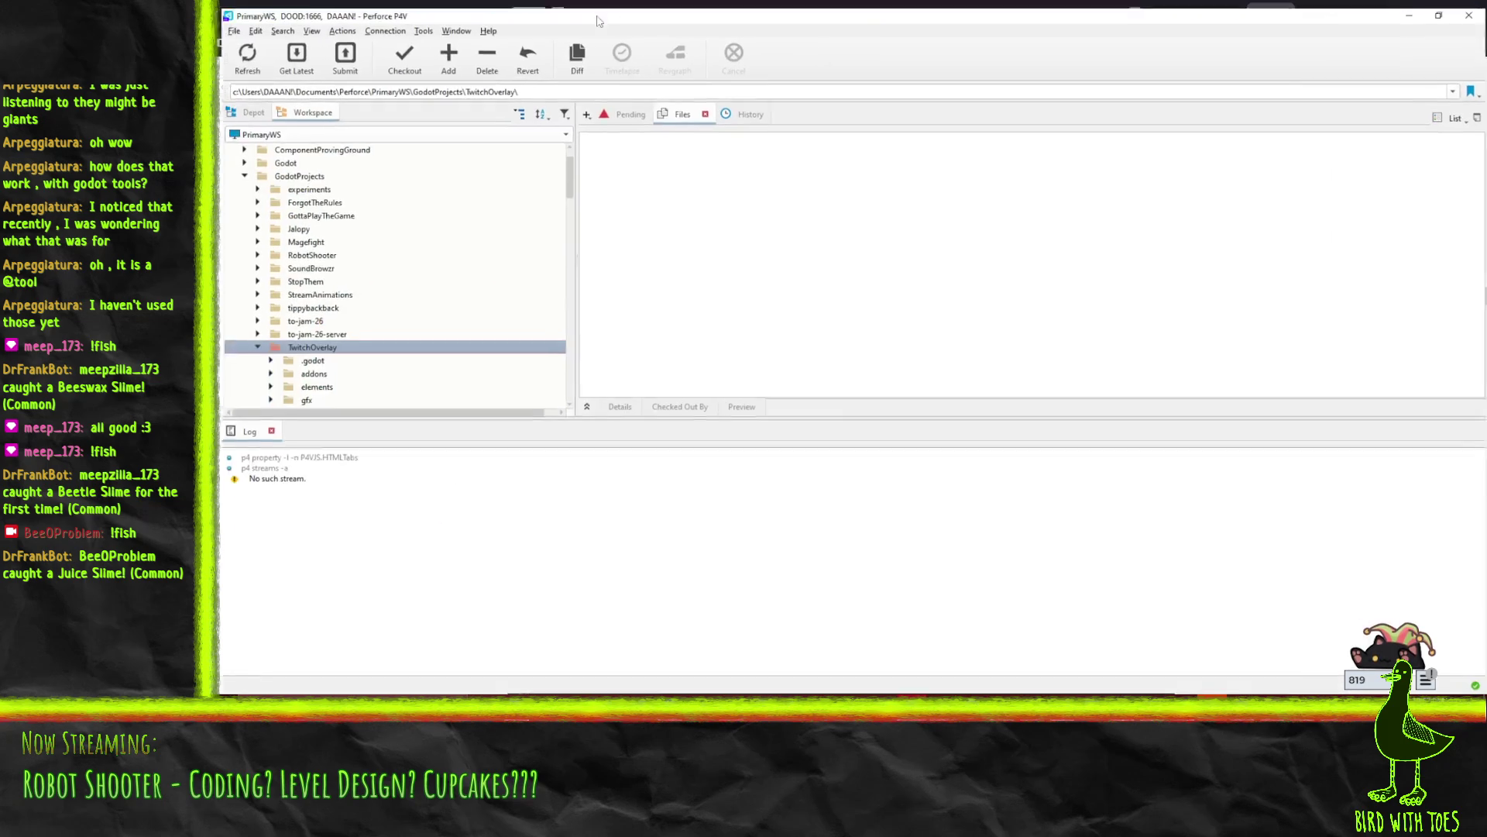
pyautogui.click(621, 116)
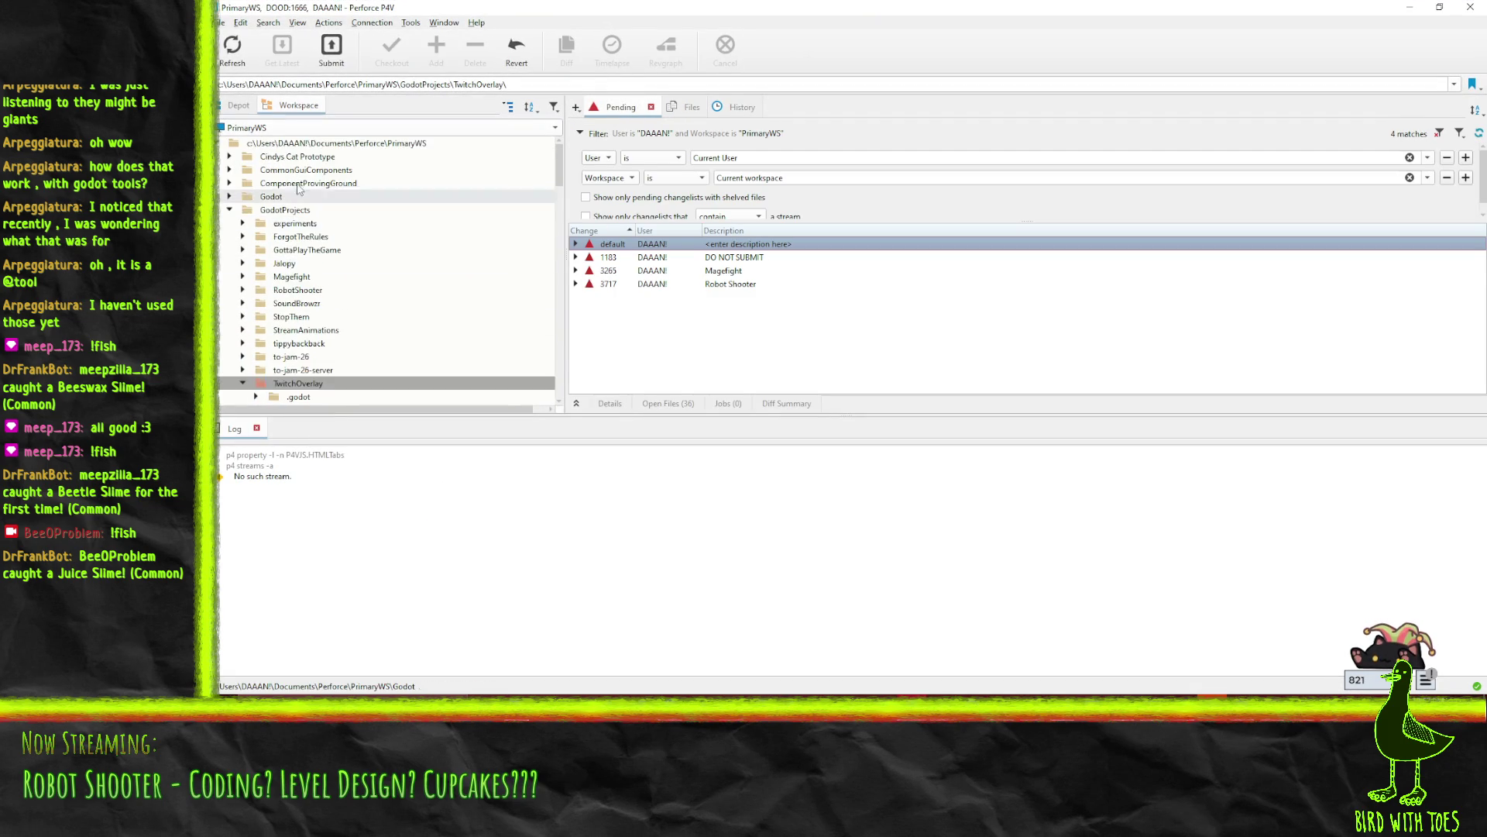
# Collapse to-jam-26 and TwitchOverlay, then revert unchanged files in the default changelist
pyautogui.click(242, 292)
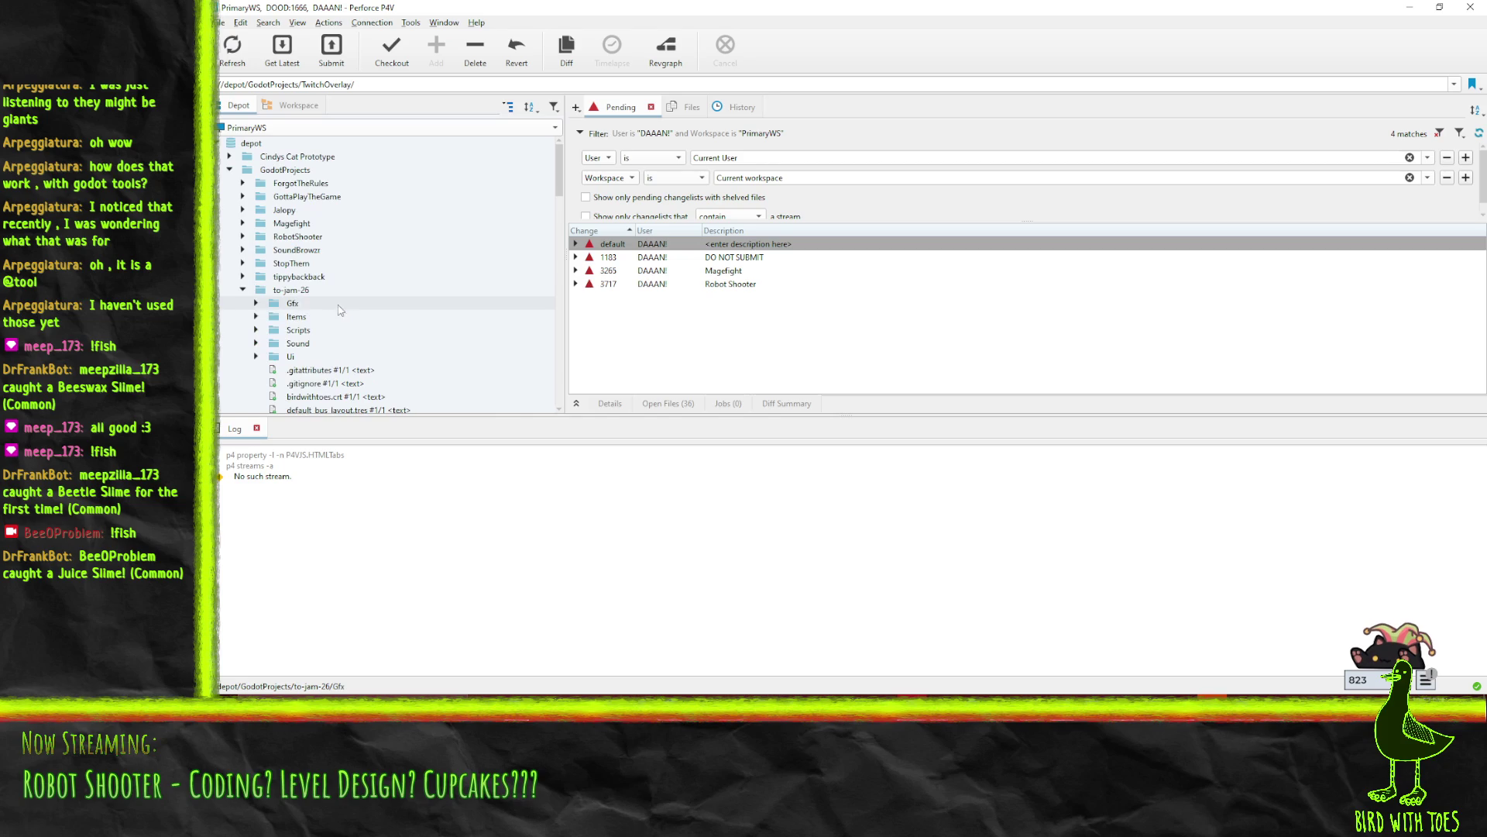
pyautogui.click(243, 316)
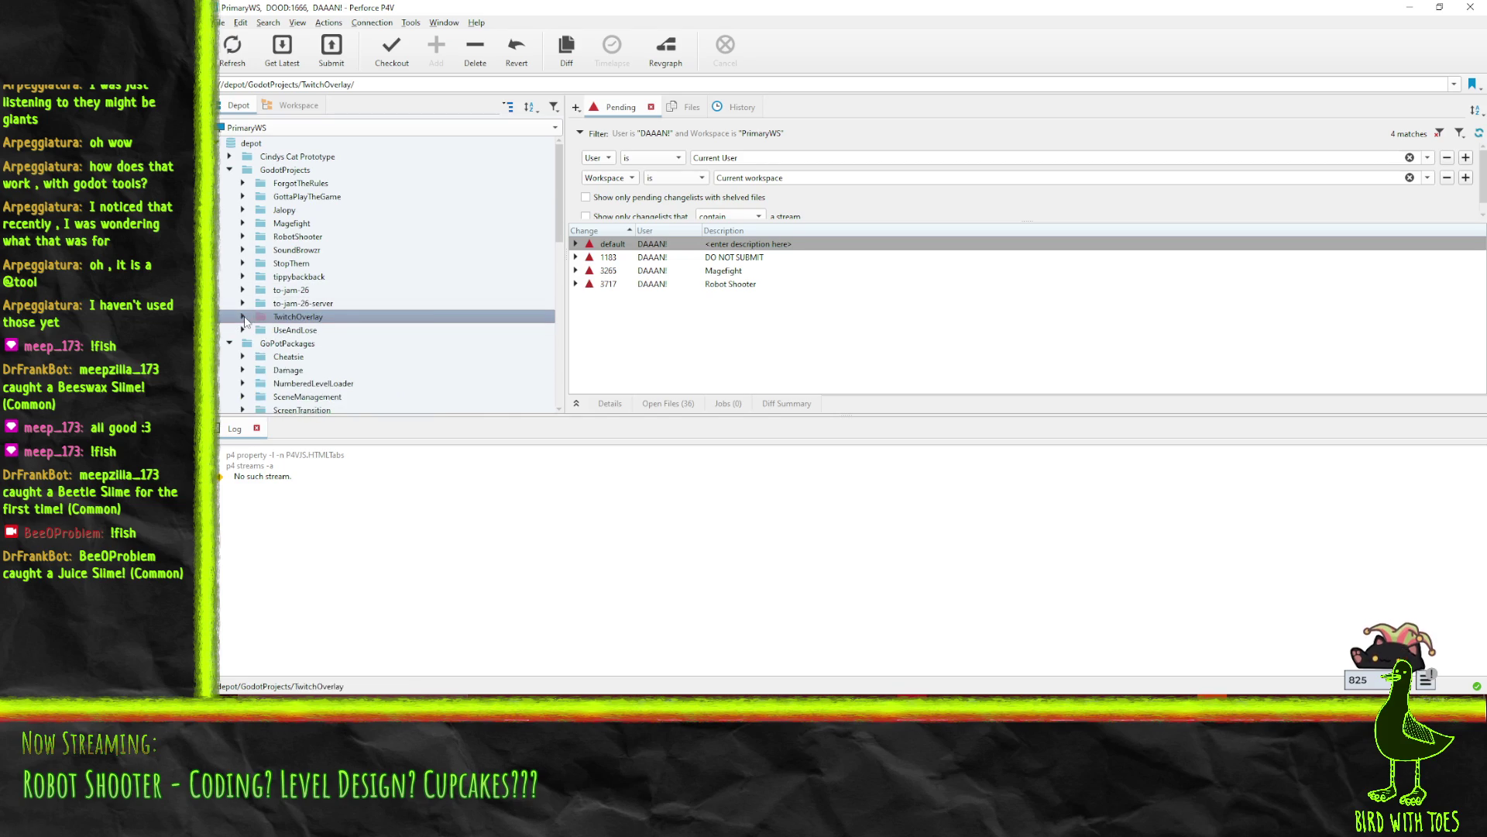
pyautogui.click(576, 244)
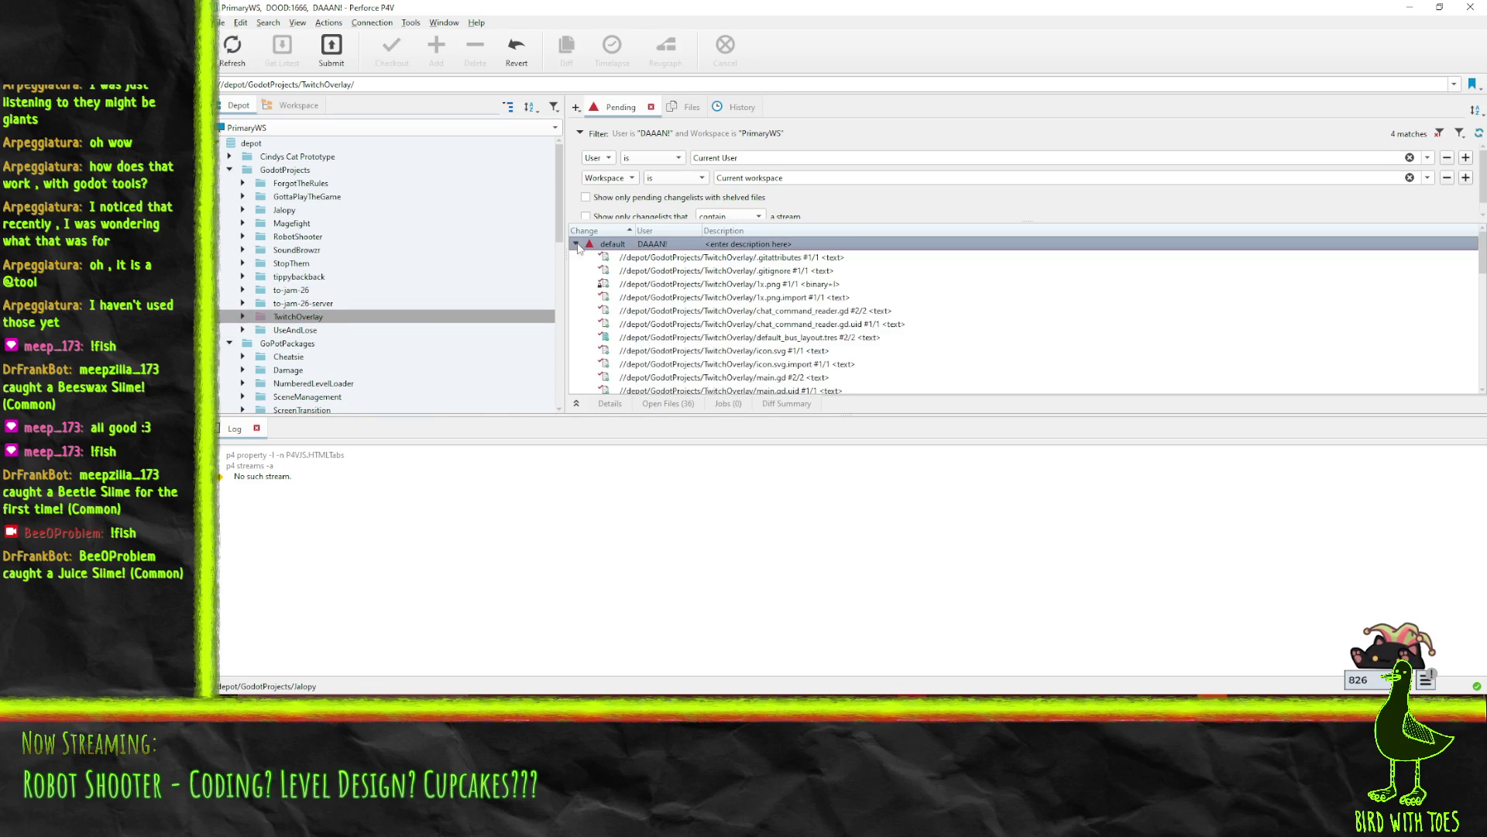
pyautogui.rightClick(640, 246)
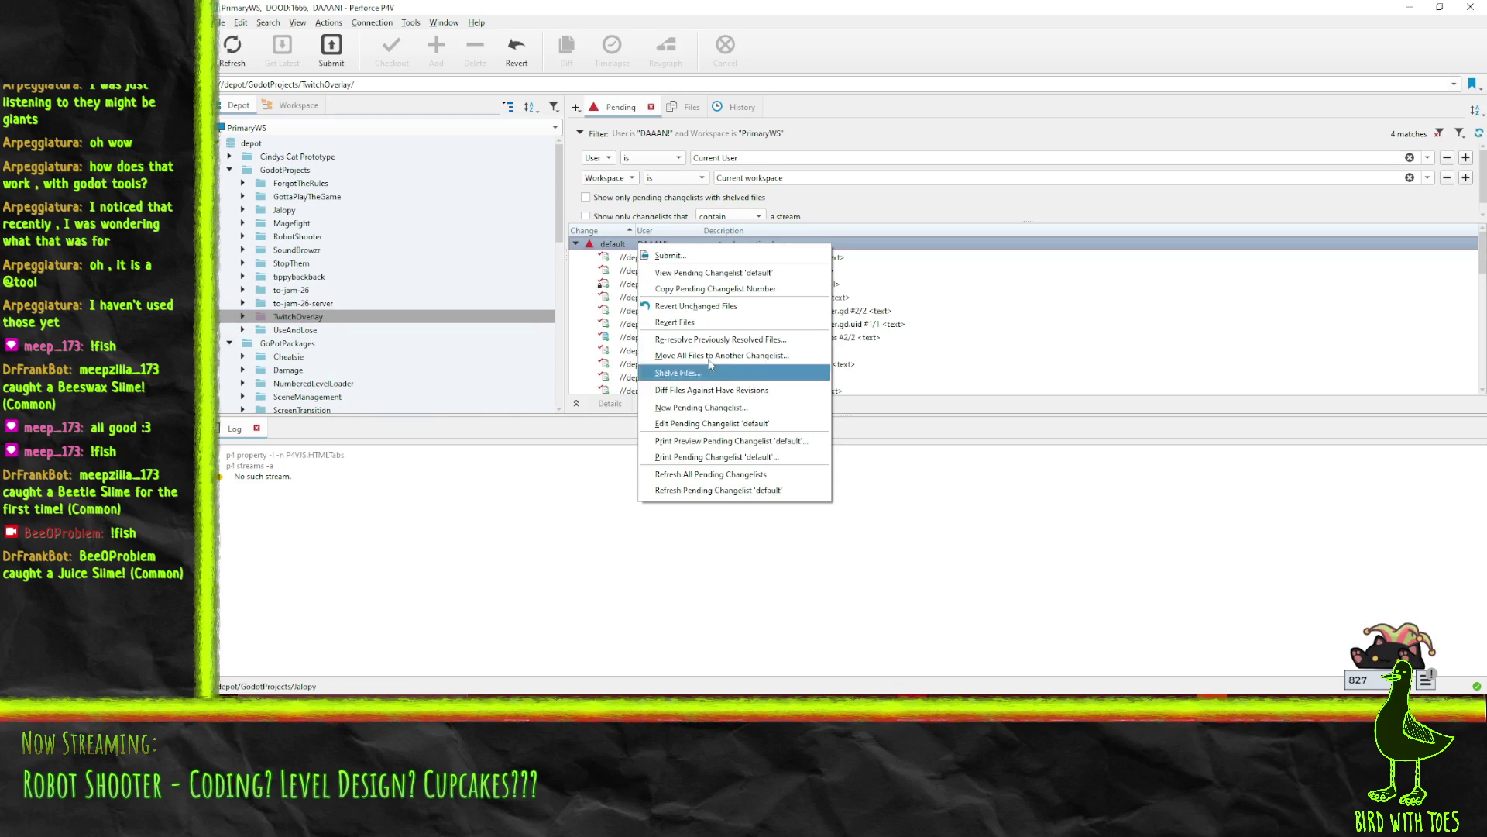
pyautogui.click(697, 301)
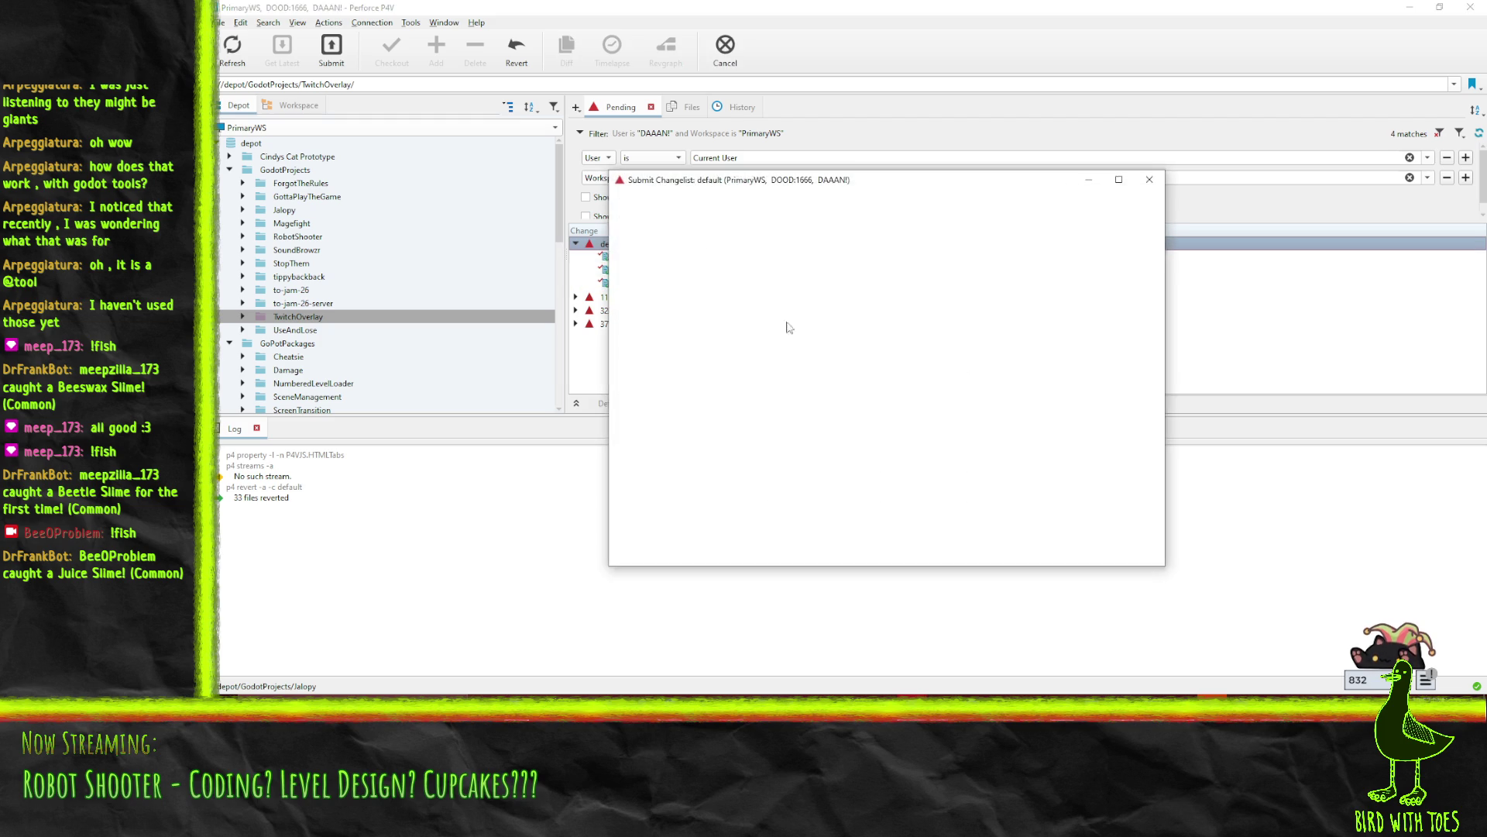
# Submit the three Twitch overlay files as change 3728 with a 'Twitch overlay - Prep for PNG tuber support' description, dismissing the error
pyautogui.write('Twitch overlay - Prep for PNG tuber support')
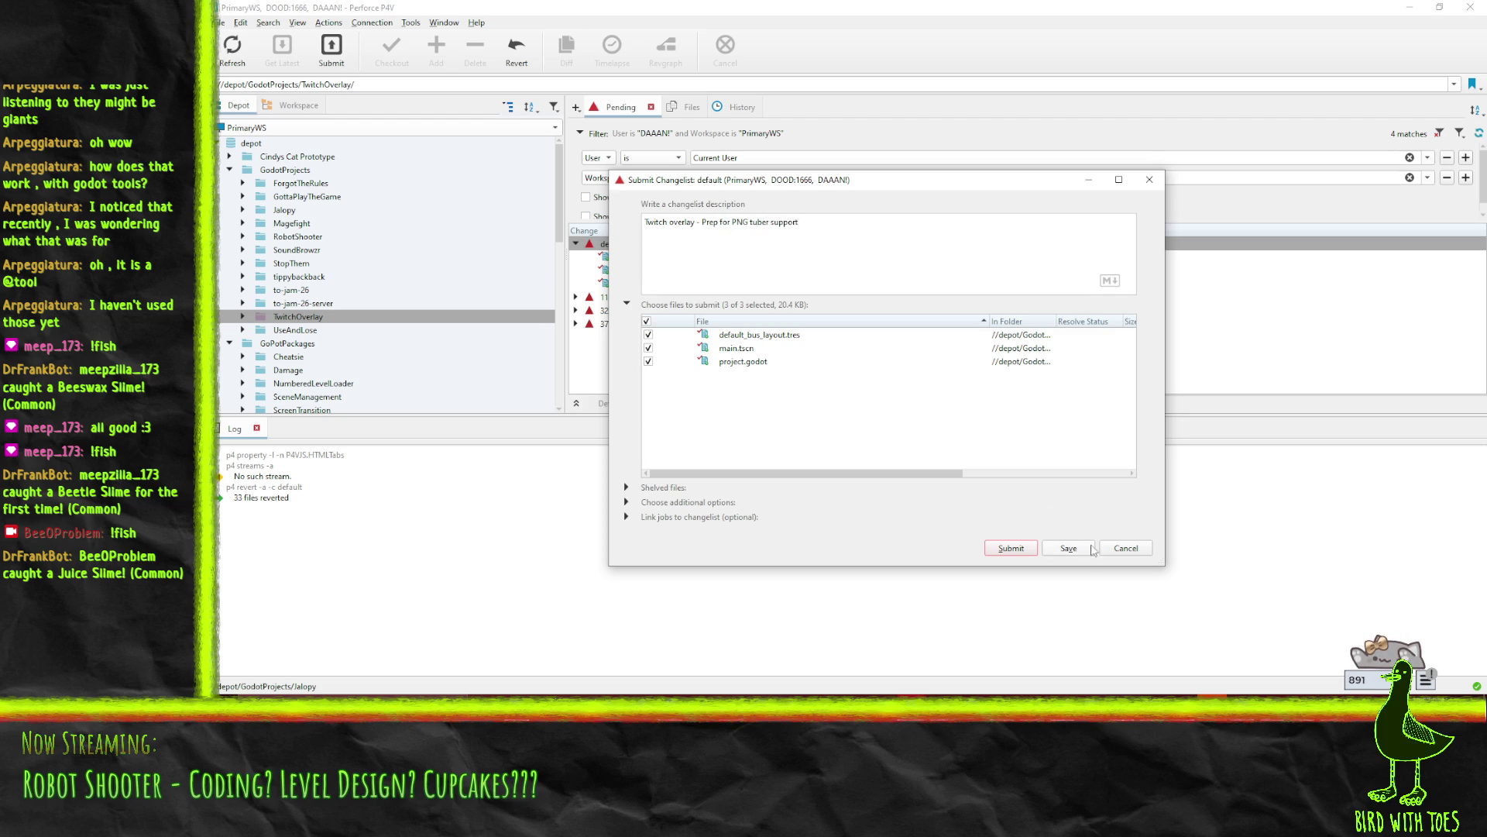
pyautogui.click(1007, 549)
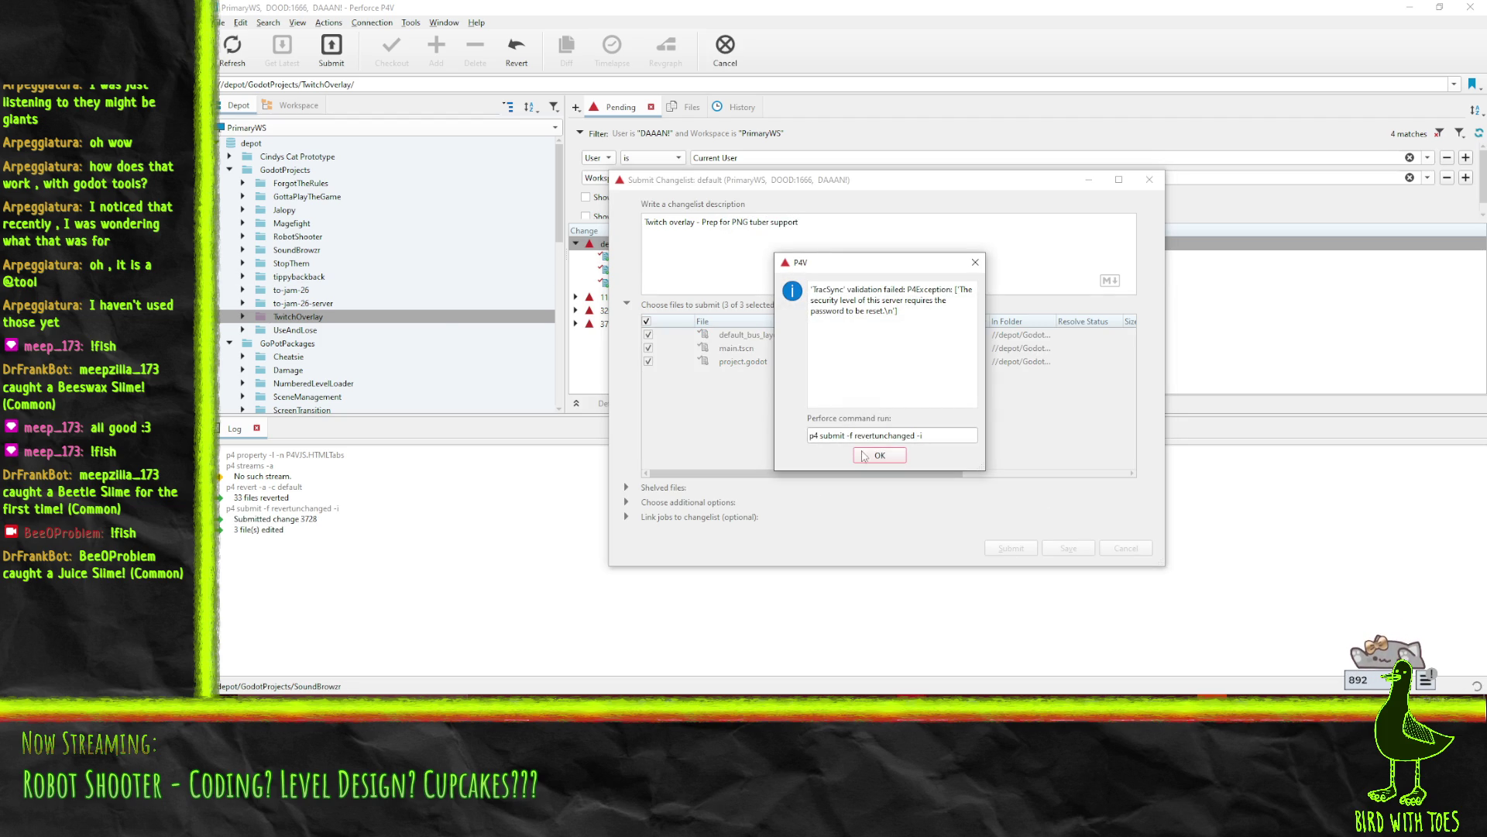
pyautogui.click(900, 454)
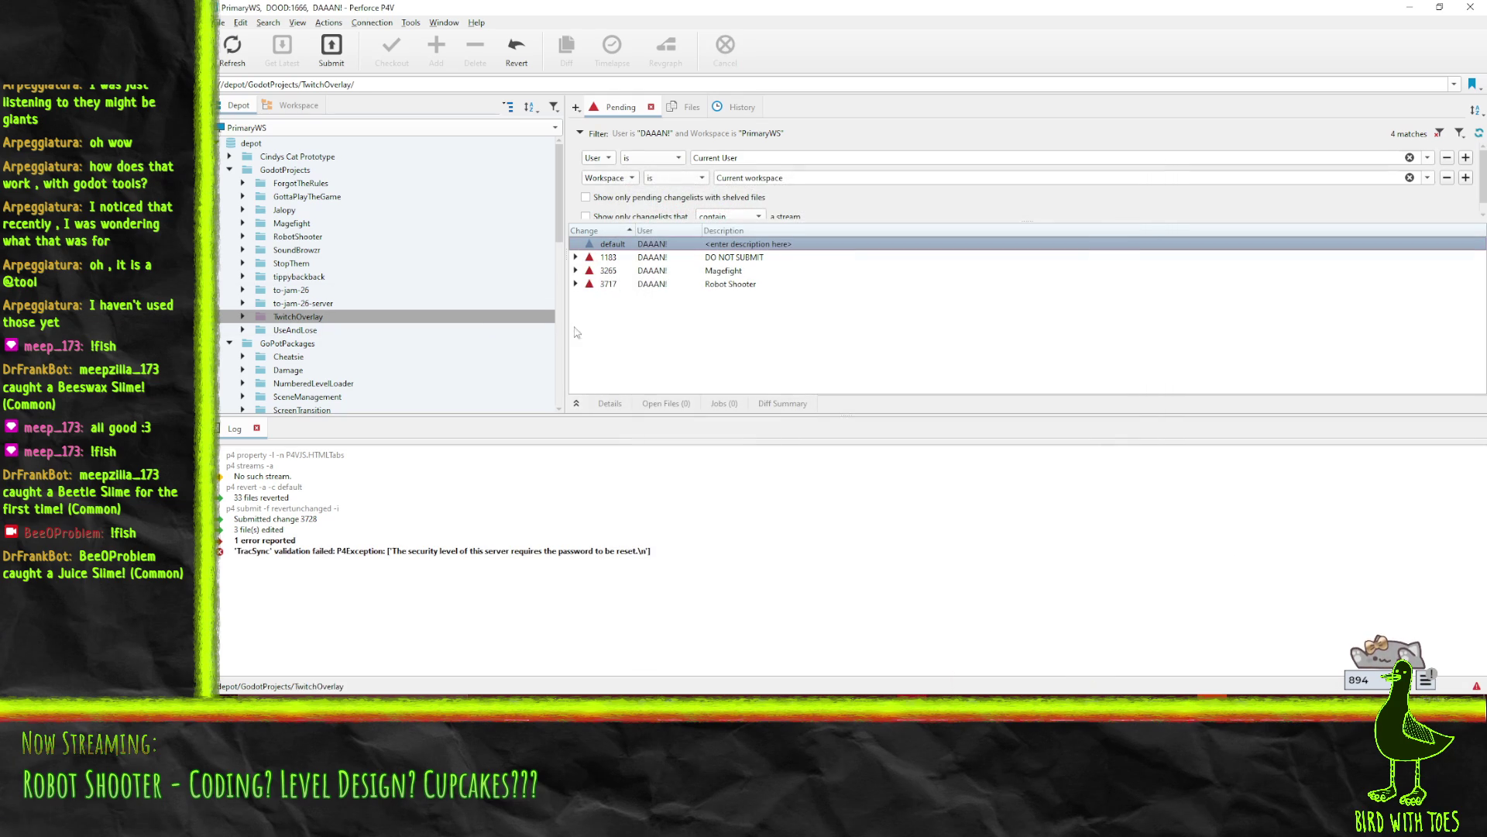
# Check out the RobotShooter folder's 1275 files for edit in the default changelist
pyautogui.click(297, 249)
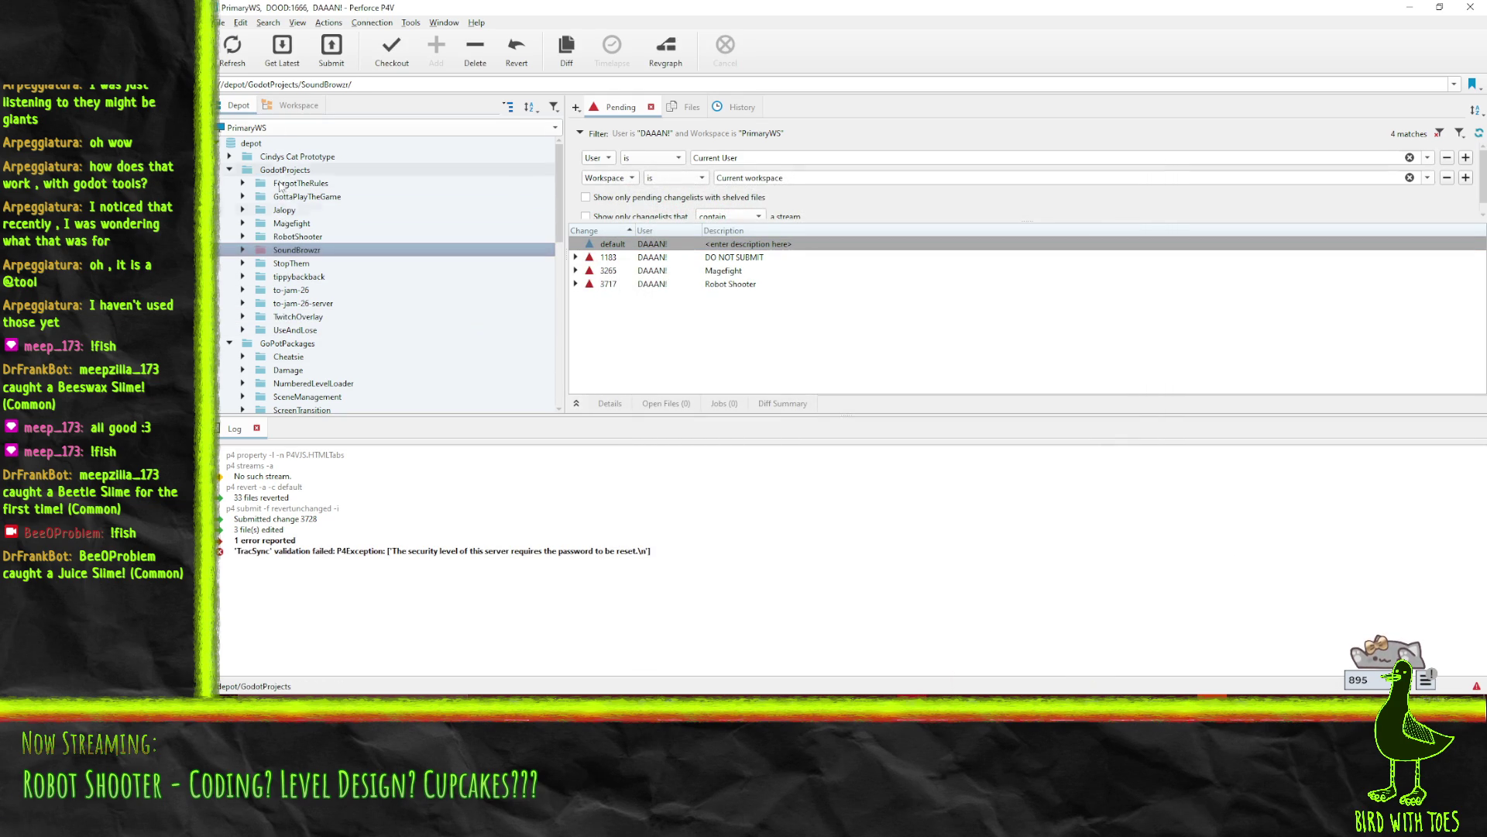
pyautogui.moveTo(298, 237); pyautogui.dragTo(673, 248)
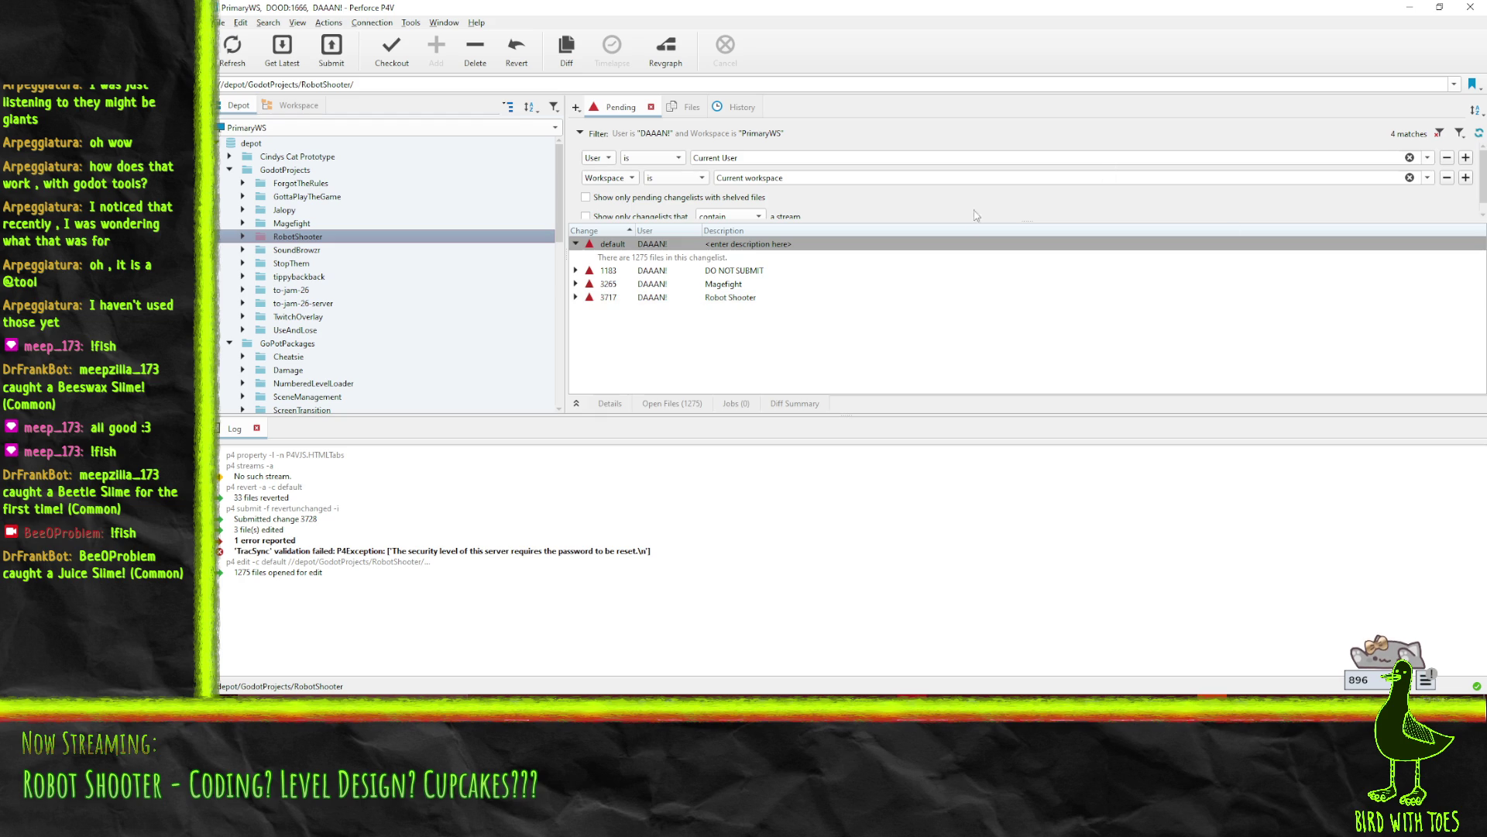
pyautogui.click(1410, 8)
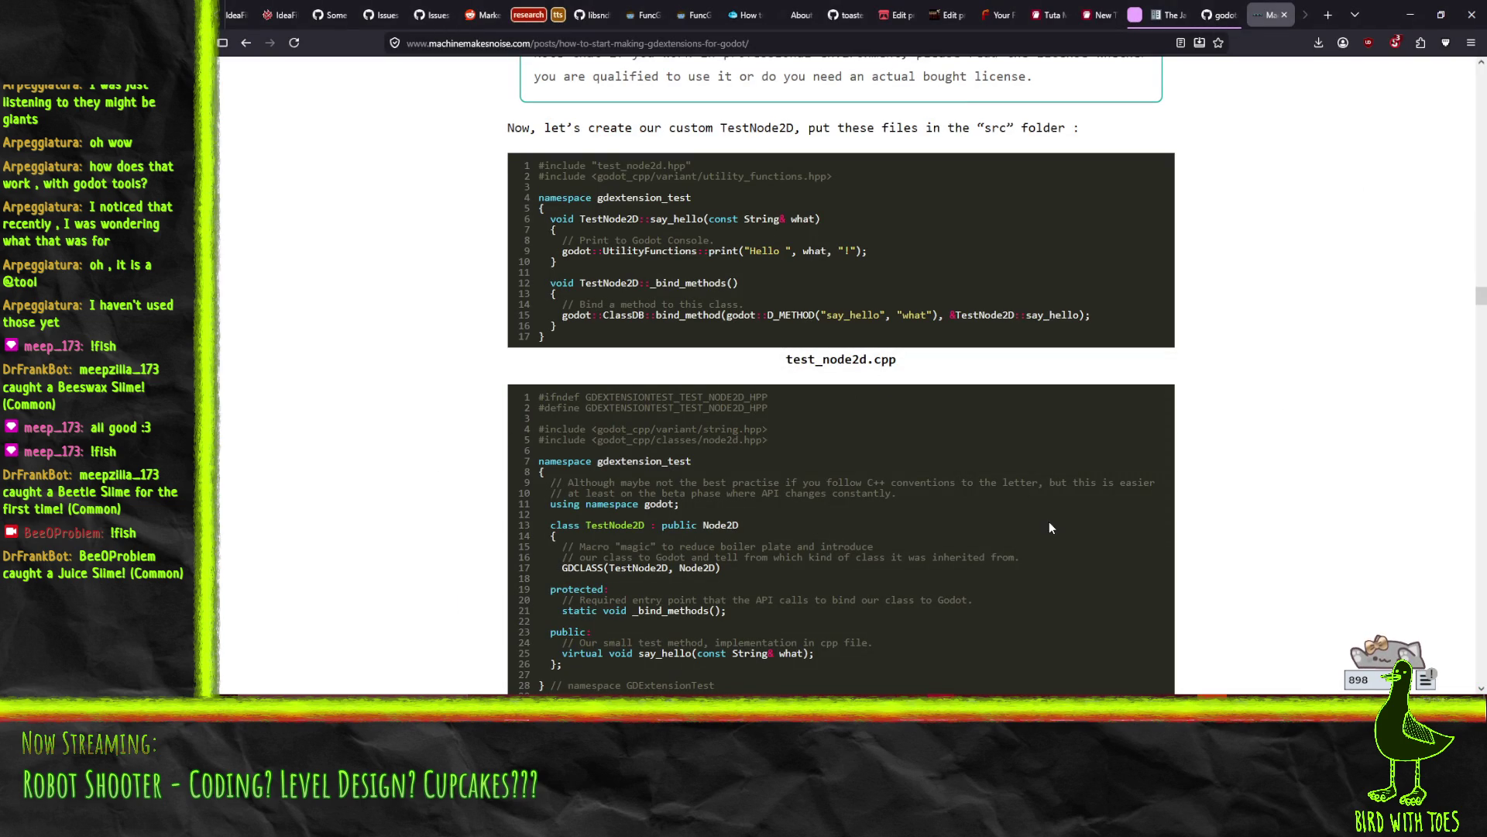
# Open Picker Wheel from a 'wheel of names' search and spin it, landing on Robot Shooter
pyautogui.hotkey('ctrl', 't')
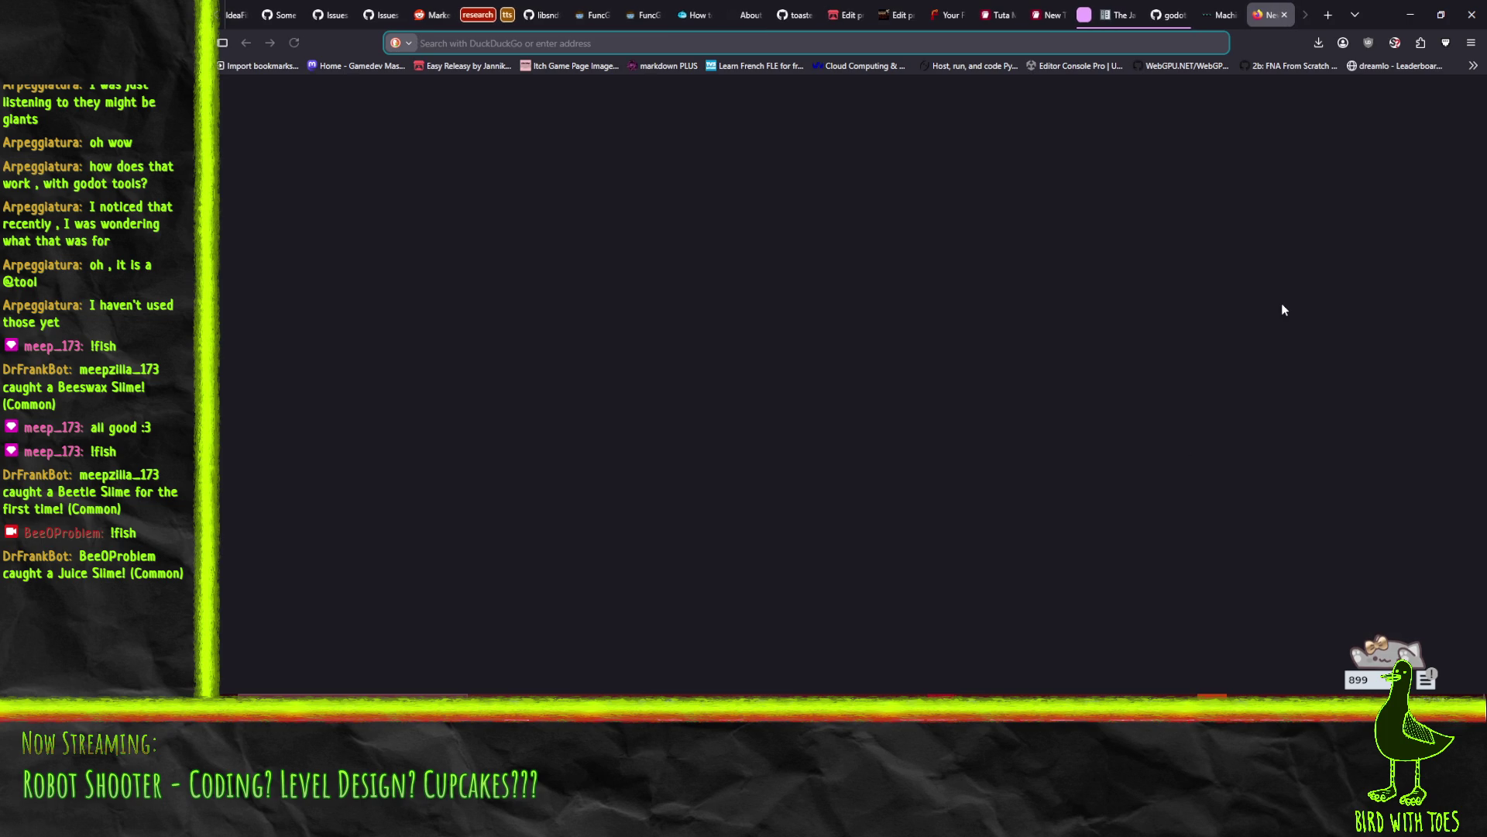
pyautogui.write('wheel ')
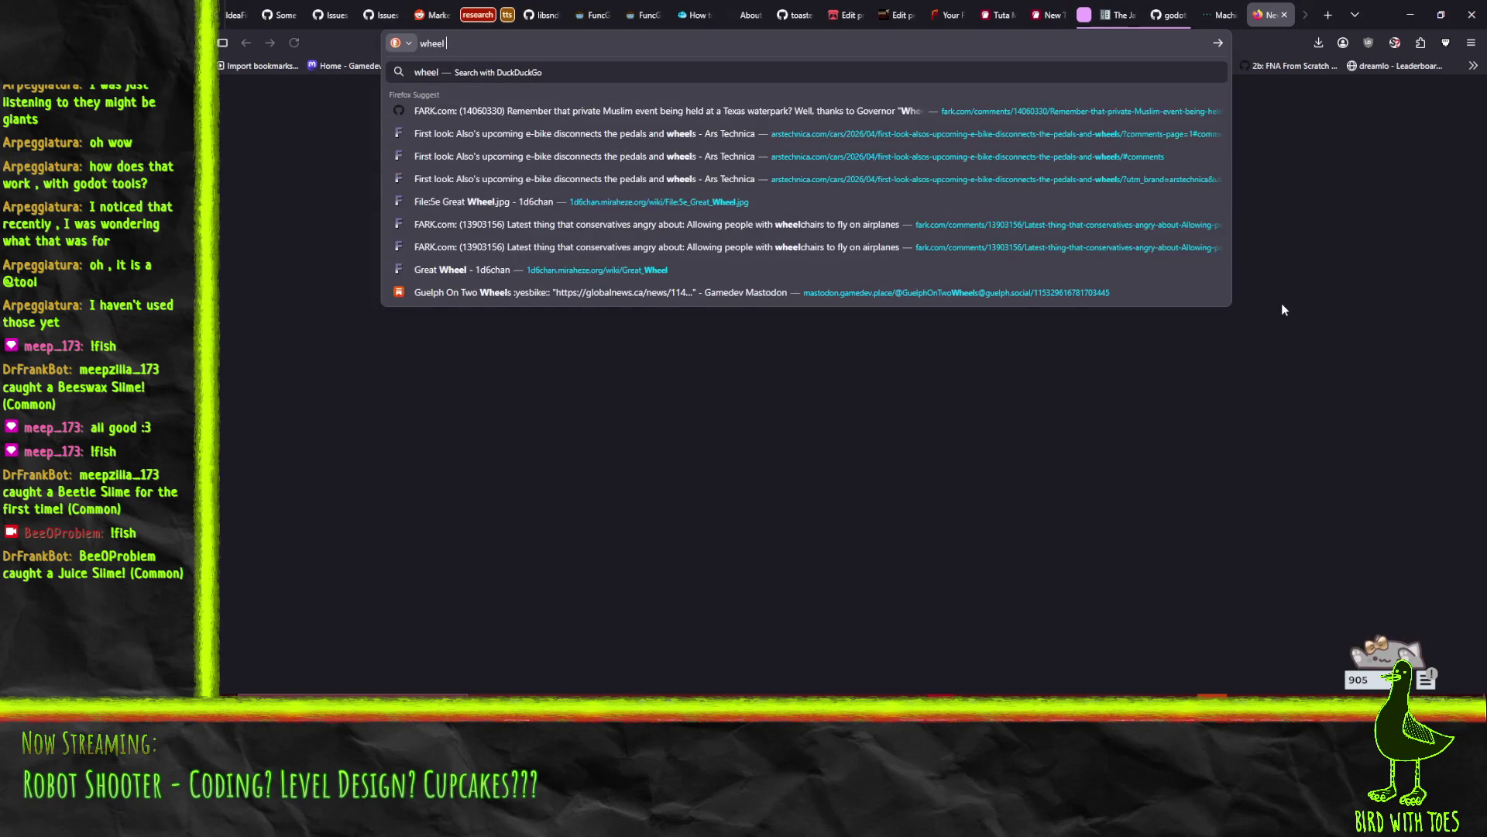
pyautogui.write('of names')
pyautogui.press('Return')
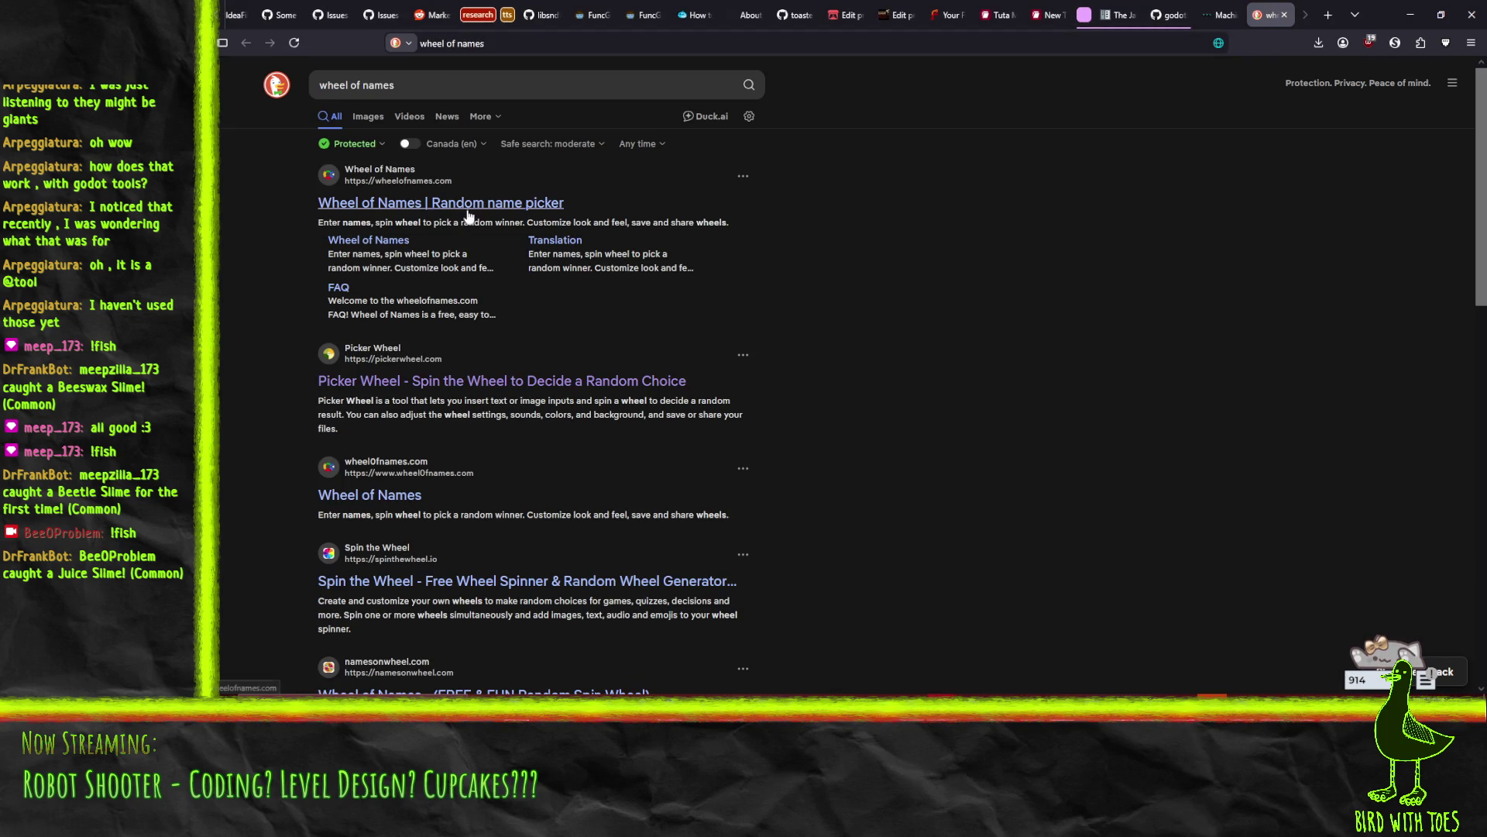
pyautogui.click(411, 383)
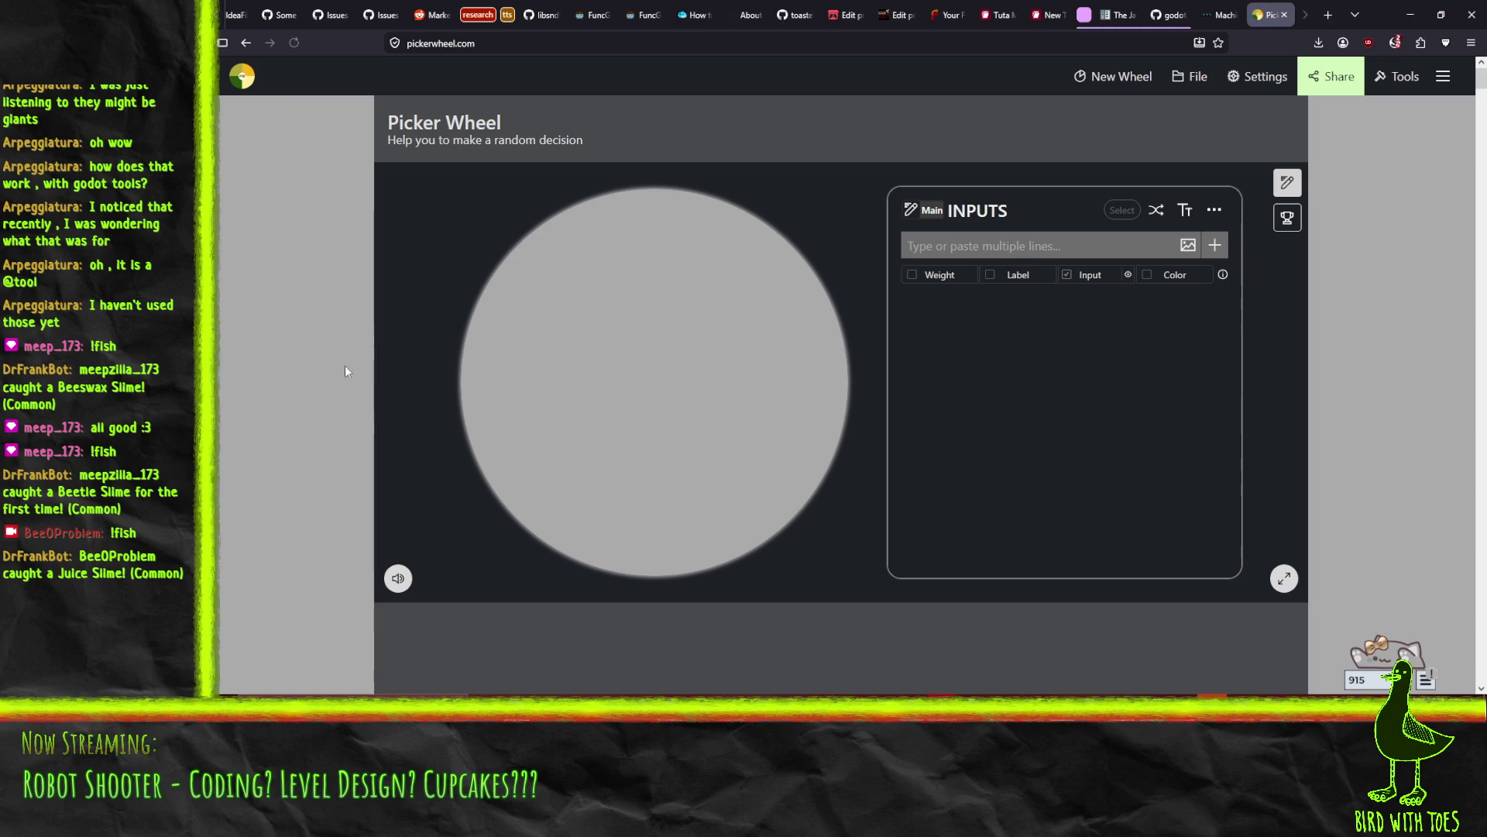
pyautogui.click(798, 338)
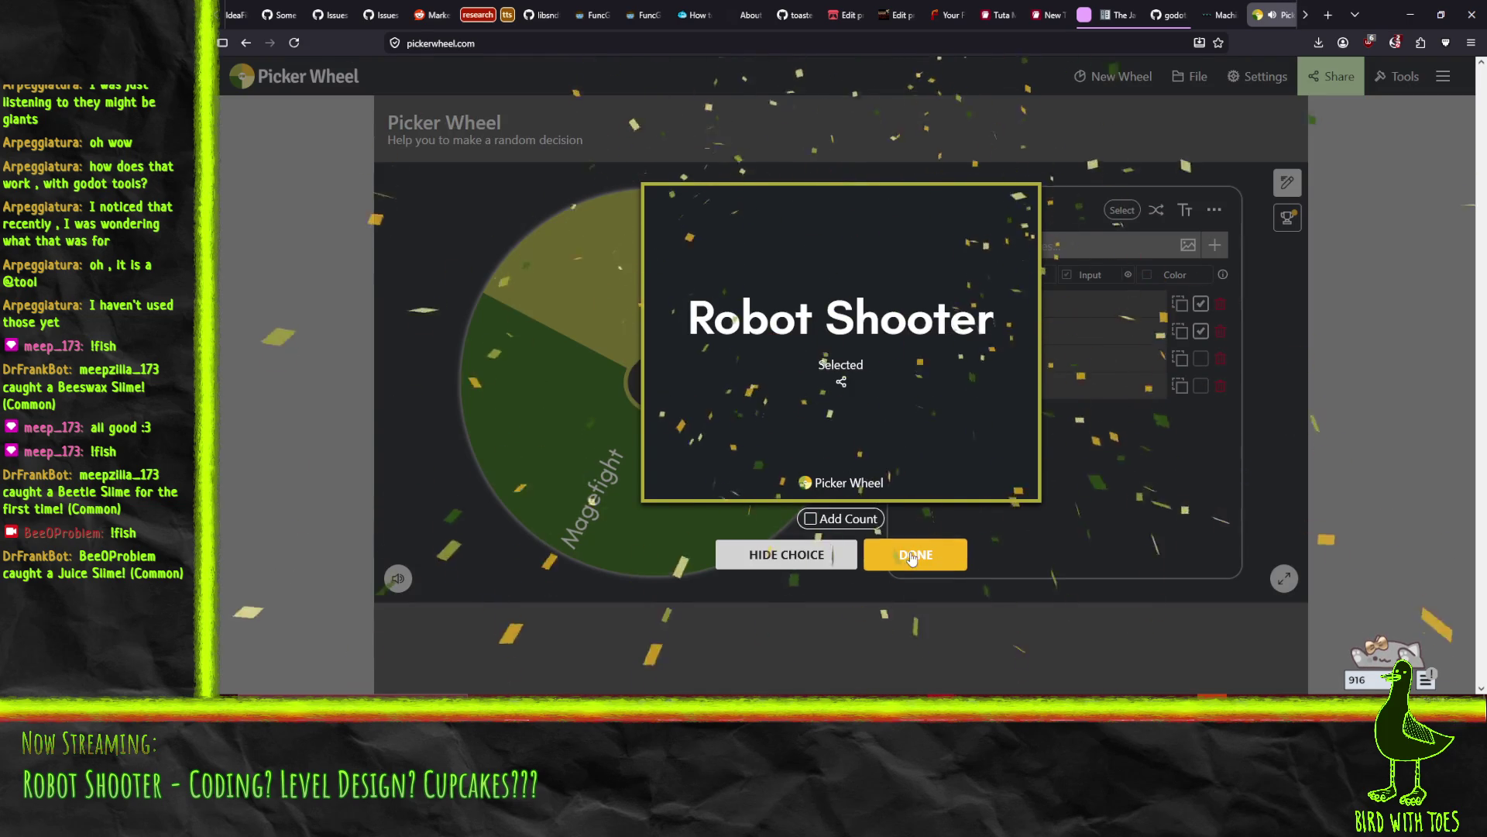
pyautogui.click(1207, 426)
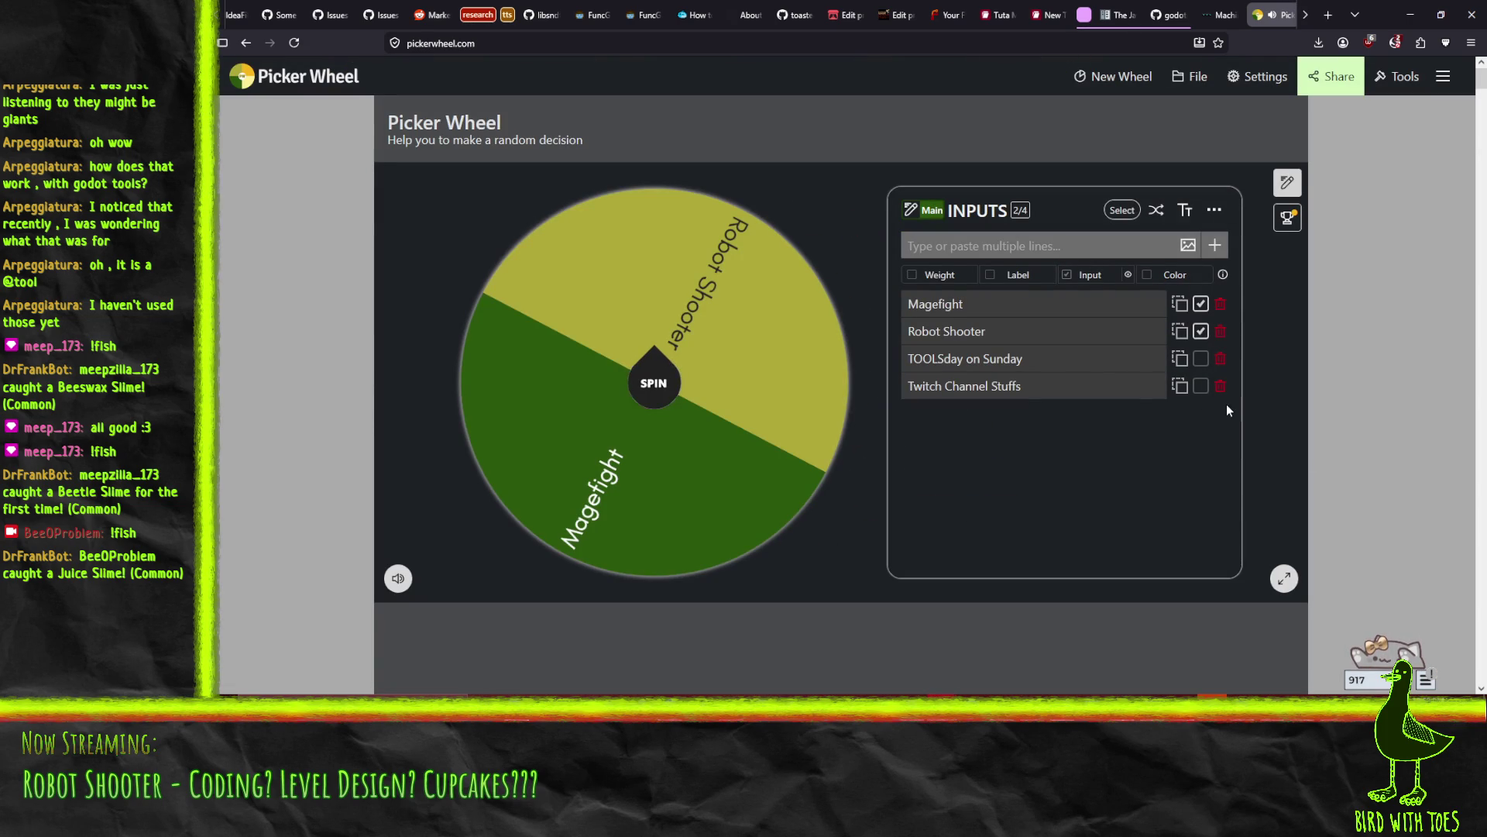
# Select the Magefight, Robot Shooter and TOOLSday on Sunday entry texts for editing
pyautogui.click(1014, 312)
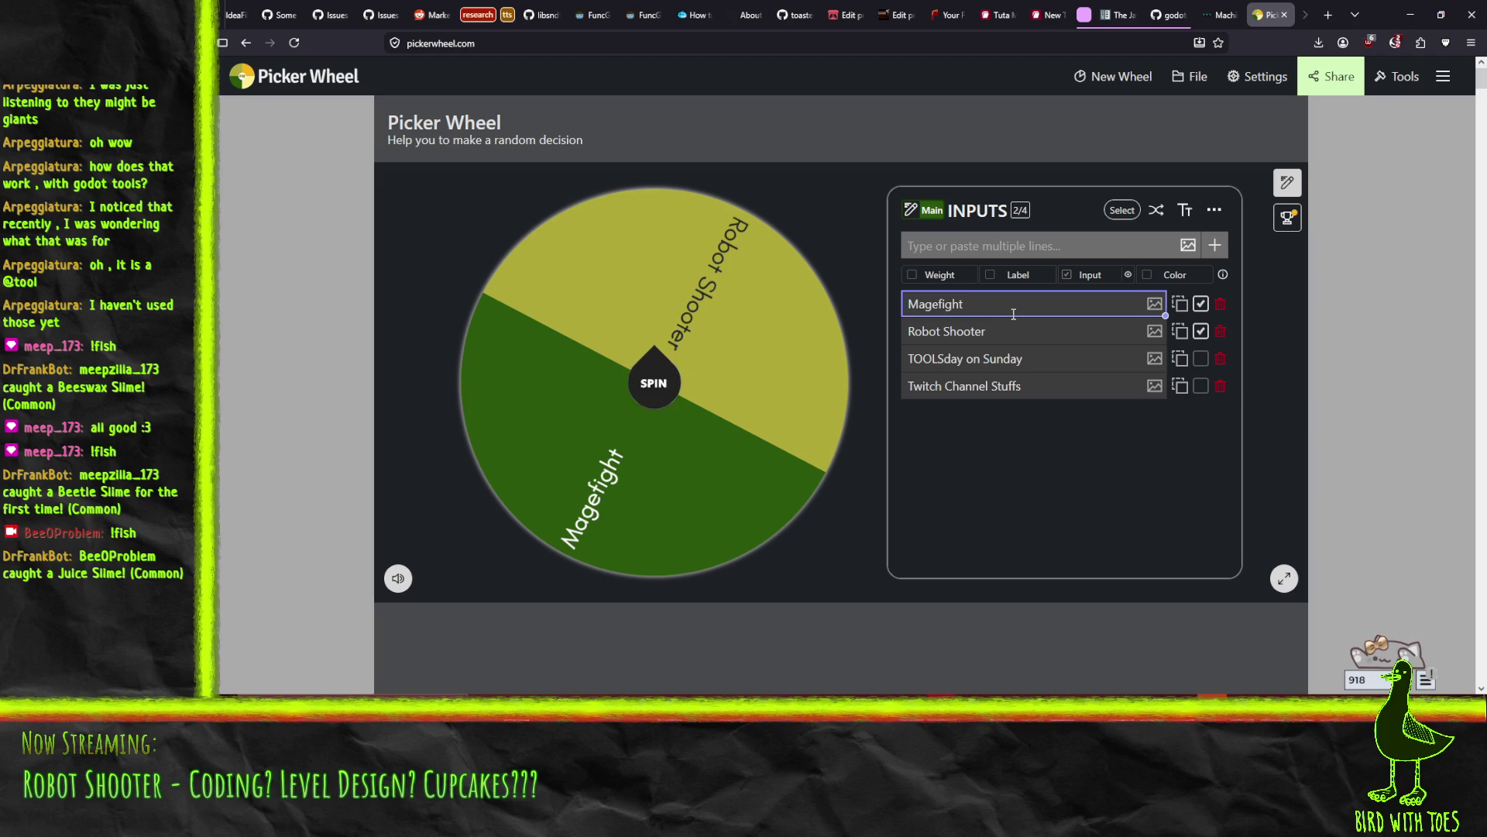
pyautogui.doubleClick(991, 309)
pyautogui.press('Tab')
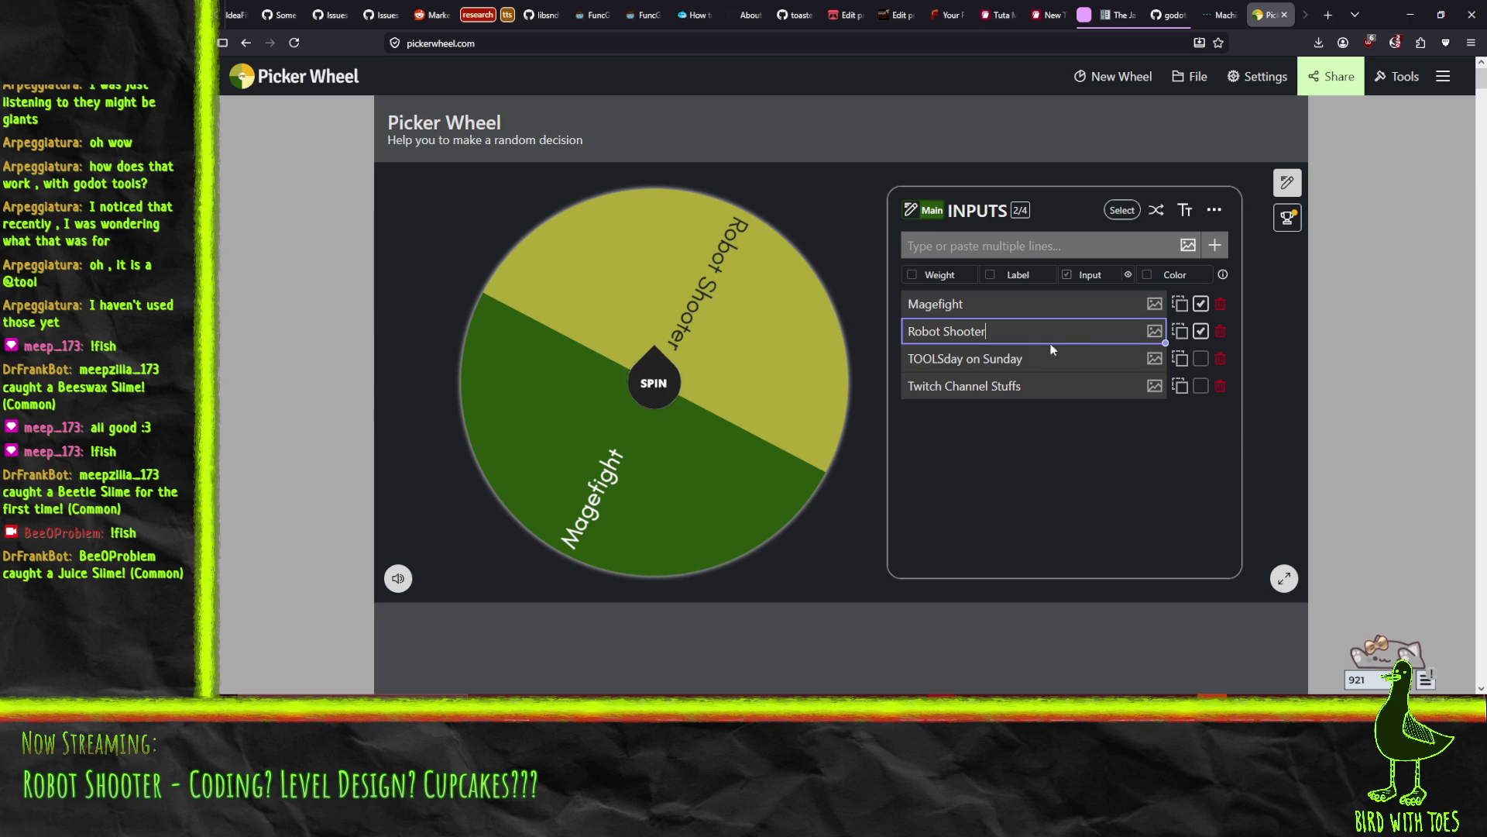
pyautogui.hotkey('ctrl', 'shift', 'Left')
pyautogui.hotkey('ctrl', 'shift', 'Left')
pyautogui.click(1093, 358)
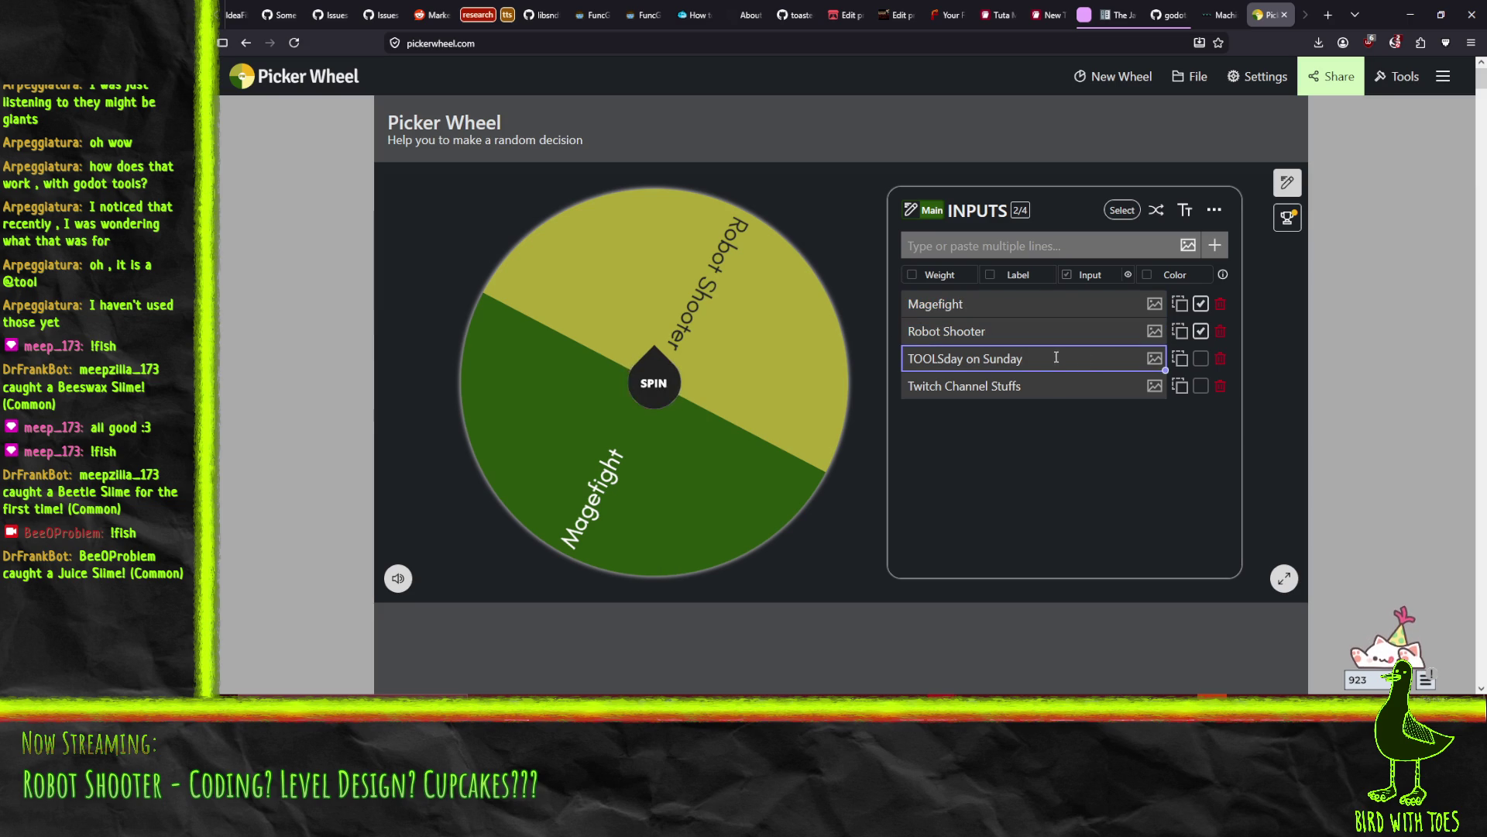
# Clear the third entry's text and include Twitch Channel Stuffs on the wheel
pyautogui.moveTo(1078, 359); pyautogui.dragTo(789, 353)
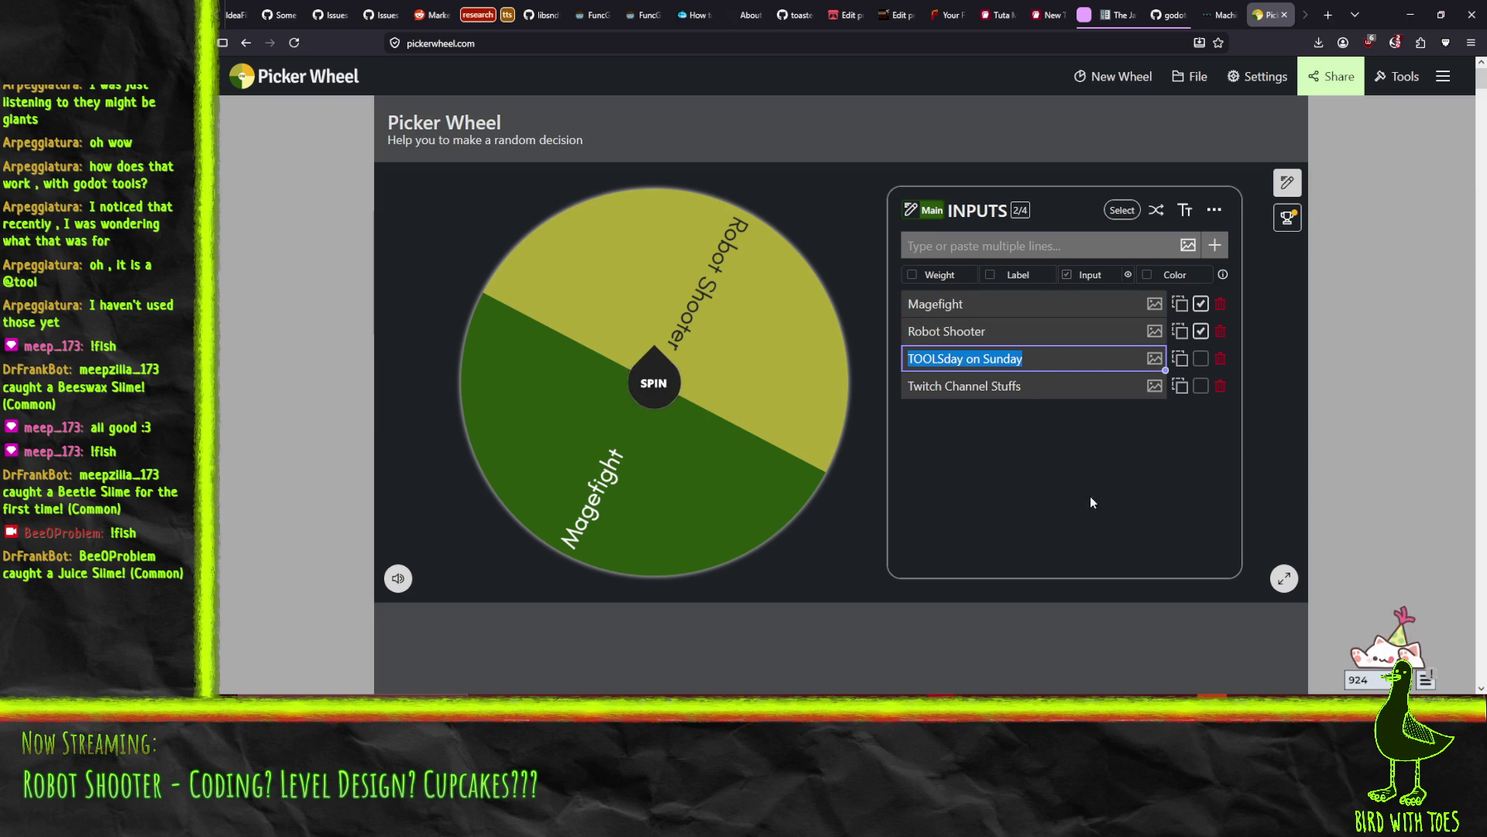
pyautogui.write('Twitch')
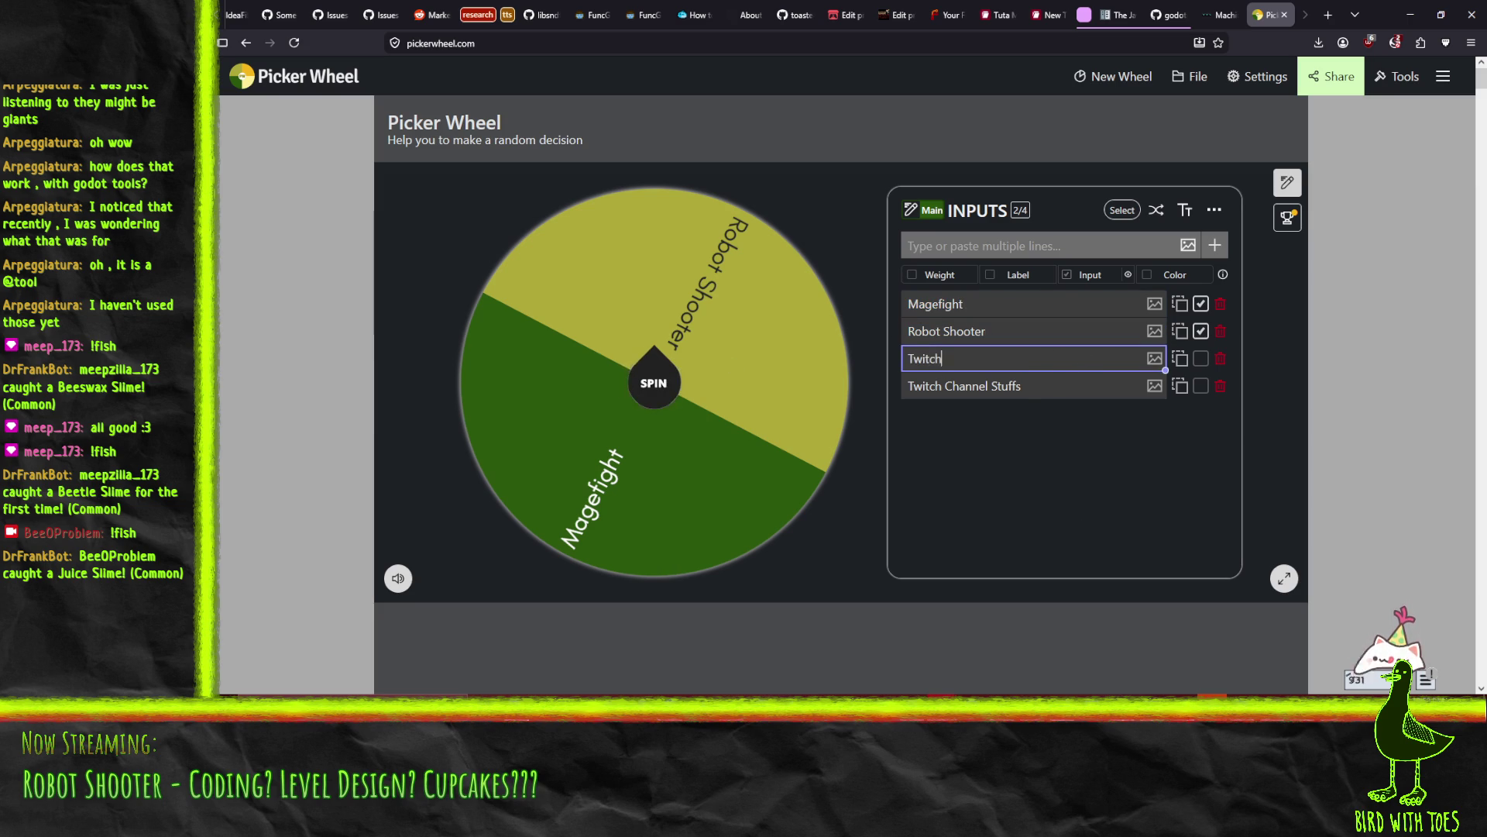
pyautogui.write(' Overlay')
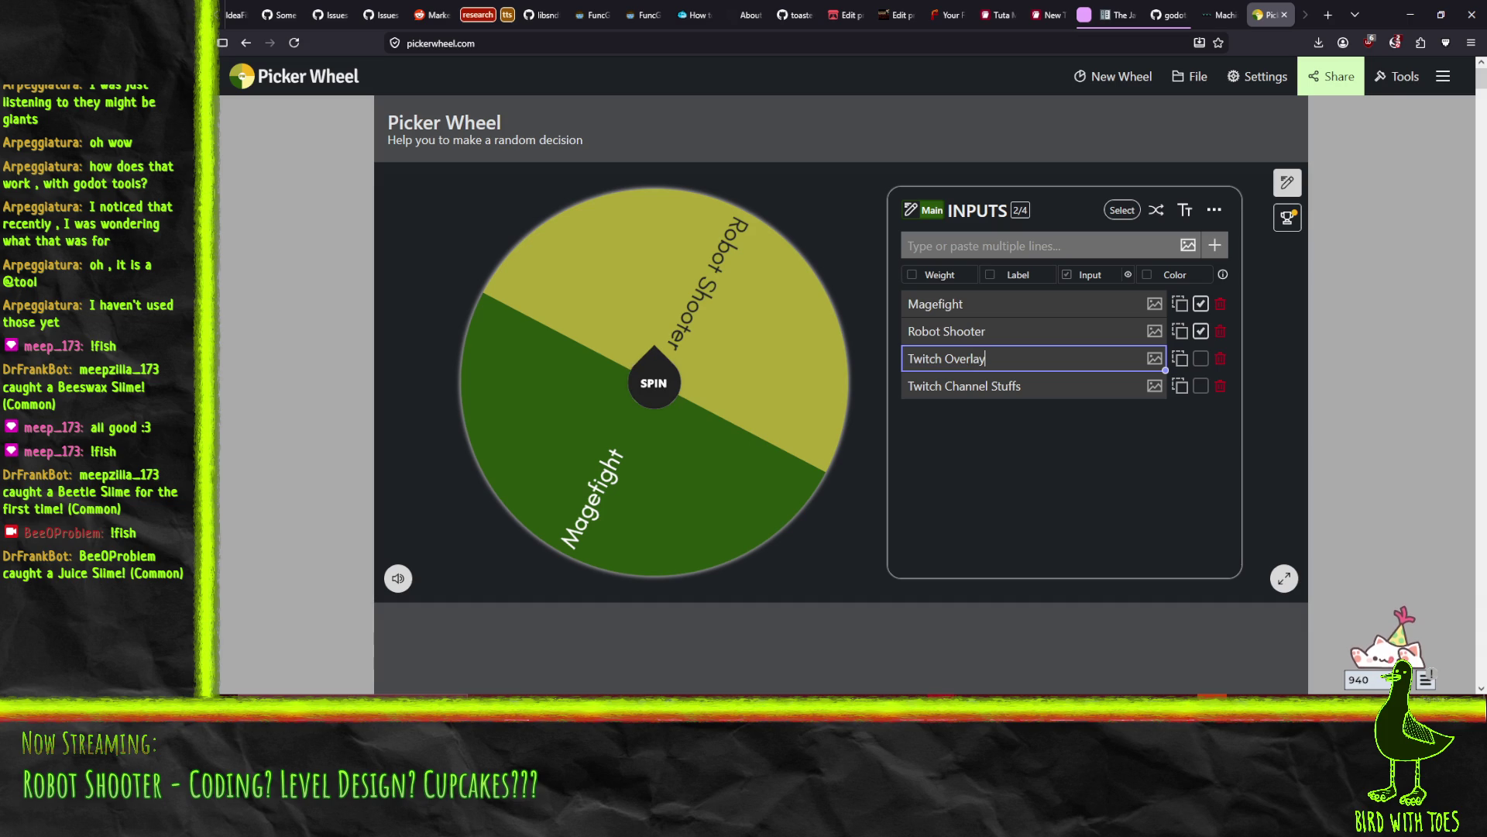
pyautogui.hotkey('ctrl', 'a')
pyautogui.press('BackSpace')
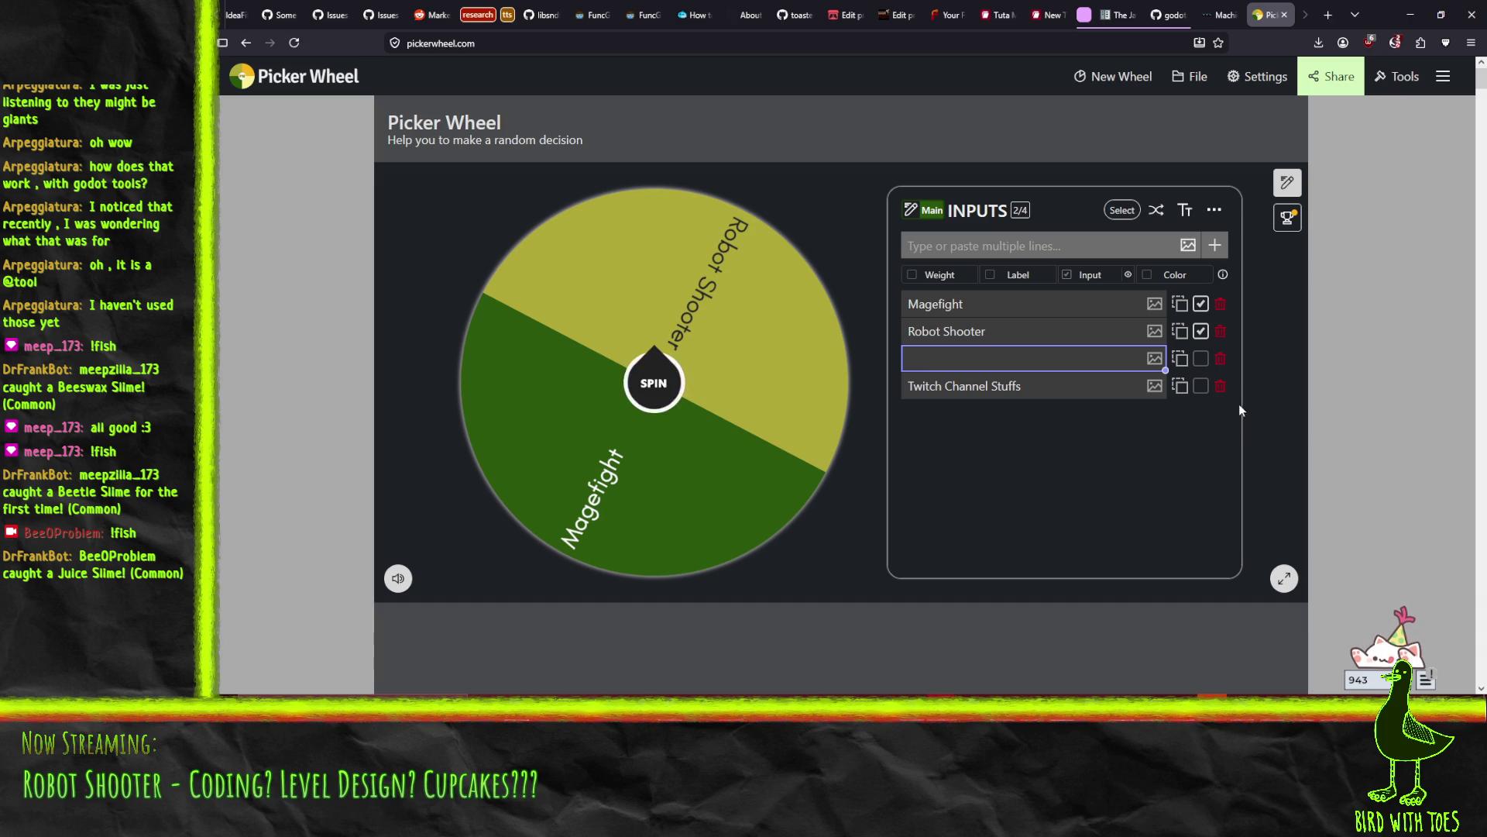
pyautogui.click(1201, 386)
# Enter 'Ducks Running Riot' as the third entry and include it on the wheel
pyautogui.click(1045, 357)
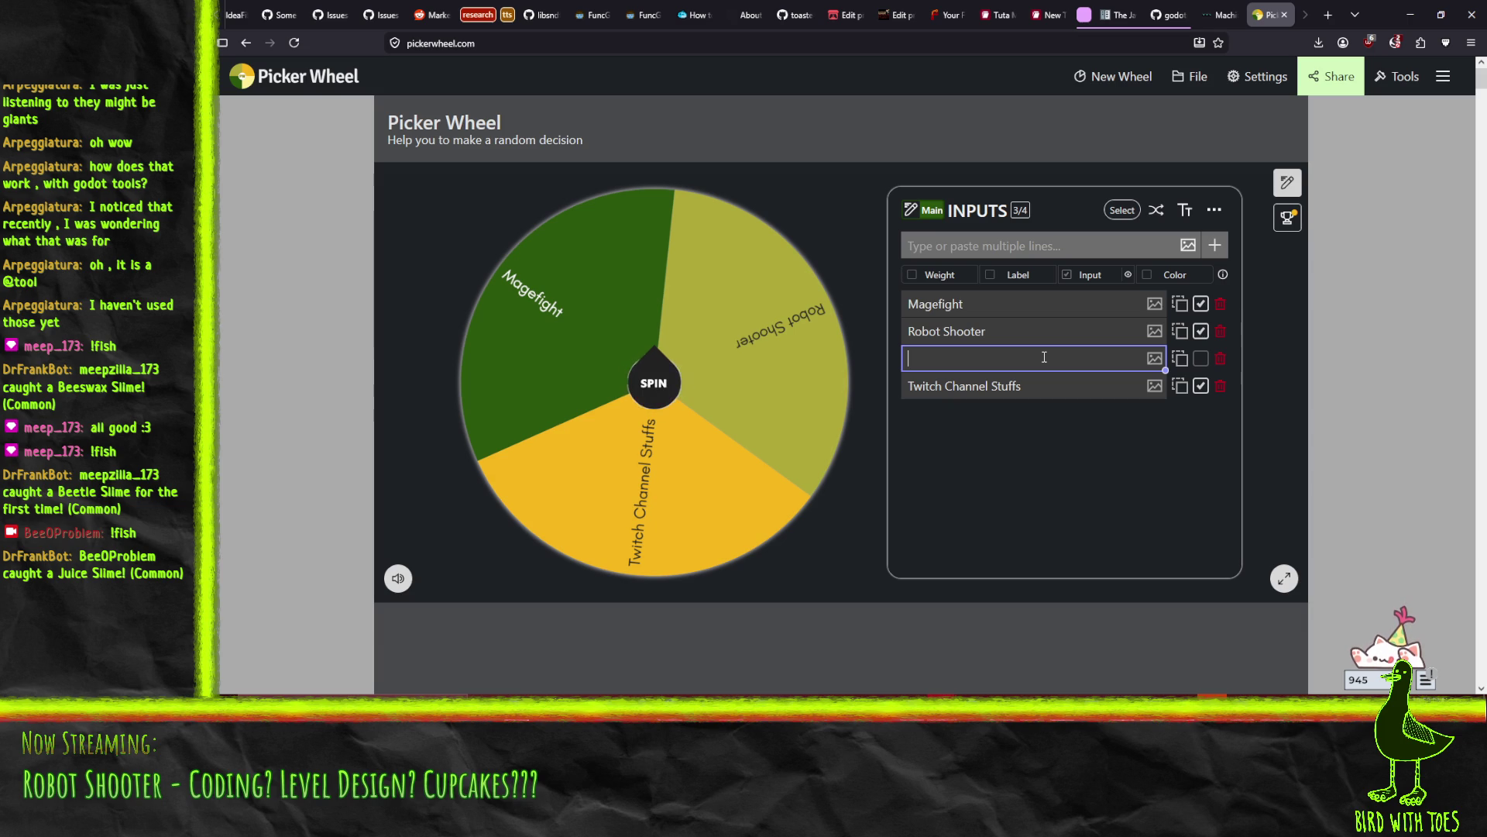
pyautogui.write('Ducks Running Riot')
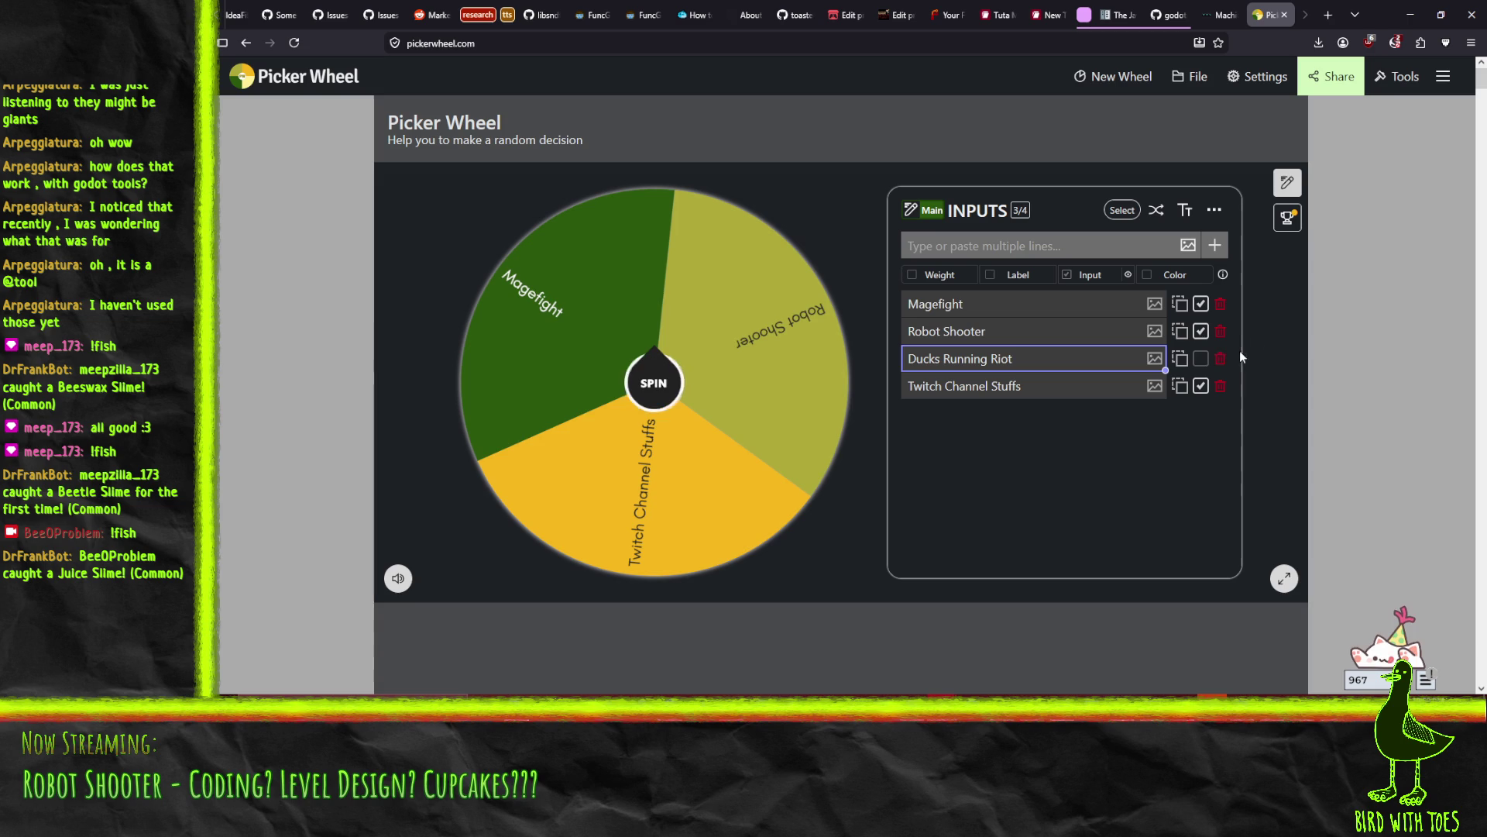
pyautogui.click(1201, 358)
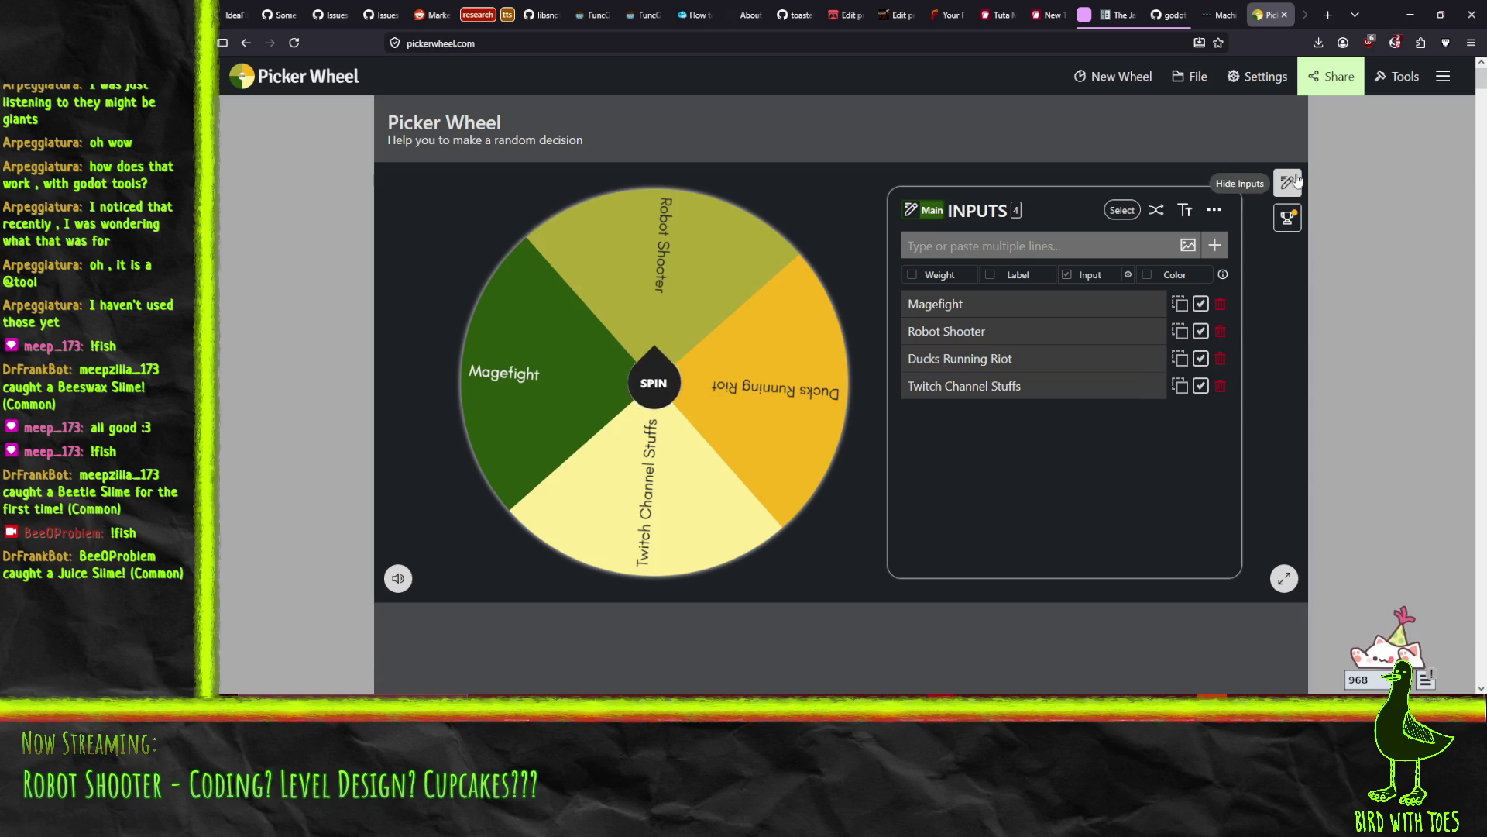
pyautogui.click(1187, 244)
pyautogui.click(1050, 246)
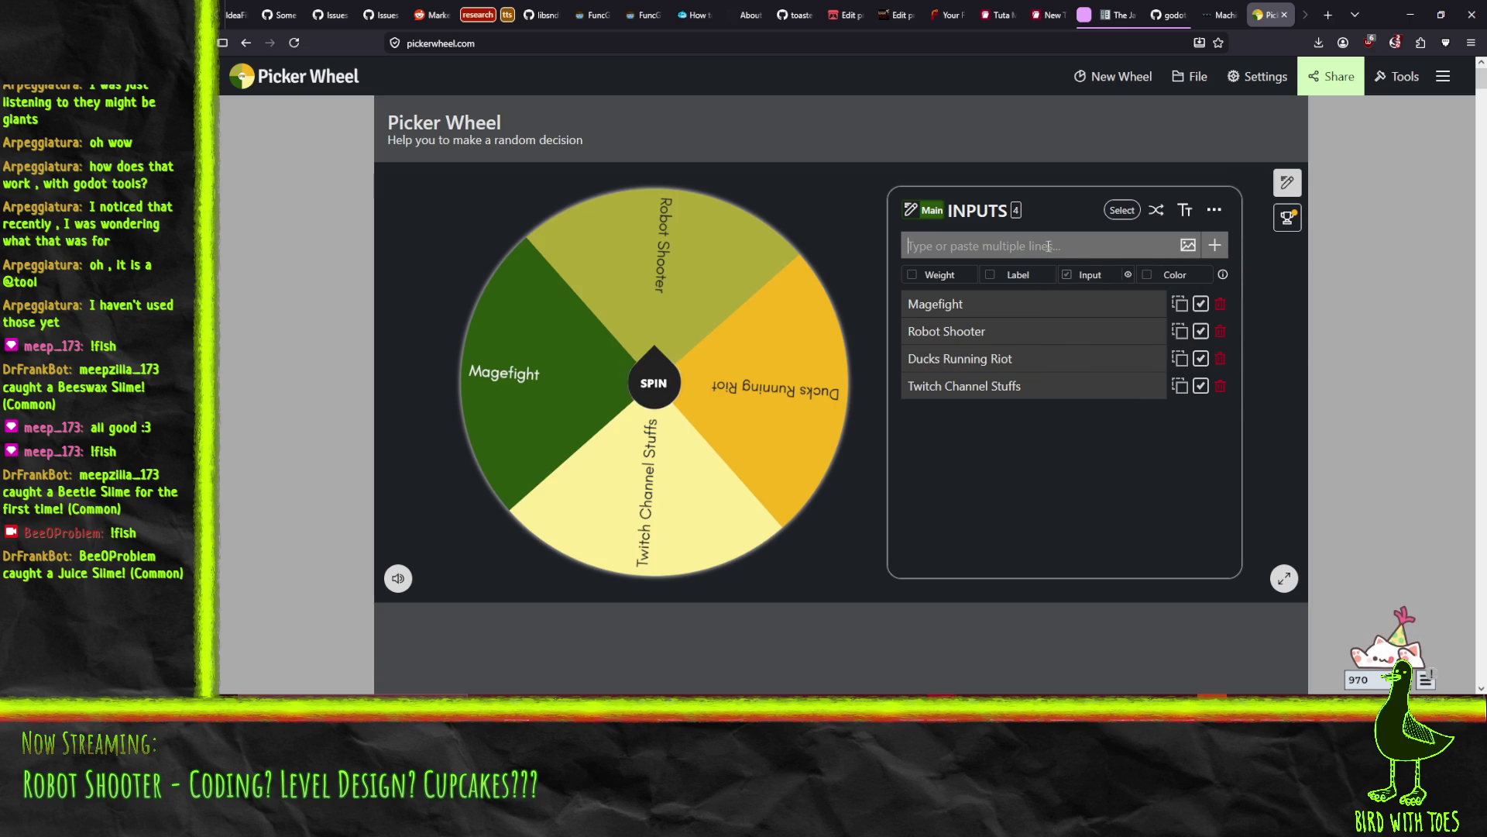
# Add 'Multiplayer Endless Runner' and 'Spin again' as the fifth and sixth wheel entries
pyautogui.write('A')
pyautogui.press('BackSpace')
pyautogui.press('BackSpace')
pyautogui.write('Multiplayer End')
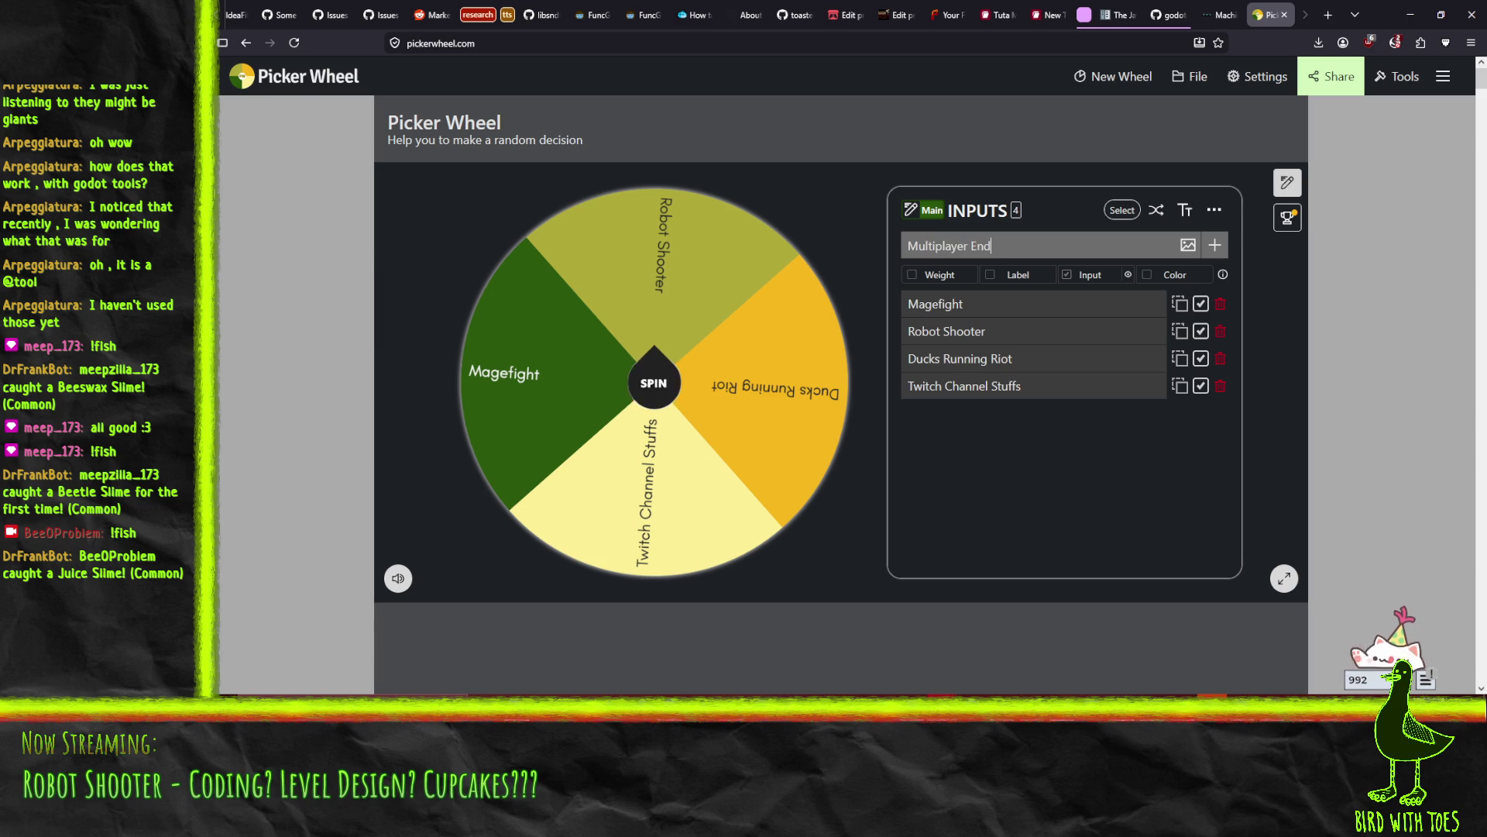
pyautogui.write('less Runner')
pyautogui.press('Return')
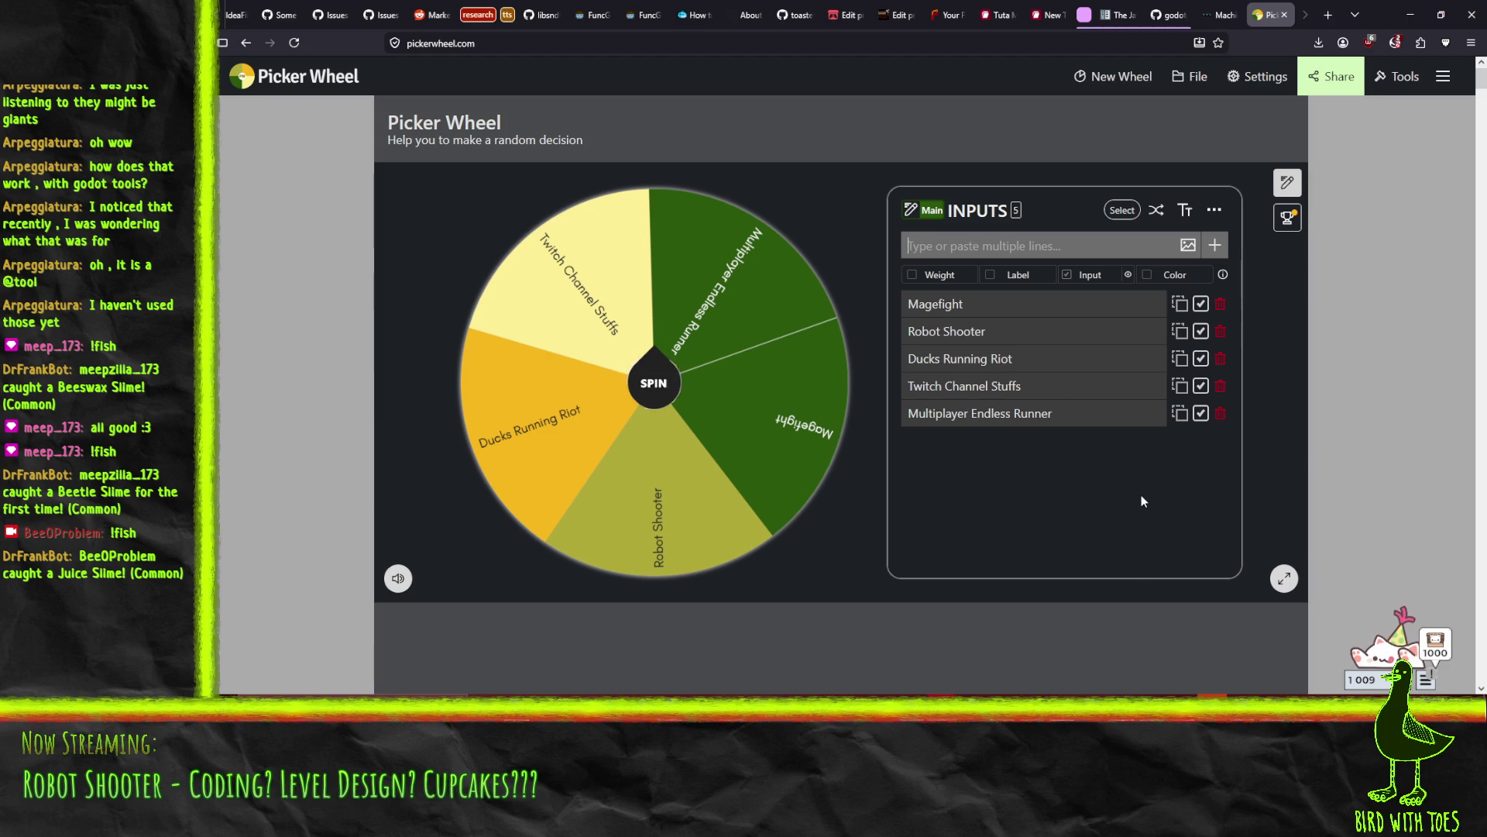
pyautogui.write('Spin again')
pyautogui.click(1214, 245)
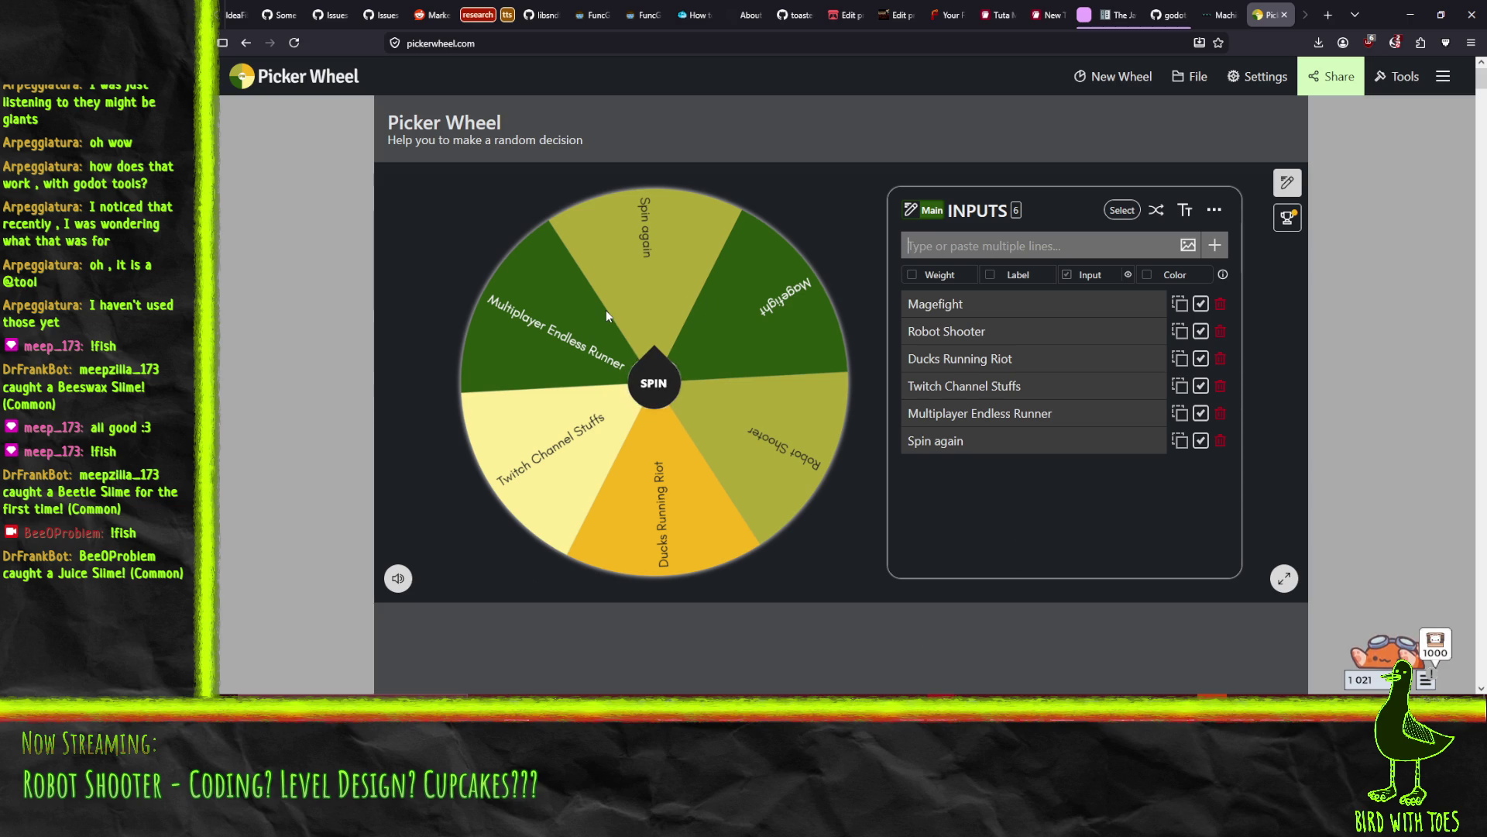
# Toggle the per-entry Color setting on and off, then minimize Firefox
pyautogui.click(1188, 245)
pyautogui.click(1147, 275)
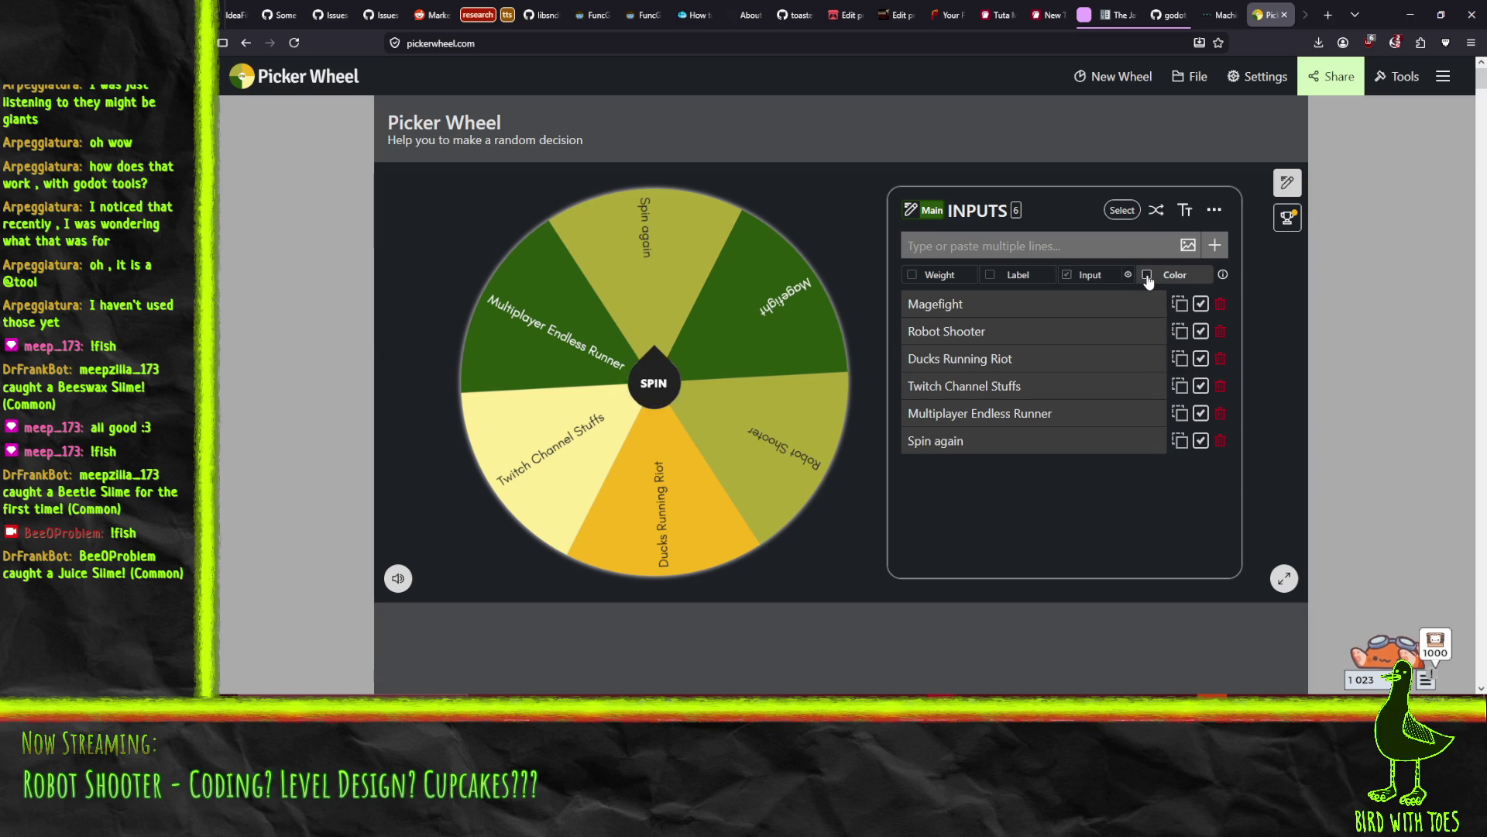
pyautogui.click(1147, 275)
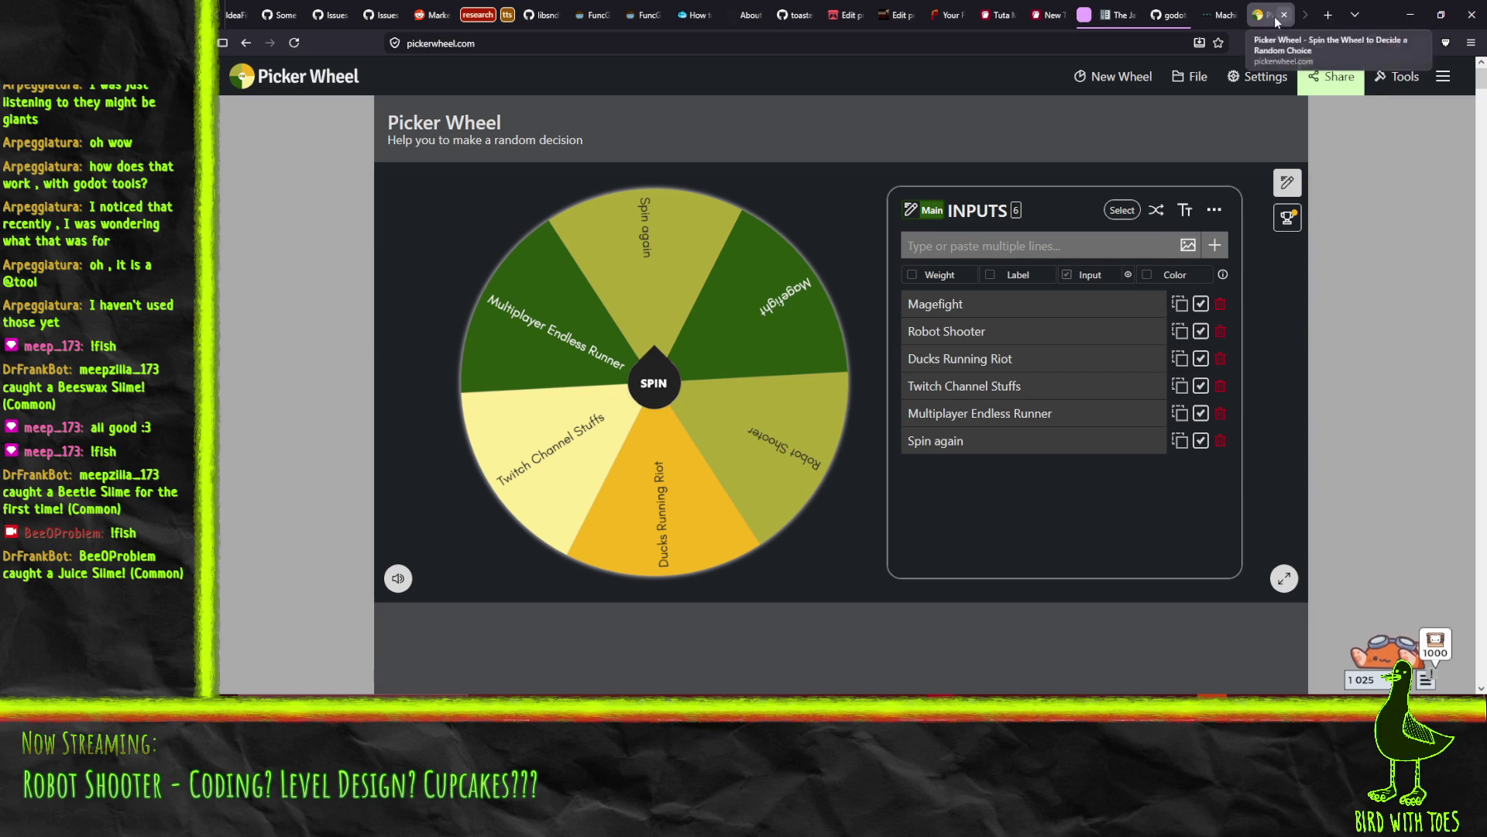
pyautogui.click(1410, 14)
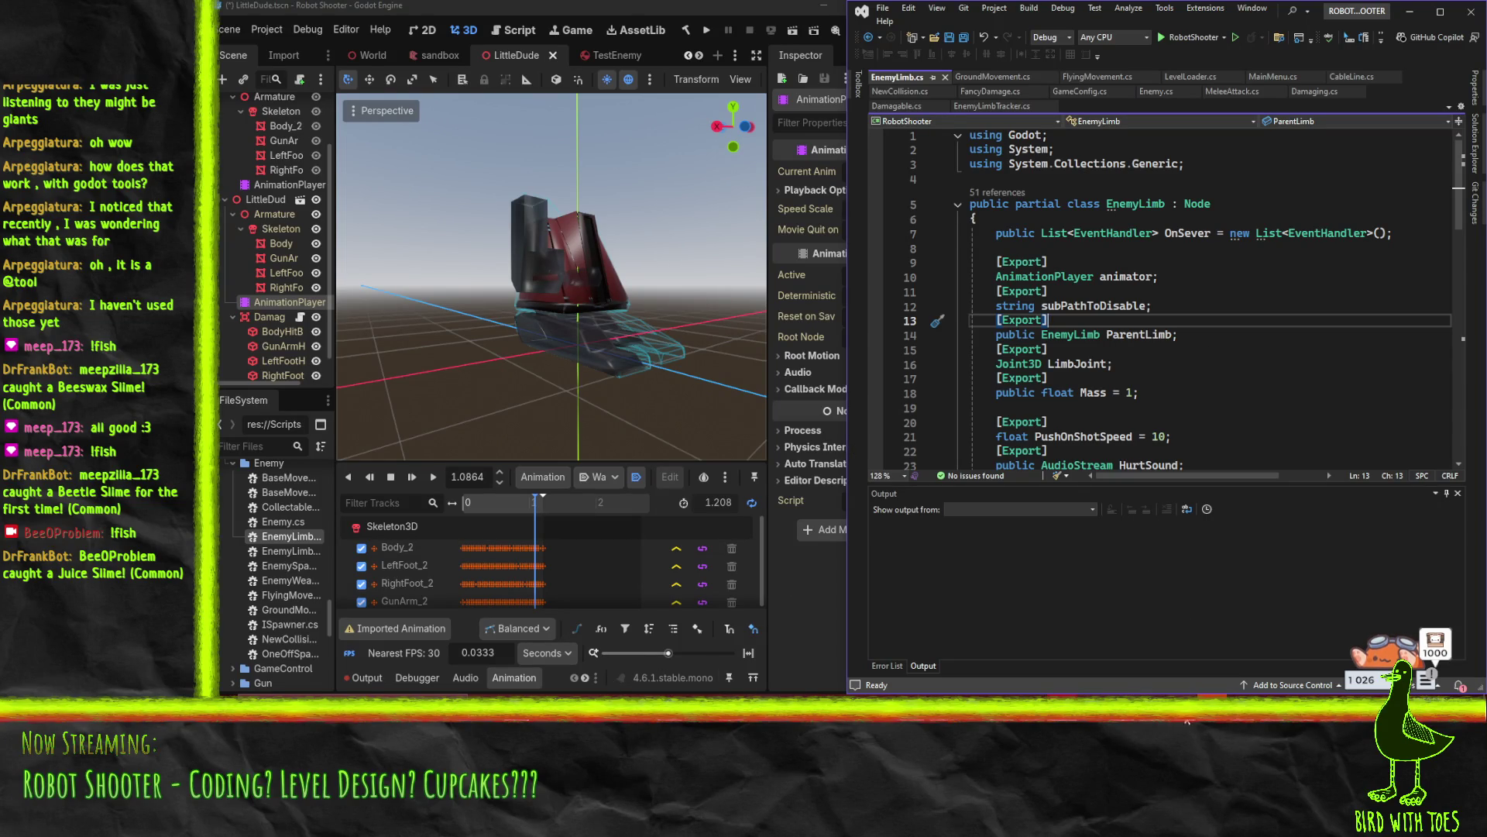
pyautogui.click(823, 726)
pyautogui.rightClick(823, 726)
pyautogui.click(872, 543)
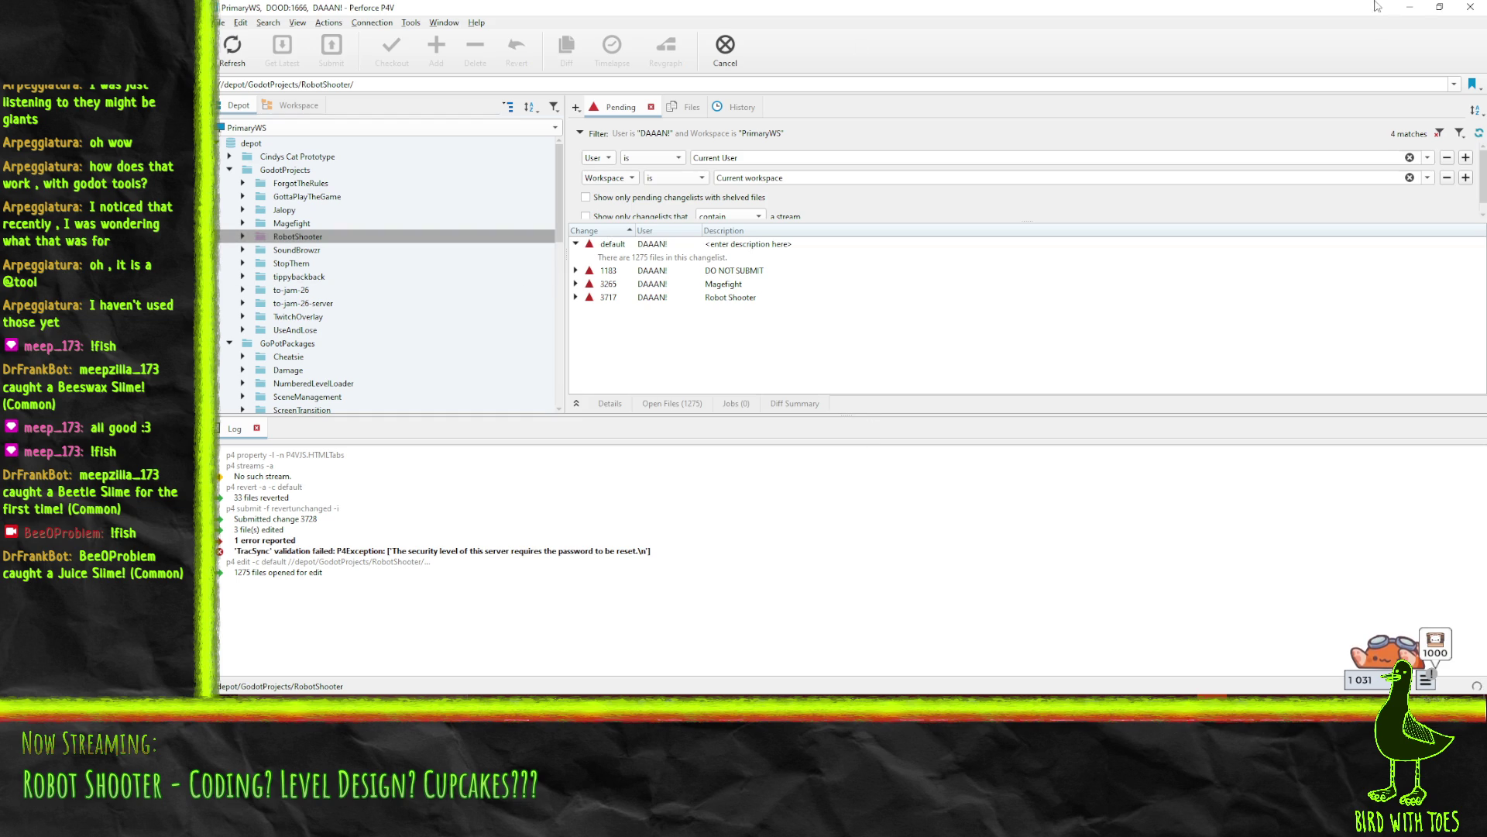
pyautogui.click(1410, 7)
pyautogui.click(1256, 313)
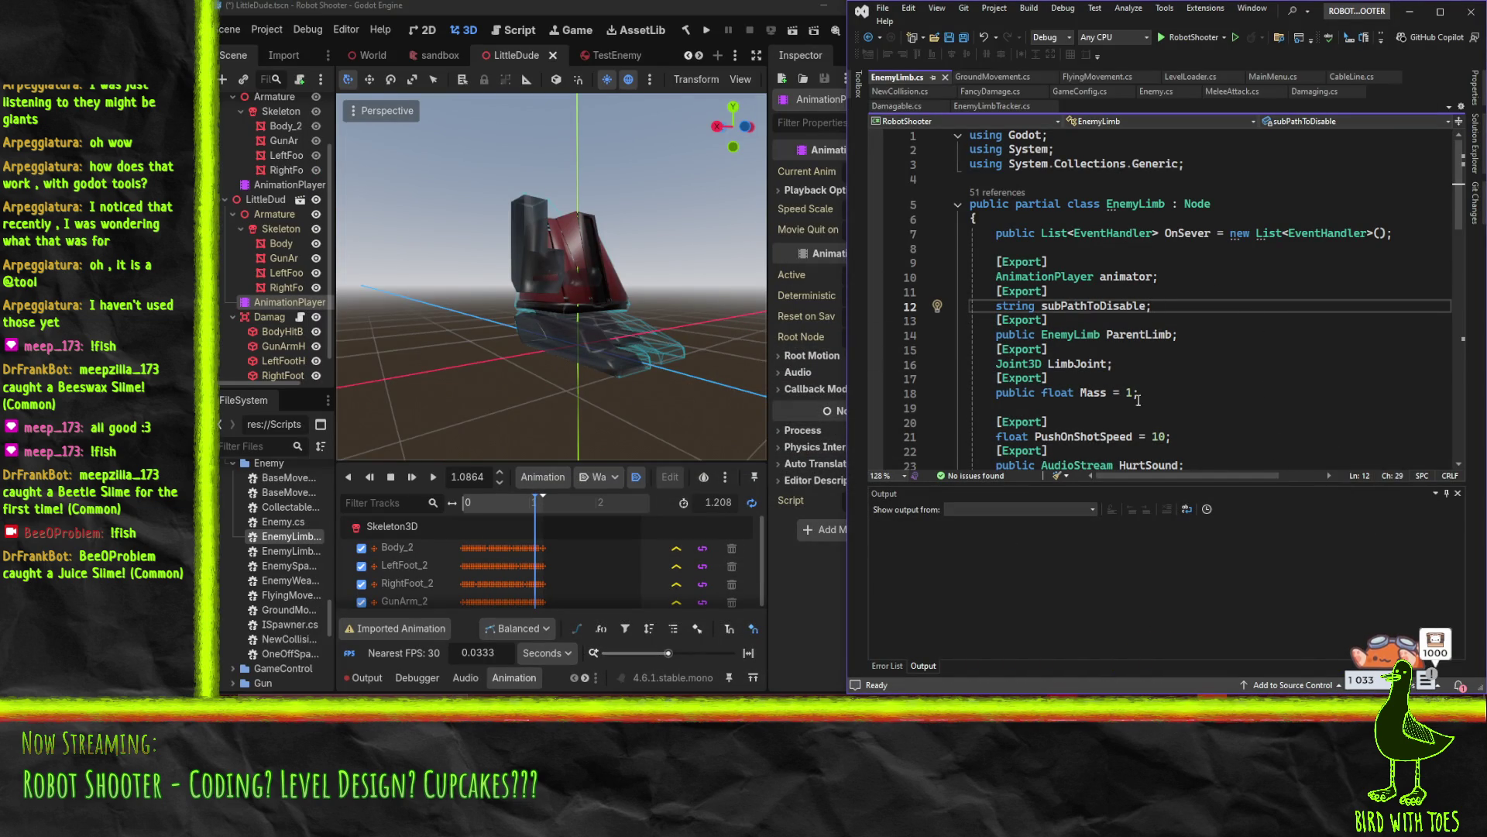
pyautogui.click(1166, 391)
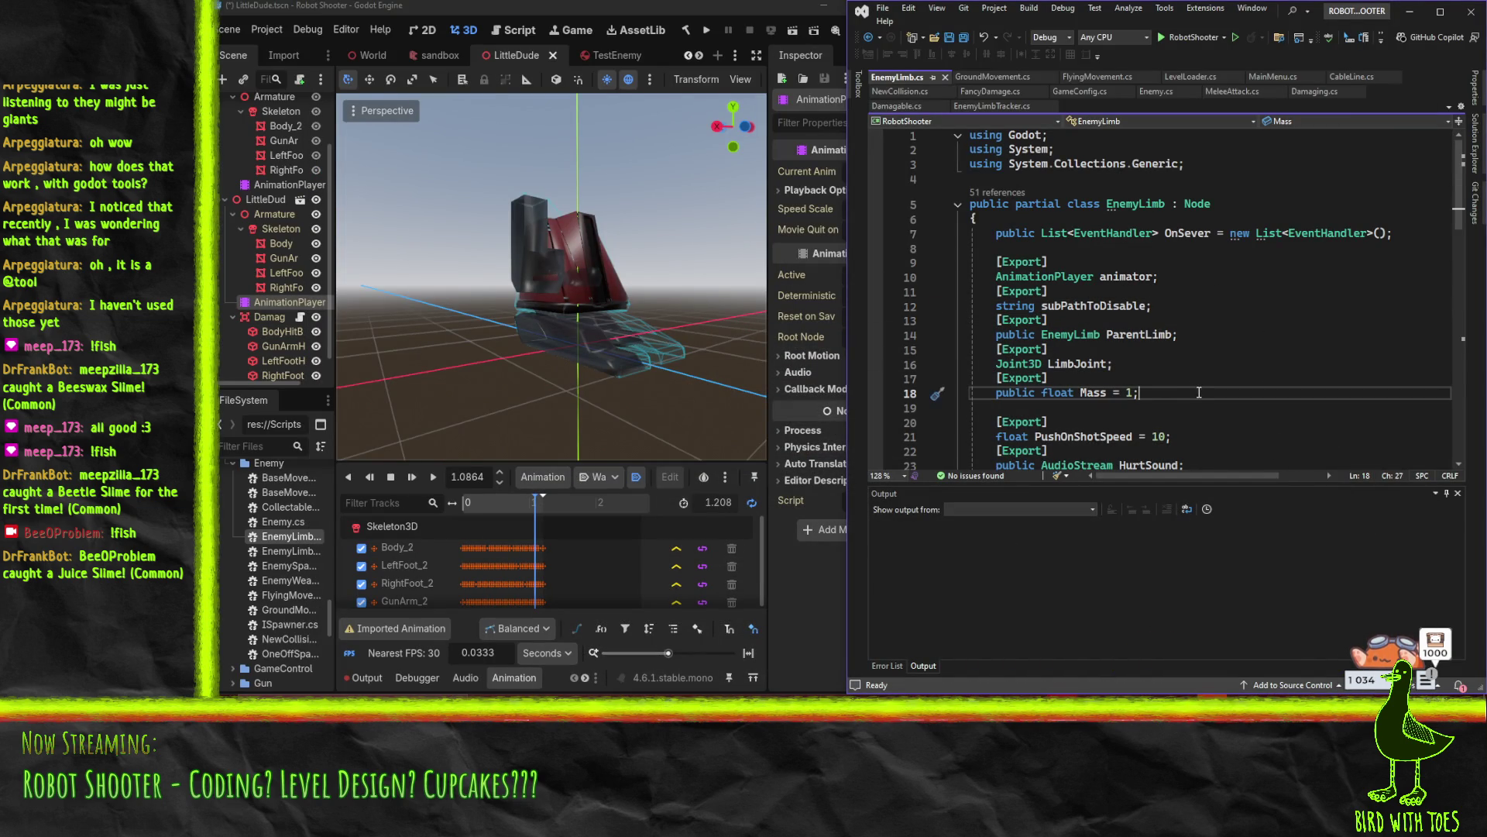
pyautogui.scroll(-5, 1206, 388)
pyautogui.scroll(5, 1206, 388)
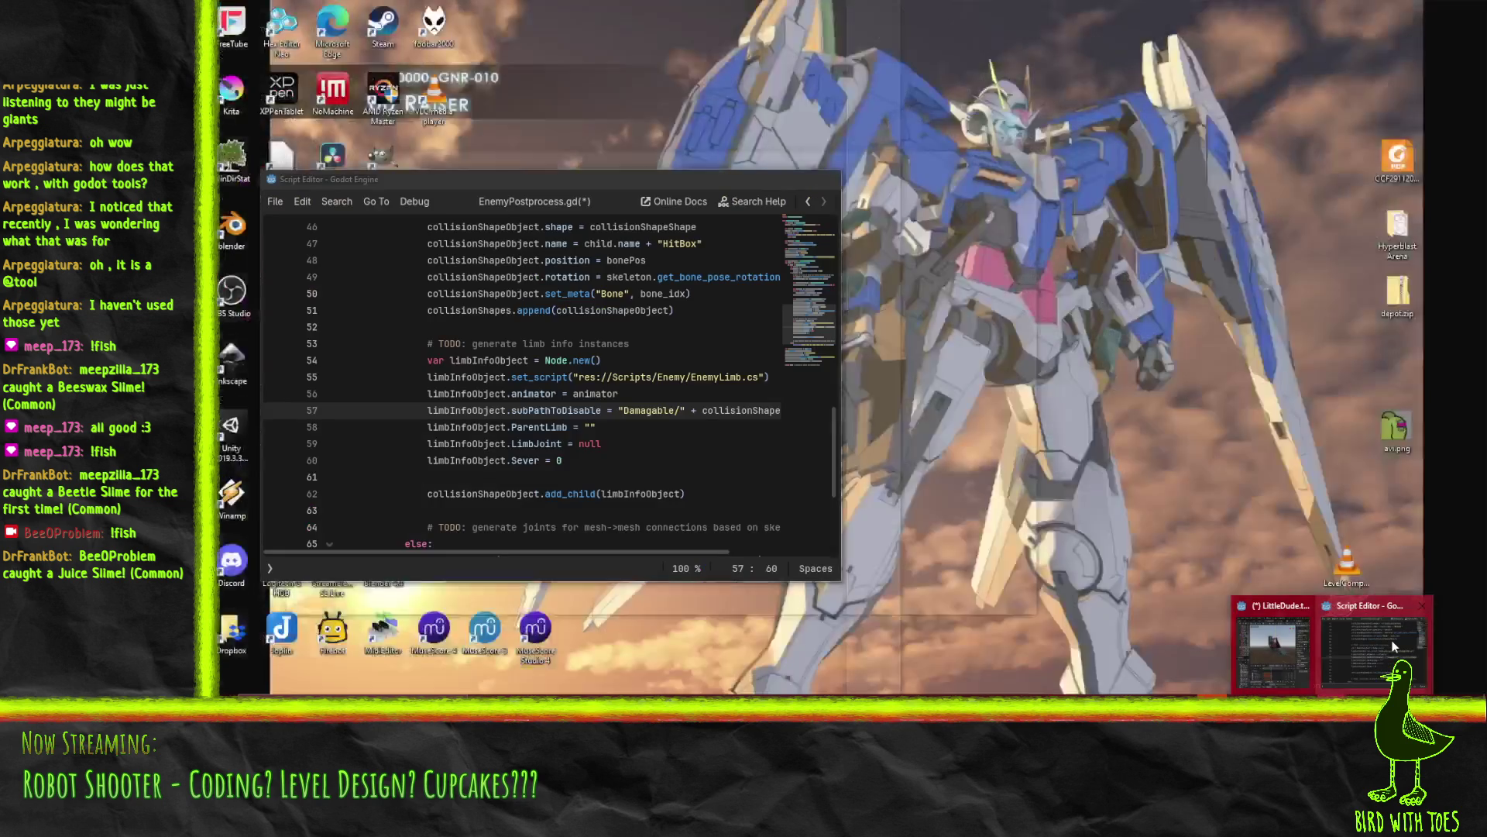
pyautogui.click(1278, 643)
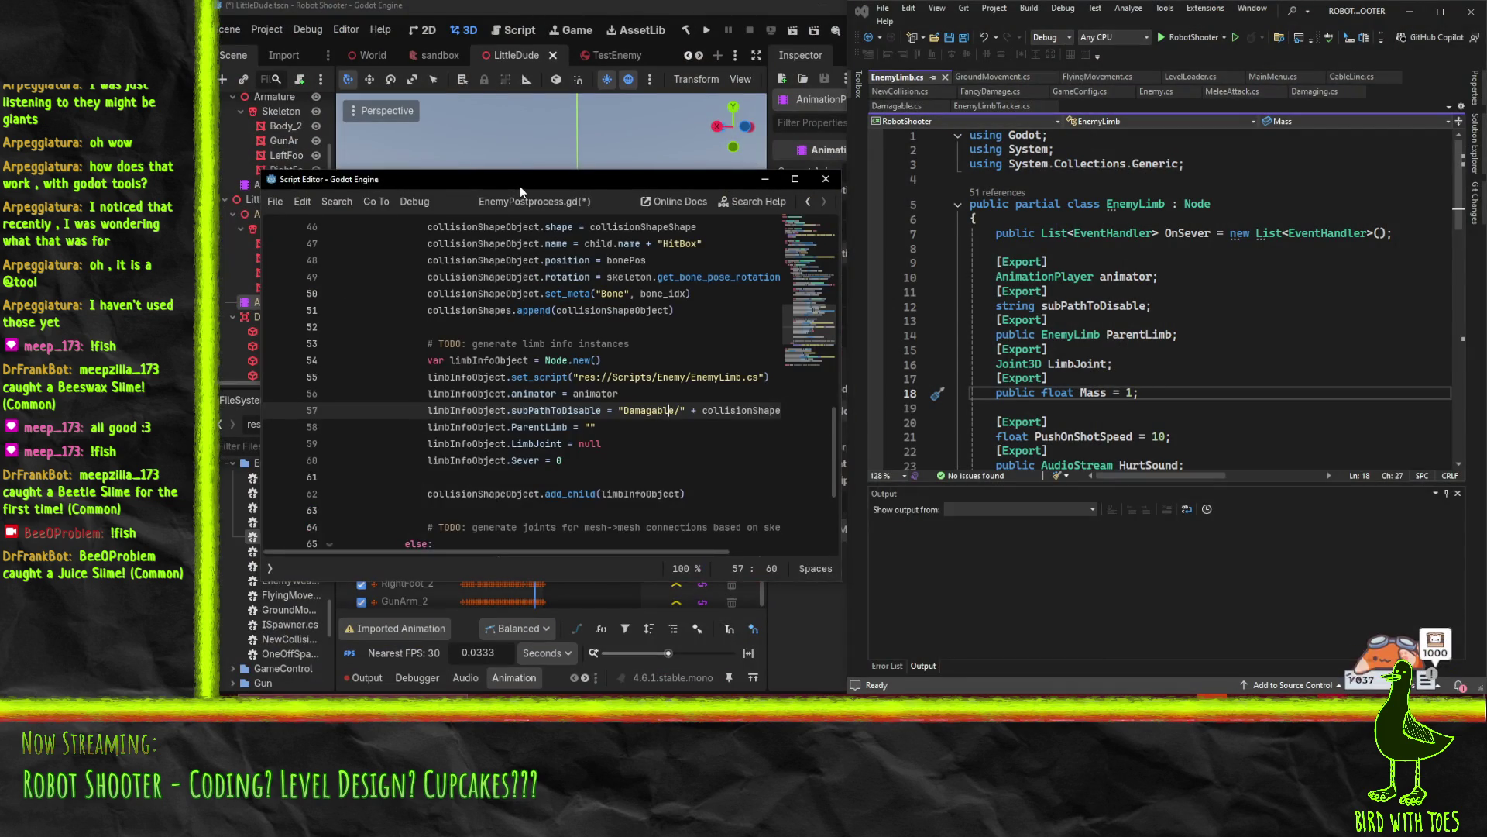
pyautogui.moveTo(519, 186); pyautogui.dragTo(551, 186)
pyautogui.rightClick(553, 184)
pyautogui.click(486, 185)
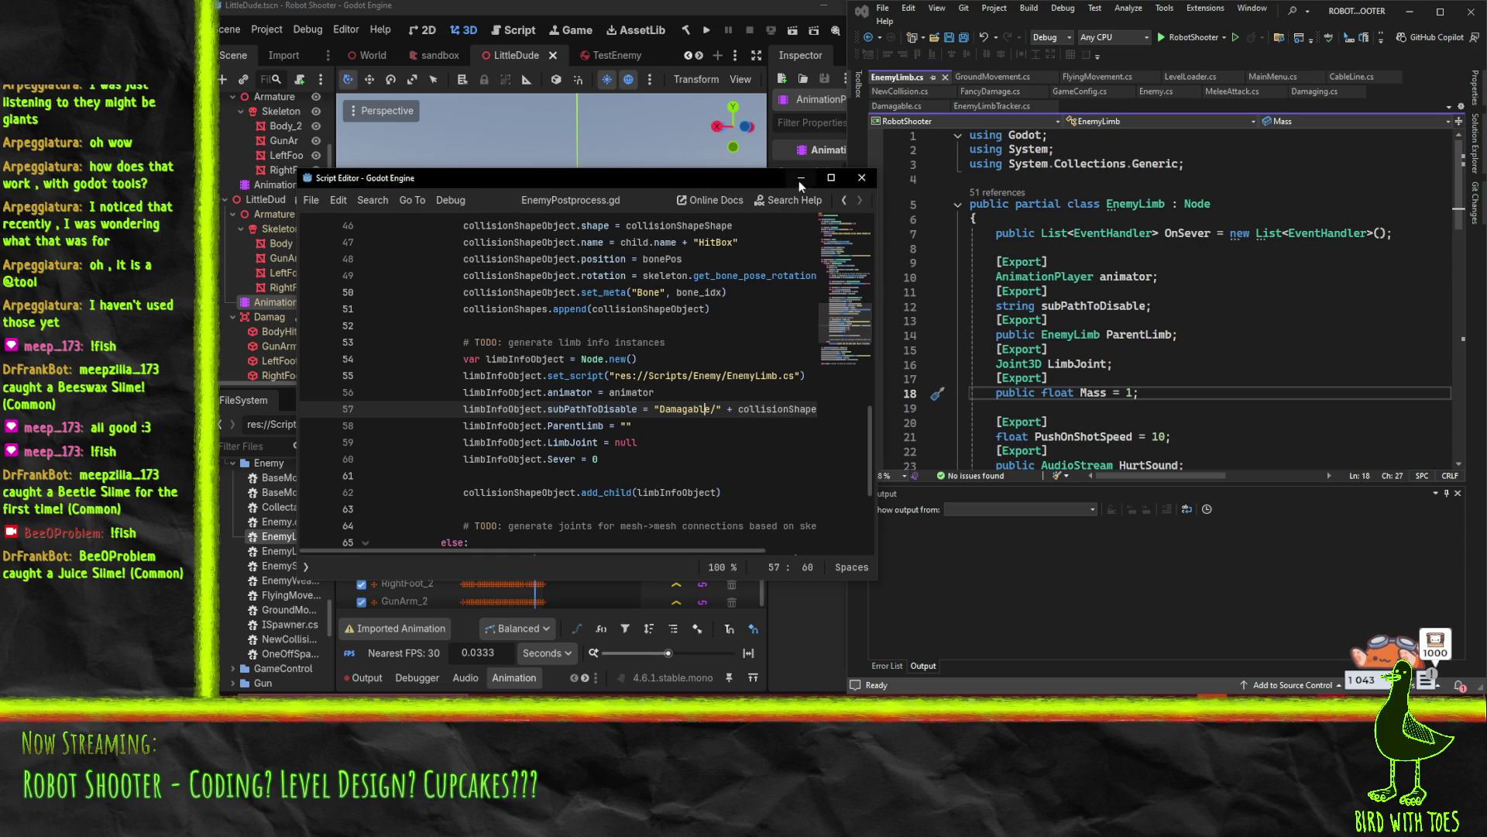
pyautogui.click(861, 177)
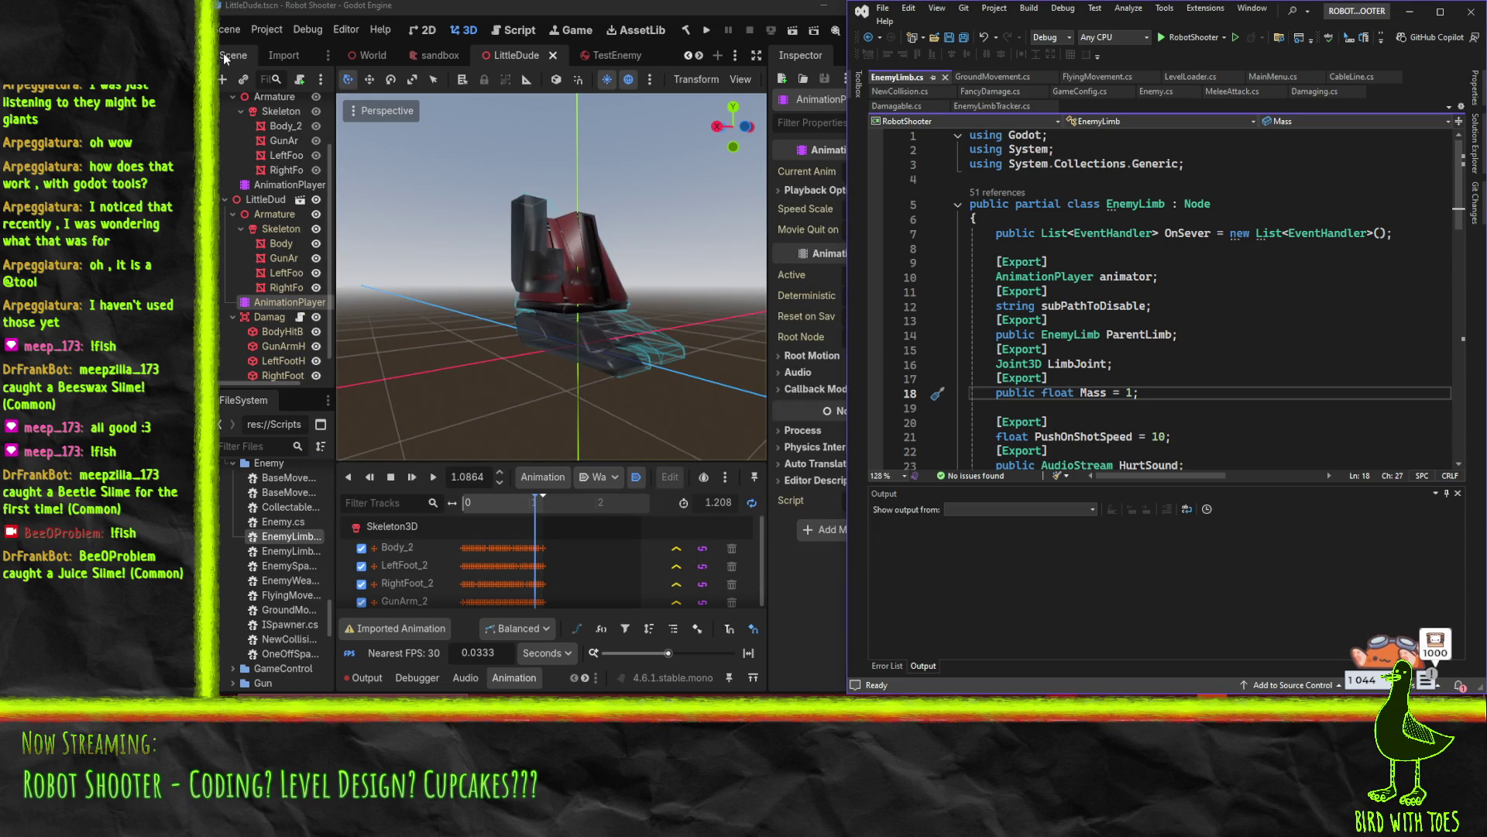
pyautogui.click(500, 30)
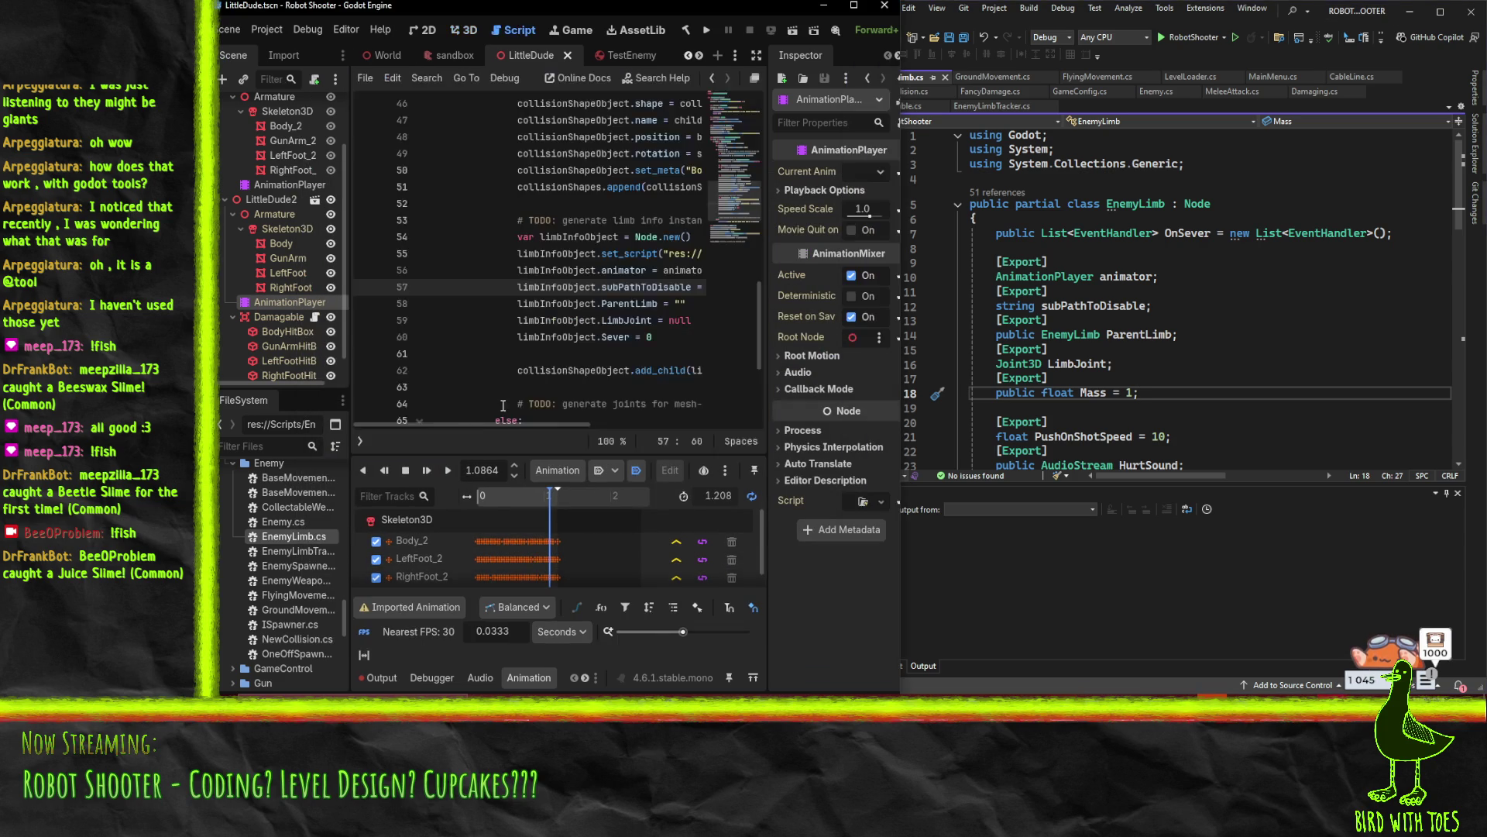
pyautogui.click(537, 269)
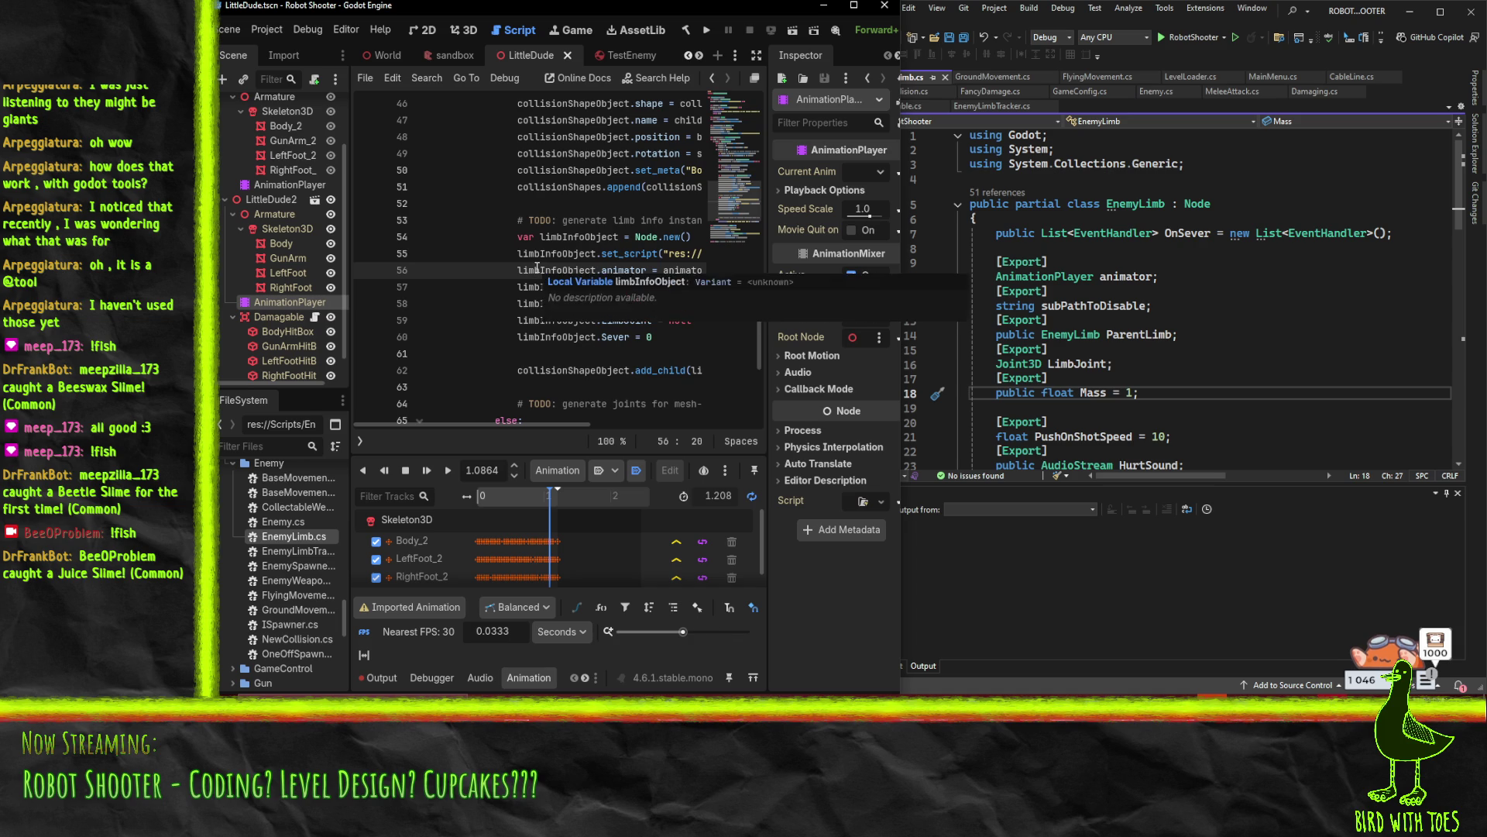
pyautogui.scroll(-3, 537, 274)
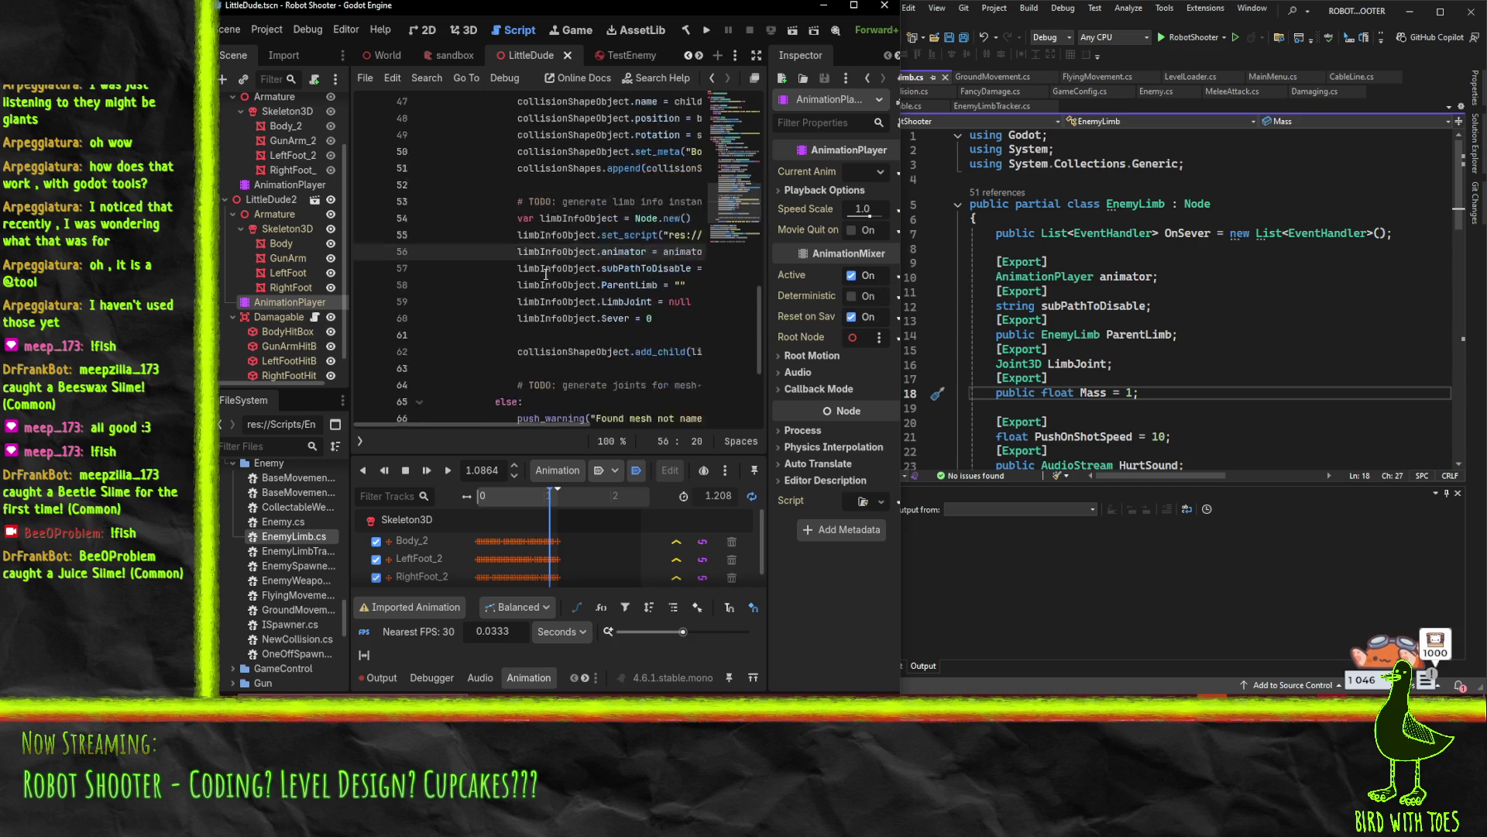
pyautogui.scroll(5, 639, 287)
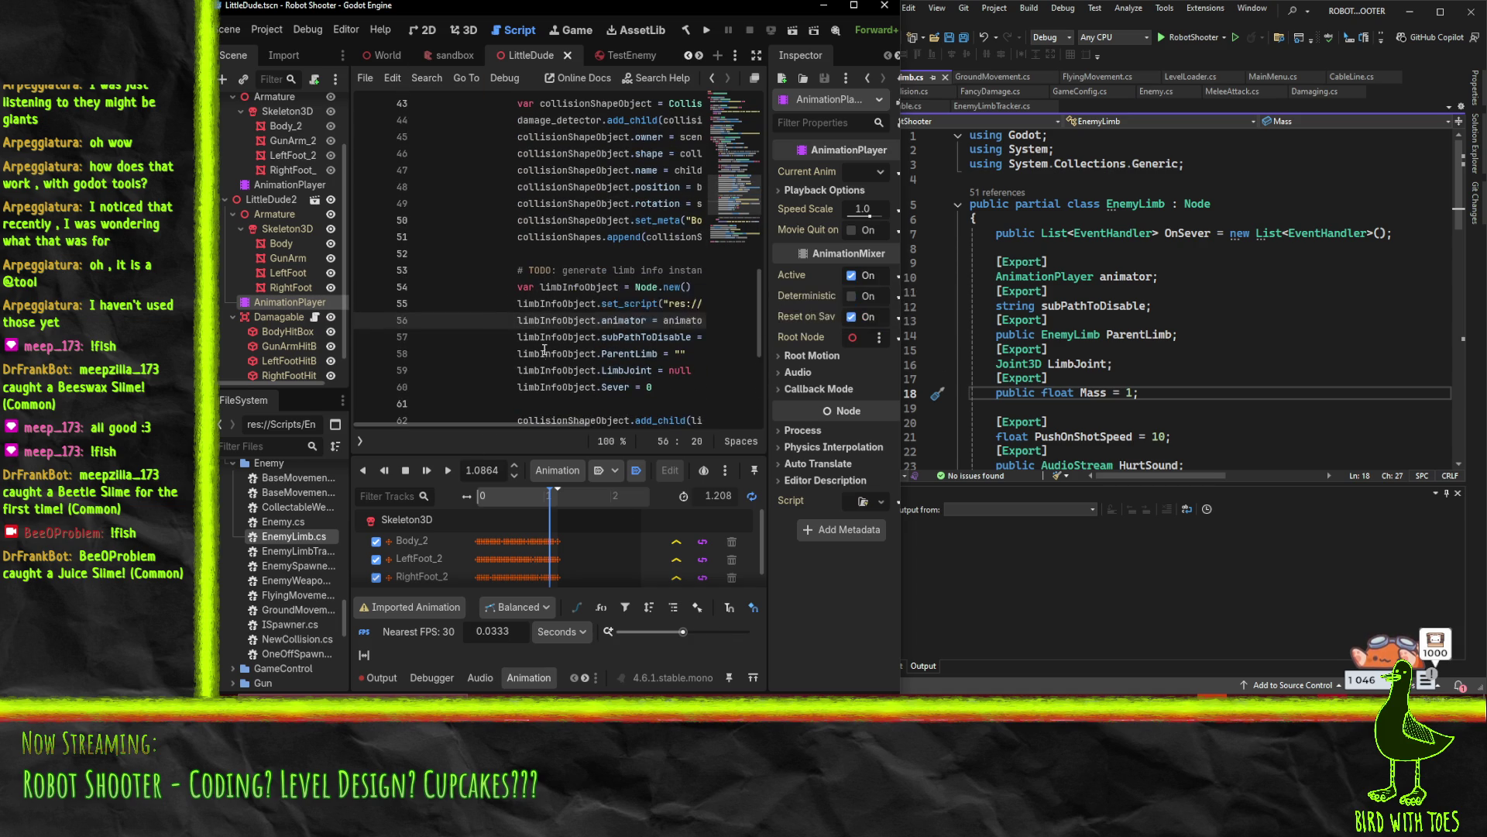
pyautogui.scroll(-1, 589, 325)
pyautogui.moveTo(516, 425)
pyautogui.mouseDown()
pyautogui.moveTo(594, 421)
pyautogui.moveTo(517, 420)
pyautogui.mouseUp()
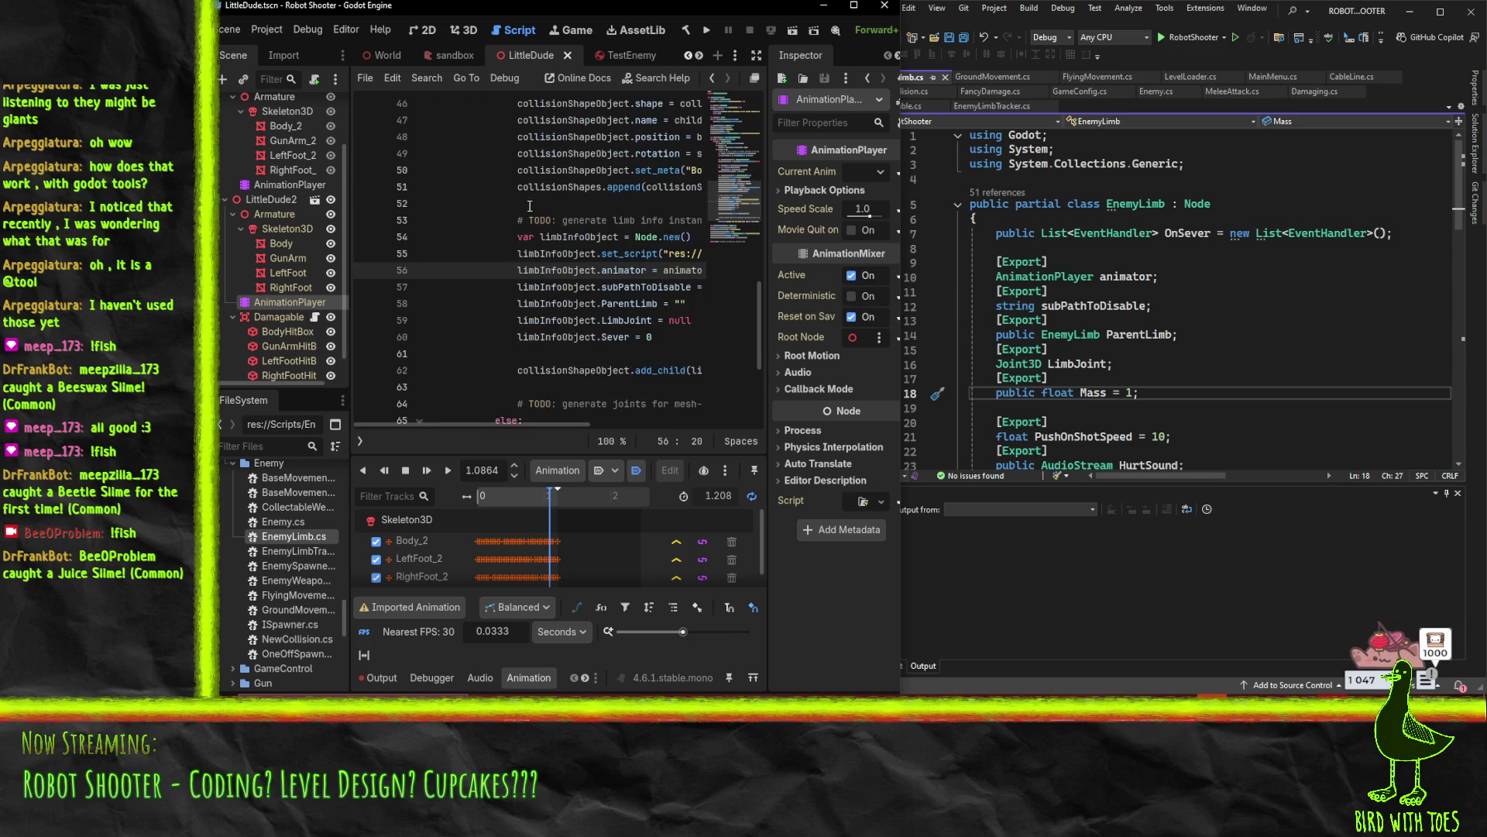
pyautogui.click(529, 220)
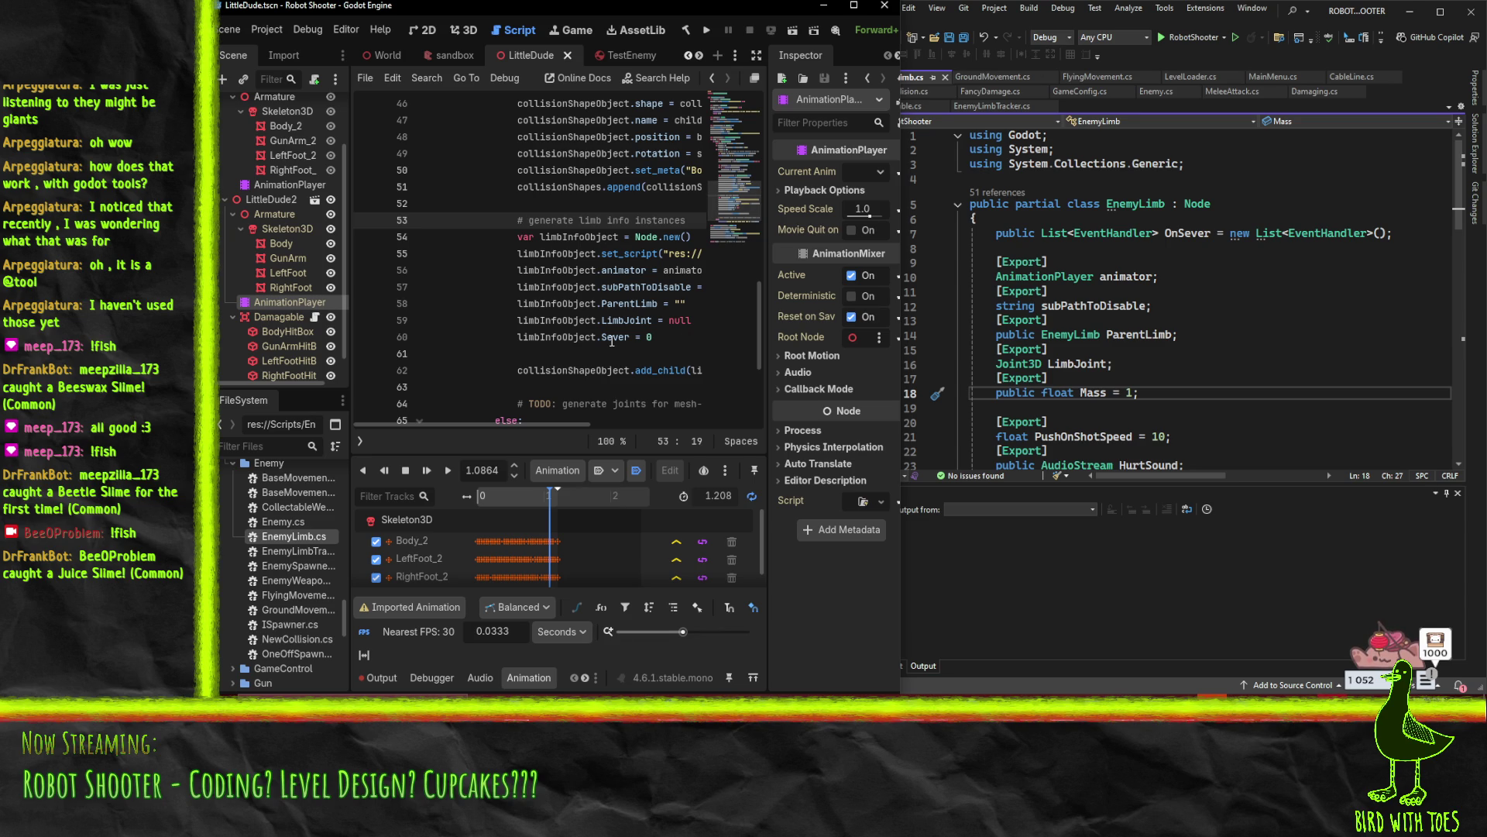
pyautogui.scroll(3, 559, 171)
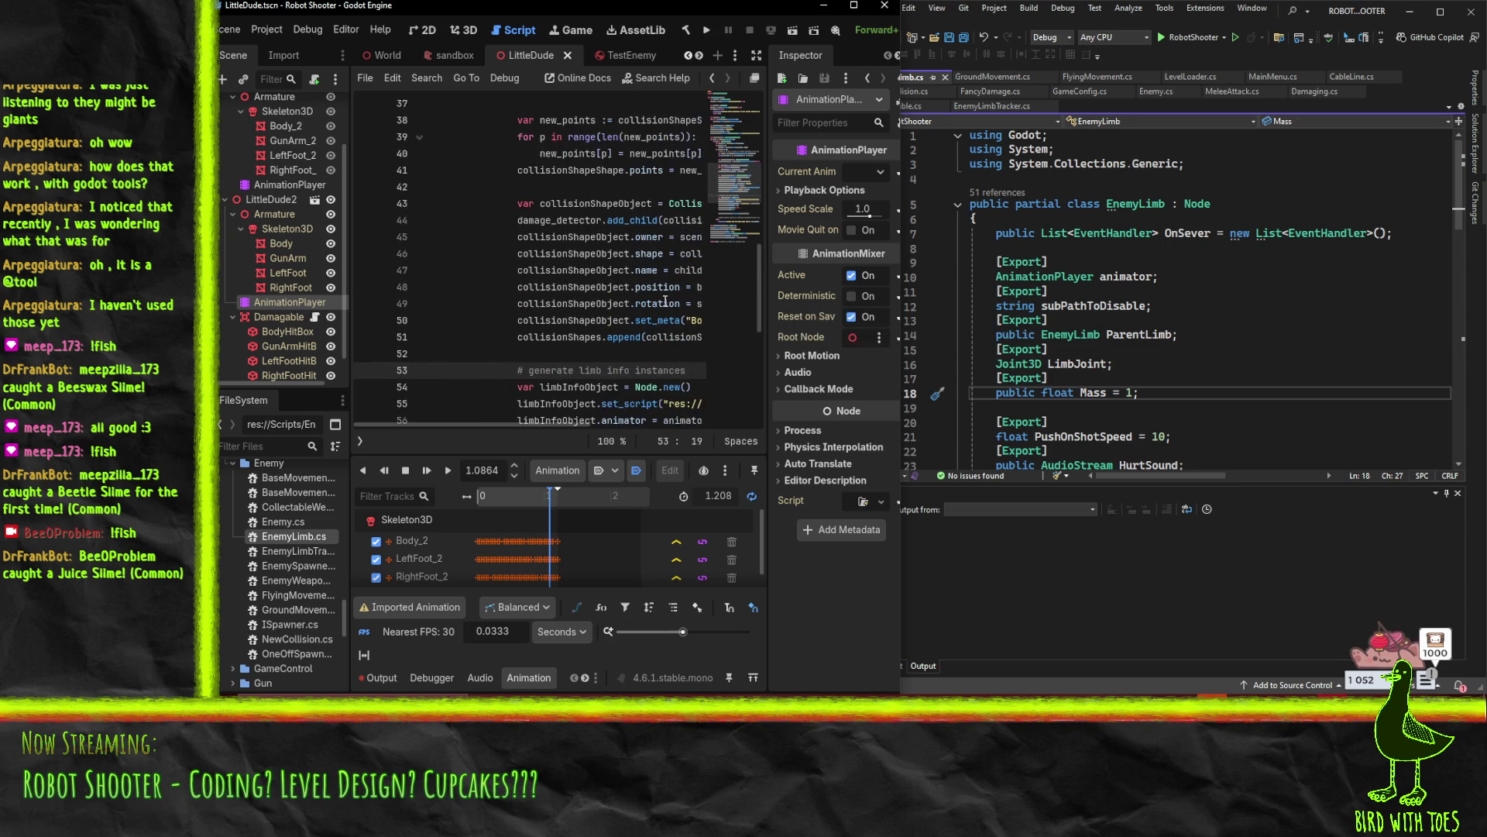
pyautogui.scroll(-1, 616, 247)
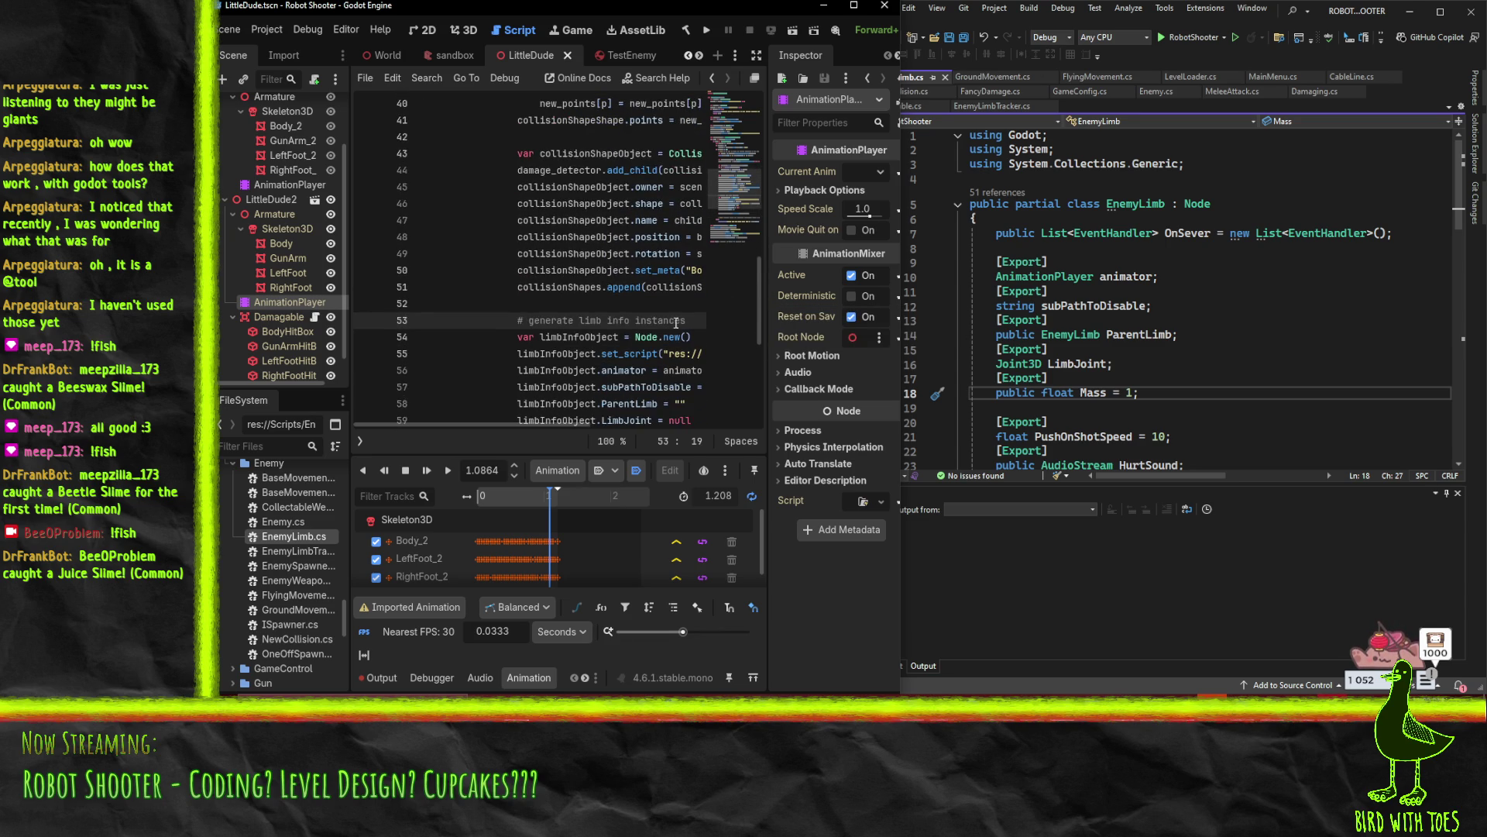
pyautogui.moveTo(480, 423)
pyautogui.mouseDown()
pyautogui.moveTo(553, 422)
pyautogui.moveTo(535, 422)
pyautogui.mouseUp()
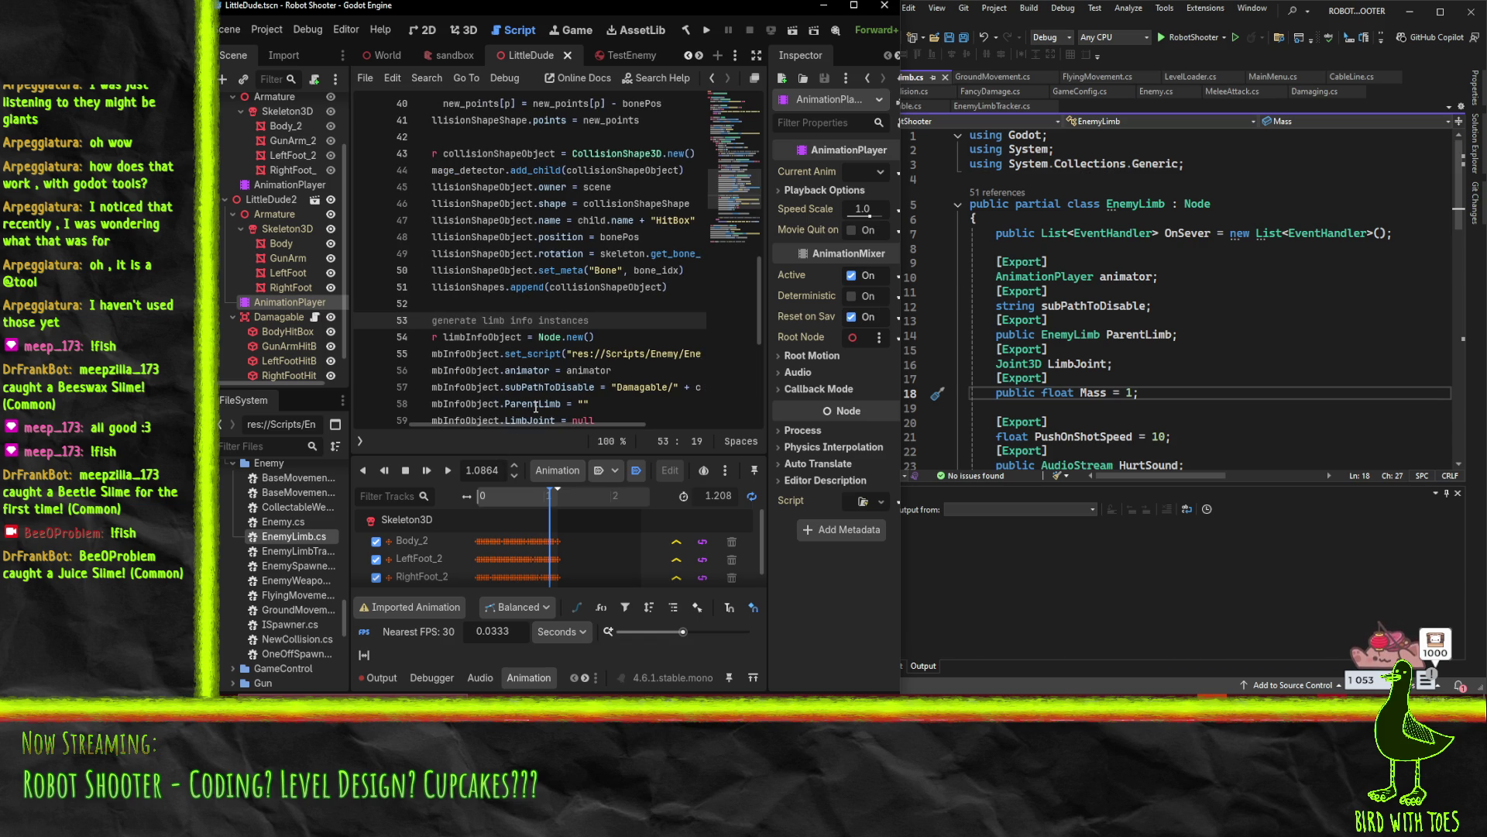
pyautogui.hscroll(-1, 574, 423)
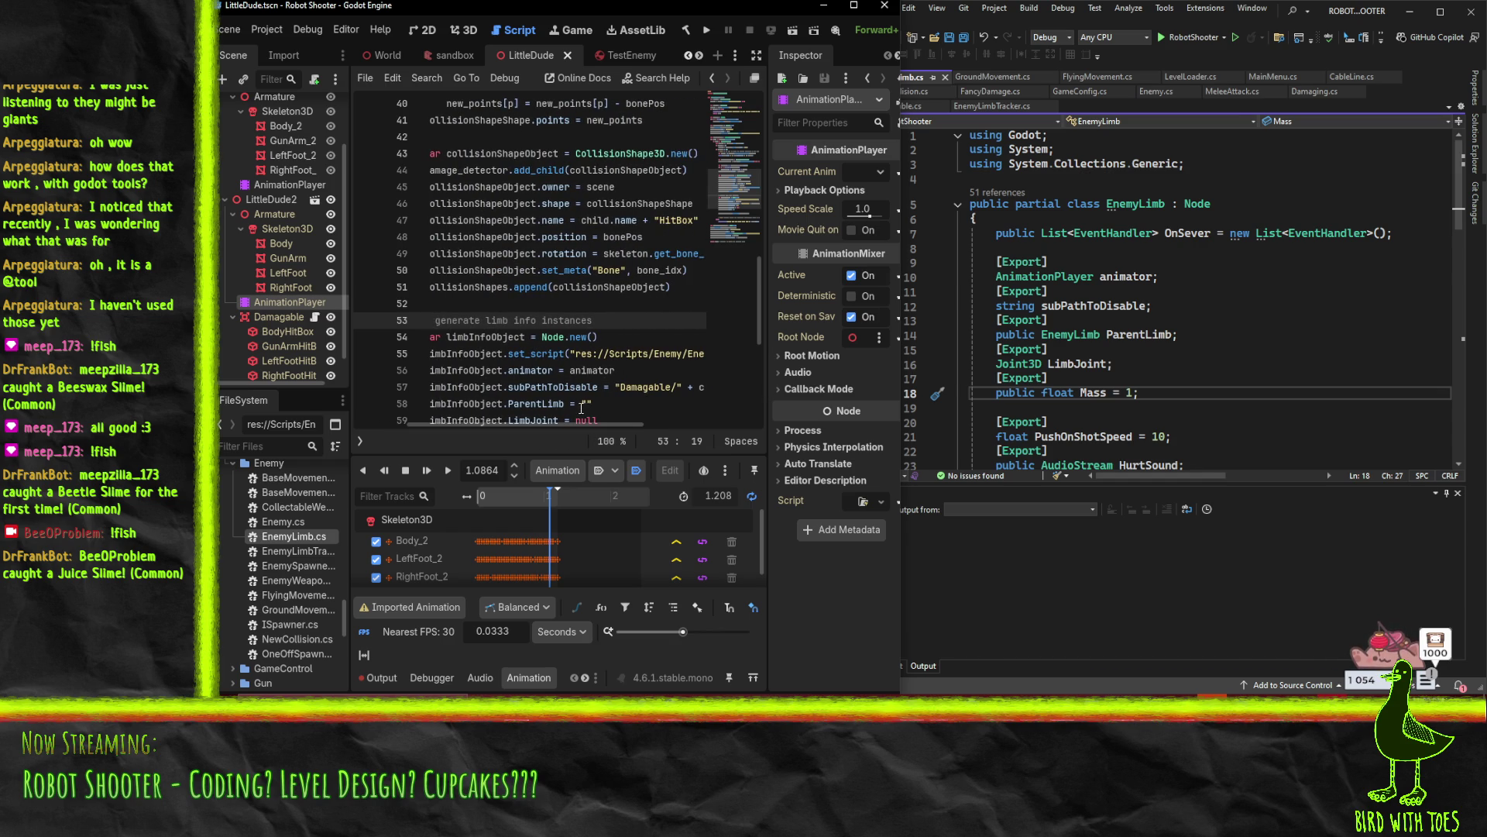
pyautogui.scroll(1, 587, 296)
pyautogui.click(607, 304)
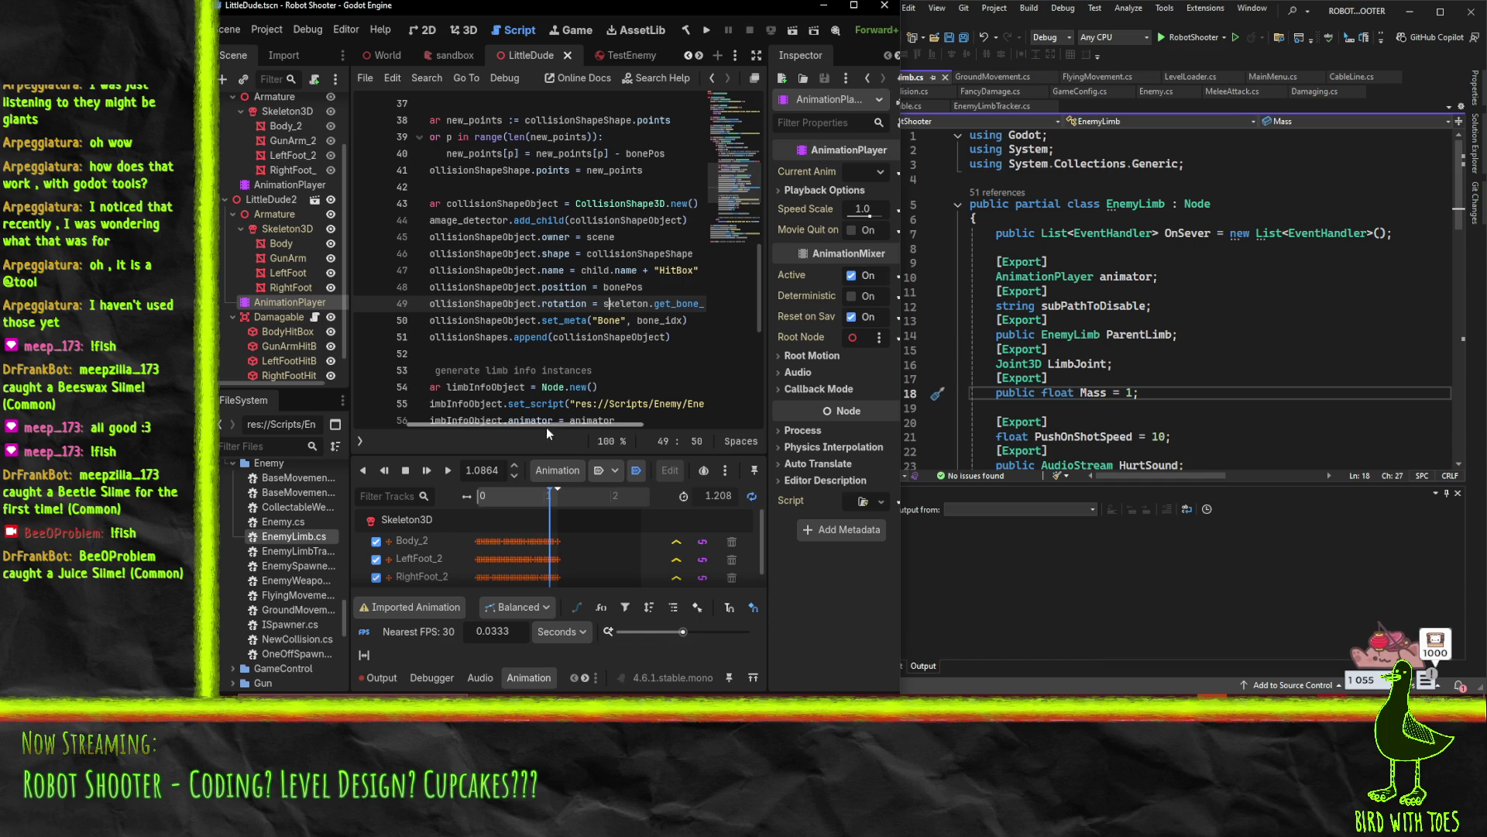
pyautogui.moveTo(546, 426); pyautogui.dragTo(587, 426)
pyautogui.scroll(3, 526, 402)
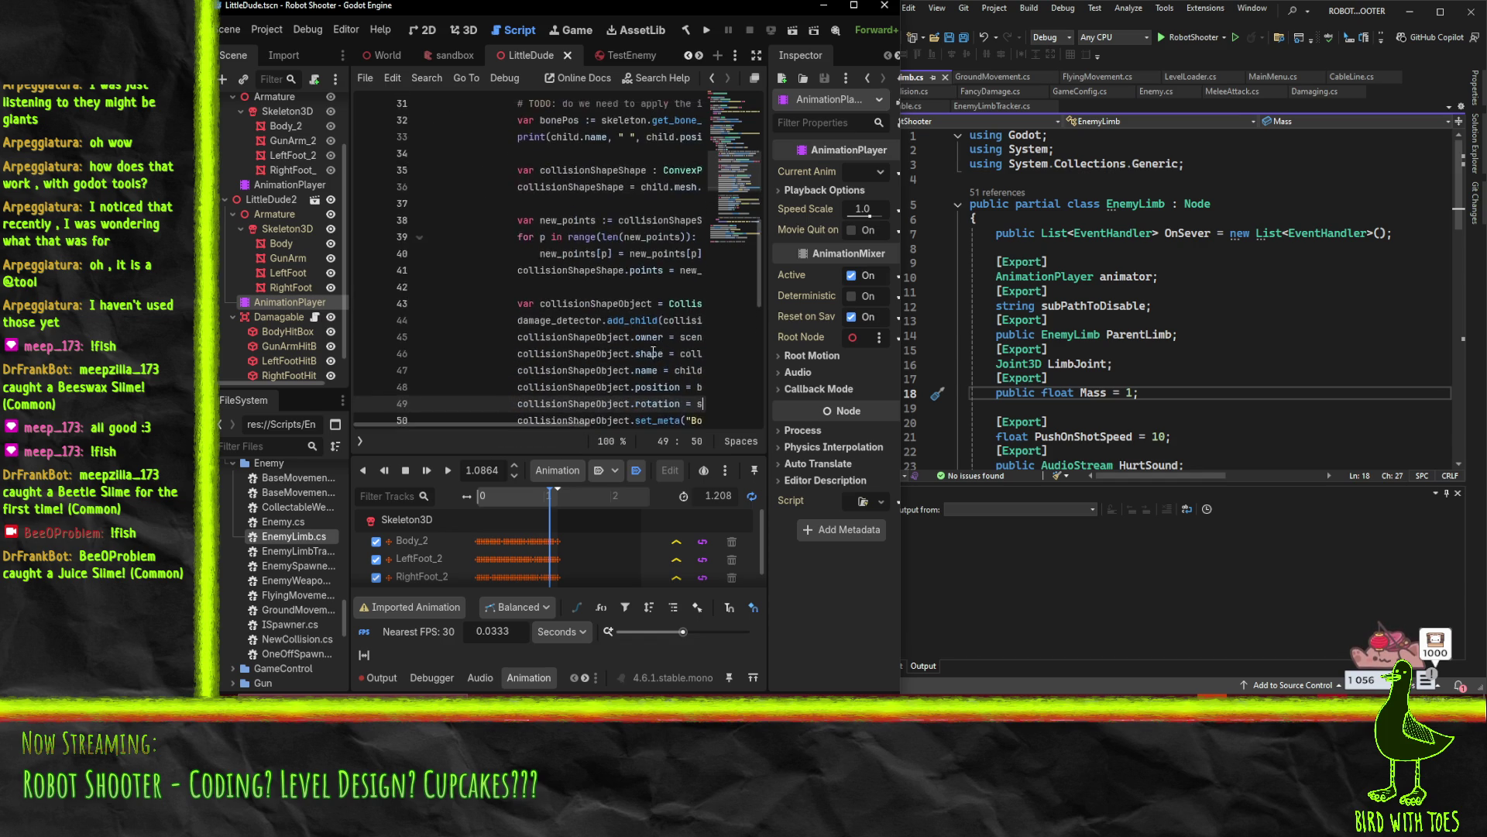
pyautogui.scroll(-1, 612, 387)
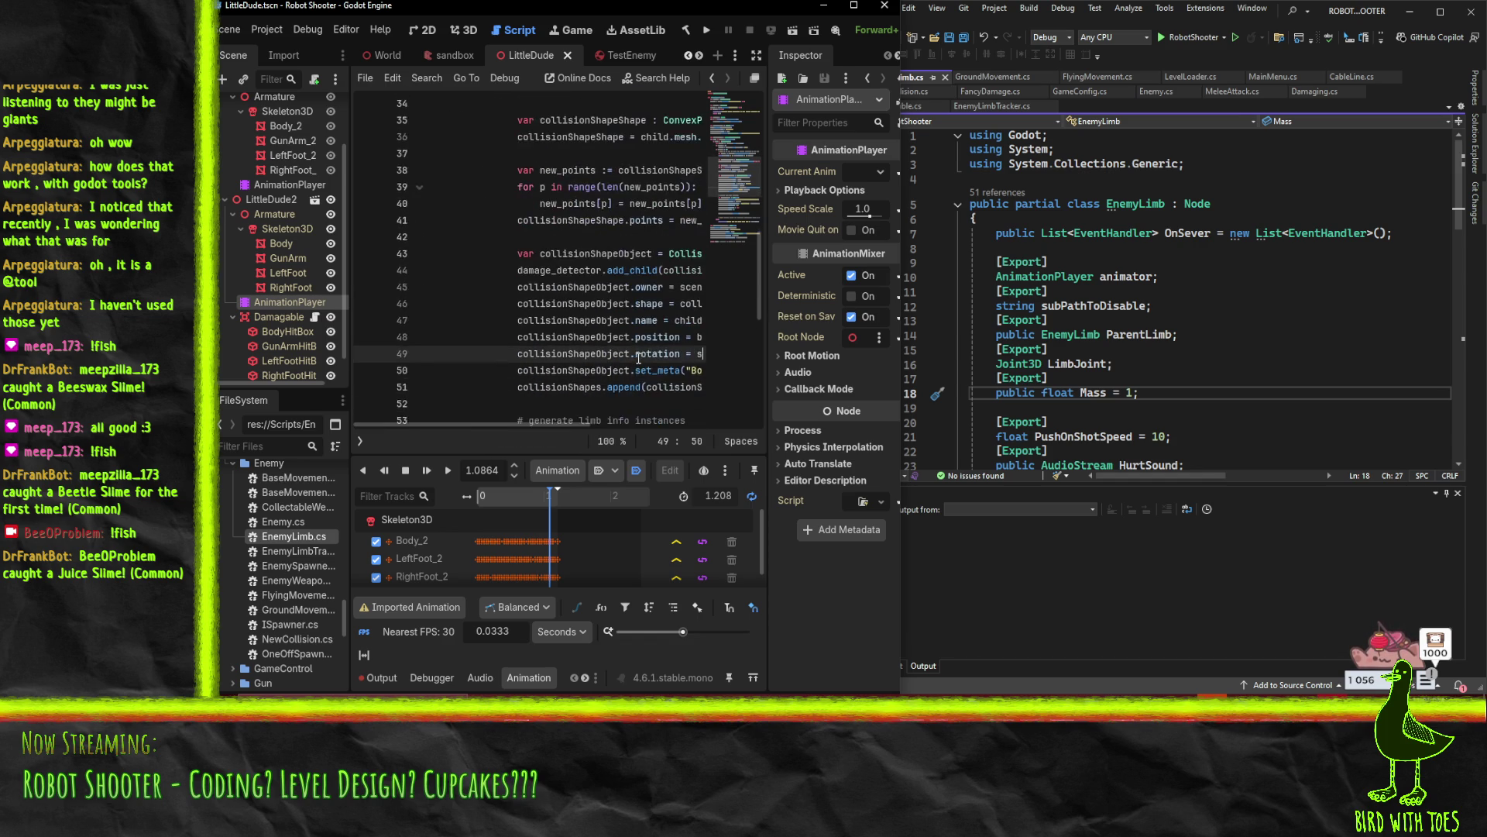
pyautogui.moveTo(551, 420); pyautogui.dragTo(594, 422)
pyautogui.scroll(-3, 527, 364)
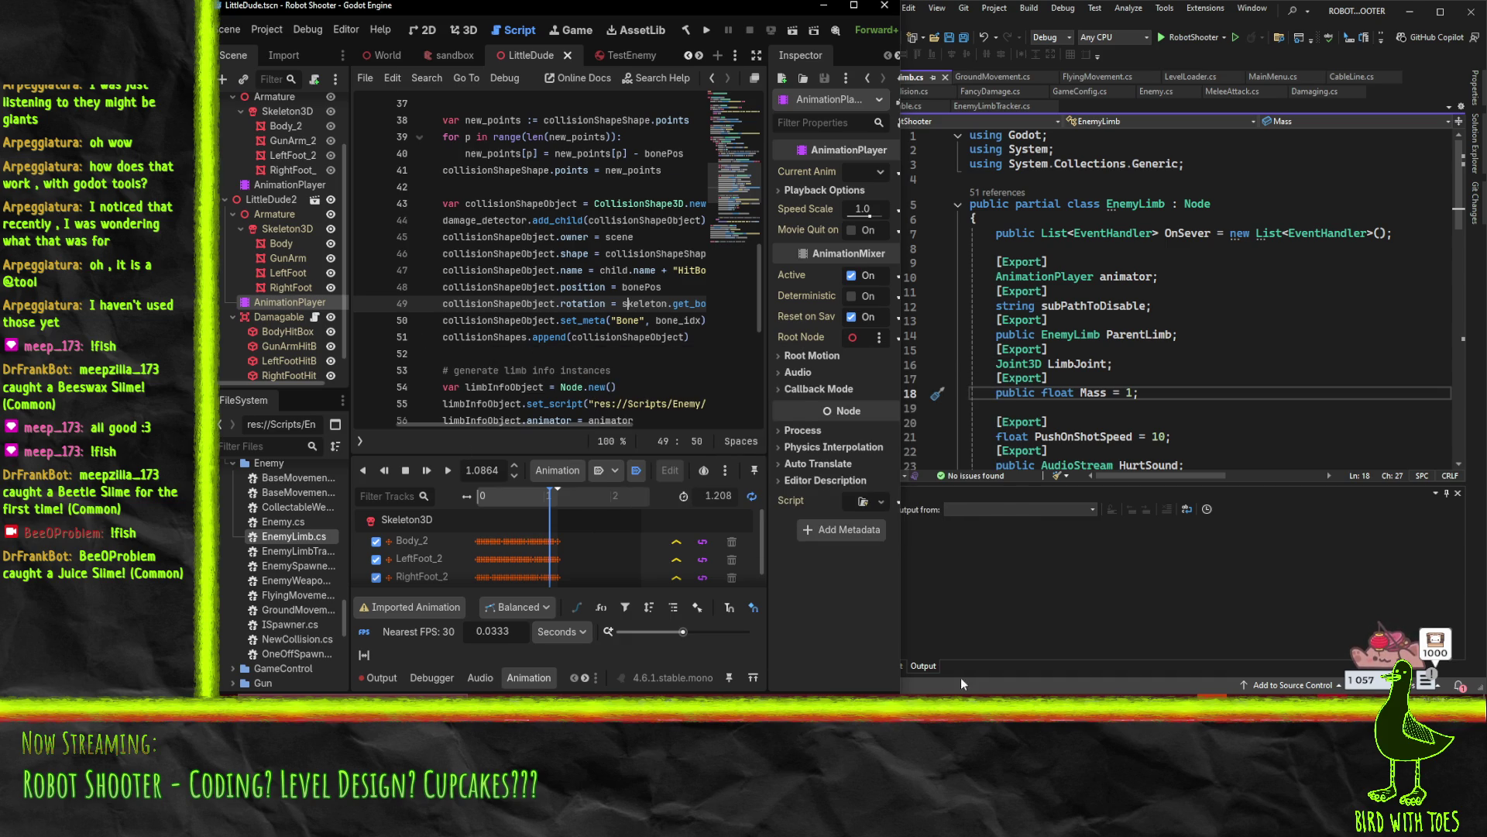
# Search the web for 'godot skeleton3d' and open the Skeleton3D documentation page
pyautogui.moveTo(961, 687)
pyautogui.click(848, 662)
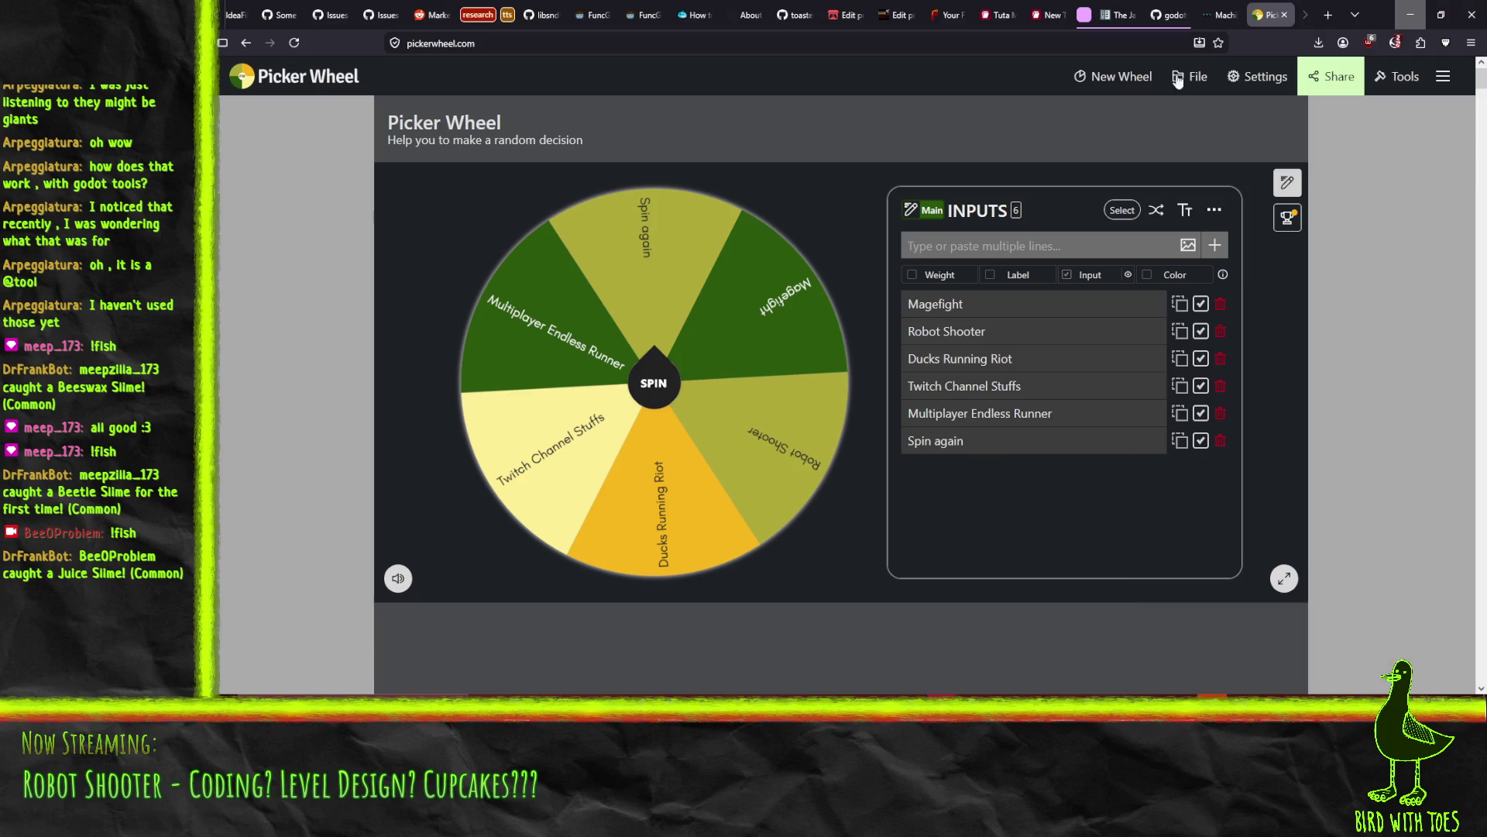
pyautogui.click(1331, 13)
pyautogui.write('godot skeleton')
pyautogui.press('Return')
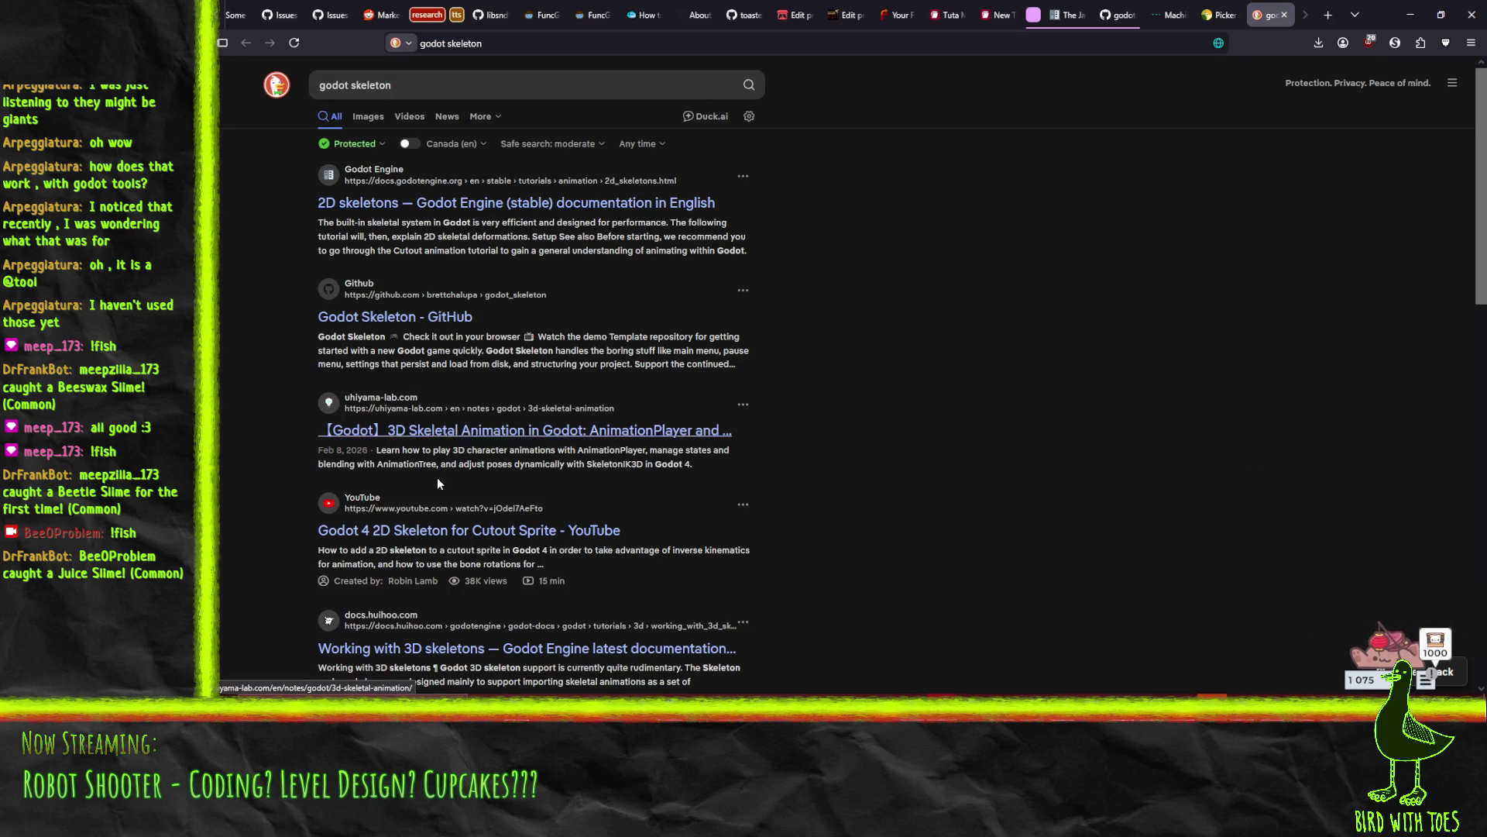
pyautogui.click(413, 82)
pyautogui.write('3d')
pyautogui.press('Return')
pyautogui.click(505, 205)
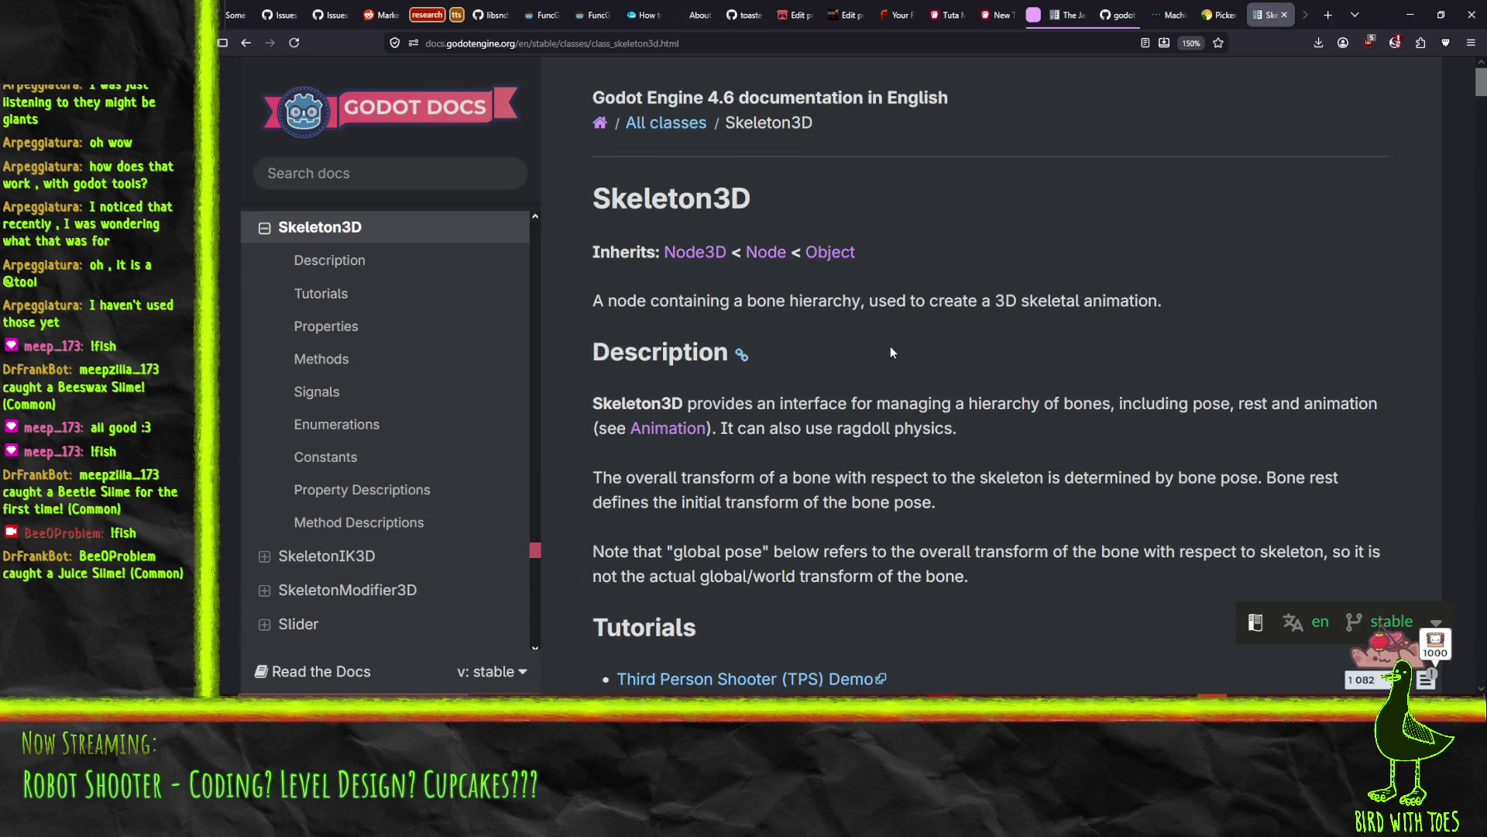
# Find the get_bone_parent method on the Skeleton3D page, then return to Godot
pyautogui.scroll(-15, 890, 353)
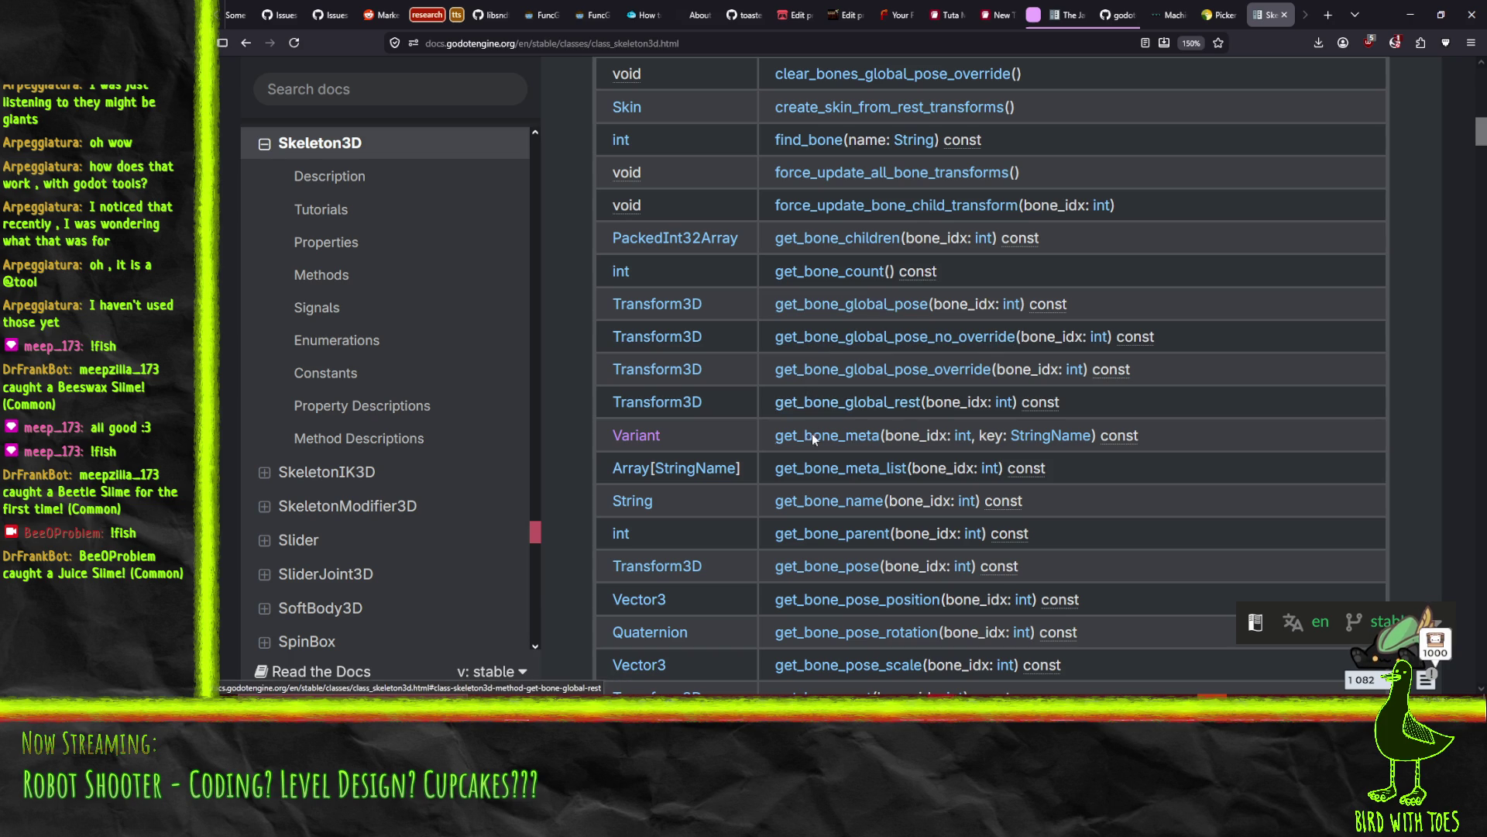
pyautogui.scroll(-3, 815, 419)
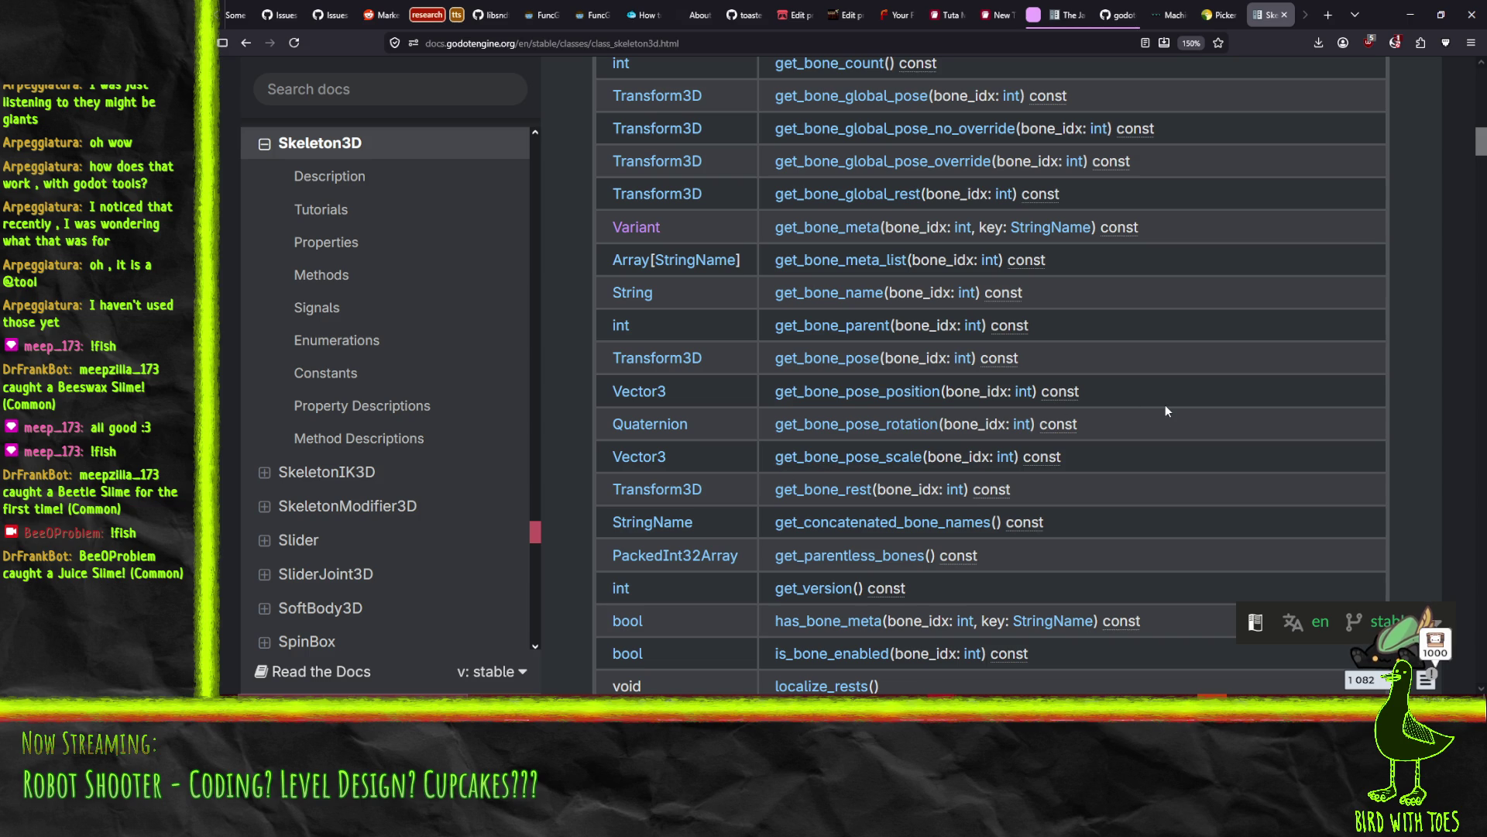
pyautogui.hotkey('ctrl', 'f')
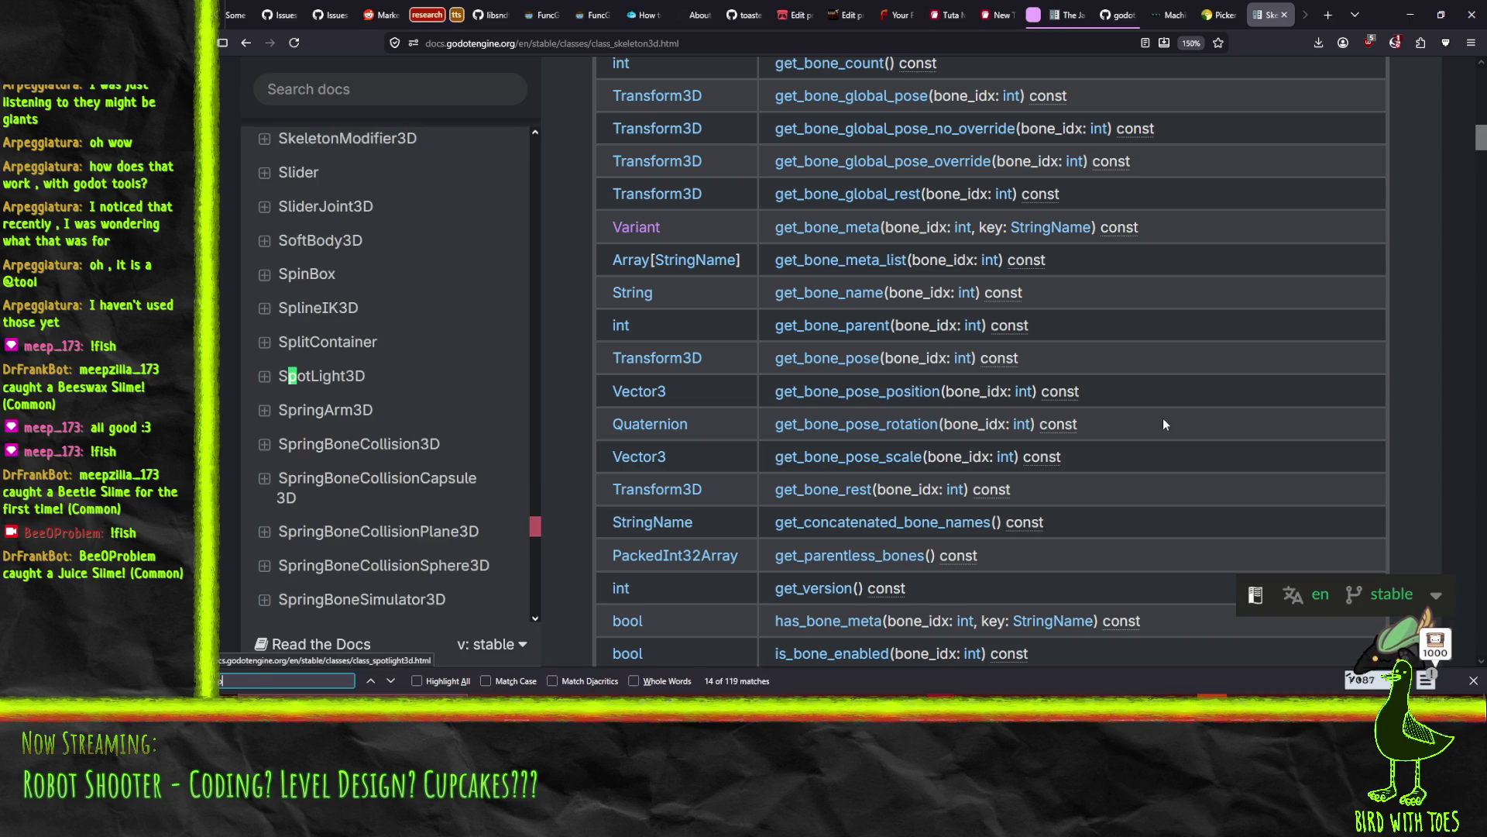
pyautogui.write('bone_p')
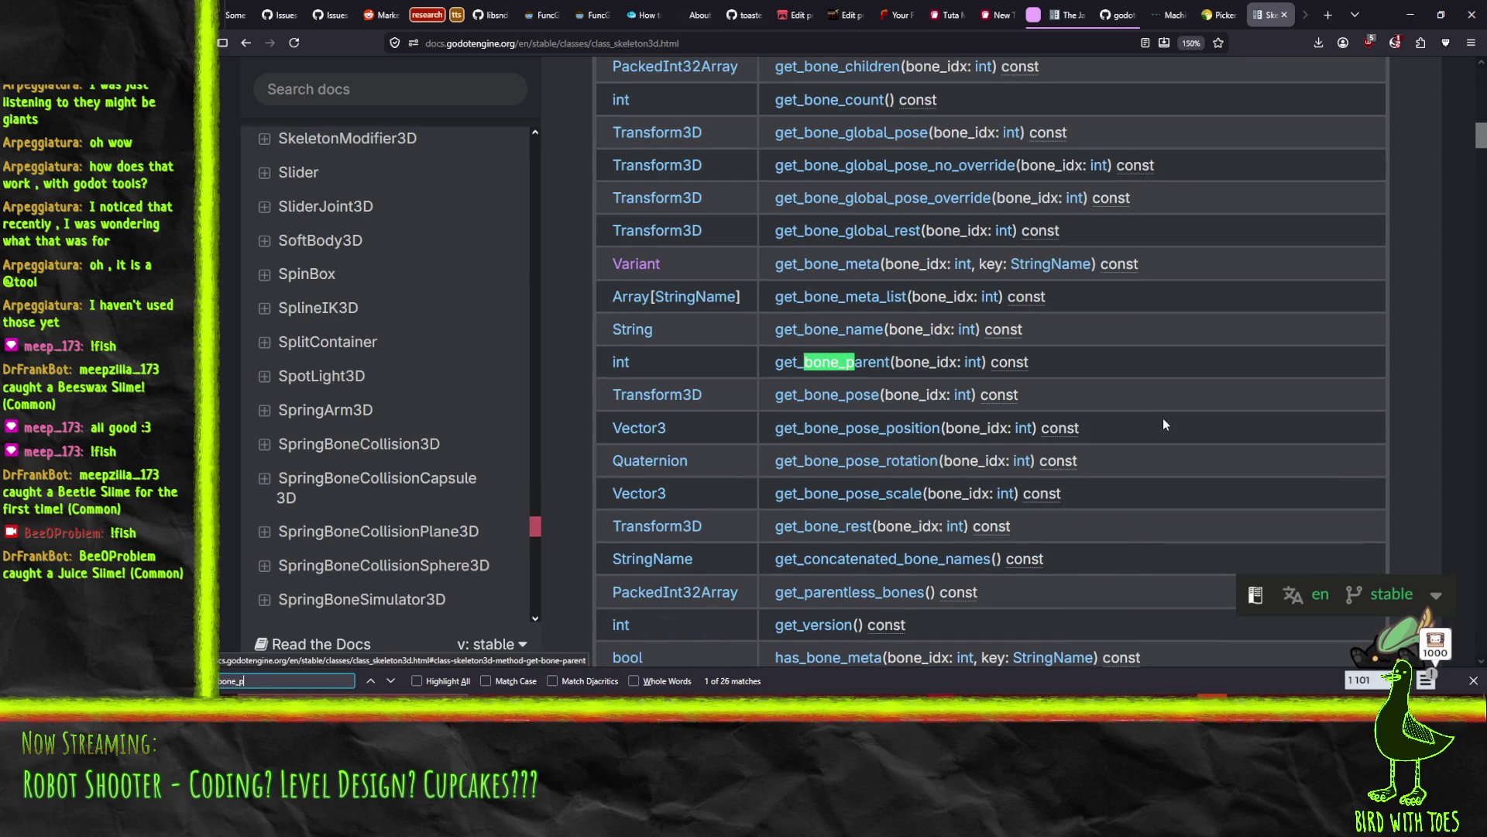
pyautogui.write('at')
pyautogui.press('BackSpace')
pyautogui.press('BackSpace')
pyautogui.press('BackSpace')
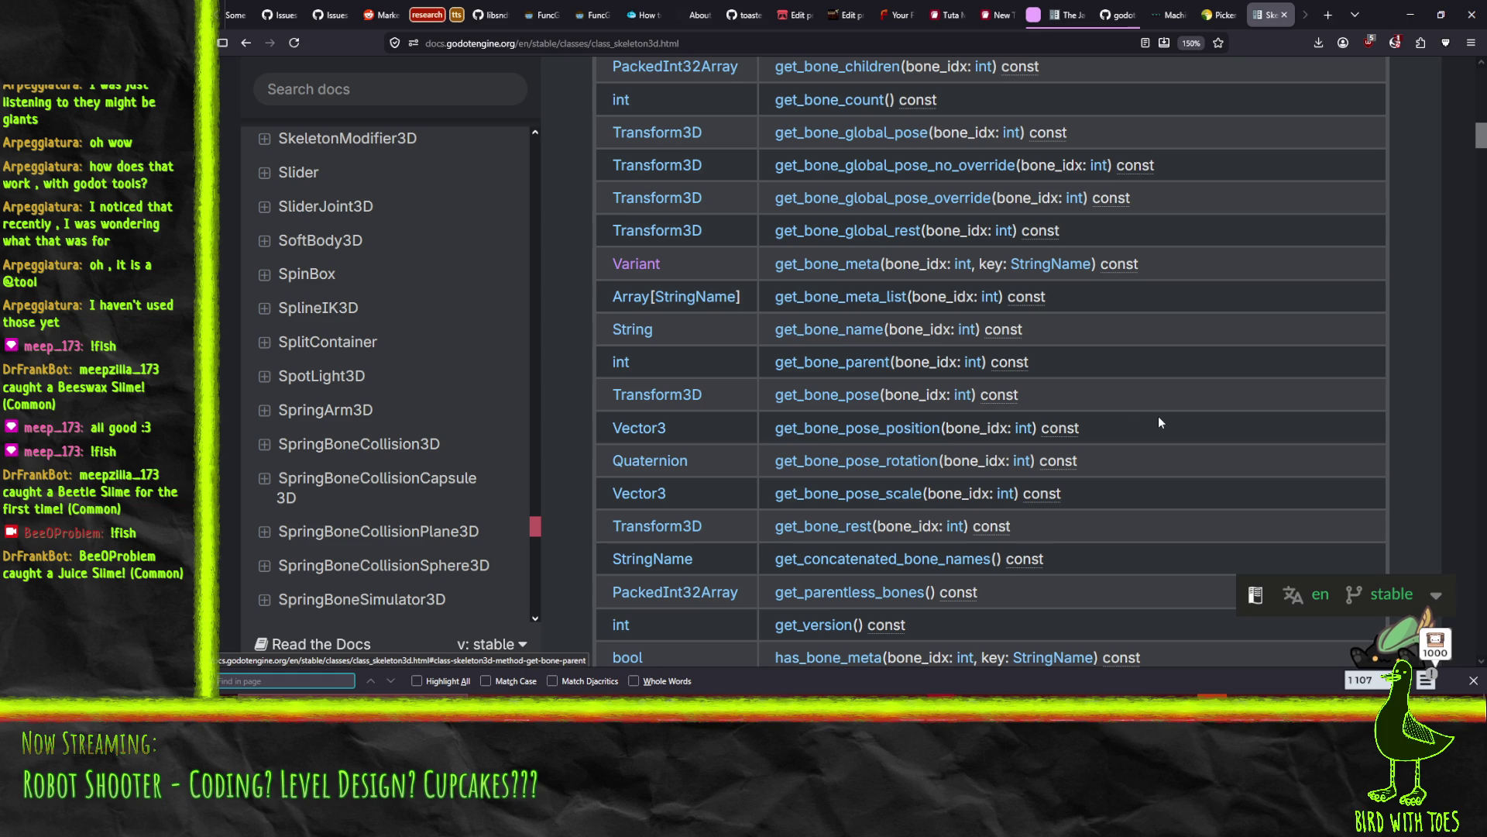
pyautogui.click(1410, 14)
pyautogui.scroll(6, 597, 310)
pyautogui.scroll(1, 597, 310)
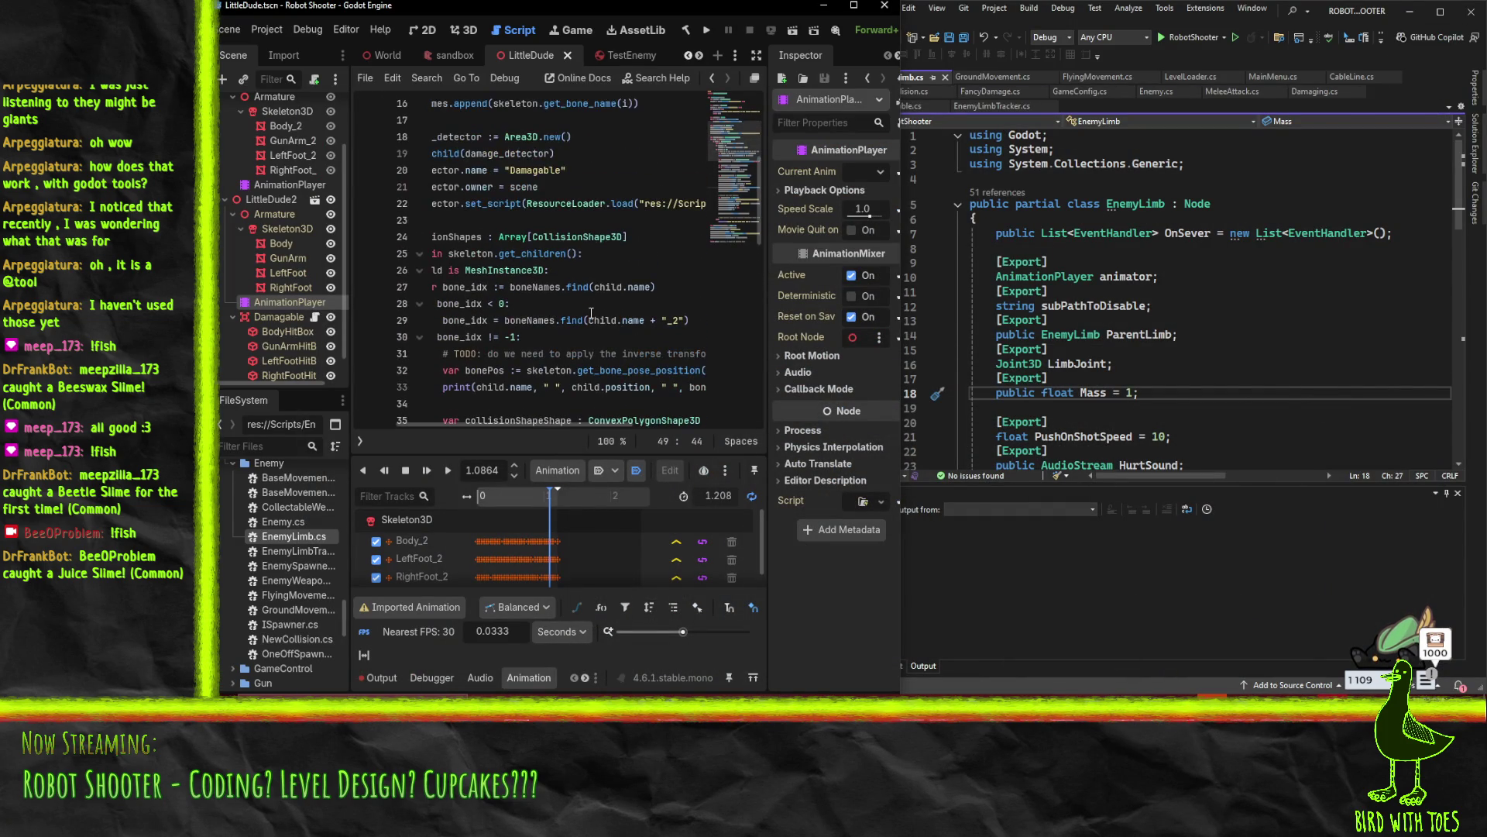
# Widen the Godot window over Visual Studio and maximize it to fill the screen
pyautogui.click(610, 288)
pyautogui.press('Home')
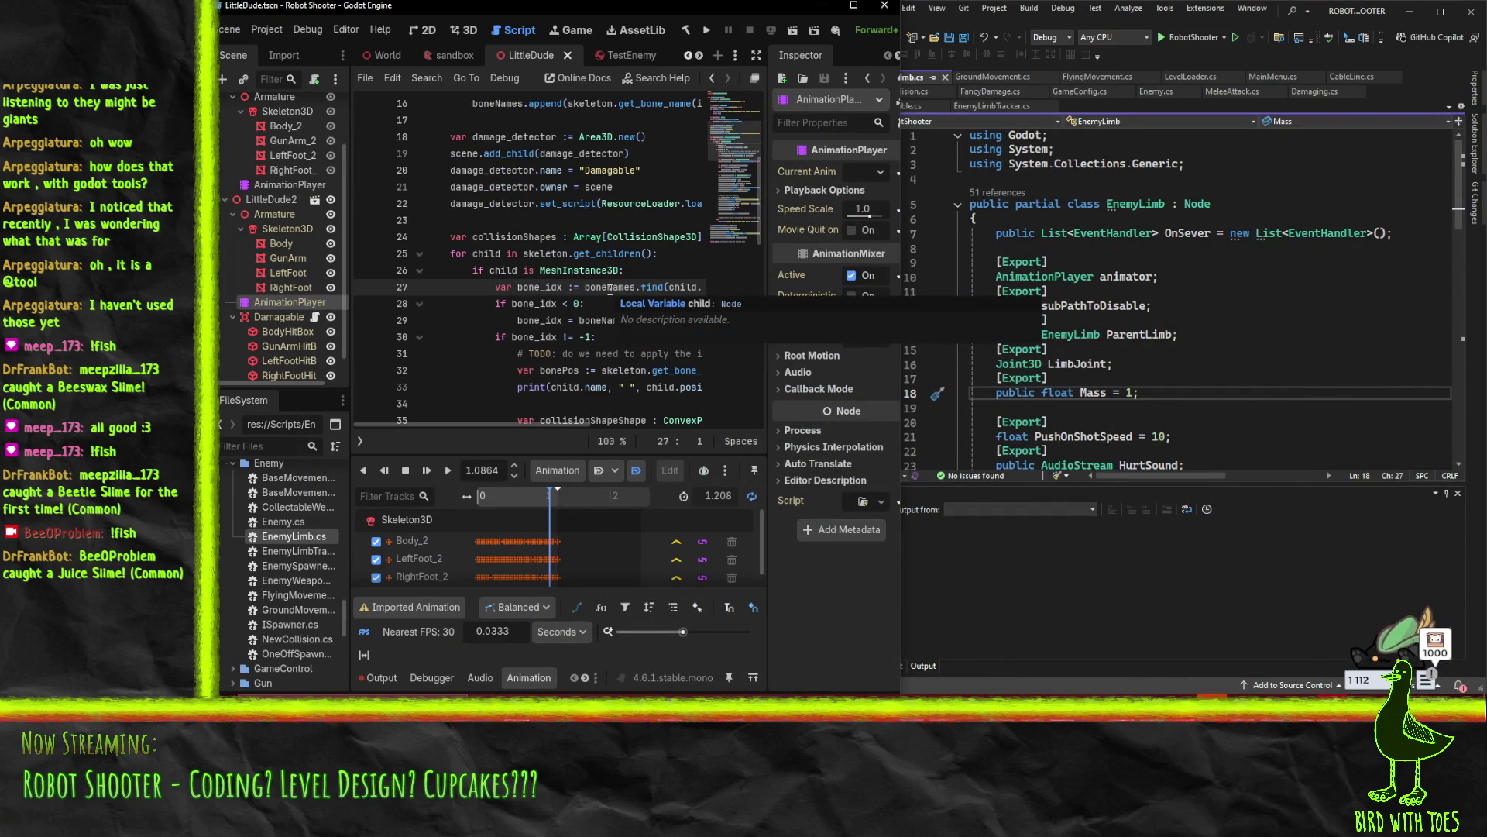
pyautogui.scroll(-1, 520, 354)
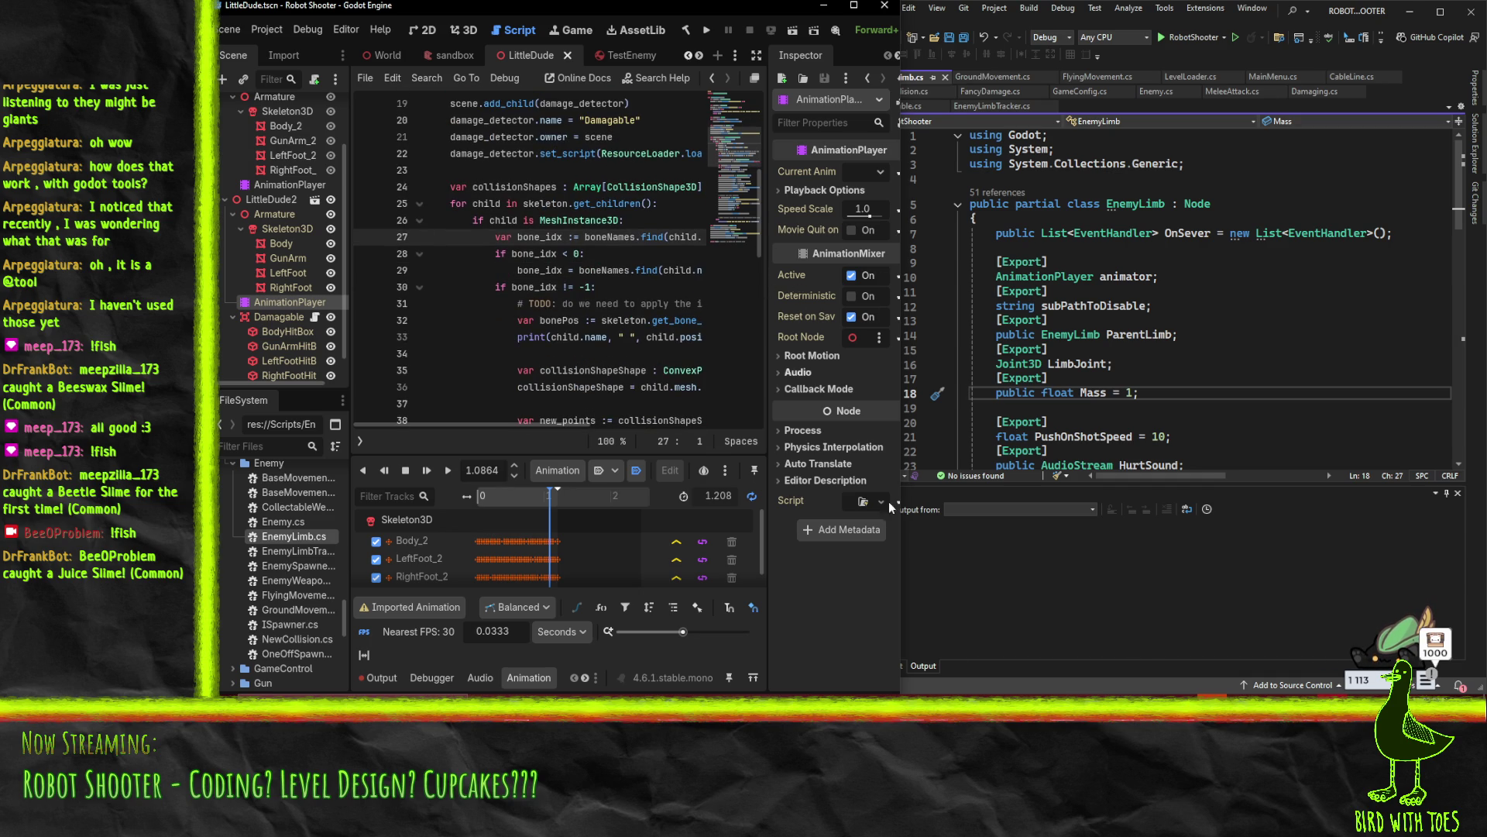
pyautogui.moveTo(904, 190)
pyautogui.mouseDown()
pyautogui.moveTo(1030, 191)
pyautogui.moveTo(965, 190)
pyautogui.mouseUp()
pyautogui.click(919, 11)
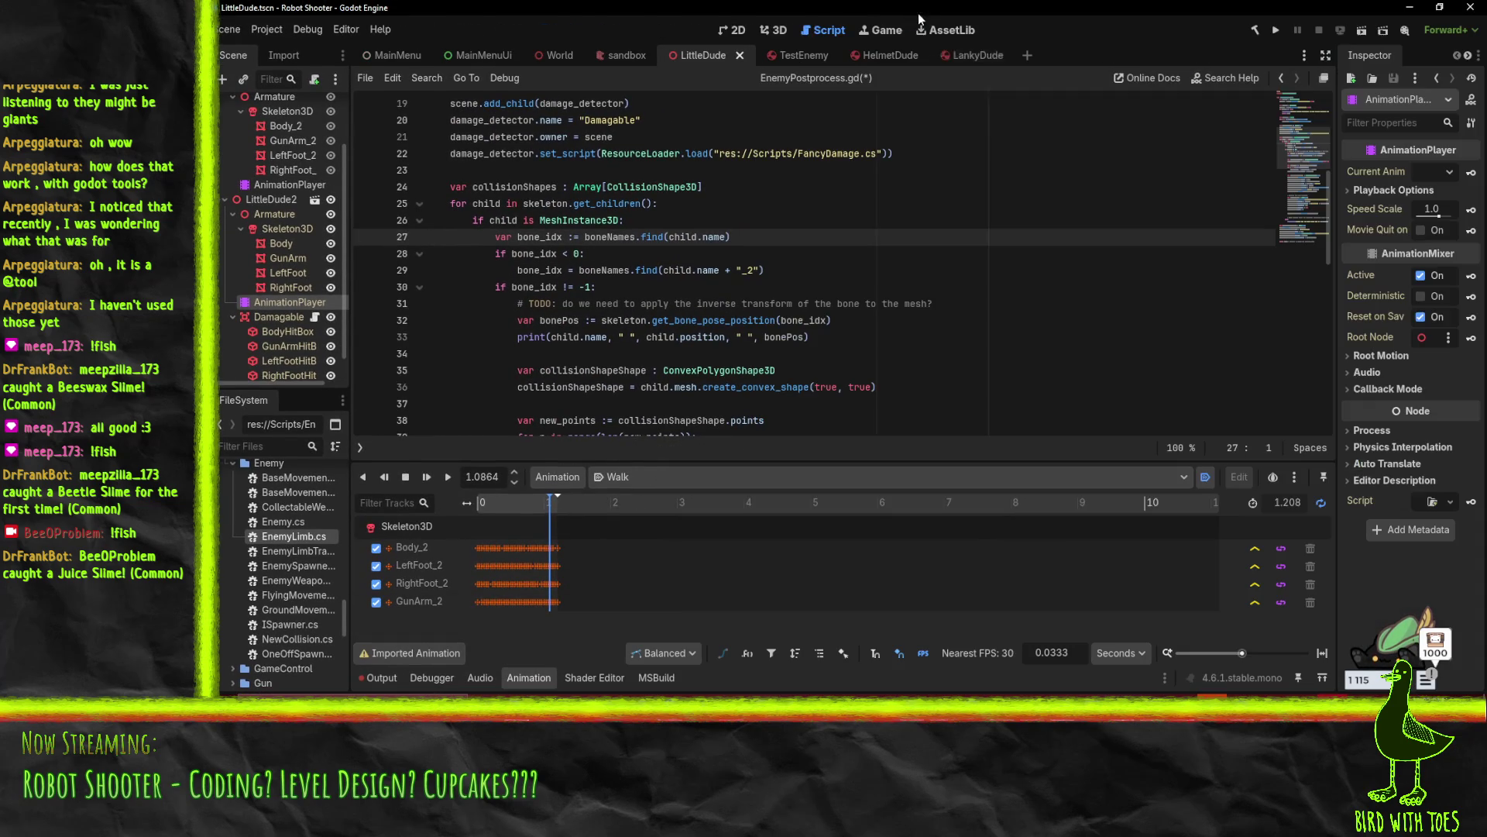
# Review the bone lookup code and open a new line above the bonePos assignment at line 32
pyautogui.click(889, 304)
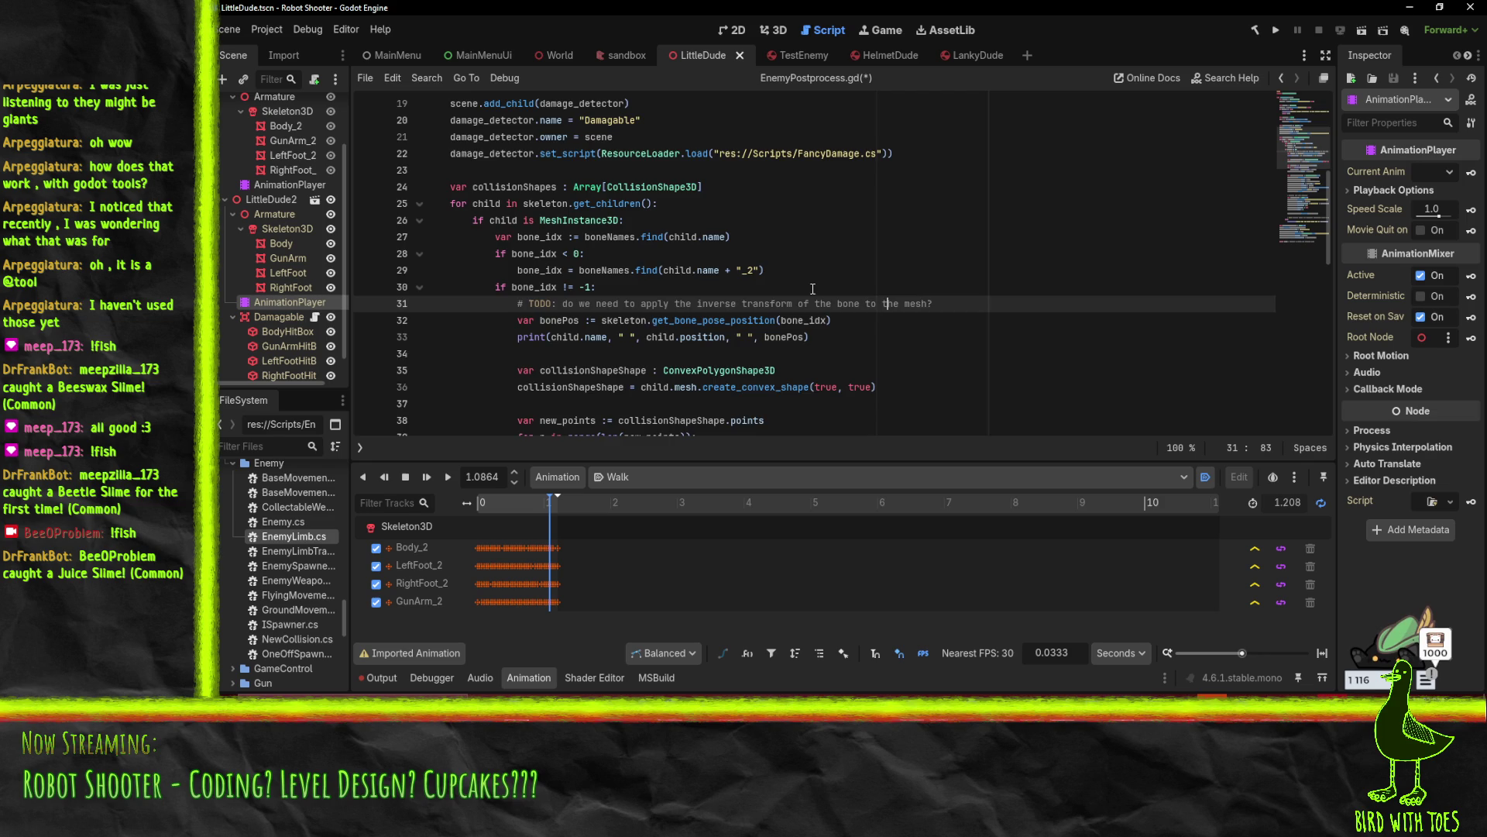
pyautogui.scroll(2, 852, 325)
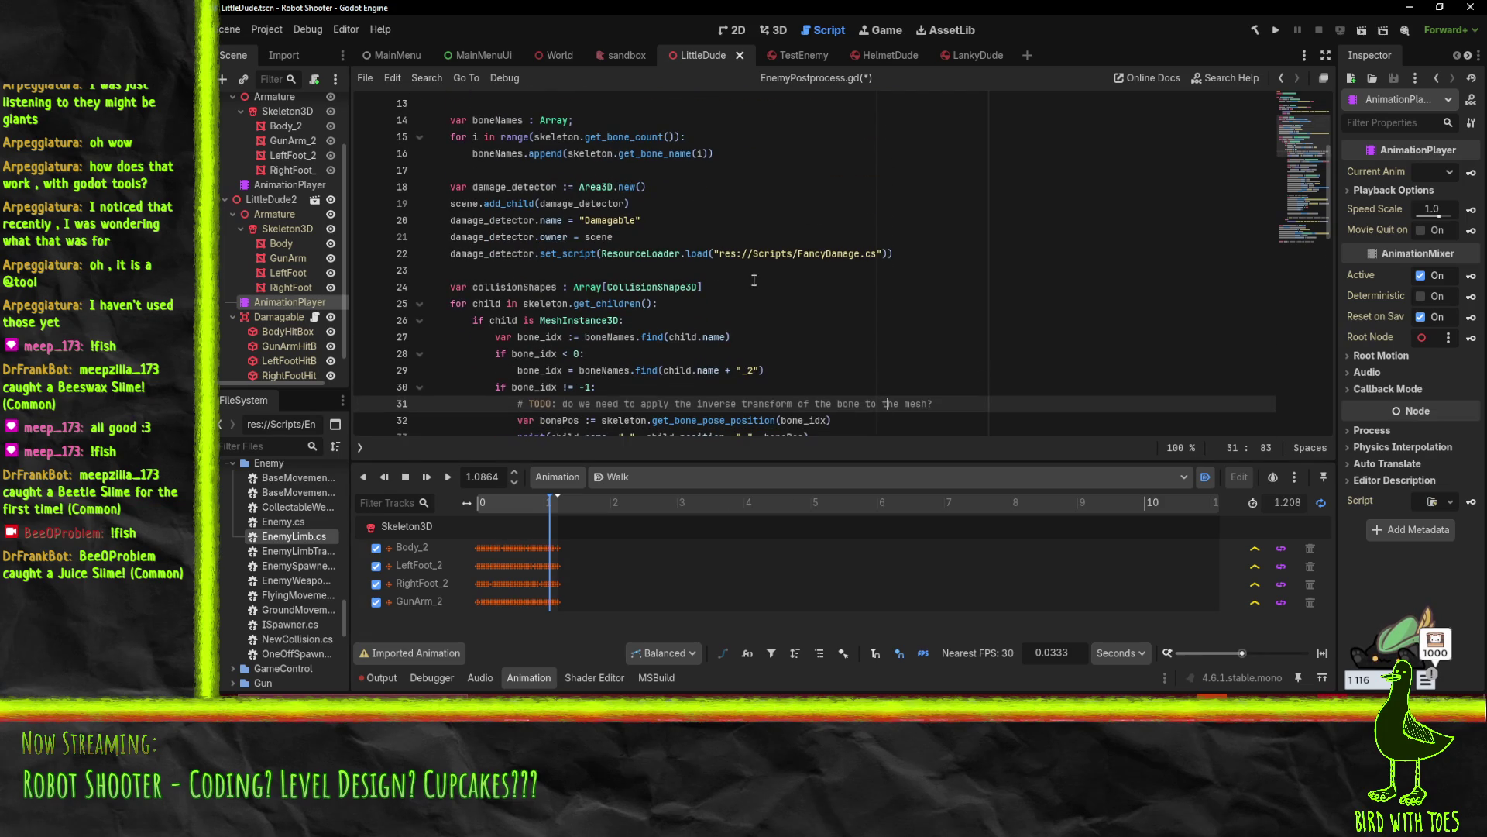
pyautogui.scroll(-2, 756, 271)
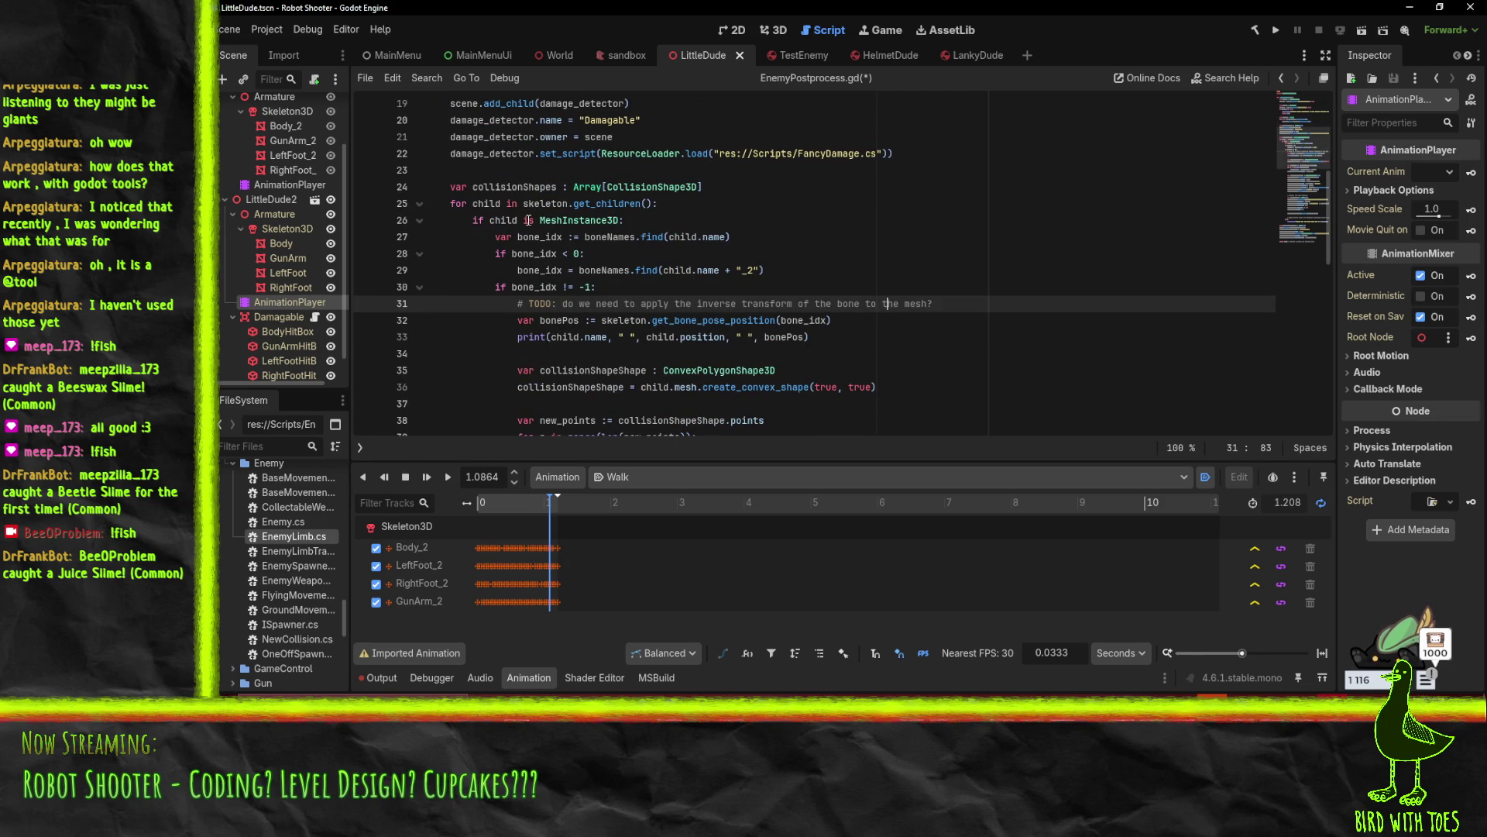
pyautogui.doubleClick(604, 239)
pyautogui.scroll(4, 789, 249)
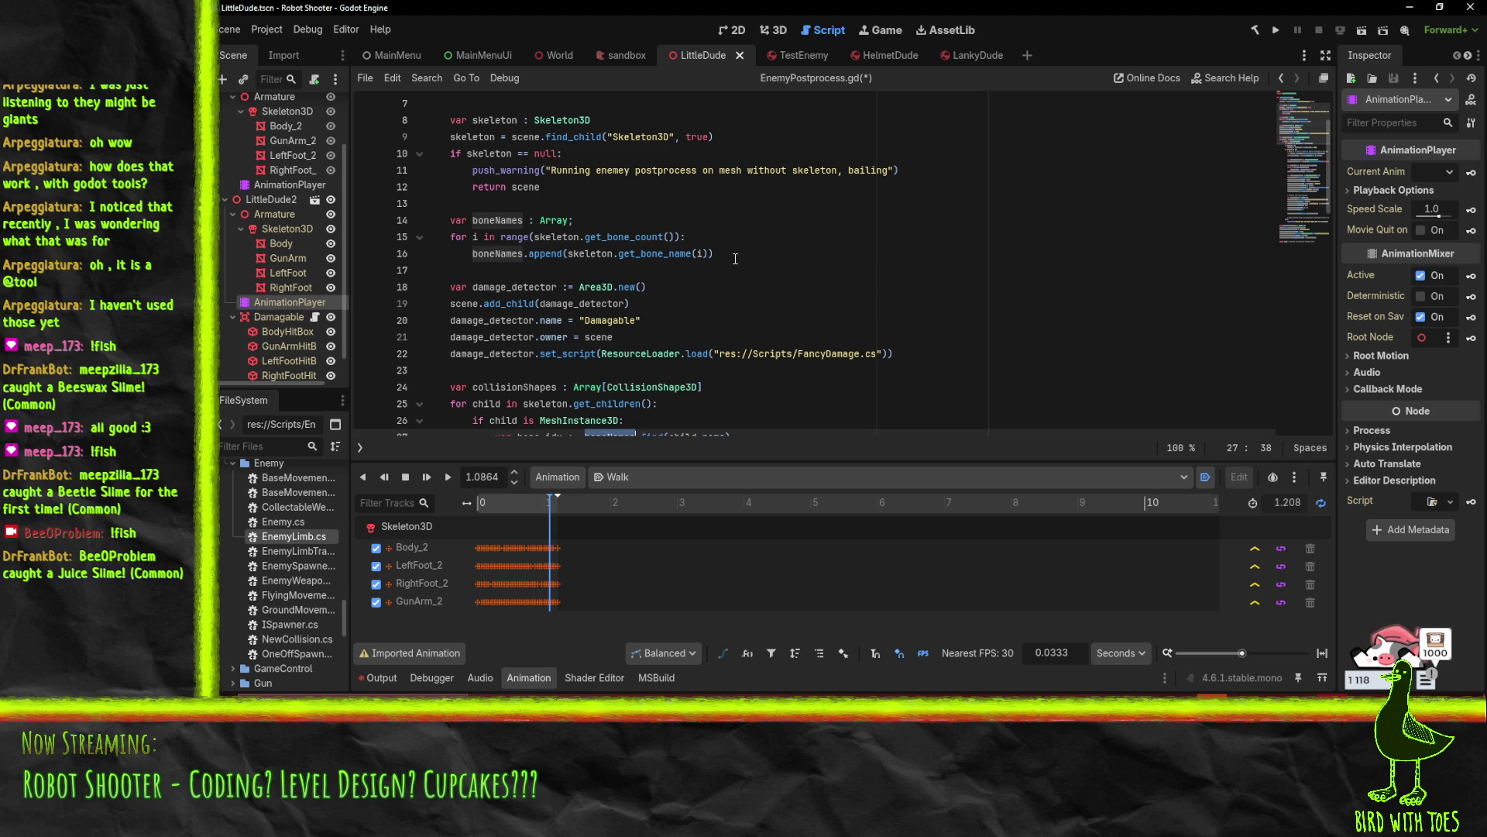
pyautogui.scroll(-1, 735, 258)
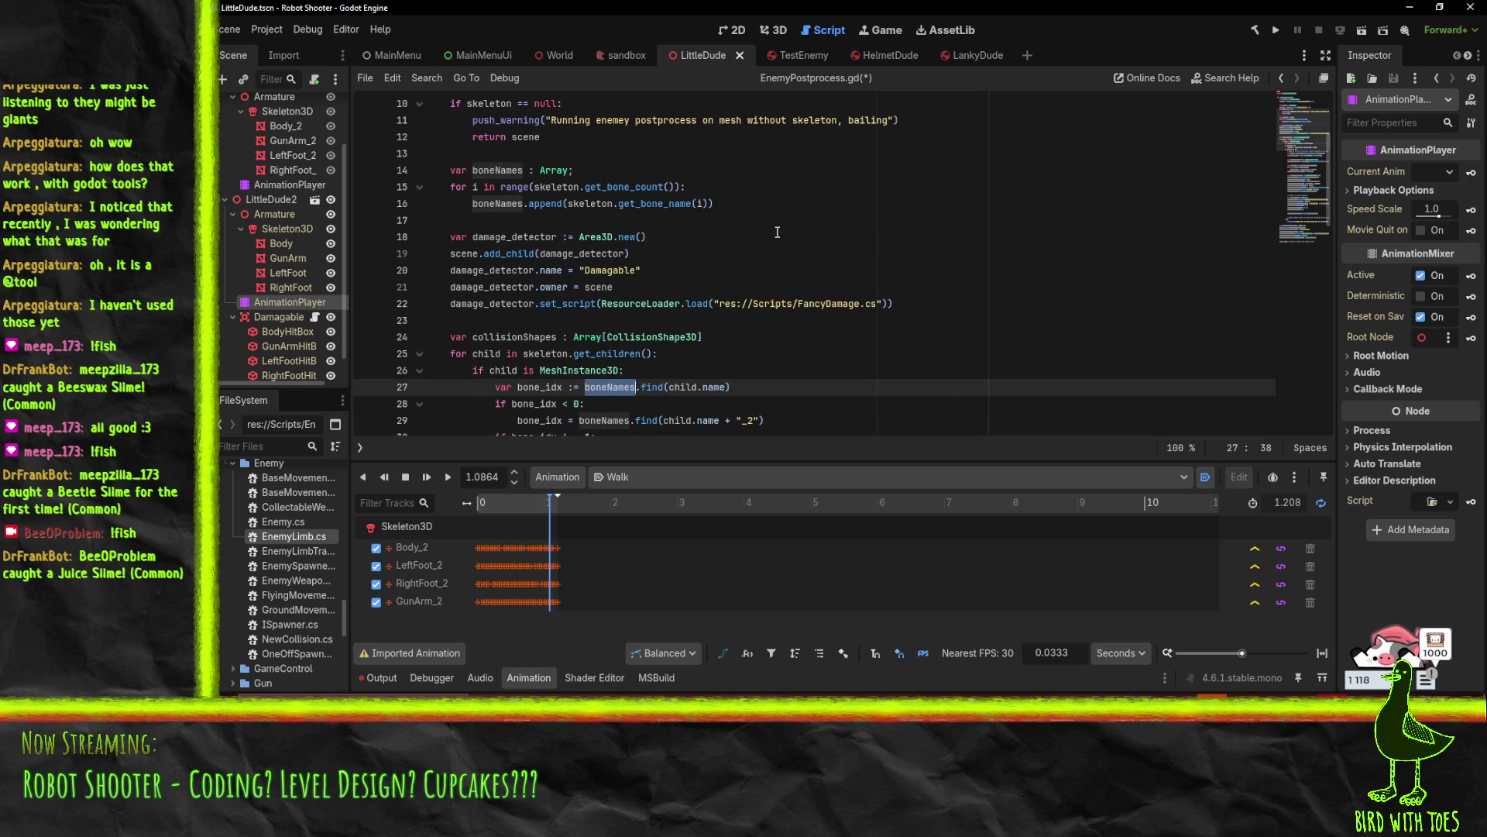
pyautogui.scroll(-9, 777, 233)
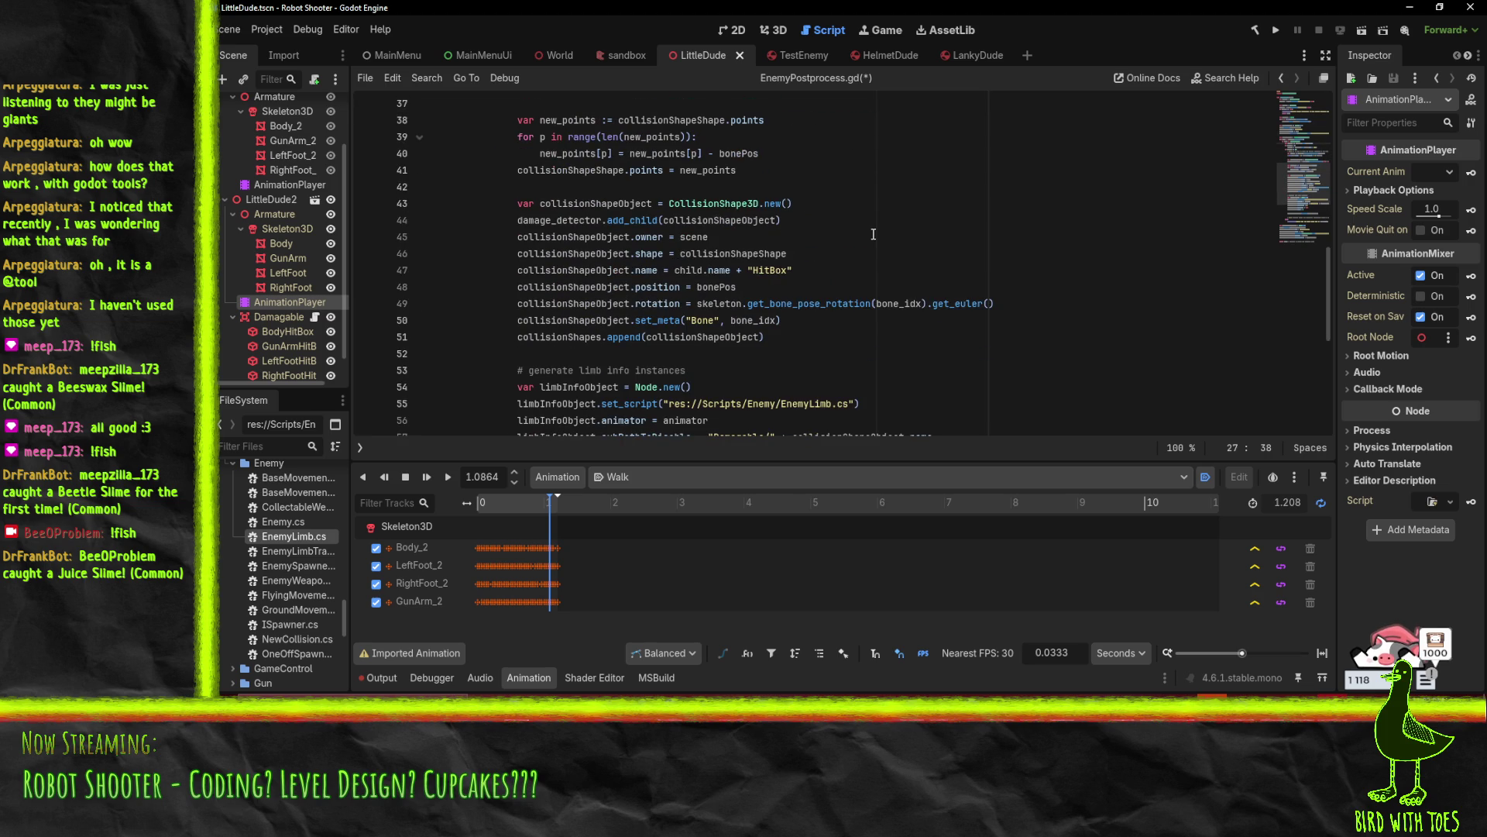
pyautogui.scroll(1, 546, 362)
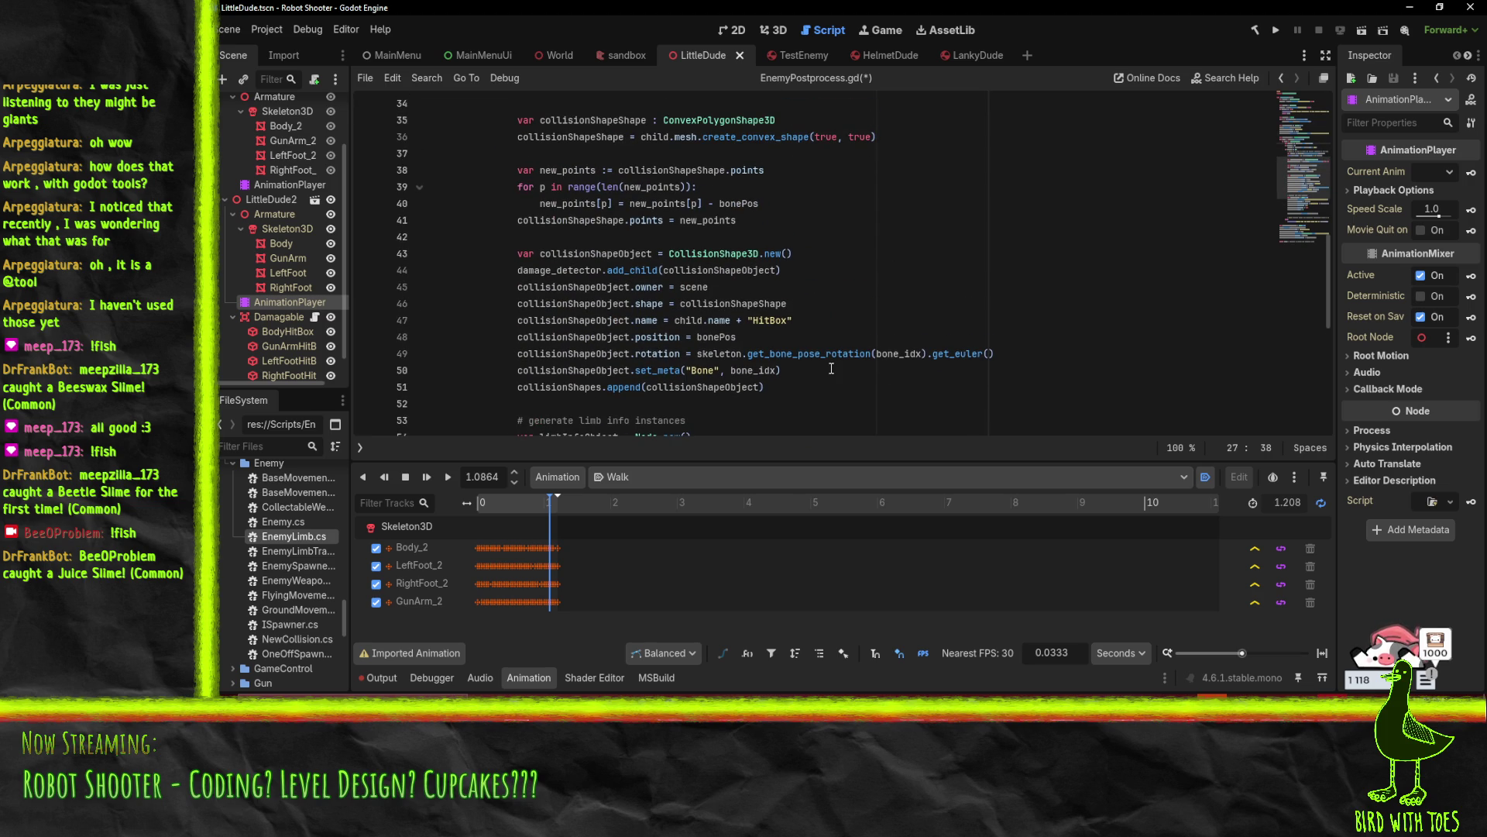
pyautogui.scroll(-2, 767, 324)
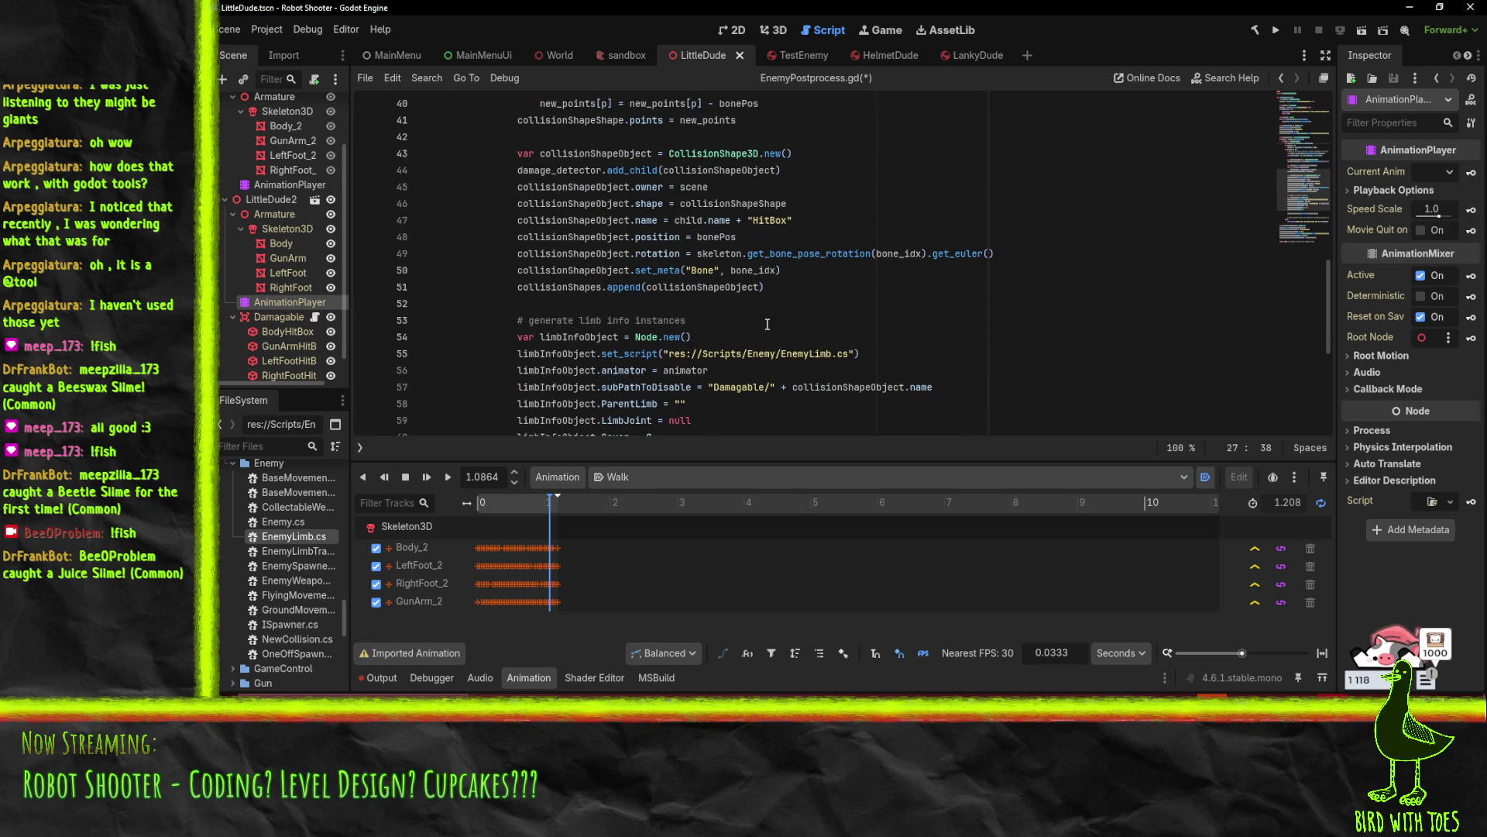
pyautogui.scroll(-1, 767, 324)
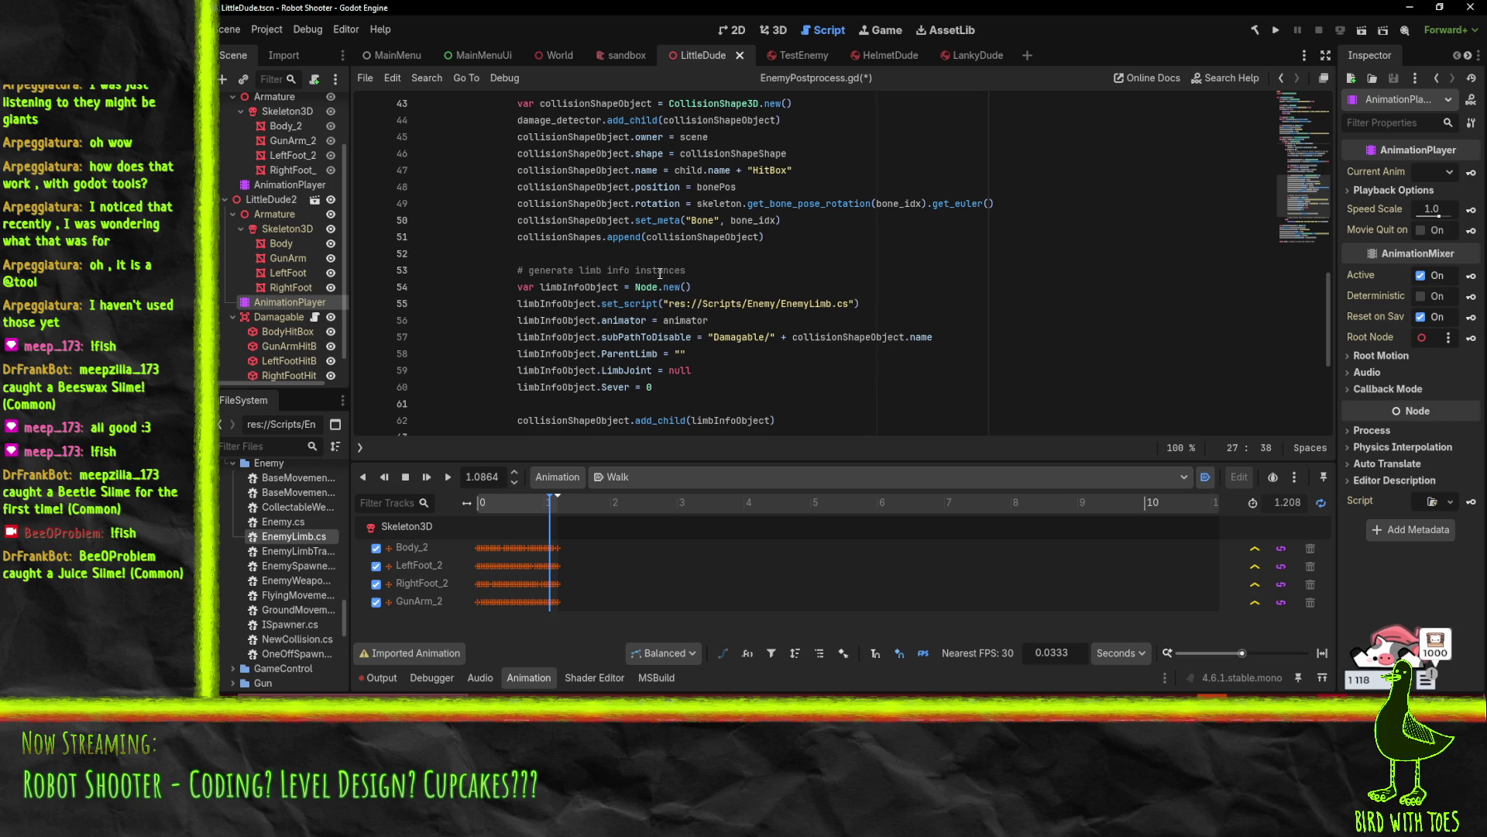
pyautogui.scroll(7, 695, 287)
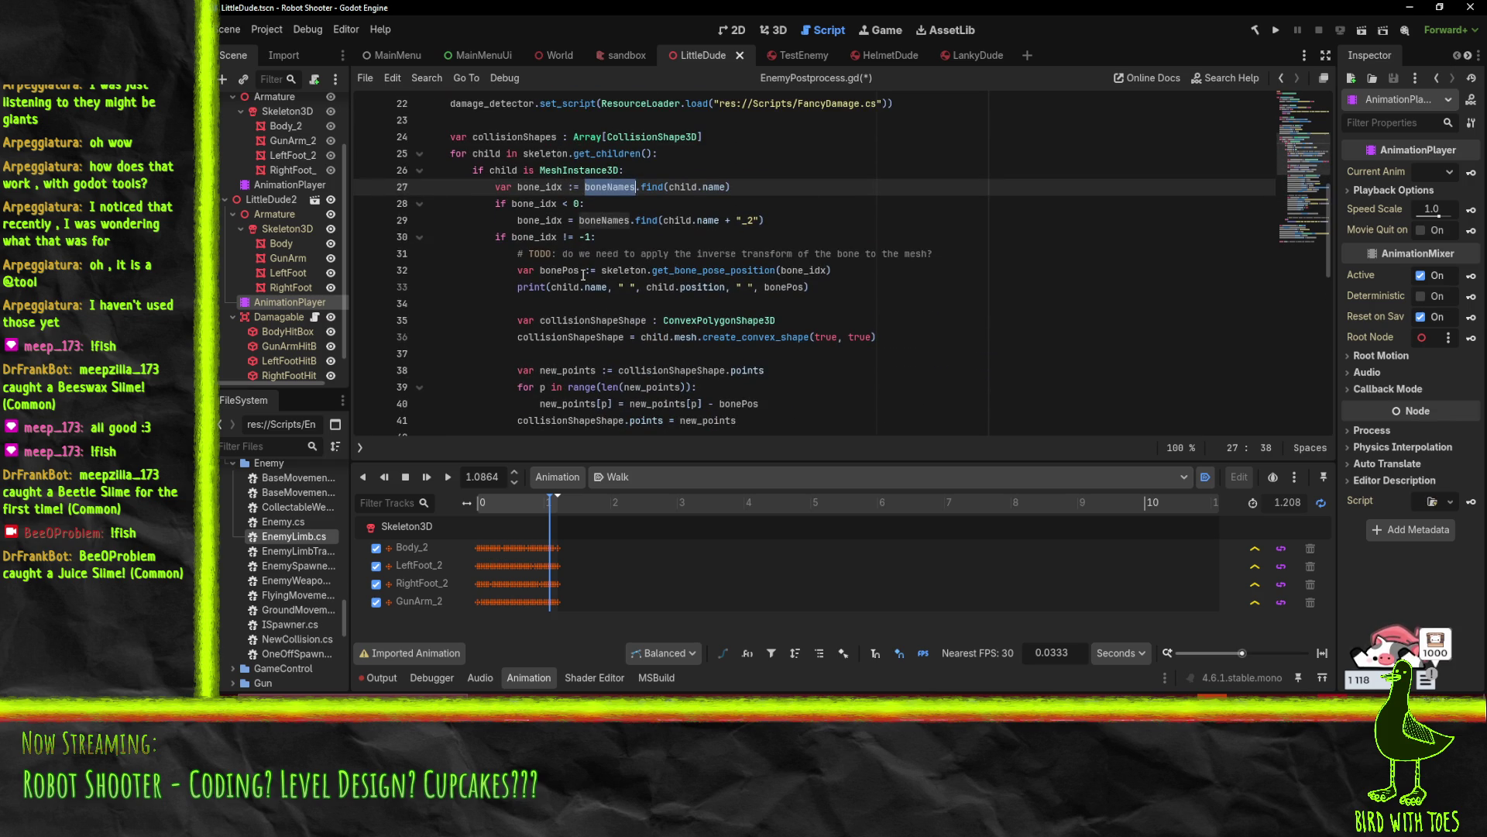
pyautogui.click(846, 272)
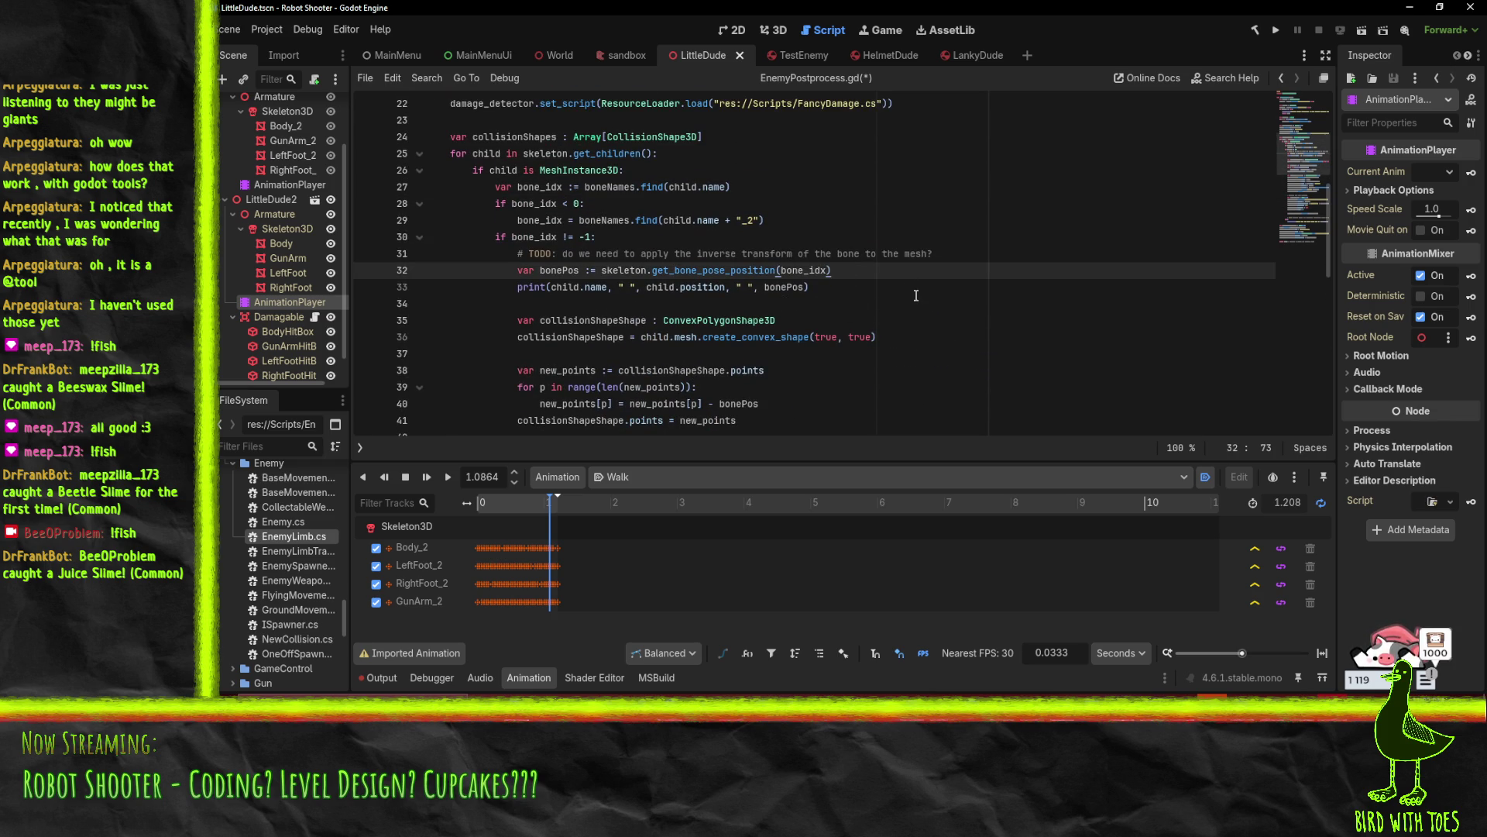
pyautogui.hotkey('ctrl', 'shift', 'Return')
# Declare 'var bonePath : Array[String]' on line 32 of EnemyPostprocess.gd
pyautogui.write('car b')
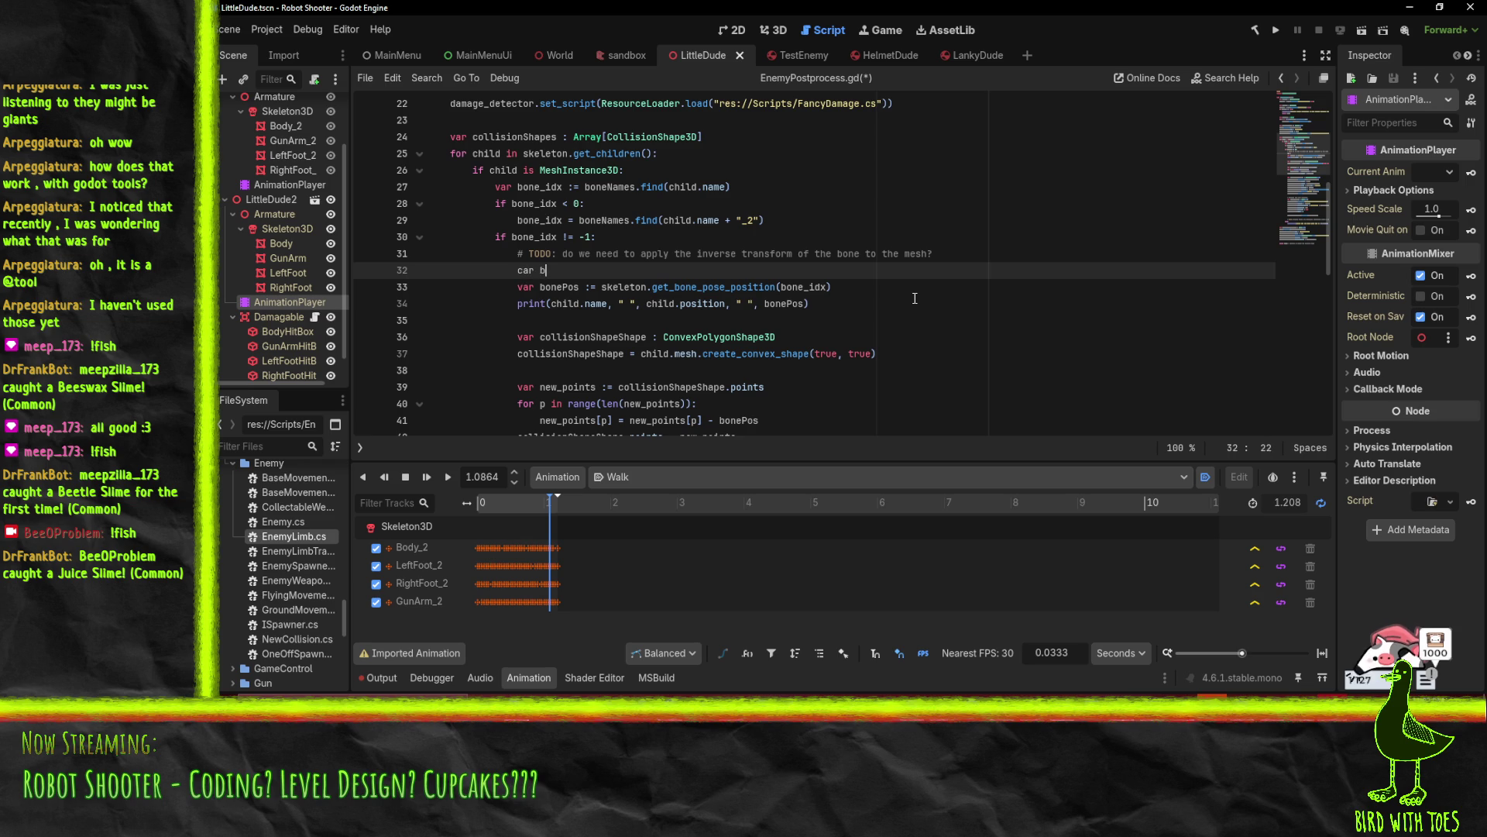
pyautogui.press('BackSpace')
pyautogui.press('BackSpace')
pyautogui.press('BackSpace')
pyautogui.write('var ')
pyautogui.write('bone_p')
pyautogui.press('BackSpace')
pyautogui.press('BackSpace')
pyautogui.write('Path = []')
pyautogui.press('Left')
pyautogui.write('Array[')
pyautogui.write('String')
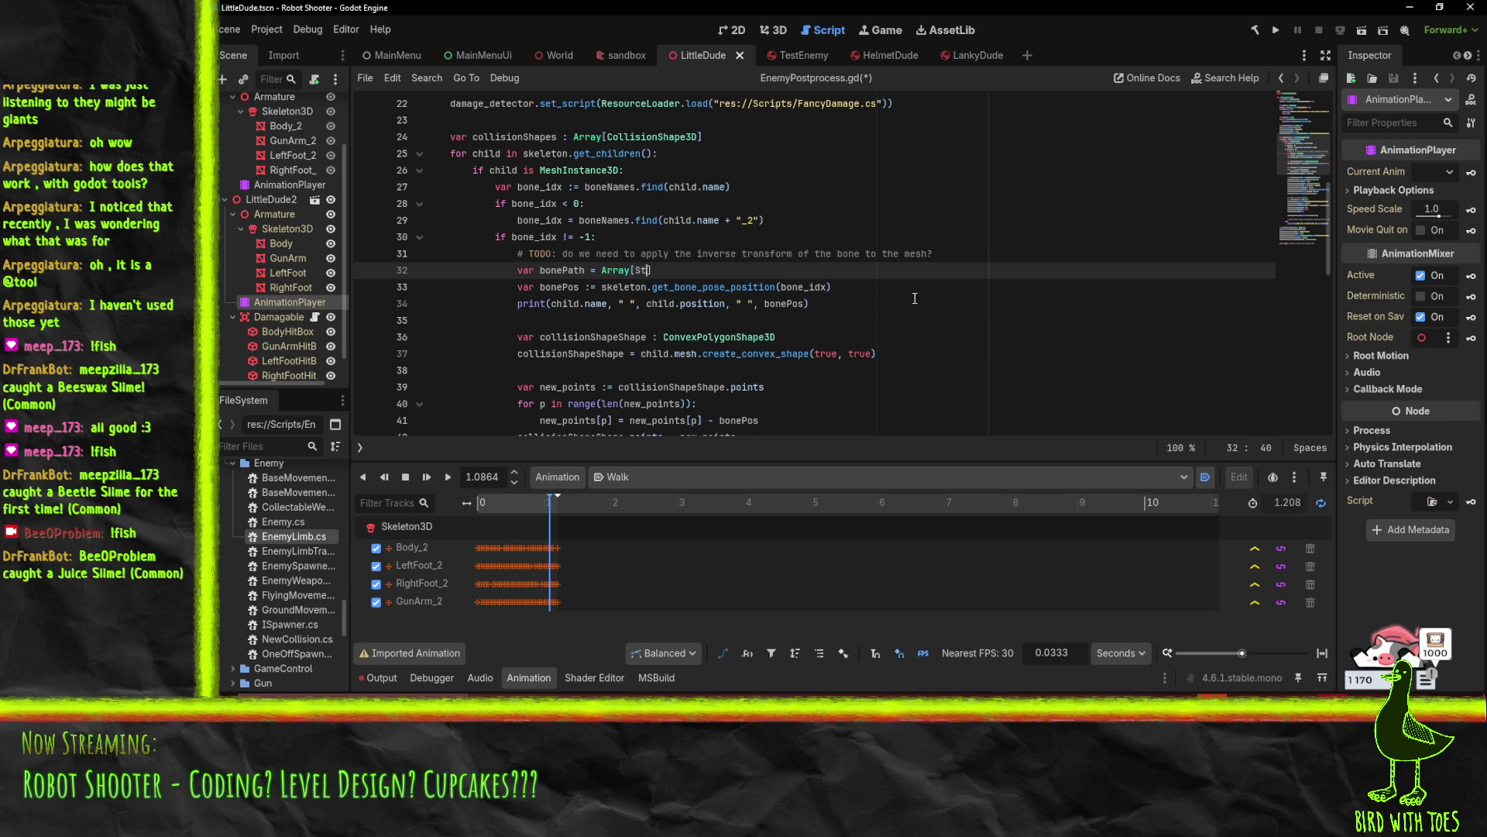
pyautogui.press('Left')
pyautogui.press('Left')
pyautogui.press('Left')
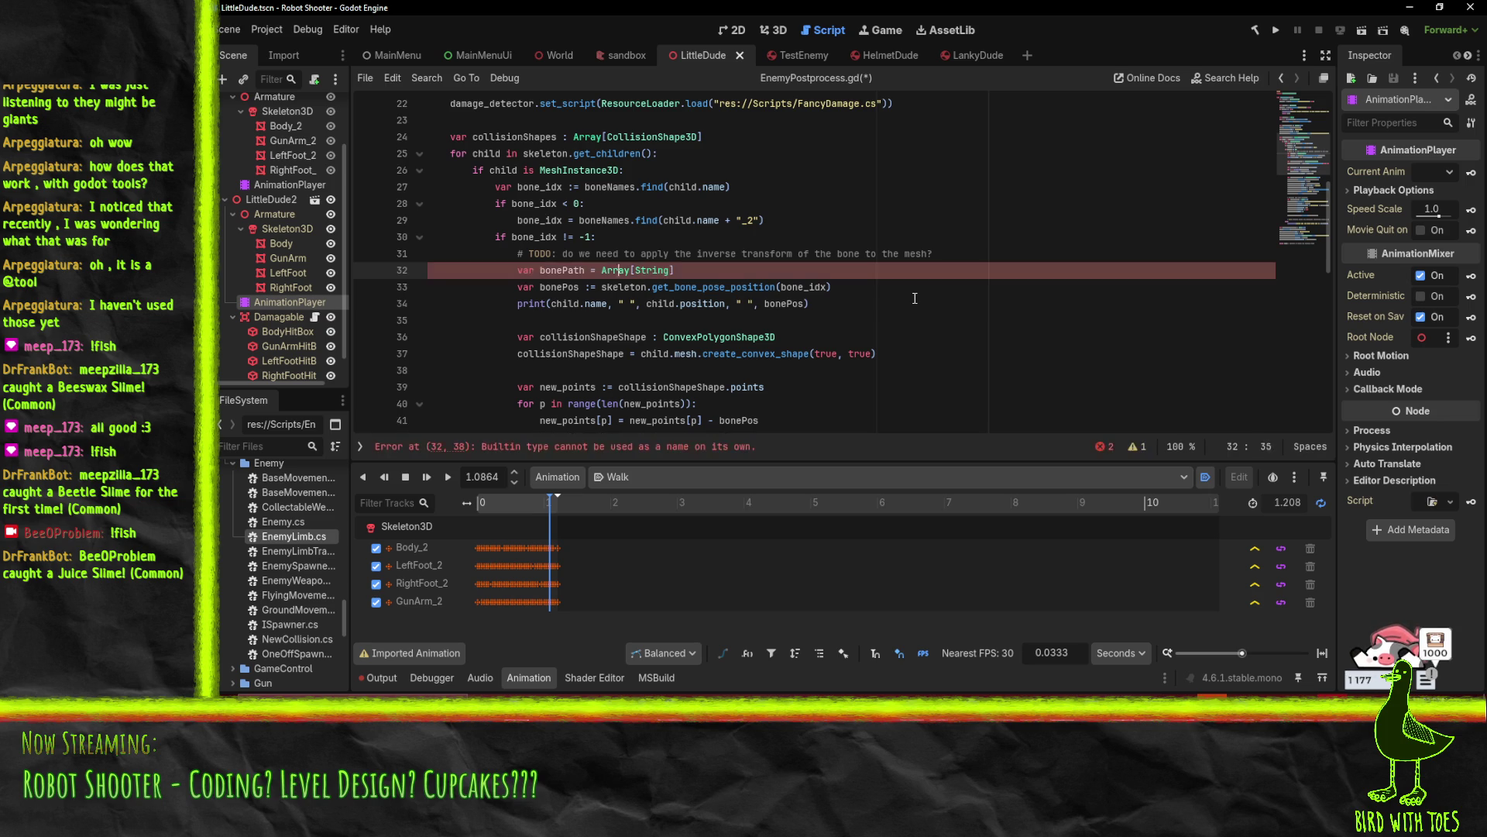
pyautogui.press('Delete')
pyautogui.write(':')
pyautogui.press('End')
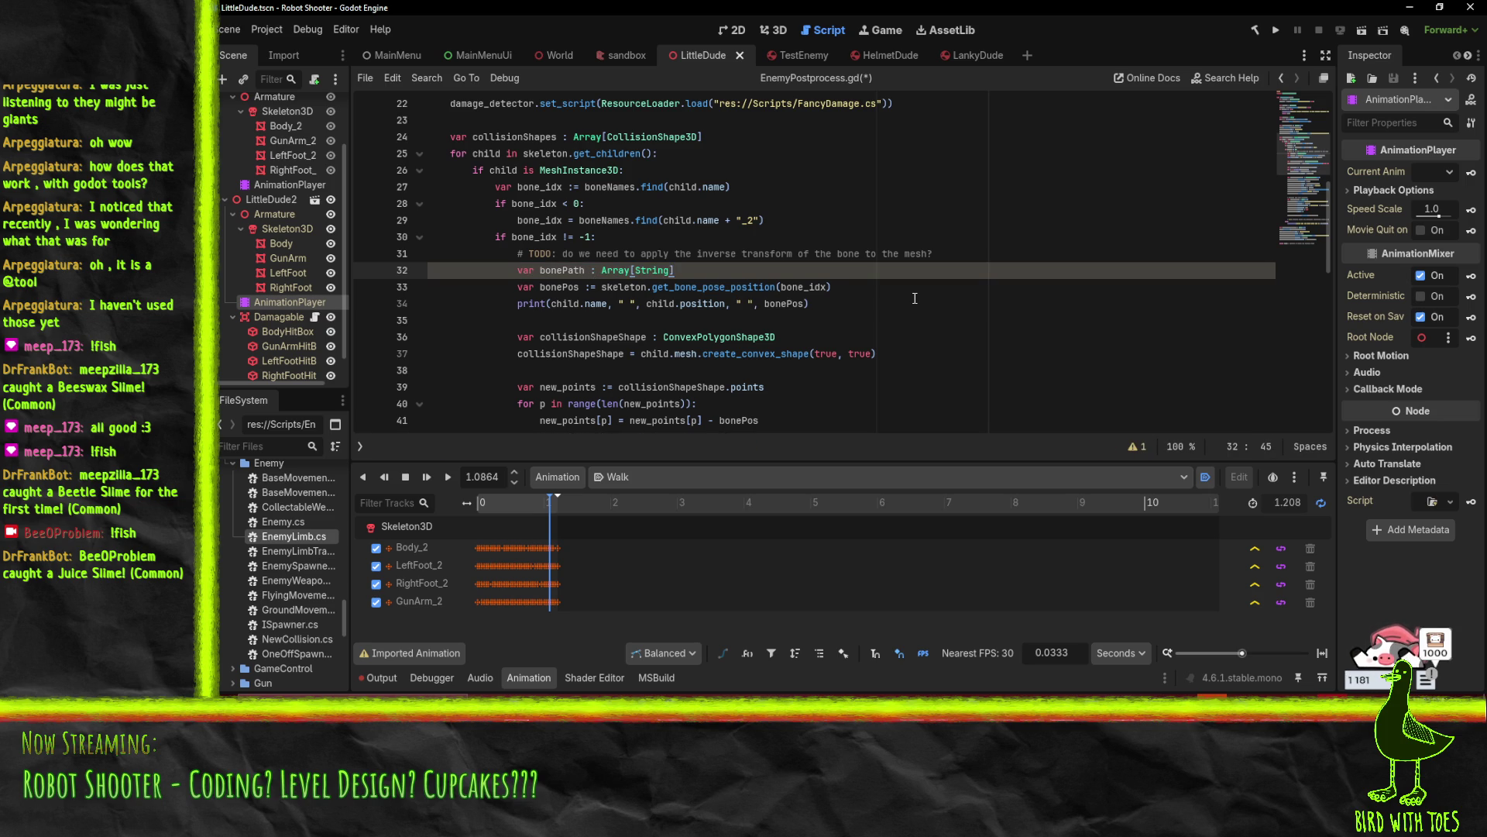
pyautogui.press('Return')
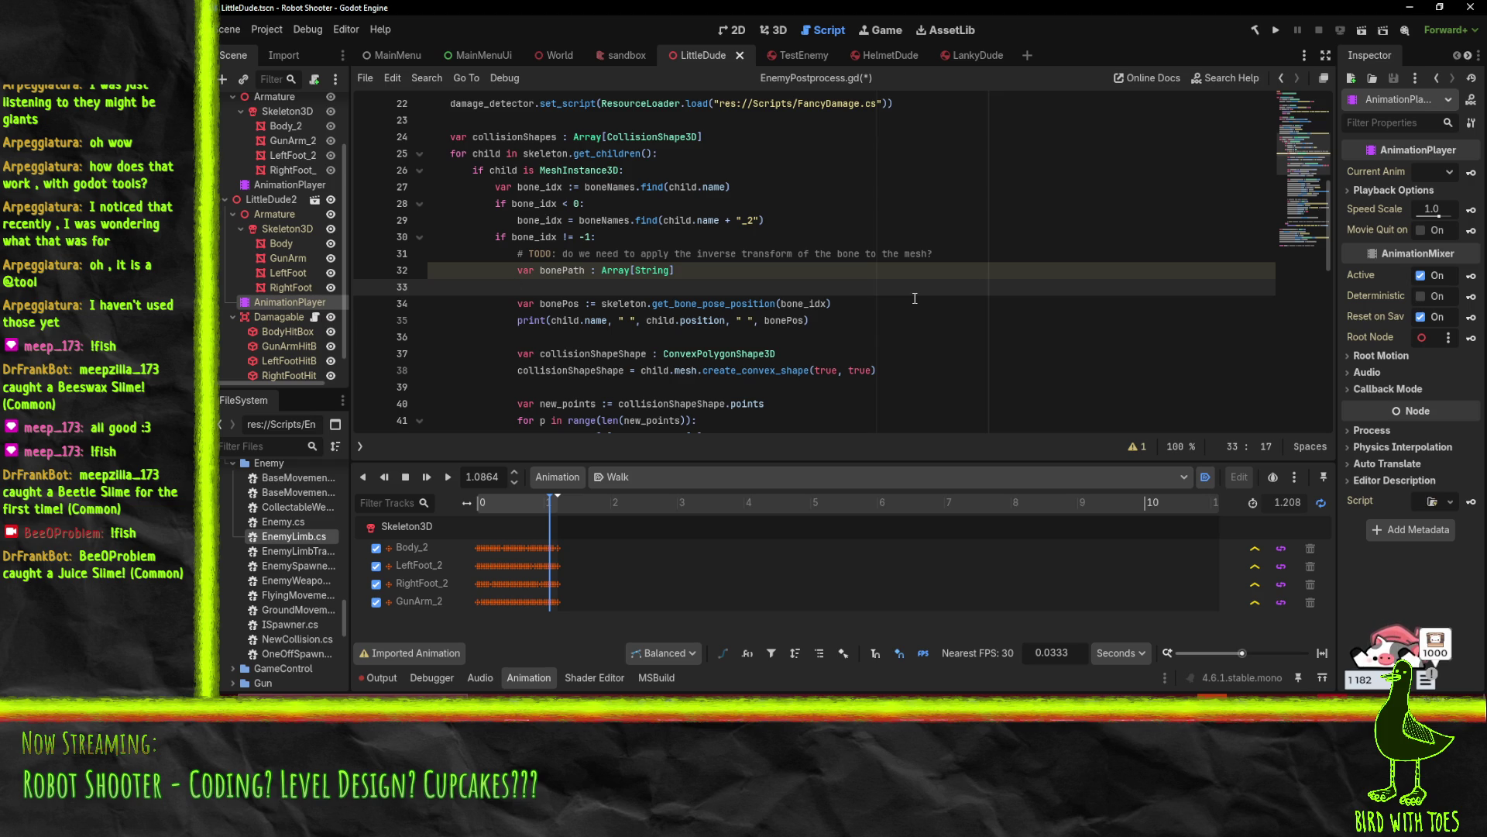
# Add 'bonePath.append(child.name)' below the declaration, followed by a blank line
pyautogui.write('bonePat')
pyautogui.press('BackSpace')
pyautogui.press('BackSpace')
pyautogui.press('BackSpace')
pyautogui.write('Path.append(')
pyautogui.press('Escape')
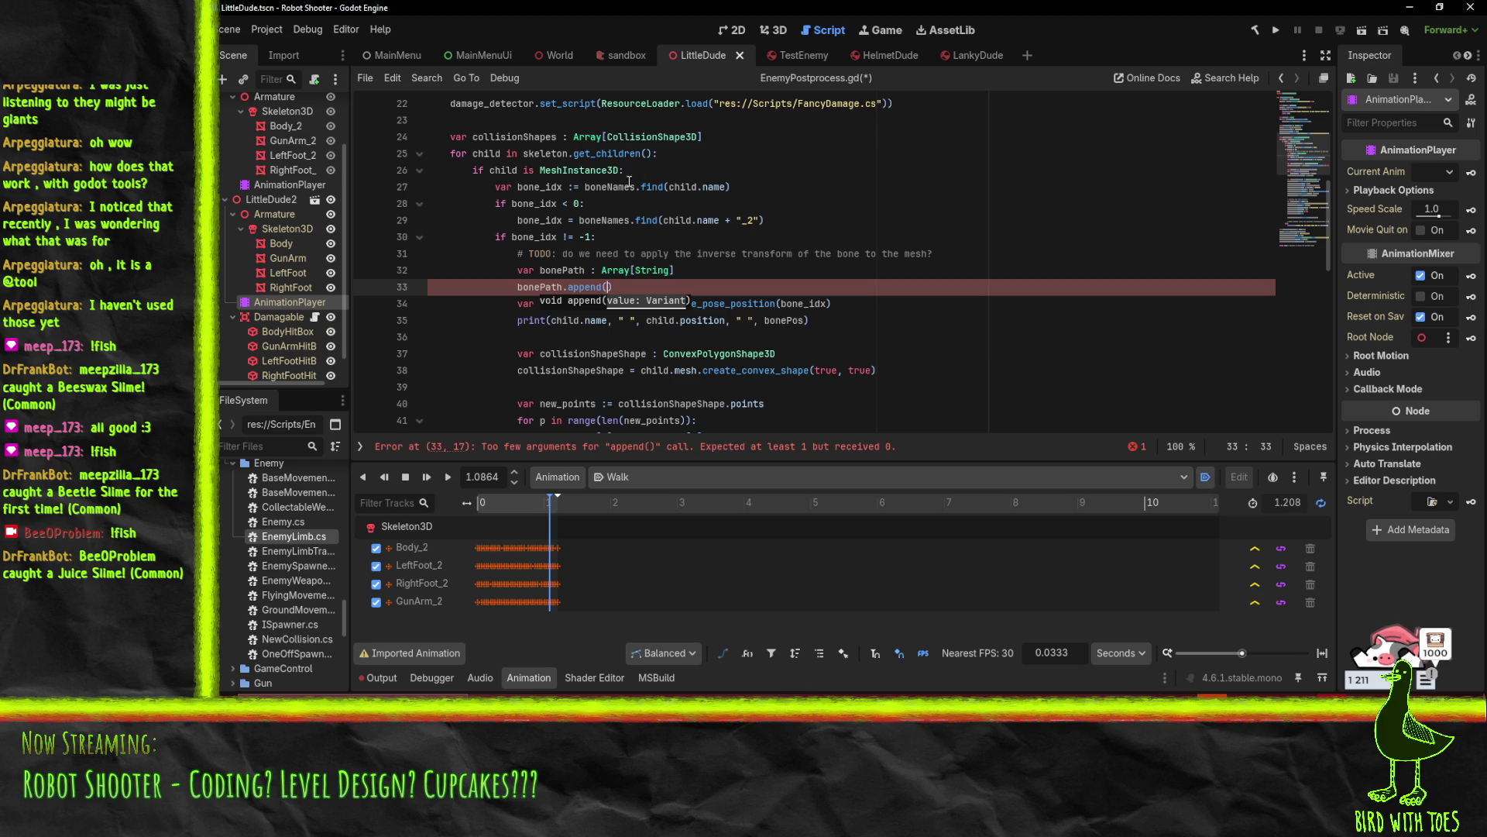
pyautogui.write('child.name')
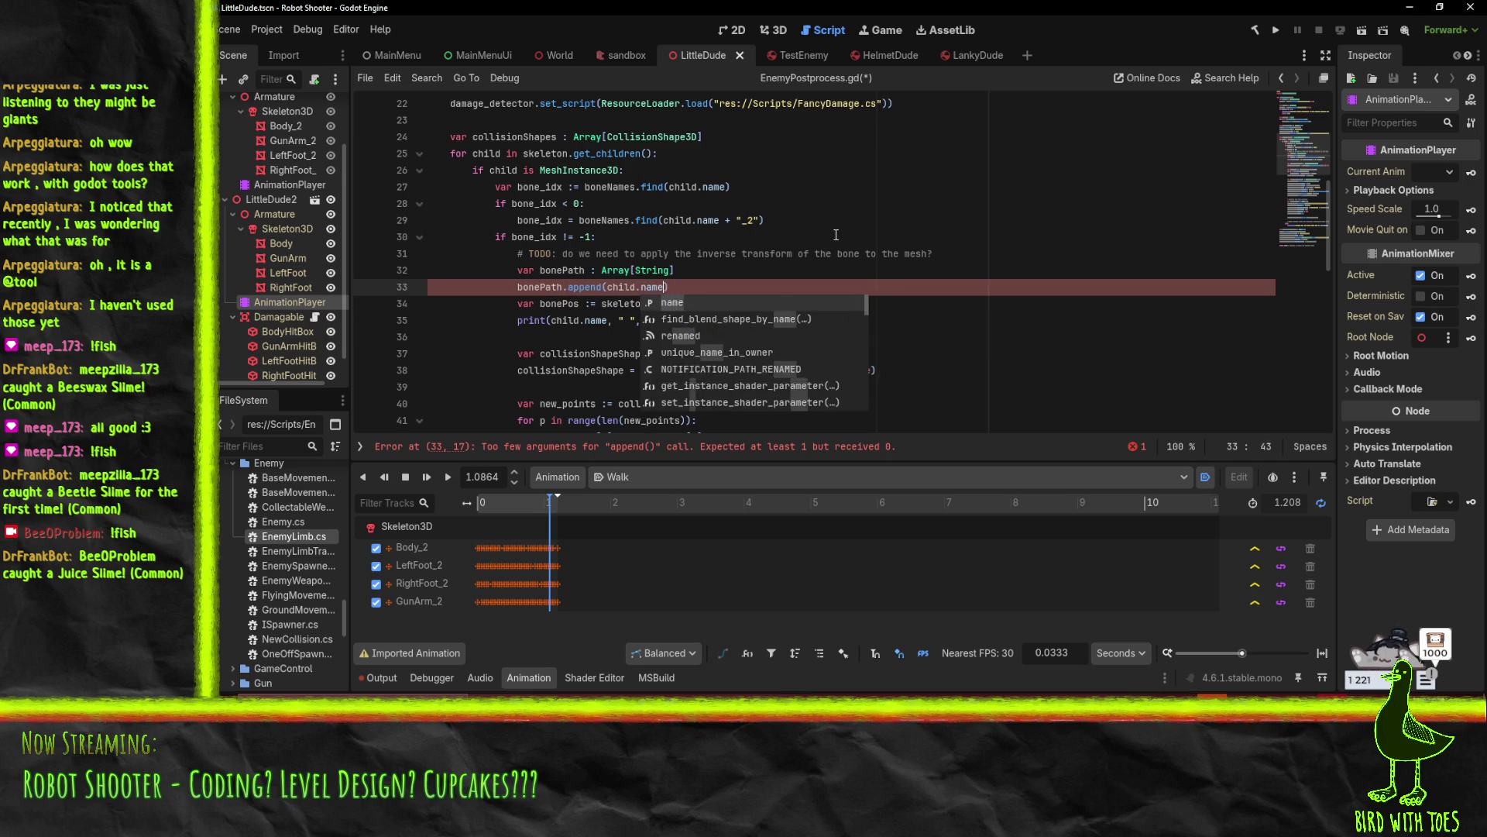
pyautogui.press('End')
pyautogui.press('Return')
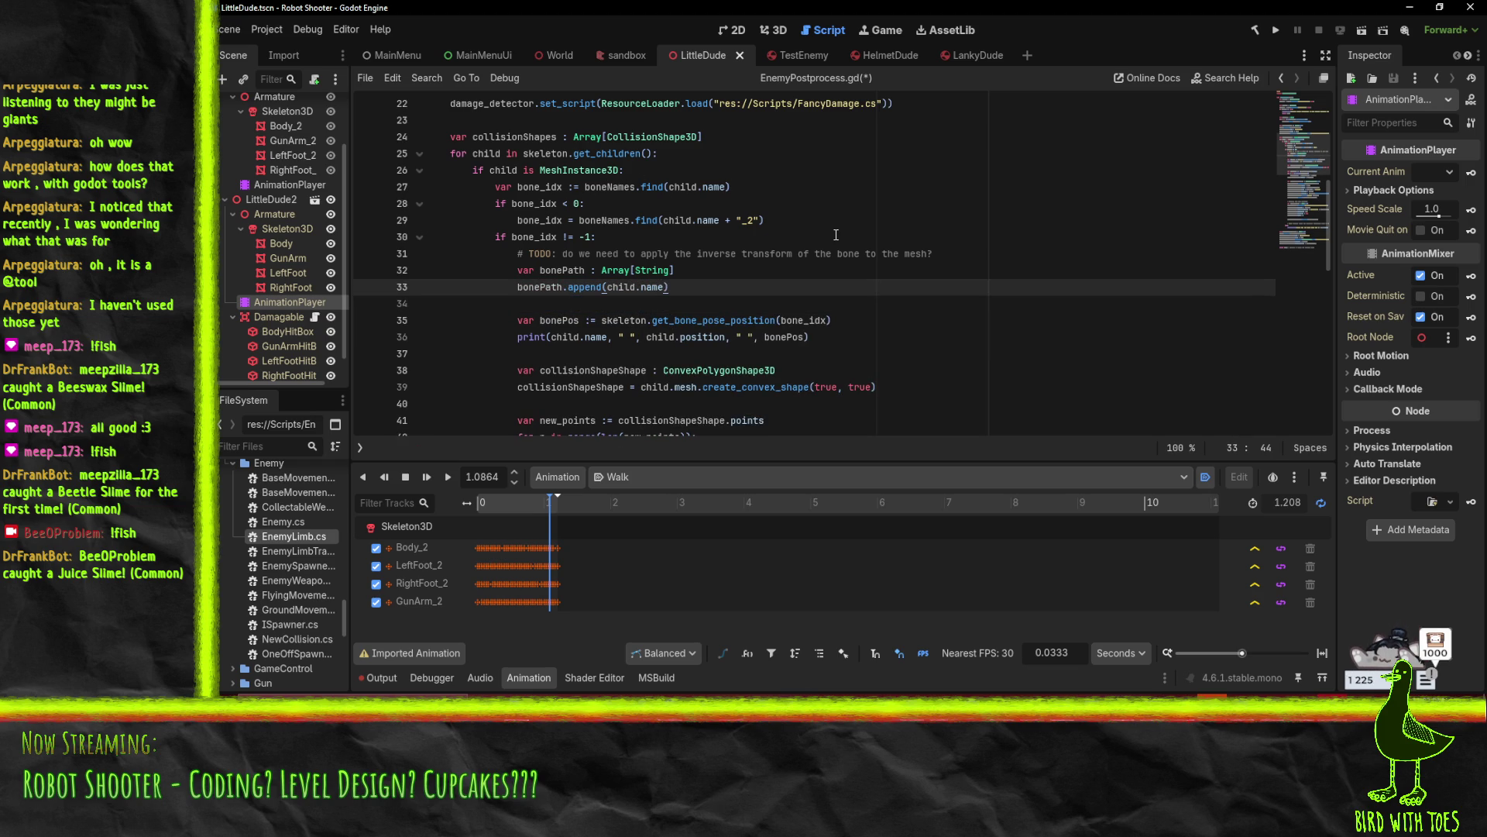
pyautogui.press('Return')
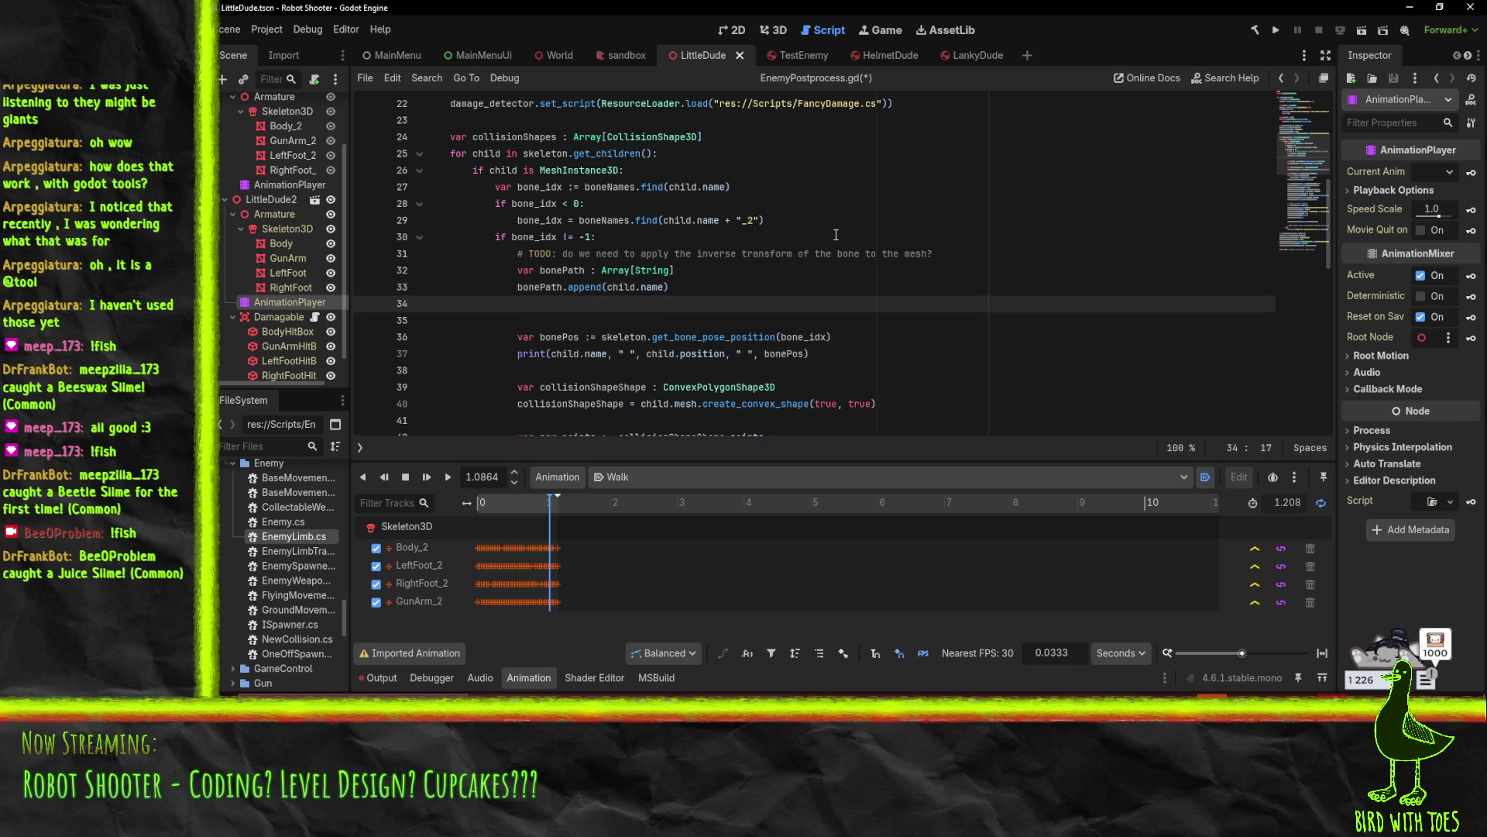
# Write 'while True:' with 'var i = skeleton.get_bone_parent(bone_idx)' inside the loop
pyautogui.write('while True:')
pyautogui.press('Return')
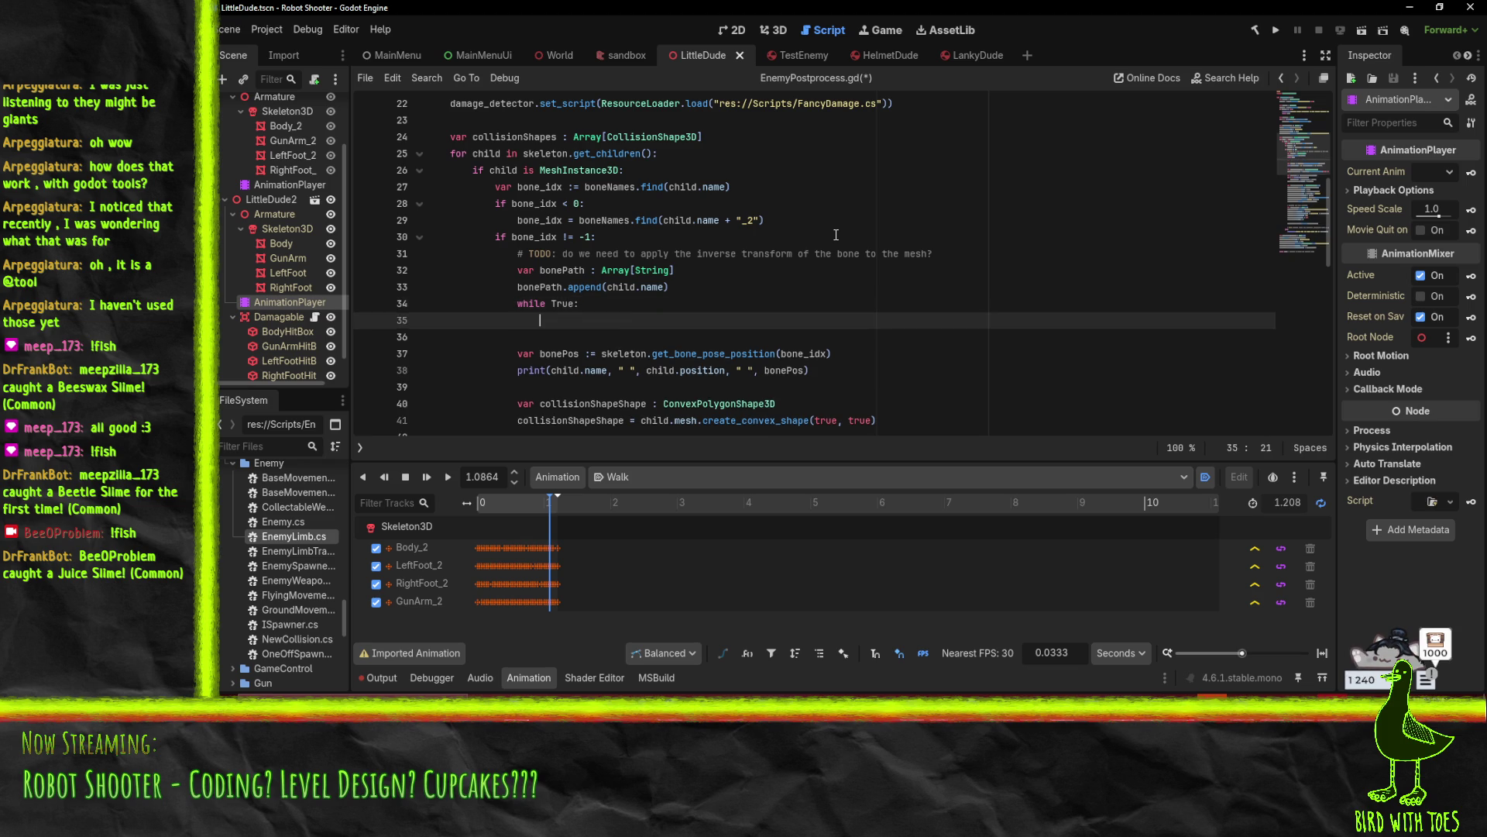
pyautogui.write('var i =')
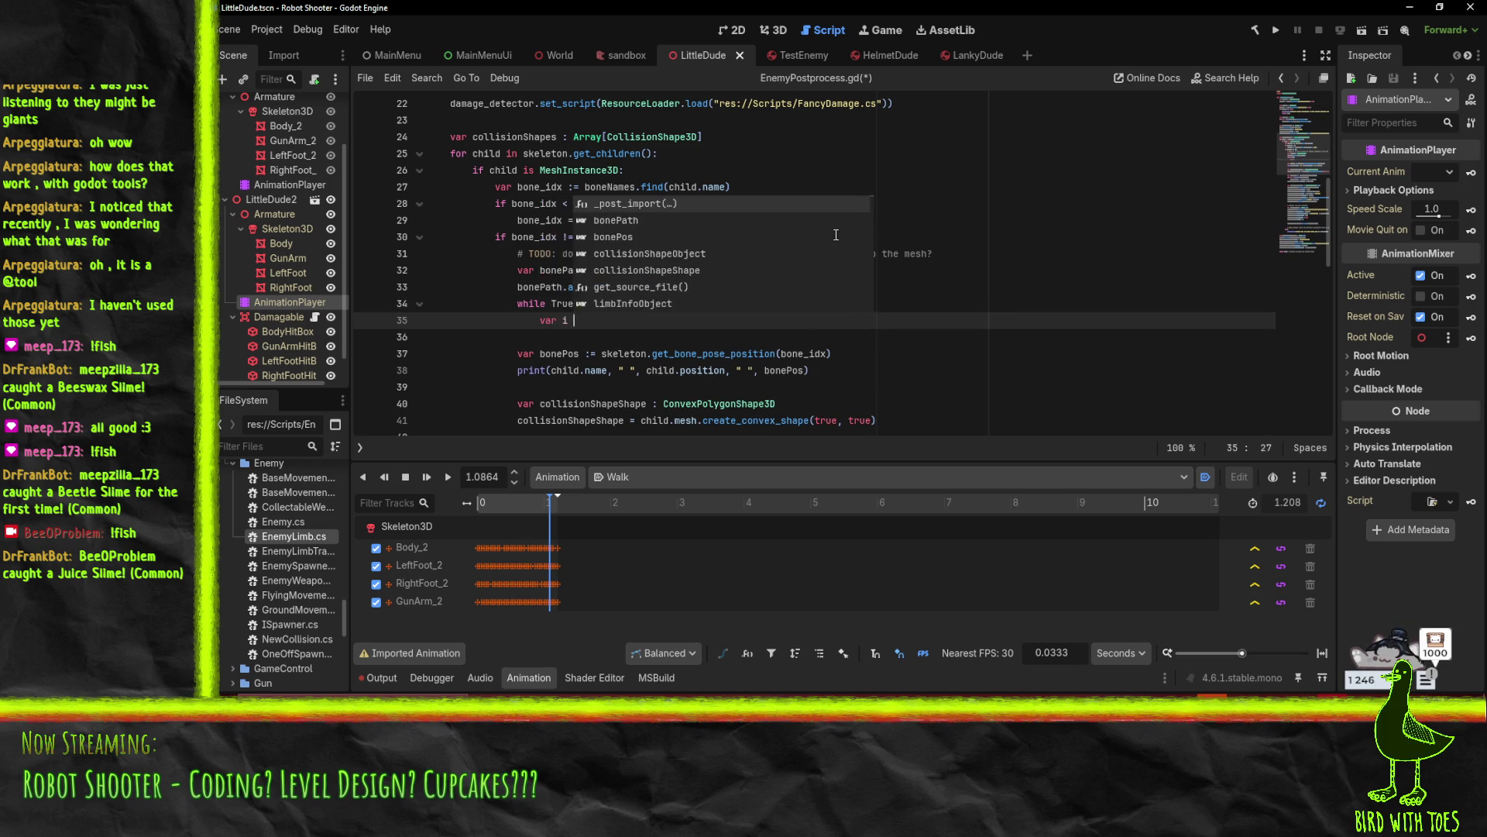
pyautogui.press('Escape')
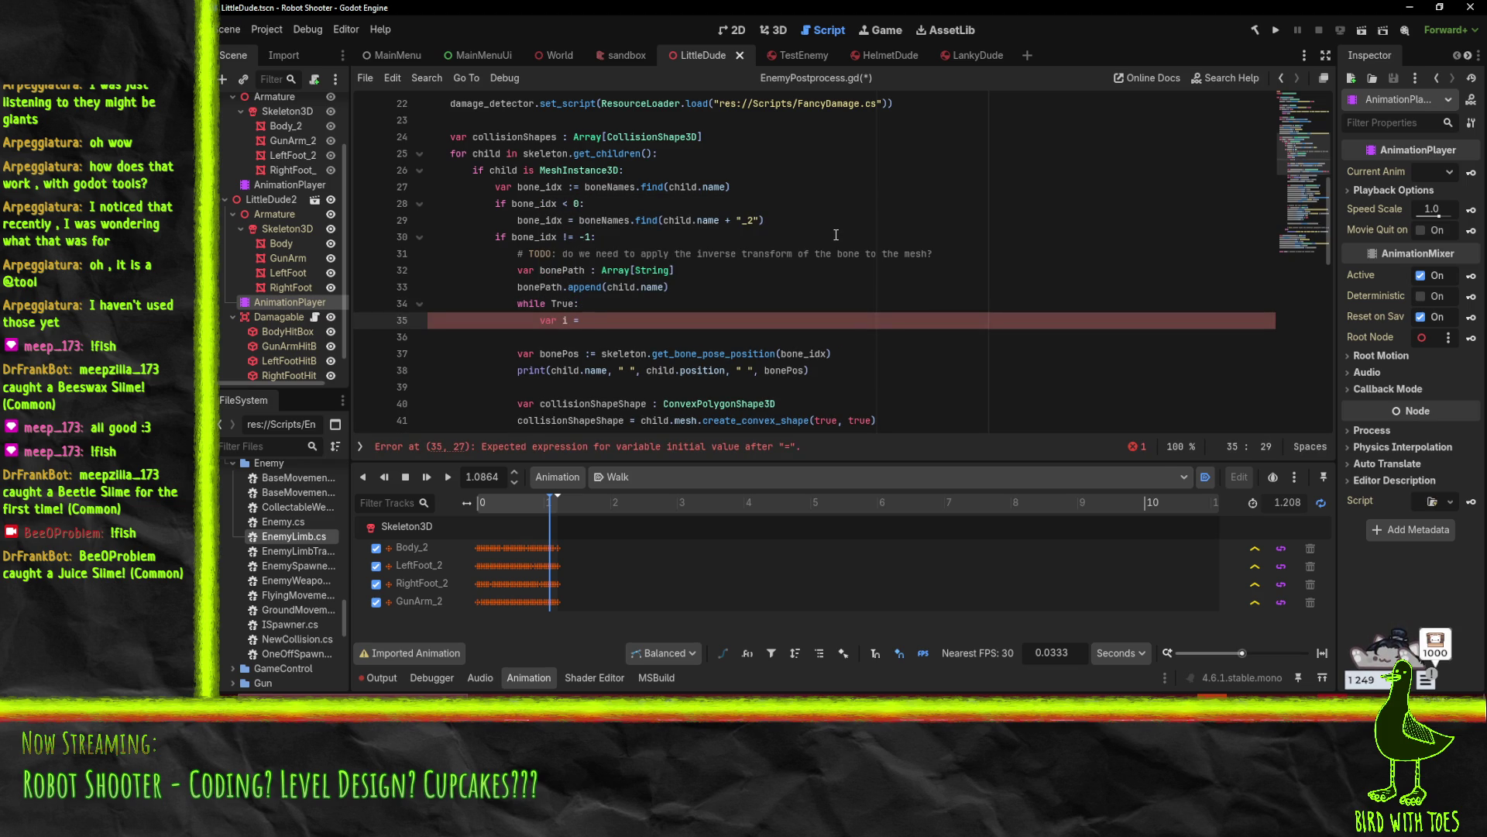
pyautogui.write('skeleton.get')
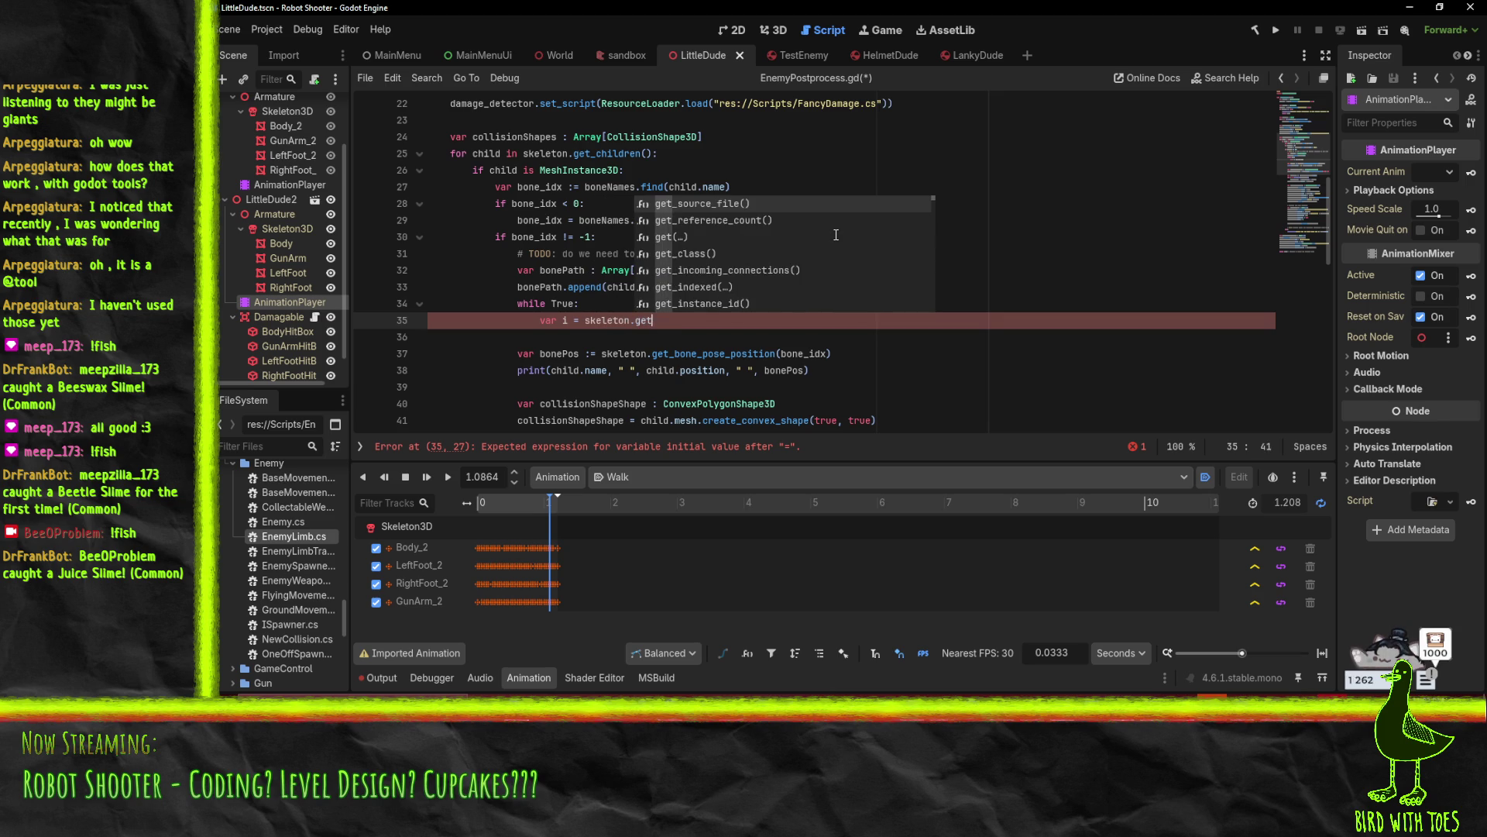
pyautogui.write('_bone_pa')
pyautogui.press('Return')
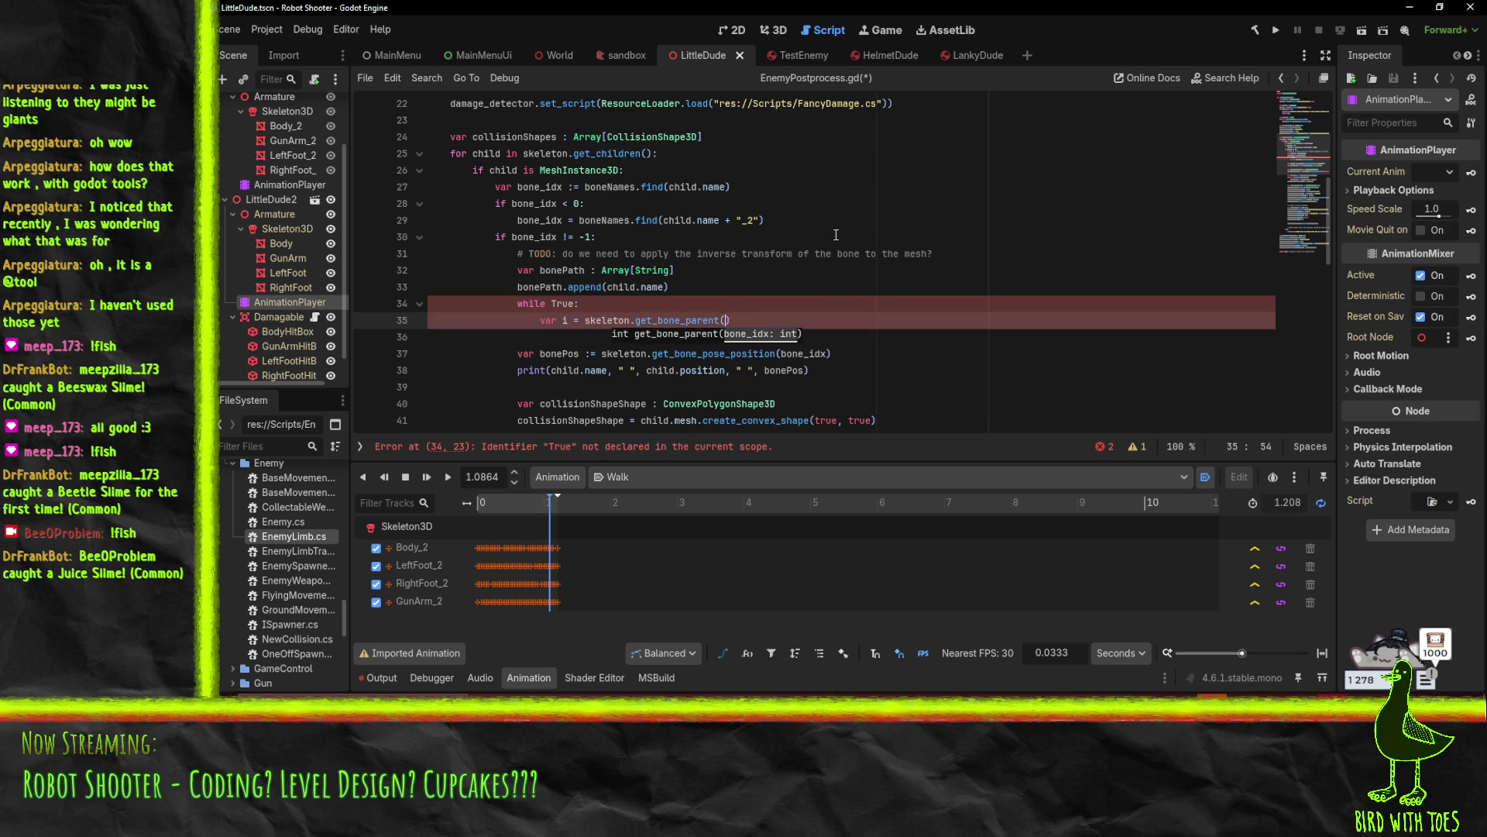
pyautogui.write('bone_idx')
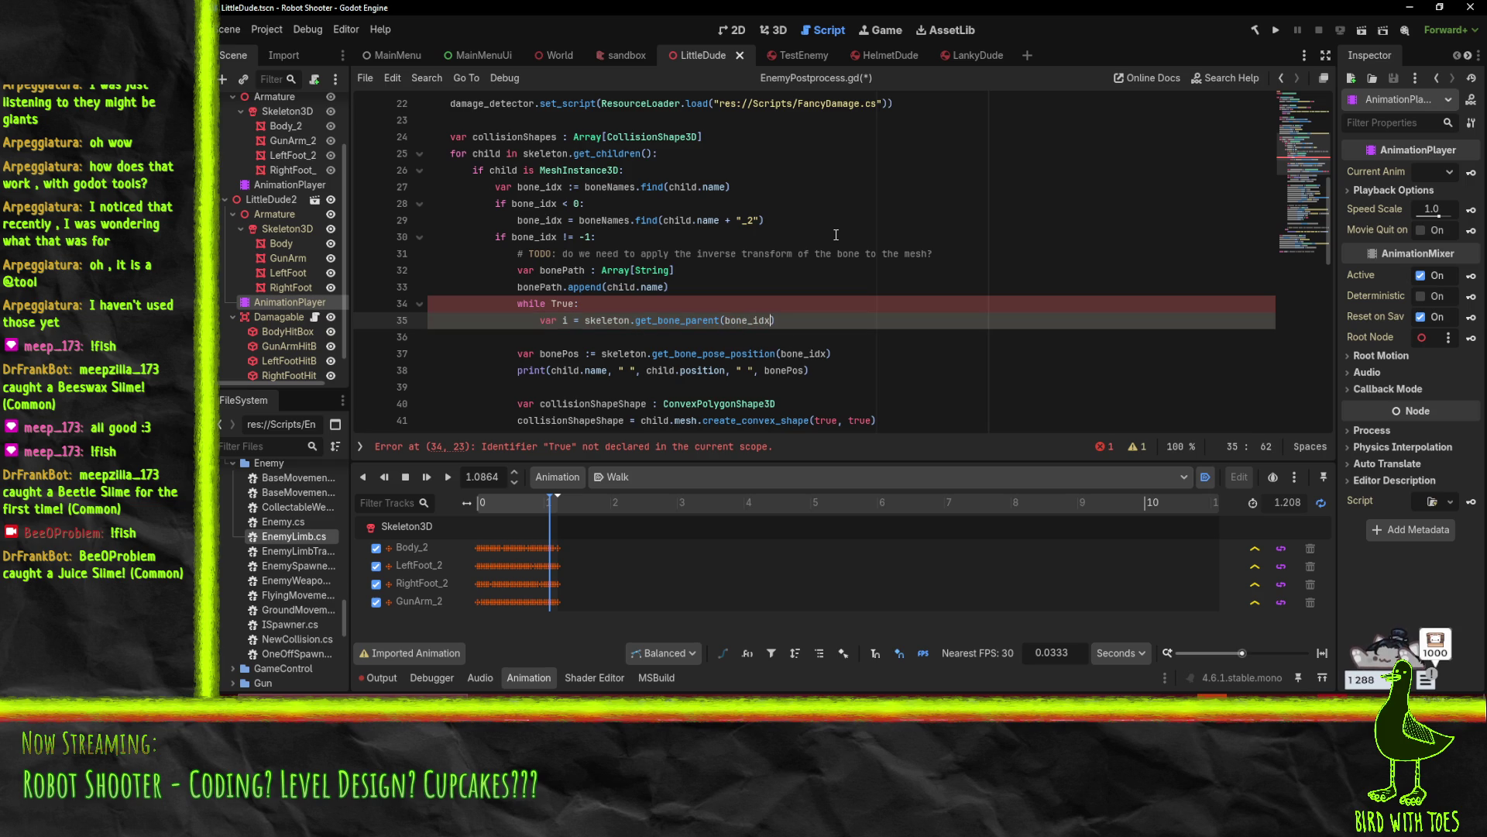
pyautogui.press('Return')
# Add 'if i > 0:' and check get_bone_parent's description in the Skeleton3D docs
pyautogui.write('if ik')
pyautogui.press('BackSpace')
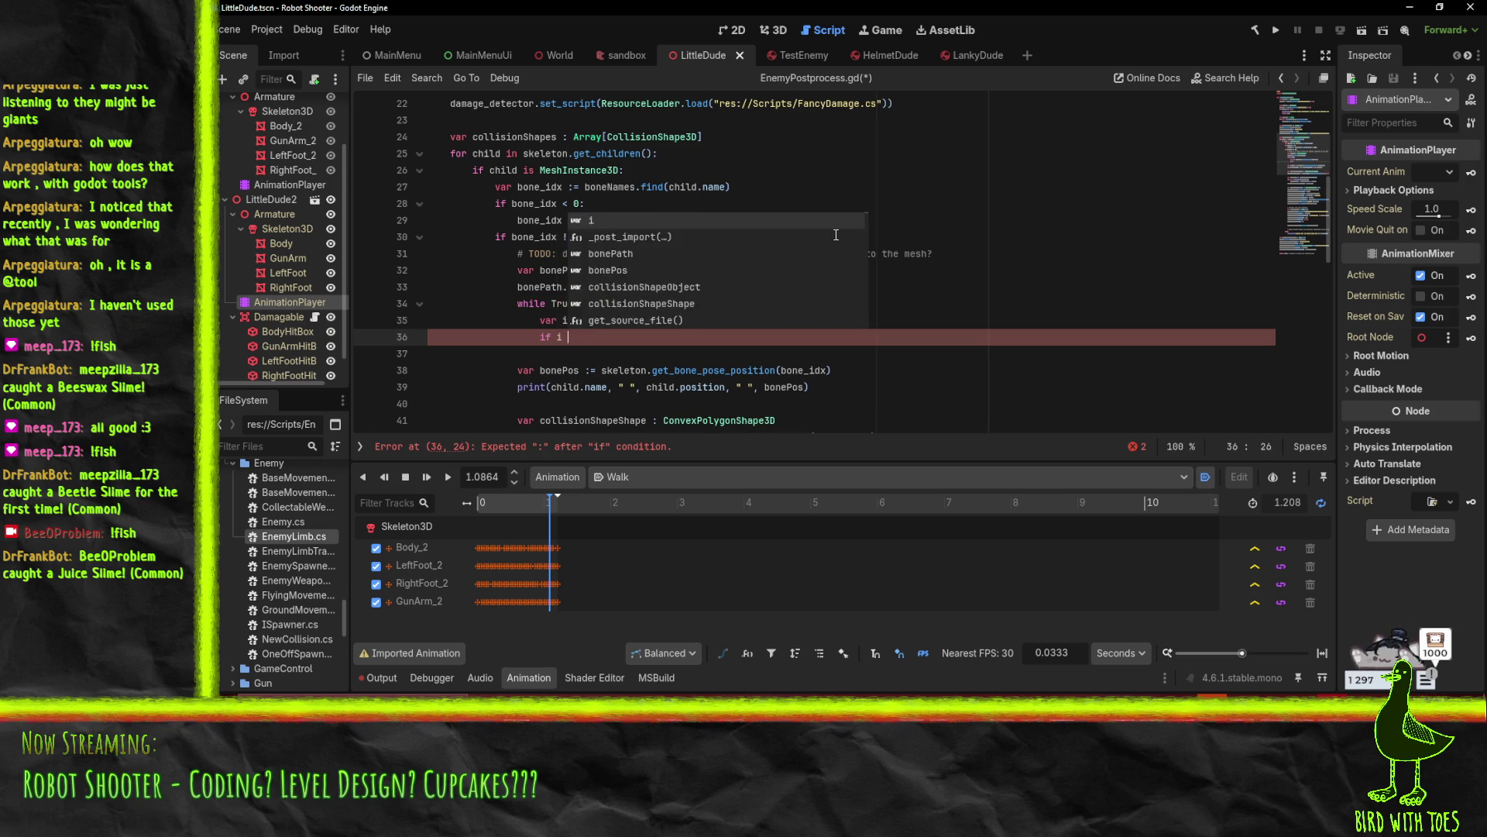
pyautogui.write('> 0:')
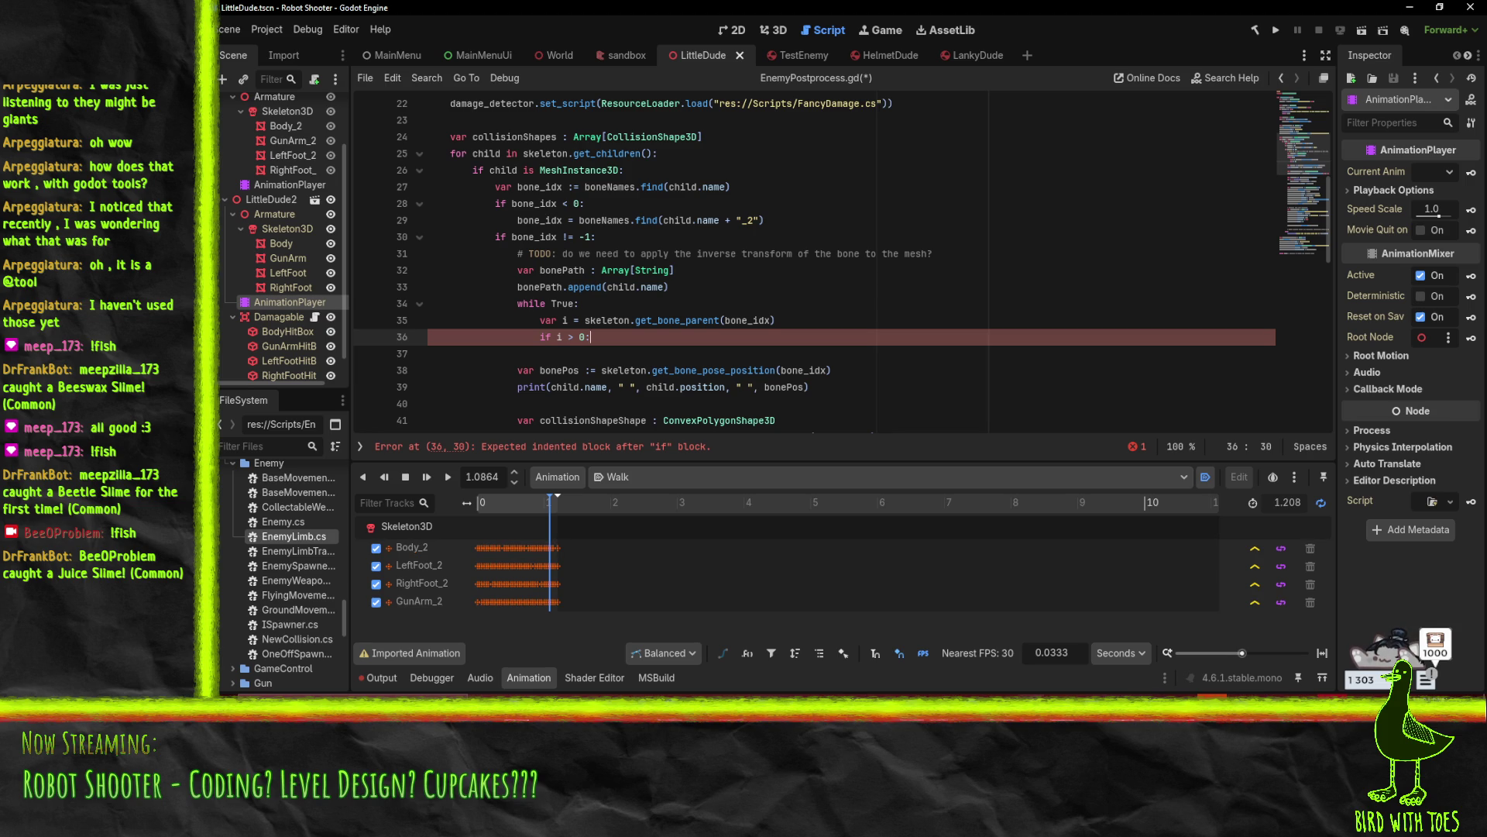
pyautogui.click(970, 694)
pyautogui.click(851, 641)
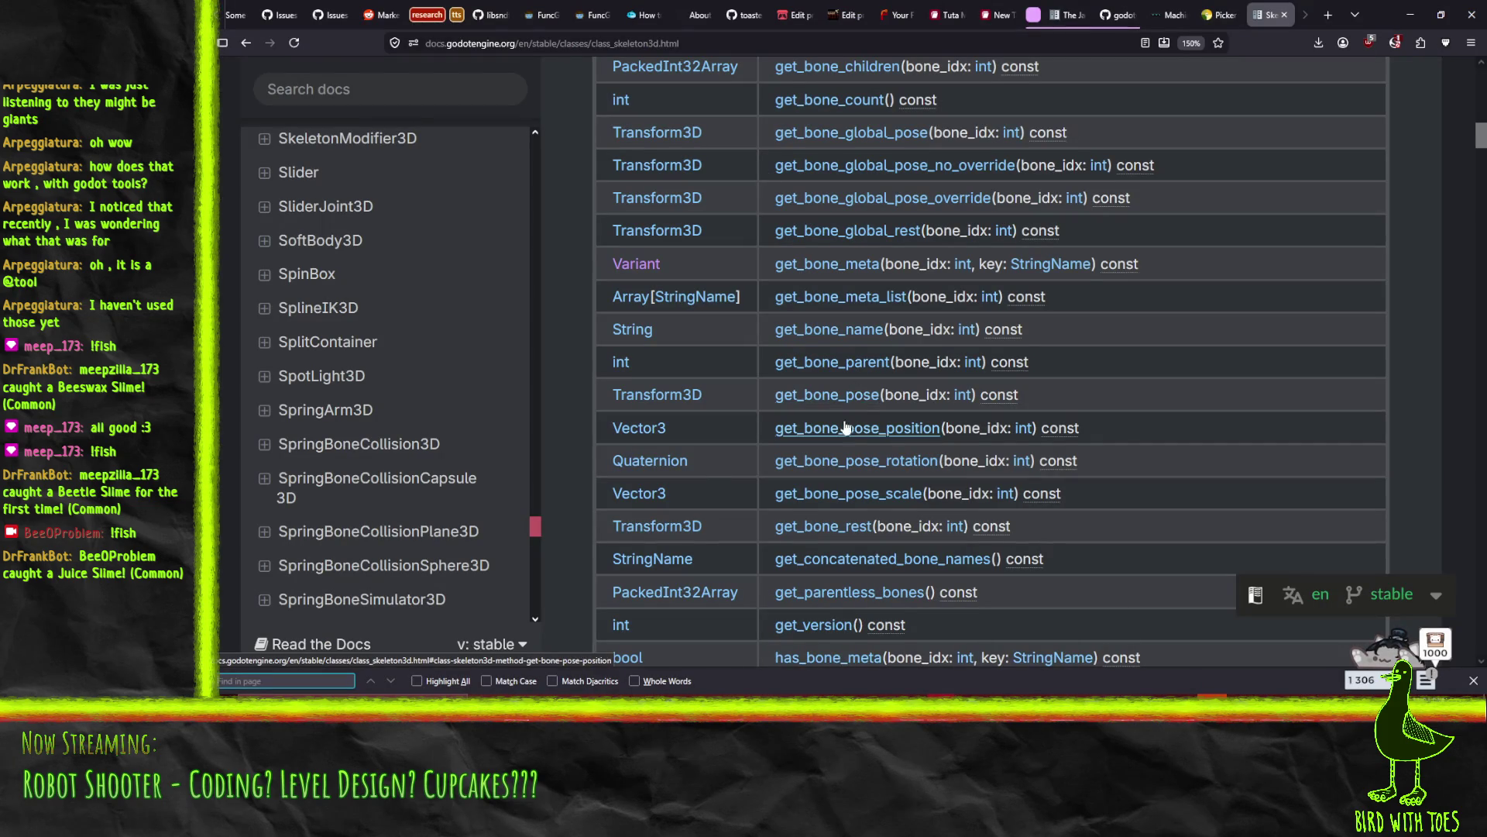
pyautogui.click(837, 362)
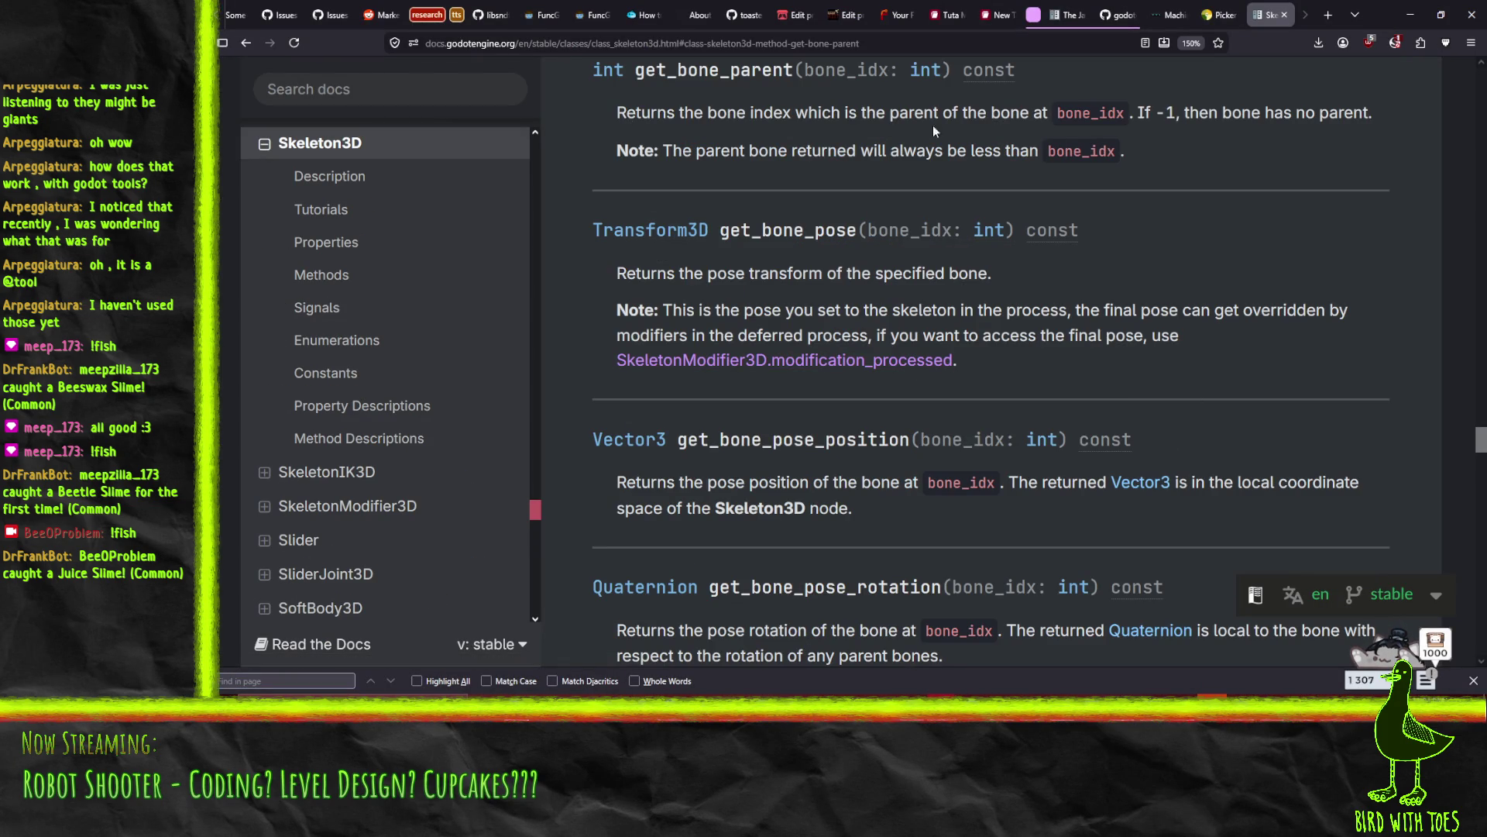
pyautogui.click(1408, 15)
pyautogui.press('Left')
pyautogui.press('Left')
# Change the condition to 'i > -1' and append boneNames[i] to bonePath under it
pyautogui.write('-1')
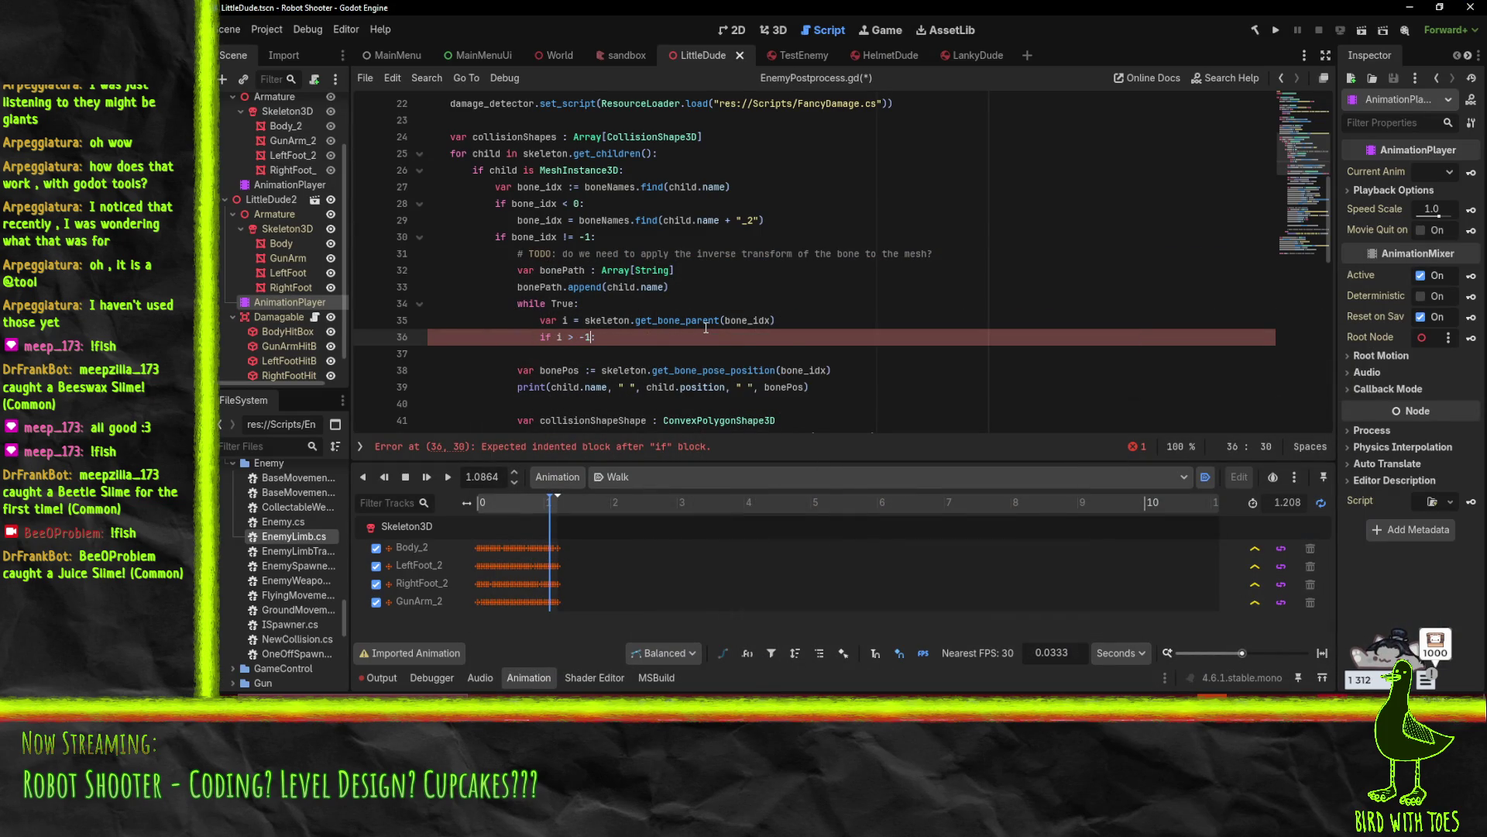
pyautogui.press('Return')
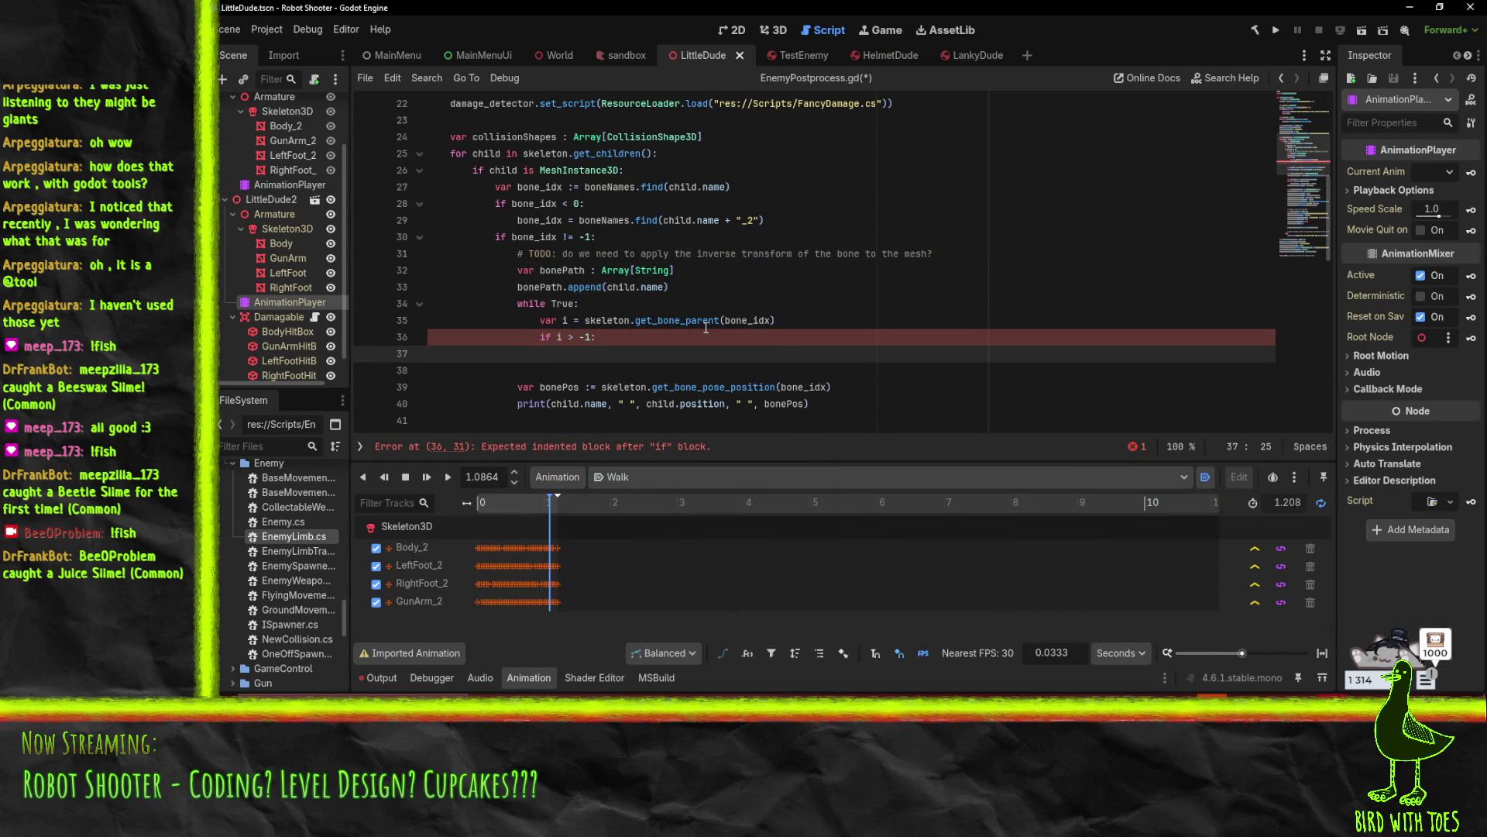
pyautogui.write('boneP')
pyautogui.press('Return')
pyautogui.write('.append(')
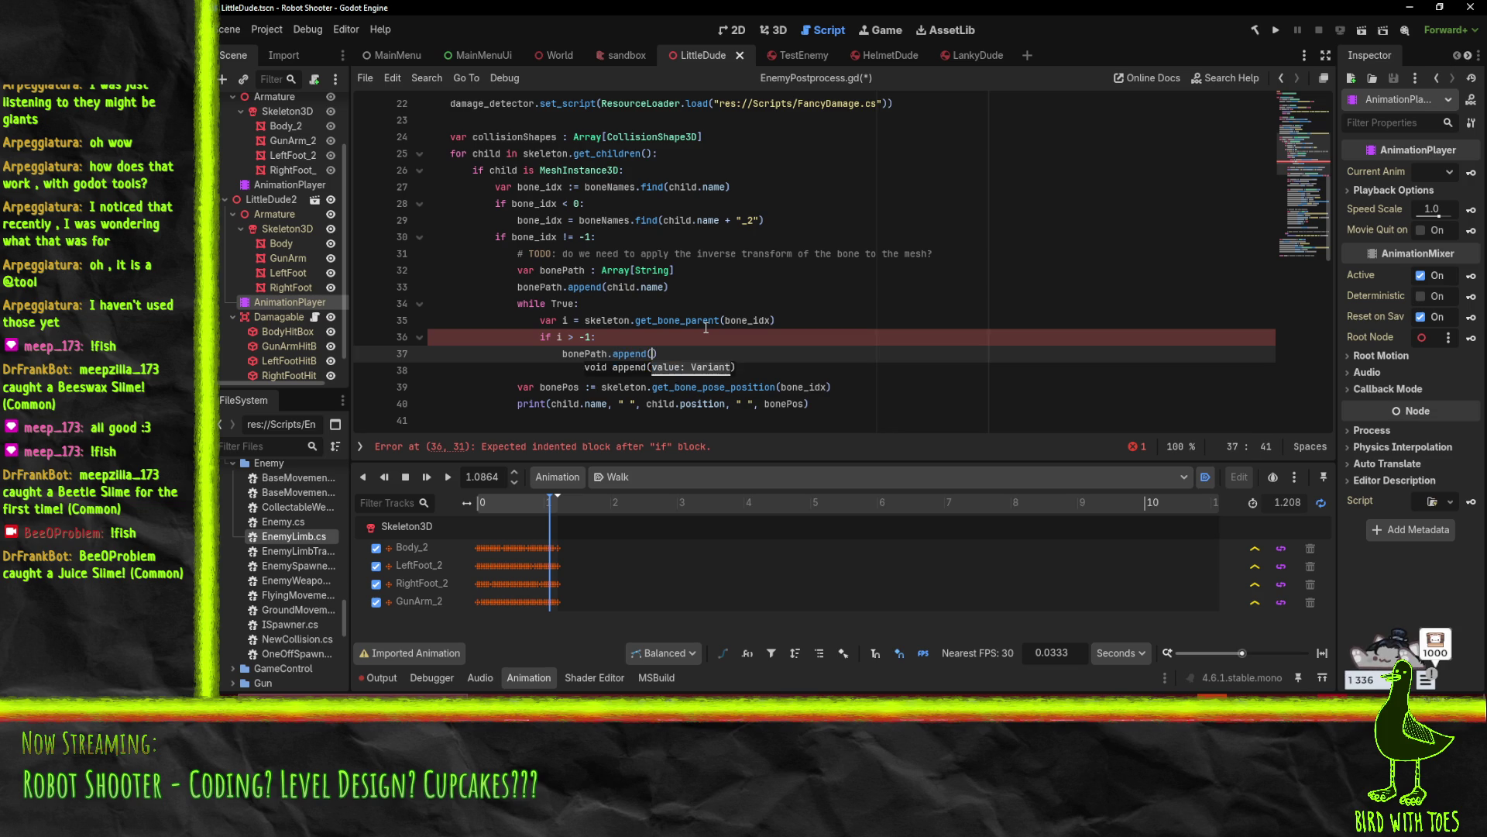
pyautogui.write('boneNames[')
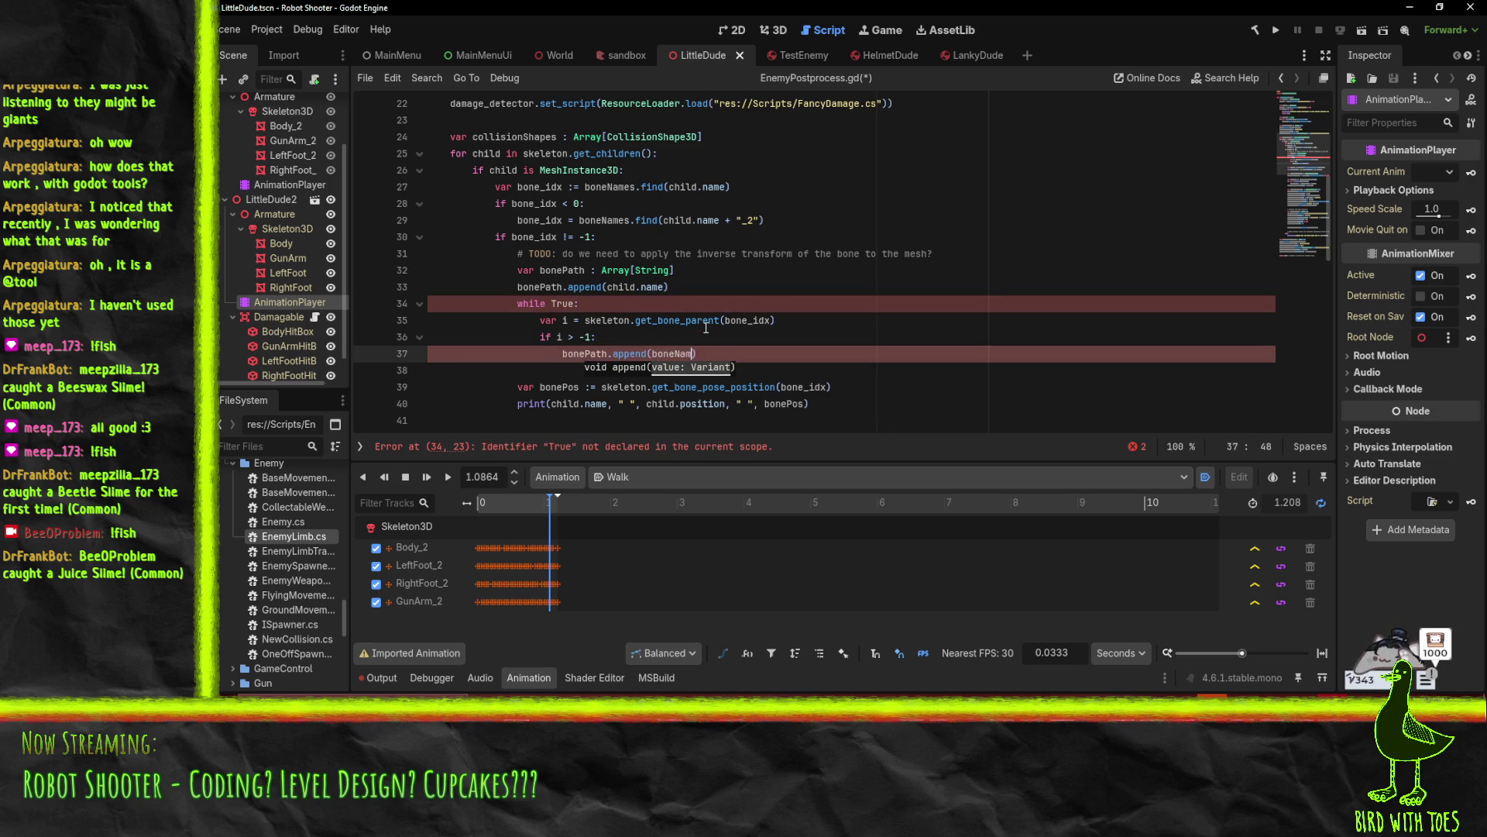
pyautogui.write('i])')
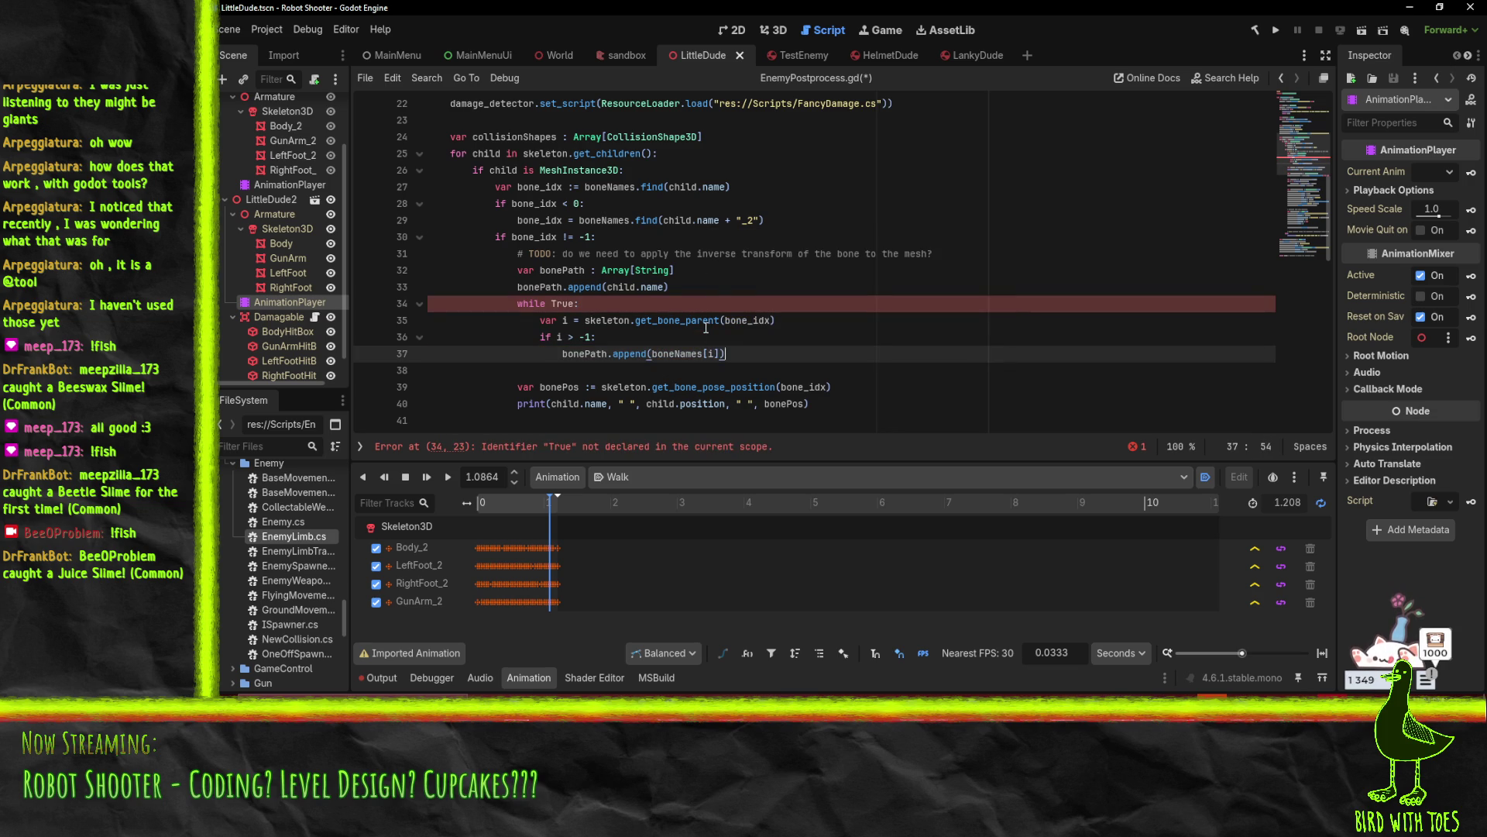
# Rename the loop variable i to parentIdx in its declaration, the if condition and boneNames index
pyautogui.doubleClick(563, 320)
pyautogui.write('a')
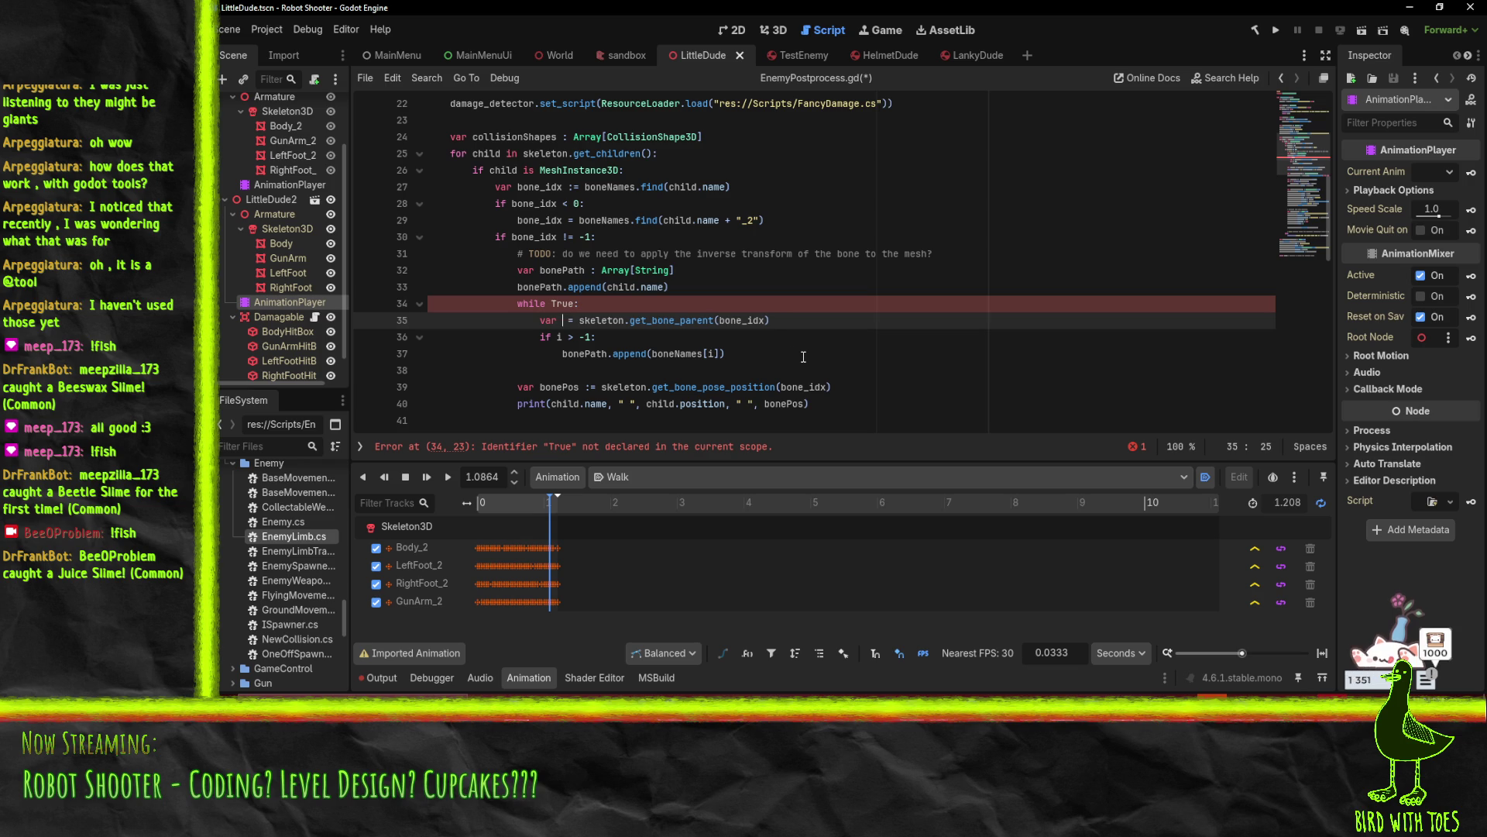
pyautogui.press('BackSpace')
pyautogui.write('parentI')
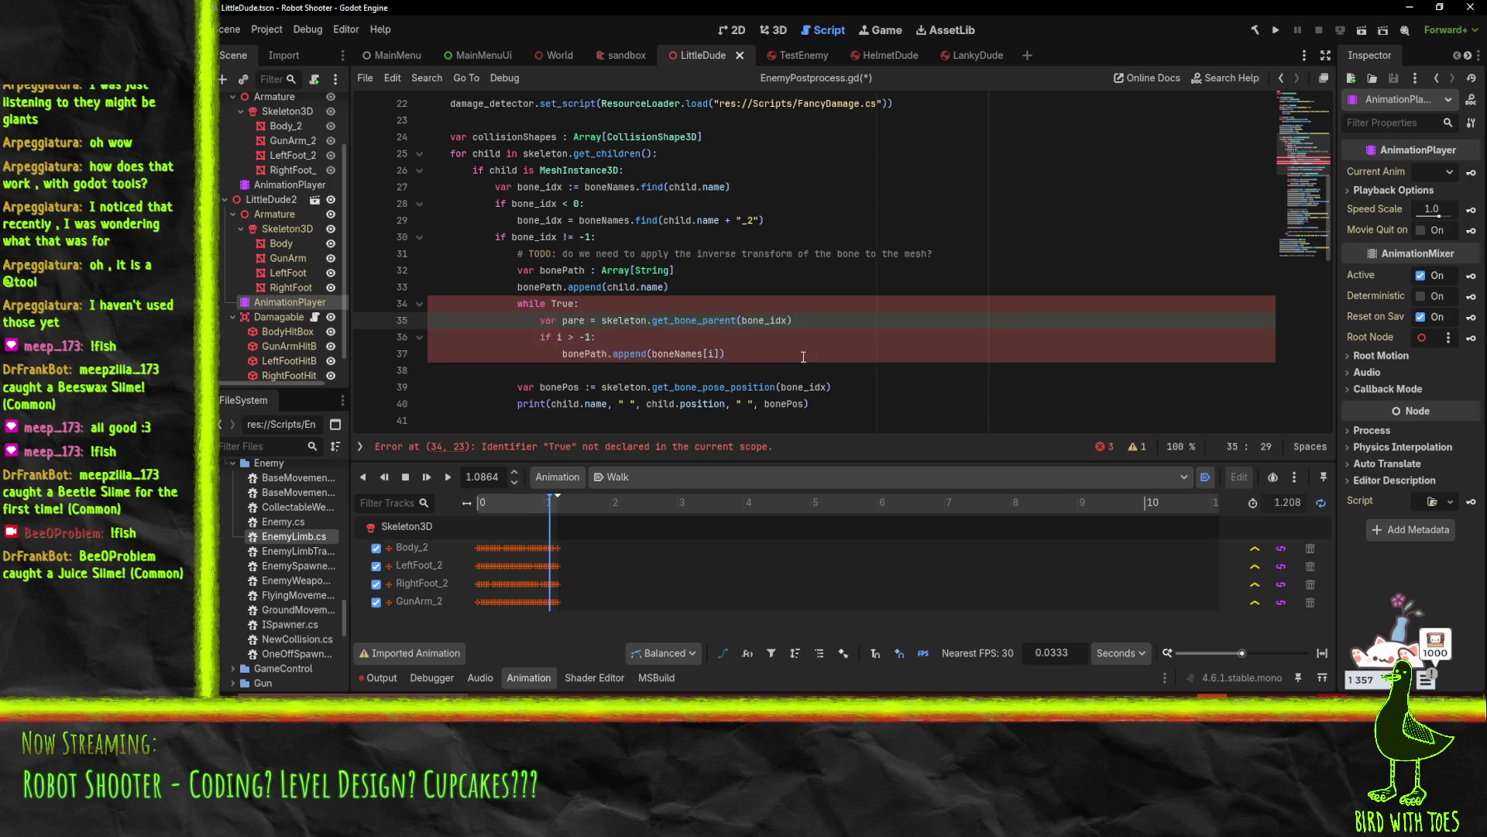
pyautogui.write('dx')
pyautogui.doubleClick(581, 321)
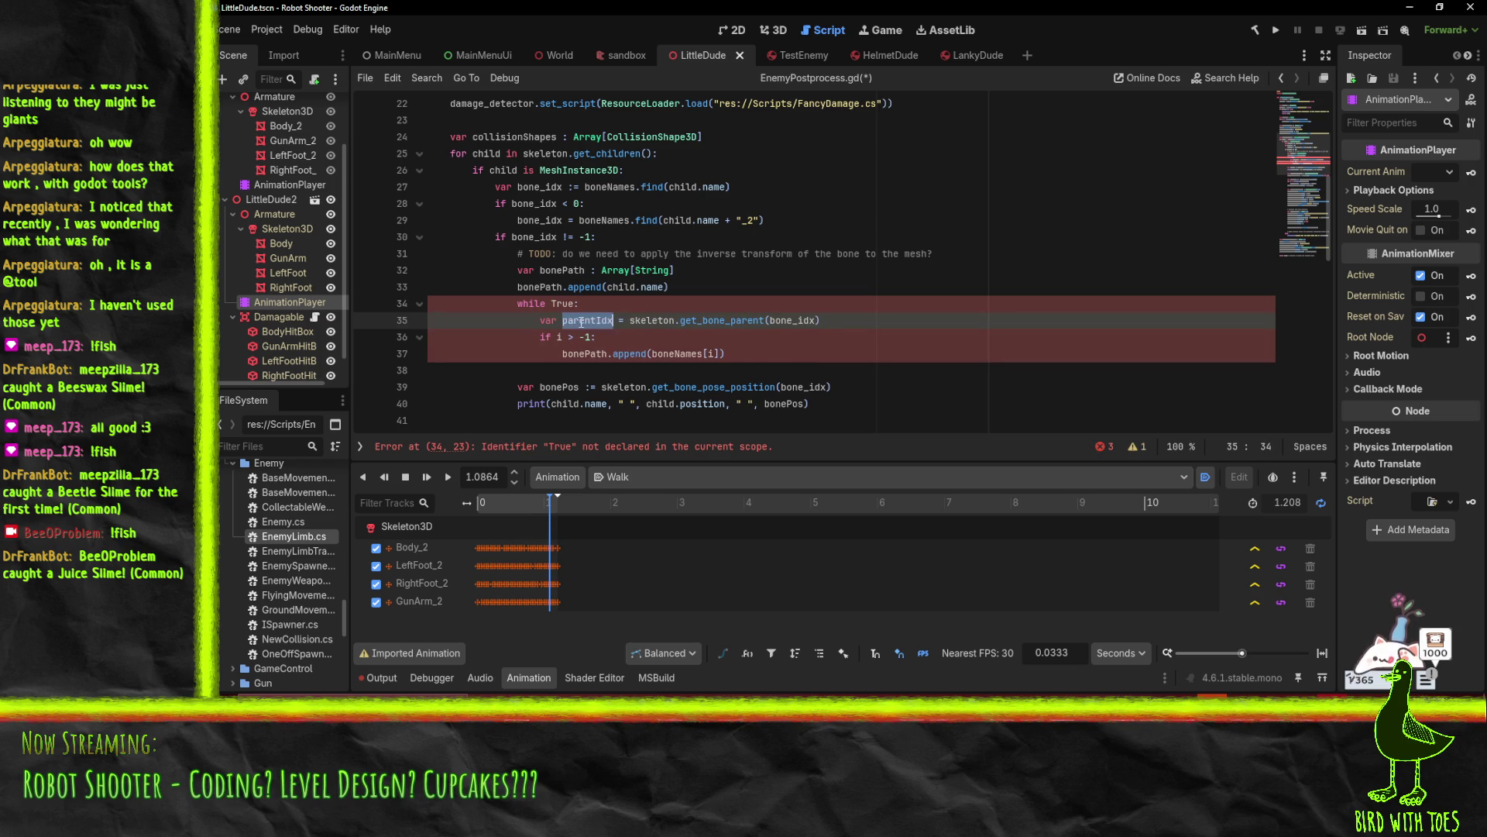
pyautogui.hotkey('ctrl', 'c')
pyautogui.doubleClick(562, 337)
pyautogui.hotkey('ctrl', 'v')
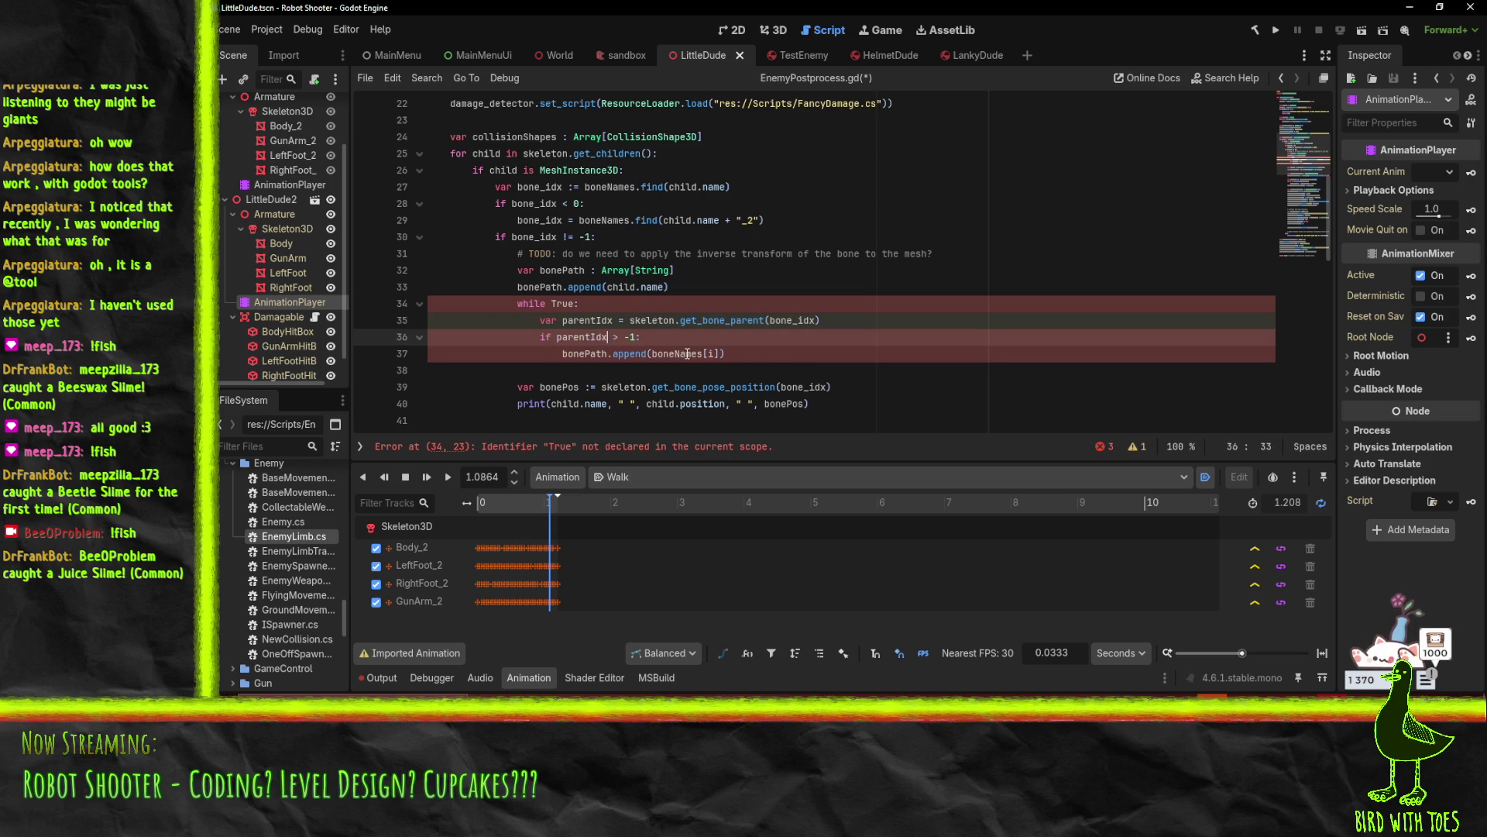
pyautogui.doubleClick(707, 354)
pyautogui.hotkey('ctrl', 'v')
# Add an 'else: break' branch after the append line
pyautogui.click(823, 354)
pyautogui.press('Return')
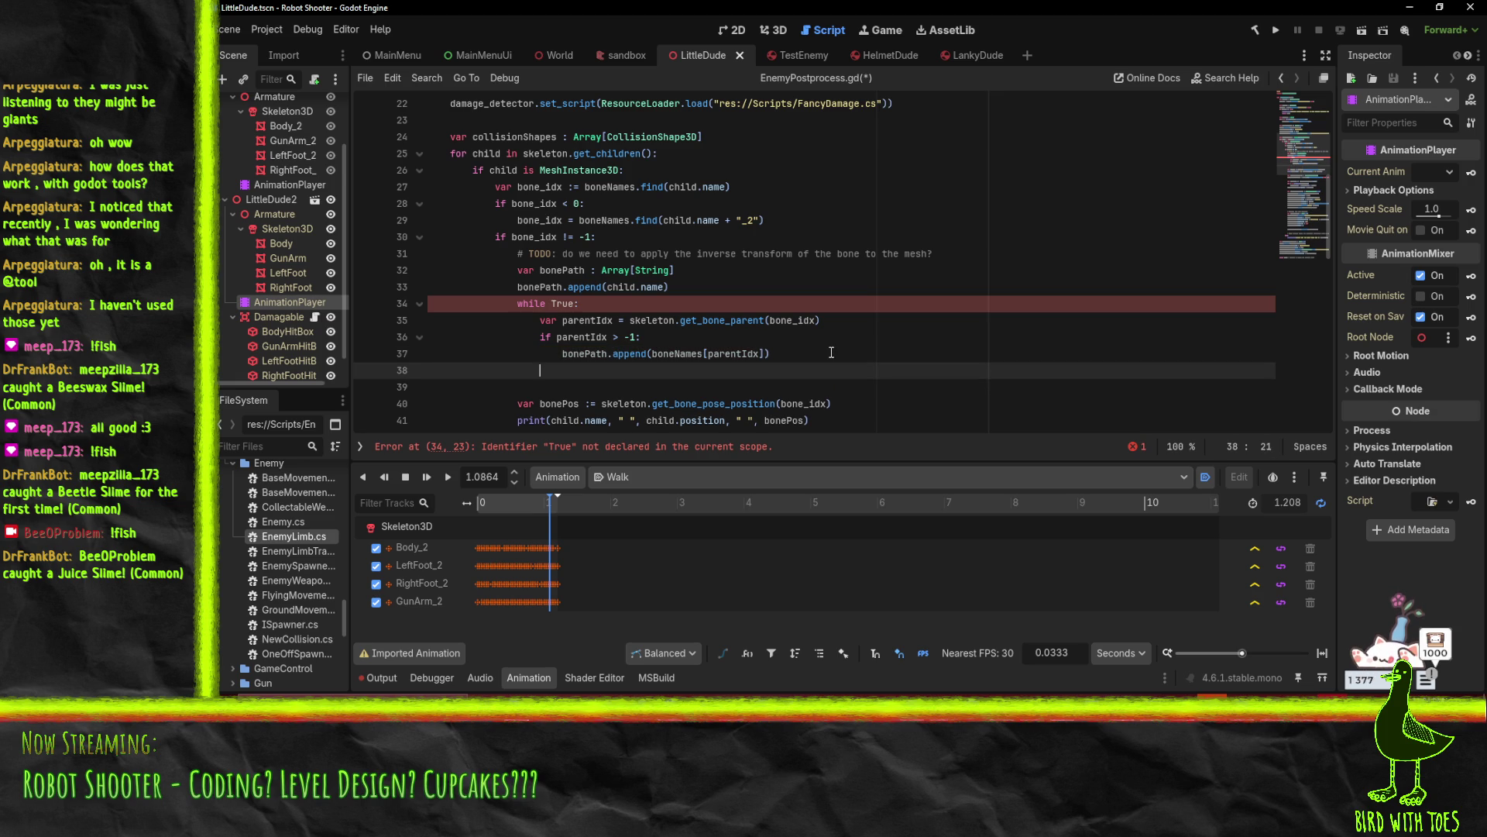
pyautogui.write('else:')
pyautogui.press('Return')
pyautogui.write('break')
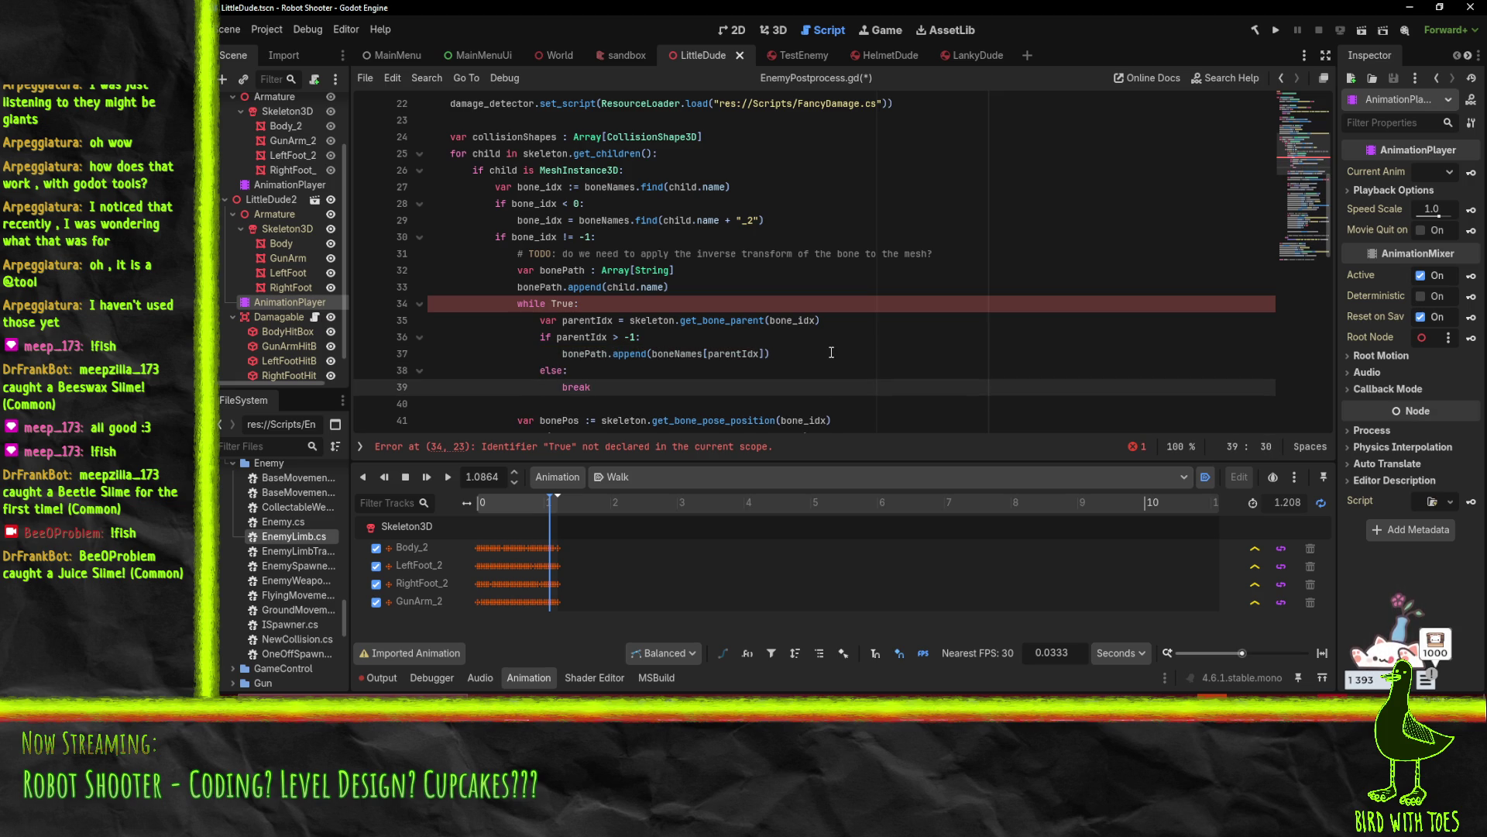
# Change 'while True' to lowercase 'true' so the script error clears
pyautogui.click(831, 353)
pyautogui.click(558, 303)
pyautogui.press('BackSpace')
pyautogui.write('t')
pyautogui.click(546, 353)
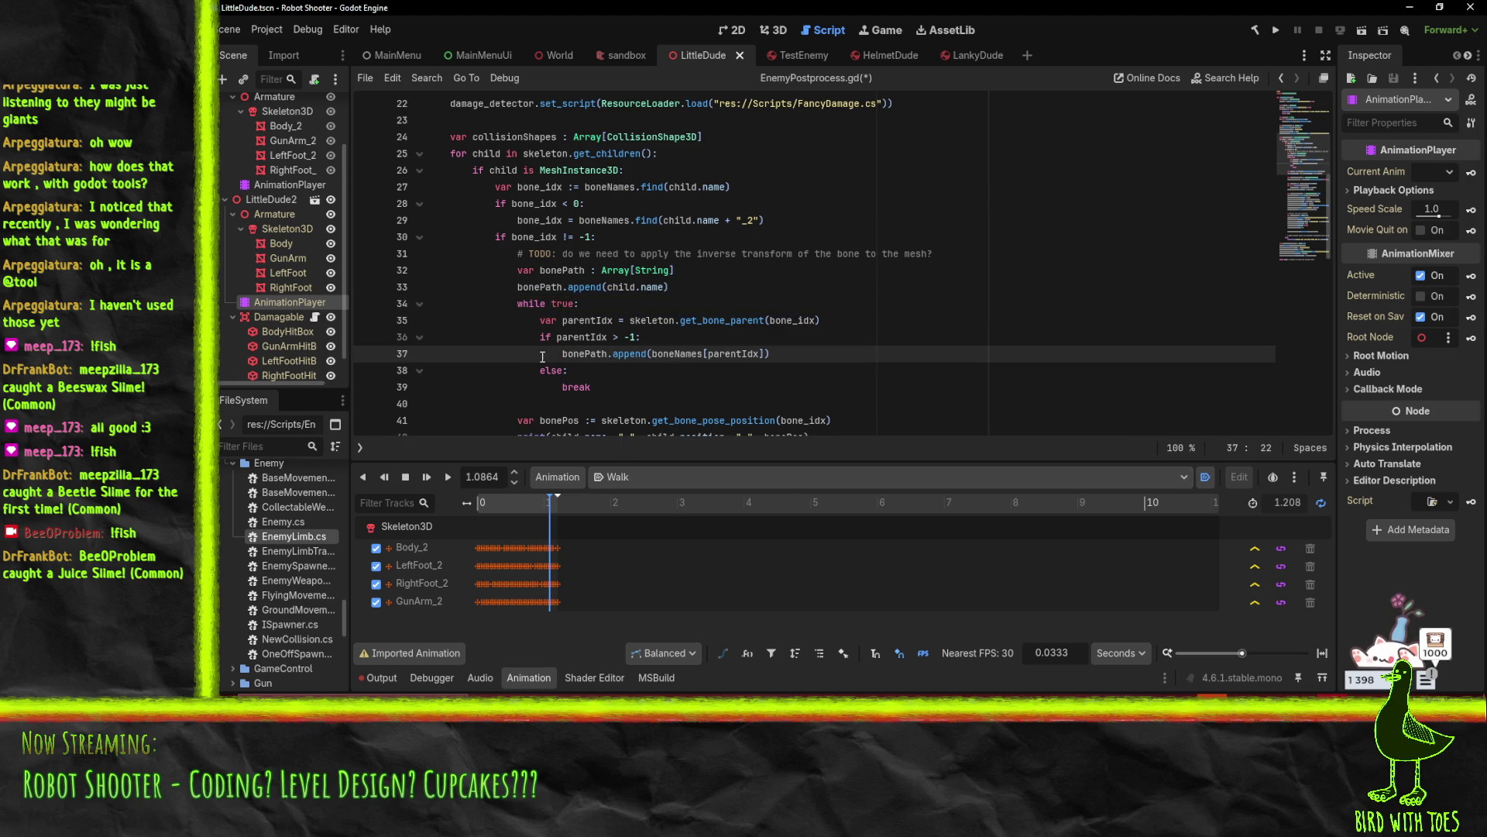
pyautogui.click(552, 303)
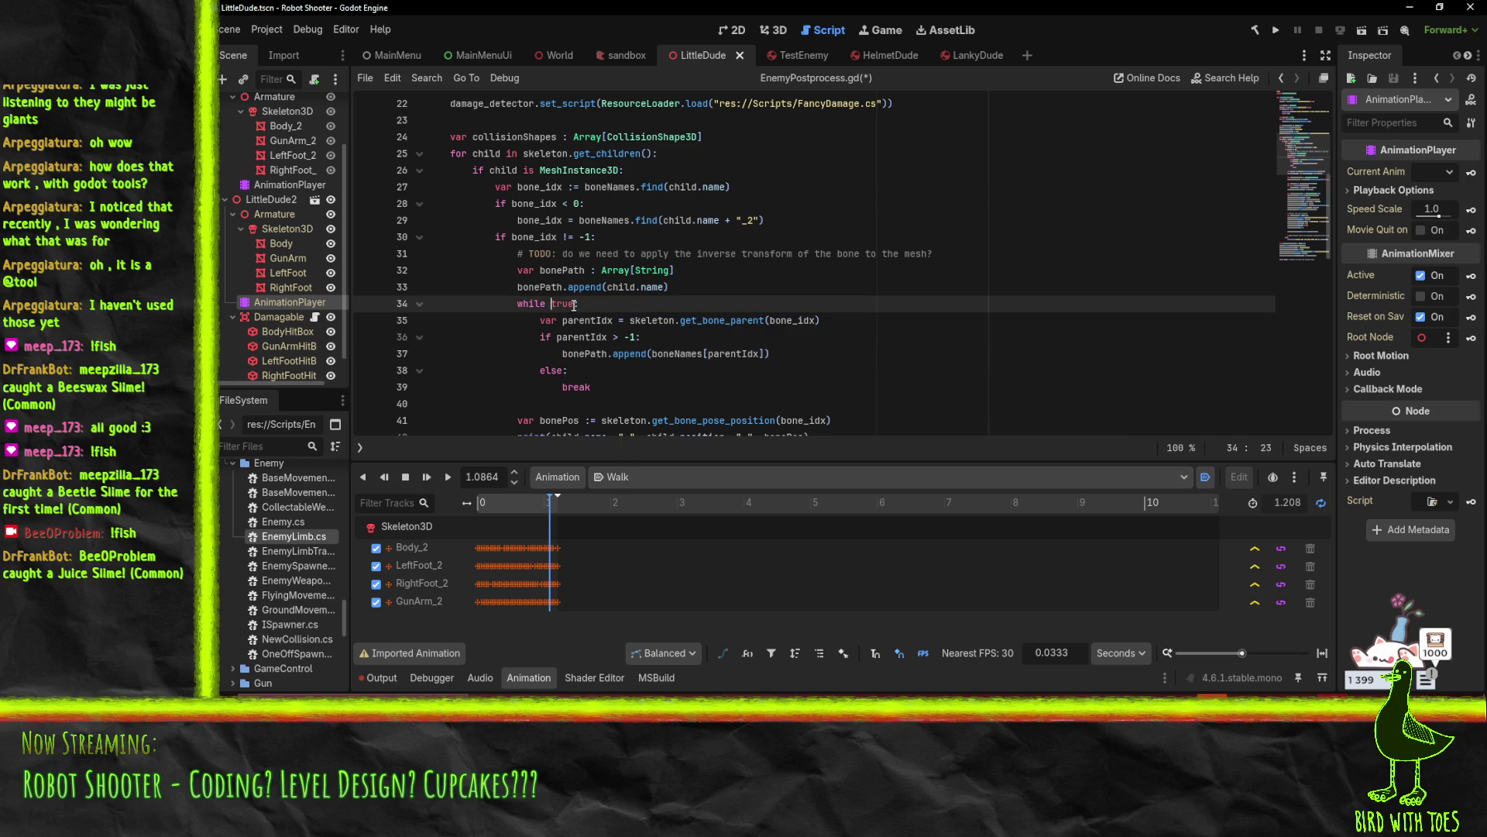
pyautogui.click(614, 387)
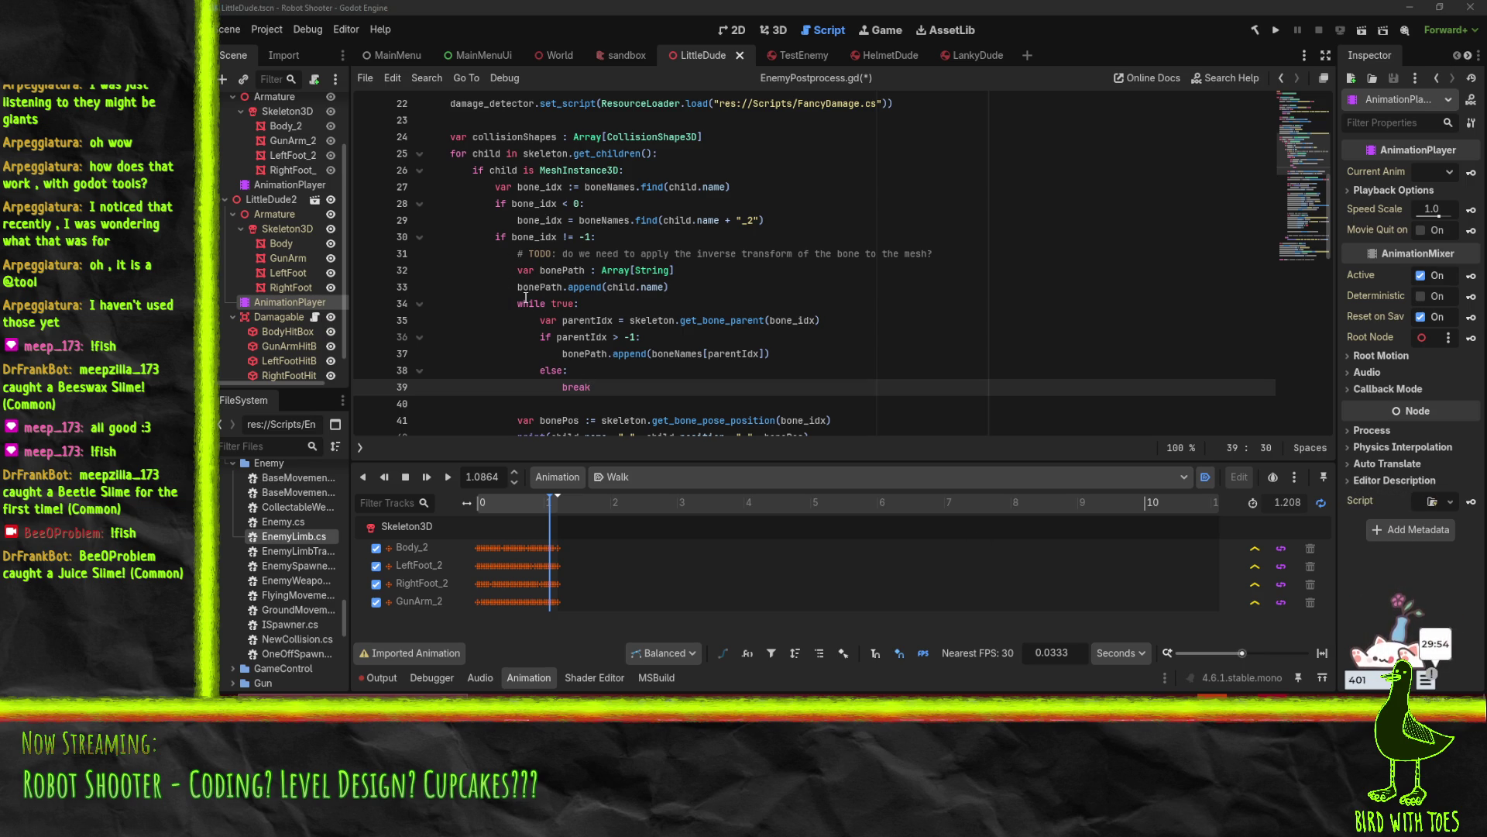
pyautogui.click(559, 354)
# Pull the append onto the if line and the break onto the else line
pyautogui.press('BackSpace')
pyautogui.press('BackSpace')
pyautogui.press('BackSpace')
pyautogui.press('Down')
pyautogui.press('Down')
pyautogui.press('BackSpace')
pyautogui.press('BackSpace')
pyautogui.press('BackSpace')
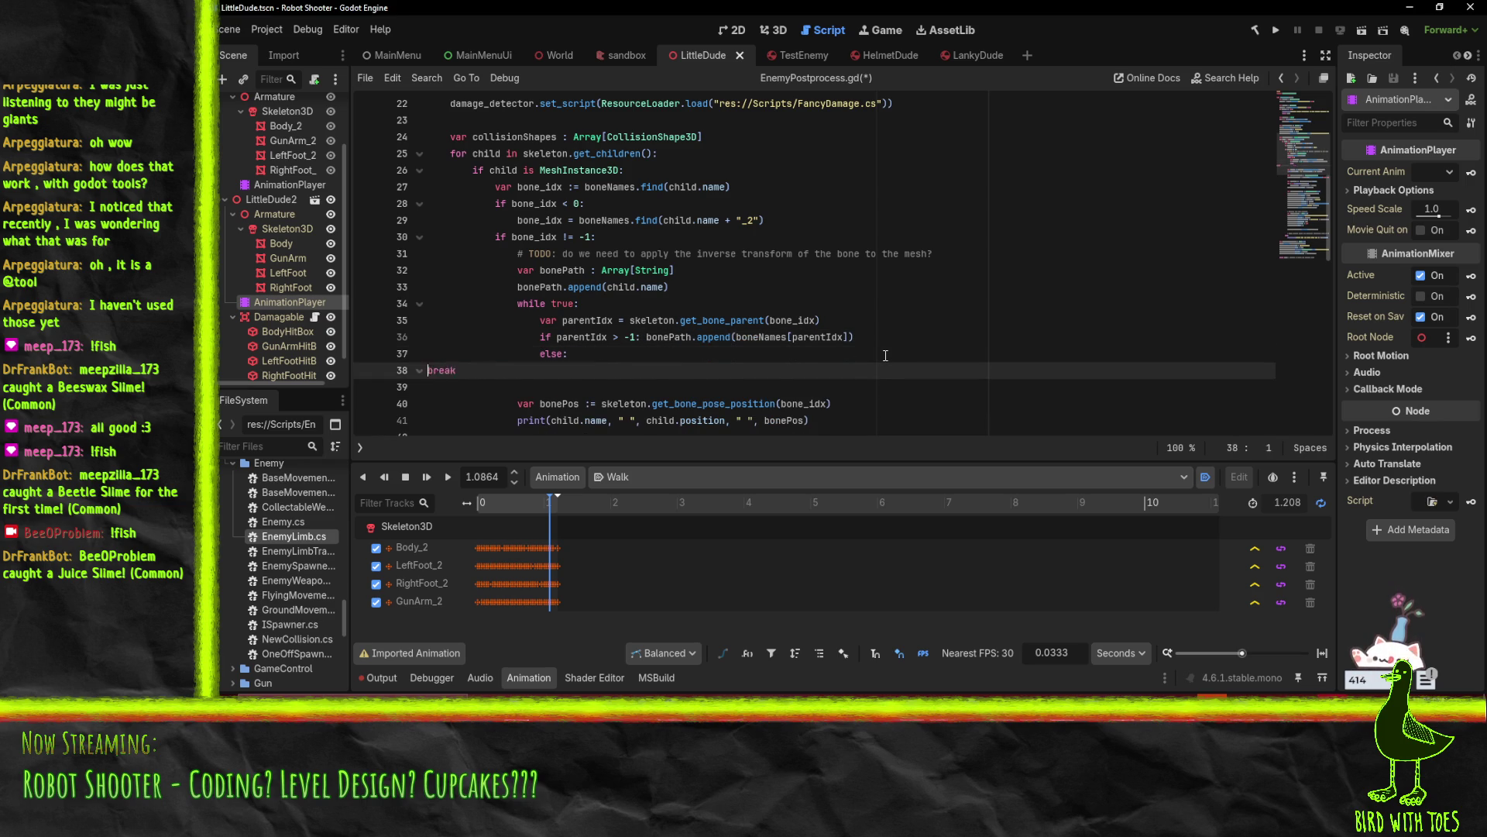
pyautogui.press('Up')
pyautogui.press('Up')
pyautogui.press('Up')
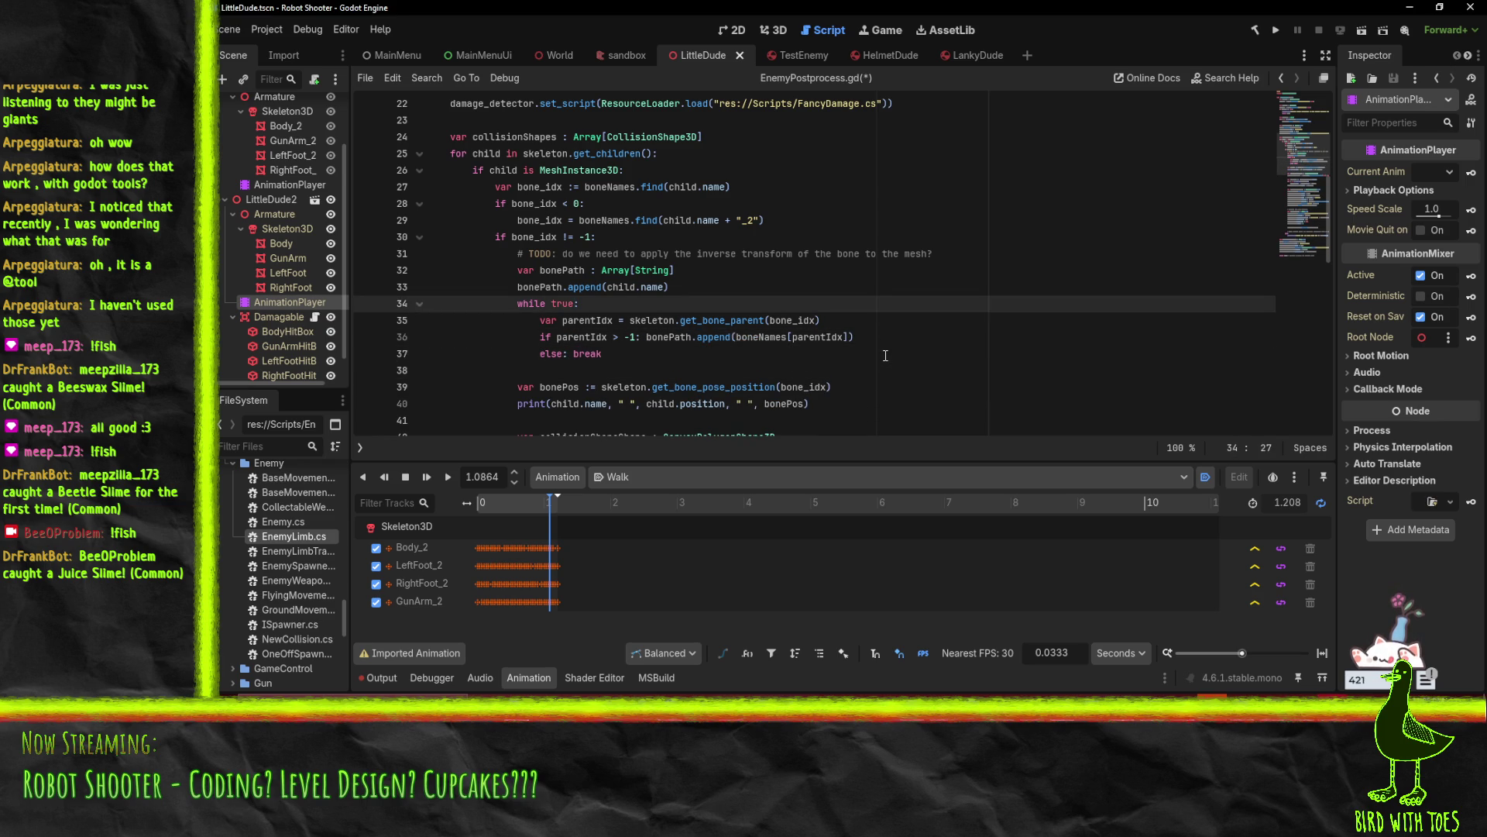
# Add bonePath.reverse() on a new line after the loop
pyautogui.press('Up')
pyautogui.press('Up')
pyautogui.press('Home')
pyautogui.press('Home')
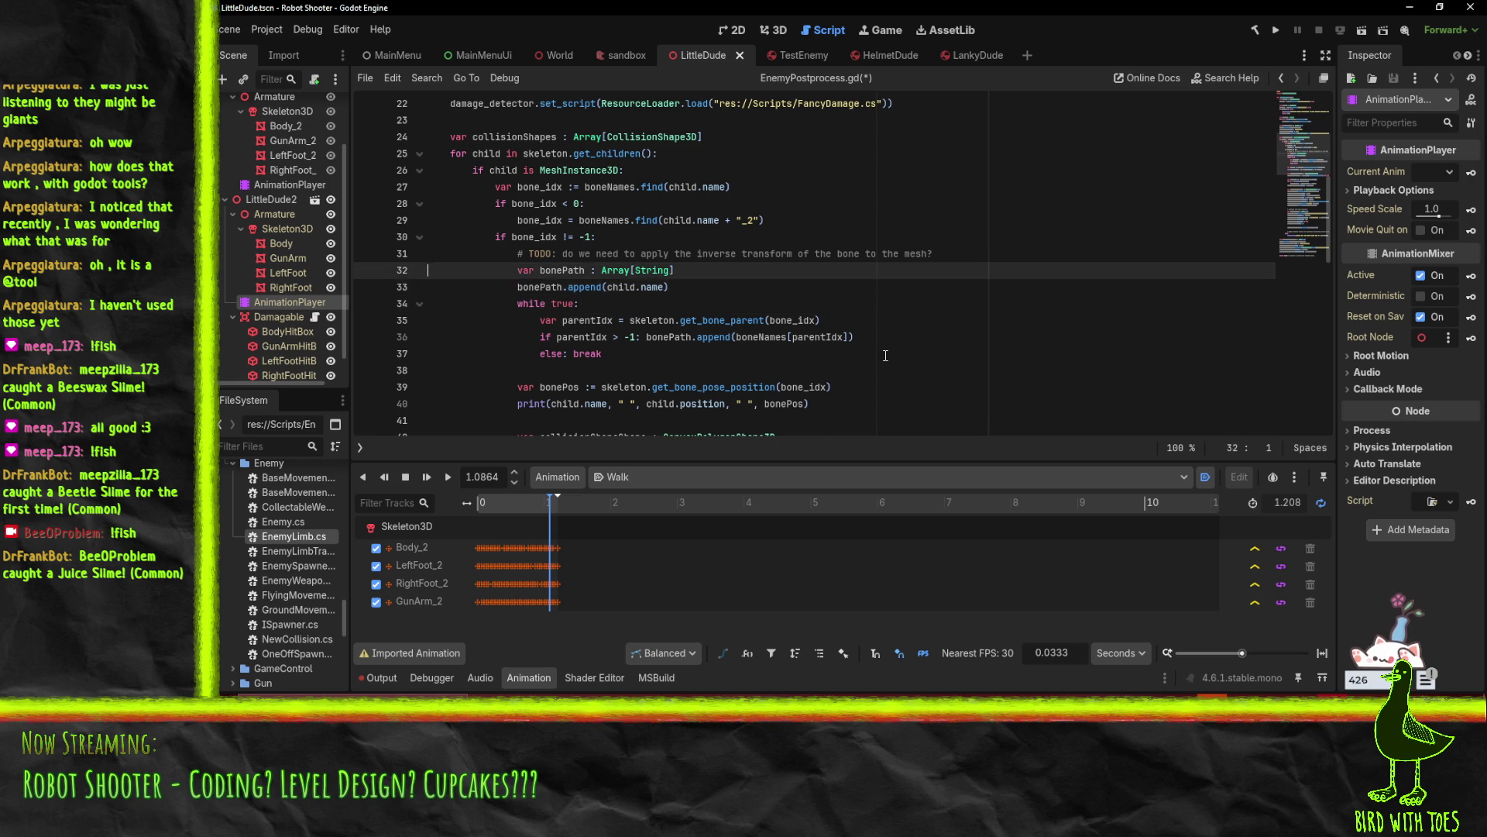
pyautogui.press('Down')
pyautogui.press('Down')
pyautogui.press('Down')
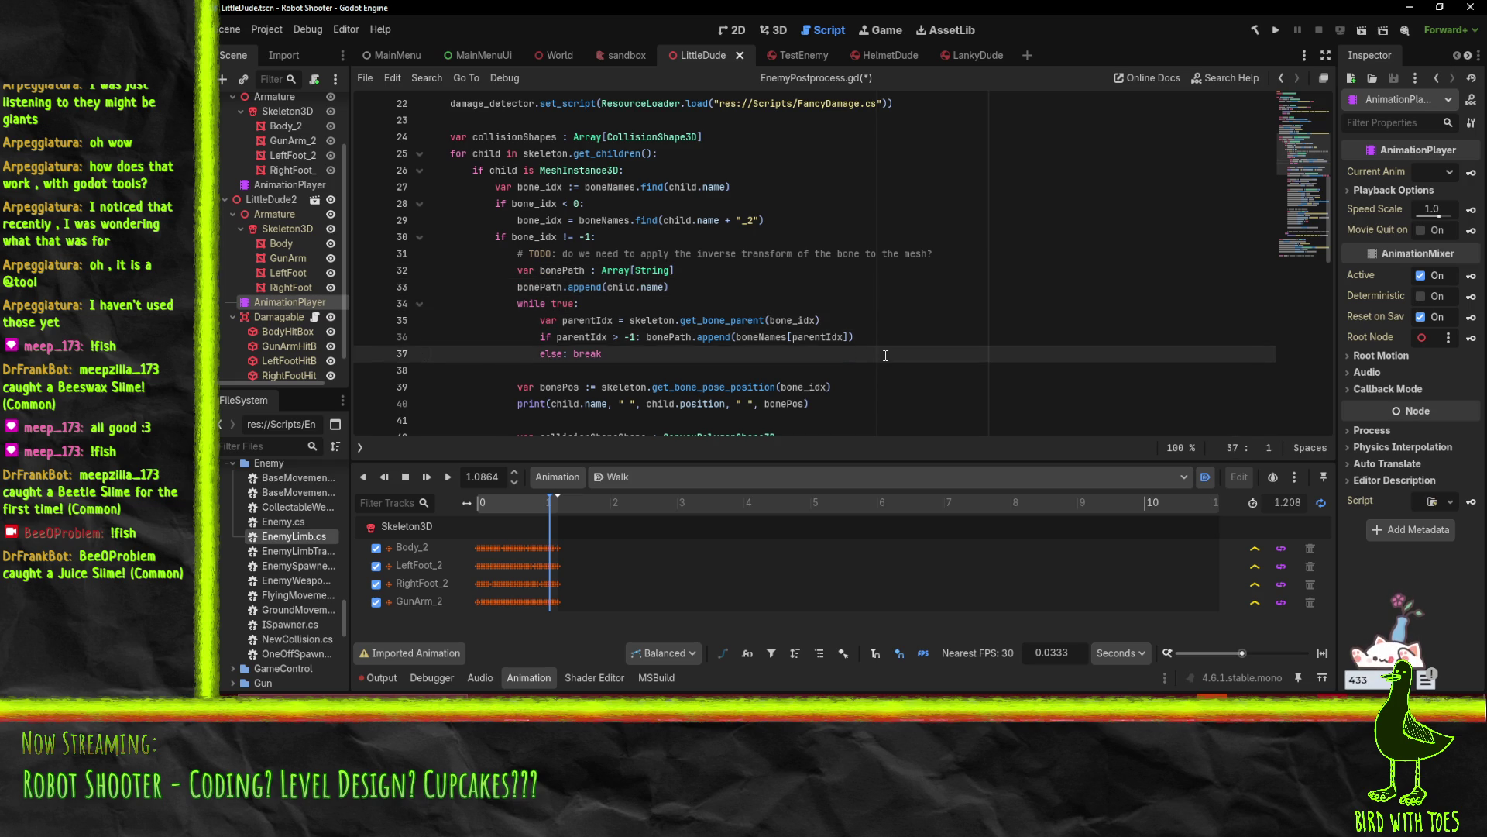
pyautogui.press('End')
pyautogui.press('Return')
pyautogui.write('bon')
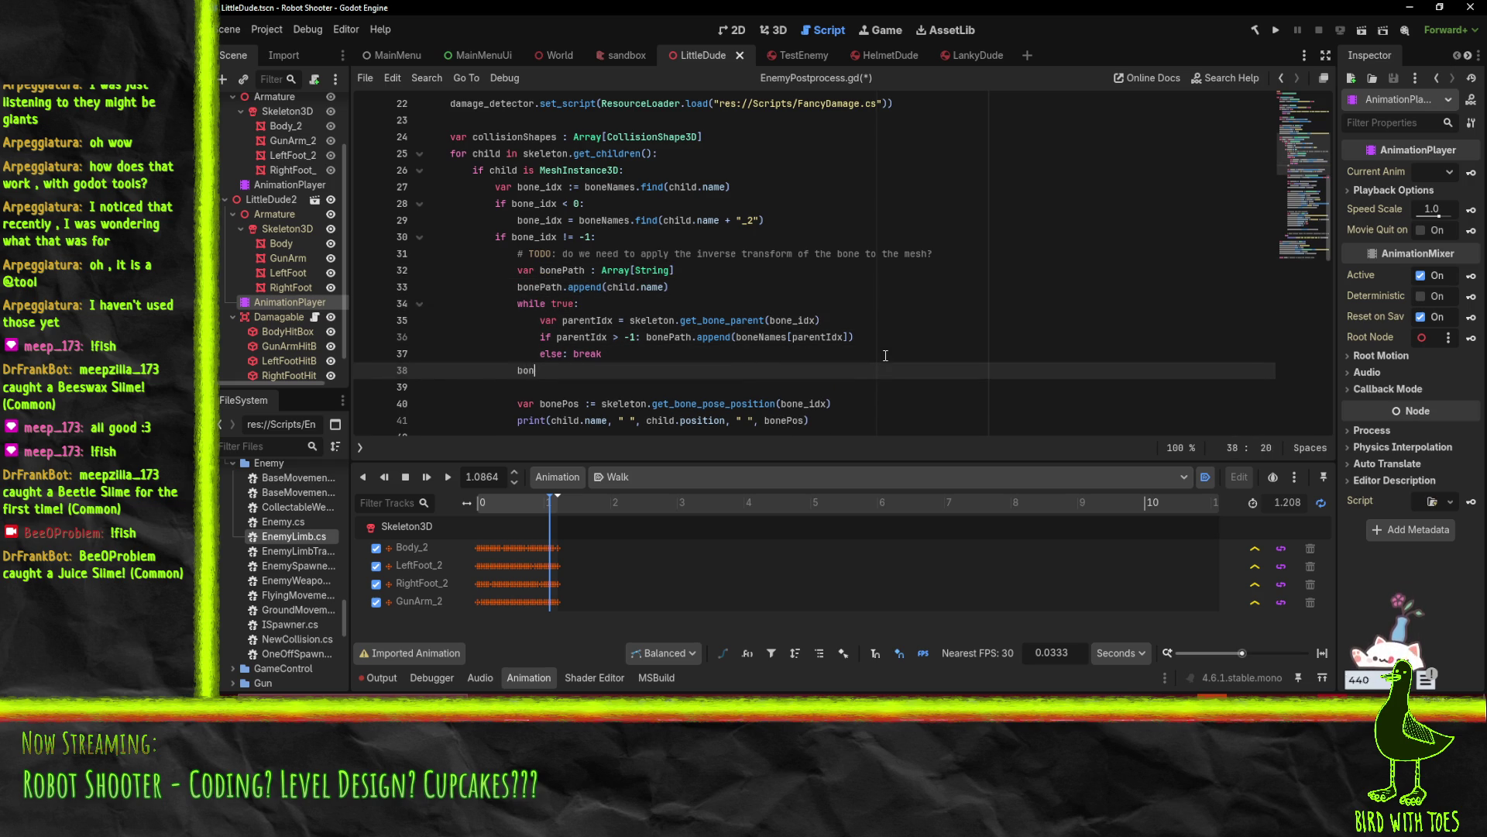
pyautogui.write('ePath.reverse')
pyautogui.press('Return')
# Append "/".join(bonePath) to the print call on line 41 and save EnemyPostprocess.gd
pyautogui.click(921, 426)
pyautogui.write(', " b')
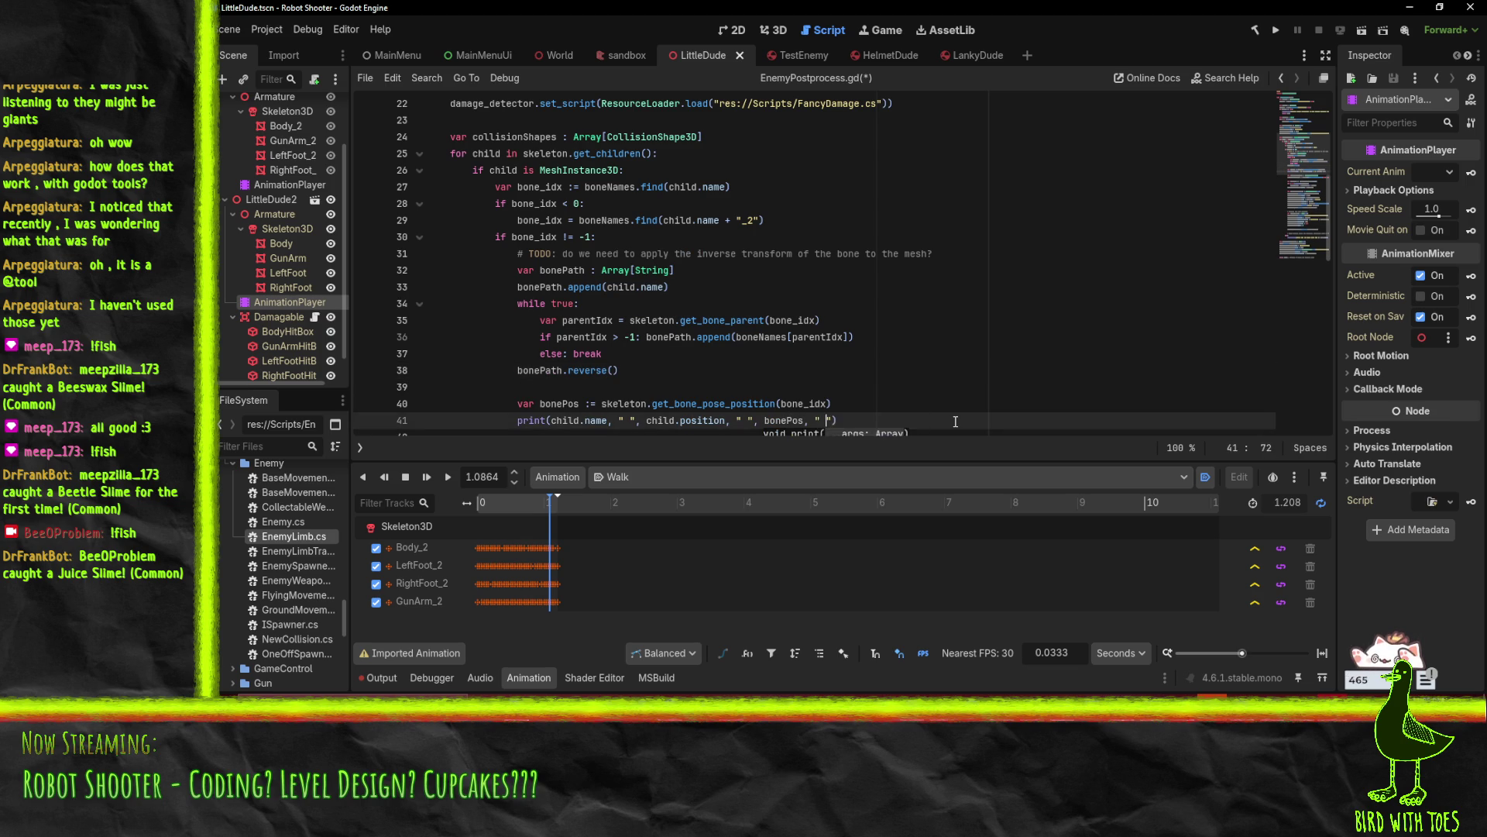
pyautogui.press('BackSpace')
pyautogui.write(', "/')
pyautogui.write('.join()bonePath')
pyautogui.hotkey('ctrl', 's')
pyautogui.scroll(-5, 533, 95)
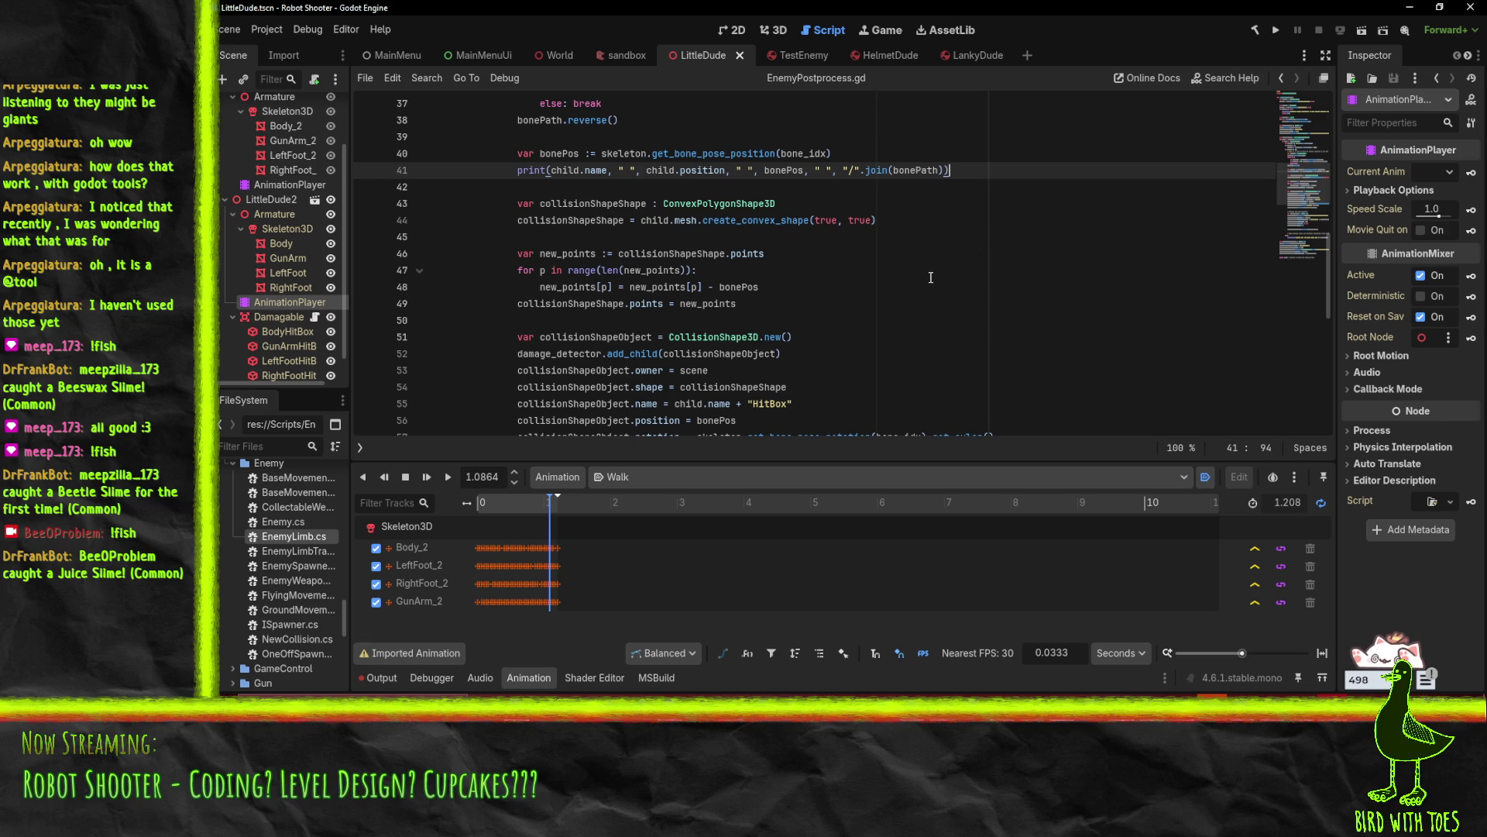
pyautogui.scroll(-7, 930, 277)
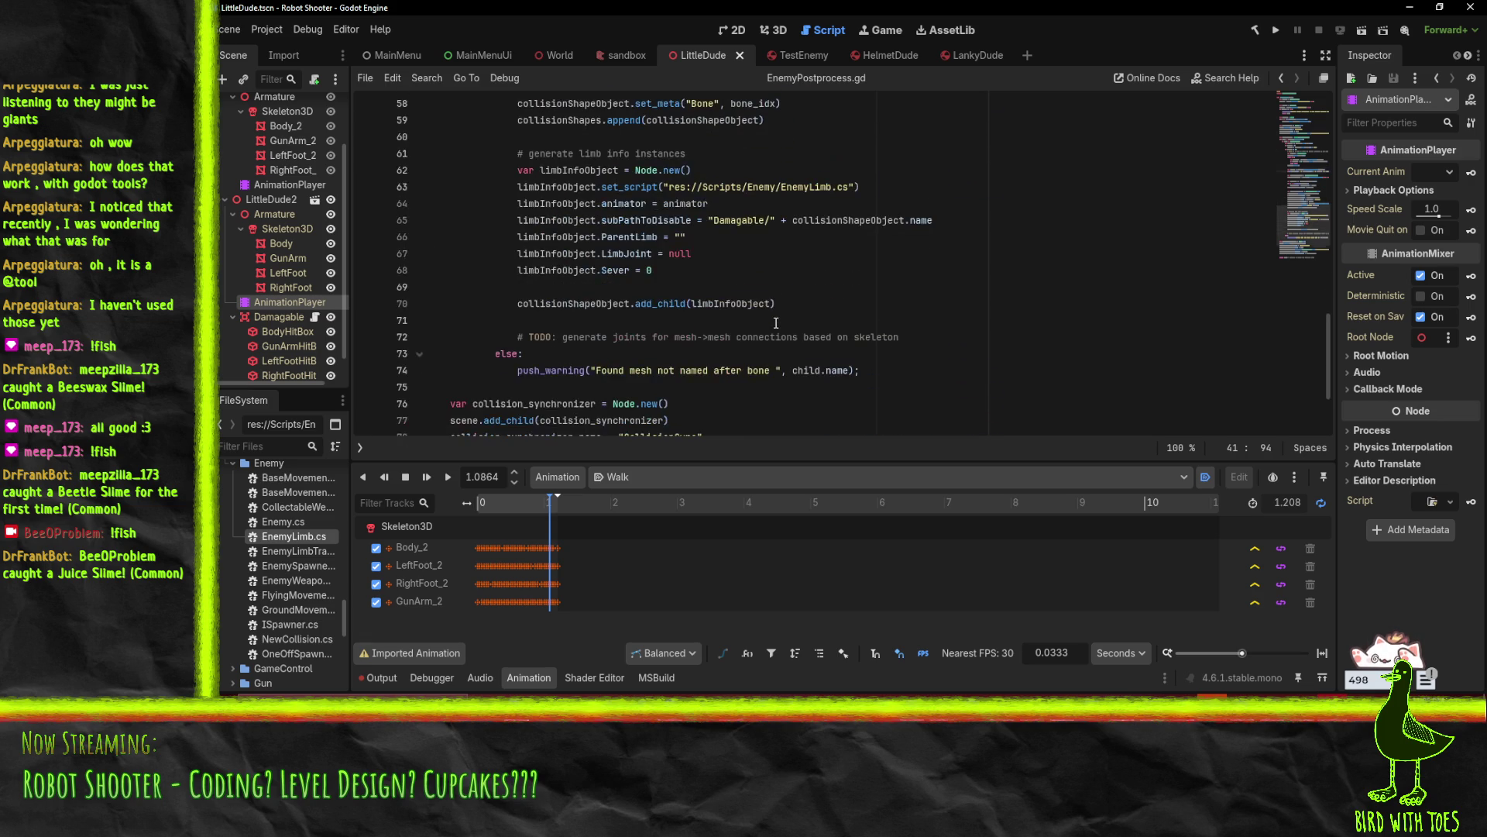
# Show the Output log and clear it
pyautogui.click(705, 277)
pyautogui.scroll(-5, 310, 639)
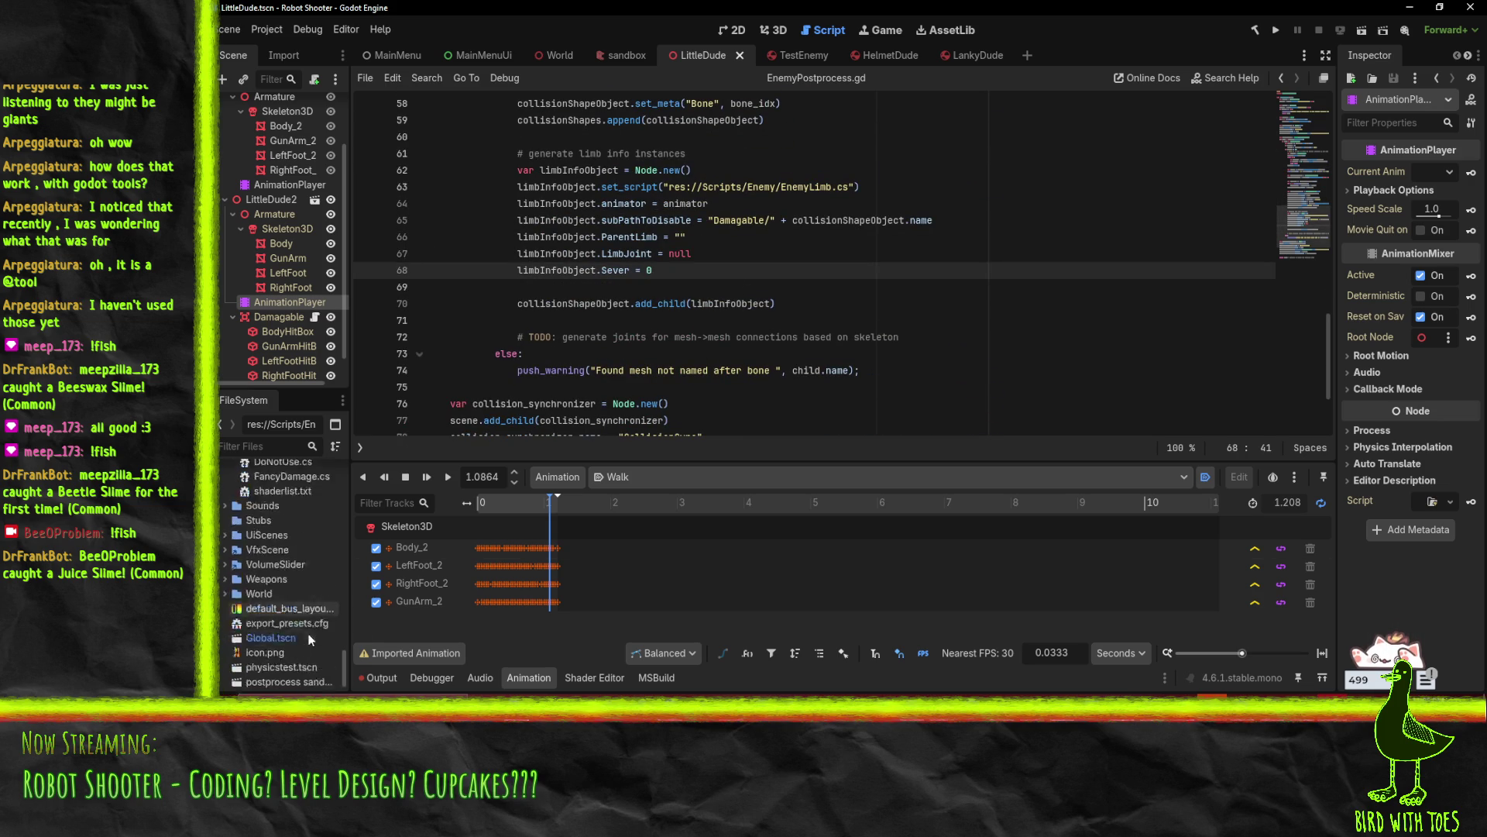
pyautogui.scroll(-2, 309, 651)
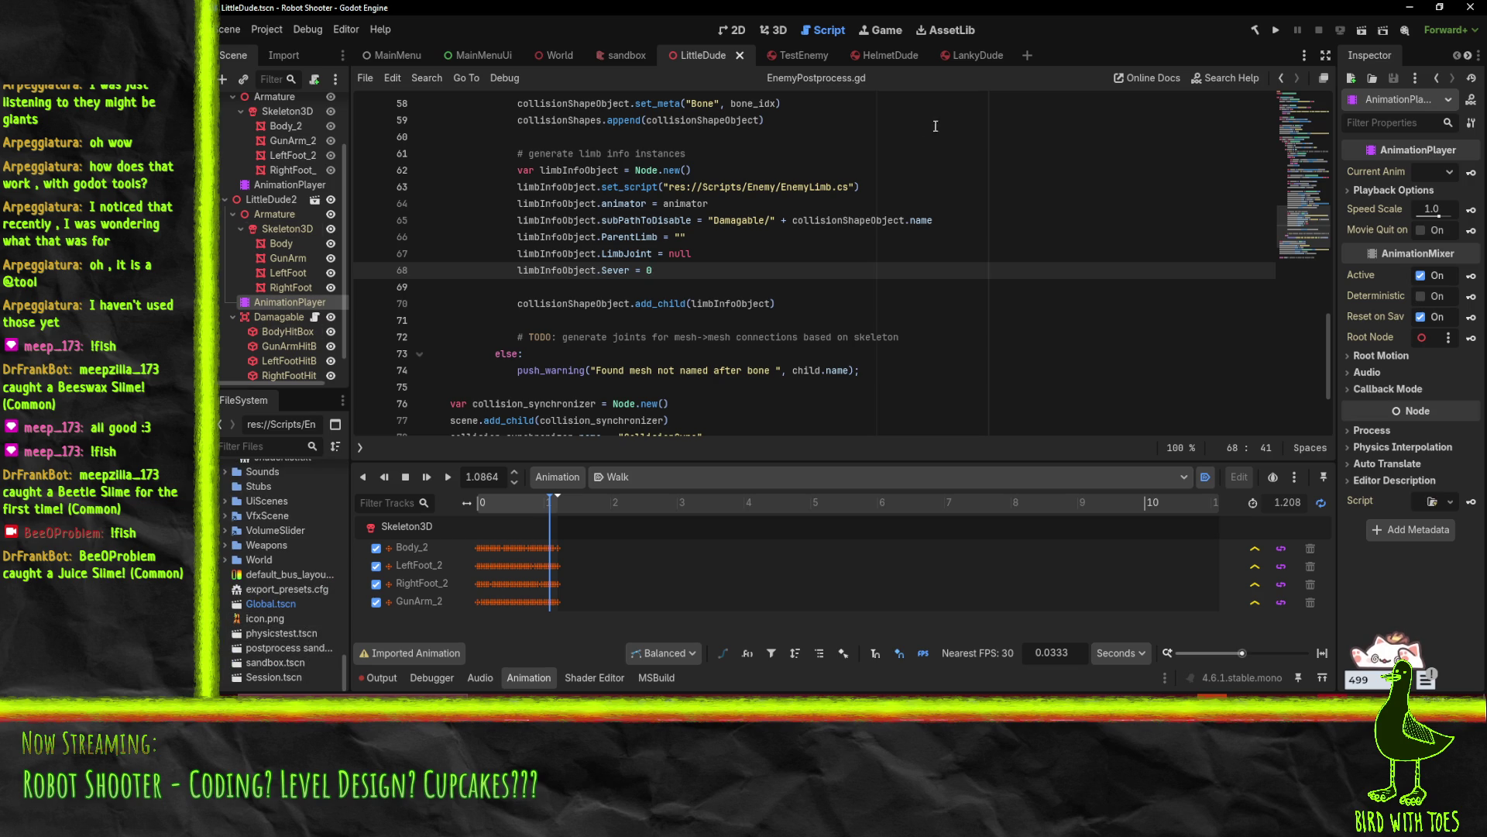
pyautogui.click(388, 679)
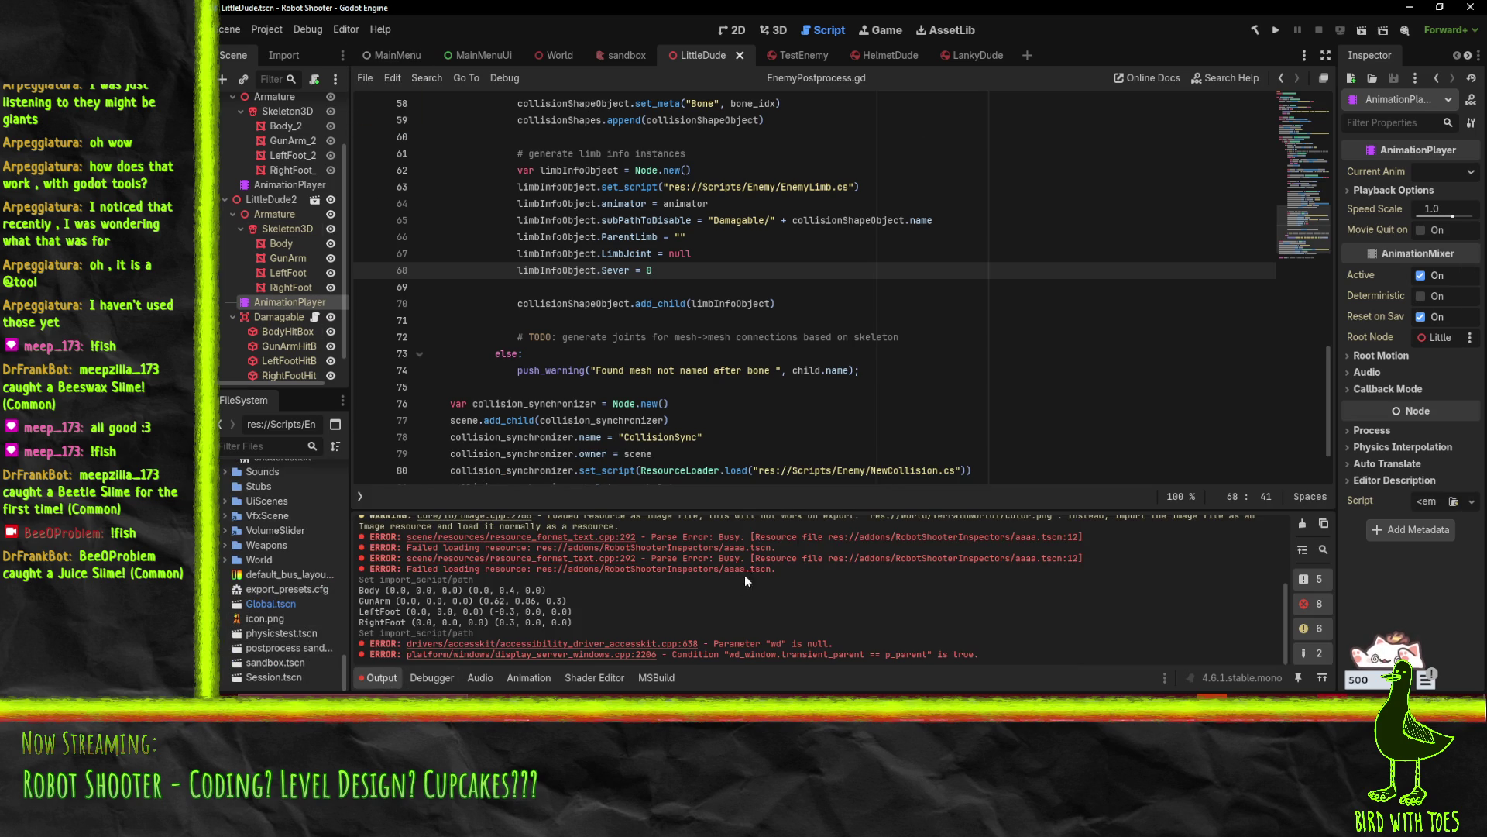
pyautogui.click(1304, 525)
pyautogui.scroll(2, 272, 602)
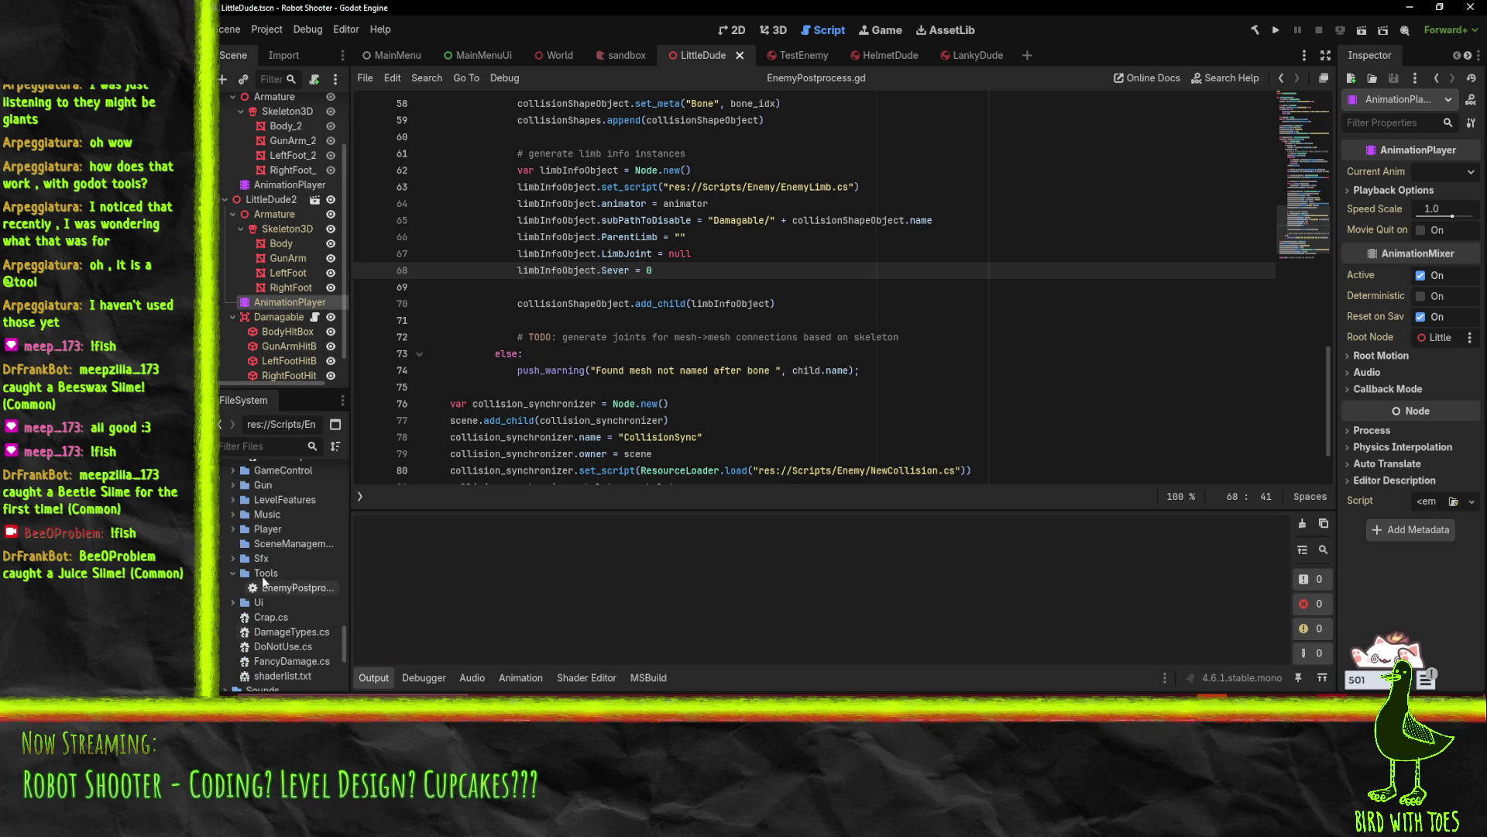
pyautogui.scroll(6, 288, 554)
# Reimport LittleDude.blend, dismiss the Load Errors dialog, and view the line 64 error in Output
pyautogui.rightClick(296, 557)
pyautogui.scroll(-10, 269, 566)
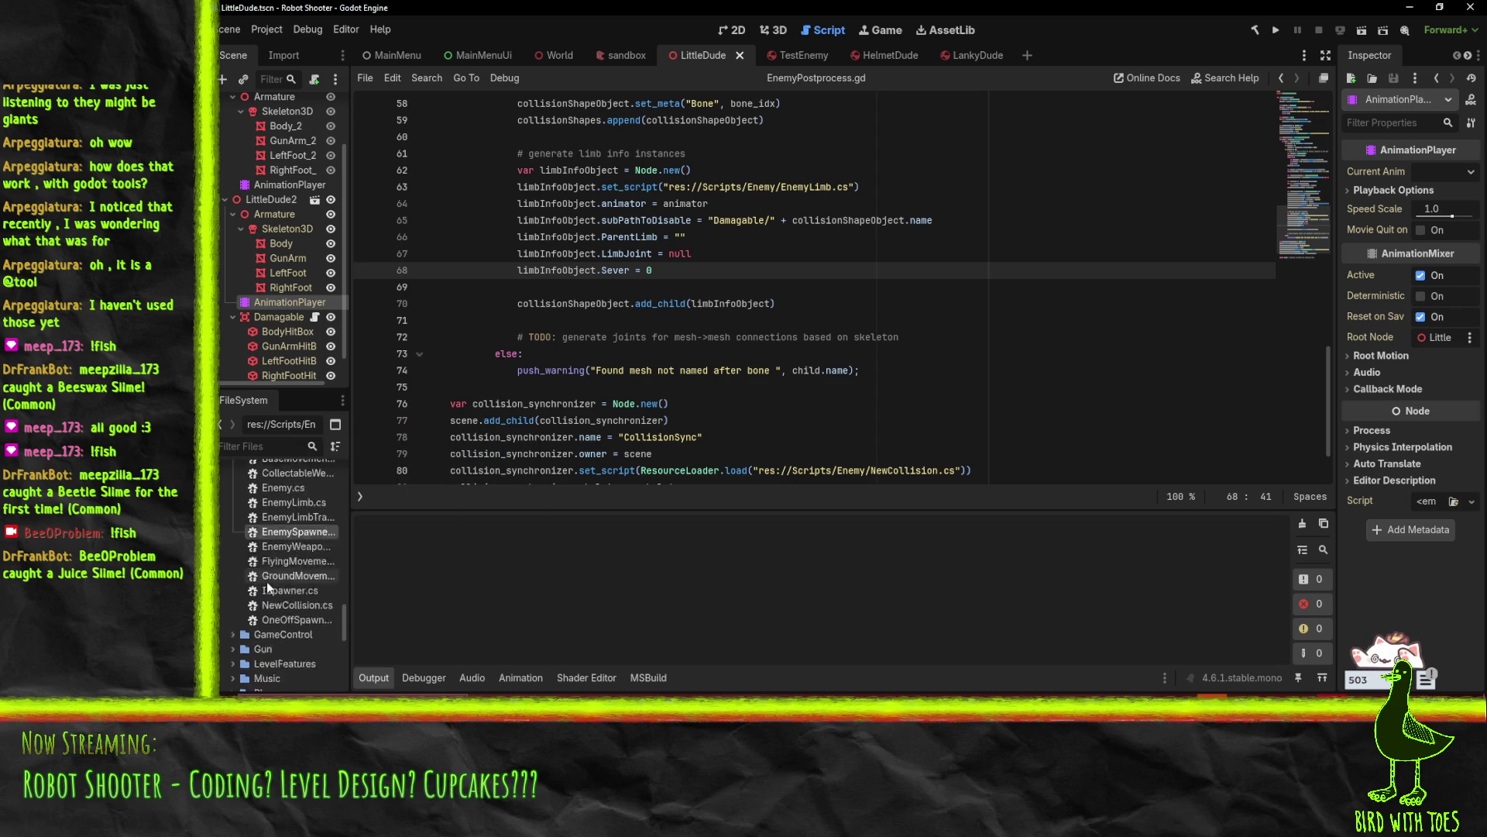
pyautogui.scroll(5, 273, 574)
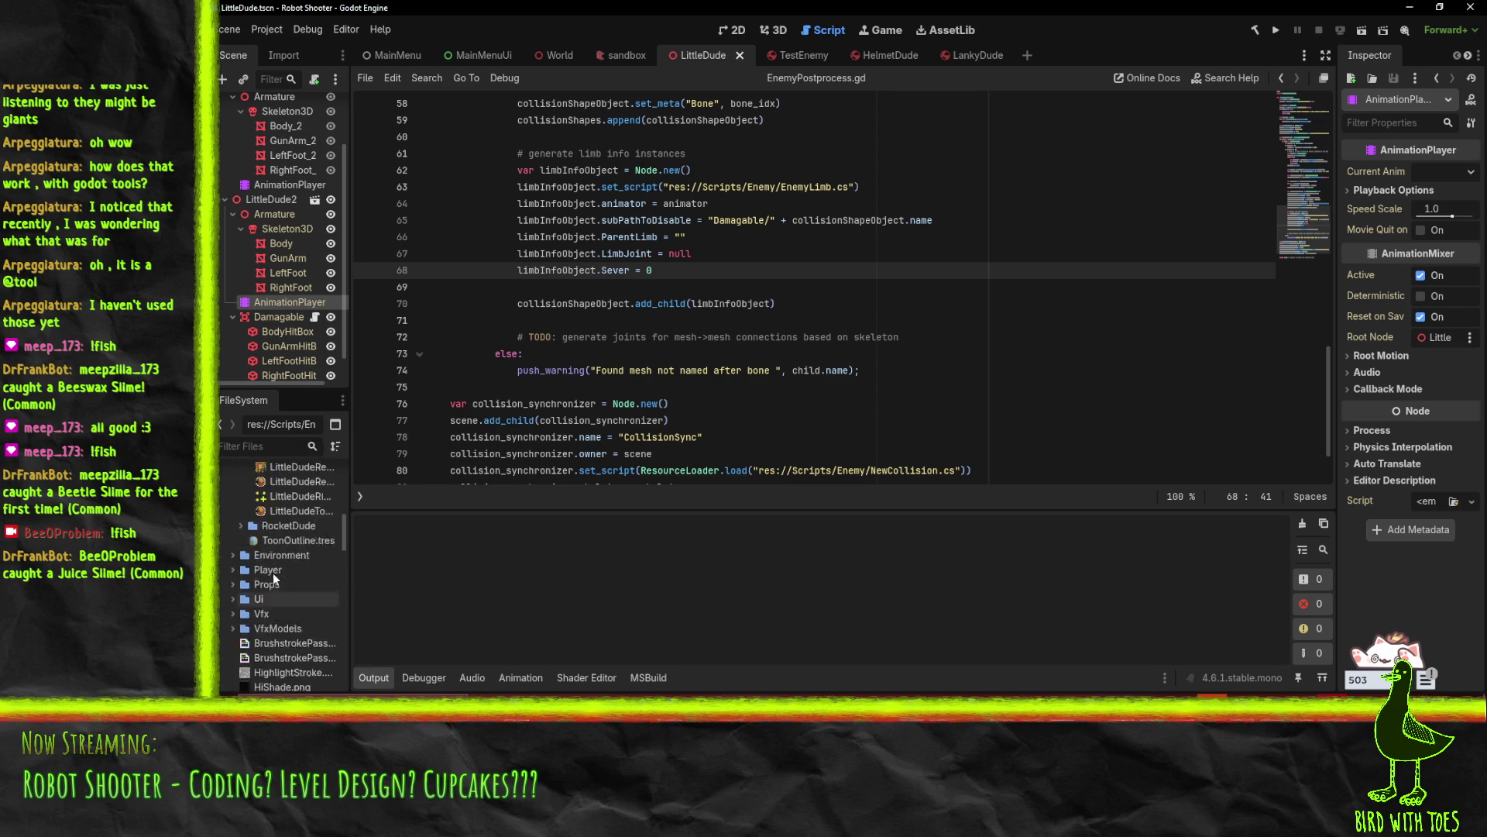
pyautogui.doubleClick(302, 512)
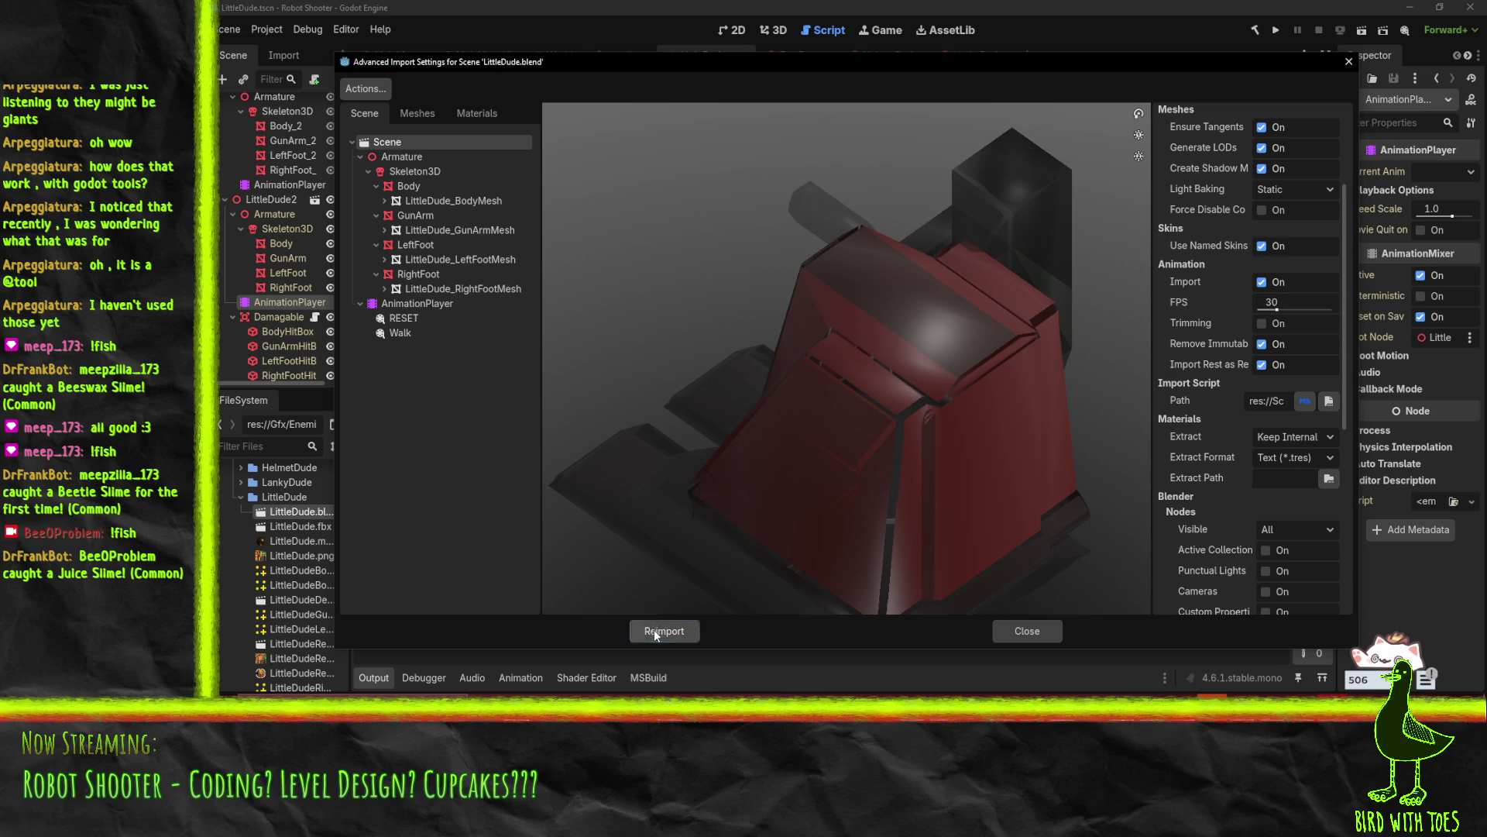
pyautogui.click(654, 629)
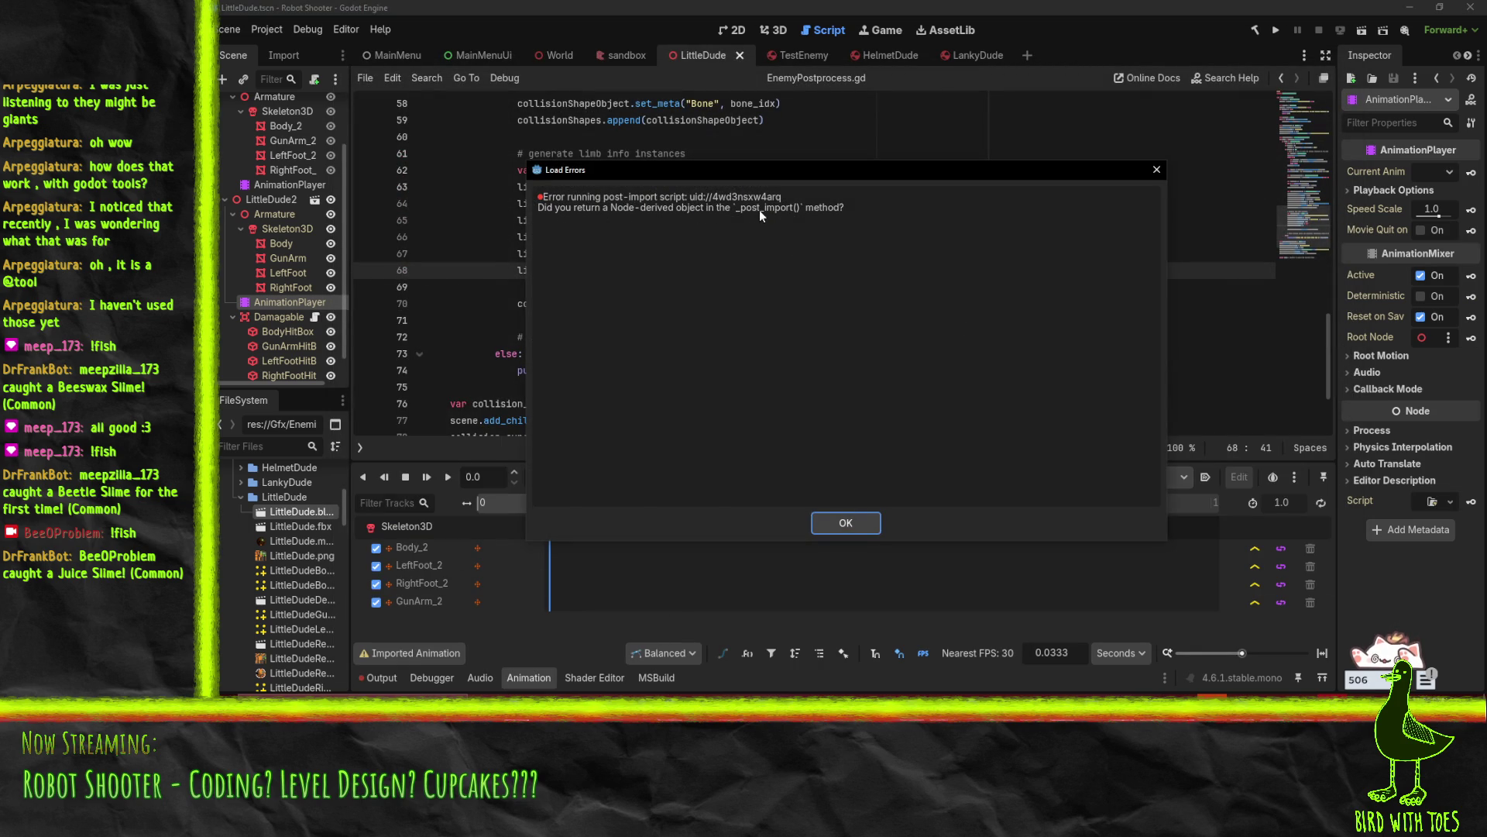
pyautogui.click(1156, 169)
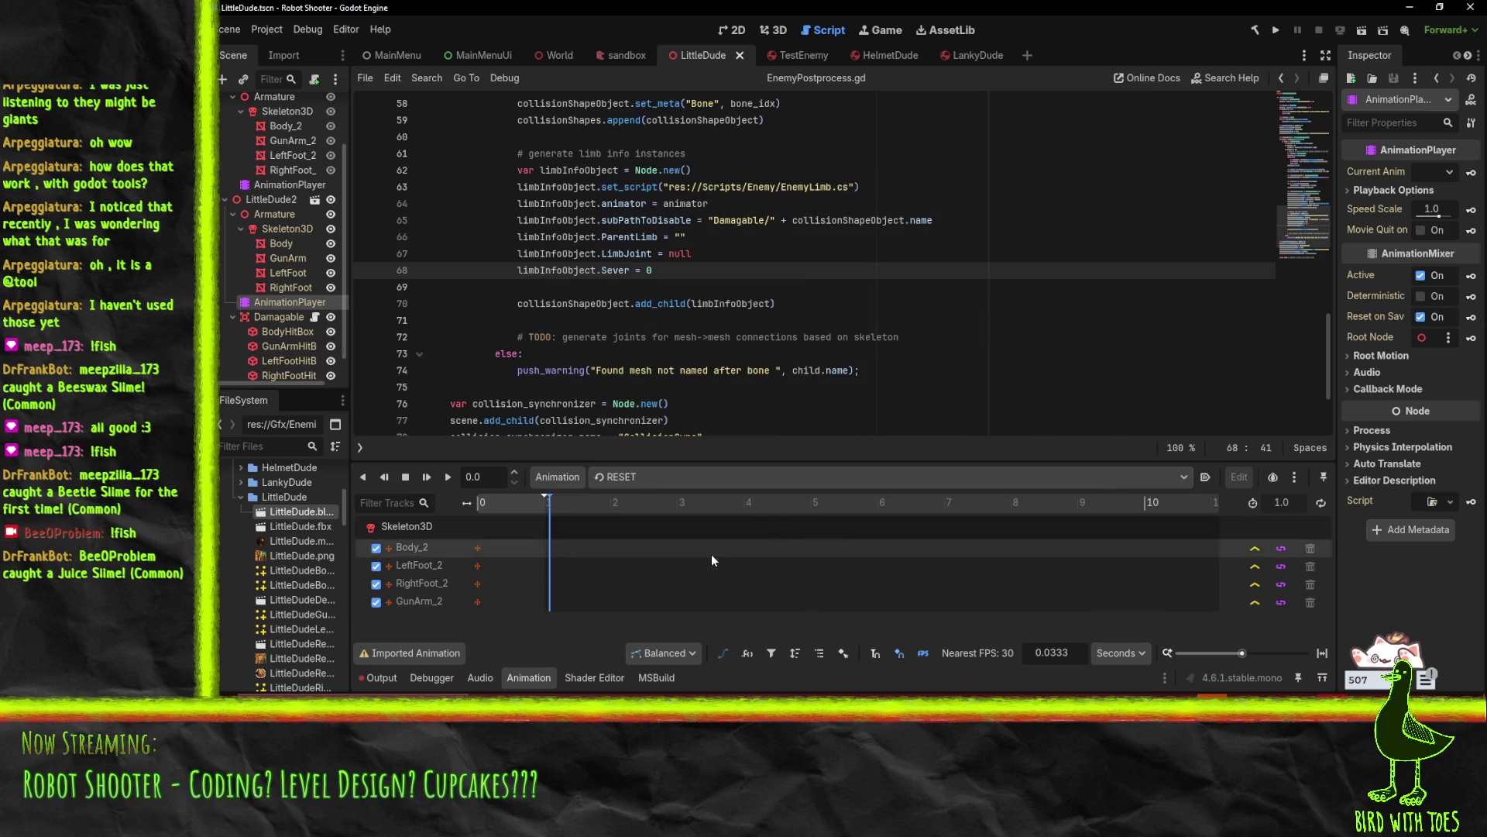
pyautogui.click(395, 682)
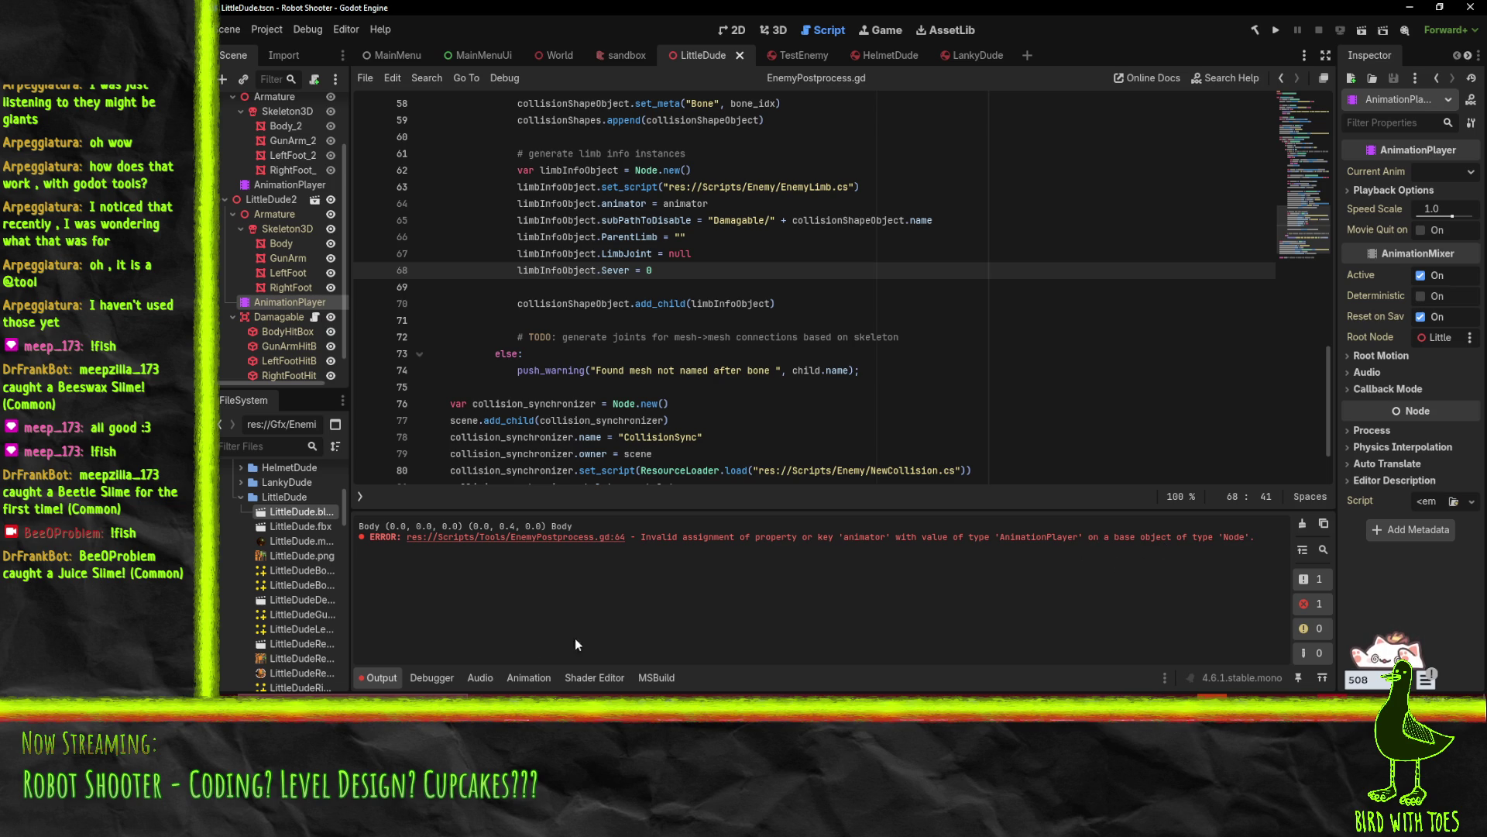
# Copy ResourceLoader.load into line 63's set_script call and save
pyautogui.click(557, 537)
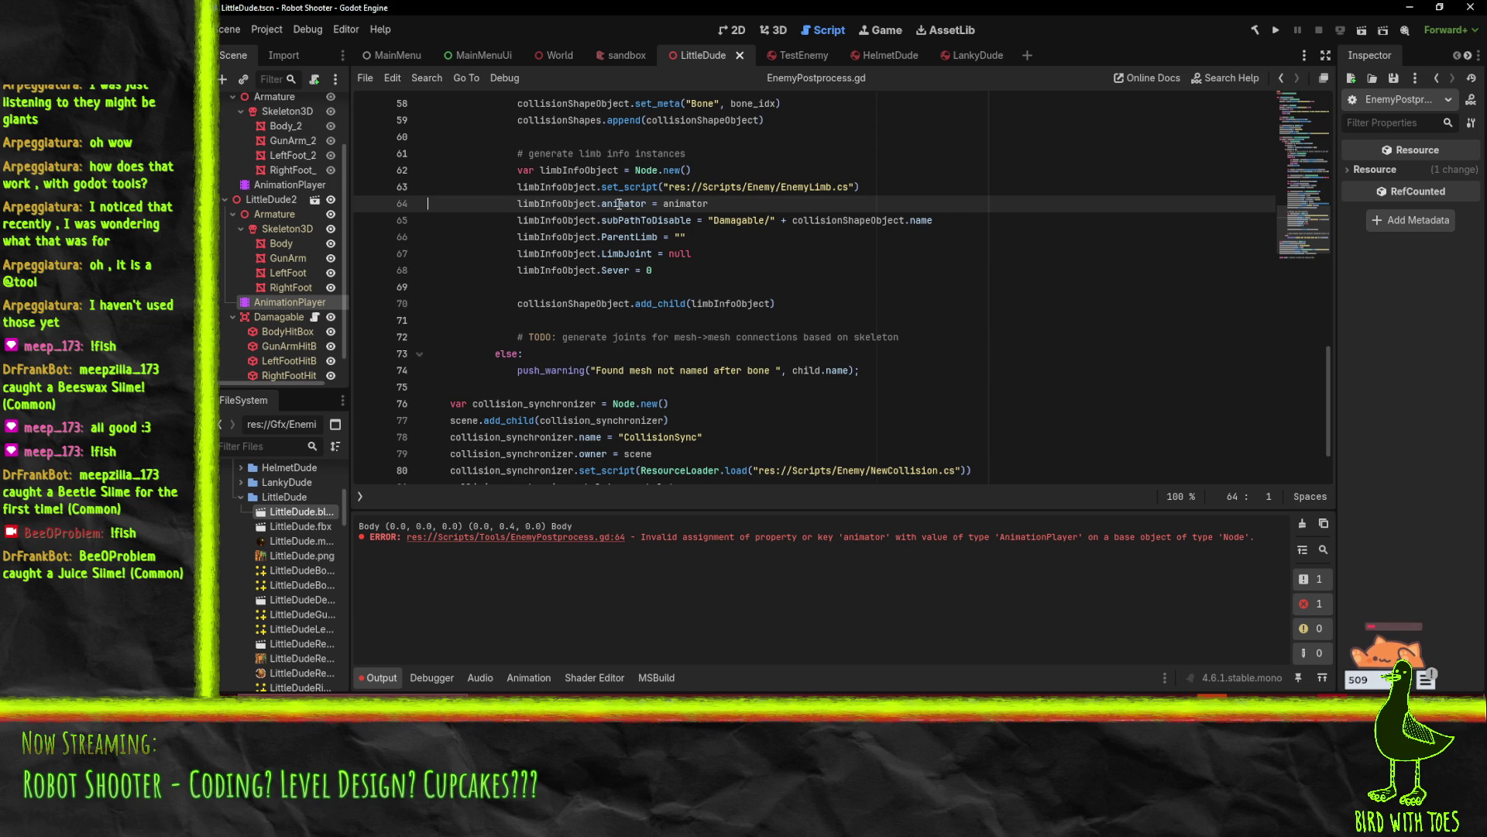
pyautogui.click(619, 203)
pyautogui.scroll(-2, 852, 351)
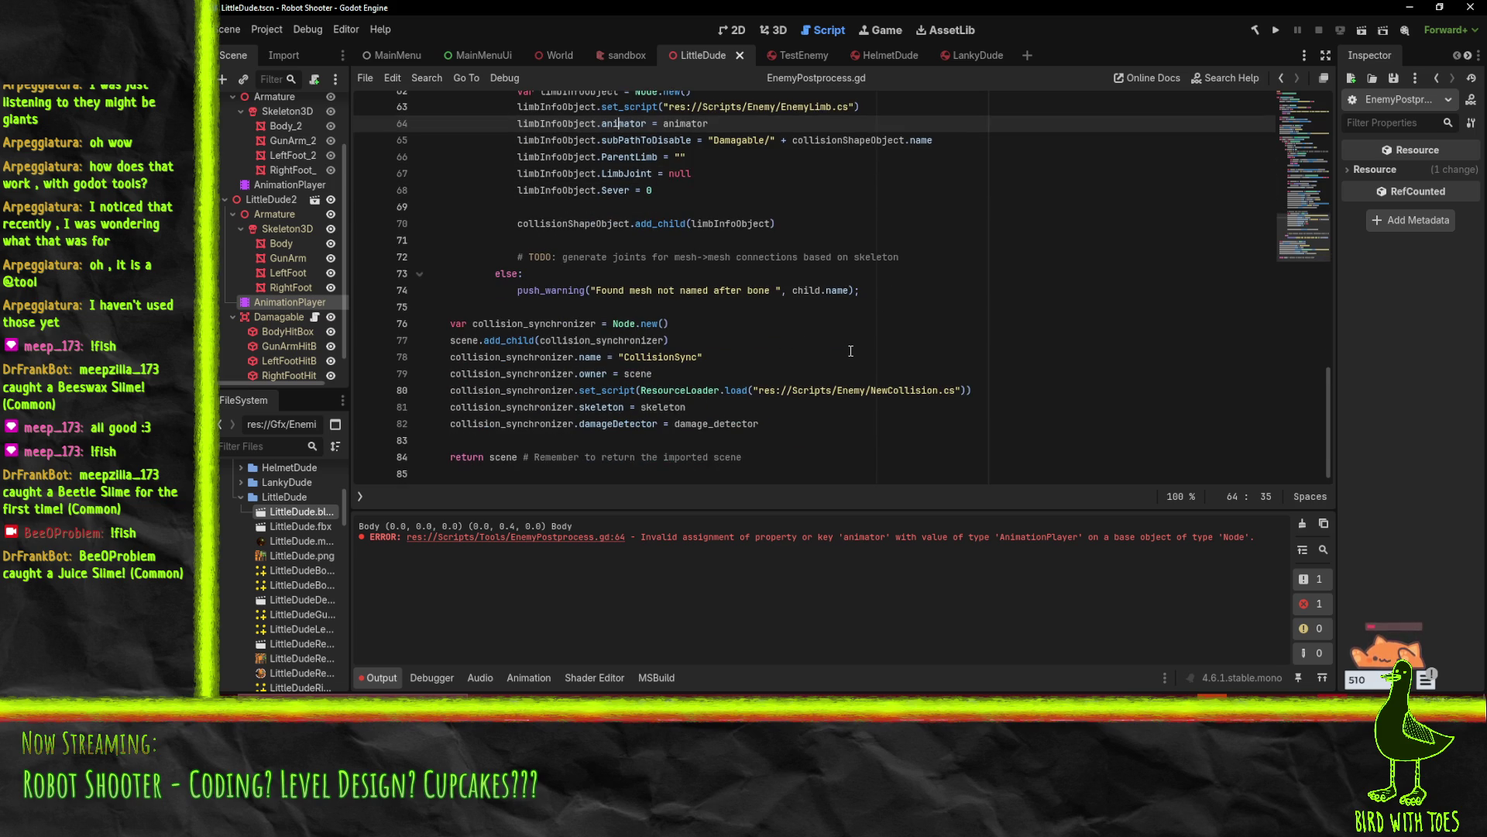
pyautogui.scroll(1, 851, 351)
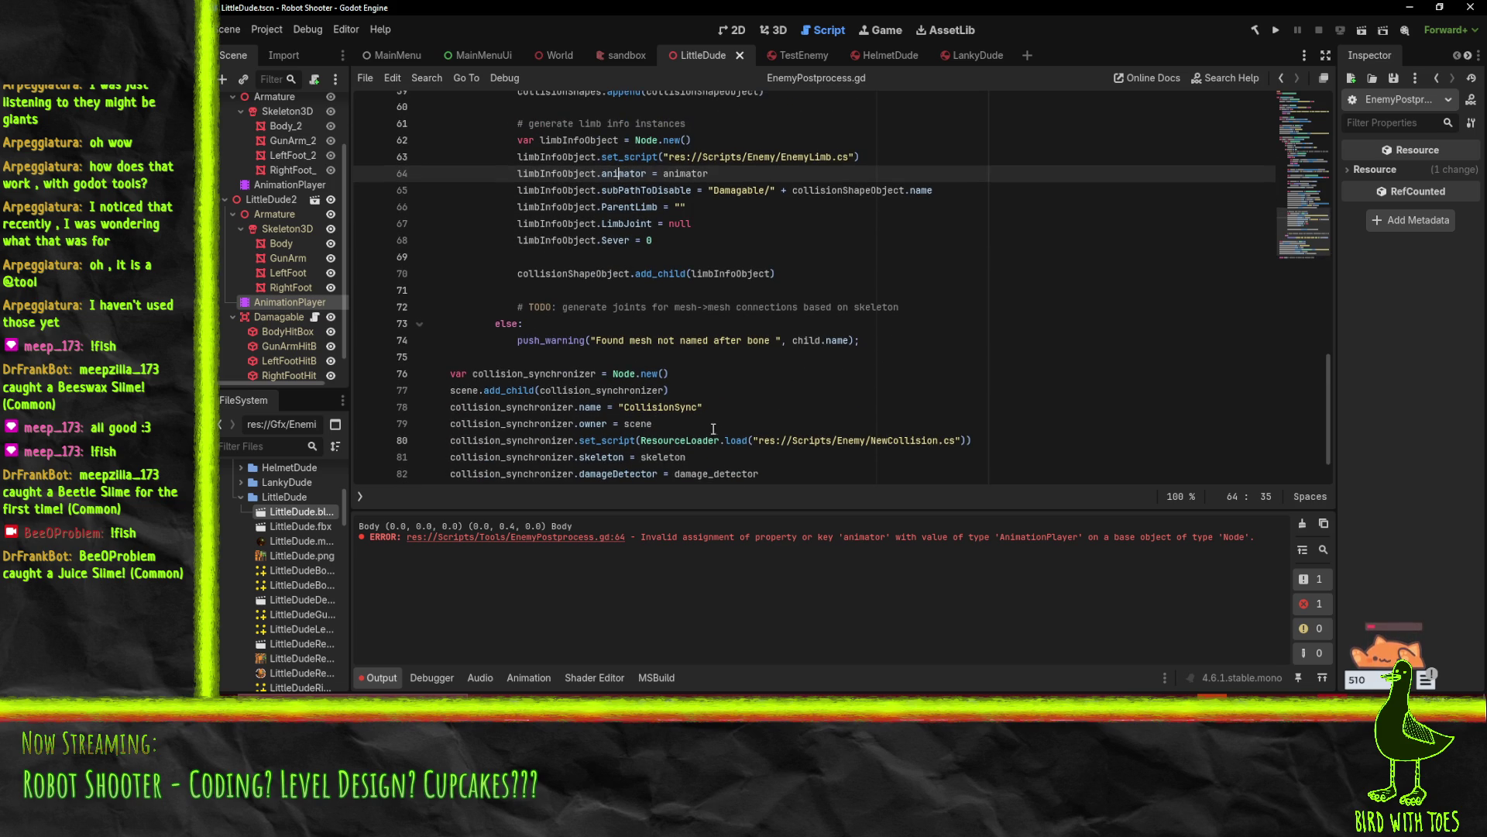
pyautogui.moveTo(640, 440); pyautogui.dragTo(750, 442)
pyautogui.hotkey('ctrl', 'c')
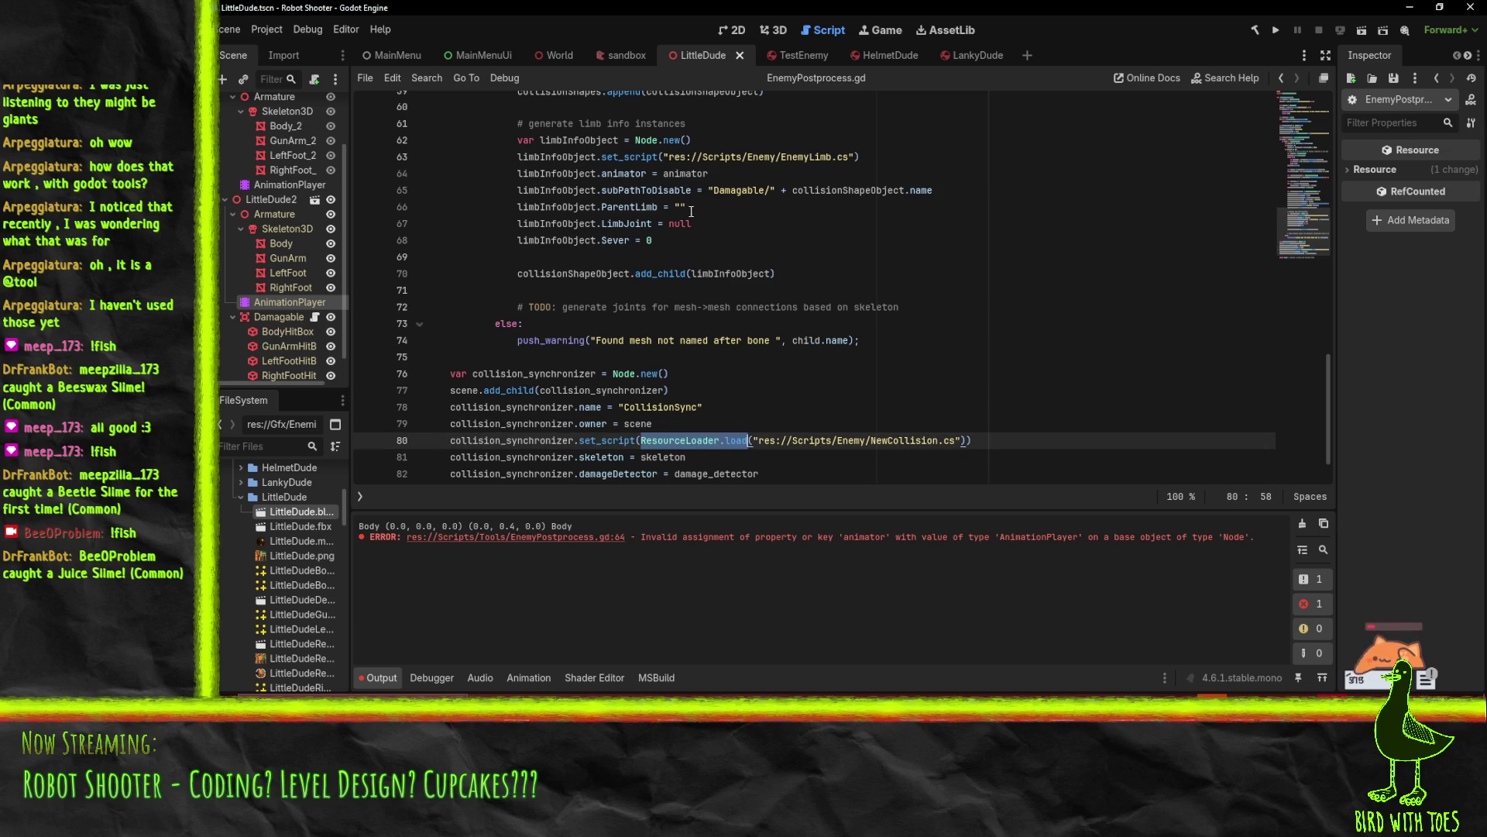
pyautogui.click(660, 157)
pyautogui.hotkey('ctrl', 'v')
pyautogui.write('()("res')
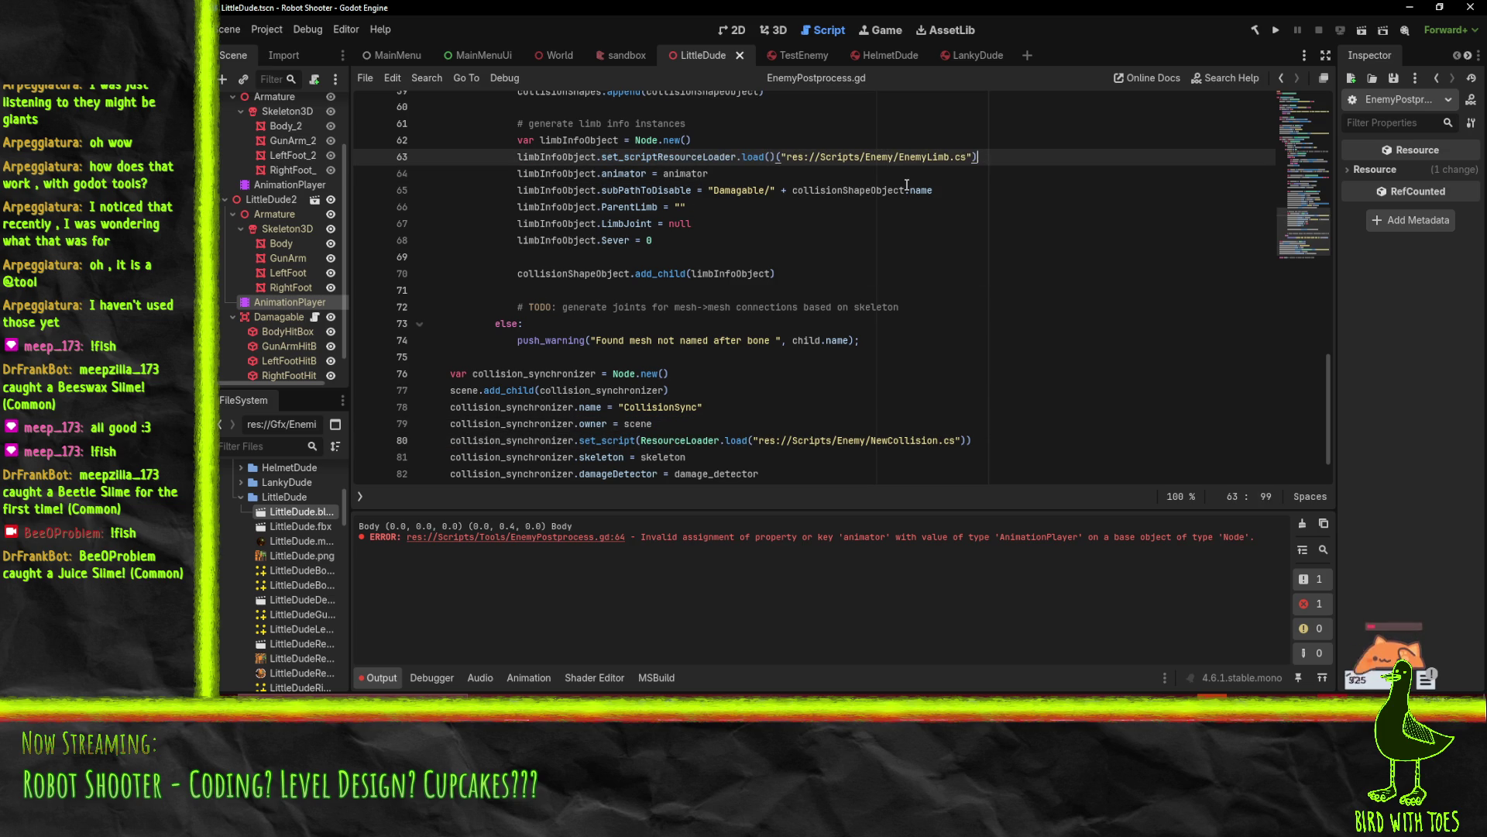
pyautogui.press('BackSpace')
pyautogui.hotkey('ctrl', 's')
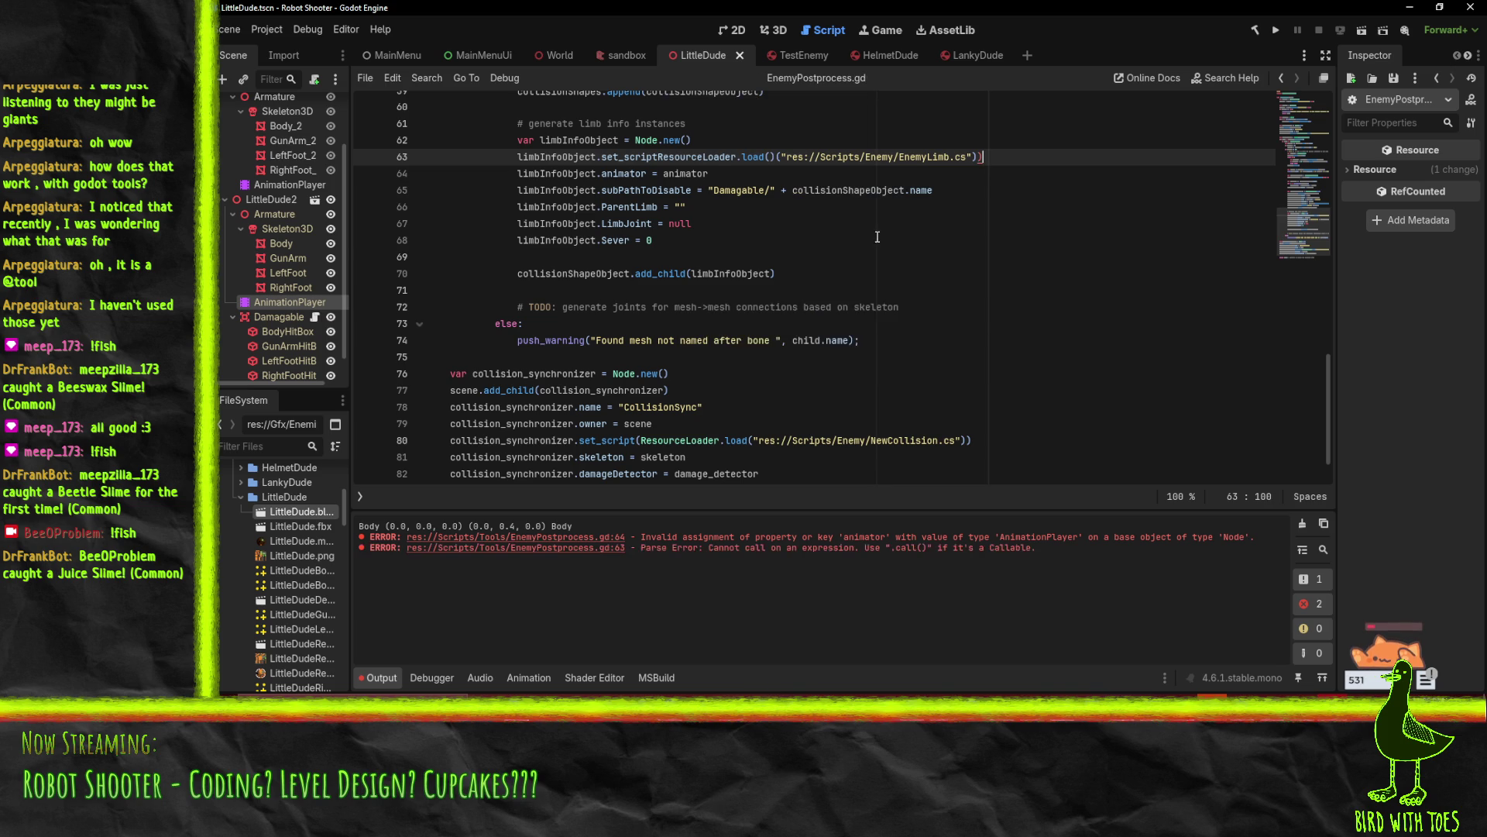
pyautogui.click(877, 240)
# Remove the stray bracket after load( and add '(' after set_script on line 63, then save
pyautogui.doubleClick(291, 513)
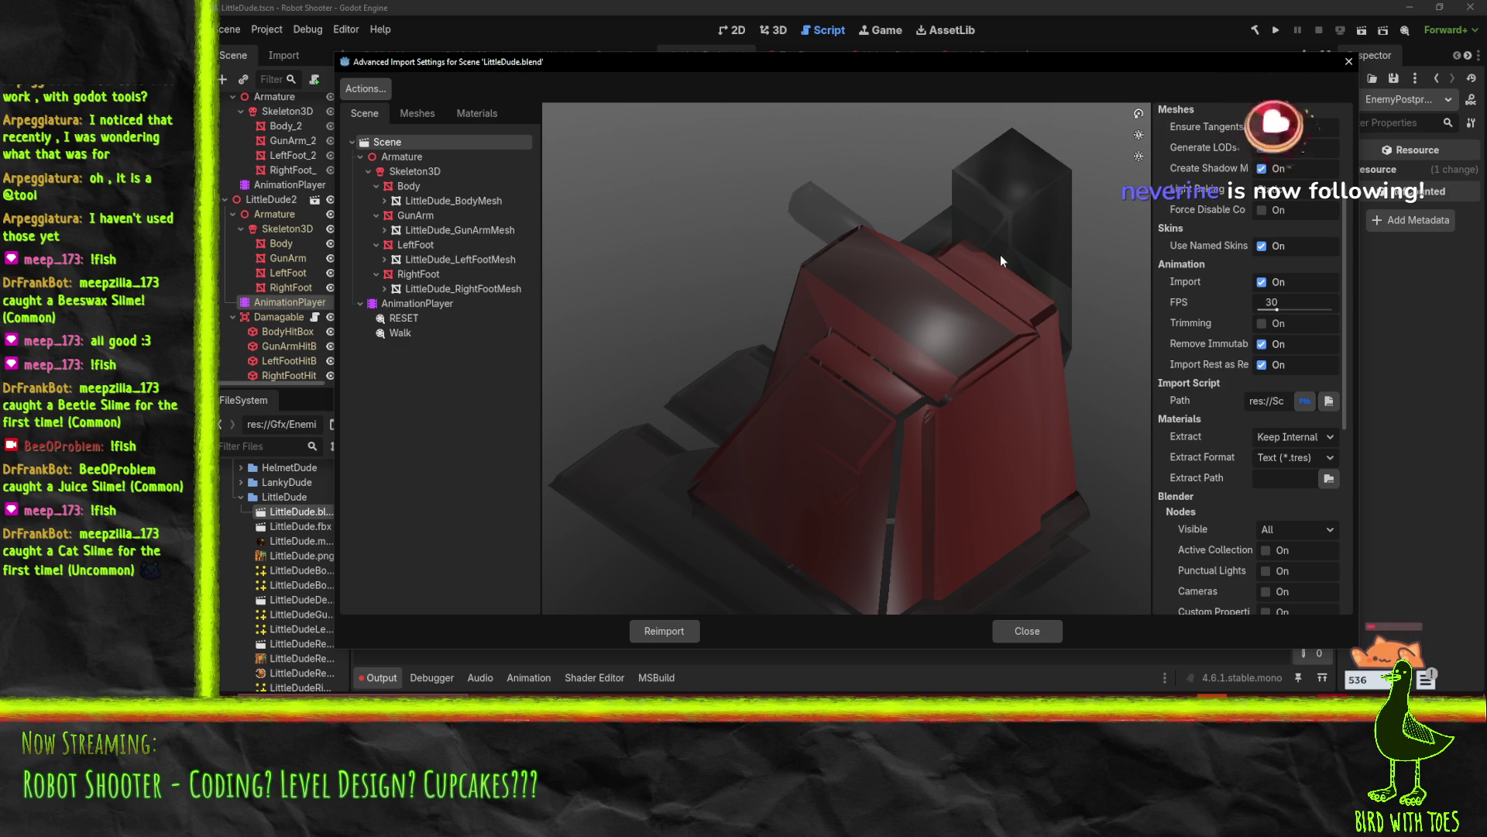
pyautogui.click(1346, 62)
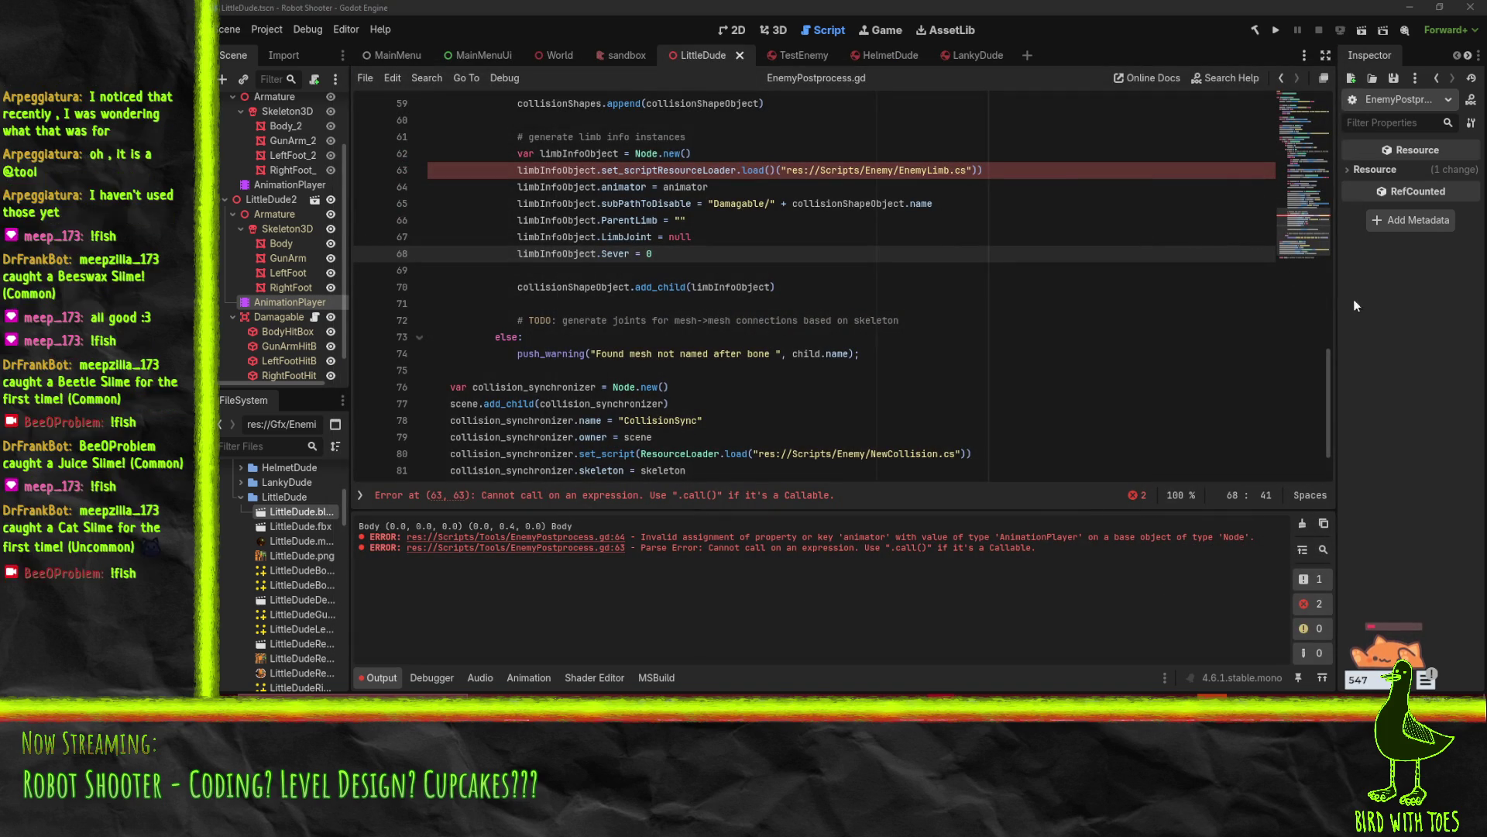
pyautogui.click(771, 169)
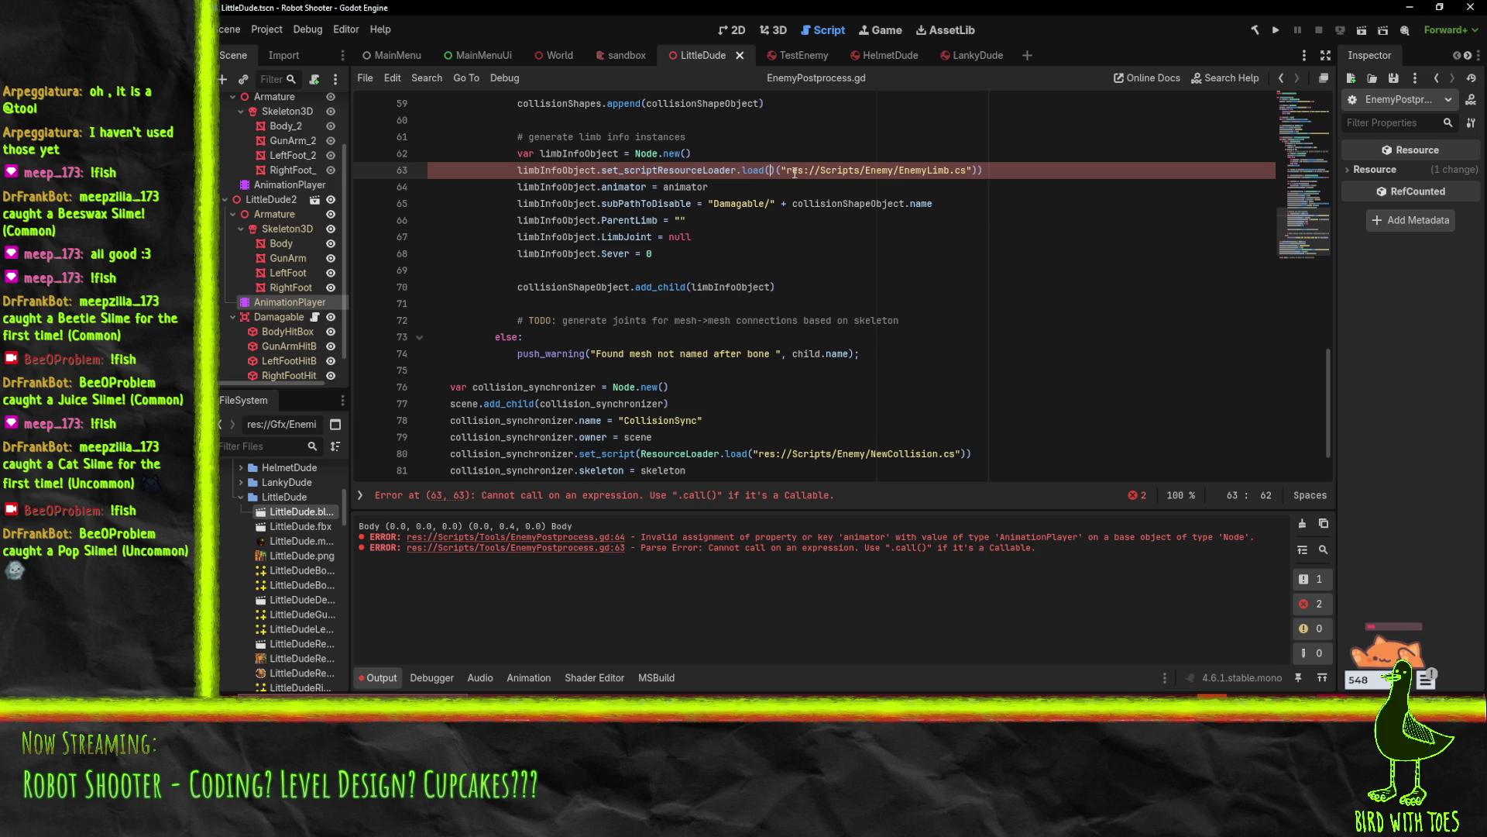
pyautogui.press('Delete')
pyautogui.press('Delete')
pyautogui.press('End')
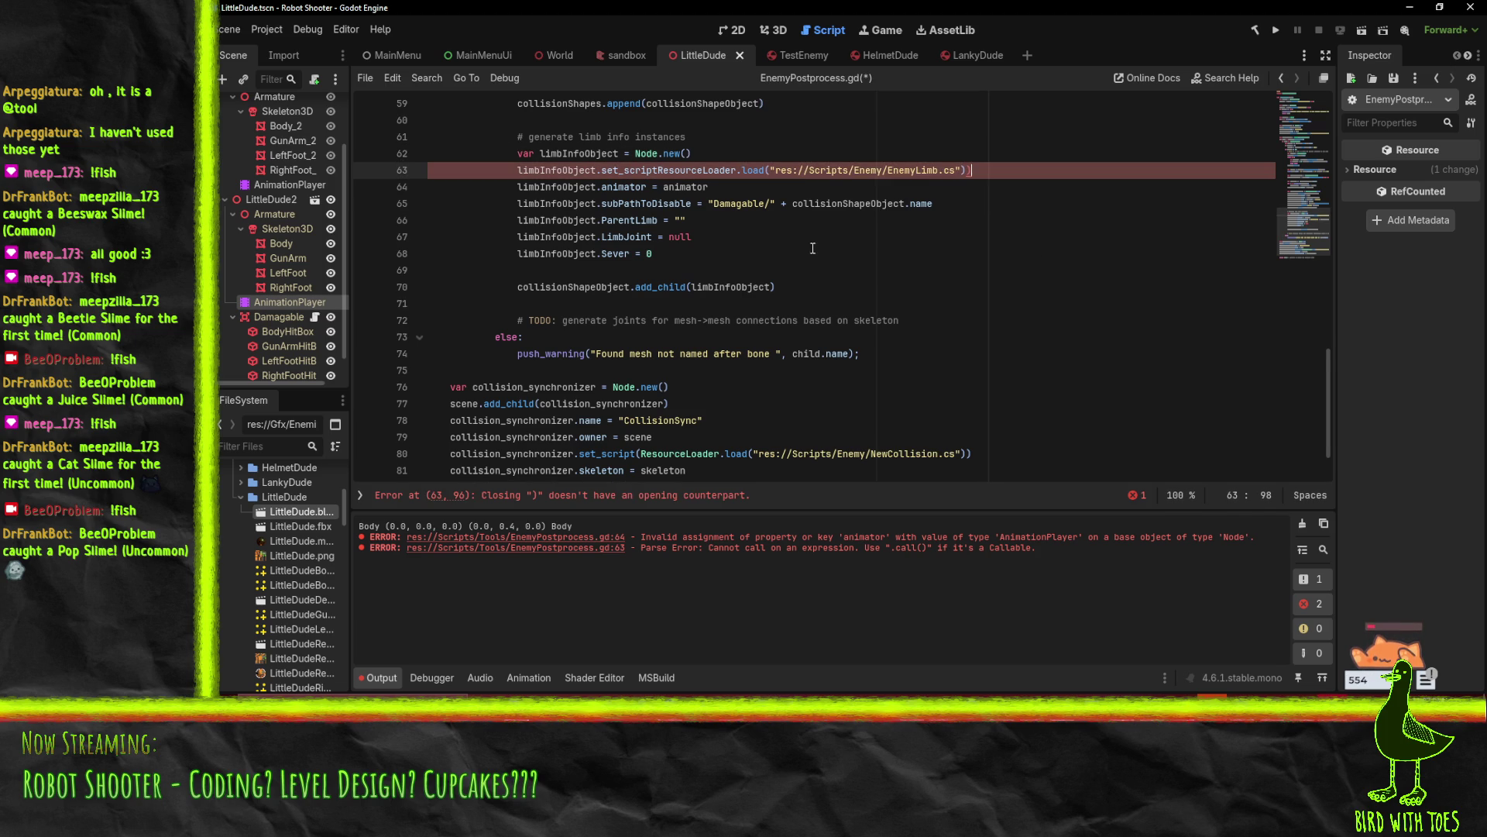
pyautogui.hotkey('ctrl', 'z')
pyautogui.hotkey('ctrl', 'z')
pyautogui.press('Delete')
pyautogui.click(658, 170)
pyautogui.write('(')
pyautogui.hotkey('ctrl', 's')
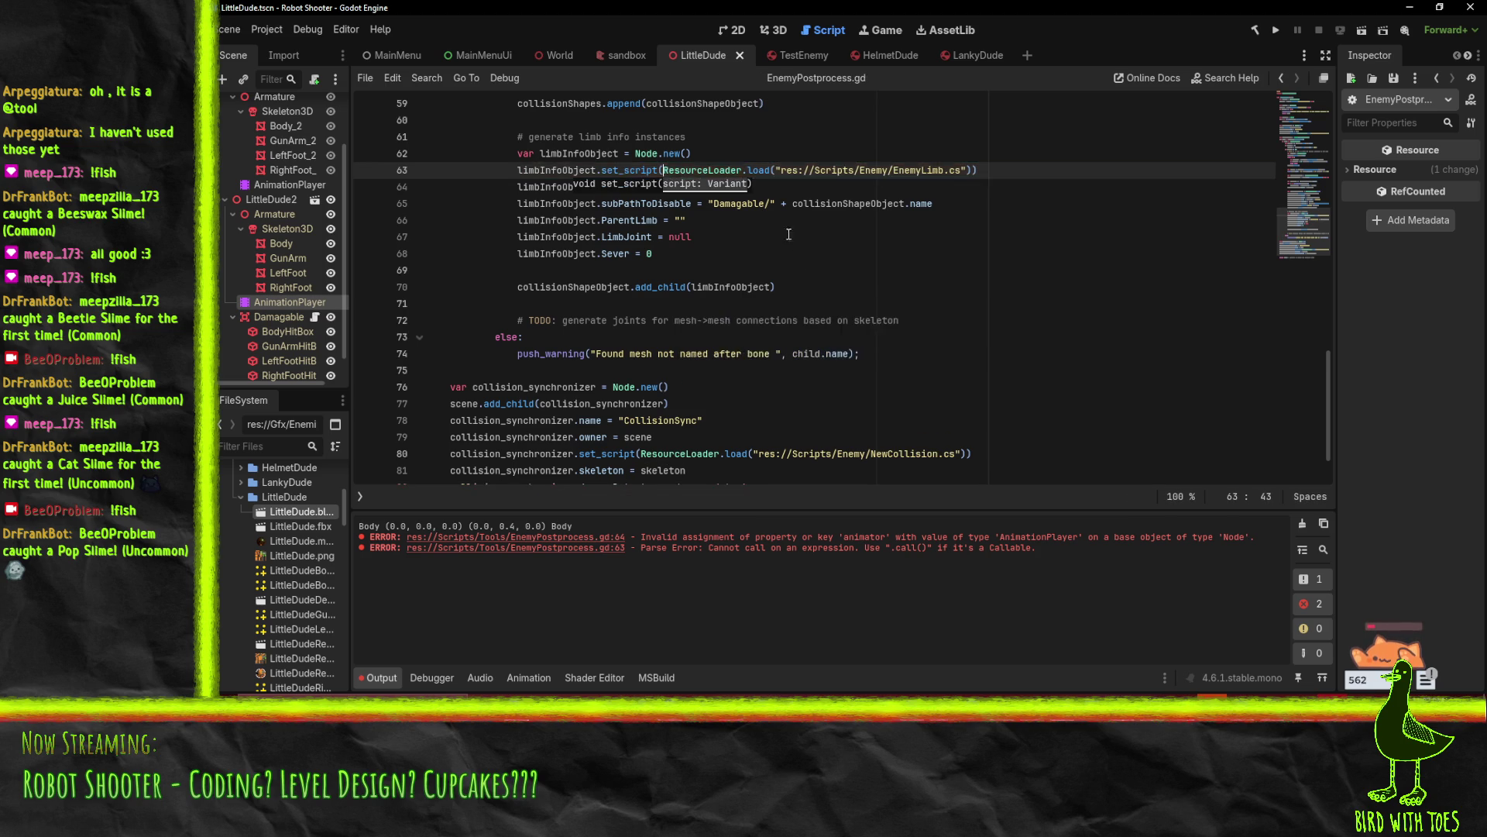
pyautogui.click(798, 337)
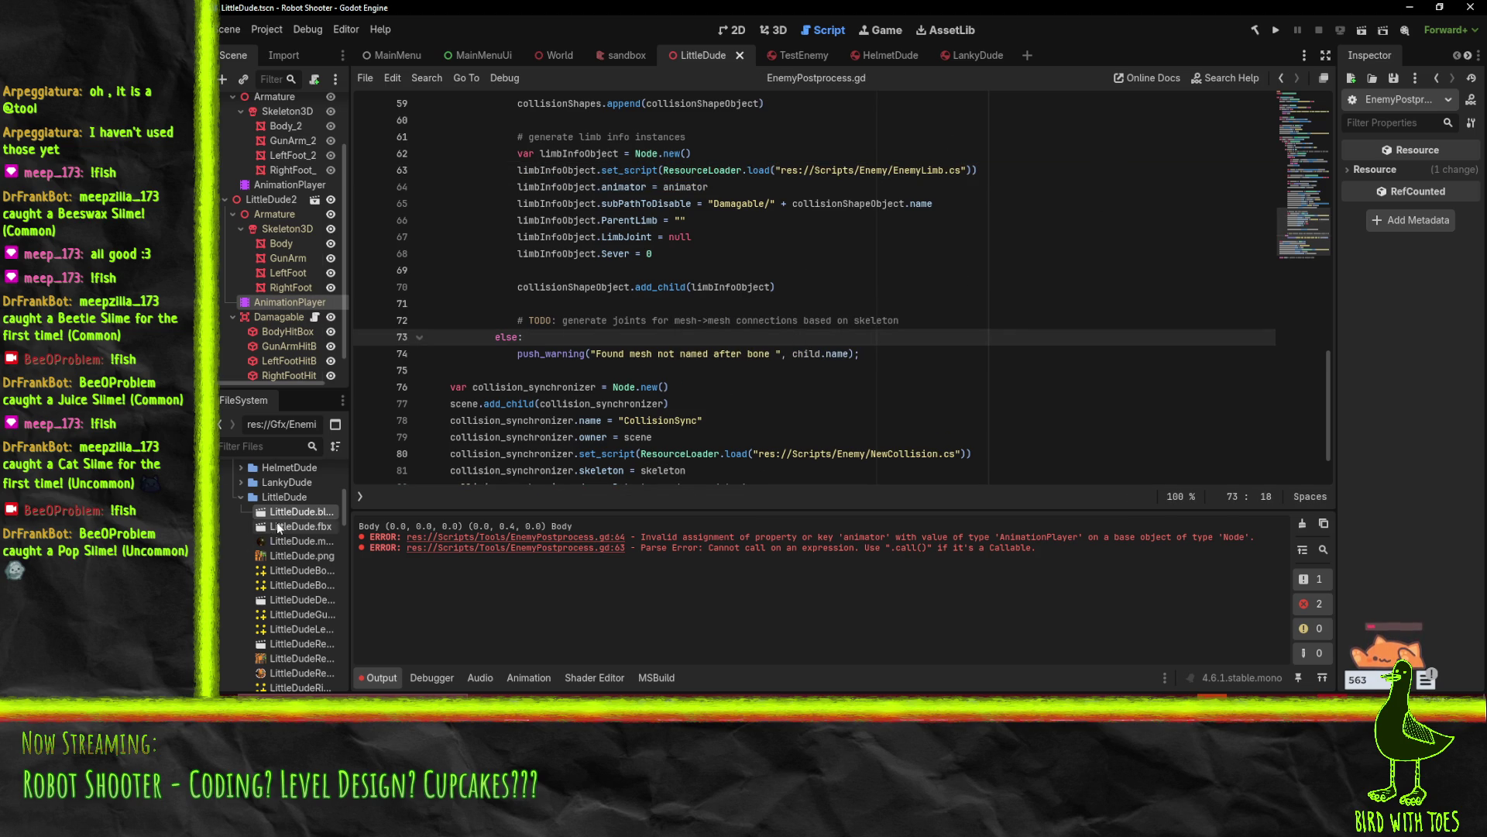
# Reimport LittleDude.blend and read the printed Body, GunArm, LeftFoot and RightFoot positions in Output
pyautogui.doubleClick(272, 514)
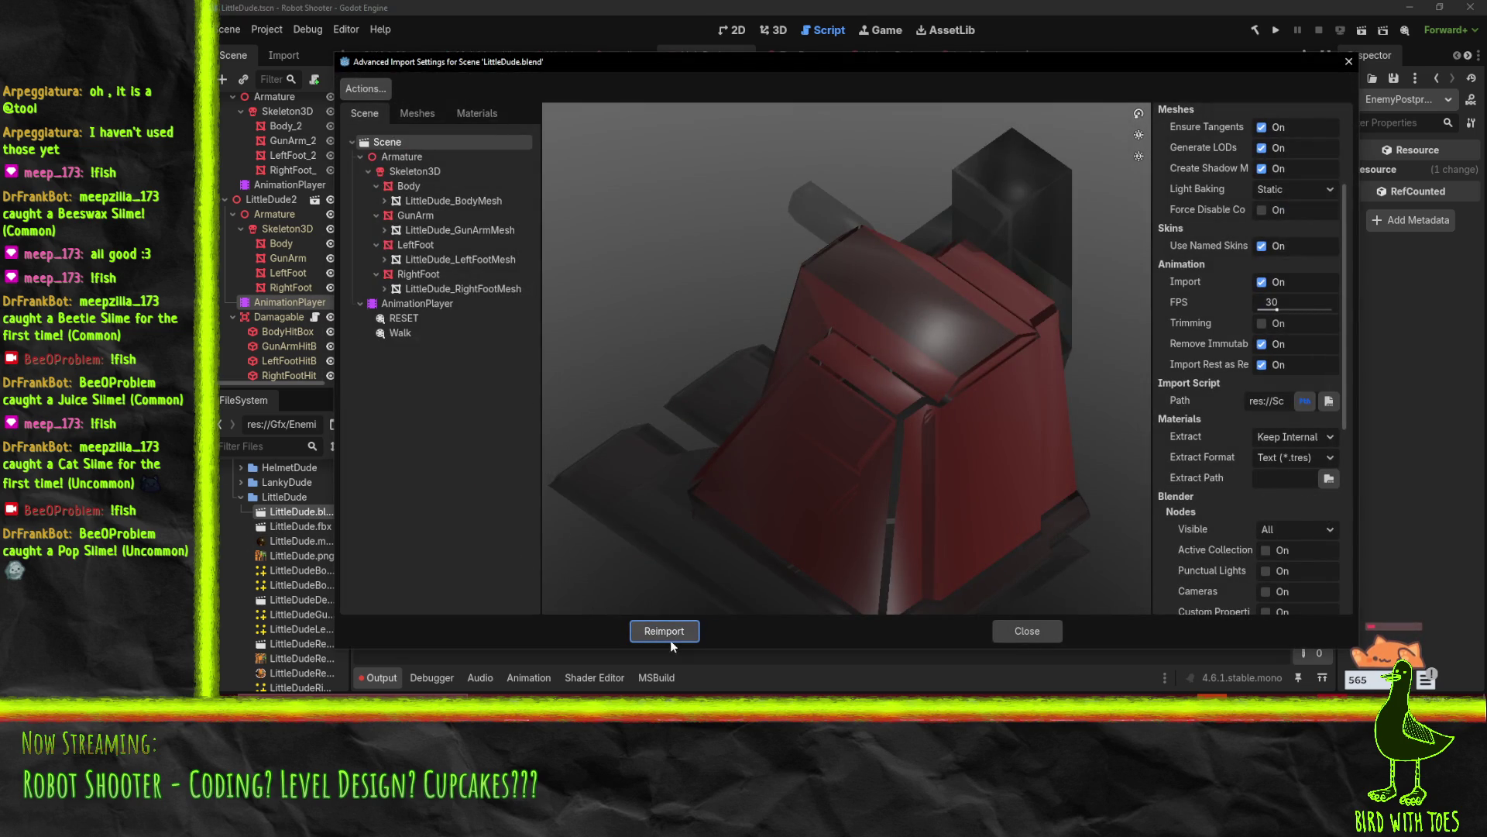
pyautogui.click(664, 632)
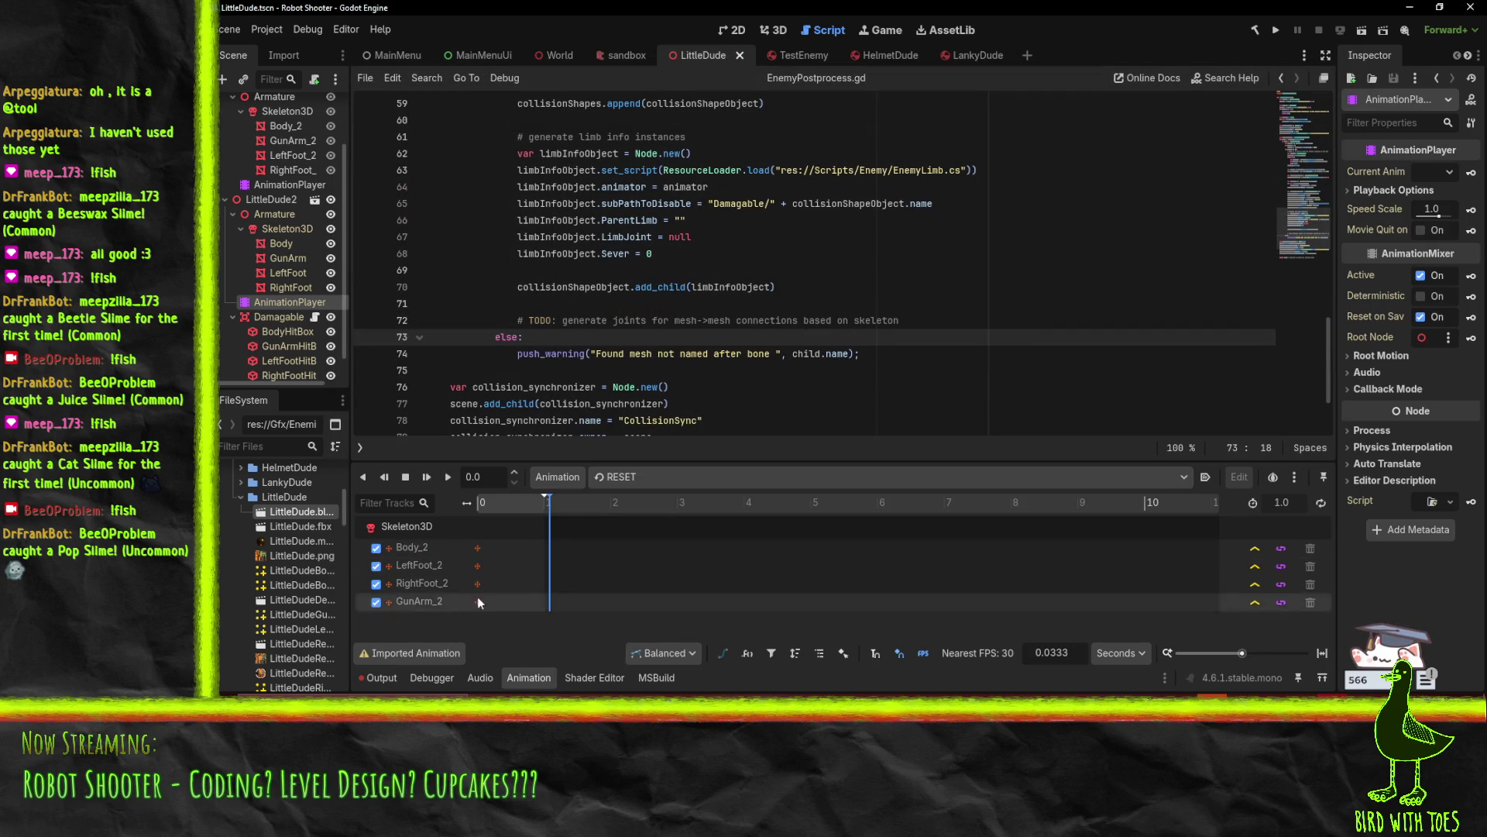
pyautogui.click(379, 678)
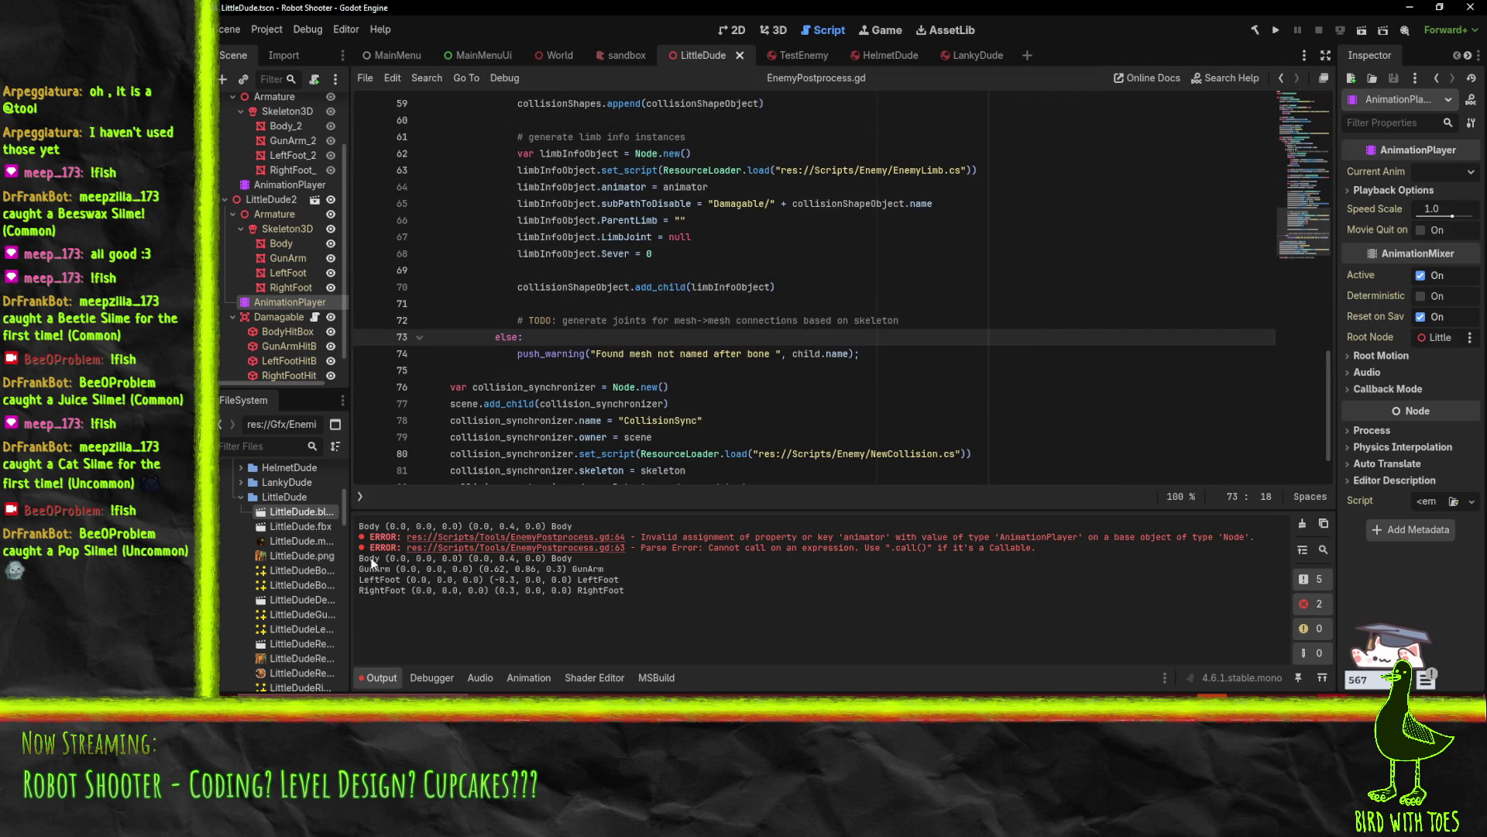
pyautogui.moveTo(361, 560)
pyautogui.mouseDown()
pyautogui.moveTo(597, 580)
pyautogui.moveTo(586, 560)
pyautogui.mouseUp()
pyautogui.click(583, 556)
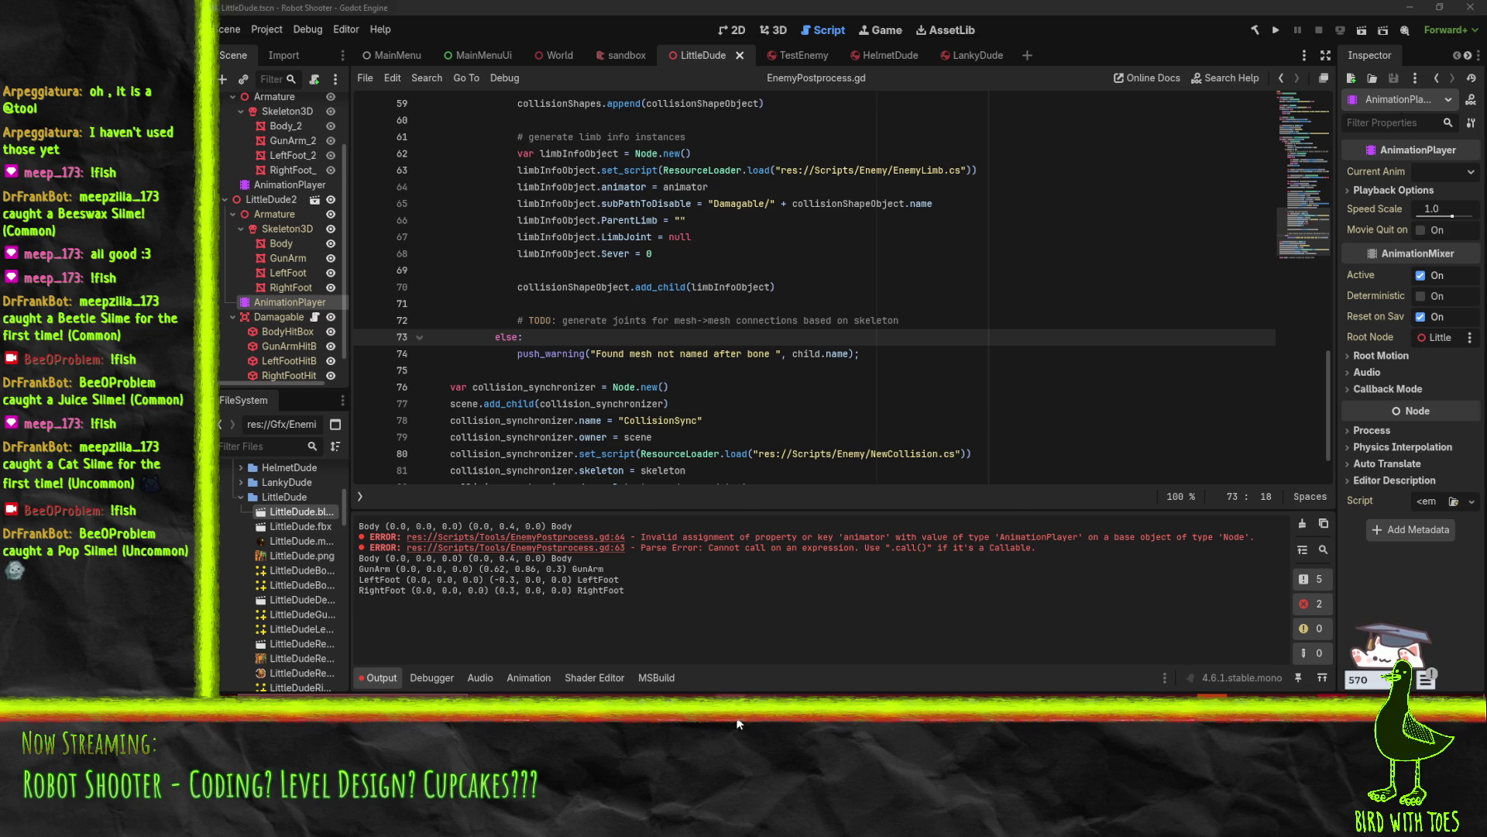
pyautogui.hotkey('alt', 'Tab')
pyautogui.hotkey('shift', 'ctrl', 'o')
# Open LittleDude.blend in Blender and switch to the Default workspace
pyautogui.click(418, 132)
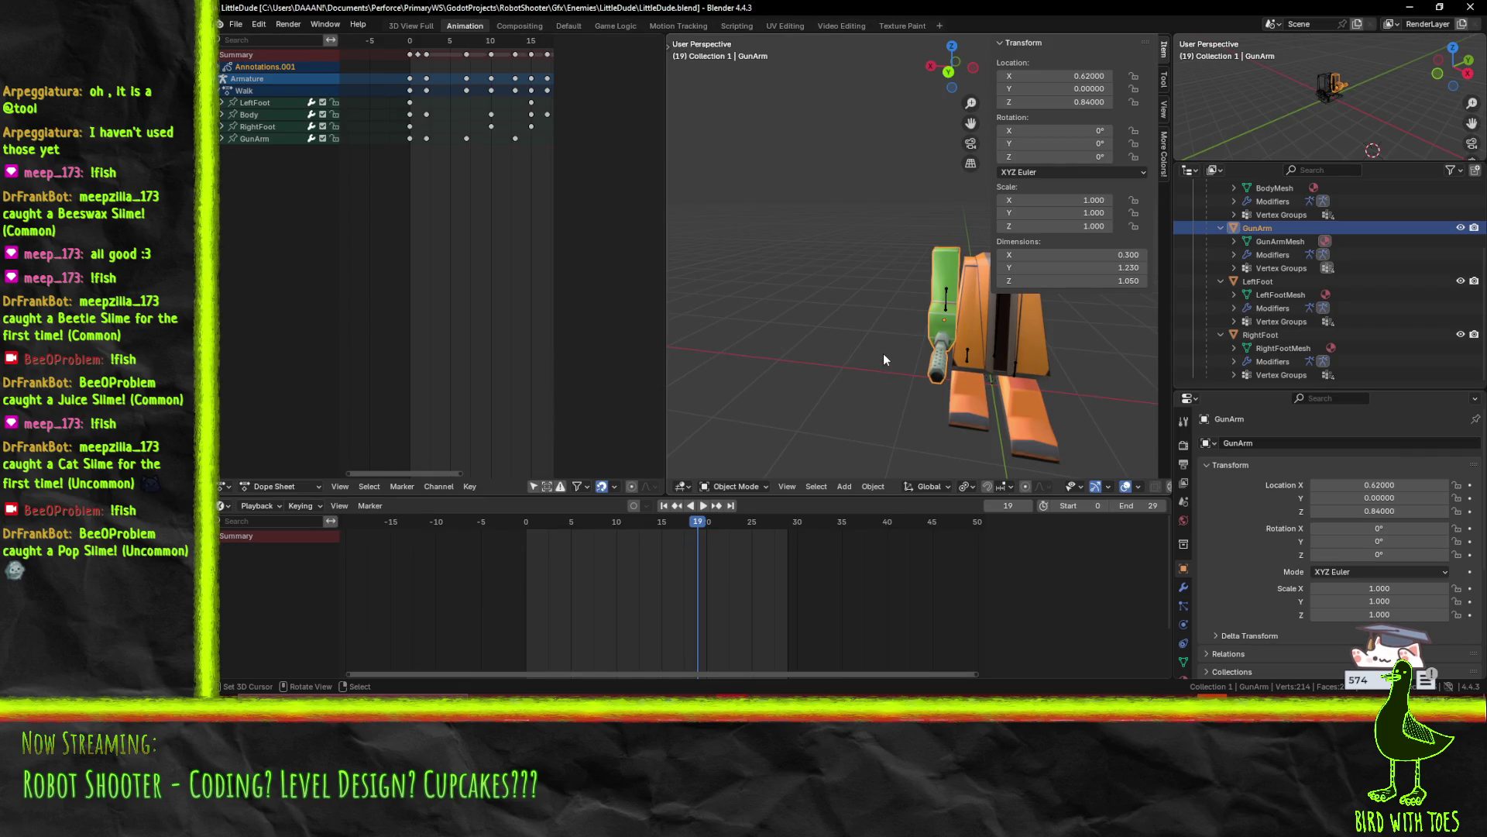
pyautogui.moveTo(803, 307)
pyautogui.mouseDown()
pyautogui.moveTo(863, 339)
pyautogui.moveTo(1000, 336)
pyautogui.mouseUp()
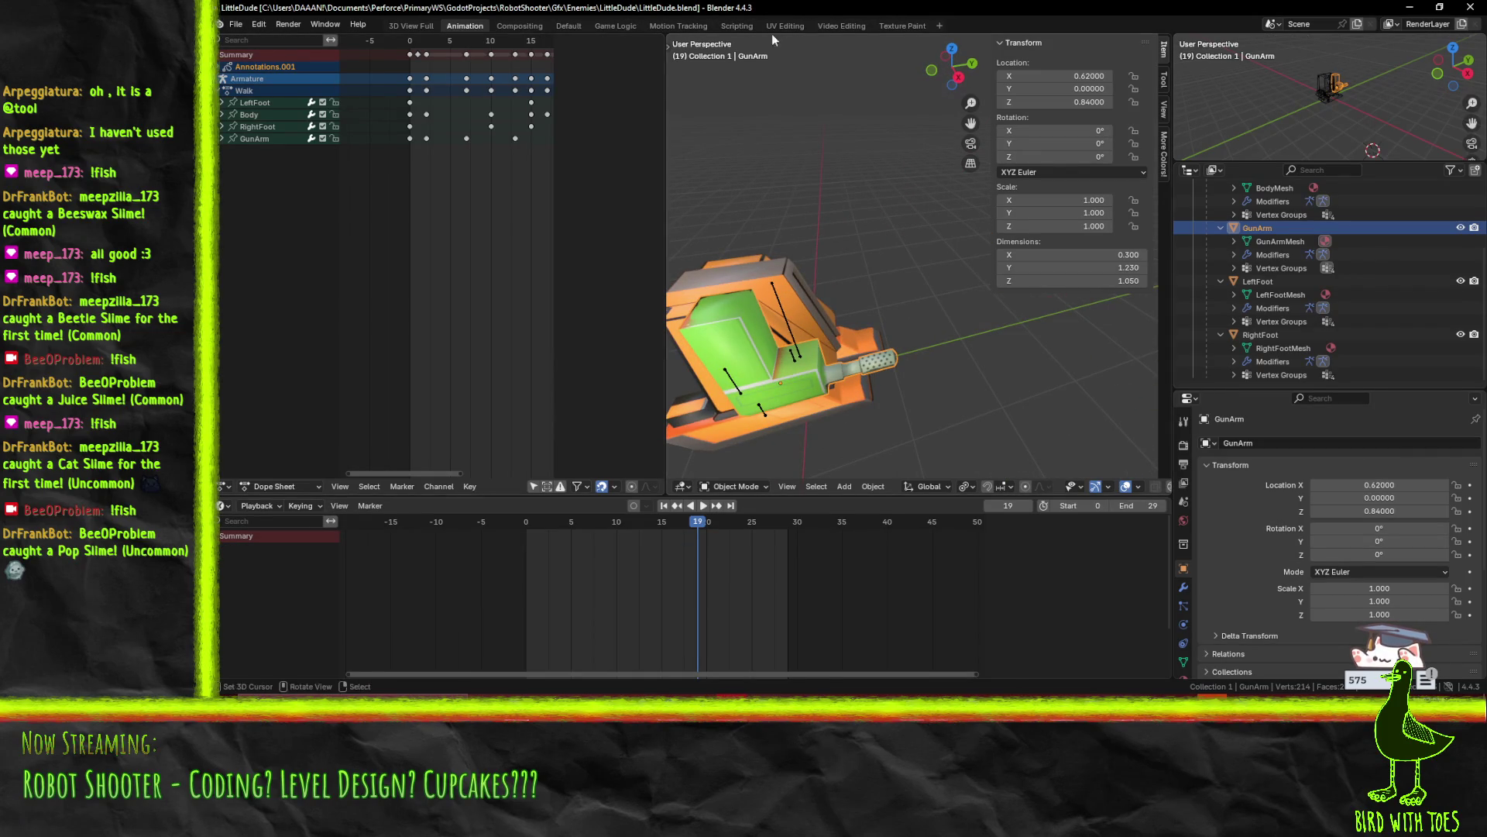
pyautogui.click(575, 25)
pyautogui.moveTo(598, 296); pyautogui.dragTo(593, 197)
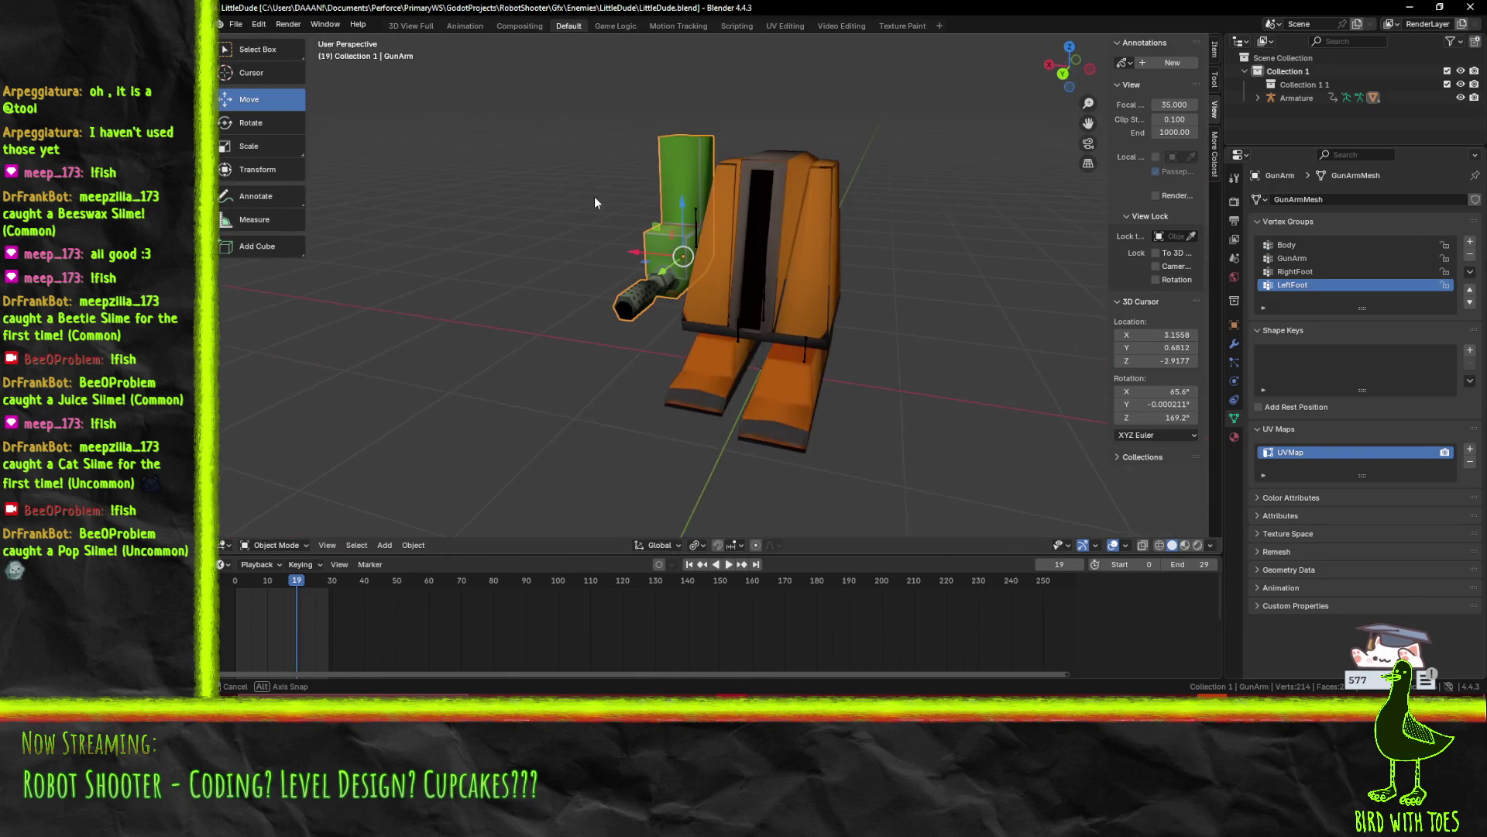
# Expand the Armature's bones and show the LeftFoot bone's Relations settings
pyautogui.click(1258, 98)
pyautogui.scroll(-1, 1278, 116)
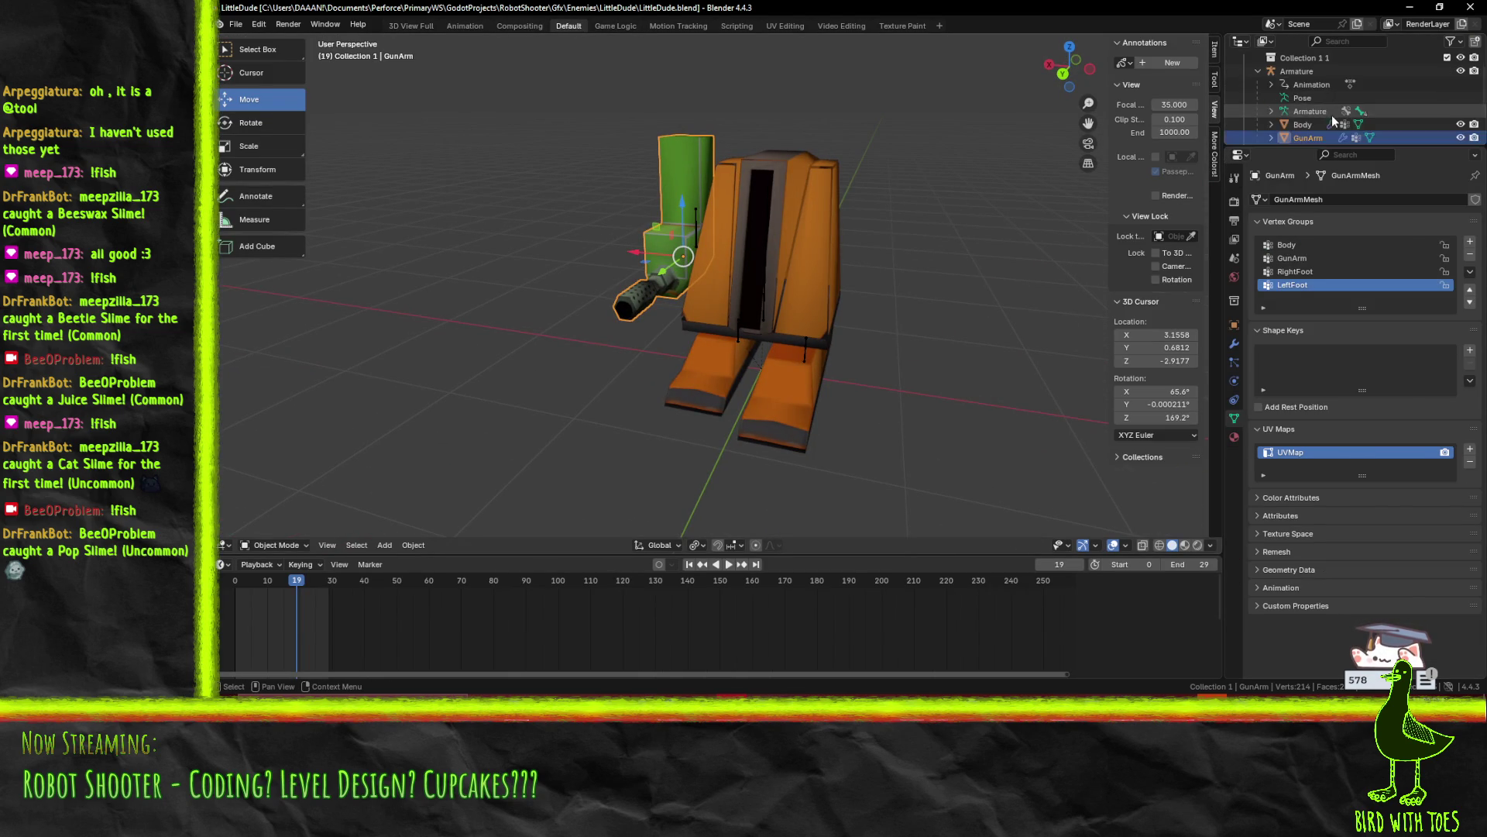
pyautogui.scroll(-1, 1290, 128)
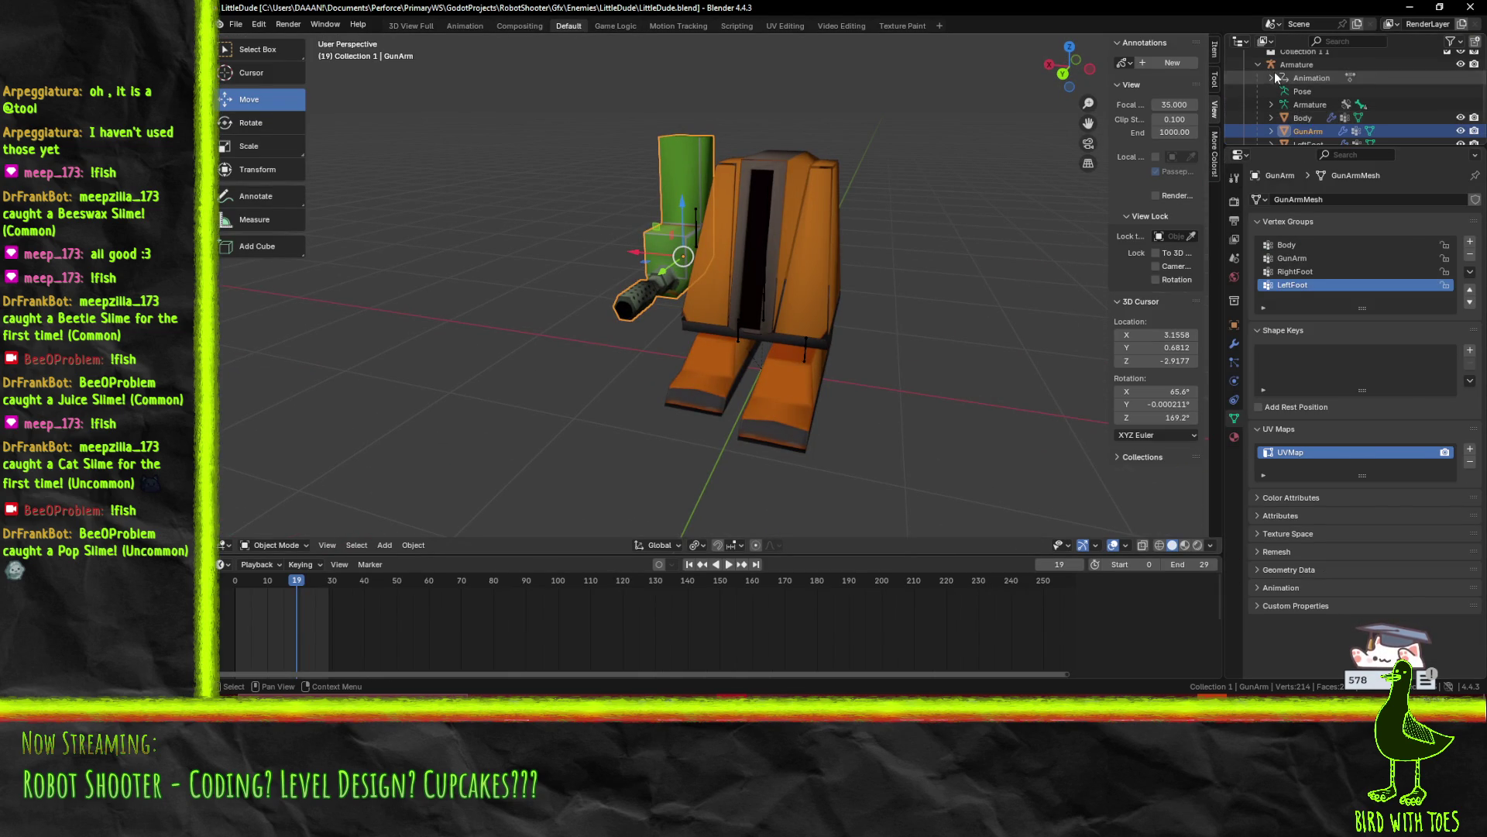
pyautogui.click(1271, 107)
pyautogui.scroll(-1, 1317, 104)
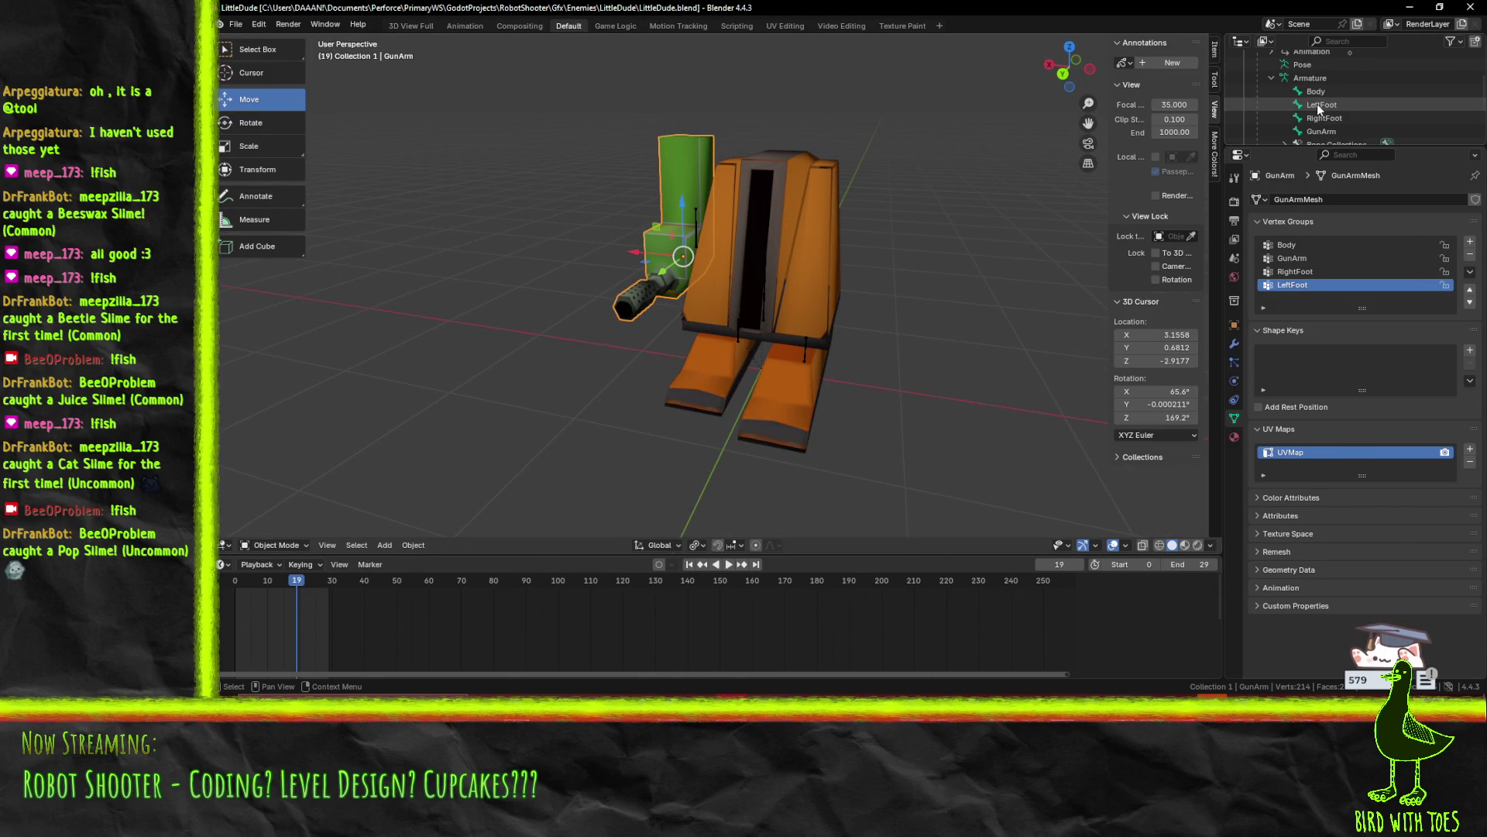
pyautogui.click(1317, 104)
pyautogui.moveTo(839, 291); pyautogui.dragTo(903, 267)
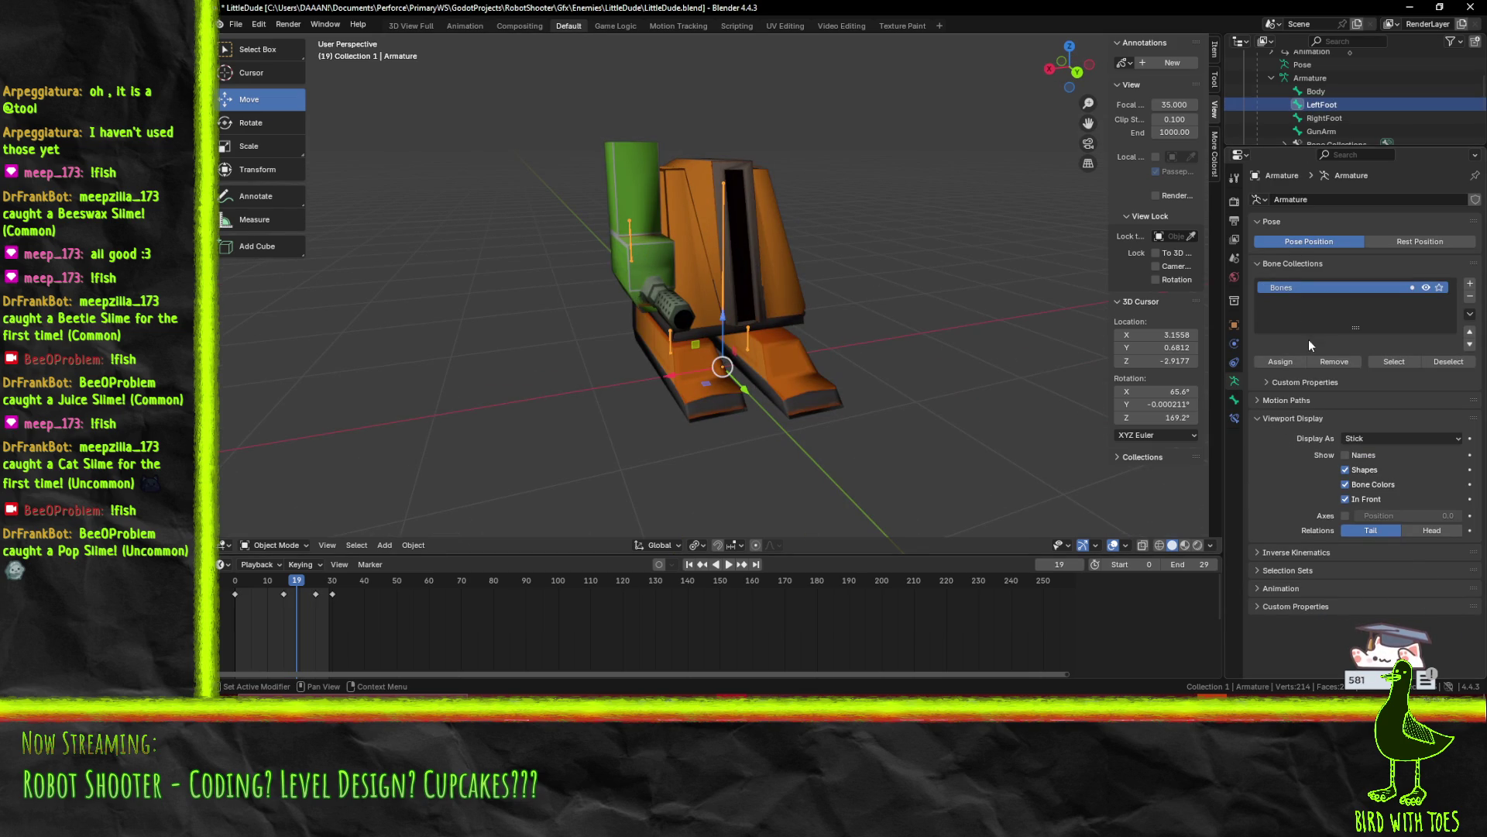
pyautogui.click(1235, 399)
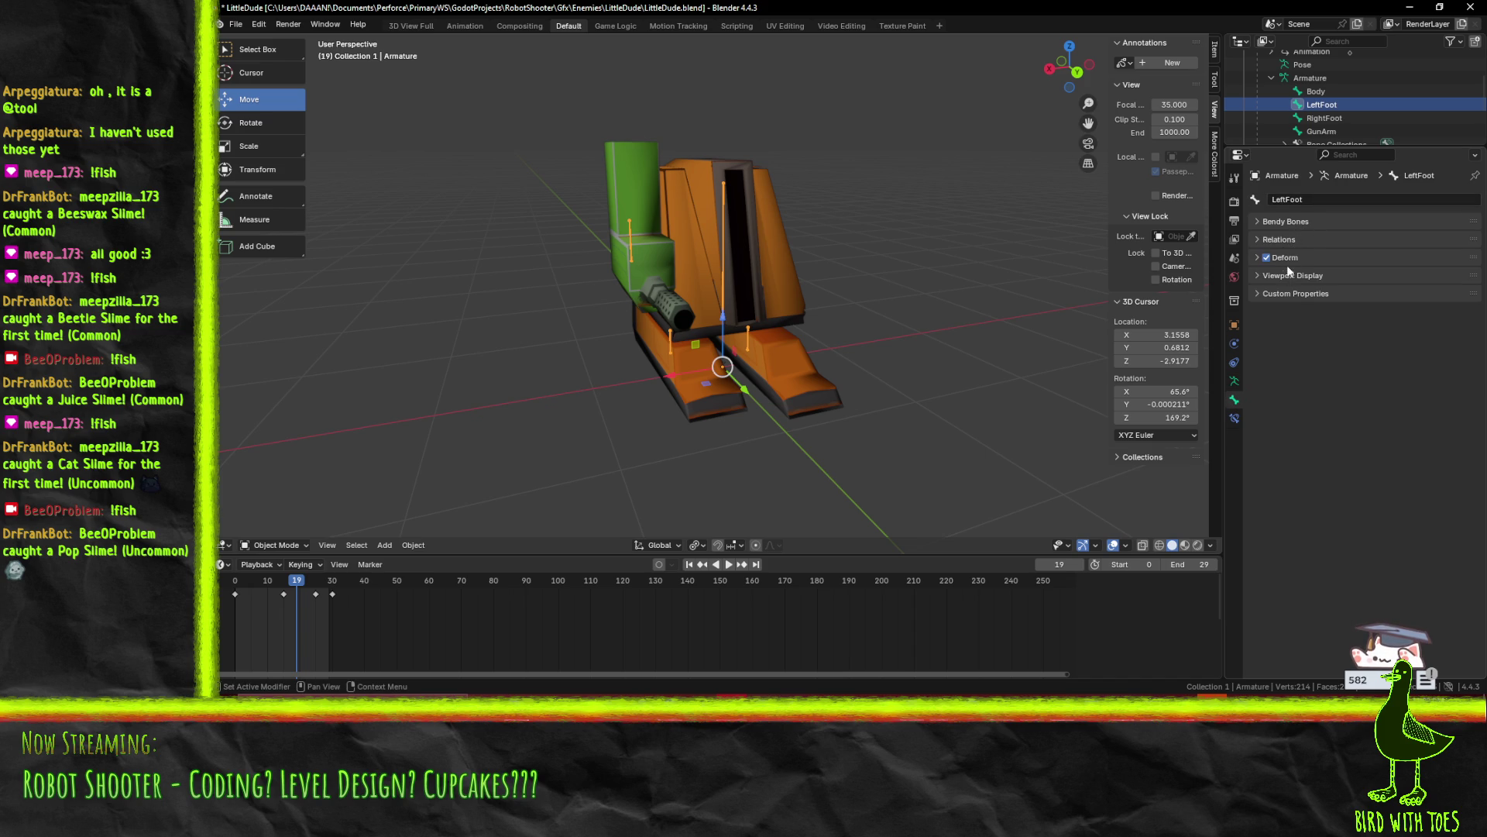
pyautogui.click(1282, 241)
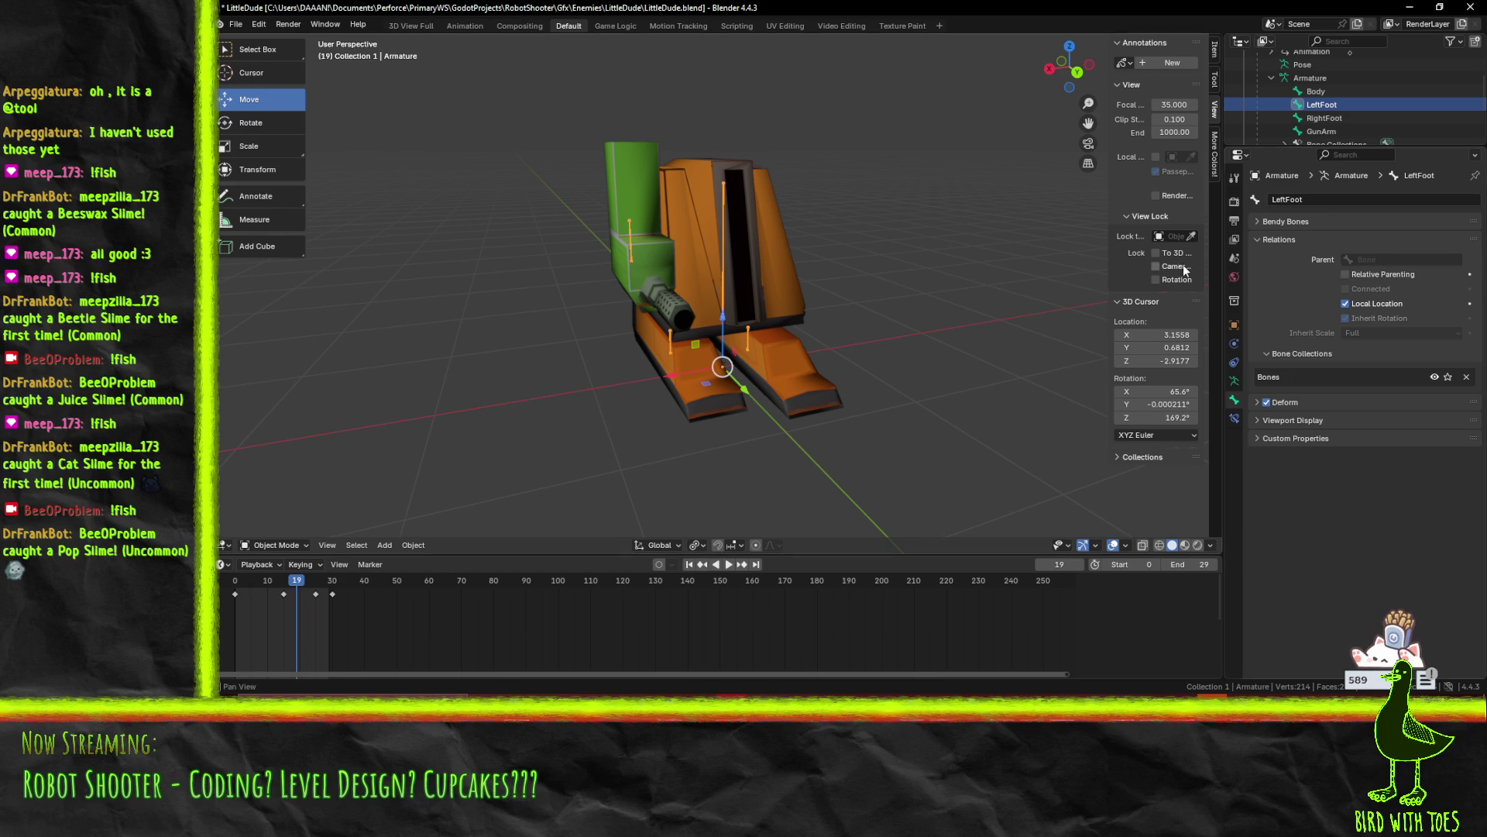
# Select the Body bone and inspect its bone properties
pyautogui.scroll(-1, 1314, 117)
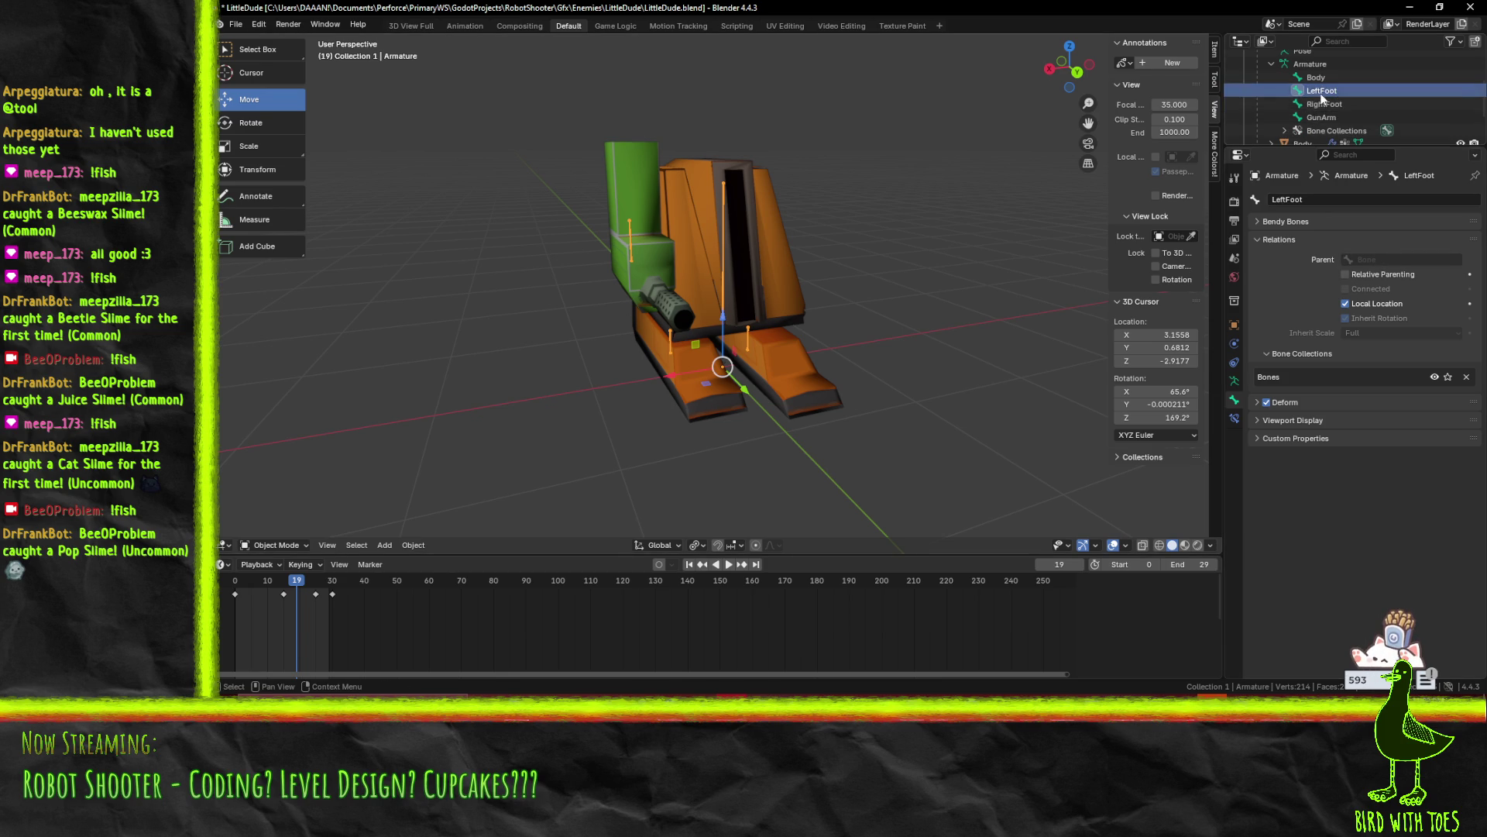
pyautogui.click(1316, 77)
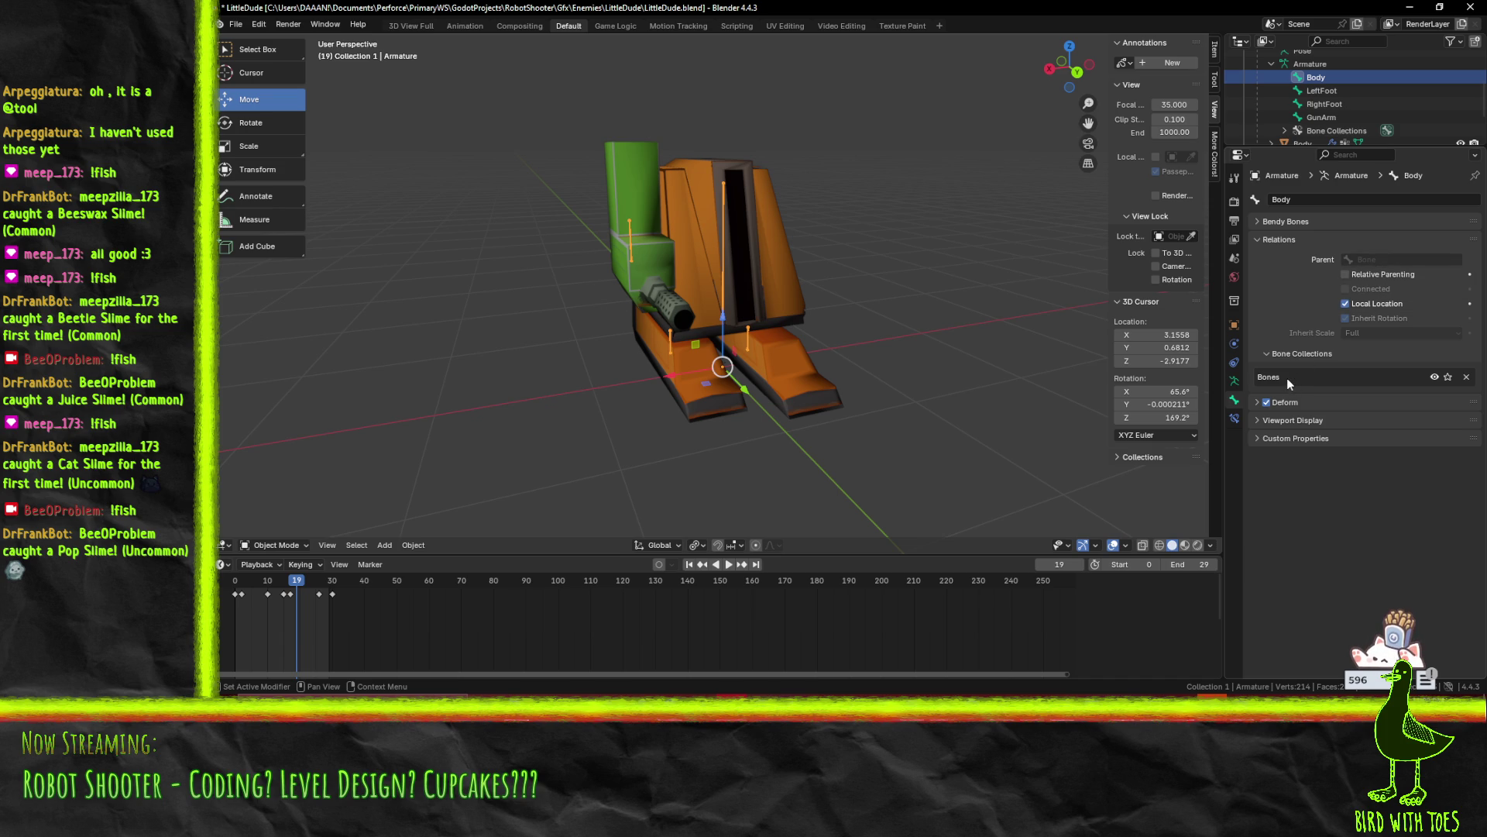
pyautogui.click(1318, 402)
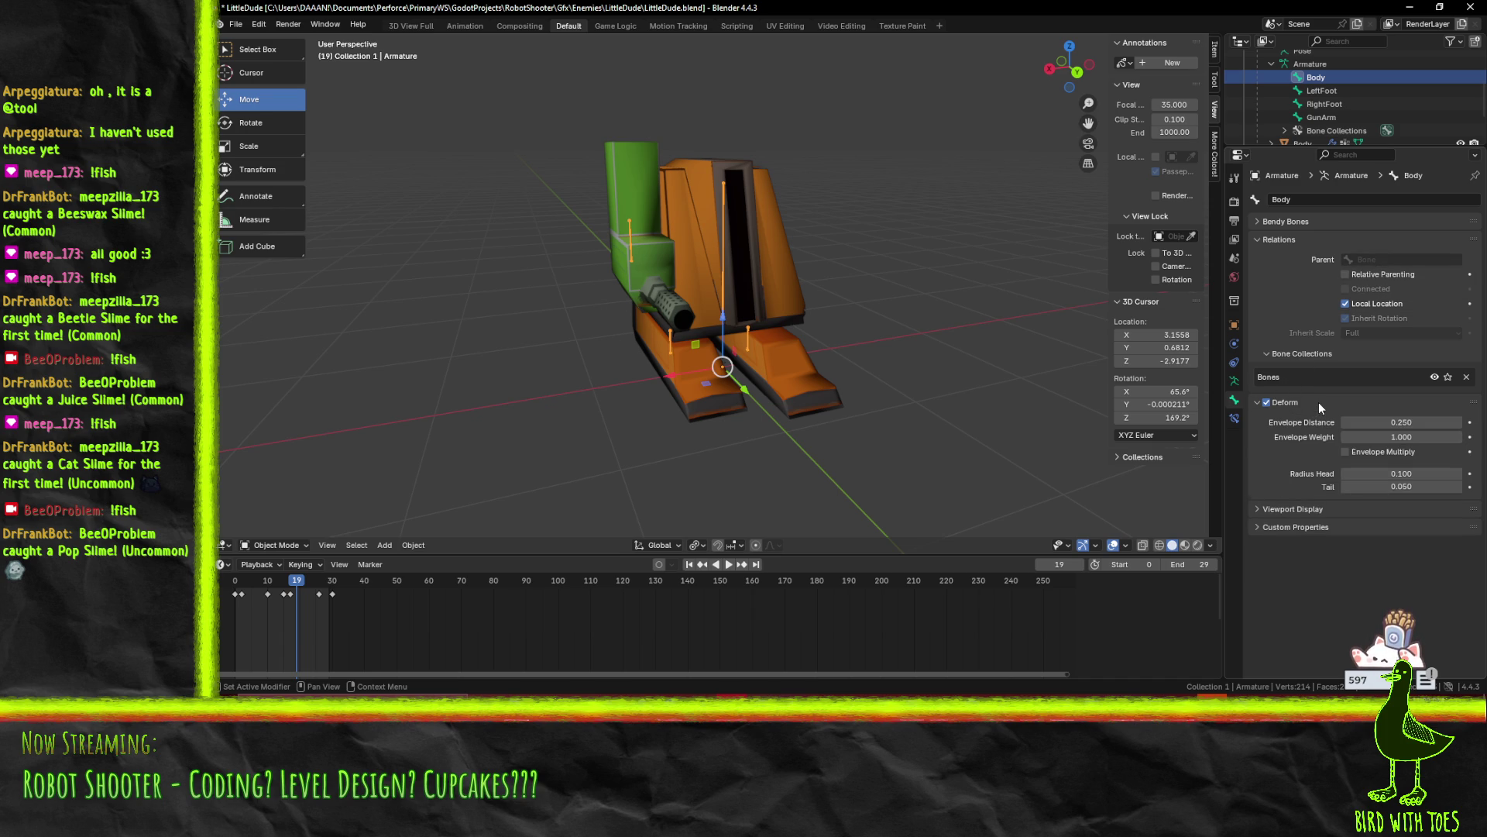
pyautogui.click(1319, 402)
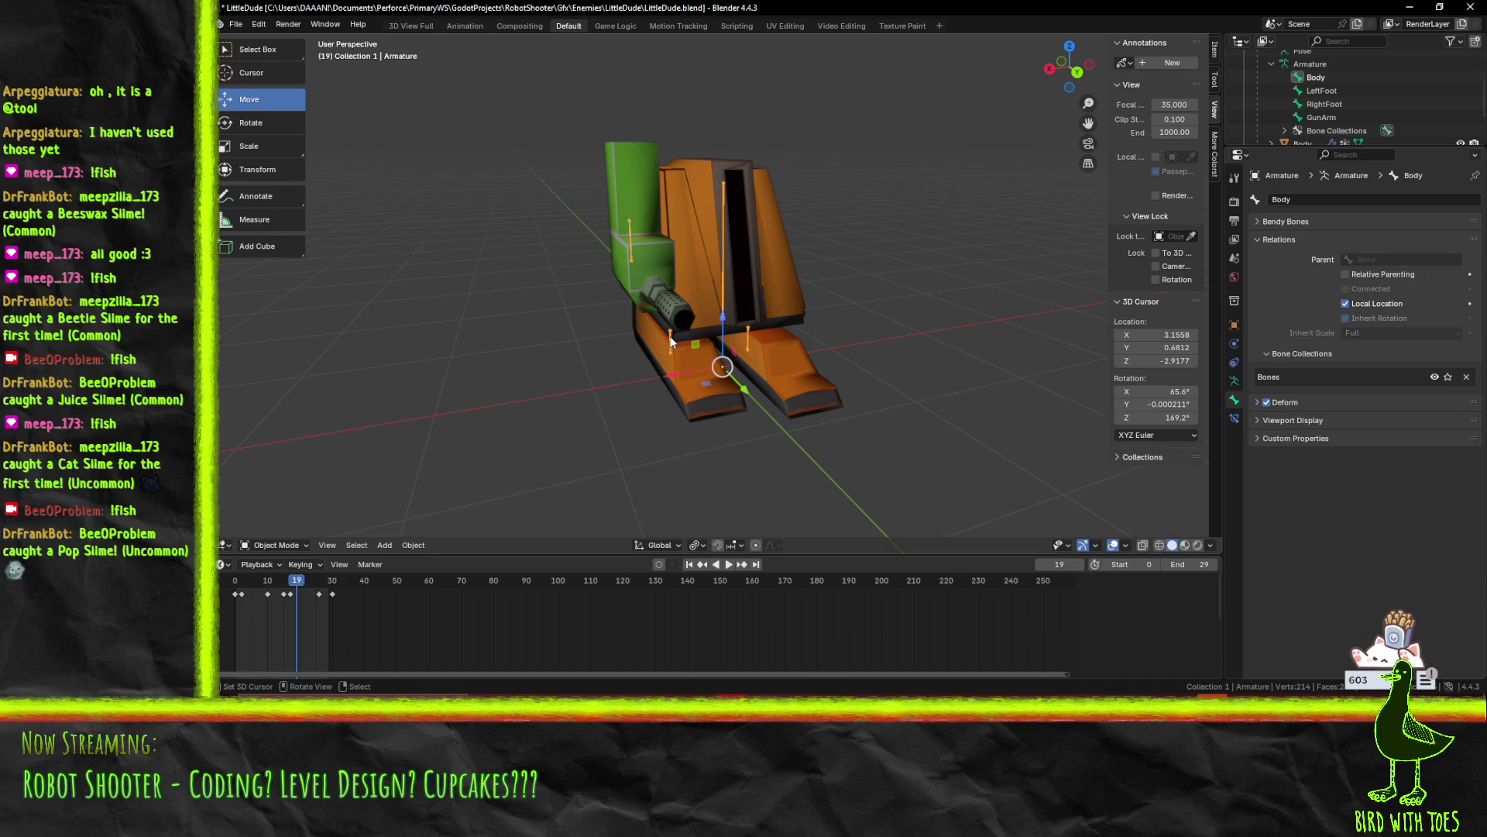
# In armature Edit Mode, parent the RightFoot, LeftFoot and GunArm bones to Body
pyautogui.press('Tab')
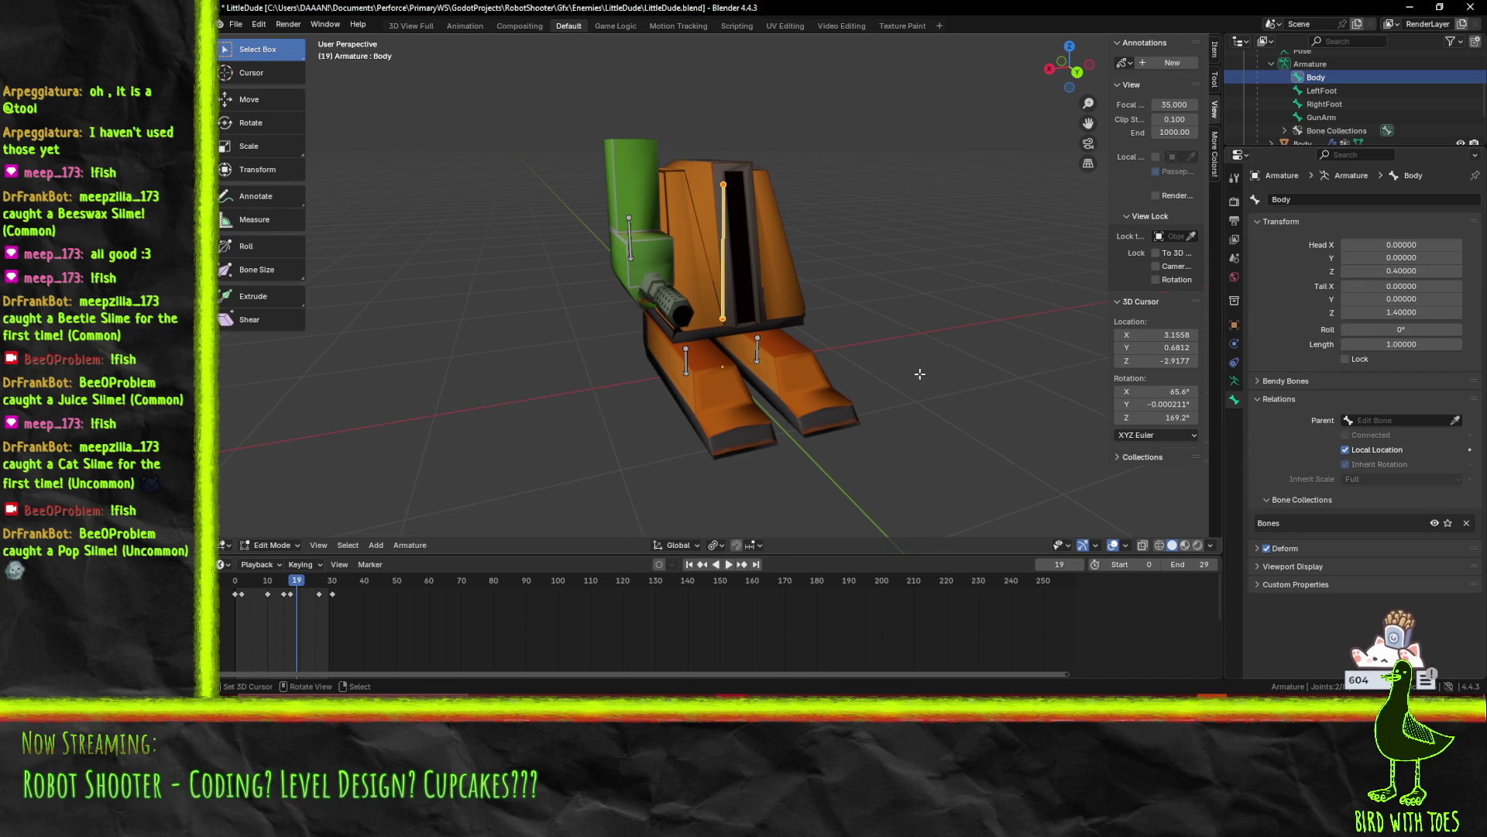
pyautogui.click(687, 363)
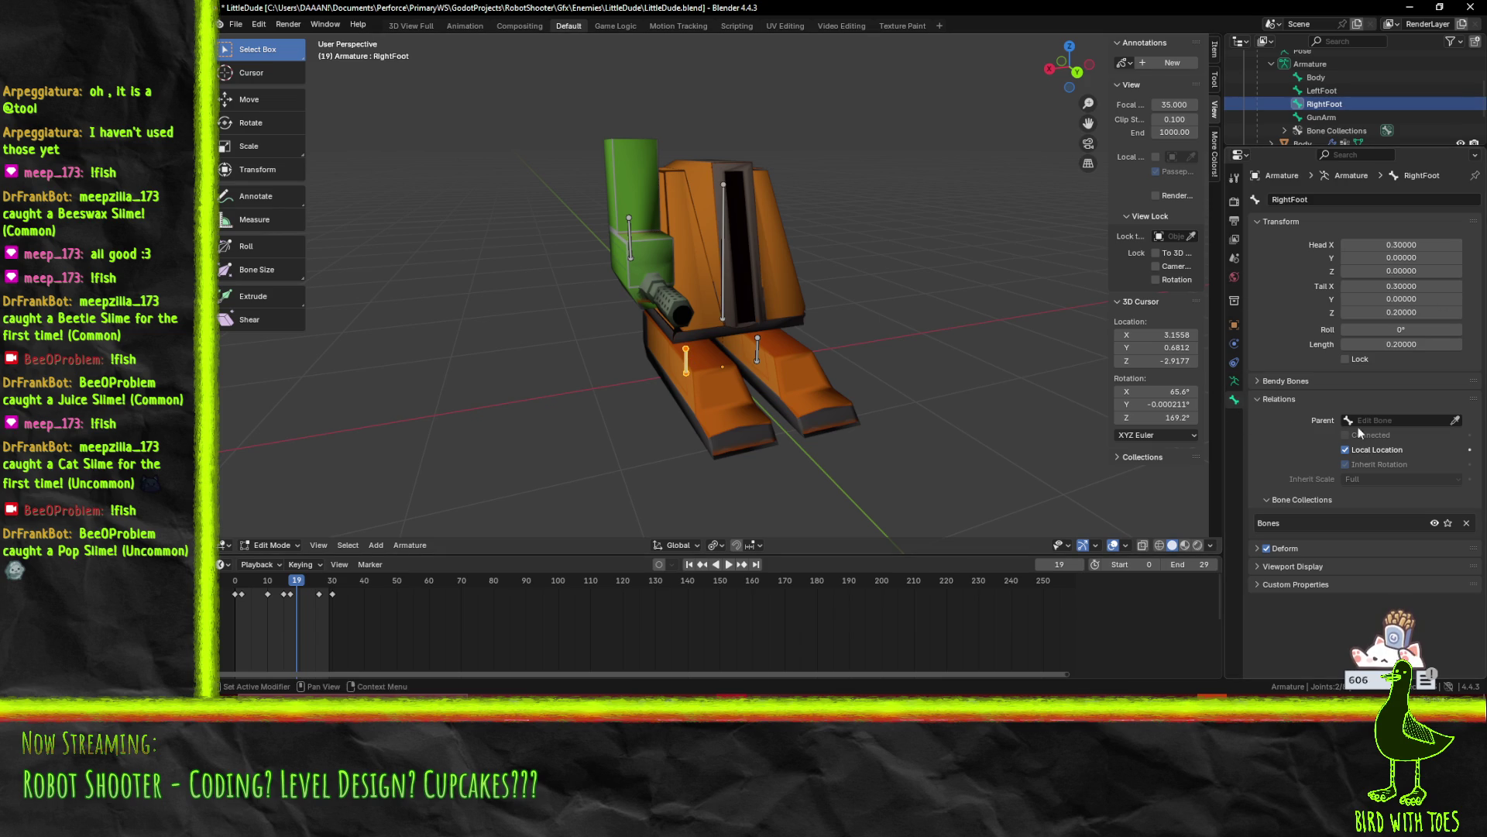
pyautogui.click(1398, 421)
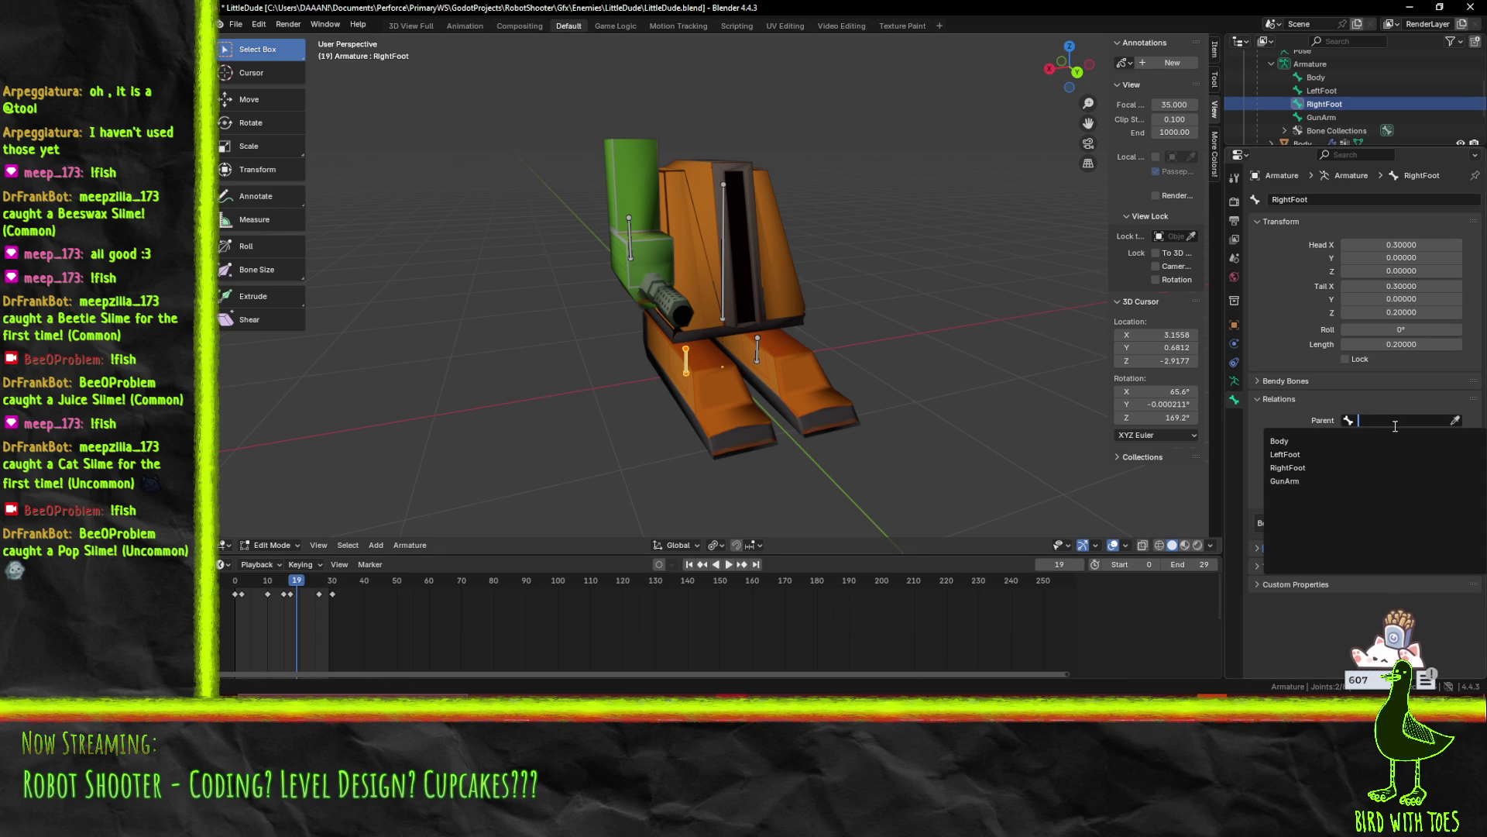
pyautogui.click(1302, 441)
pyautogui.click(758, 350)
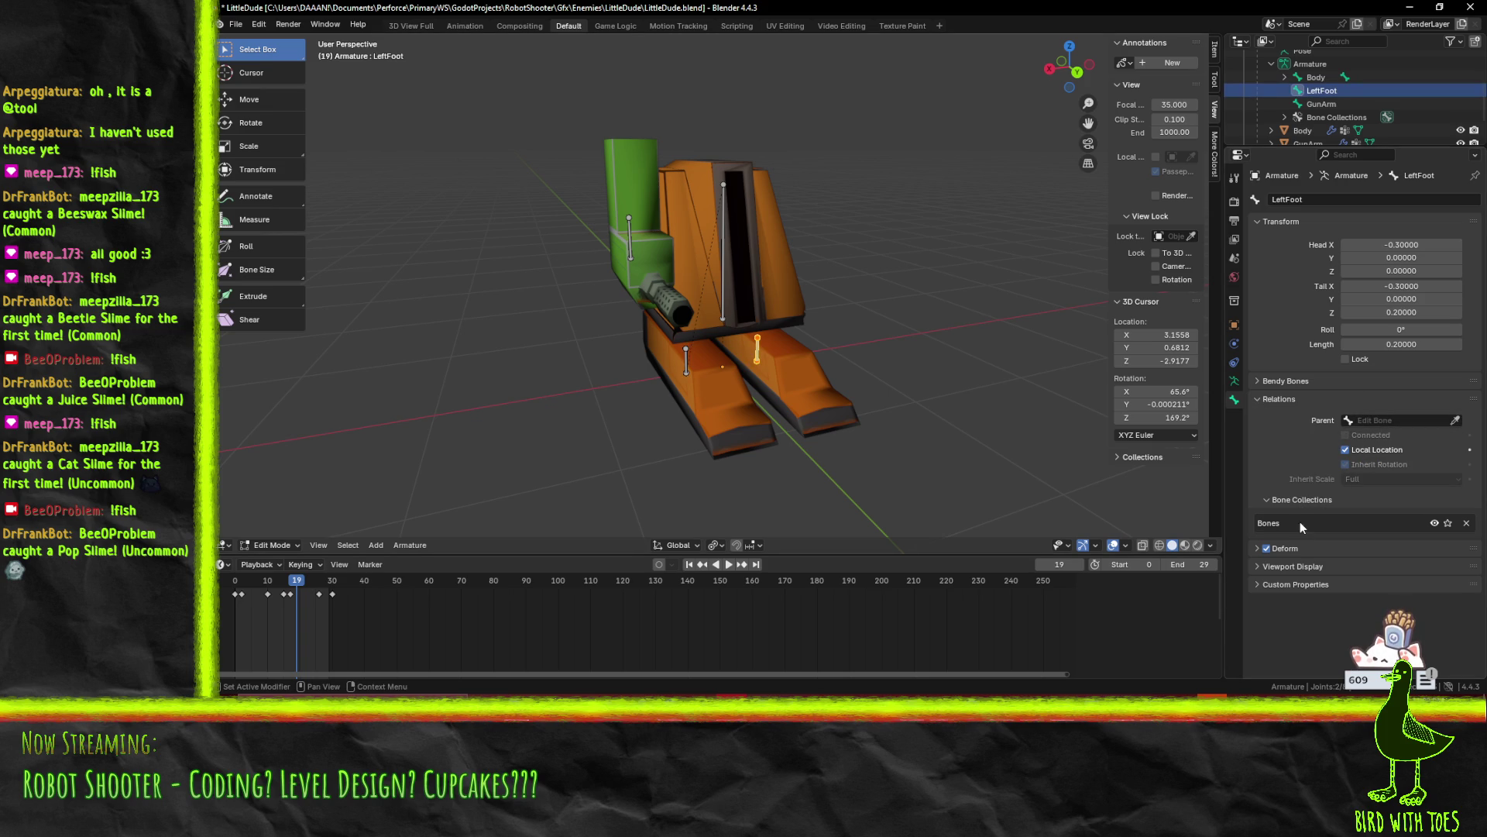
pyautogui.moveTo(1039, 317); pyautogui.dragTo(755, 267)
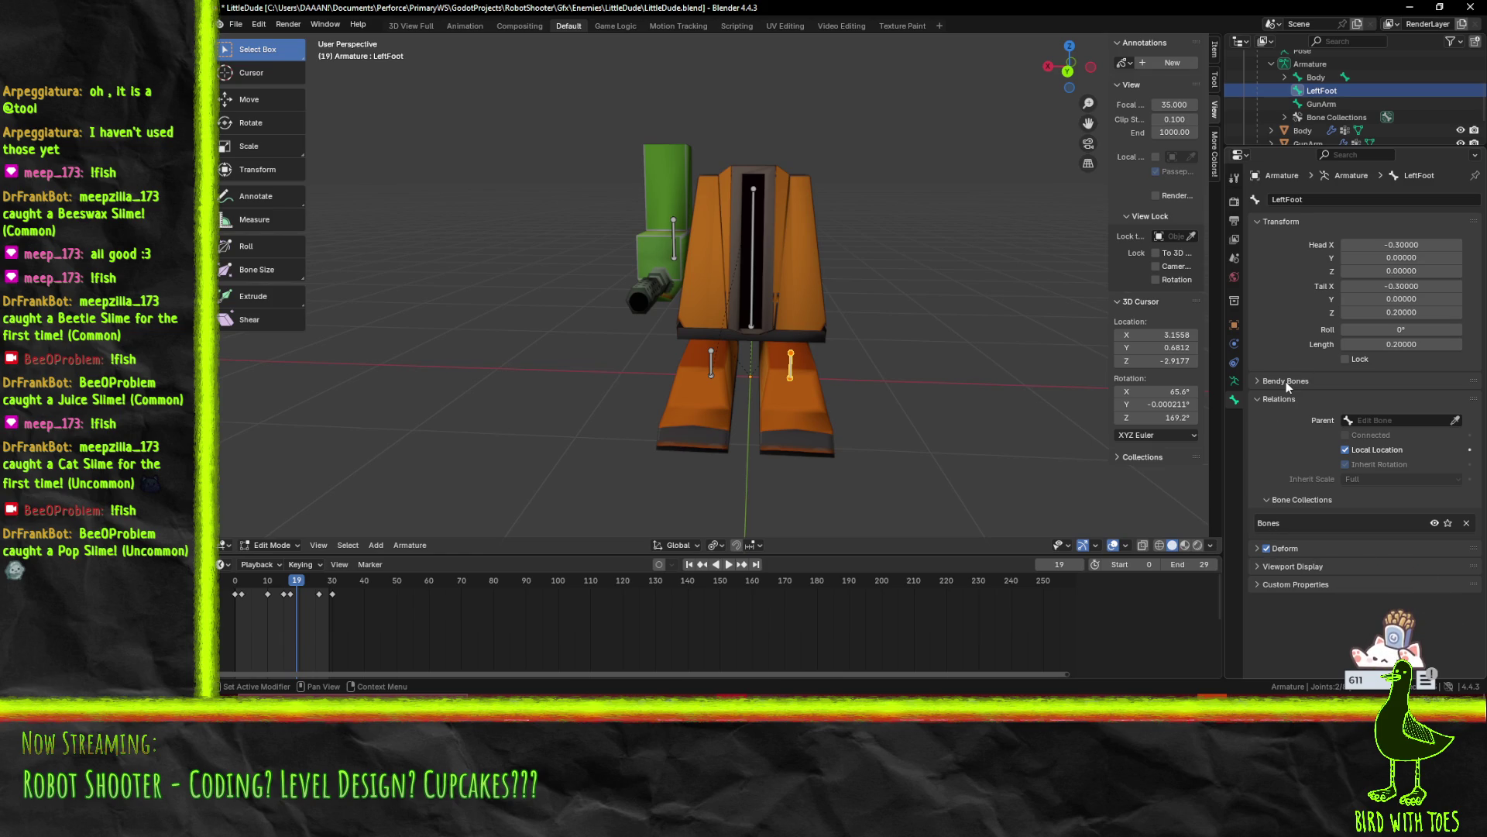
pyautogui.click(1382, 420)
pyautogui.click(1382, 453)
pyautogui.click(673, 241)
pyautogui.click(1379, 420)
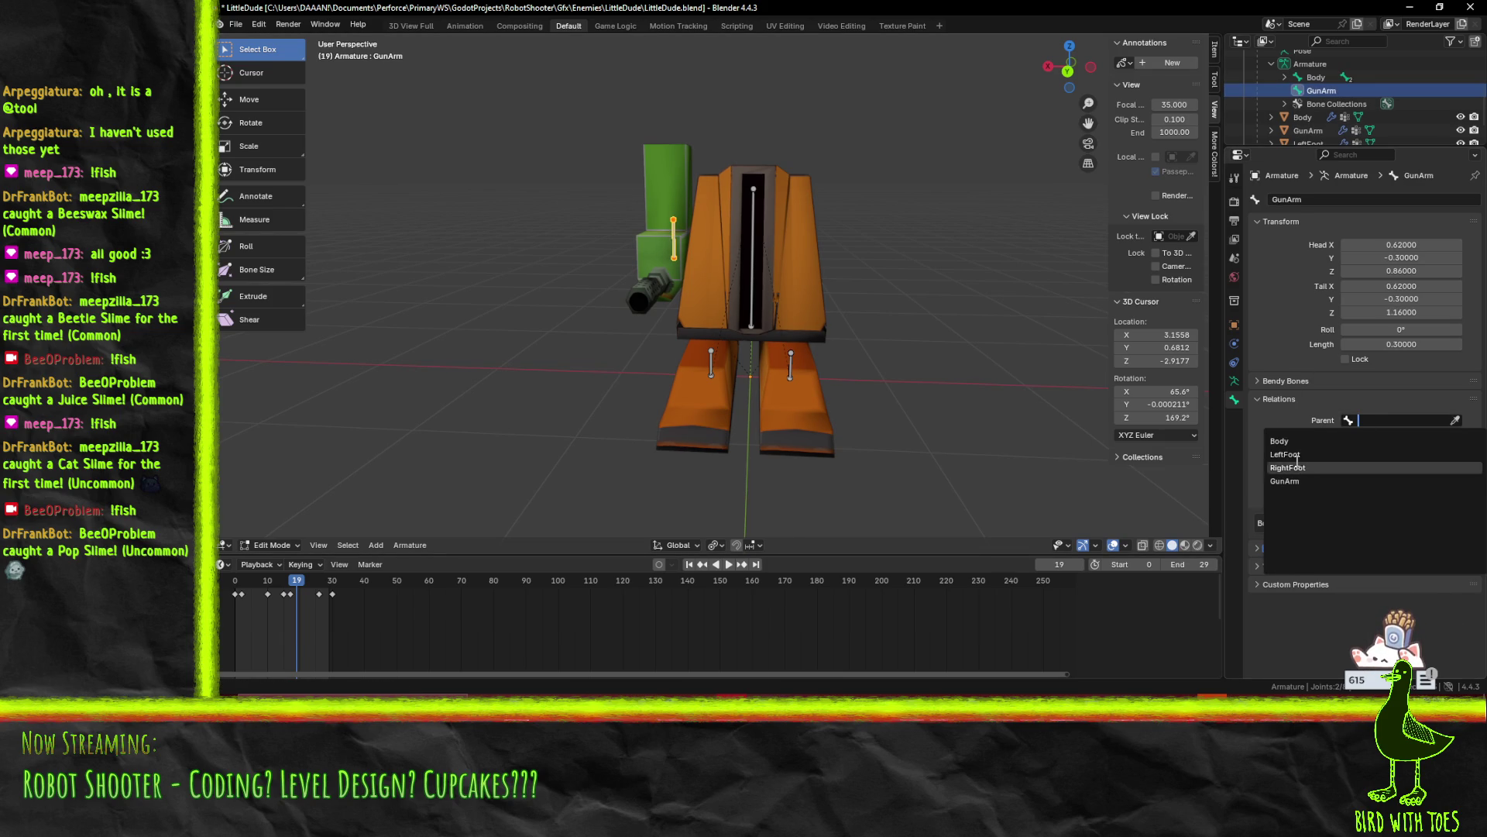
pyautogui.click(1281, 441)
# Save LittleDude.blend, play the animation to check the bones follow Body, and select the LeftFoot mesh
pyautogui.hotkey('ctrl', 's')
pyautogui.moveTo(1070, 68); pyautogui.dragTo(1008, 86)
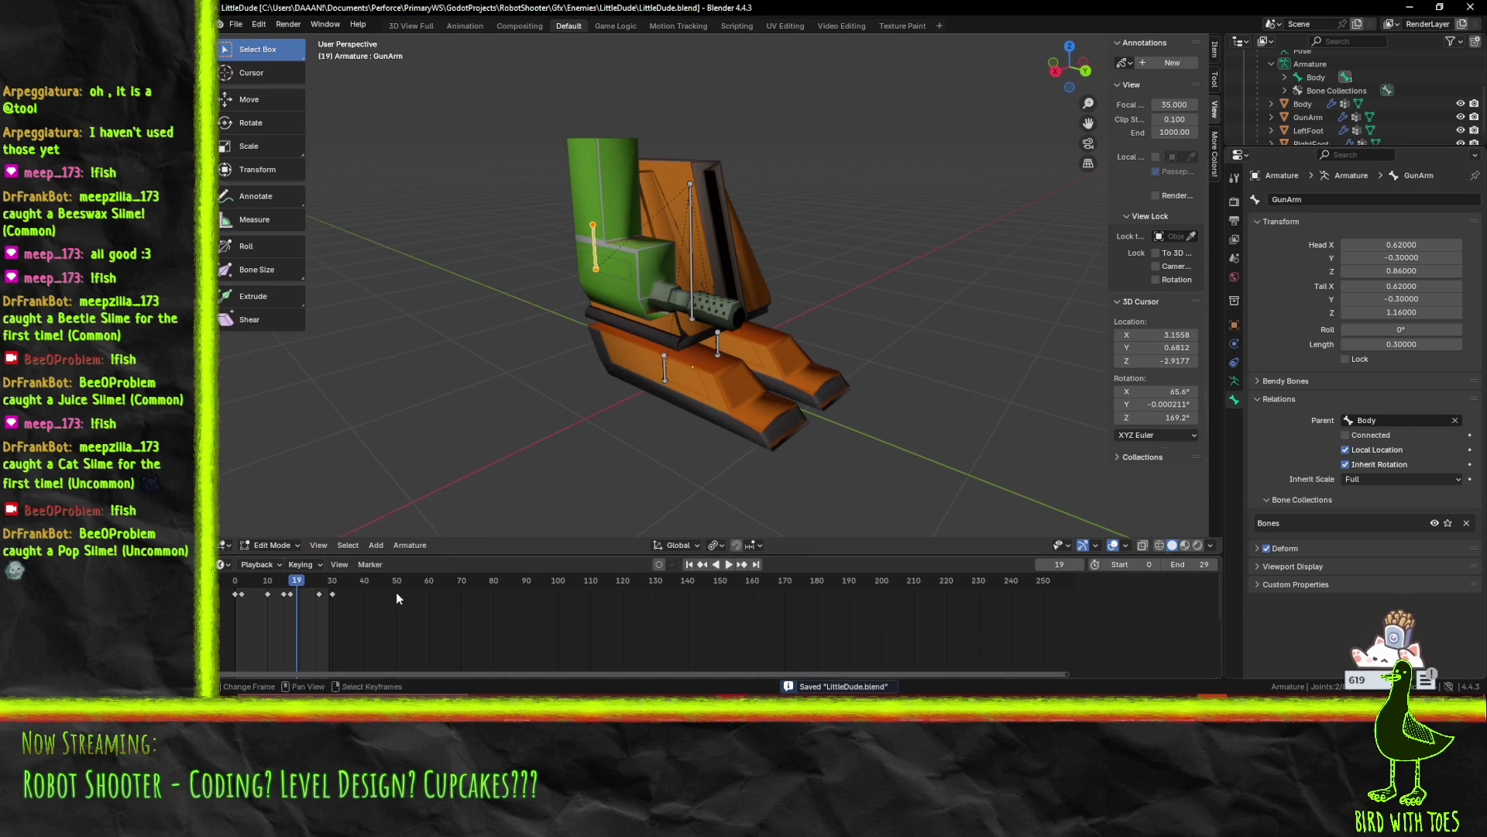
pyautogui.click(728, 563)
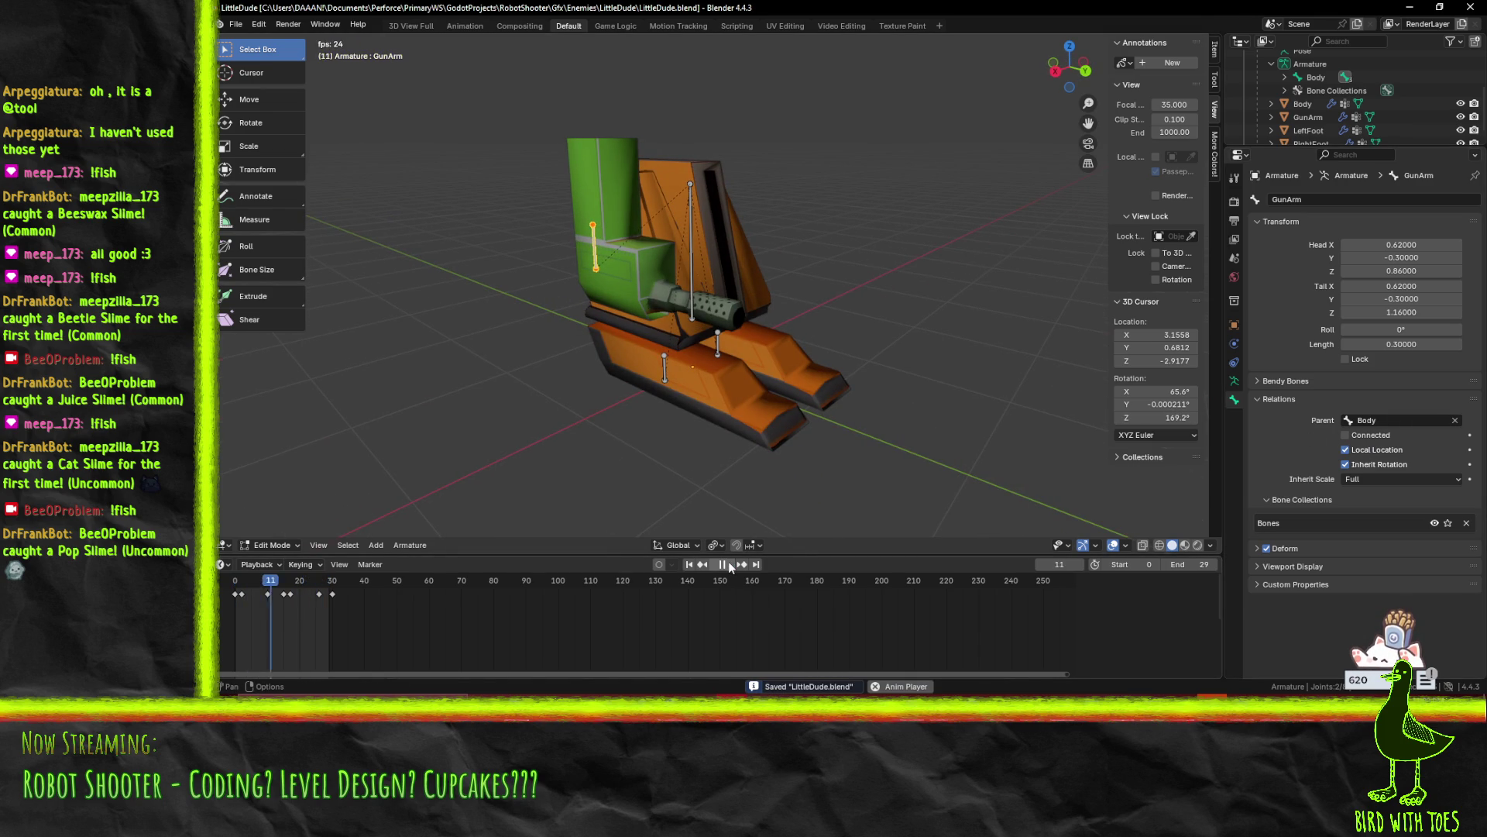
pyautogui.press('Tab')
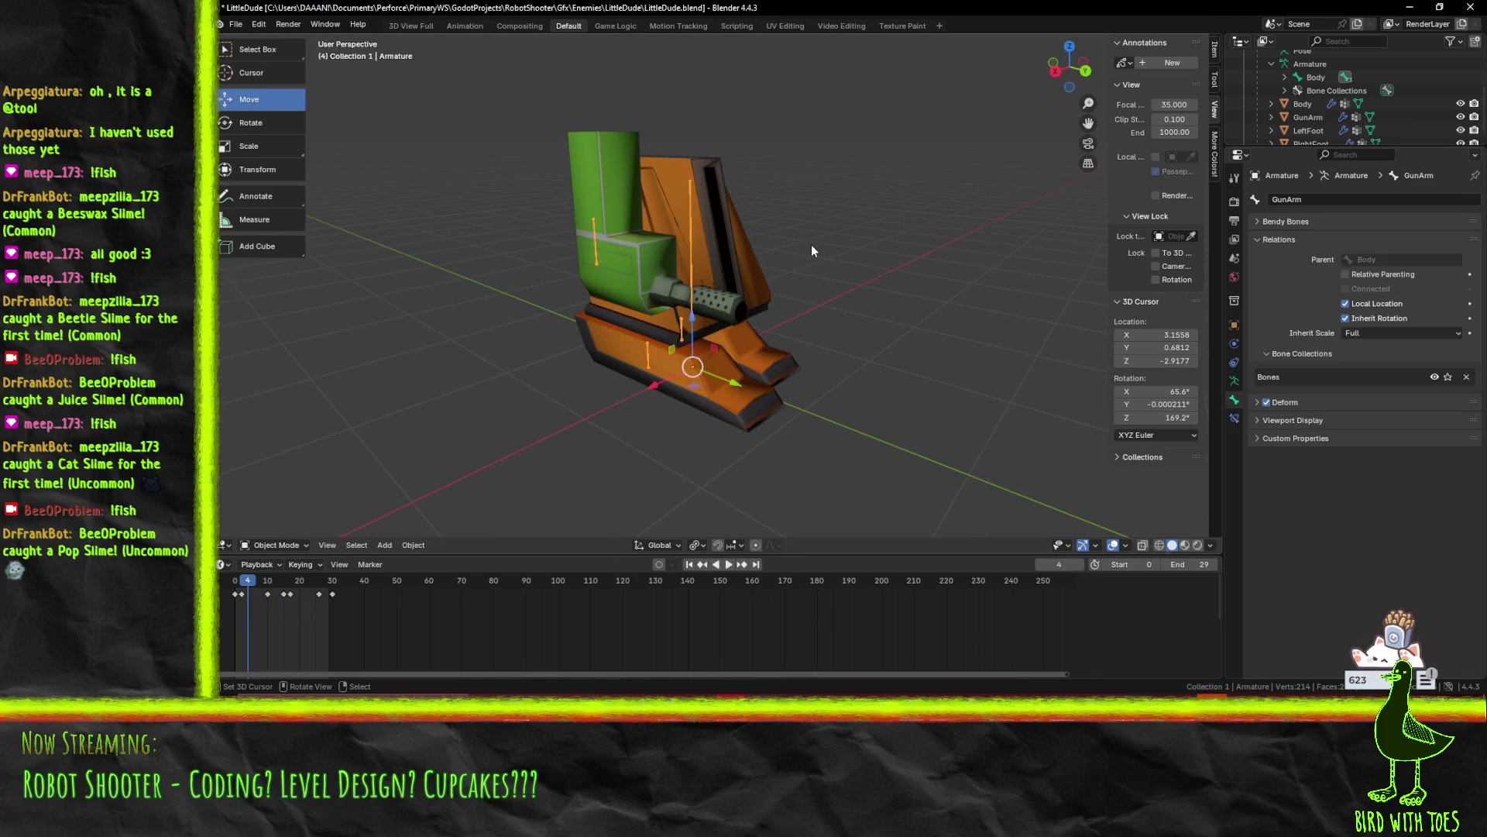
pyautogui.click(724, 564)
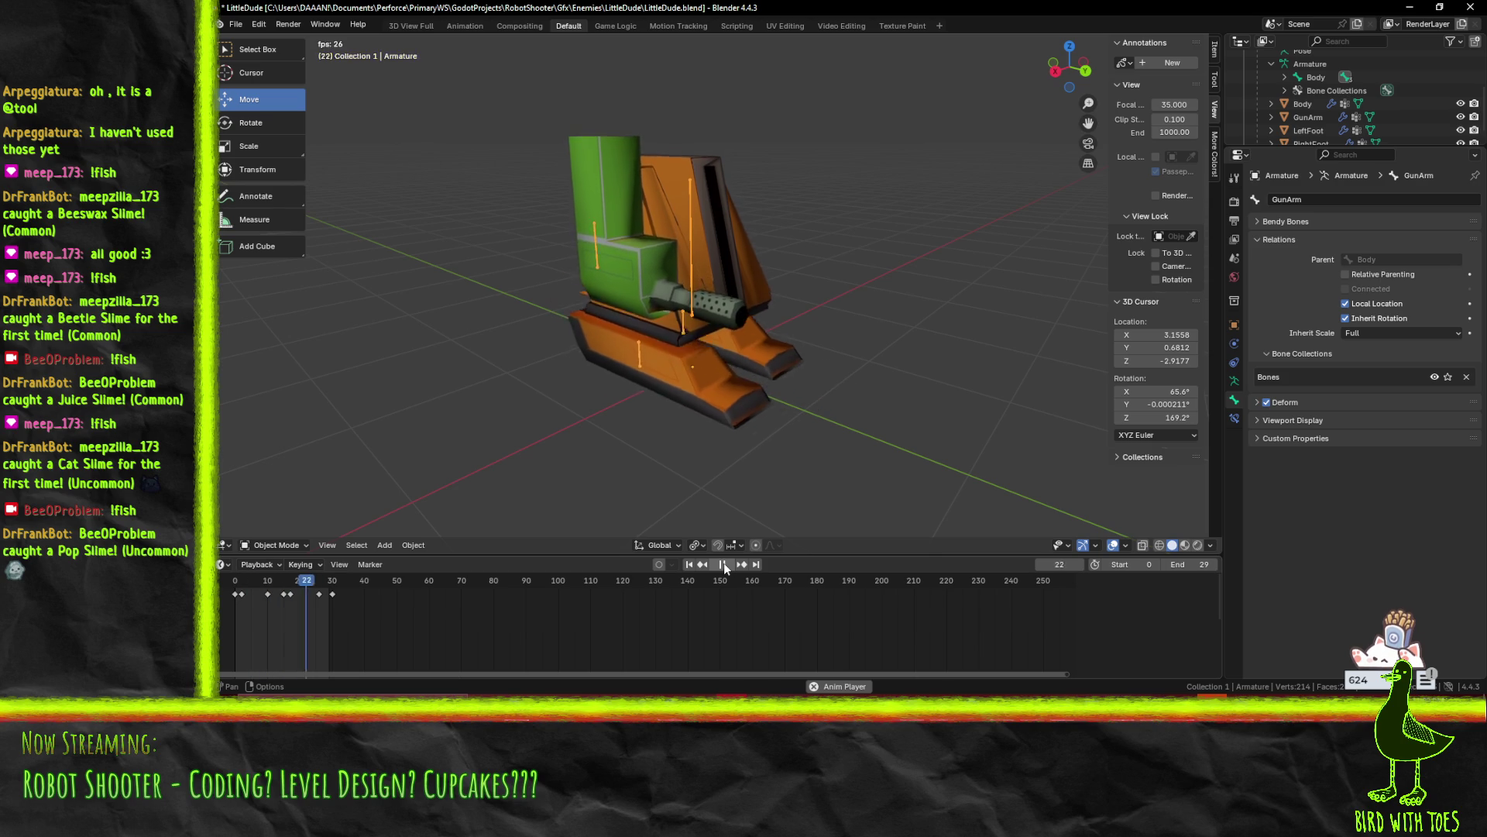
pyautogui.moveTo(863, 370)
pyautogui.mouseDown()
pyautogui.moveTo(895, 347)
pyautogui.moveTo(734, 333)
pyautogui.moveTo(665, 299)
pyautogui.moveTo(569, 338)
pyautogui.moveTo(602, 304)
pyautogui.mouseUp()
pyautogui.press('Tab')
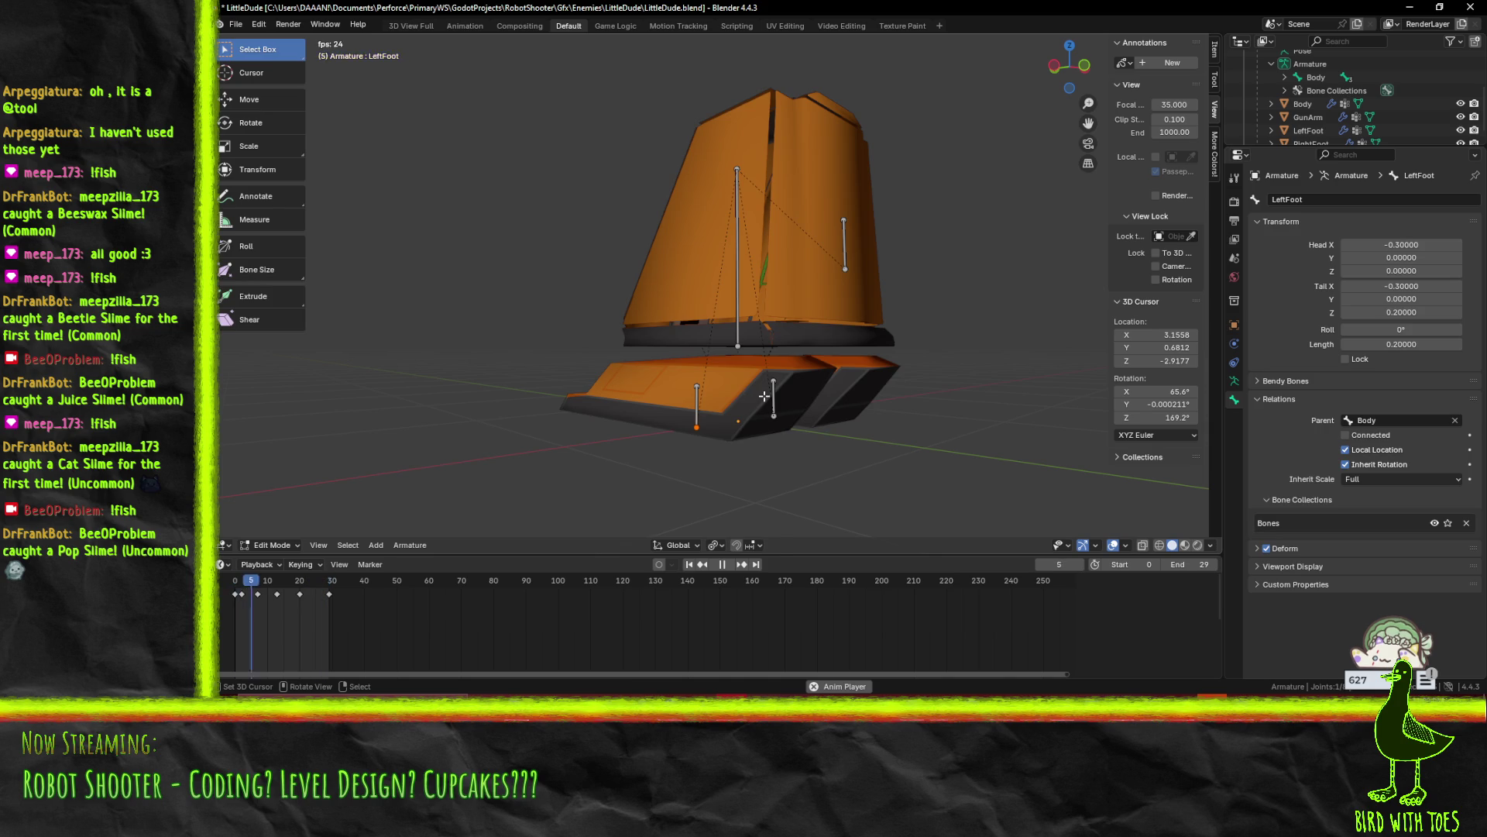
pyautogui.press('Tab')
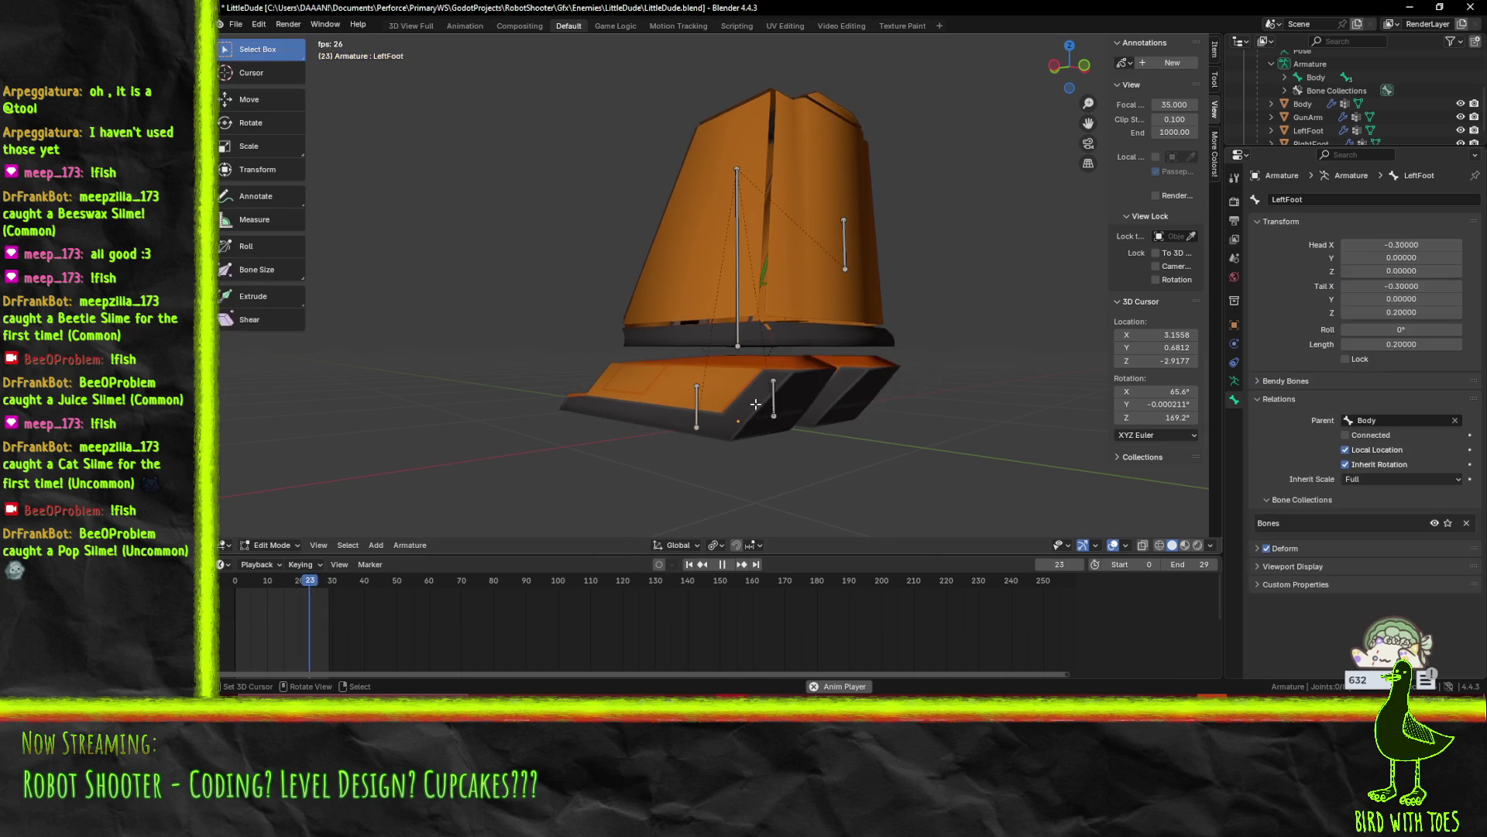
pyautogui.click(668, 395)
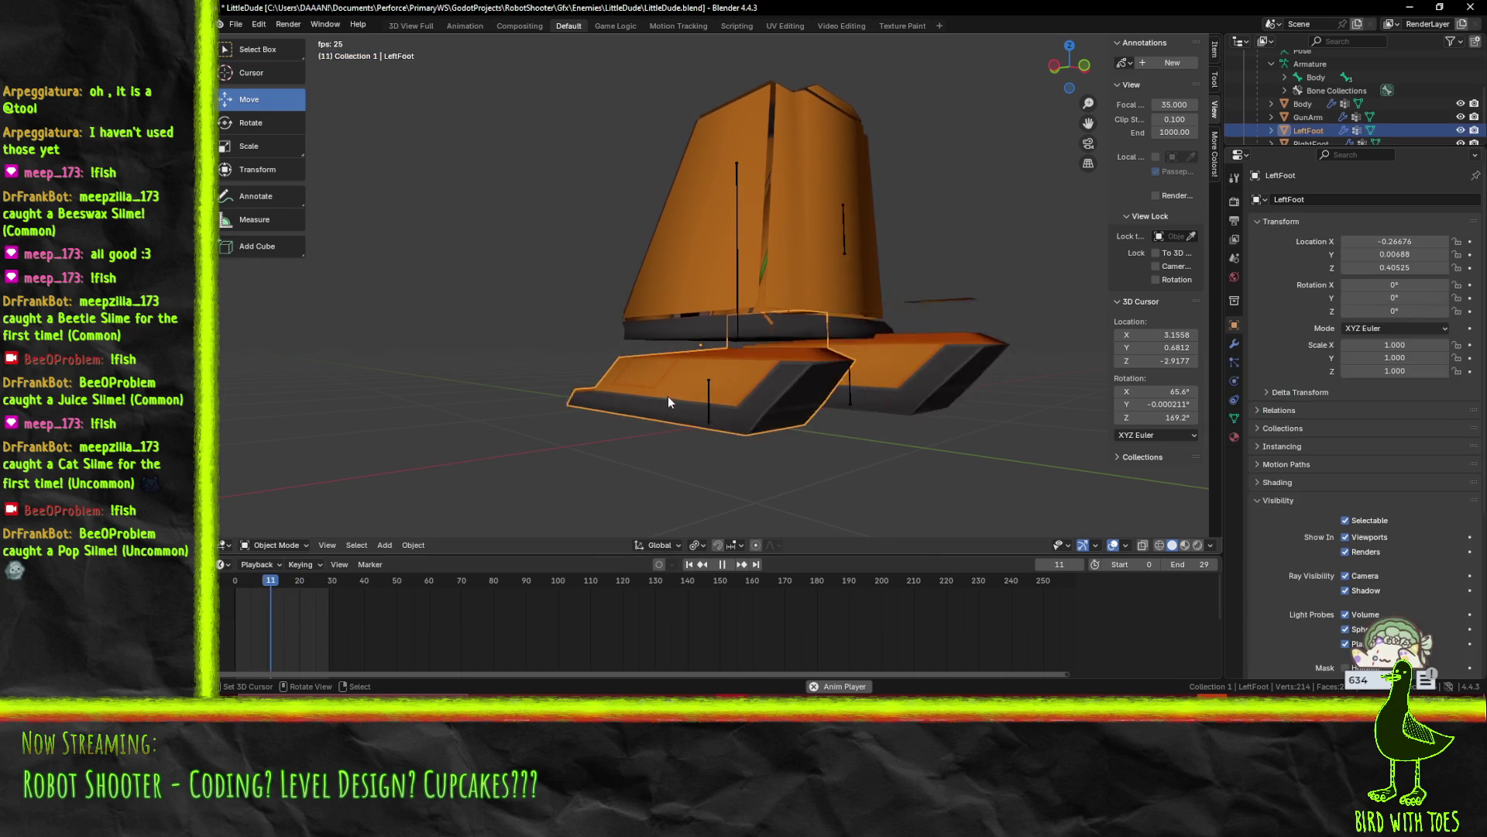
# Recalculate the LeftFoot mesh normals to face outside
pyautogui.press('Tab')
pyautogui.moveTo(634, 367); pyautogui.dragTo(725, 343)
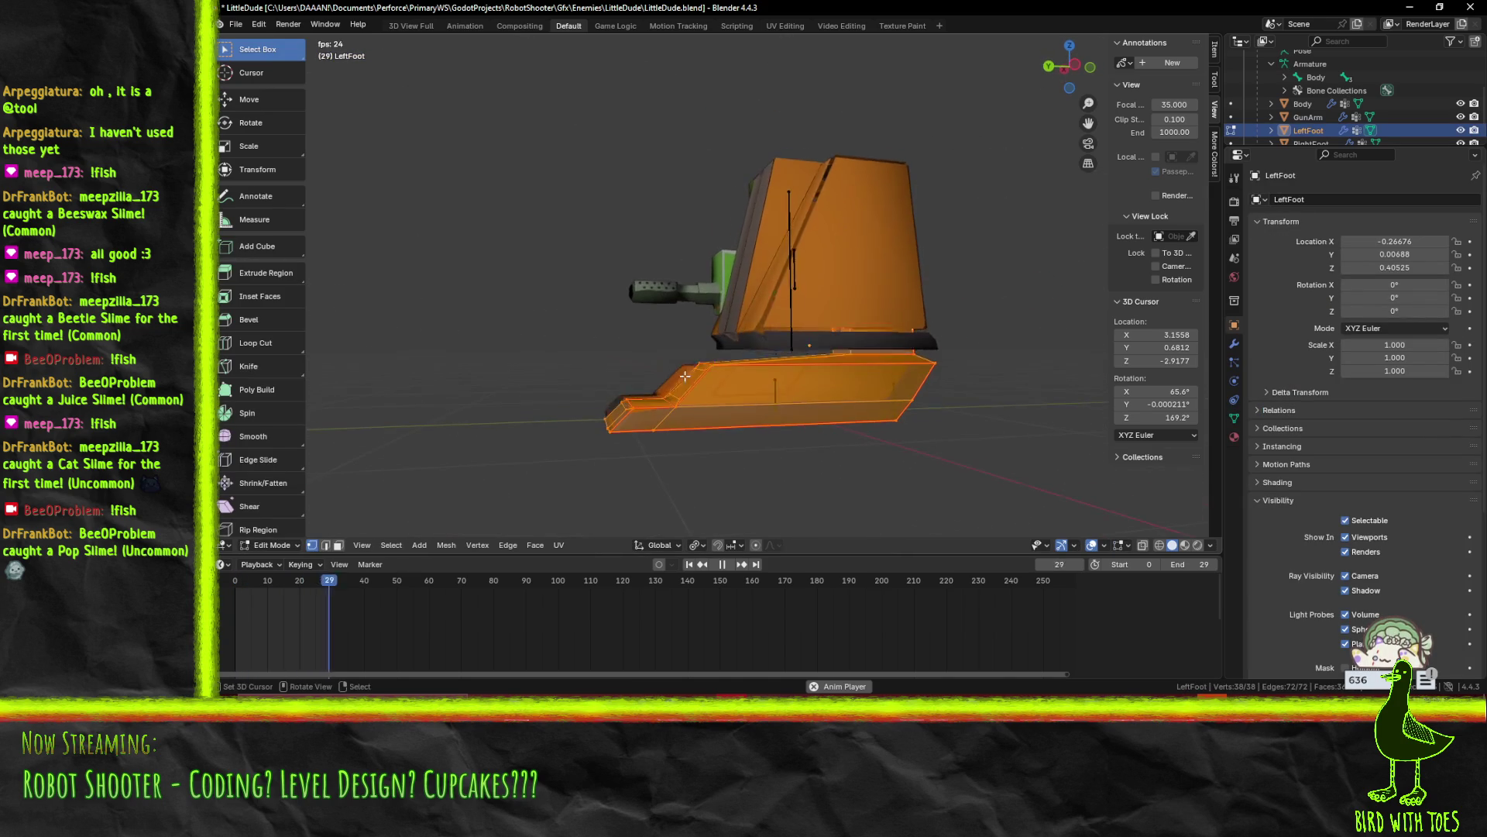
pyautogui.hotkey('alt', 'n')
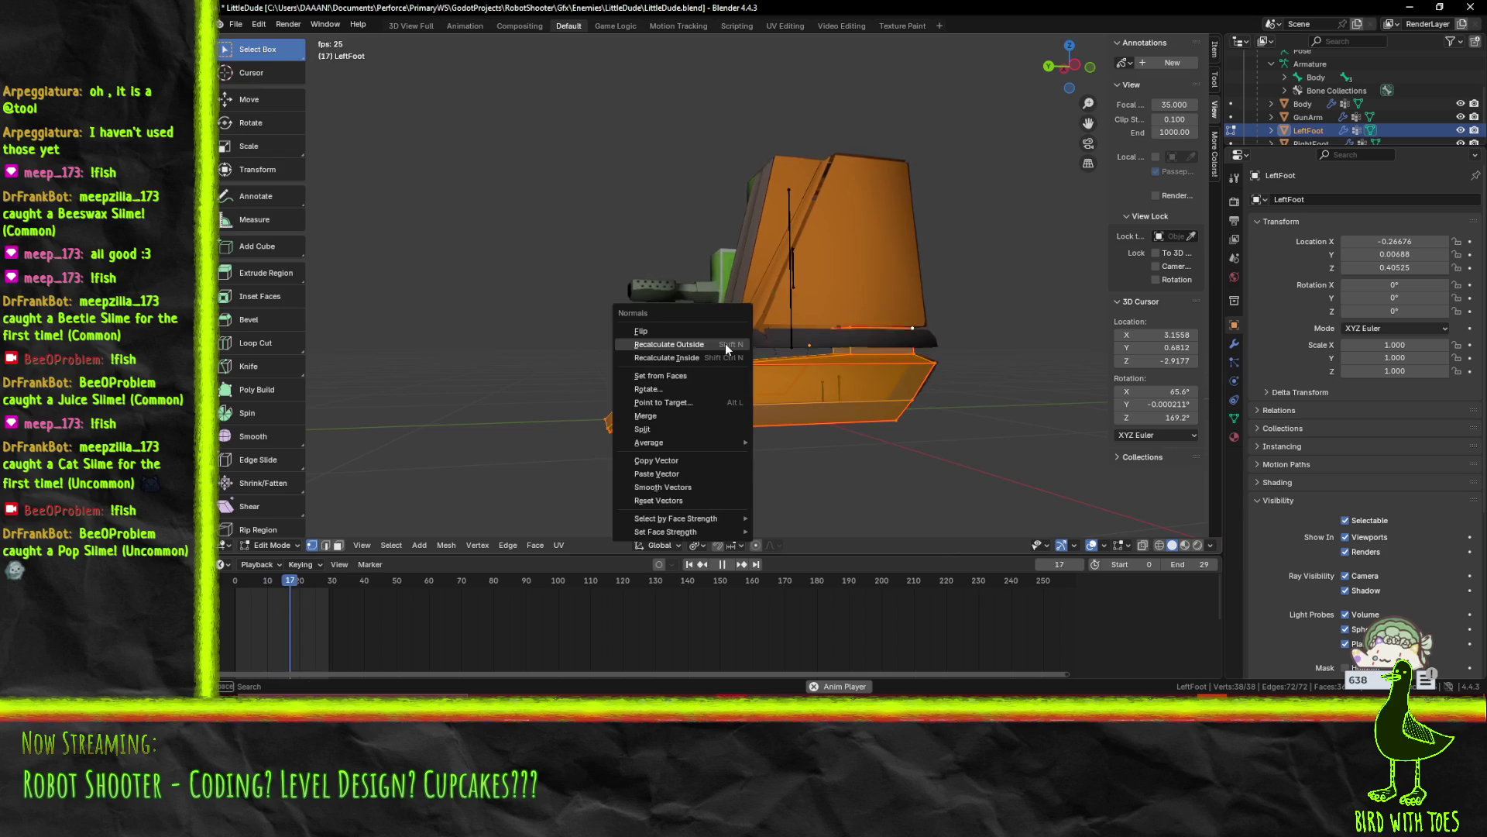
pyautogui.click(725, 344)
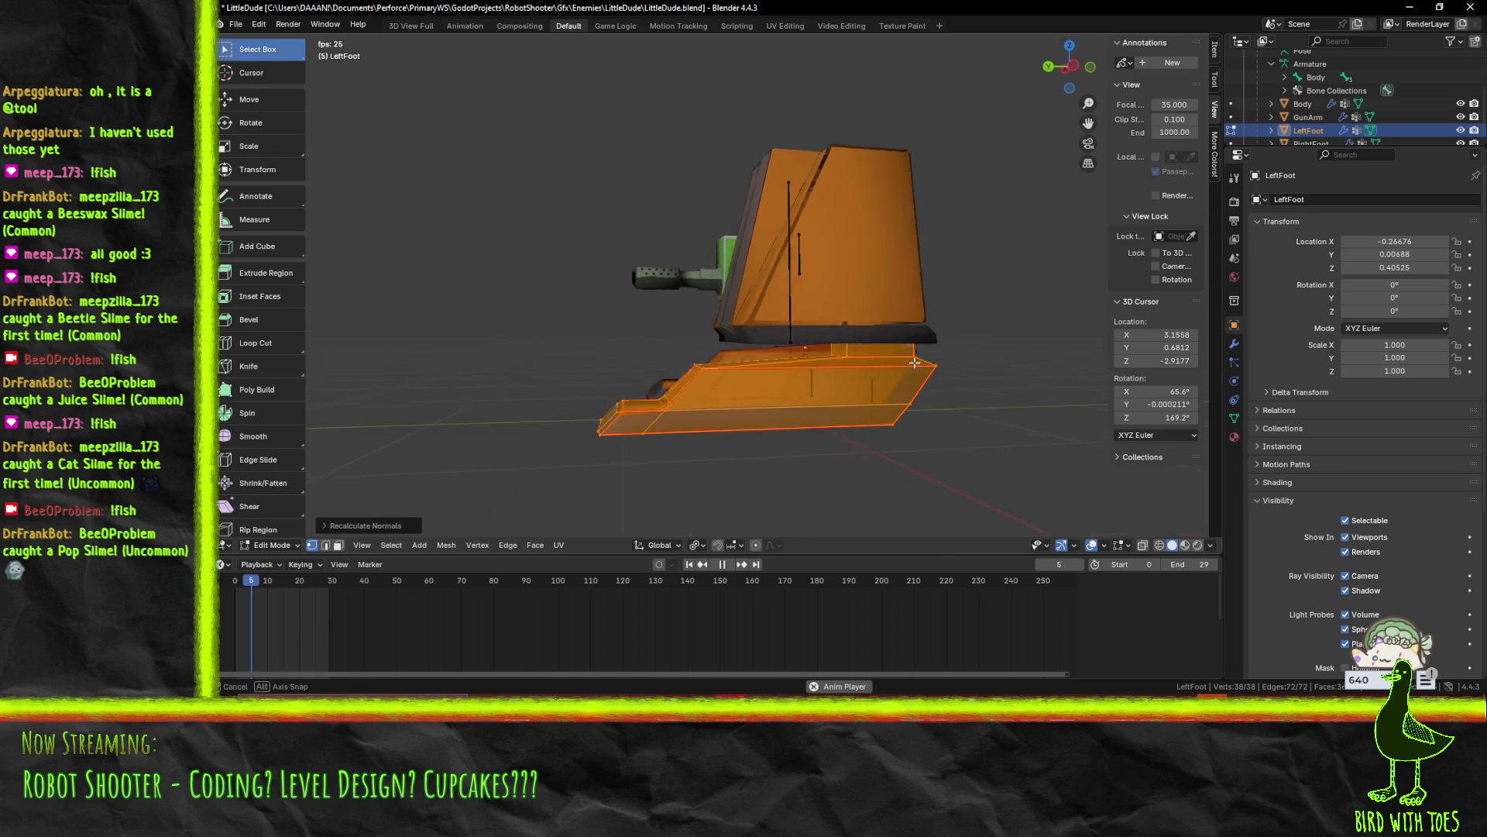
pyautogui.press('Tab')
# Reveal all hidden geometry on the LeftFoot mesh via F3 search
pyautogui.moveTo(970, 409)
pyautogui.mouseDown()
pyautogui.moveTo(922, 434)
pyautogui.moveTo(943, 401)
pyautogui.moveTo(905, 397)
pyautogui.moveTo(963, 381)
pyautogui.mouseUp()
pyautogui.press('Tab')
pyautogui.press('F3')
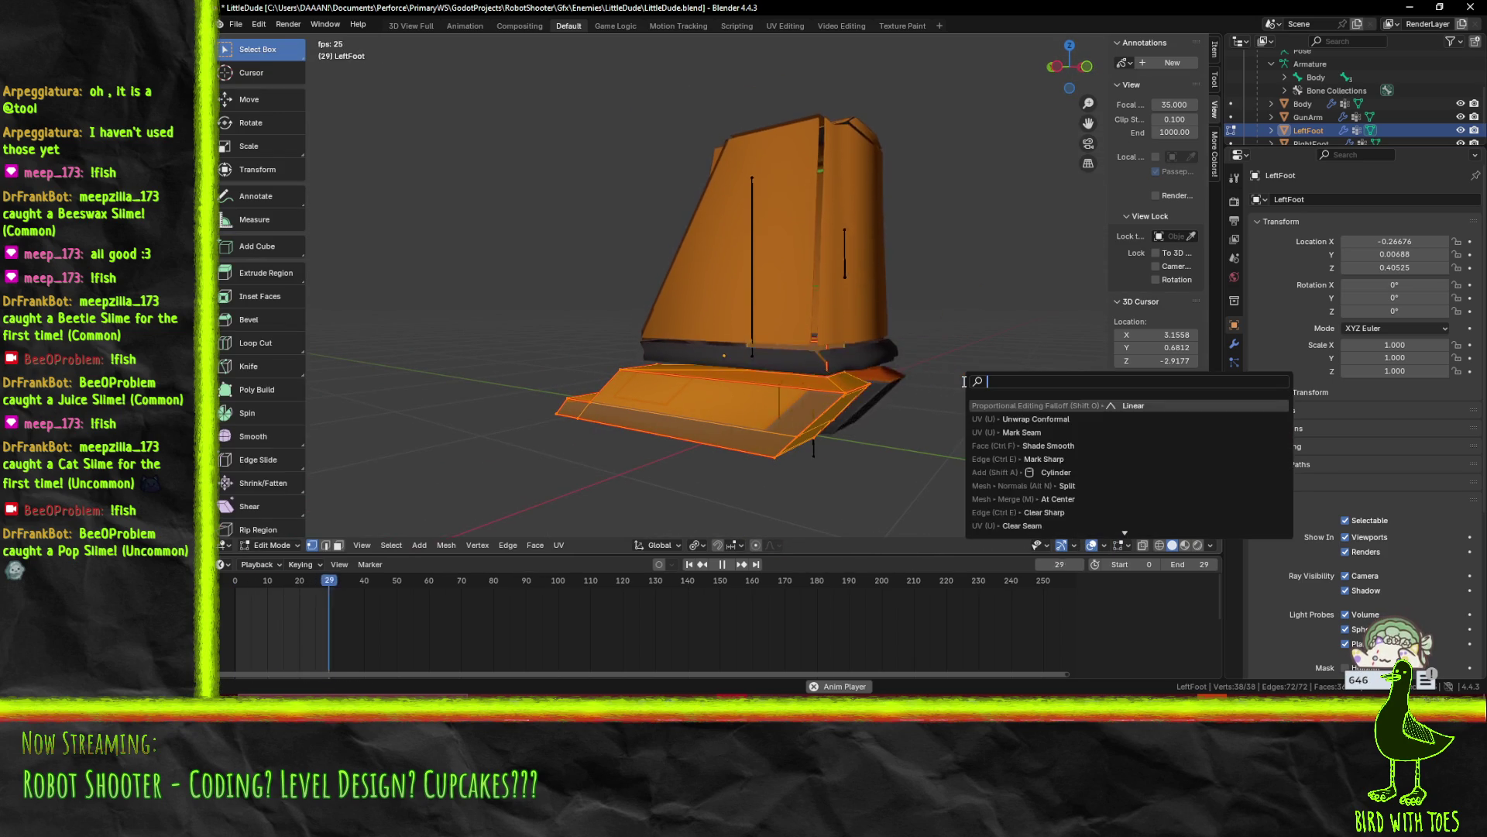
pyautogui.write('unh')
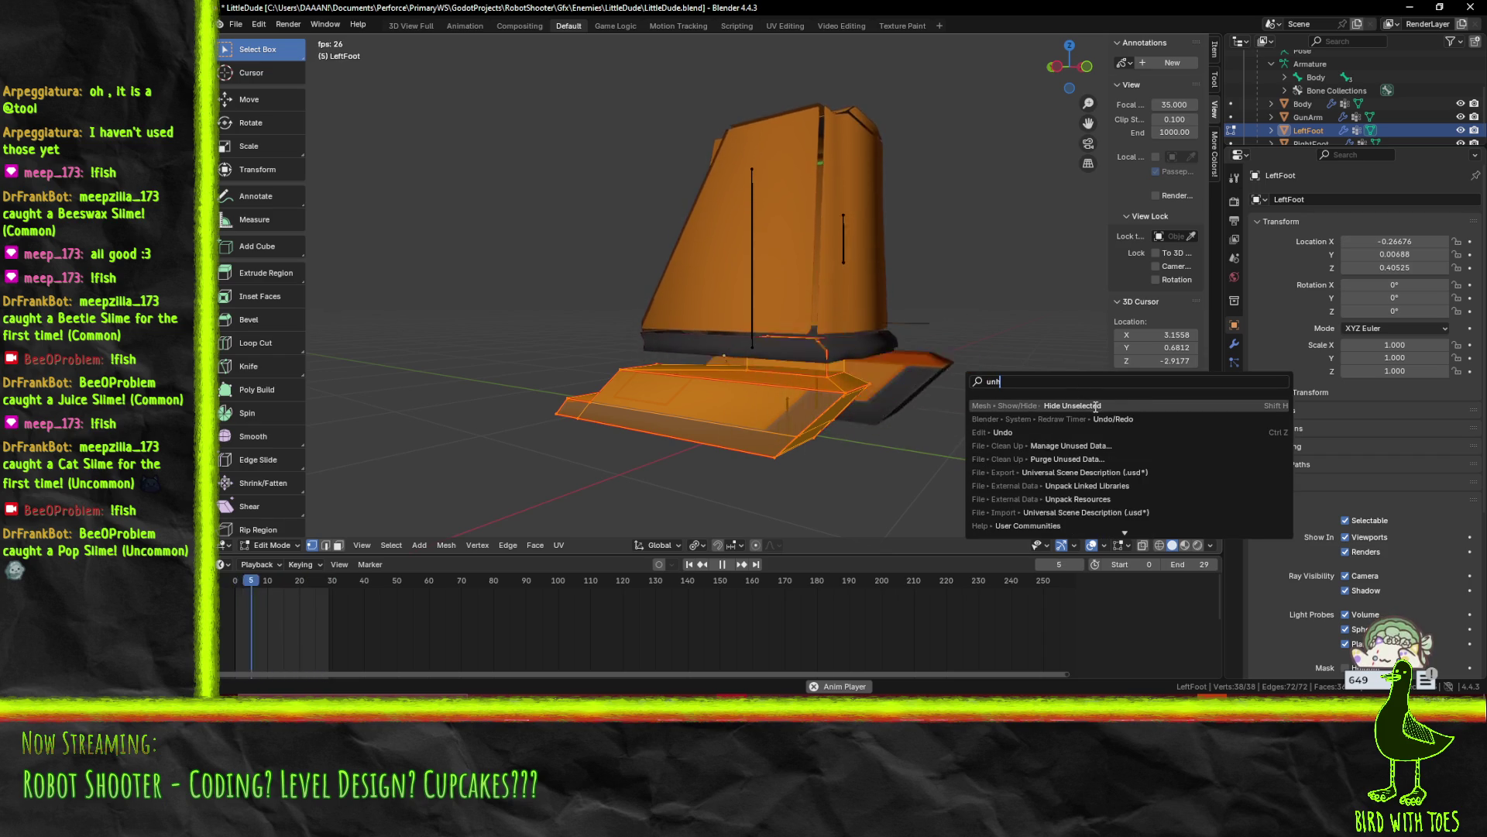
pyautogui.press('BackSpace')
pyautogui.press('BackSpace')
pyautogui.press('BackSpace')
pyautogui.write('hide')
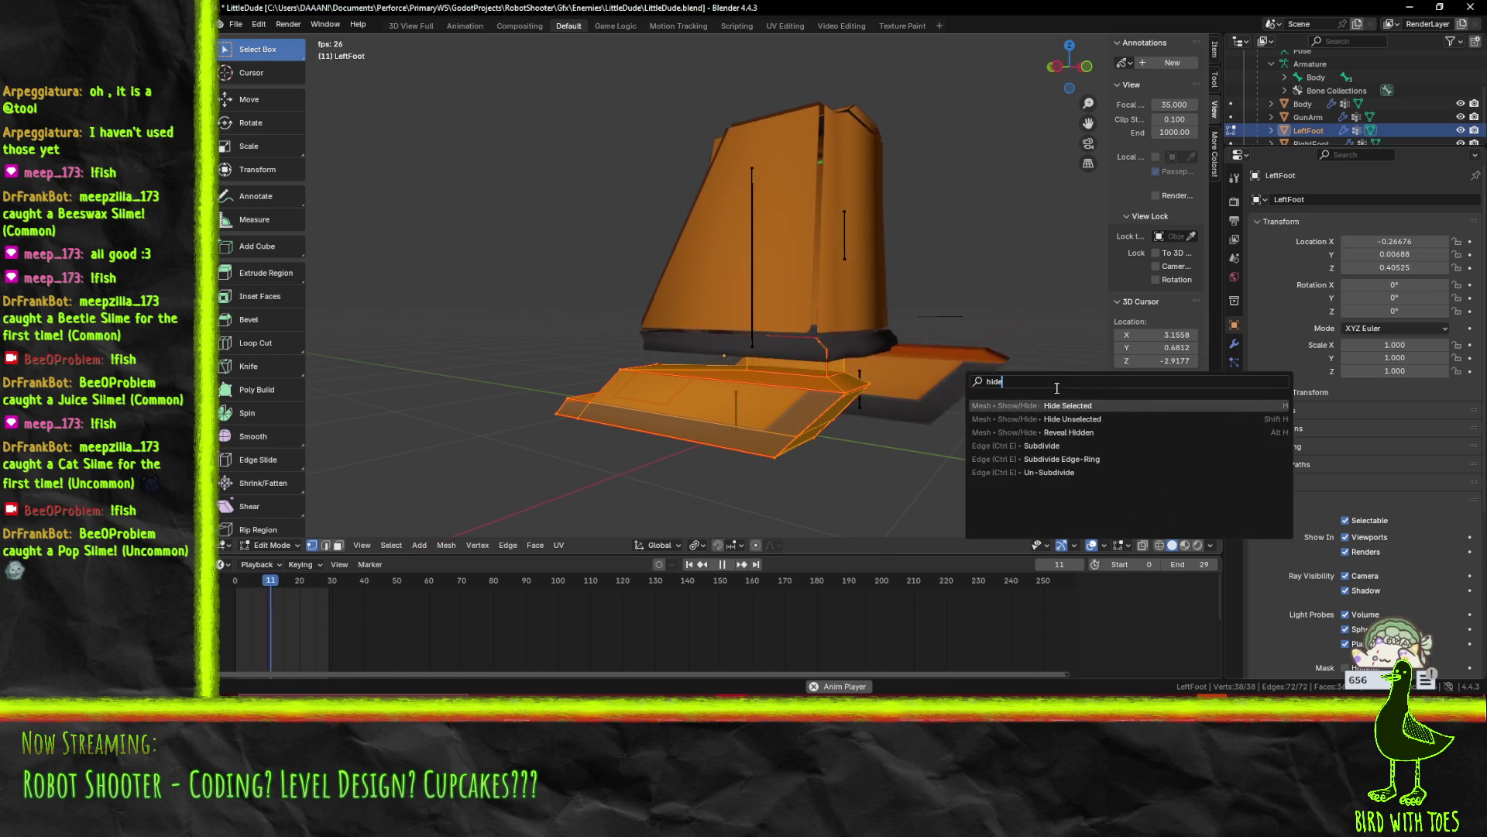
pyautogui.click(1116, 432)
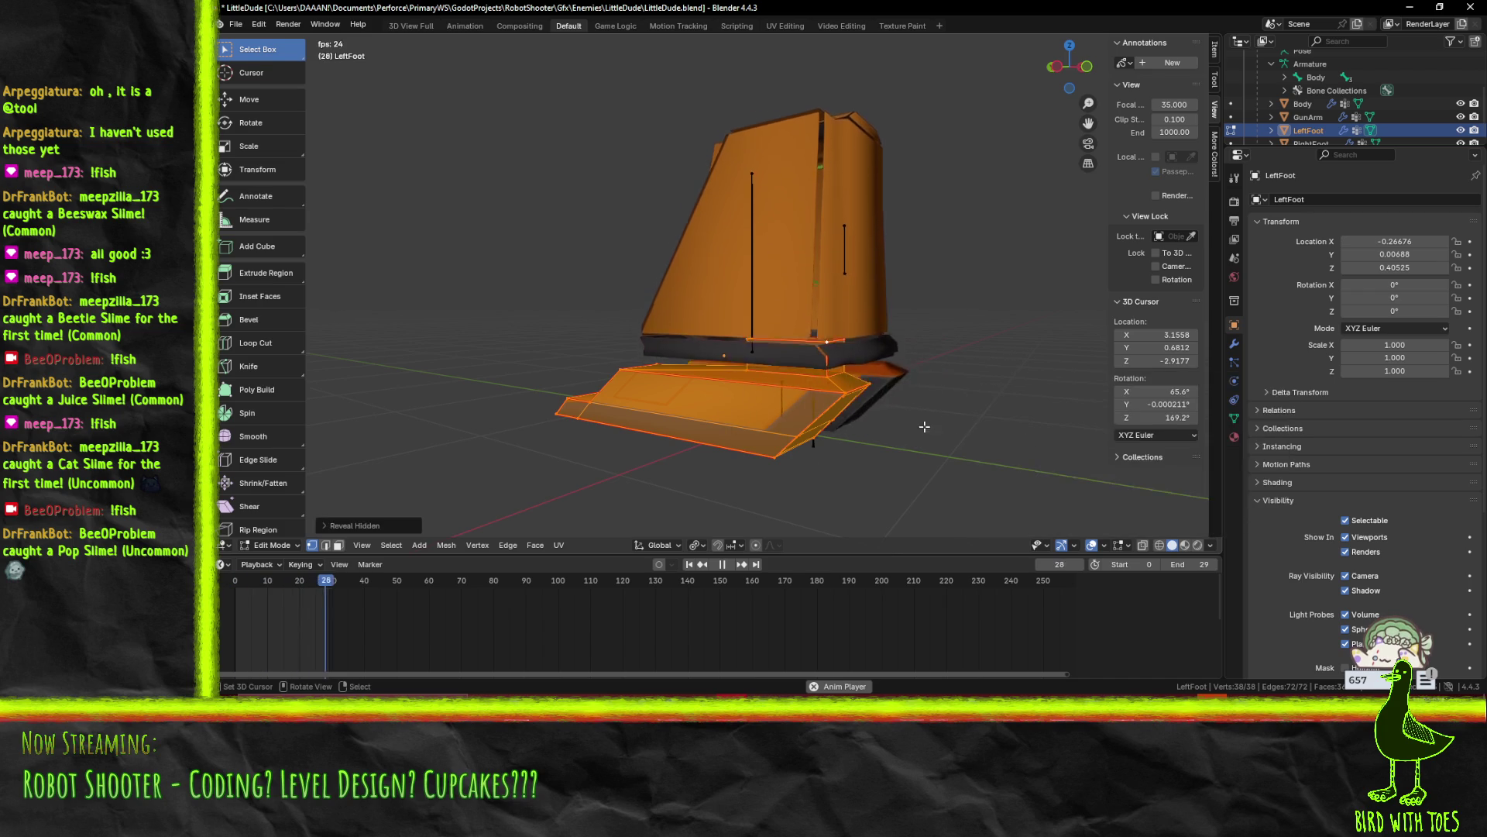
pyautogui.press('Tab')
# Select all objects, enter Edit Mode on them together, and stop playback
pyautogui.moveTo(886, 417)
pyautogui.mouseDown()
pyautogui.moveTo(968, 421)
pyautogui.moveTo(909, 395)
pyautogui.moveTo(898, 416)
pyautogui.moveTo(832, 413)
pyautogui.moveTo(880, 412)
pyautogui.moveTo(927, 462)
pyautogui.moveTo(950, 444)
pyautogui.moveTo(892, 421)
pyautogui.moveTo(821, 449)
pyautogui.moveTo(875, 418)
pyautogui.moveTo(899, 437)
pyautogui.moveTo(815, 438)
pyautogui.mouseUp()
pyautogui.press('a')
pyautogui.press('Tab')
pyautogui.click(713, 565)
pyautogui.press('a')
pyautogui.scroll(3, 900, 441)
pyautogui.hotkey('alt', 'a')
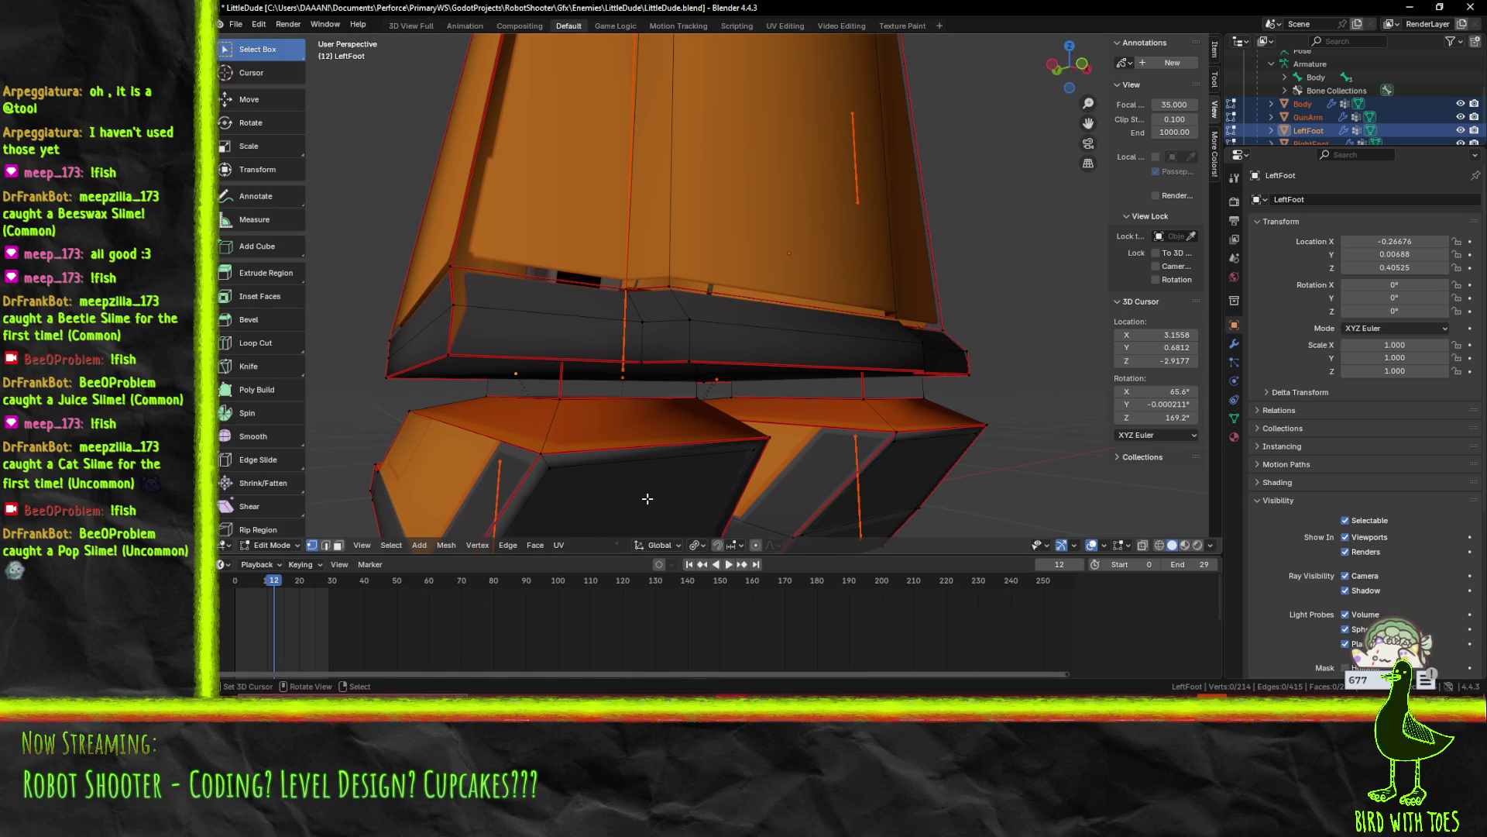
# Switch to face select mode and pick several faces on the LeftFoot mesh
pyautogui.moveTo(693, 296)
pyautogui.mouseDown()
pyautogui.moveTo(541, 217)
pyautogui.moveTo(539, 194)
pyautogui.moveTo(740, 378)
pyautogui.mouseUp()
pyautogui.press('Tab')
pyautogui.press('Tab')
pyautogui.scroll(4, 831, 339)
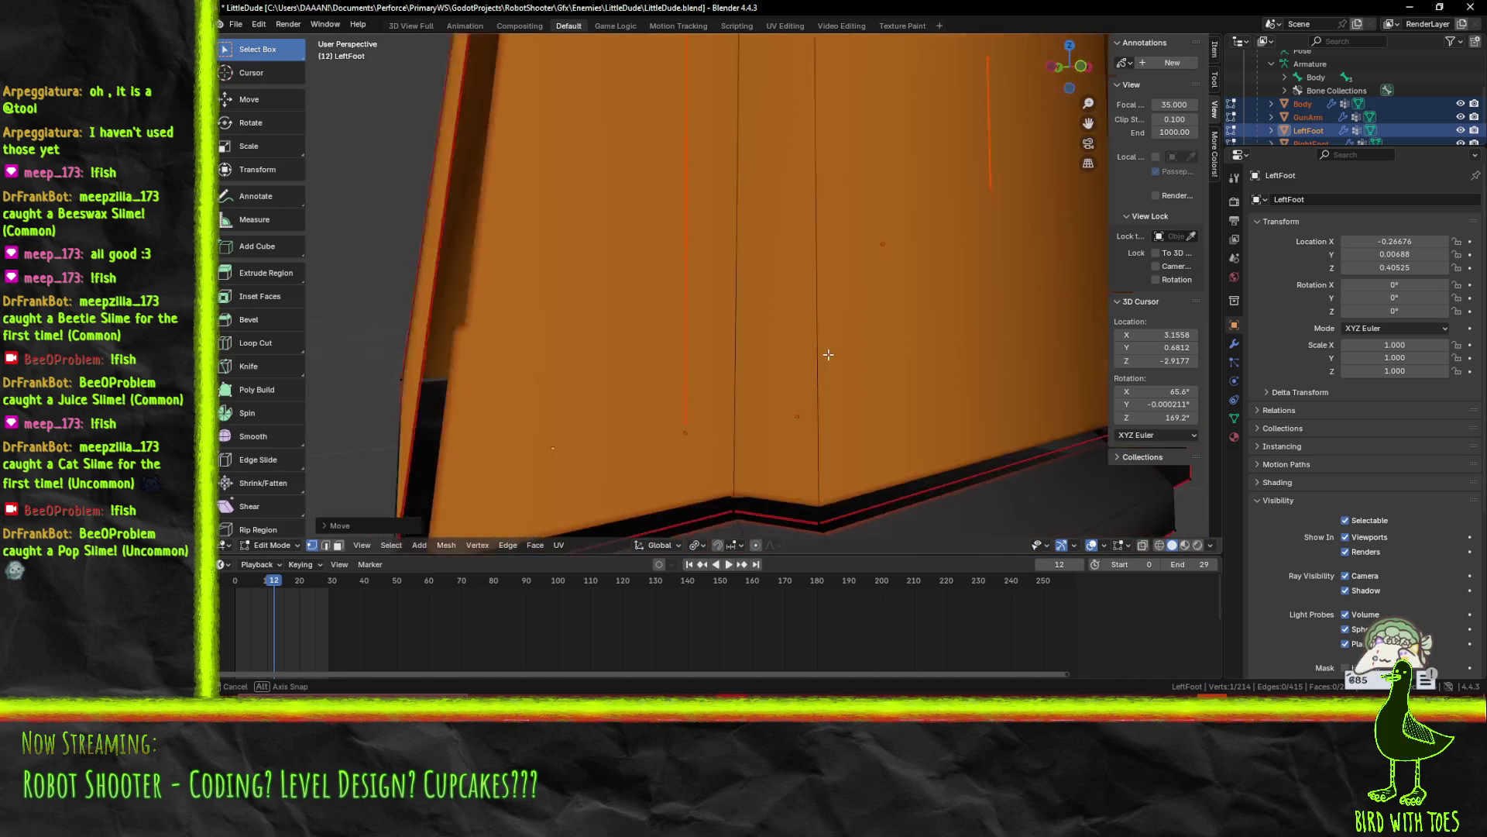
pyautogui.click(340, 546)
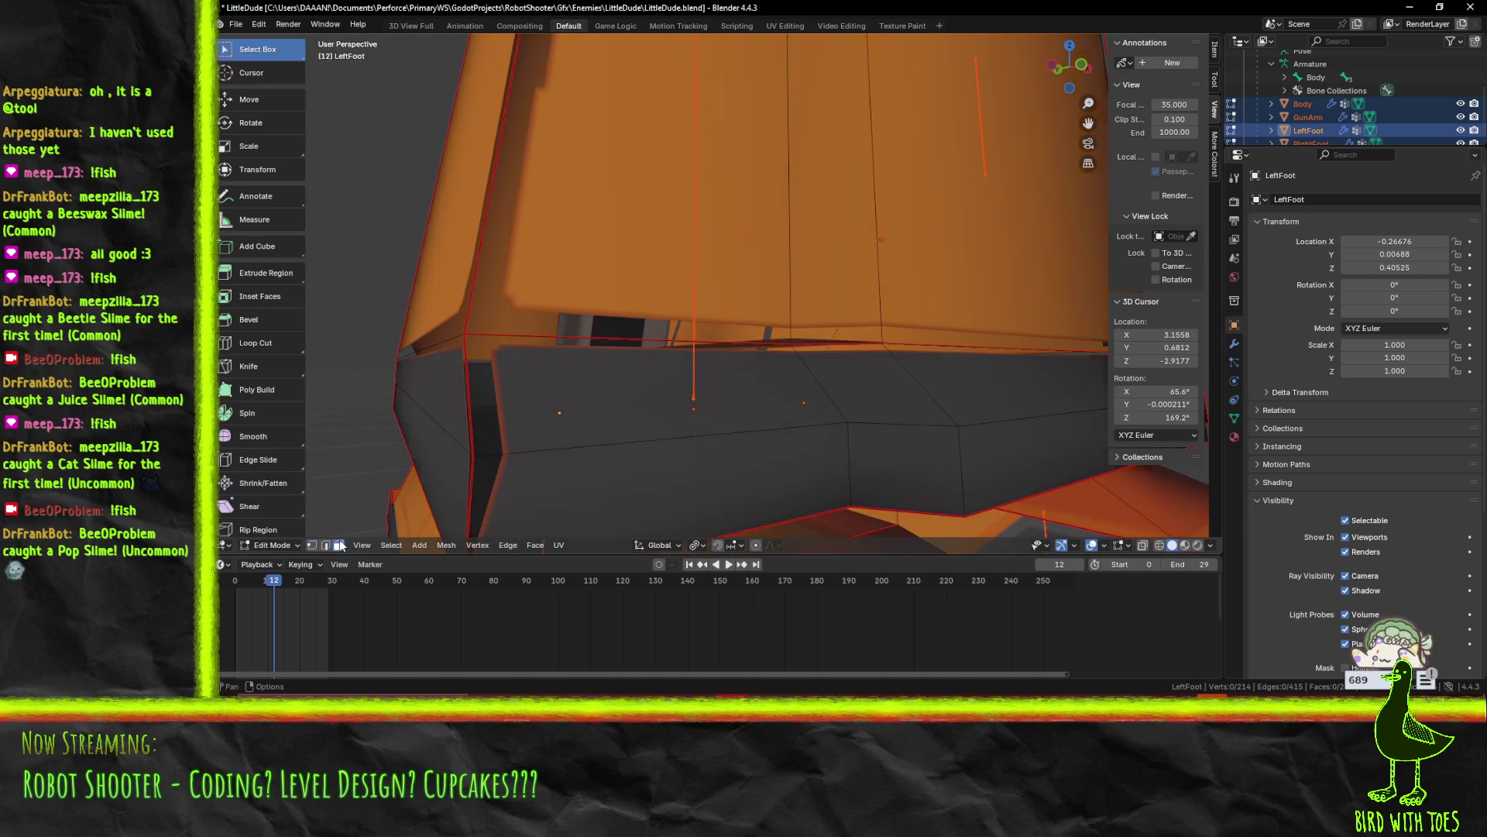
pyautogui.moveTo(698, 341)
pyautogui.mouseDown()
pyautogui.moveTo(880, 368)
pyautogui.moveTo(847, 355)
pyautogui.moveTo(748, 375)
pyautogui.moveTo(869, 375)
pyautogui.moveTo(748, 363)
pyautogui.mouseUp()
pyautogui.click(880, 367)
pyautogui.keyDown('shift'); pyautogui.click(801, 369); pyautogui.keyUp('shift')
pyautogui.moveTo(836, 385)
pyautogui.mouseDown()
pyautogui.moveTo(747, 376)
pyautogui.moveTo(469, 6)
pyautogui.mouseUp()
pyautogui.keyDown('shift'); pyautogui.click(746, 377); pyautogui.keyUp('shift')
pyautogui.click(746, 376)
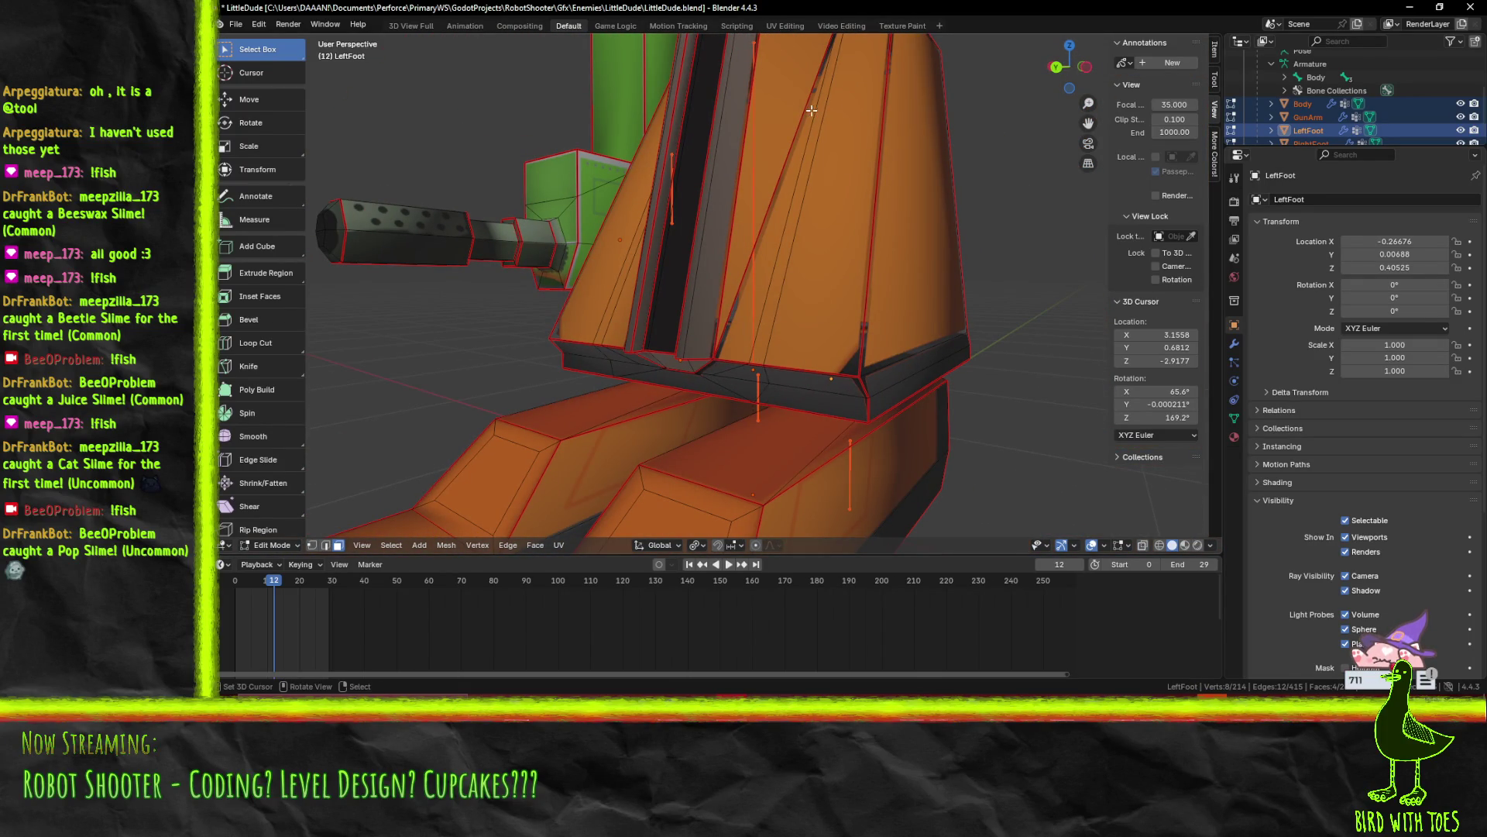
# Turn on Face Normals in the viewport overlays and zoom in on the foot
pyautogui.click(1074, 546)
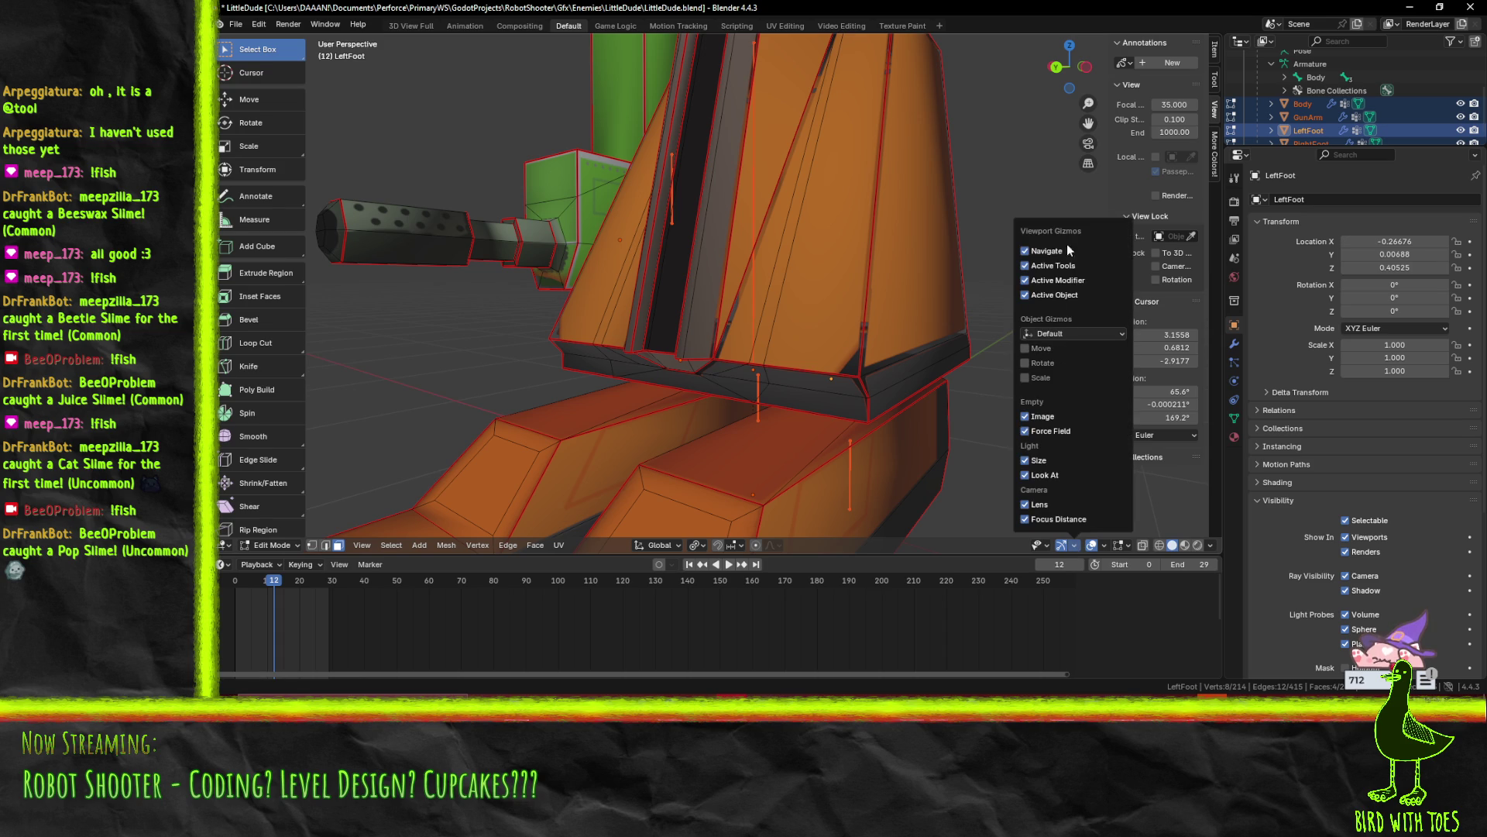
pyautogui.moveTo(1131, 547)
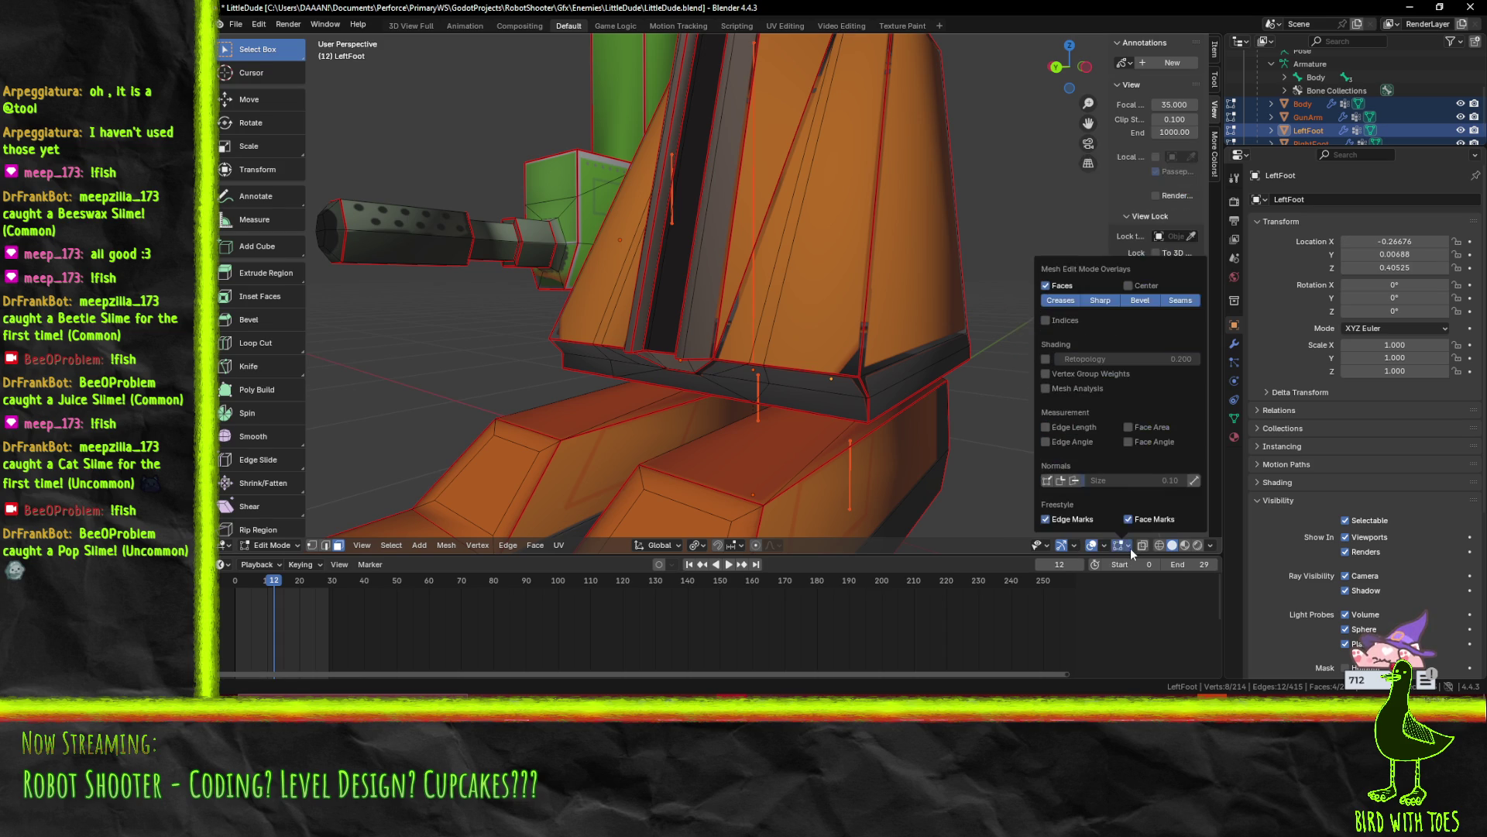
pyautogui.click(1079, 482)
pyautogui.moveTo(879, 375)
pyautogui.mouseDown()
pyautogui.moveTo(717, 345)
pyautogui.moveTo(770, 321)
pyautogui.moveTo(804, 336)
pyautogui.moveTo(784, 309)
pyautogui.moveTo(867, 309)
pyautogui.moveTo(763, 329)
pyautogui.mouseUp()
pyautogui.scroll(6, 704, 346)
# Recalculate the mesh normals to point outside
pyautogui.press('F3')
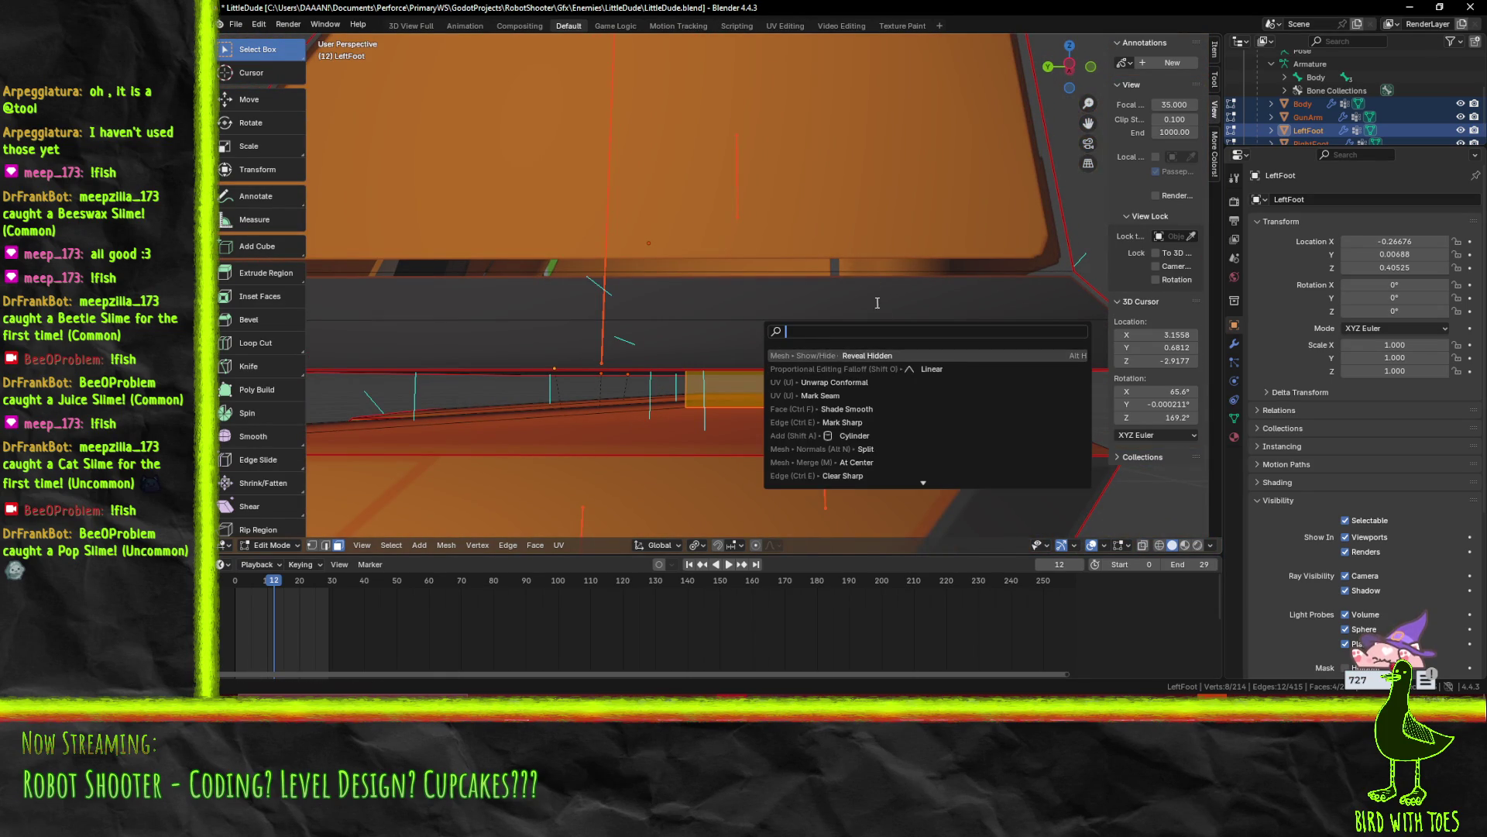
pyautogui.press('Escape')
pyautogui.hotkey('alt', 'n')
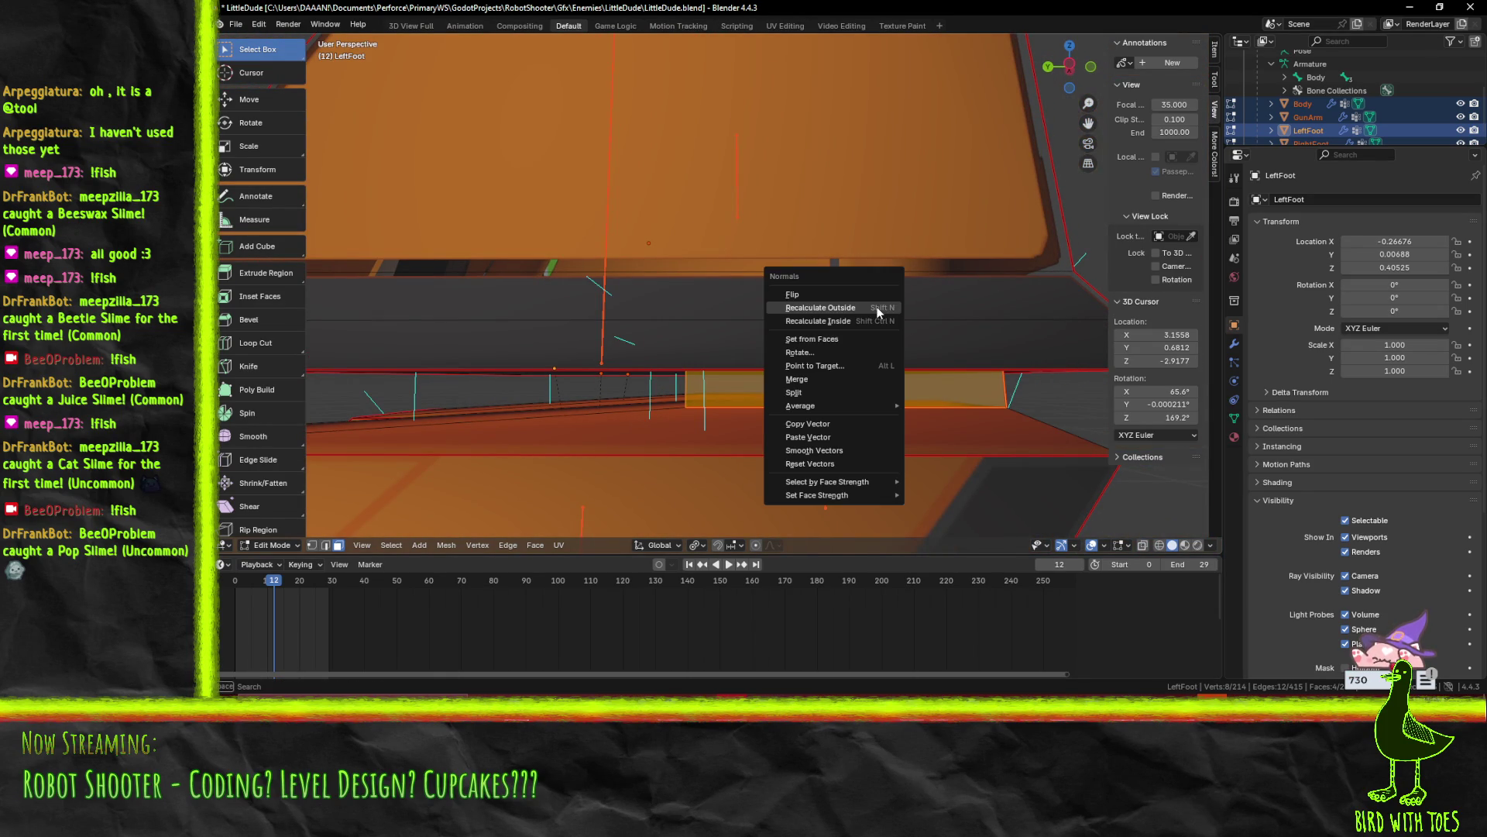
pyautogui.click(871, 316)
pyautogui.moveTo(870, 316)
pyautogui.mouseDown()
pyautogui.moveTo(806, 335)
pyautogui.moveTo(908, 349)
pyautogui.mouseUp()
# In Wireframe shading, recalculate normals outside again, then return to Object Mode
pyautogui.press('z')
pyautogui.click(784, 351)
pyautogui.moveTo(784, 350); pyautogui.dragTo(838, 413)
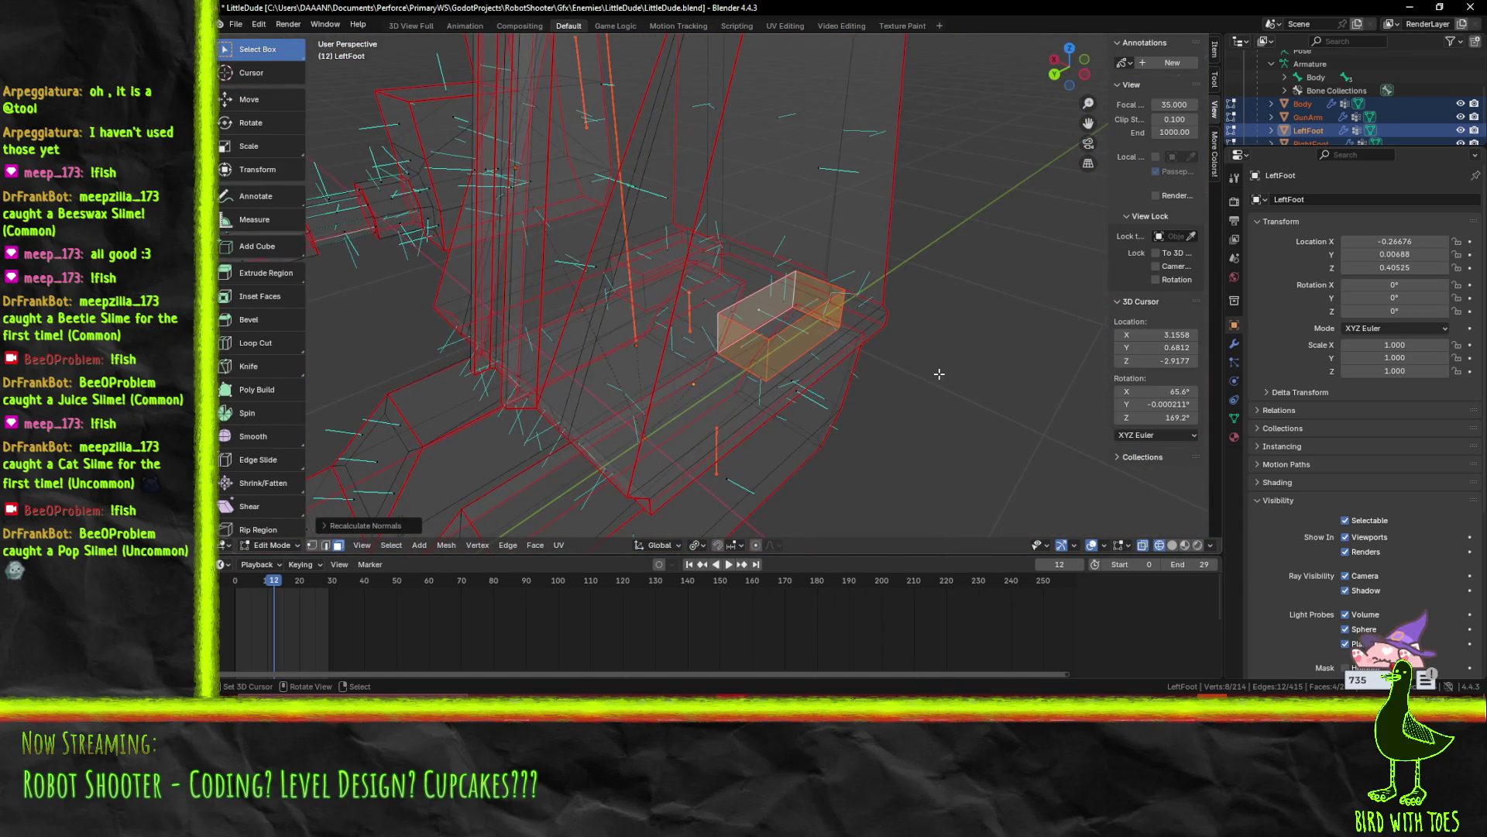
pyautogui.hotkey('alt', 'n')
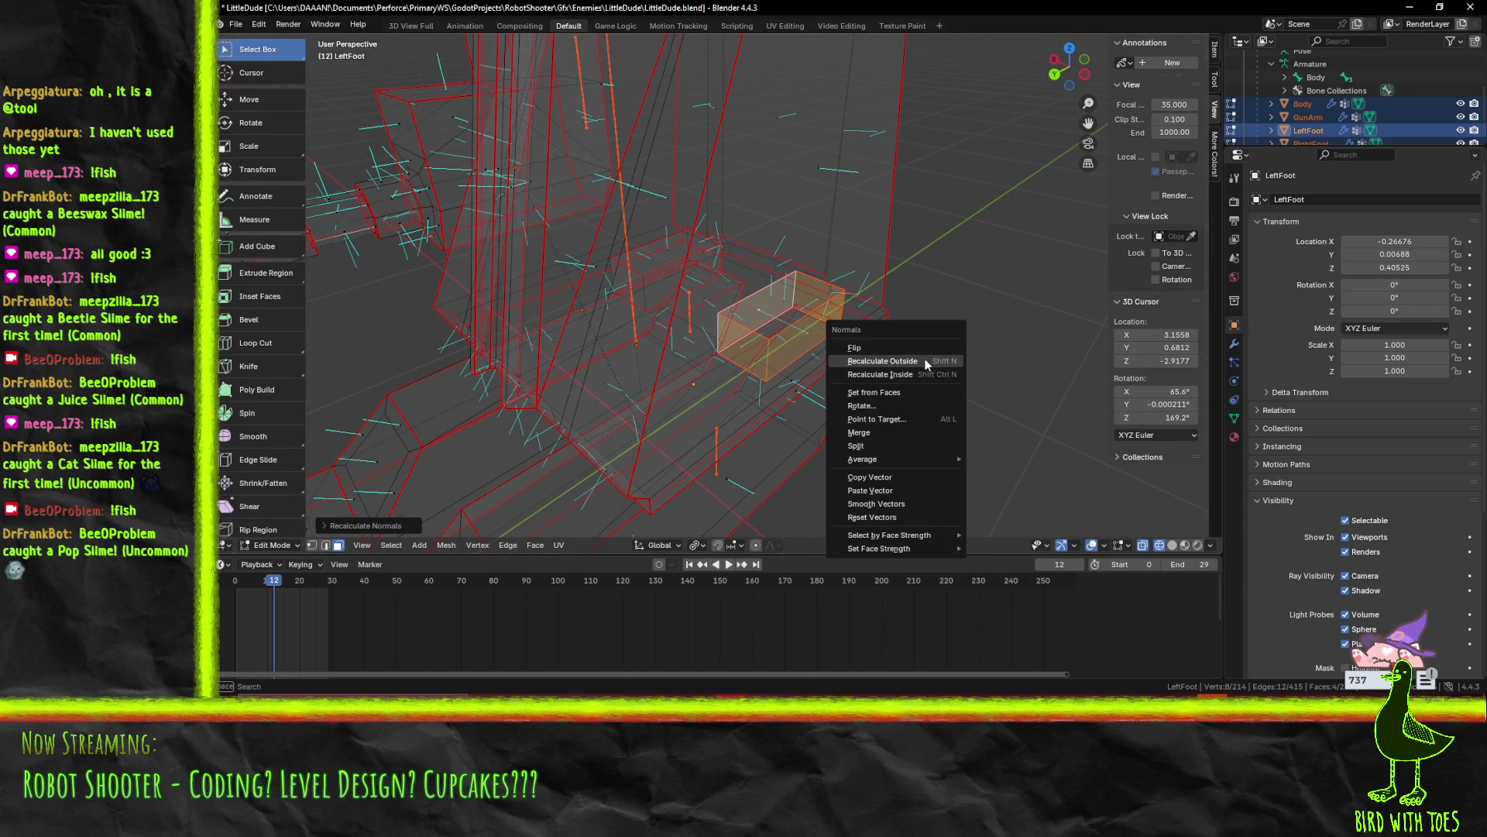
pyautogui.click(925, 360)
pyautogui.moveTo(925, 361); pyautogui.dragTo(806, 348)
pyautogui.press('Tab')
# Inspect the feet in Material Preview, then in Solid shading
pyautogui.press('z')
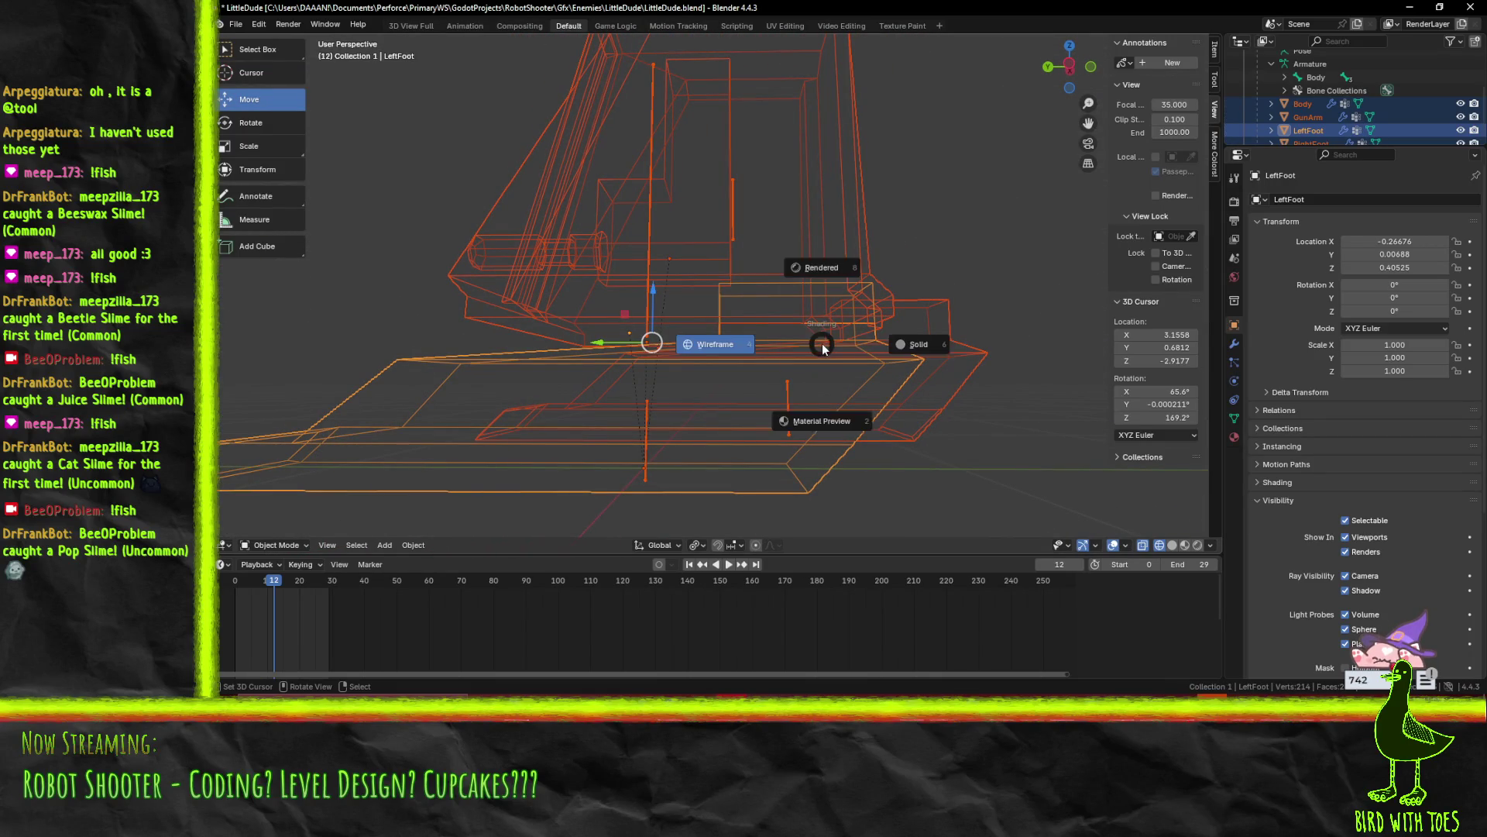
pyautogui.click(819, 412)
pyautogui.moveTo(694, 358)
pyautogui.mouseDown()
pyautogui.moveTo(784, 357)
pyautogui.moveTo(537, 369)
pyautogui.mouseUp()
pyautogui.press('z')
pyautogui.click(690, 373)
pyautogui.moveTo(689, 373)
pyautogui.mouseDown()
pyautogui.moveTo(728, 394)
pyautogui.moveTo(759, 364)
pyautogui.moveTo(806, 374)
pyautogui.moveTo(669, 379)
pyautogui.moveTo(696, 374)
pyautogui.mouseUp()
# Return to Material Preview, save LittleDude.blend, and minimize Blender to go back to Godot
pyautogui.press('z')
pyautogui.click(705, 438)
pyautogui.moveTo(709, 445)
pyautogui.mouseDown()
pyautogui.moveTo(771, 431)
pyautogui.moveTo(735, 467)
pyautogui.moveTo(660, 472)
pyautogui.moveTo(760, 485)
pyautogui.moveTo(769, 508)
pyautogui.moveTo(731, 514)
pyautogui.moveTo(736, 448)
pyautogui.moveTo(810, 467)
pyautogui.moveTo(853, 405)
pyautogui.moveTo(897, 399)
pyautogui.mouseUp()
pyautogui.hotkey('ctrl', 's')
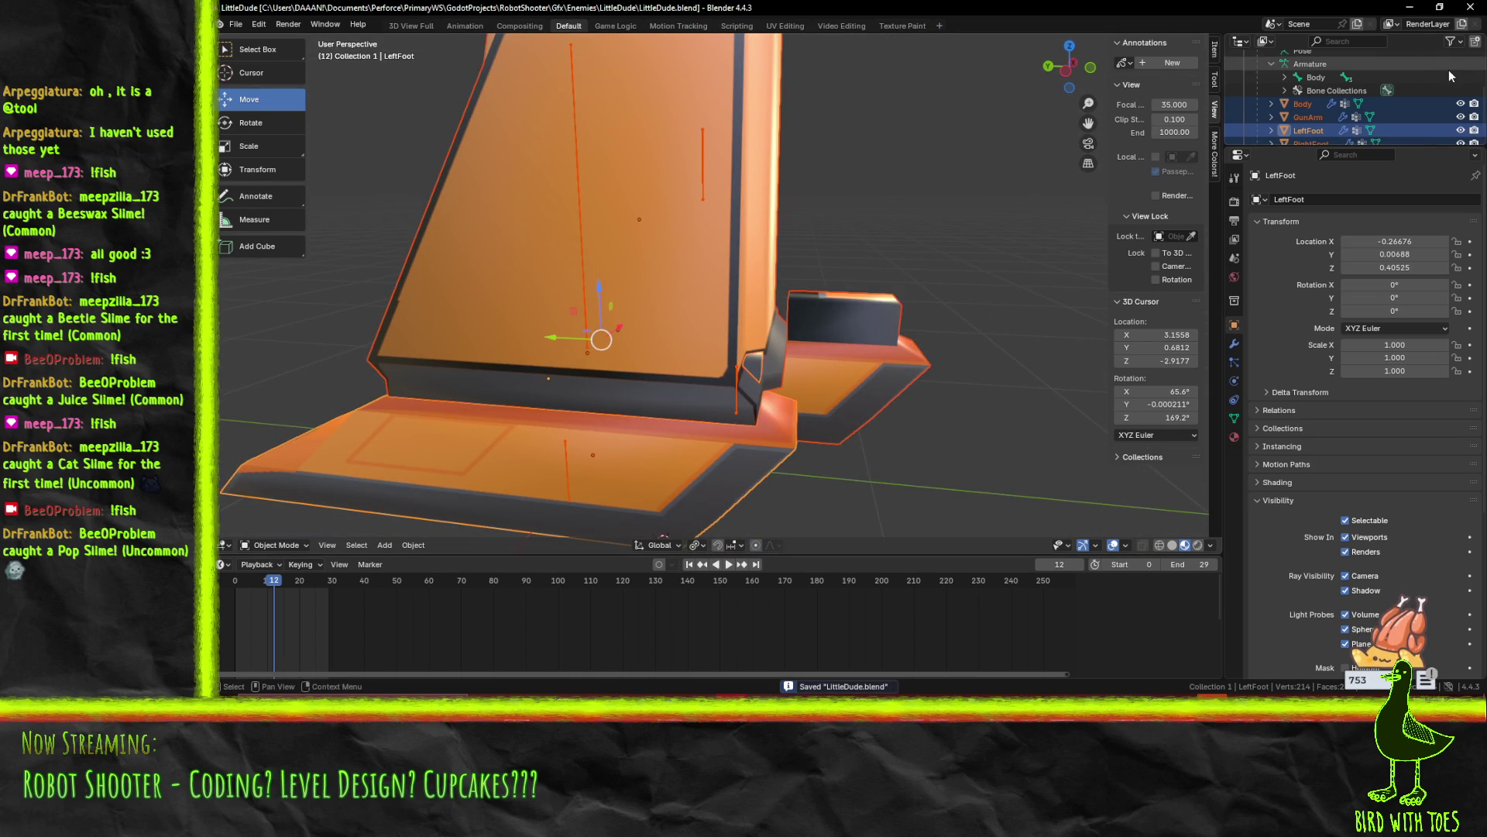
pyautogui.click(1410, 7)
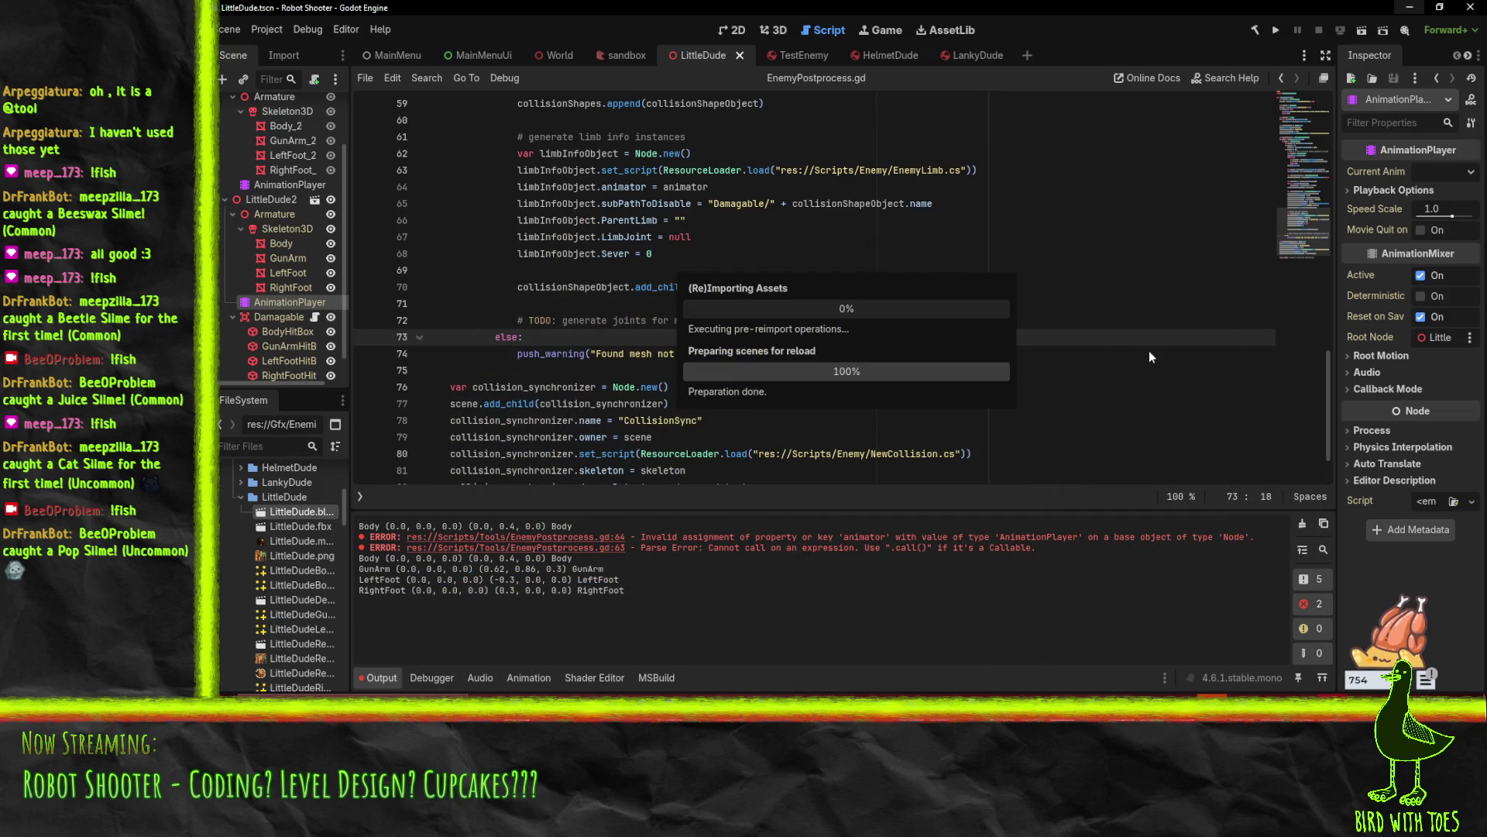
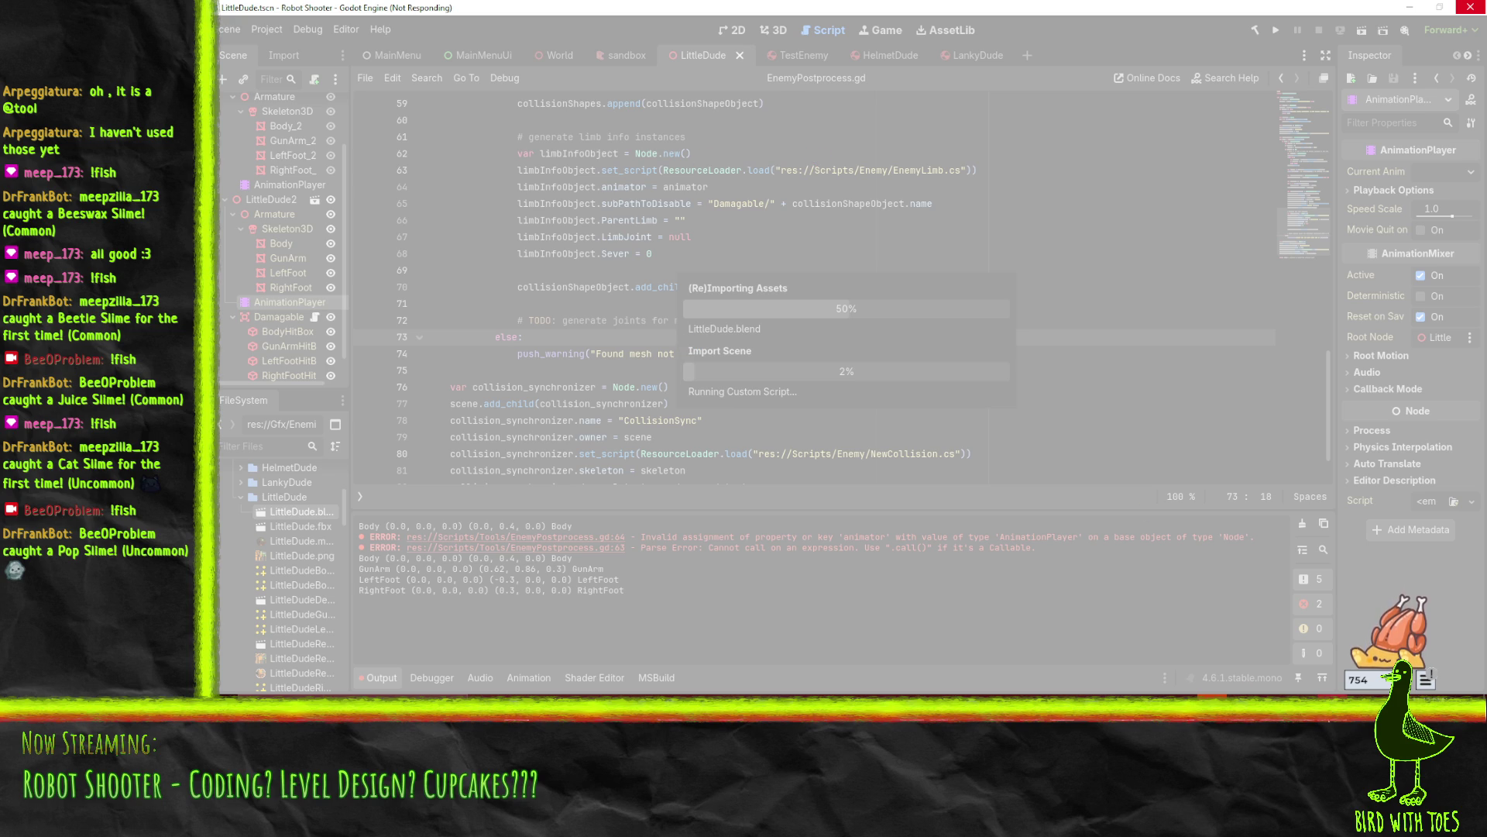
# End the frozen Godot editor's process while inspecting LittleDude's left foot in Blender
pyautogui.click(1469, 7)
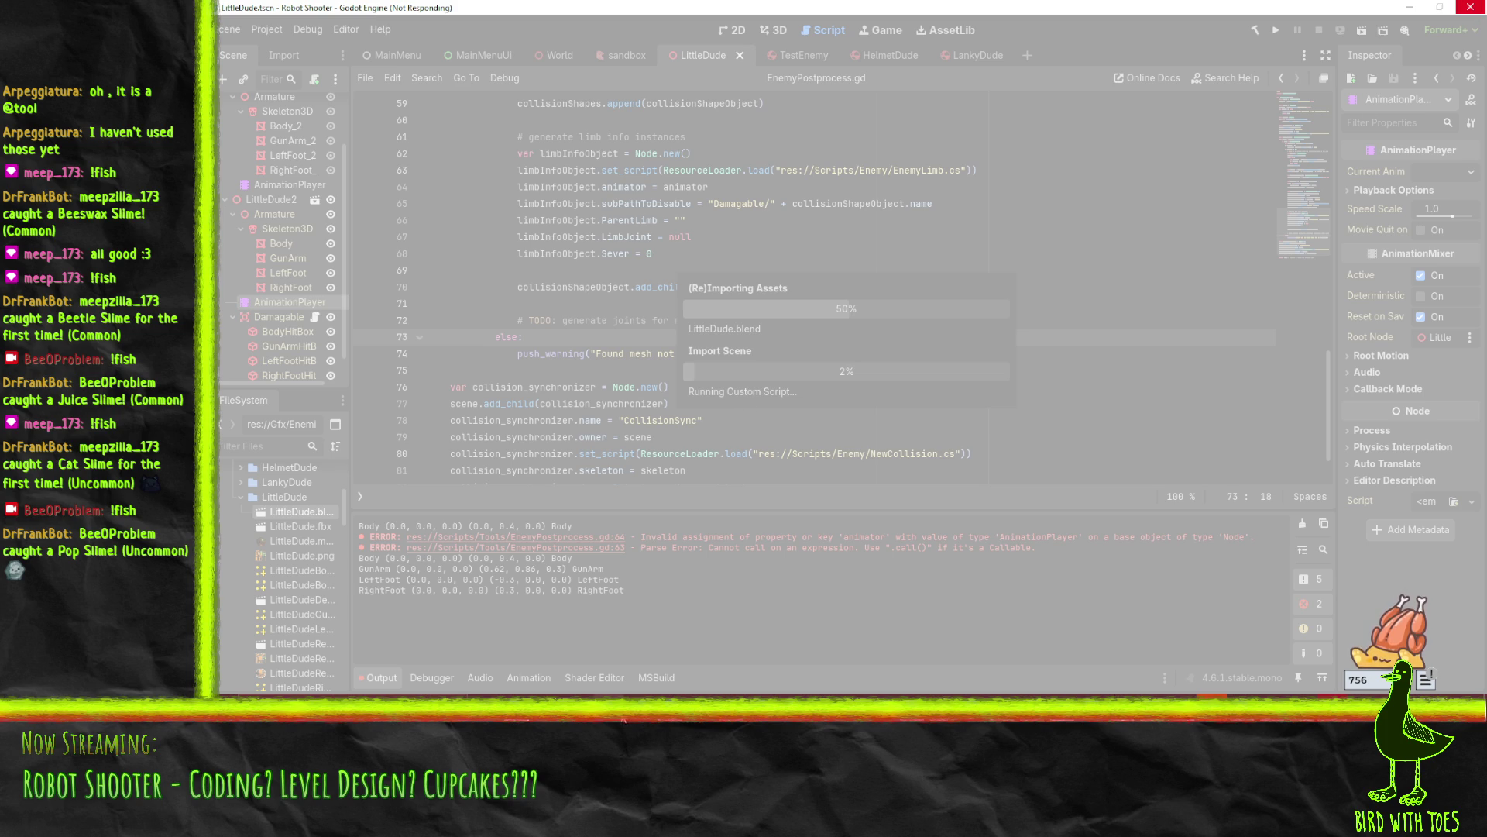
pyautogui.click(731, 725)
pyautogui.moveTo(953, 314)
pyautogui.mouseDown()
pyautogui.moveTo(888, 328)
pyautogui.moveTo(871, 264)
pyautogui.moveTo(963, 287)
pyautogui.moveTo(1055, 284)
pyautogui.moveTo(853, 382)
pyautogui.moveTo(871, 327)
pyautogui.moveTo(936, 347)
pyautogui.moveTo(884, 346)
pyautogui.mouseUp()
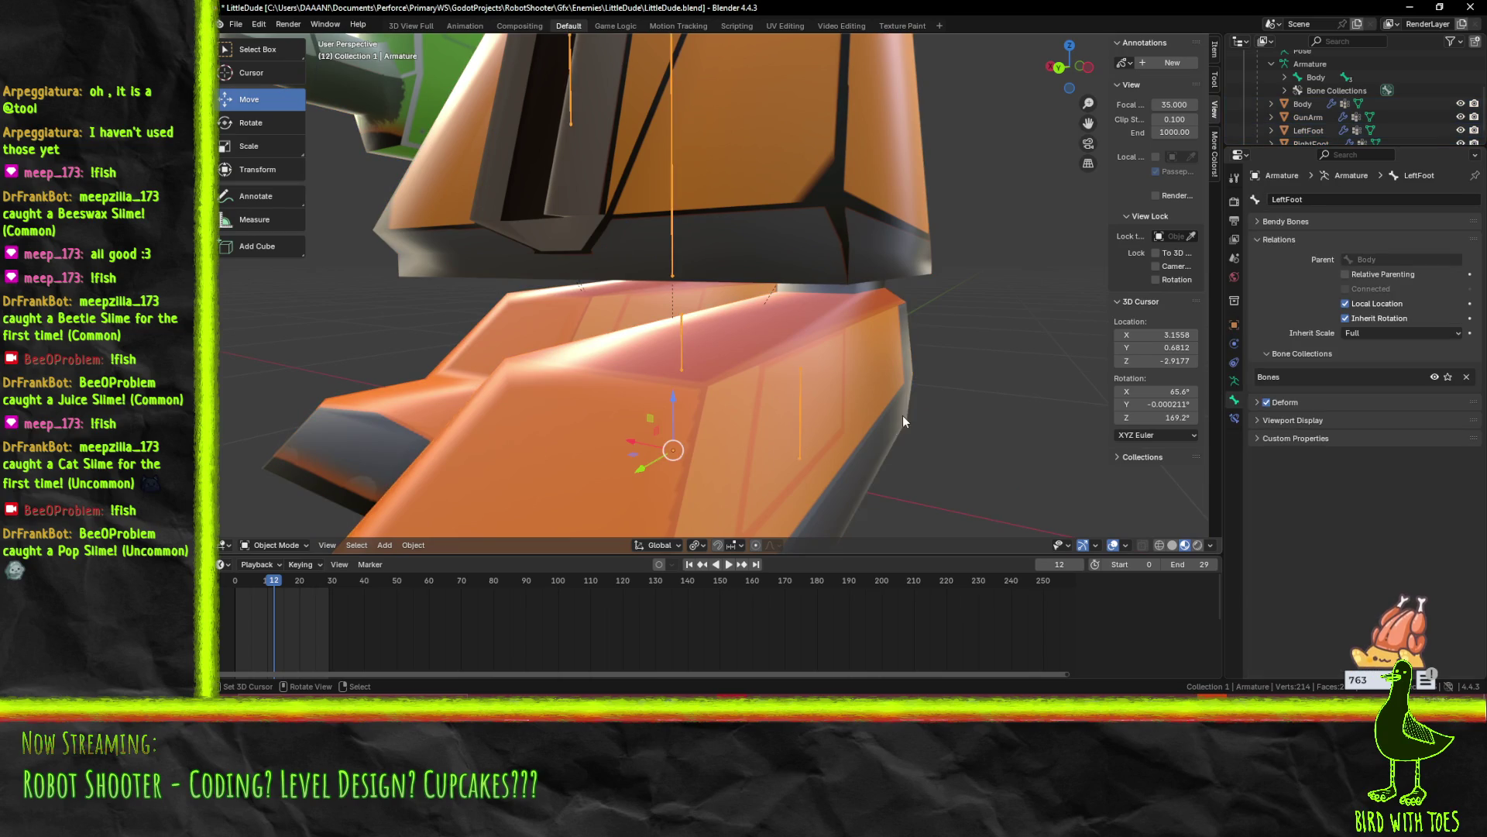
pyautogui.hotkey('alt', 'Tab')
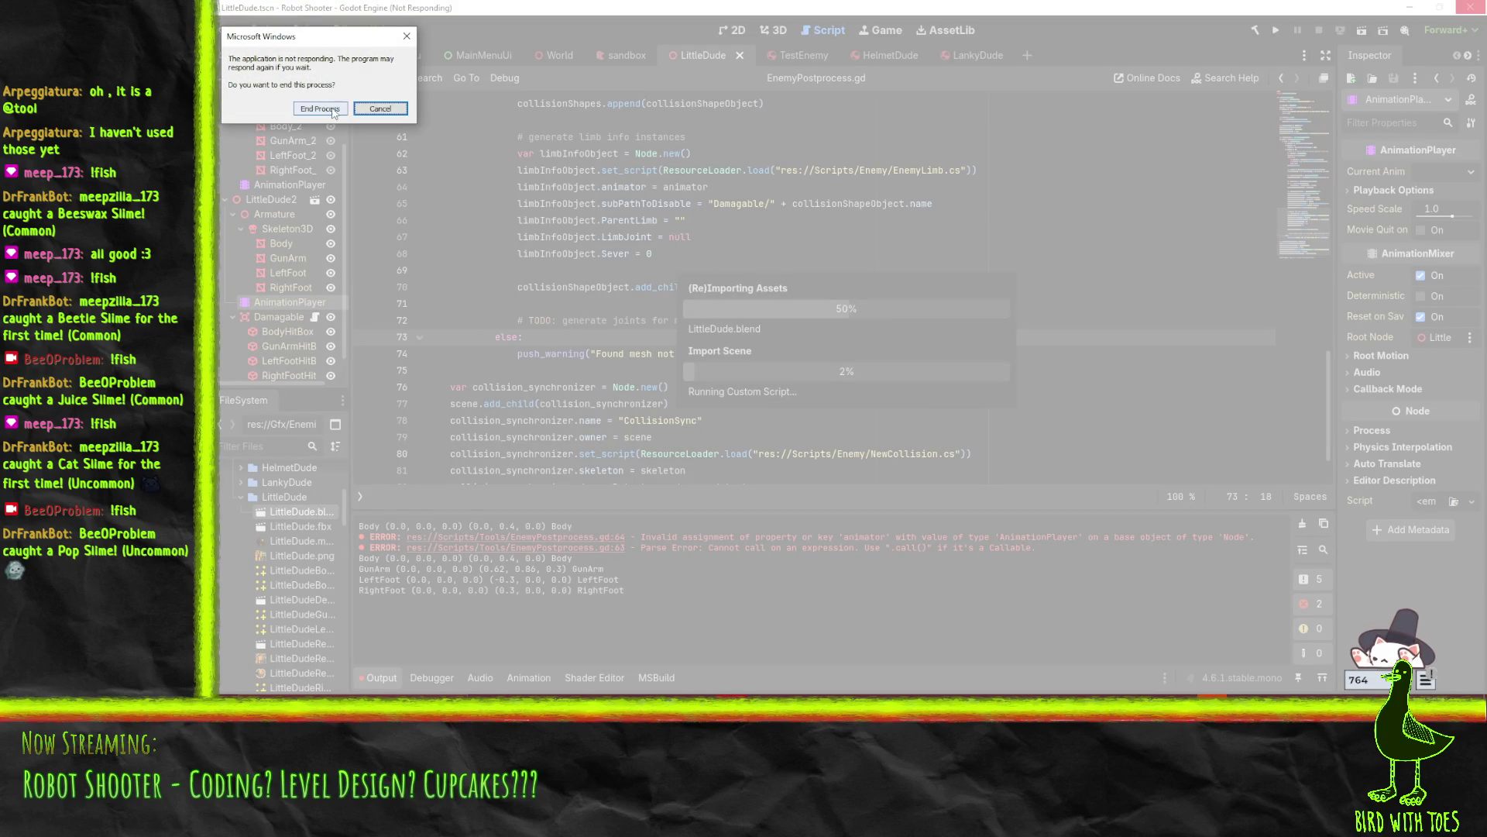
pyautogui.click(334, 112)
pyautogui.scroll(3, 870, 378)
pyautogui.moveTo(871, 378)
pyautogui.mouseDown()
pyautogui.moveTo(867, 427)
pyautogui.moveTo(761, 428)
pyautogui.moveTo(867, 428)
pyautogui.moveTo(771, 468)
pyautogui.moveTo(782, 422)
pyautogui.mouseUp()
# In Edit Mode, clear the Body parent from LeftFoot, RightFoot and GunArm, then save LittleDude.blend
pyautogui.press('Tab')
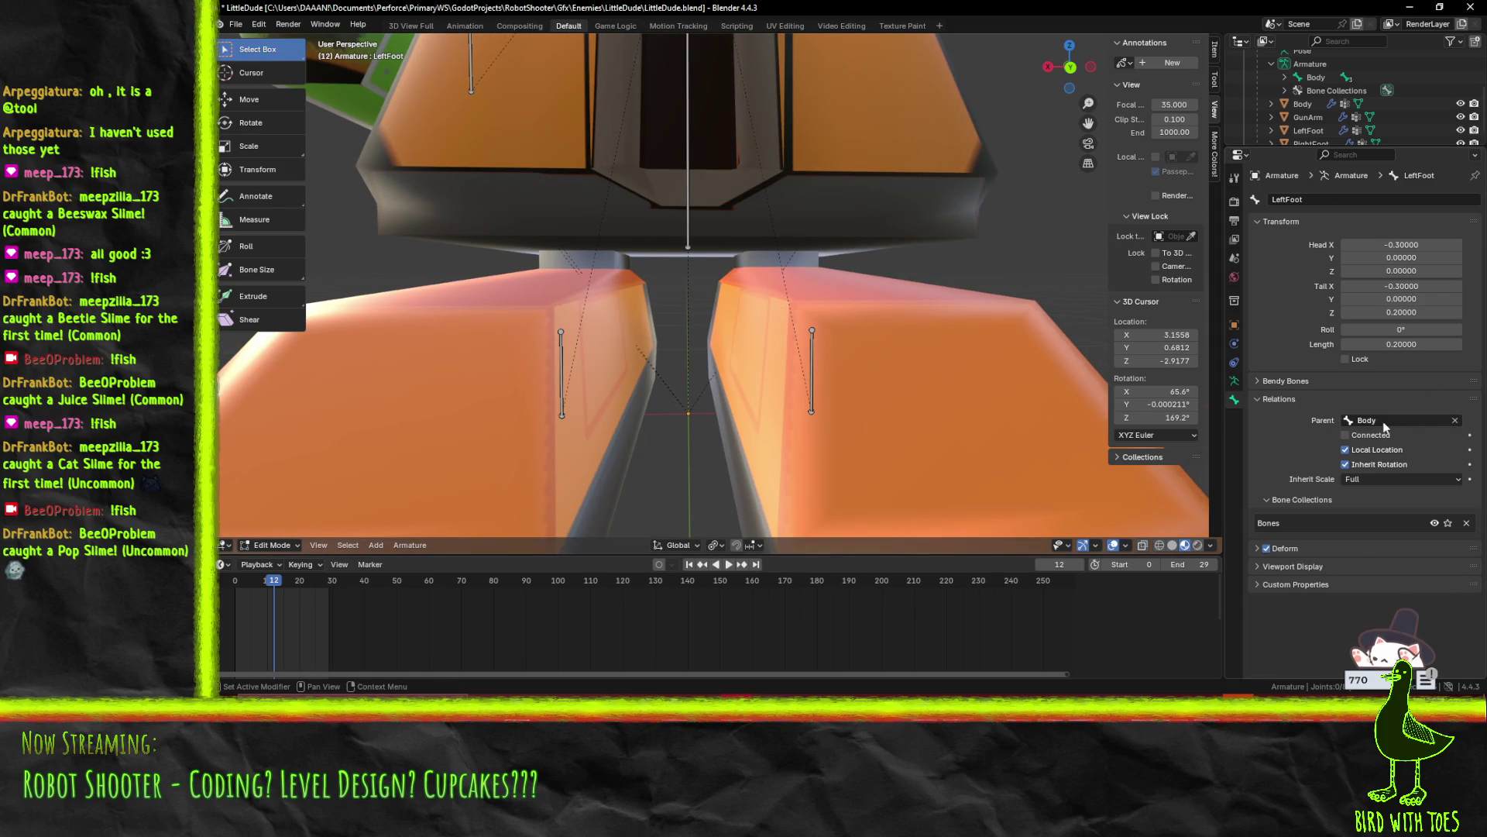
pyautogui.click(1449, 420)
pyautogui.click(1370, 440)
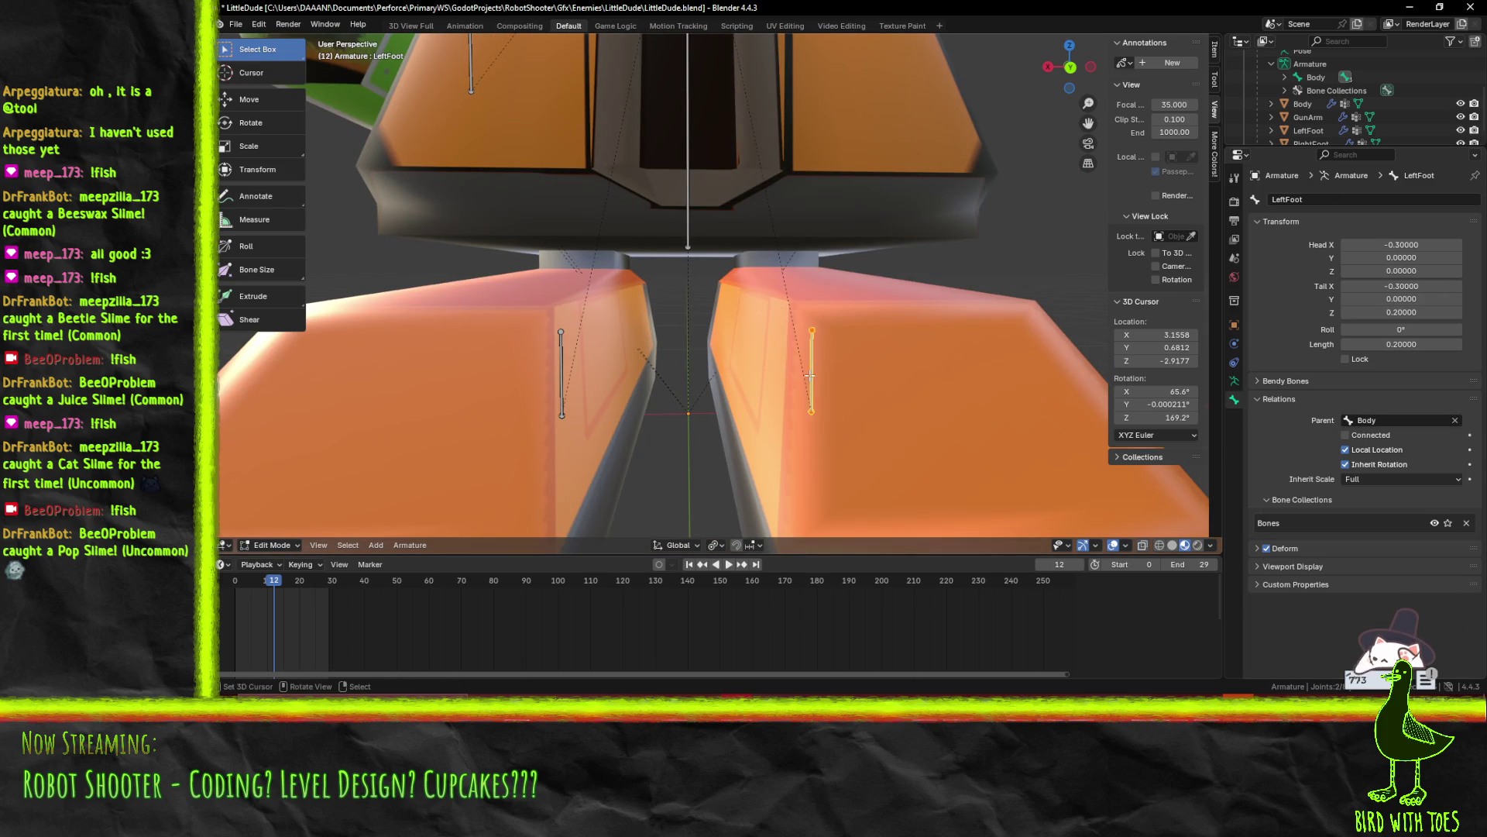
pyautogui.click(1455, 422)
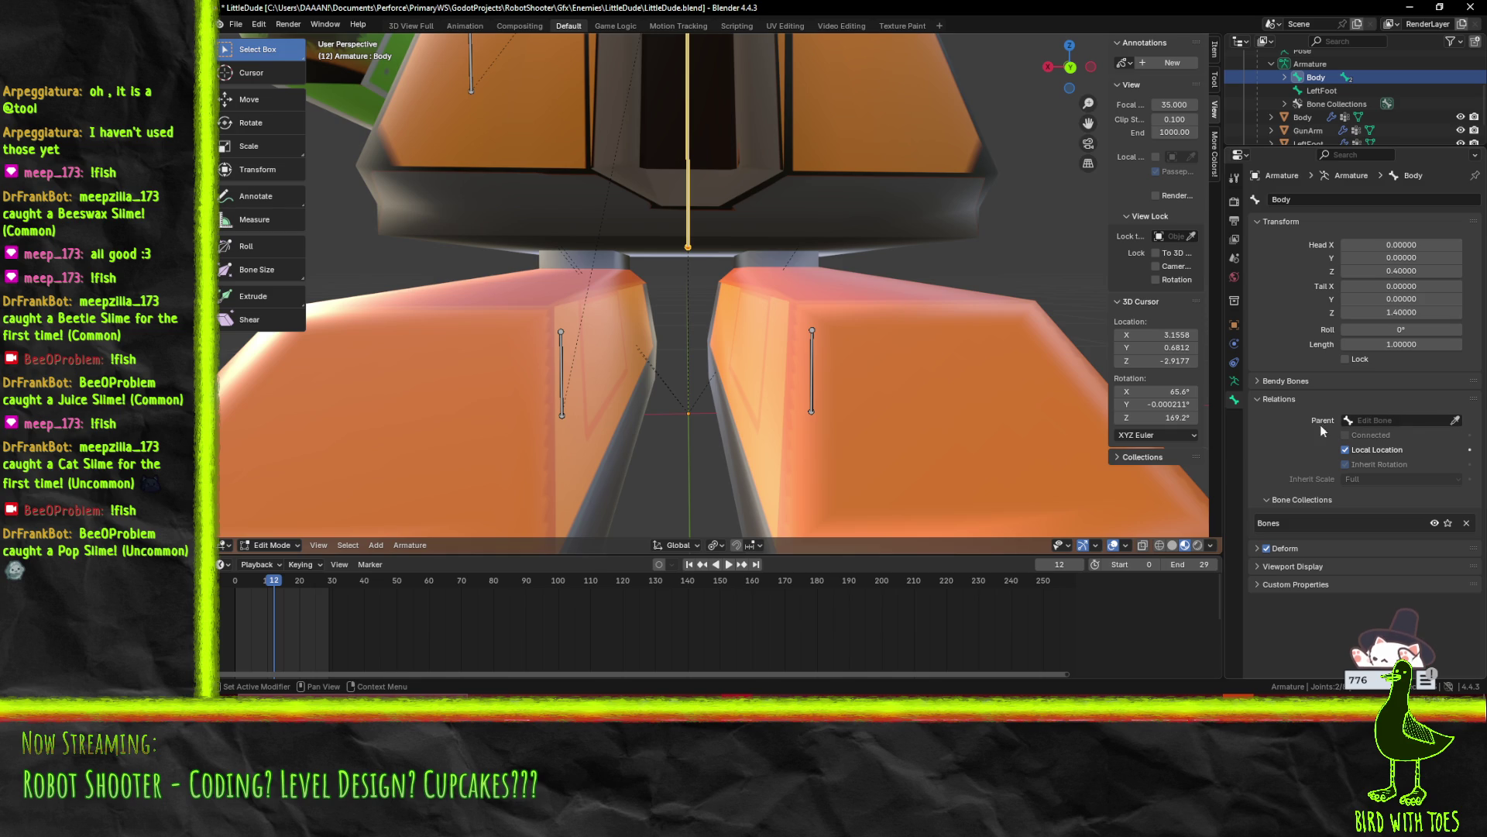
pyautogui.click(588, 359)
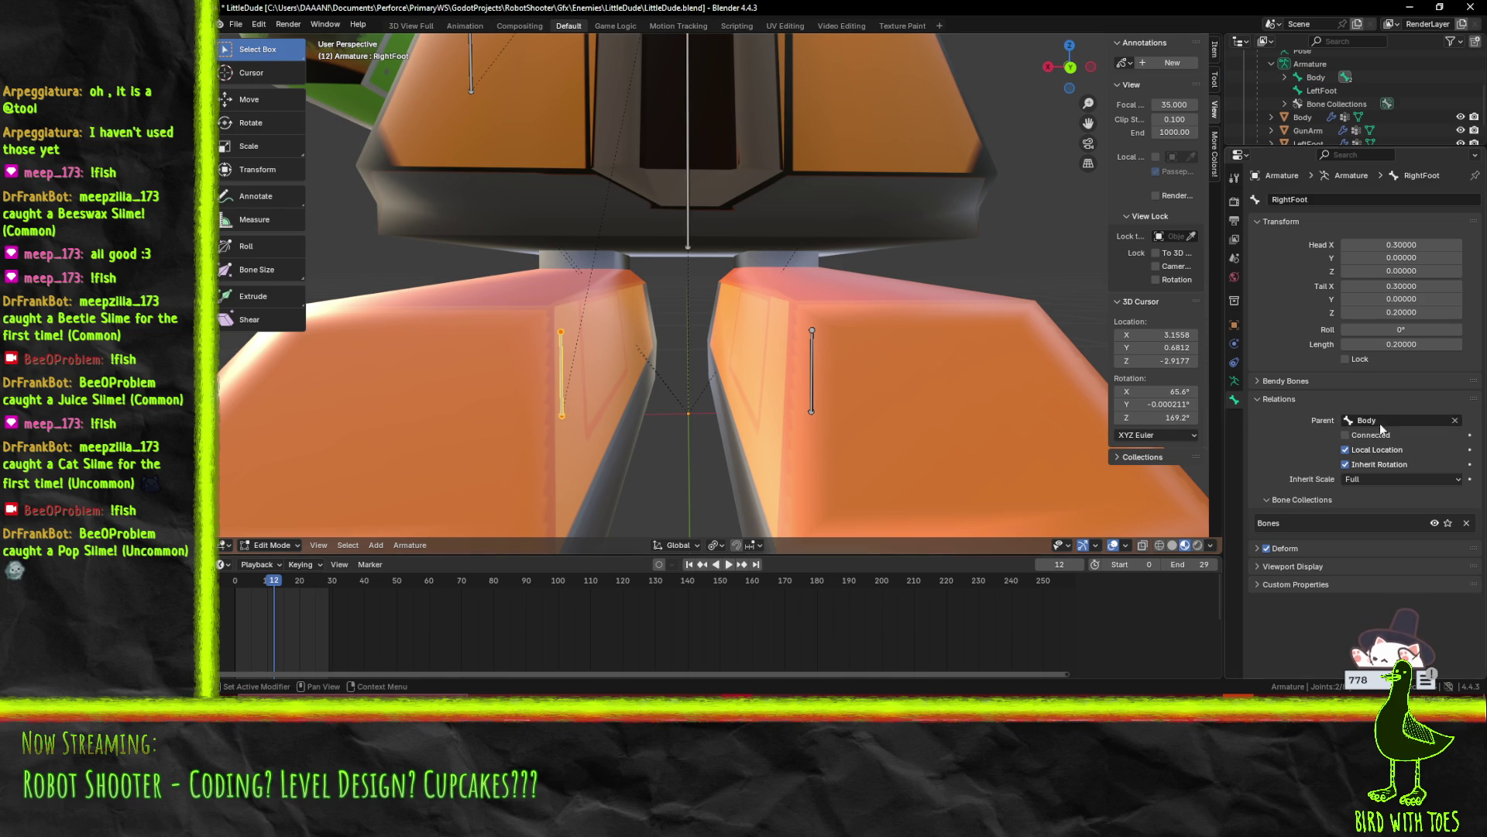
pyautogui.click(1455, 420)
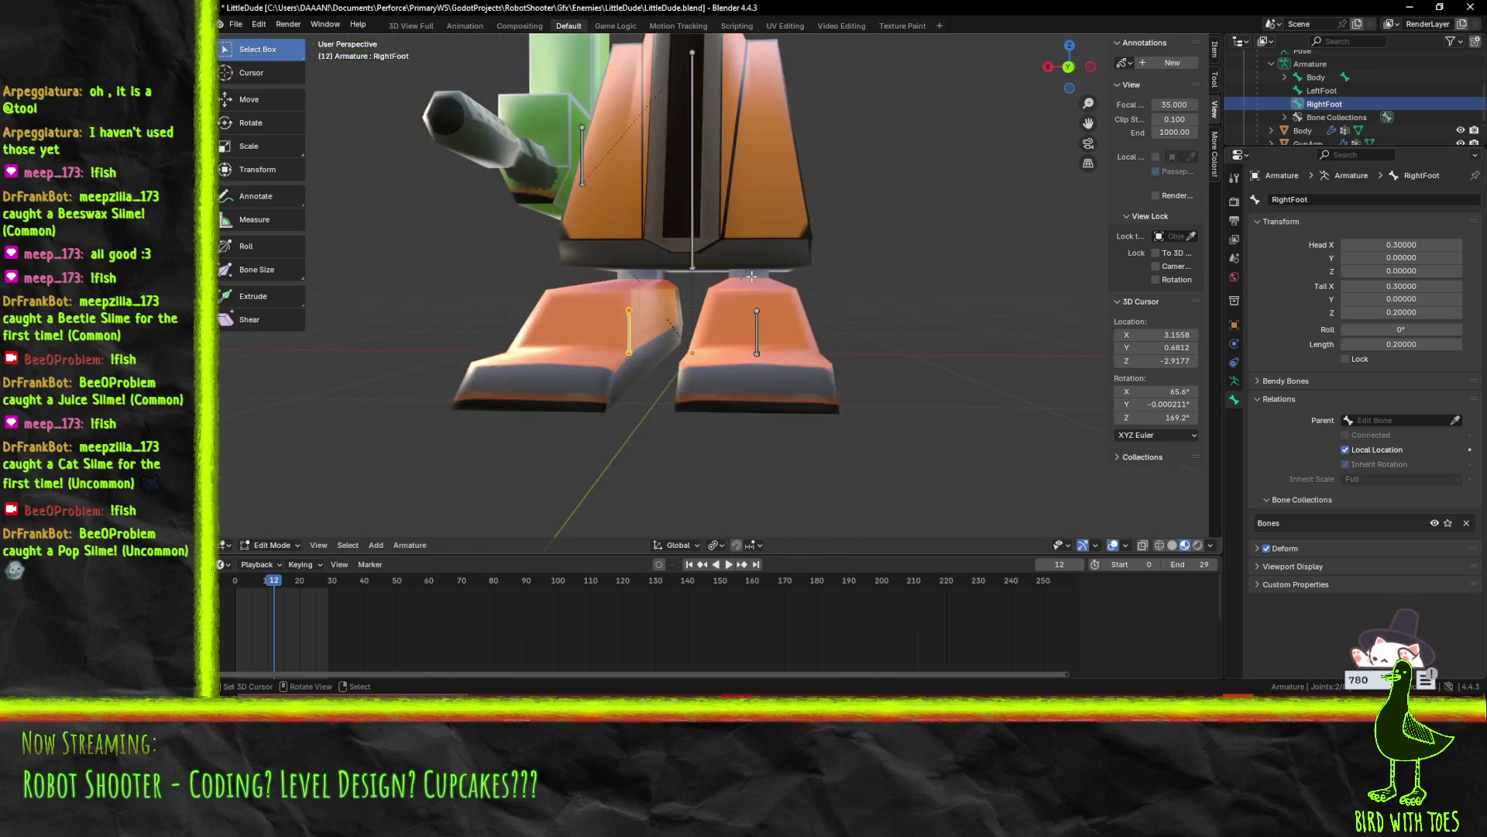
pyautogui.click(570, 151)
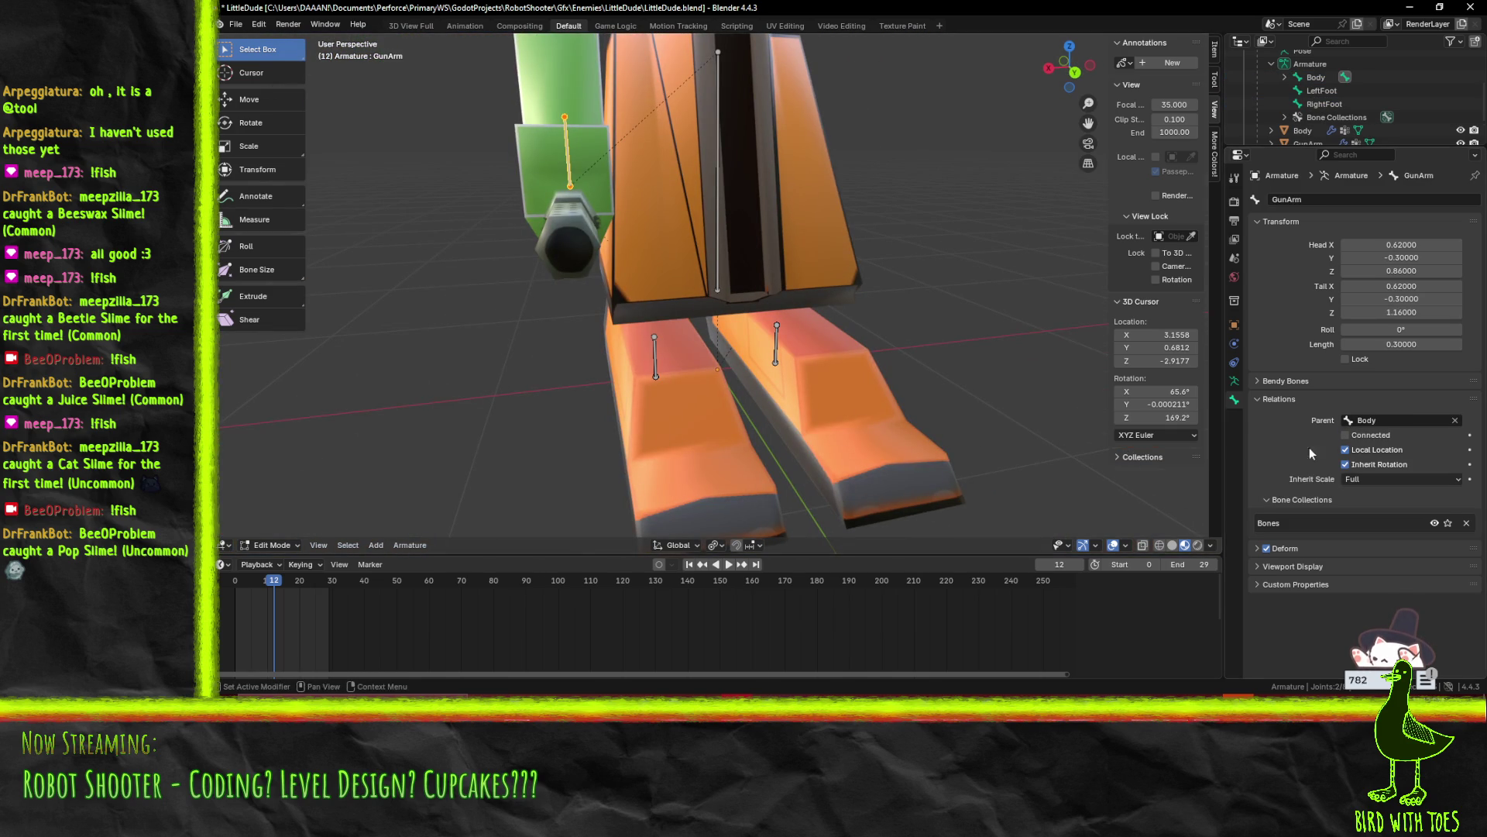
pyautogui.click(1455, 420)
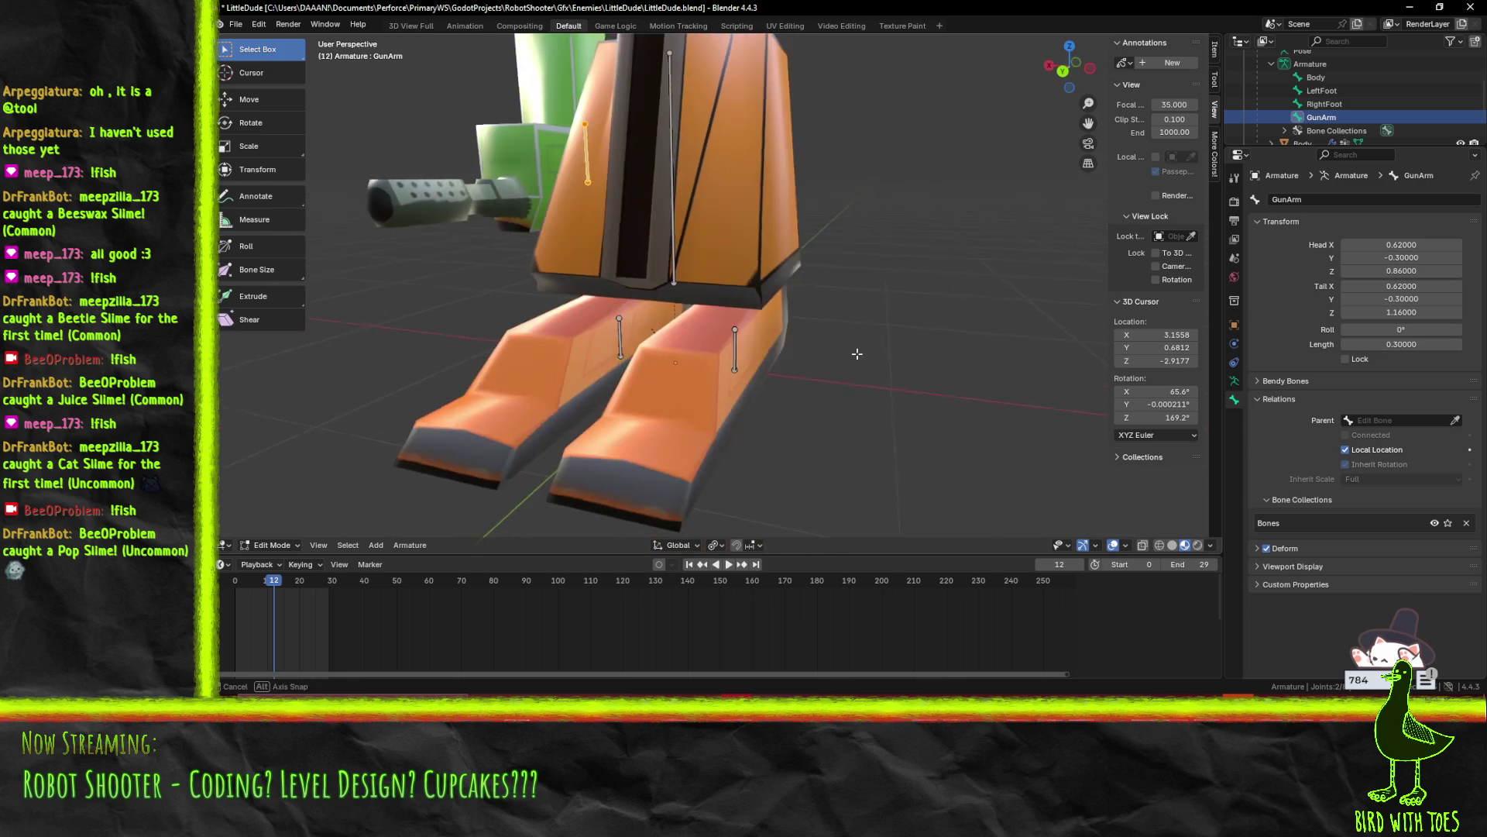
pyautogui.hotkey('ctrl', 's')
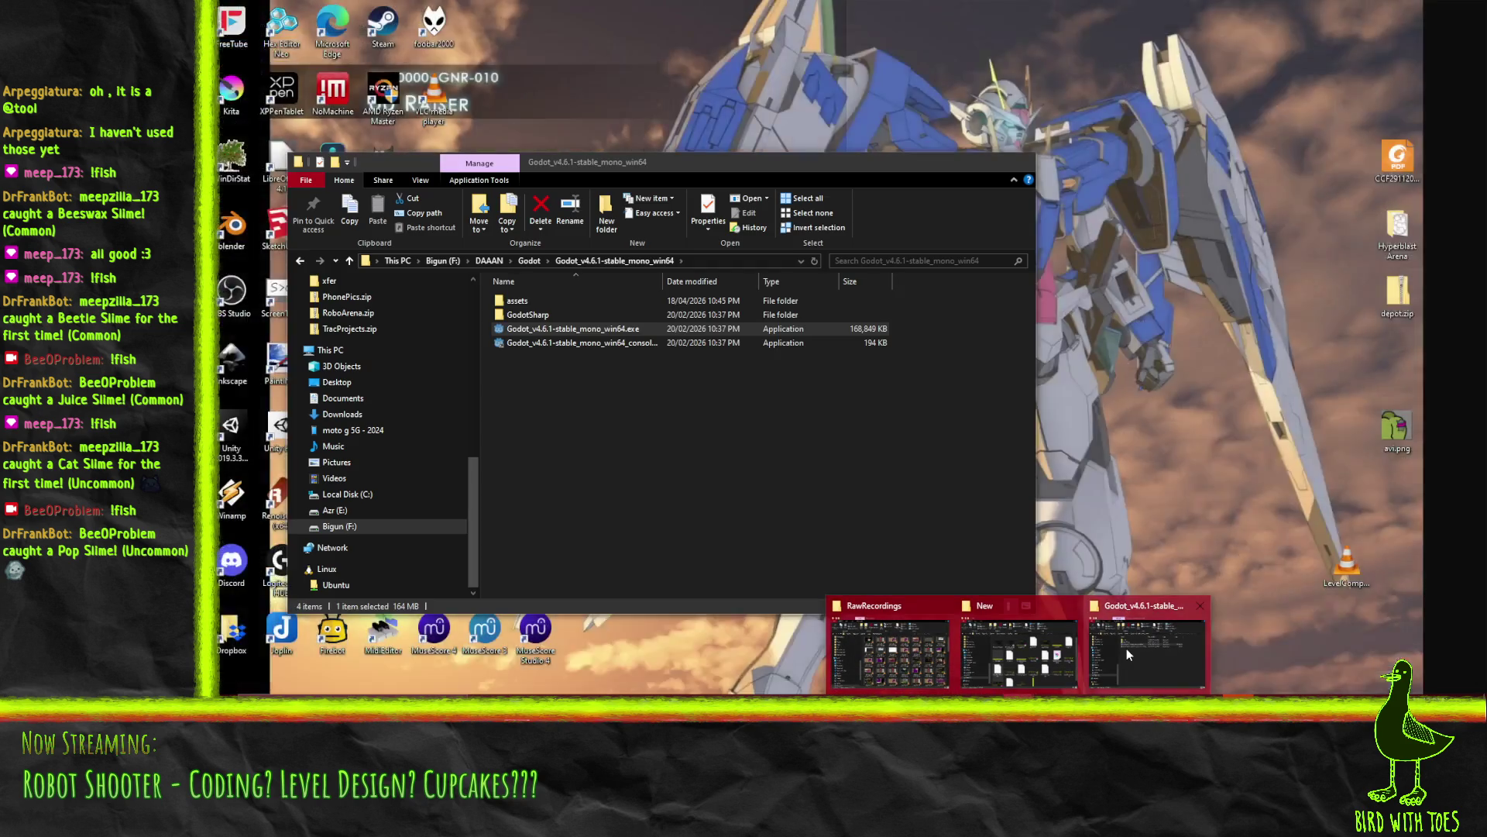
pyautogui.click(1127, 648)
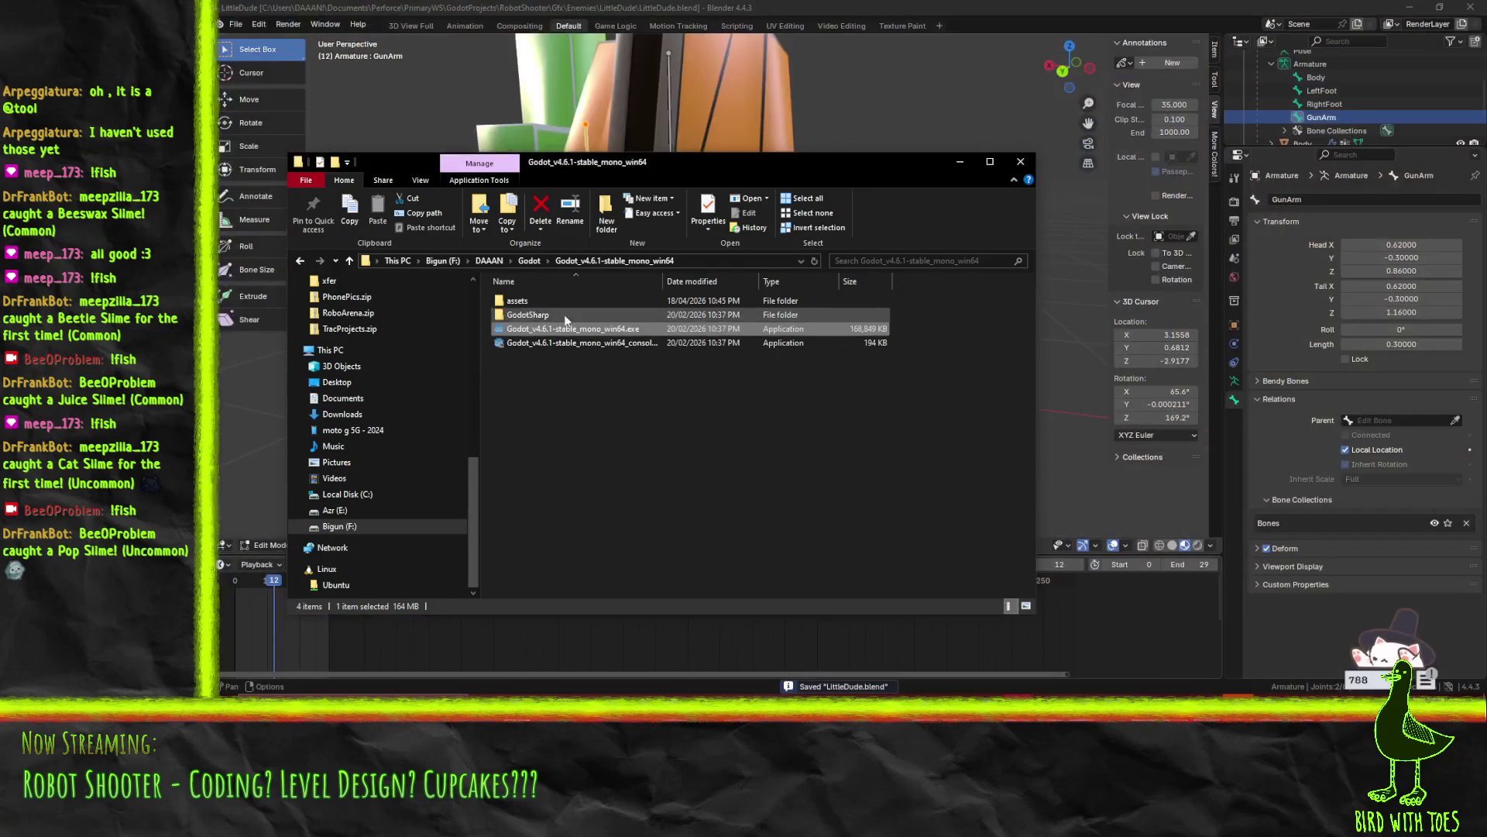
# Run Godot_v4.6.1-stable_mono_win64.exe and open the Robot Shooter project from the Project Manager
pyautogui.press('Return')
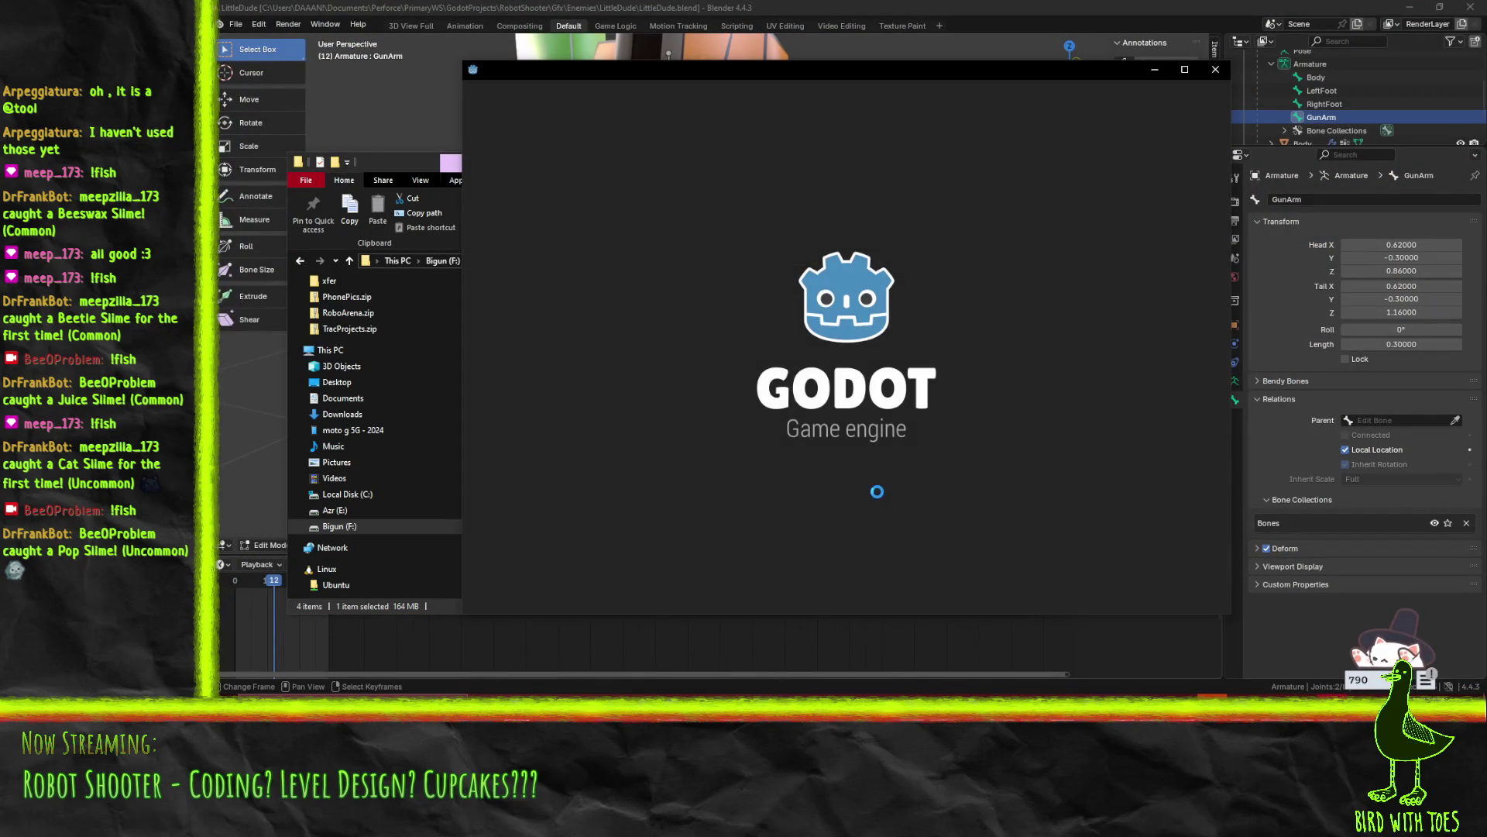
pyautogui.doubleClick(644, 169)
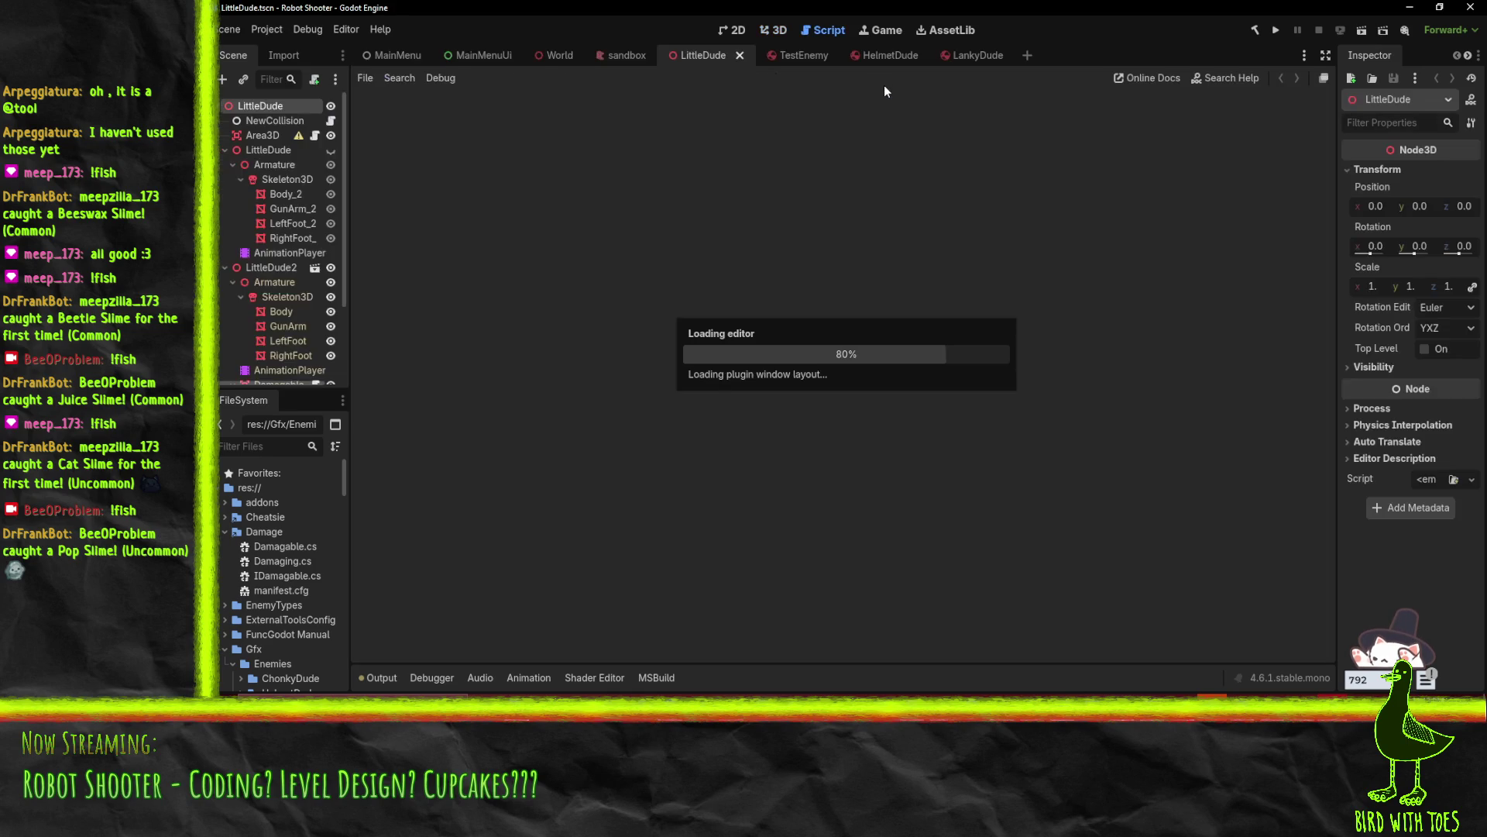
pyautogui.scroll(6, 885, 319)
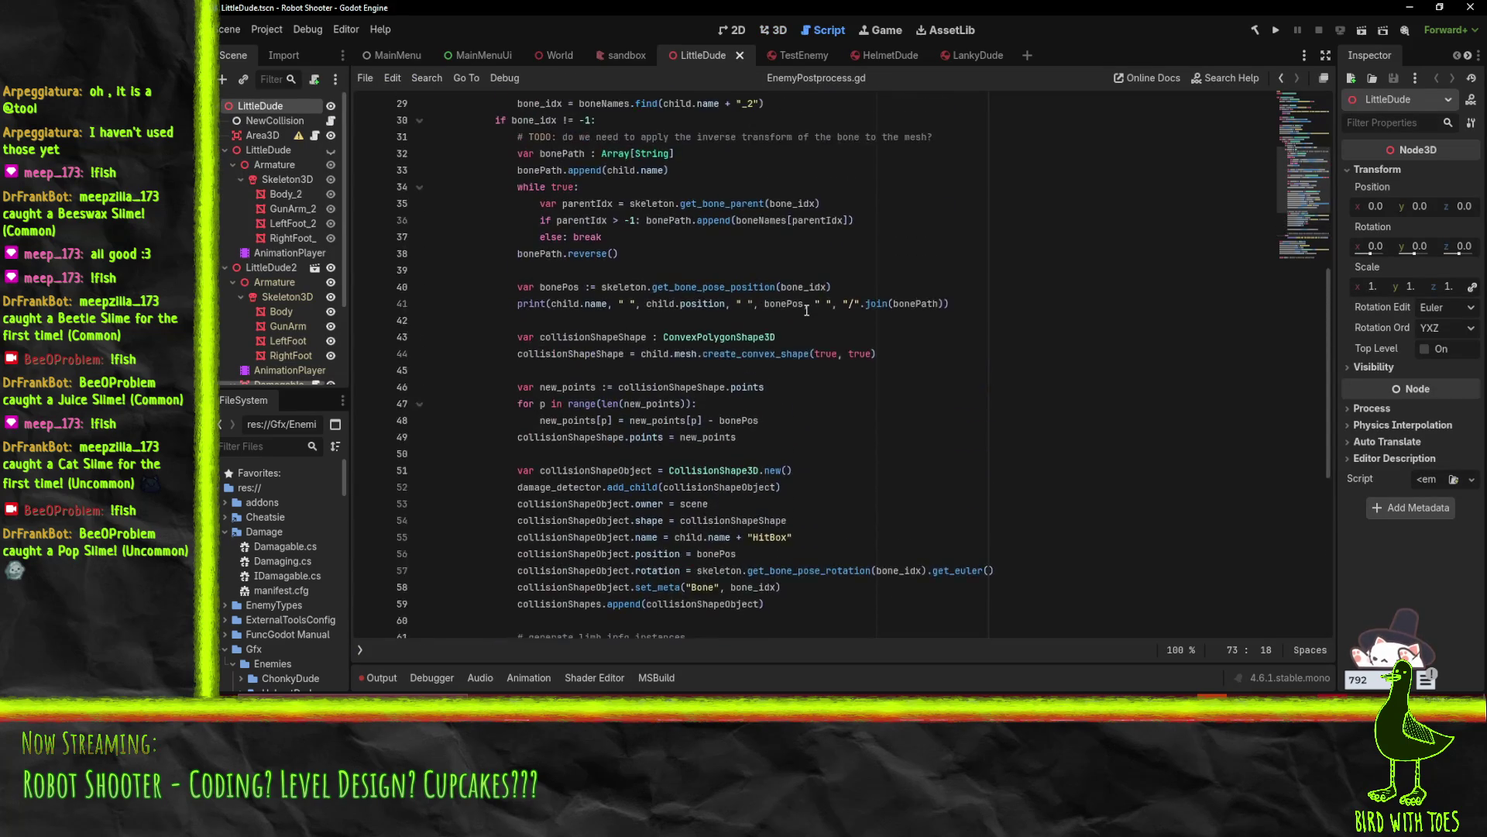
# Pass parentIdx to get_bone_parent and initialize parentIdx = bone_idx before the loop, then save
pyautogui.click(885, 319)
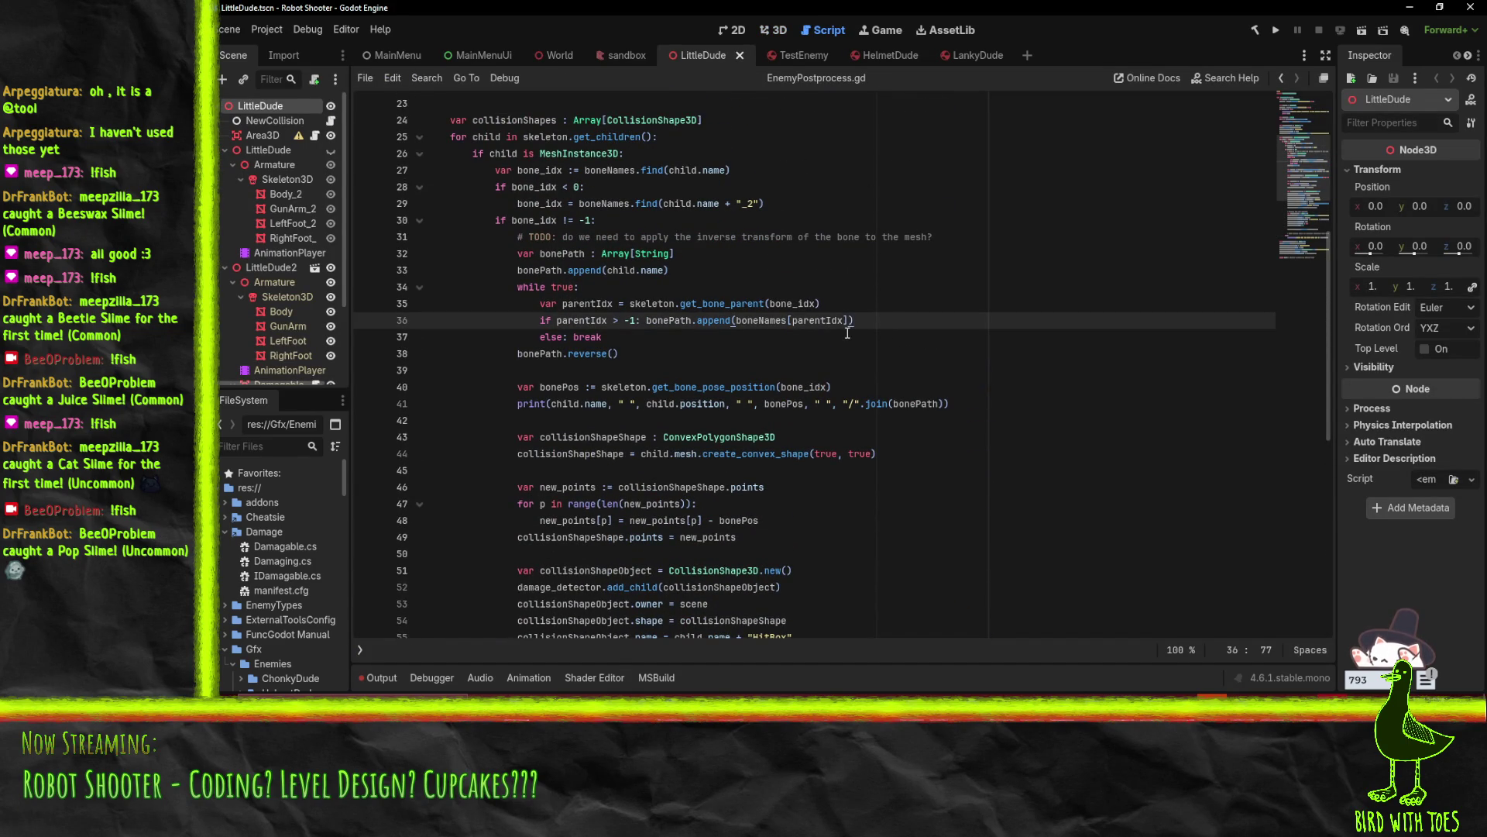
pyautogui.doubleClick(593, 303)
pyautogui.hotkey('ctrl', 'c')
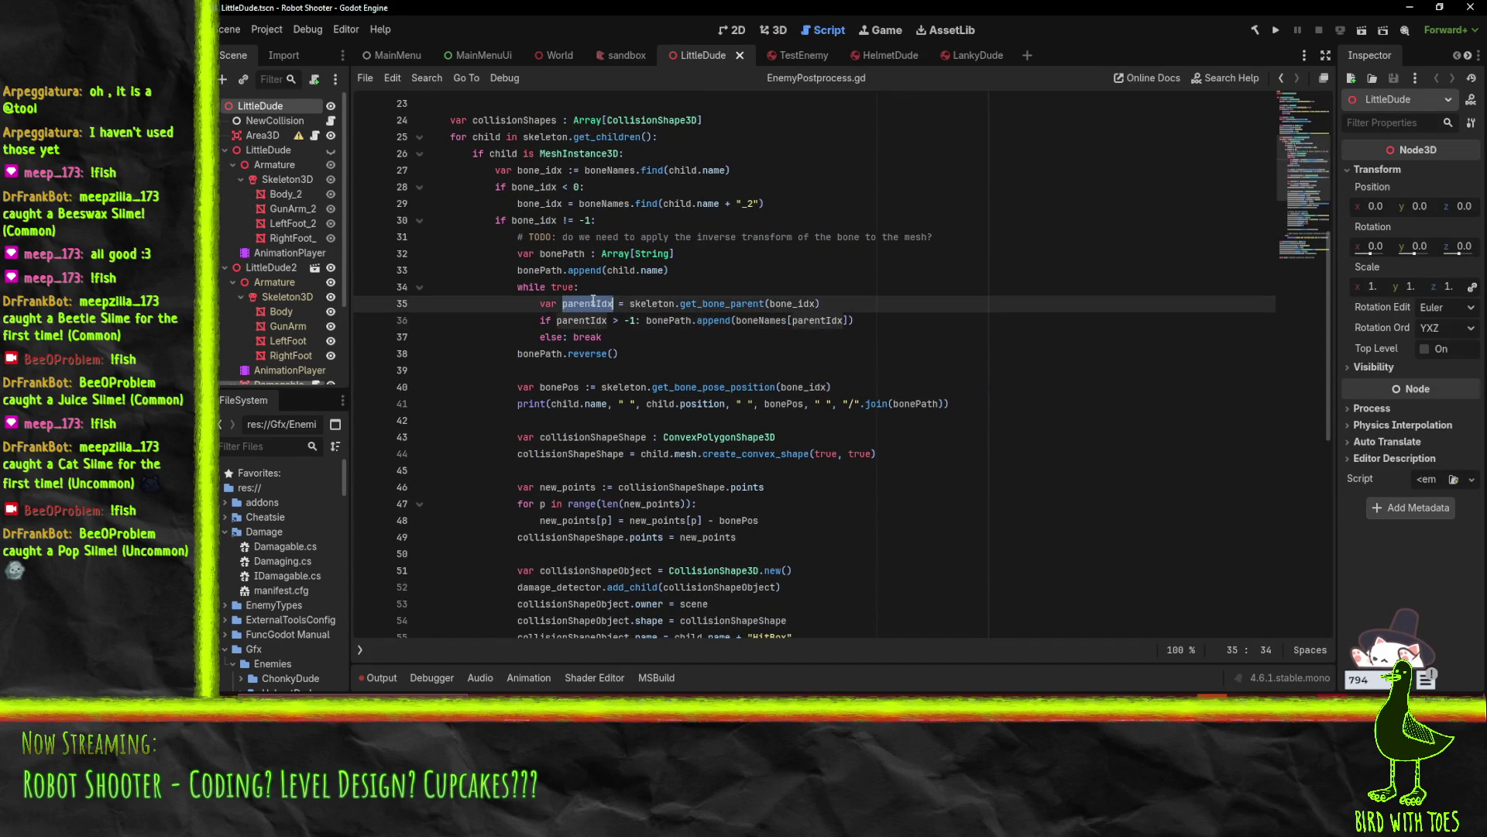
pyautogui.click(592, 320)
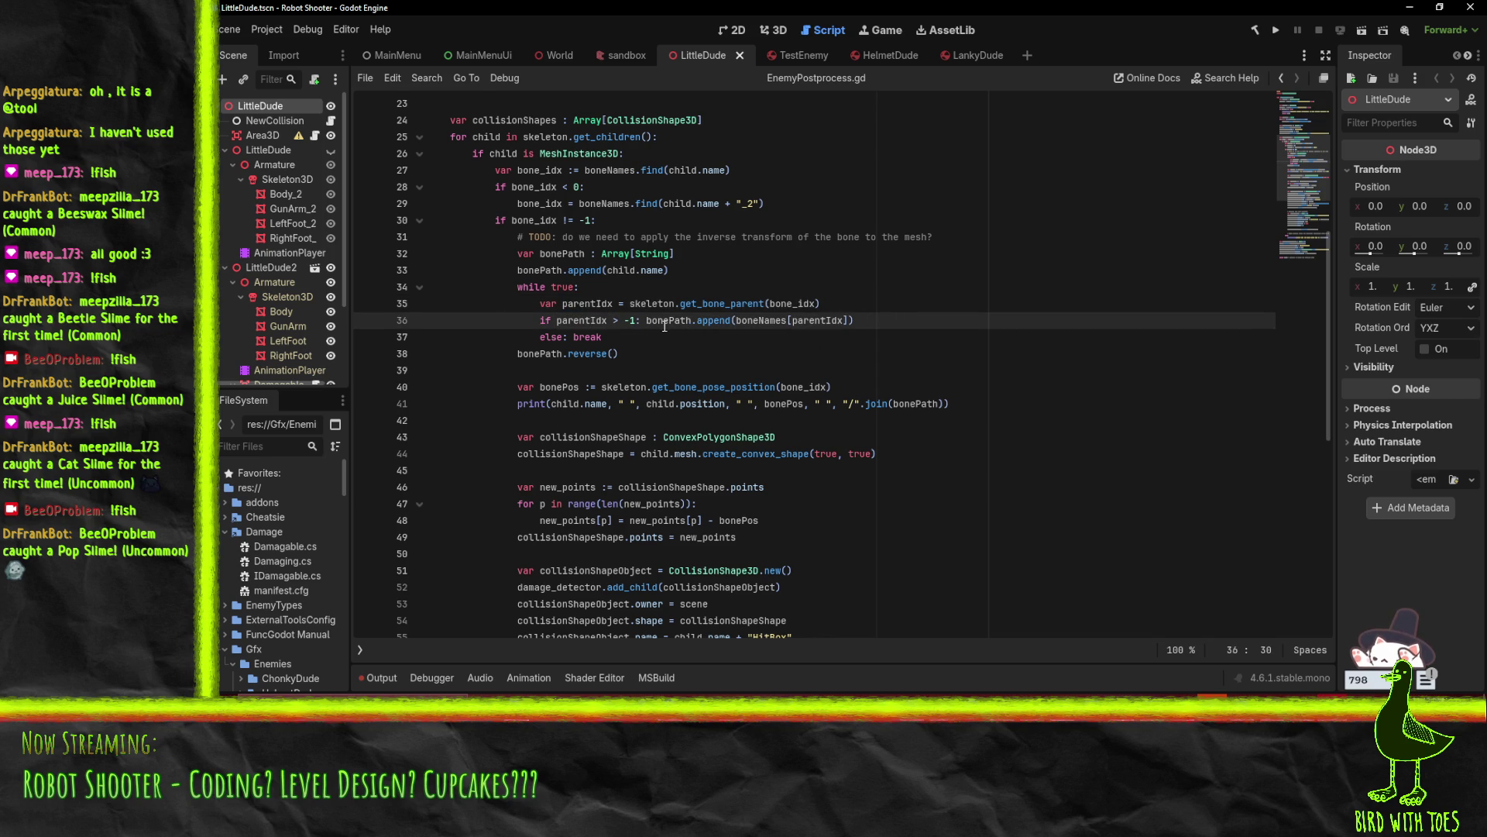
pyautogui.scroll(1, 665, 326)
pyautogui.doubleClick(792, 354)
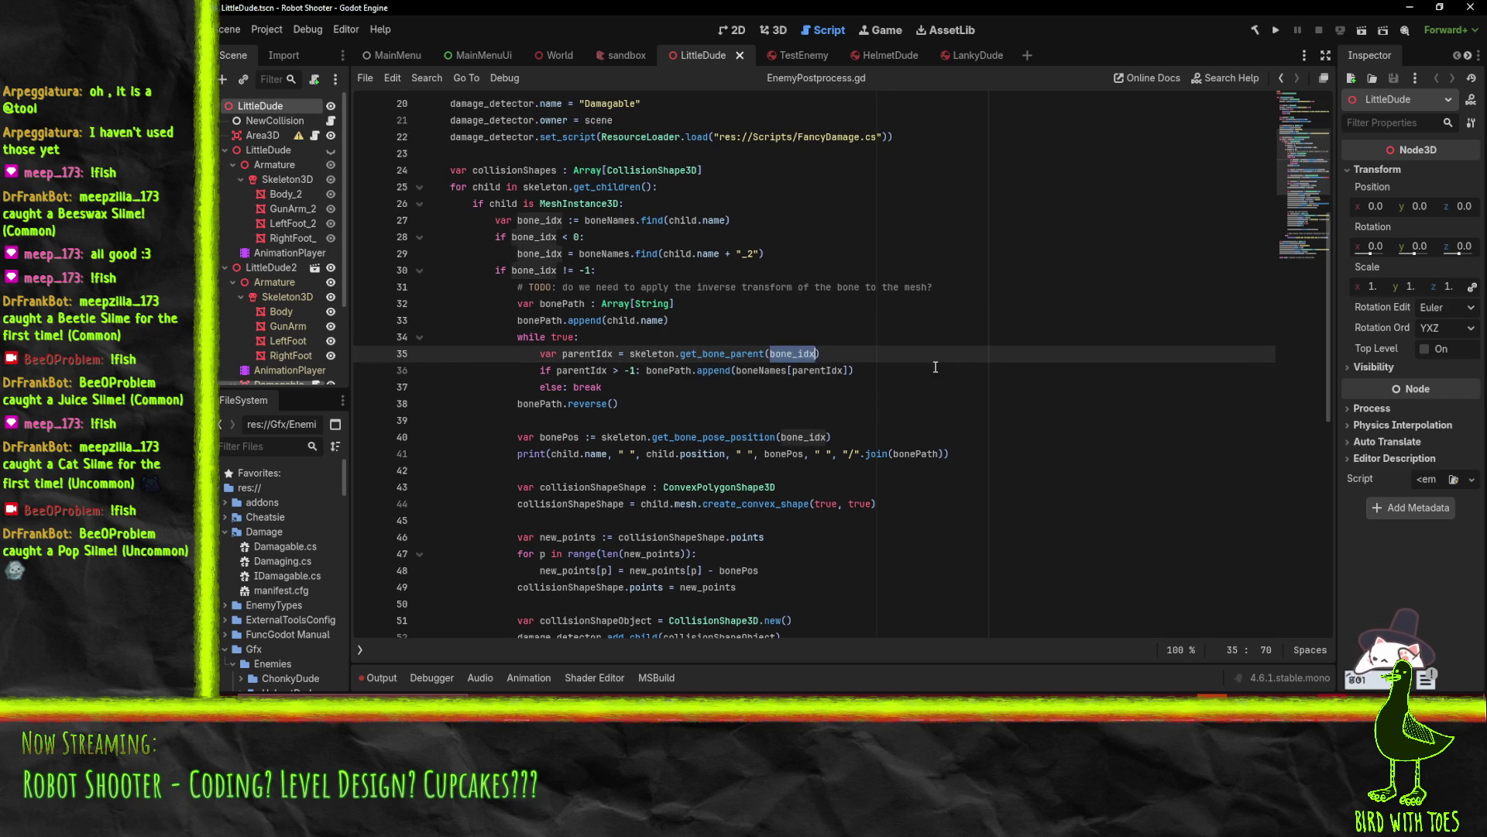
pyautogui.hotkey('ctrl', 'v')
pyautogui.click(711, 320)
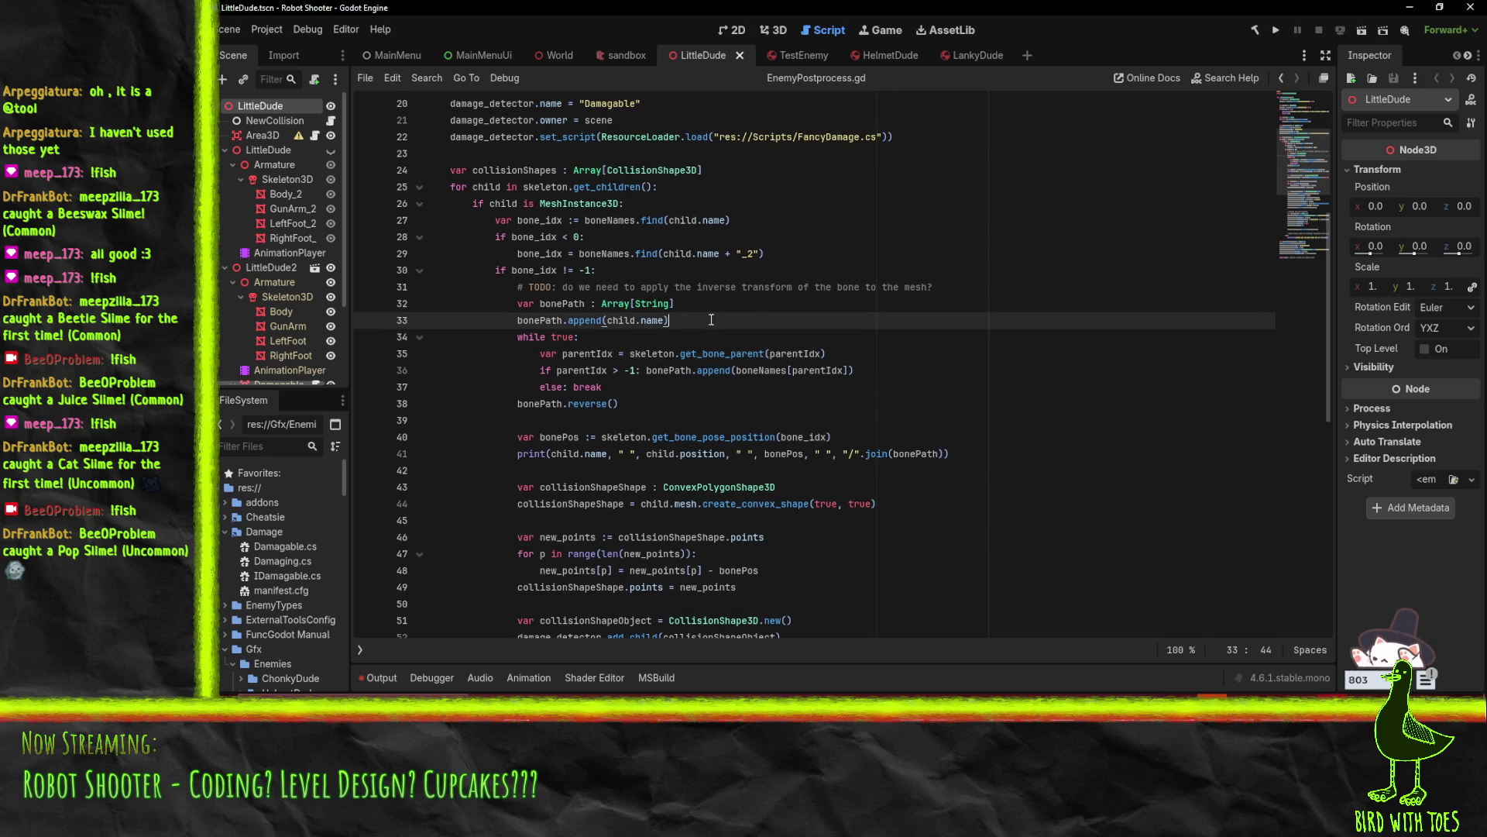
pyautogui.press('Return')
pyautogui.write('parentIdx - ')
pyautogui.write(' bone_')
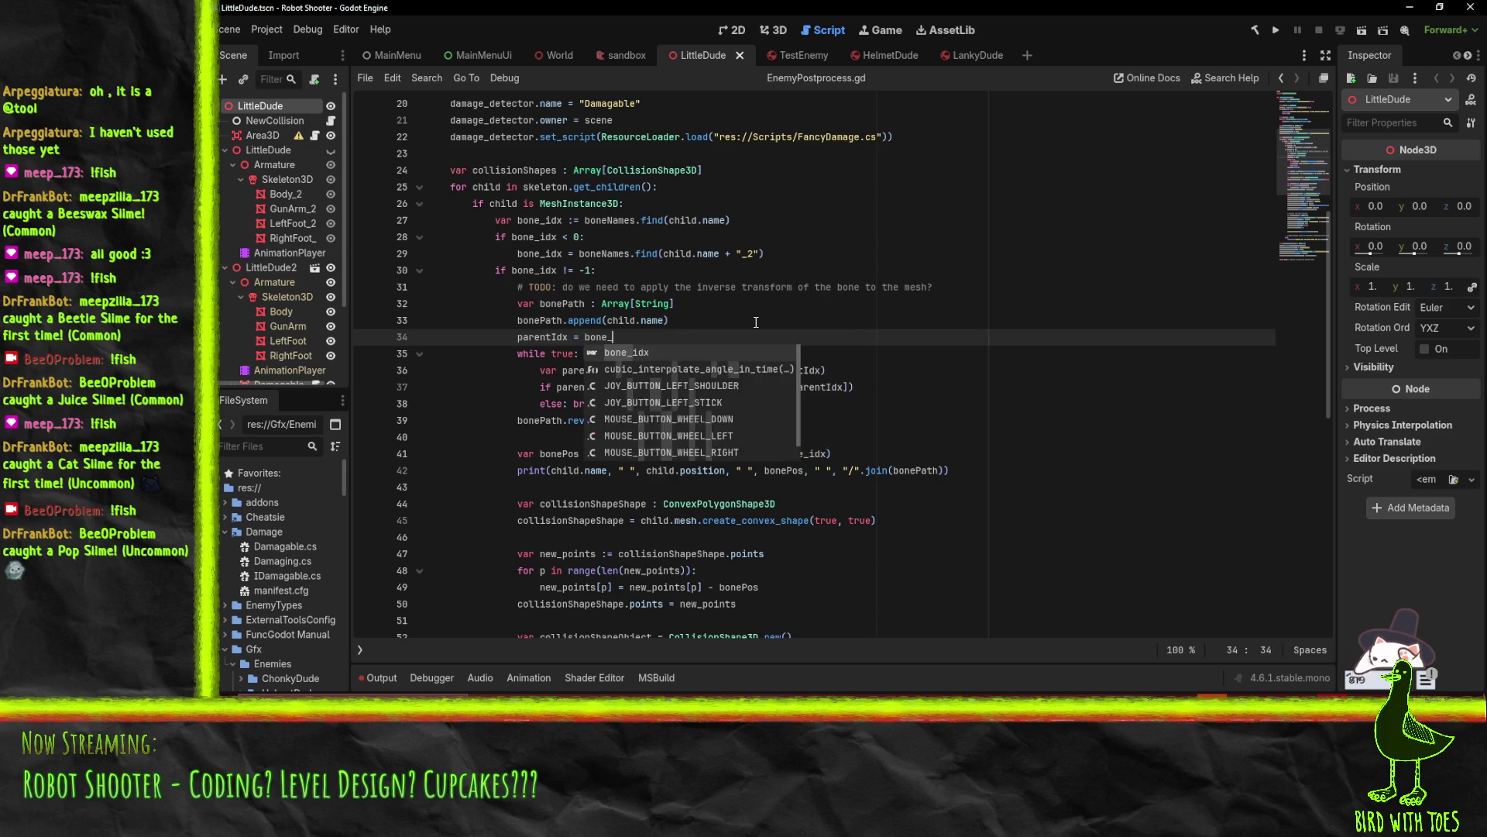
pyautogui.press('Return')
pyautogui.hotkey('ctrl', 's')
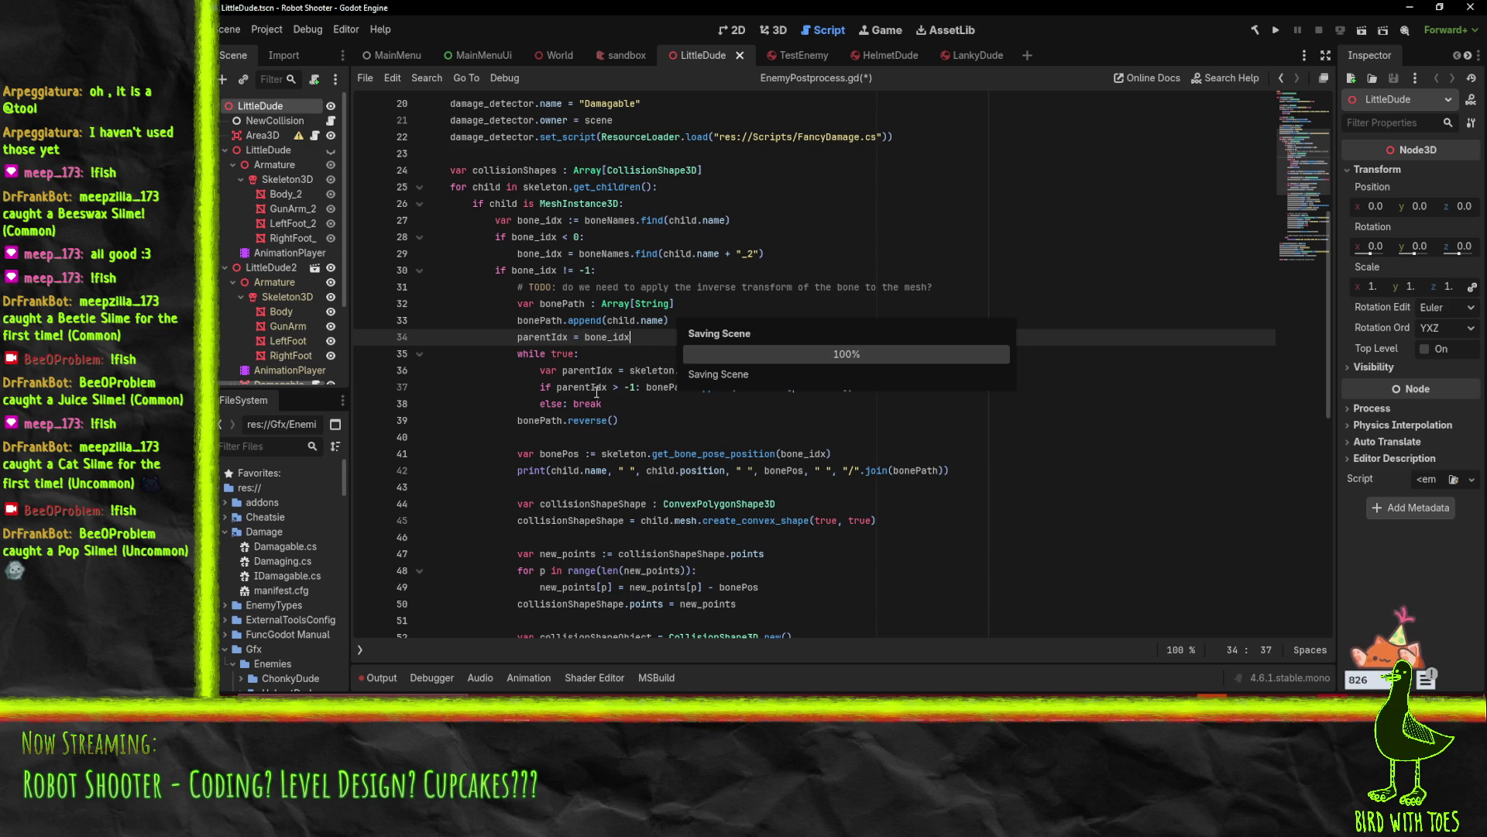
# Declare parentIdx with var before the loop, drop var from the in-loop assignment, and save
pyautogui.click(557, 370)
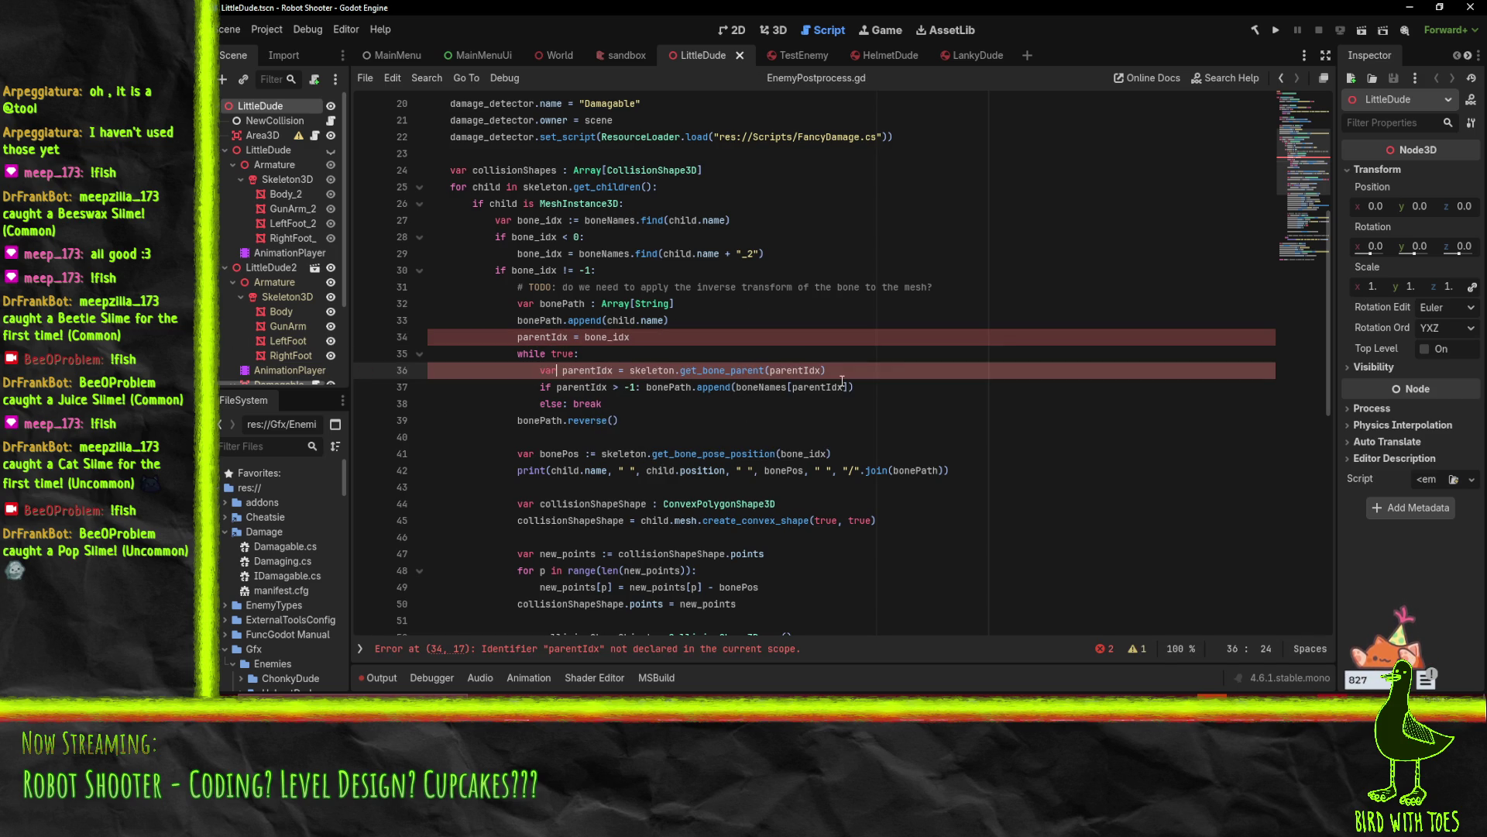
pyautogui.click(521, 338)
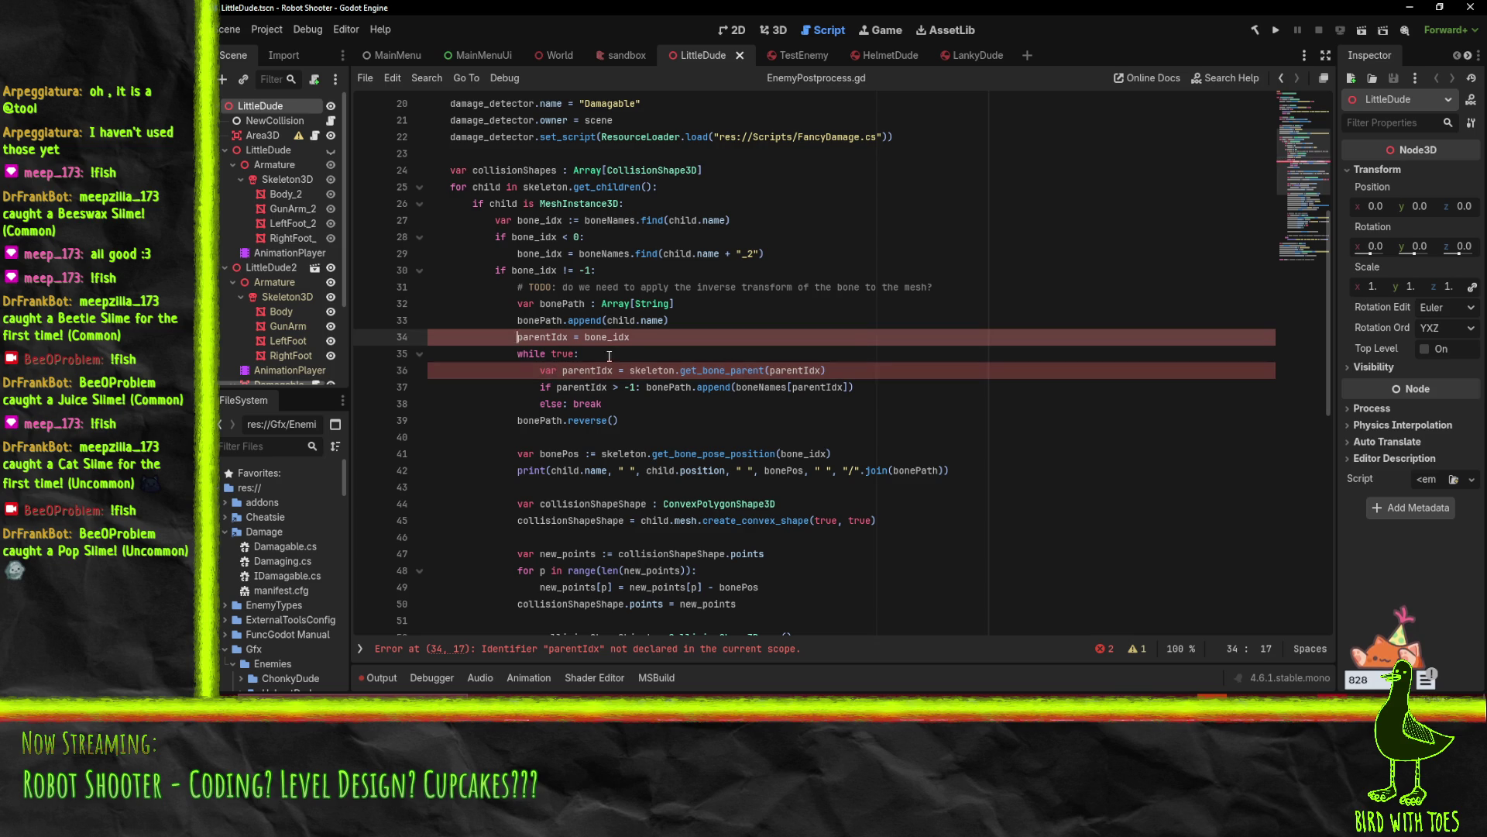
pyautogui.write('var')
pyautogui.press('Down')
pyautogui.press('Down')
pyautogui.press('Delete')
pyautogui.press('Delete')
pyautogui.press('Delete')
pyautogui.click(582, 353)
pyautogui.hotkey('ctrl', 's')
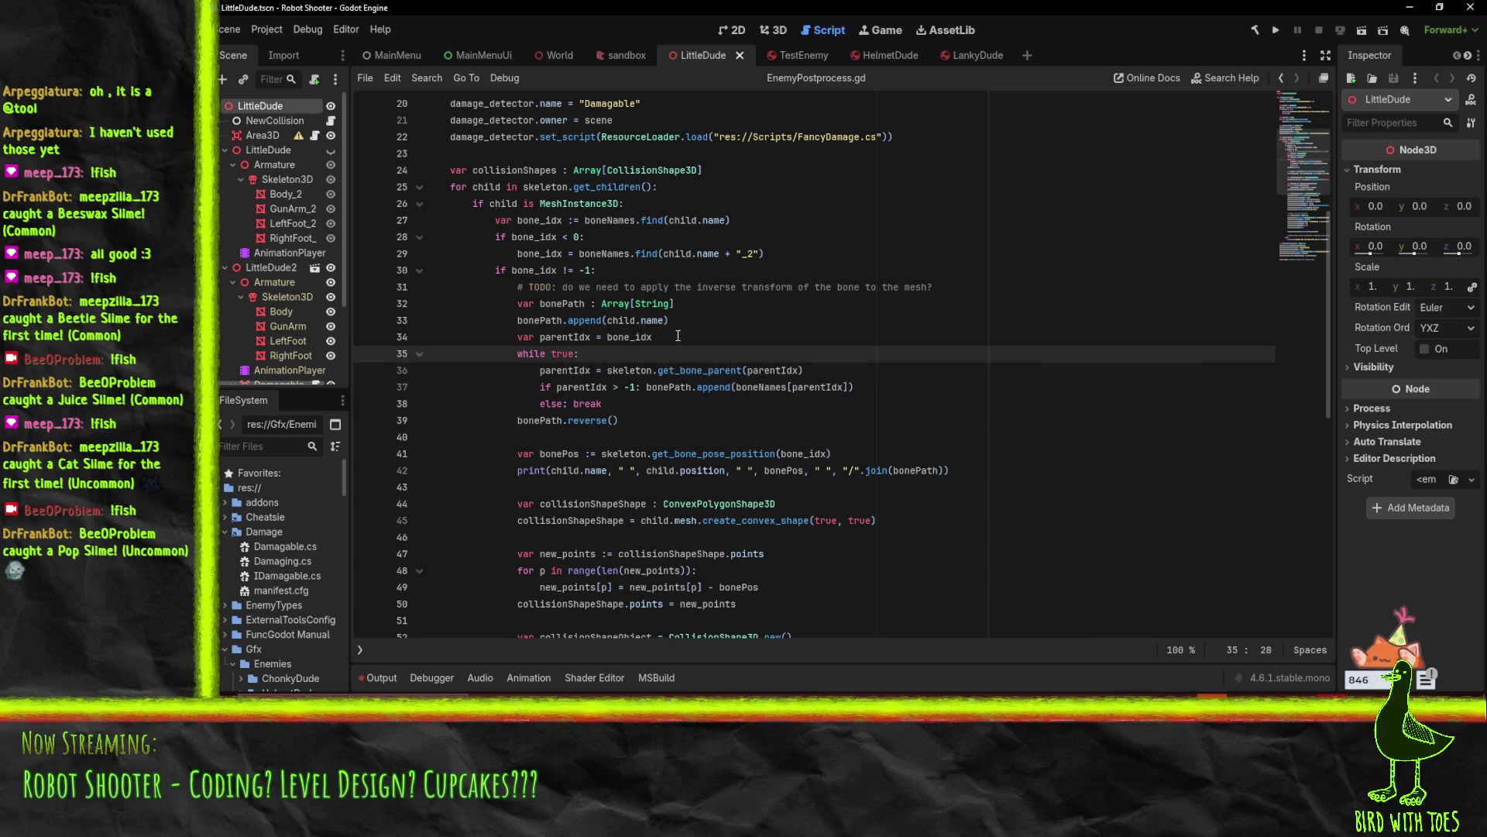
# Add an xxx = 0 counter, increment it with xxx += 1, and loop while xxx < 10
pyautogui.click(689, 322)
pyautogui.press('Return')
pyautogui.write('var xxx =')
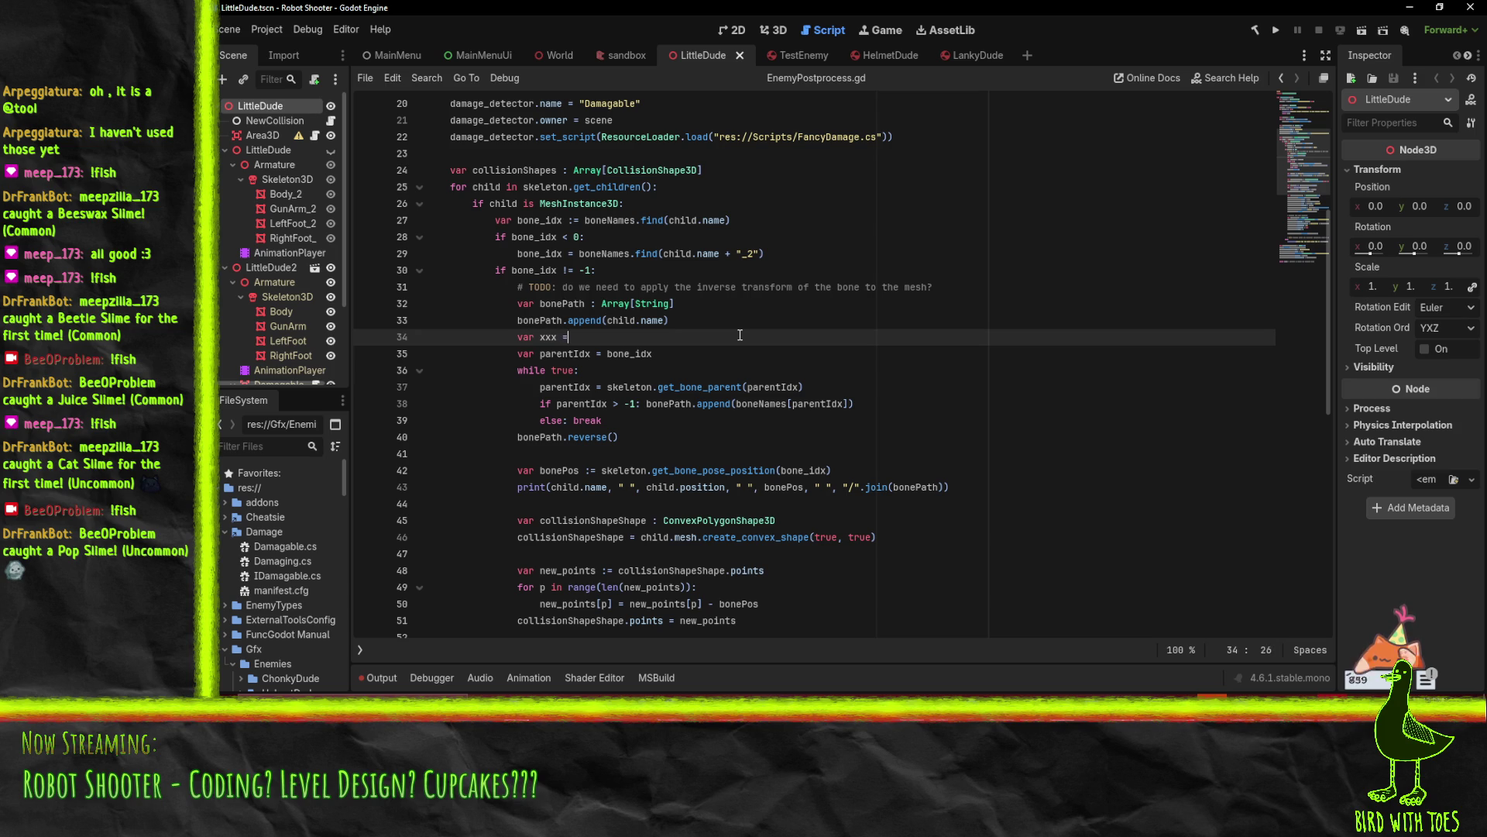
pyautogui.write('0')
pyautogui.click(685, 372)
pyautogui.press('Return')
pyautogui.press('Return')
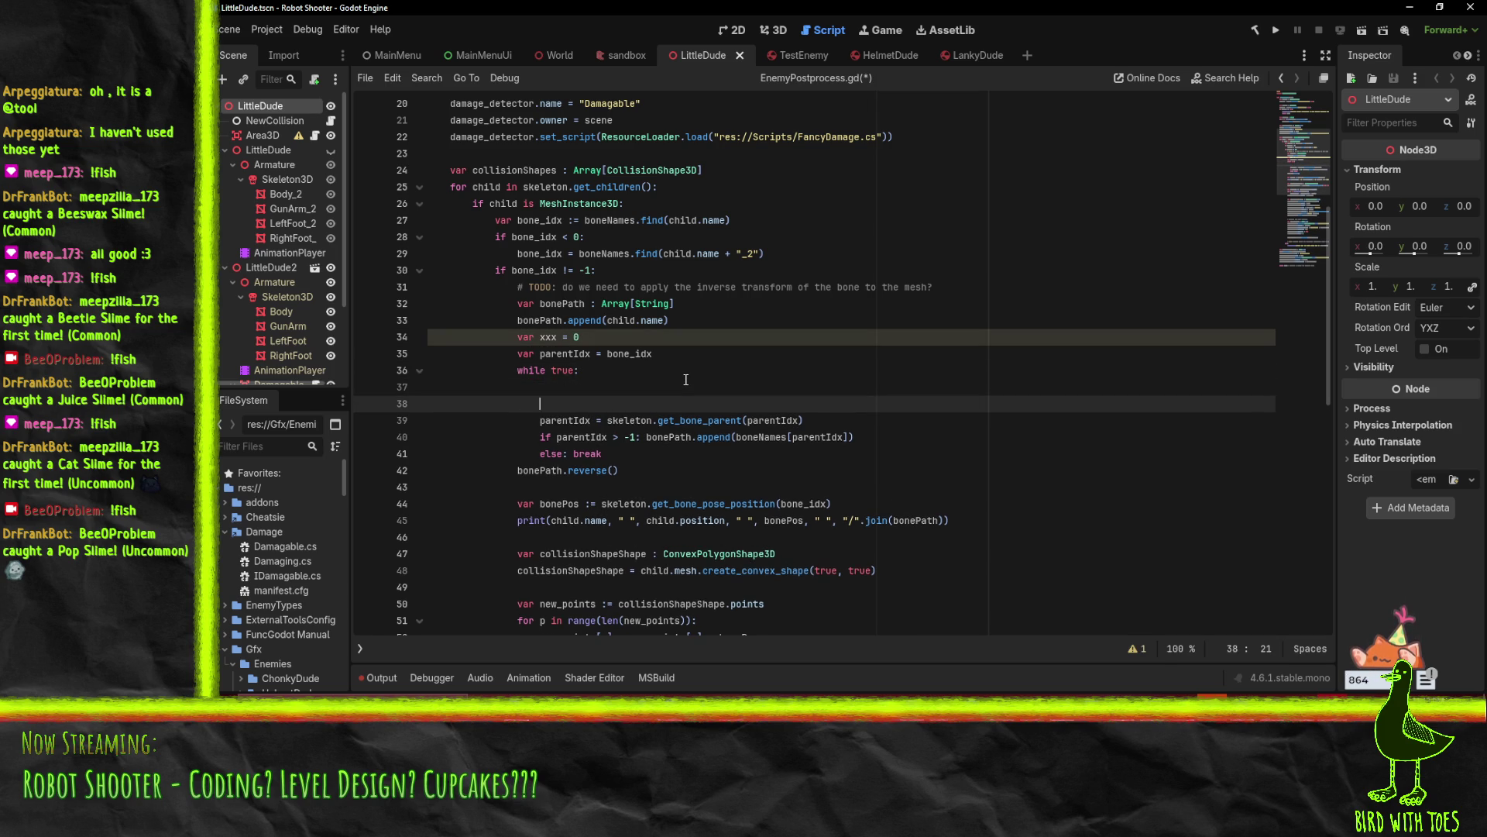
pyautogui.press('BackSpace')
pyautogui.write('xxx += 1')
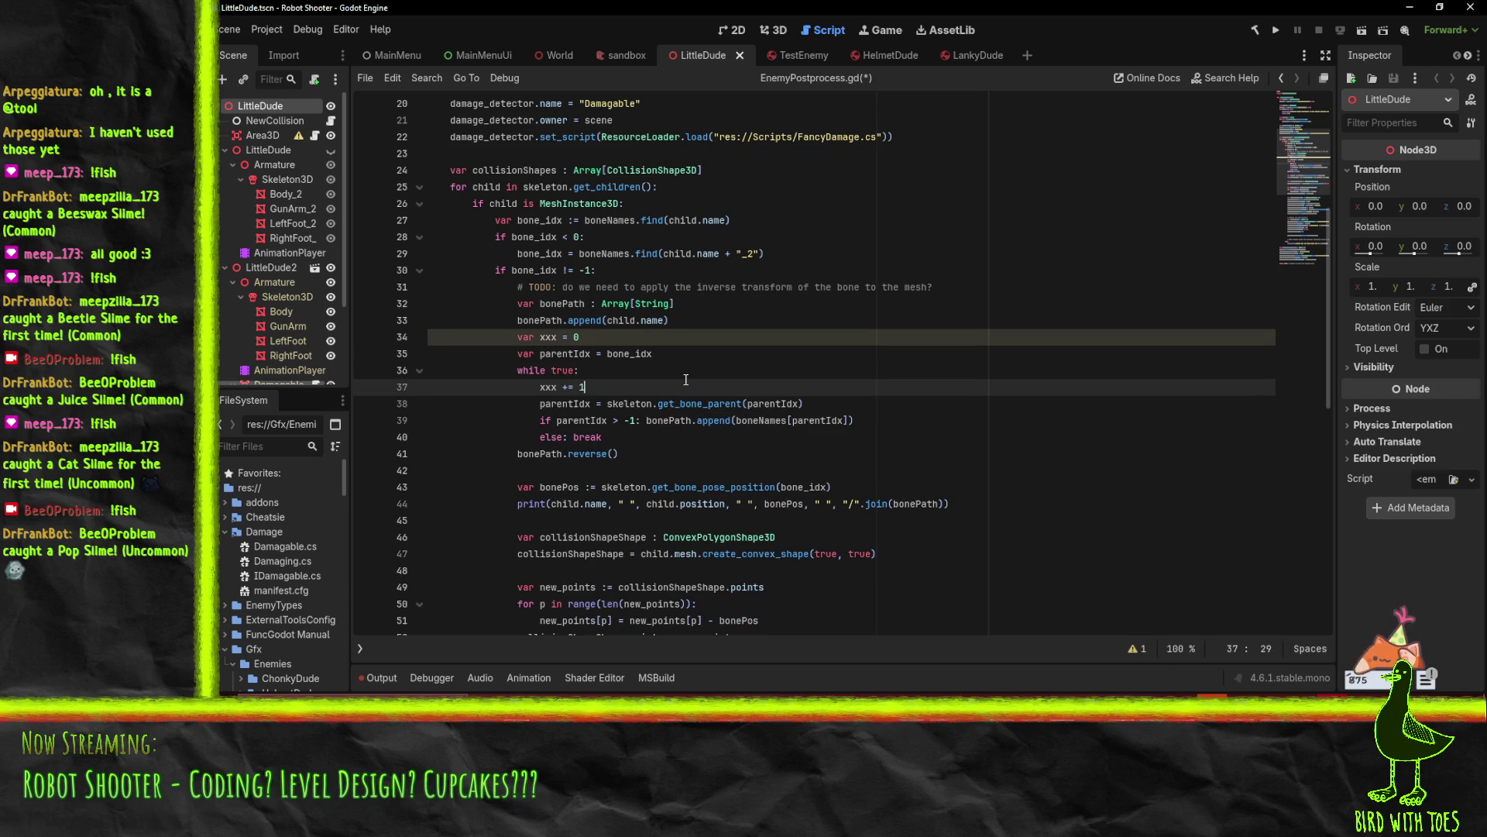
pyautogui.press('Up')
pyautogui.press('Left')
pyautogui.hotkey('shift', 'Left')
pyautogui.hotkey('shift', 'Left')
pyautogui.hotkey('shift', 'Left')
pyautogui.hotkey('shift', 'Left')
pyautogui.write('xxx ')
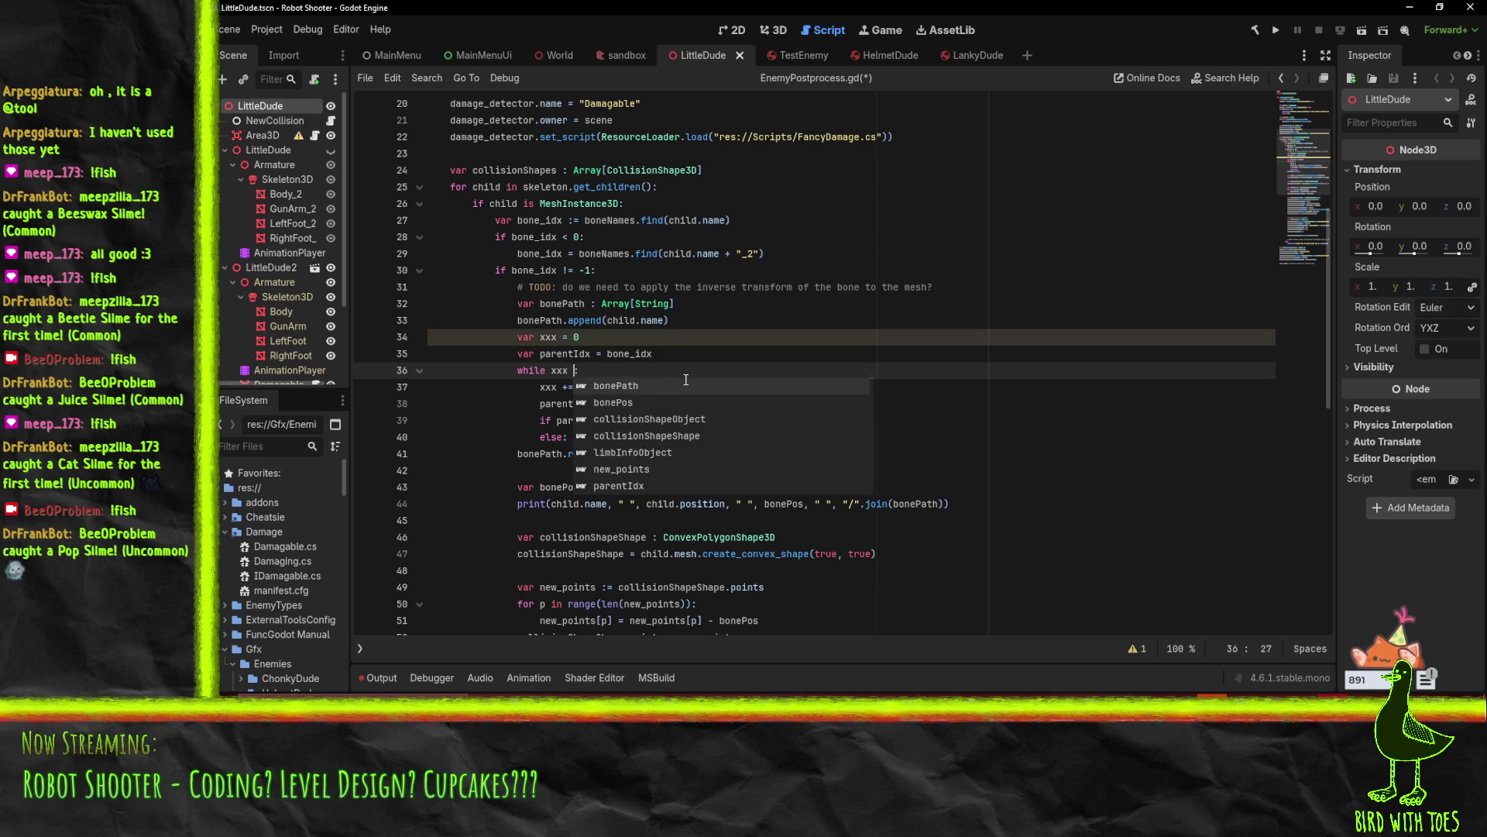
pyautogui.write('< 10')
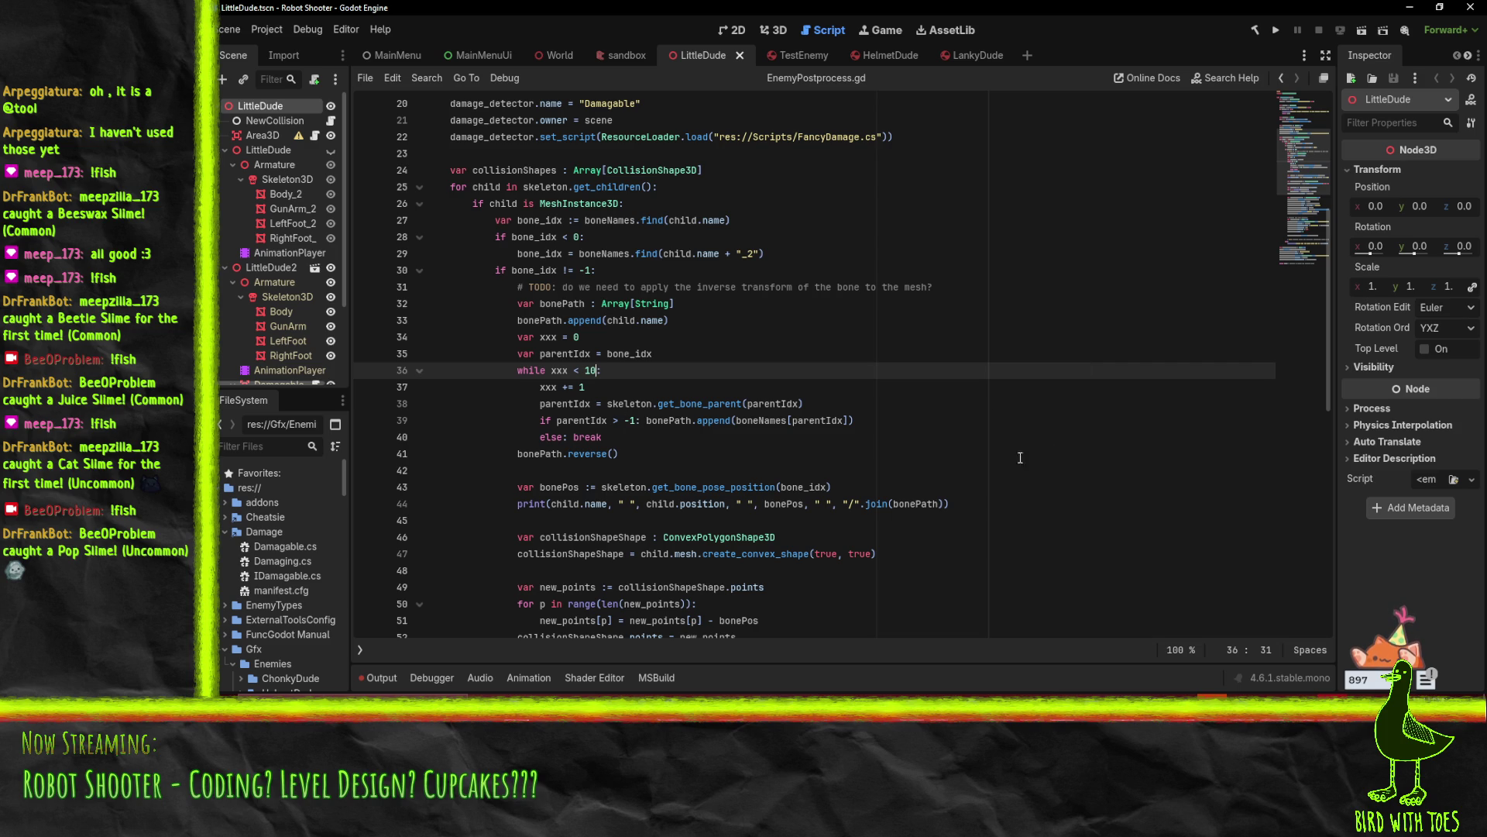
pyautogui.click(732, 695)
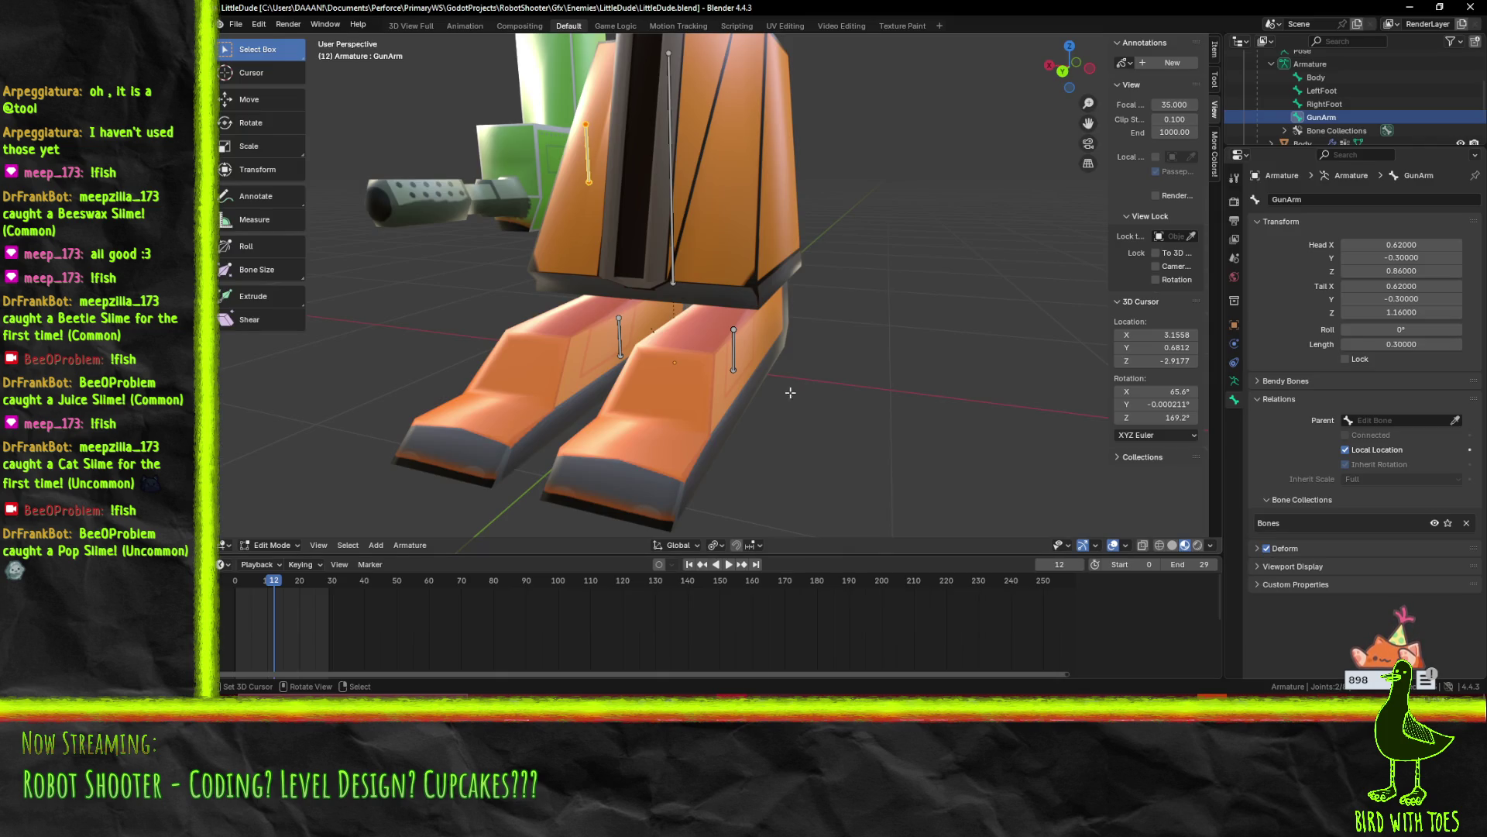
# Undo three bone edits so LeftFoot, RightFoot and GunArm sit under Body, then save LittleDude.blend
pyautogui.scroll(2, 747, 386)
pyautogui.press('ctrl')
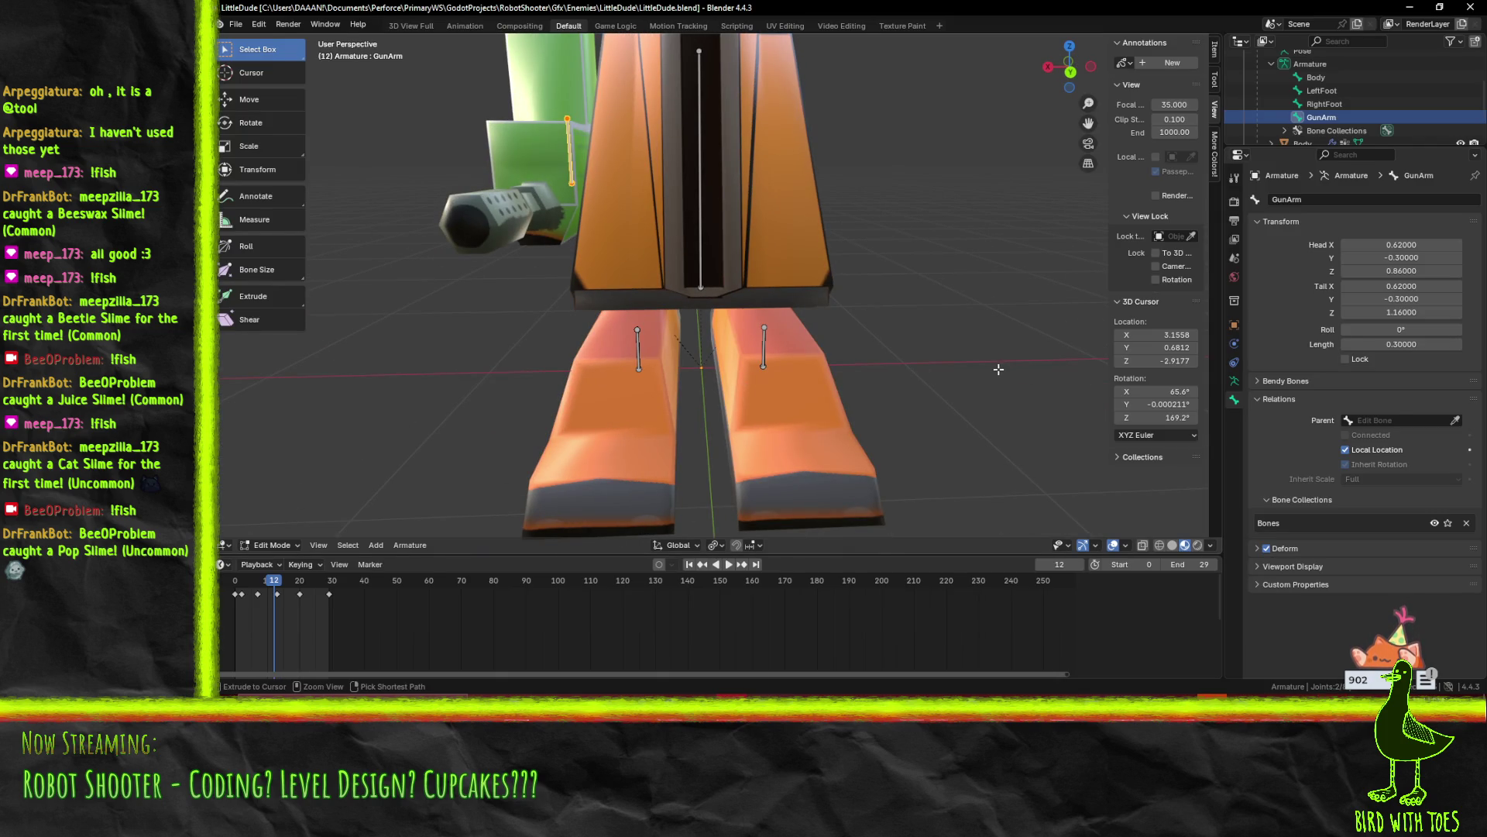
pyautogui.hotkey('ctrl', 'z')
pyautogui.hotkey('ctrl', 'z')
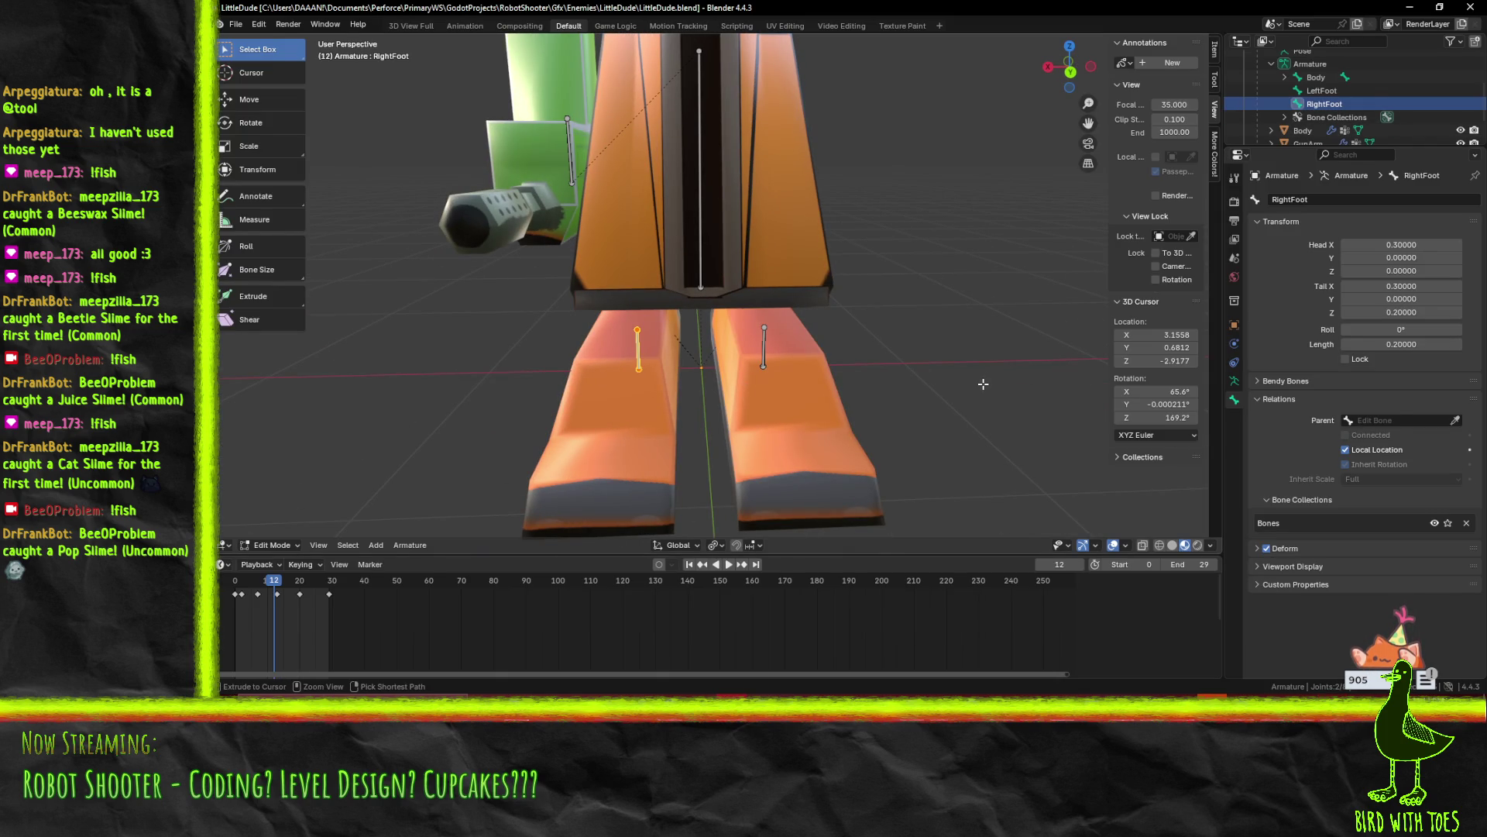
pyautogui.hotkey('ctrl', 'z')
pyautogui.hotkey('ctrl', 'z')
pyautogui.hotkey('ctrl', 'z')
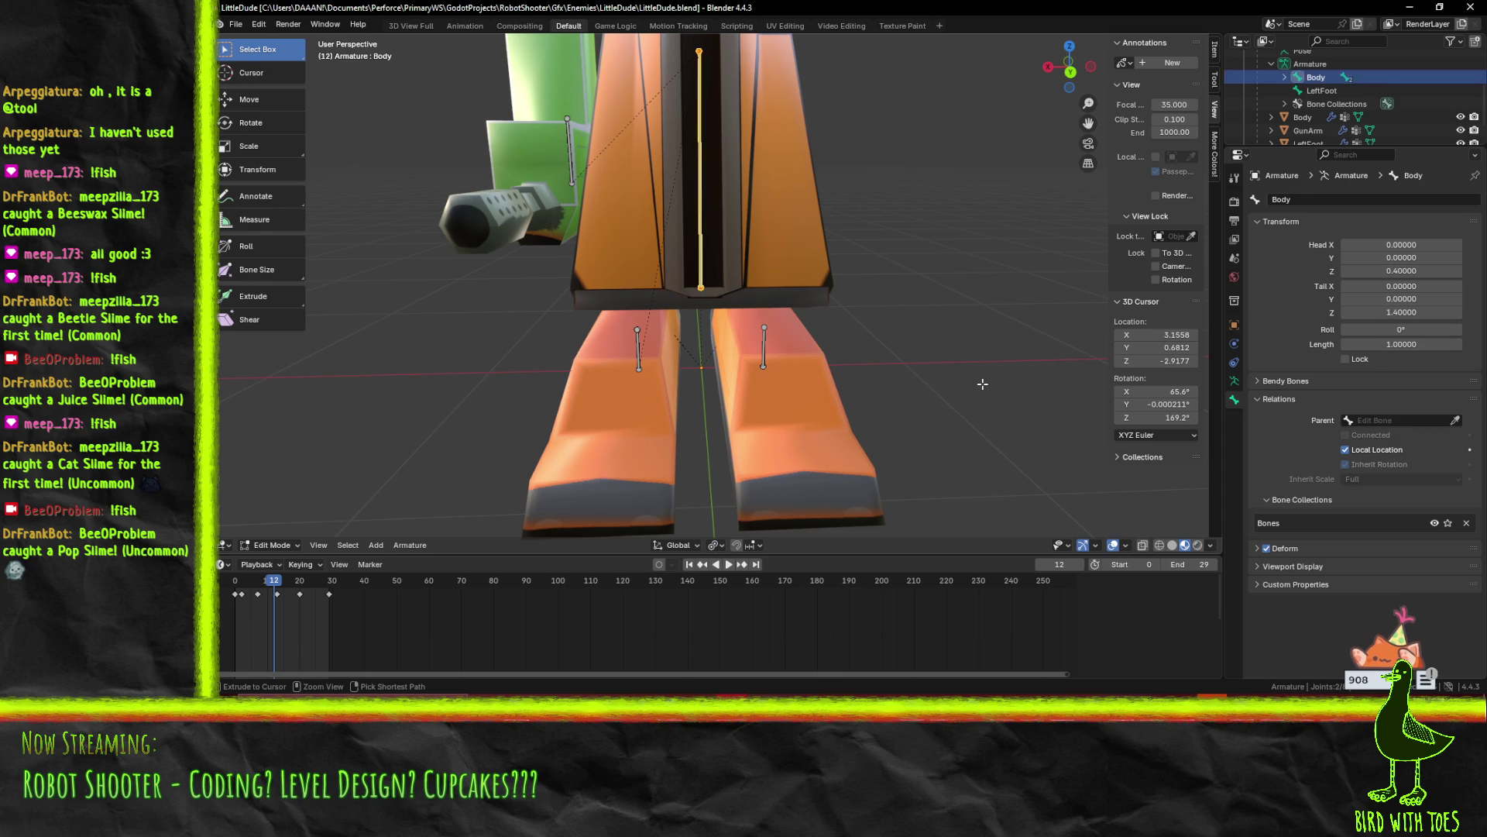
pyautogui.hotkey('ctrl', 'z')
pyautogui.hotkey('ctrl', 'z')
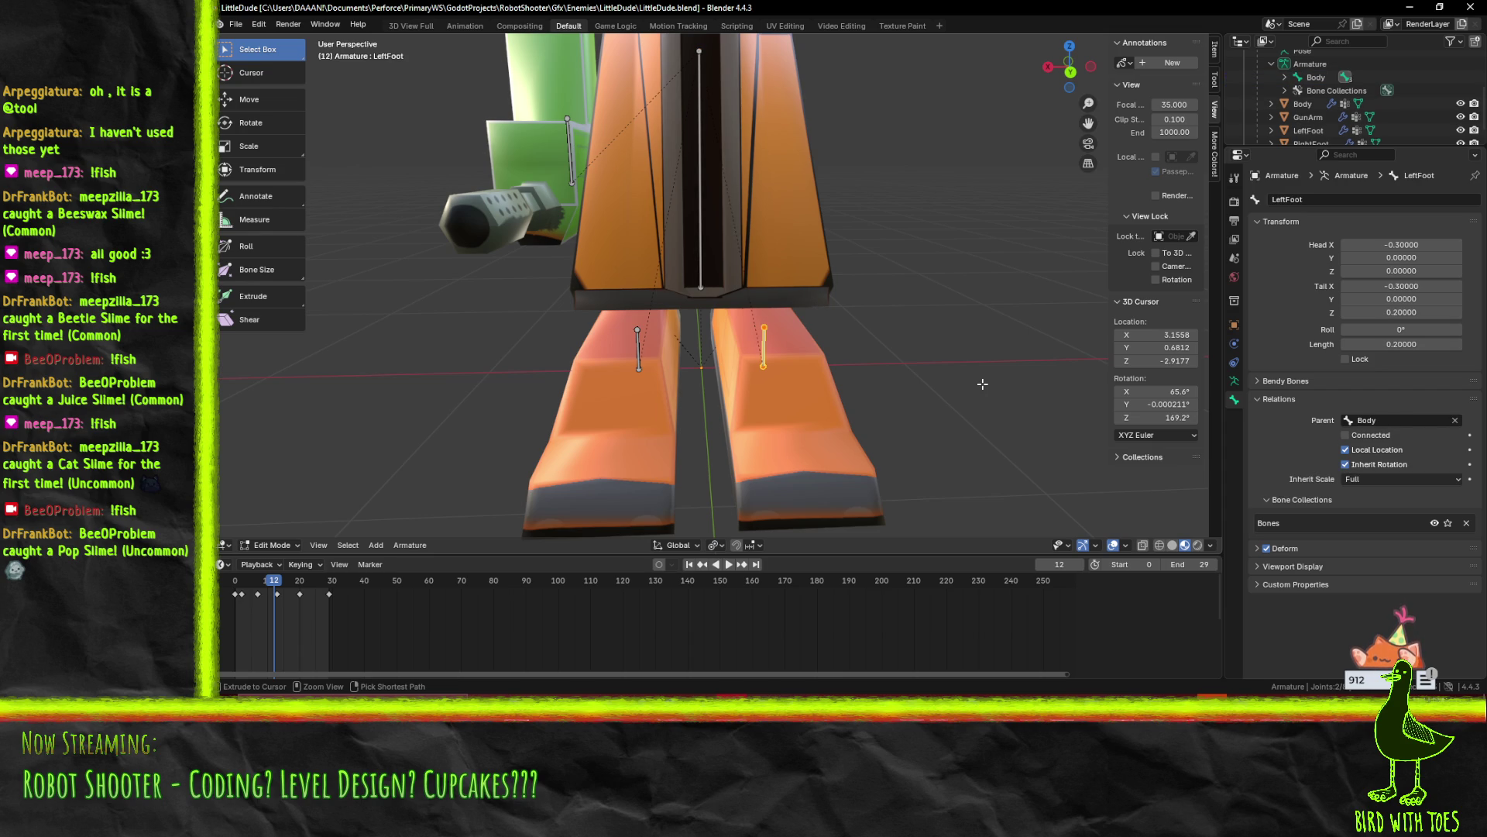
pyautogui.click(1286, 78)
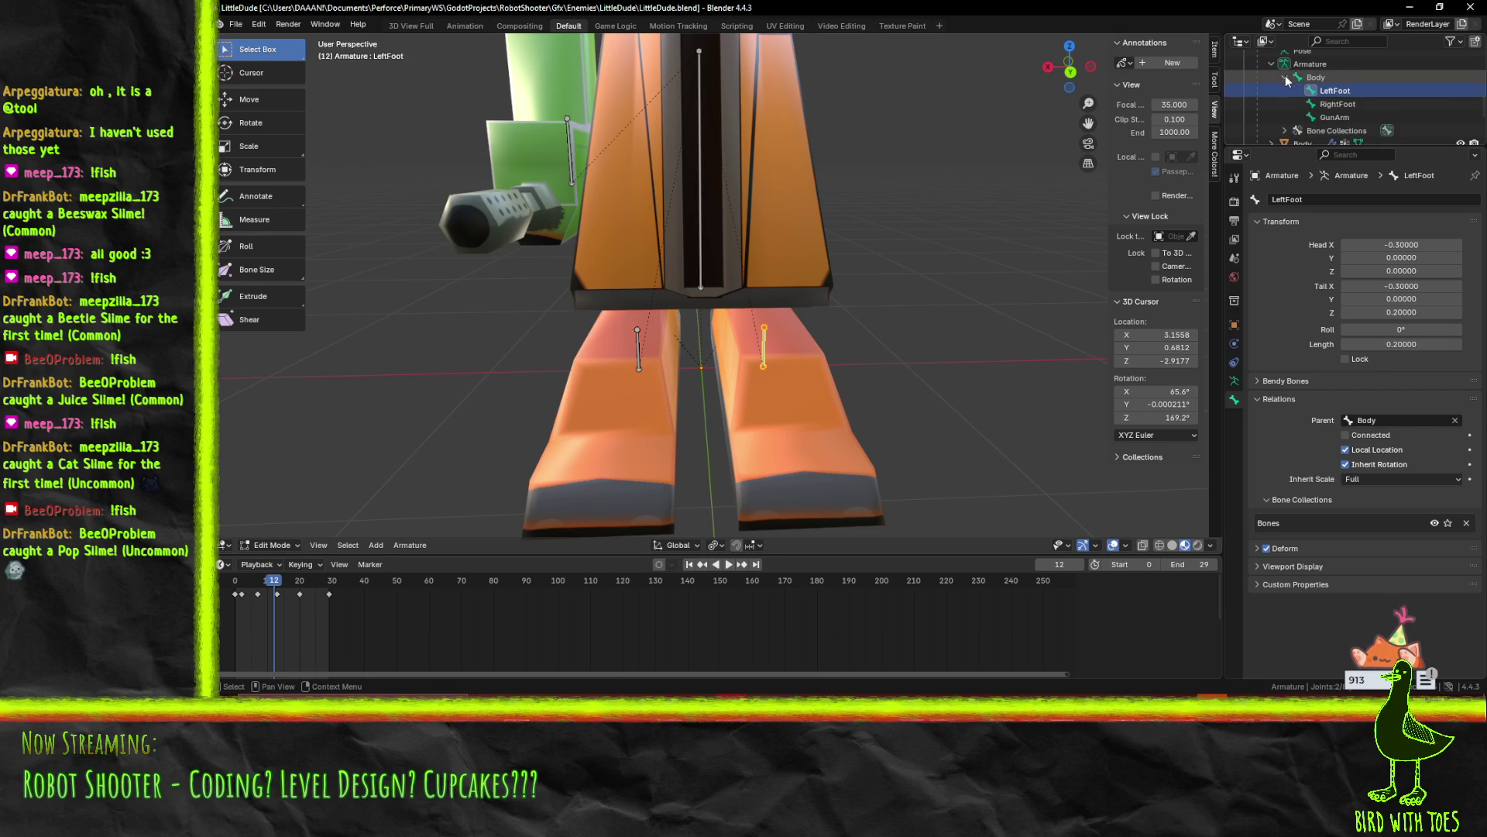
pyautogui.hotkey('ctrl', 's')
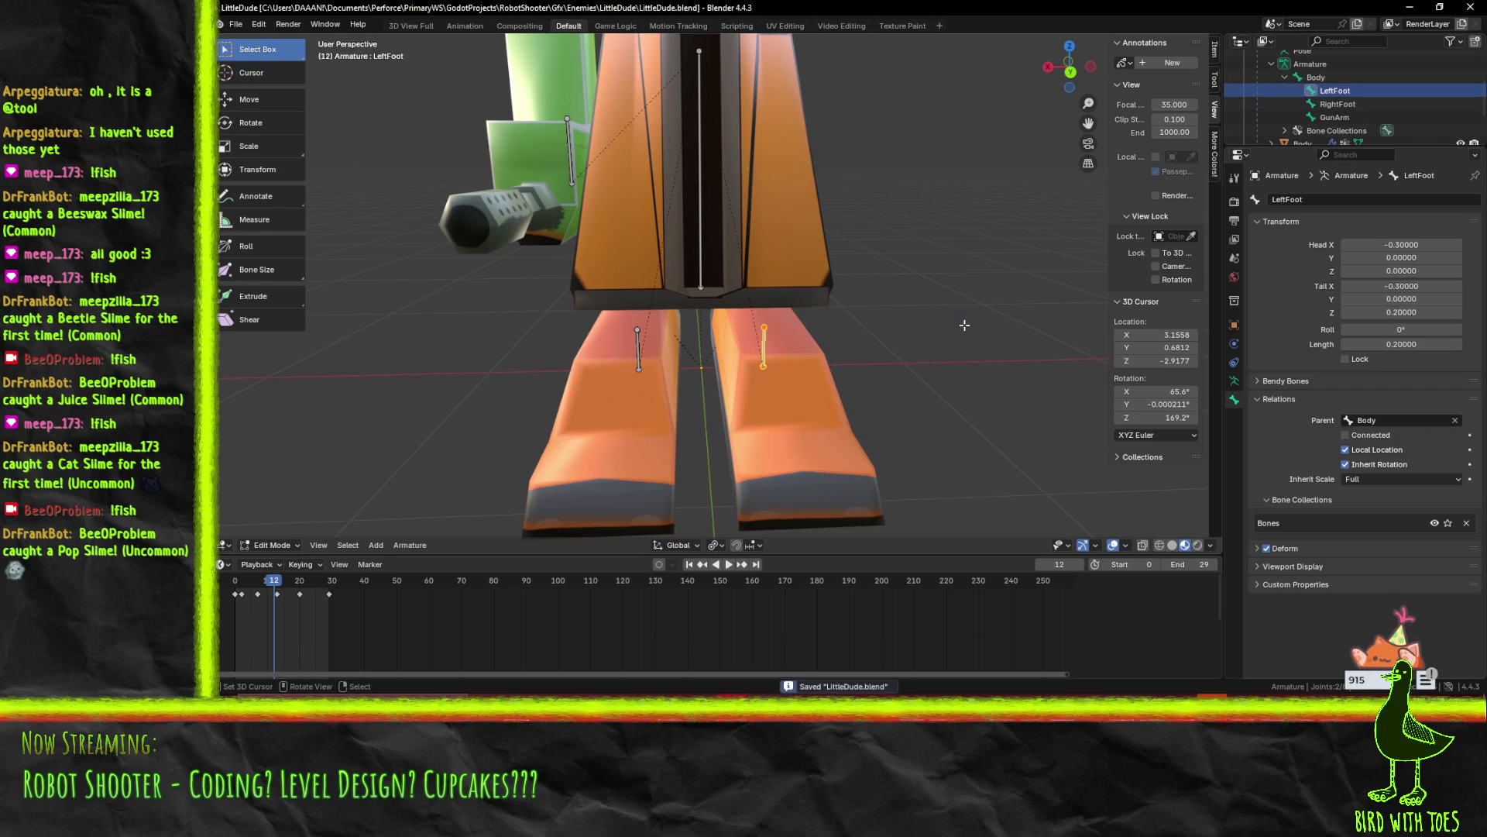
pyautogui.click(1410, 8)
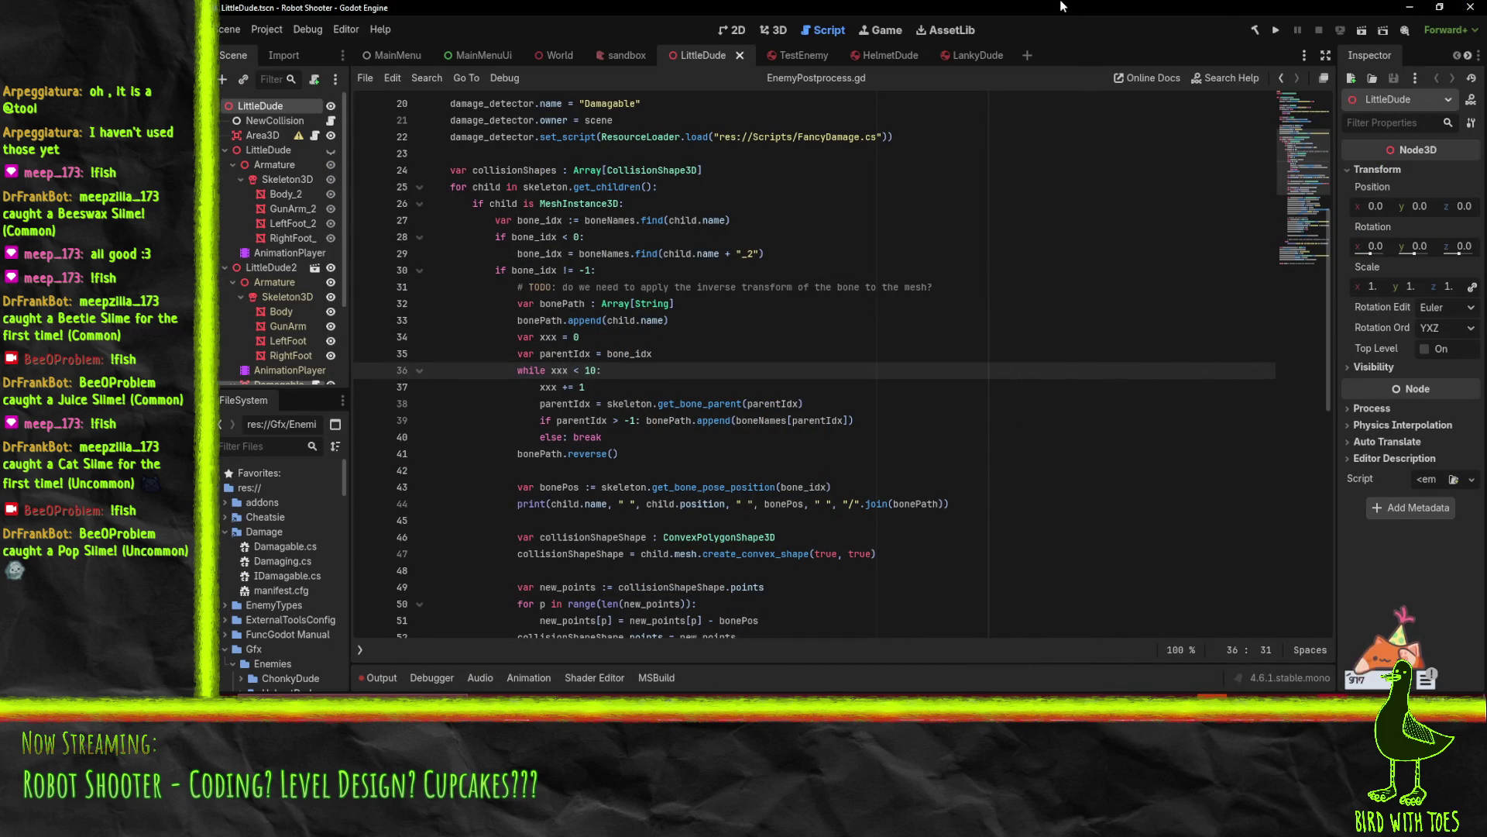
# Show the output log and review the boneNames lines (16 and 29) in EnemyPostprocess.gd
pyautogui.click(360, 680)
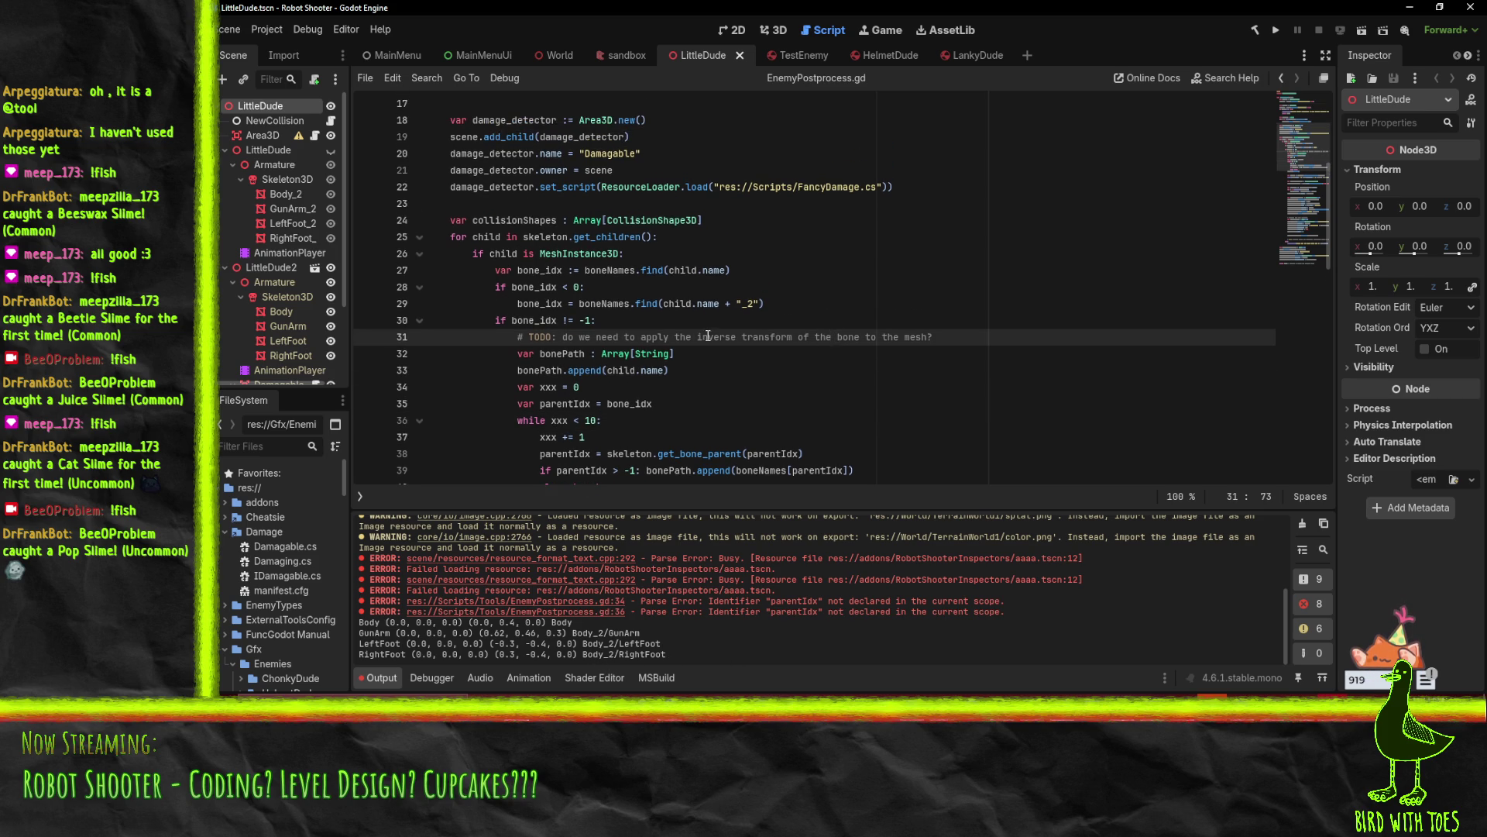
pyautogui.click(617, 292)
pyautogui.doubleClick(603, 303)
pyautogui.click(811, 310)
pyautogui.scroll(3, 811, 309)
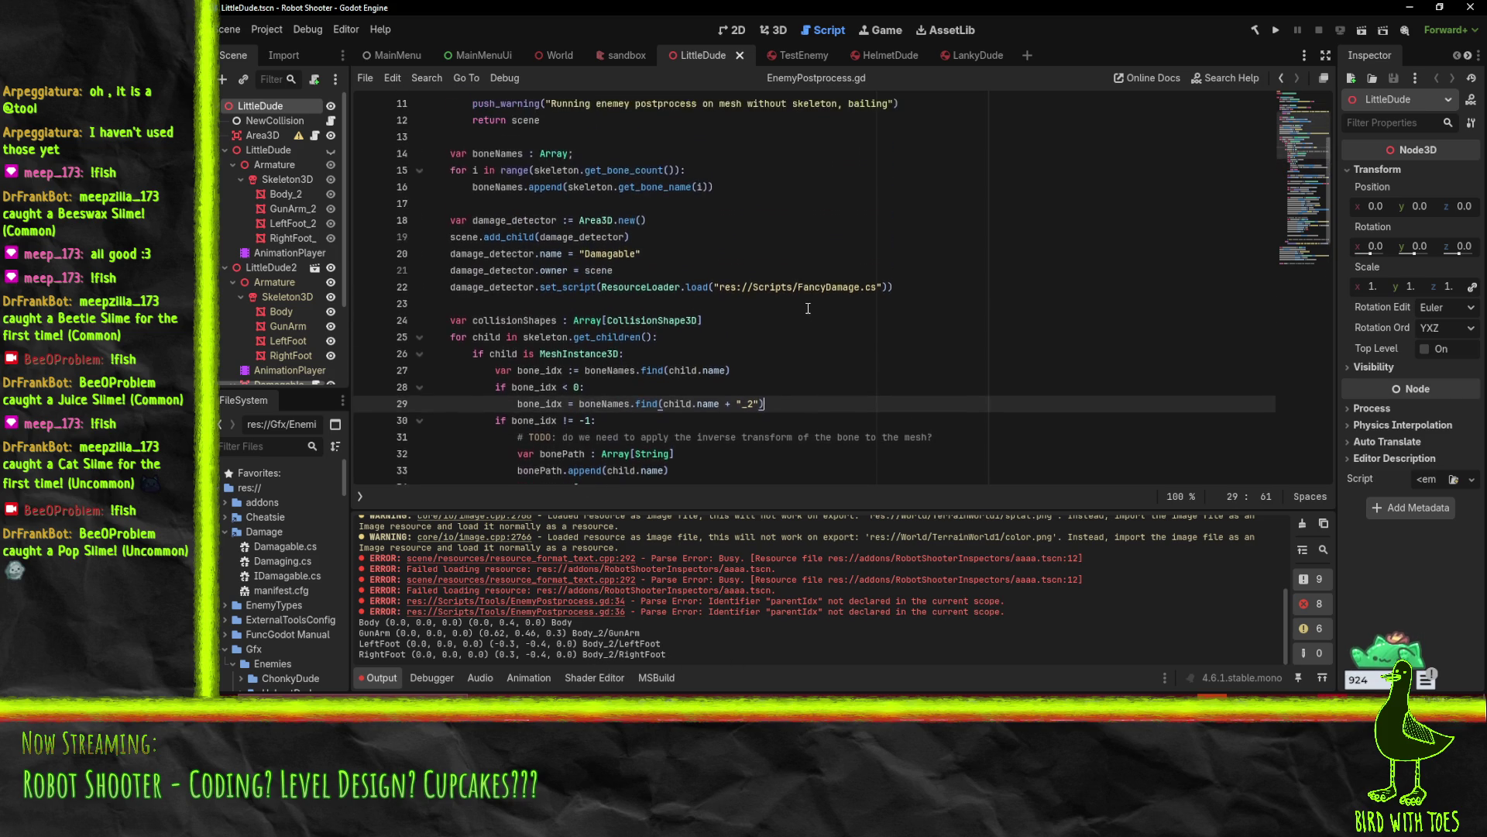
pyautogui.click(729, 237)
pyautogui.doubleClick(481, 236)
pyautogui.scroll(-1, 812, 275)
pyautogui.scroll(-2, 815, 277)
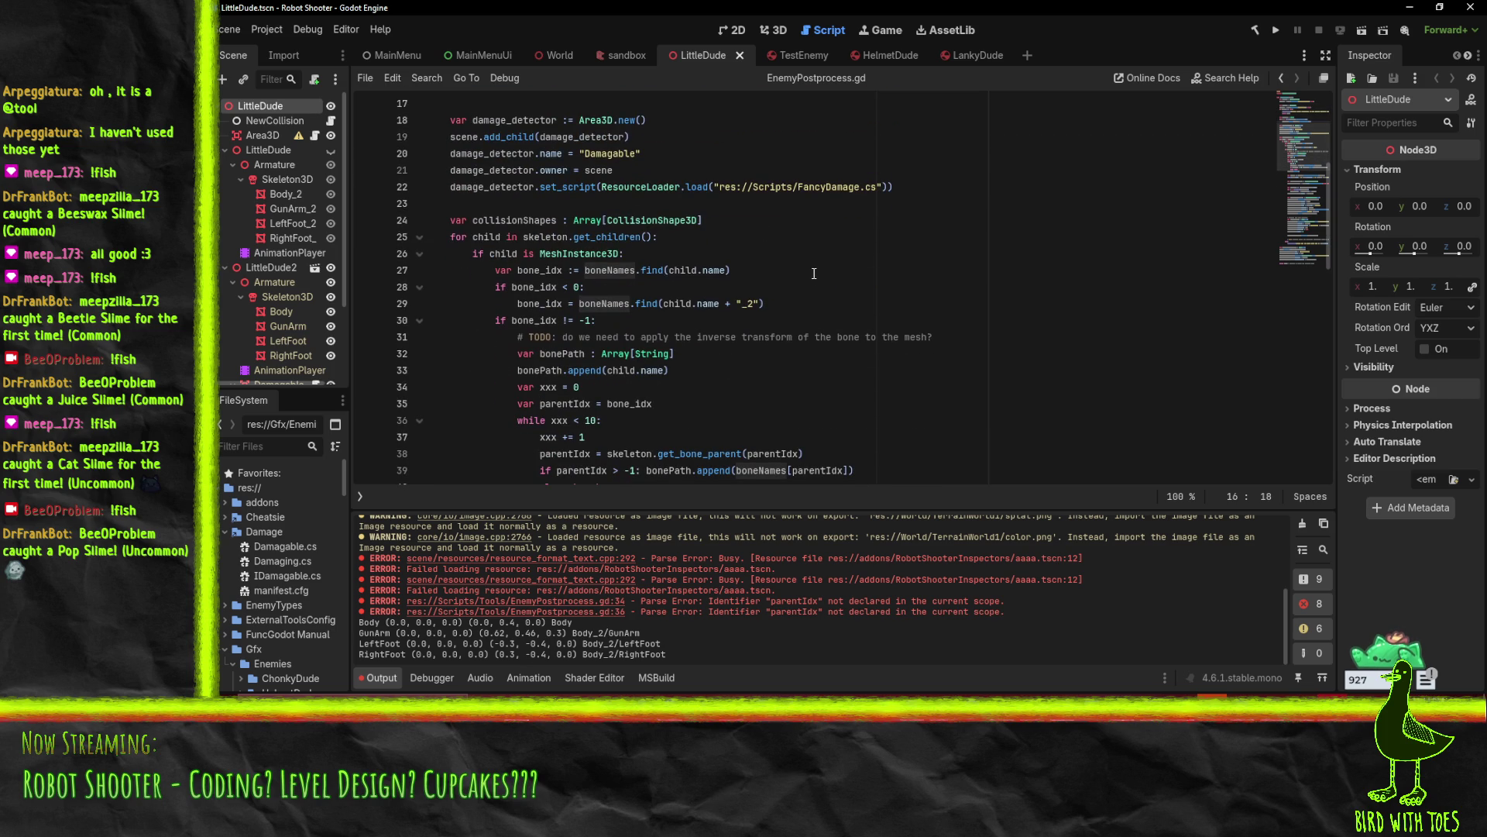
pyautogui.scroll(1, 717, 325)
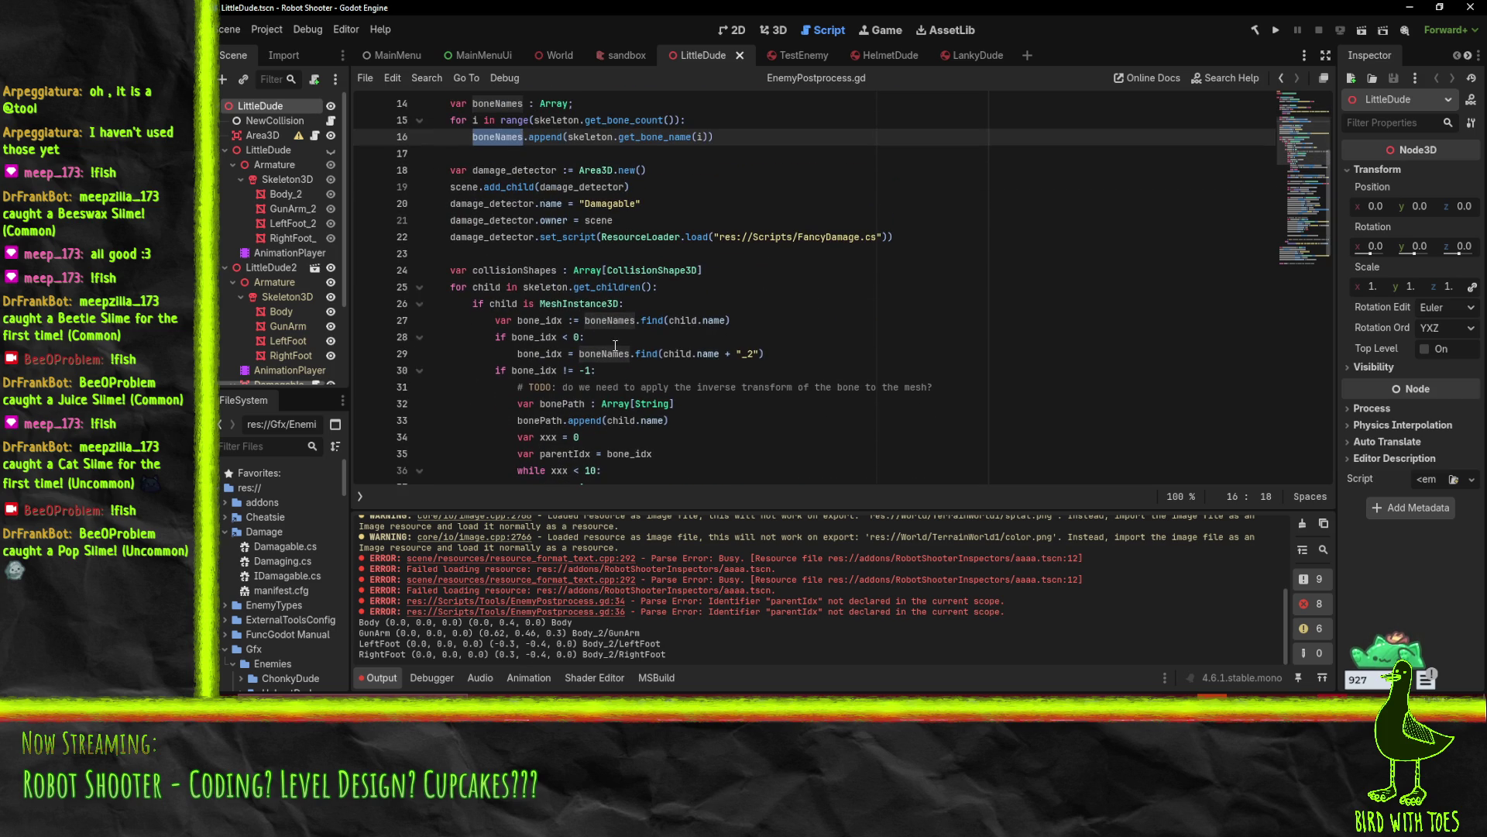
pyautogui.scroll(1, 758, 341)
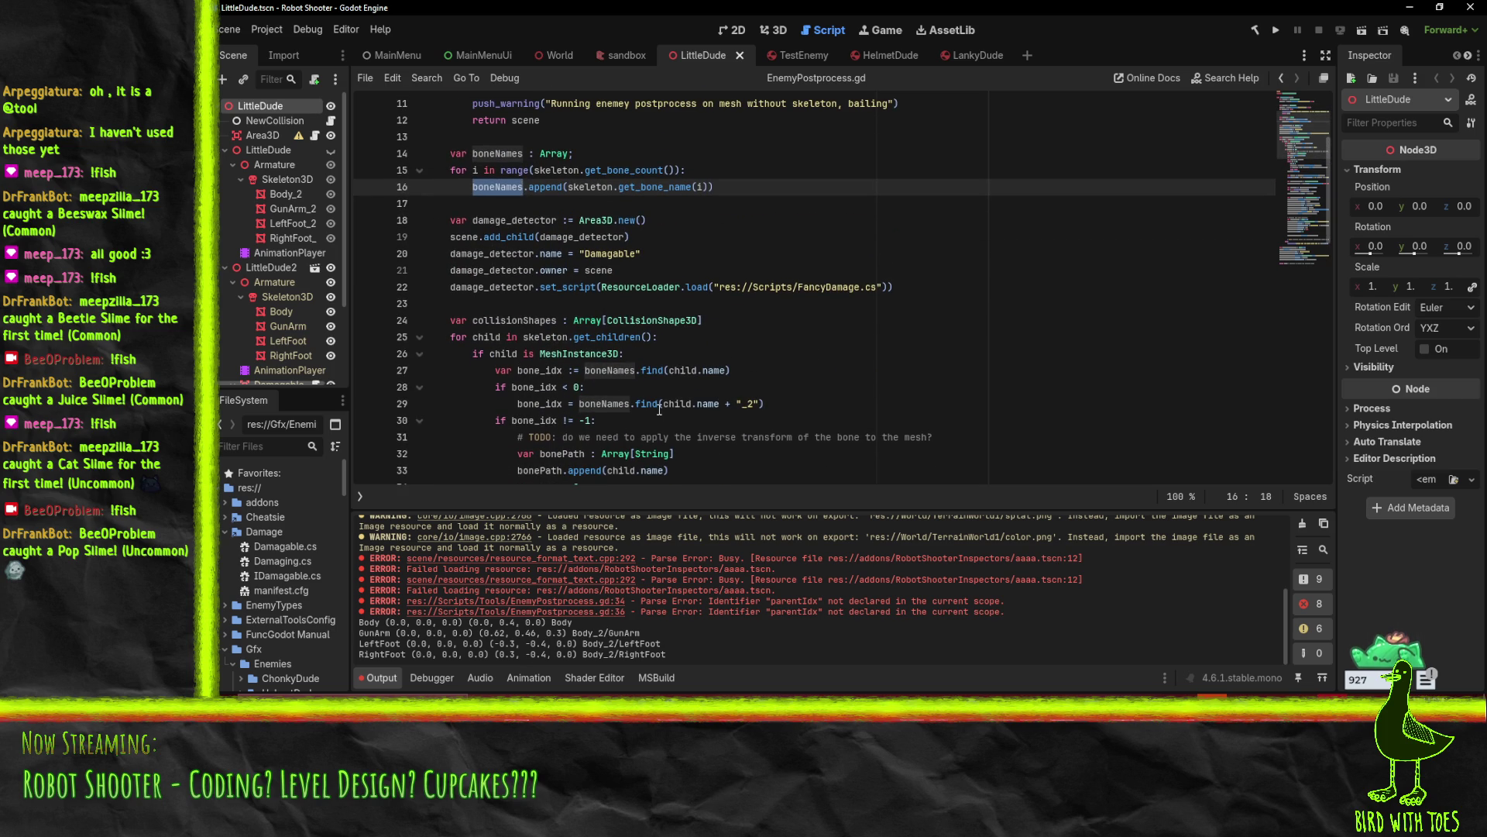
# Add a var boneName line holding the get_bone_name call moved out of boneNames.append()
pyautogui.click(757, 192)
pyautogui.press('Return')
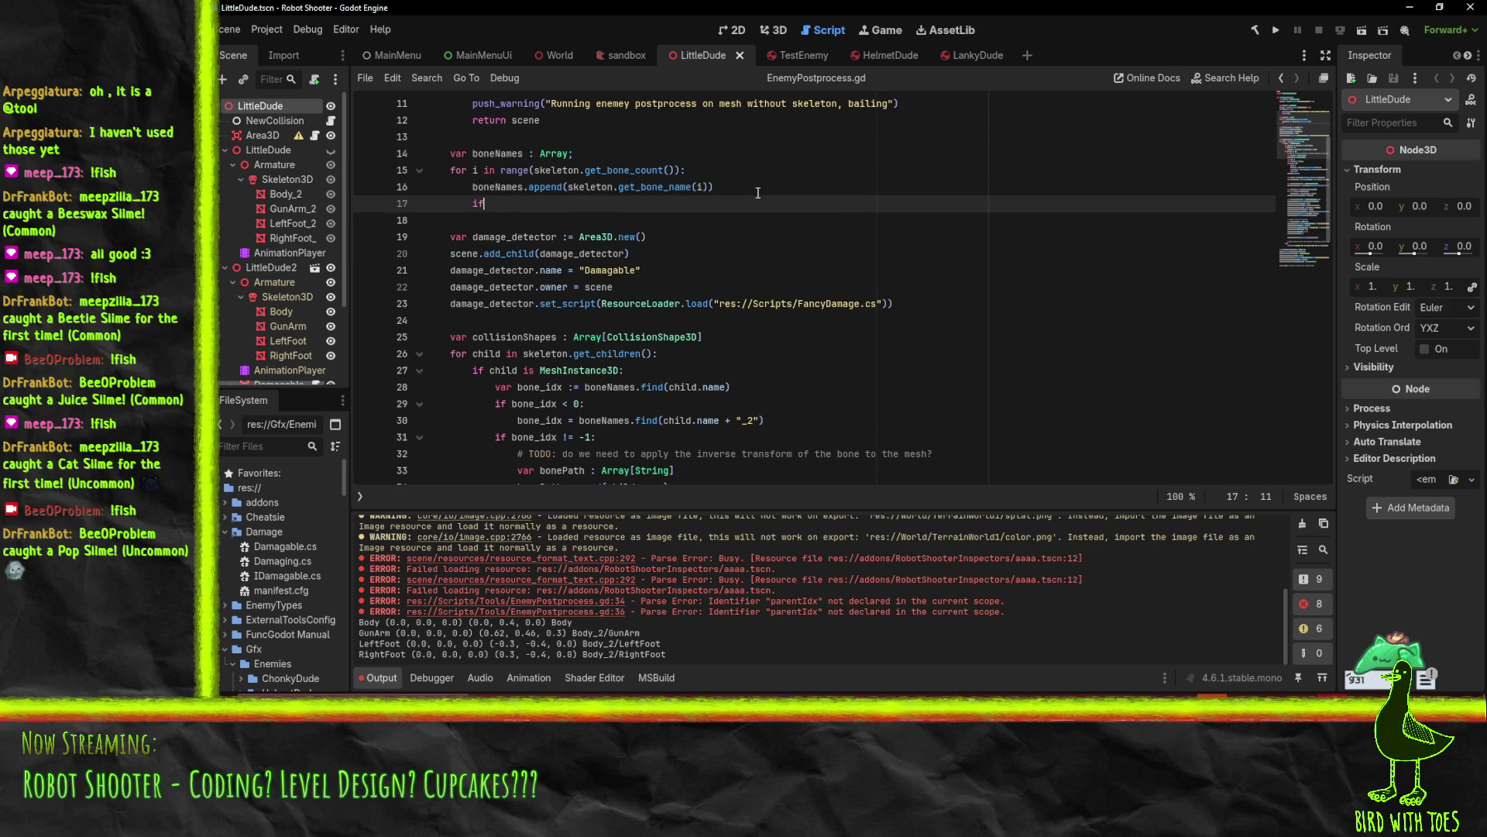
pyautogui.hotkey('ctrl', 'space')
pyautogui.press('Escape')
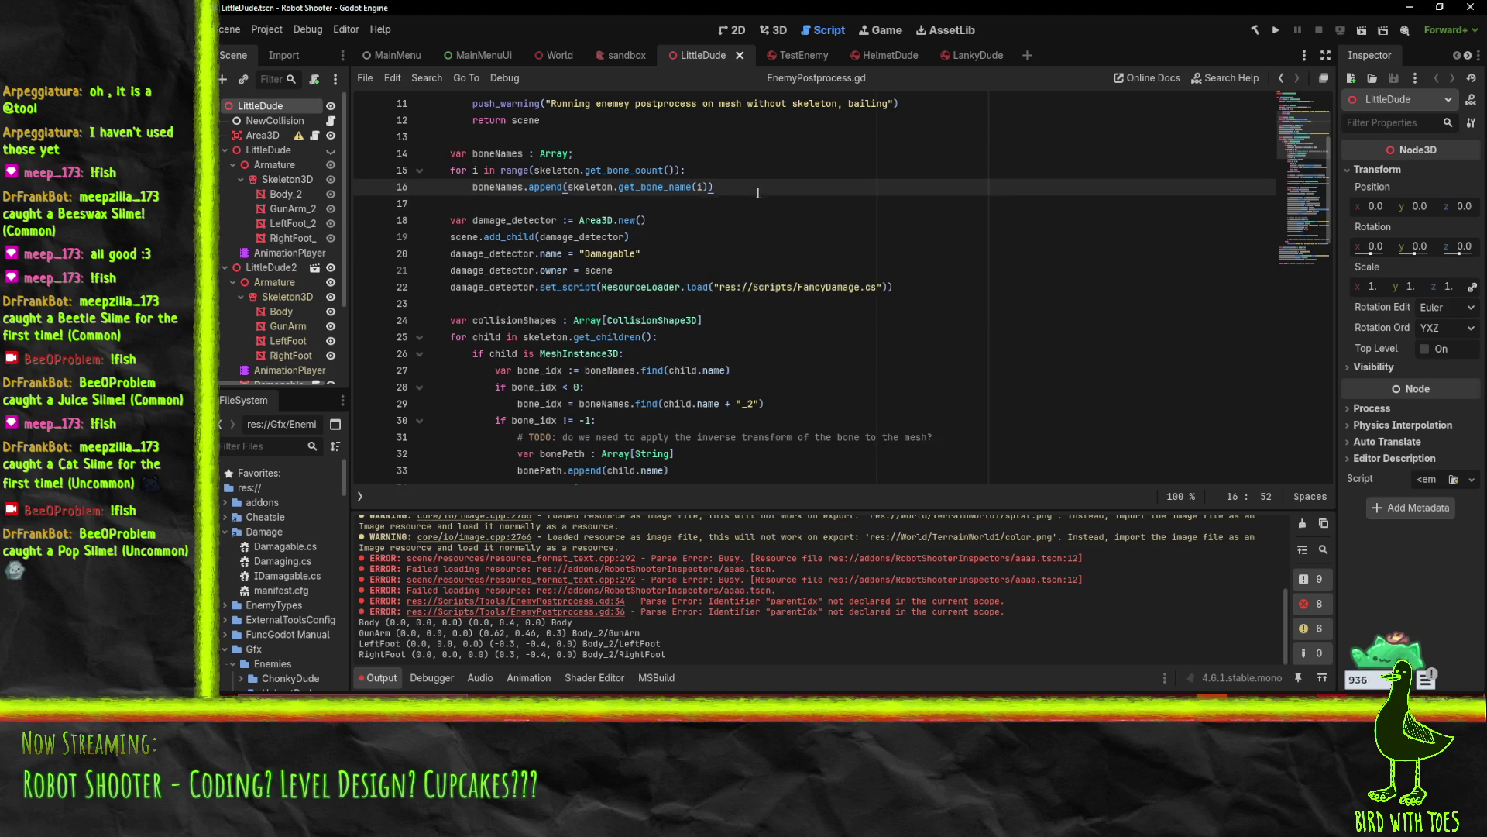
pyautogui.hotkey('alt', 'Up')
pyautogui.write('boneName =')
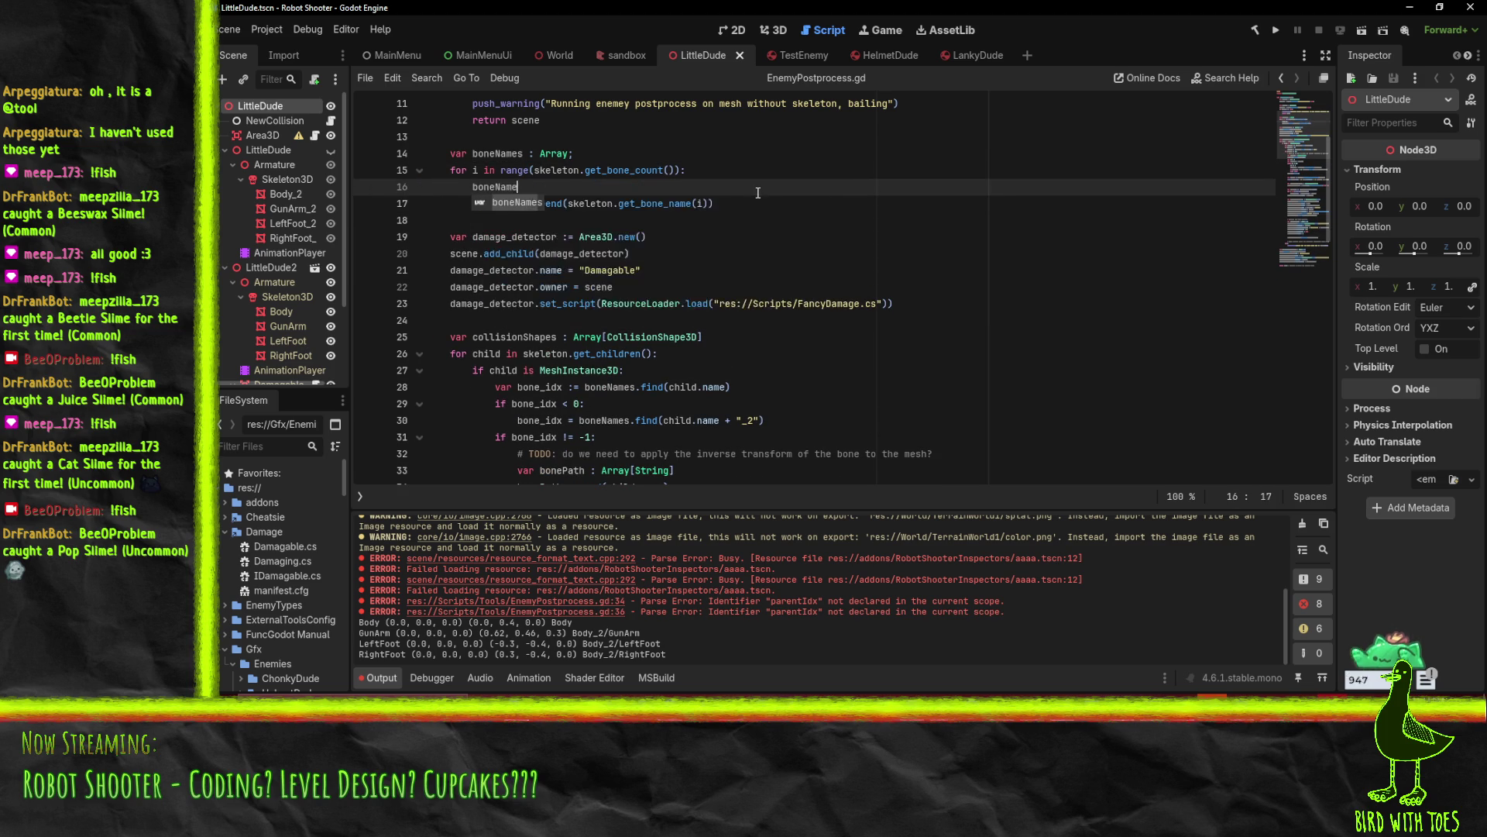
pyautogui.press('Home')
pyautogui.write('var')
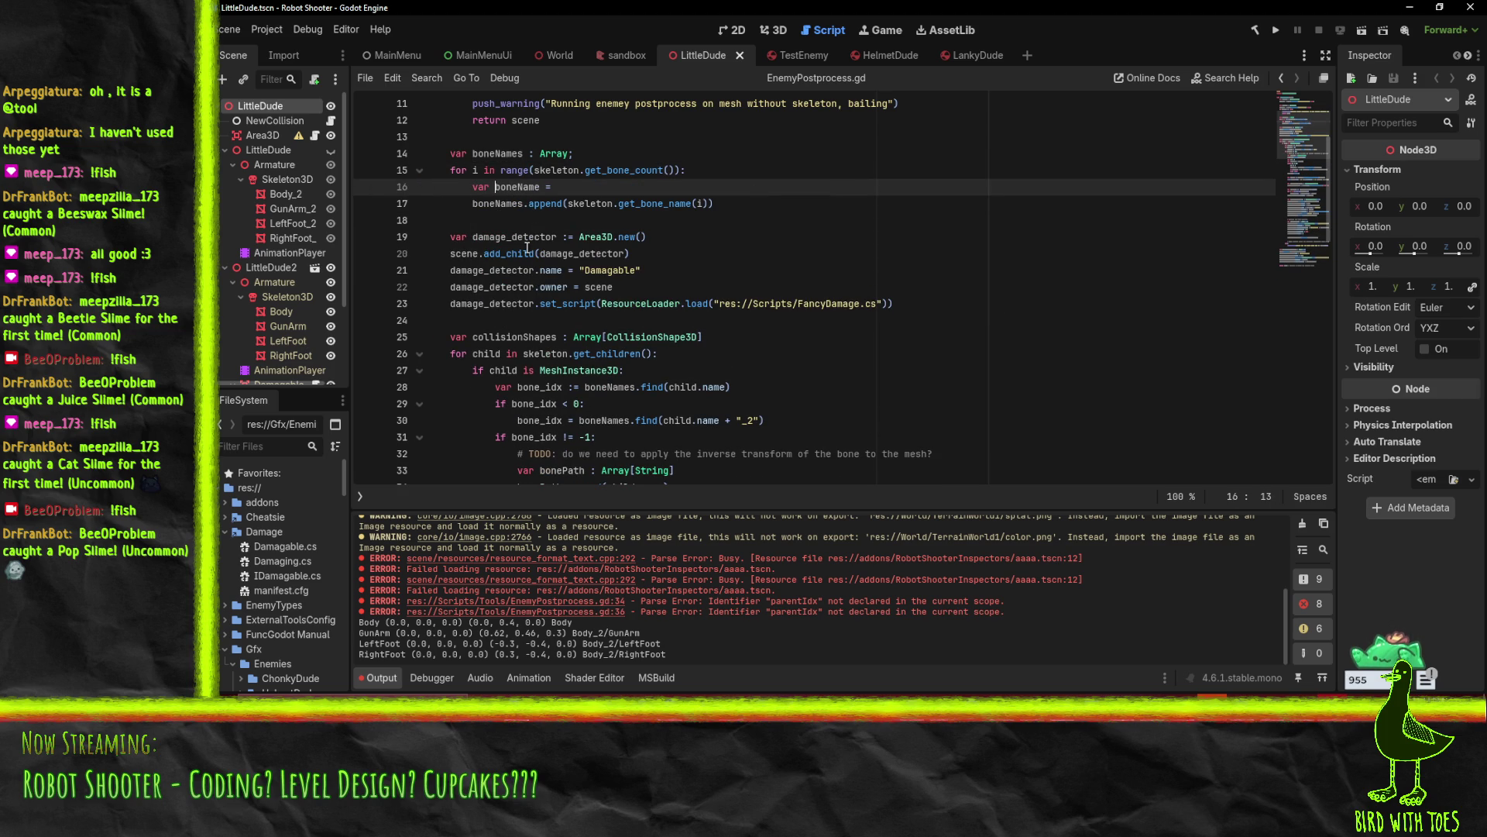
pyautogui.moveTo(569, 204); pyautogui.dragTo(714, 204)
pyautogui.hotkey('ctrl', 'x')
pyautogui.click(621, 185)
pyautogui.hotkey('ctrl', 'v')
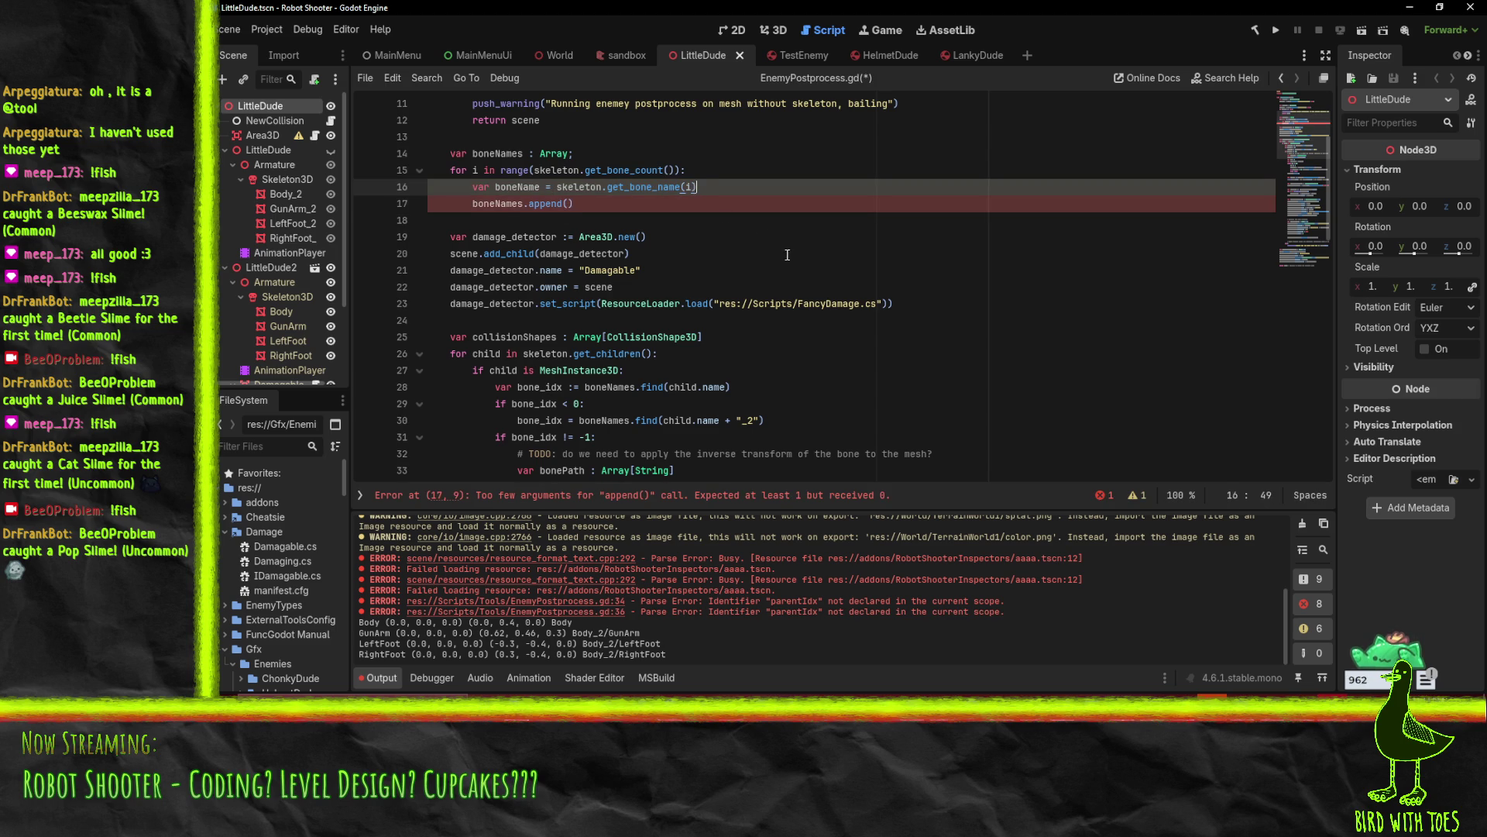
# Add an if boneName.ends_with("_2") block that reassigns boneName with a [0:-2 slice
pyautogui.press('Return')
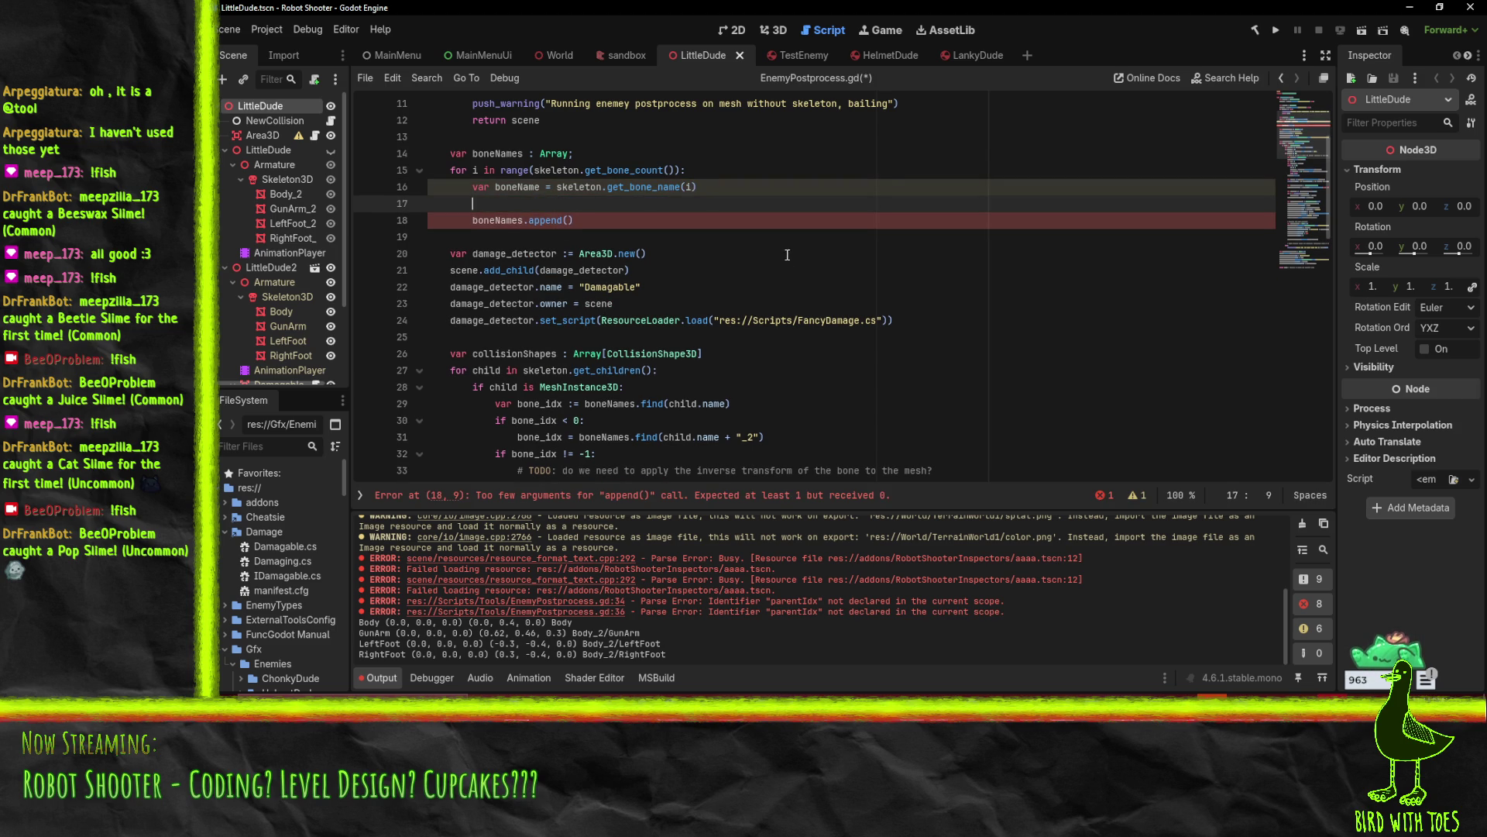
pyautogui.write('ifbn')
pyautogui.press('BackSpace')
pyautogui.press('BackSpace')
pyautogui.write('if bone_')
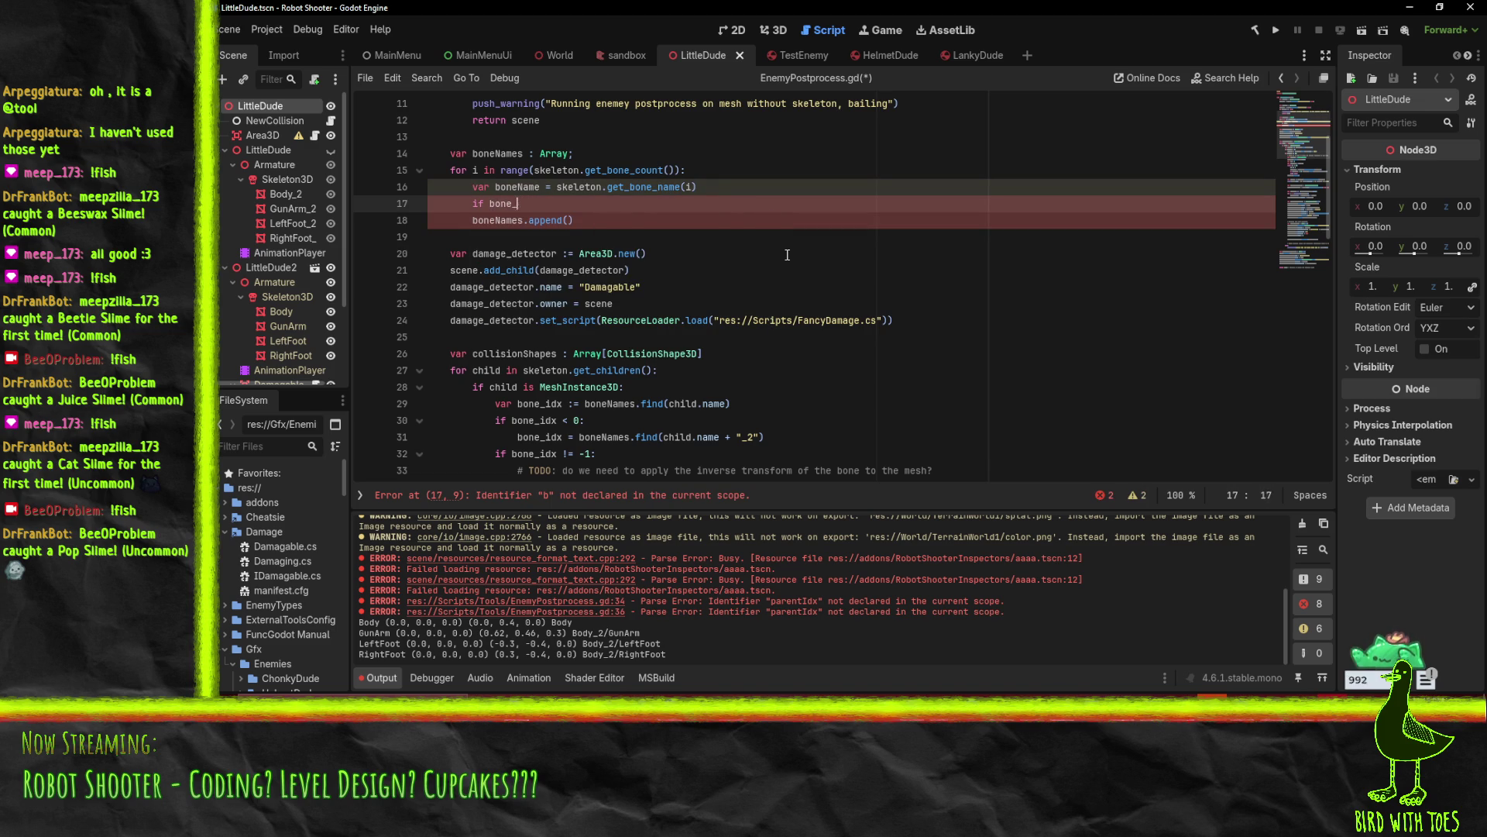
pyautogui.press('BackSpace')
pyautogui.write('Name.ends_with("')
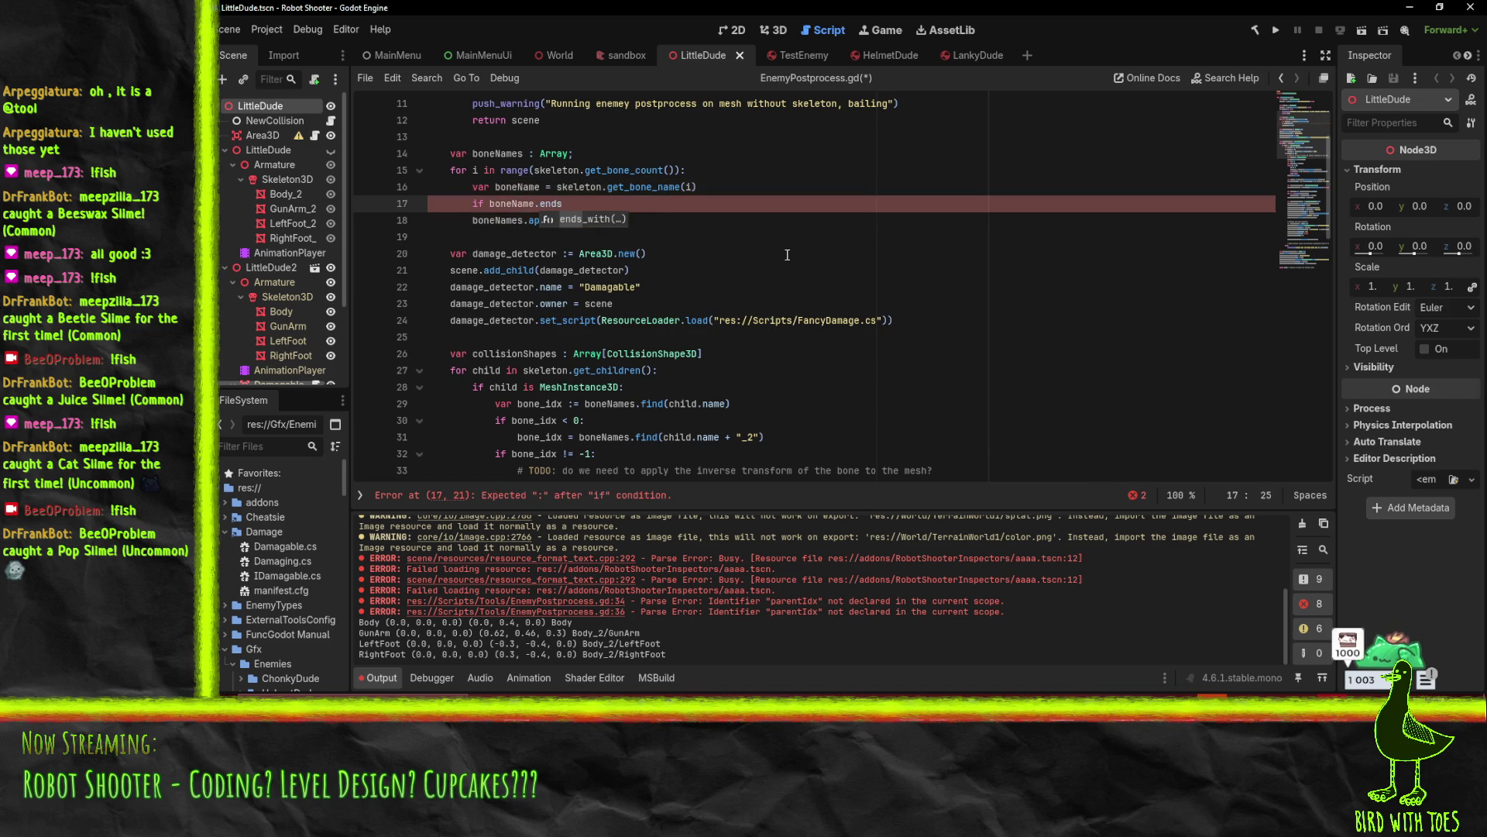
pyautogui.write('_2"):')
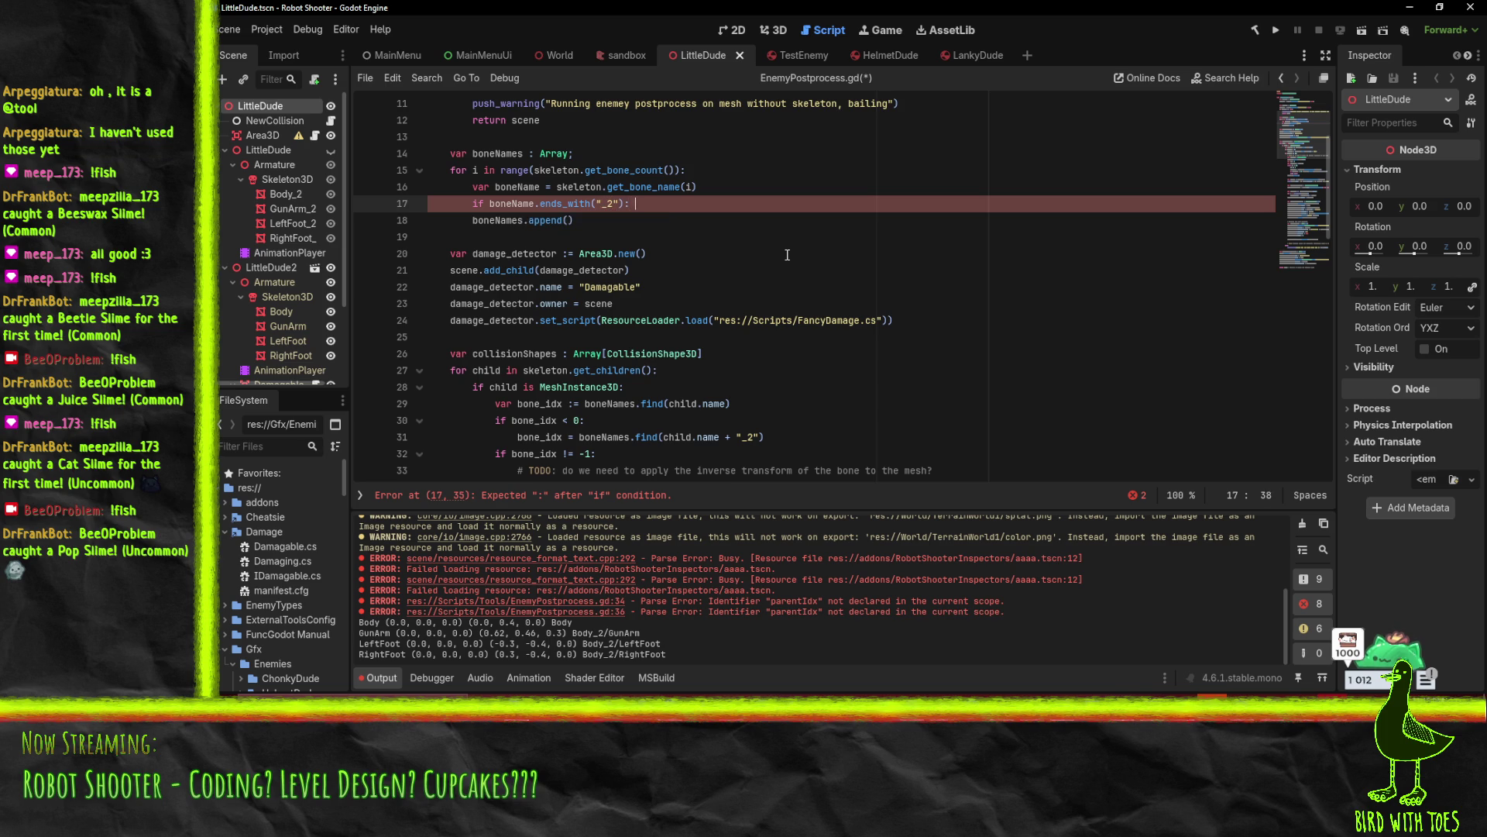
pyautogui.press('Return')
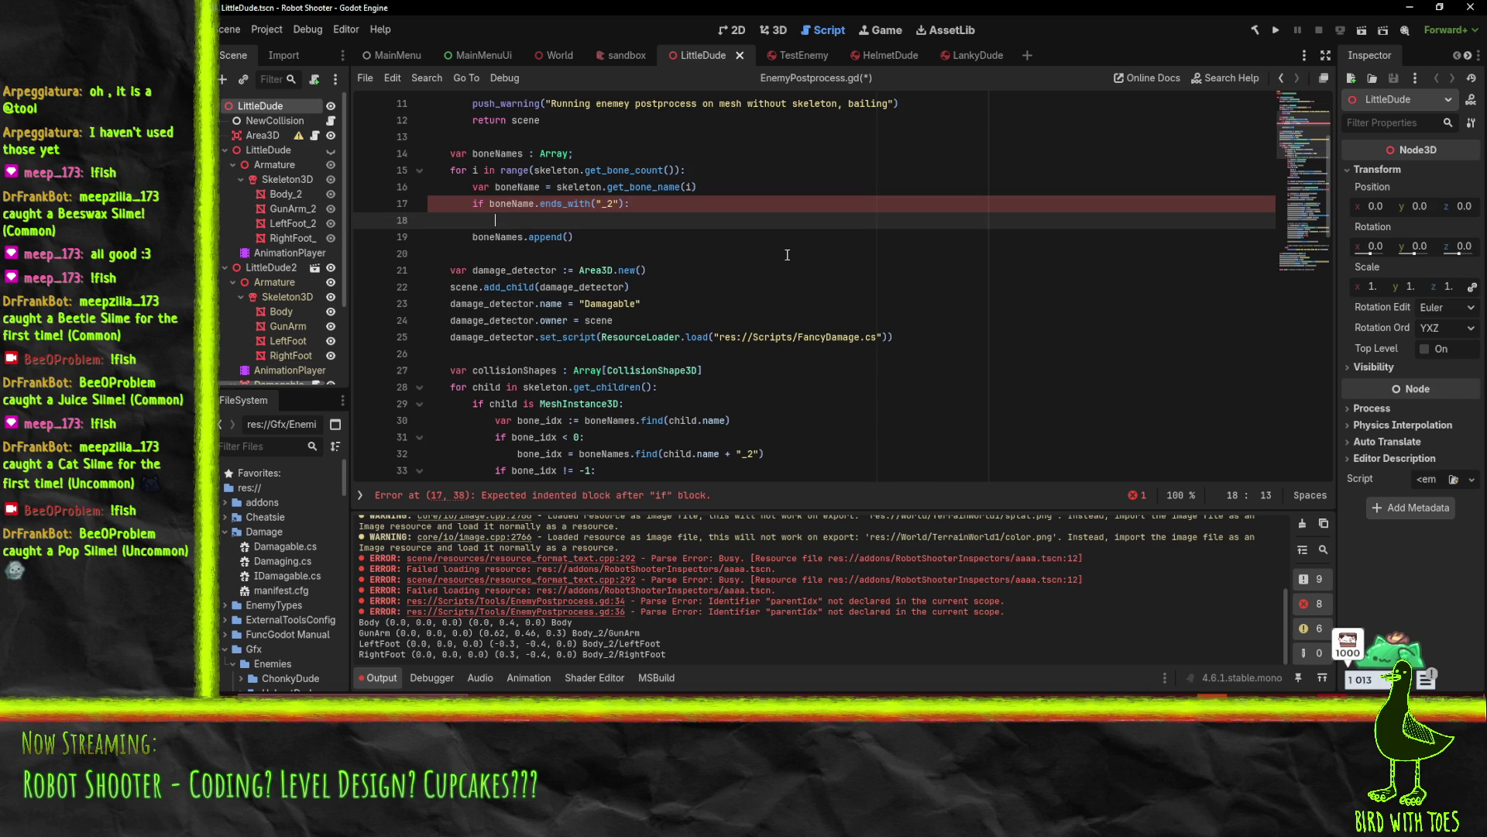
pyautogui.write('boneNa')
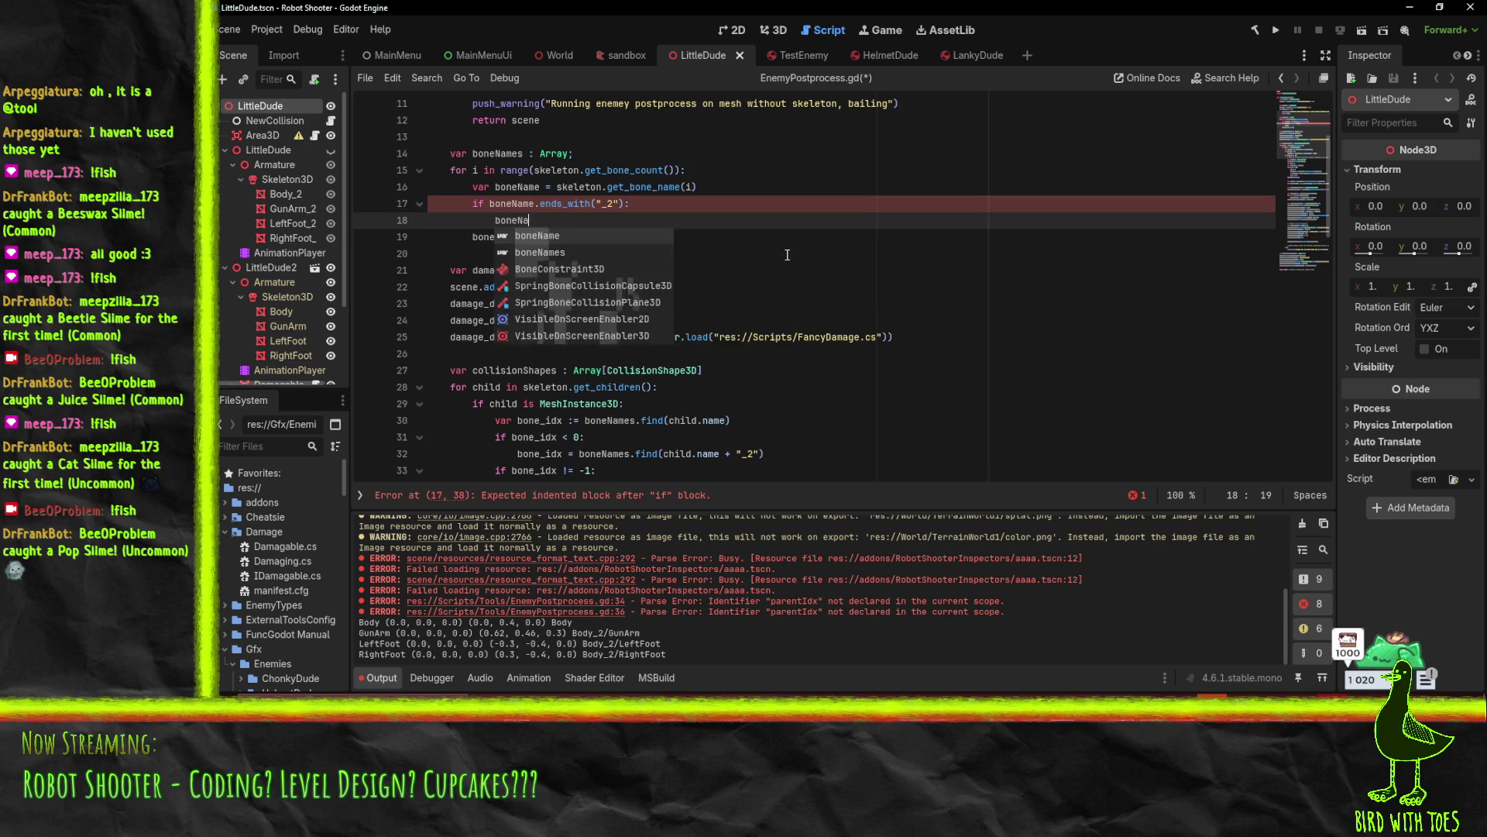
pyautogui.write('me.repl')
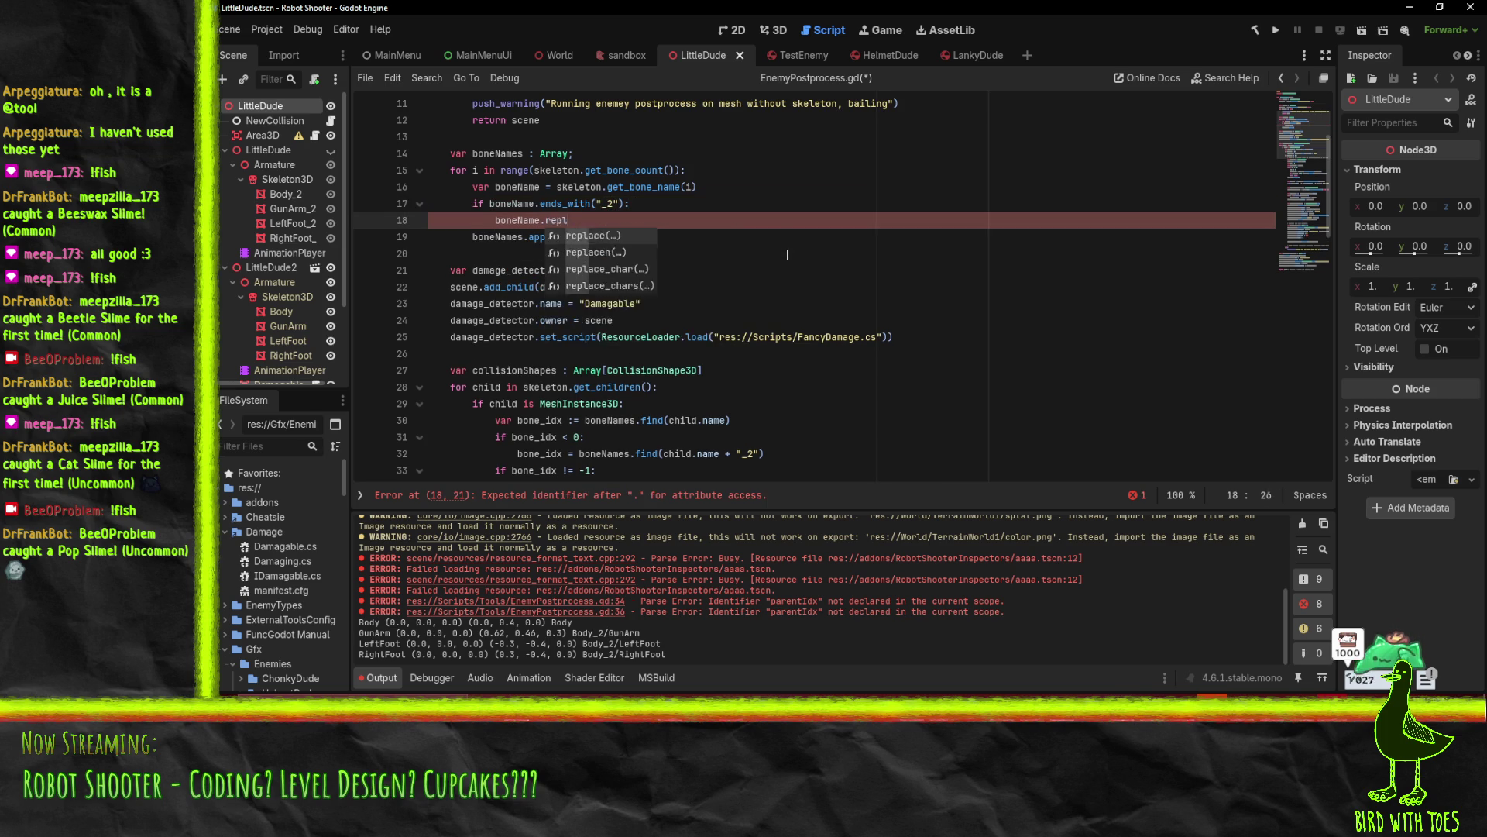
pyautogui.write('ace("_2')
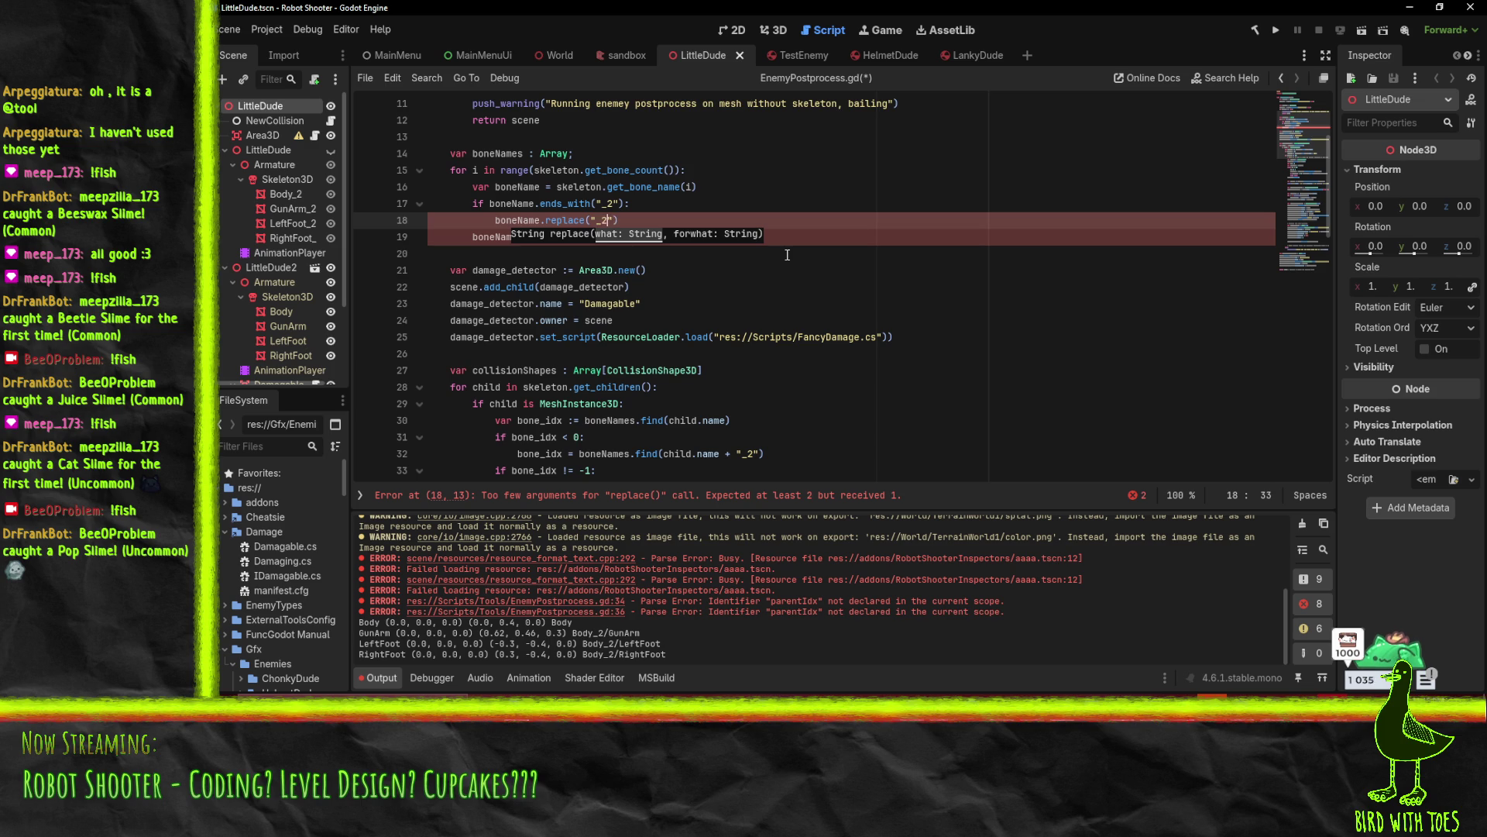
pyautogui.write('")')
pyautogui.press('BackSpace')
pyautogui.press('BackSpace')
pyautogui.press('BackSpace')
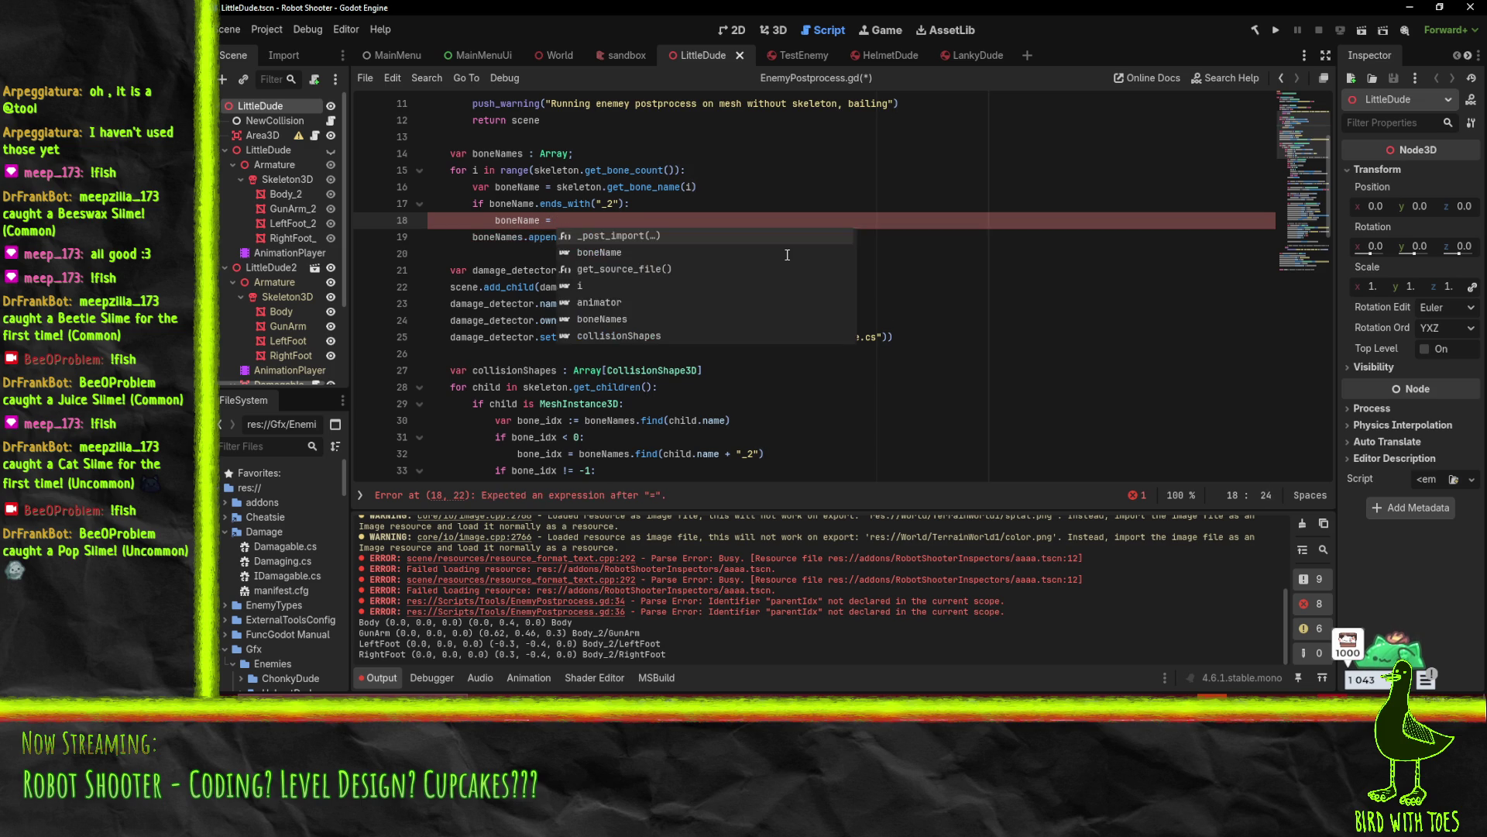
pyautogui.write('bone')
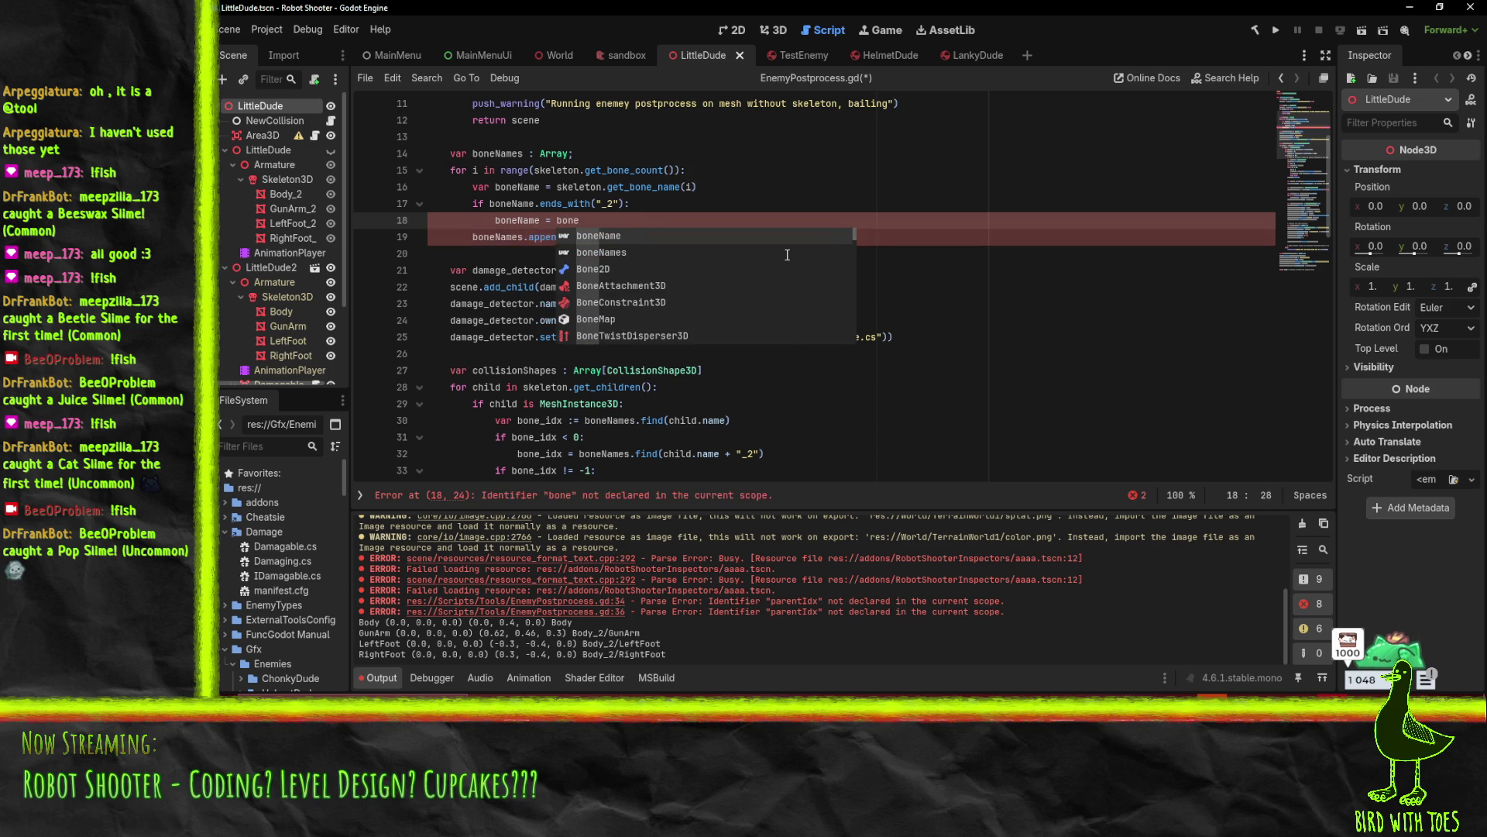
pyautogui.press('Return')
pyautogui.write('[0:-2')
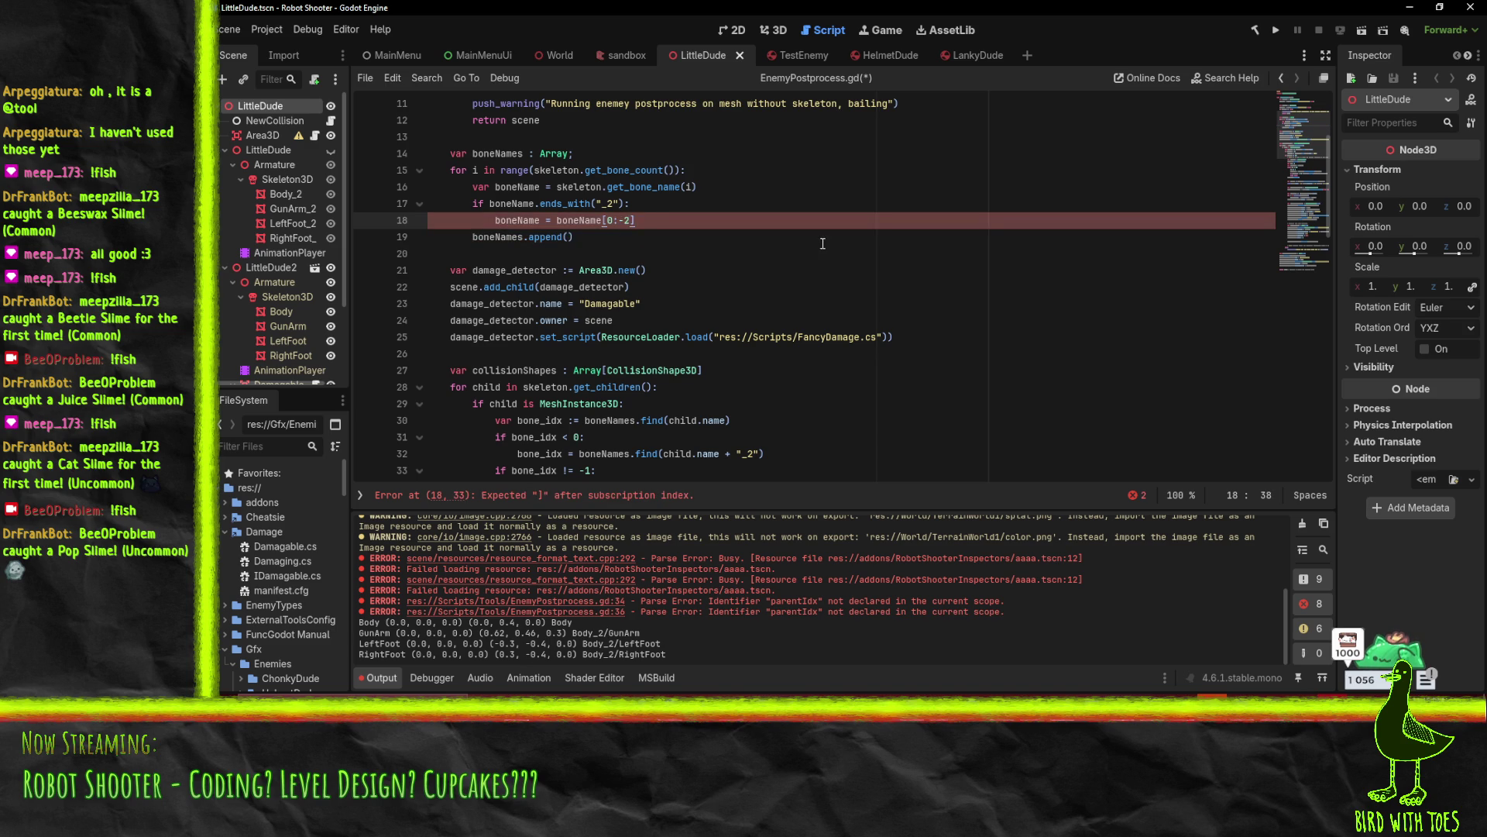
# Rewrite the slice as boneName.substr(0, -2) on line 18
pyautogui.click(777, 244)
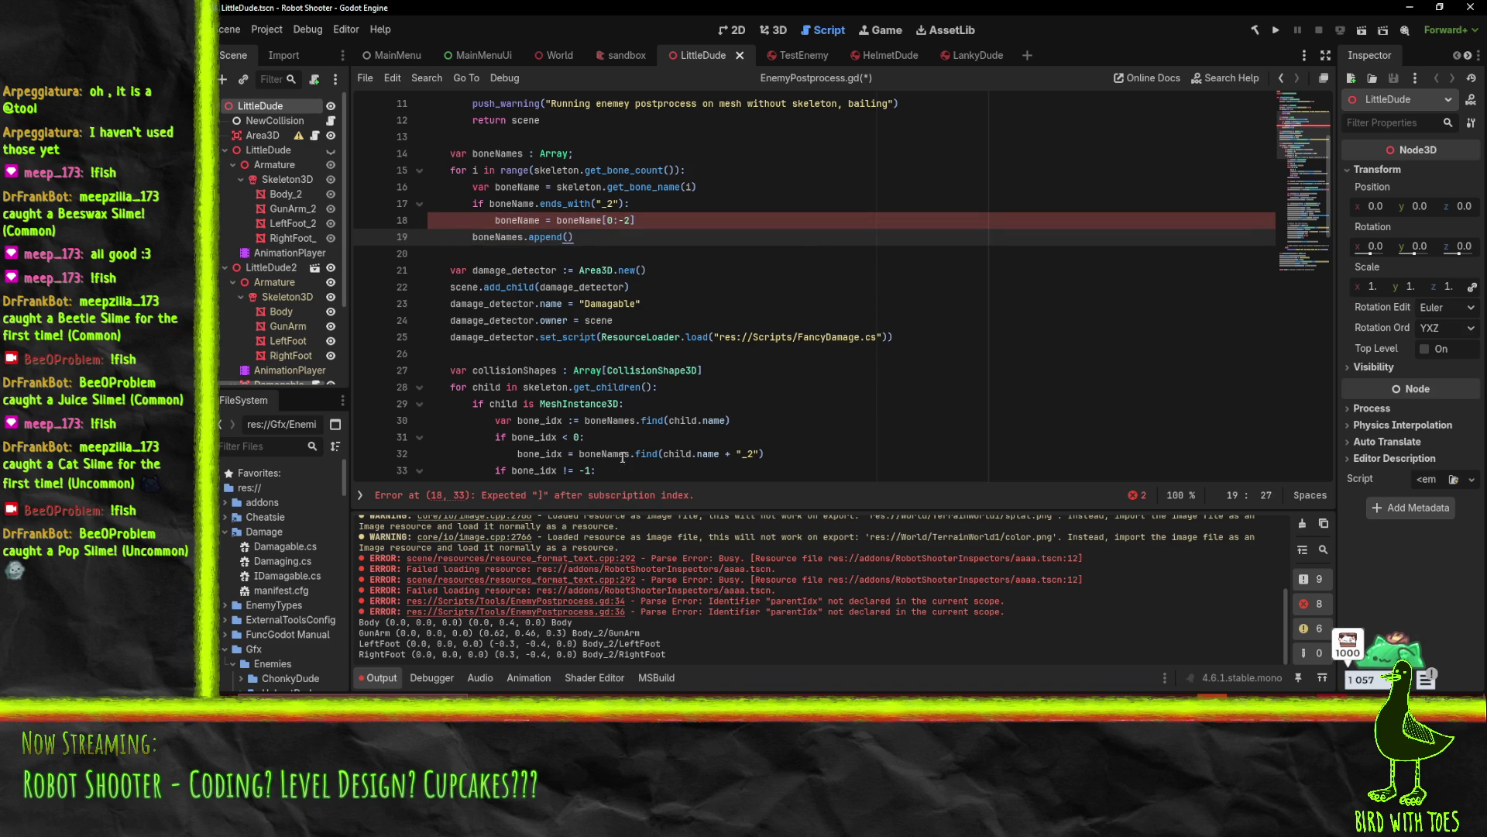
pyautogui.click(605, 220)
pyautogui.write('.sli')
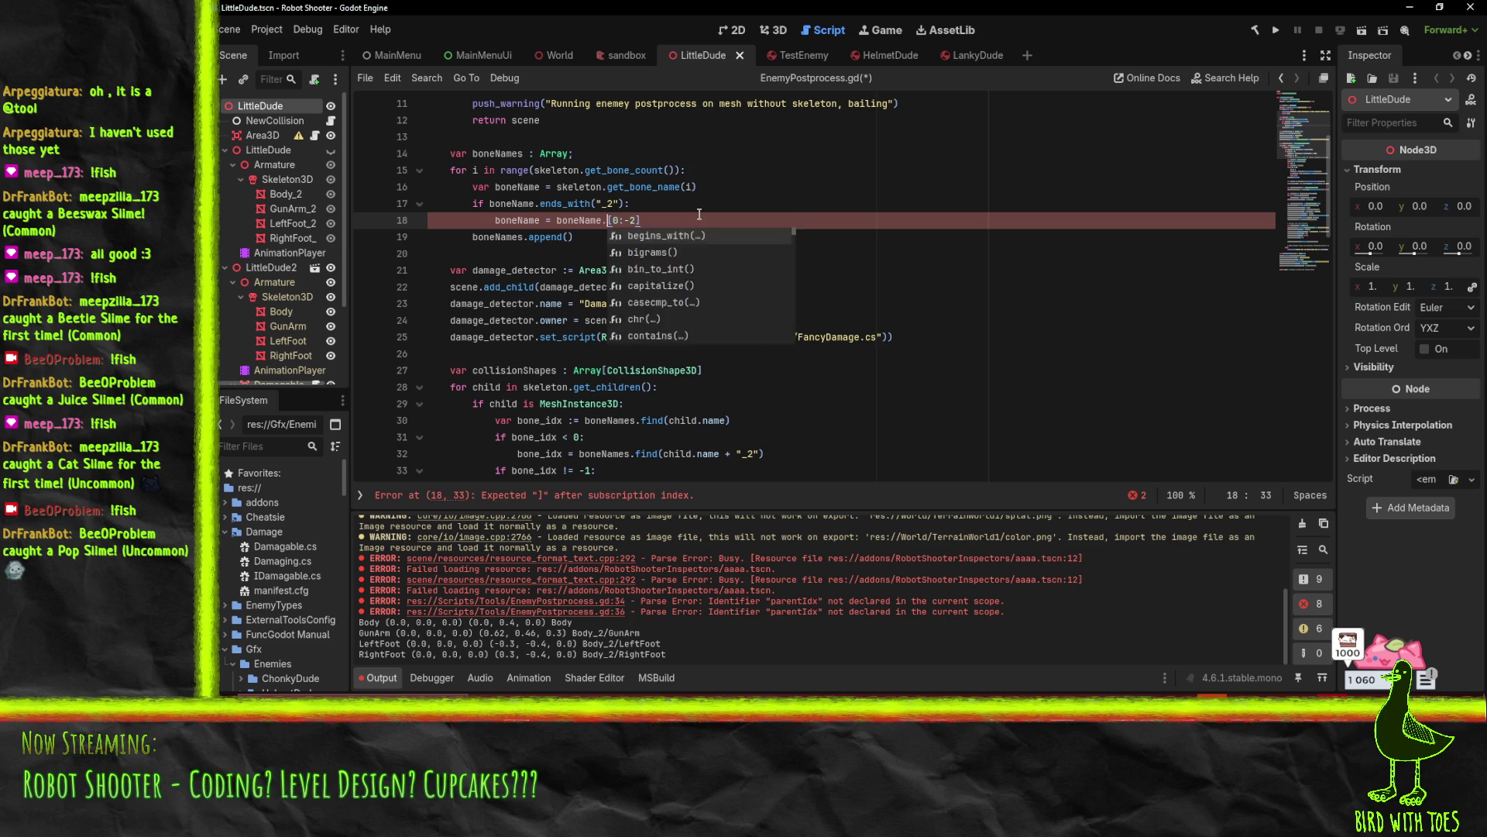
pyautogui.press('Return')
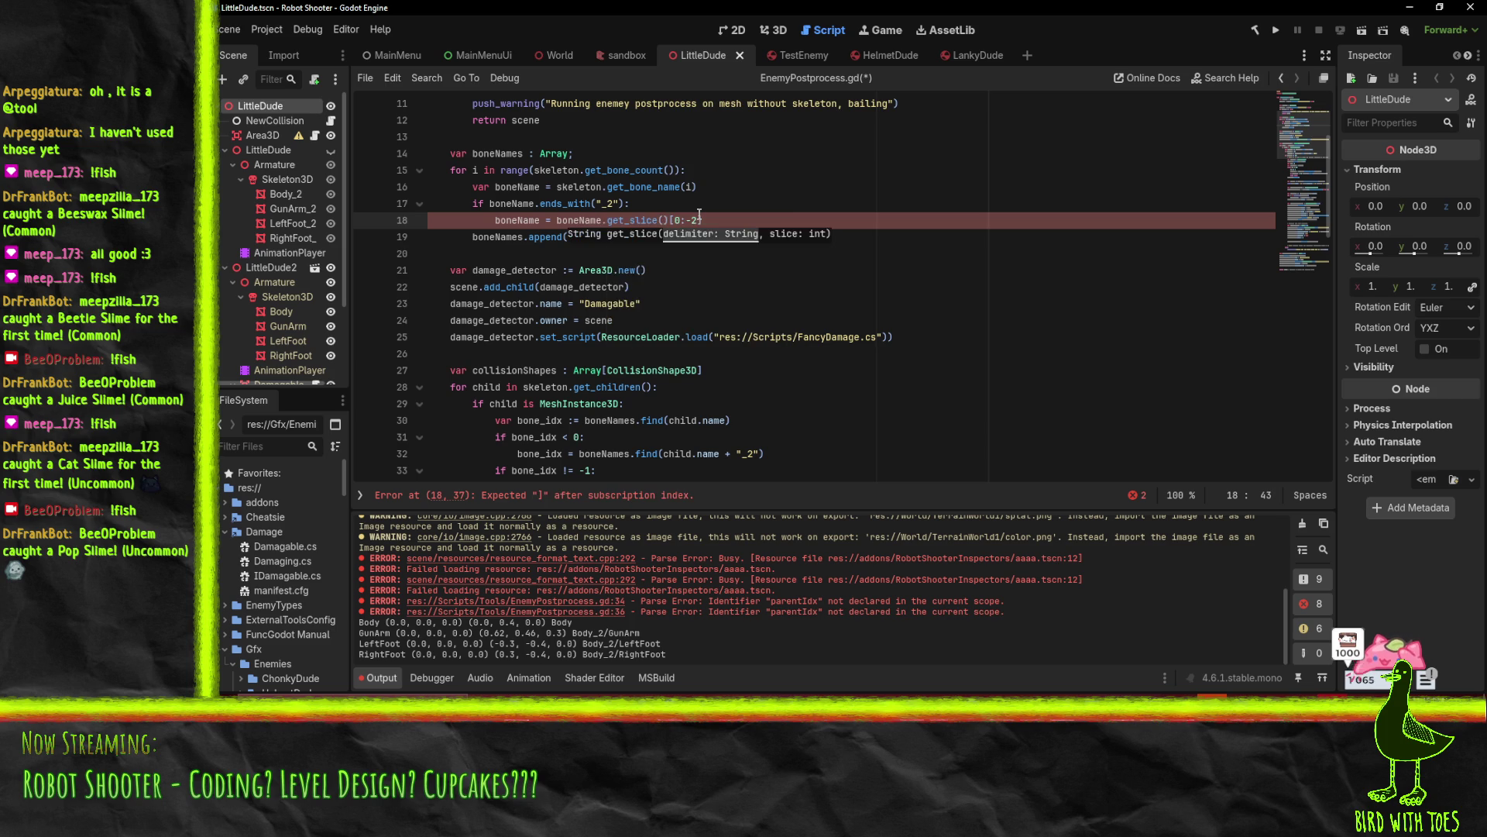
pyautogui.press('BackSpace')
pyautogui.press('BackSpace')
pyautogui.press('BackSpace')
pyautogui.write('substr')
pyautogui.press('Return')
pyautogui.press('Delete')
pyautogui.press('Delete')
pyautogui.press('Right')
pyautogui.press('Delete')
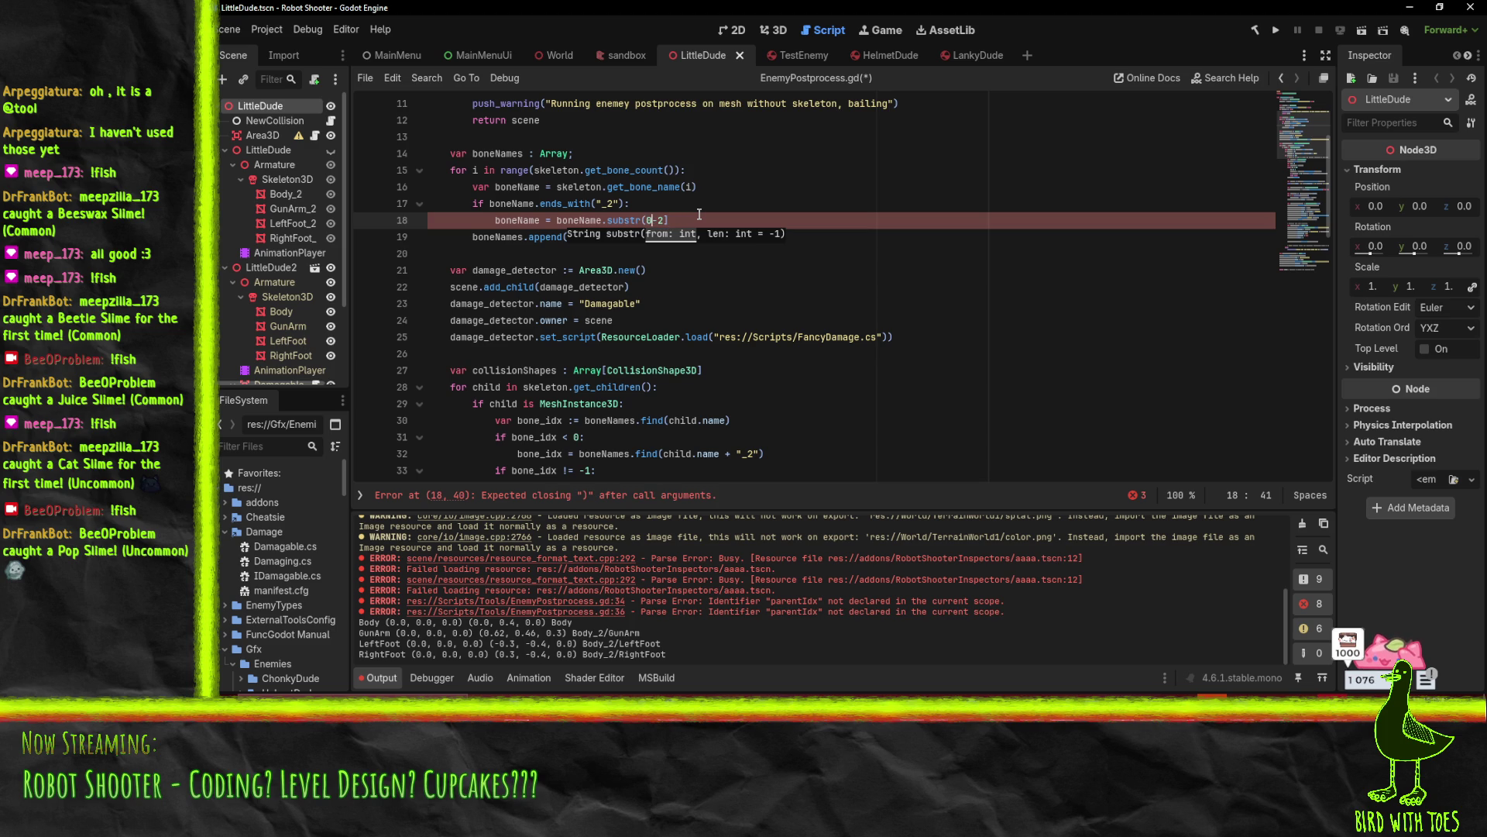
pyautogui.write(',')
pyautogui.press('End')
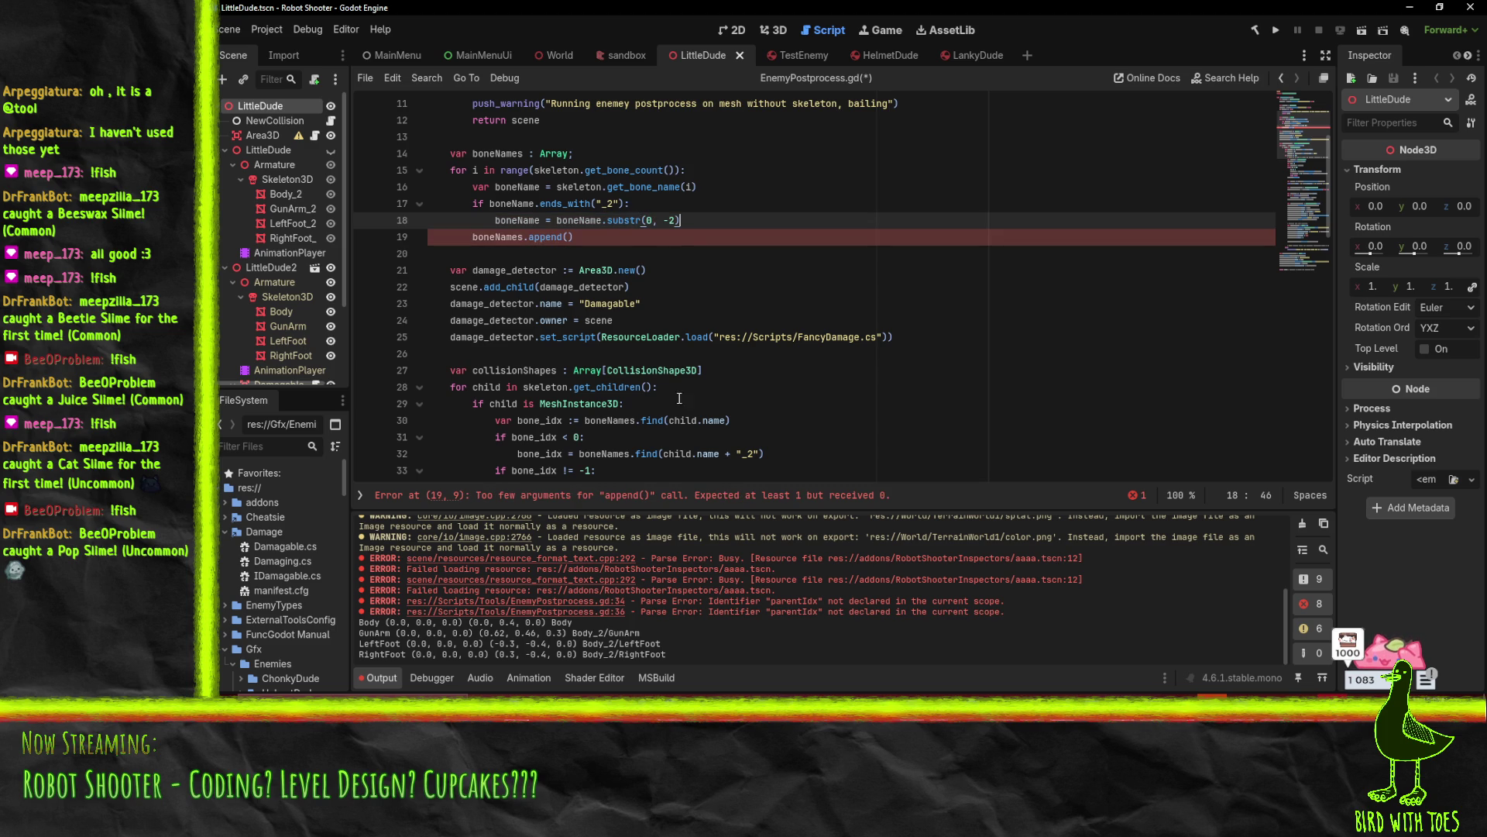
pyautogui.moveTo(941, 688)
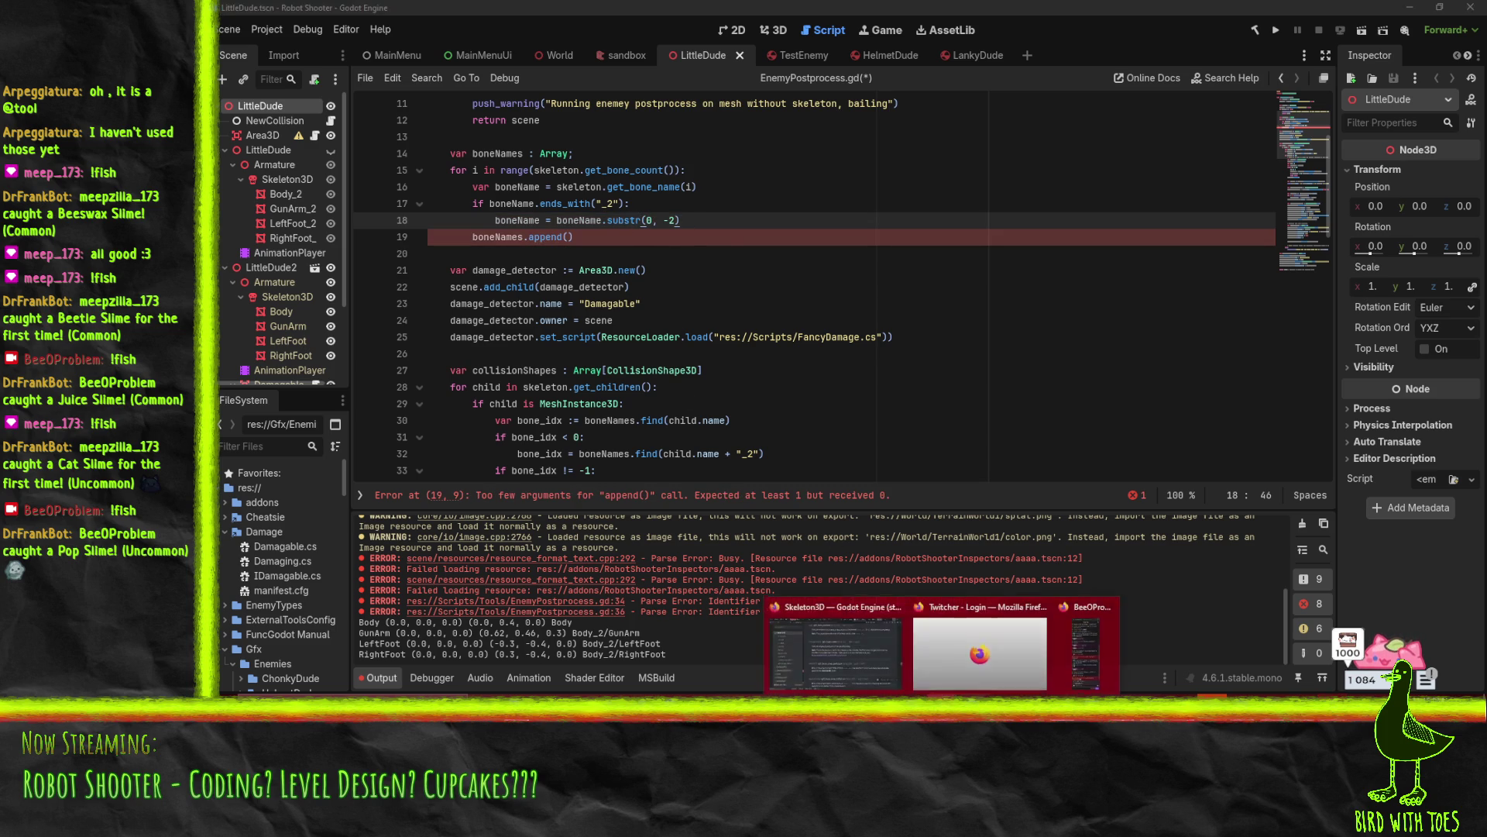
pyautogui.click(843, 640)
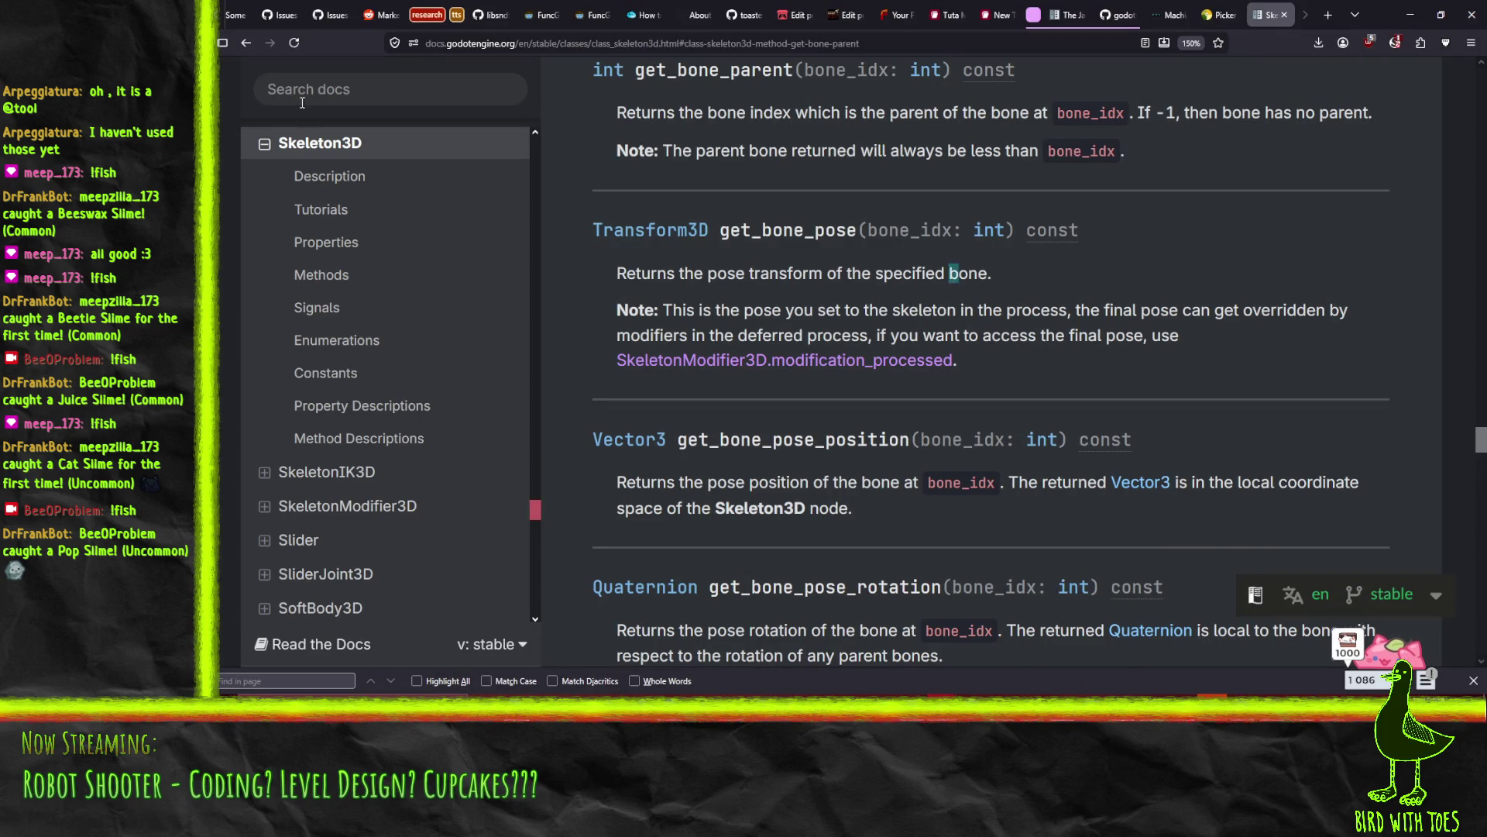
# Search the Godot docs for substr and read the StringName substr method description
pyautogui.click(343, 90)
pyautogui.write('substr')
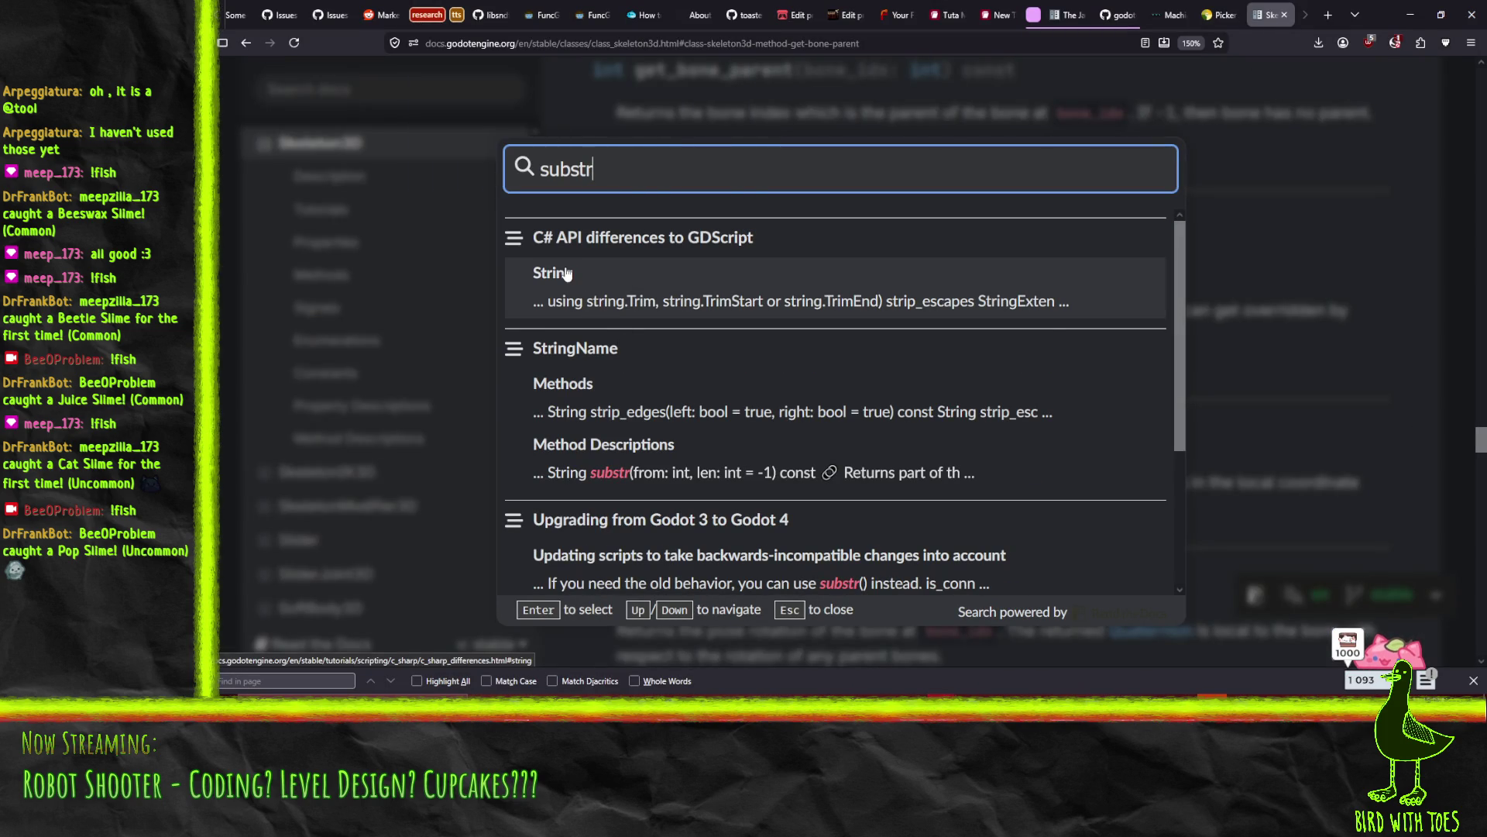
pyautogui.click(645, 472)
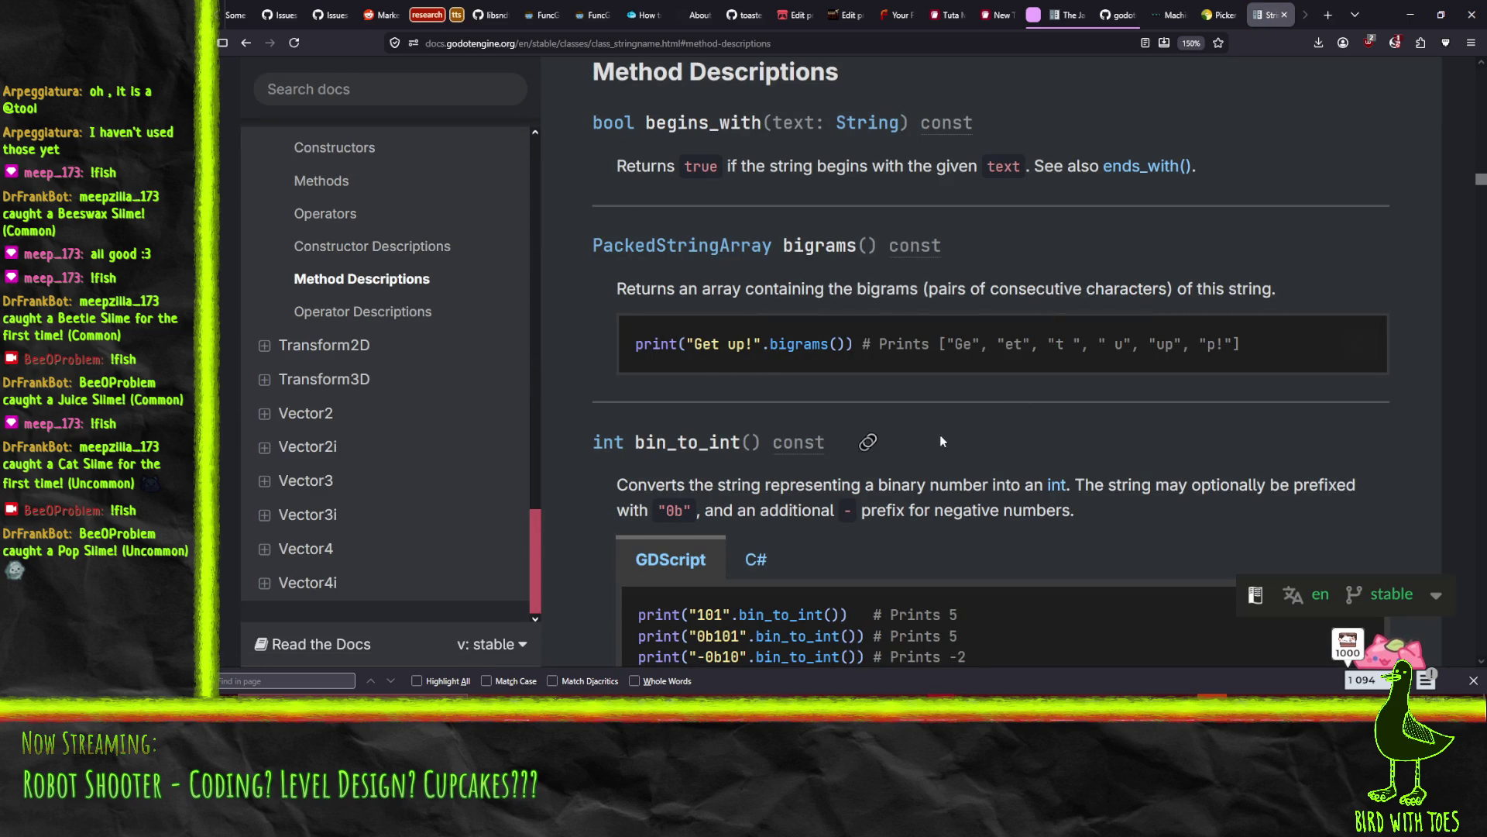
pyautogui.hotkey('ctrl', 'f')
pyautogui.write('substr')
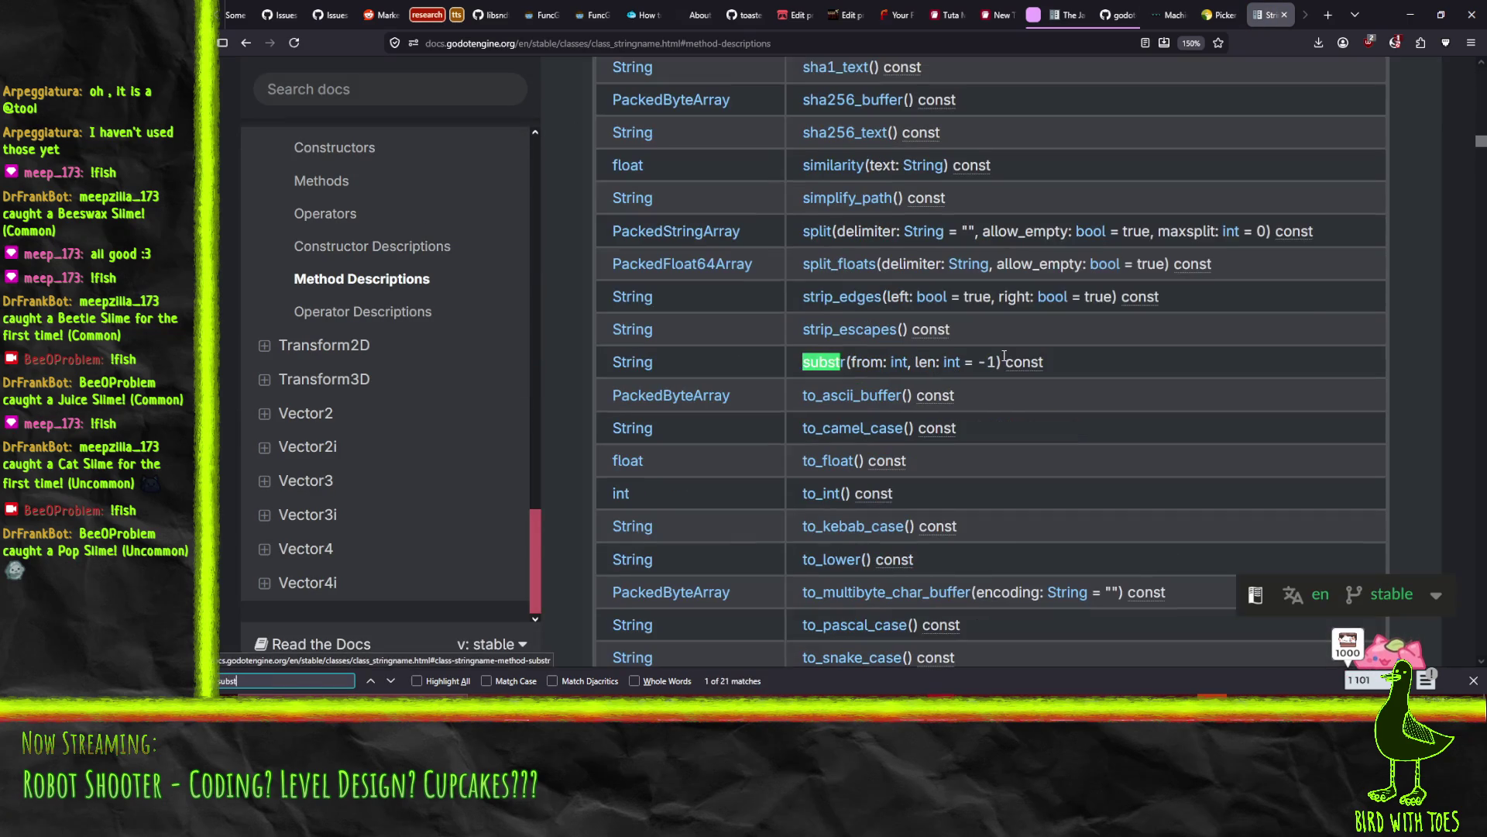
pyautogui.click(837, 370)
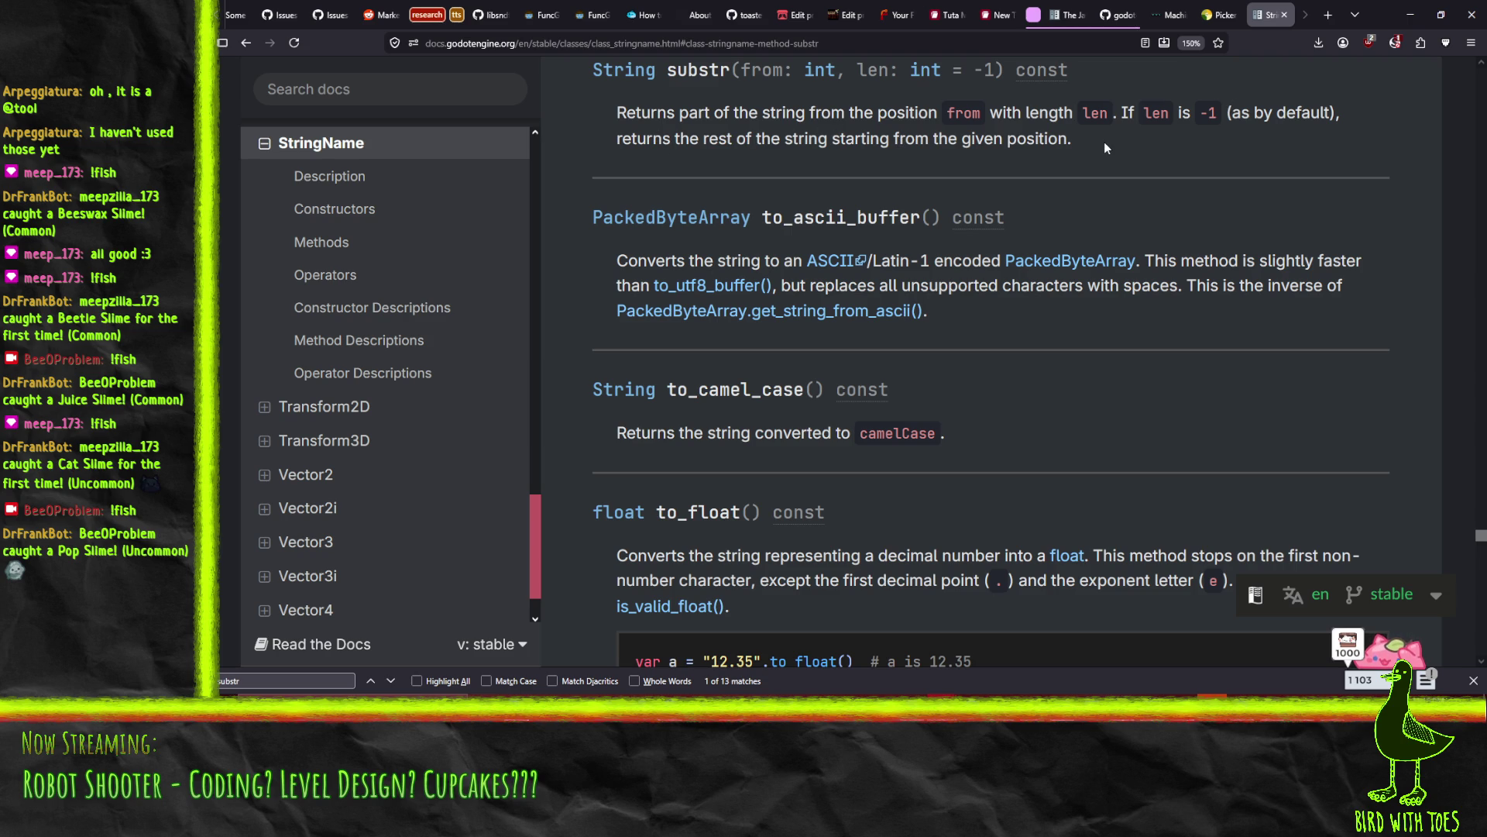
pyautogui.click(1410, 15)
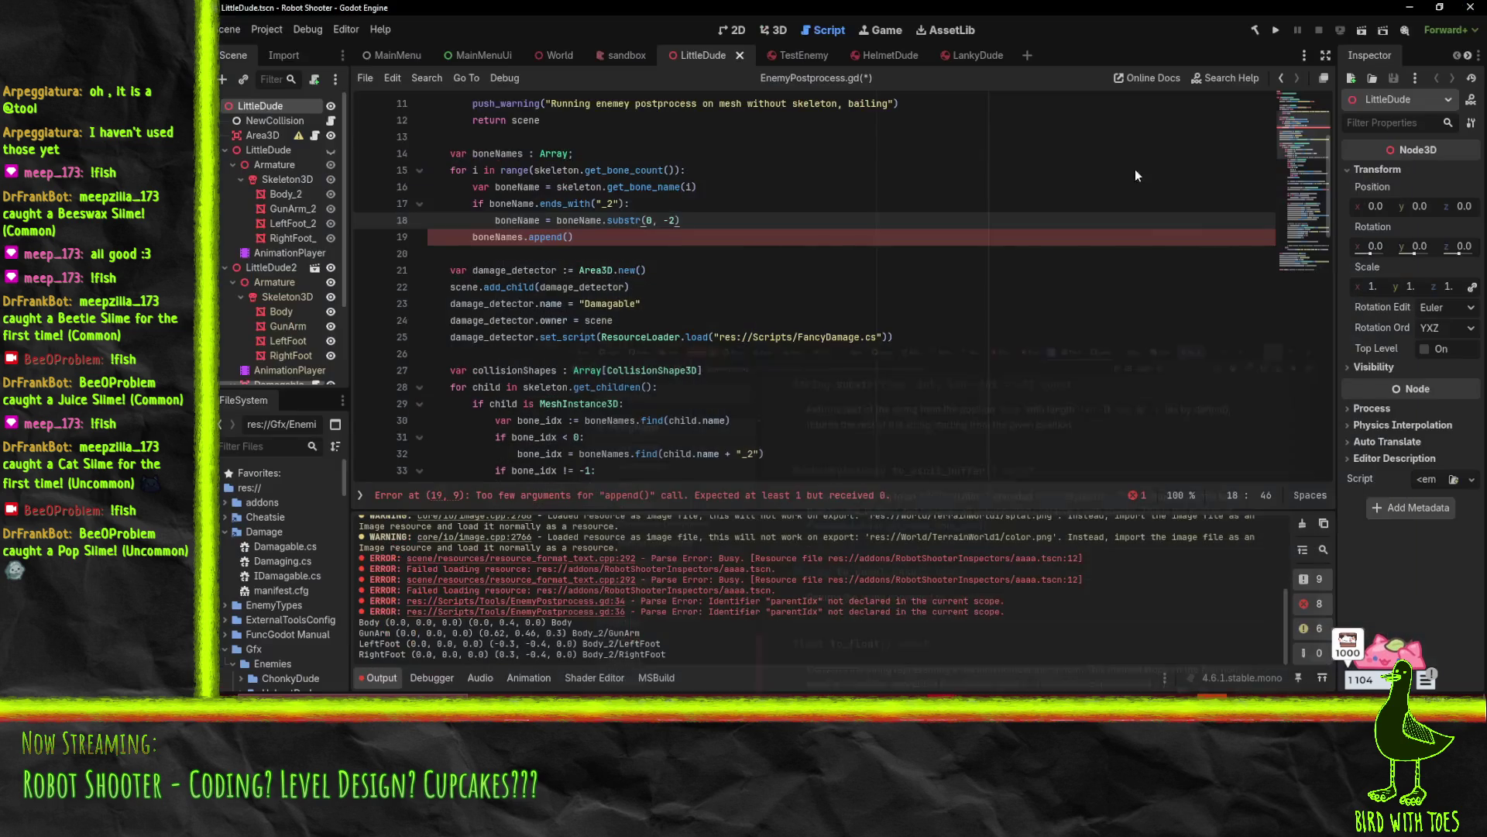
# Change the substr call to (0, -3) and pass boneName to boneNames.append()
pyautogui.press('Delete')
pyautogui.write('3')
pyautogui.click(567, 236)
pyautogui.write('boneName')
pyautogui.click(681, 224)
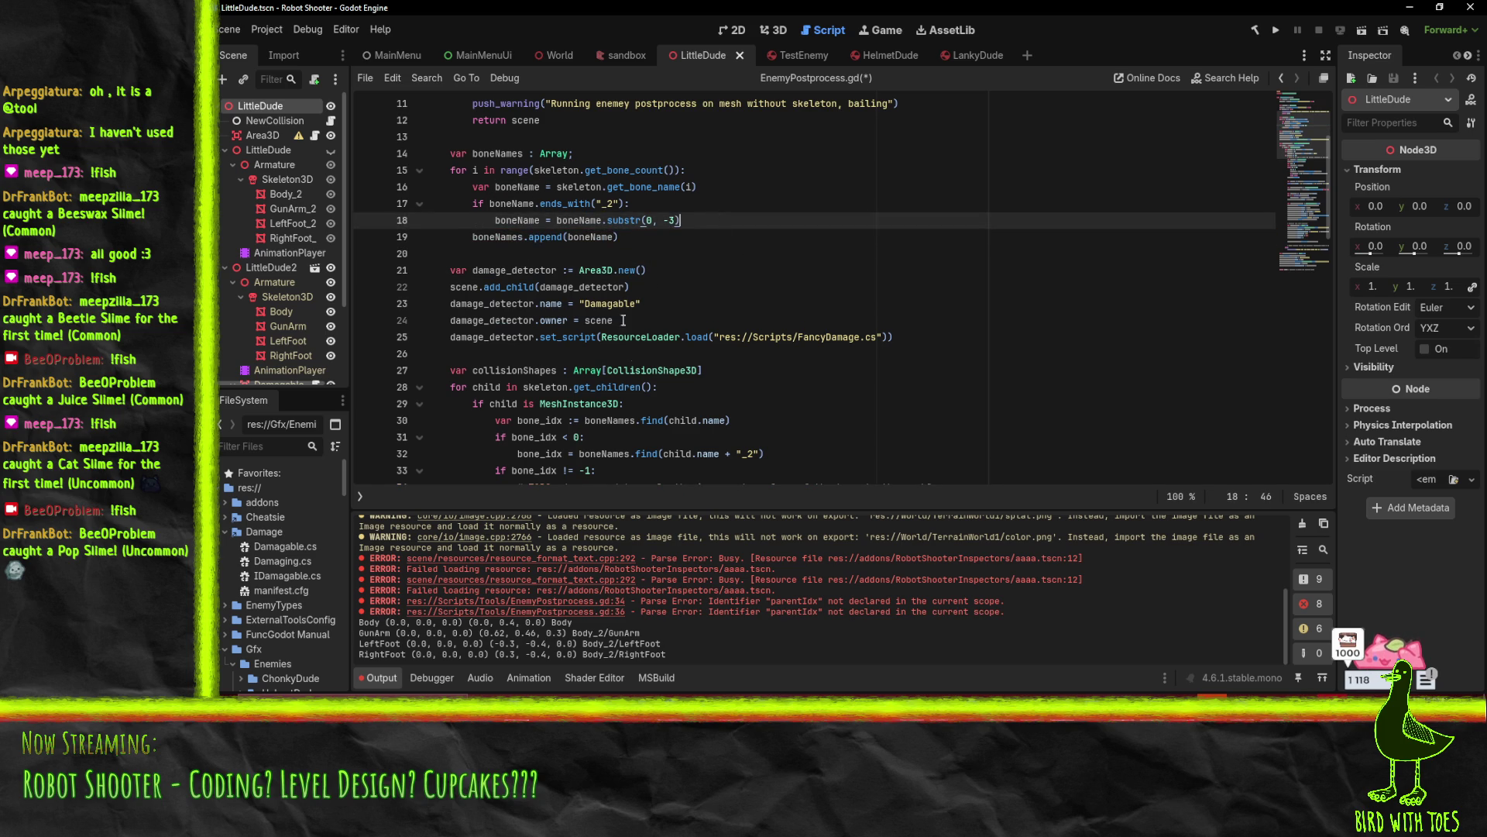
# Delete the two-line child.name + "_2" fallback lookup and save EnemyPostprocess.gd
pyautogui.scroll(-3, 624, 320)
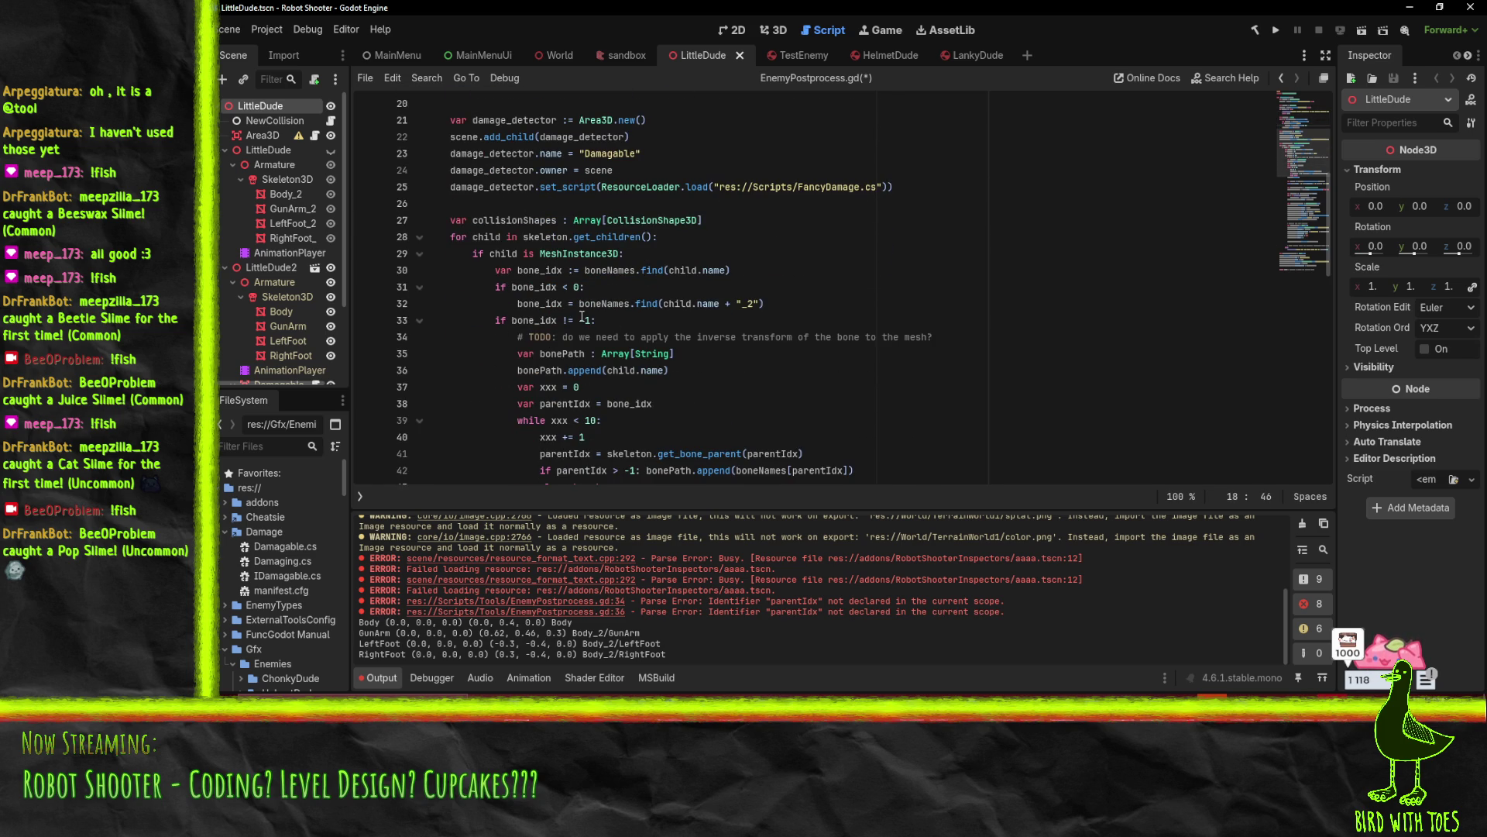
pyautogui.click(431, 319)
pyautogui.press('Up')
pyautogui.press('Up')
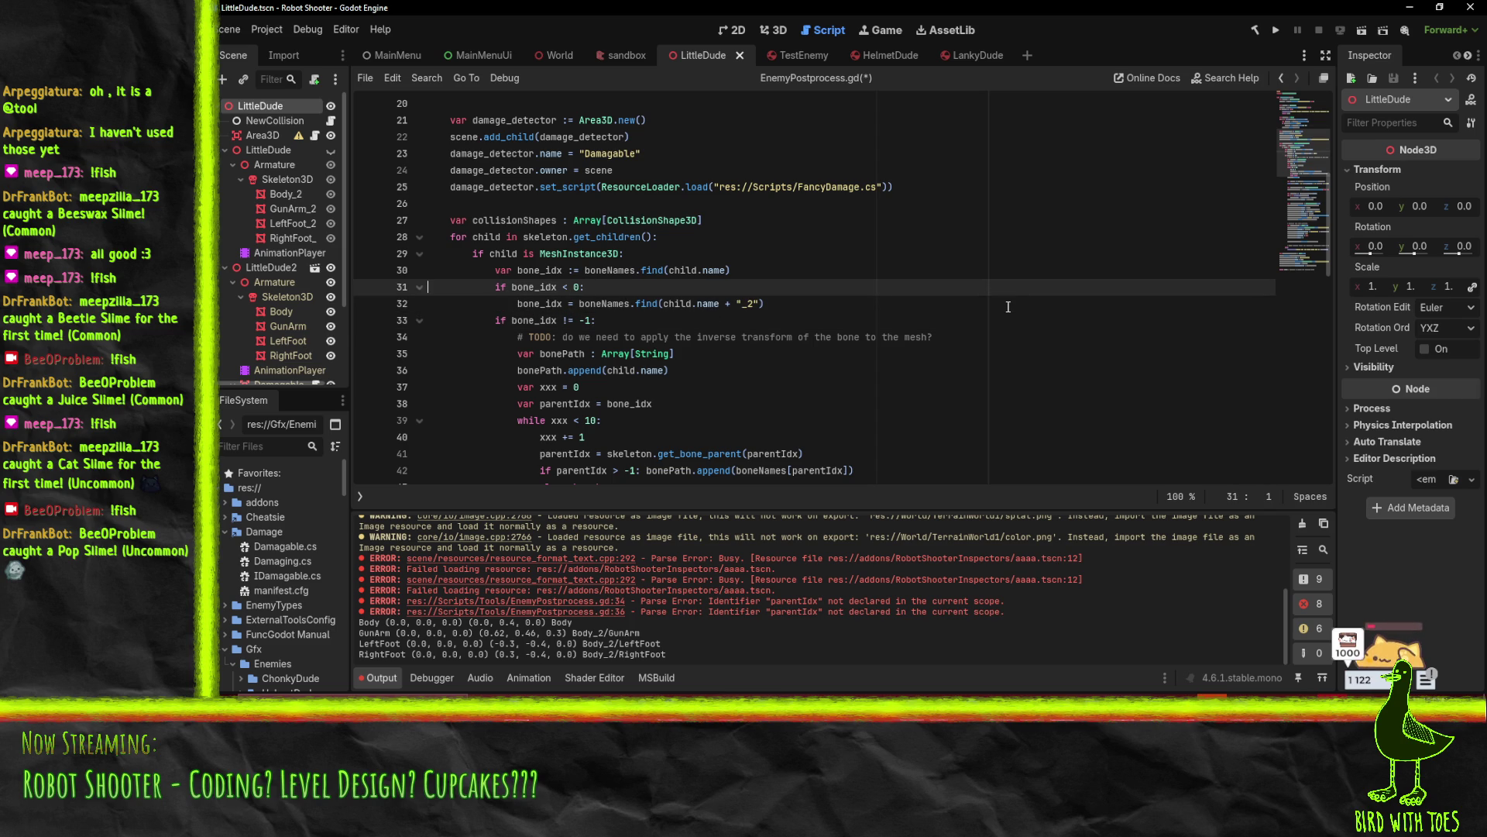
pyautogui.hotkey('shift', 'Down')
pyautogui.hotkey('shift', 'Down')
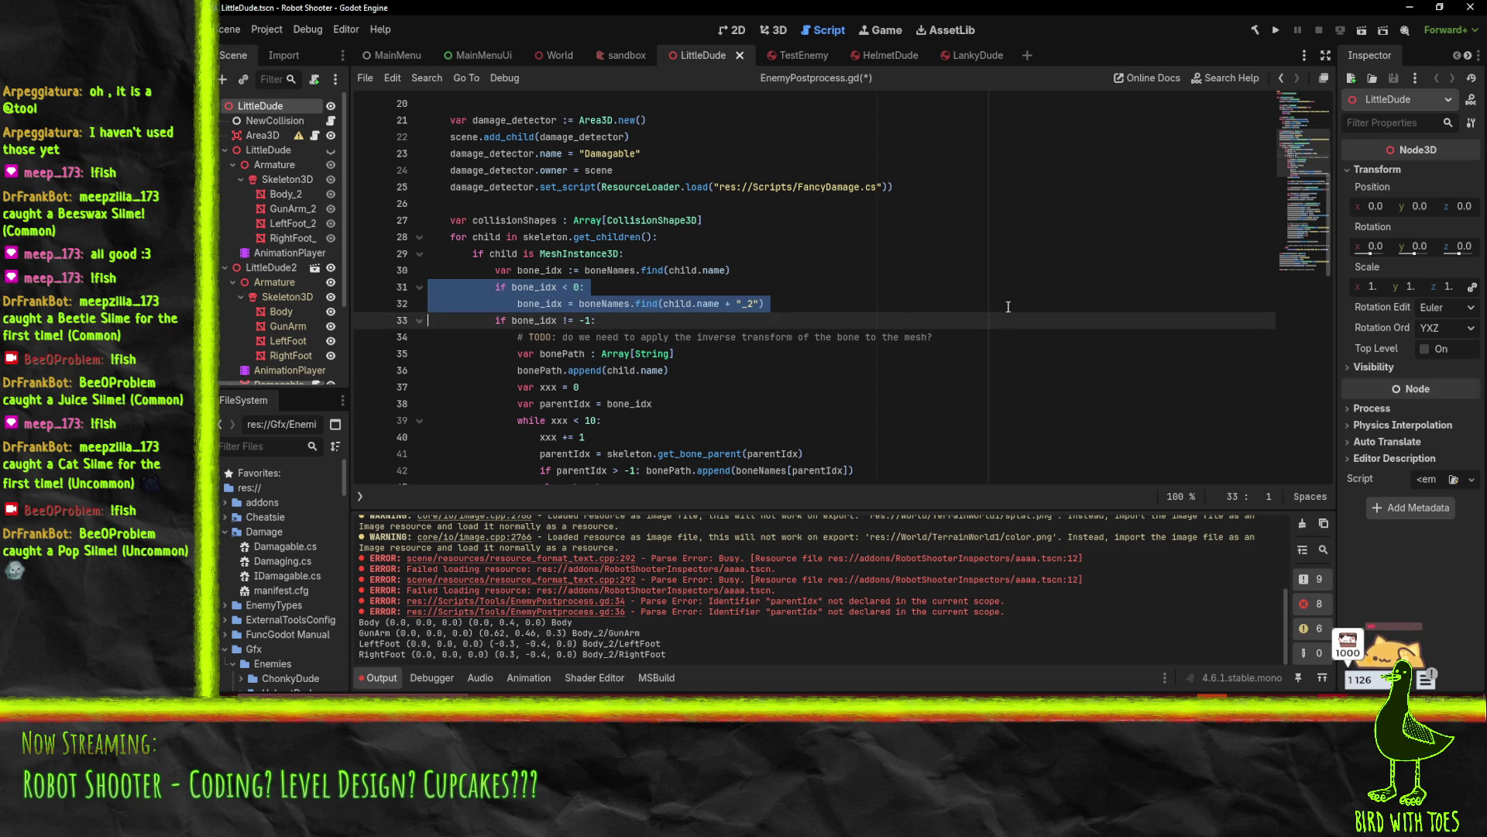
pyautogui.press('Delete')
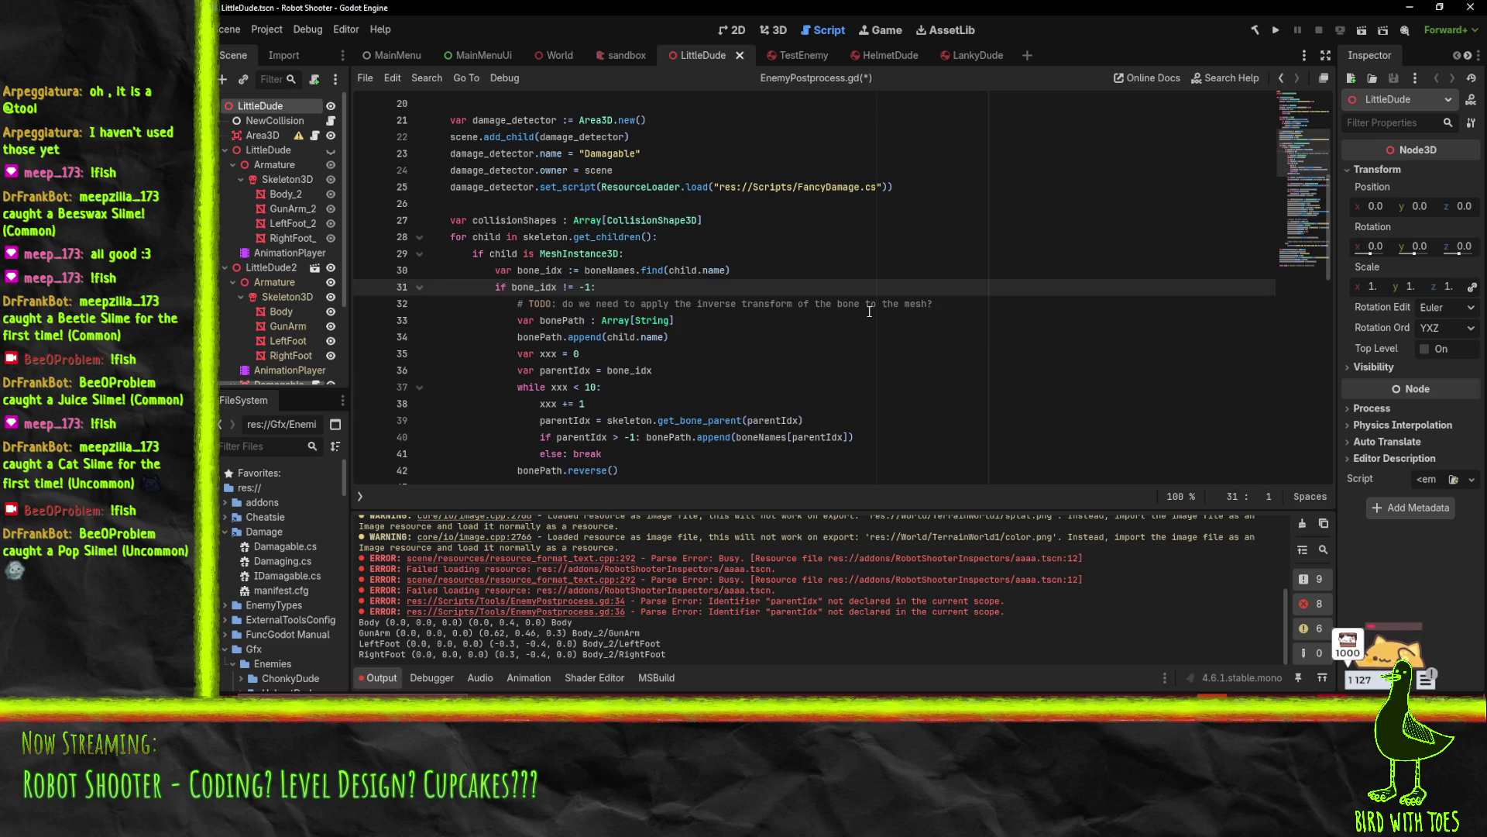
pyautogui.scroll(-2, 860, 306)
pyautogui.hotkey('ctrl', 's')
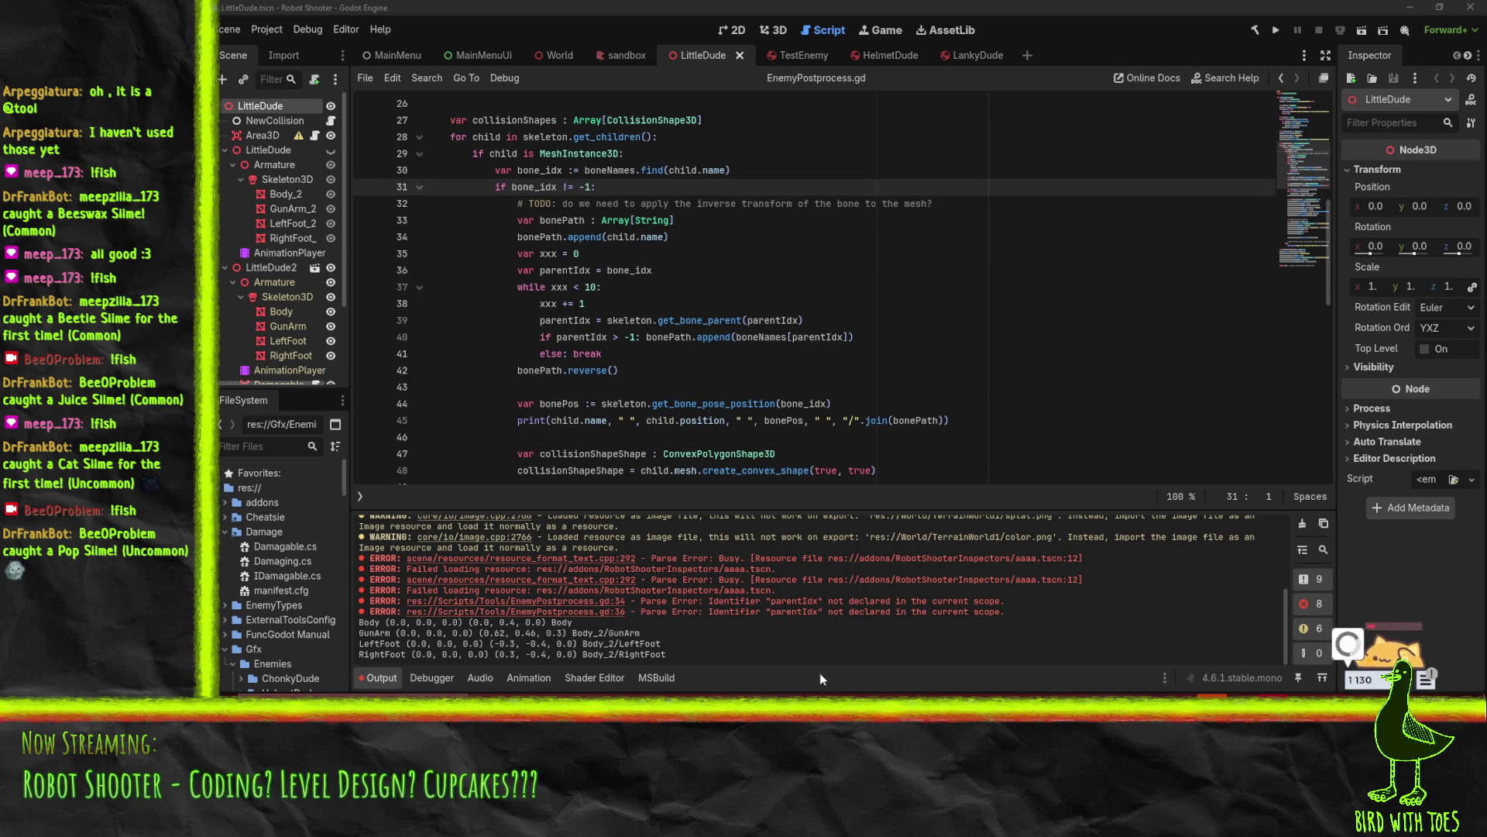
# Re-save LittleDude.blend in Blender so Godot reimports the enemy
pyautogui.hotkey('alt', 'Tab')
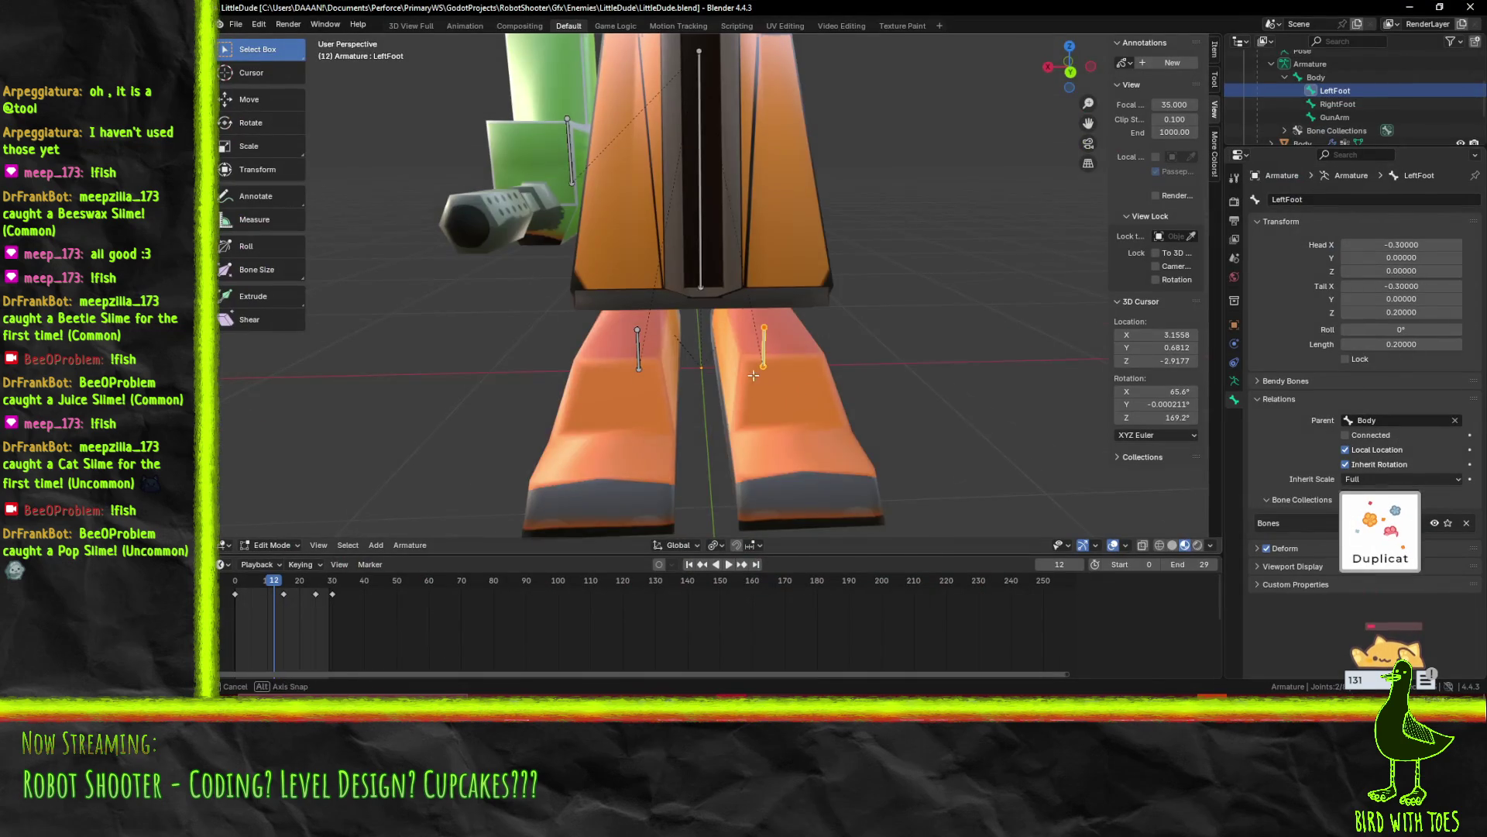
pyautogui.hotkey('ctrl', 's')
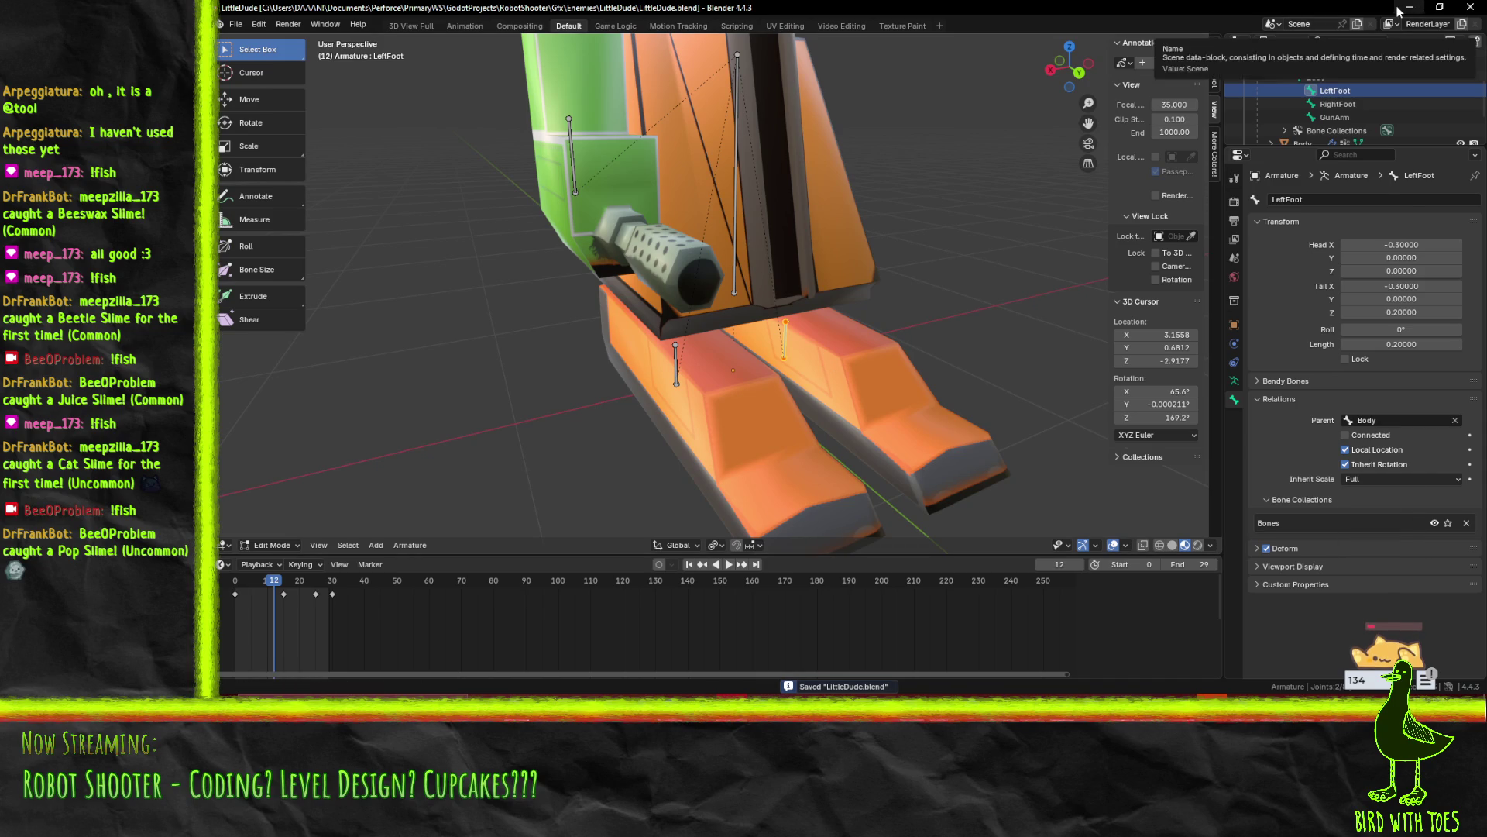
pyautogui.click(1400, 9)
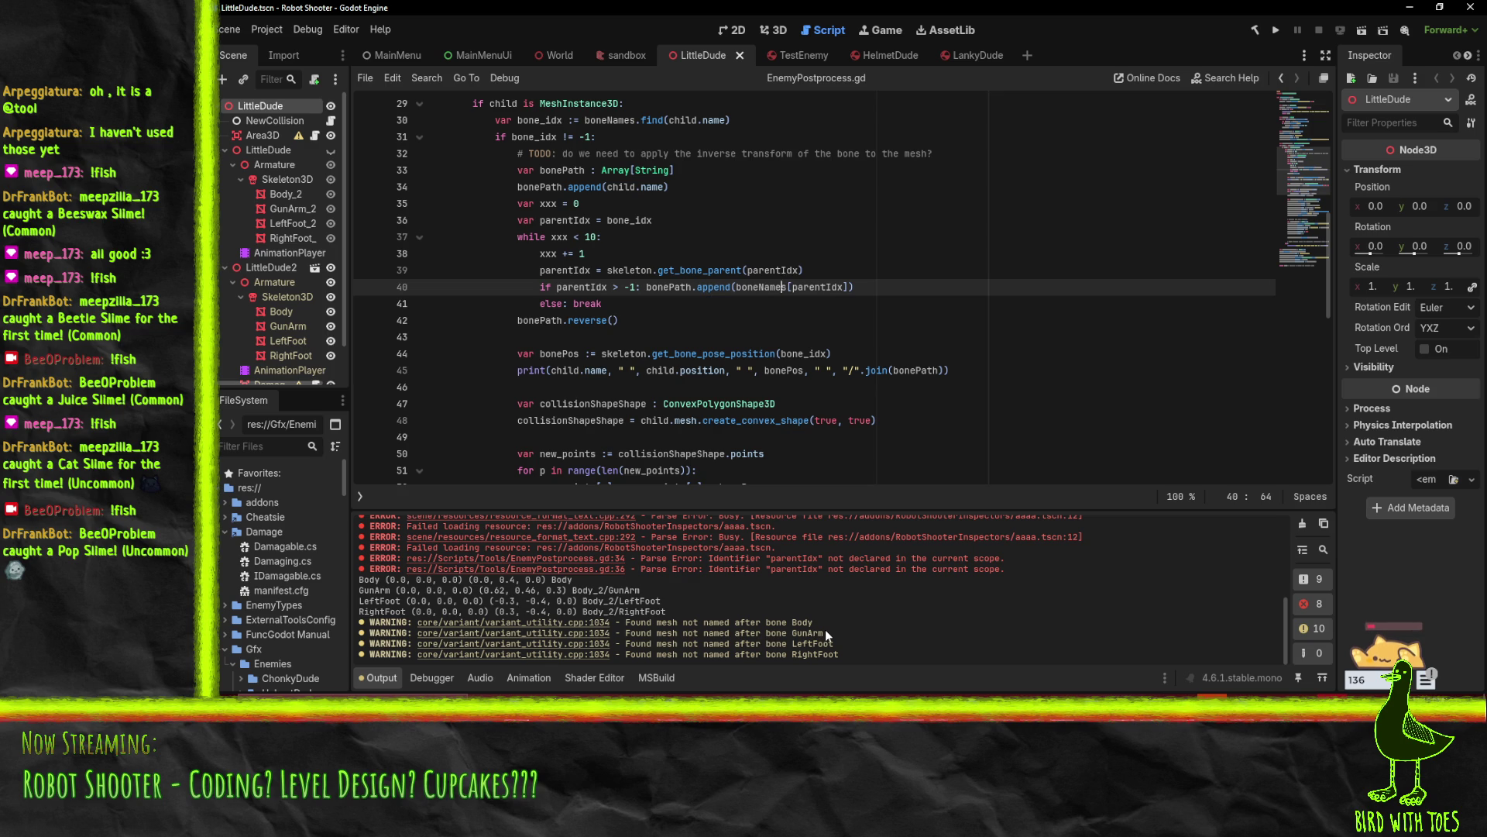
# Insert print(boneName) below the substr line inside the "_2" branch
pyautogui.scroll(4, 919, 411)
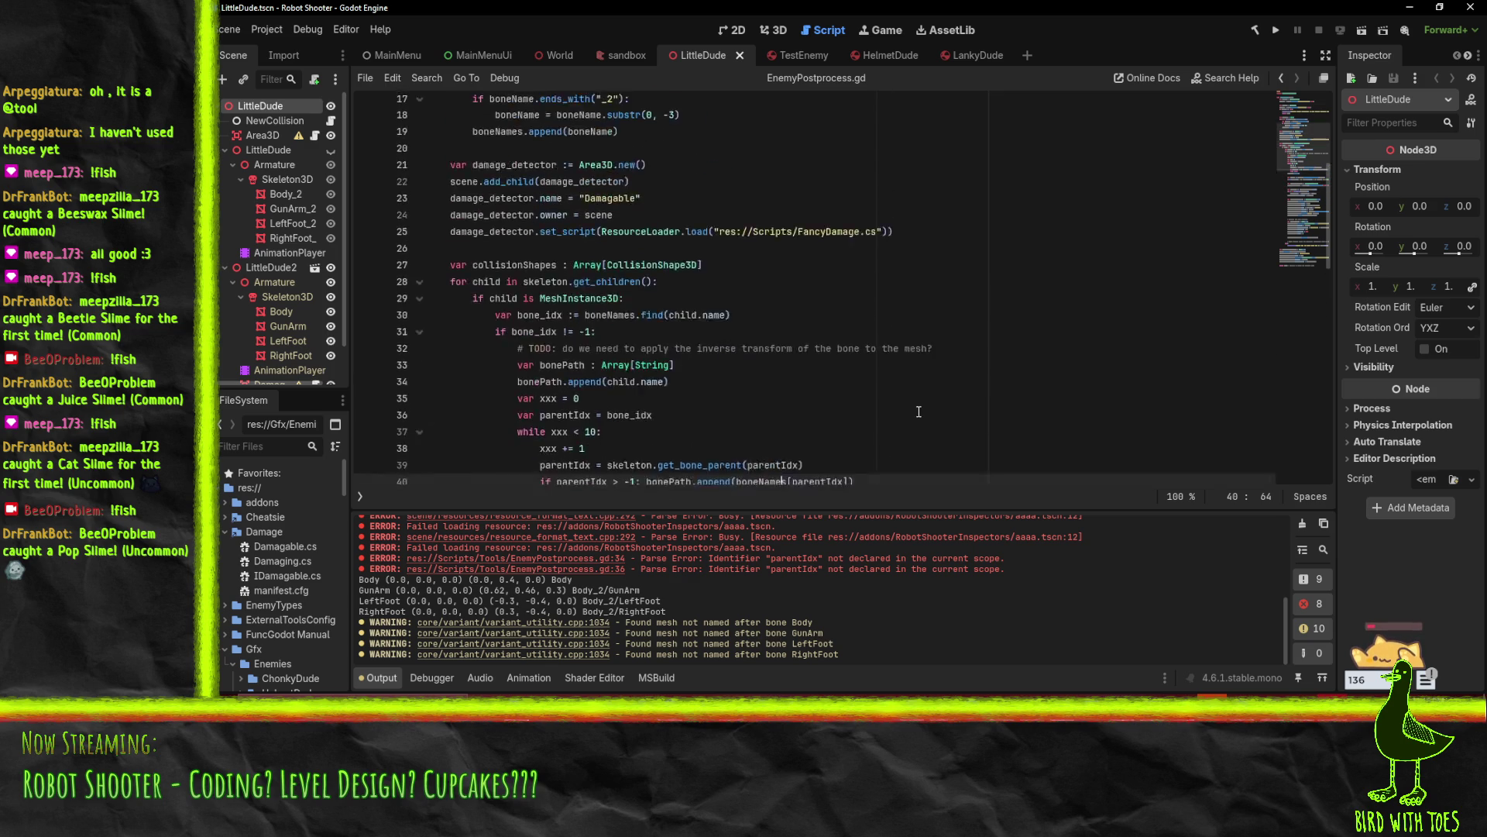
pyautogui.scroll(2, 918, 412)
pyautogui.click(684, 223)
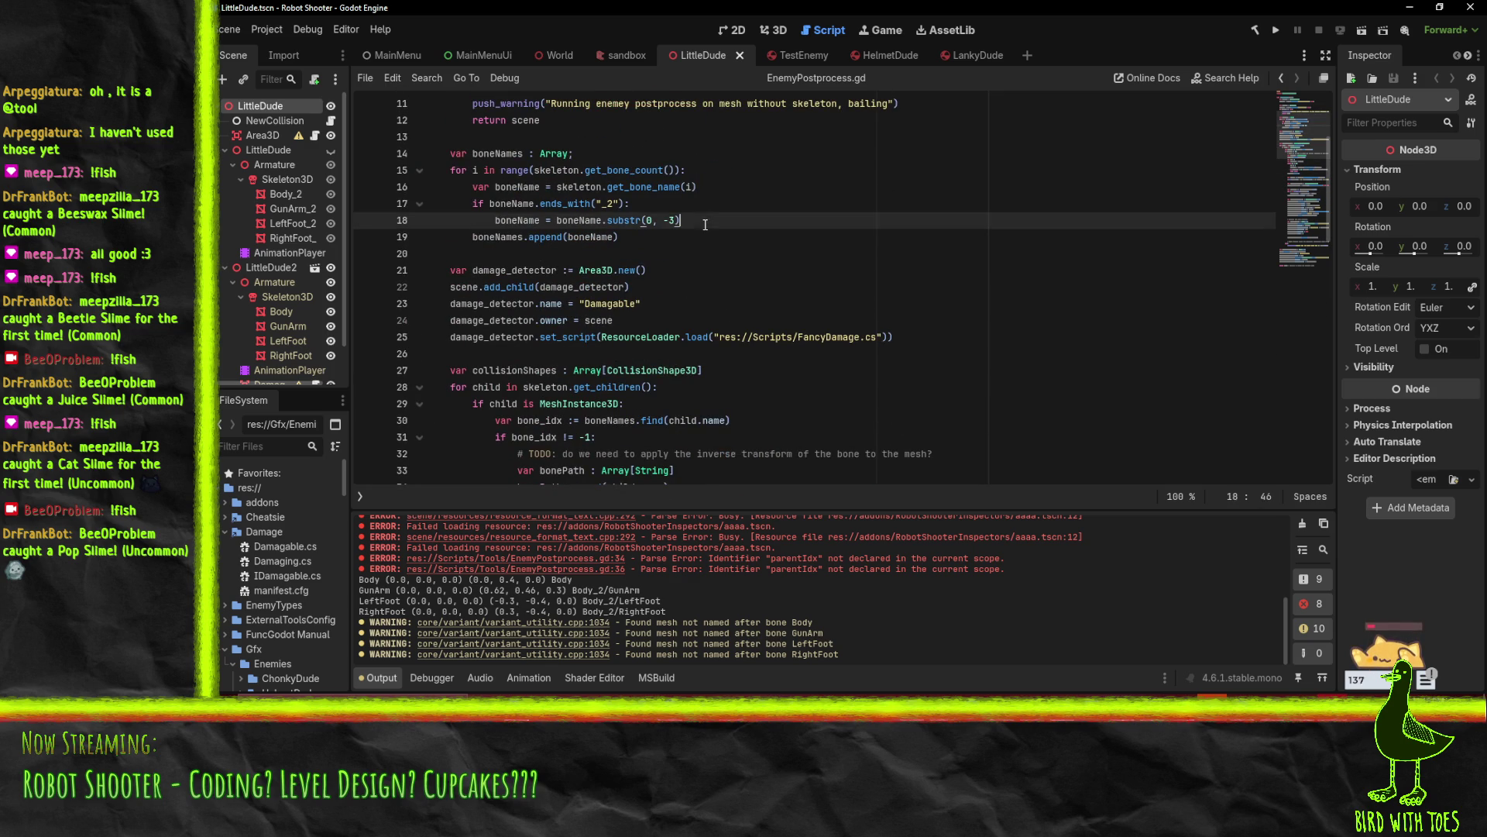
pyautogui.press('Return')
pyautogui.write('print(boneName')
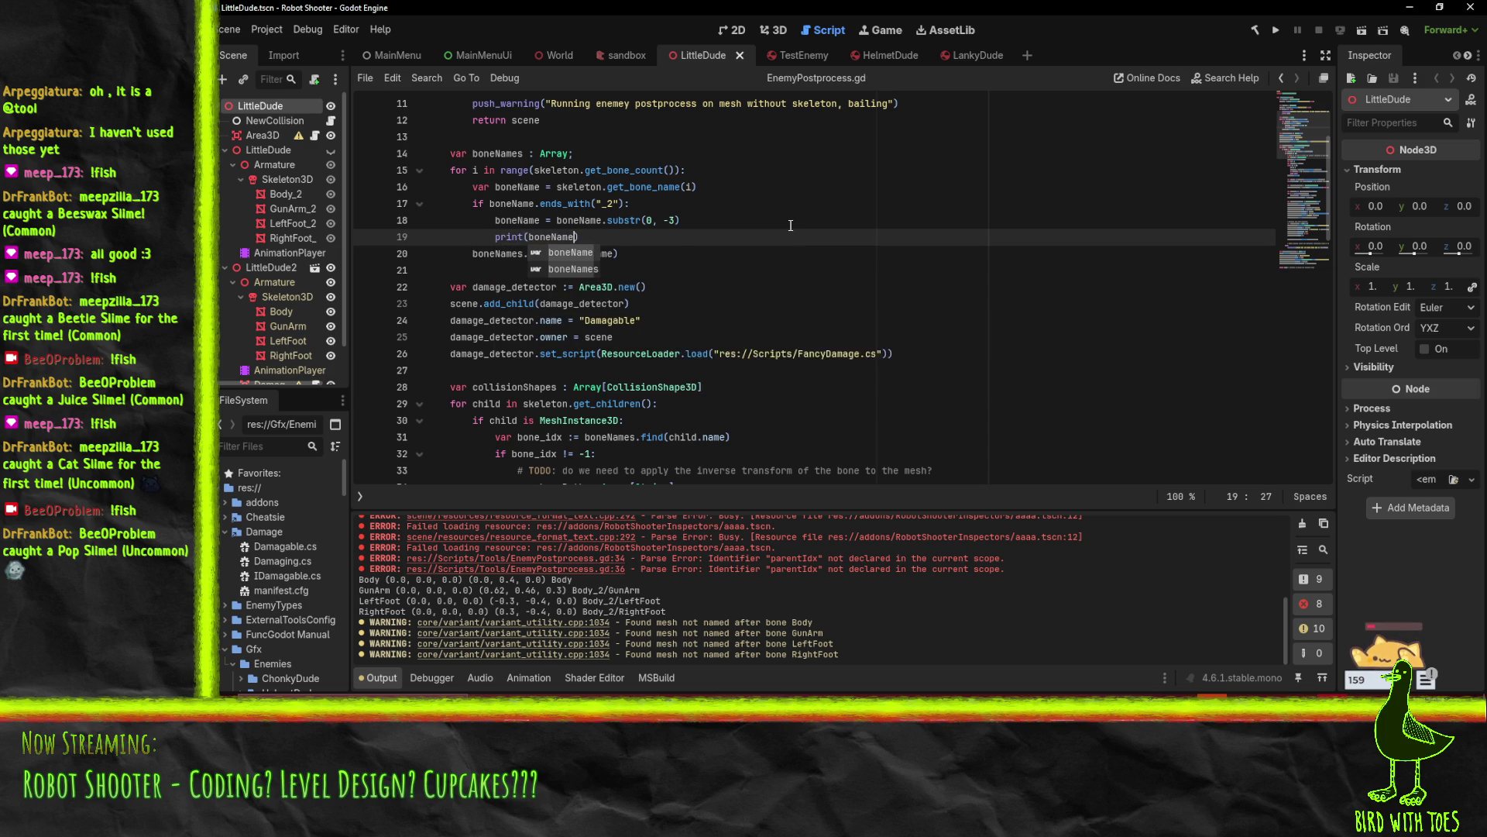
pyautogui.click(791, 225)
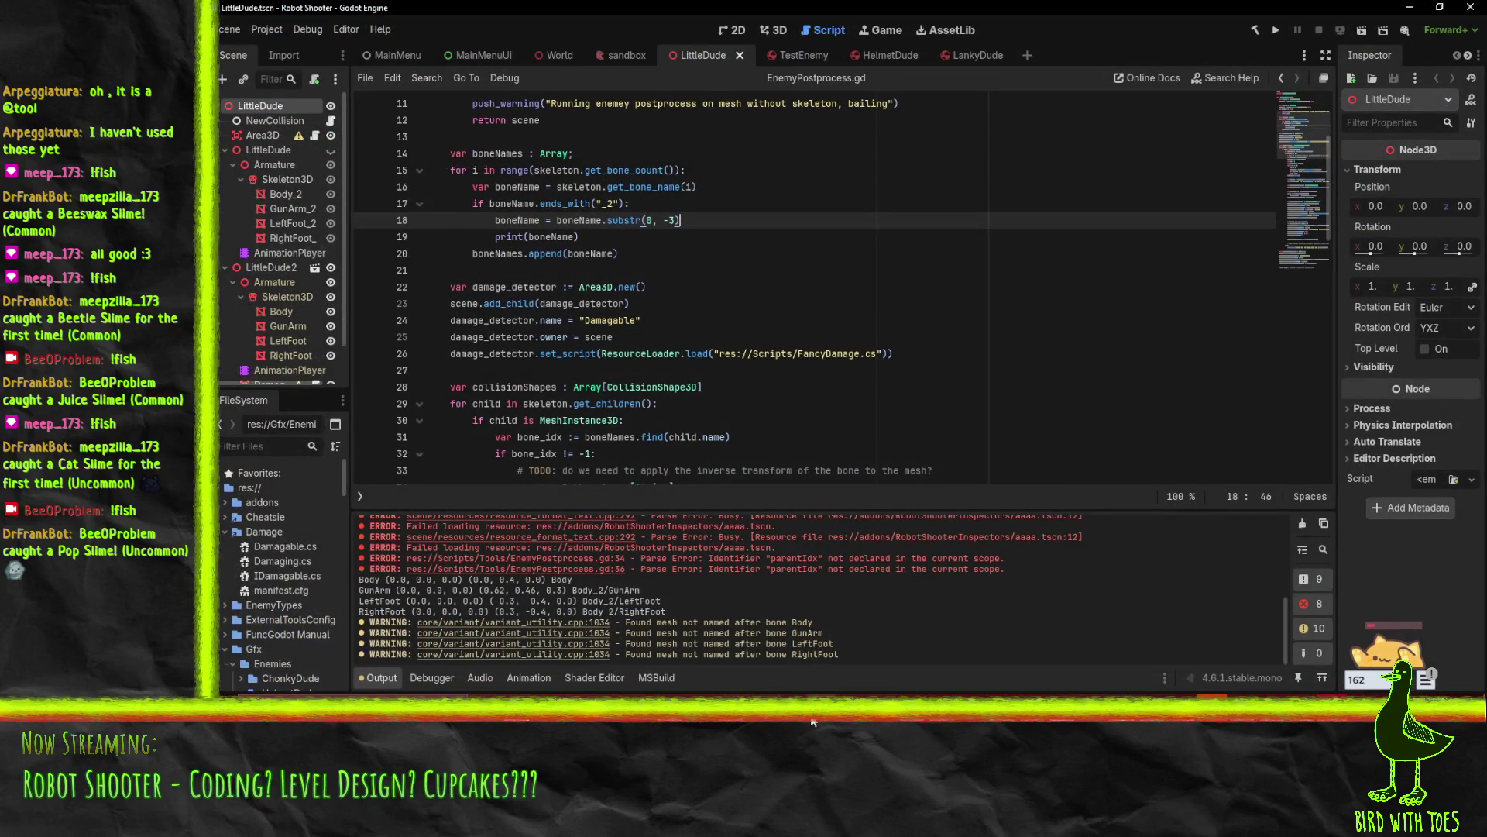
pyautogui.click(732, 693)
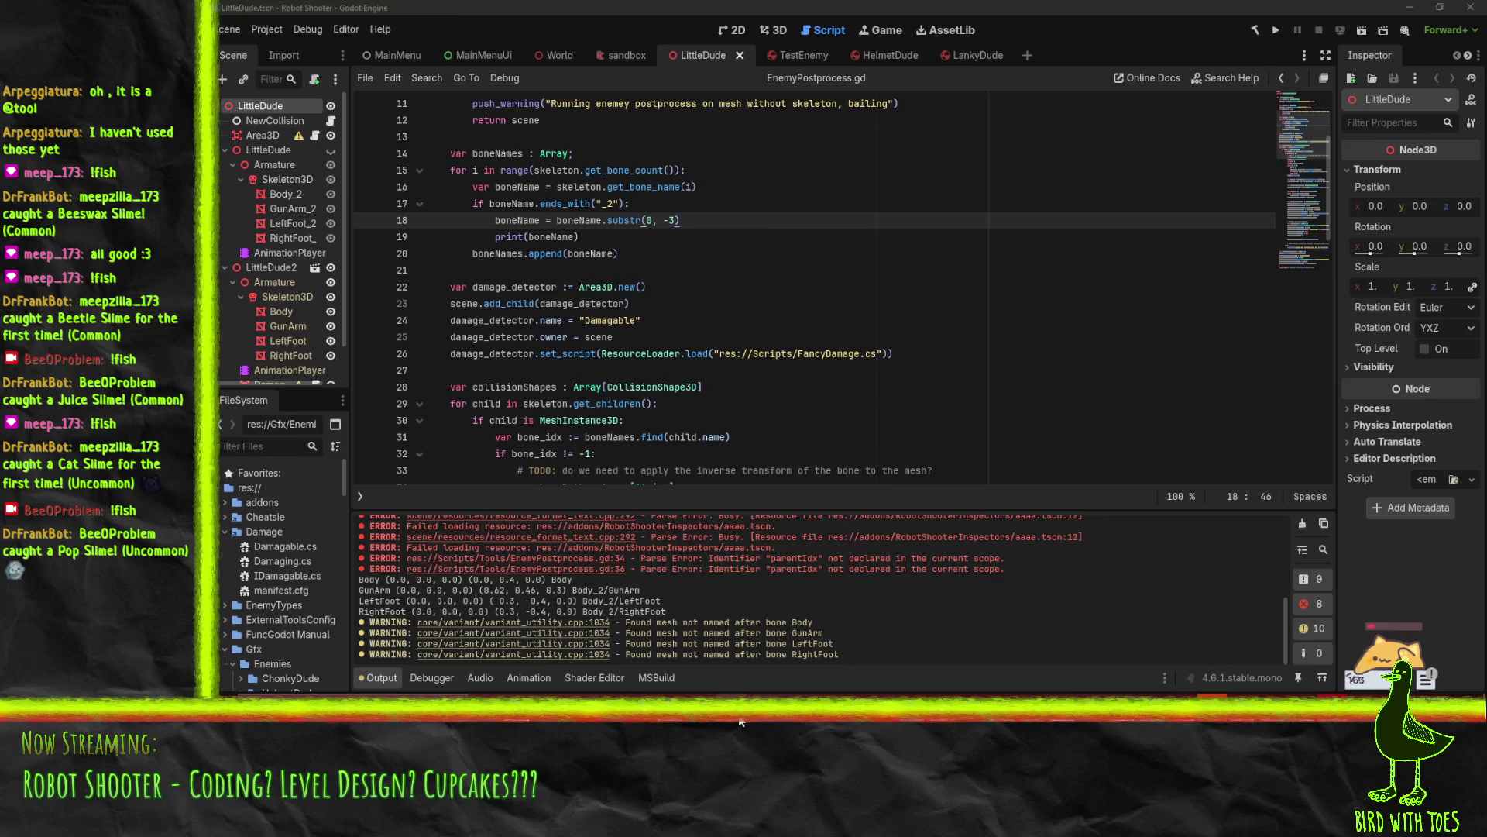
pyautogui.moveTo(1018, 409); pyautogui.dragTo(922, 307)
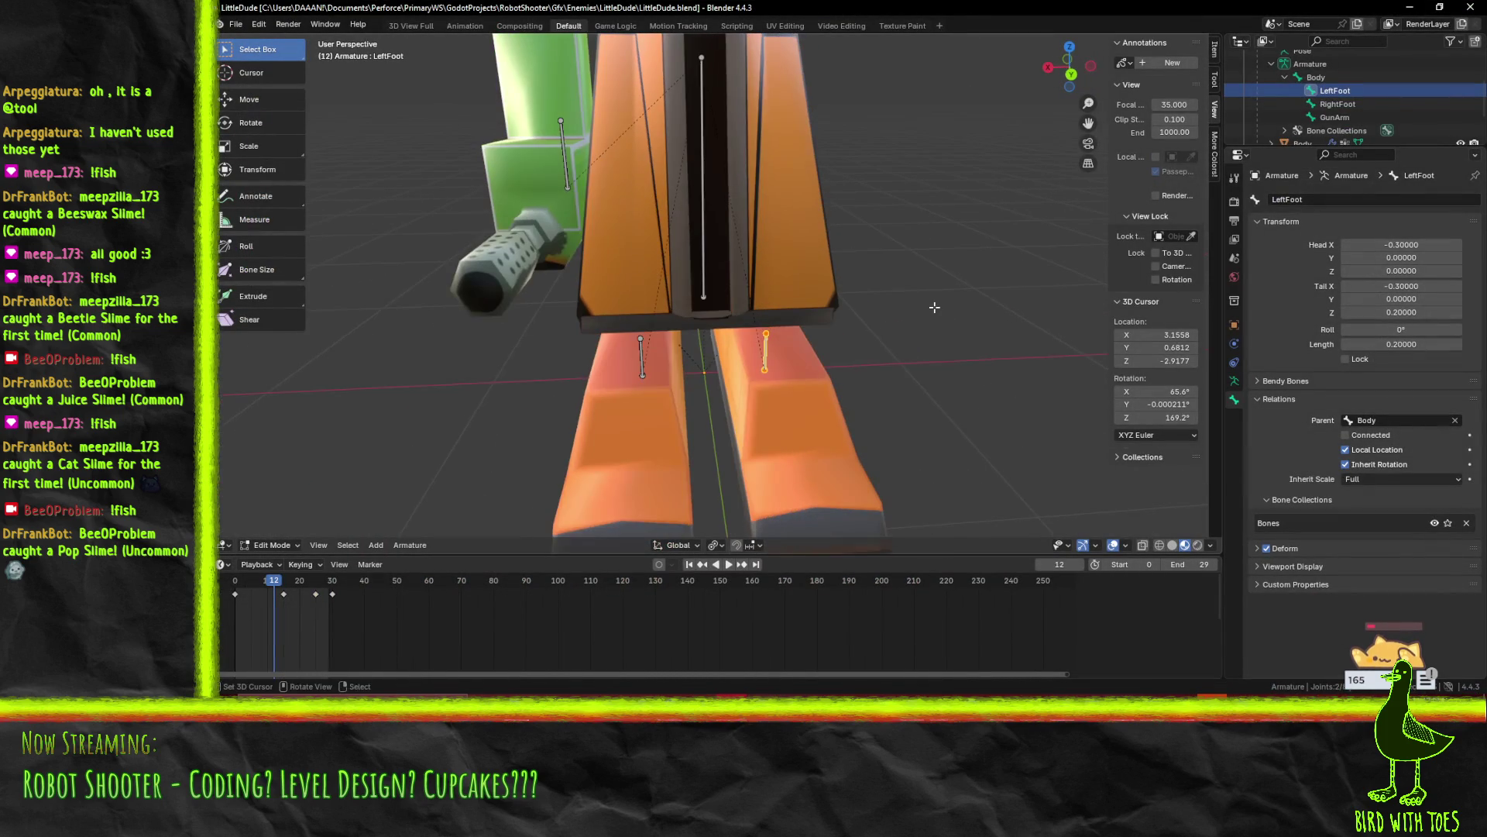
# Save LittleDude.blend in Blender again to trigger a reimport, then return to Godot
pyautogui.hotkey('ctrl', 's')
pyautogui.hotkey('alt', 'Tab')
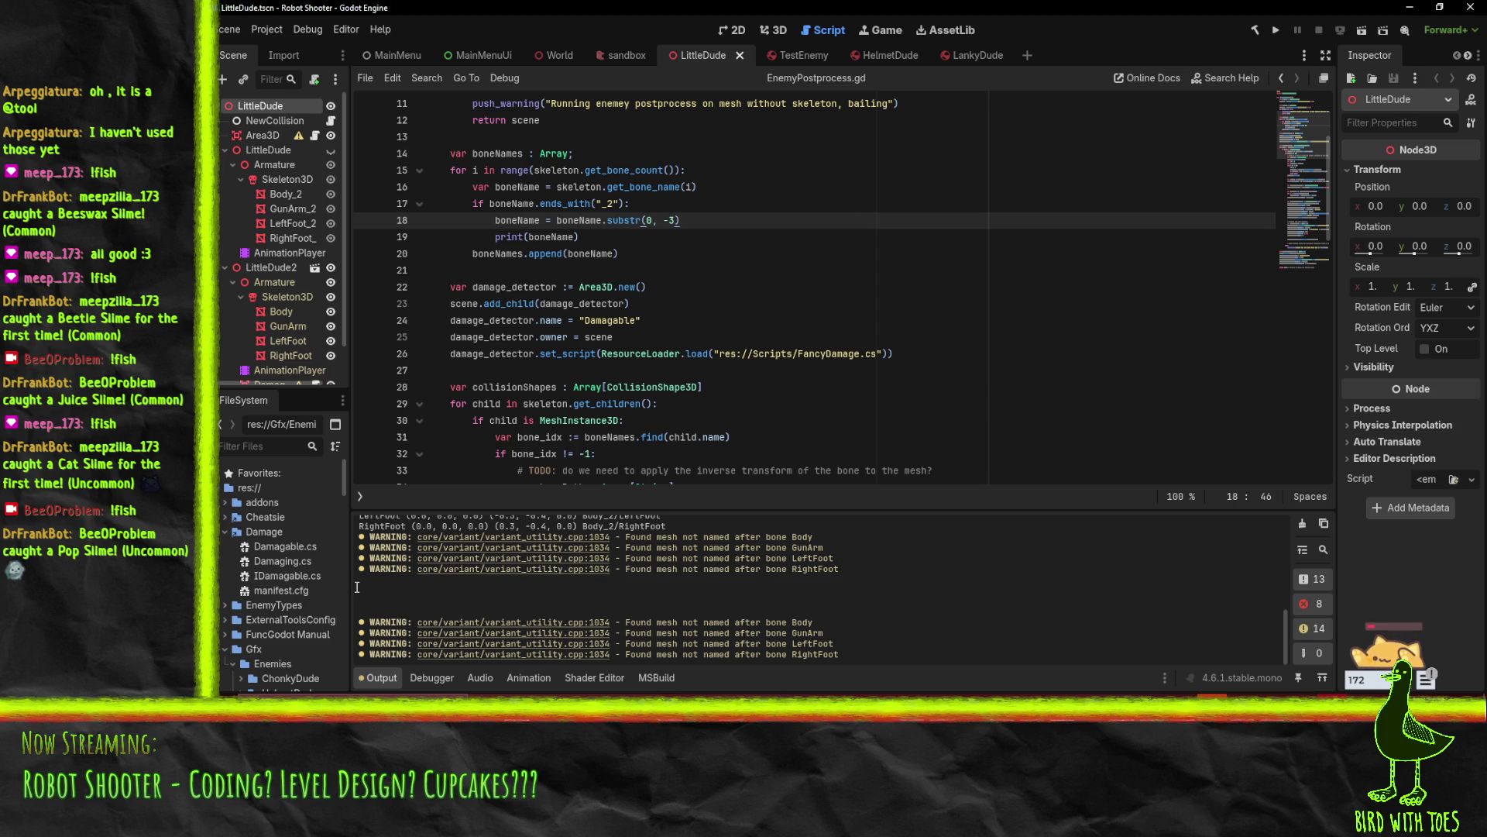
# Replace the -3 substr length on line 18 with len(boneName - 2) and save EnemyPostprocess.gd
pyautogui.scroll(1, 419, 602)
pyautogui.click(669, 220)
pyautogui.press('BackSpace')
pyautogui.press('Delete')
pyautogui.write('len(')
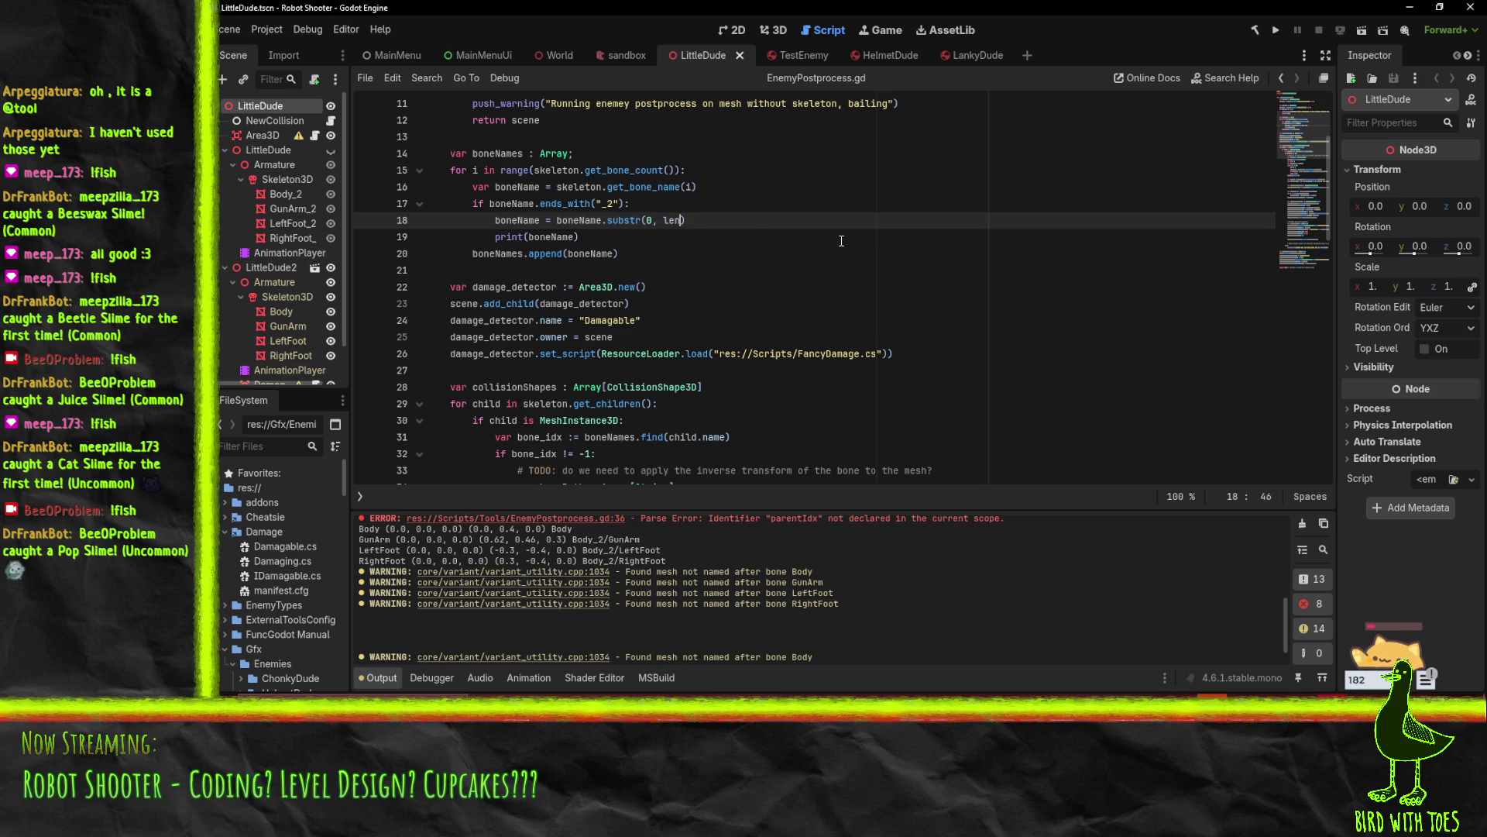
pyautogui.write('boneName')
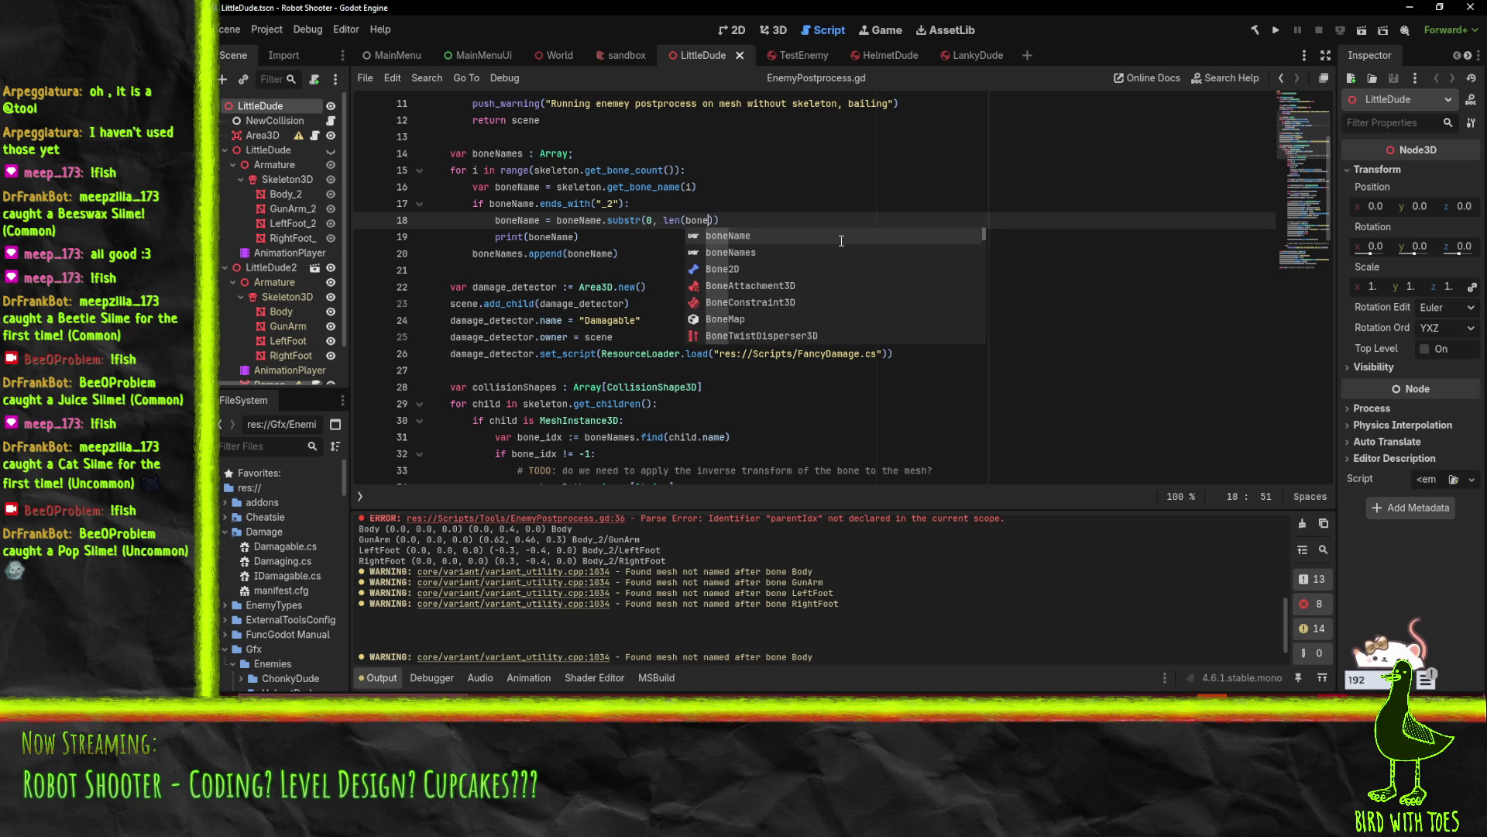
pyautogui.write(' - 2')
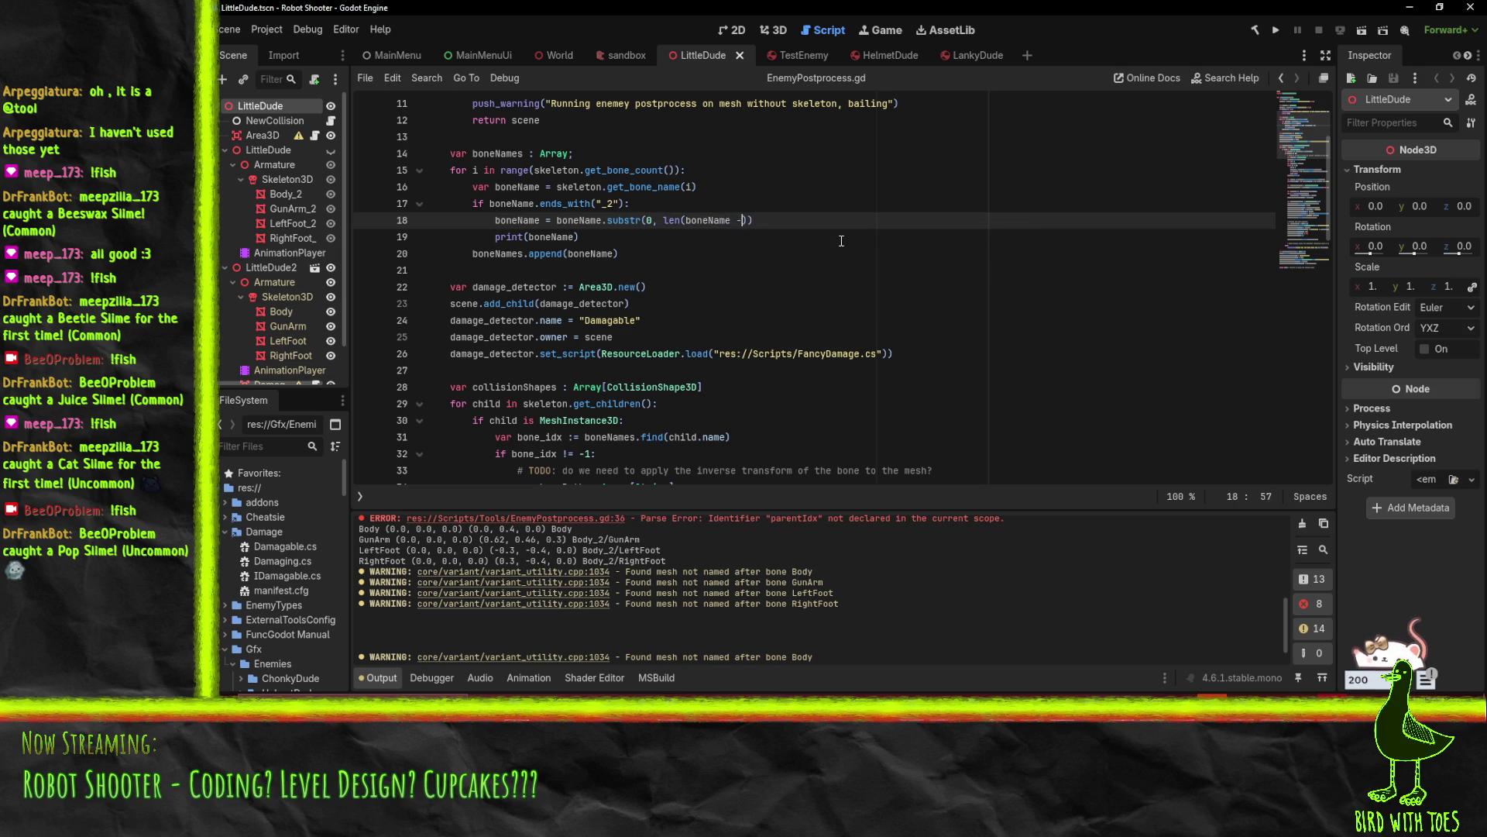
pyautogui.hotkey('ctrl', 's')
pyautogui.scroll(-8, 267, 587)
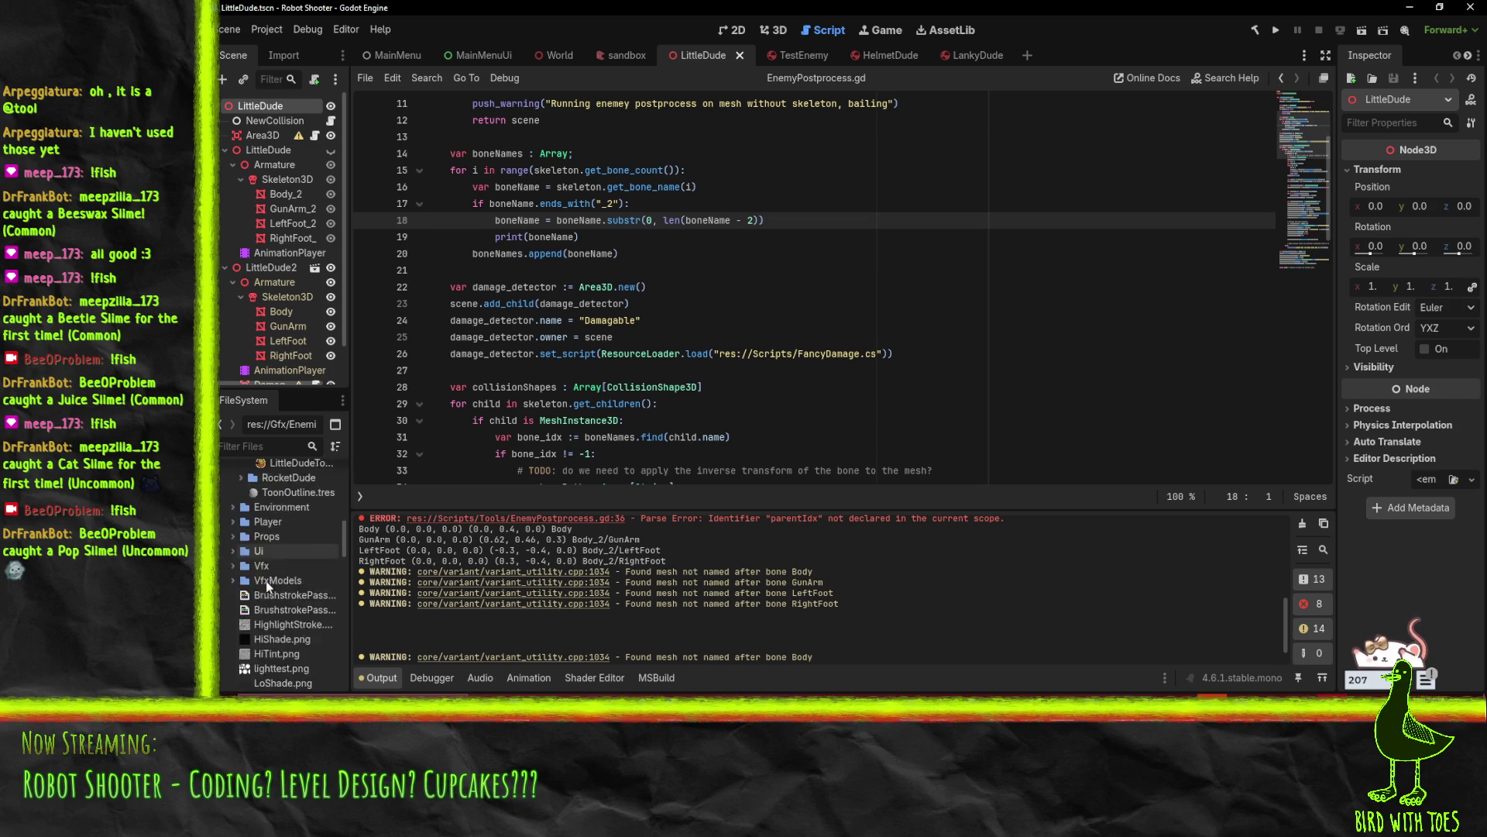
pyautogui.scroll(2, 258, 588)
pyautogui.rightClick(300, 494)
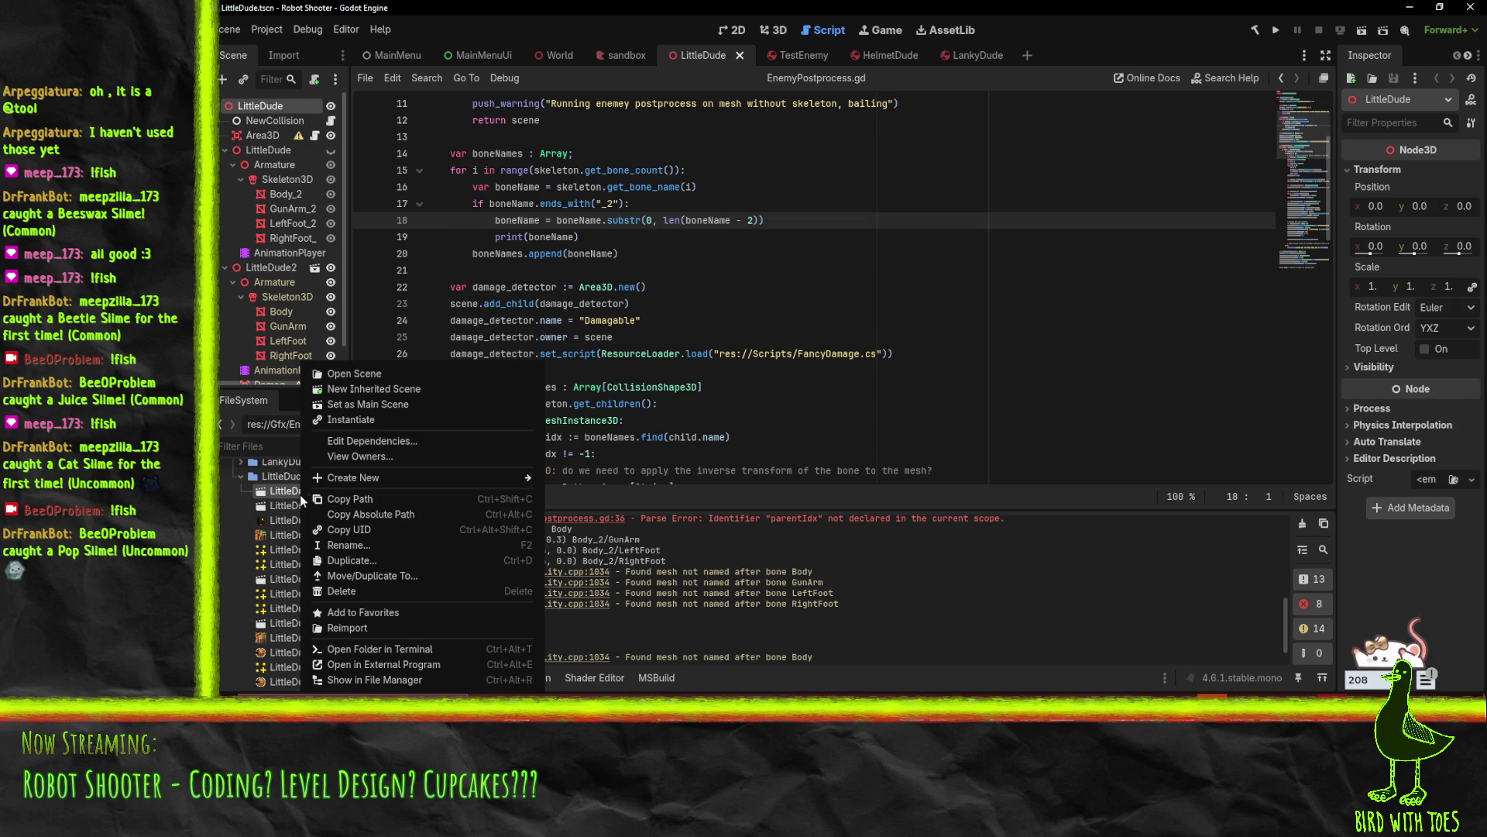
# Reimport LittleDude, dismiss the load errors, and move the - 2 outside len() on line 18
pyautogui.click(371, 627)
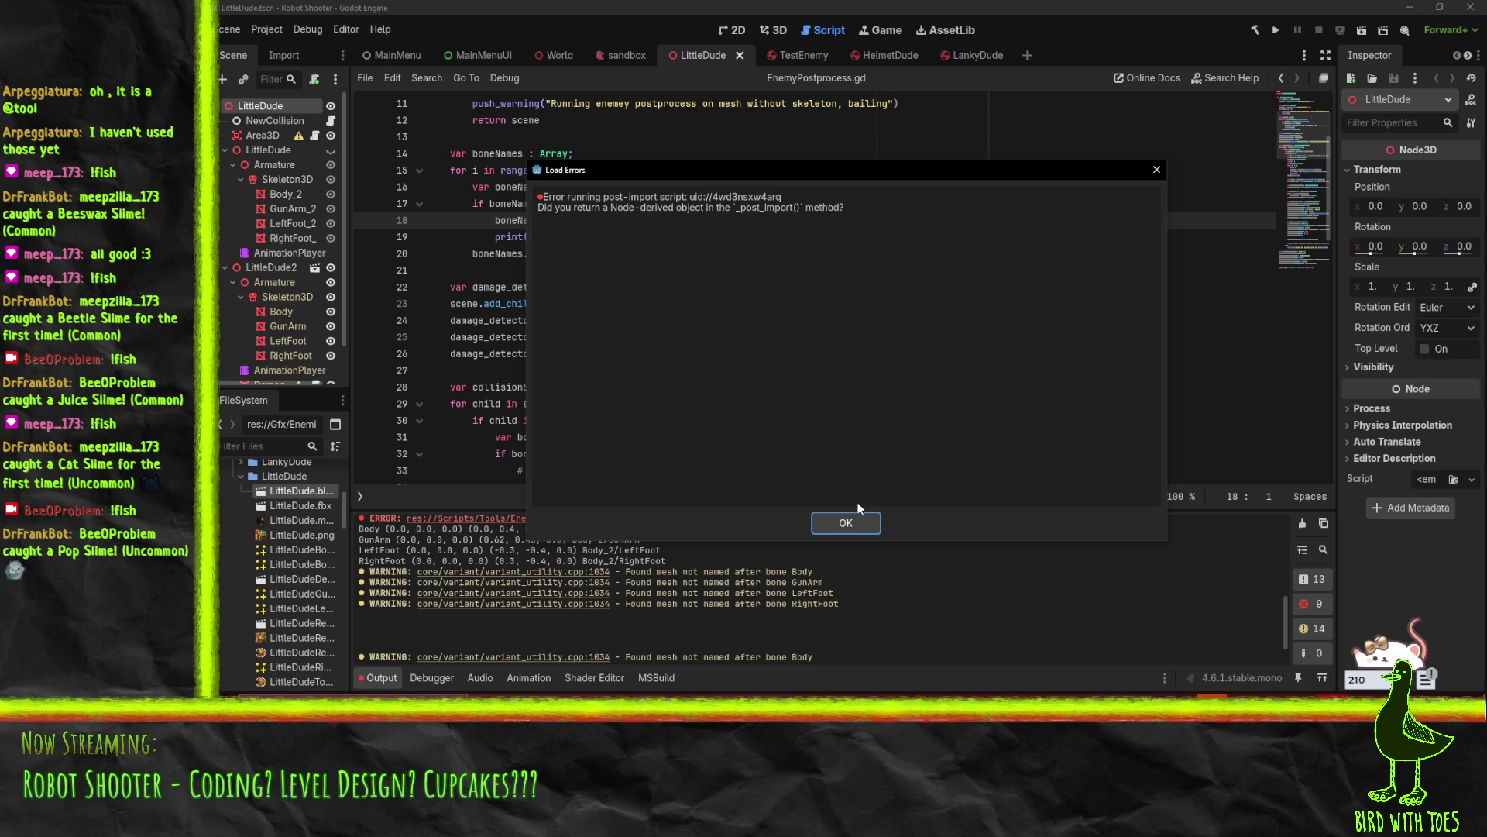
pyautogui.click(848, 523)
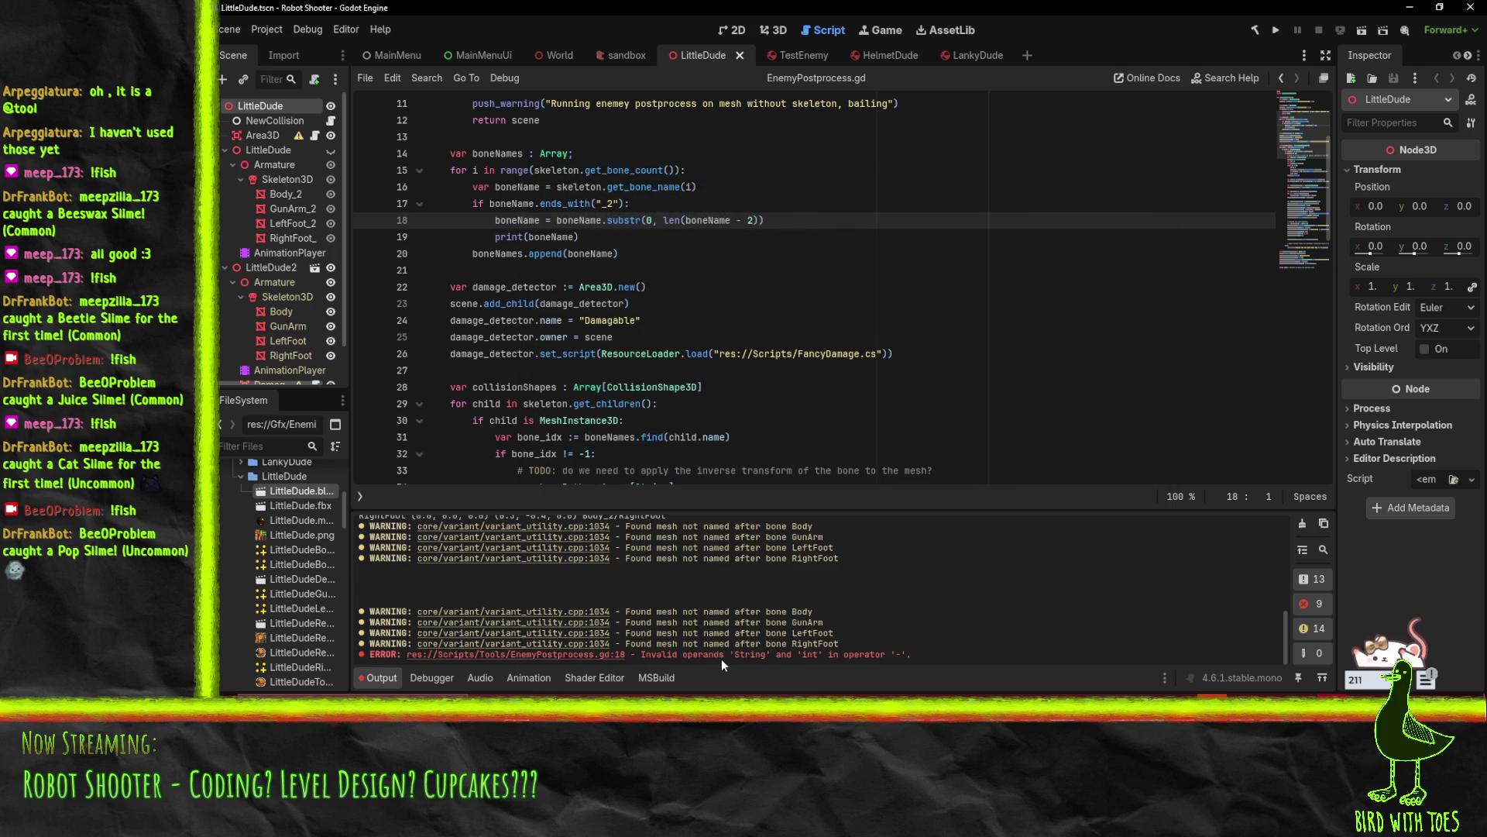
pyautogui.click(731, 220)
pyautogui.hotkey('shift', 'Right')
pyautogui.hotkey('shift', 'Right')
pyautogui.hotkey('shift', 'Right')
pyautogui.press('End')
# Reimport LittleDude again and delete the print(boneName) debug line
pyautogui.rightClick(278, 495)
pyautogui.click(348, 628)
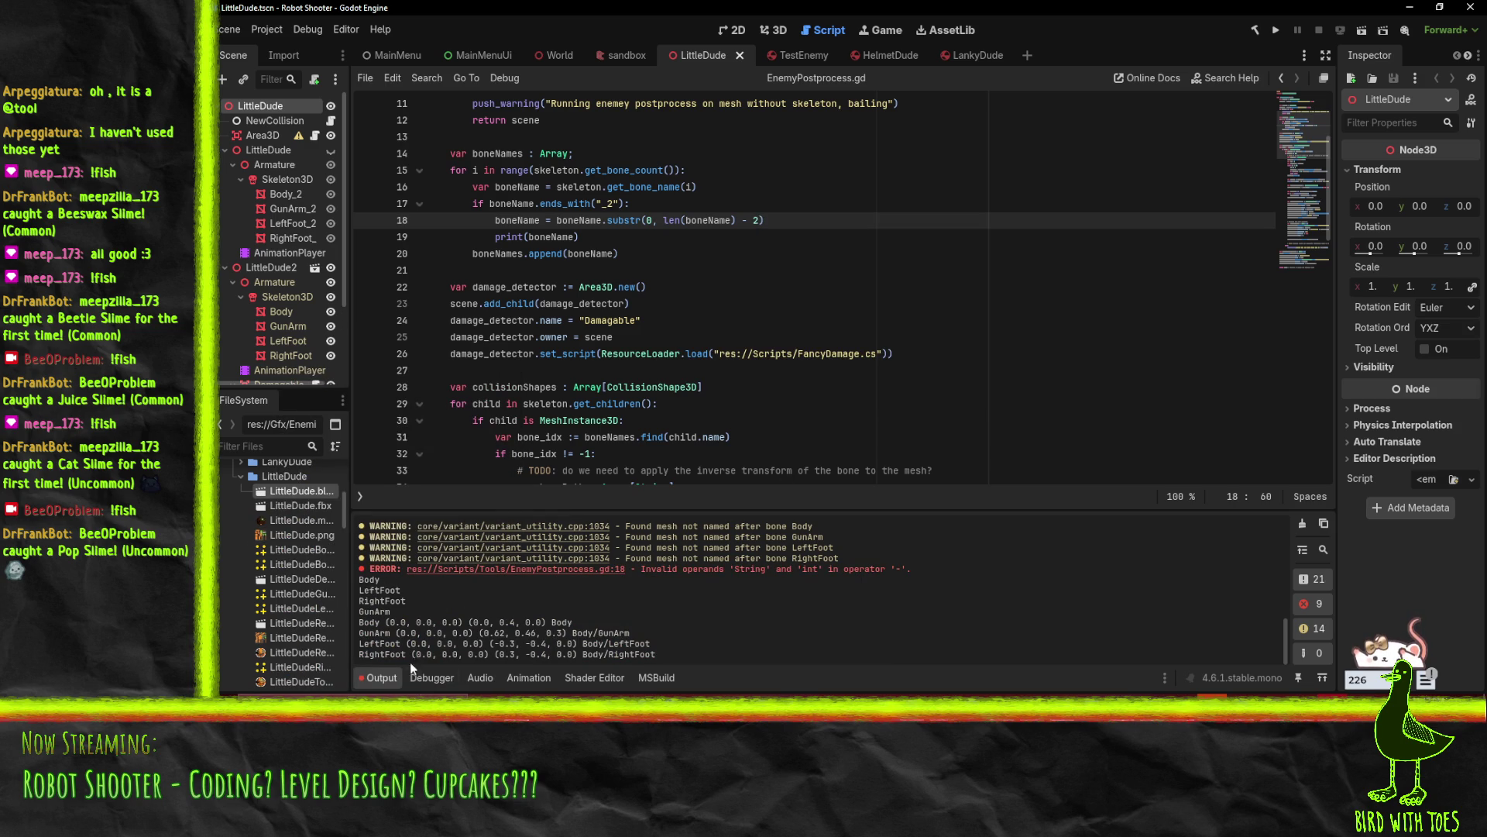
pyautogui.click(540, 241)
pyautogui.hotkey('ctrl', 'shift', 'k')
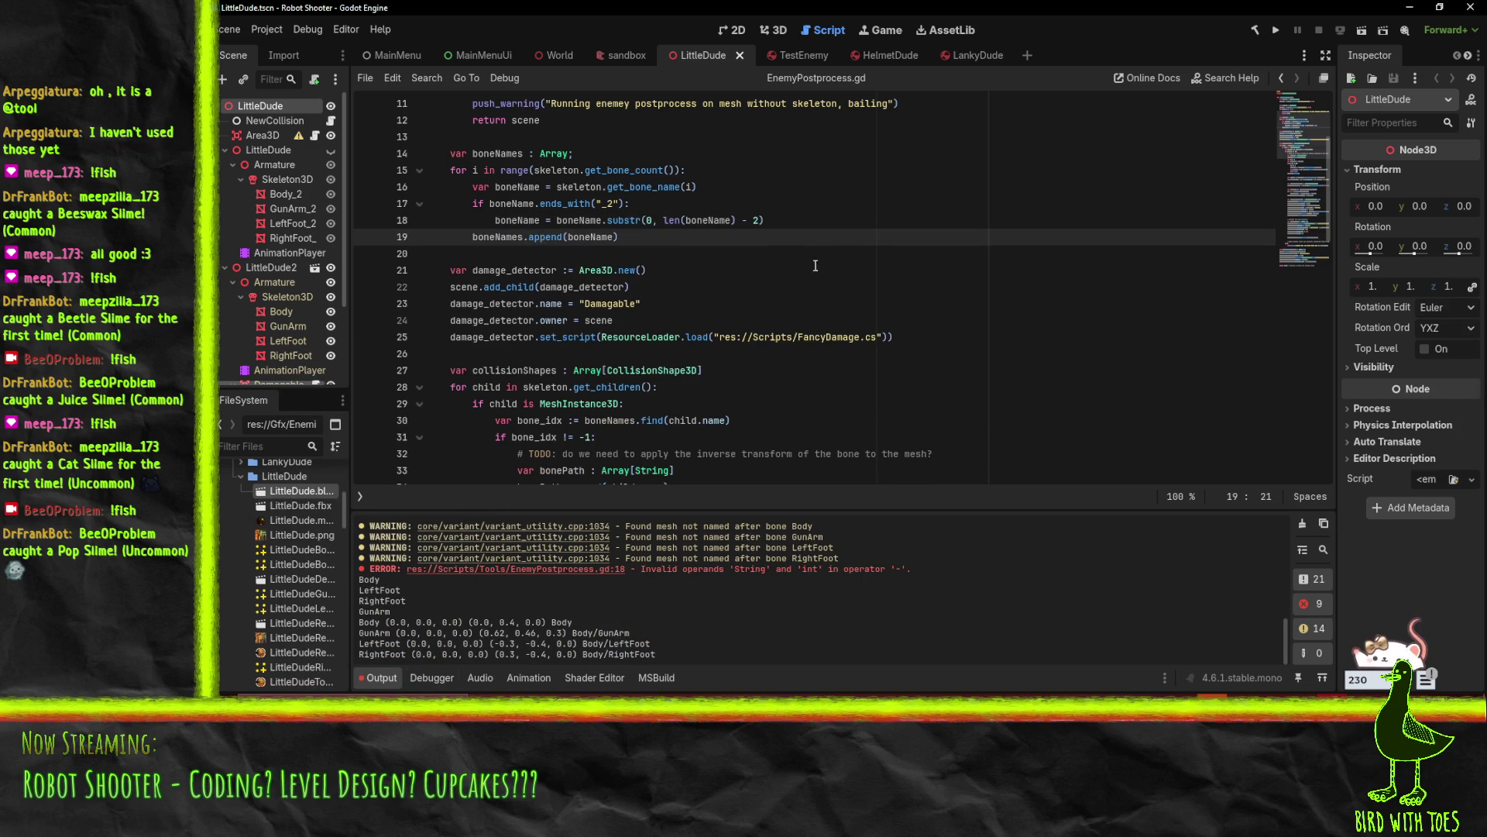
# Save the script and step through the bonePath parent-bone while-loop and its append line
pyautogui.hotkey('ctrl', 's')
pyautogui.scroll(-10, 786, 374)
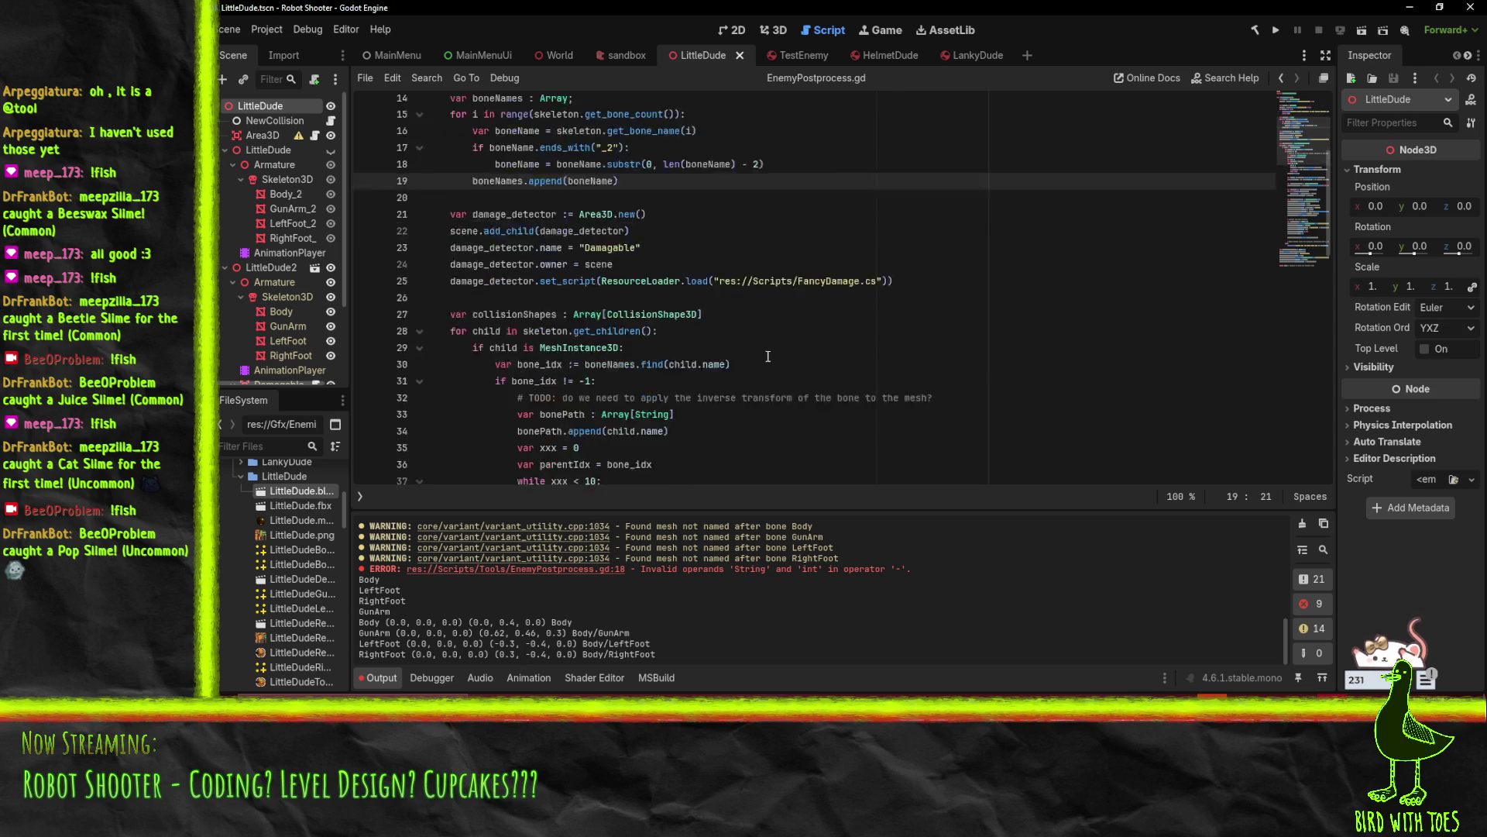
pyautogui.scroll(4, 786, 374)
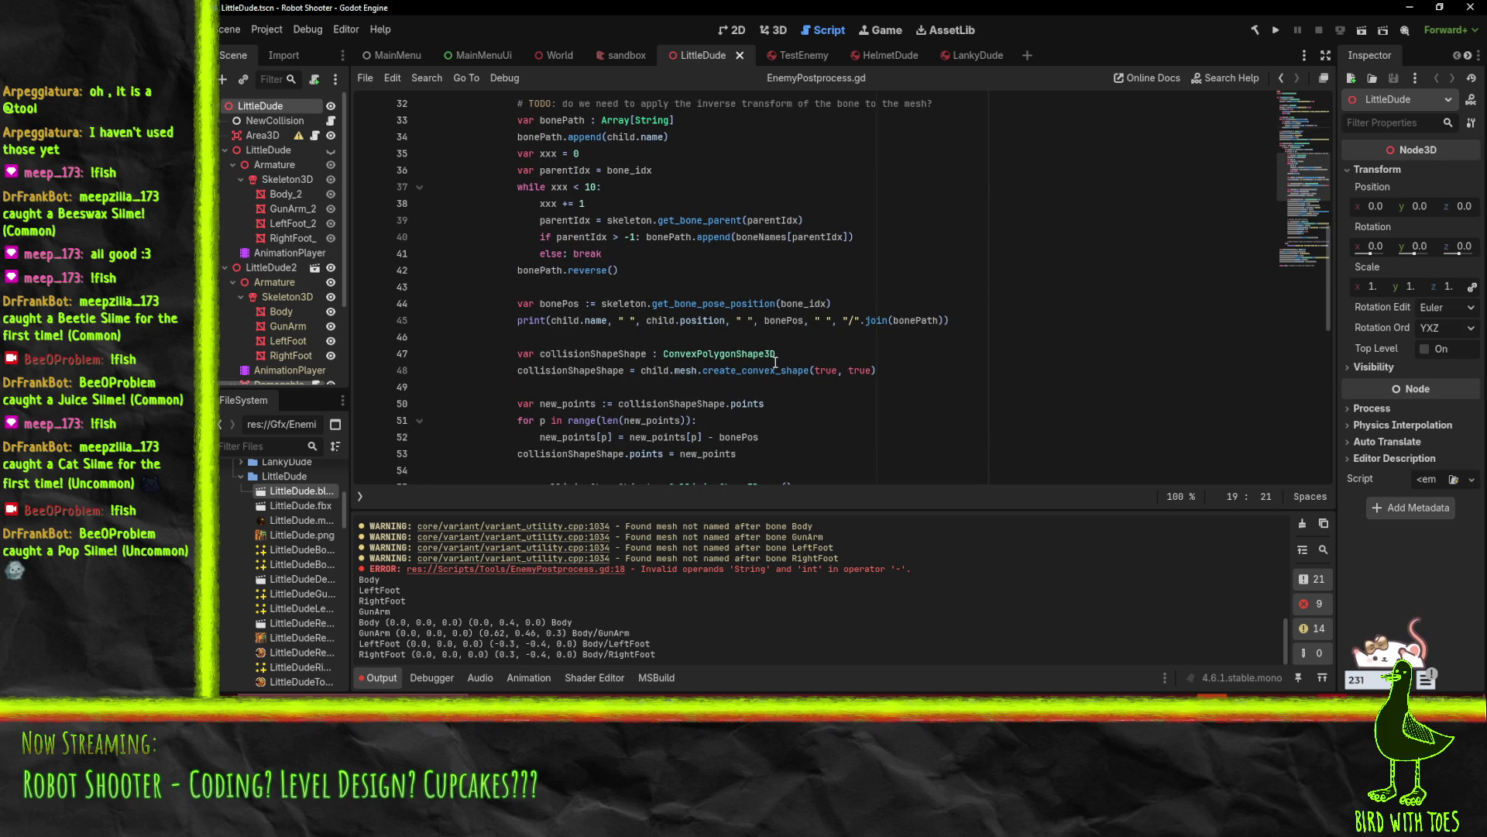
pyautogui.scroll(1, 524, 232)
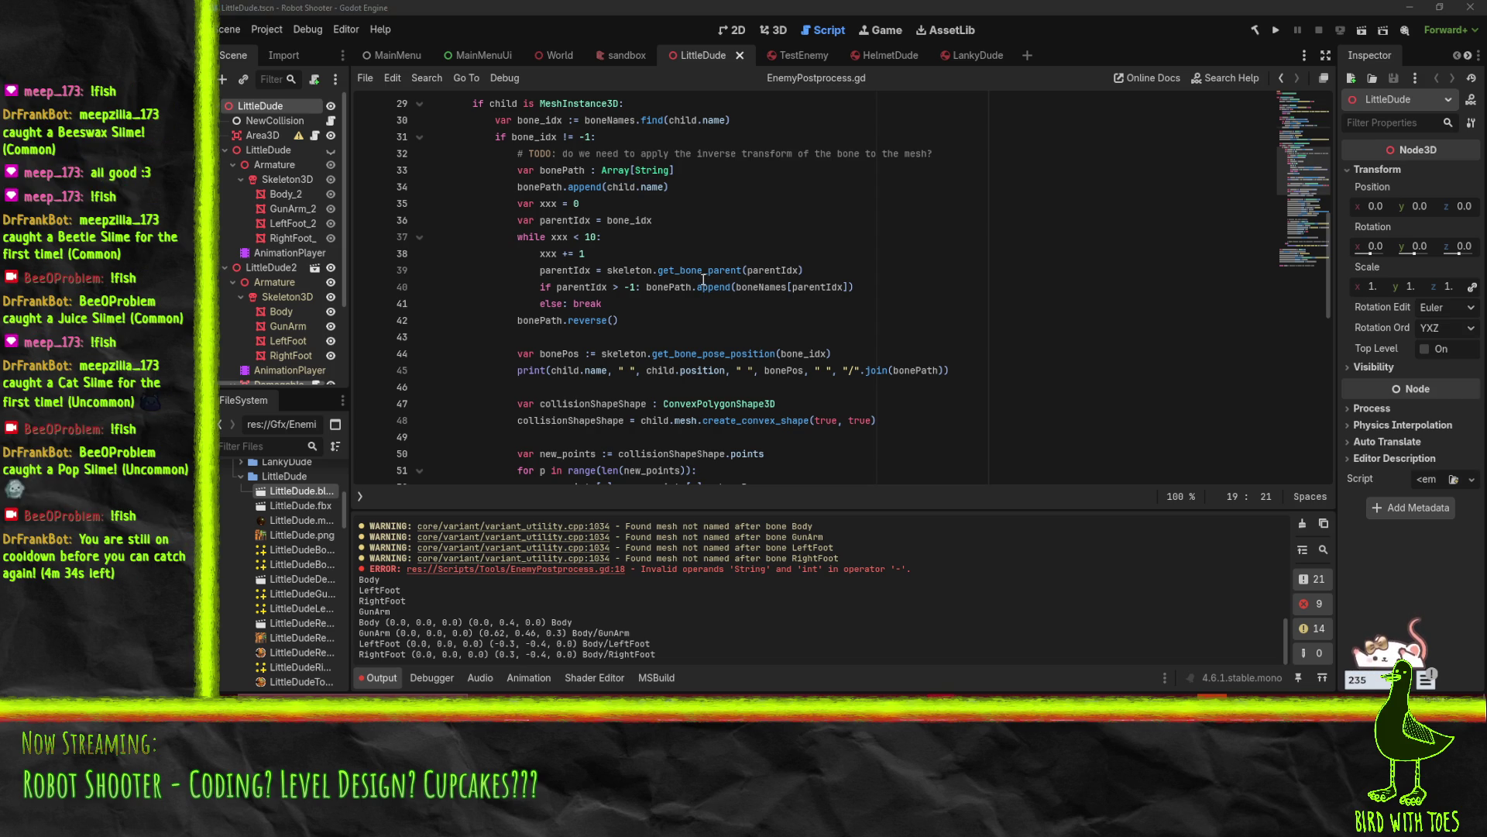
pyautogui.click(548, 172)
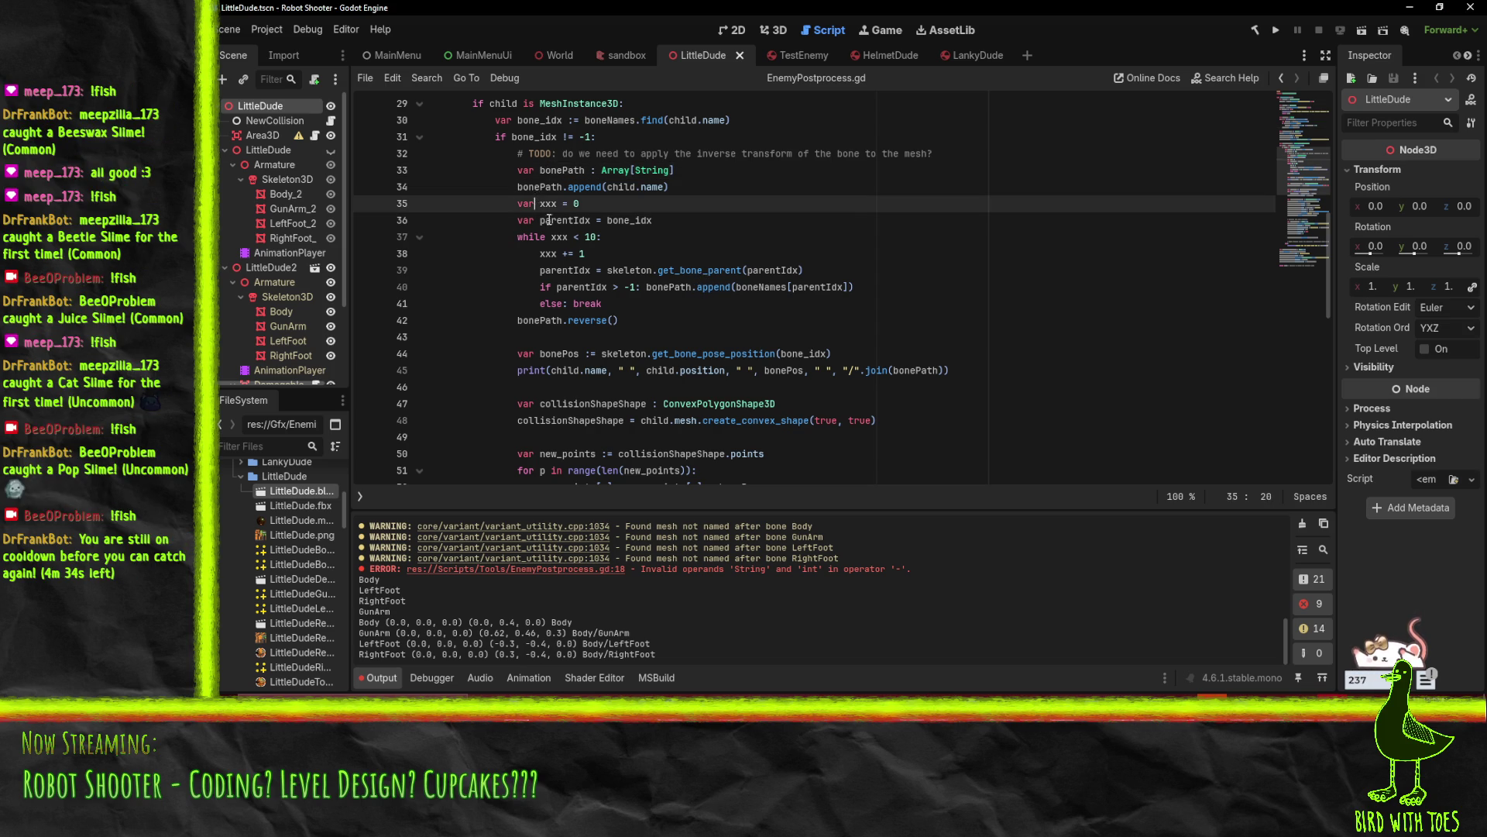
pyautogui.press('Down')
pyautogui.press('Down')
pyautogui.press('Down')
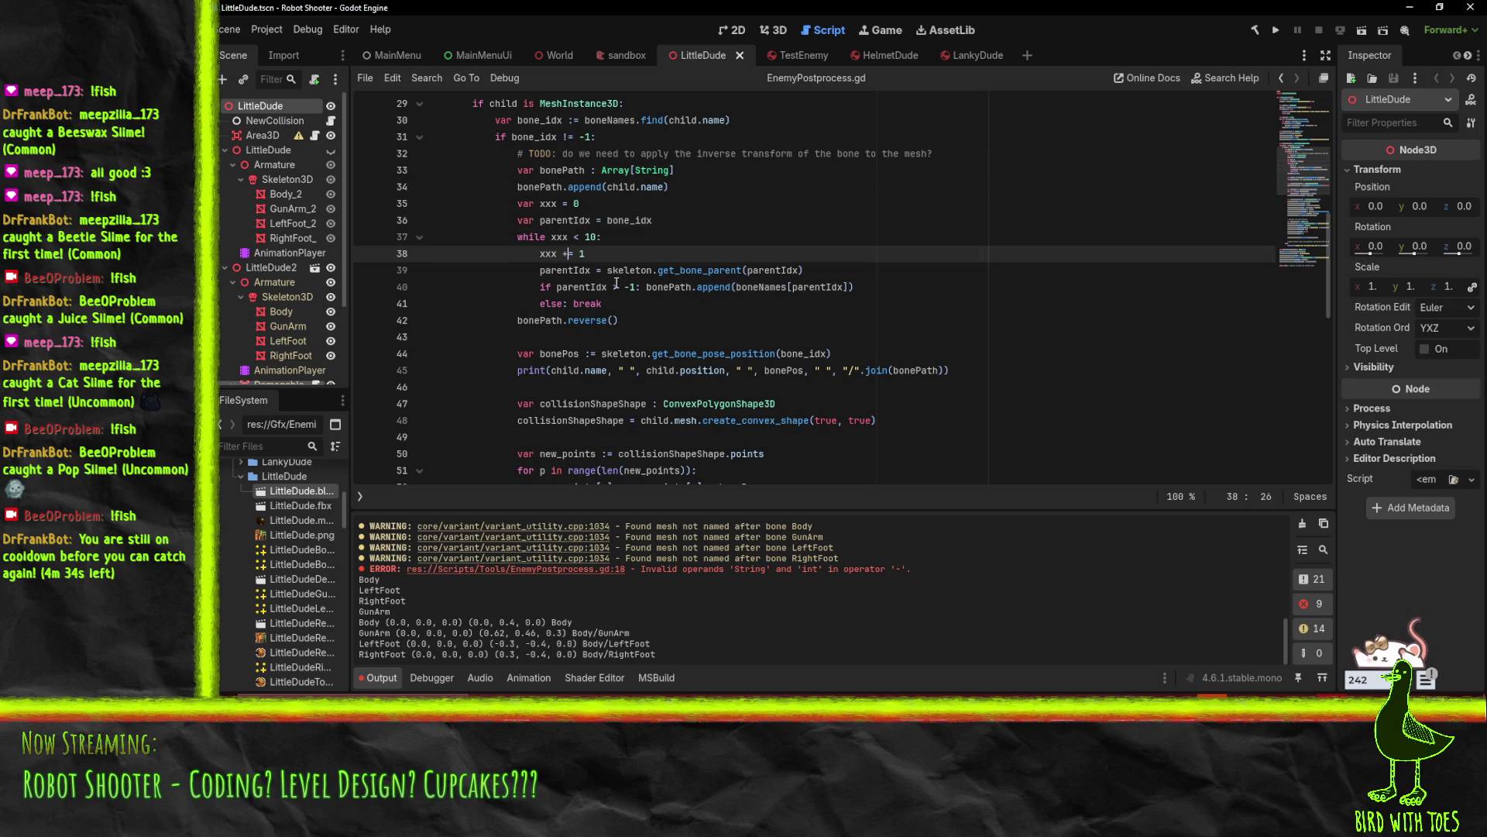
pyautogui.scroll(1, 705, 318)
pyautogui.click(739, 344)
pyautogui.scroll(-3, 740, 344)
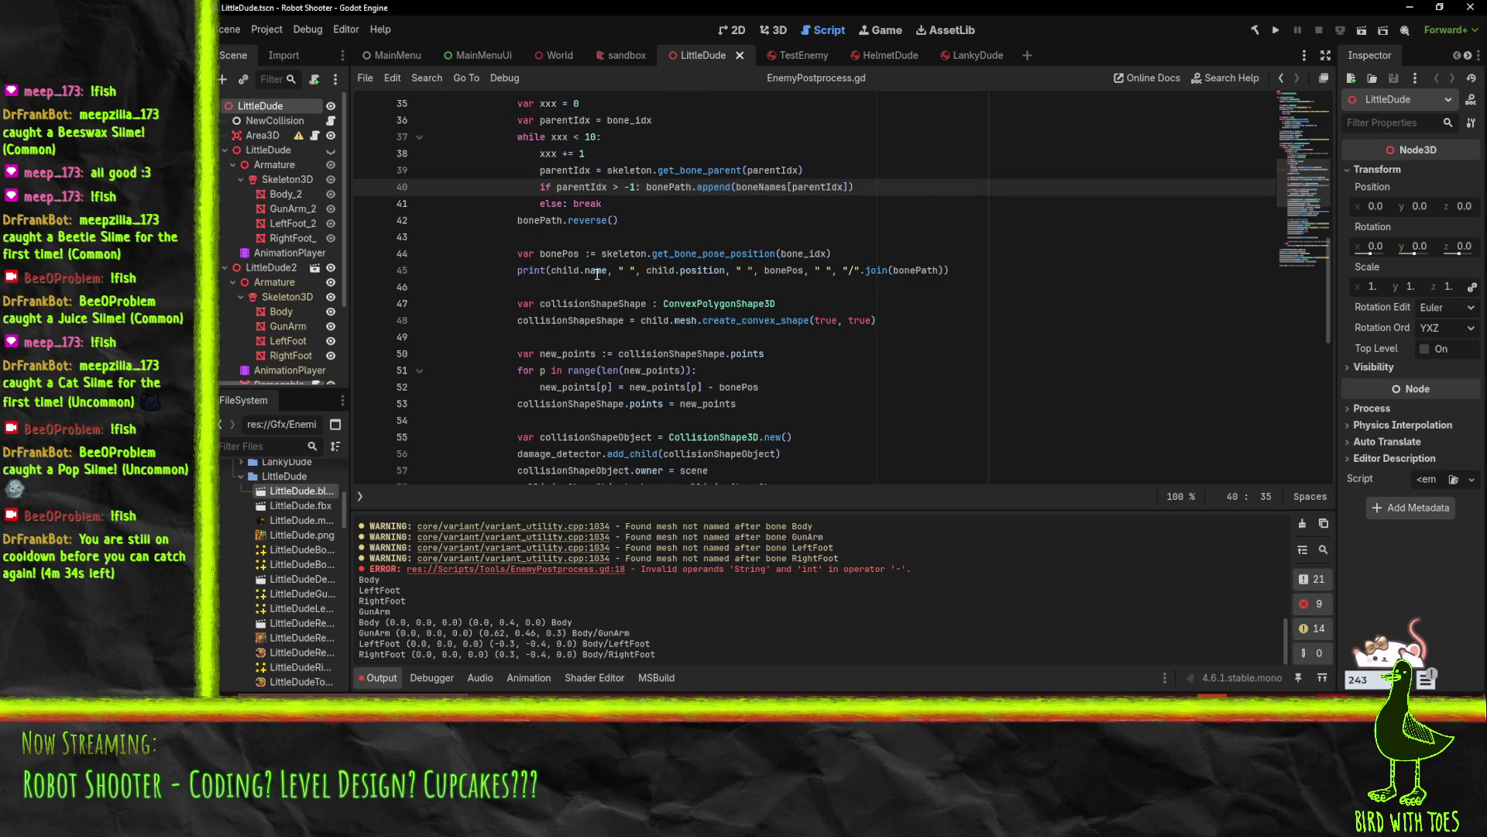
pyautogui.press('Up')
pyautogui.press('Up')
pyautogui.press('Home')
pyautogui.hotkey('ctrl', 'shift', 'Right')
# Select the "/".join(bonePath) expression on line 45 to review the printed path
pyautogui.scroll(2, 873, 273)
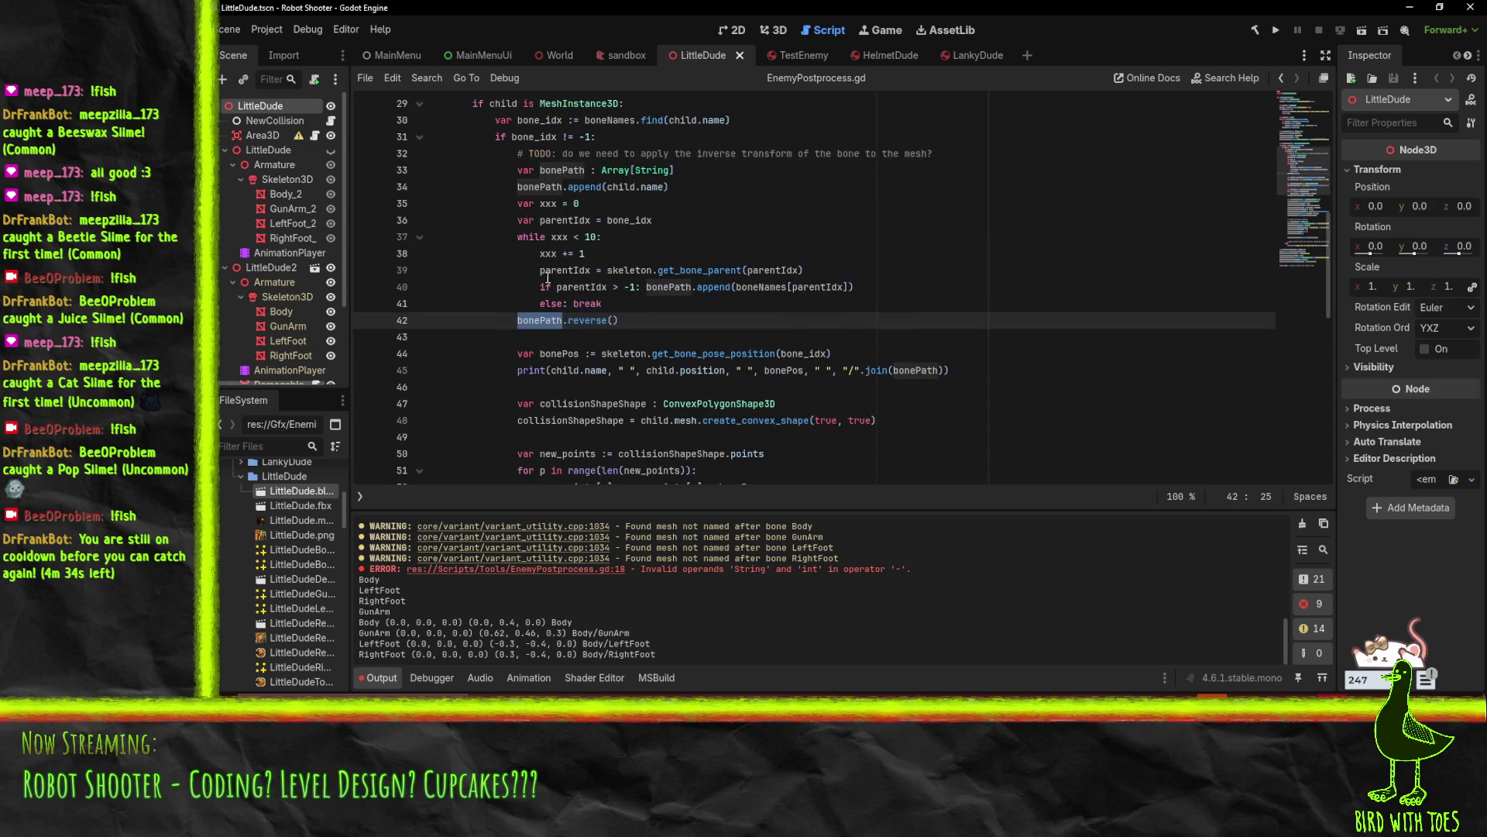
pyautogui.click(843, 364)
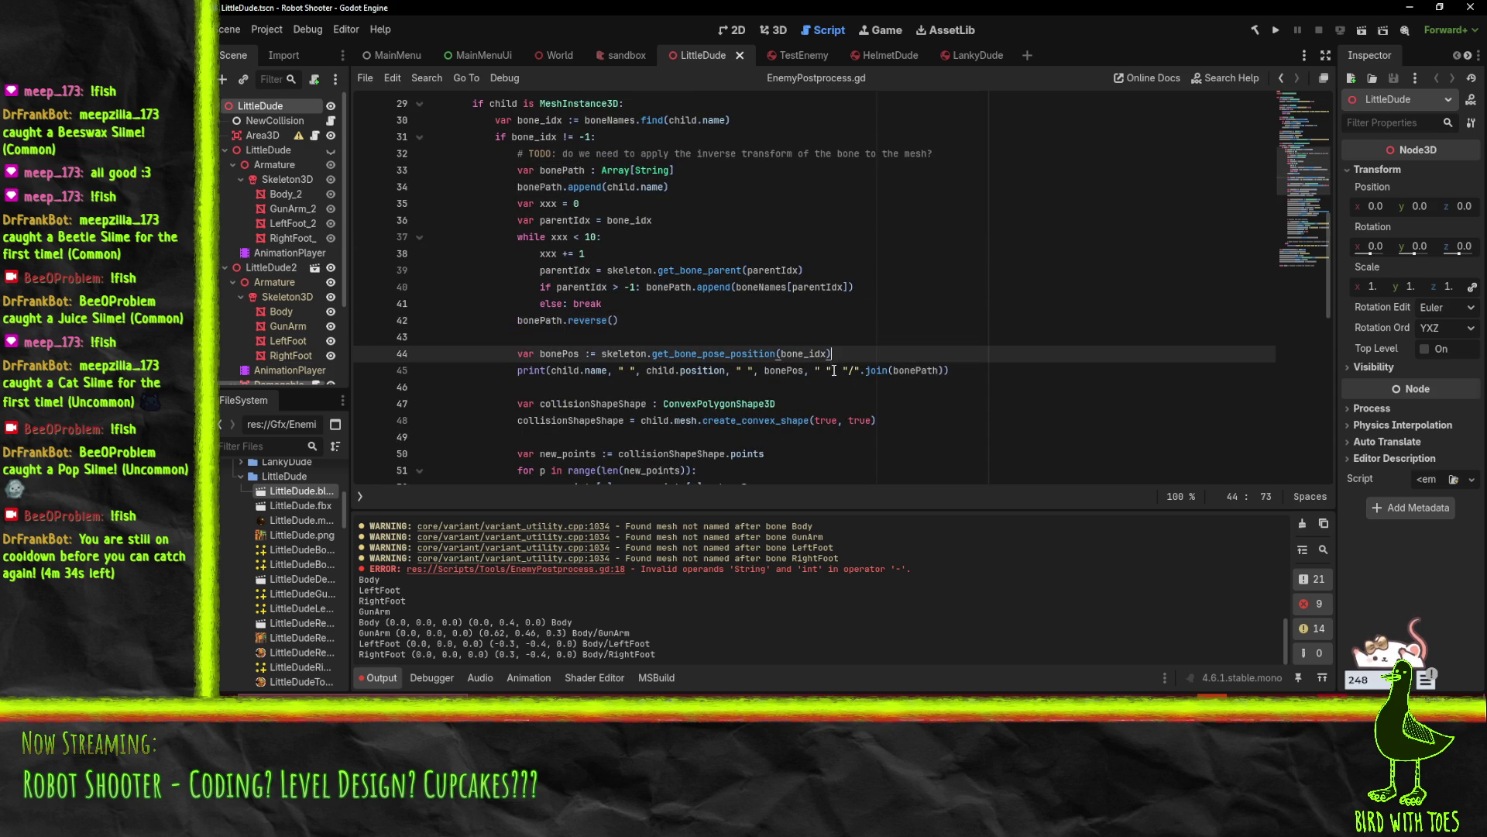
pyautogui.moveTo(843, 371); pyautogui.dragTo(945, 371)
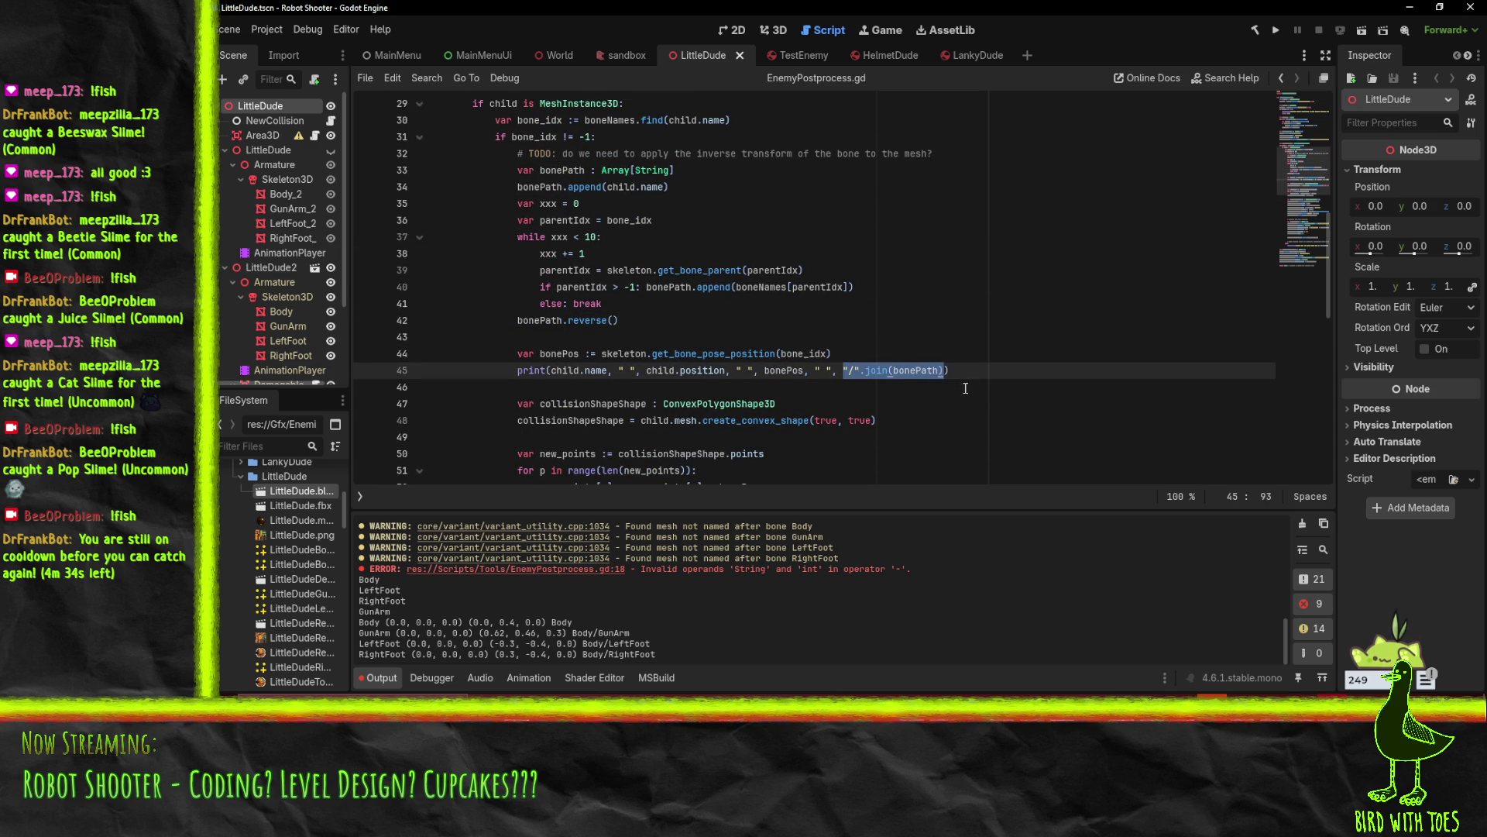
pyautogui.click(763, 219)
pyautogui.scroll(6, 767, 248)
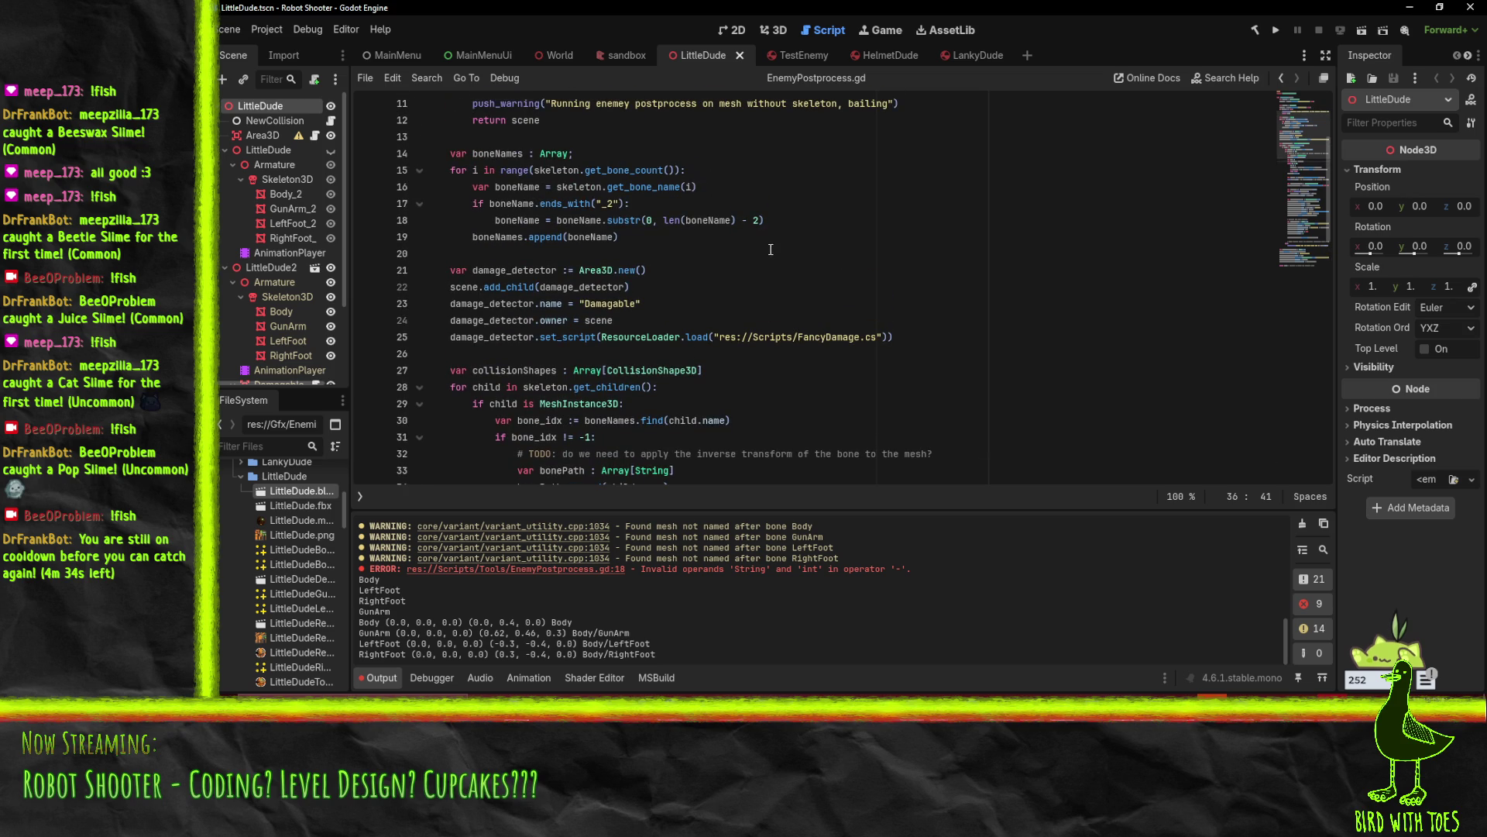
pyautogui.scroll(-1, 772, 254)
pyautogui.scroll(1, 774, 257)
pyautogui.scroll(-5, 595, 239)
# Check line 14, the else: break line, and the start of line 33
pyautogui.click(689, 355)
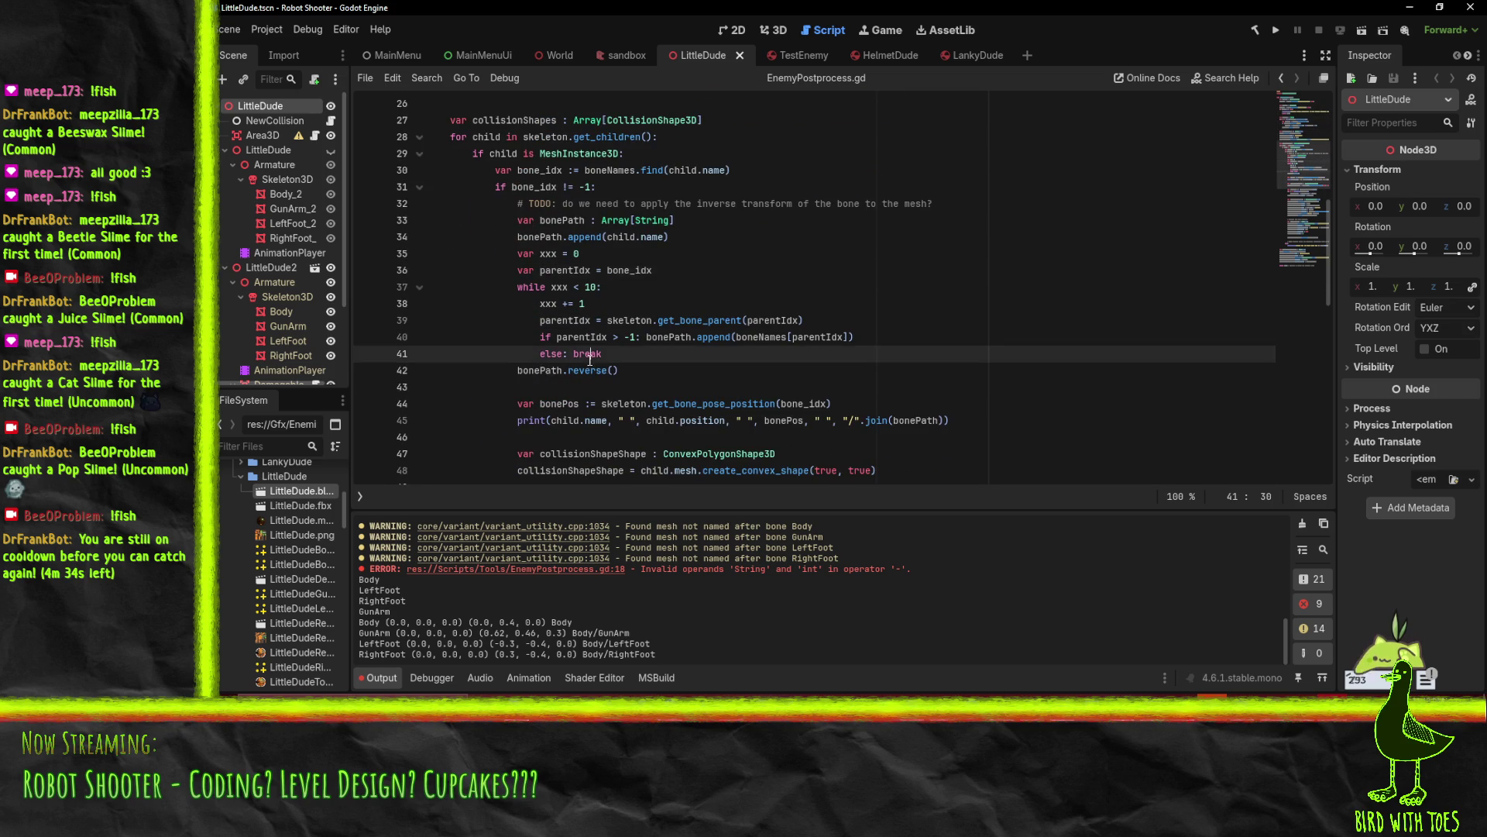
pyautogui.scroll(6, 674, 310)
pyautogui.click(662, 203)
pyautogui.scroll(-9, 663, 245)
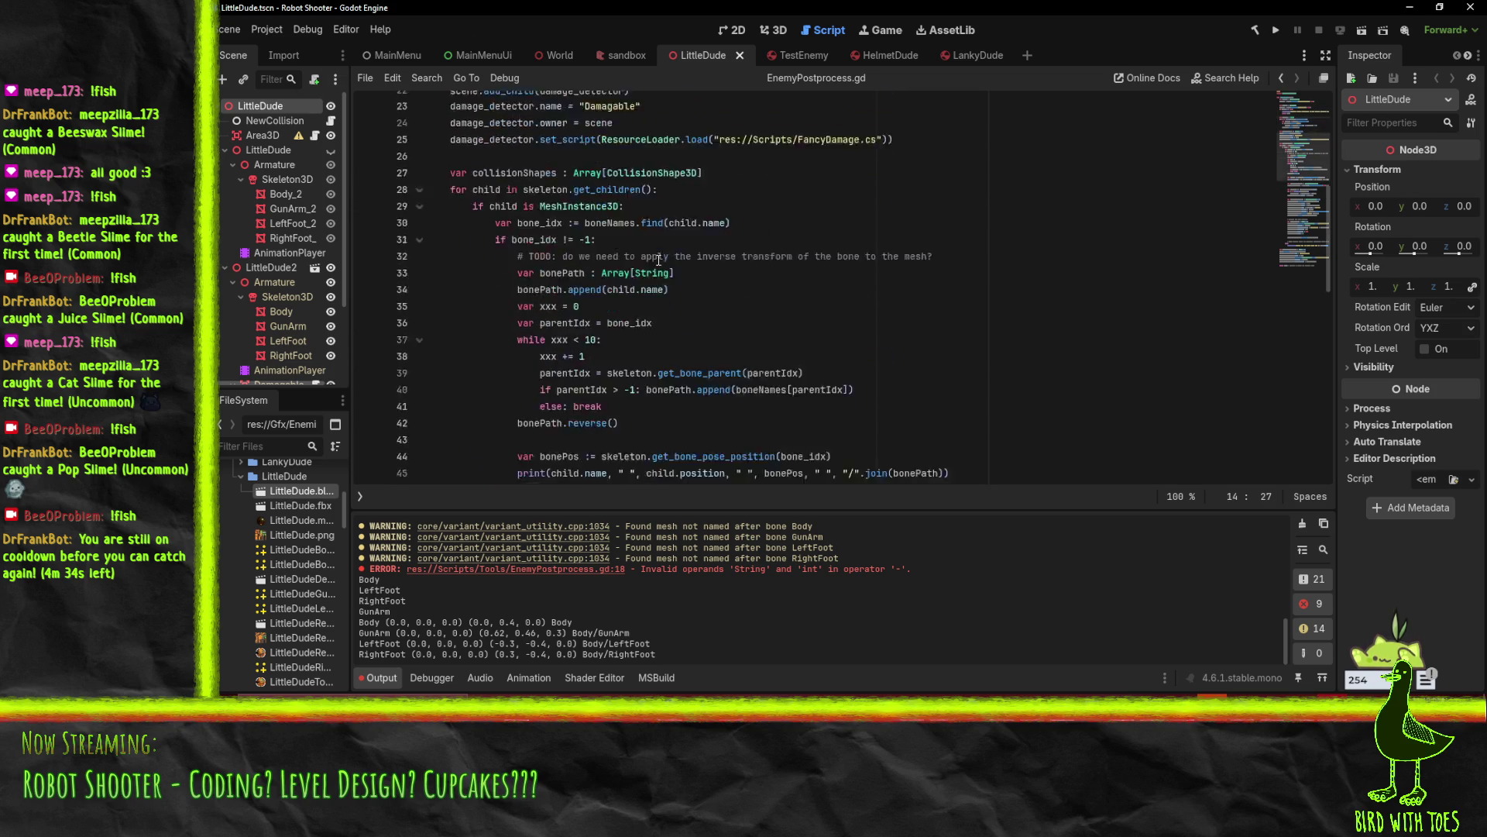
pyautogui.scroll(3, 724, 289)
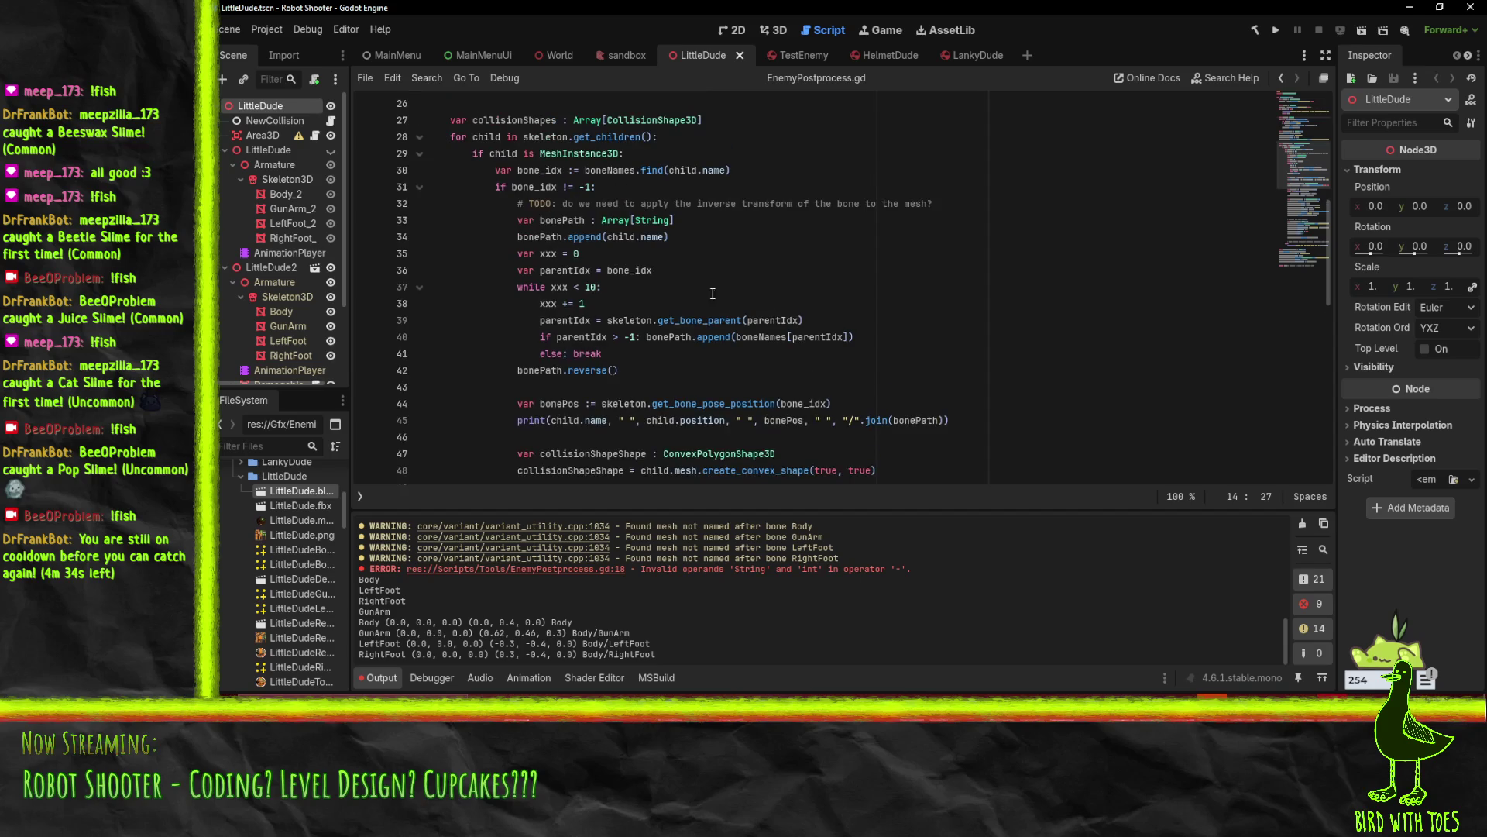
pyautogui.scroll(-1, 756, 342)
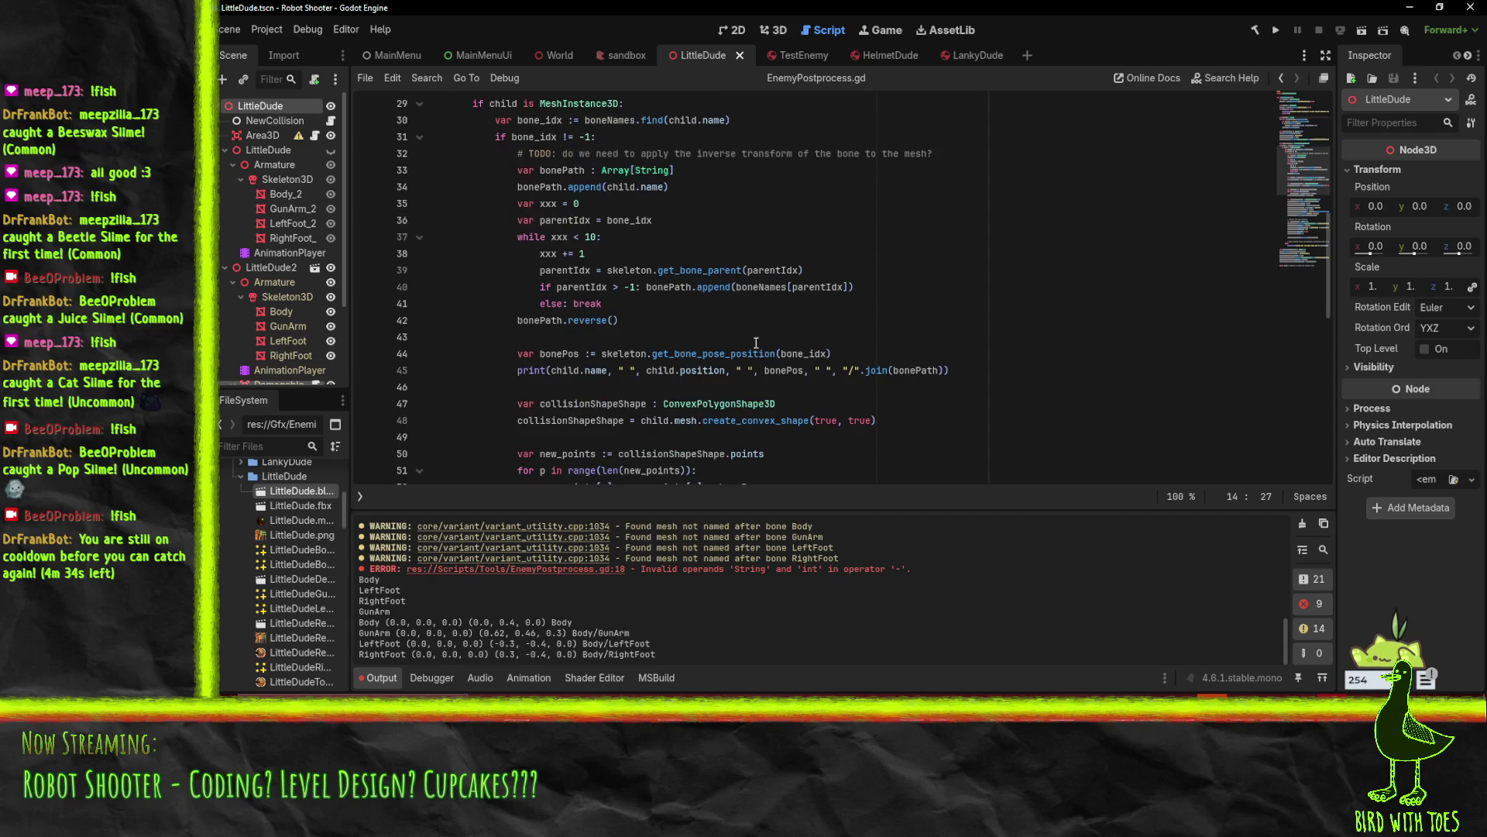
pyautogui.click(622, 305)
pyautogui.scroll(1, 604, 279)
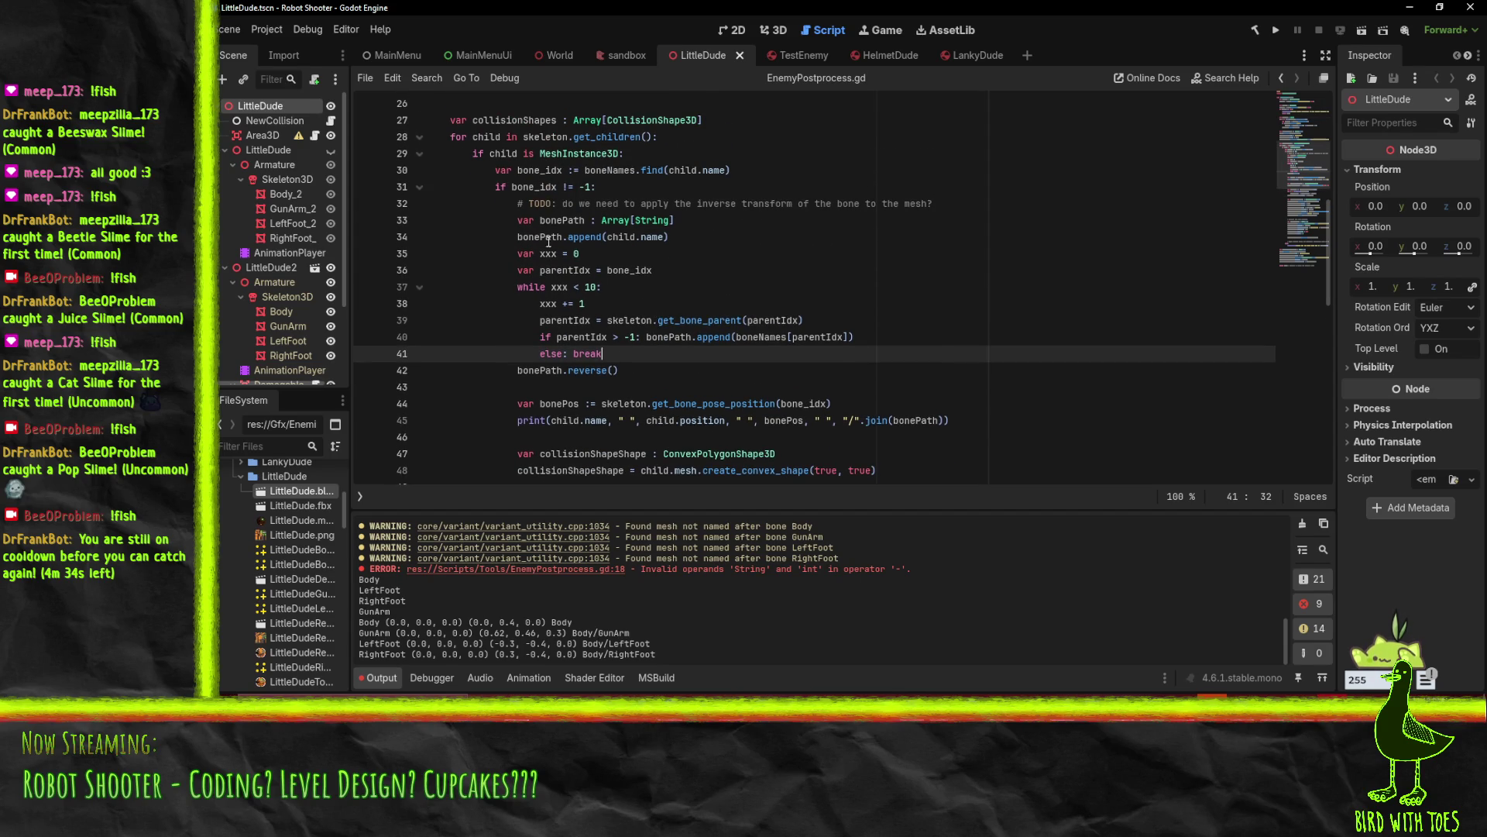
pyautogui.click(558, 236)
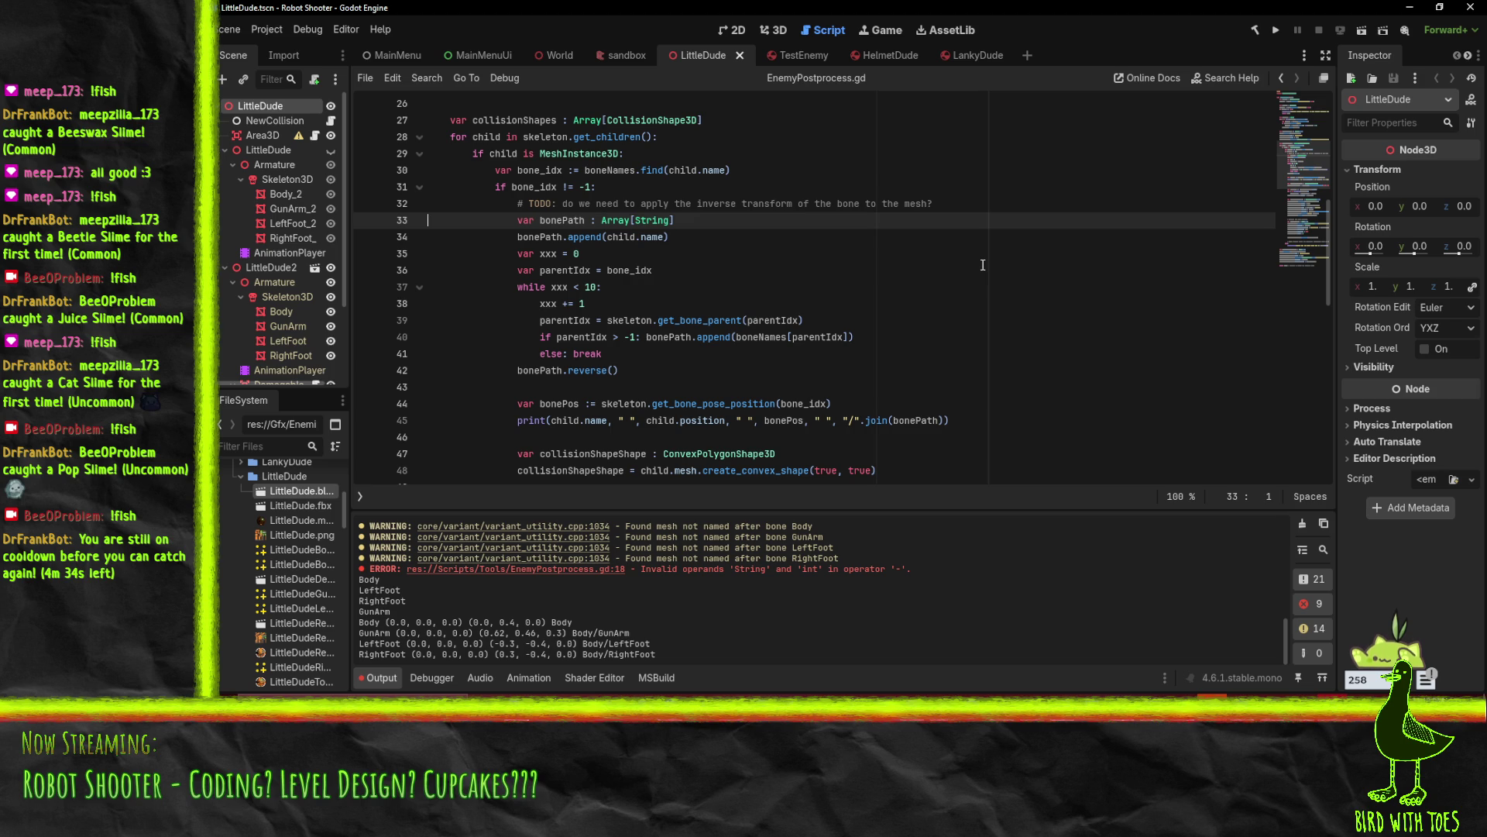
# Cut the bone-path block, lines 33–42, out of the mesh loop
pyautogui.hotkey('shift', 'Down')
pyautogui.hotkey('shift', 'Down')
pyautogui.hotkey('shift', 'Down')
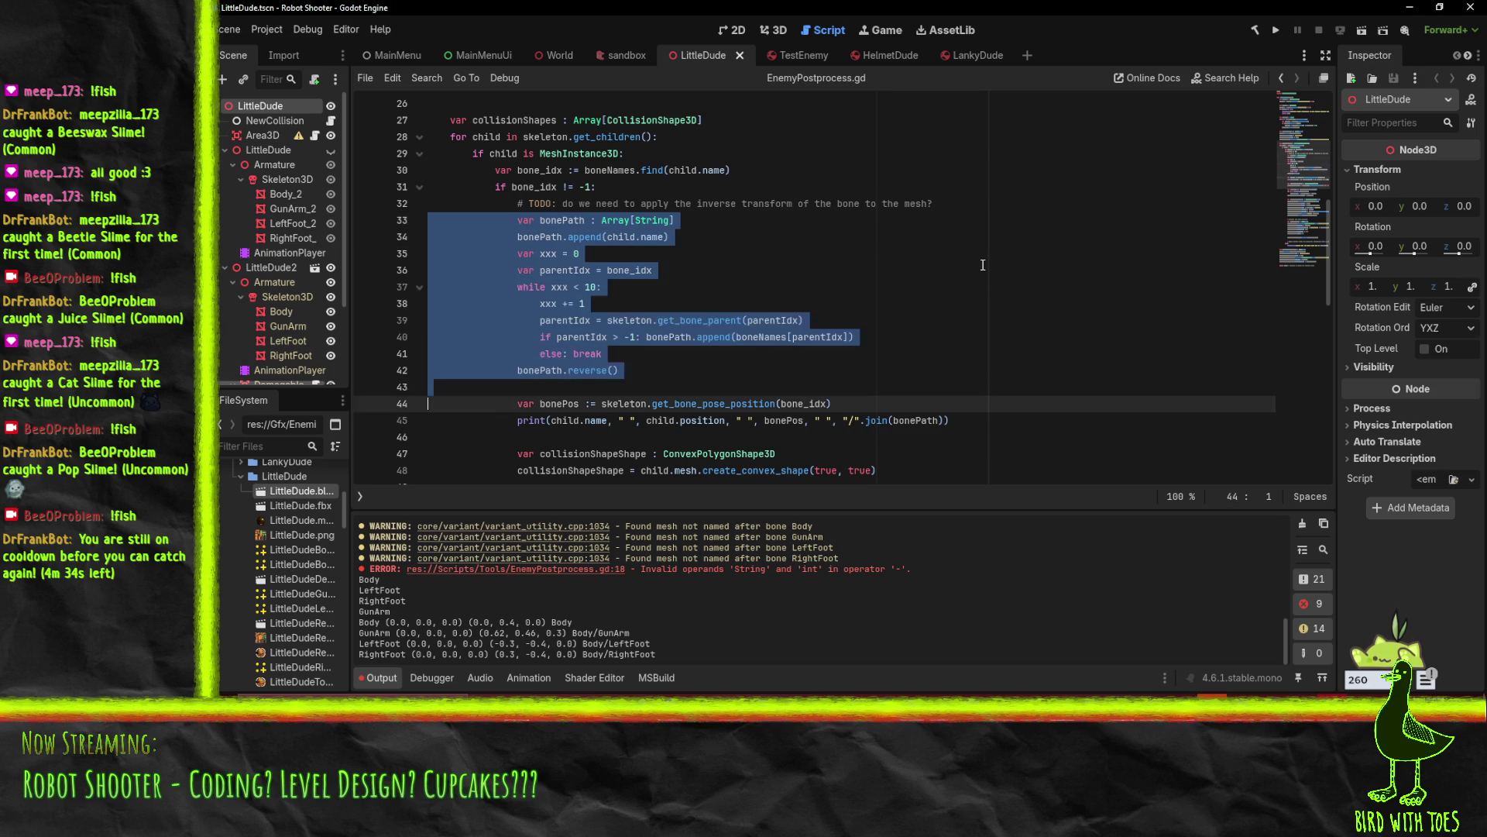
pyautogui.hotkey('ctrl', 'x')
pyautogui.scroll(8, 507, 341)
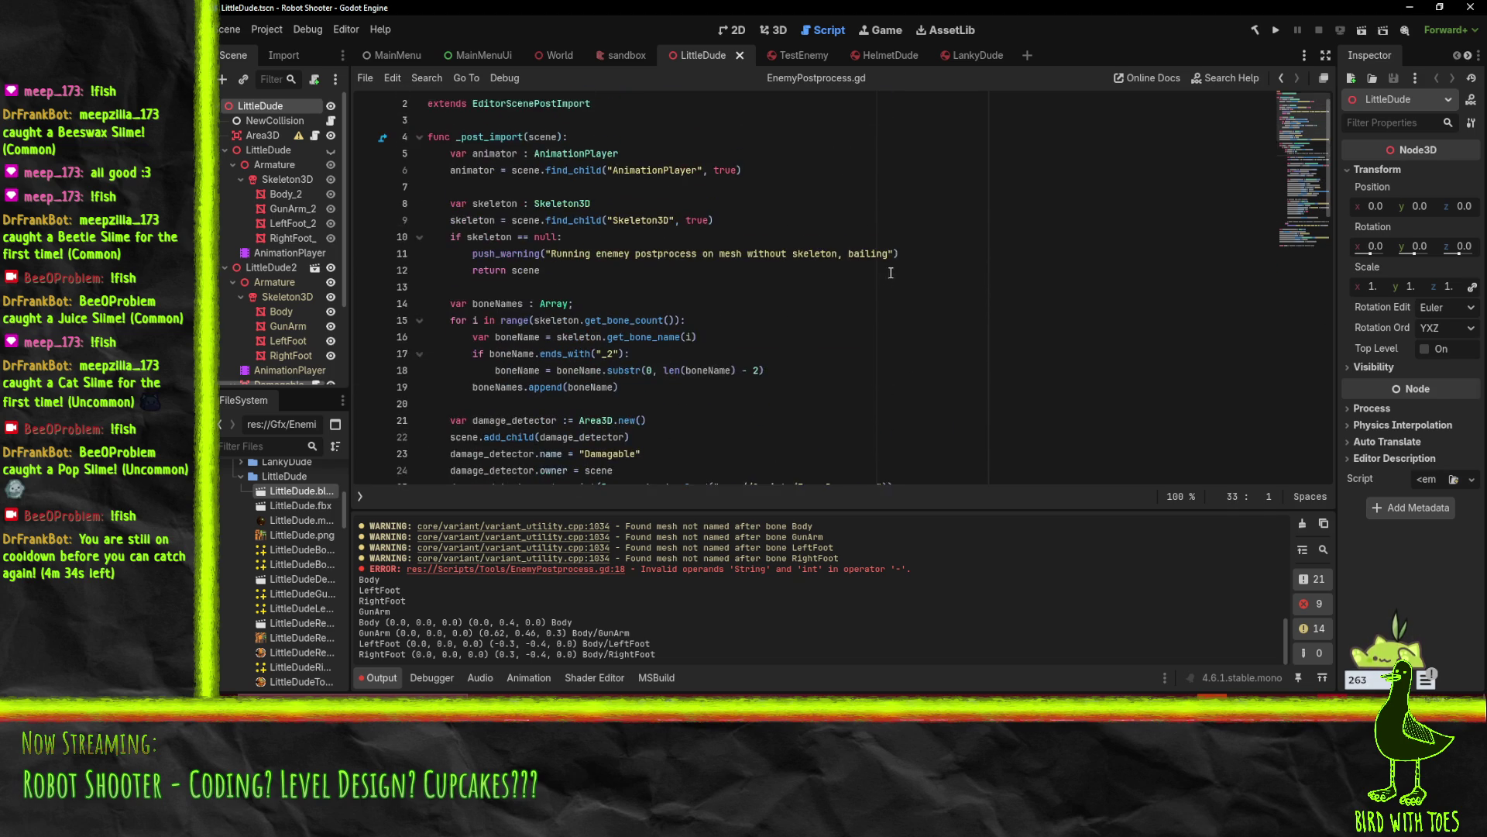
# Retype the line 14 declaration as bonePaths : Dictionary[String, String]
pyautogui.click(500, 303)
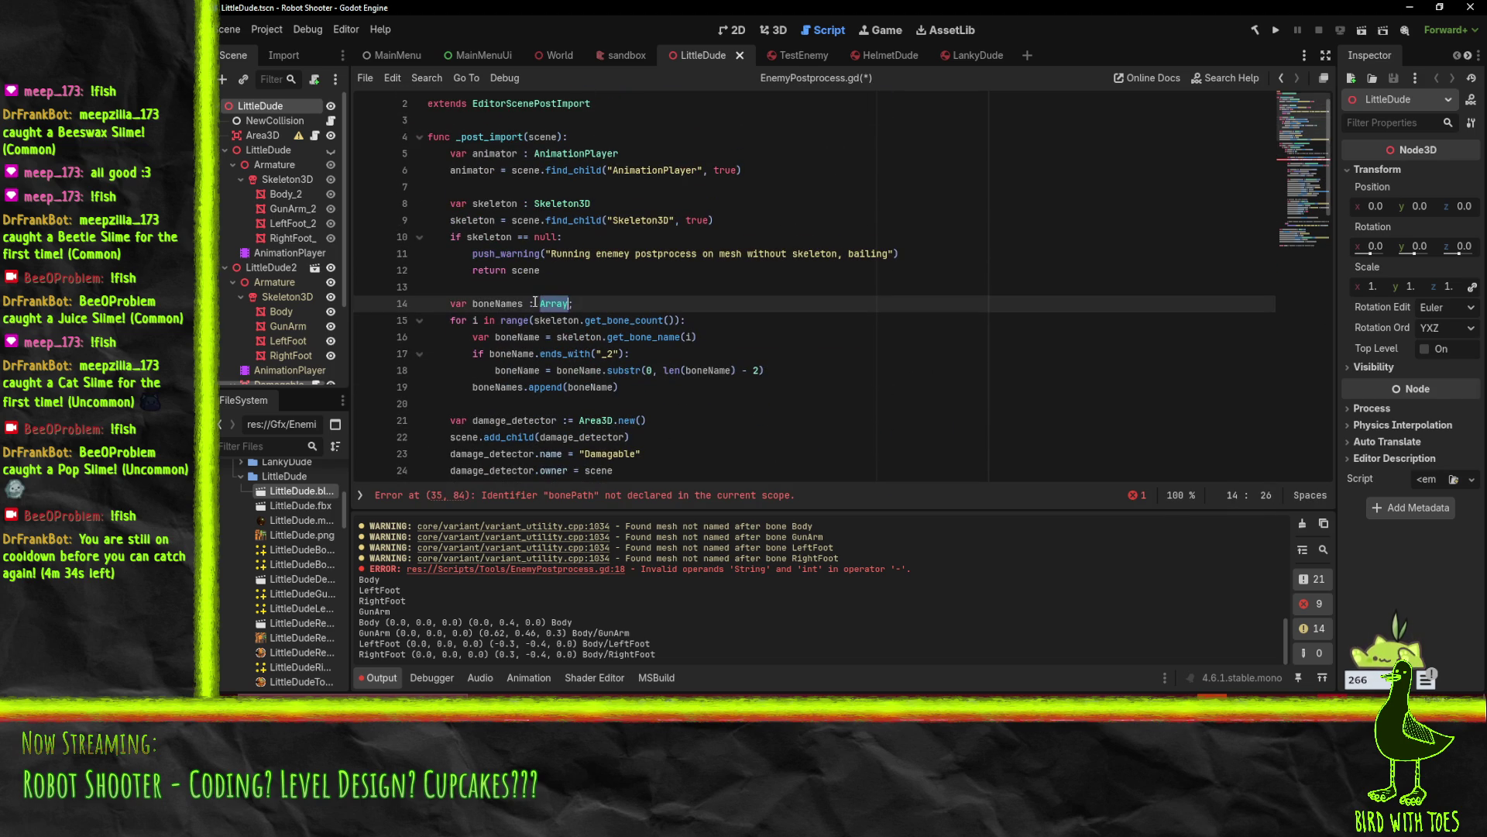
pyautogui.moveTo(501, 304); pyautogui.dragTo(524, 306)
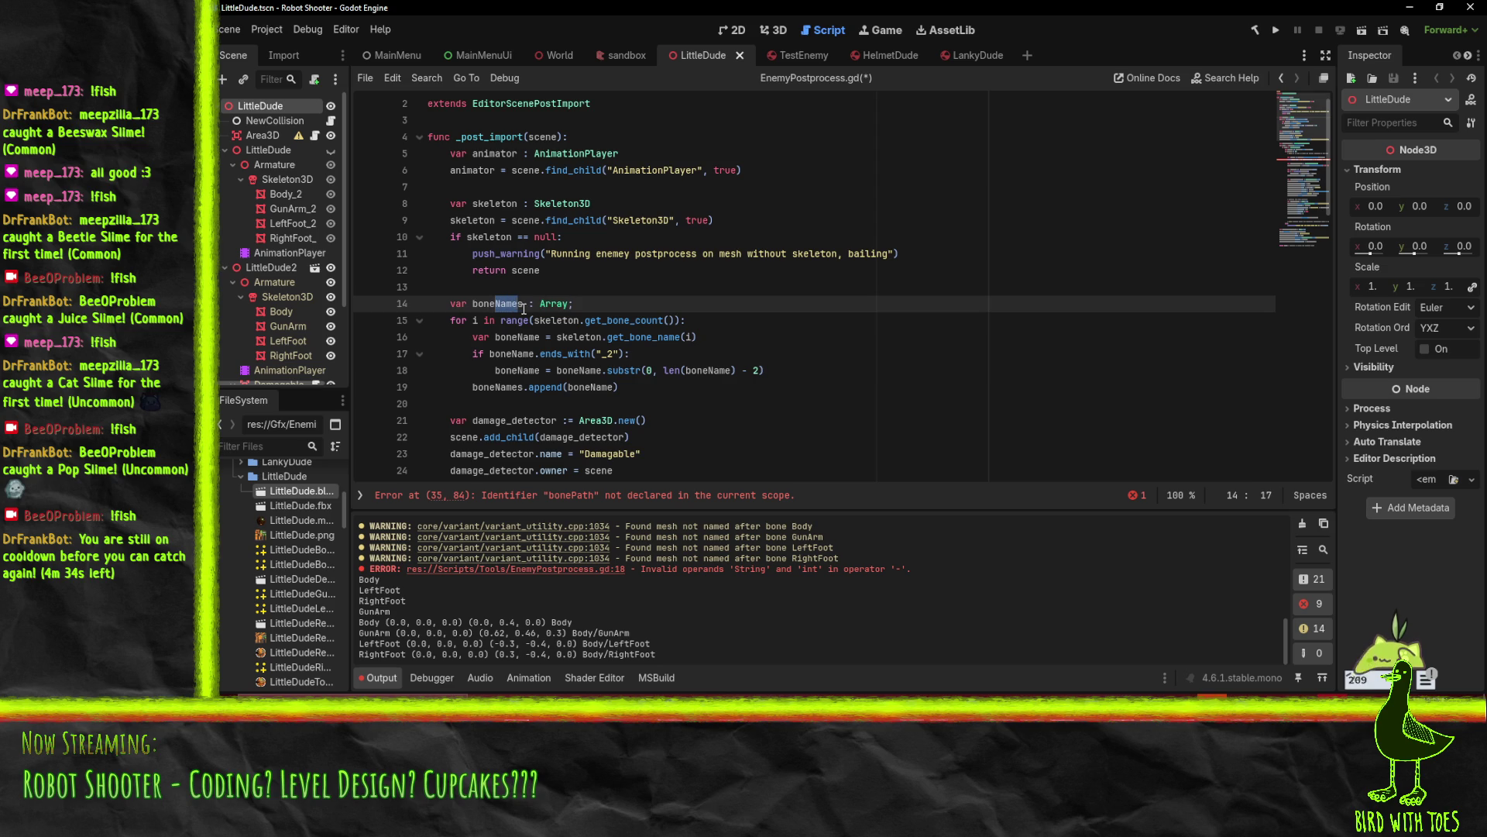
pyautogui.write('Paths')
pyautogui.press('Right')
pyautogui.press('Right')
pyautogui.press('BackSpace')
pyautogui.write(':')
pyautogui.hotkey('ctrl', 'shift', 'Right')
pyautogui.write('D')
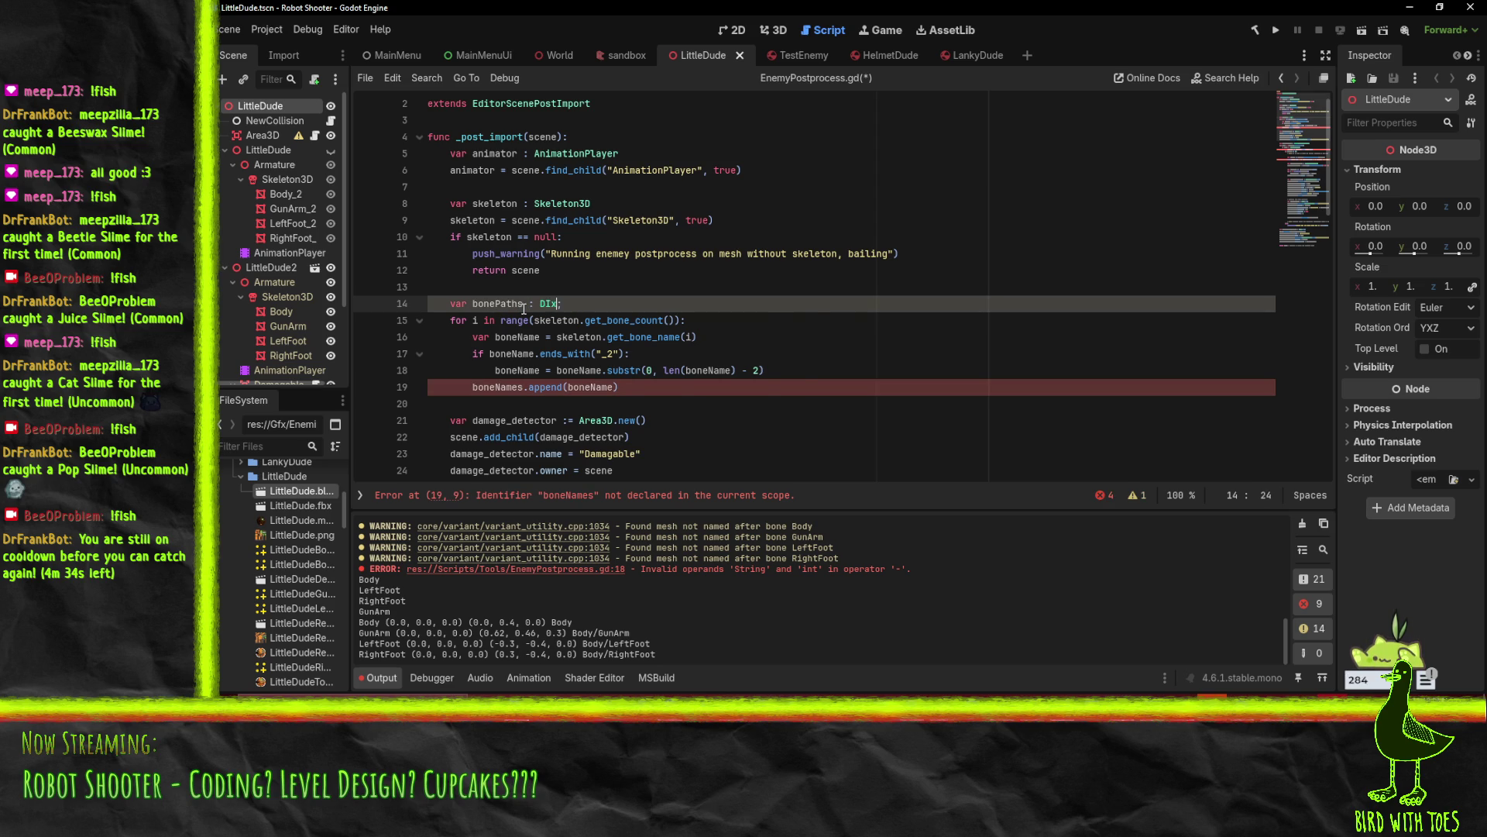
pyautogui.write('i')
pyautogui.press('Return')
pyautogui.write('[')
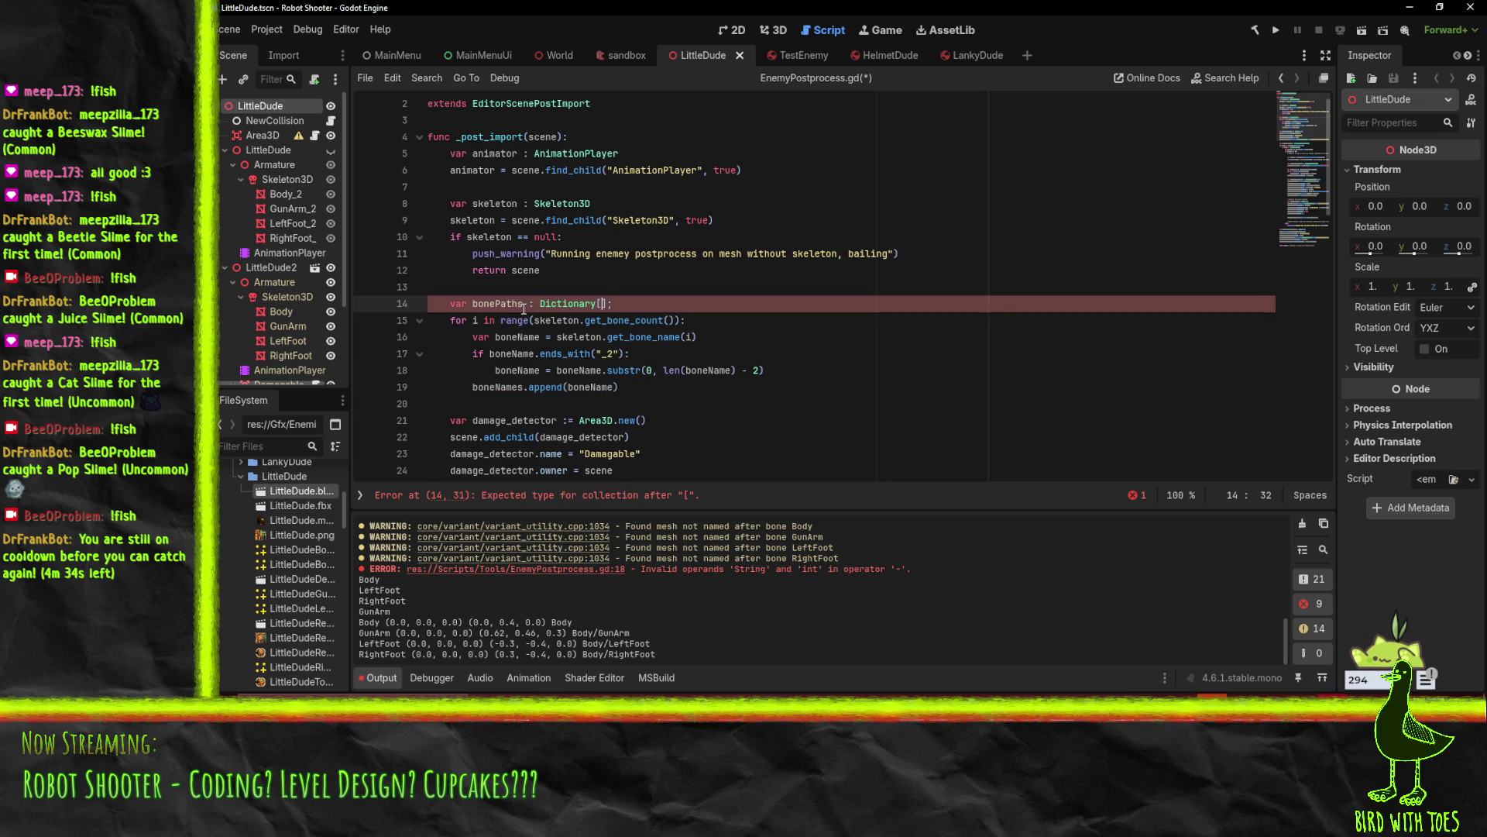
pyautogui.write('String, S')
pyautogui.write('tring')
pyautogui.press('Return')
# Undo the line 14 declaration changes and move to the end of the boneNames append line
pyautogui.click(592, 370)
pyautogui.click(618, 385)
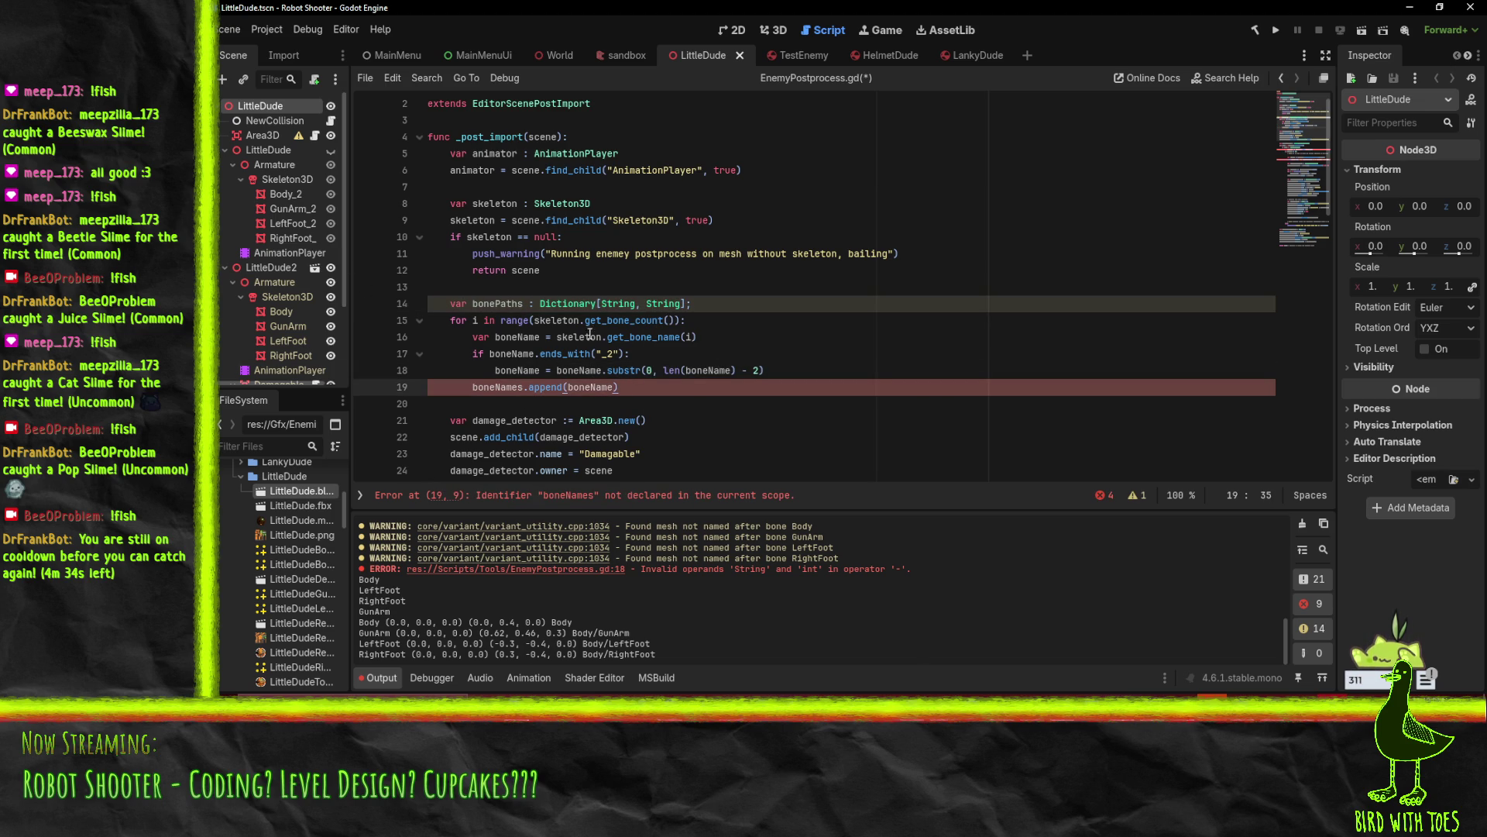
pyautogui.click(764, 378)
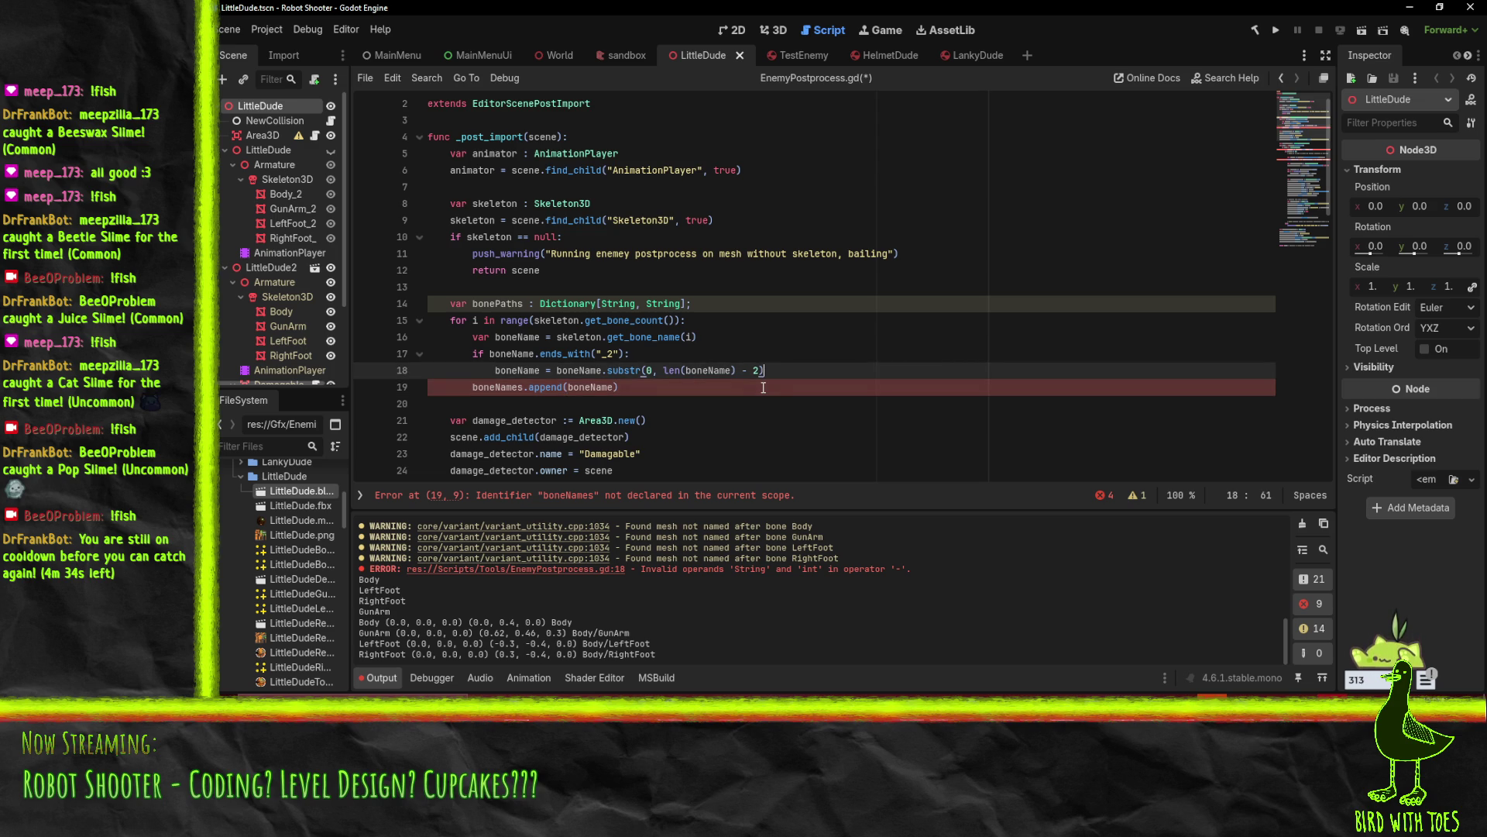
pyautogui.write('z')
pyautogui.press('Up')
pyautogui.press('Up')
pyautogui.press('Up')
pyautogui.press('Left')
pyautogui.hotkey('ctrl', 'BackSpace')
pyautogui.hotkey('ctrl', 'BackSpace')
pyautogui.hotkey('ctrl', 'BackSpace')
pyautogui.write('DIxt')
pyautogui.hotkey('ctrl', 'z')
pyautogui.hotkey('ctrl', 'z')
pyautogui.hotkey('ctrl', 'z')
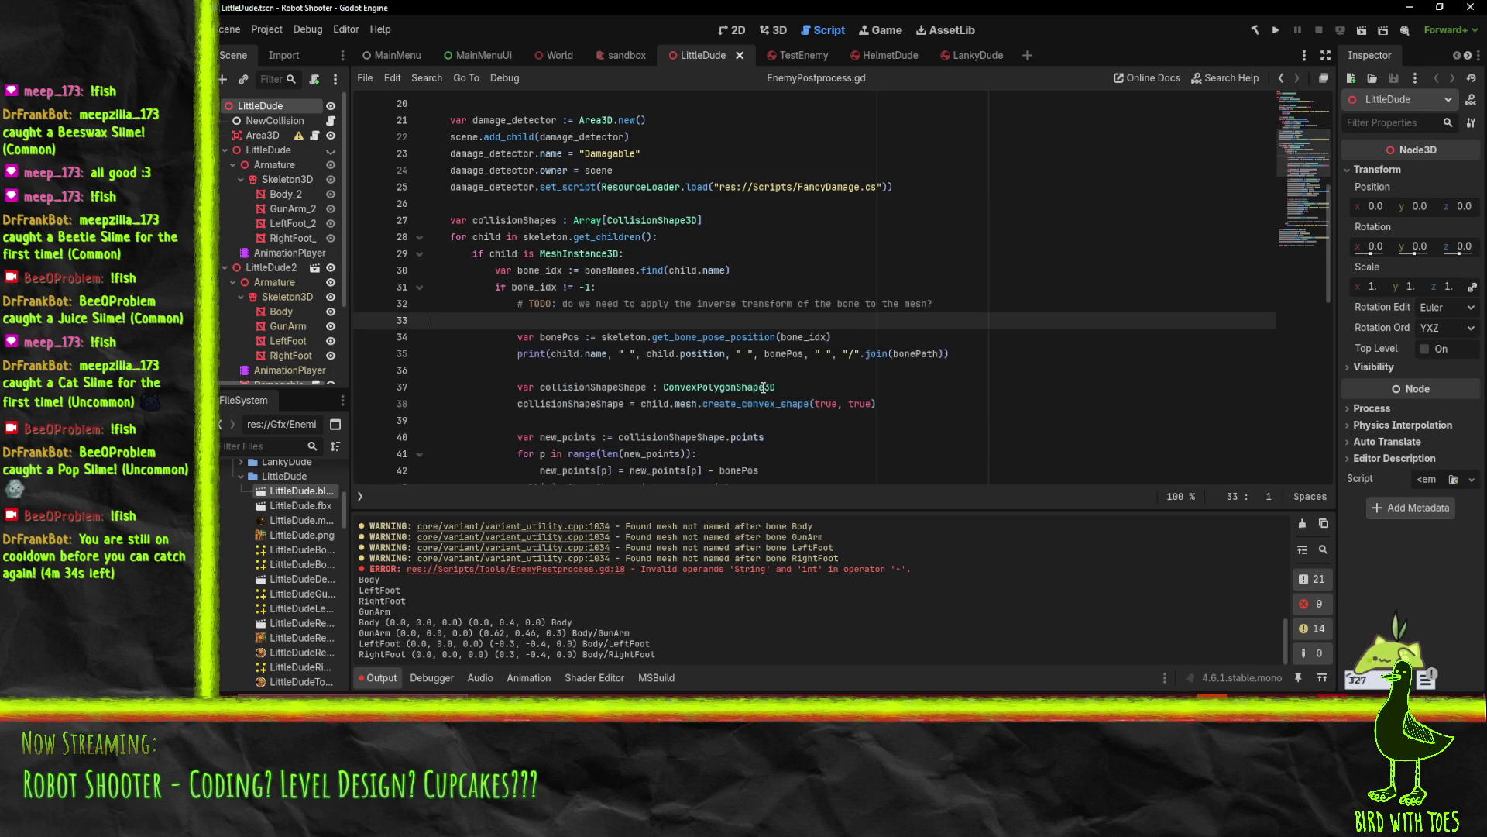
pyautogui.hotkey('ctrl', 'z')
pyautogui.hotkey('ctrl', 'z')
pyautogui.hotkey('ctrl', 'z')
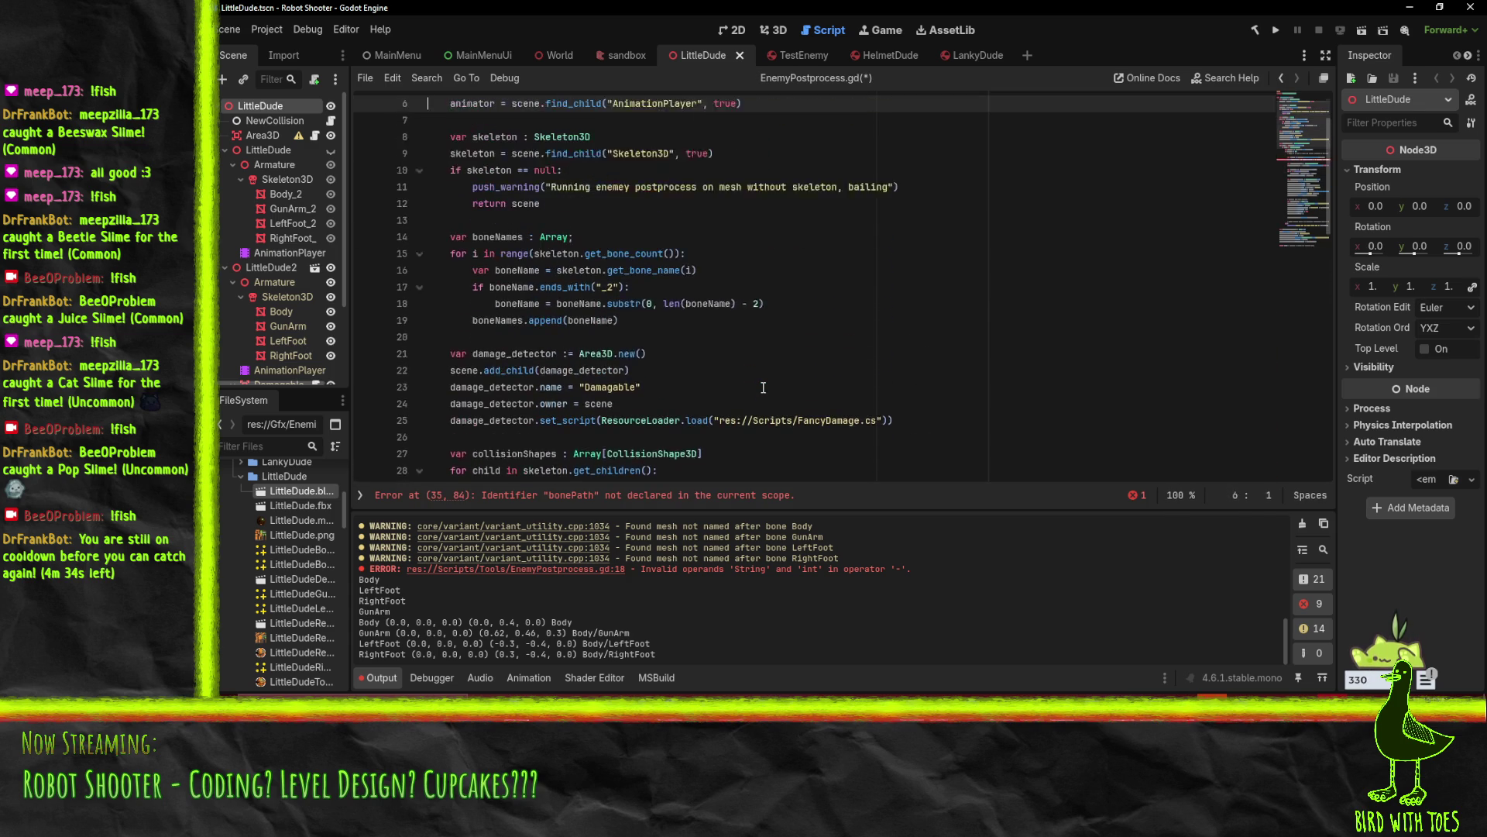
pyautogui.press('Down')
pyautogui.press('Down')
pyautogui.press('Down')
pyautogui.press('End')
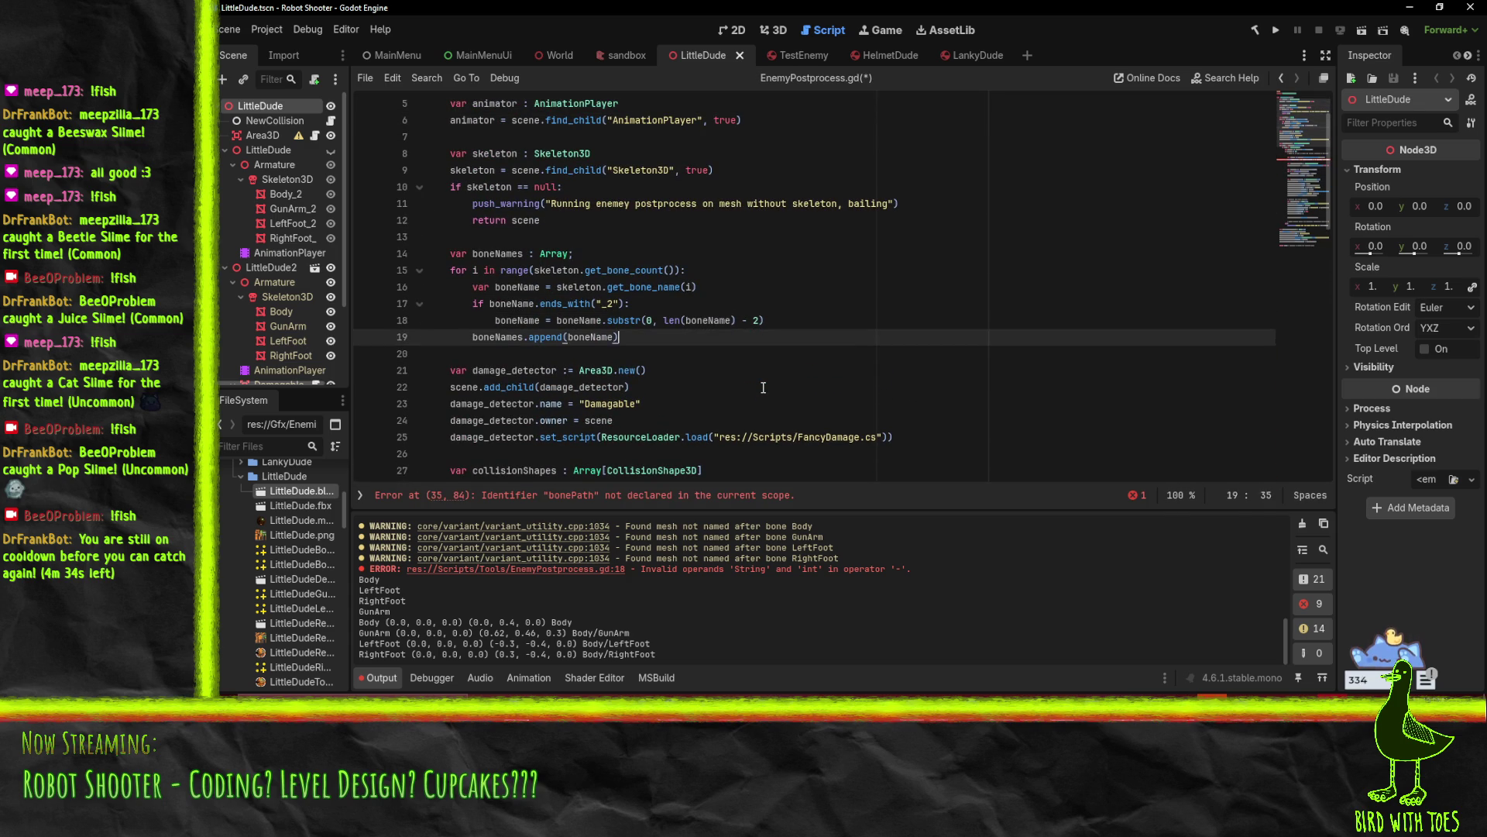
# Add a 'for name in boneNames:' loop and paste the bone-path block into it, dedented
pyautogui.press('Return')
pyautogui.press('Return')
pyautogui.press('BackSpace')
pyautogui.write('for ')
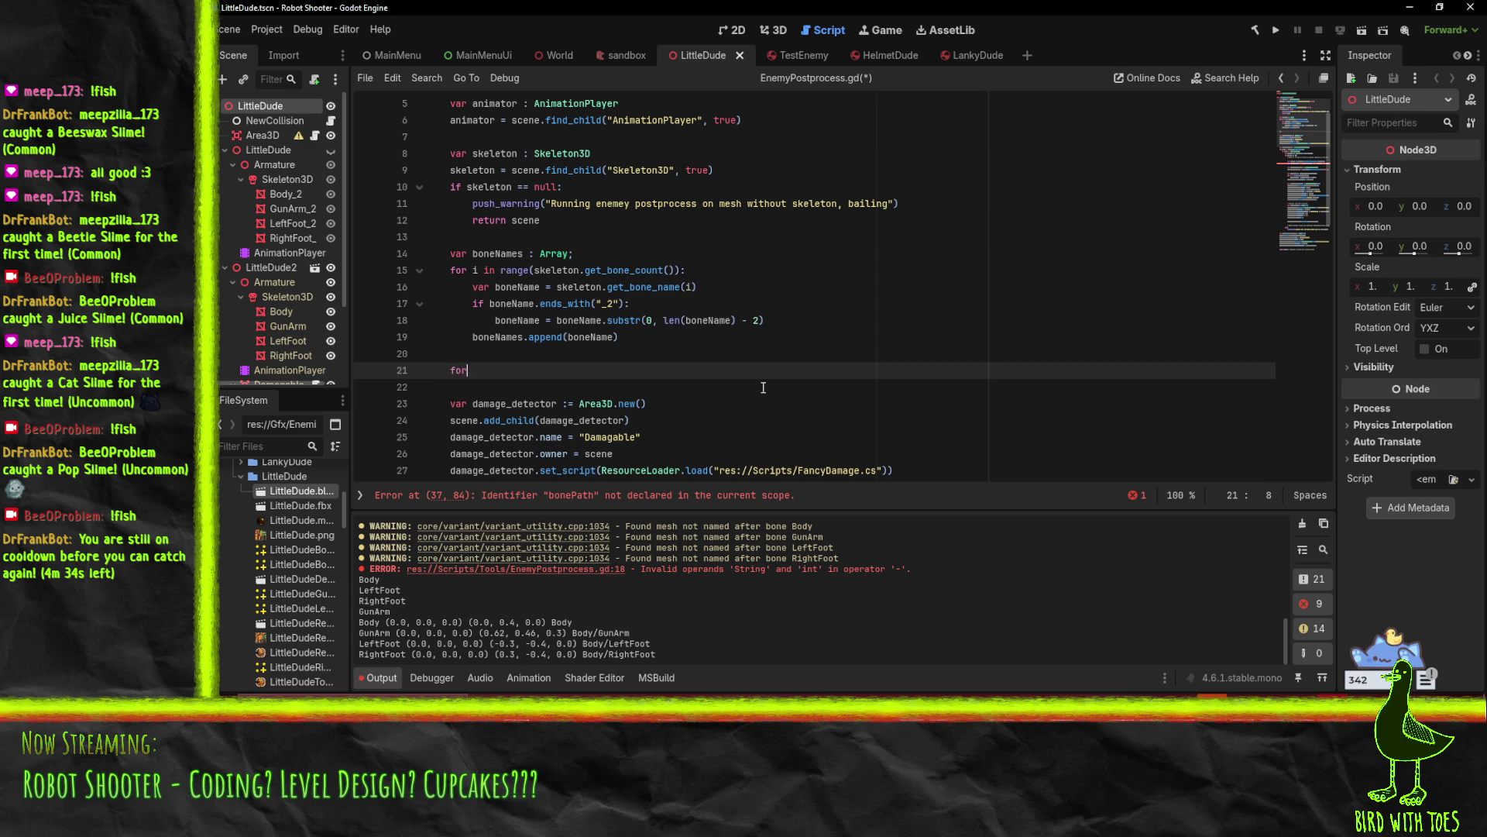
pyautogui.write('name in BoneNam')
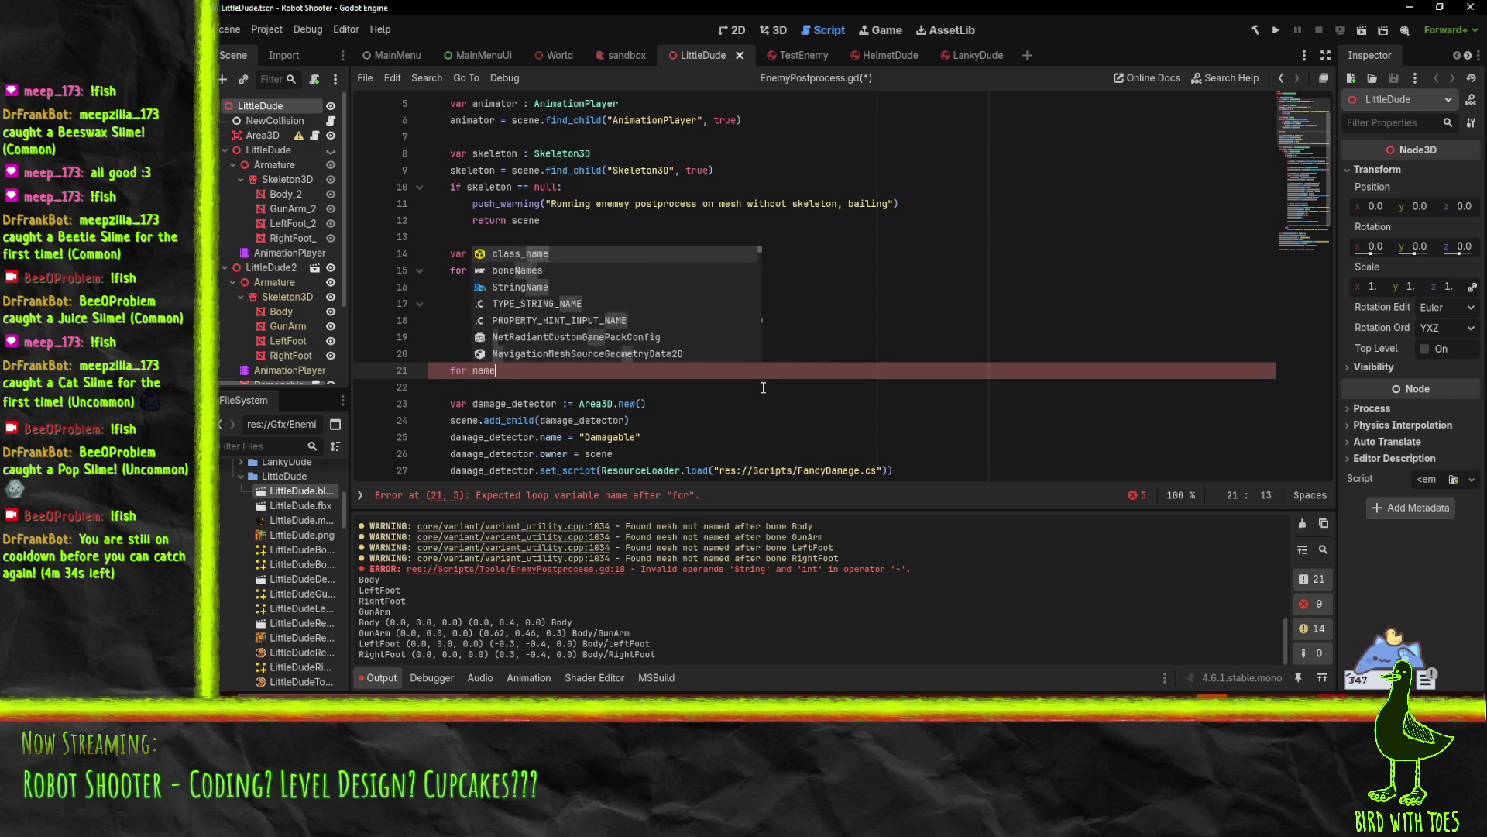
pyautogui.press('BackSpace')
pyautogui.press('BackSpace')
pyautogui.press('BackSpace')
pyautogui.write('boneNa')
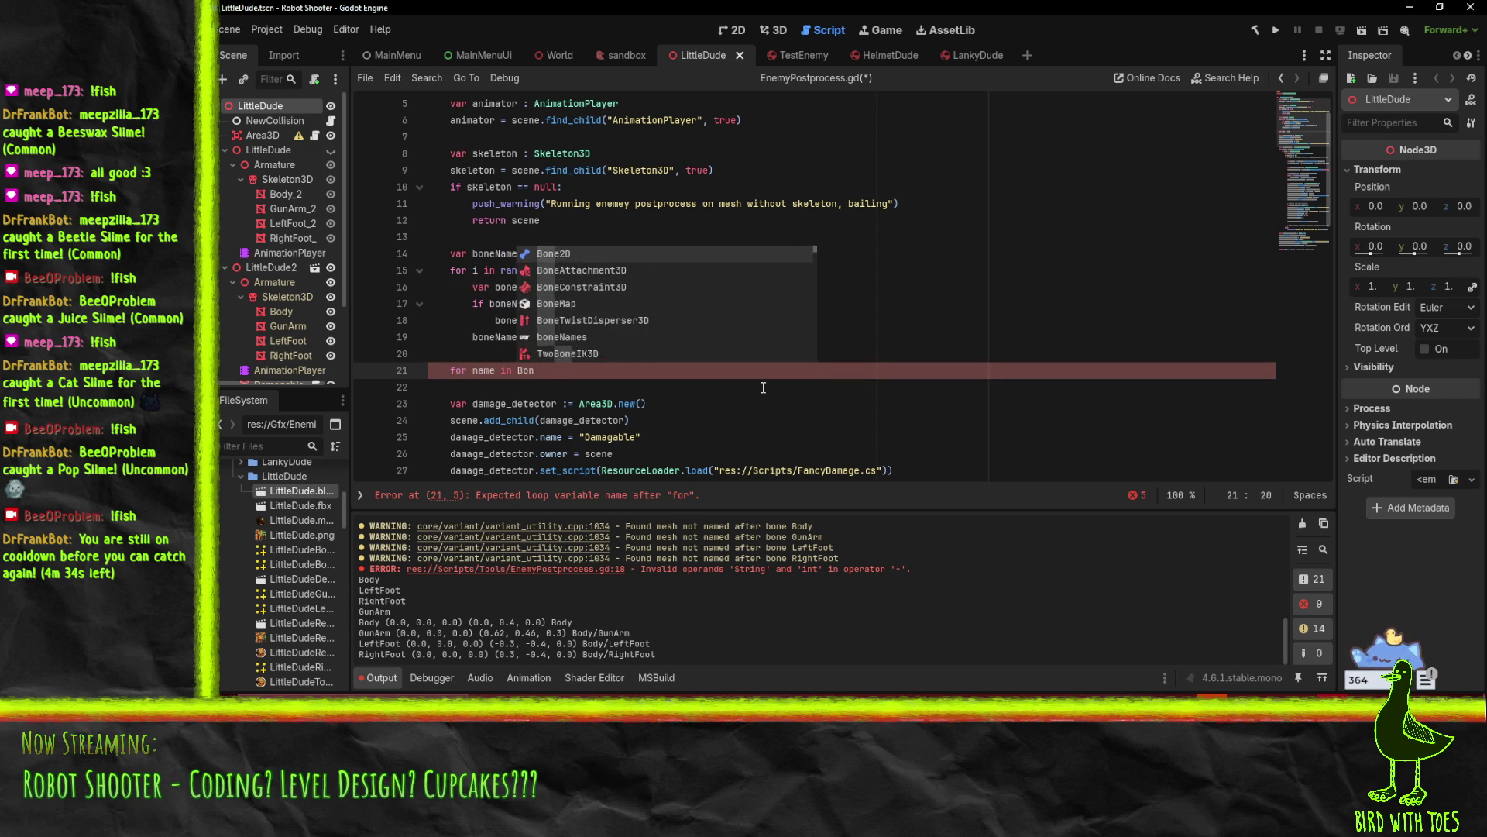
pyautogui.write('mes:')
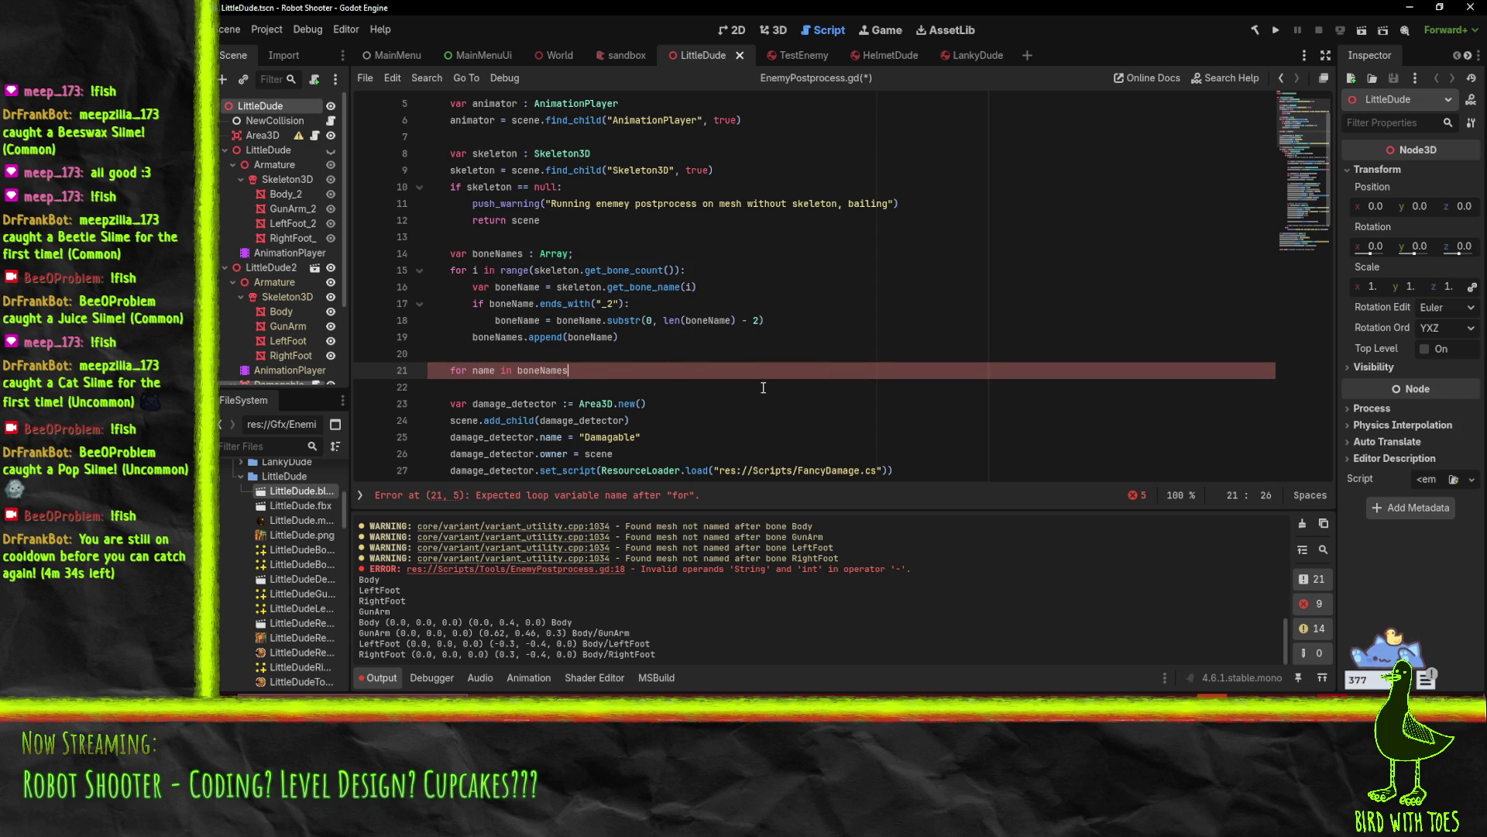
pyautogui.press('Return')
pyautogui.hotkey('ctrl', 'v')
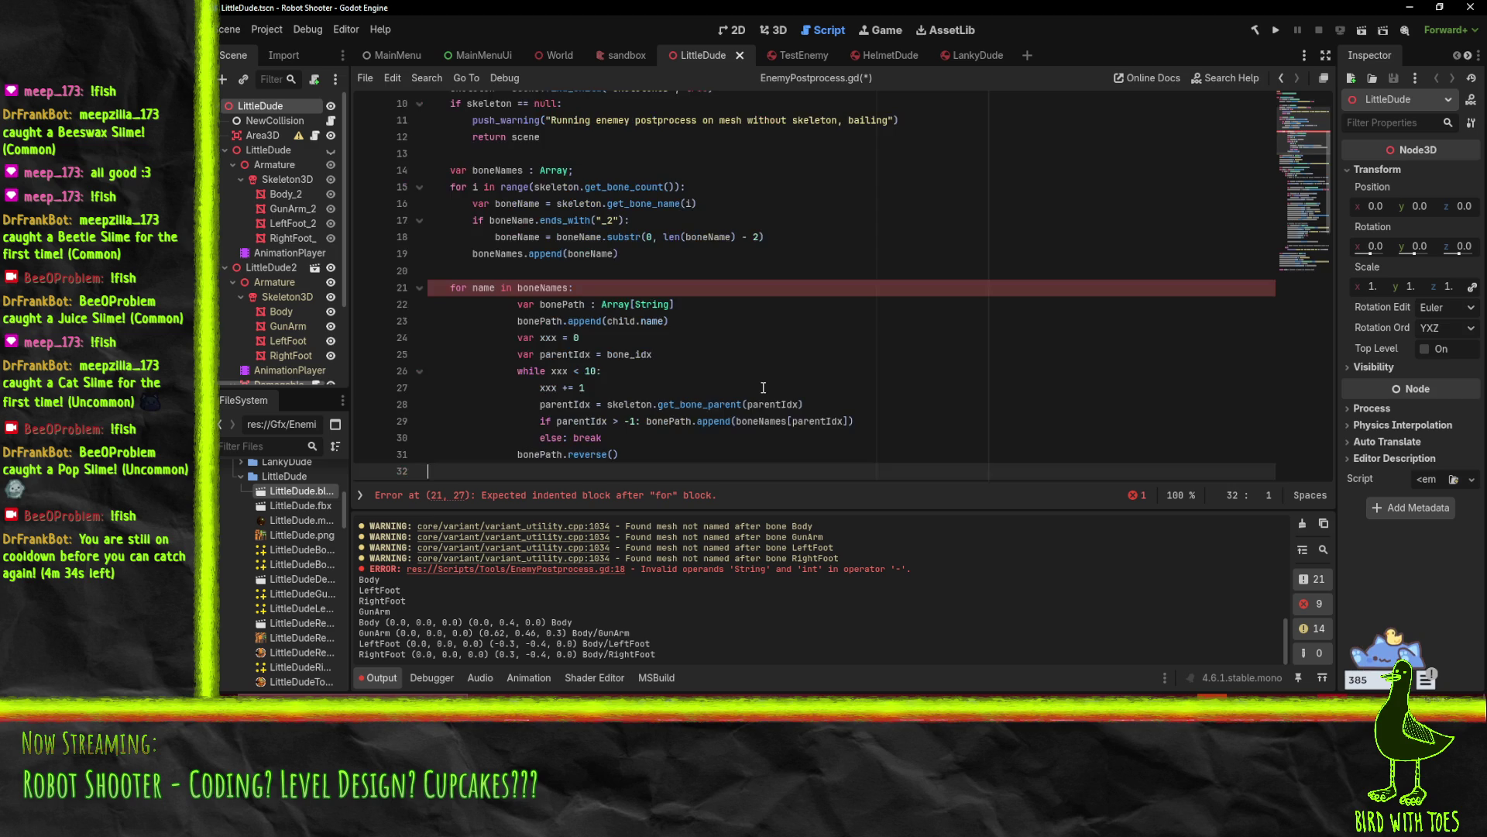
pyautogui.hotkey('shift', 'Up')
pyautogui.hotkey('shift', 'Up')
pyautogui.hotkey('shift', 'Up')
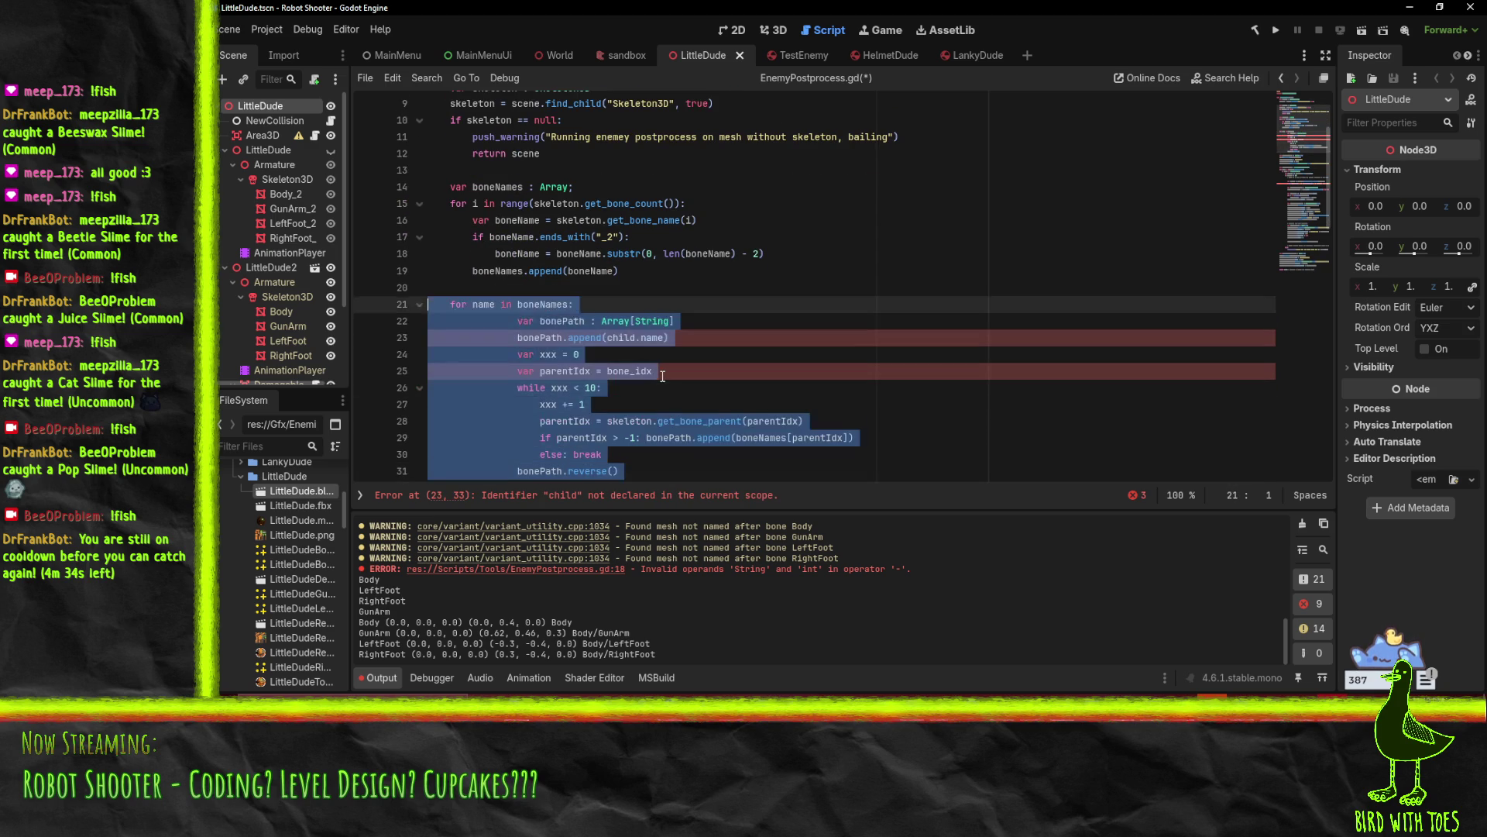
pyautogui.hotkey('shift', 'Tab')
pyautogui.hotkey('shift', 'Tab')
# Change the declaration to bonePaths with type Dictionary[String, String]
pyautogui.scroll(2, 658, 369)
pyautogui.click(784, 280)
pyautogui.hotkey('ctrl', 'Left')
pyautogui.hotkey('ctrl', 'Left')
pyautogui.hotkey('ctrl', 'shift', 'Right')
pyautogui.write('Dictionary[')
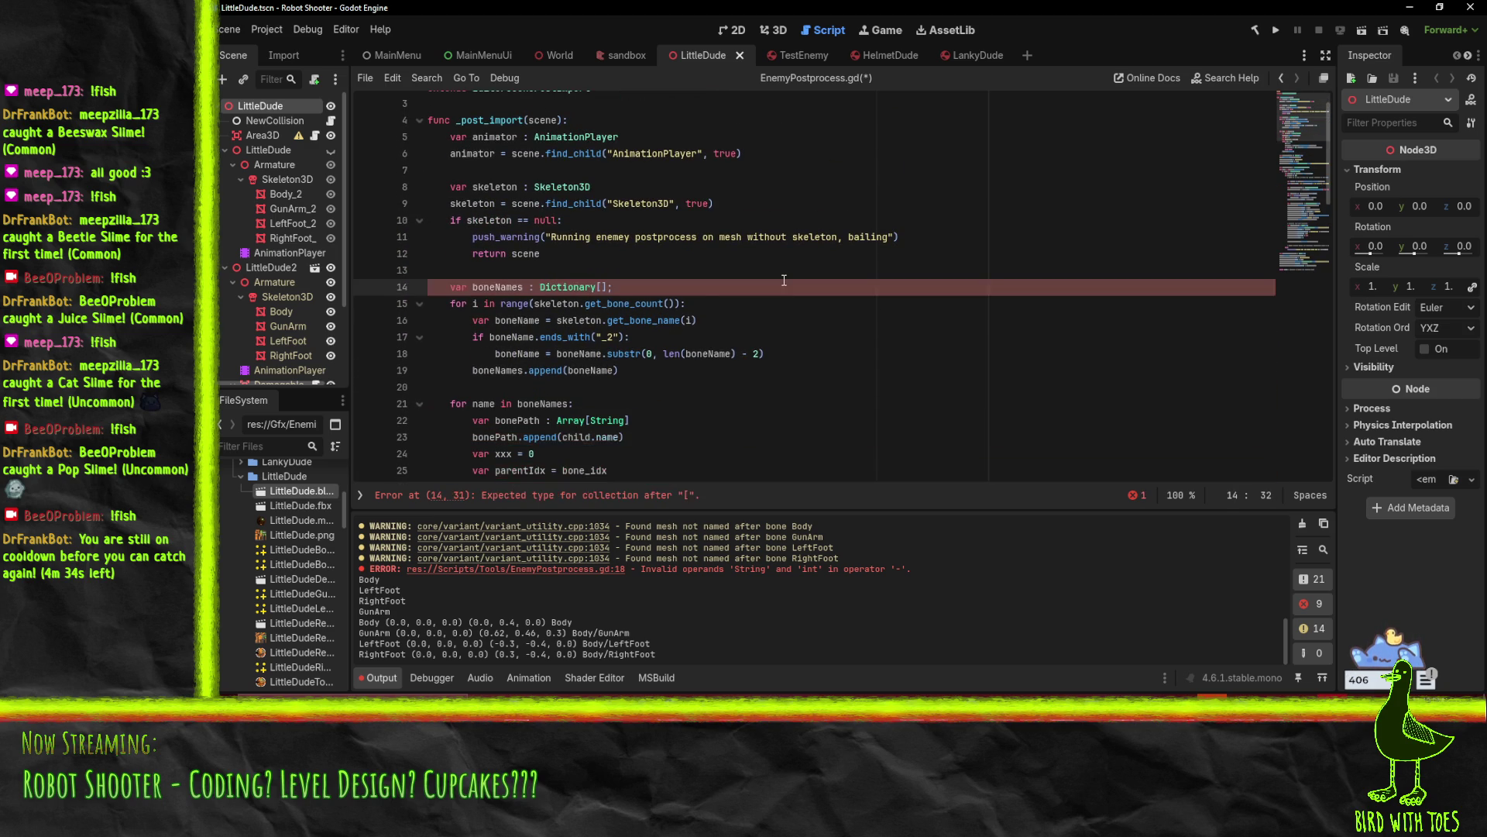
pyautogui.write('String, String')
pyautogui.click(506, 303)
pyautogui.moveTo(495, 287)
pyautogui.mouseDown()
pyautogui.moveTo(530, 287)
pyautogui.moveTo(518, 287)
pyautogui.mouseUp()
pyautogui.write('Path')
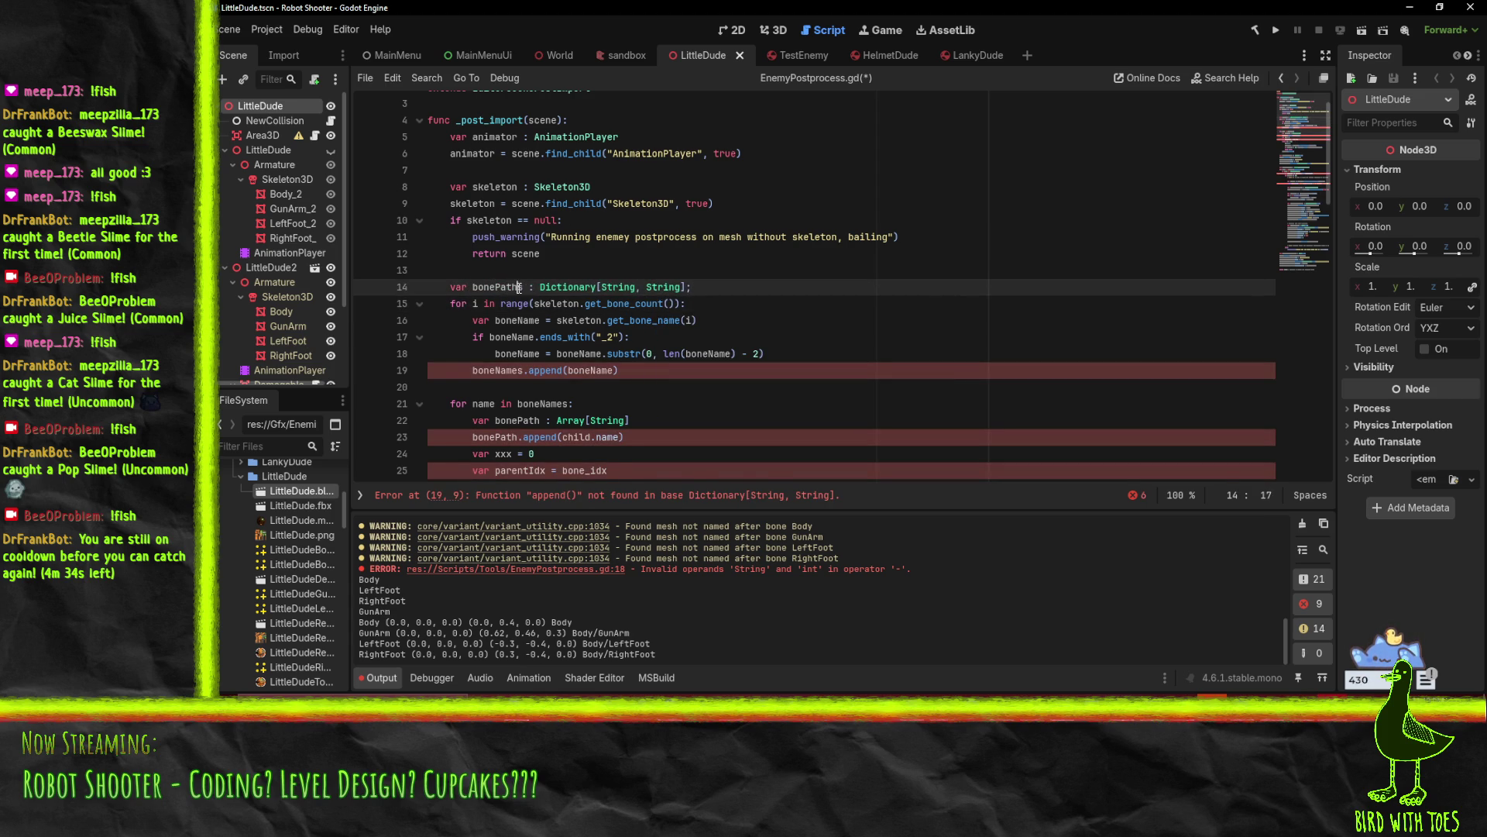
pyautogui.write('s')
pyautogui.doubleClick(496, 287)
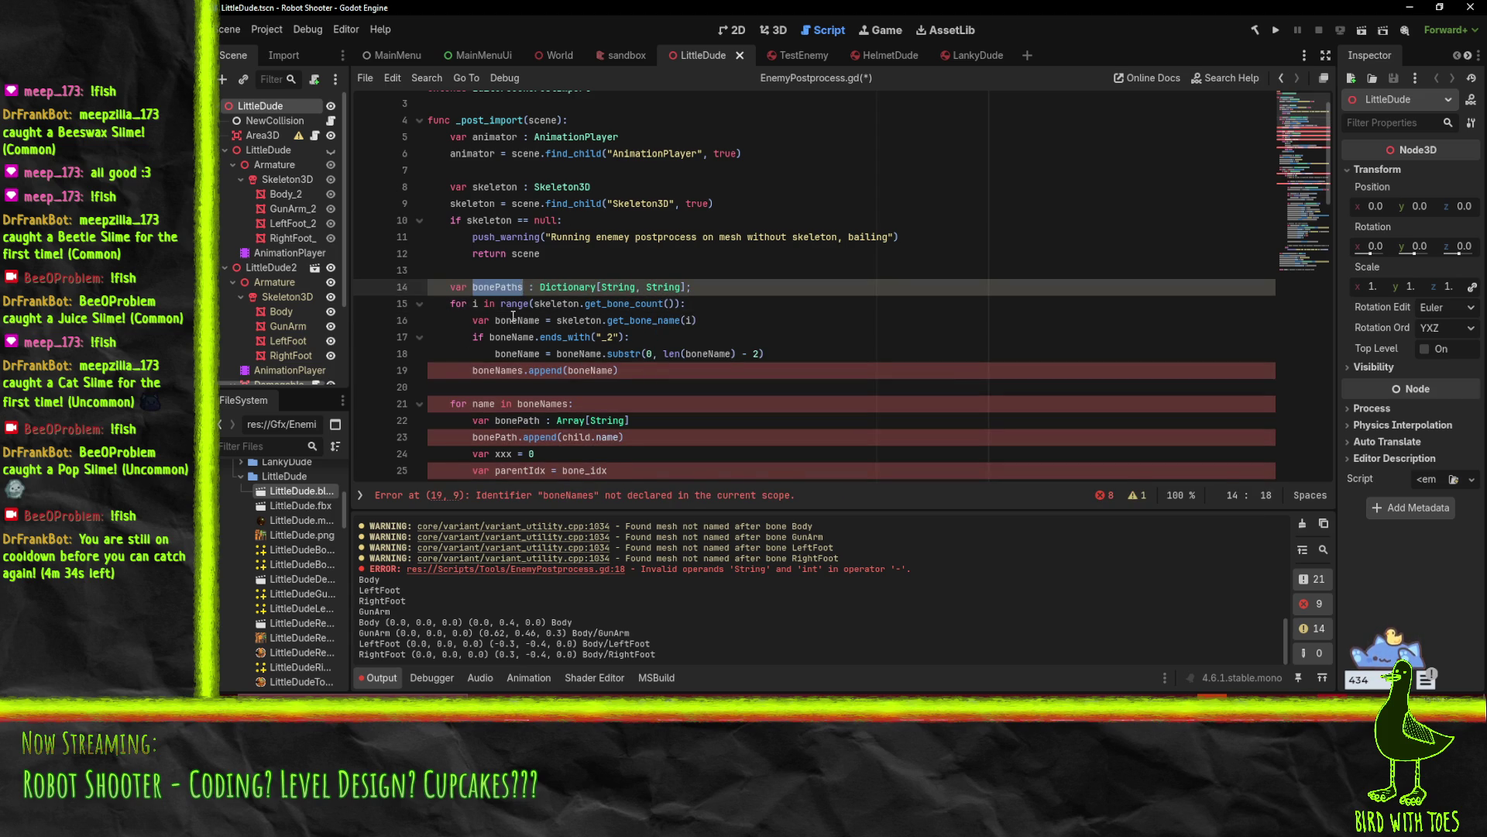
# Replace the append call on line 19 with bonePaths[boneName] = ""
pyautogui.click(528, 320)
pyautogui.click(512, 353)
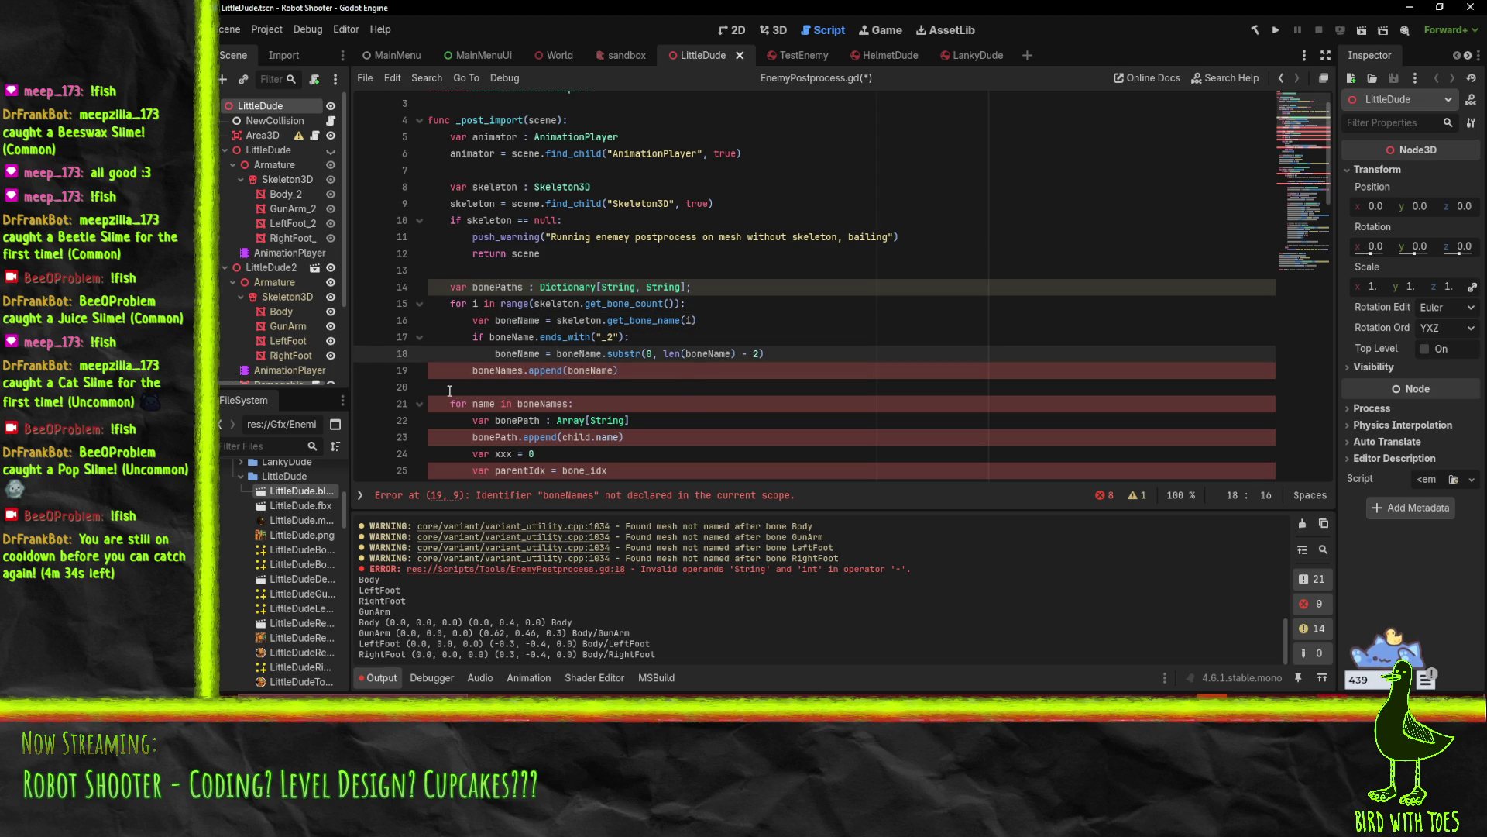
pyautogui.moveTo(472, 370); pyautogui.dragTo(569, 370)
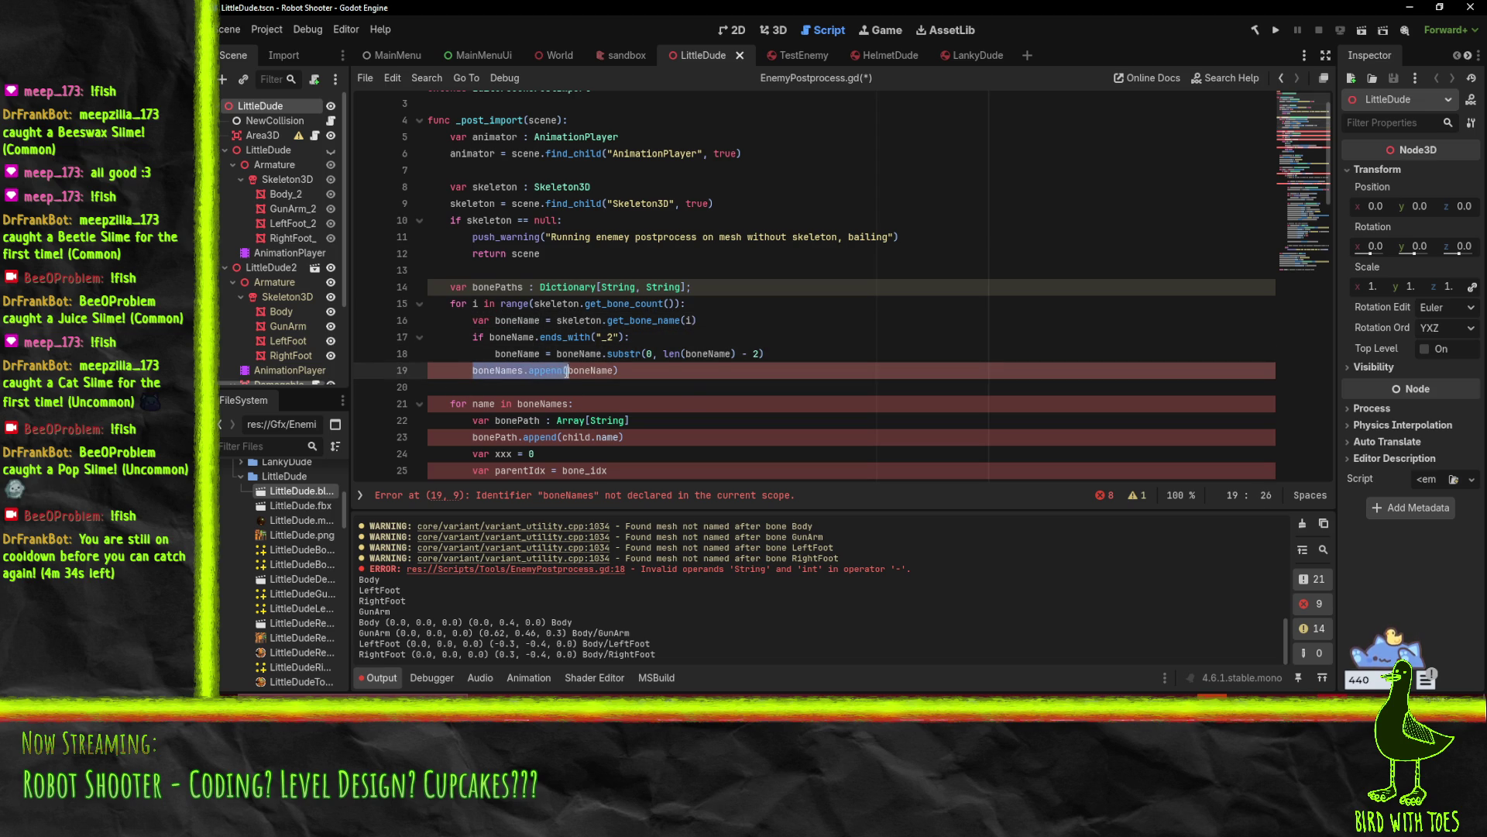
pyautogui.write('bonePaths[b')
pyautogui.press('End')
pyautogui.press('BackSpace')
pyautogui.write('] =')
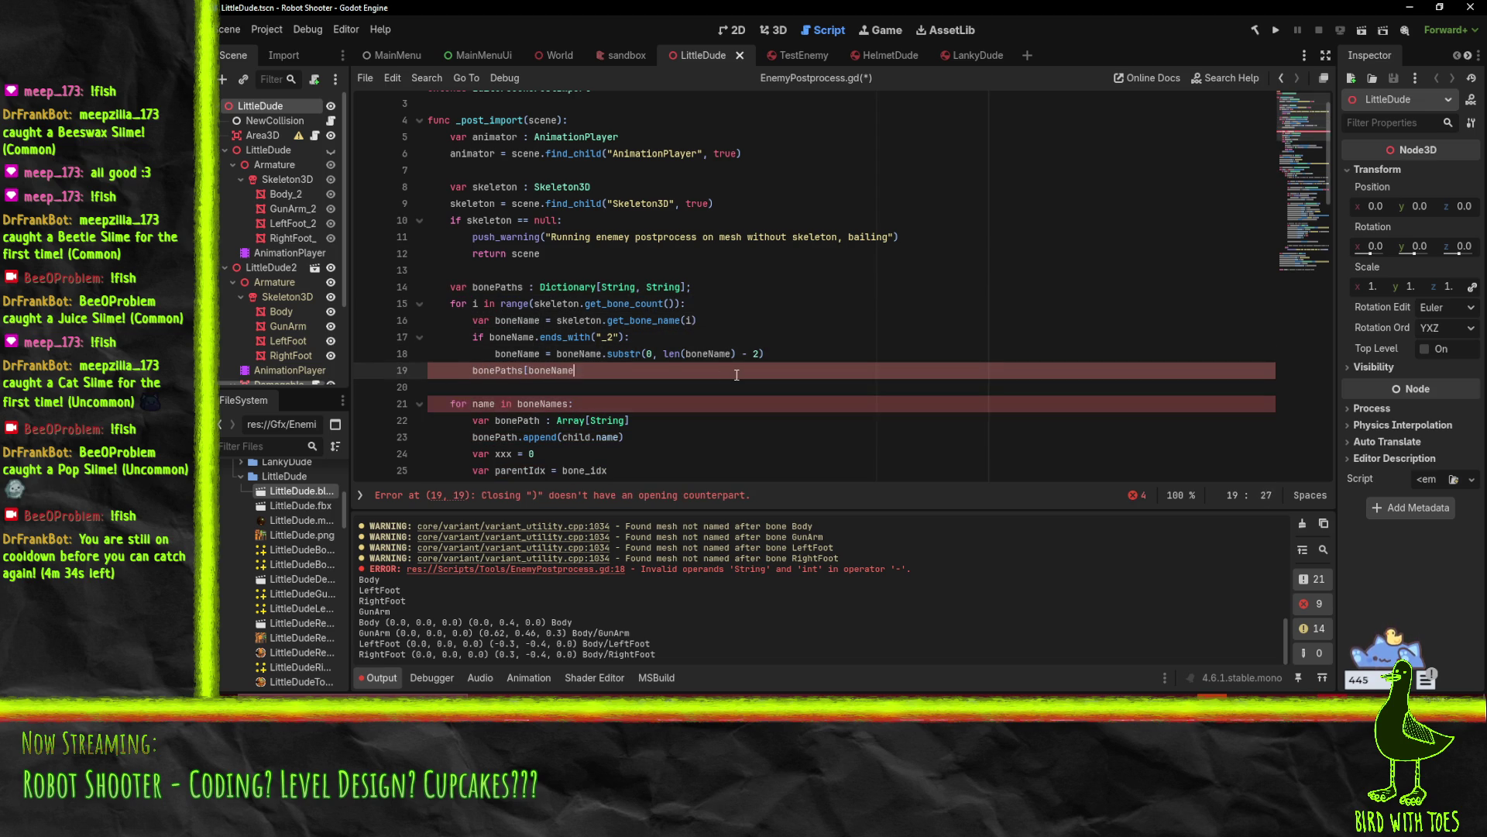
pyautogui.write(' ""')
pyautogui.press('Down')
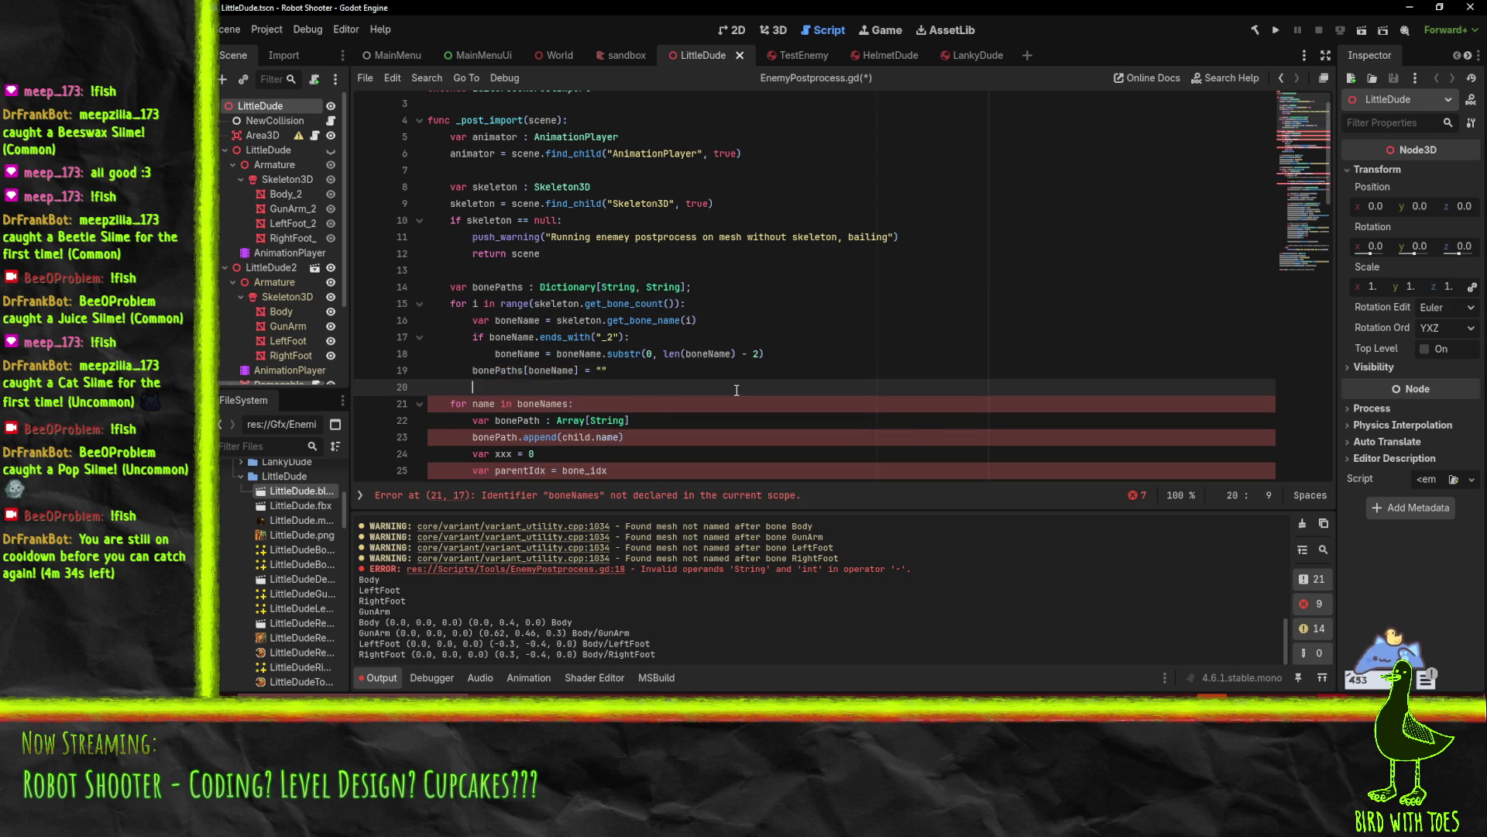
pyautogui.scroll(-1, 507, 315)
# Make the new for loop iterate over bonePaths.keys()
pyautogui.doubleClick(504, 320)
pyautogui.hotkey('ctrl', 'c')
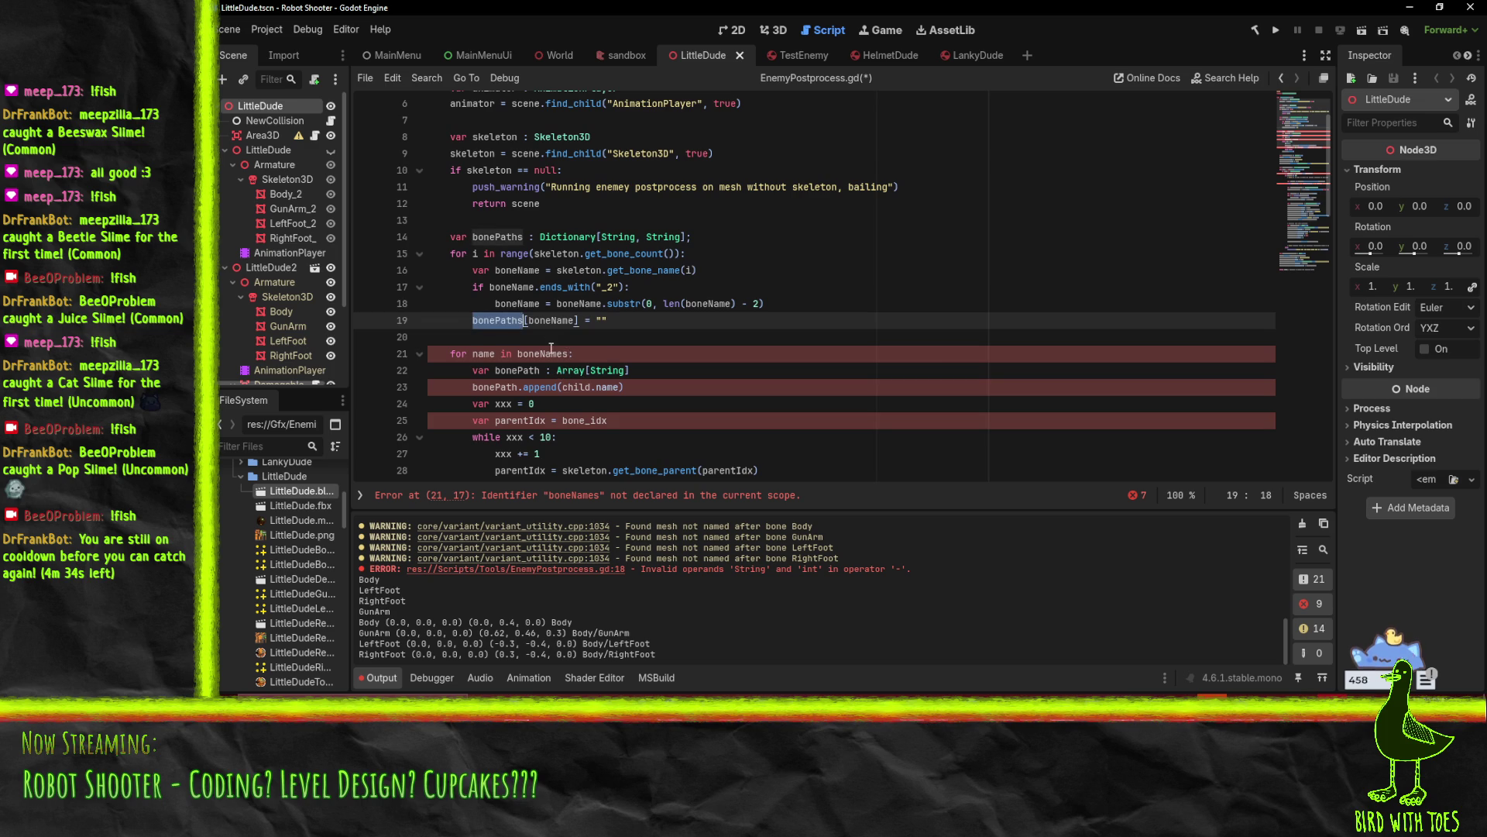
pyautogui.doubleClick(554, 354)
pyautogui.hotkey('ctrl', 'v')
pyautogui.write('.')
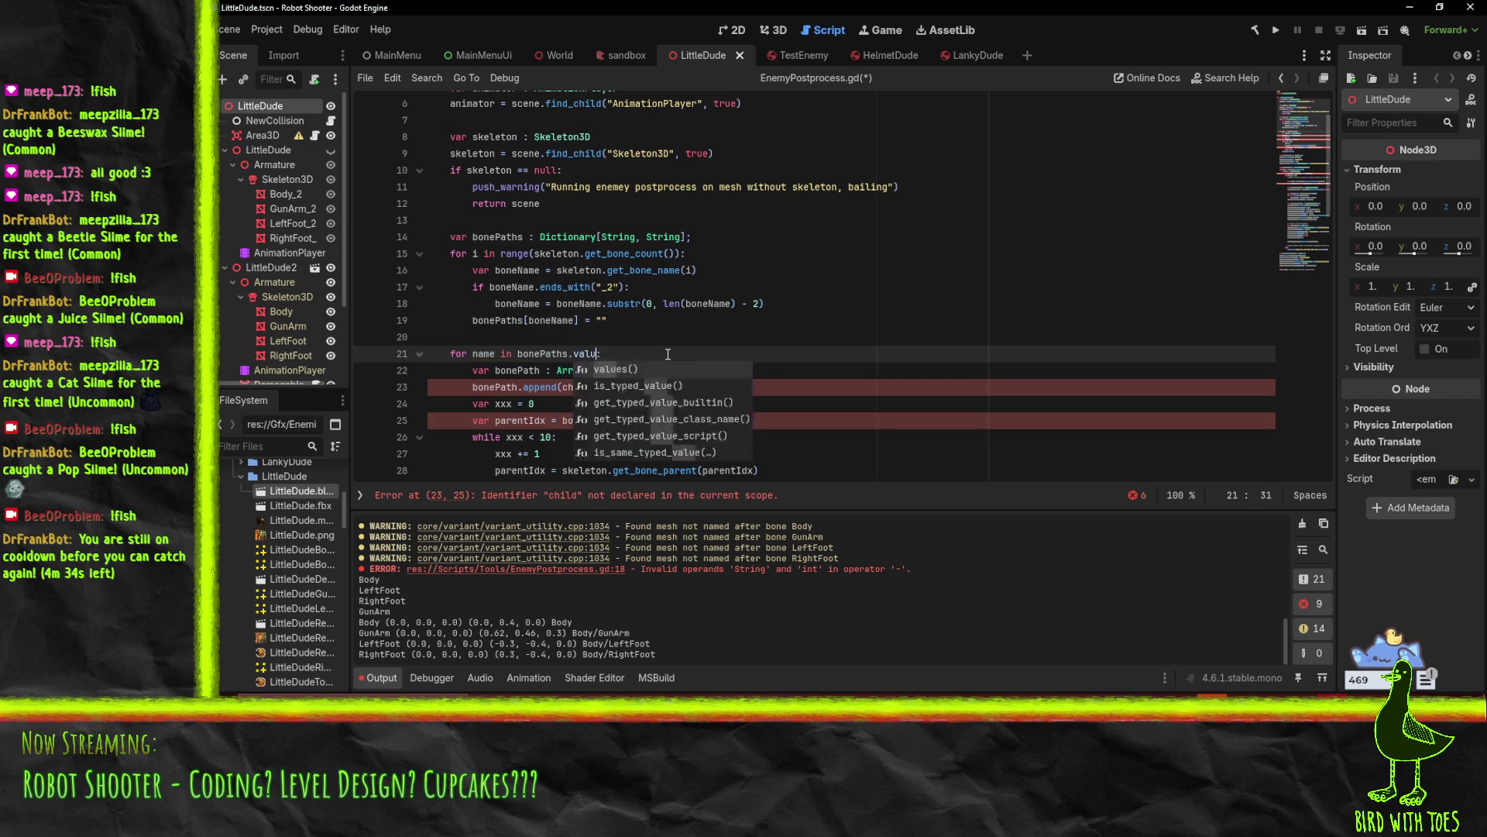
pyautogui.write('keys')
pyautogui.press('Return')
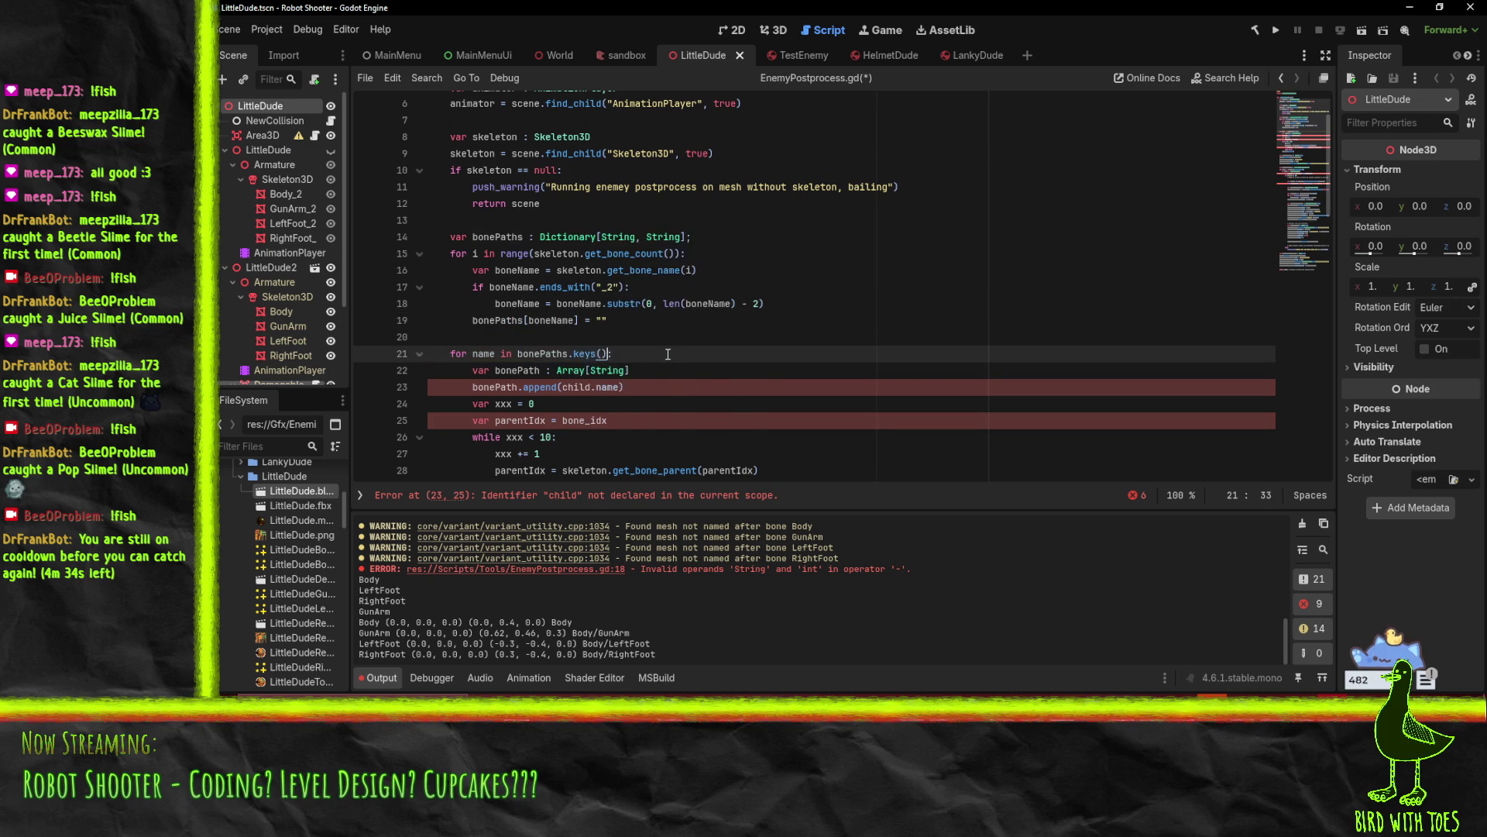
pyautogui.click(652, 386)
pyautogui.scroll(-2, 403, 191)
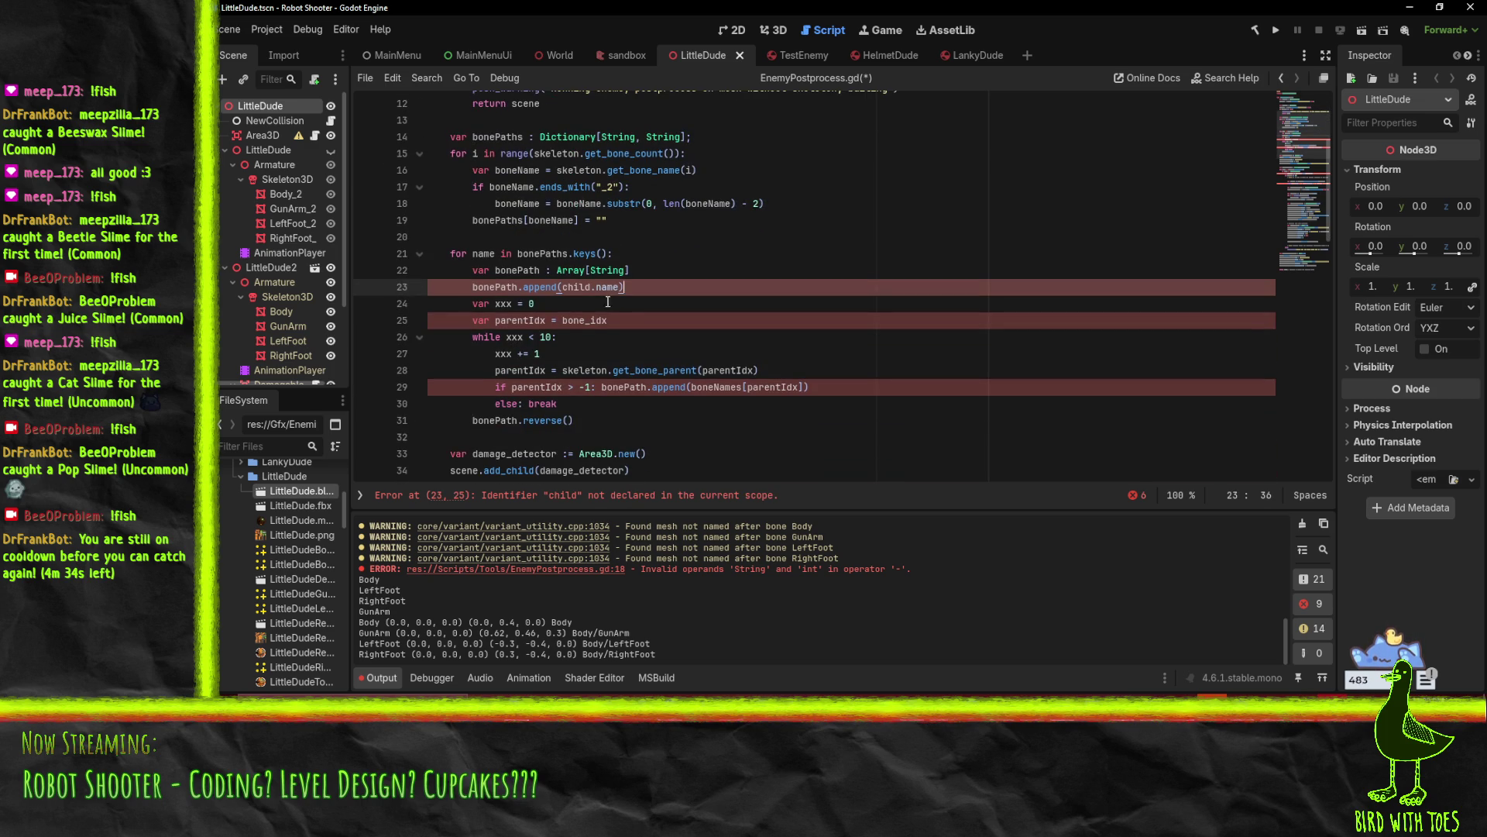
pyautogui.scroll(1, 651, 303)
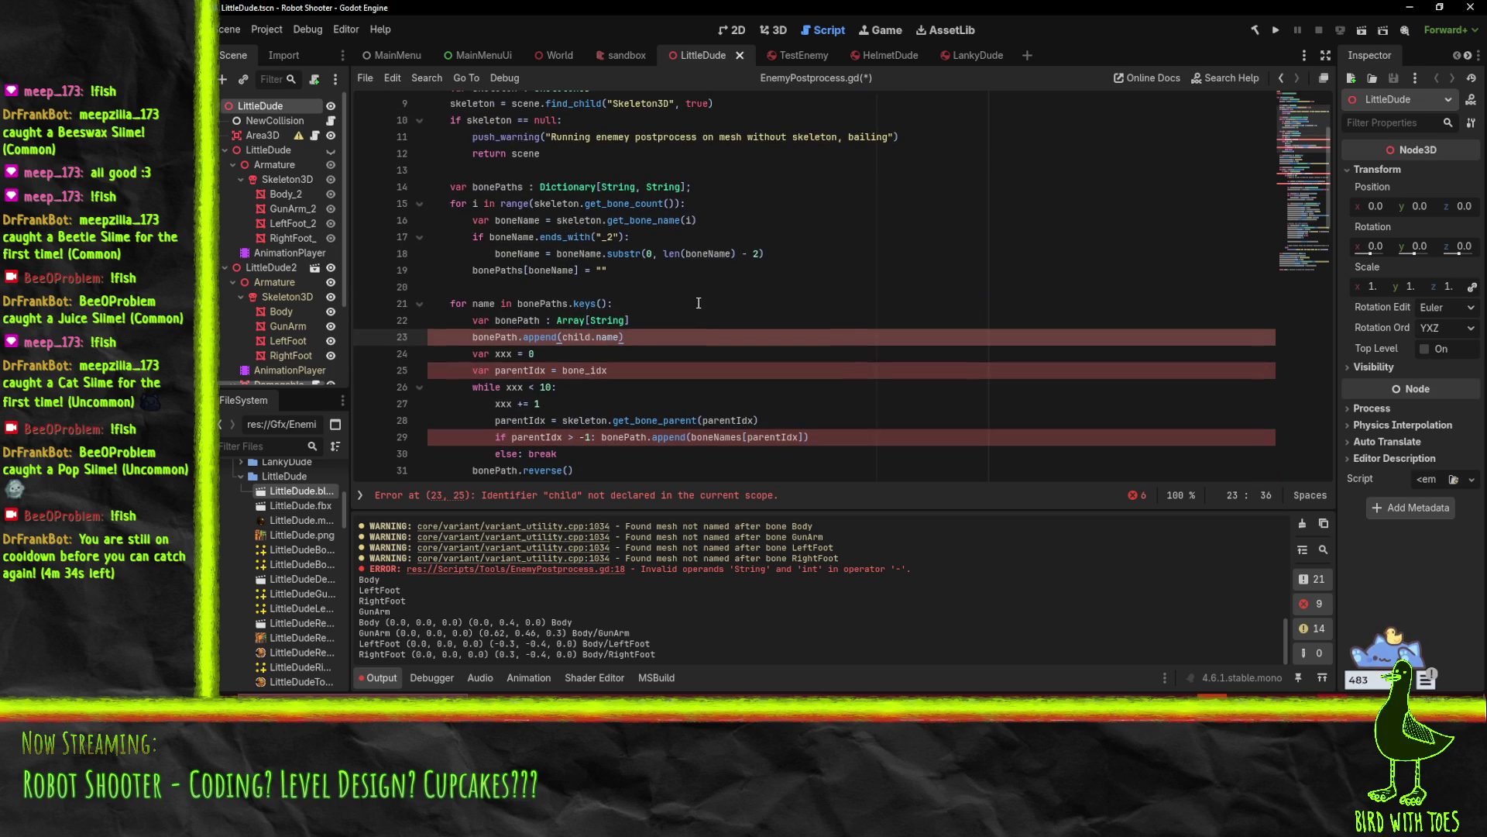
# Delete 'child.' on line 23, inspect bone_idx, then undo the recent edits
pyautogui.click(524, 322)
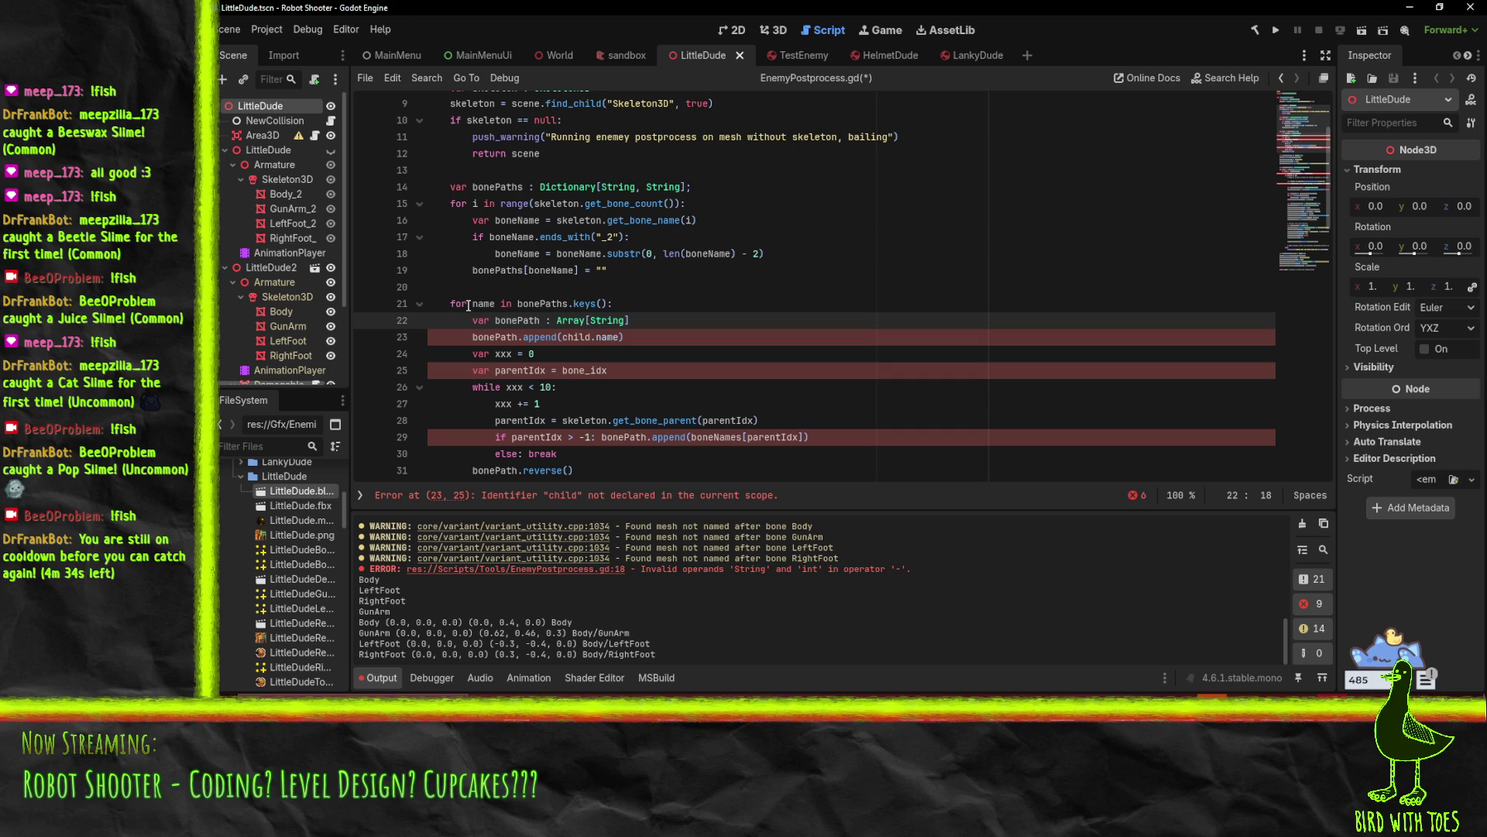
pyautogui.doubleClick(566, 338)
pyautogui.rightClick(565, 337)
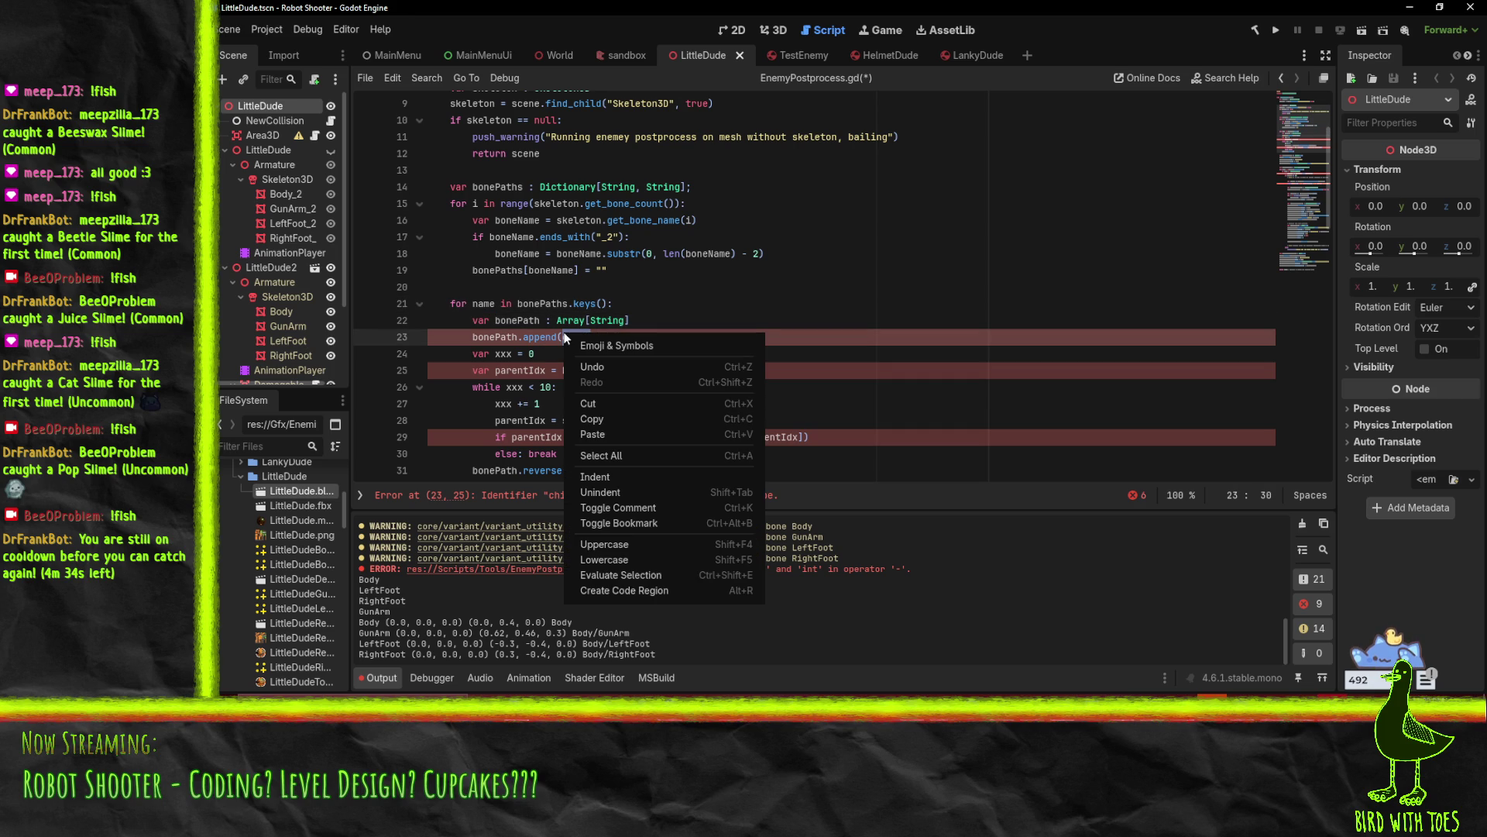
pyautogui.press('Escape')
pyautogui.press('Delete')
pyautogui.press('Delete')
pyautogui.press('Down')
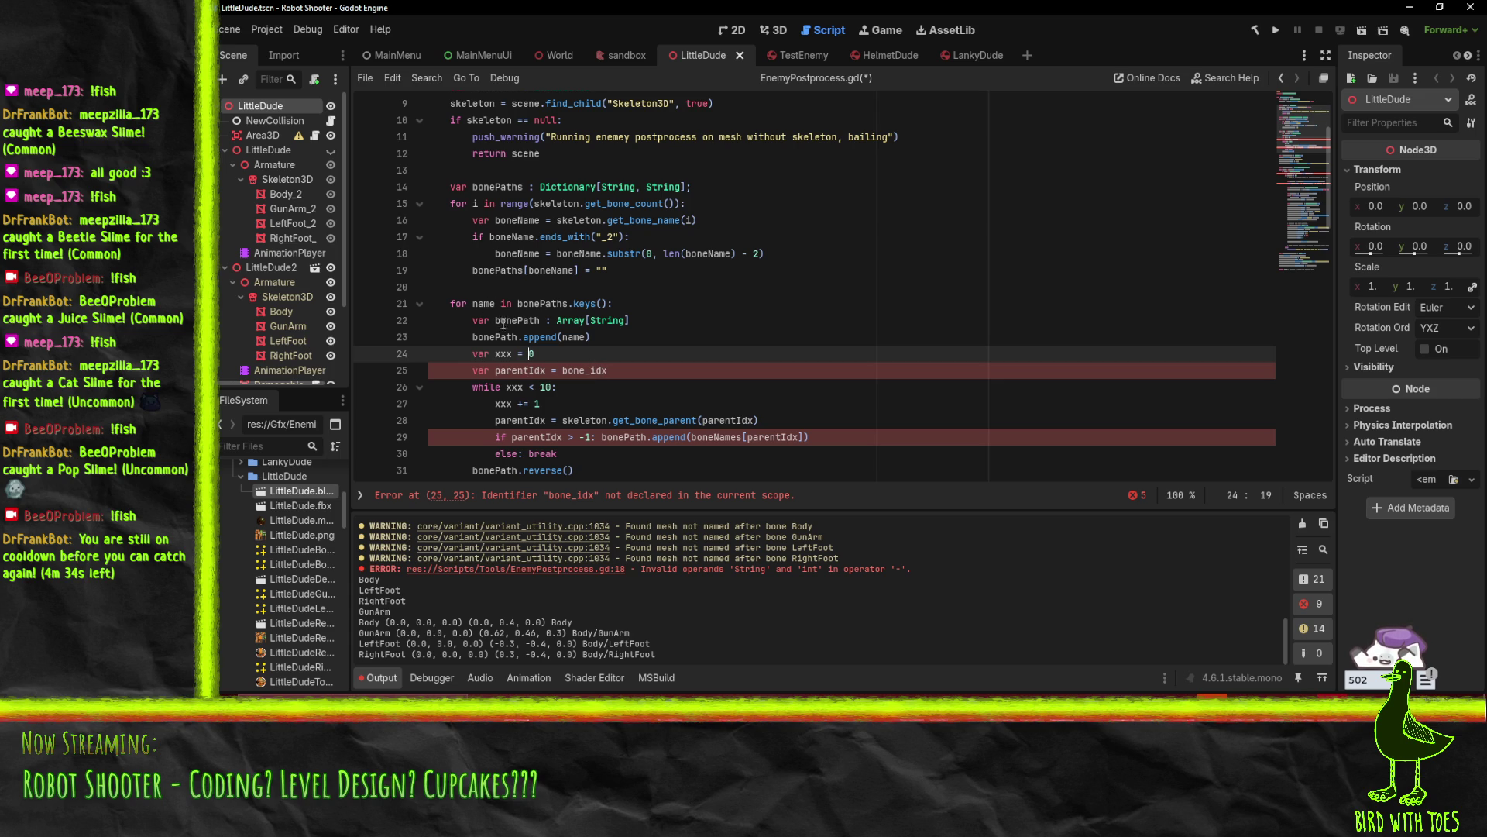
pyautogui.doubleClick(602, 371)
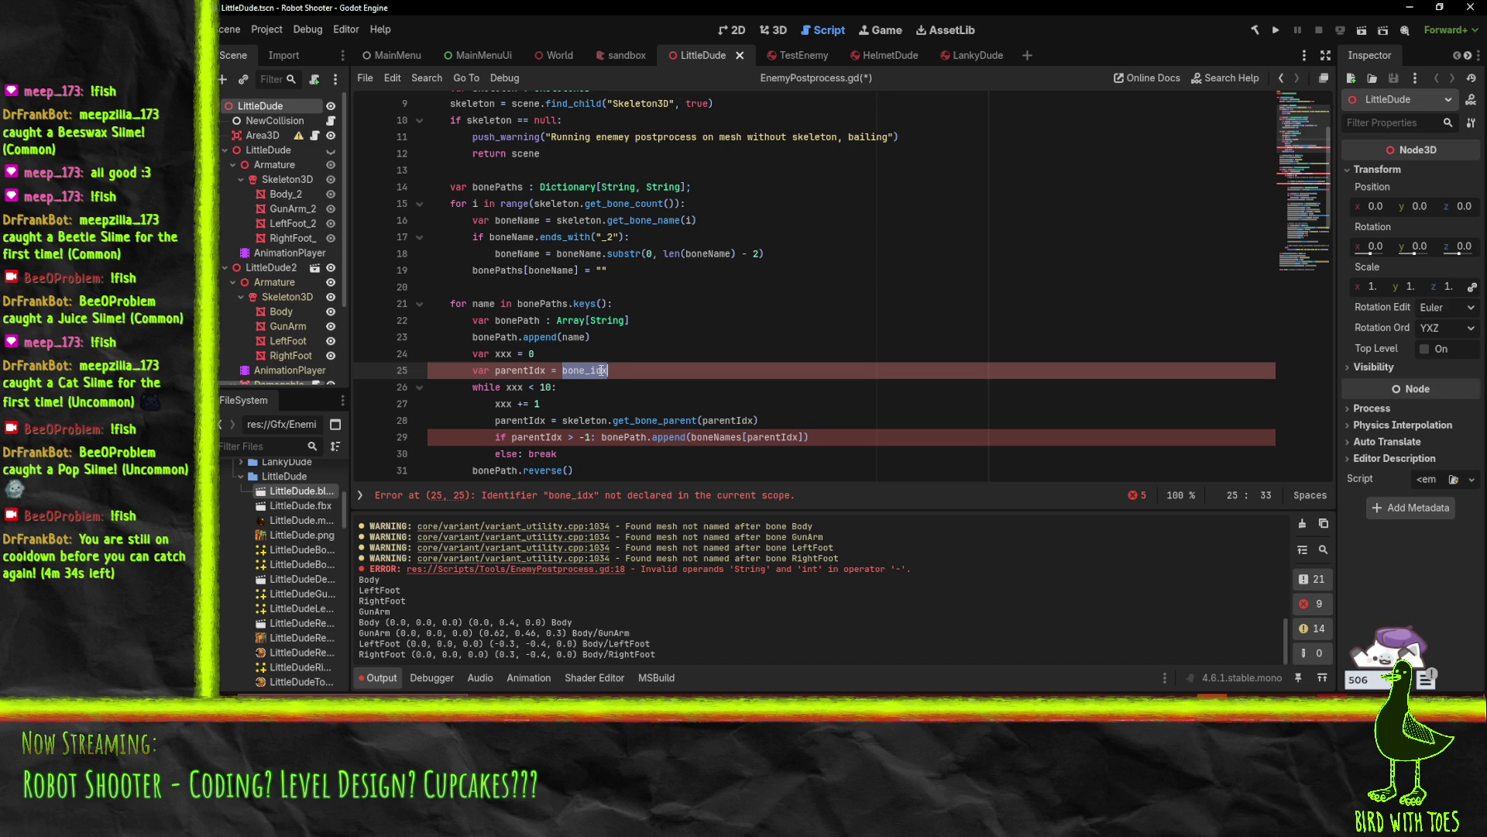
pyautogui.hotkey('ctrl', 'z')
pyautogui.hotkey('ctrl', 'z')
pyautogui.hotkey('ctrl', 'z')
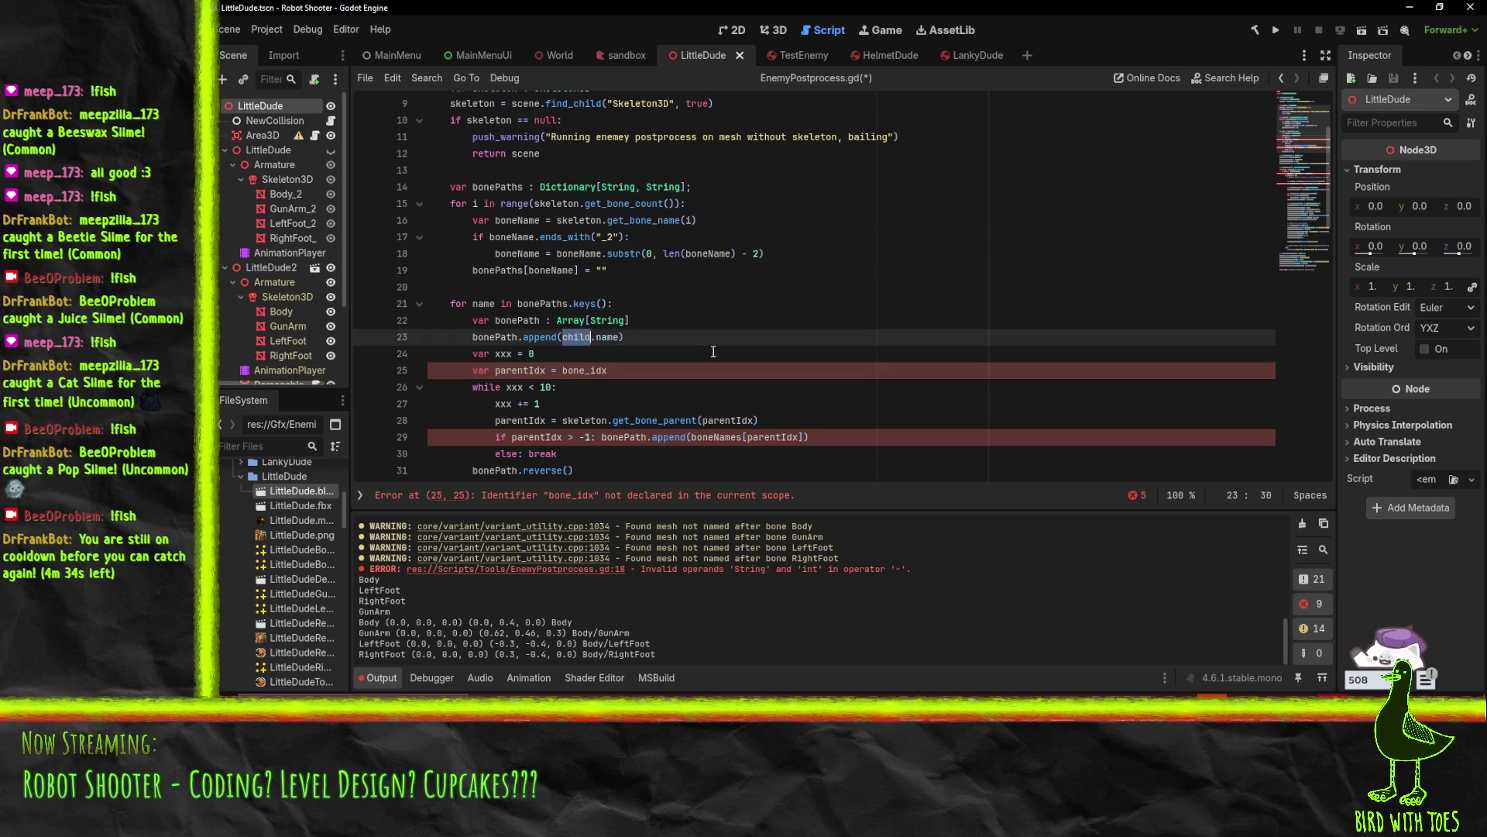
pyautogui.hotkey('ctrl', 'z')
pyautogui.hotkey('ctrl', 'z')
pyautogui.hotkey('ctrl', 'z')
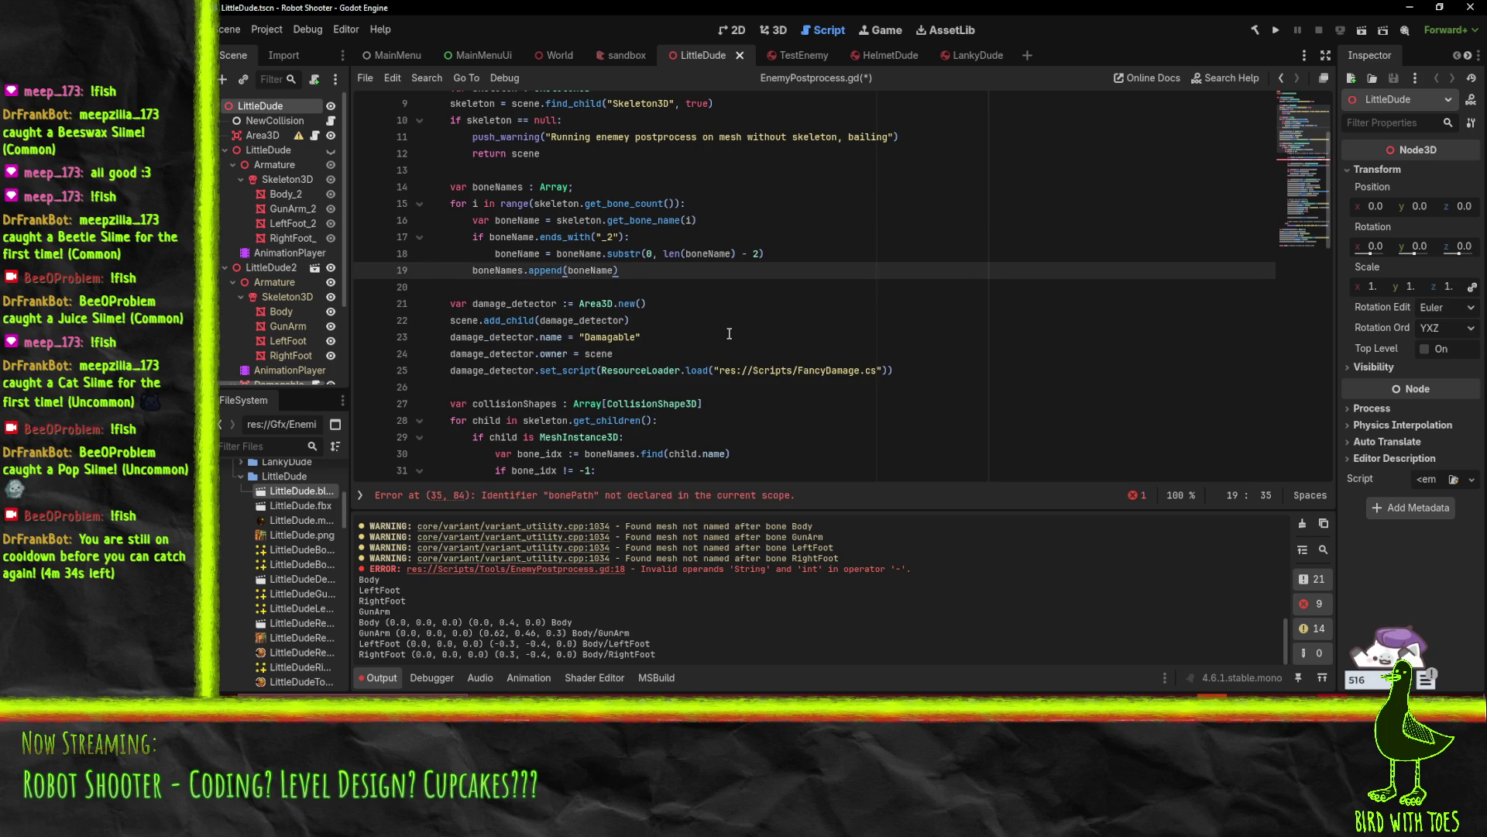
# Undo the remaining dictionary edits, restoring the saved version of the script
pyautogui.hotkey('ctrl', 'z')
pyautogui.hotkey('ctrl', 'z')
pyautogui.hotkey('ctrl', 'z')
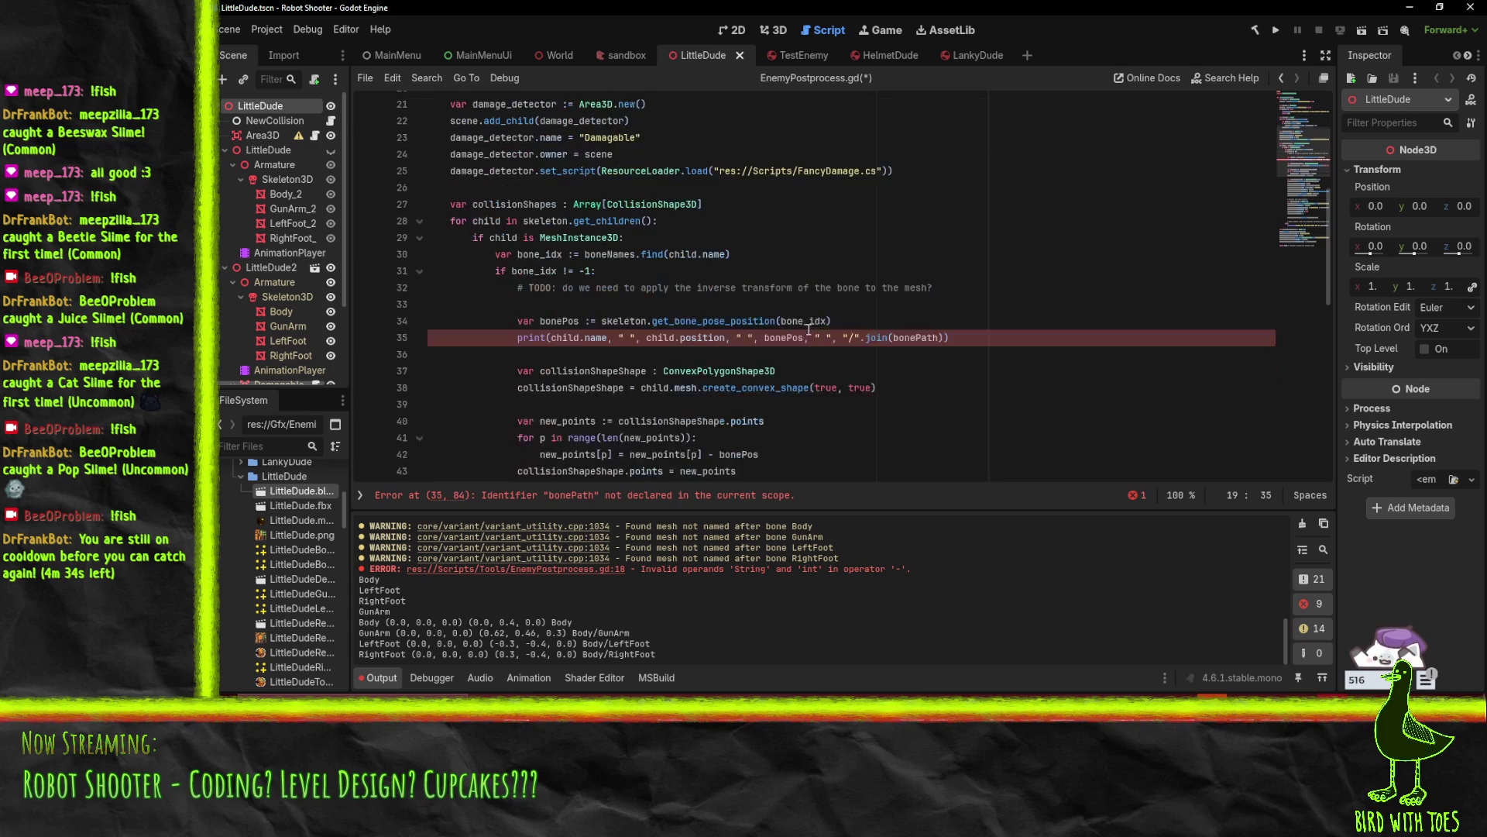
pyautogui.hotkey('ctrl', 'z')
pyautogui.scroll(-3, 811, 343)
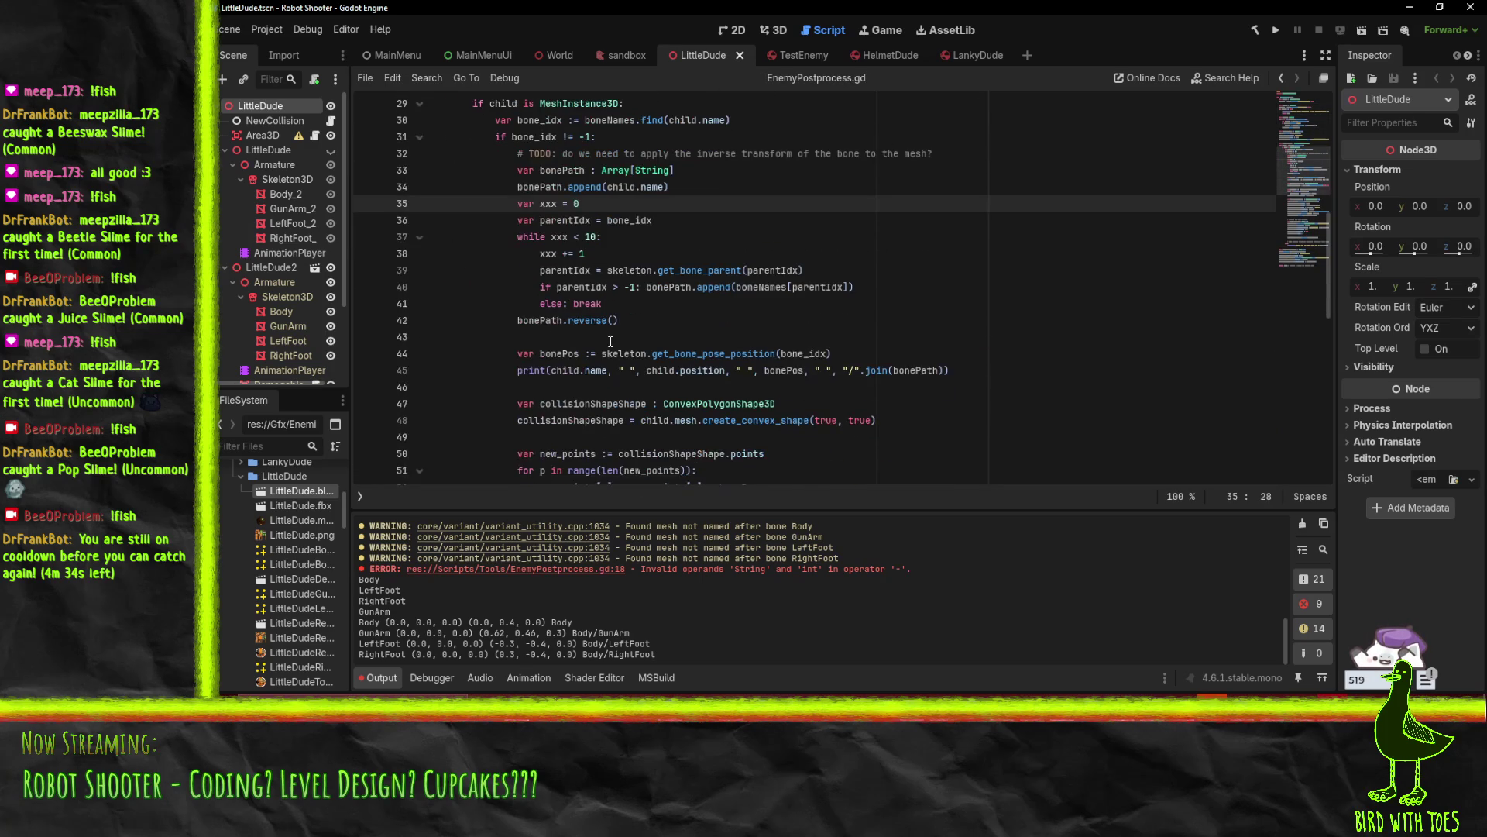
pyautogui.click(723, 232)
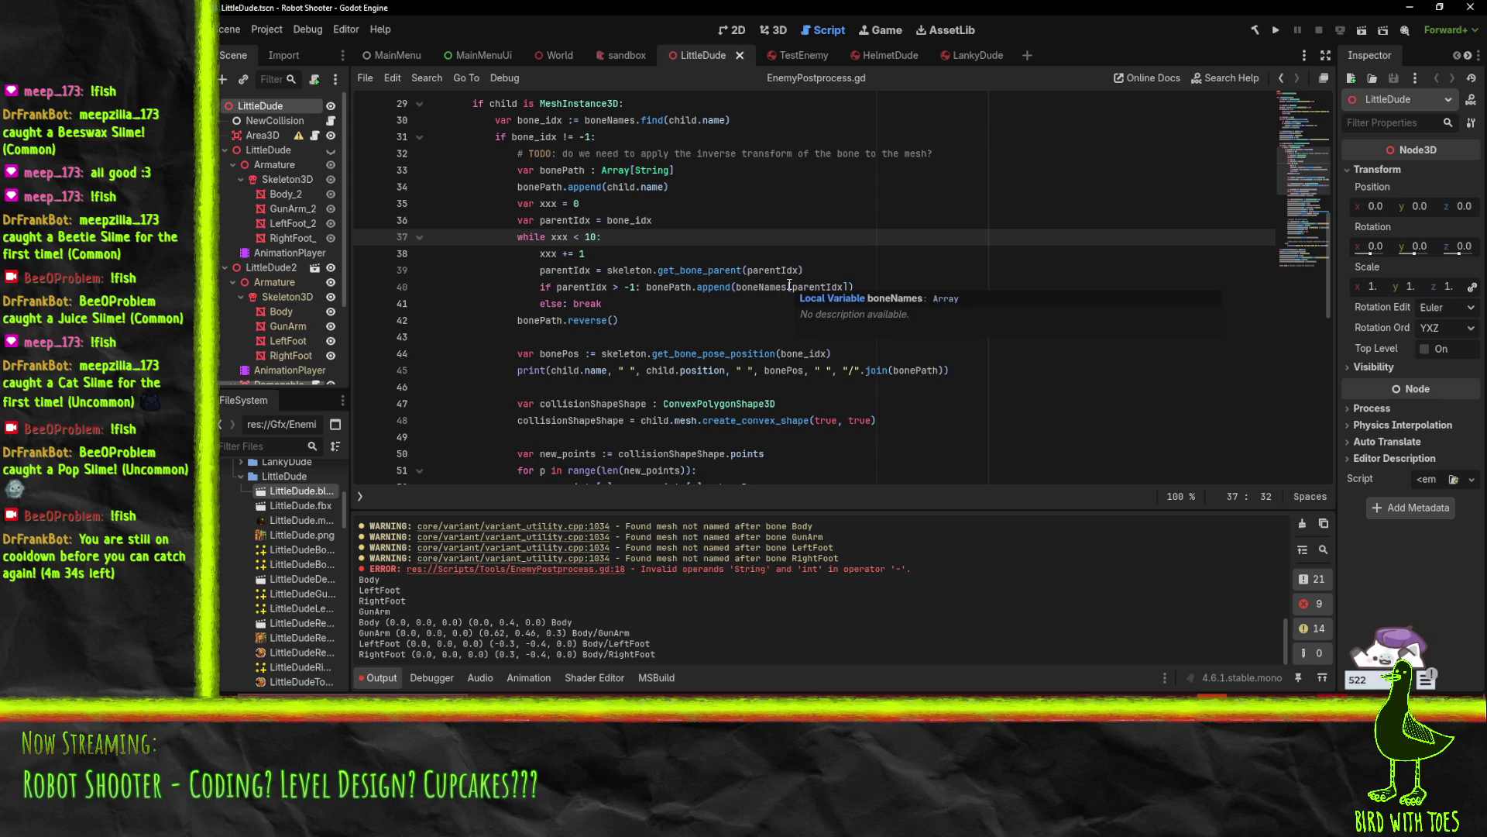
# Highlight every use of bonePath in the restored block, ending at its declaration
pyautogui.scroll(1, 782, 240)
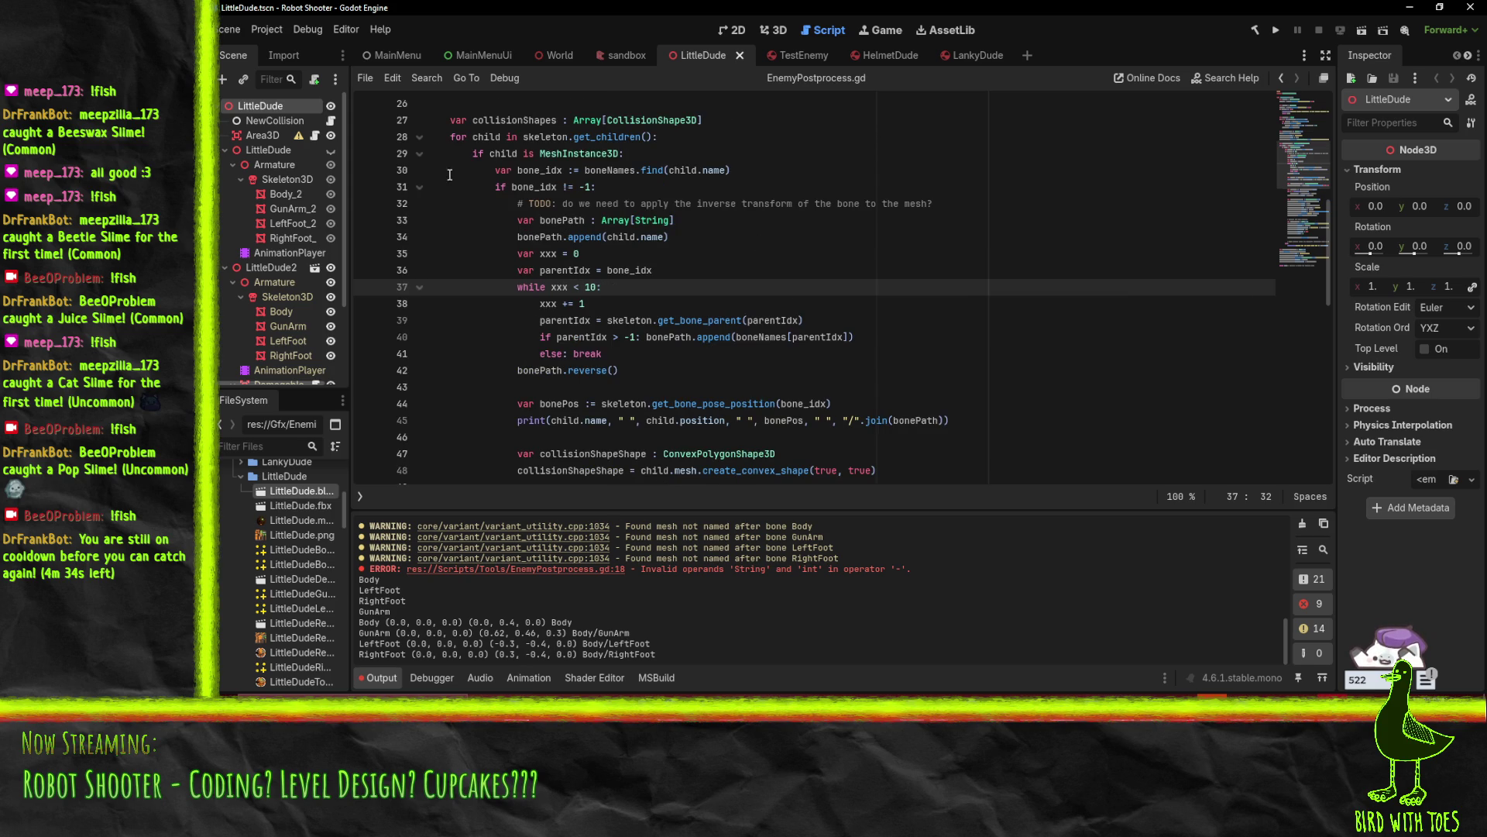
pyautogui.click(666, 309)
pyautogui.doubleClick(540, 369)
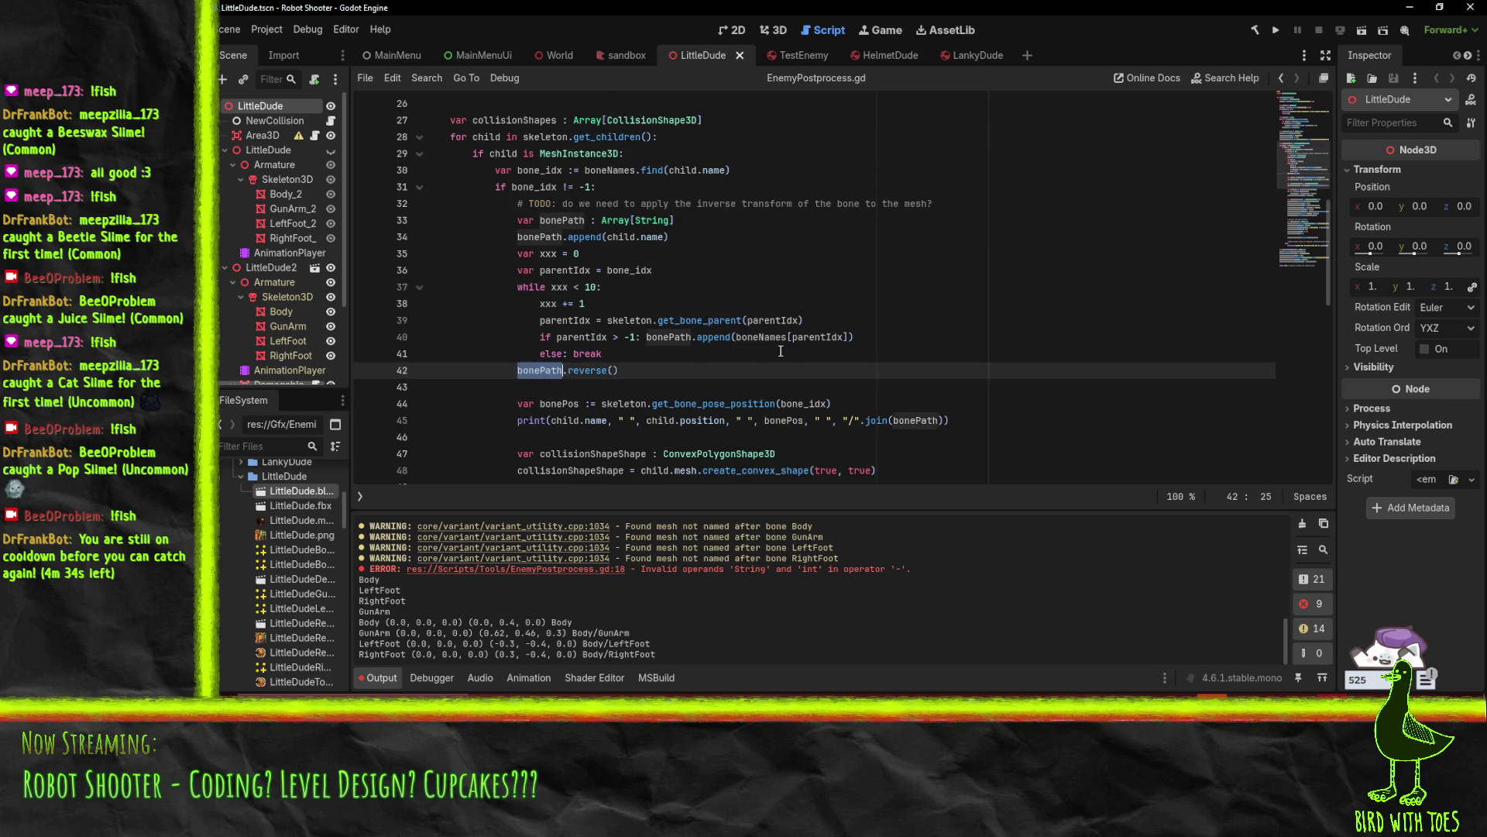
pyautogui.scroll(-2, 781, 348)
pyautogui.scroll(2, 775, 349)
pyautogui.click(585, 223)
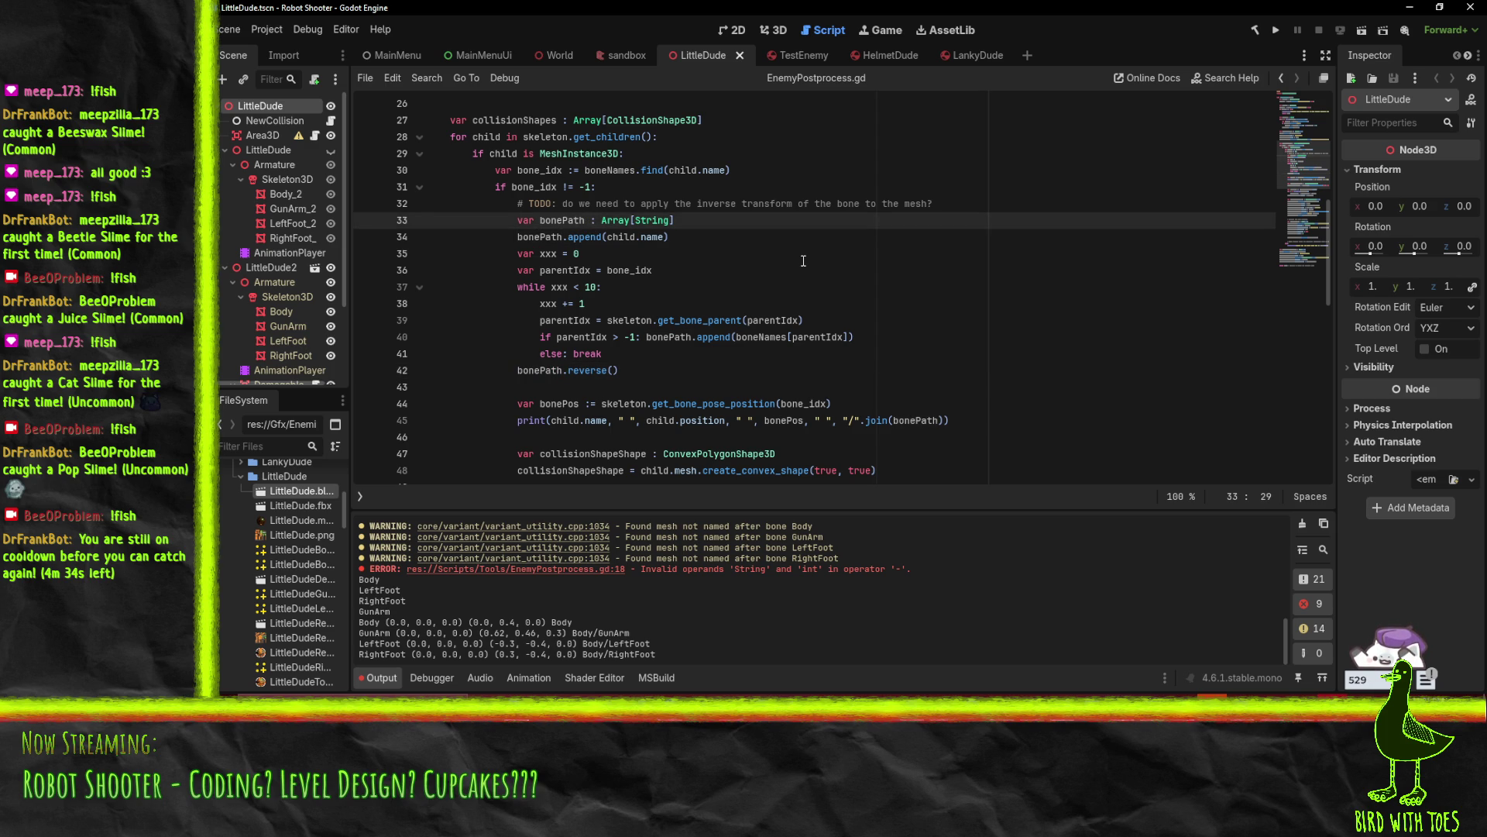
# Rename the bonePath uses on lines 34, 40 and 42 to bonePathSplit
pyautogui.write('A')
pyautogui.press('BackSpace')
pyautogui.write('Spli')
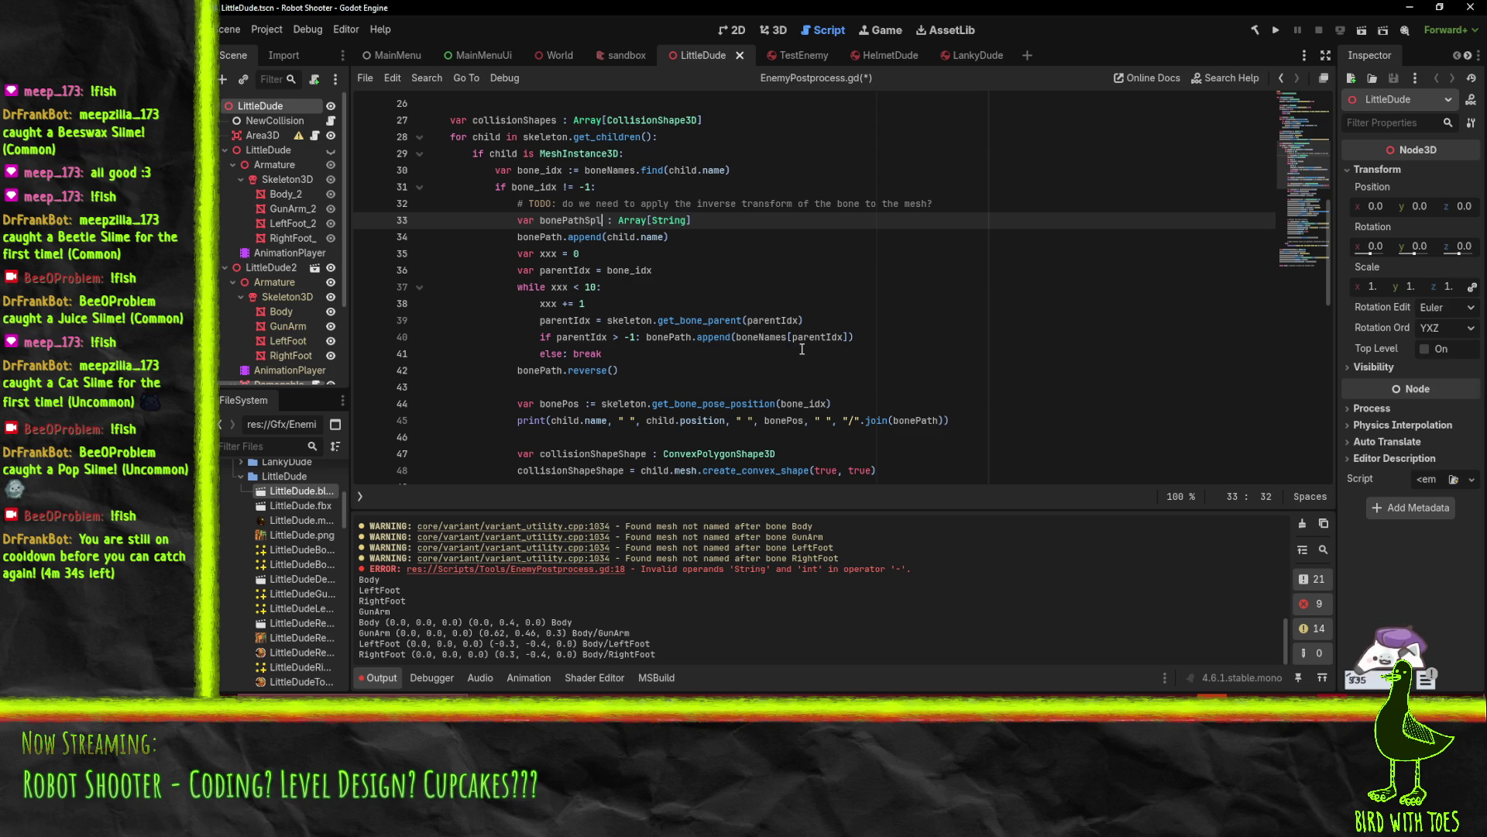
pyautogui.write('t')
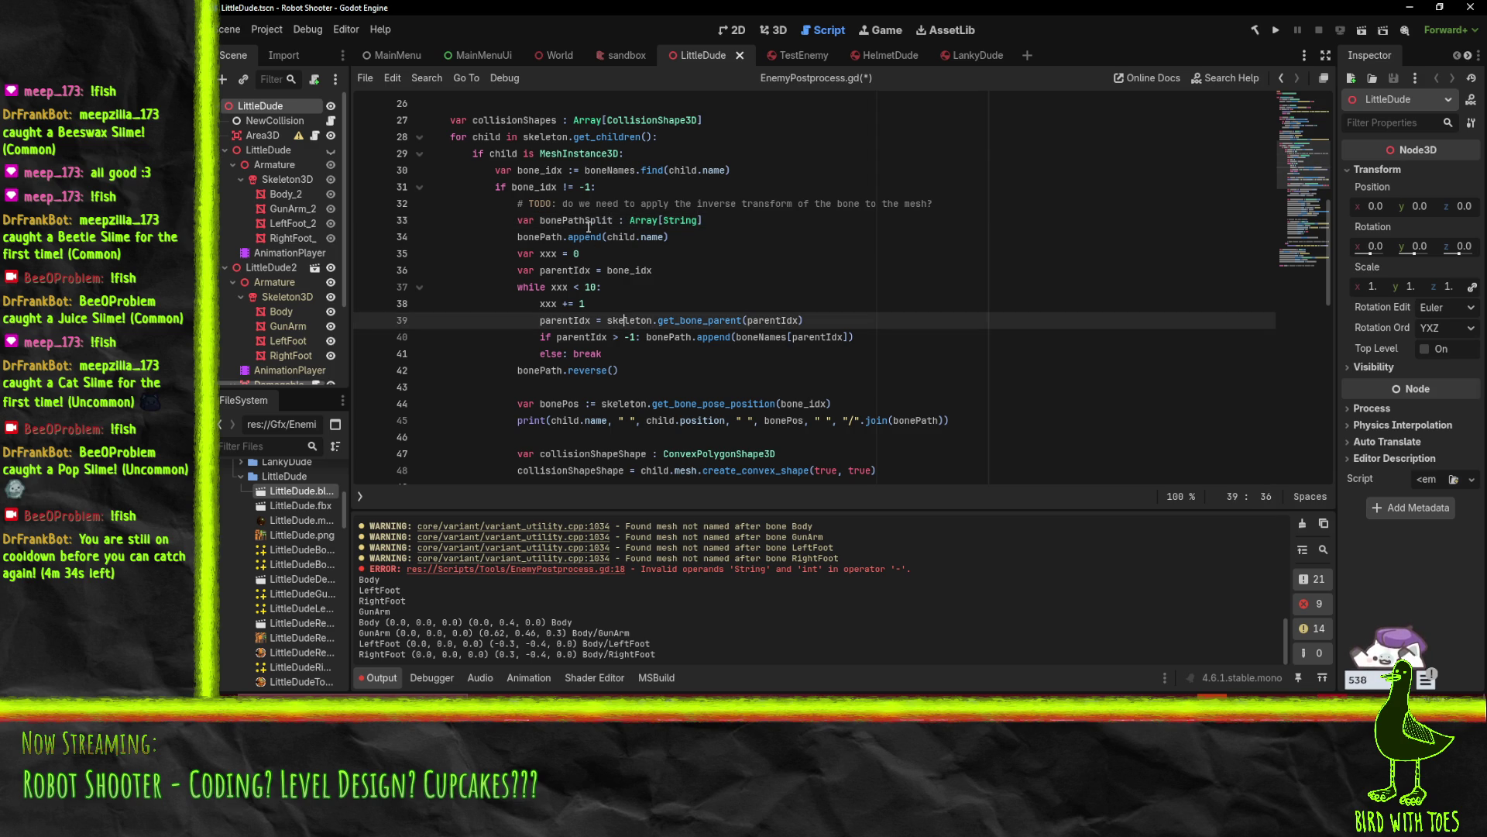
pyautogui.doubleClick(550, 236)
pyautogui.write('bonePathSplit')
pyautogui.doubleClick(658, 337)
pyautogui.write('bonePathSplit')
pyautogui.doubleClick(545, 370)
pyautogui.write('bonePathSplit')
# Add a new 'var bonePath' declaration line after the reverse call on line 42
pyautogui.click(737, 373)
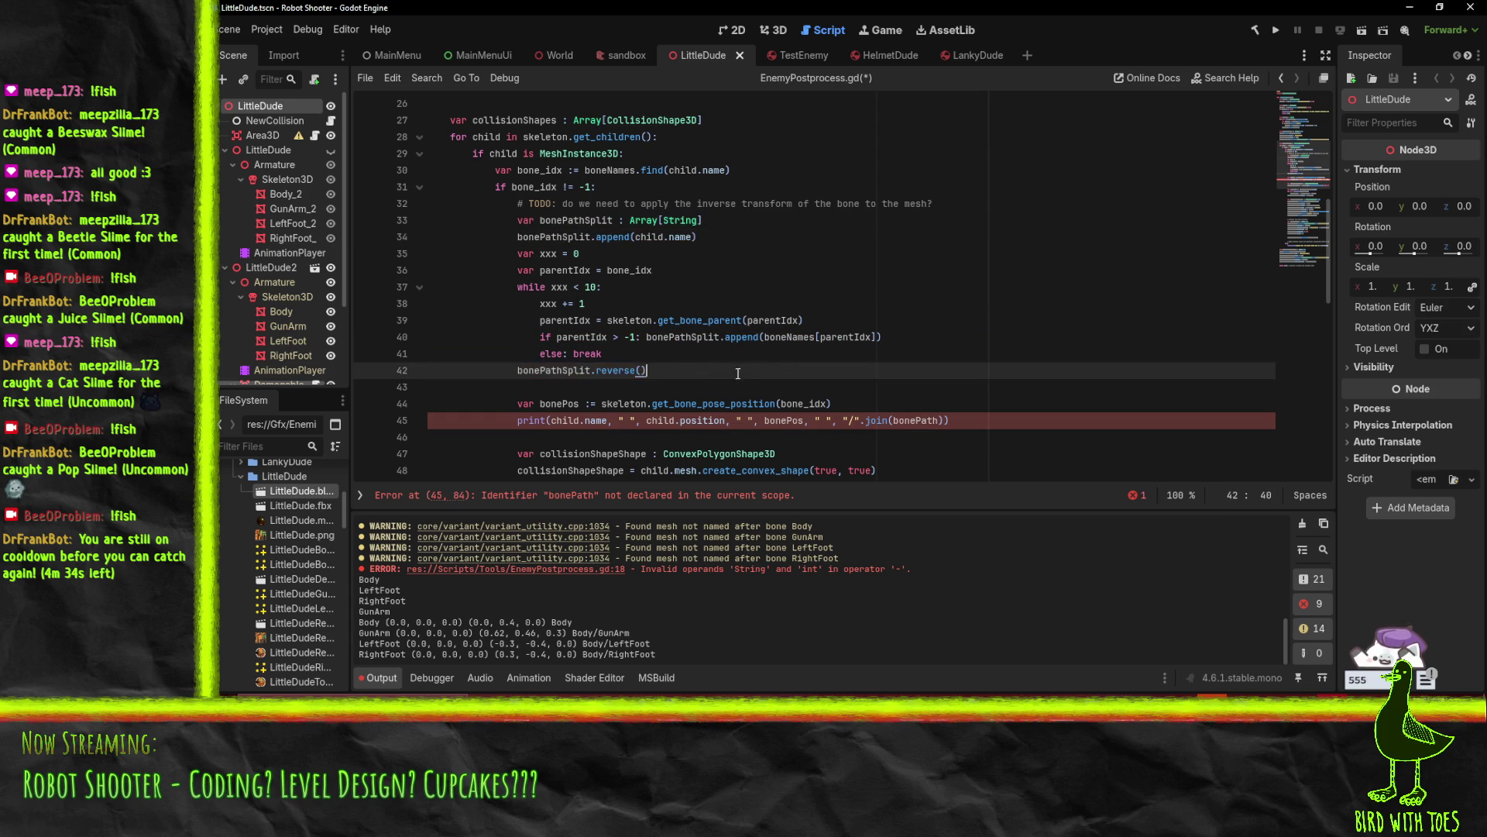
pyautogui.press('Return')
pyautogui.write('bonePath')
pyautogui.press('Home')
pyautogui.write('var')
pyautogui.press('End')
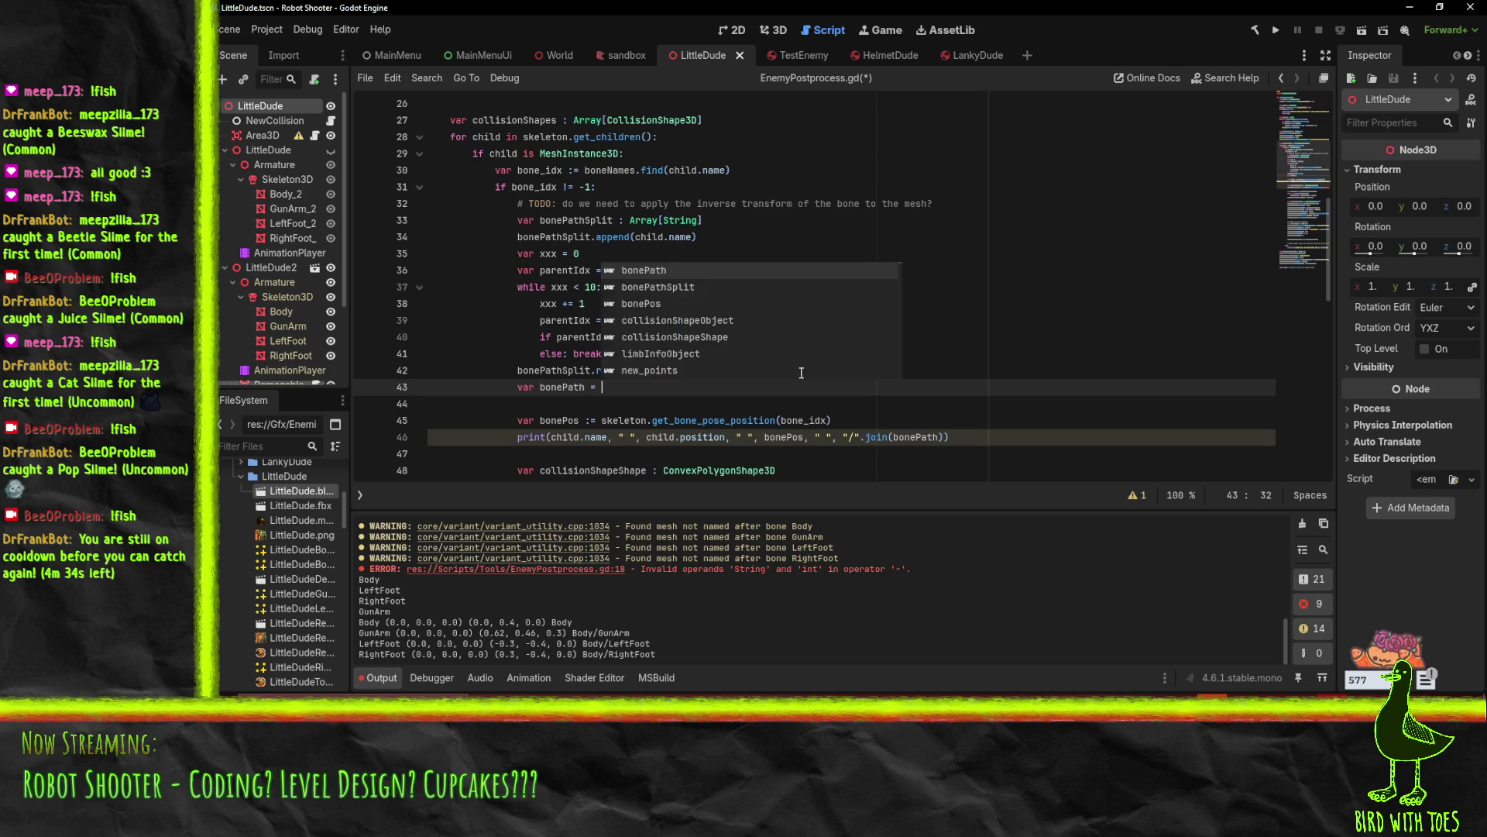
# Move the join expression from the print line into the bonePath declaration and print bonePath instead
pyautogui.click(843, 438)
pyautogui.hotkey('shift', 'End')
pyautogui.hotkey('shift', 'Left')
pyautogui.hotkey('ctrl', 'c')
pyautogui.press('BackSpace')
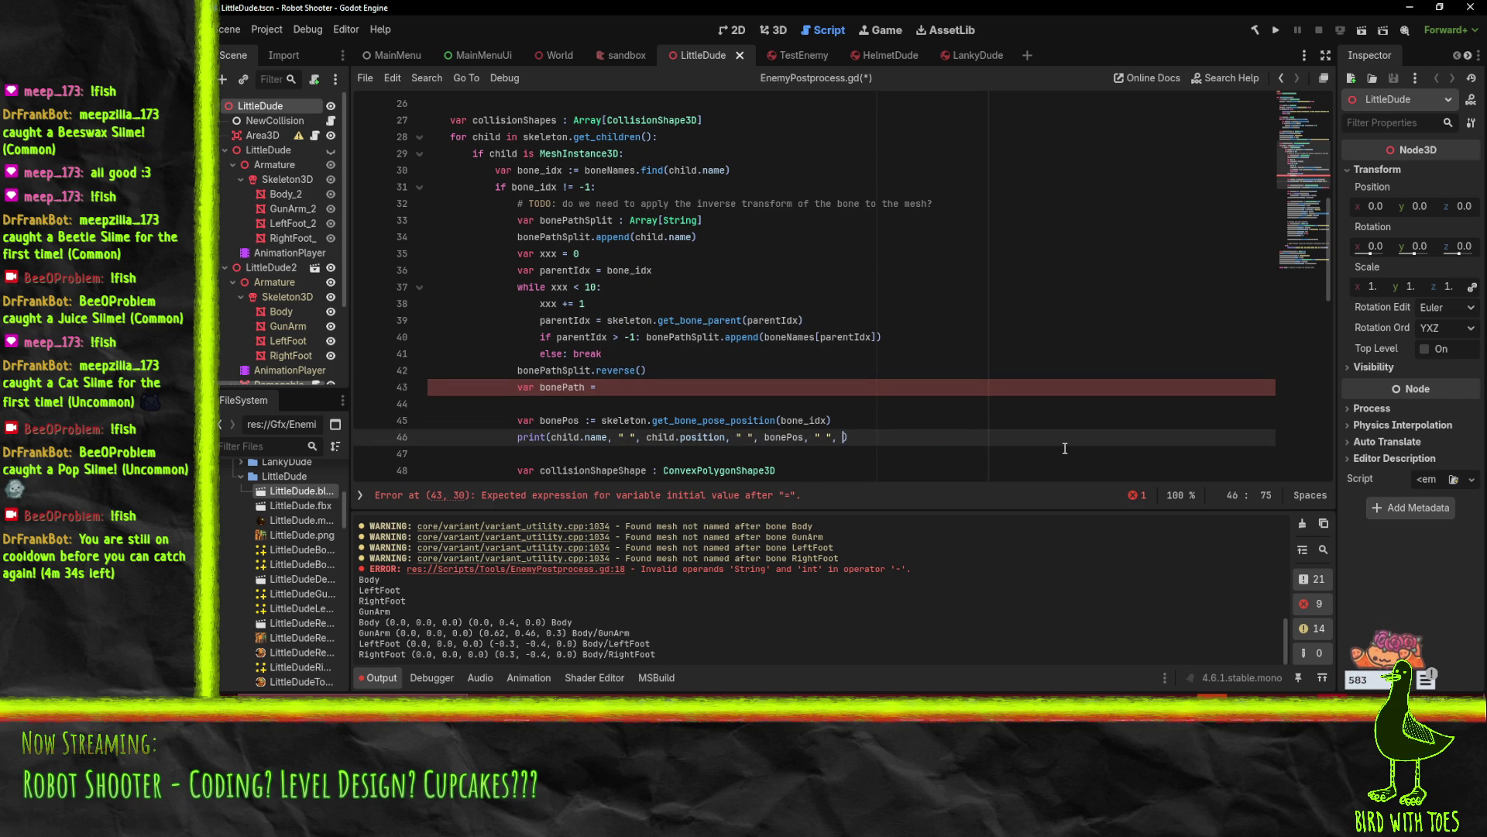
pyautogui.hotkey('ctrl', 'space')
pyautogui.write('bonePath')
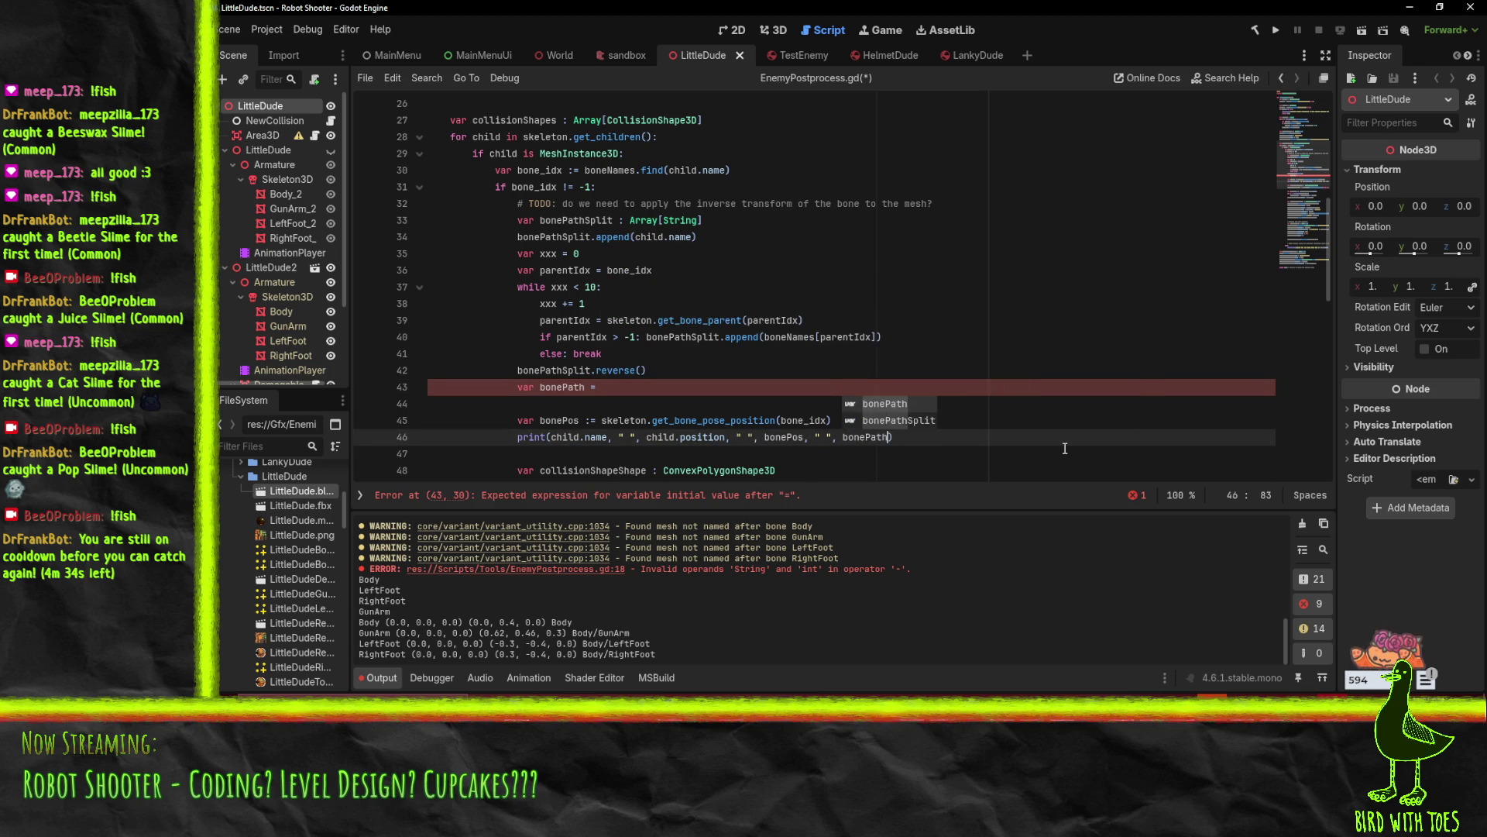
pyautogui.click(679, 391)
pyautogui.hotkey('ctrl', 'v')
pyautogui.click(846, 438)
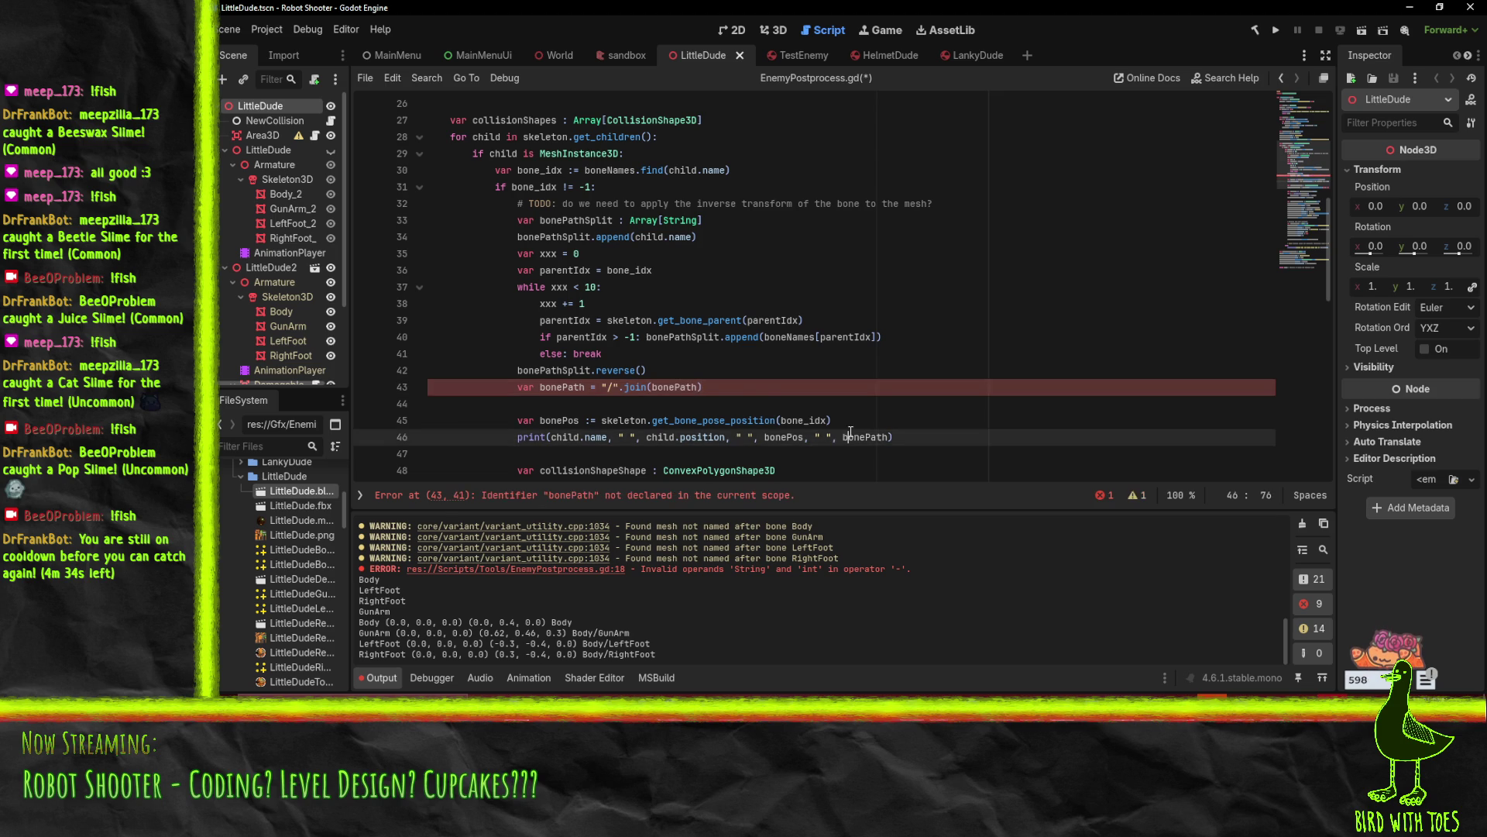
pyautogui.click(882, 404)
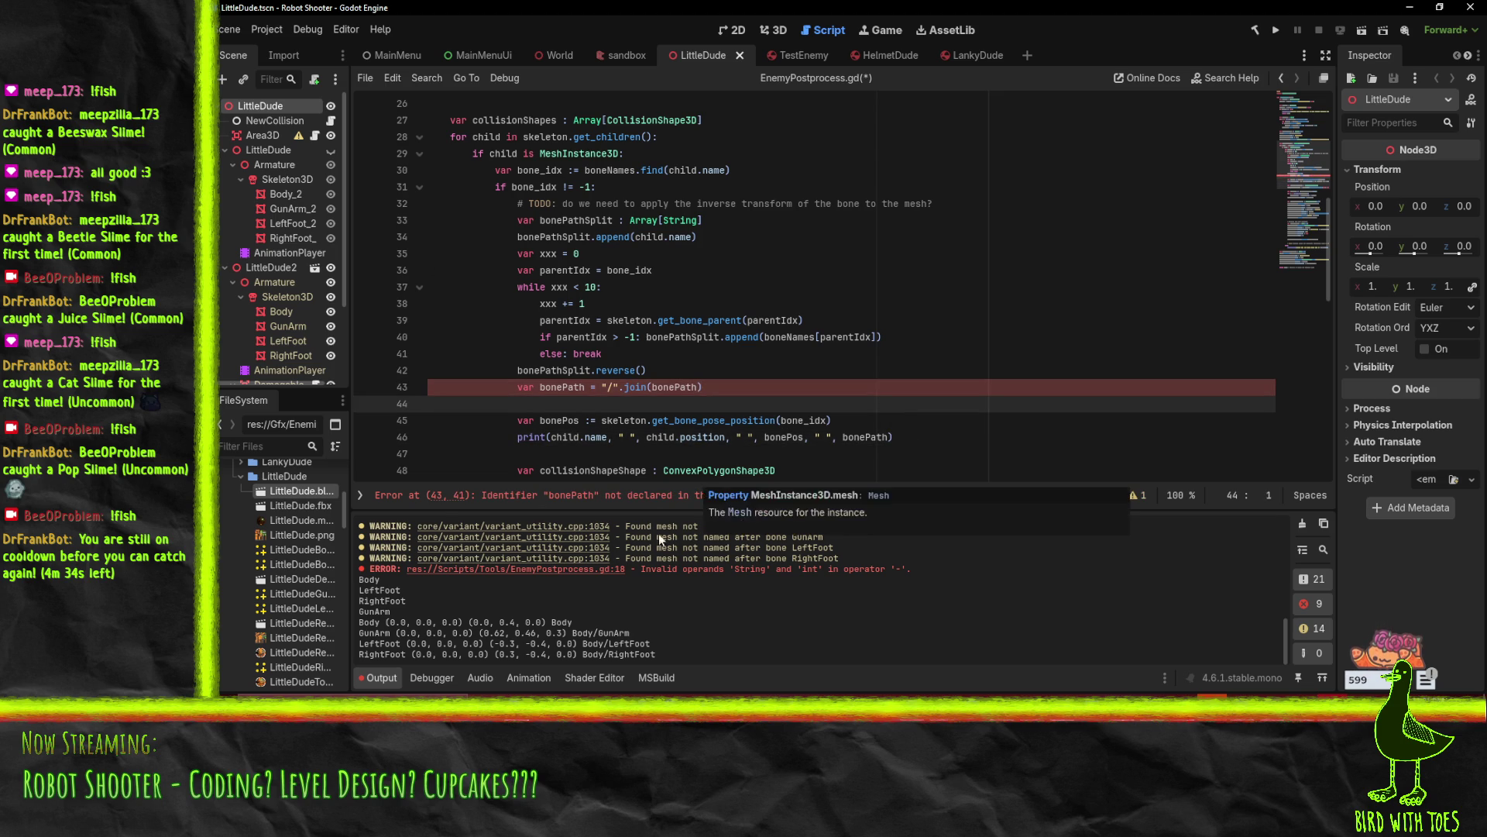
# Search the script with Ctrl+F to check every bonePath occurrence
pyautogui.doubleClick(550, 387)
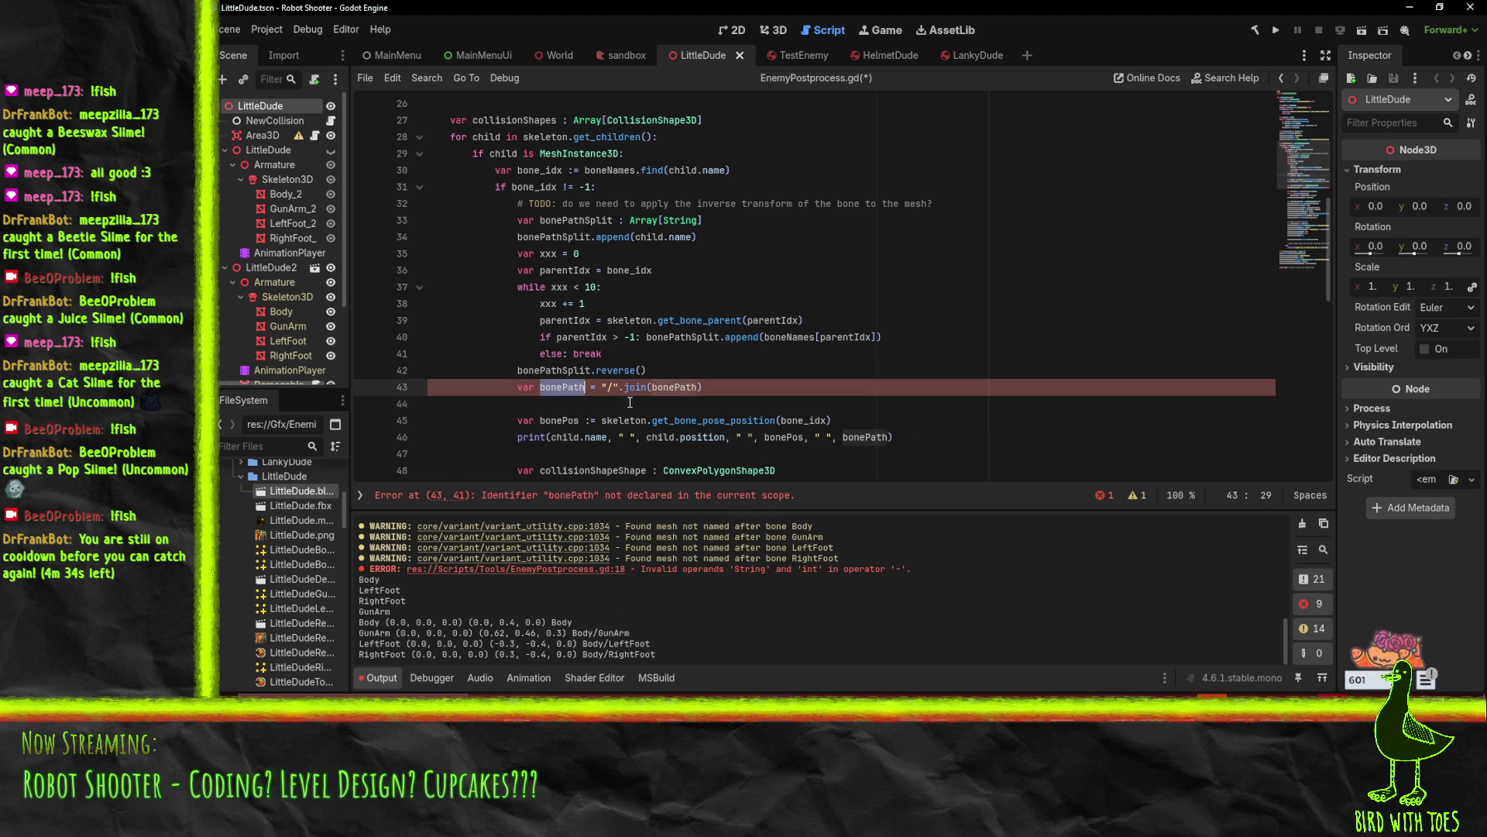
pyautogui.scroll(5, 714, 419)
pyautogui.scroll(-5, 713, 419)
pyautogui.hotkey('ctrl', 'f')
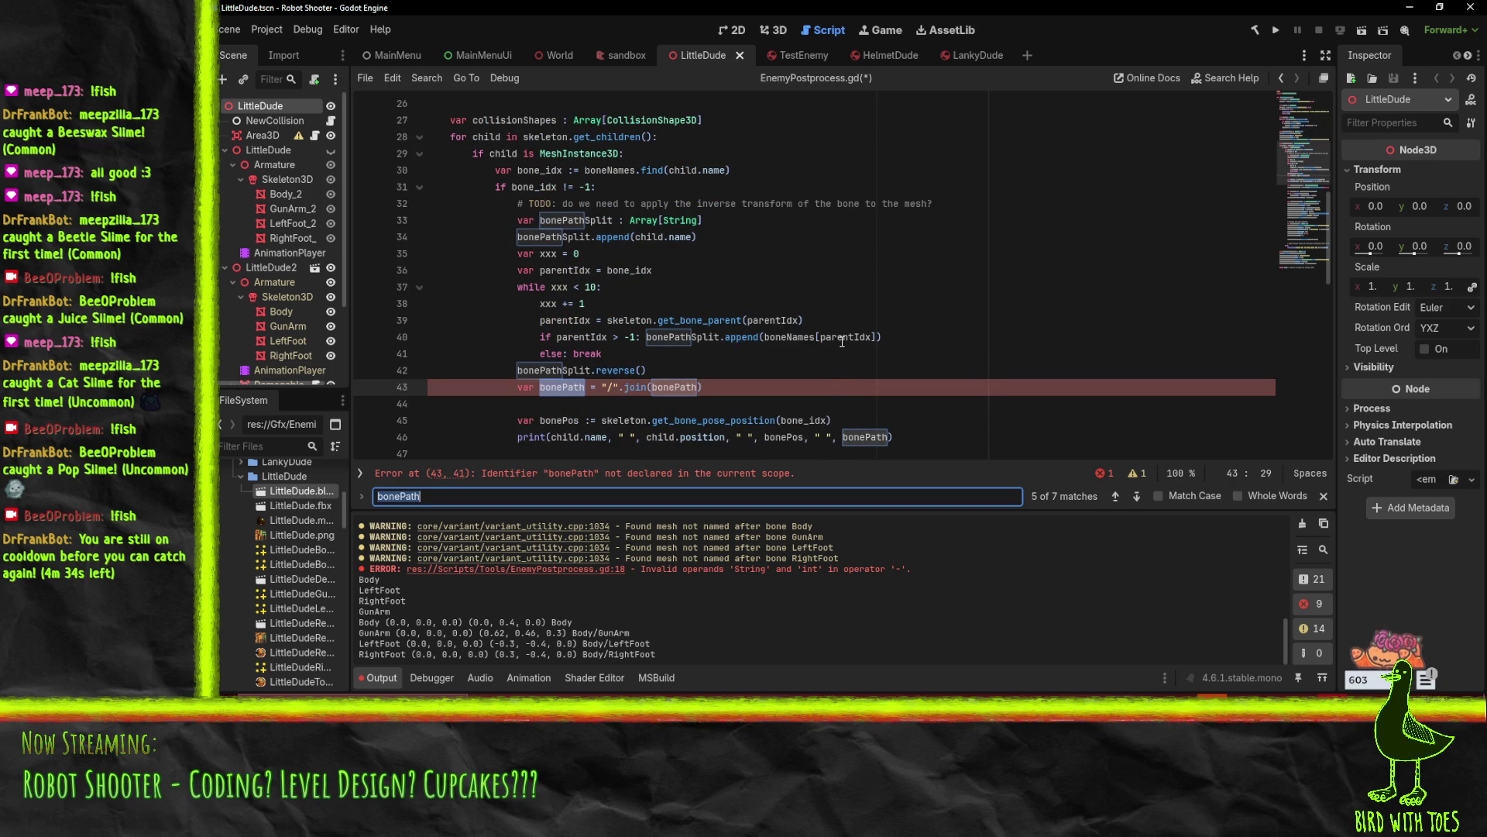
pyautogui.press('Return')
pyautogui.press('Return')
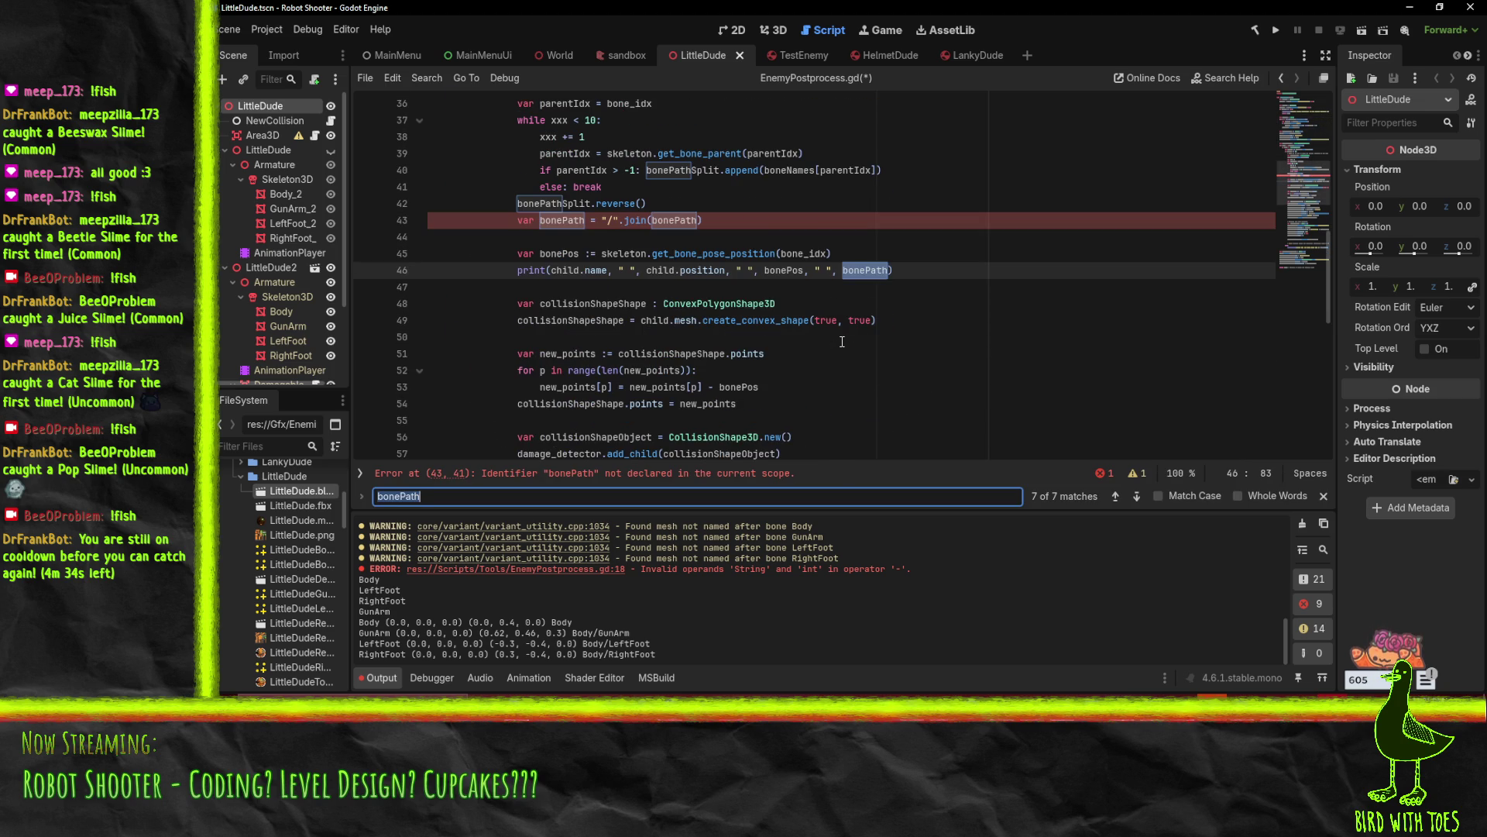
pyautogui.scroll(1, 842, 342)
# Make the join call use bonePathSplit, giving var bonePath = "/".join(bonePathSplit), and save
pyautogui.doubleClick(566, 253)
pyautogui.hotkey('ctrl', 'c')
pyautogui.doubleClick(675, 269)
pyautogui.hotkey('ctrl', 'v')
pyautogui.press('Down')
pyautogui.press('BackSpace')
pyautogui.press('Up')
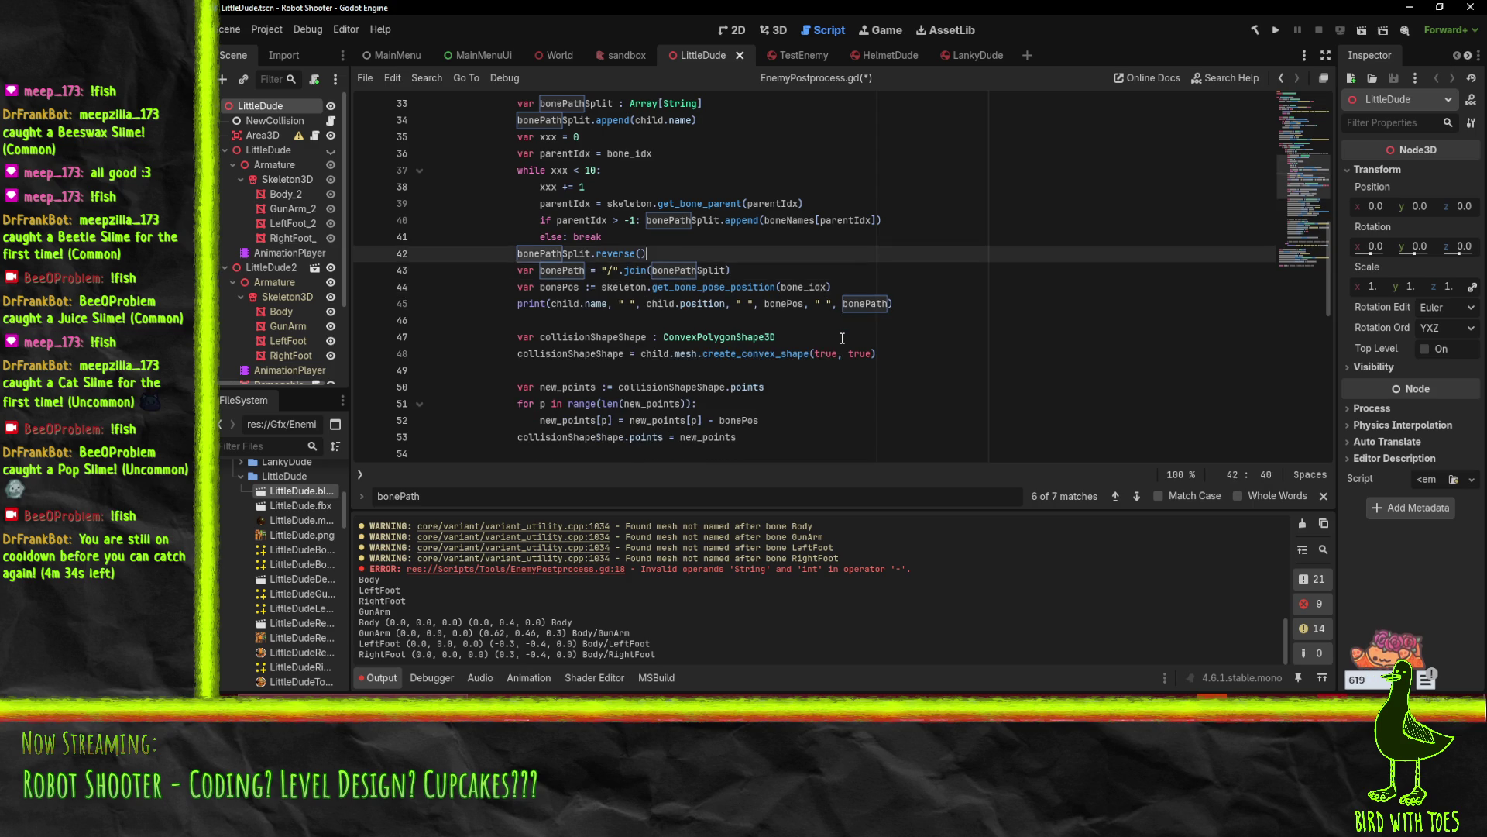
pyautogui.press('Return')
pyautogui.hotkey('ctrl', 's')
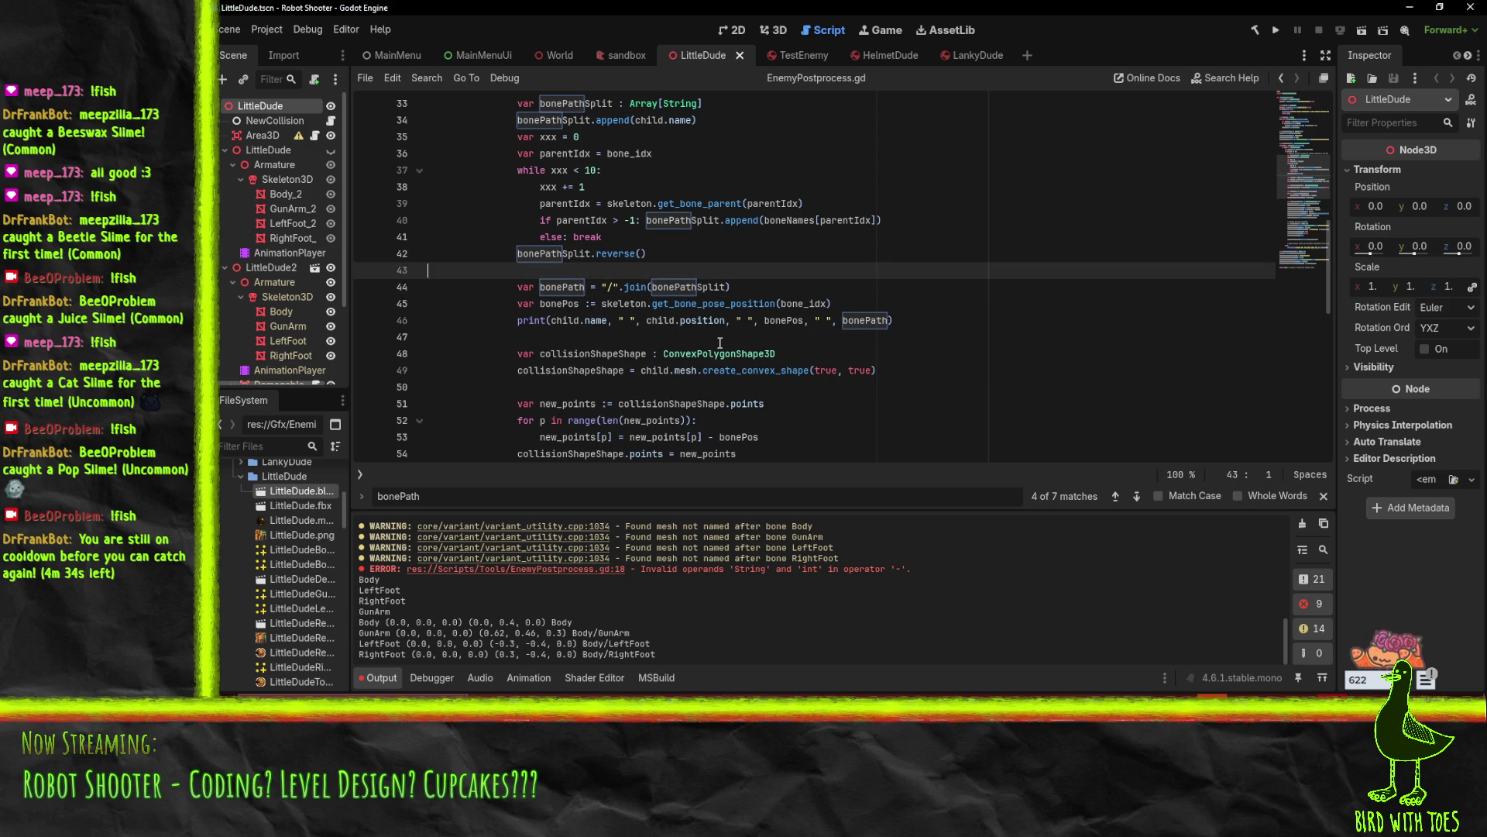
# Move the bonePath line above the blank line and select its variable name
pyautogui.hotkey('alt', 'Down')
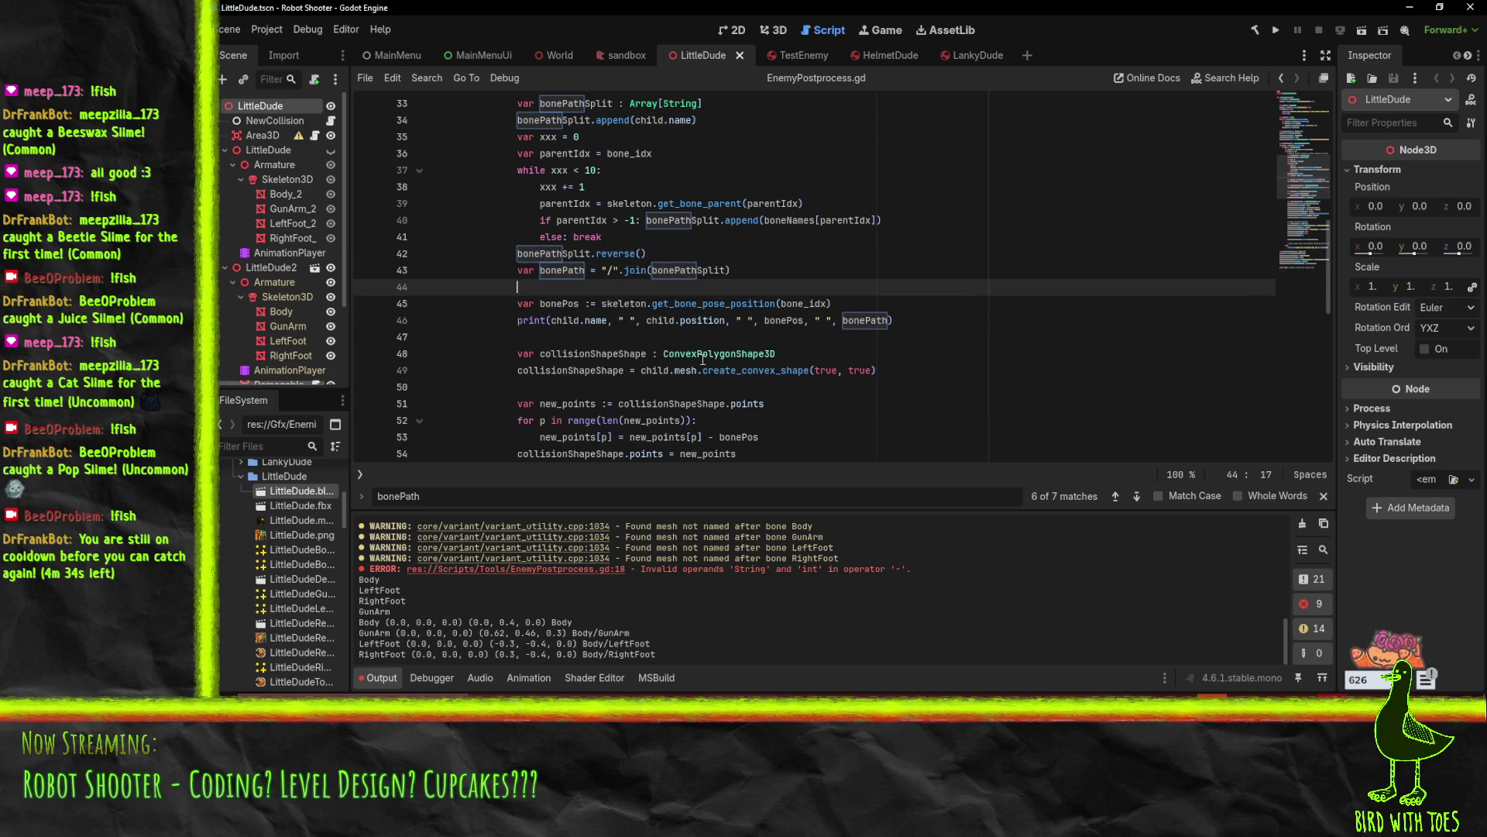
pyautogui.click(685, 404)
pyautogui.doubleClick(562, 270)
pyautogui.scroll(-2, 858, 281)
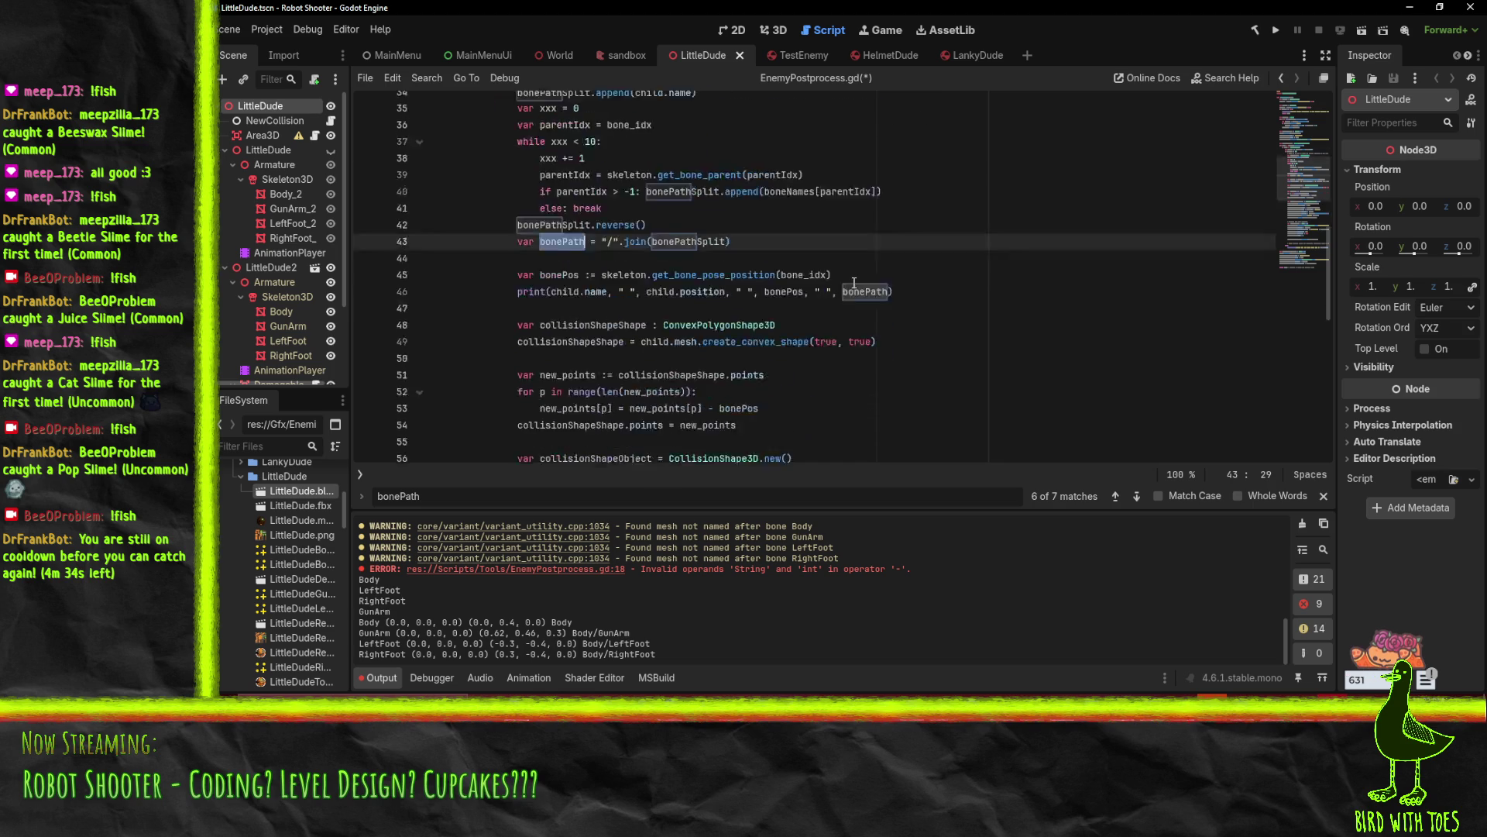
# Look over the collisionShapeObject.name line and the empty ParentLimb string in the limb info code
pyautogui.scroll(-10, 854, 283)
pyautogui.scroll(2, 853, 283)
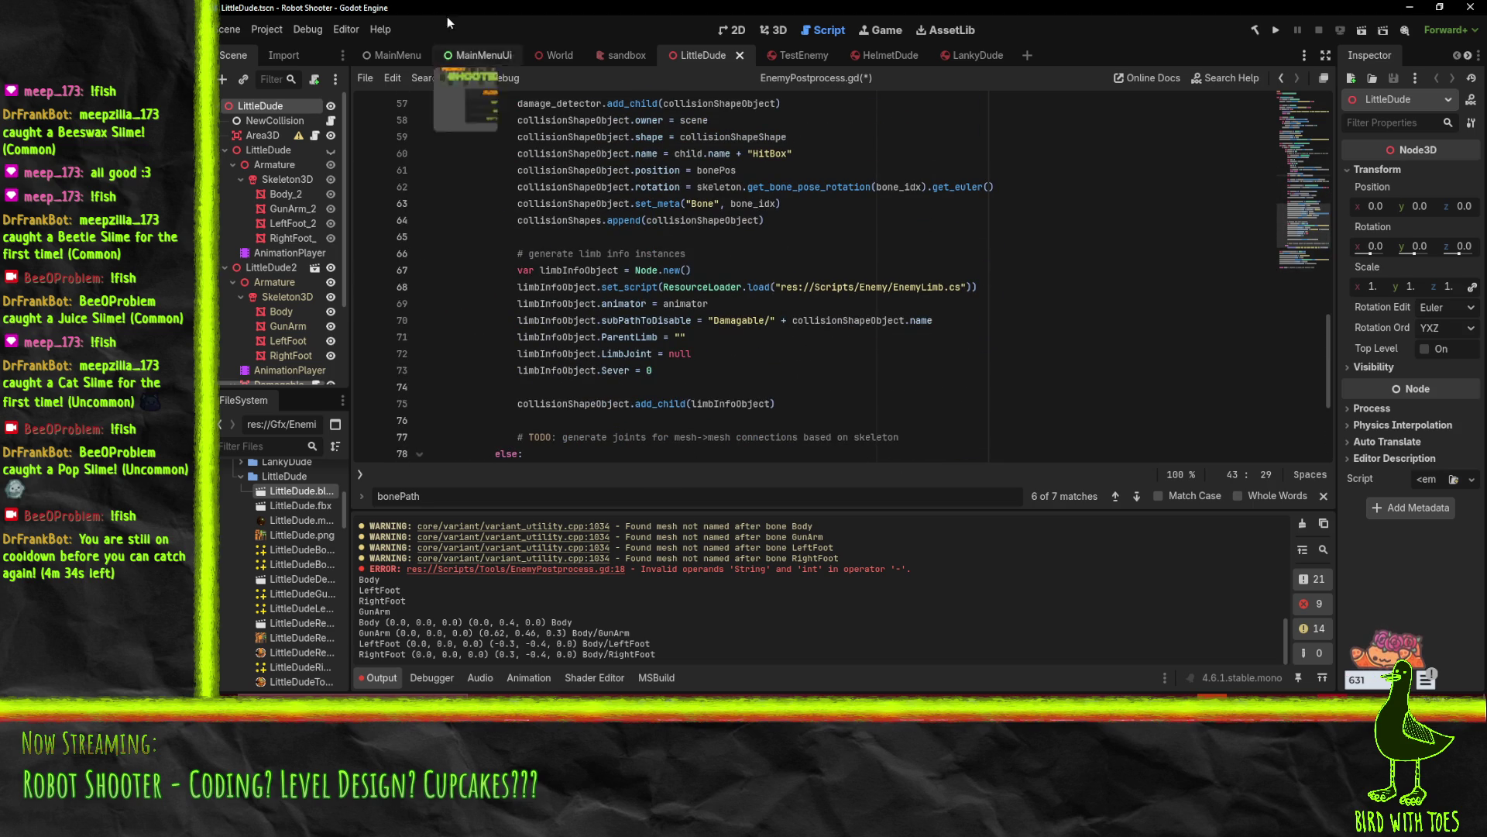
pyautogui.click(793, 320)
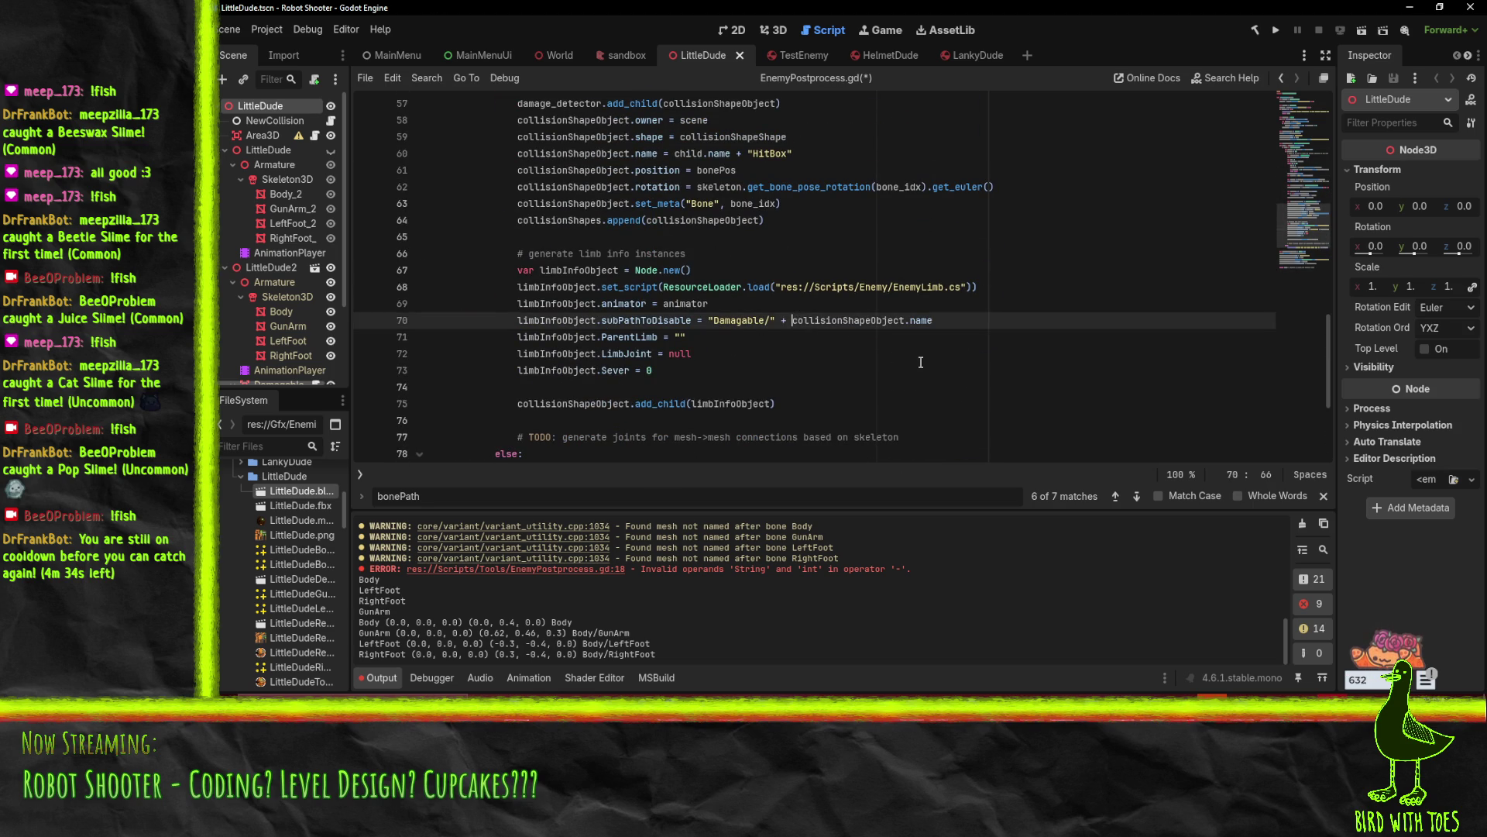
pyautogui.hotkey('shift', 'End')
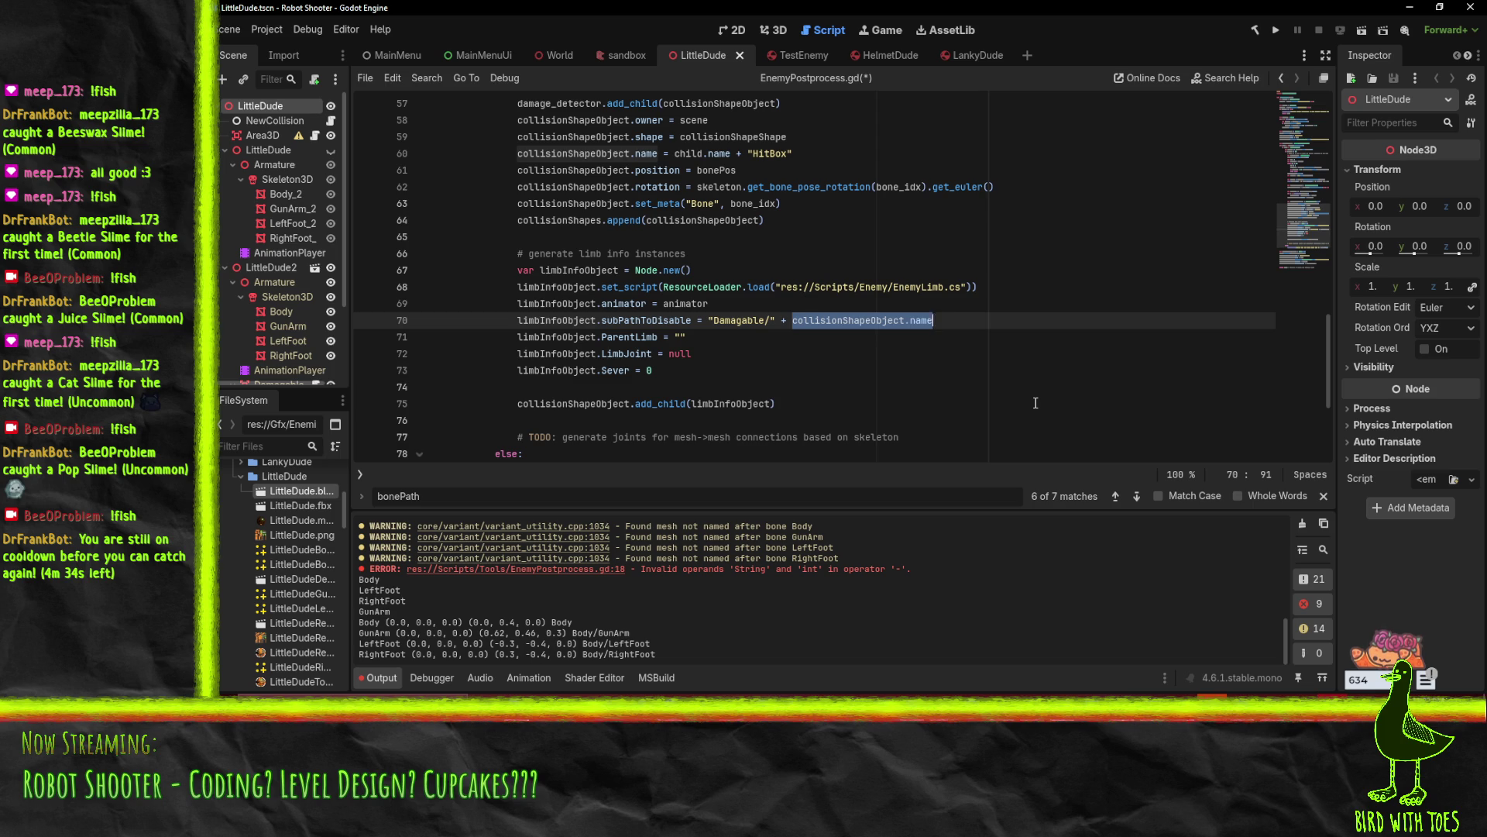
pyautogui.press('Down')
pyautogui.press('Left')
pyautogui.hotkey('shift', 'End')
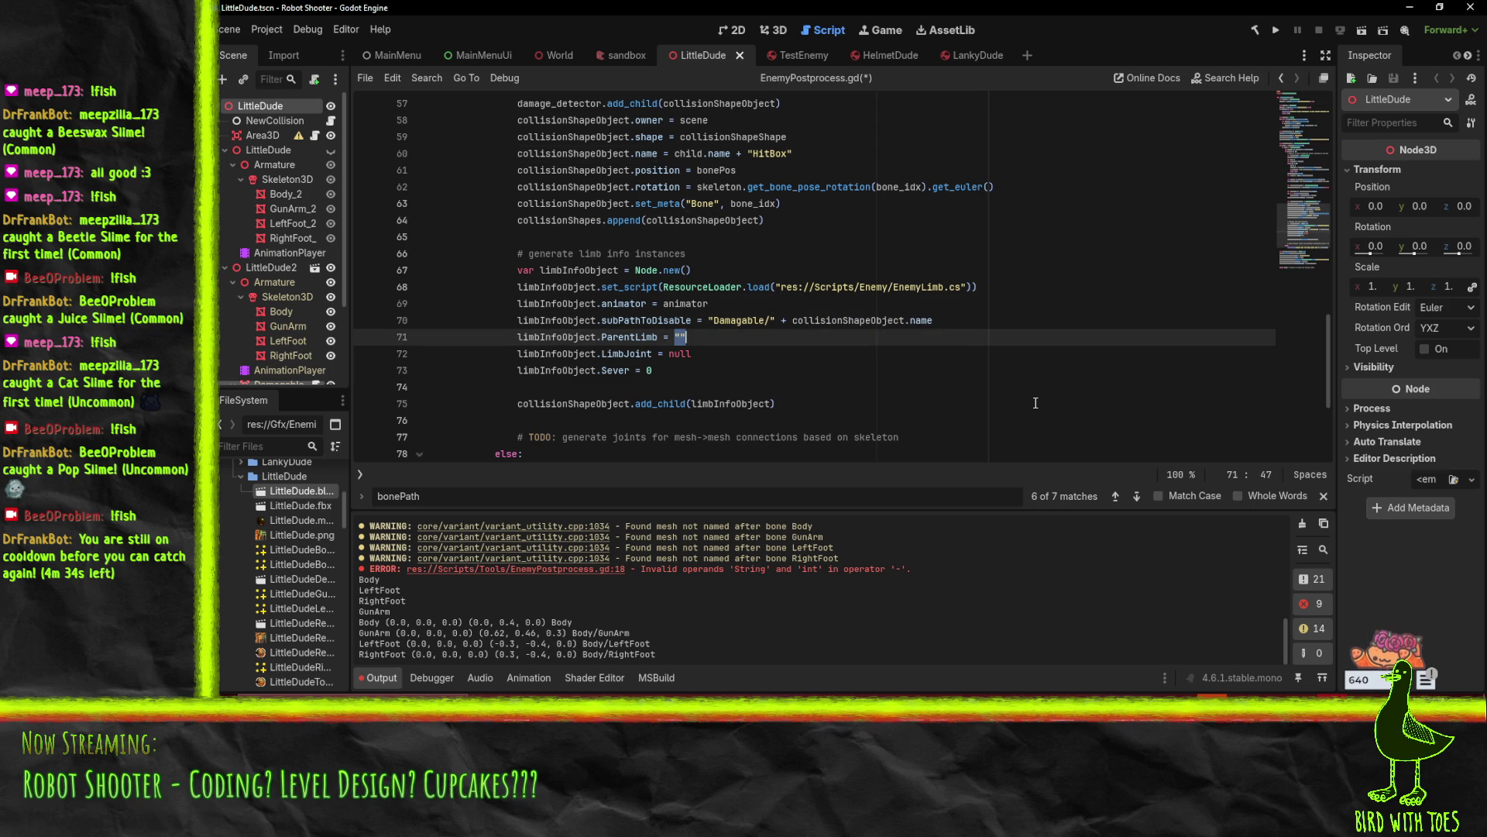
pyautogui.scroll(10, 1035, 403)
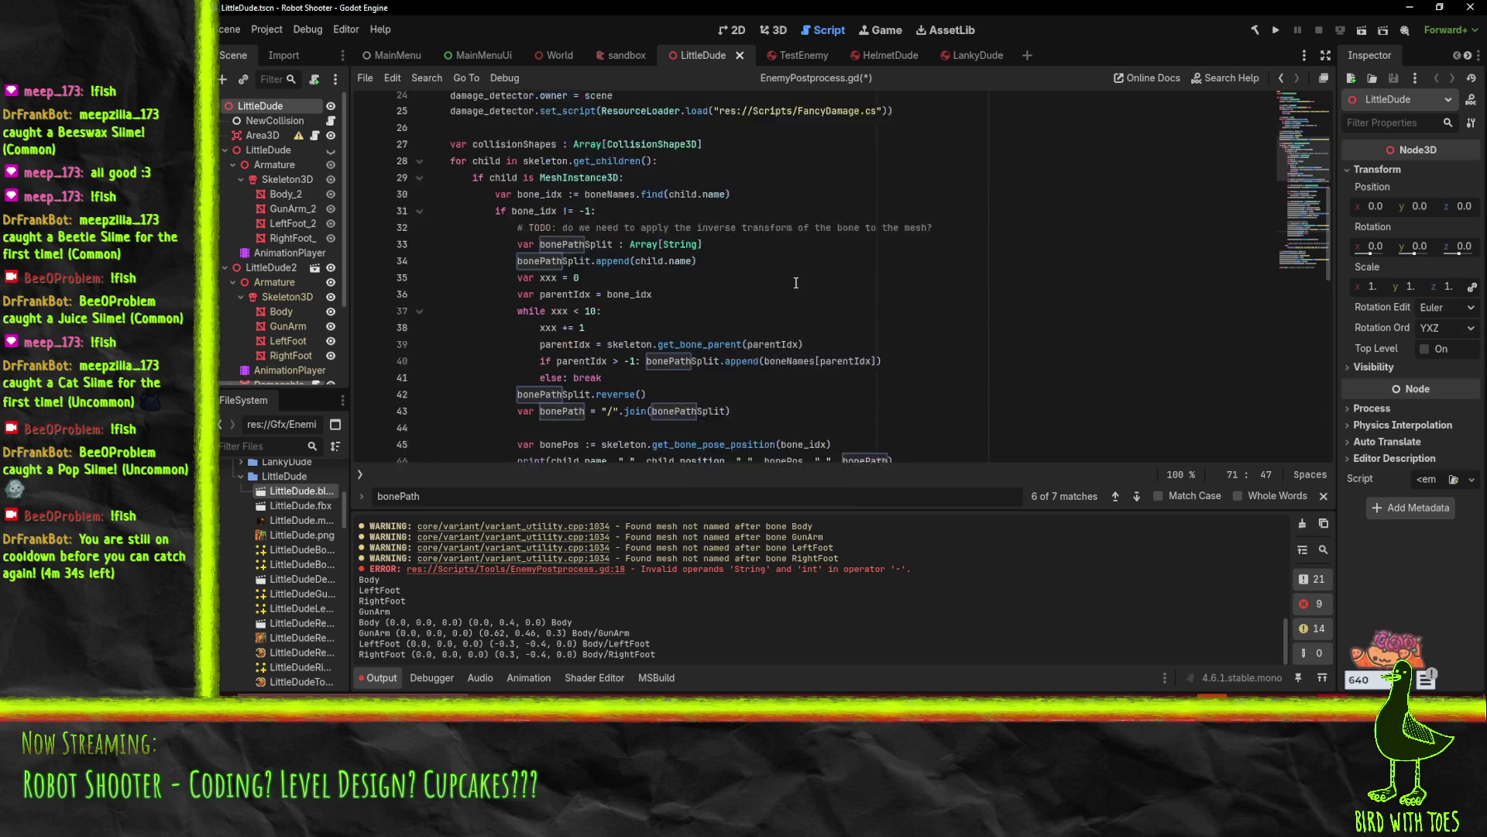
pyautogui.scroll(-1, 796, 283)
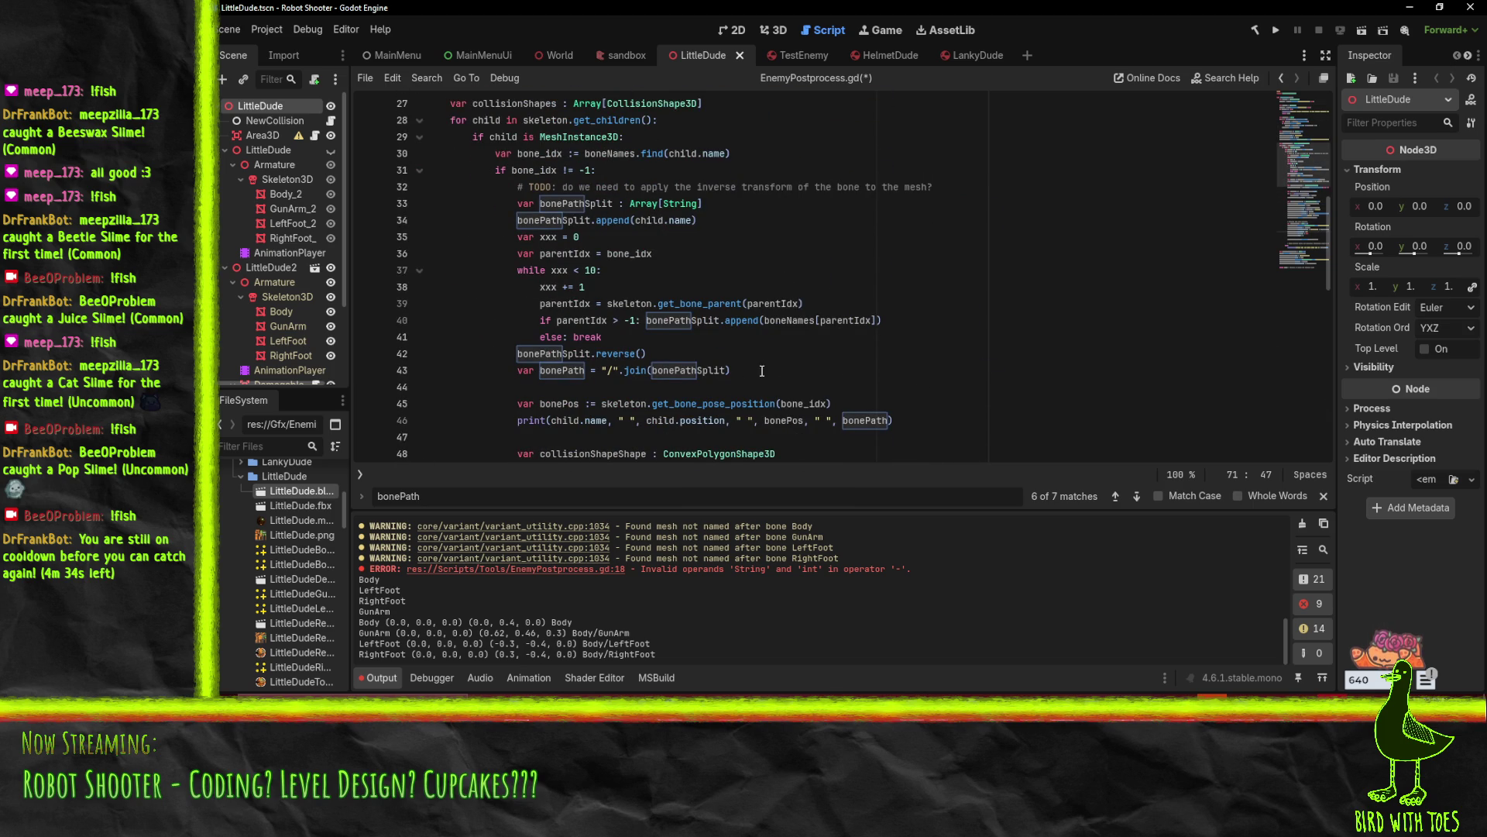
pyautogui.scroll(1, 686, 276)
pyautogui.scroll(-1, 721, 294)
pyautogui.moveTo(749, 304)
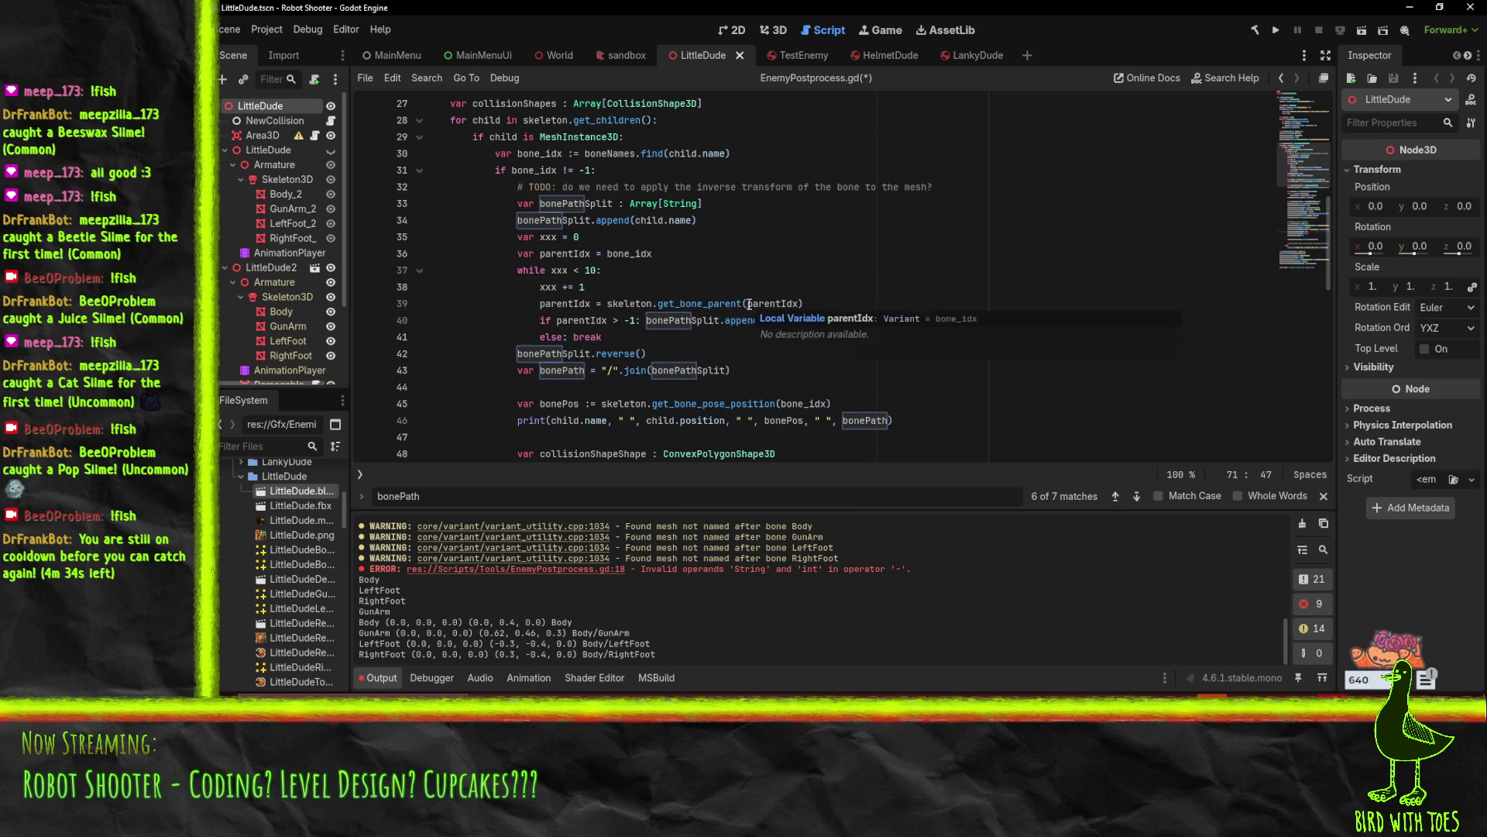
# Rename the bonePathSplit variable on line 33 to parentBoneName
pyautogui.click(738, 238)
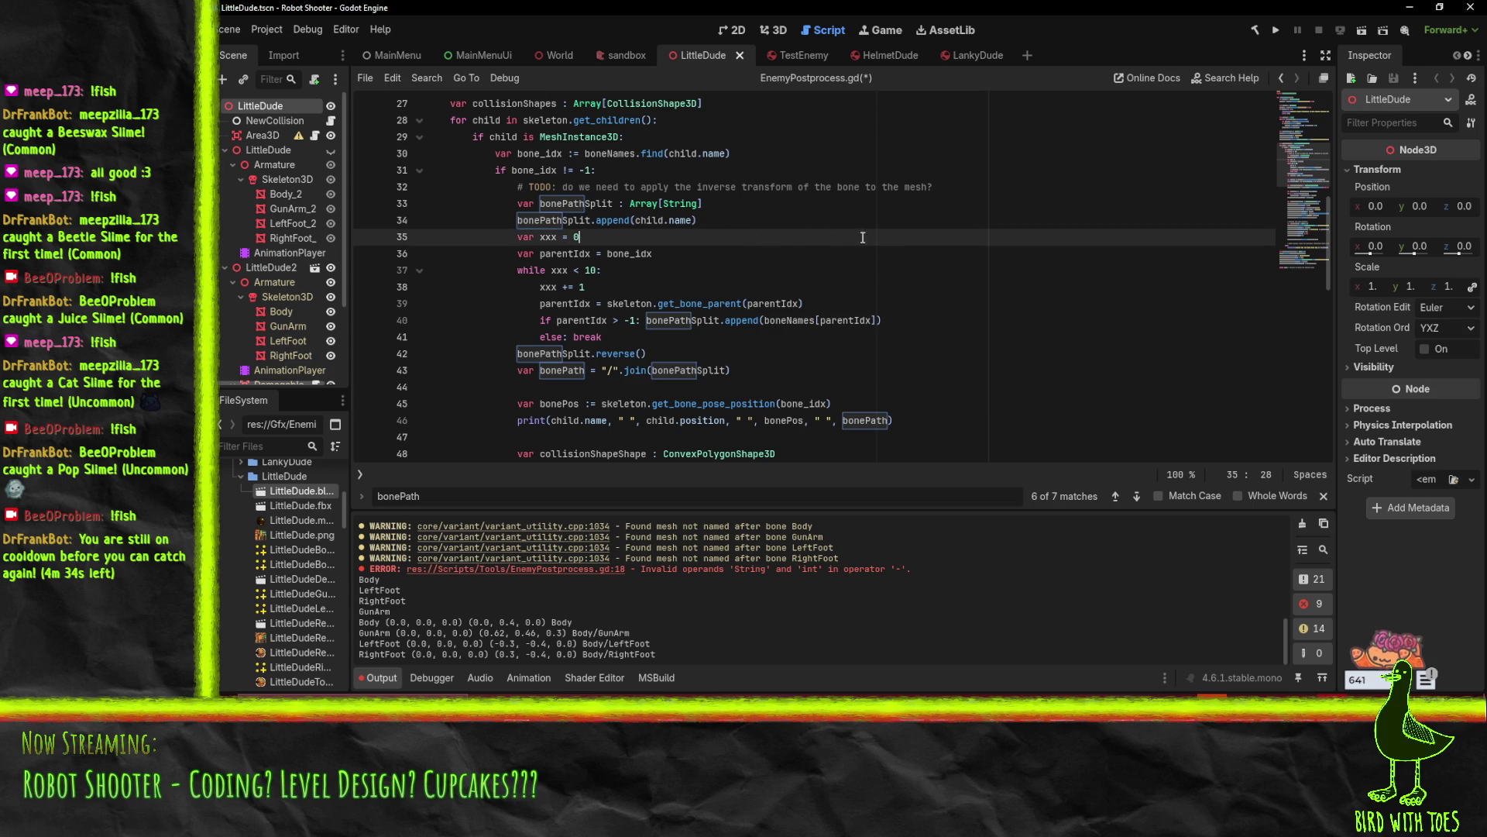
pyautogui.press('Up')
pyautogui.press('Home')
pyautogui.press('Home')
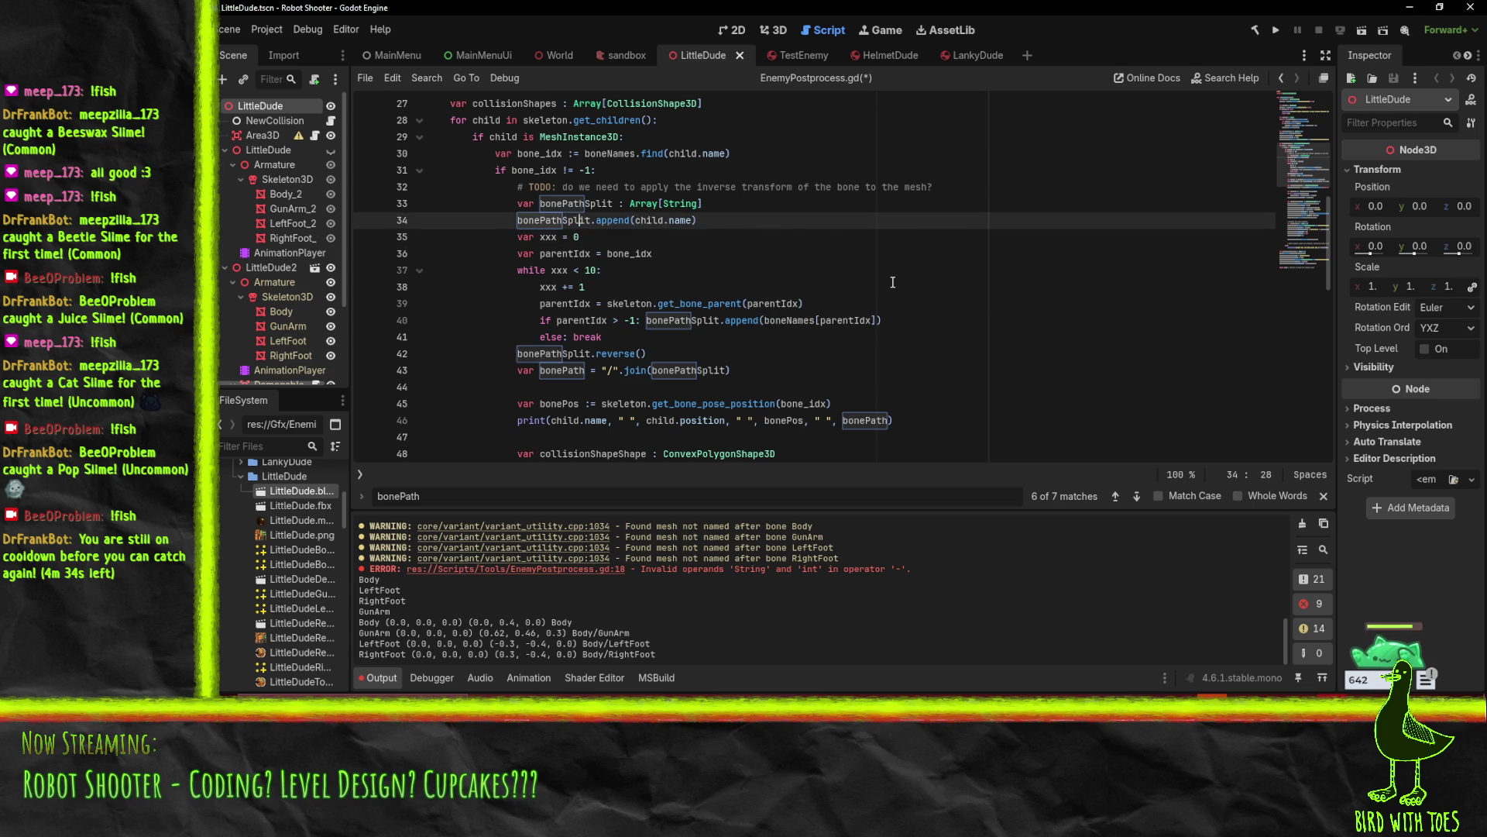
pyautogui.hotkey('shift', 'Up')
pyautogui.hotkey('shift', 'Down')
pyautogui.hotkey('shift', 'Down')
pyautogui.hotkey('shift', 'Up')
pyautogui.press('Up')
pyautogui.press('Down')
pyautogui.press('Up')
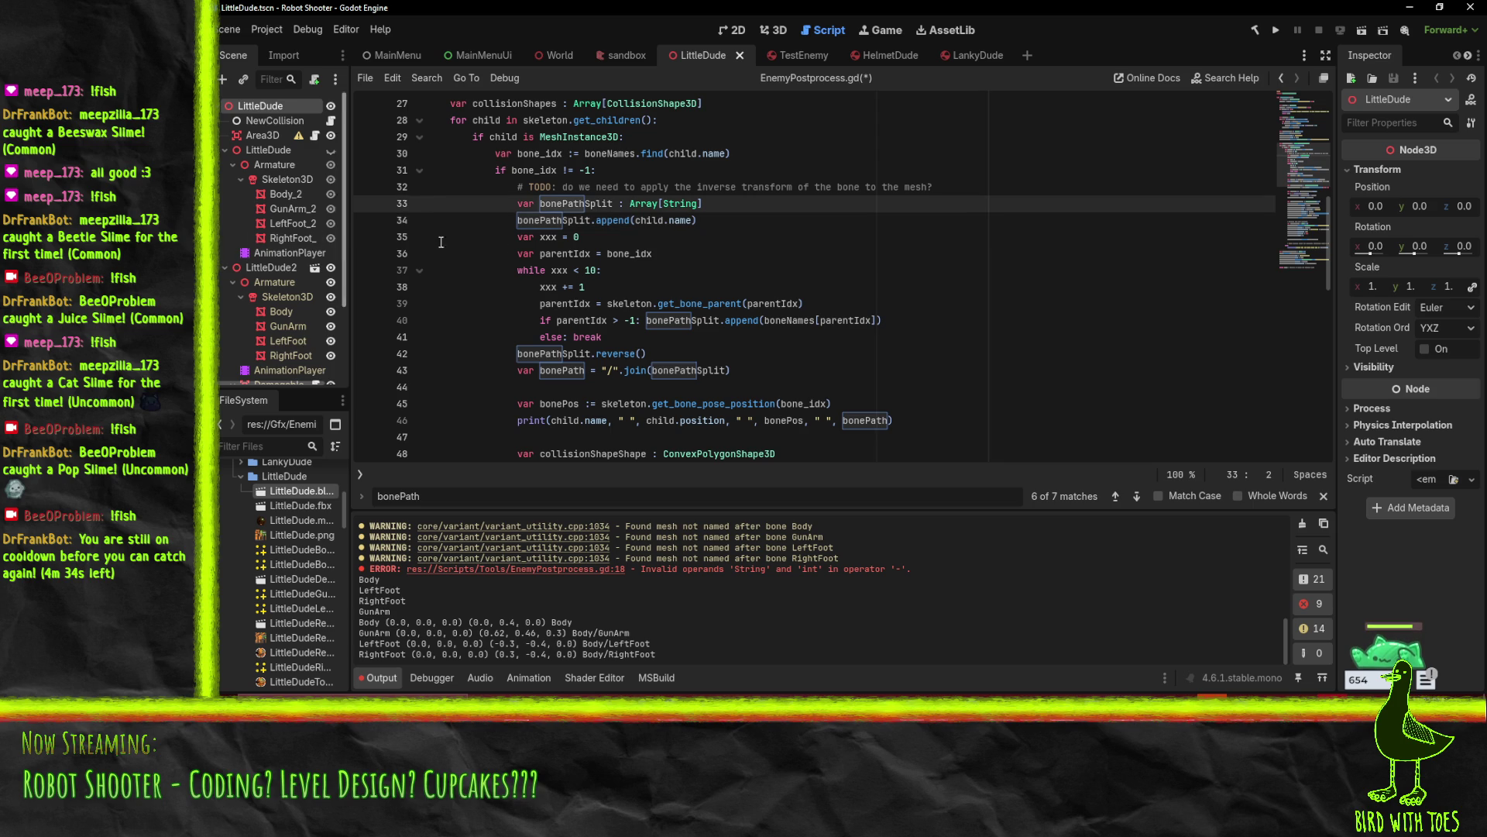
pyautogui.hotkey('ctrl', 'Right')
pyautogui.hotkey('ctrl', 'shift', 'Right')
pyautogui.write('parentBone')
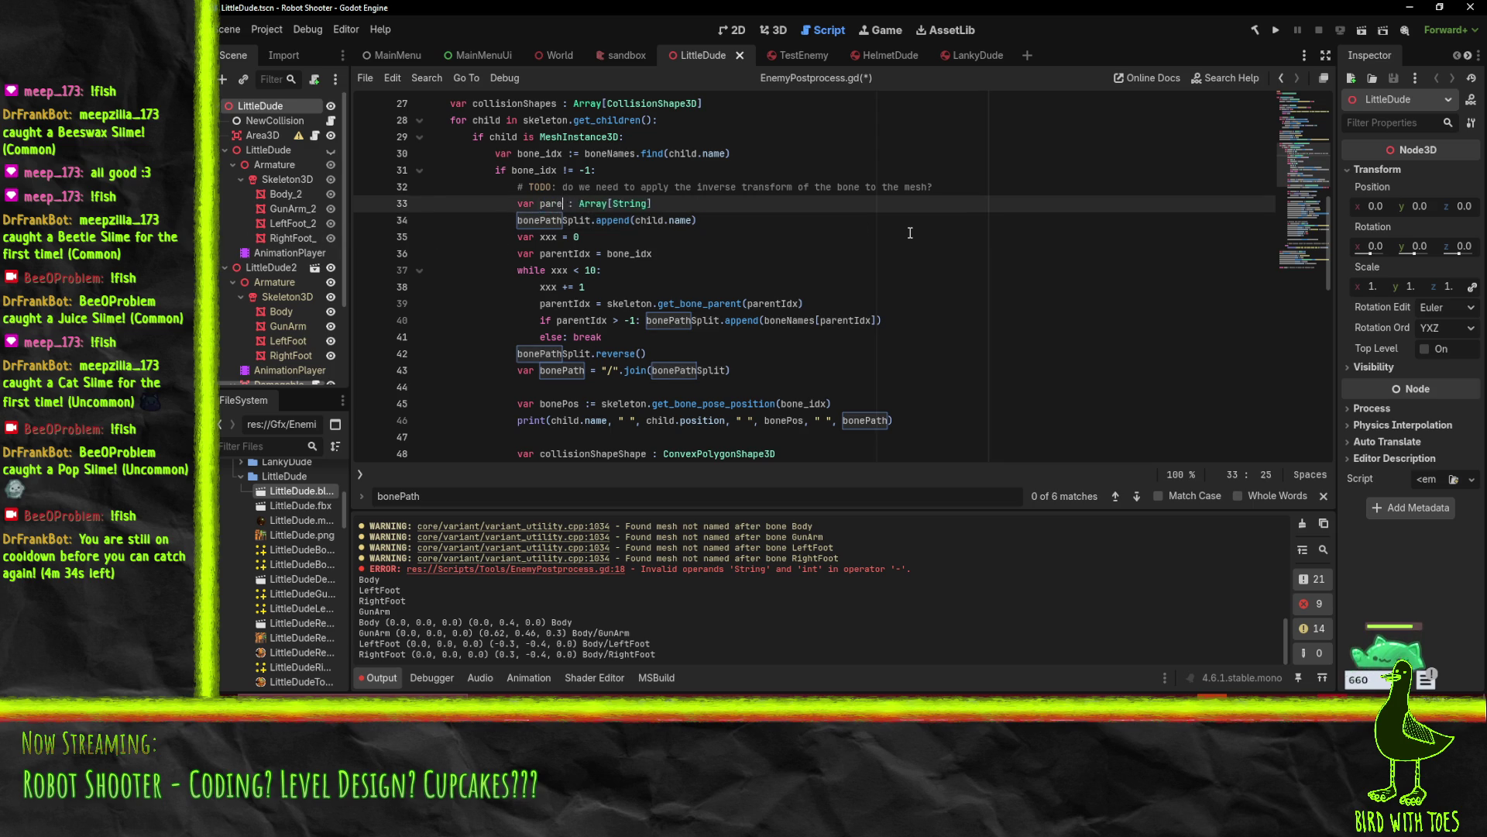
pyautogui.write('Name -')
pyautogui.press('BackSpace')
pyautogui.press('BackSpace')
pyautogui.write('=')
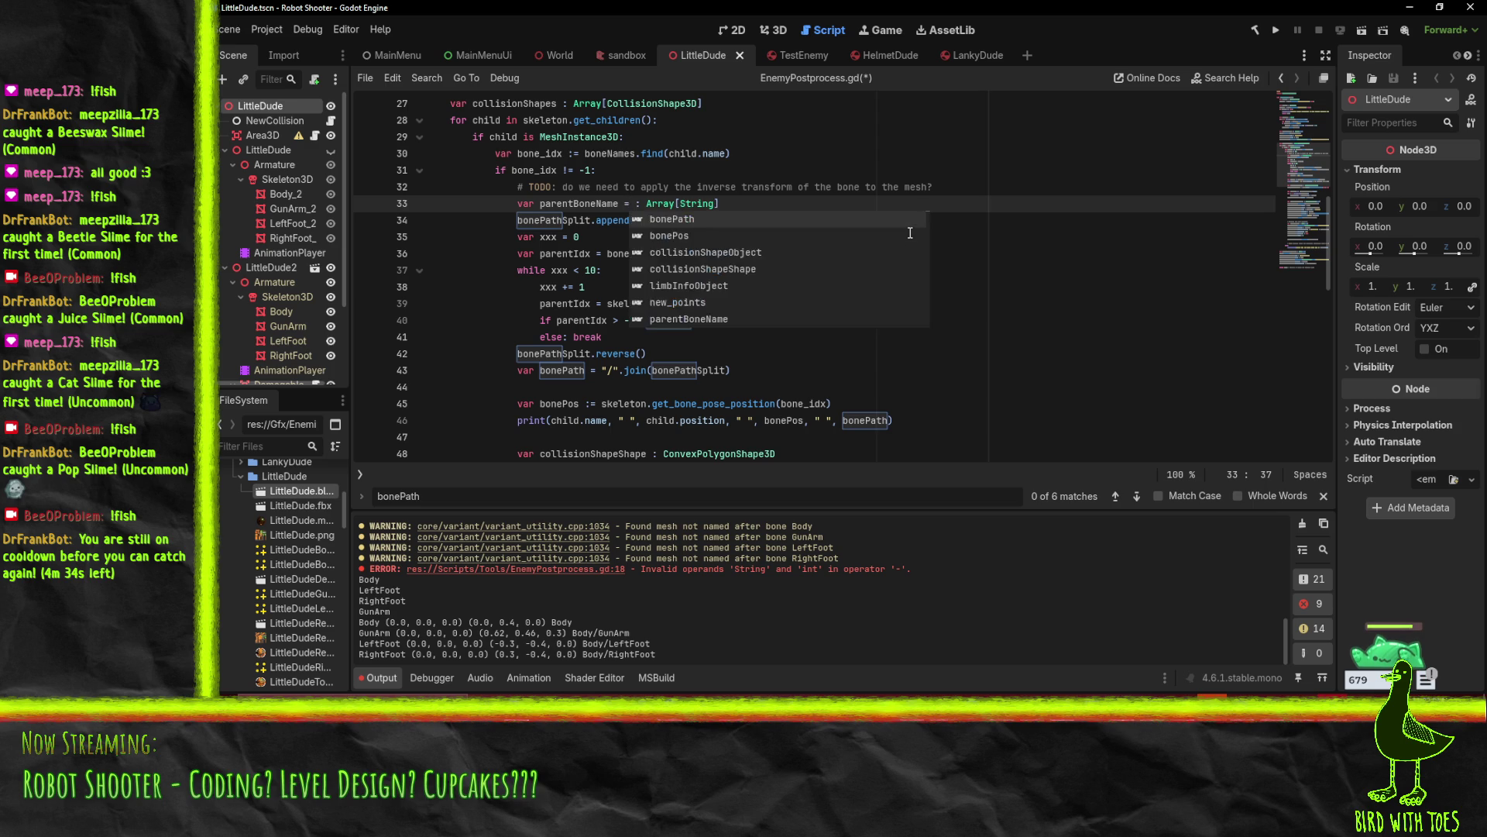
# Move the get_bone_parent call from line 39 into boneNames[...] after parentBoneName's equals sign
pyautogui.click(569, 303)
pyautogui.click(609, 303)
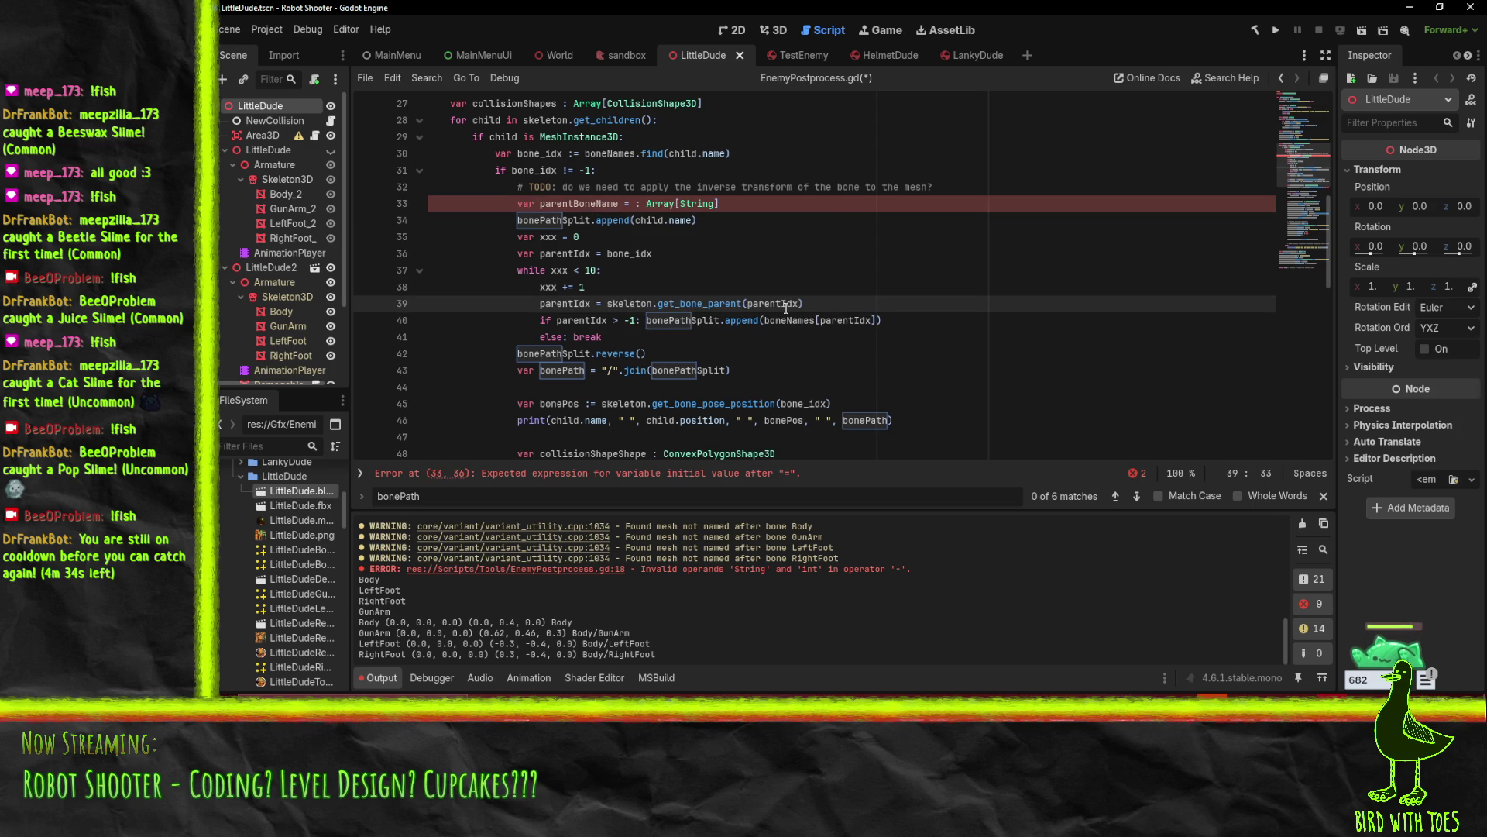
pyautogui.press('Home')
pyautogui.press('Home')
pyautogui.hotkey('shift', 'End')
pyautogui.hotkey('ctrl', 'x')
pyautogui.press('Up')
pyautogui.press('Up')
pyautogui.press('Up')
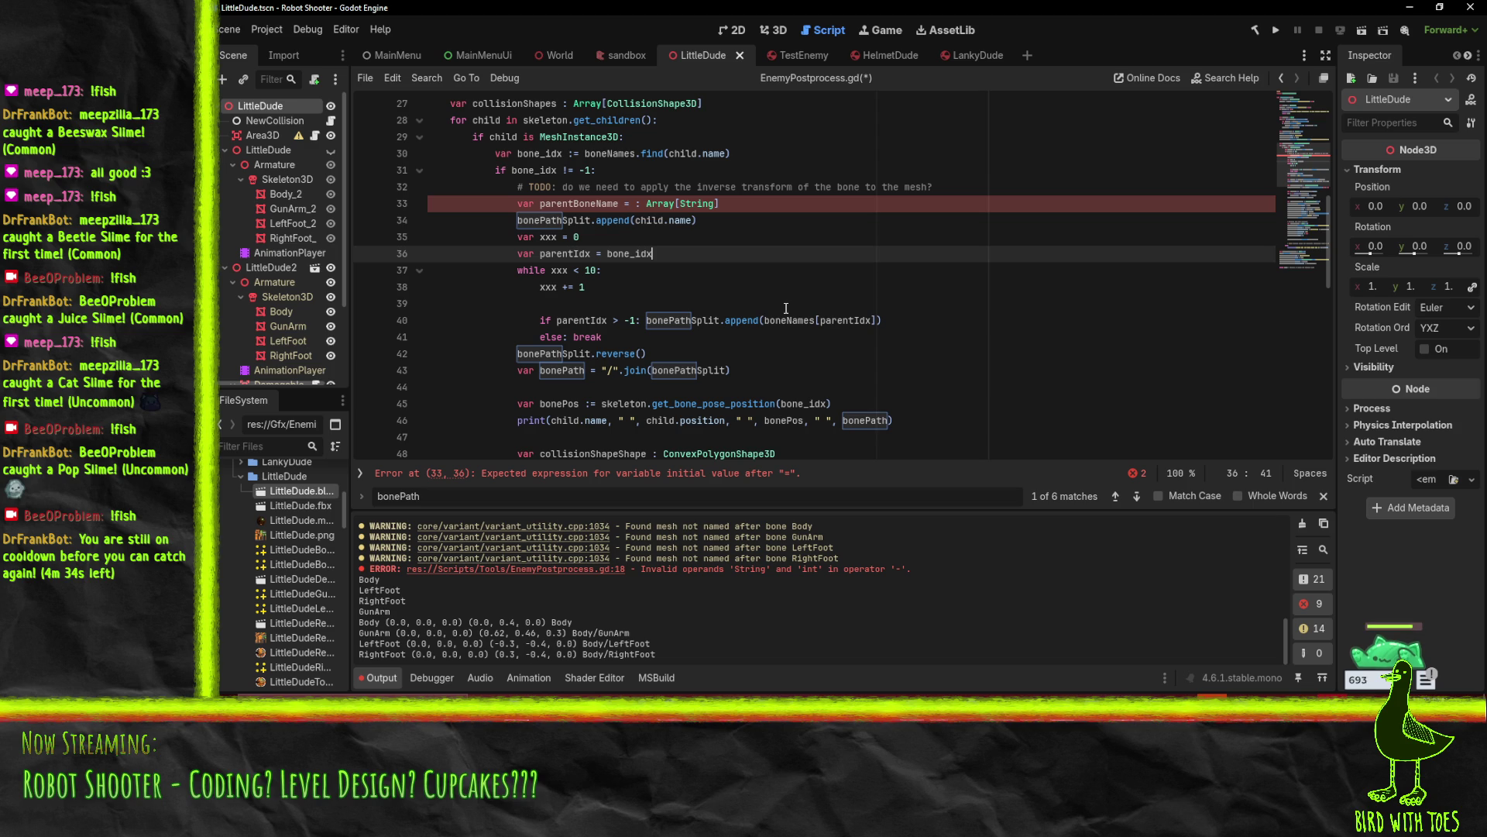
pyautogui.hotkey('ctrl', 'z')
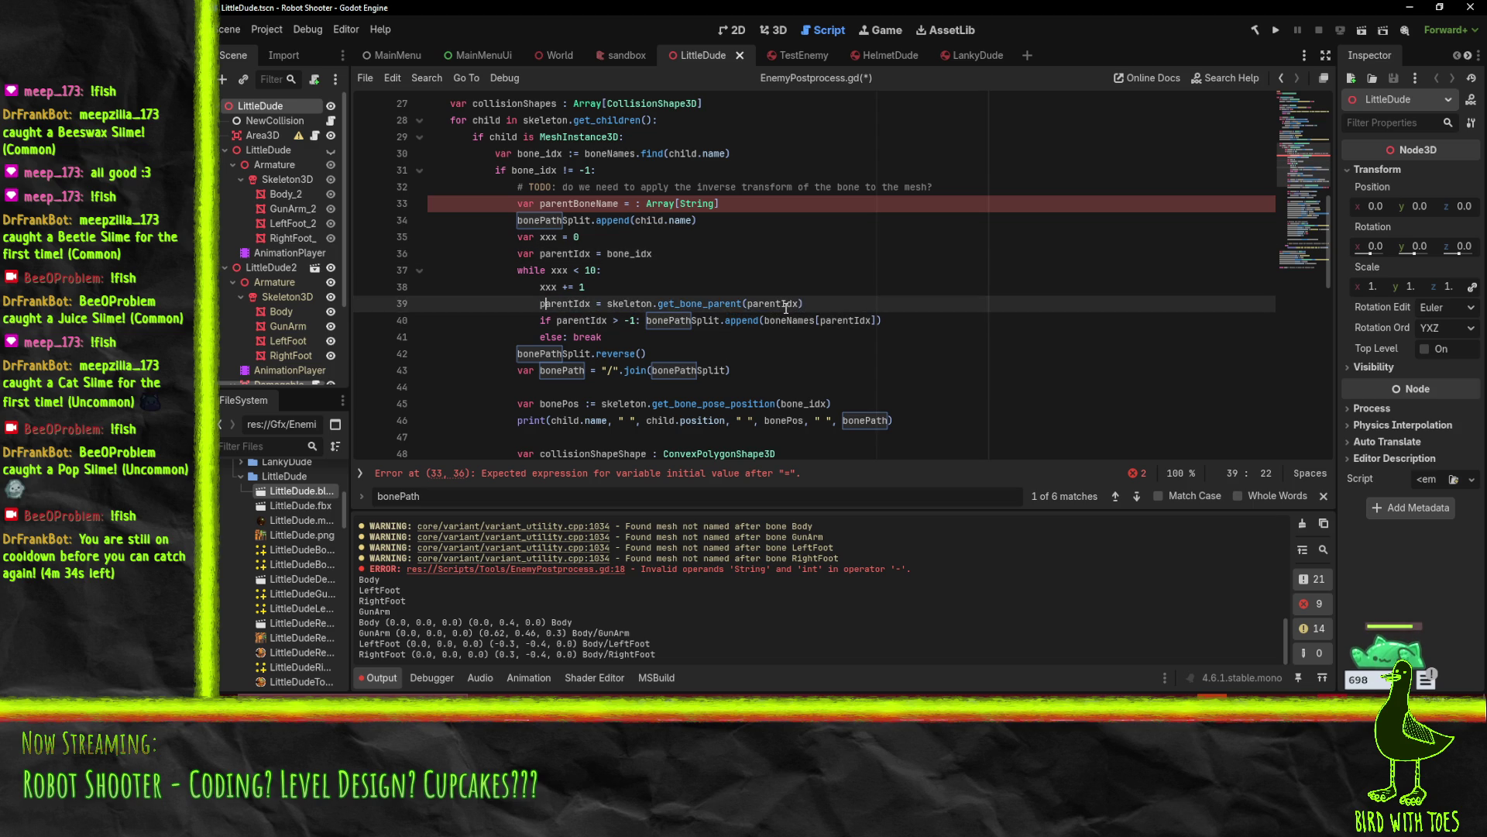
pyautogui.hotkey('shift', 'End')
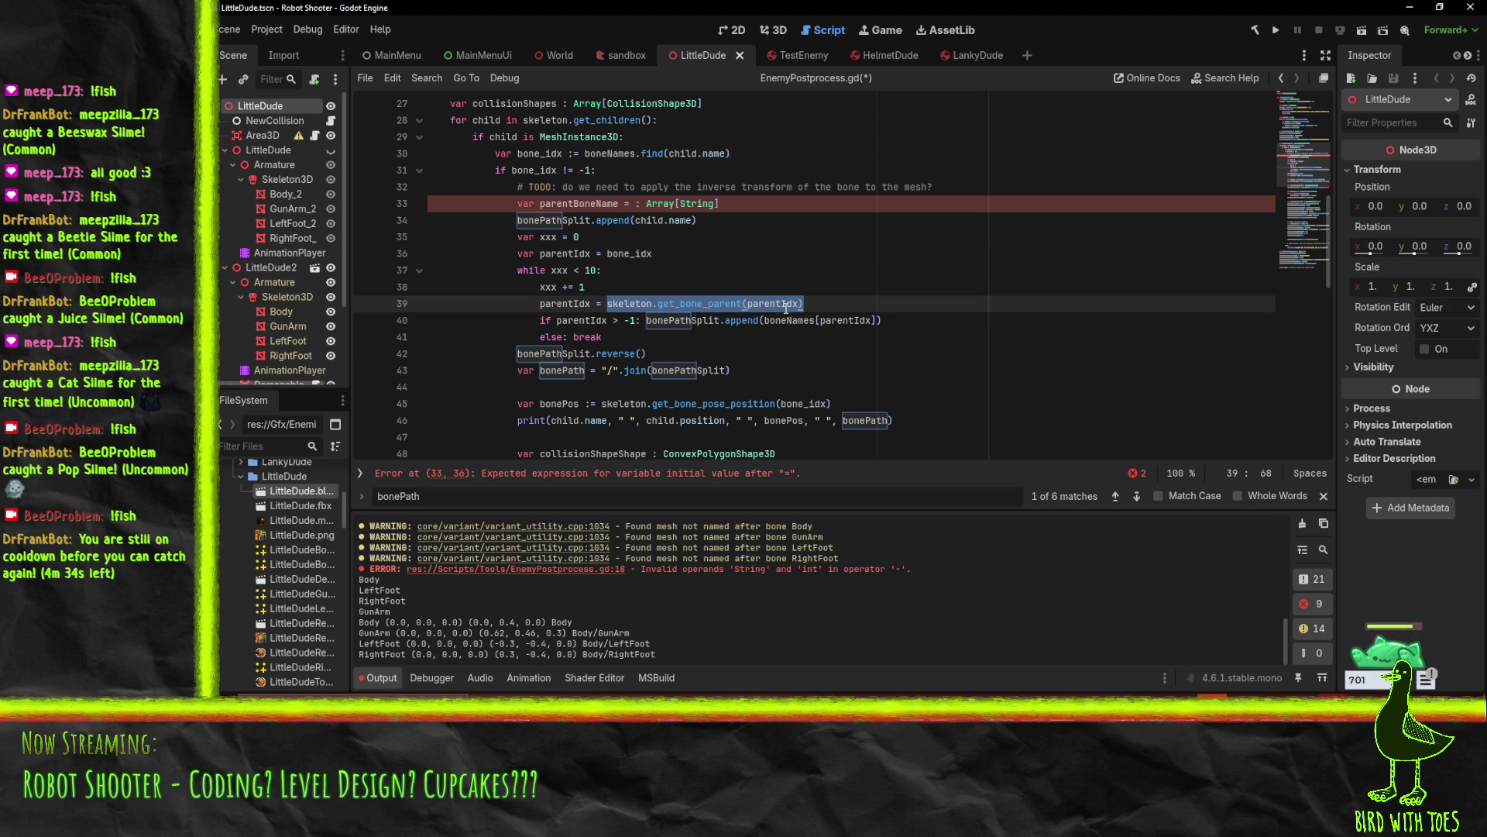
pyautogui.hotkey('ctrl', 'x')
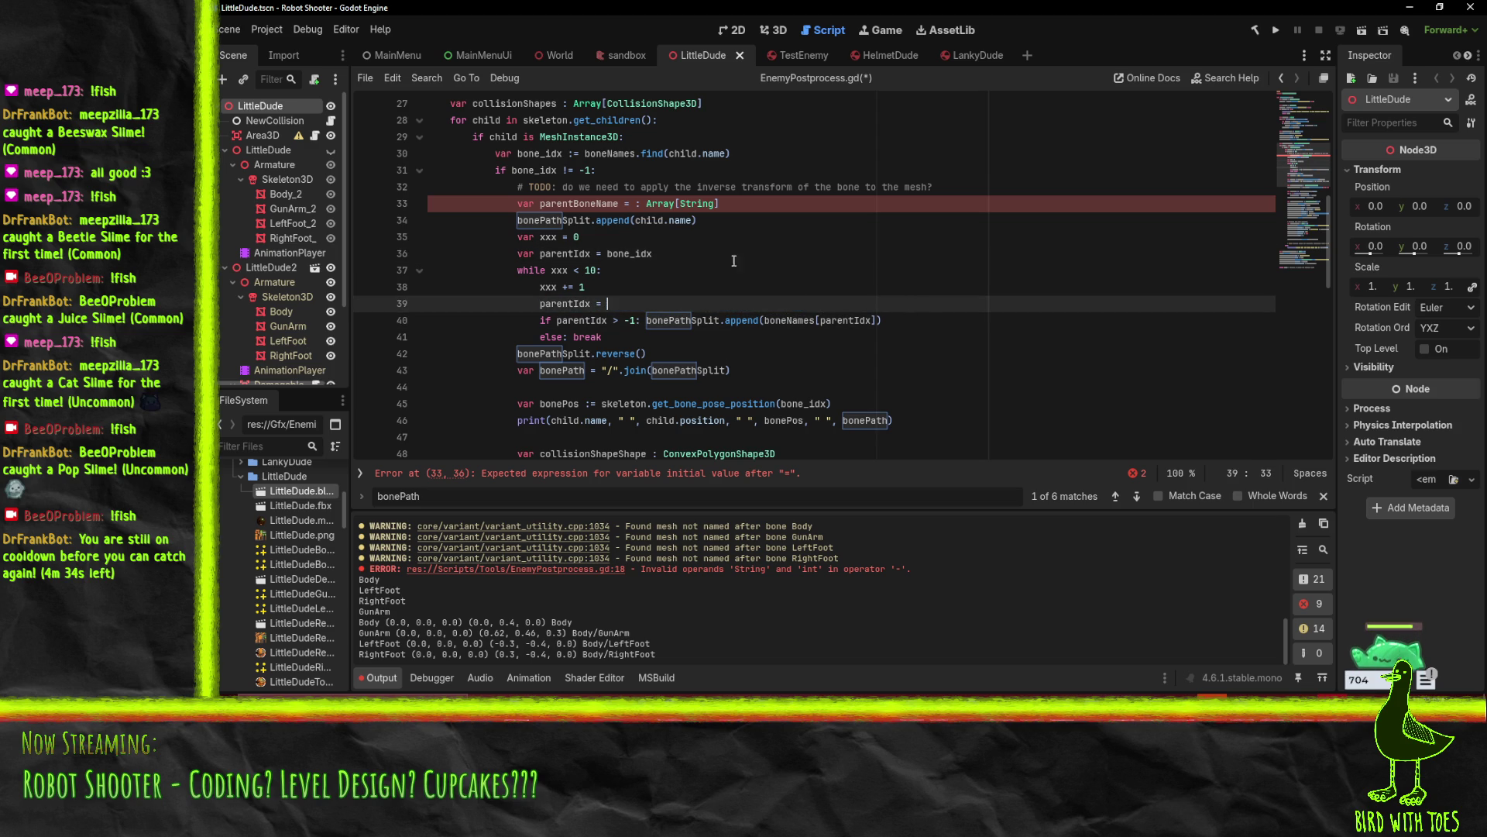
pyautogui.click(631, 200)
pyautogui.hotkey('shift', 'End')
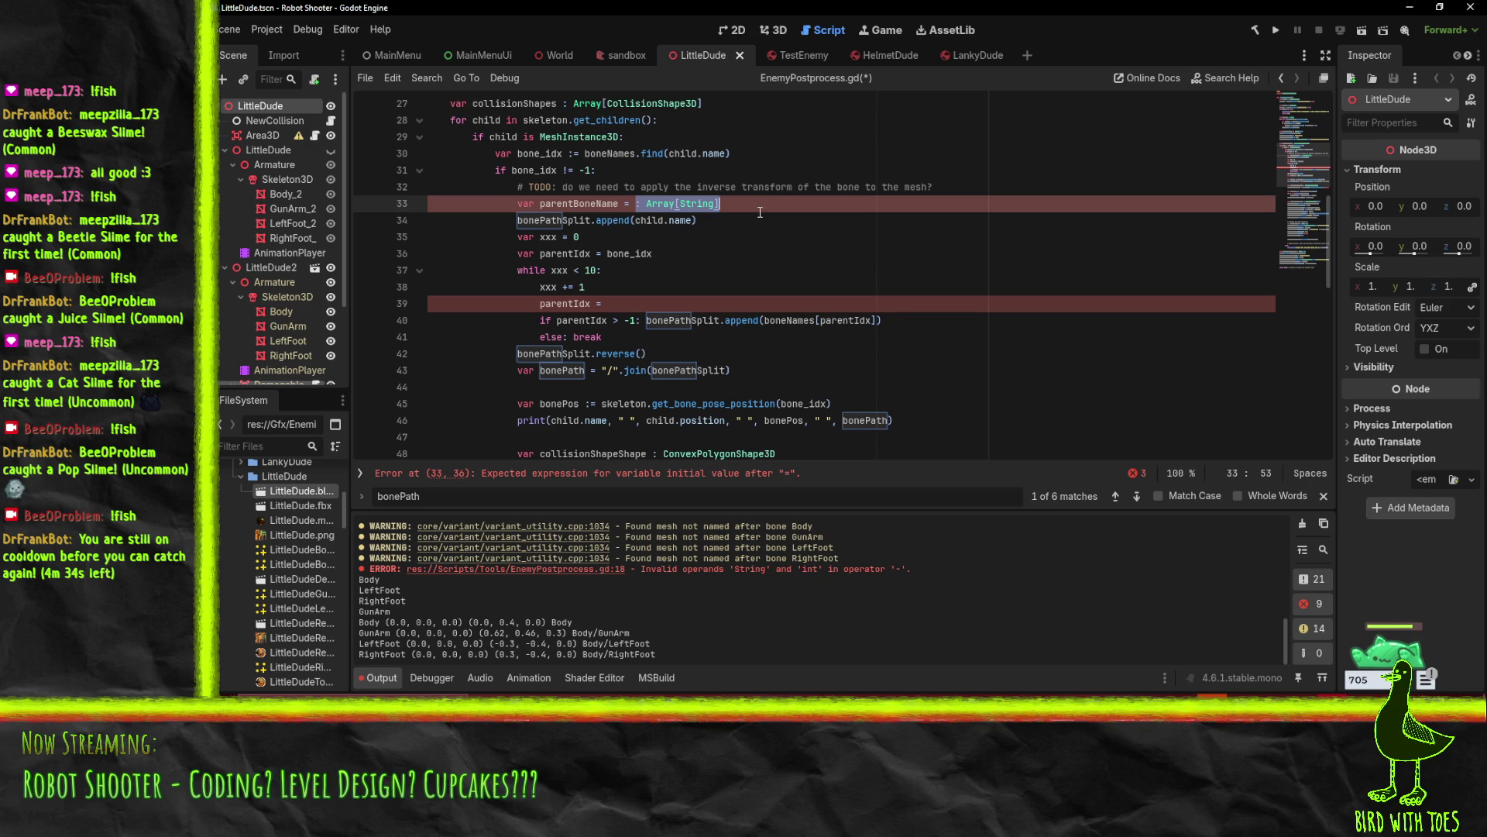
pyautogui.write('boneNames[')
pyautogui.hotkey('ctrl', 'v')
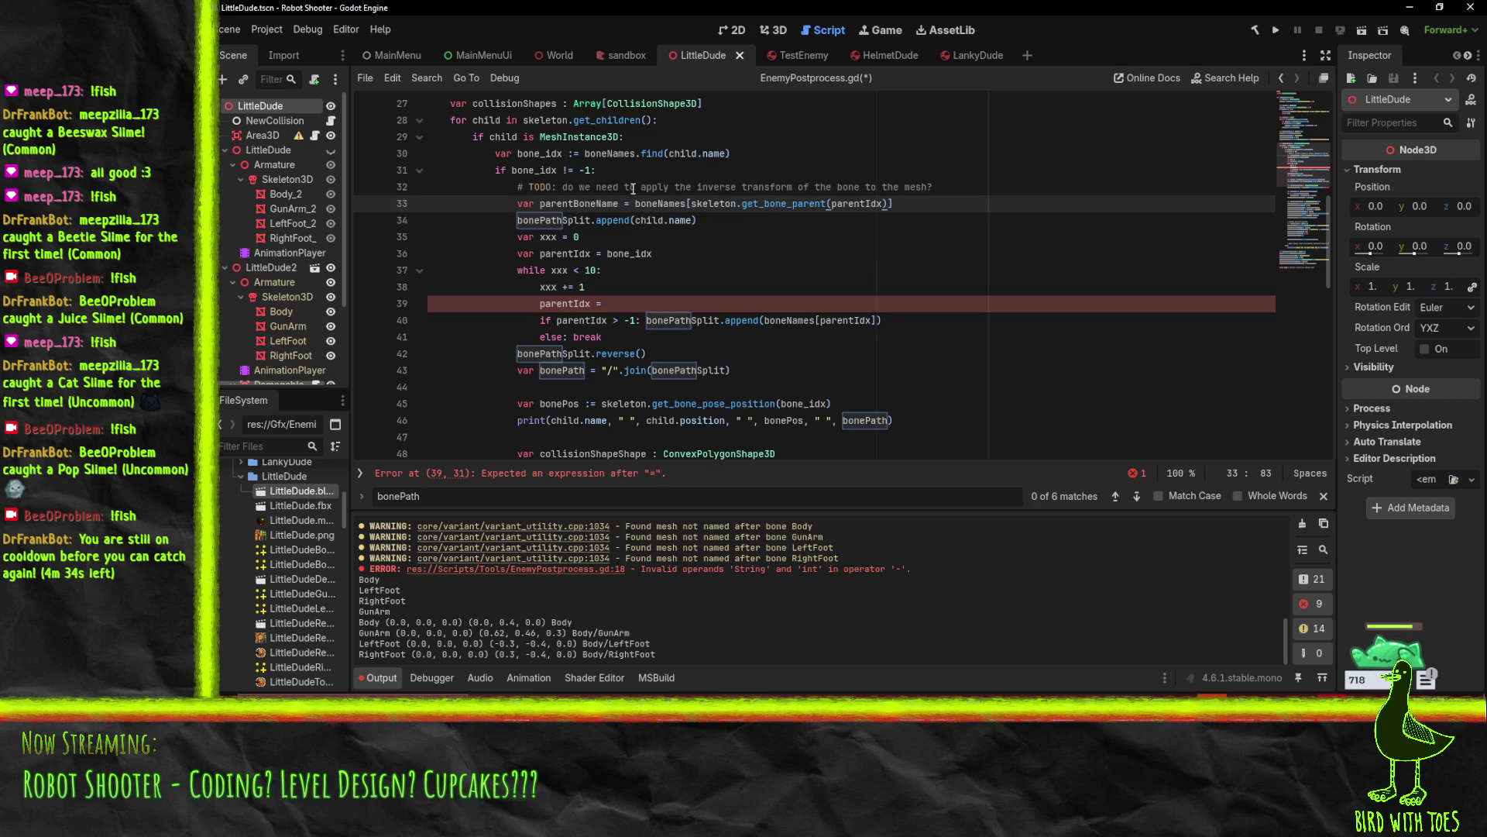
# Pass bone_idx to get_bone_parent and delete the old bone-path loop block
pyautogui.click(536, 184)
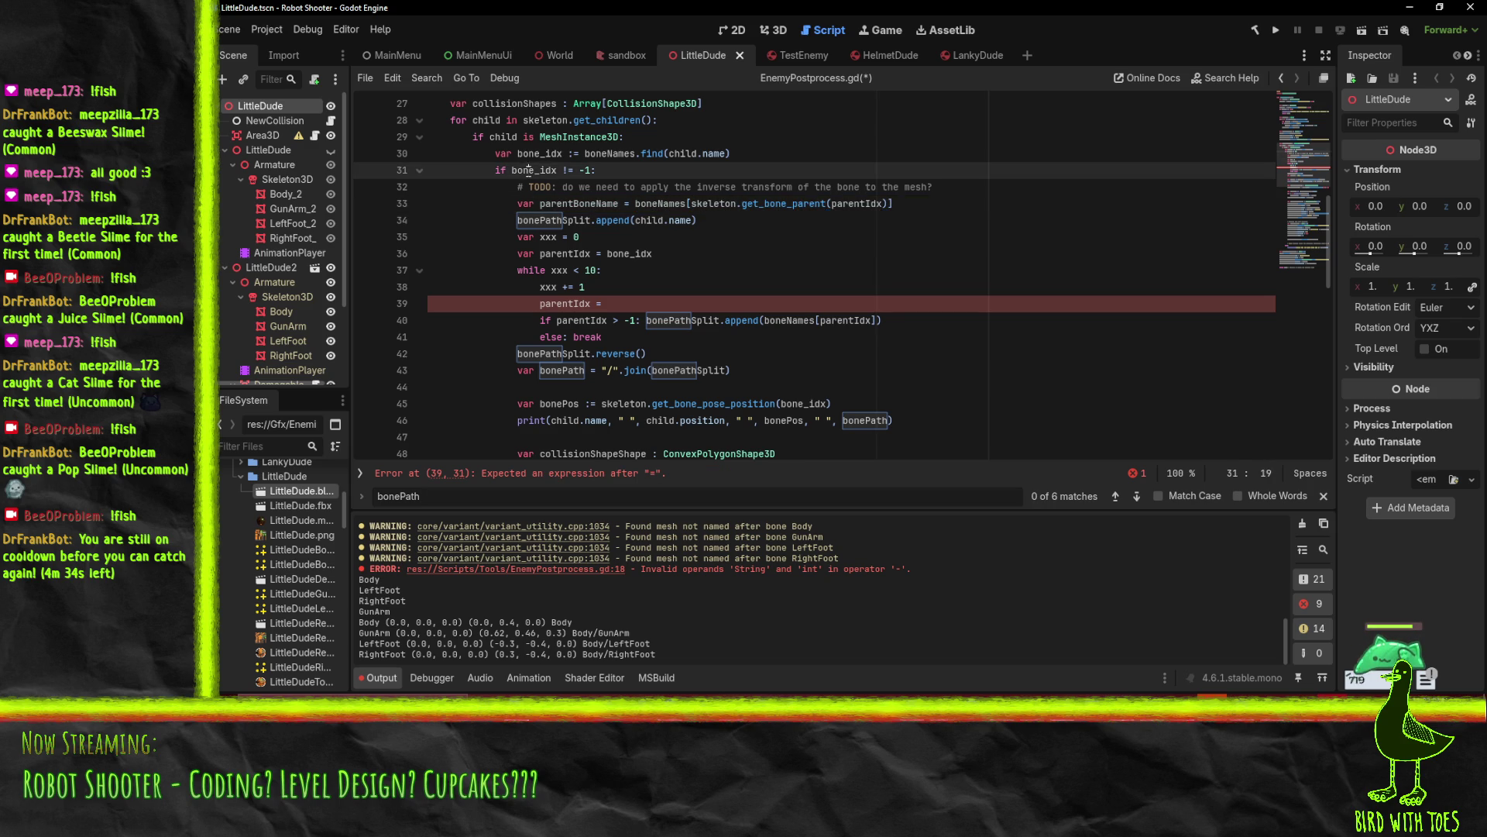
pyautogui.doubleClick(847, 206)
pyautogui.write('bone_idx')
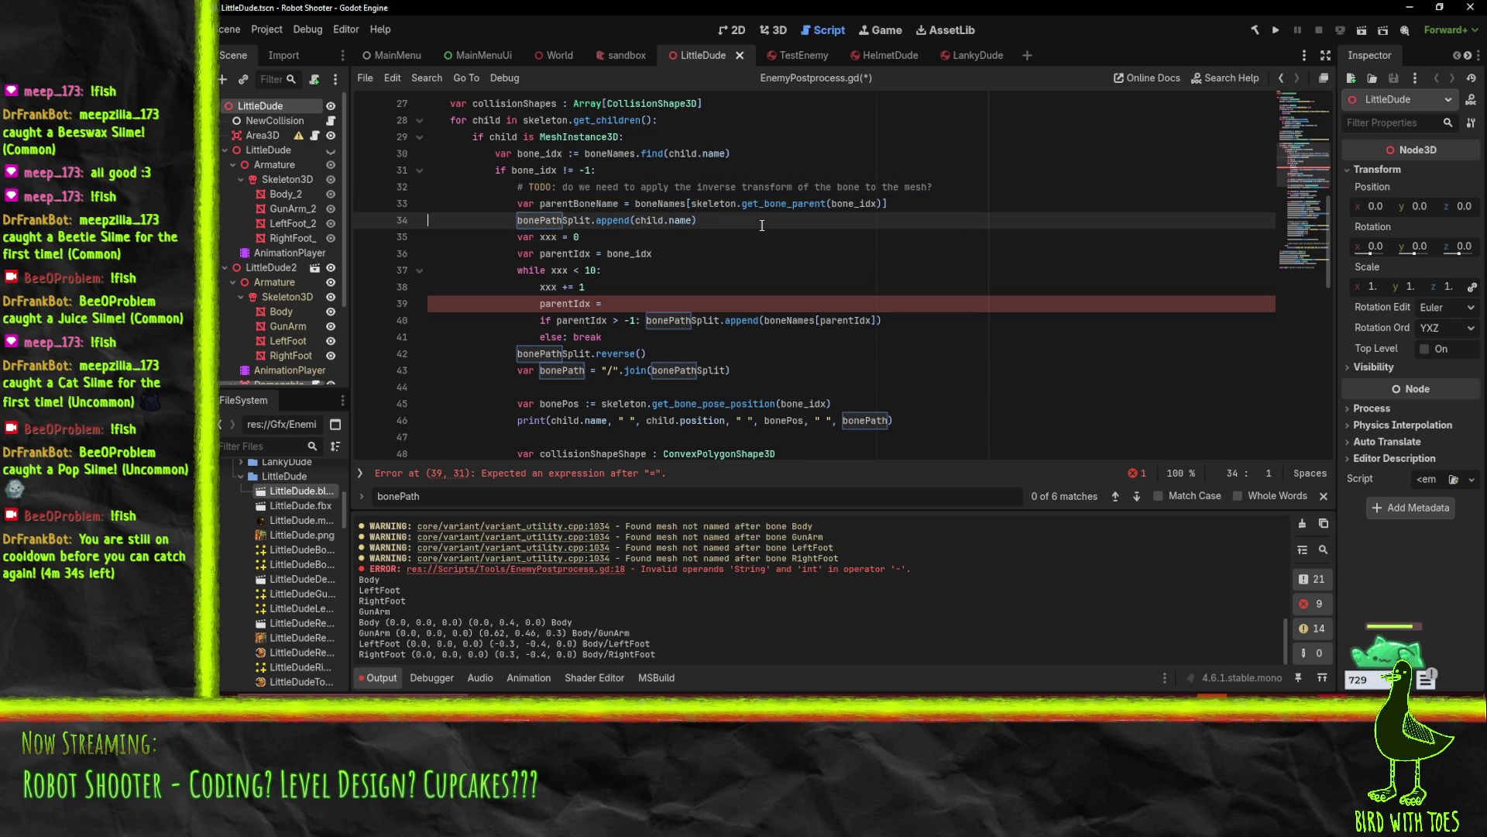
pyautogui.tripleClick(762, 225)
pyautogui.hotkey('shift', 'Down')
pyautogui.hotkey('shift', 'Down')
pyautogui.hotkey('shift', 'Down')
pyautogui.press('Delete')
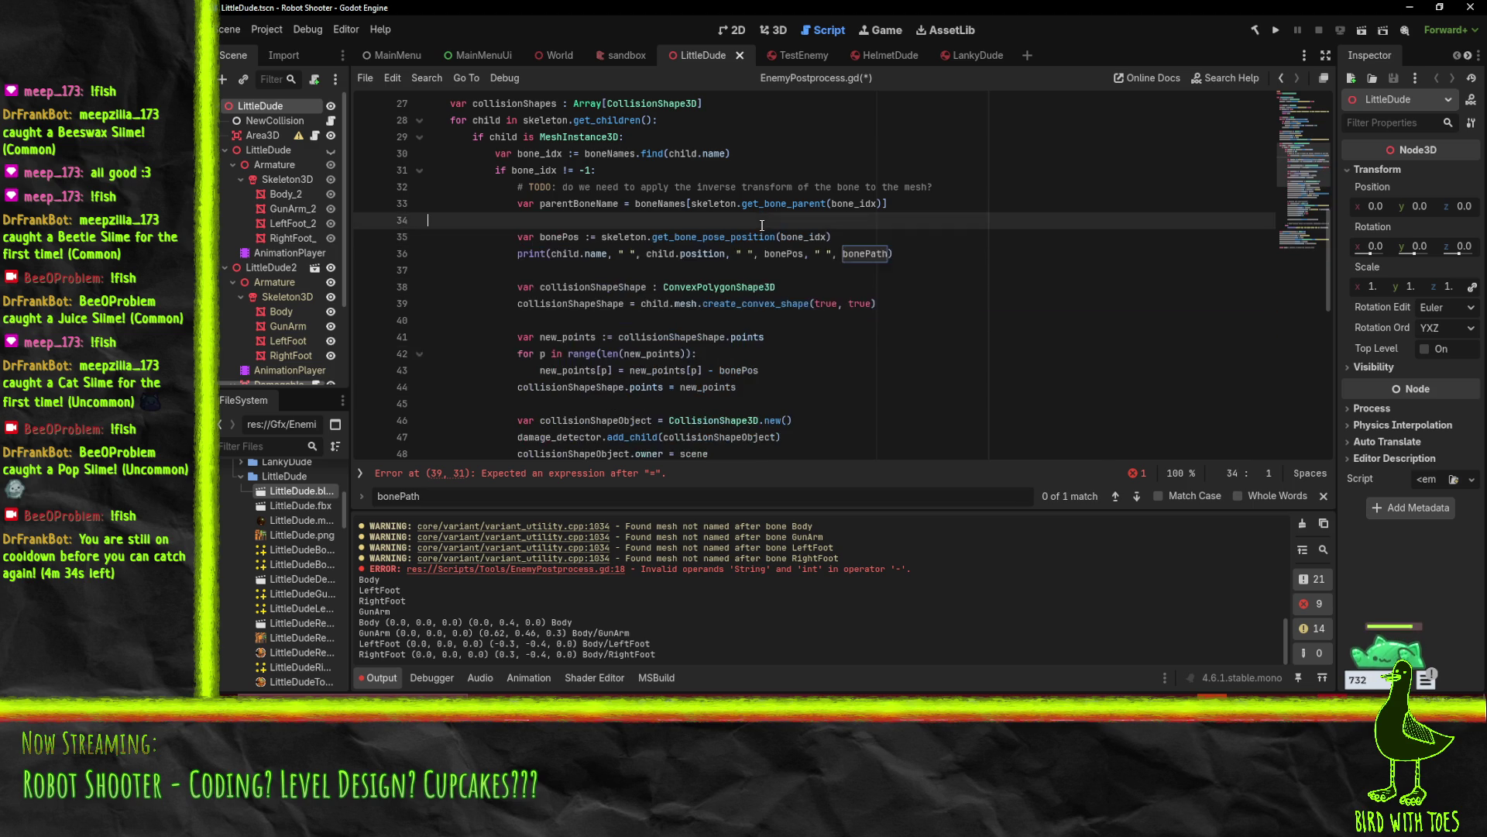
pyautogui.hotkey('shift', 'Up')
pyautogui.press('Delete')
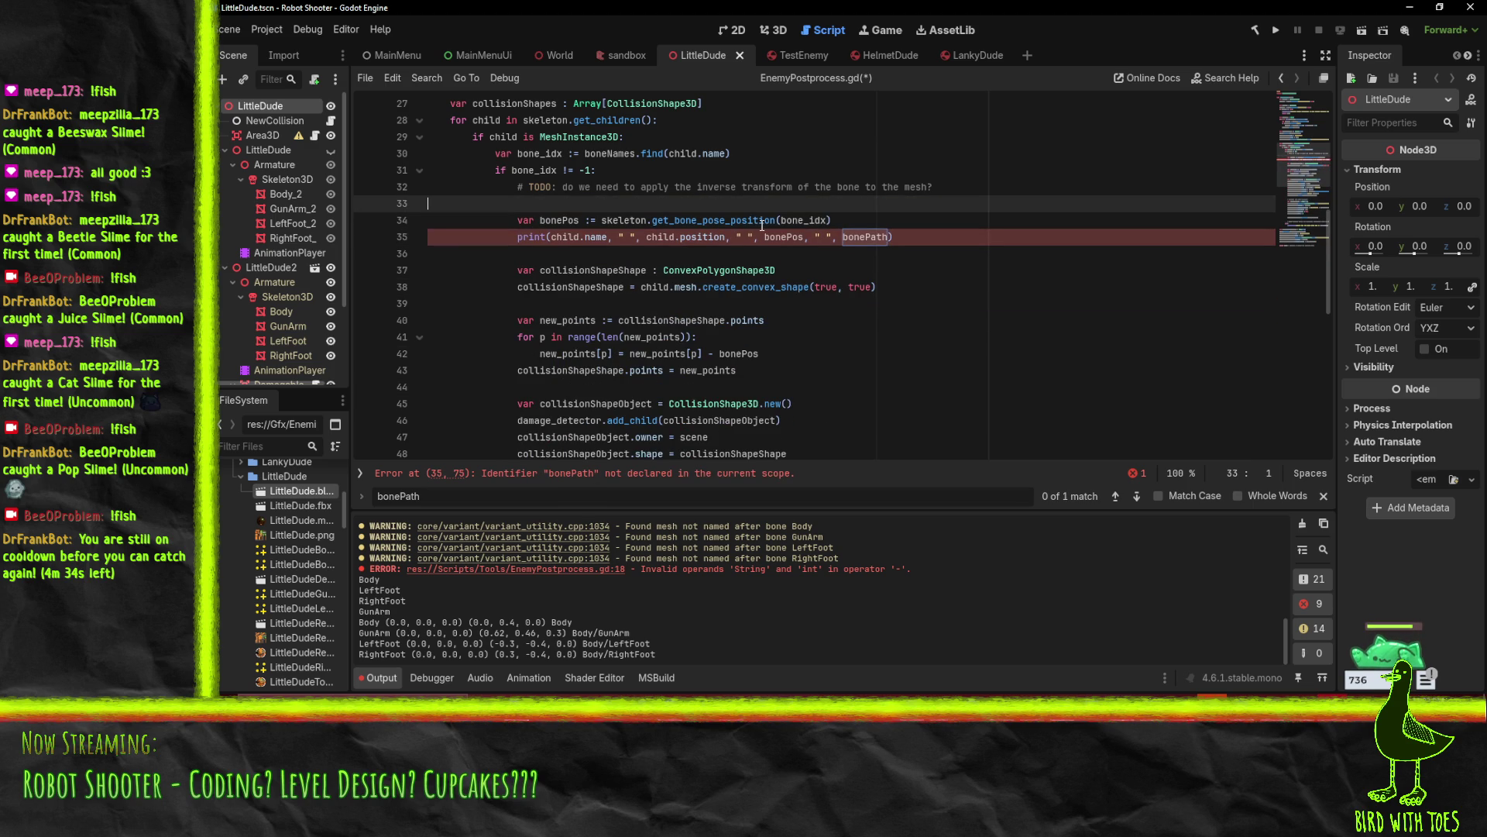
pyautogui.press('Delete')
pyautogui.press('Down')
pyautogui.press('End')
pyautogui.press('Left')
pyautogui.hotkey('ctrl', 'BackSpace')
pyautogui.press('BackSpace')
pyautogui.press('BackSpace')
pyautogui.press('BackSpace')
pyautogui.press('BackSpace')
pyautogui.press('BackSpace')
pyautogui.press('BackSpace')
pyautogui.scroll(-8, 888, 326)
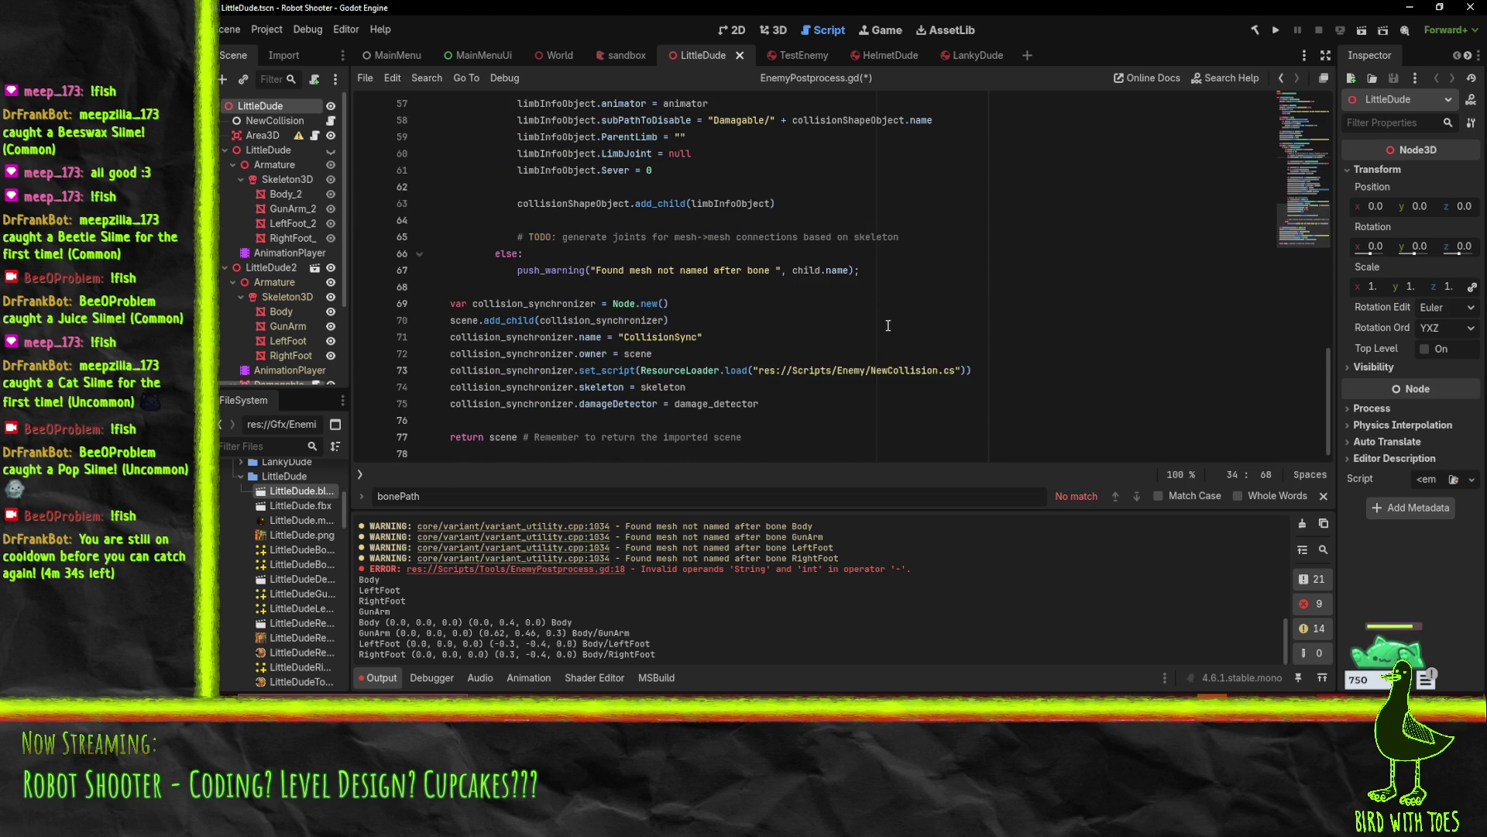
pyautogui.scroll(1, 644, 273)
pyautogui.scroll(-1, 644, 273)
pyautogui.scroll(2, 726, 298)
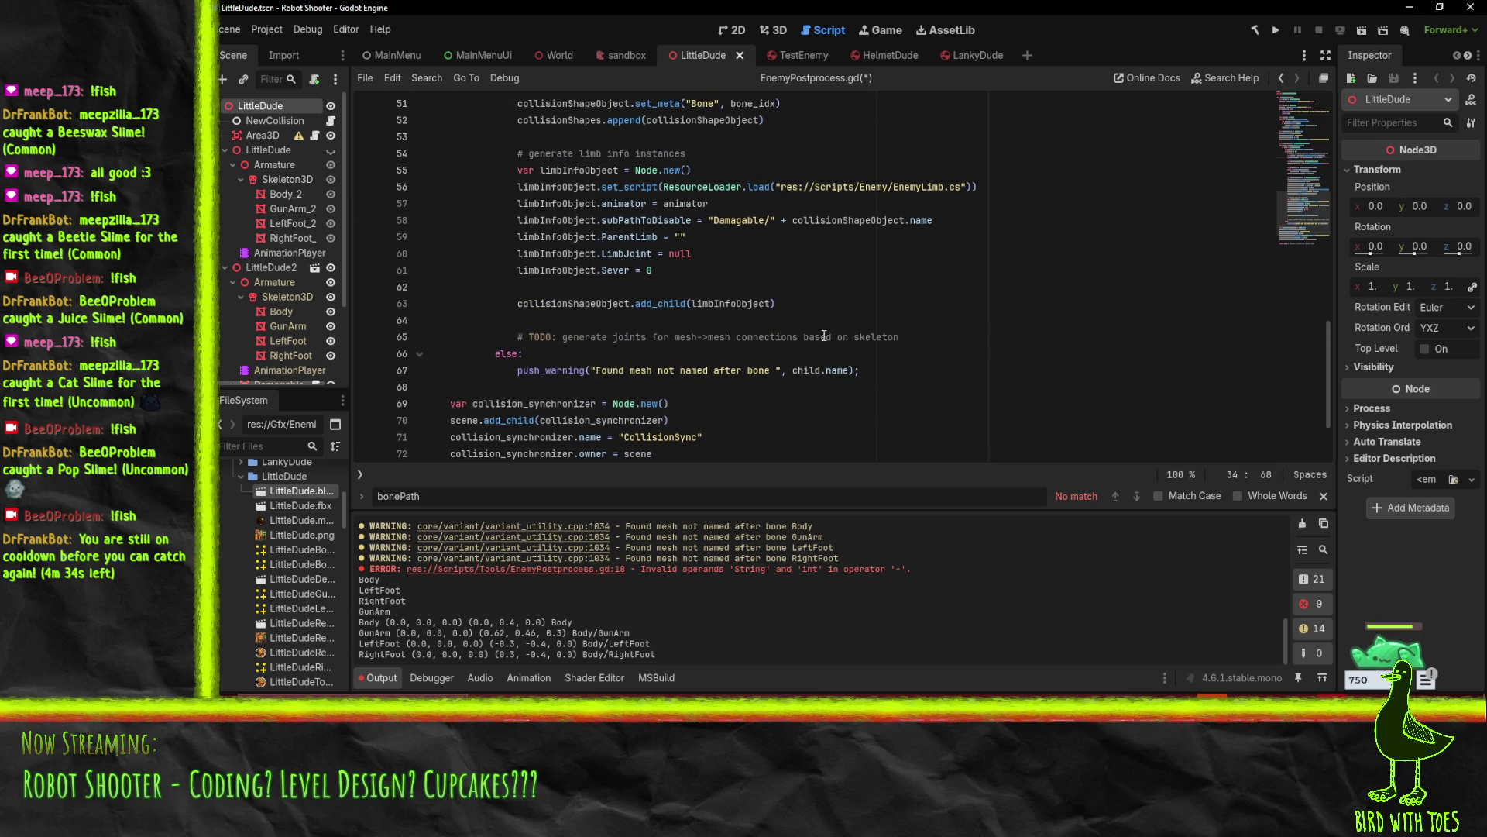
pyautogui.scroll(1, 447, 178)
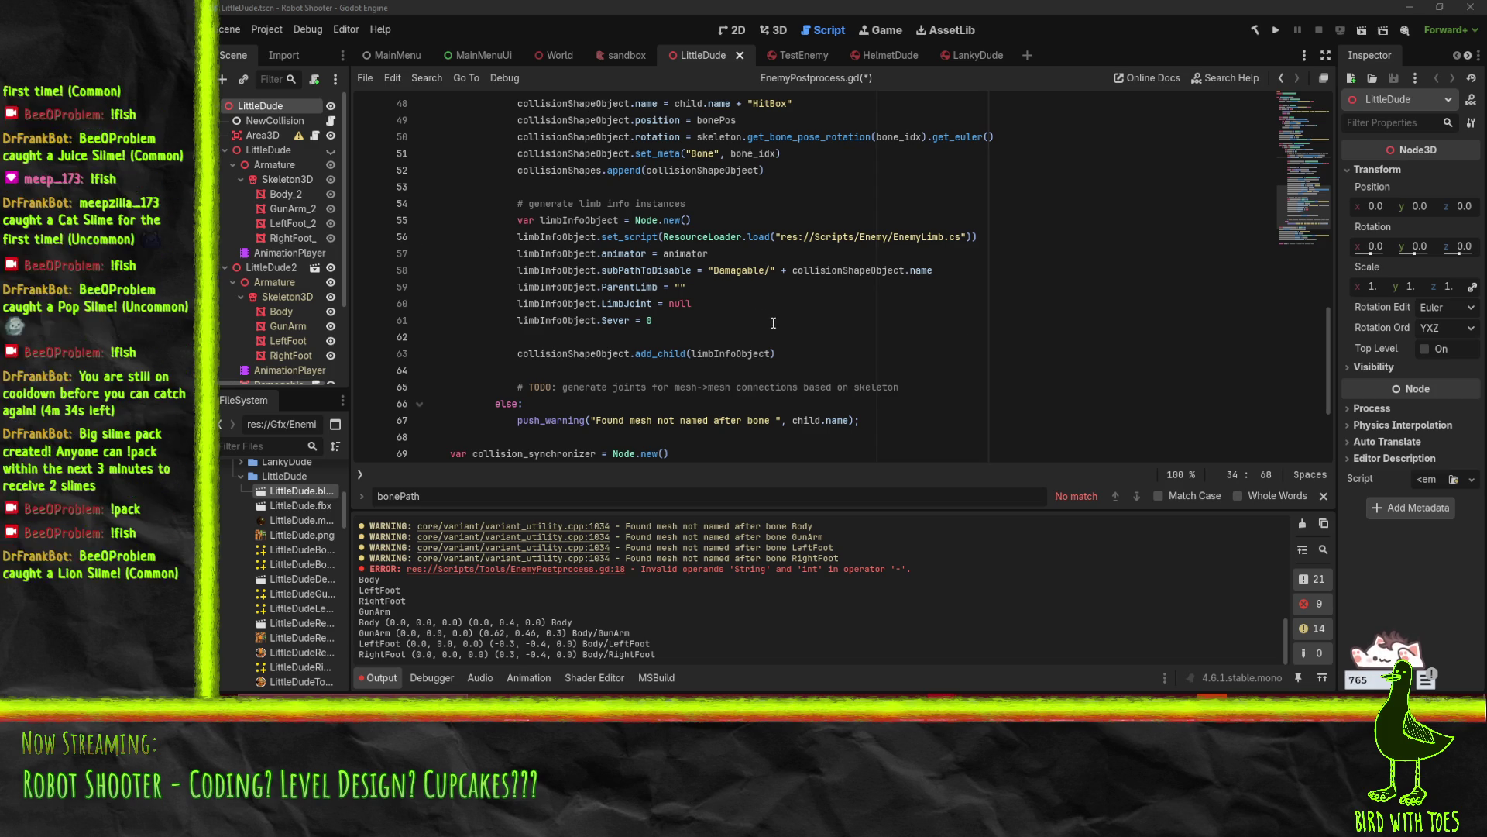
pyautogui.scroll(1, 766, 339)
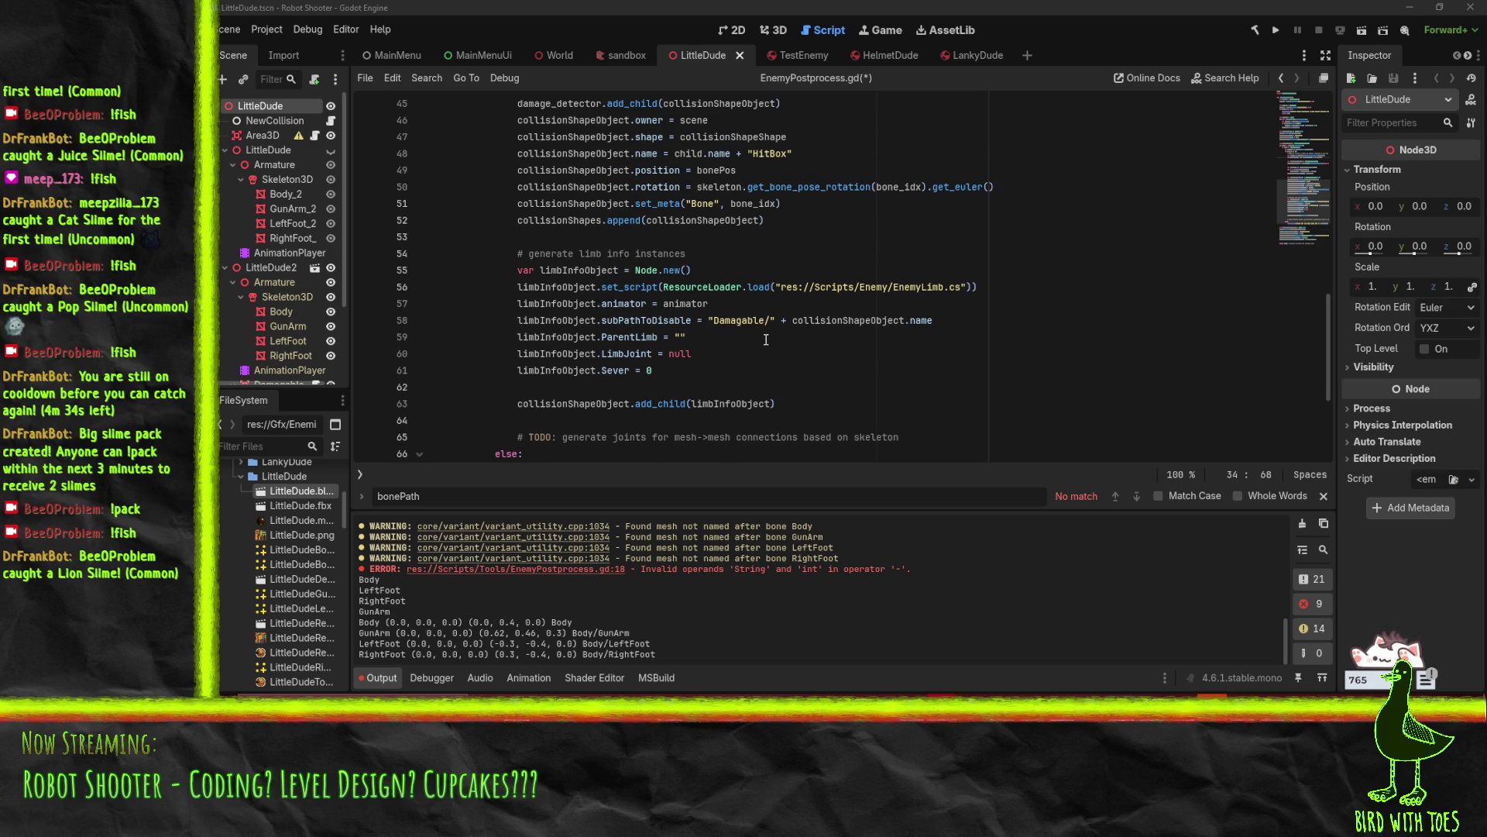
# Paste the parentBoneName lookup above the limb creation, set ParentLimb to parentBoneName, and save
pyautogui.click(553, 273)
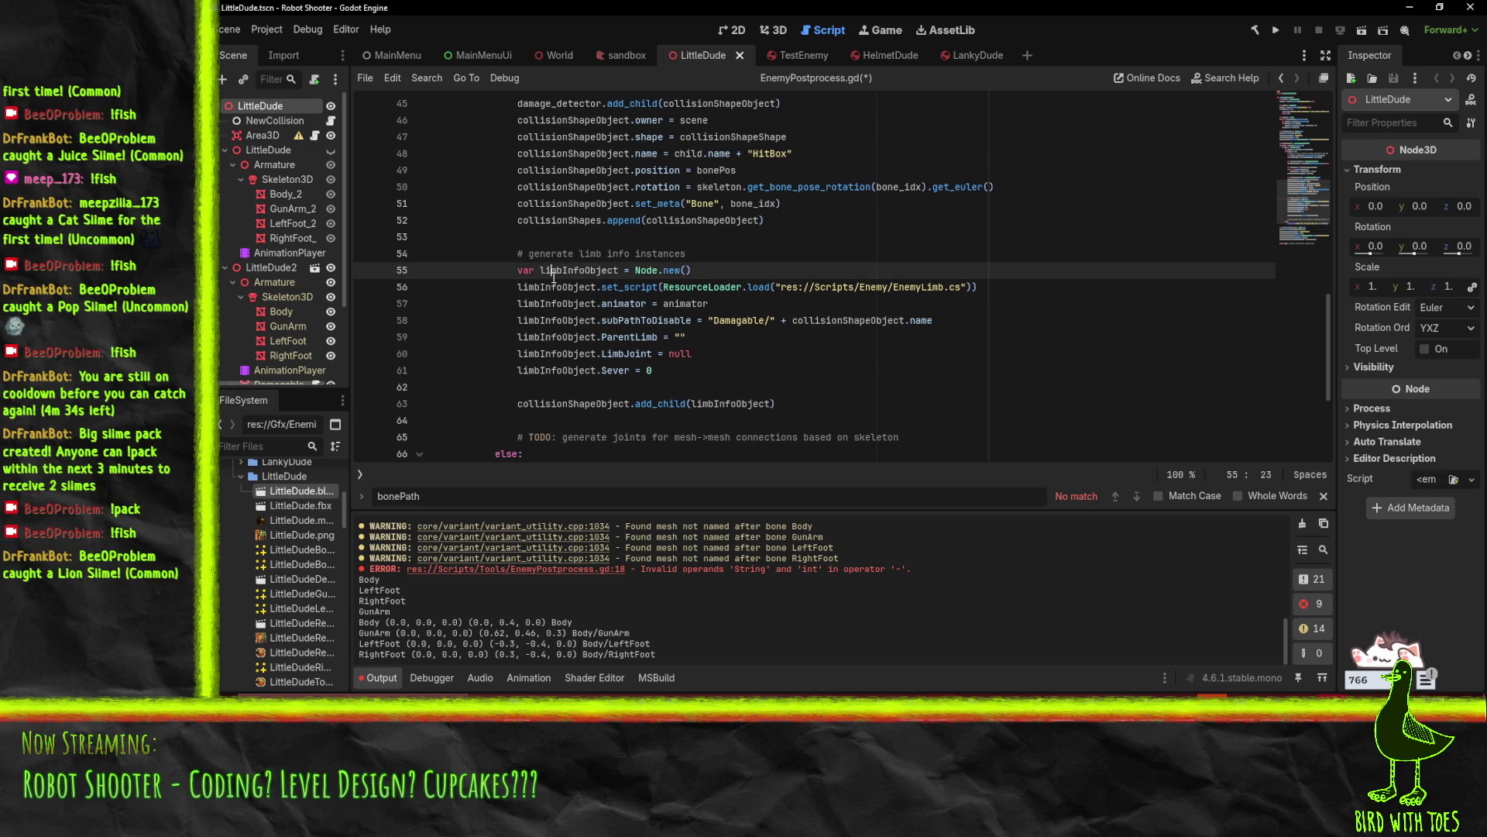
pyautogui.hotkey('ctrl', 'v')
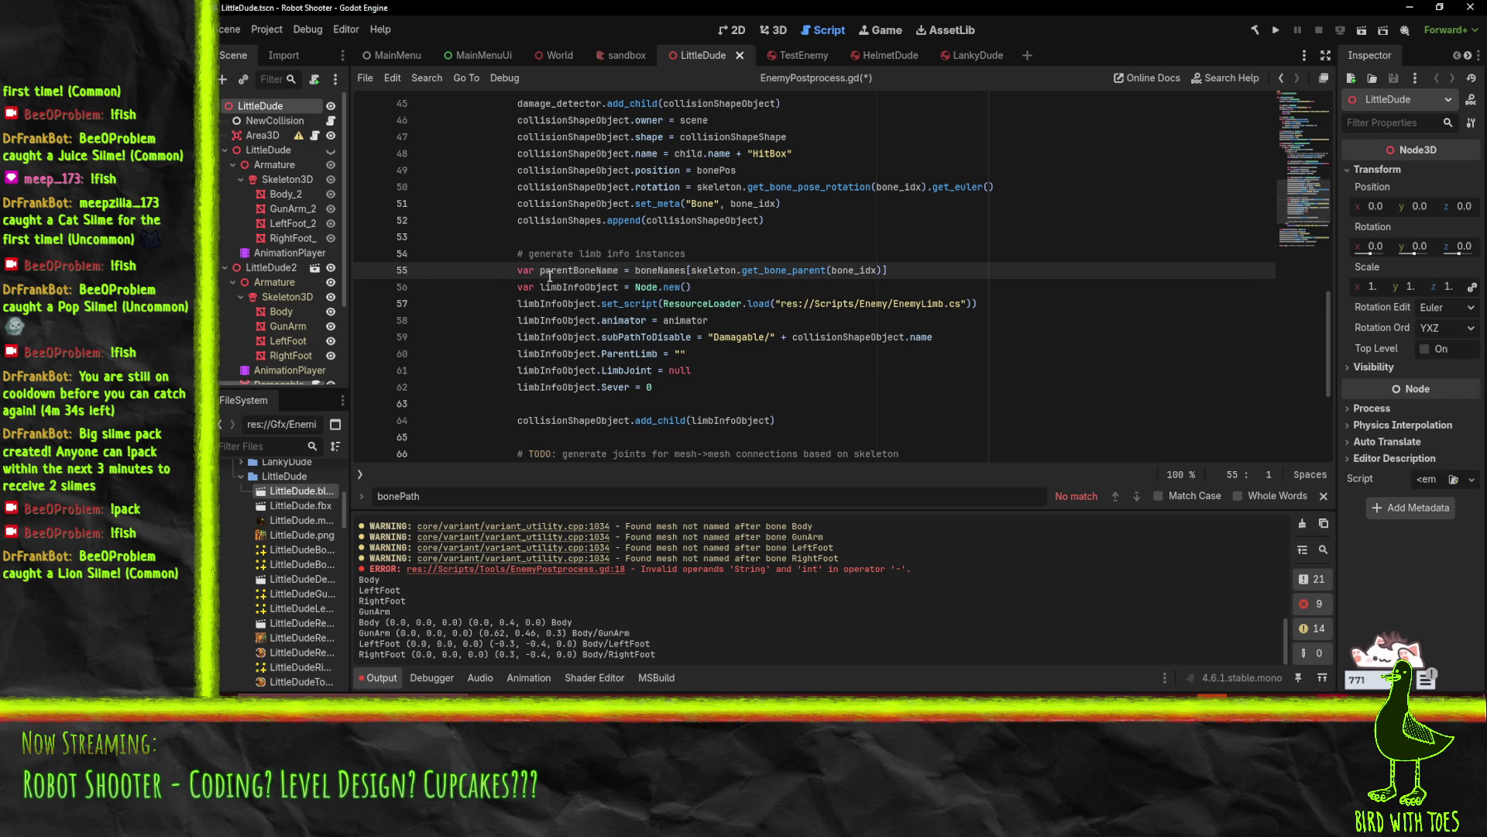
pyautogui.doubleClick(575, 269)
pyautogui.hotkey('ctrl', 'c')
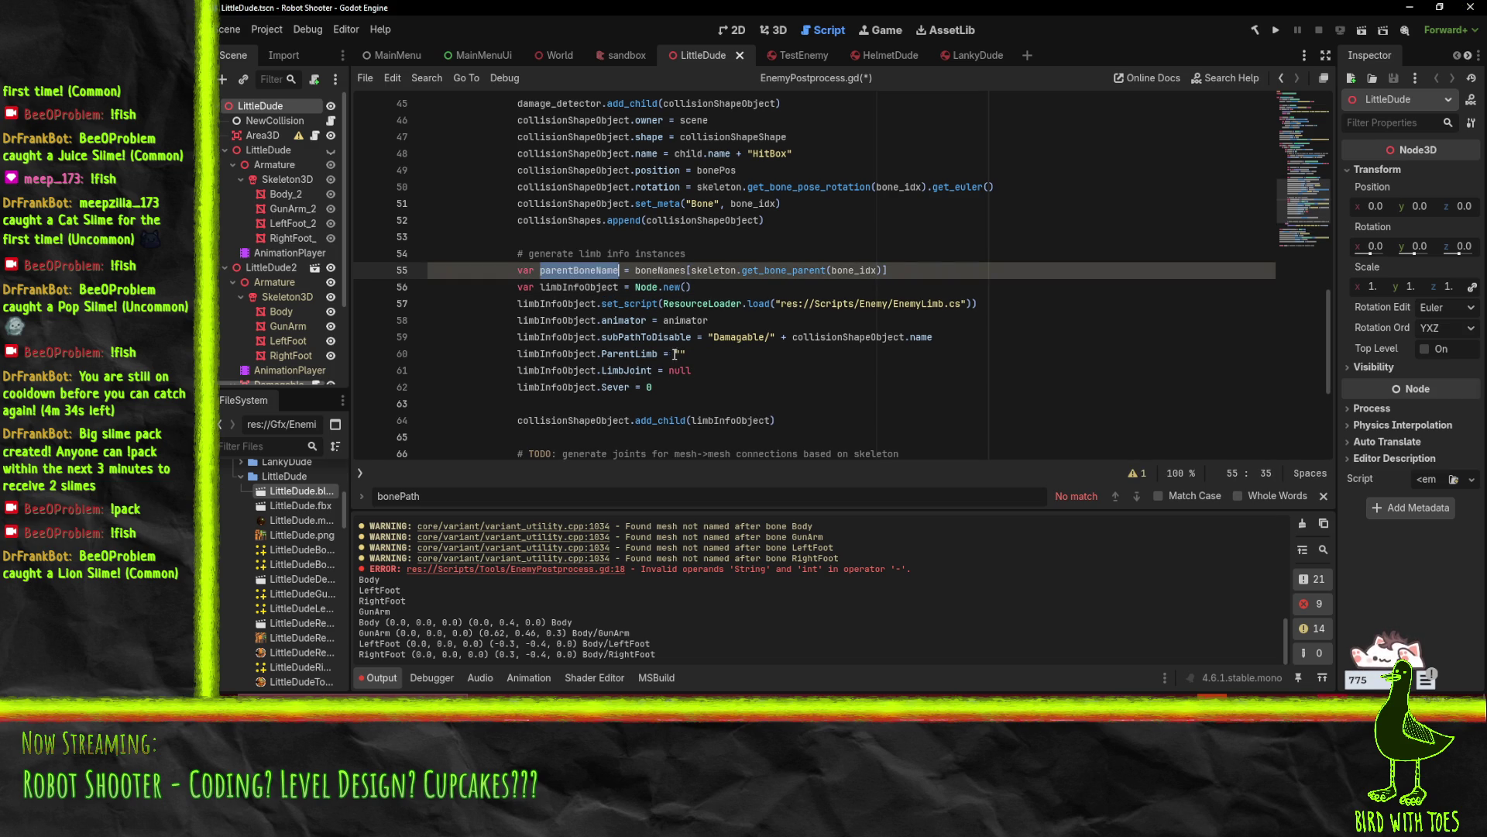
pyautogui.moveTo(674, 354); pyautogui.dragTo(689, 355)
pyautogui.hotkey('ctrl', 'v')
pyautogui.hotkey('ctrl', 's')
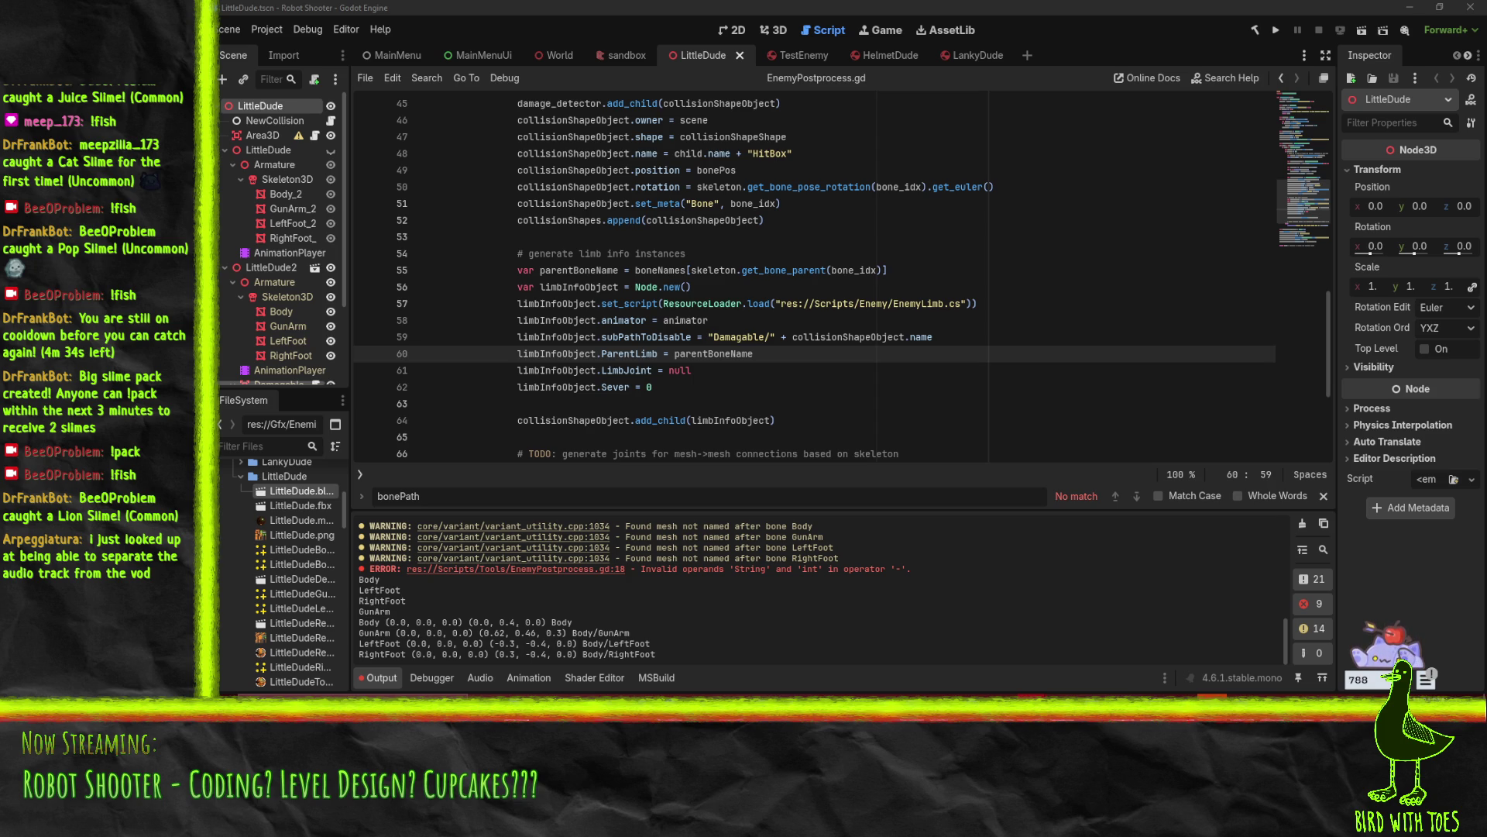
pyautogui.moveTo(1486, 198); pyautogui.dragTo(485, 203)
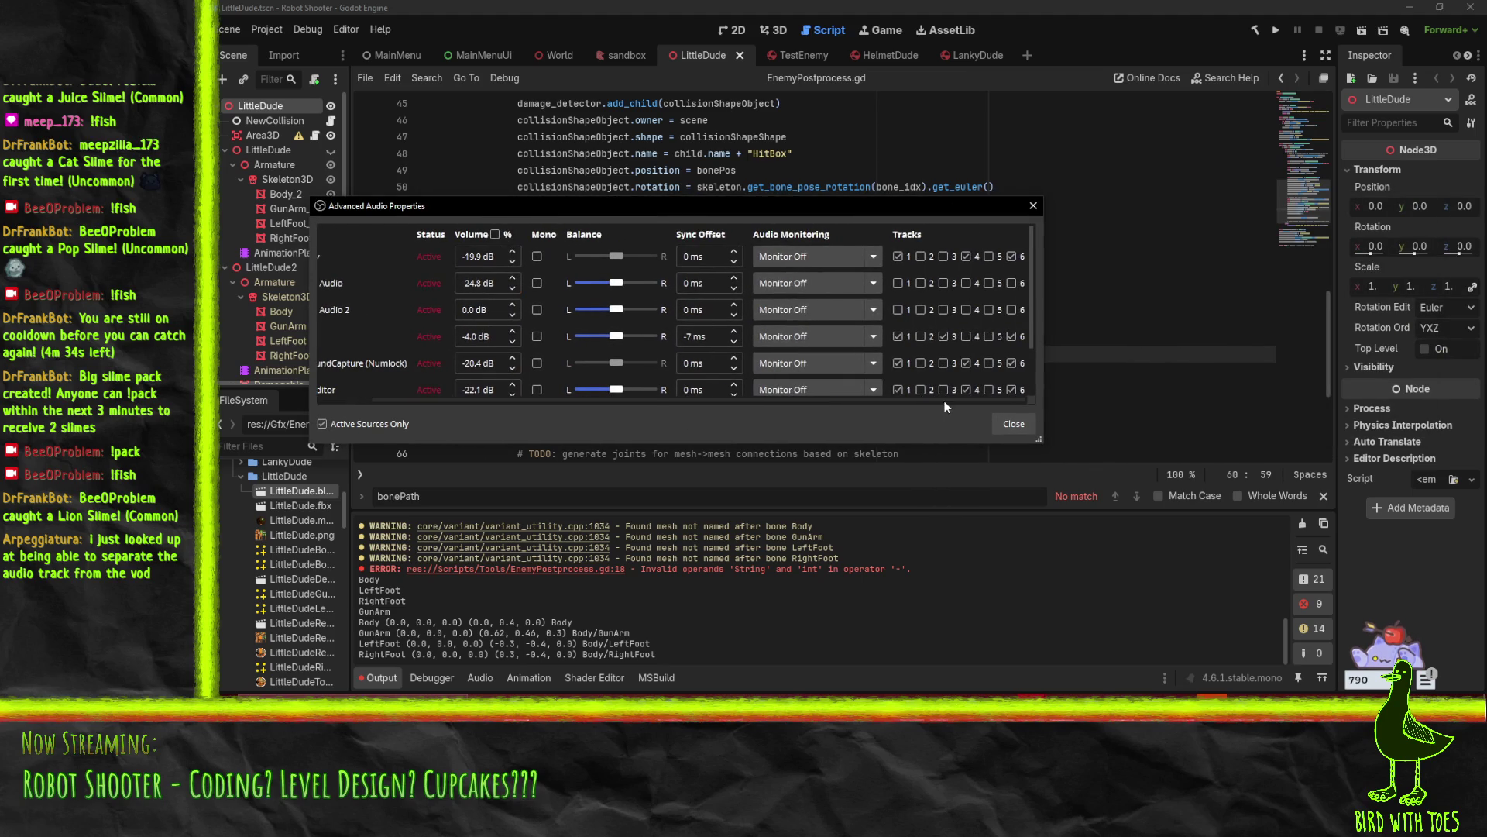
pyautogui.moveTo(659, 447); pyautogui.dragTo(620, 568)
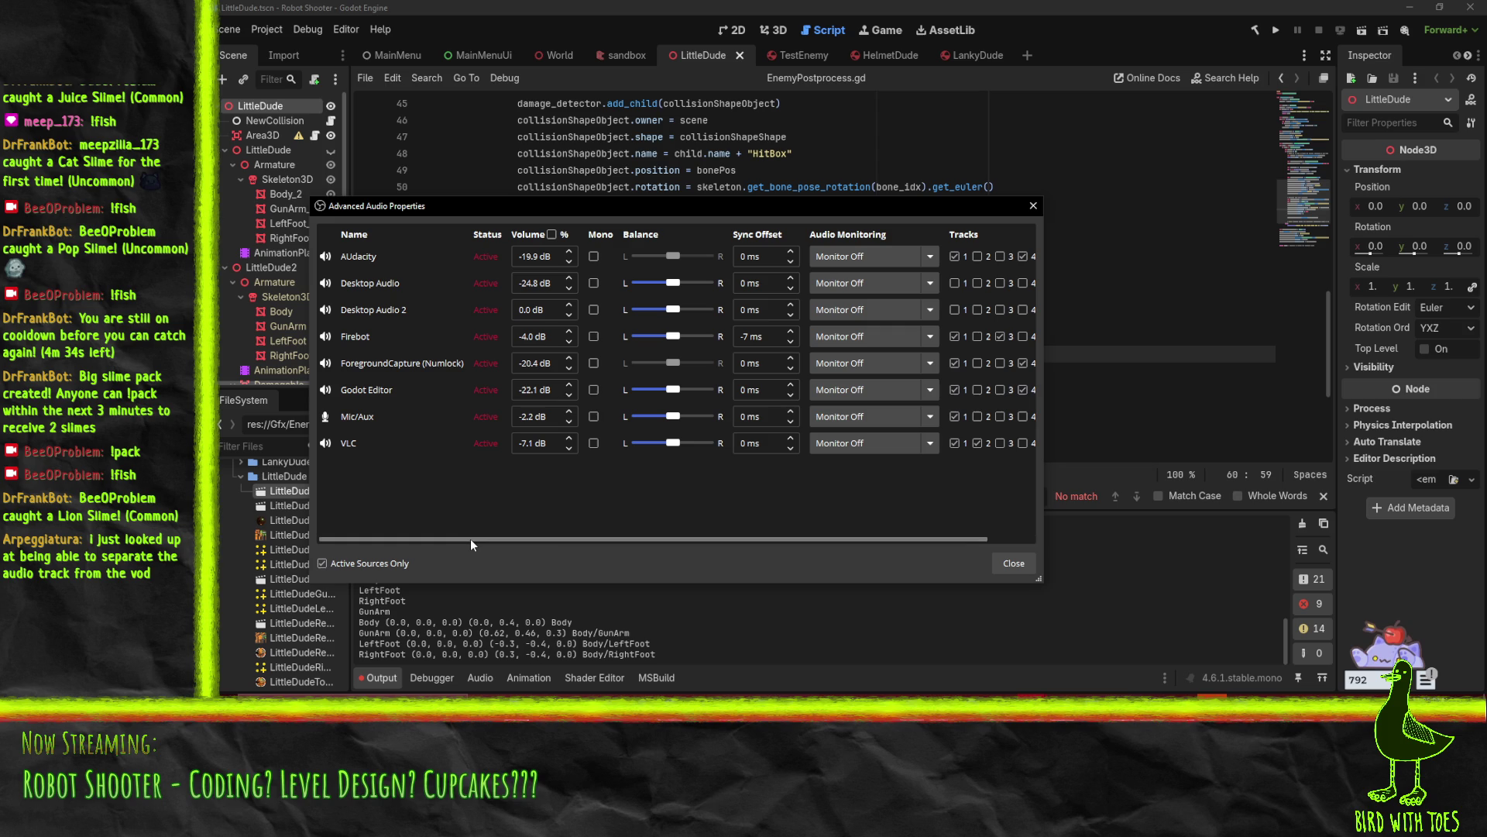
pyautogui.click(1033, 205)
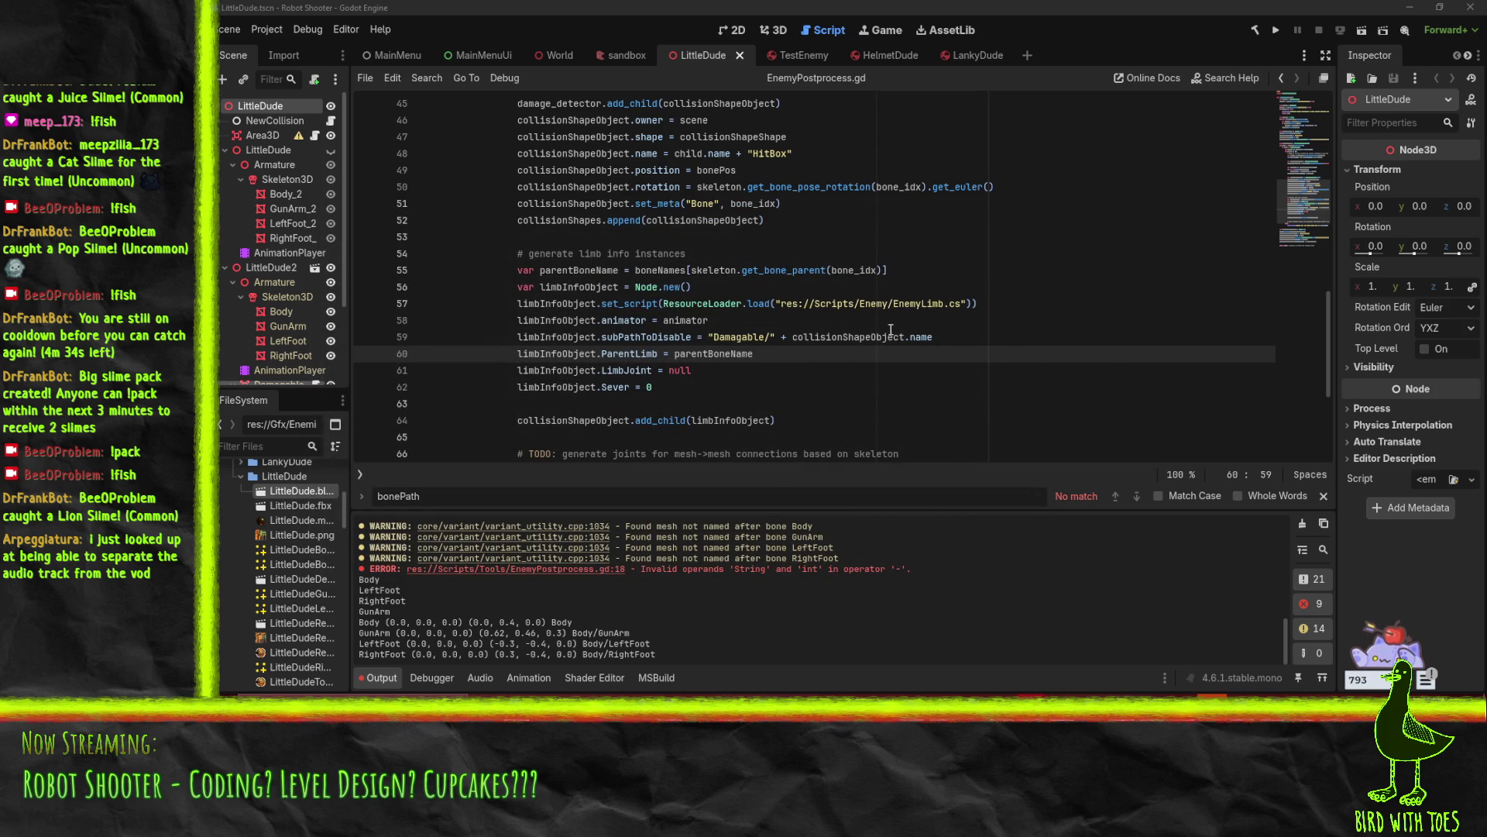
# Step through the lines around the TODO joints comment, then bring up the Firefox Godot docs window
pyautogui.click(916, 386)
pyautogui.scroll(-2, 918, 383)
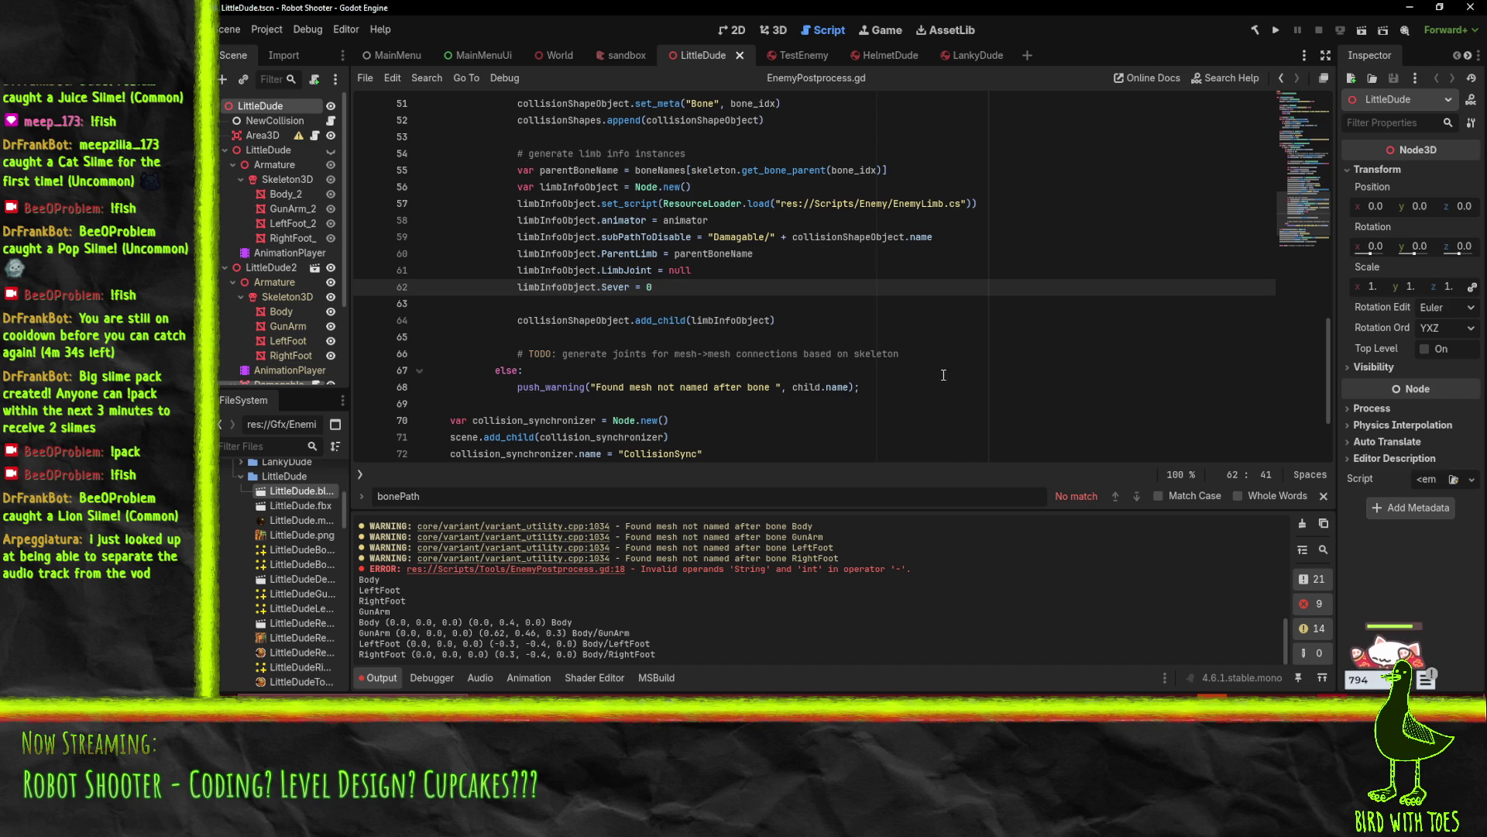
pyautogui.click(790, 385)
pyautogui.click(791, 369)
pyautogui.click(792, 355)
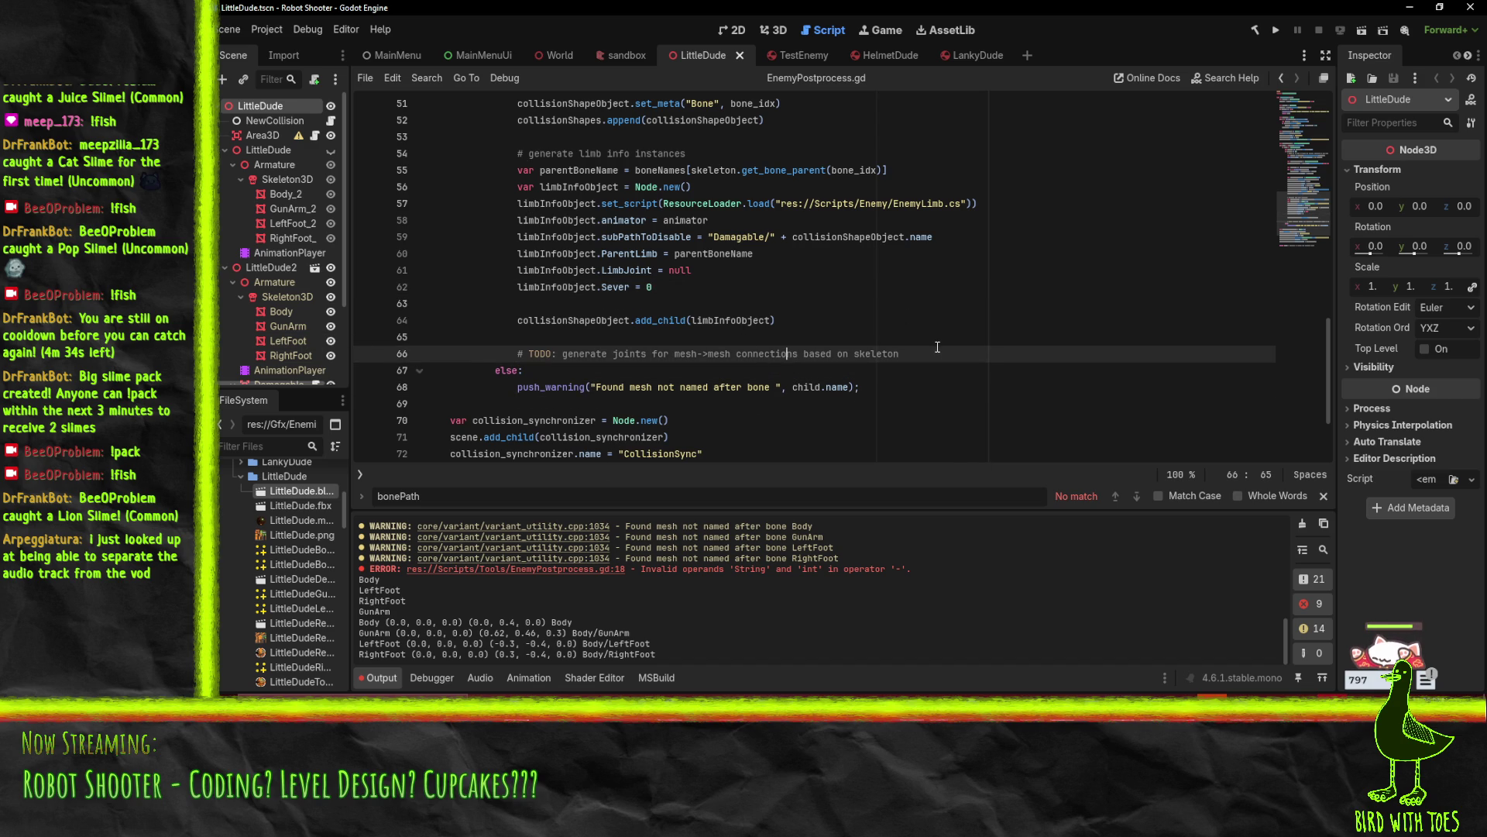
pyautogui.click(880, 336)
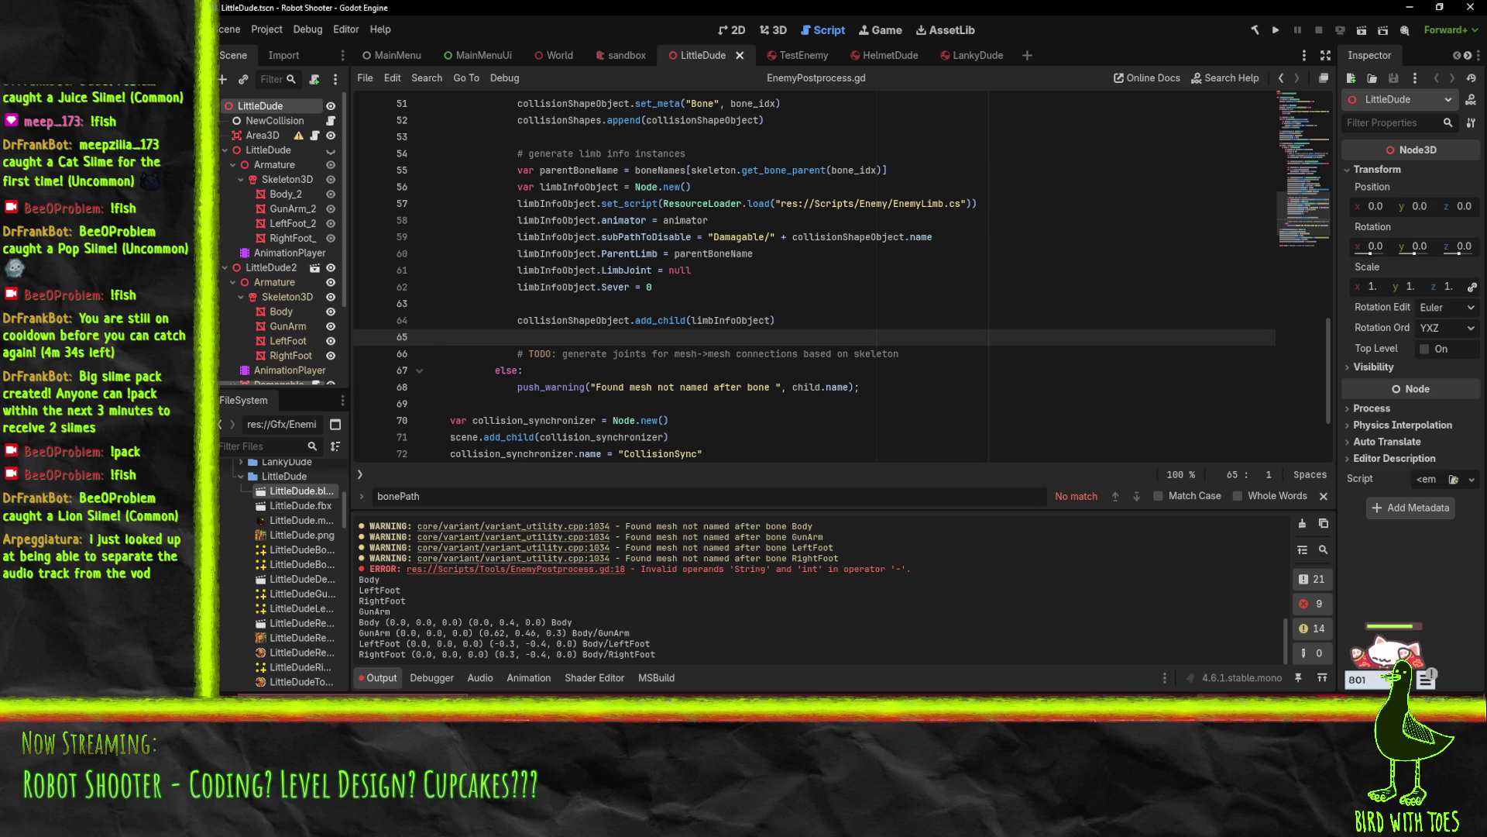
pyautogui.moveTo(933, 695)
pyautogui.click(824, 659)
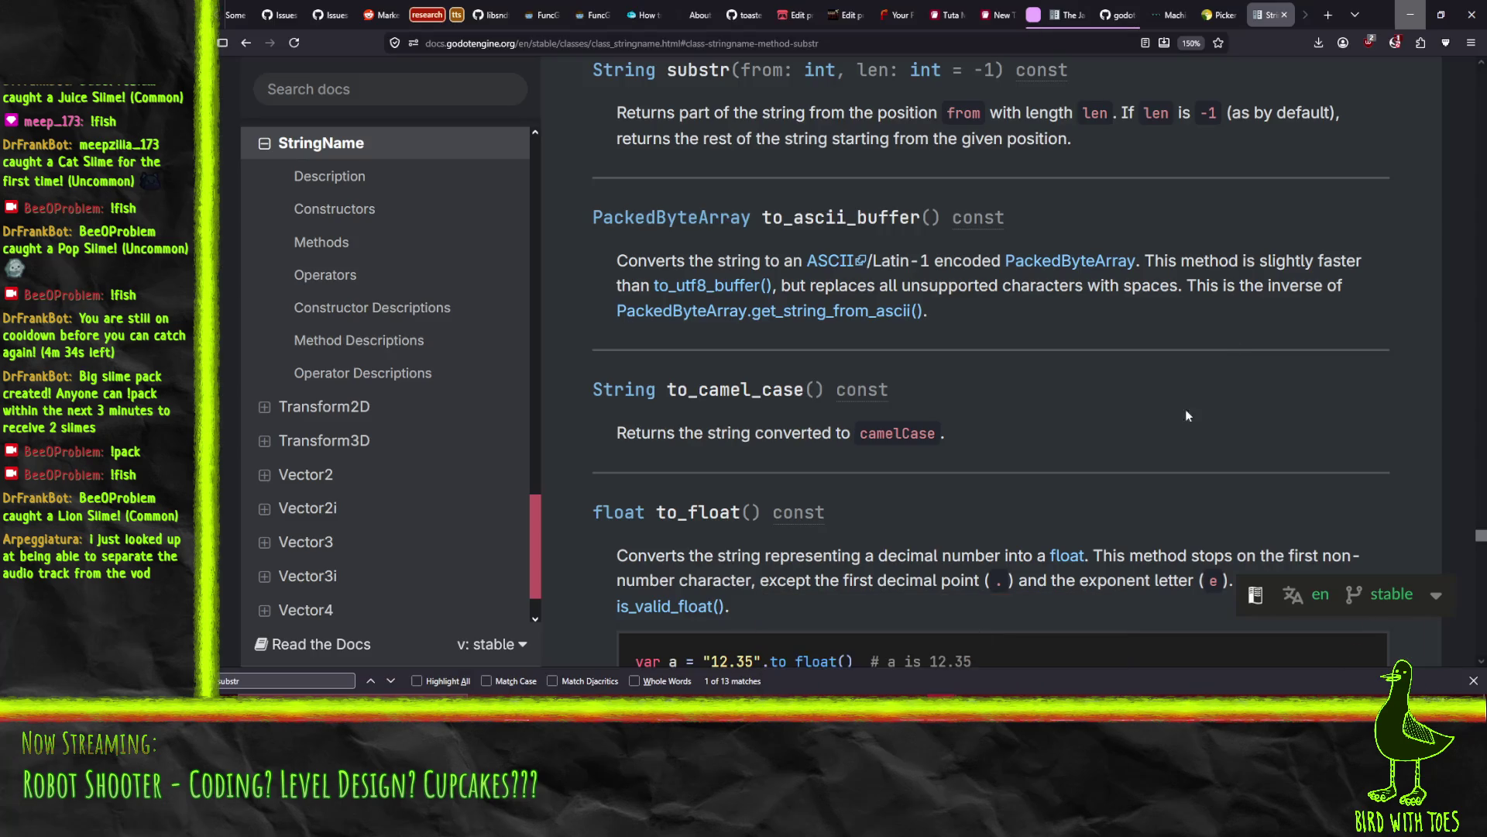
# Go back to the Skeleton3D page and browse its Methods table, including get_bone_parent, get_bone_name and get_bone_rest
pyautogui.click(242, 47)
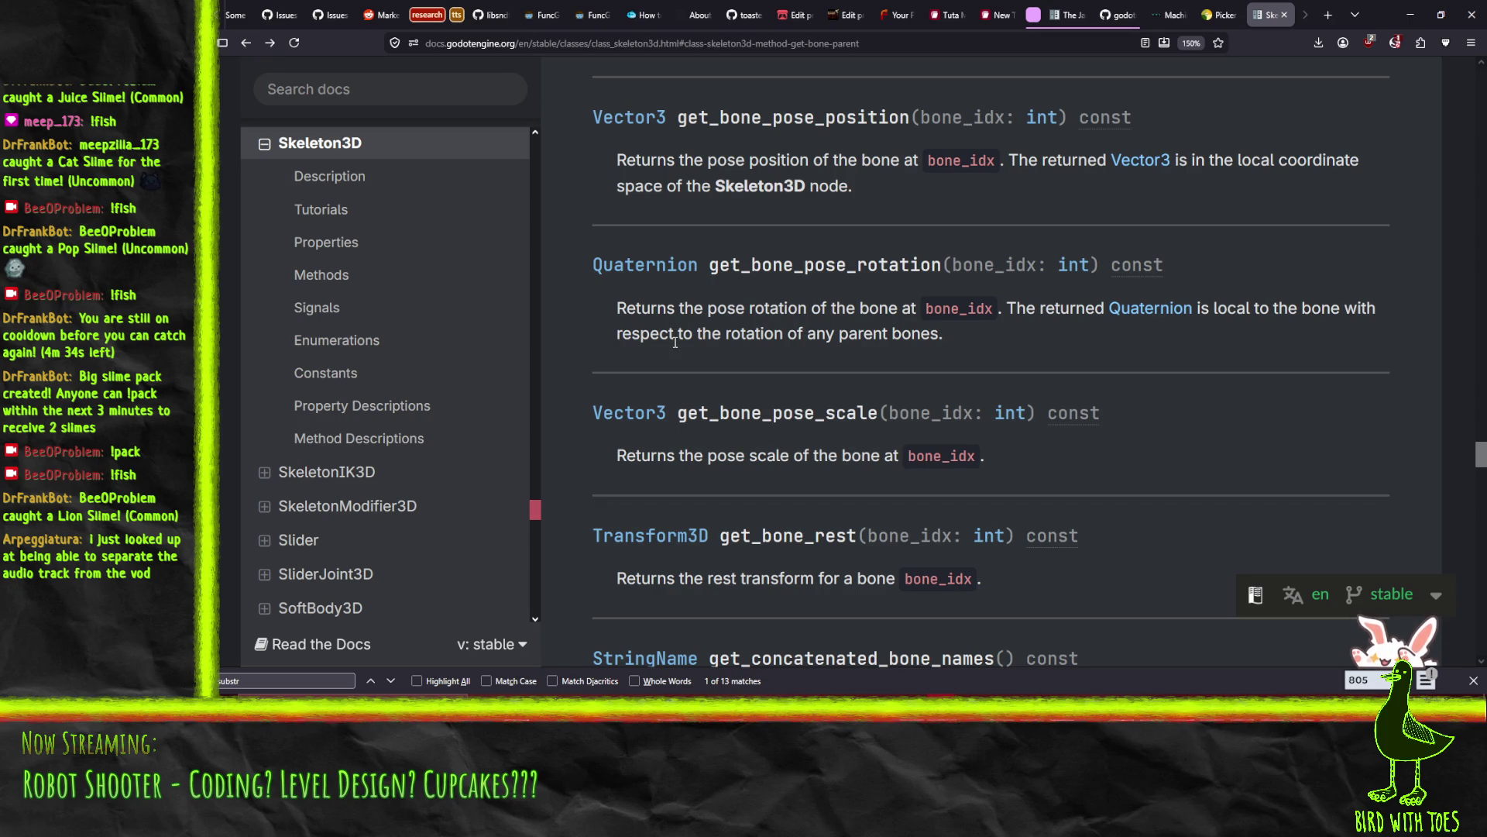
pyautogui.scroll(-3, 674, 342)
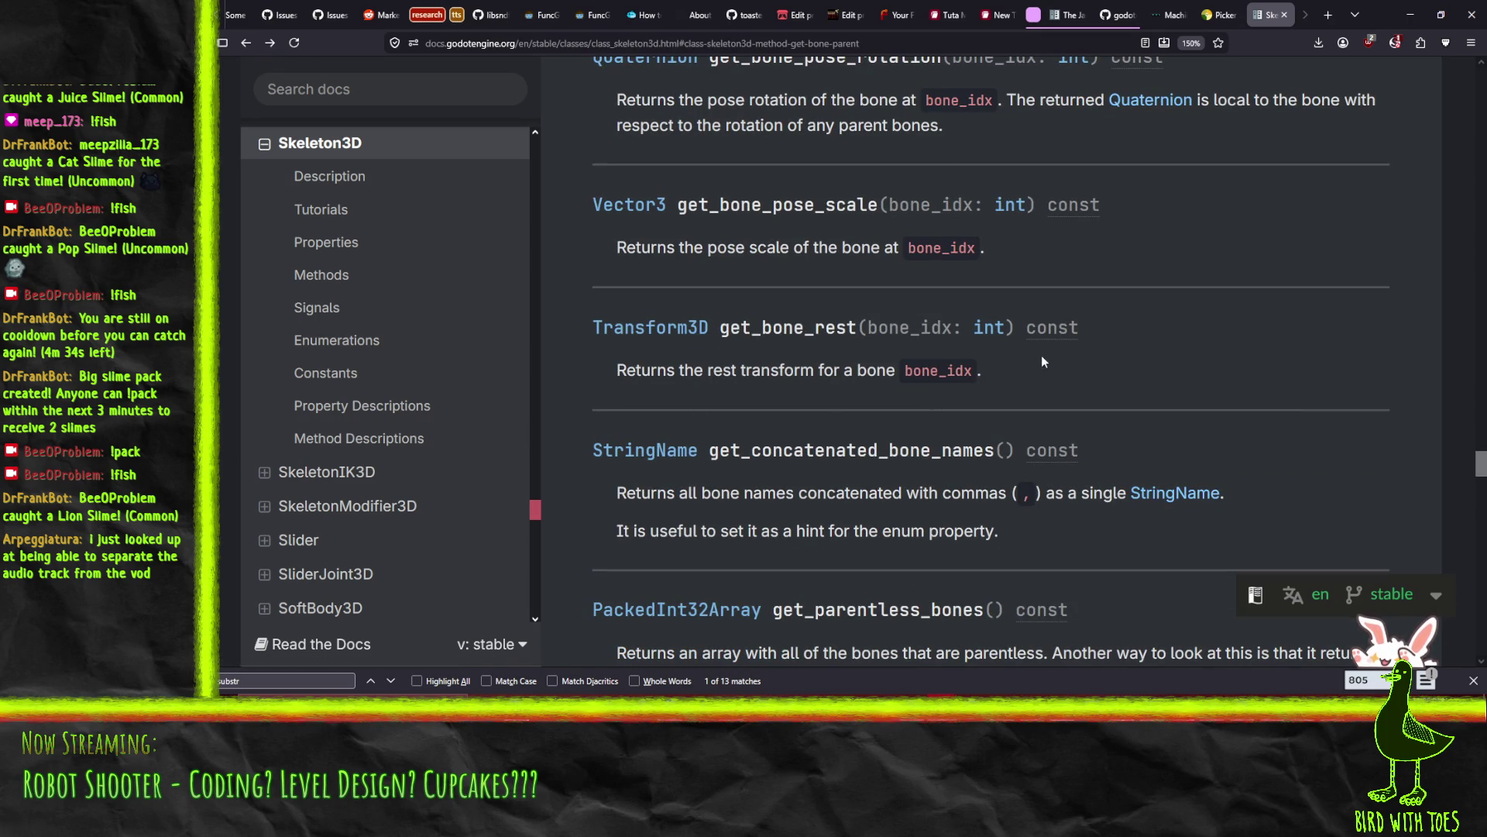
pyautogui.scroll(-8, 1075, 361)
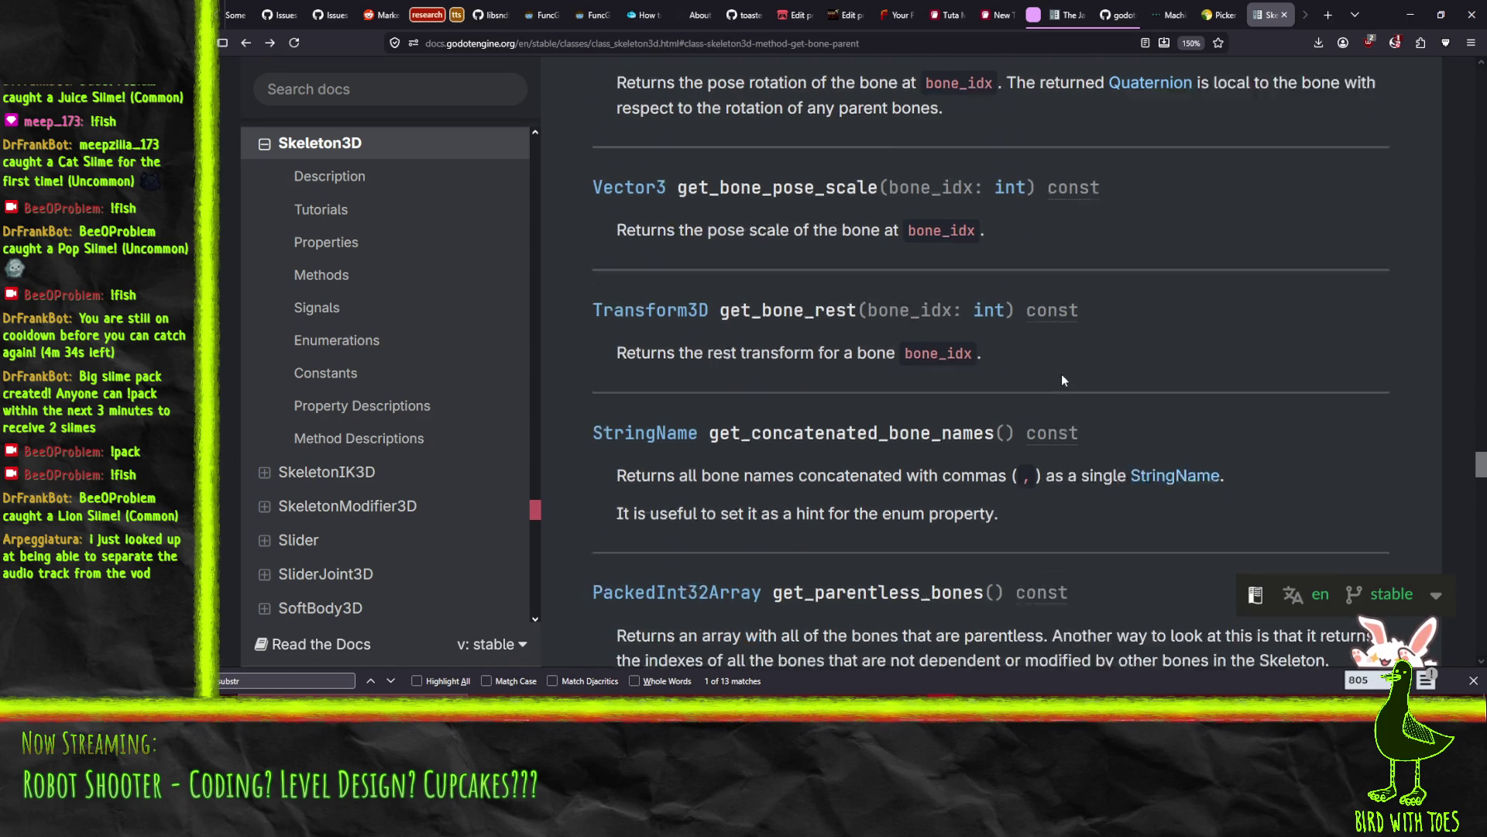
pyautogui.scroll(-4, 1188, 338)
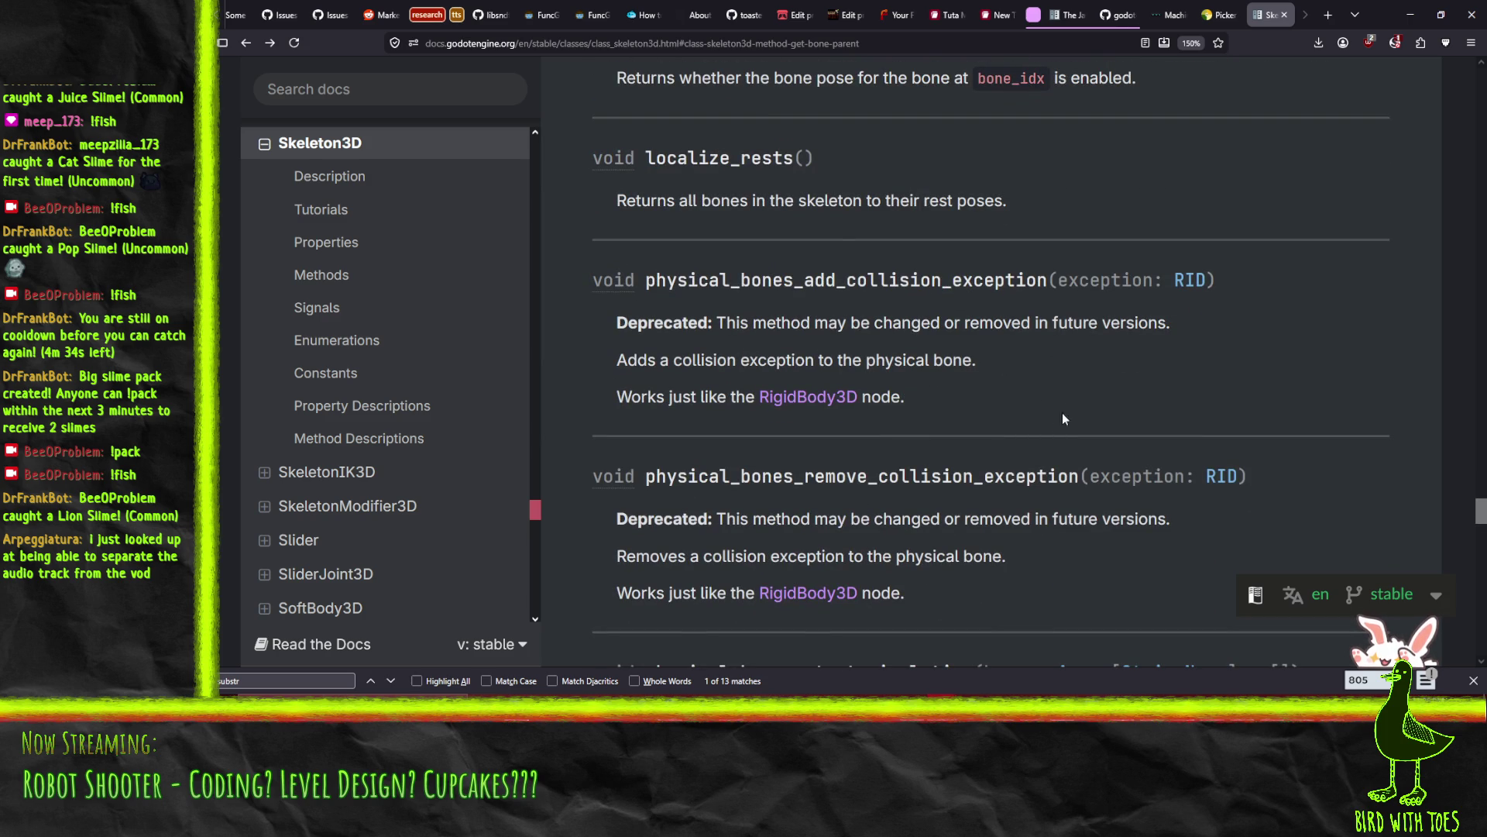
pyautogui.scroll(-1, 1066, 395)
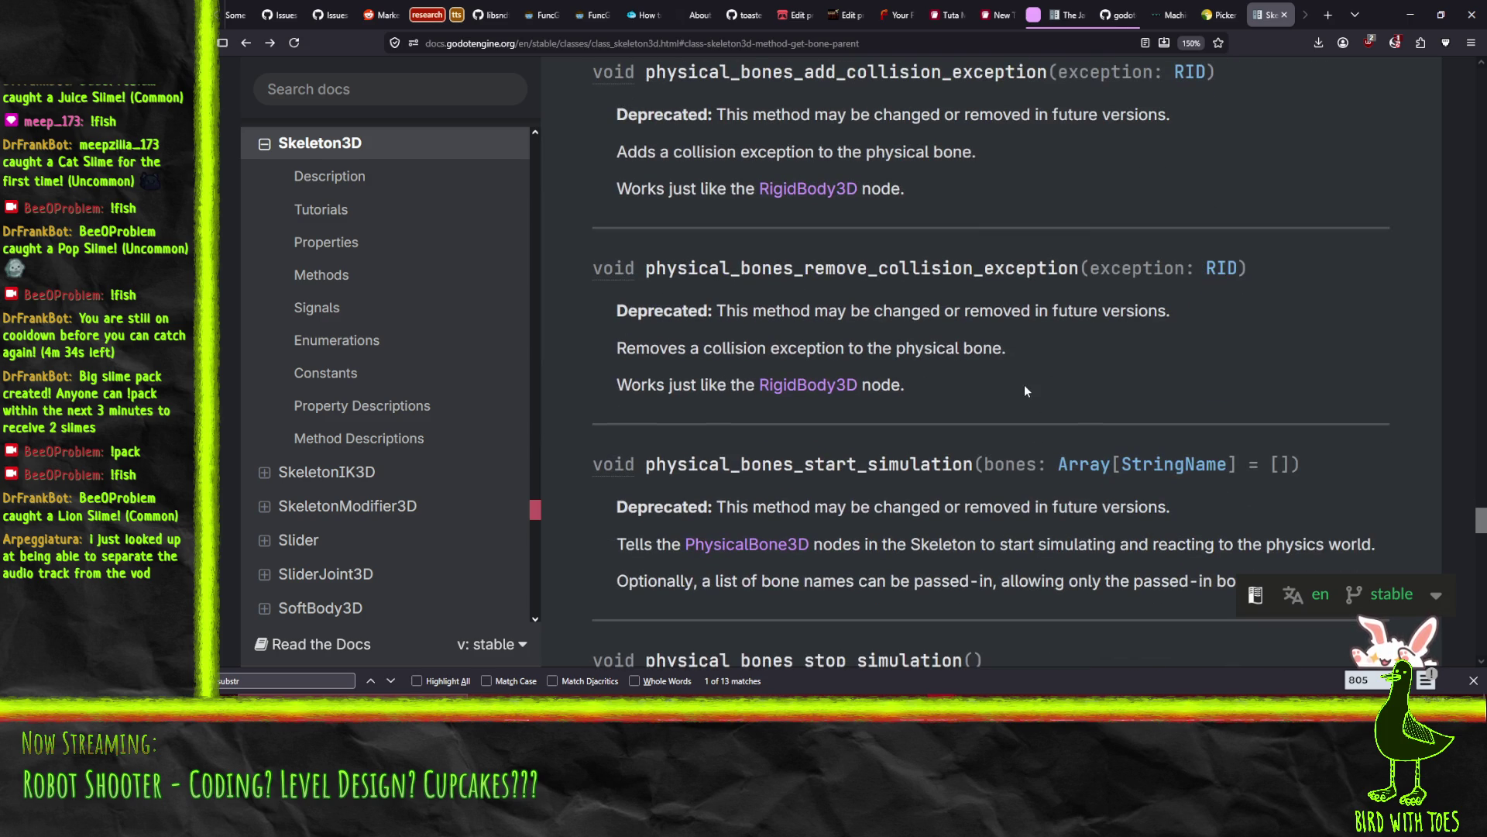
pyautogui.scroll(-4, 1024, 387)
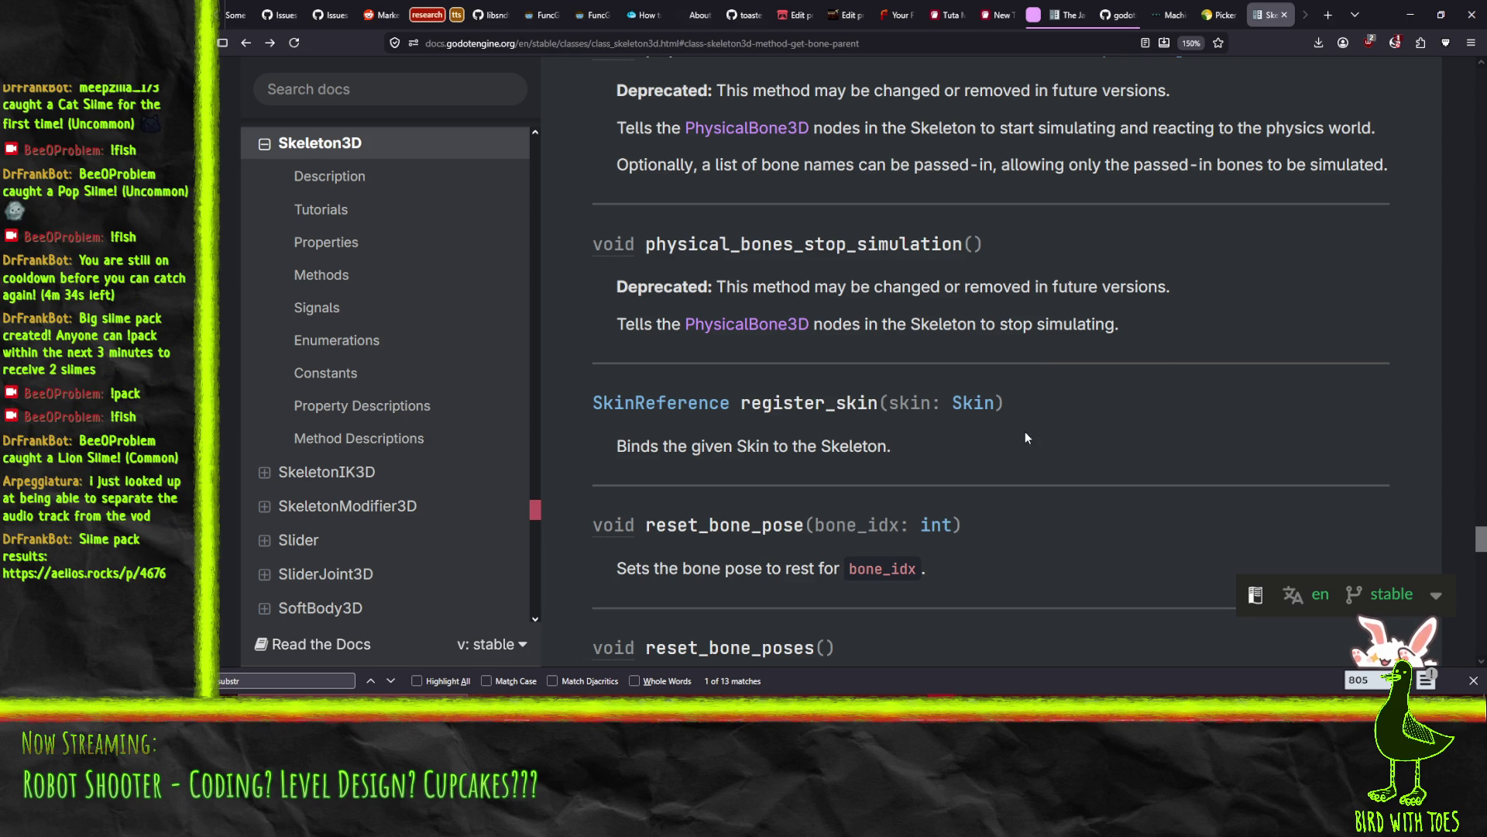
pyautogui.scroll(-4, 1025, 437)
pyautogui.scroll(20, 1011, 436)
pyautogui.scroll(20, 1033, 440)
pyautogui.scroll(-4, 1035, 440)
pyautogui.scroll(2, 681, 170)
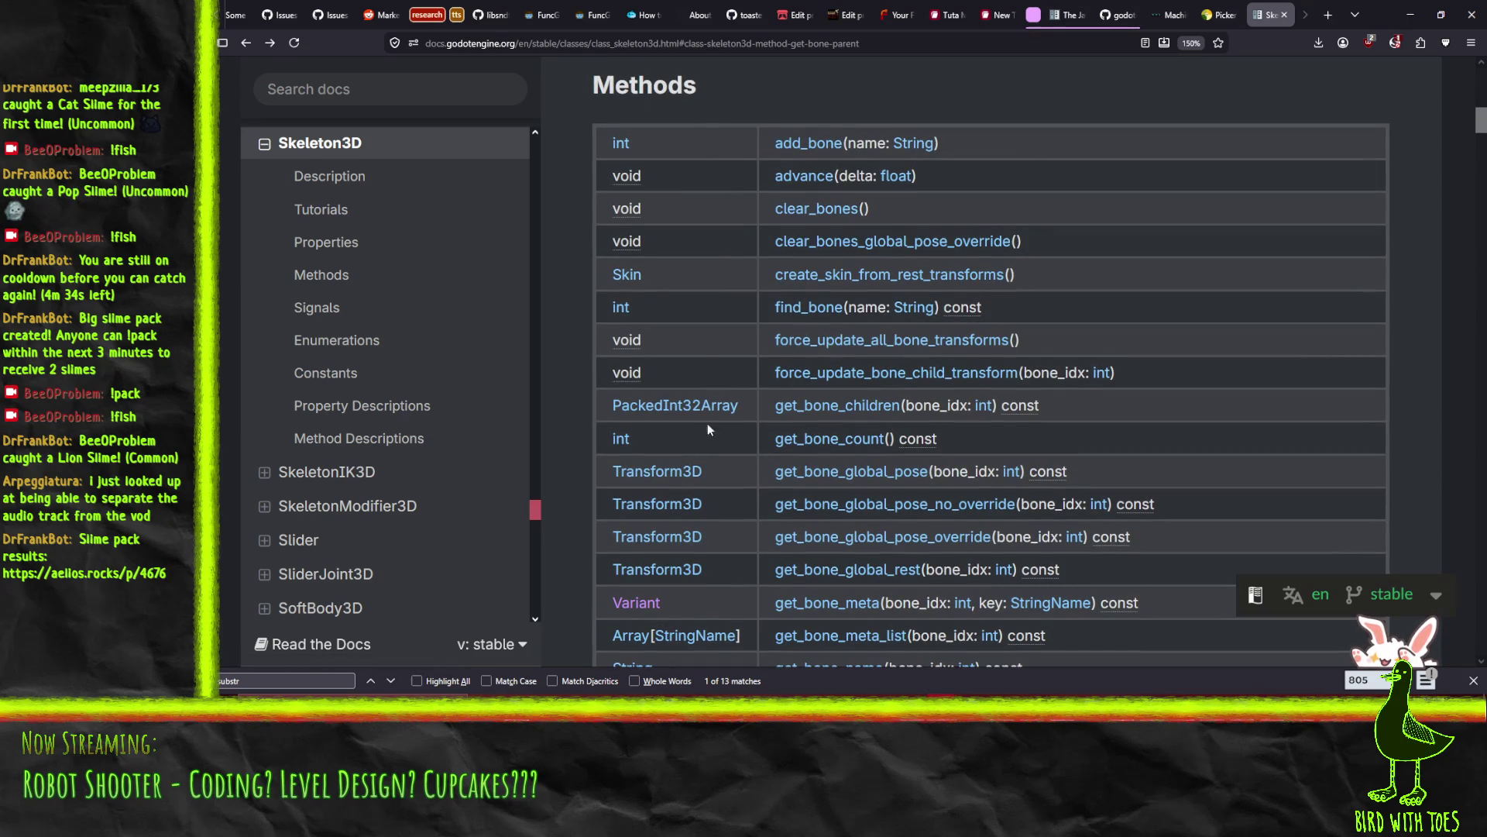
pyautogui.scroll(-1, 728, 180)
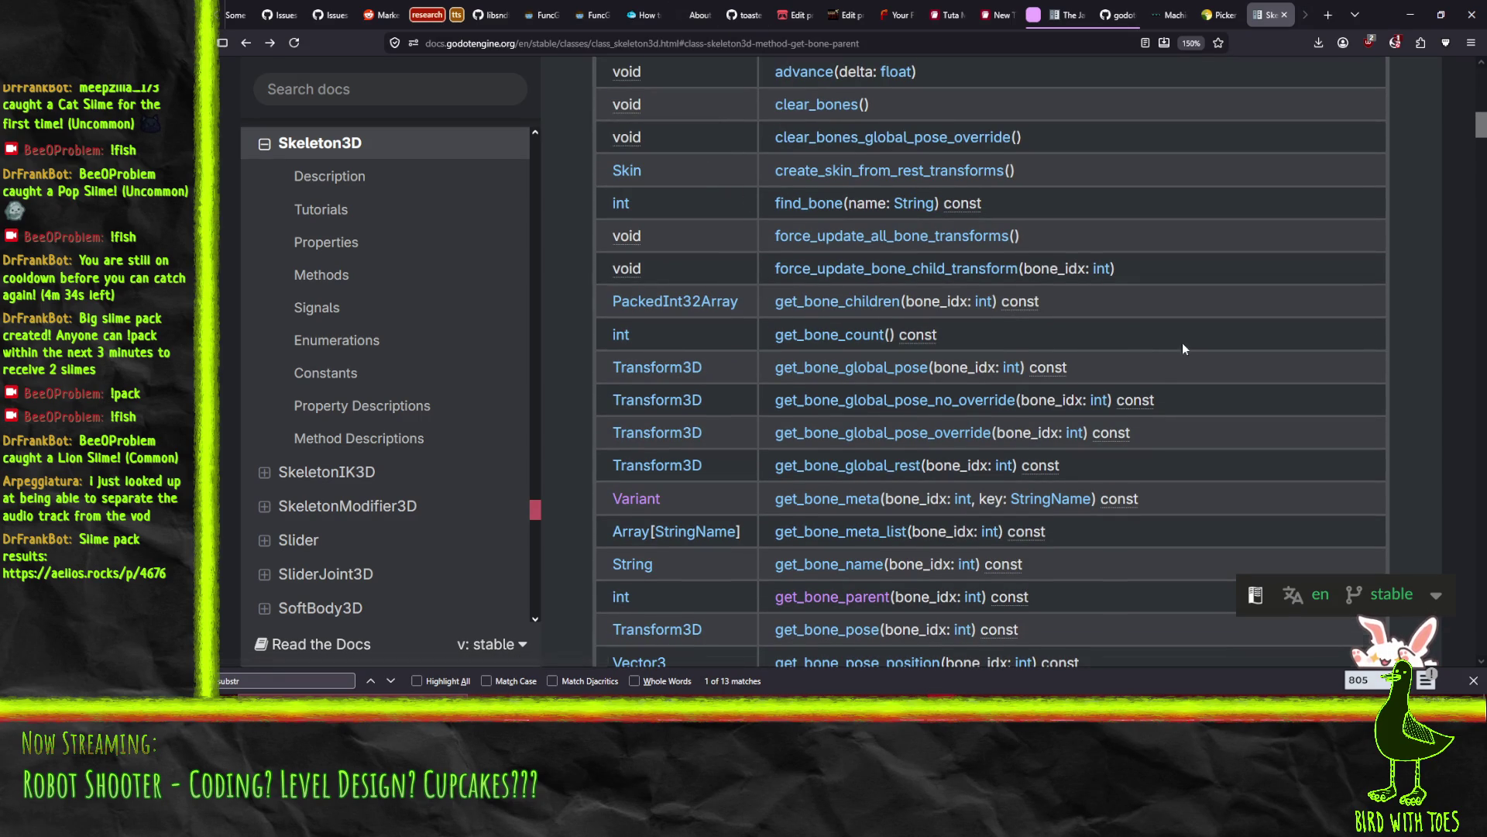
pyautogui.scroll(-1, 966, 368)
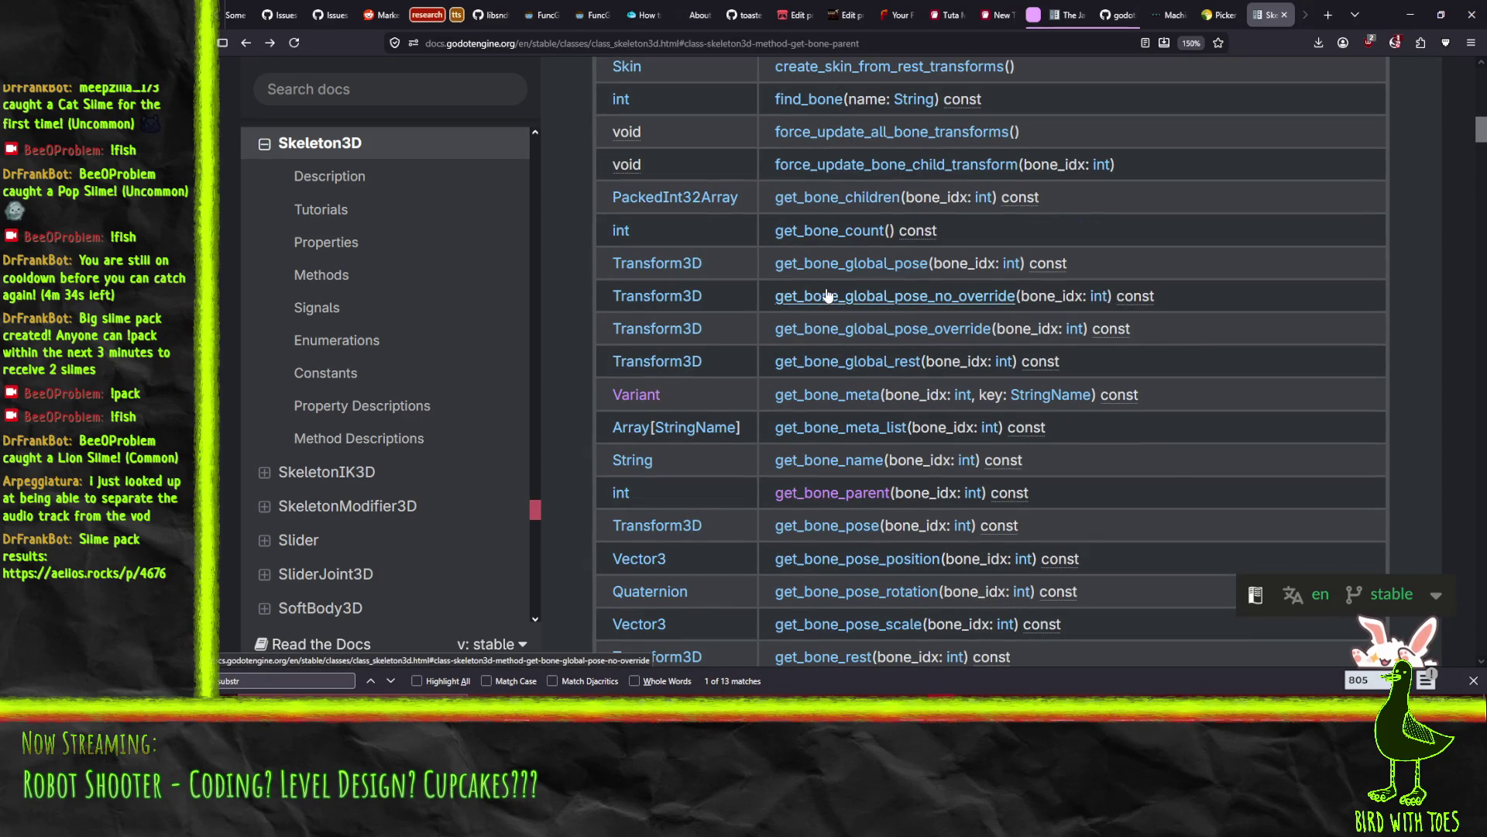
pyautogui.scroll(-1, 825, 385)
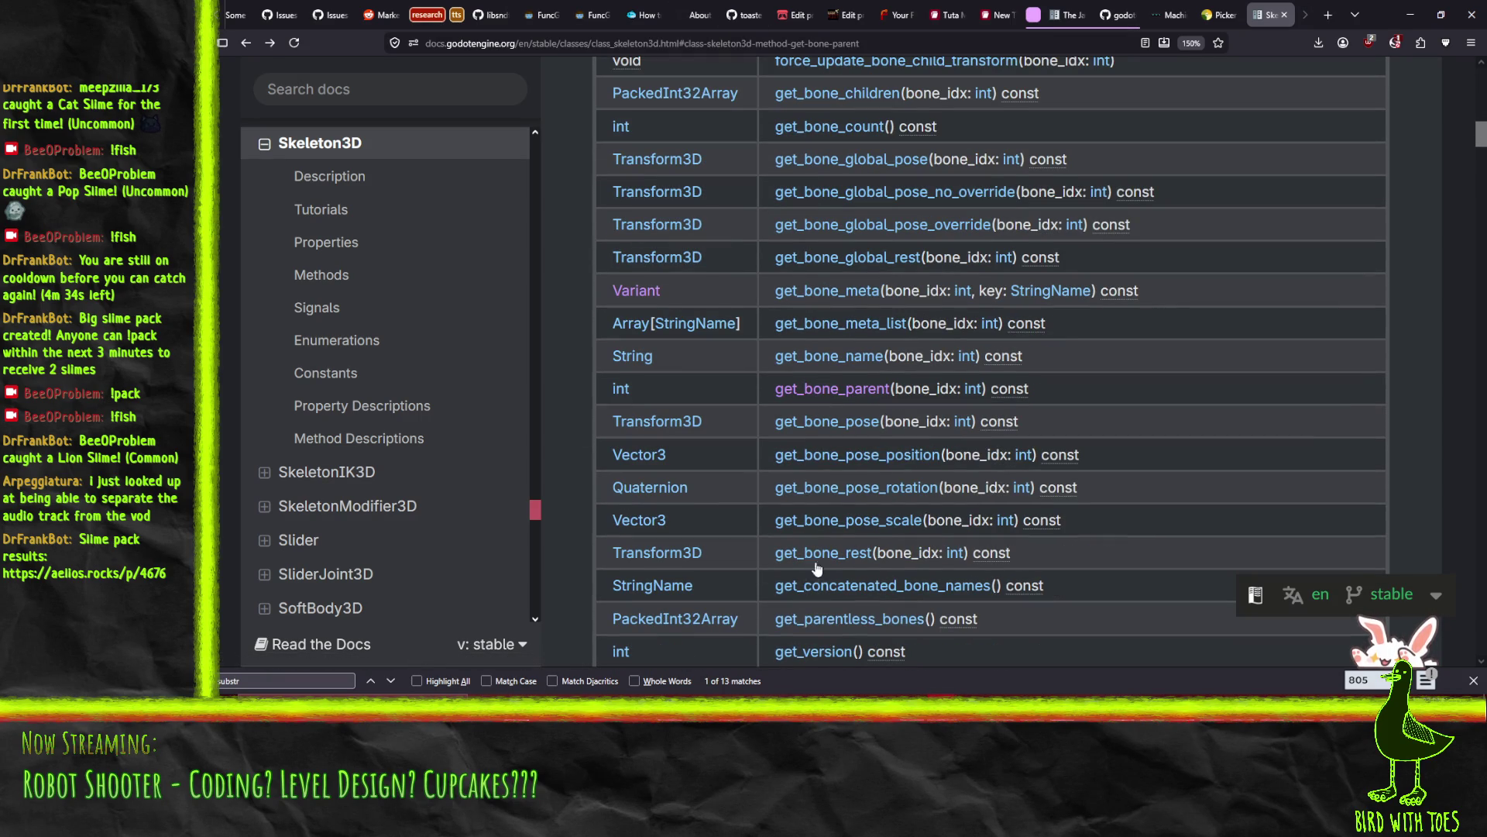
pyautogui.scroll(-1, 857, 263)
pyautogui.scroll(-2, 857, 264)
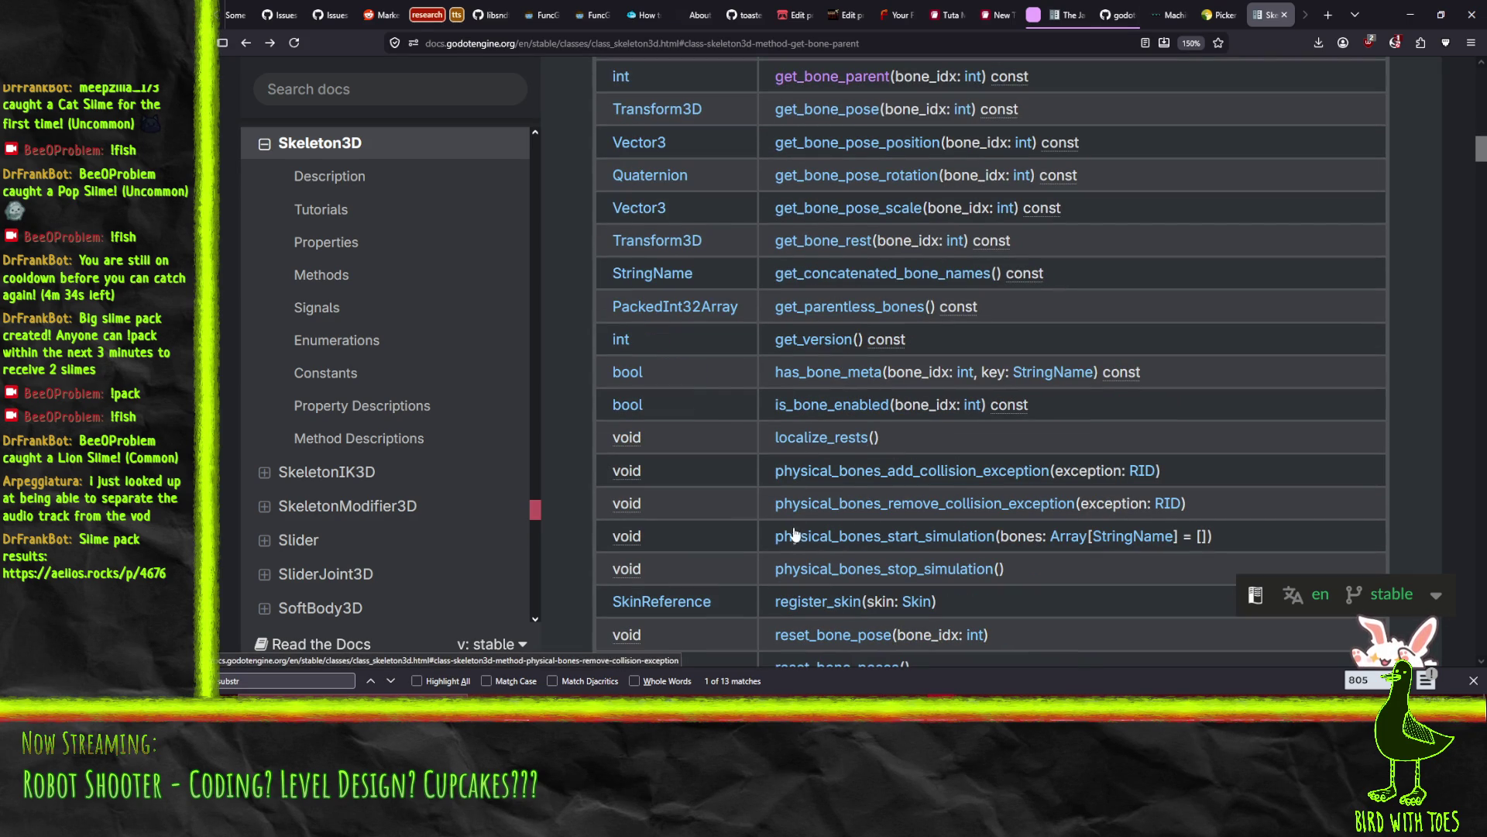
pyautogui.scroll(1, 773, 313)
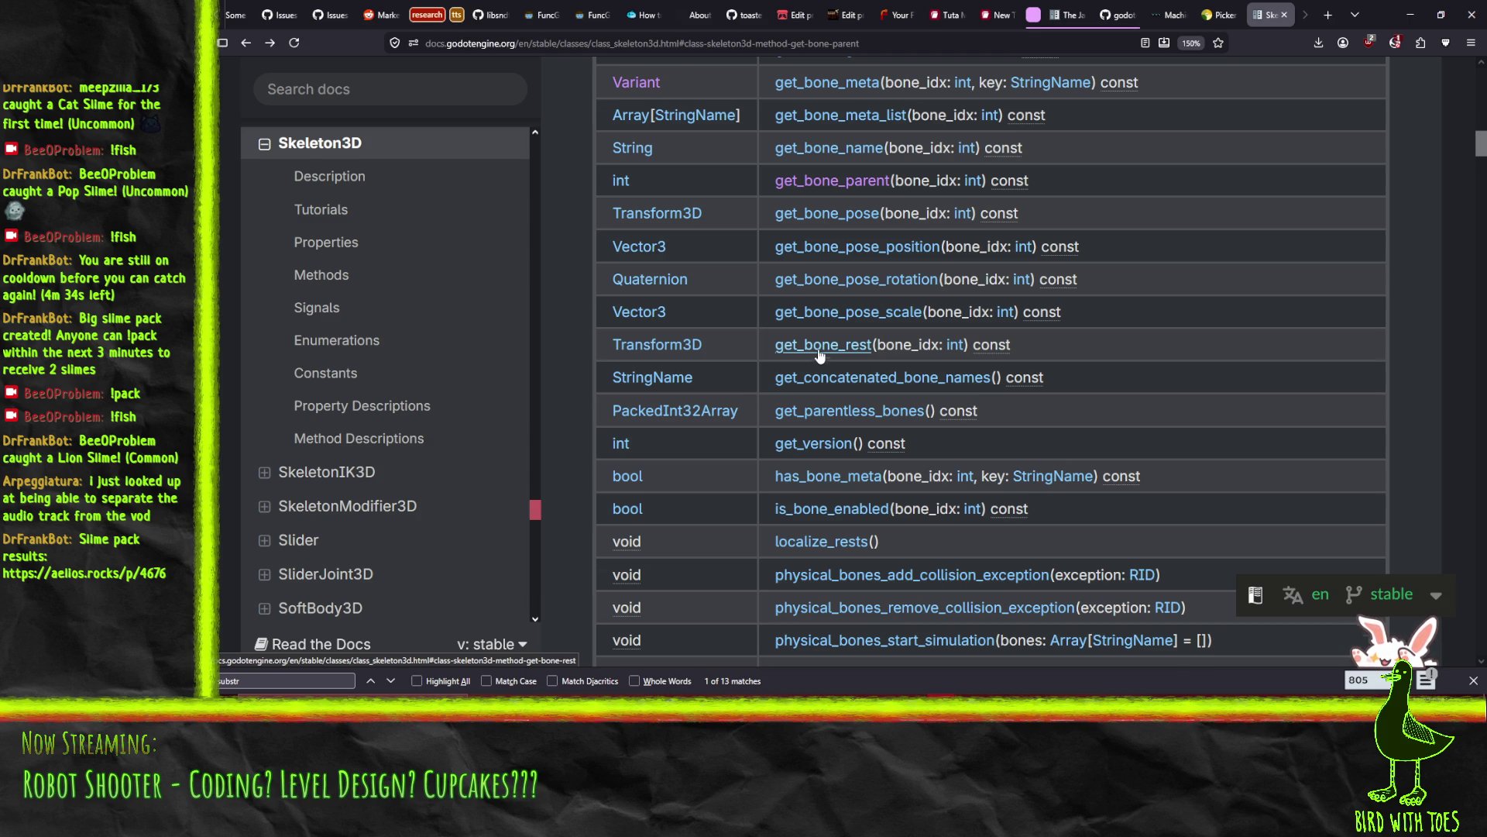
pyautogui.scroll(8, 819, 358)
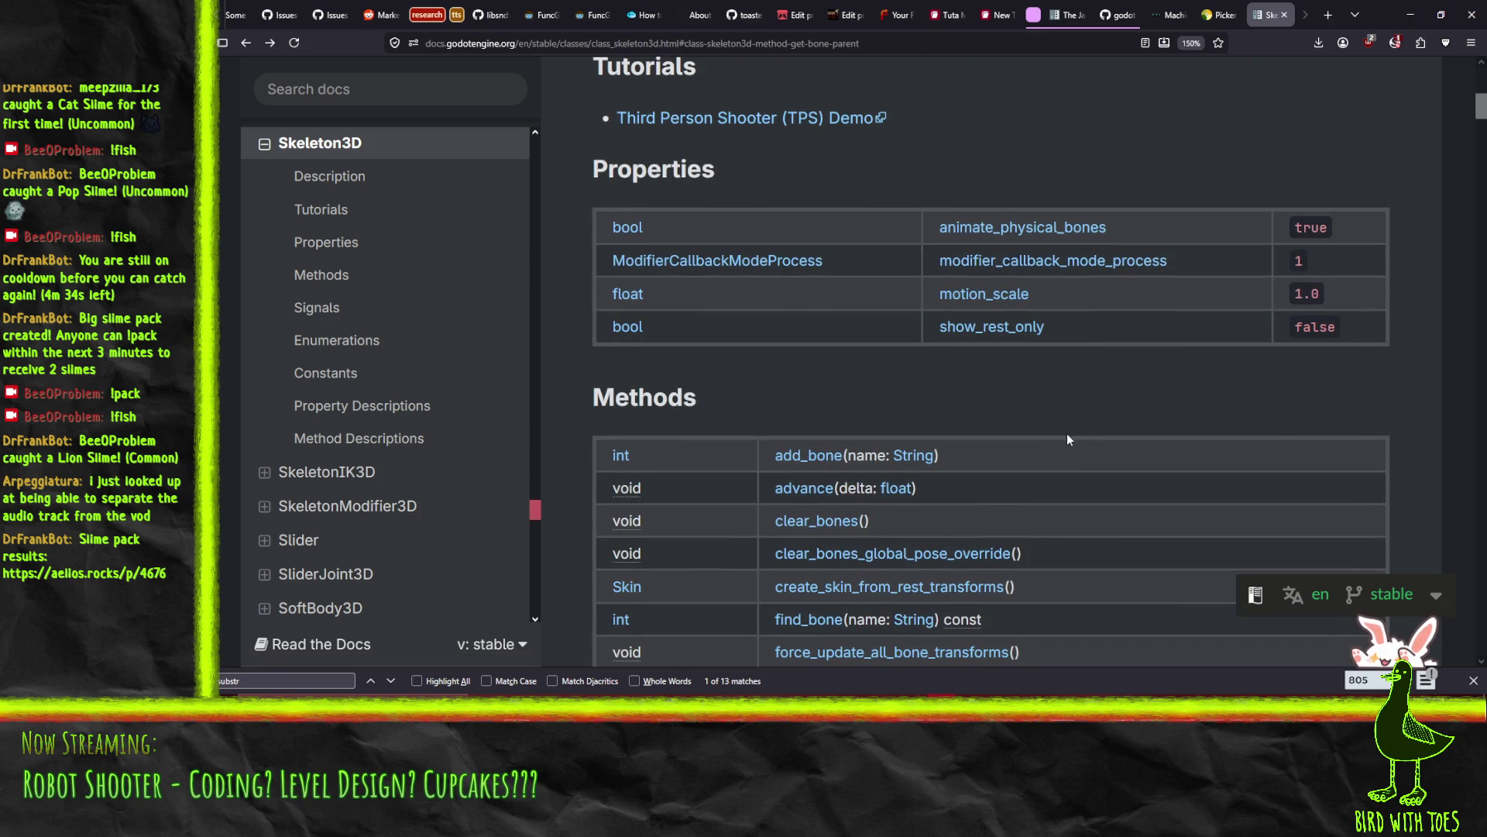
pyautogui.scroll(5, 1067, 433)
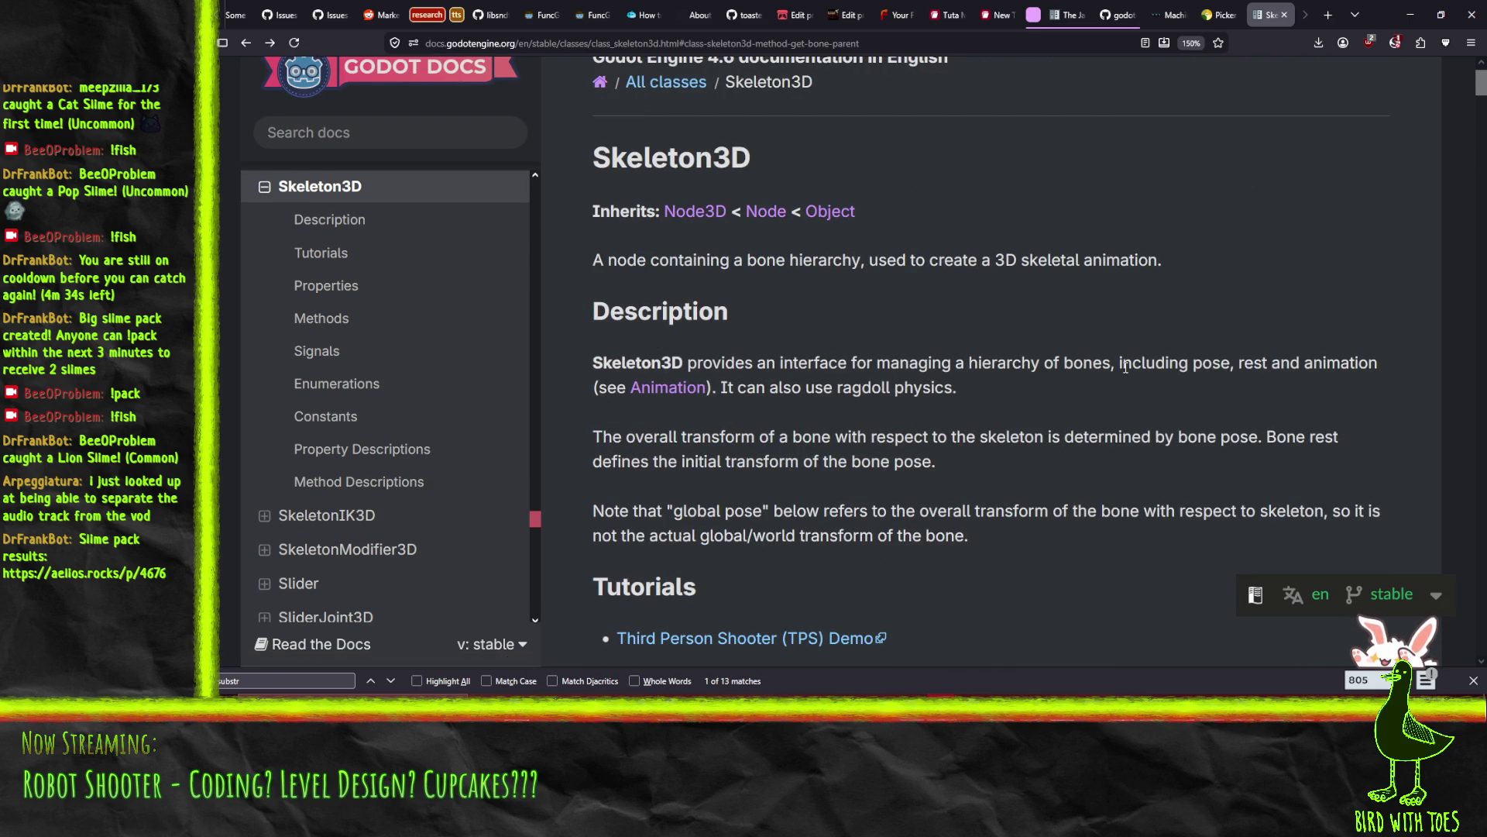
pyautogui.scroll(-5, 1125, 380)
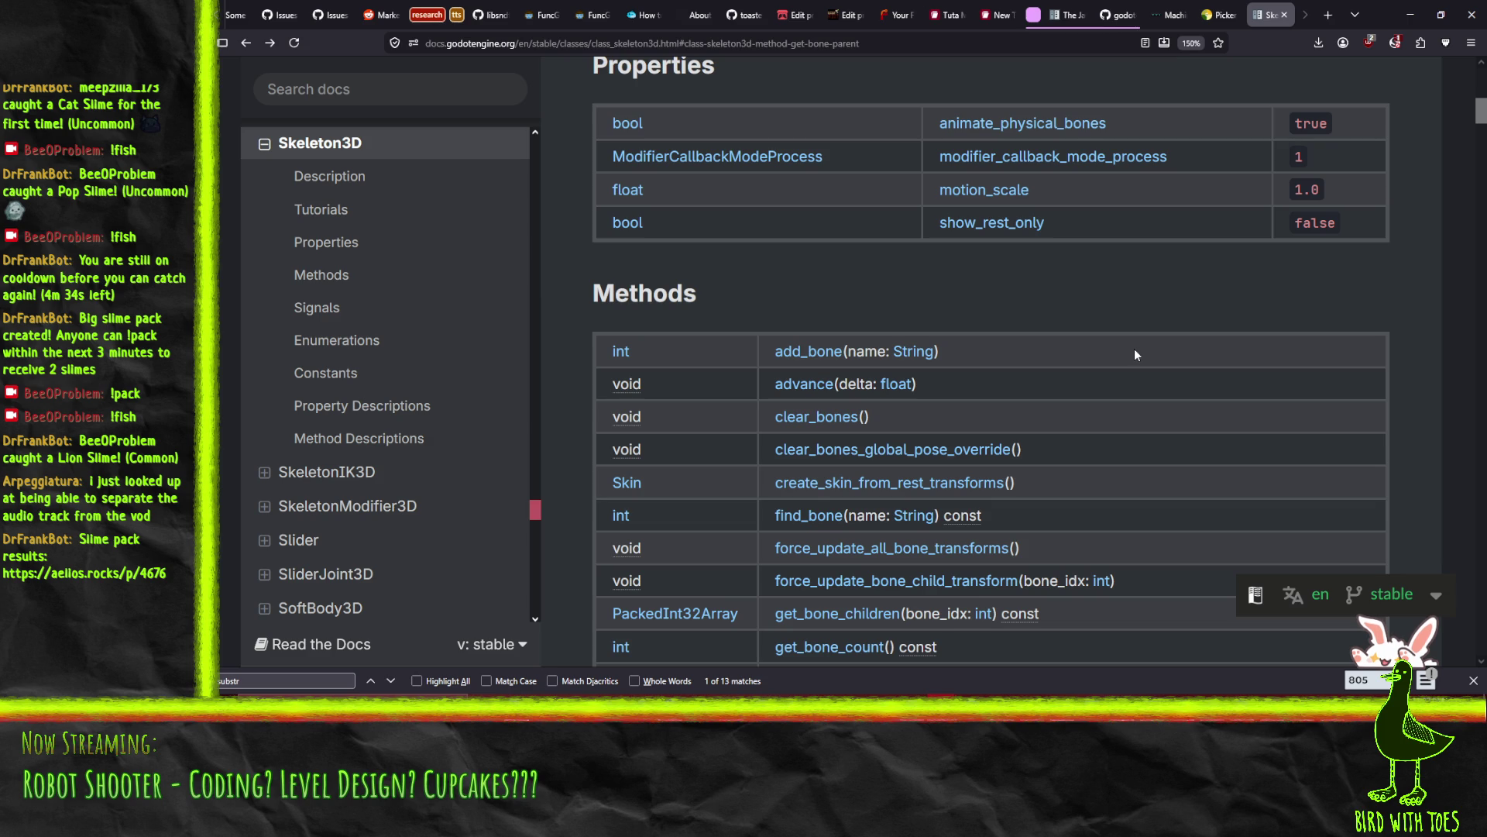
pyautogui.scroll(-5, 1134, 348)
pyautogui.scroll(-2, 1133, 341)
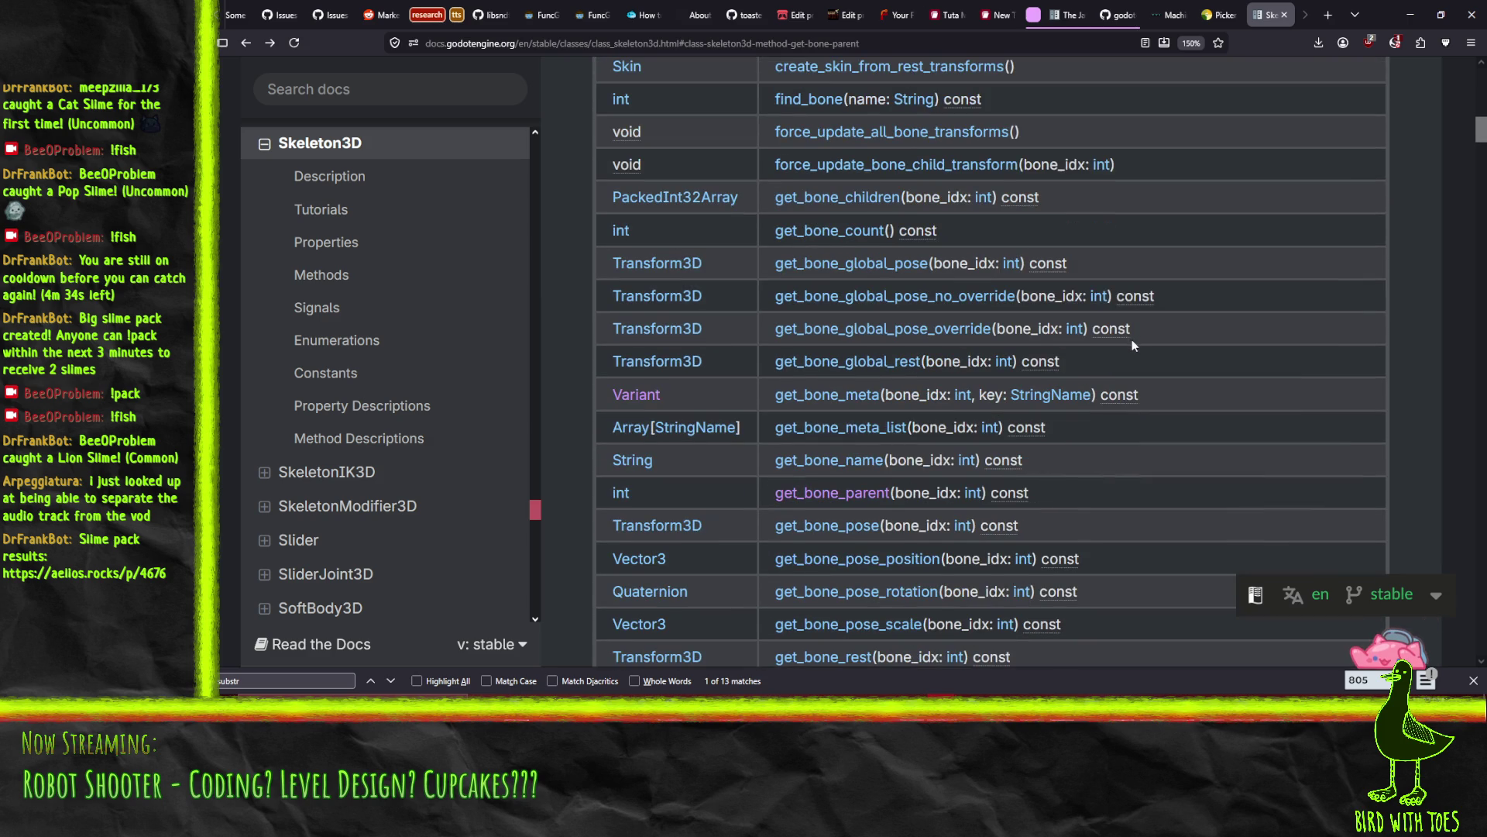
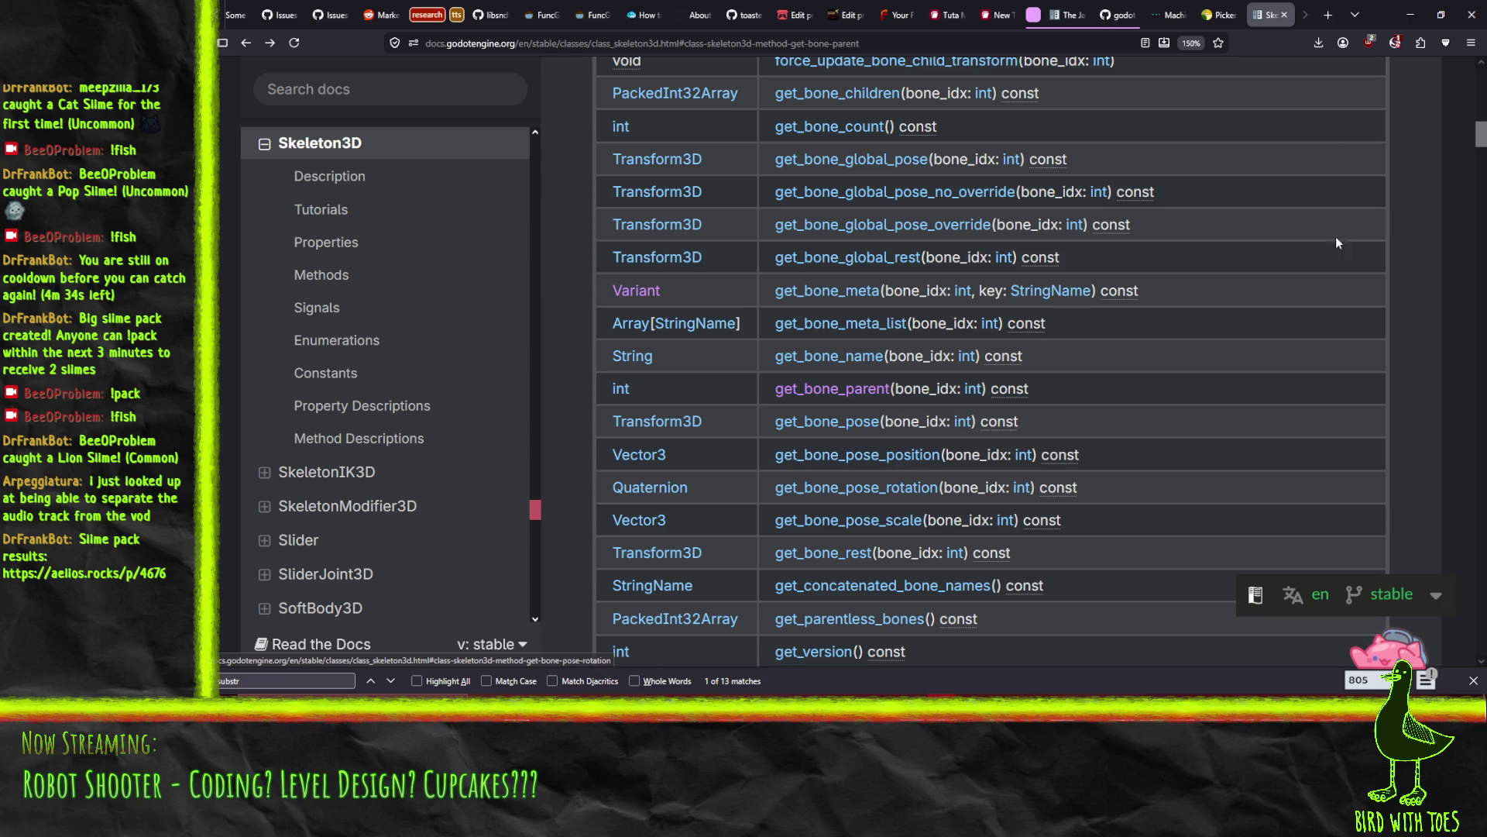
# Minimize the Firefox Skeleton3D docs window to bring EnemyPostprocess.gd back into view
pyautogui.click(1410, 14)
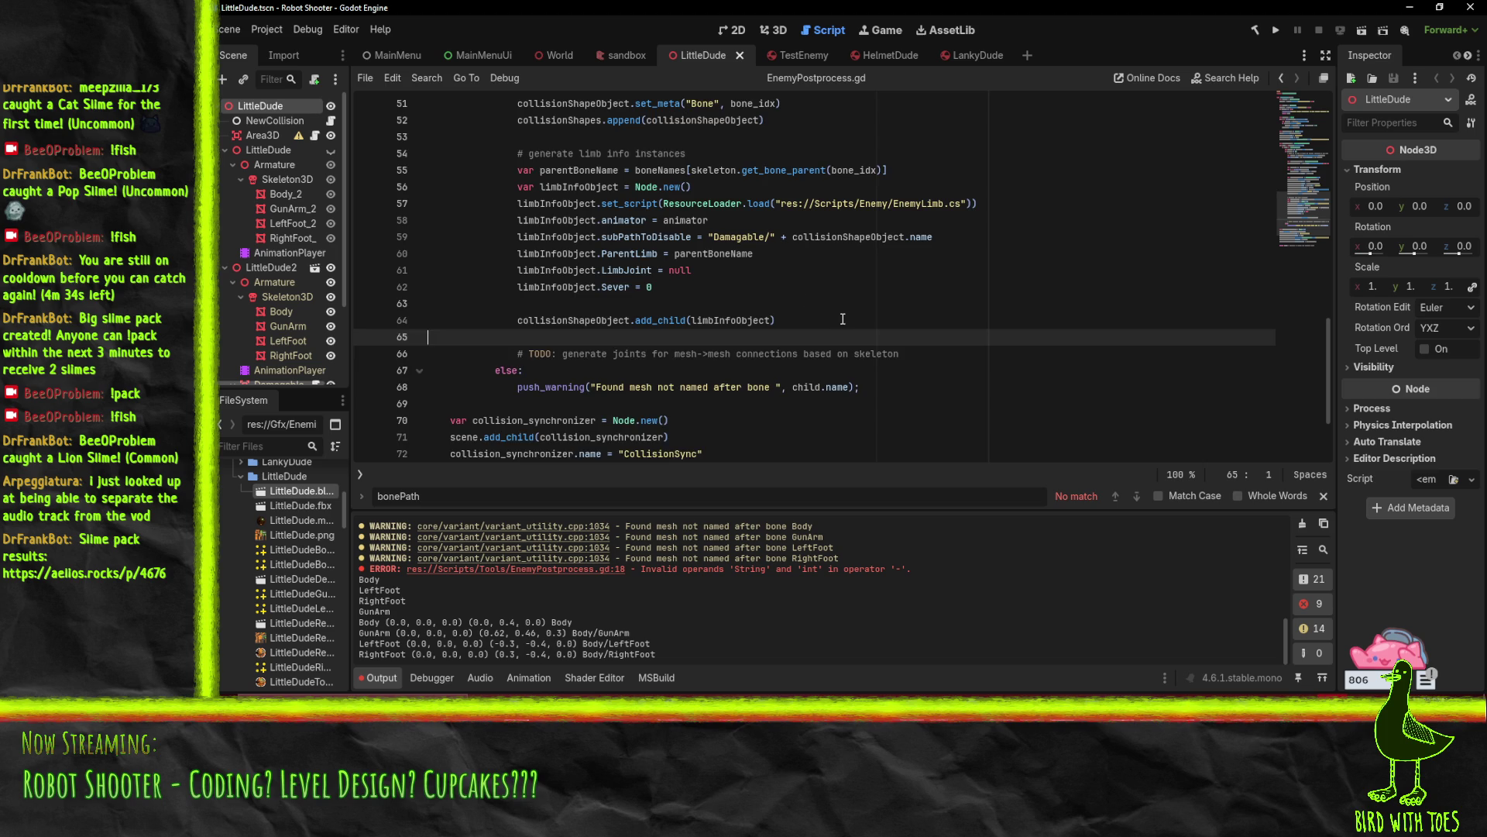
pyautogui.scroll(1, 843, 319)
# Delete the 'TODO: ' tag from the joints comment on line 66
pyautogui.click(747, 333)
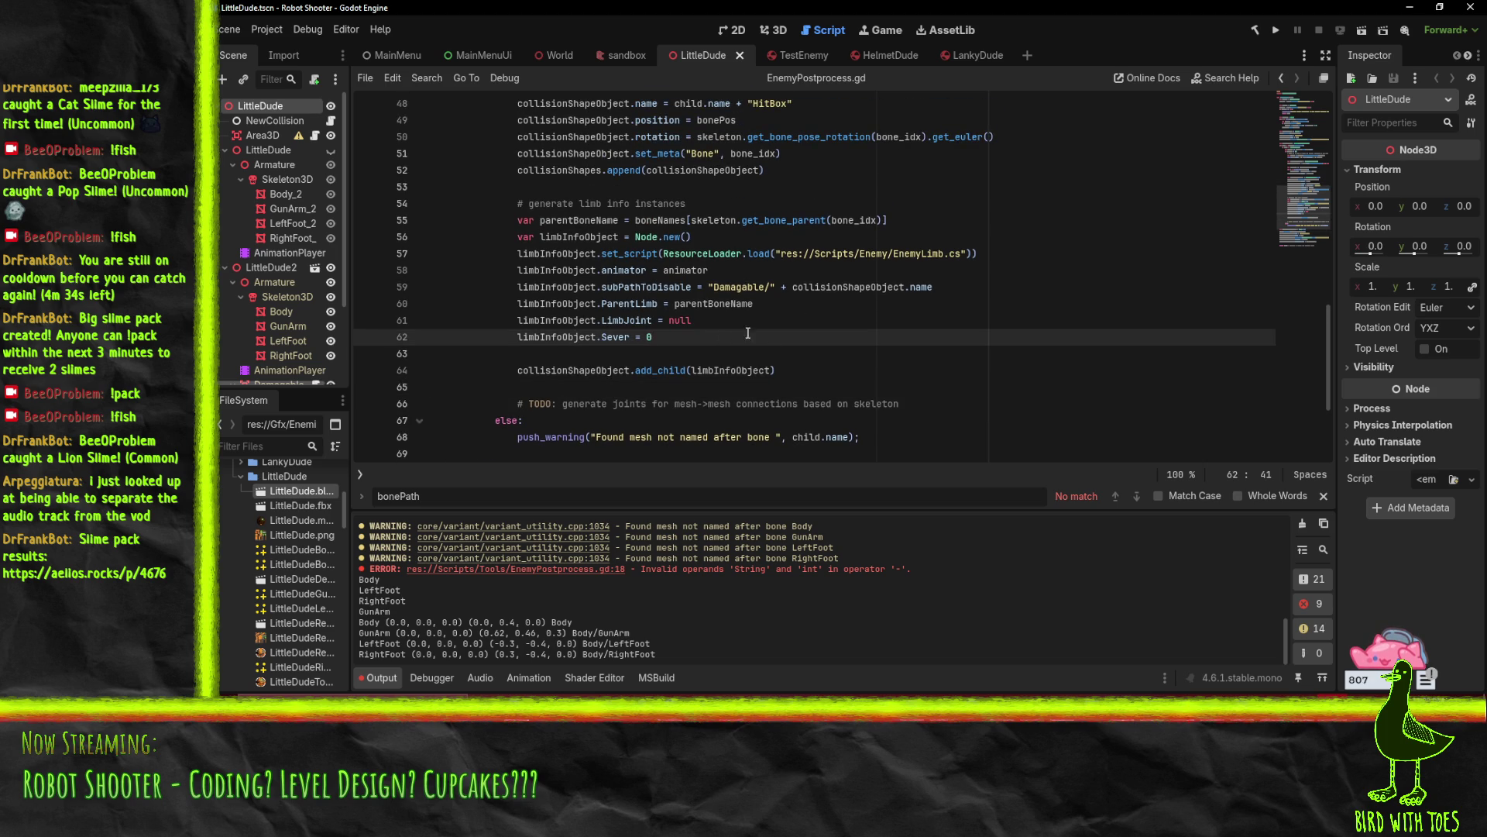
pyautogui.press('Up')
pyautogui.press('End')
pyautogui.click(910, 403)
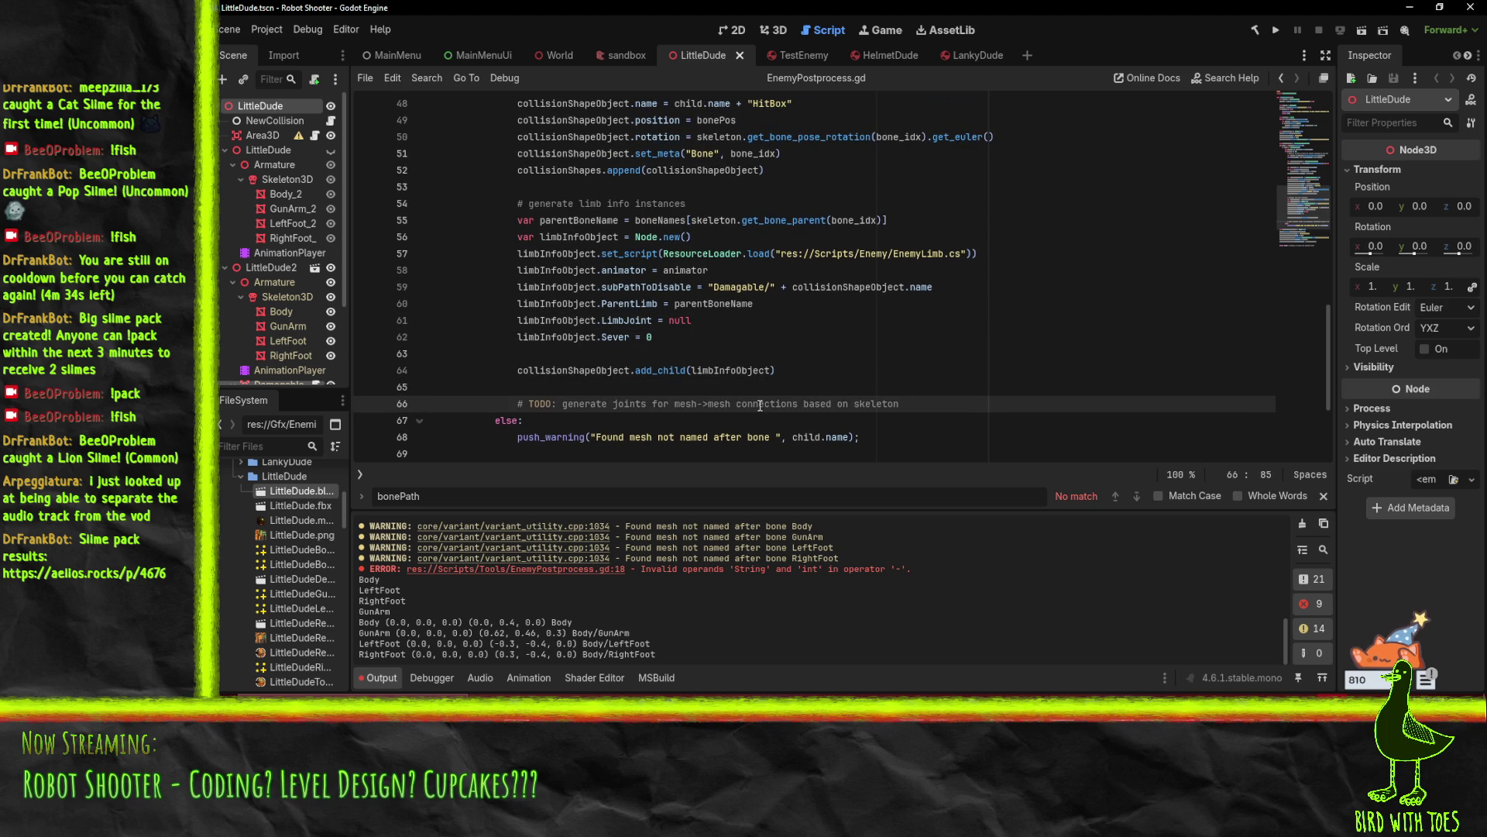
pyautogui.doubleClick(543, 403)
pyautogui.press('Delete')
pyautogui.press('Delete')
pyautogui.press('Delete')
# Add a pos line calling skeleton.get_bone_pose_position(bone_idx) below the comment
pyautogui.press('Return')
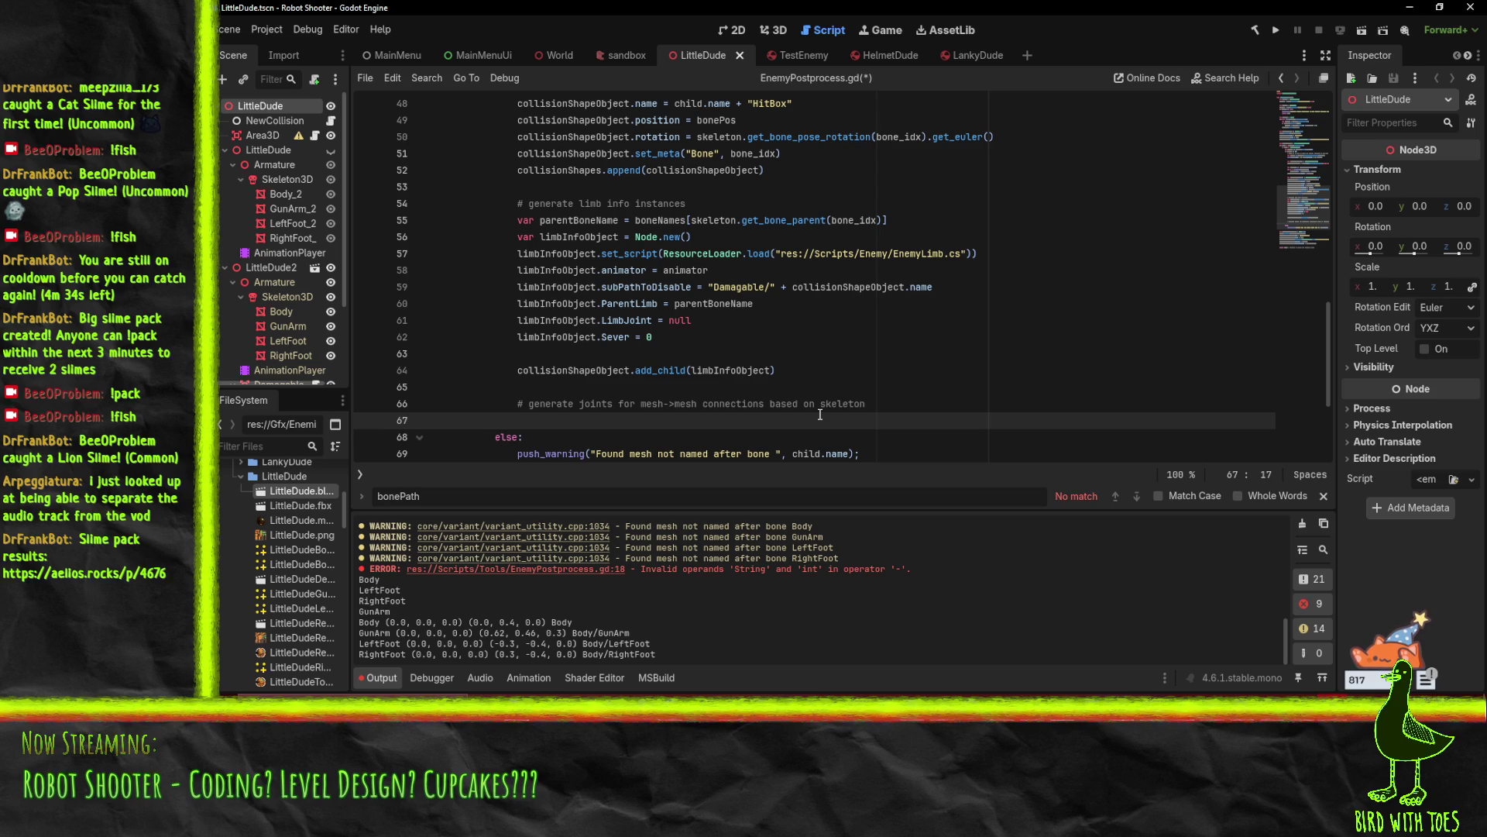
pyautogui.write('skeleton')
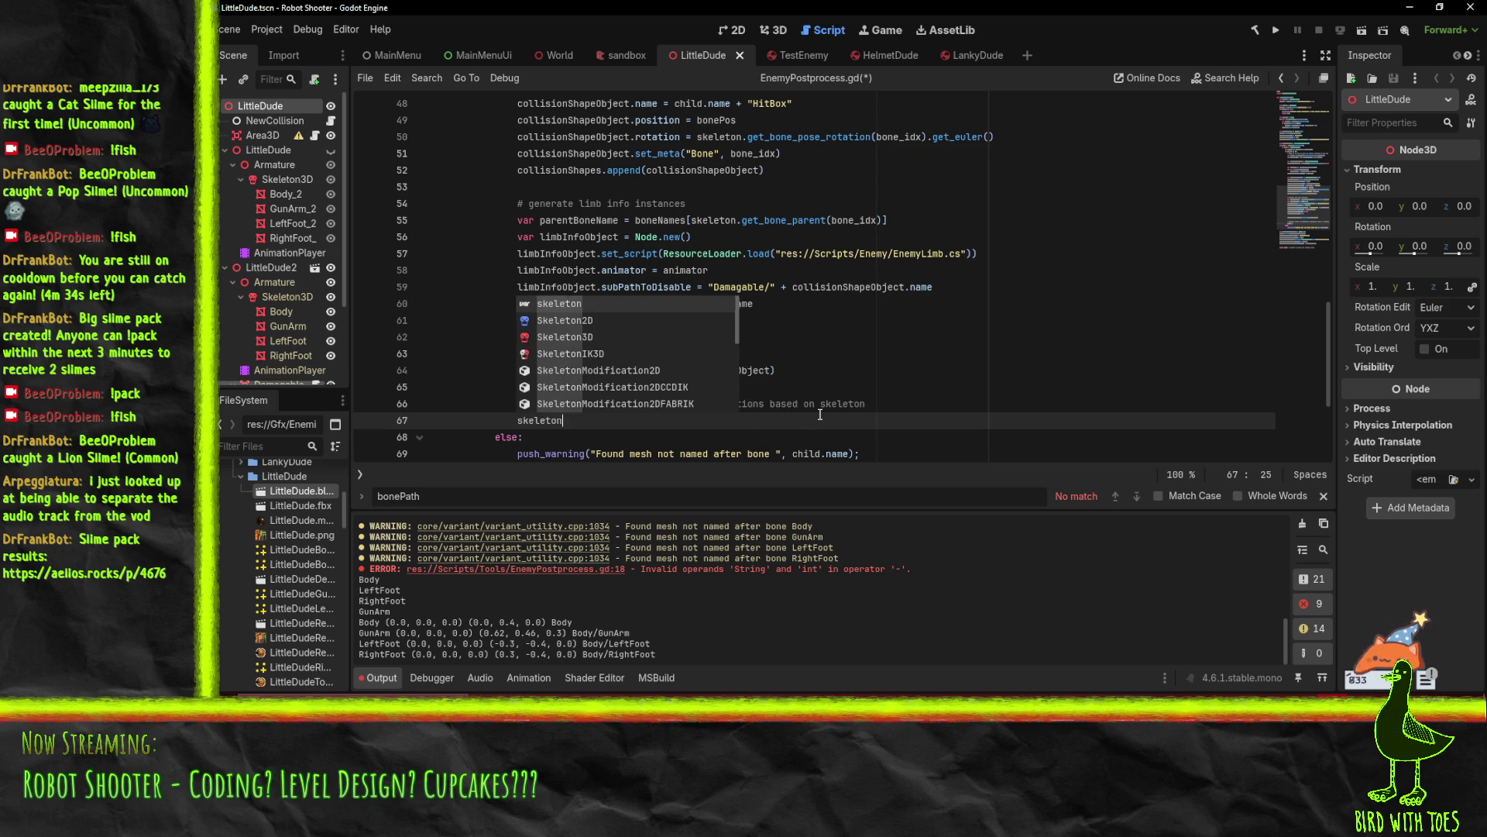
pyautogui.write('.get_bon')
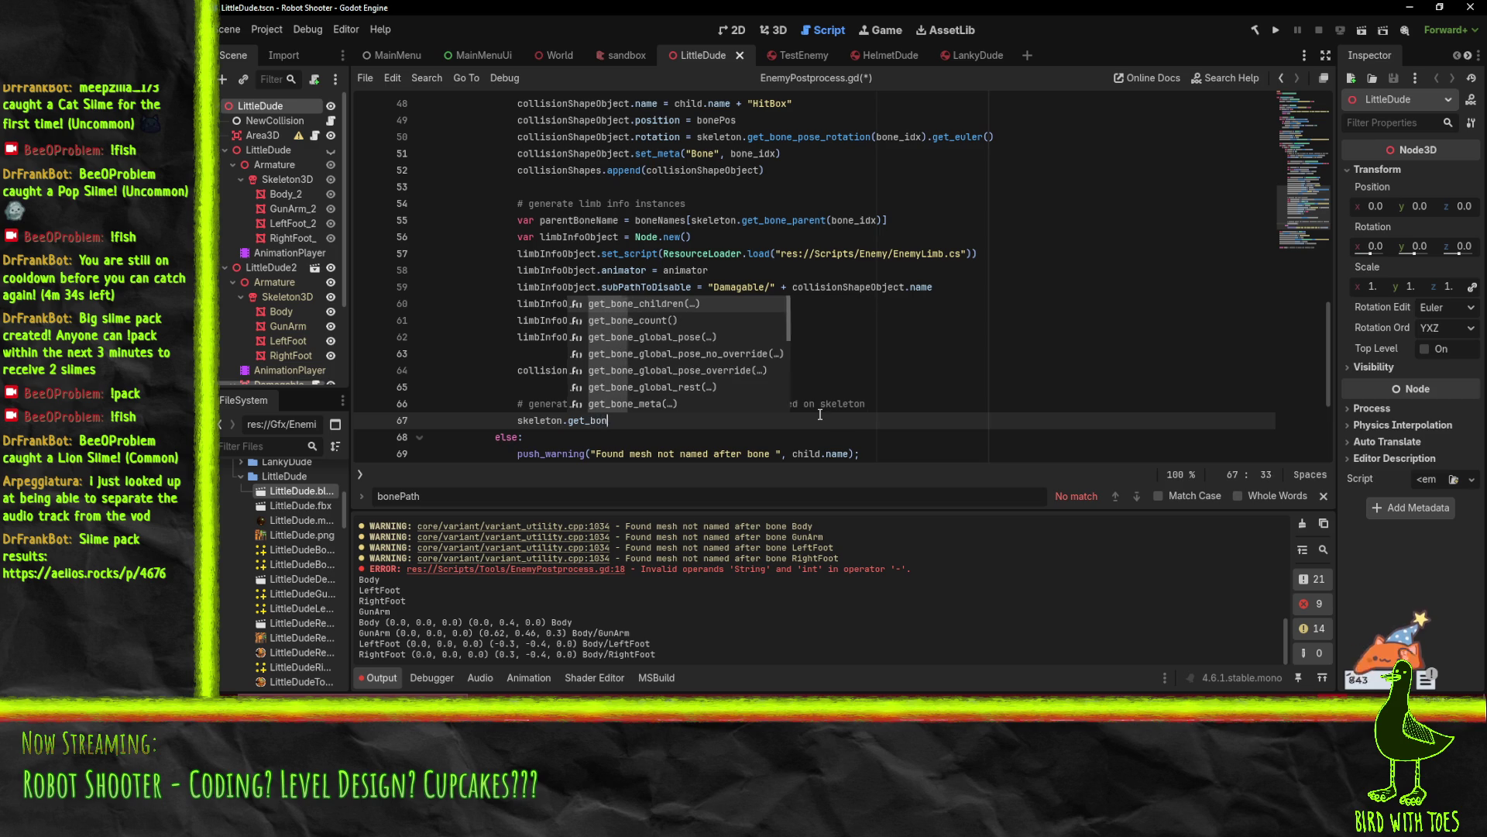
pyautogui.write('e_pos')
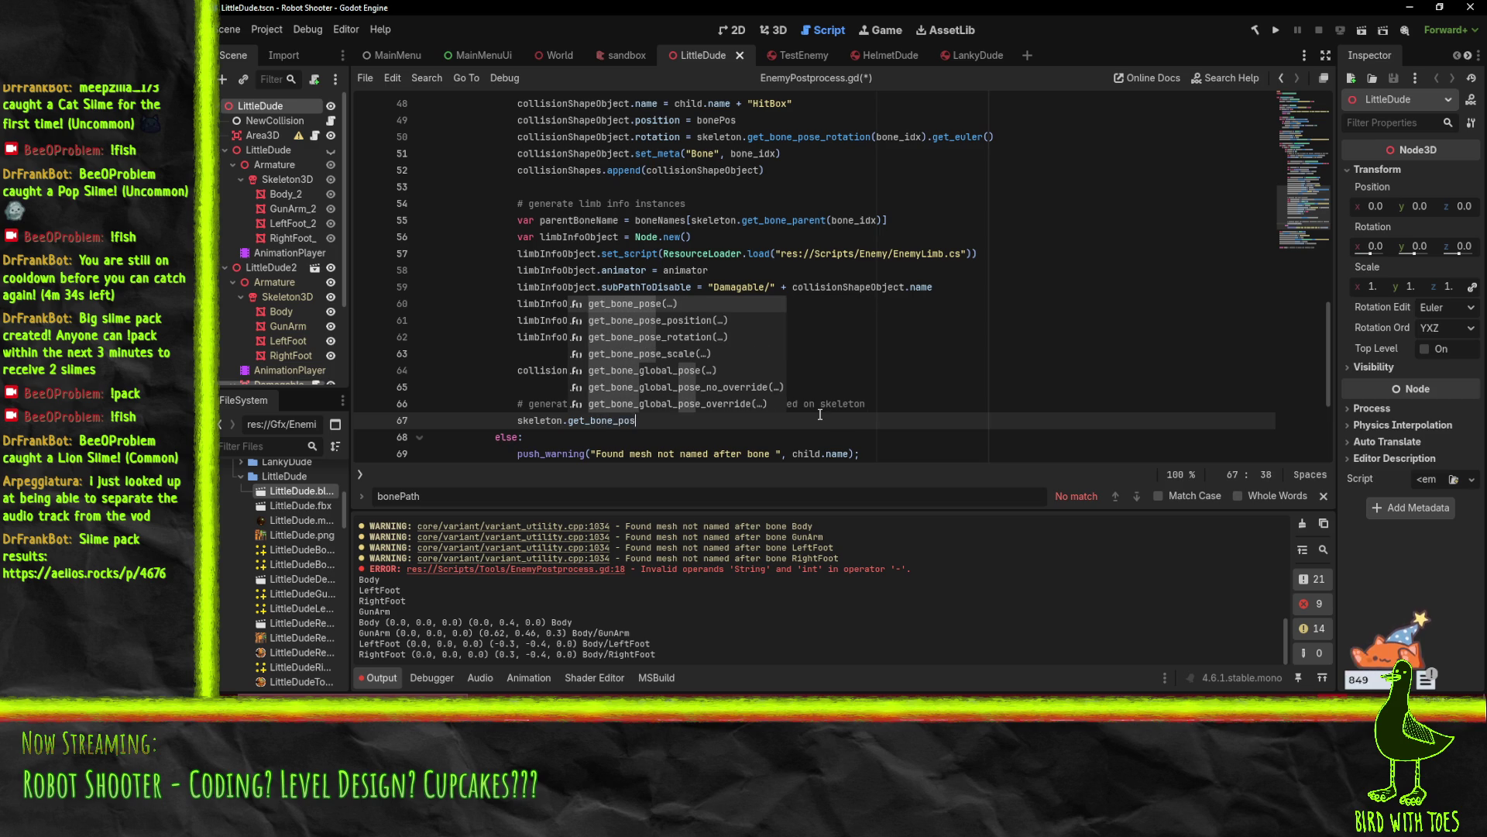
pyautogui.press('Down')
pyautogui.press('Return')
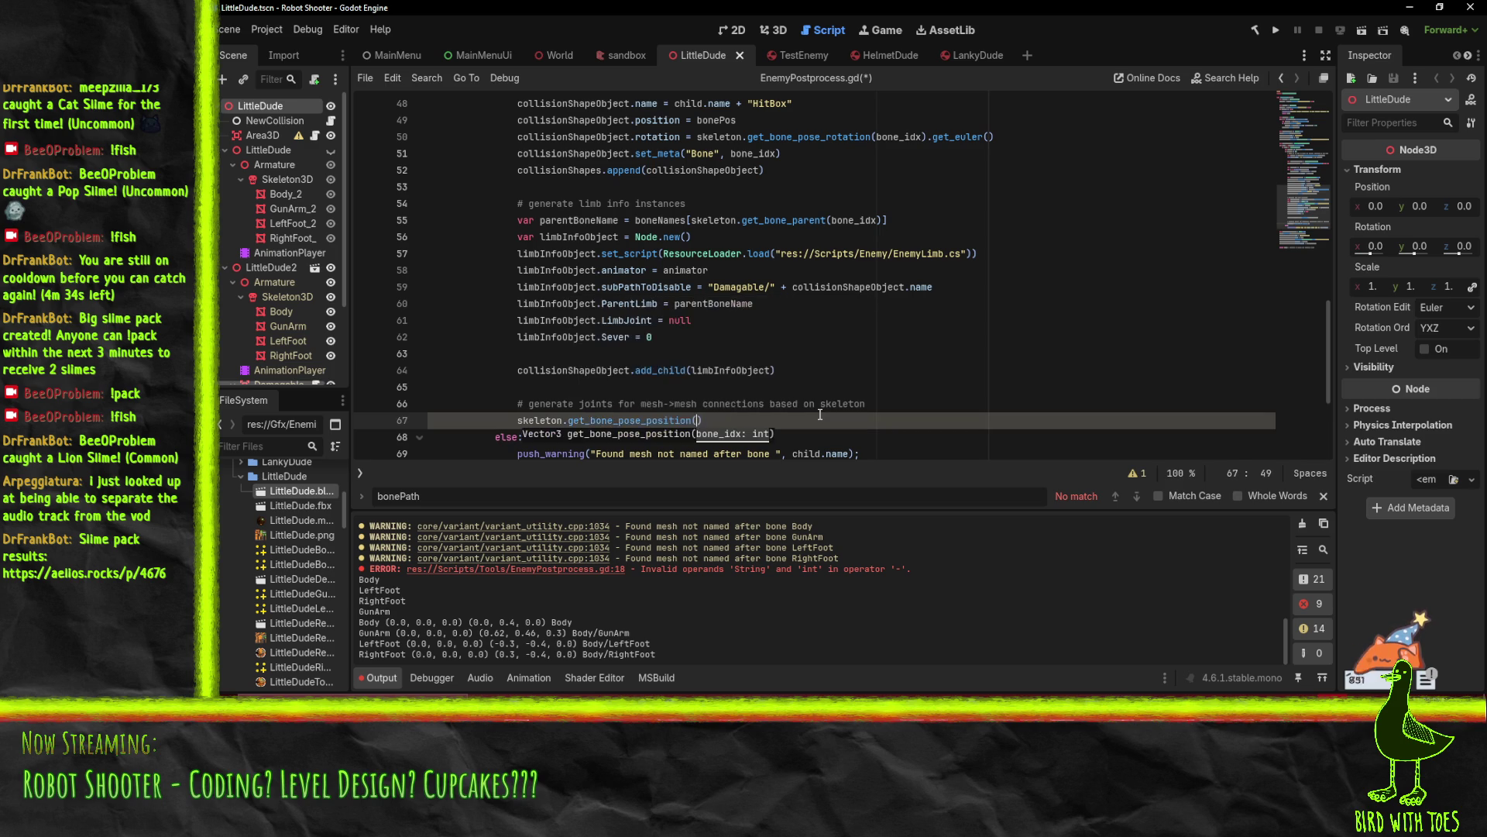
pyautogui.write('bone')
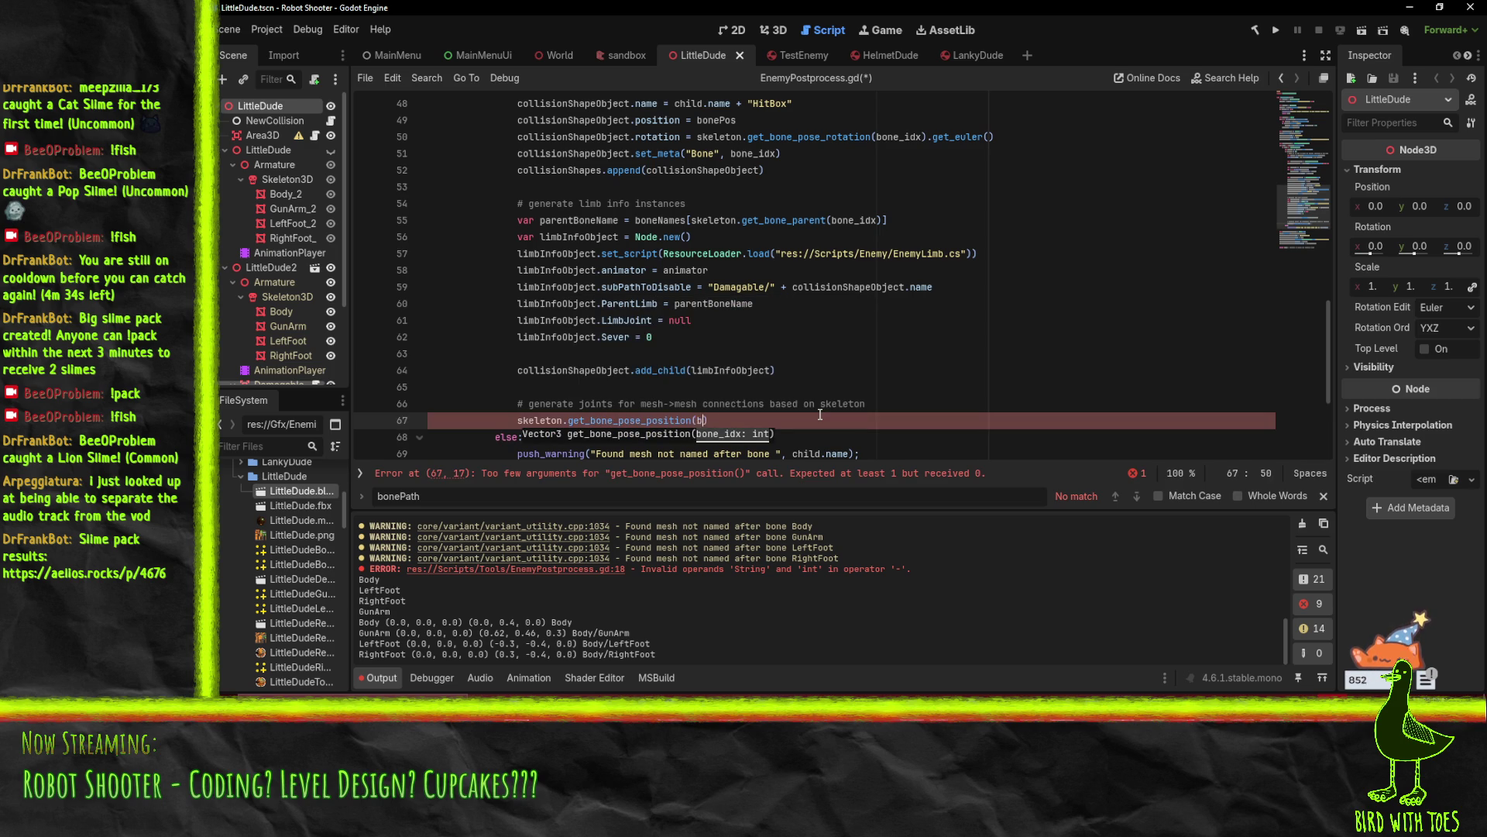
pyautogui.write('_')
pyautogui.press('Return')
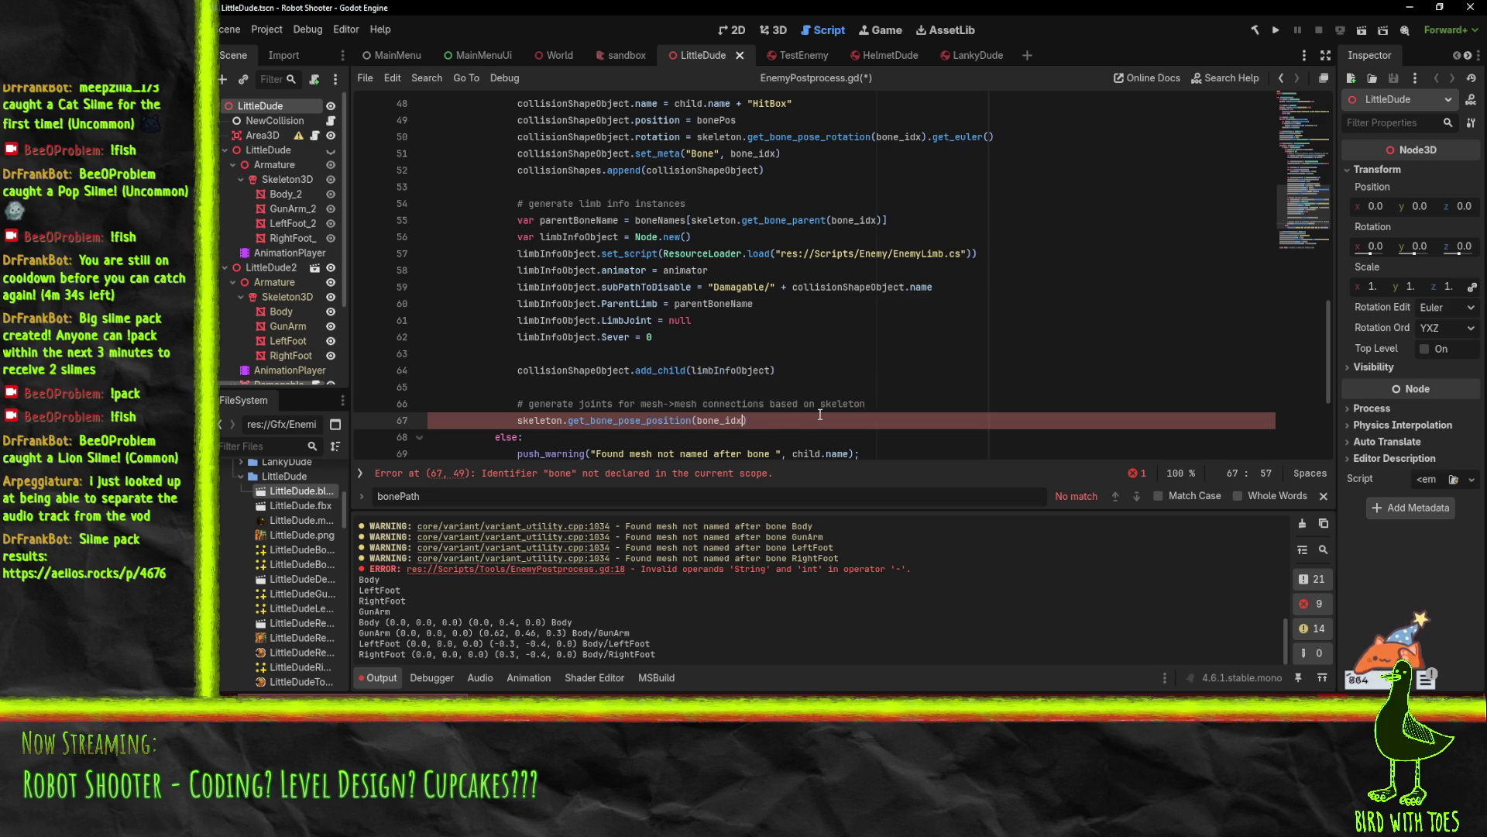
pyautogui.press('Home')
pyautogui.write('var ')
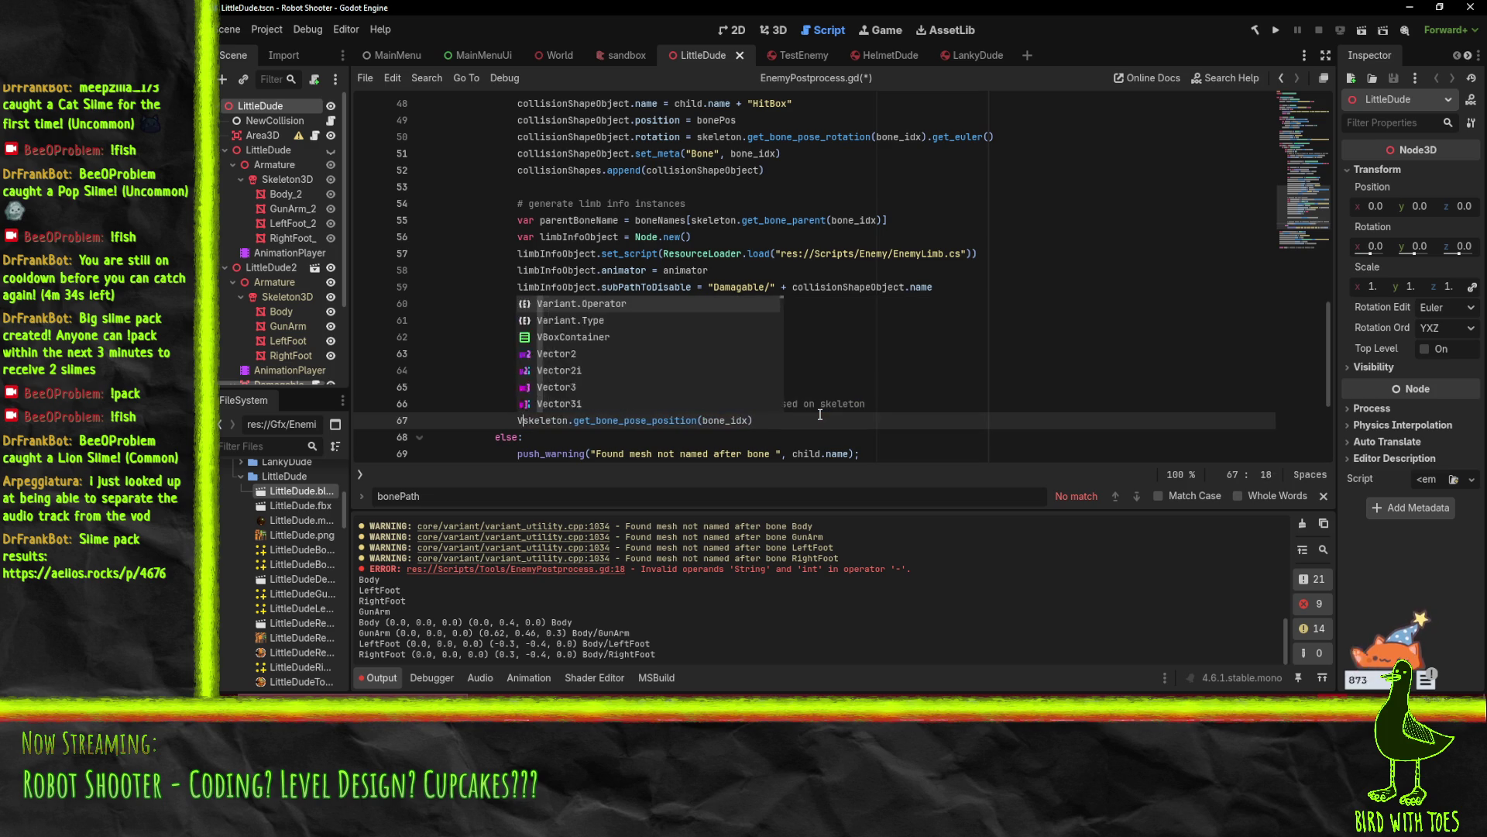
pyautogui.write('pos :')
pyautogui.press('End')
# Write var pos = ... and add var rot = skeleton.get_bone_pose_position(bone_idx) beneath it
pyautogui.press('Return')
pyautogui.write('var rot')
pyautogui.press('Up')
pyautogui.press('Right')
pyautogui.press('Delete')
pyautogui.write('=')
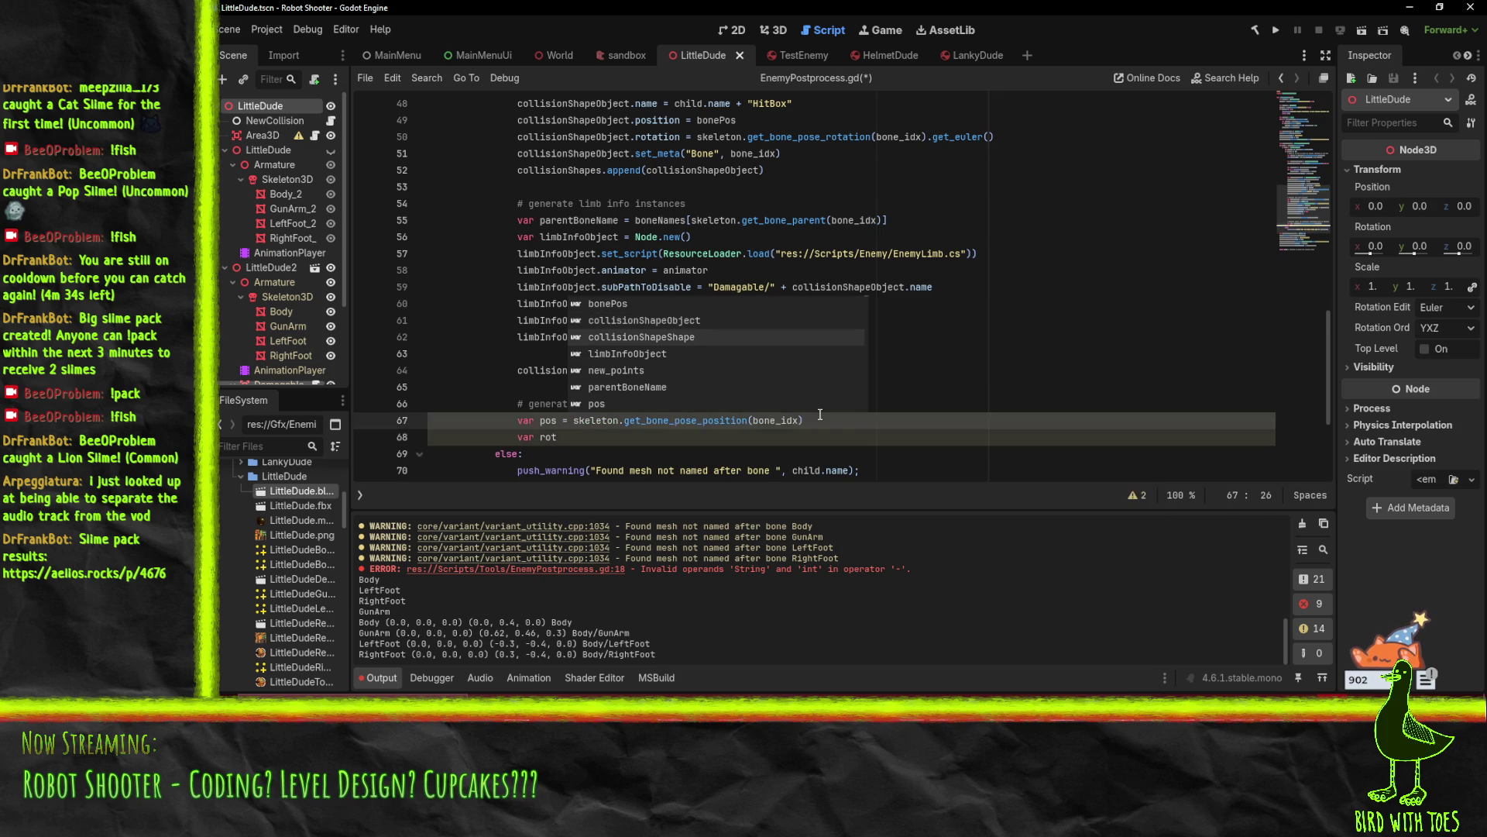
pyautogui.press('Escape')
pyautogui.press('Down')
pyautogui.write('=')
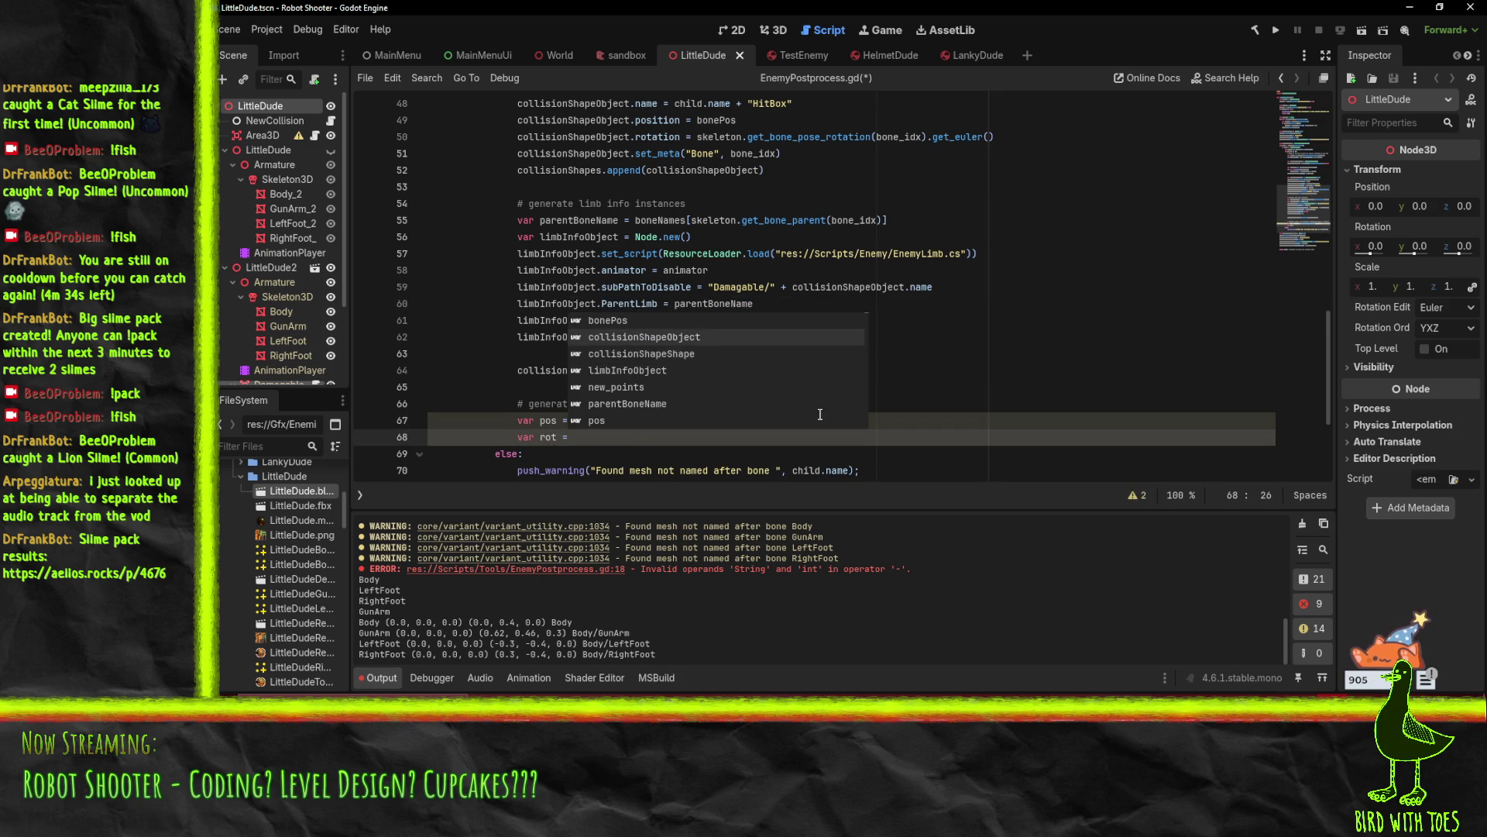
pyautogui.press('Escape')
pyautogui.press('Up')
pyautogui.hotkey('shift', 'End')
pyautogui.hotkey('ctrl', 'c')
pyautogui.press('Down')
pyautogui.hotkey('ctrl', 'v')
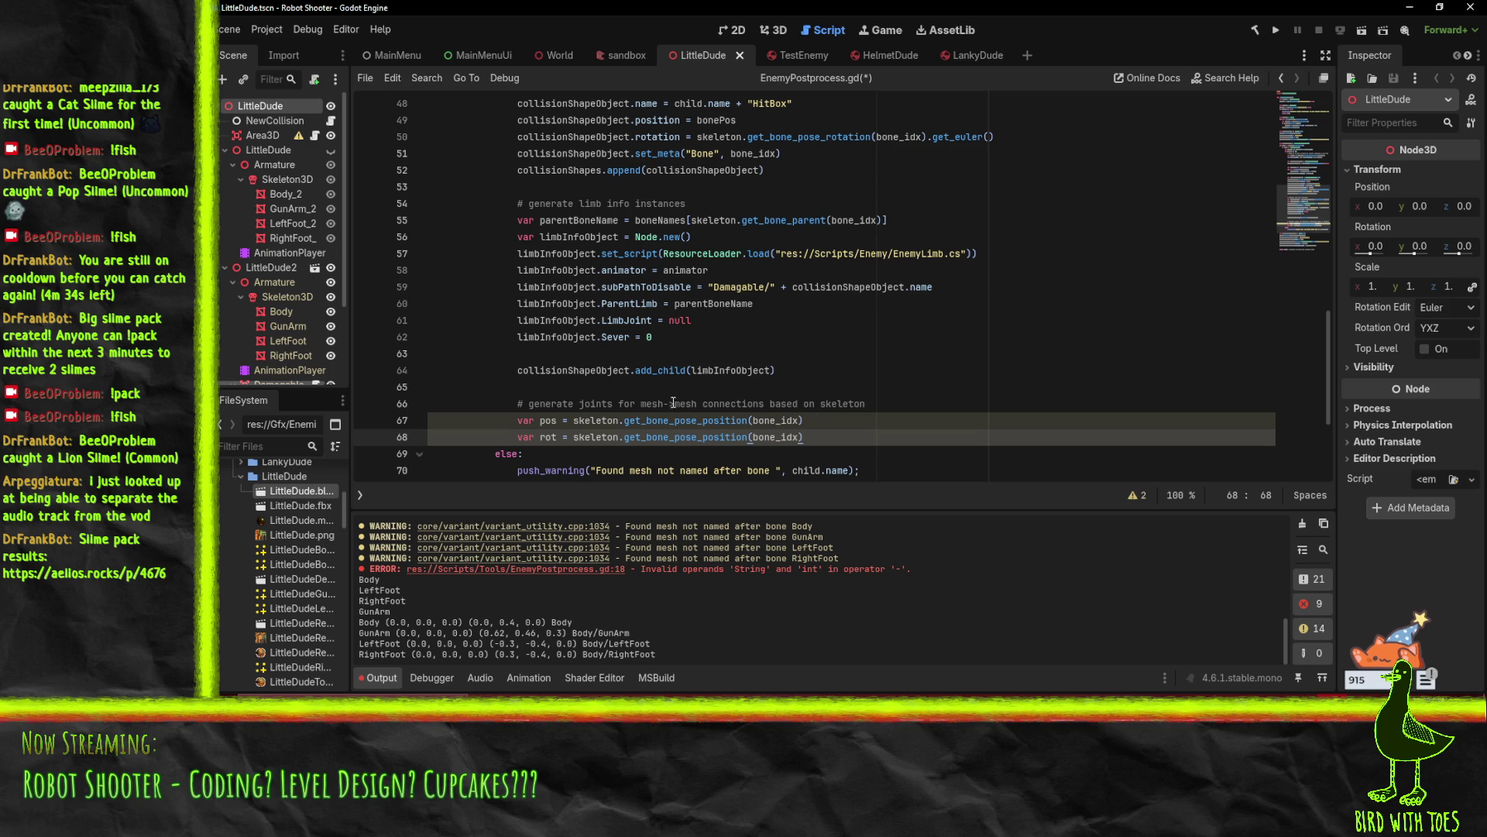
# Change the calls to get_bone_global_pose_position and get_bone_global_pose_rotation
pyautogui.doubleClick(682, 423)
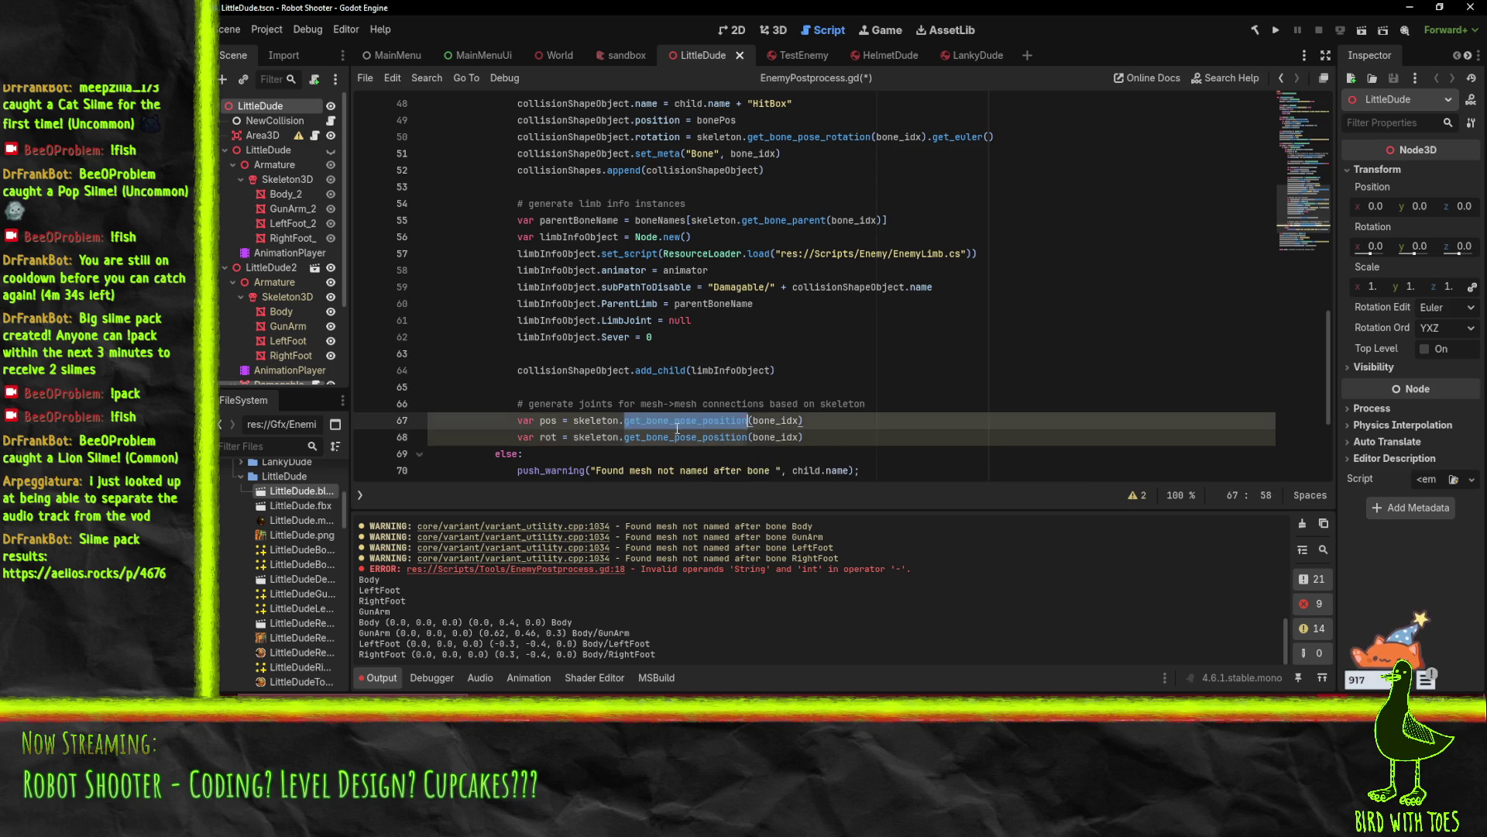
pyautogui.hotkey('ctrl', 'space')
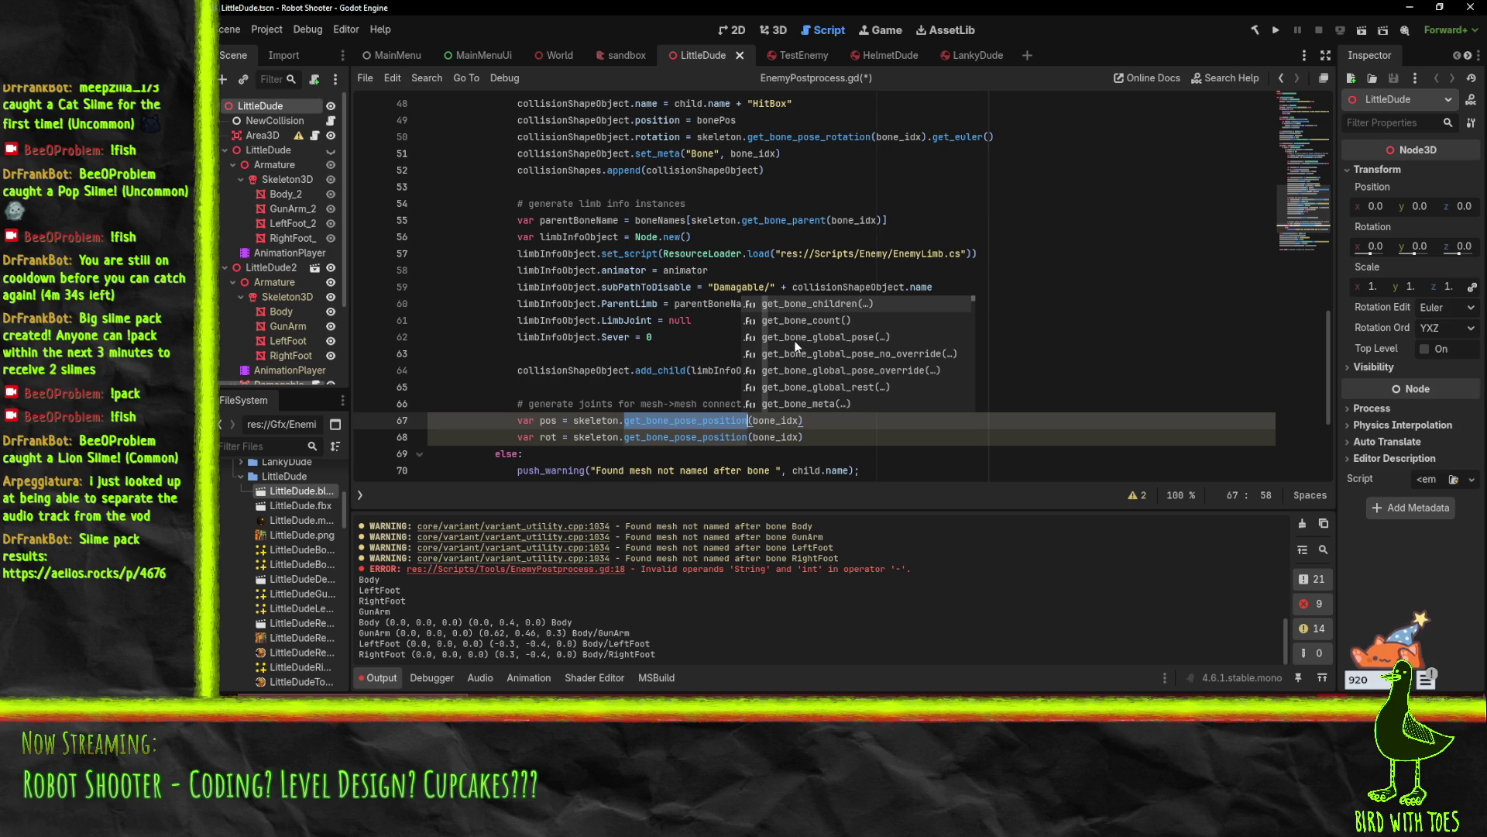
pyautogui.click(683, 423)
pyautogui.write('global_')
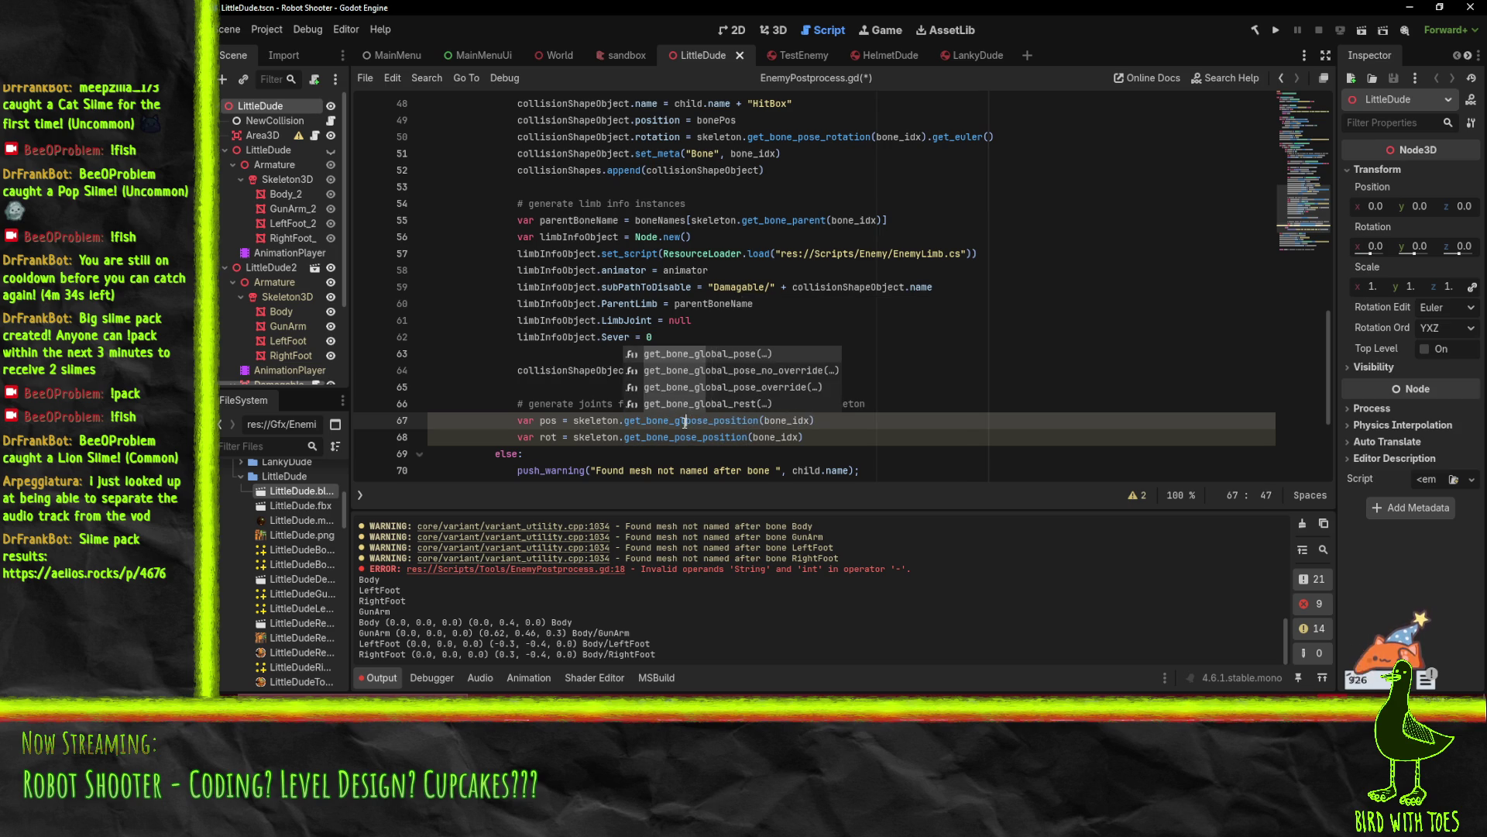
pyautogui.hotkey('shift', 'Left')
pyautogui.hotkey('shift', 'Left')
pyautogui.hotkey('shift', 'Left')
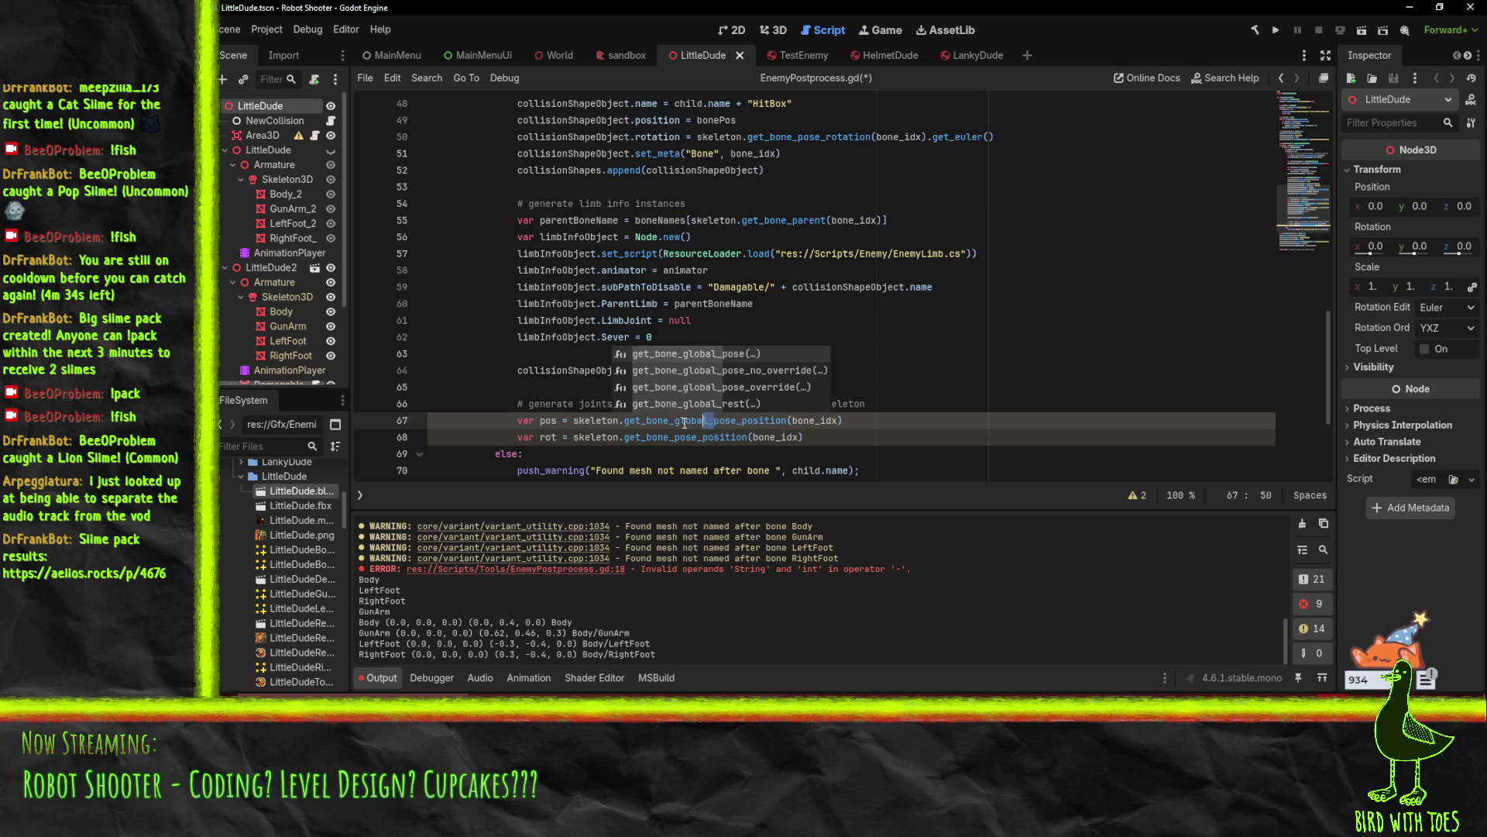
pyautogui.hotkey('ctrl', 'c')
pyautogui.click(673, 437)
pyautogui.hotkey('ctrl', 'v')
pyautogui.click(808, 404)
pyautogui.moveTo(742, 438); pyautogui.dragTo(779, 440)
pyautogui.write('rotati')
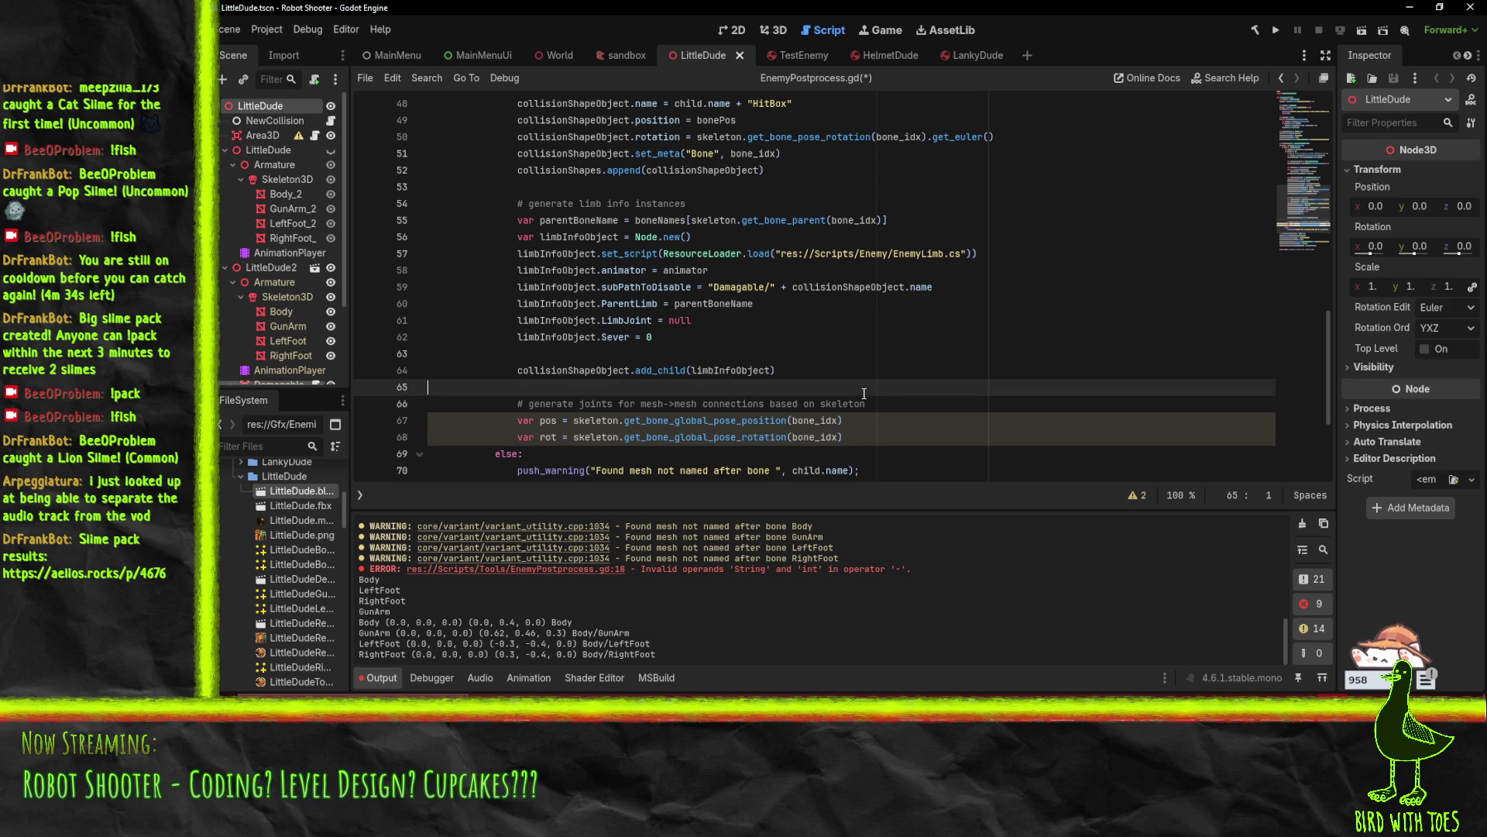
pyautogui.press('Down')
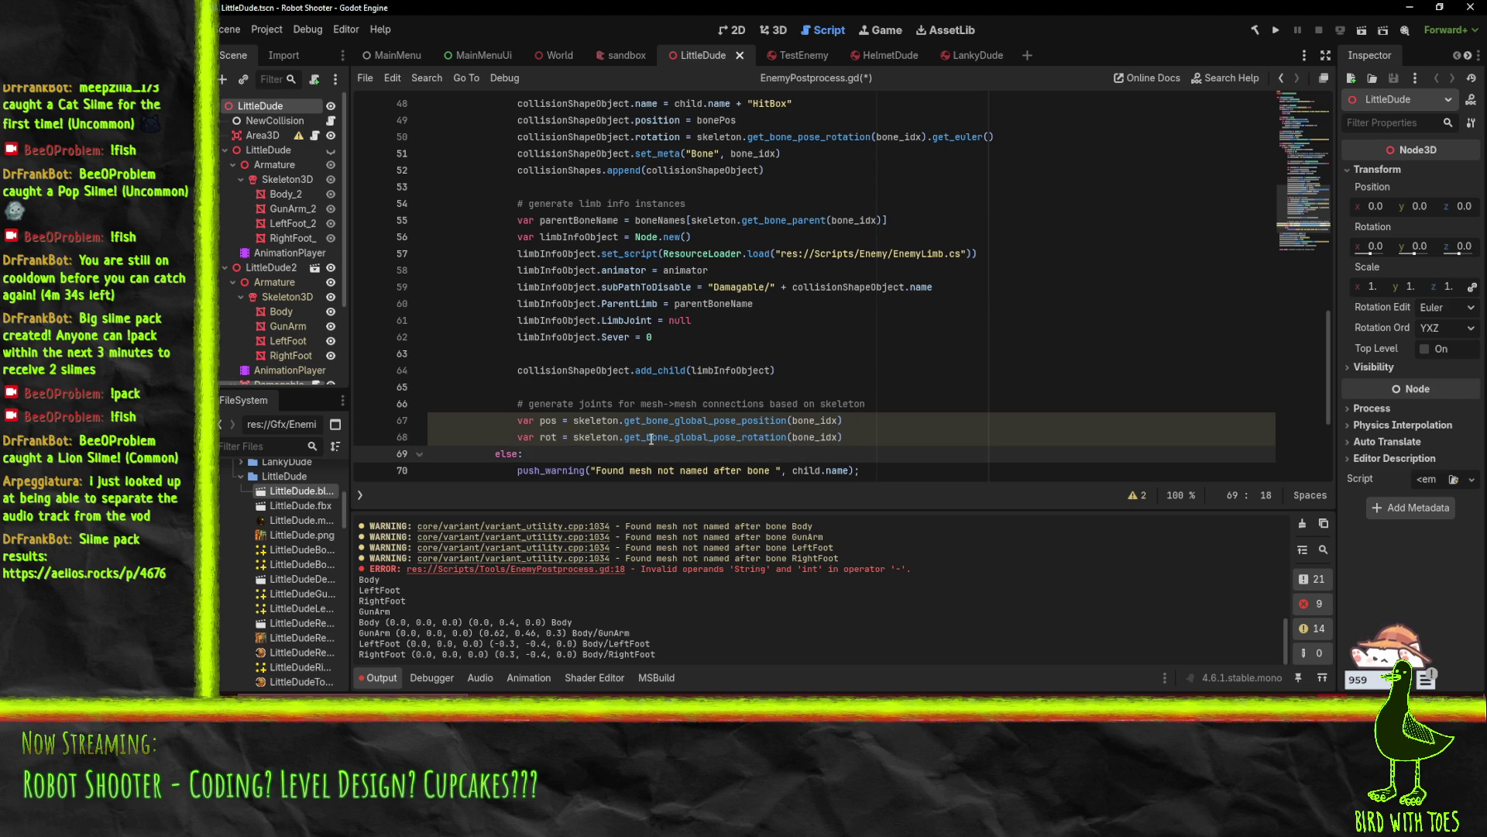
pyautogui.click(860, 437)
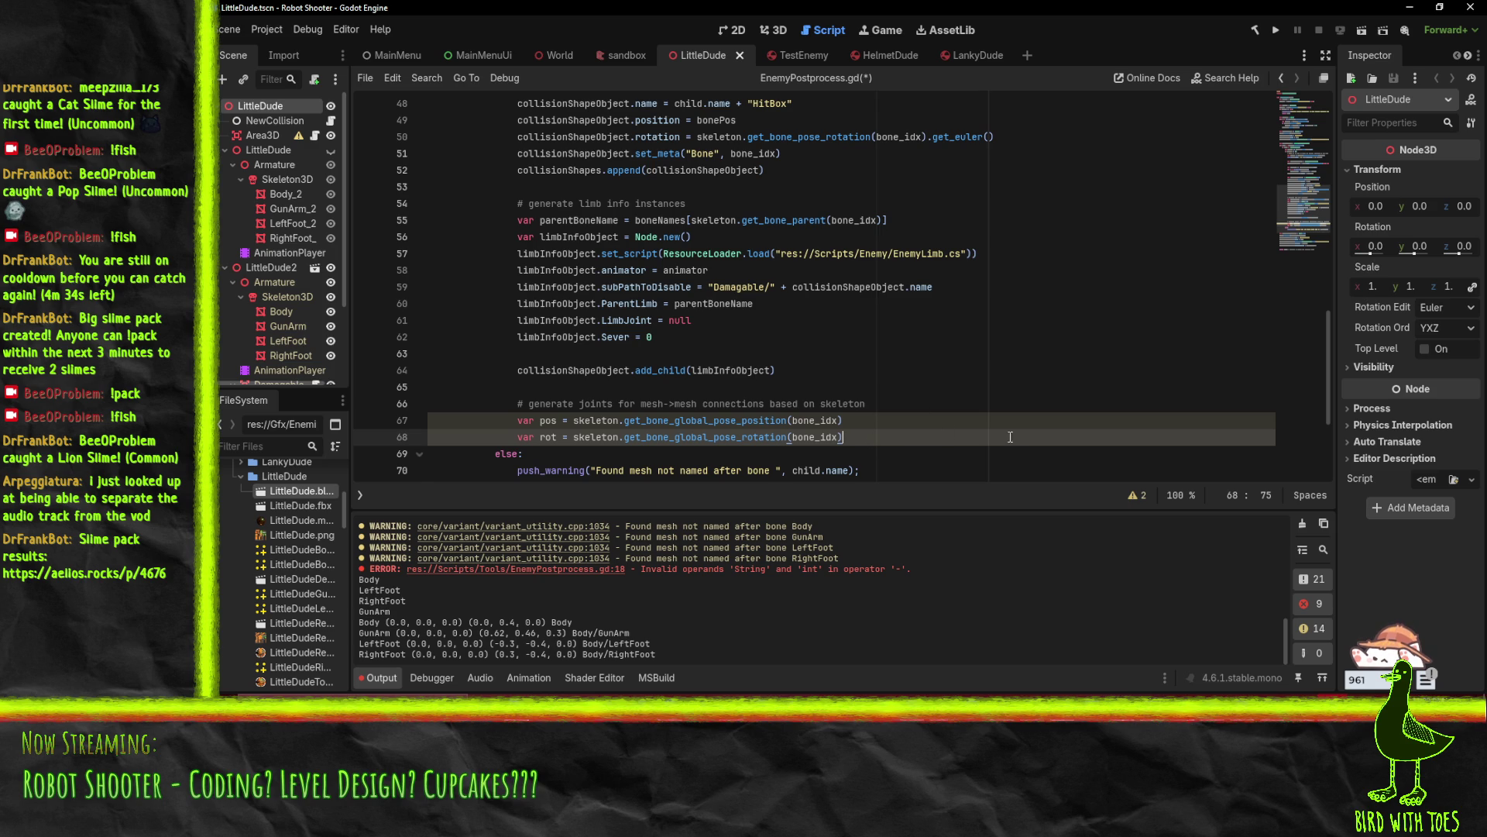
# Add var joint = Generic6DOFJoint3D.new(), joint.position = pos and joint.rotation = rot
pyautogui.press('Return')
pyautogui.write('var joint')
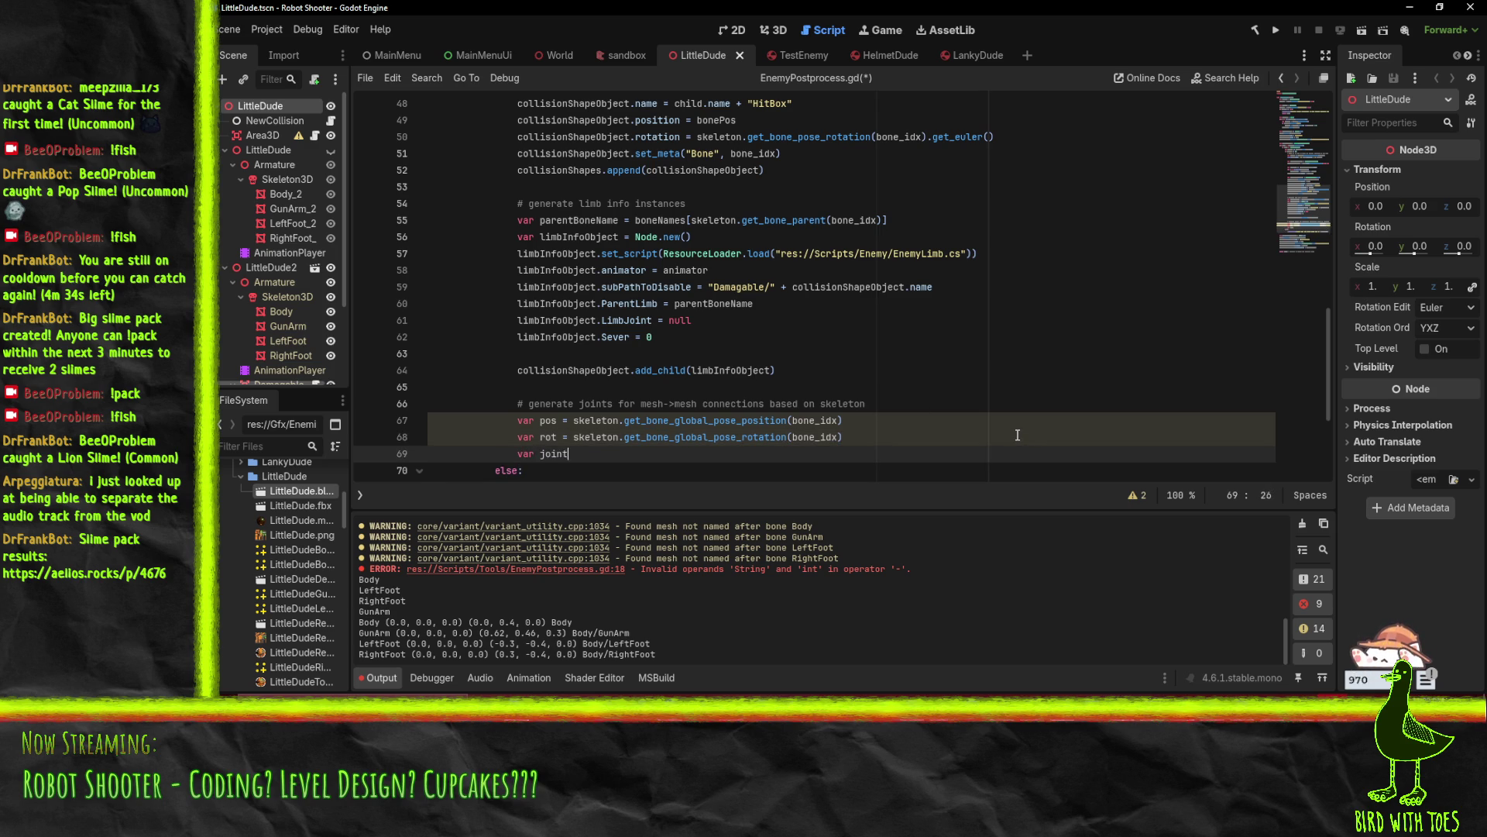
pyautogui.write(' = Join')
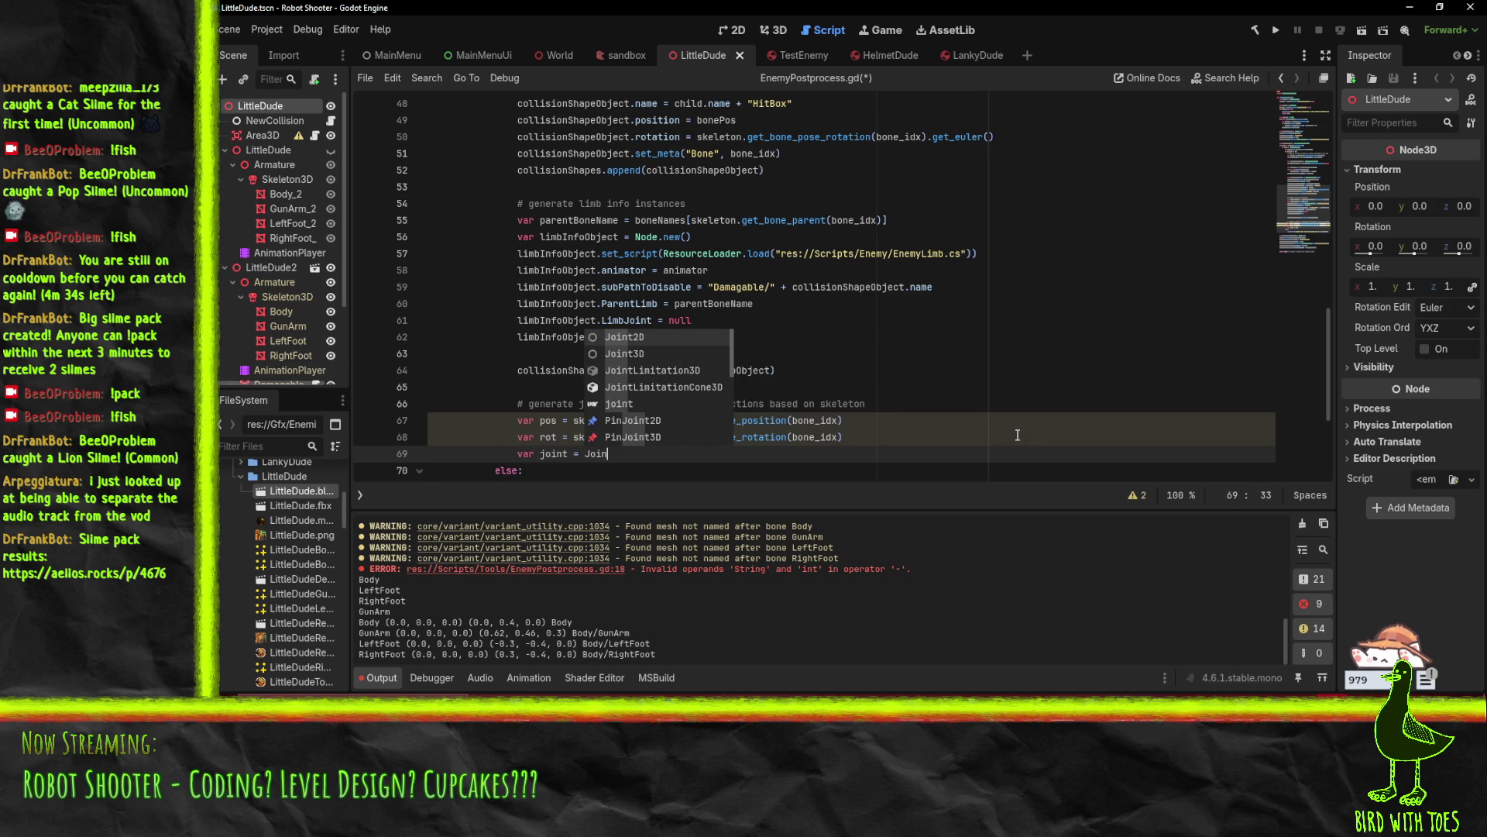
pyautogui.press('Down')
pyautogui.press('Down')
pyautogui.press('Down')
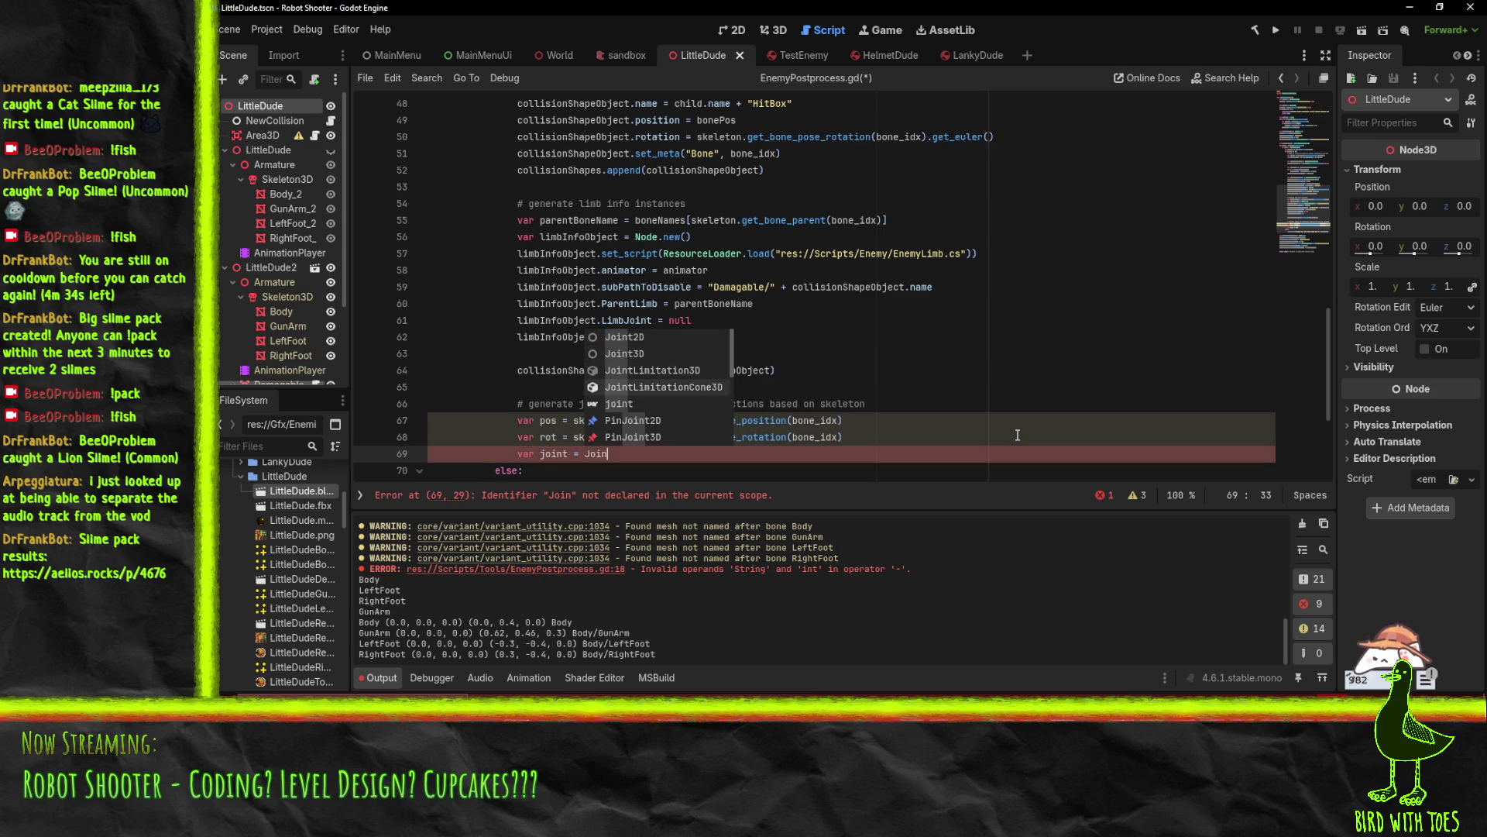
pyautogui.press('Down')
pyautogui.press('Down')
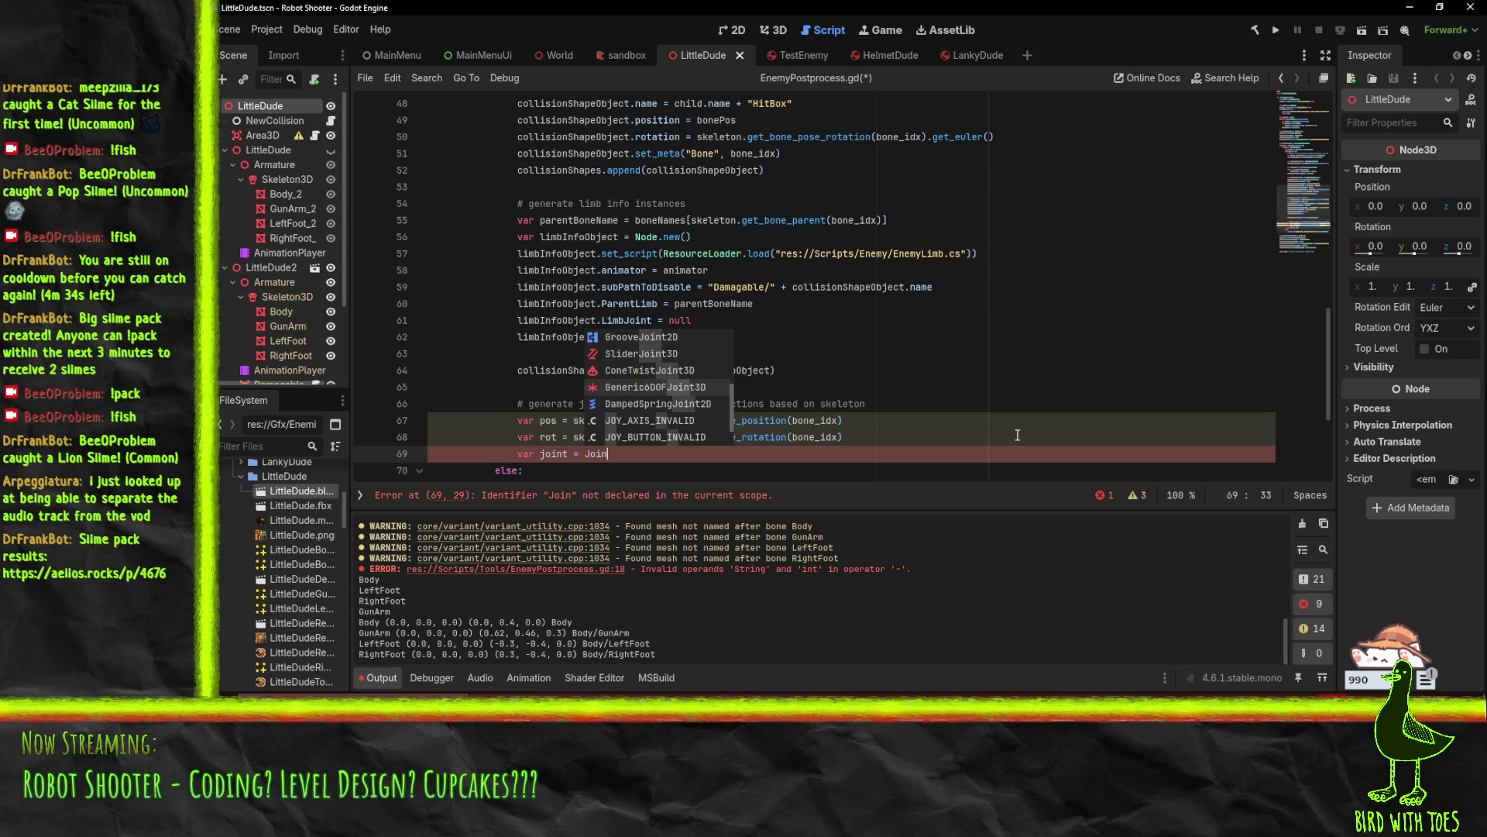
pyautogui.press('Return')
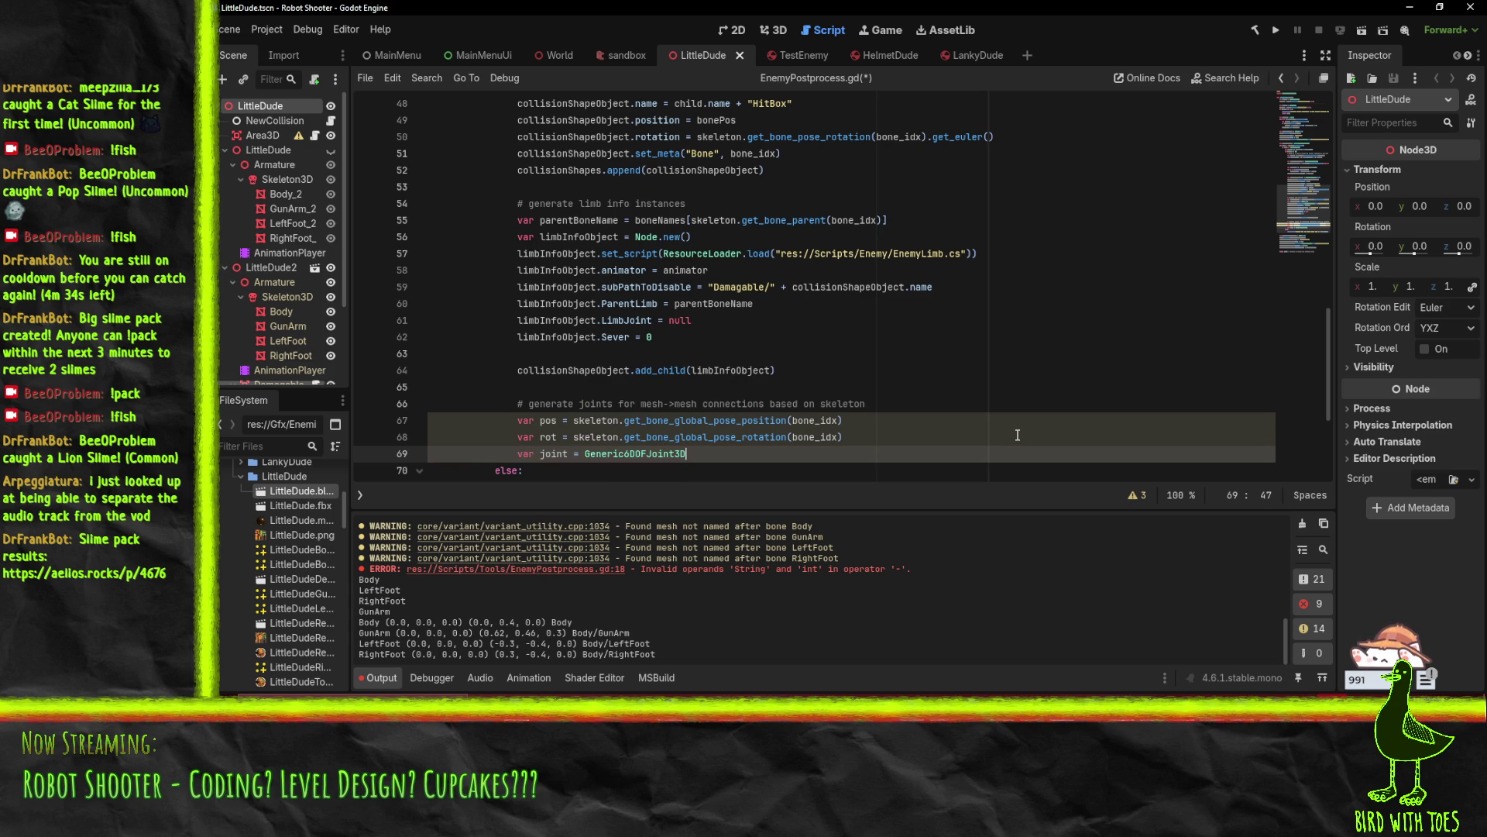
pyautogui.write('.')
pyautogui.press('Return')
pyautogui.press('Return')
pyautogui.write('joint.posi')
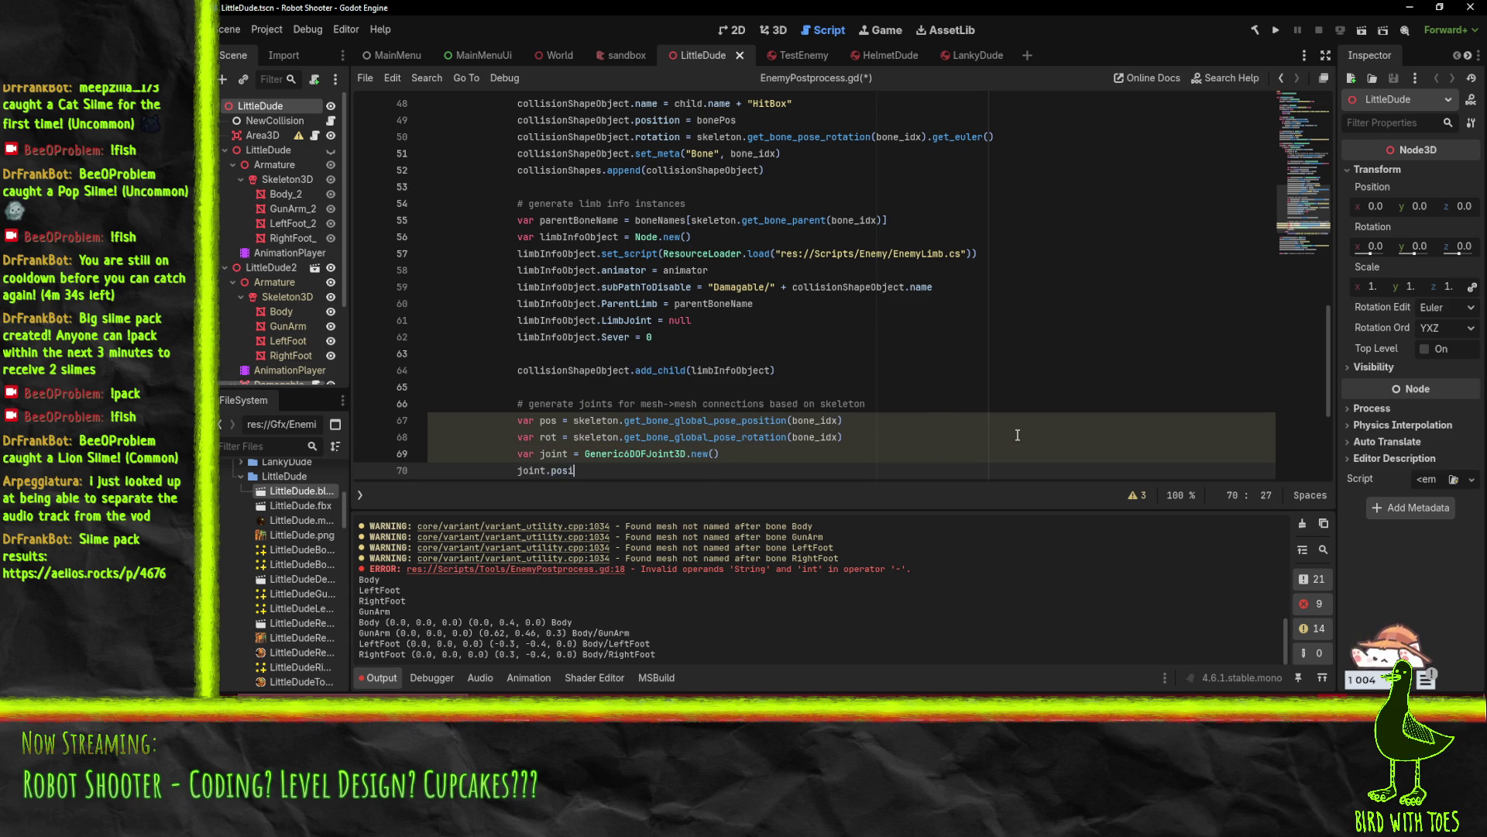
pyautogui.write('tion')
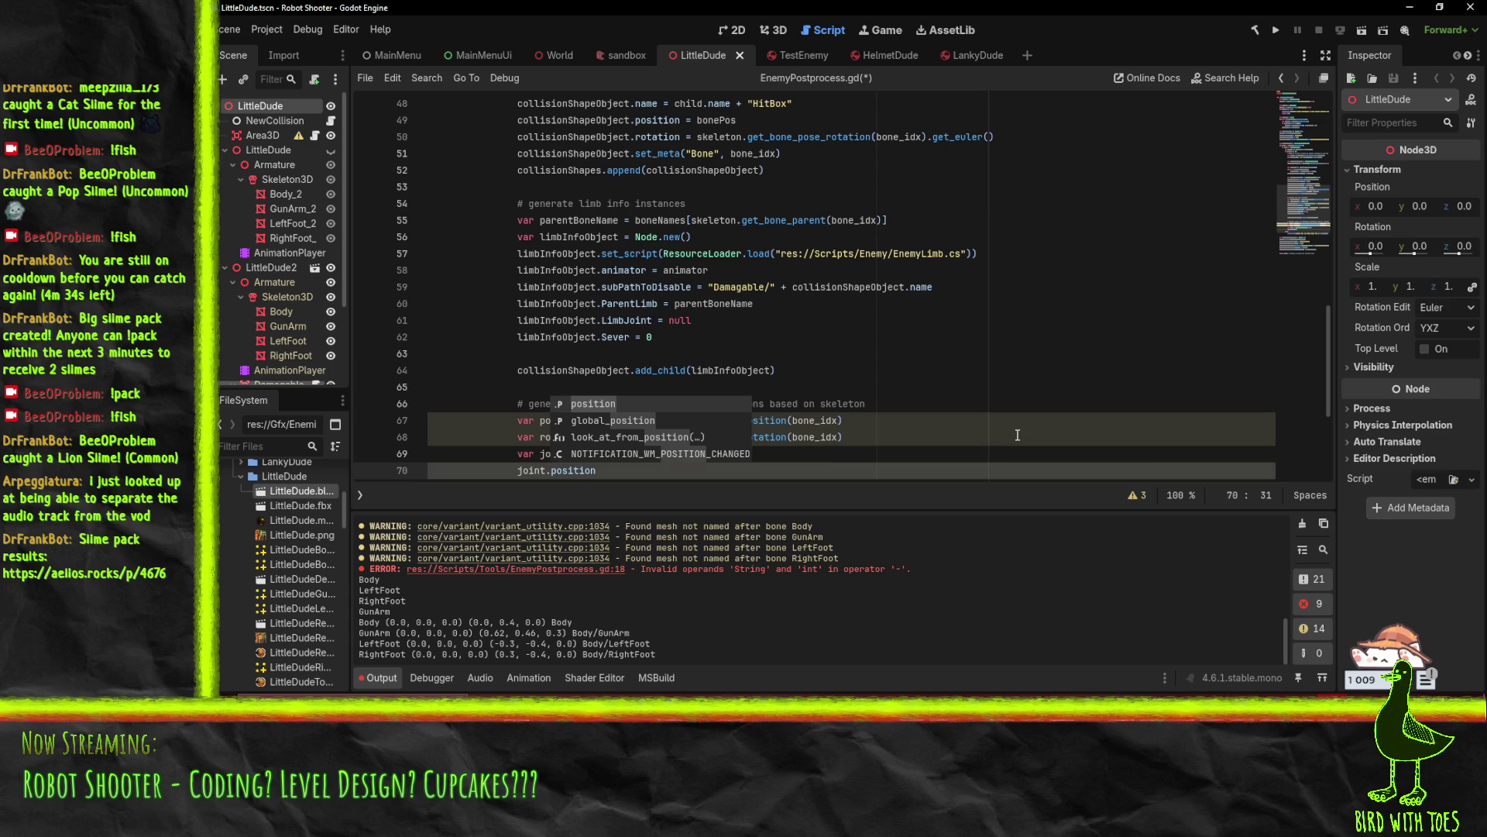
pyautogui.write(' = ')
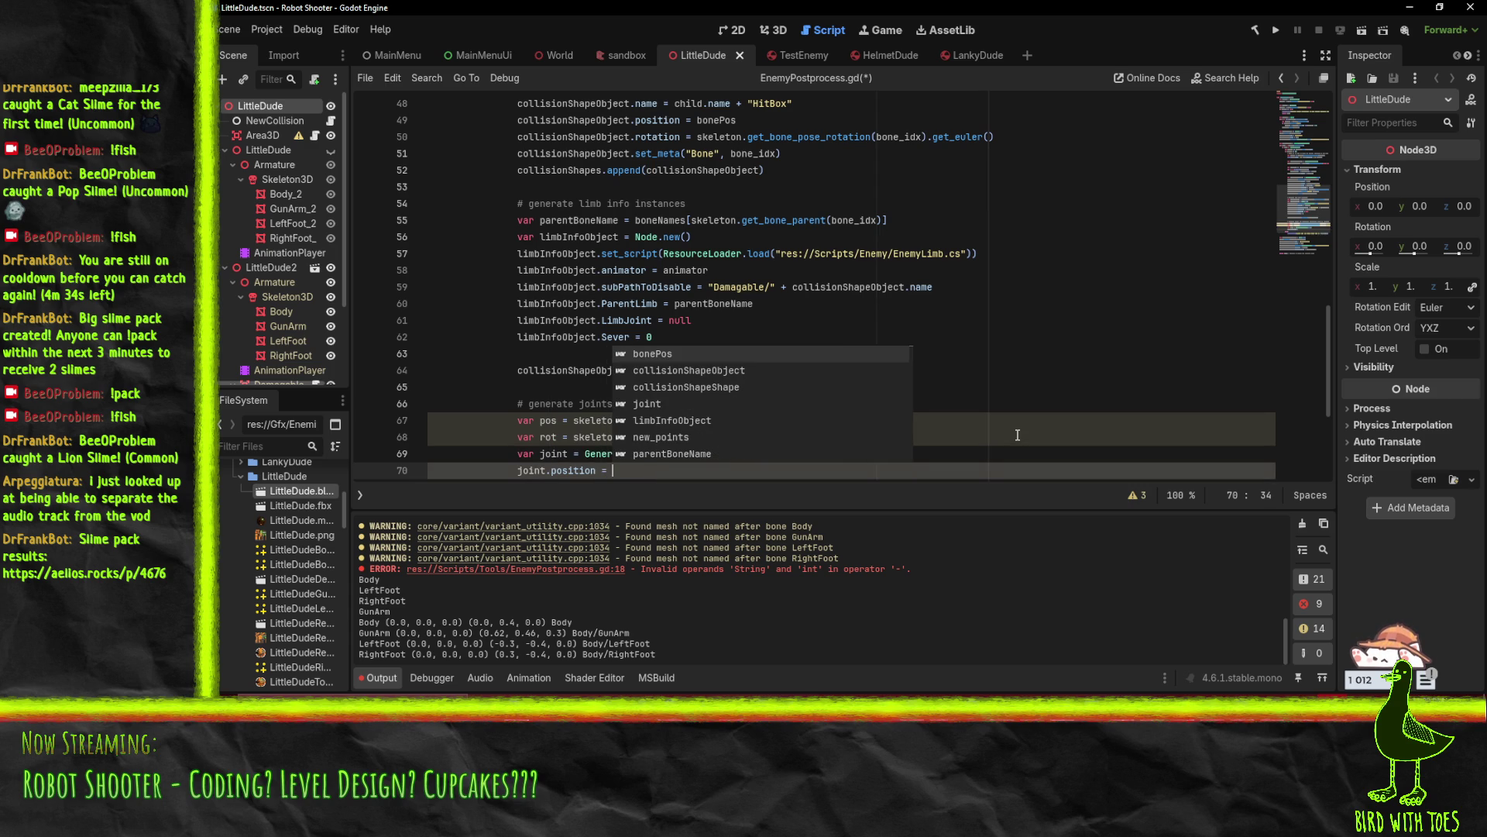
pyautogui.write('pos')
pyautogui.press('Return')
pyautogui.write('joint.rotation = rot')
pyautogui.press('Return')
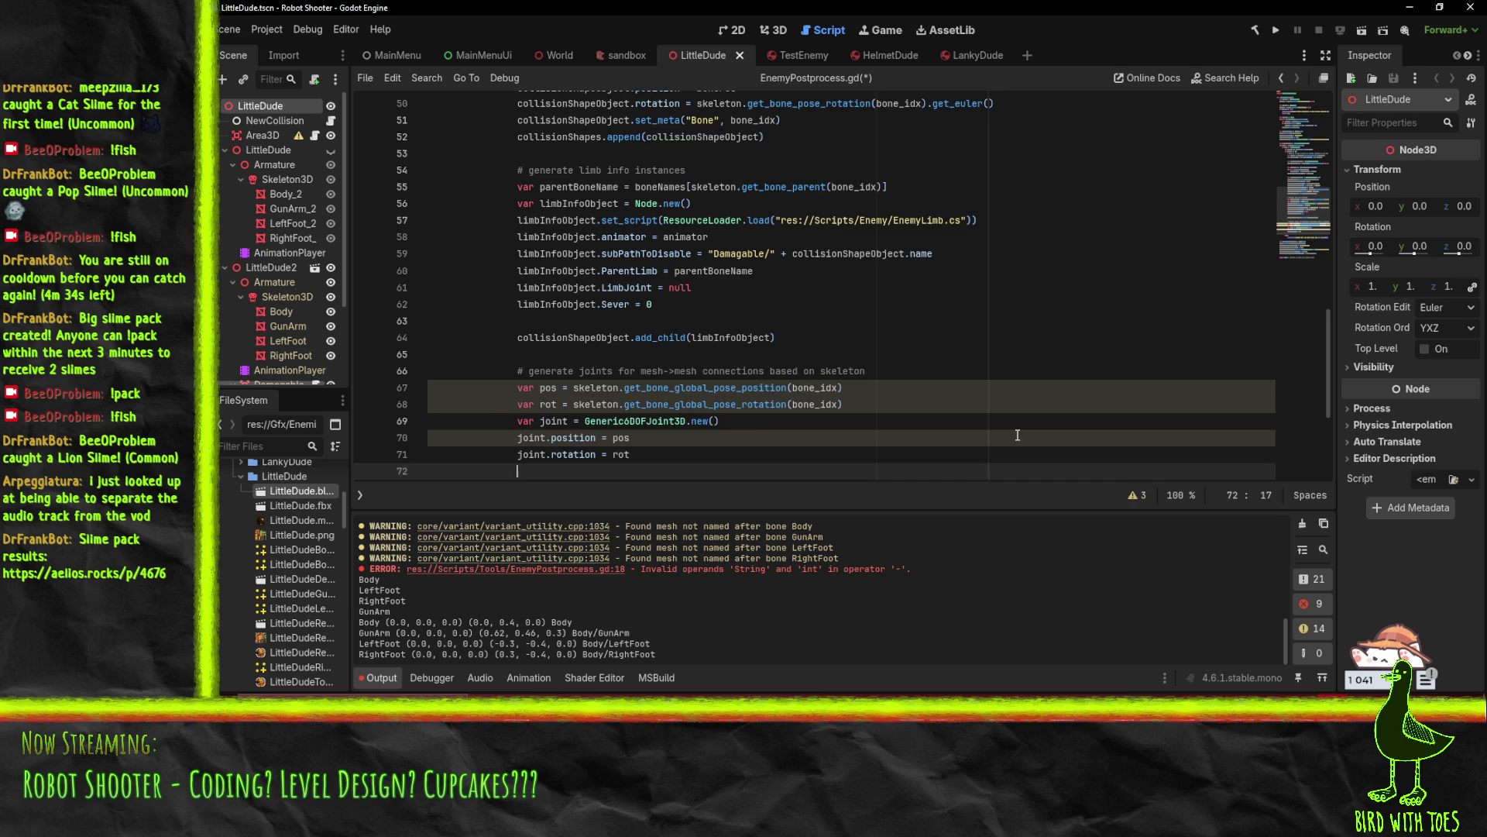
pyautogui.scroll(1, 1017, 434)
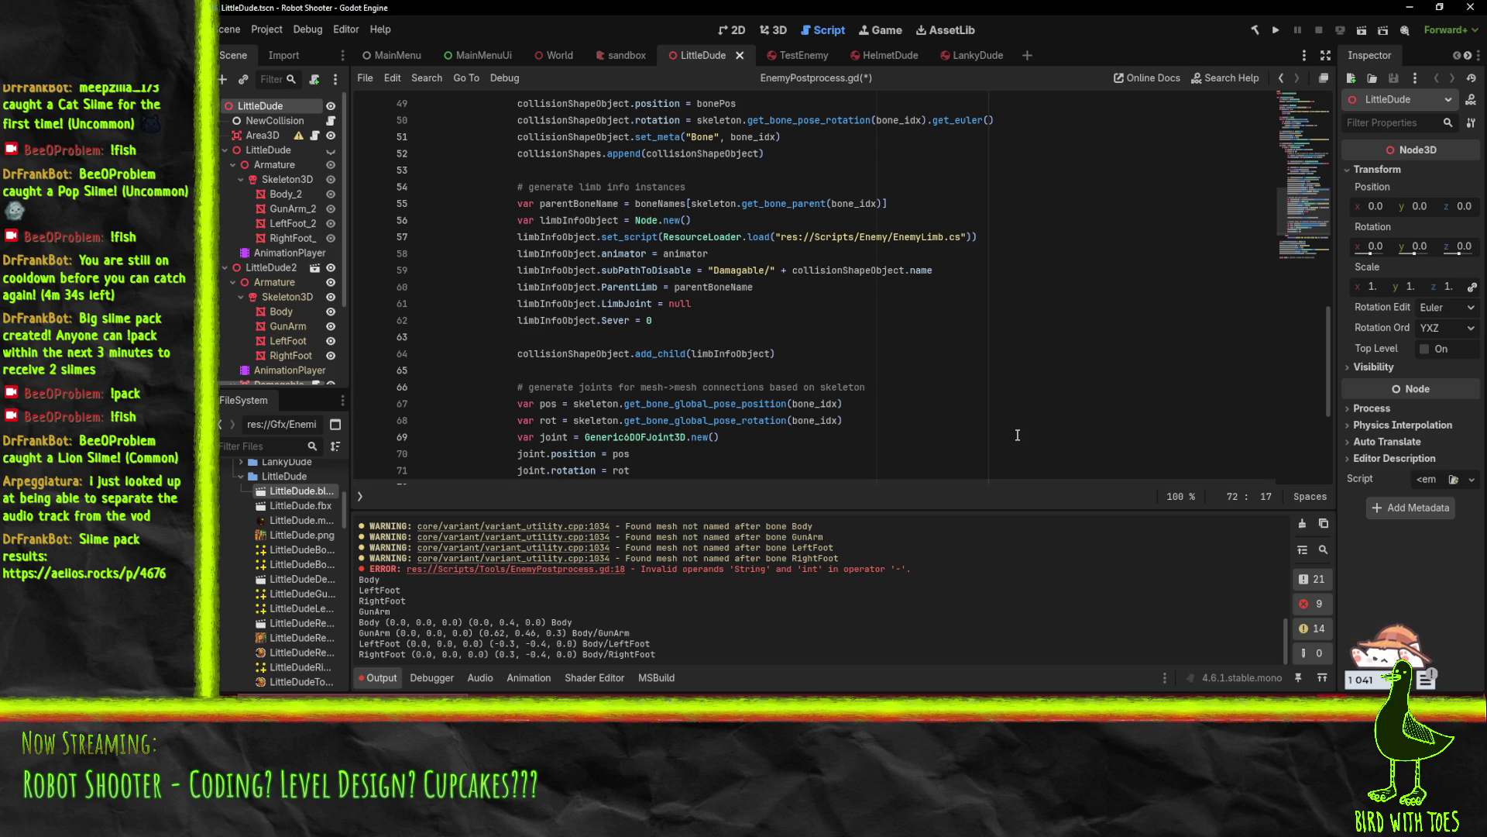
pyautogui.scroll(13, 1017, 435)
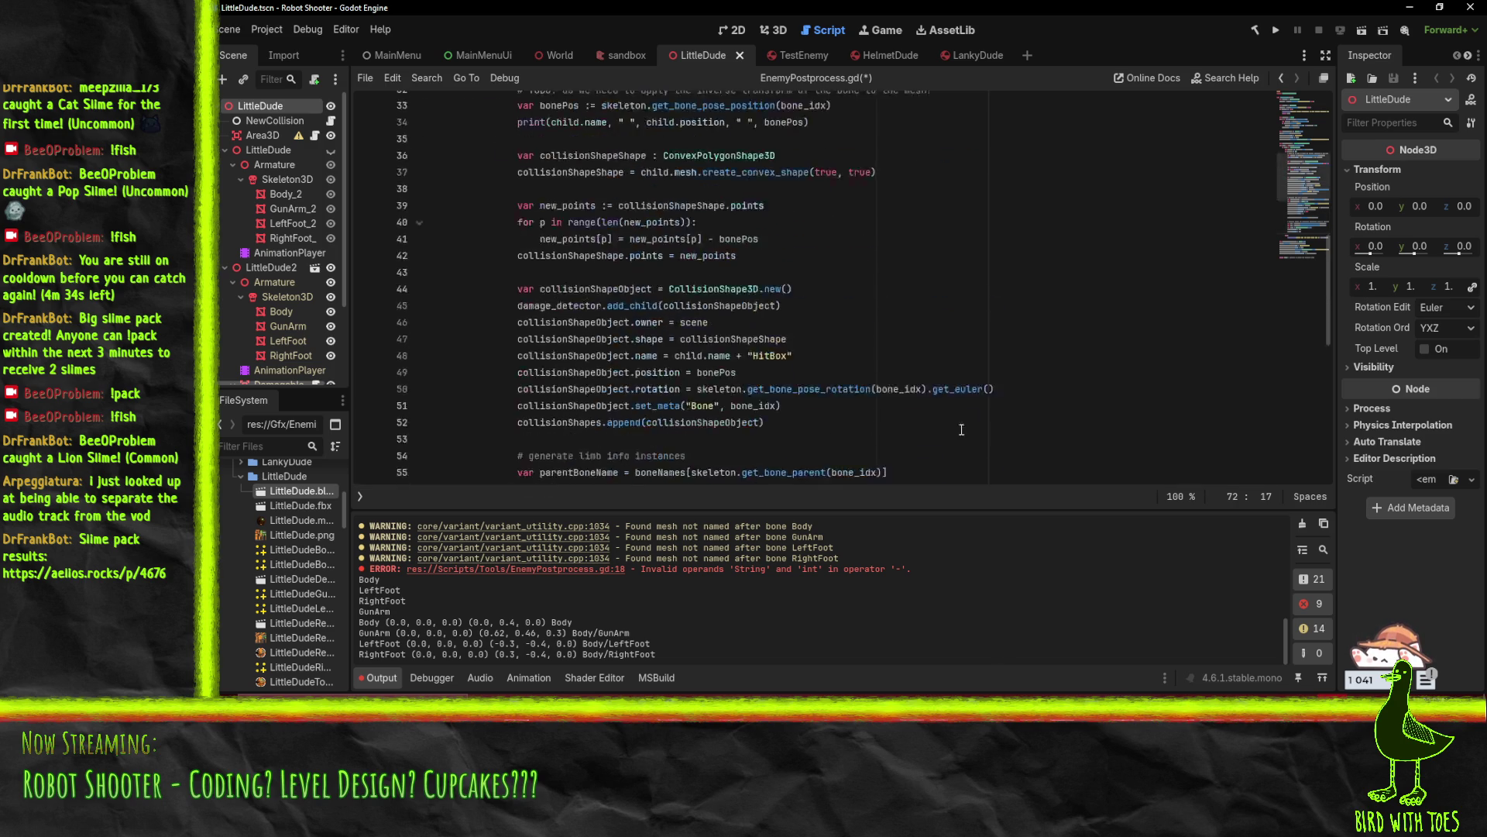
# Add scene.add_child(joint) and limbInfoObject.LimbJoint = joint after the joint setup
pyautogui.scroll(3, 981, 405)
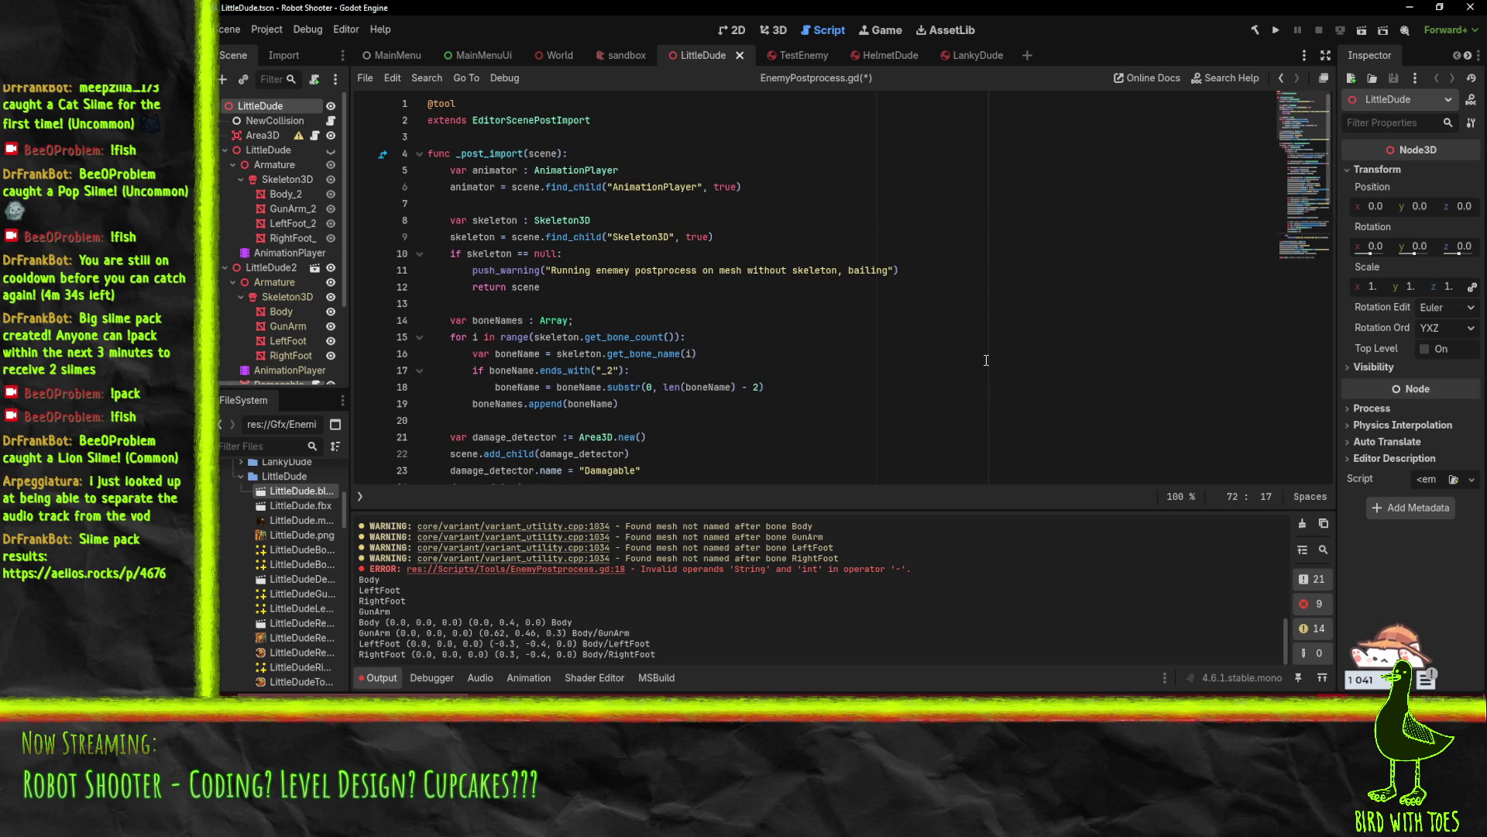
pyautogui.write('scene.ad')
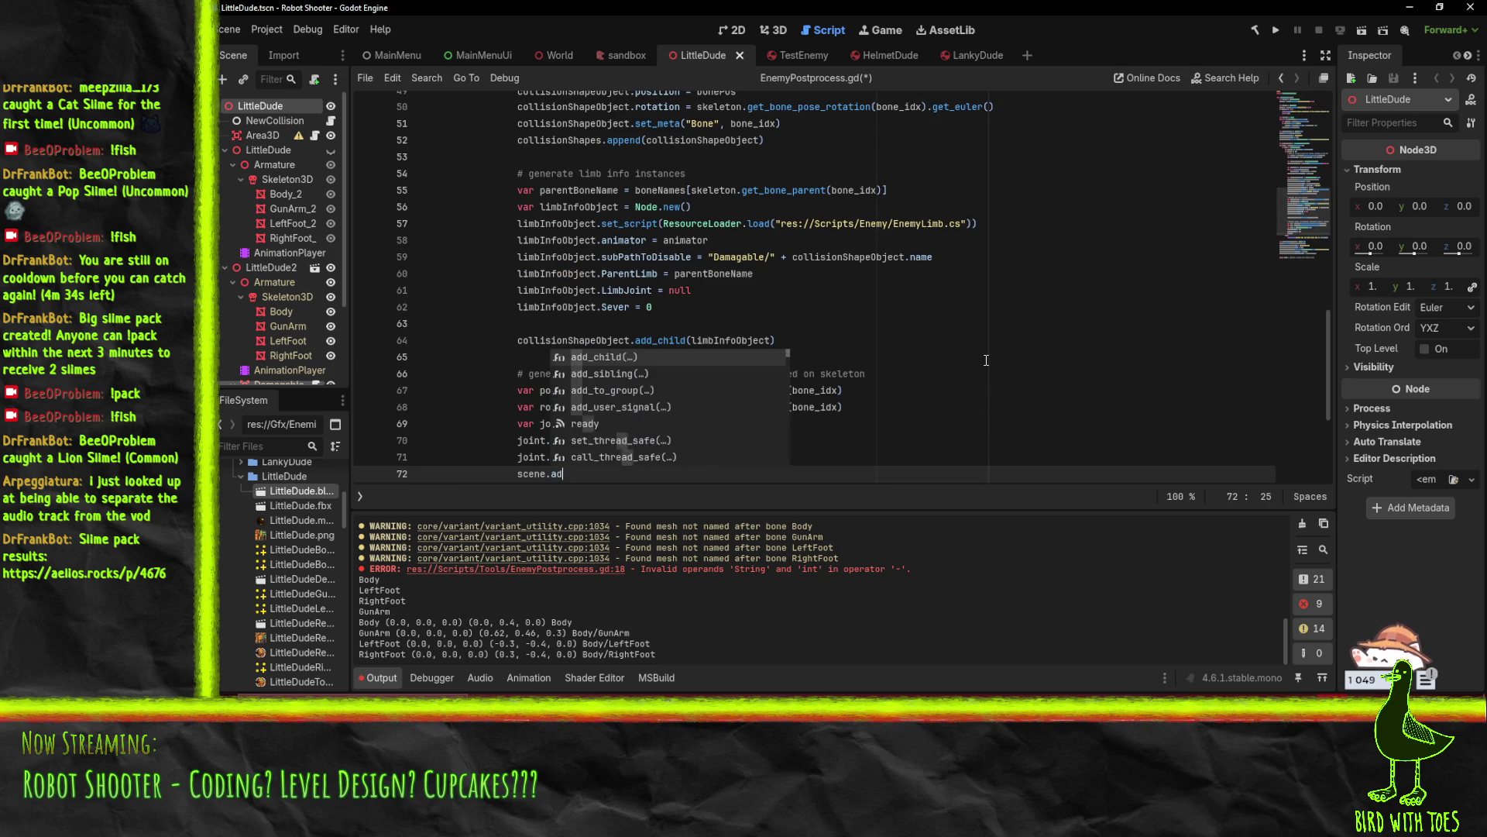
pyautogui.write('d_child(')
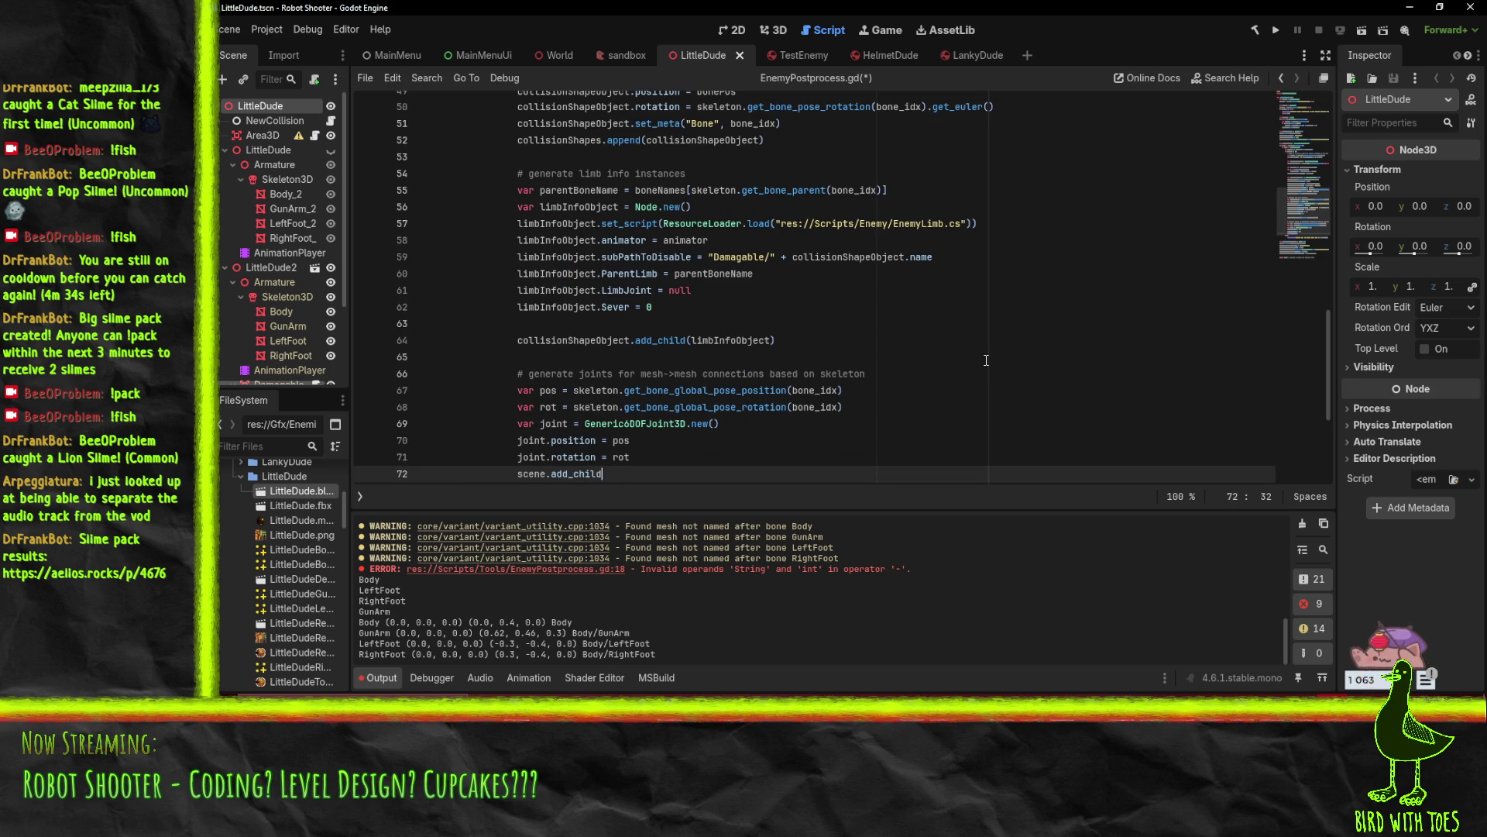
pyautogui.scroll(-2, 972, 356)
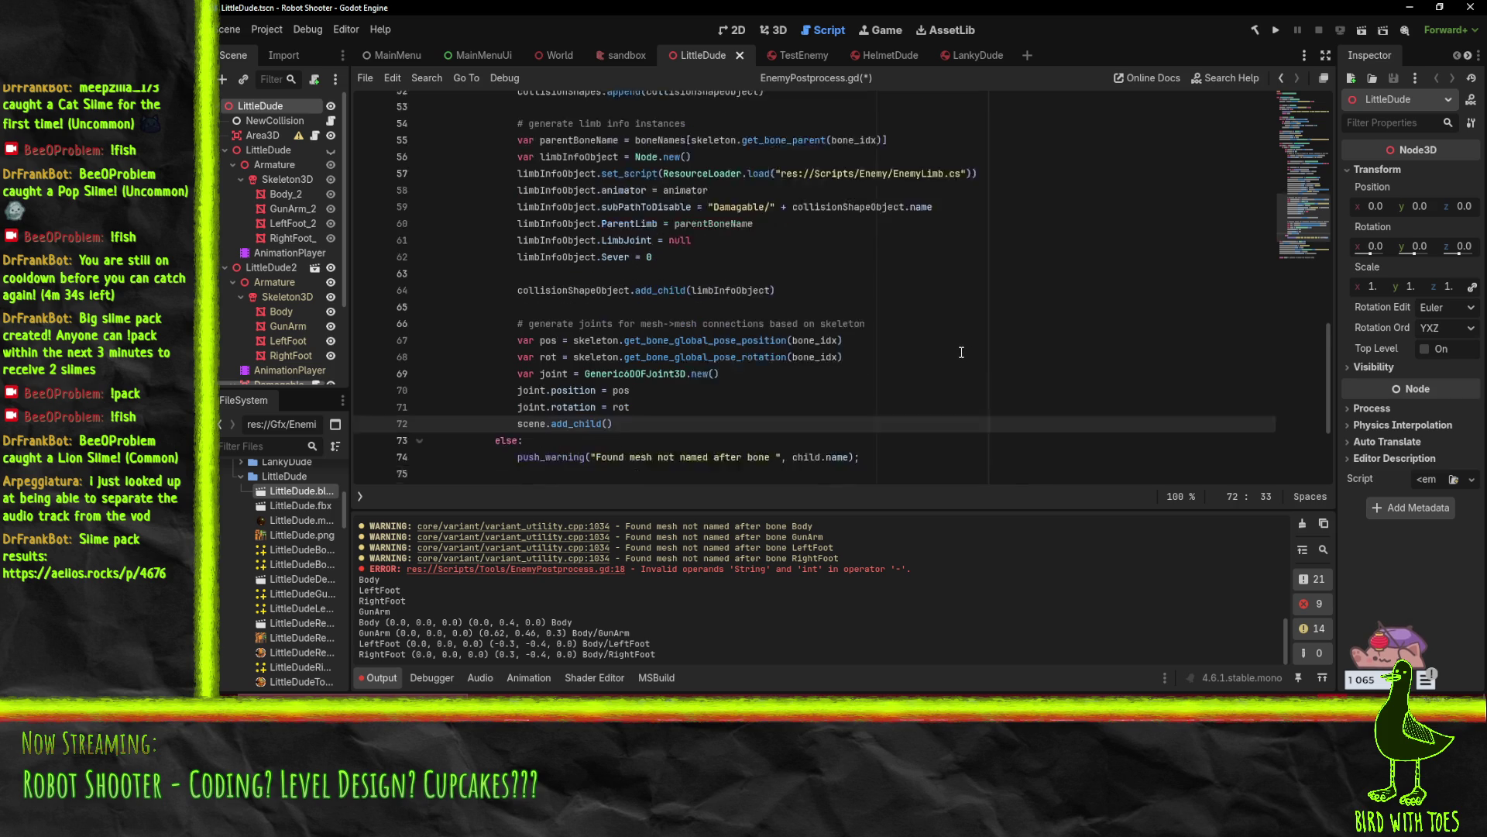
pyautogui.write('joint)')
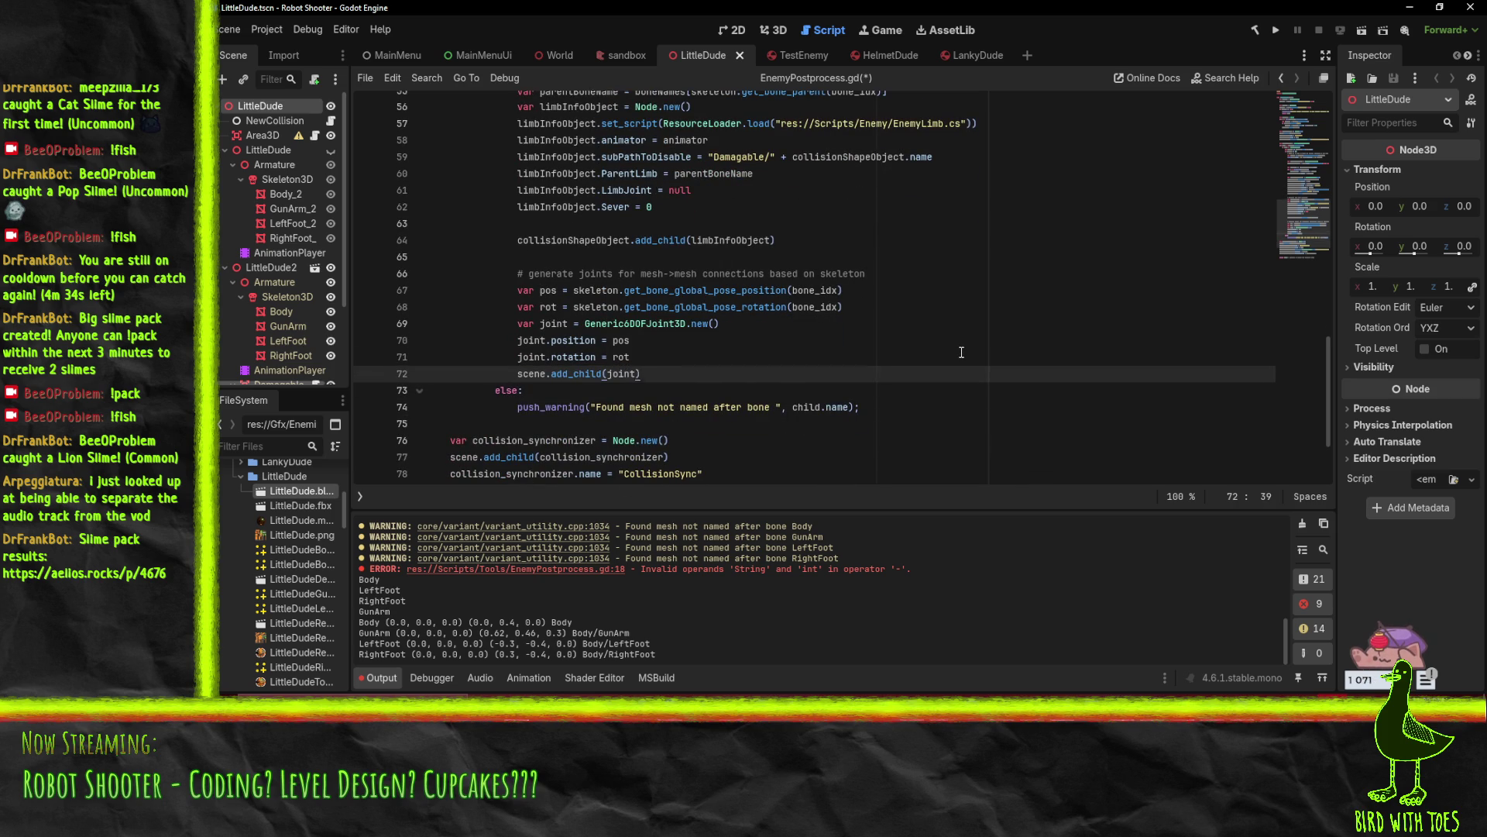
pyautogui.hotkey('ctrl', 'shift', 'Return')
pyautogui.write('joint.bo')
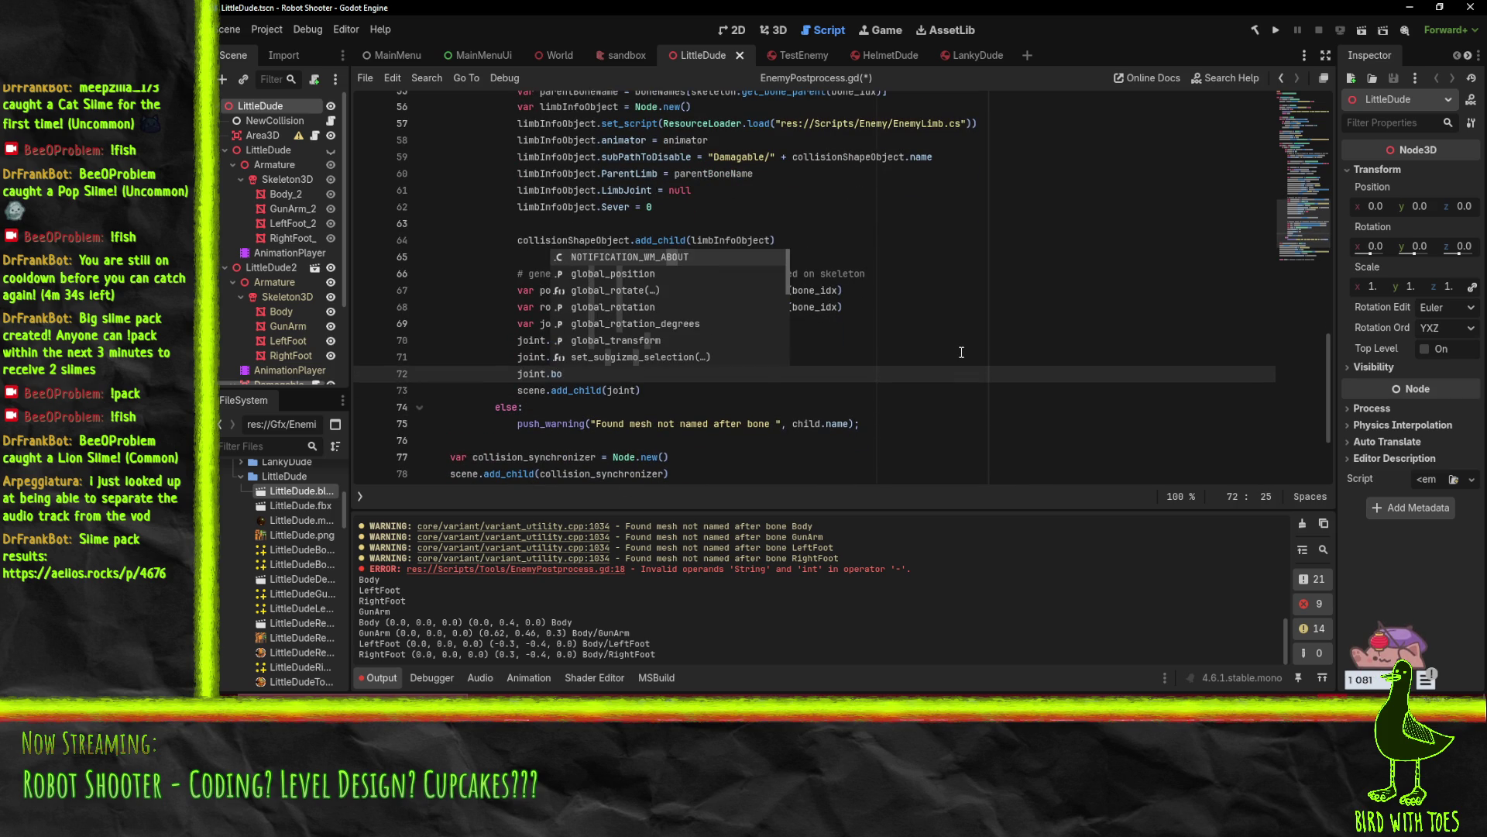
pyautogui.write('d')
pyautogui.press('BackSpace')
pyautogui.press('BackSpace')
pyautogui.press('BackSpace')
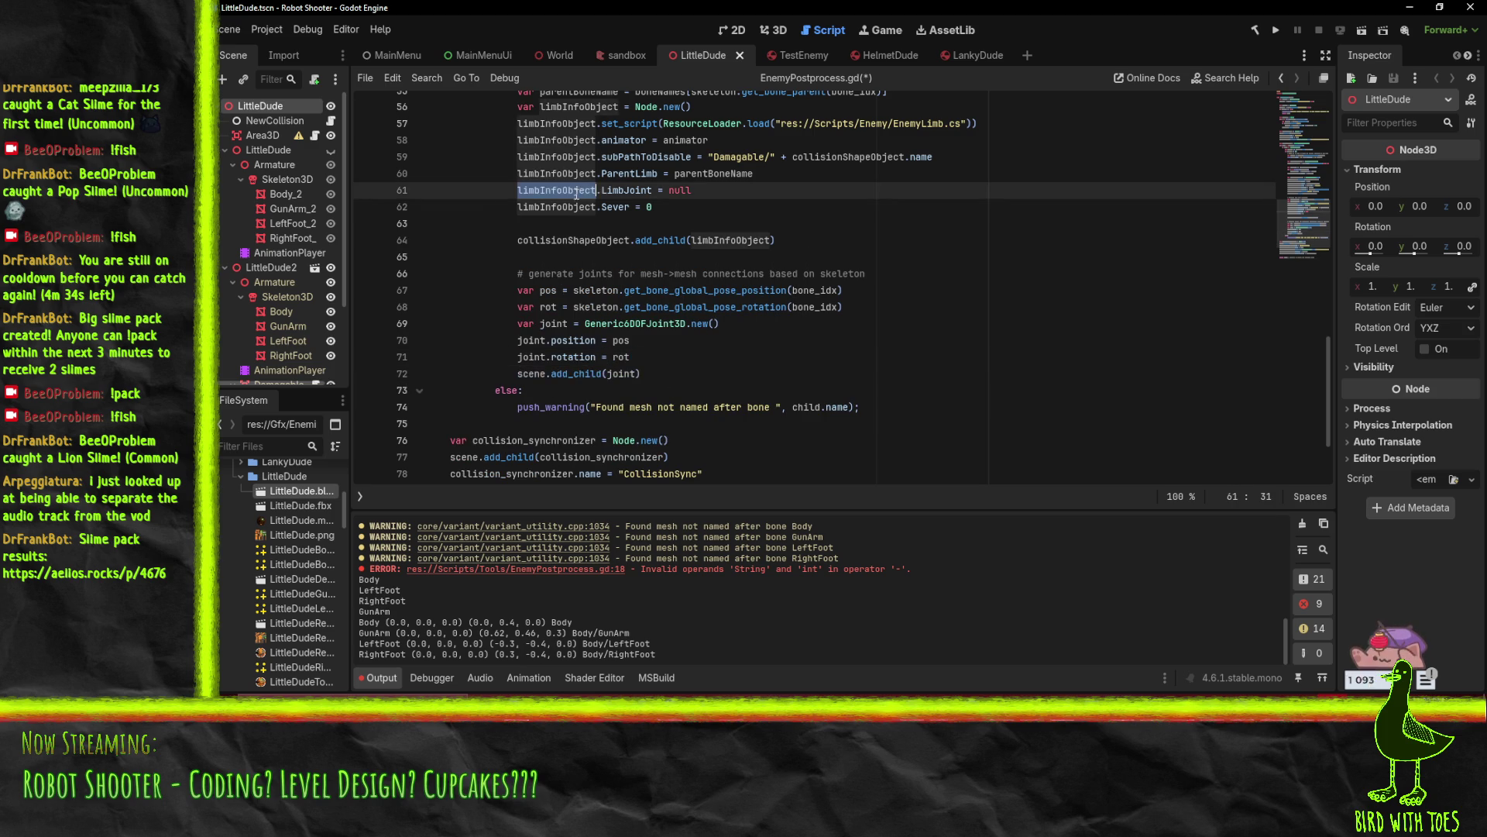
pyautogui.click(674, 373)
pyautogui.press('Return')
pyautogui.write('limbInfoObject')
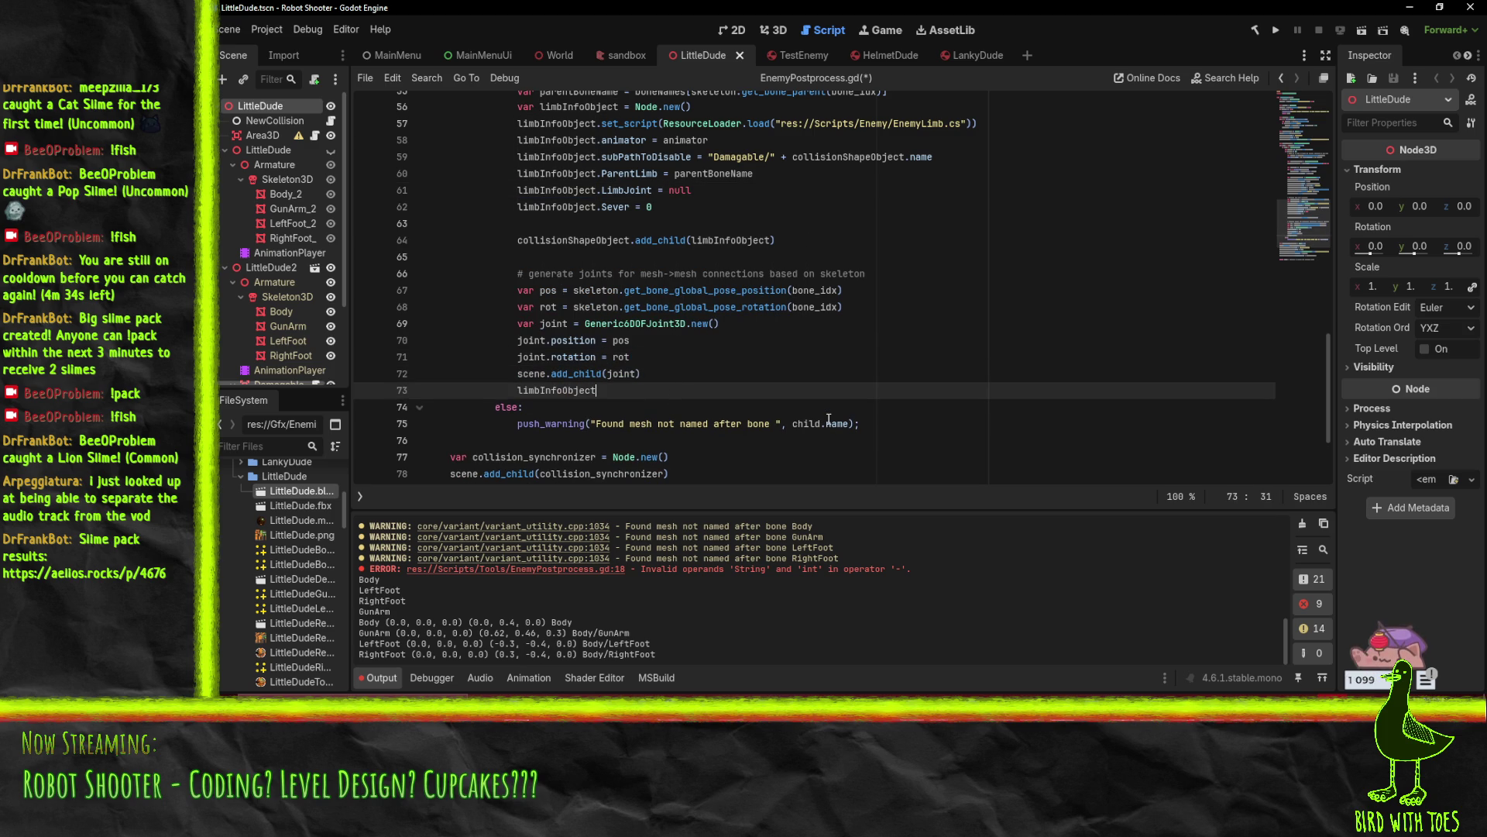
pyautogui.write('.Lim')
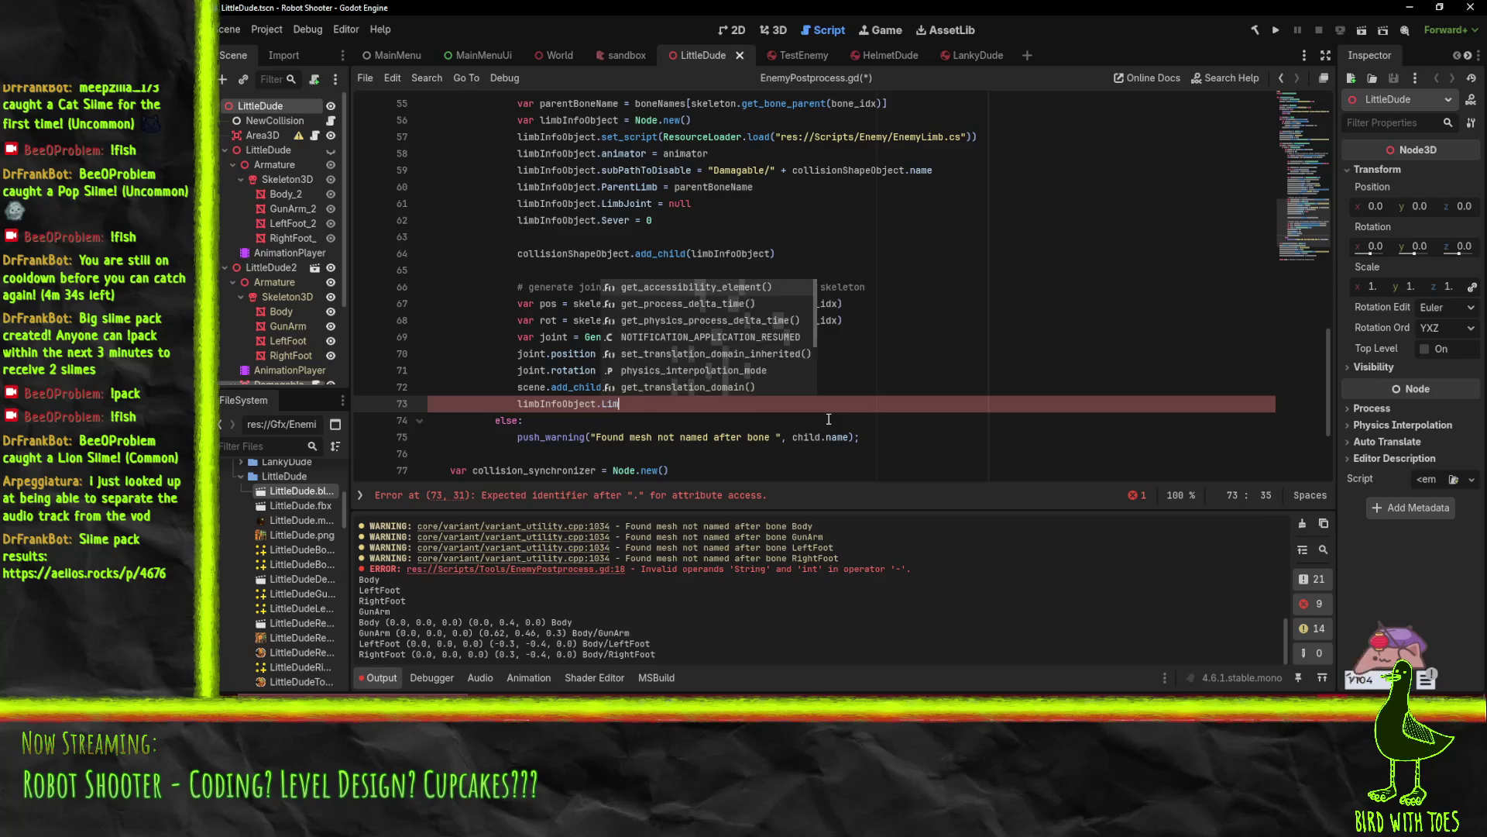
pyautogui.write('bJoint = joint')
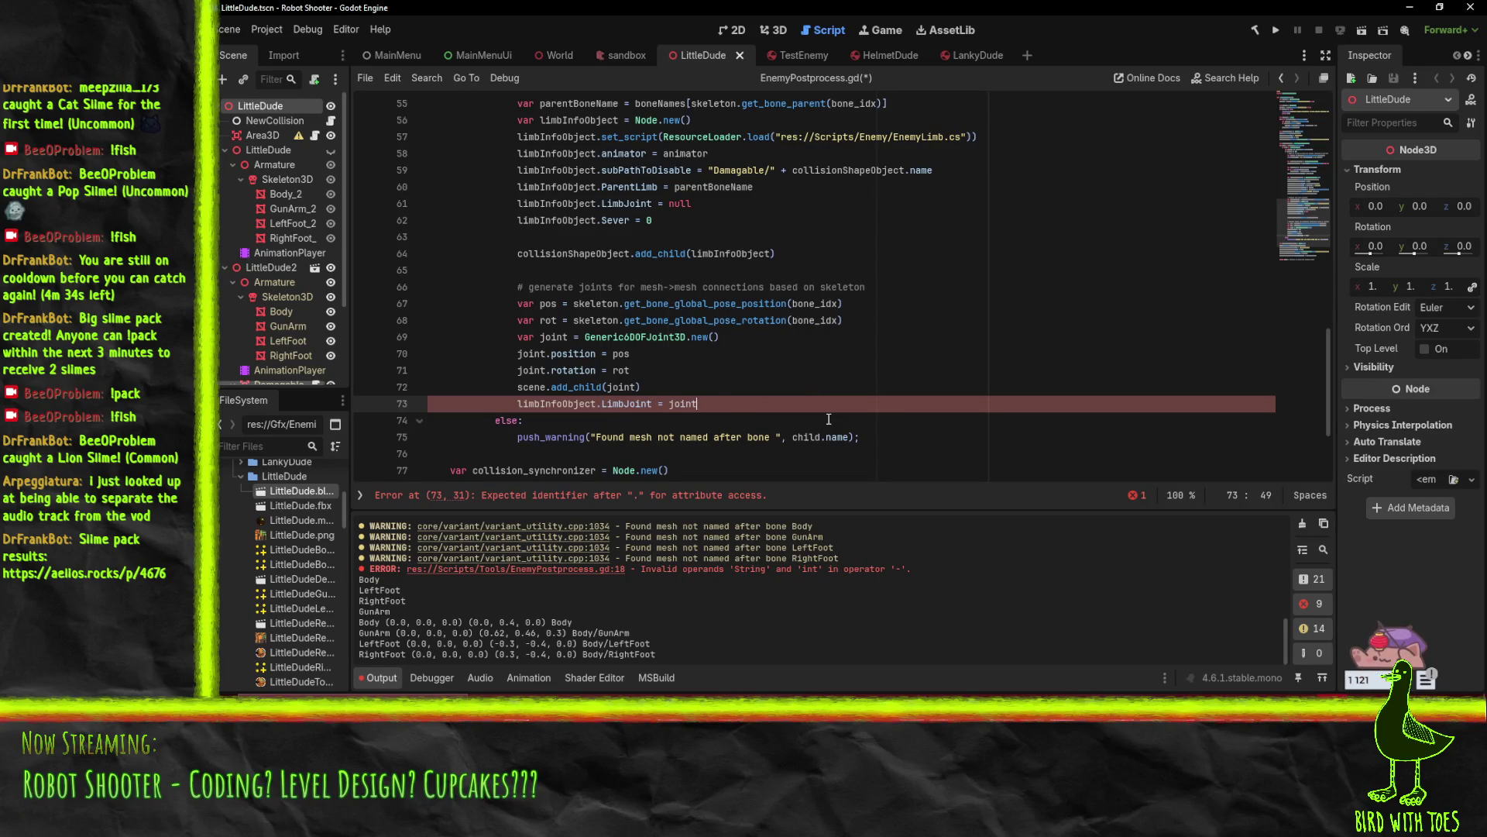
# Move the joint-generation block above the limb info setup, after the collision shape code
pyautogui.press('Up')
pyautogui.press('Up')
pyautogui.press('Up')
pyautogui.press('Home')
pyautogui.press('Home')
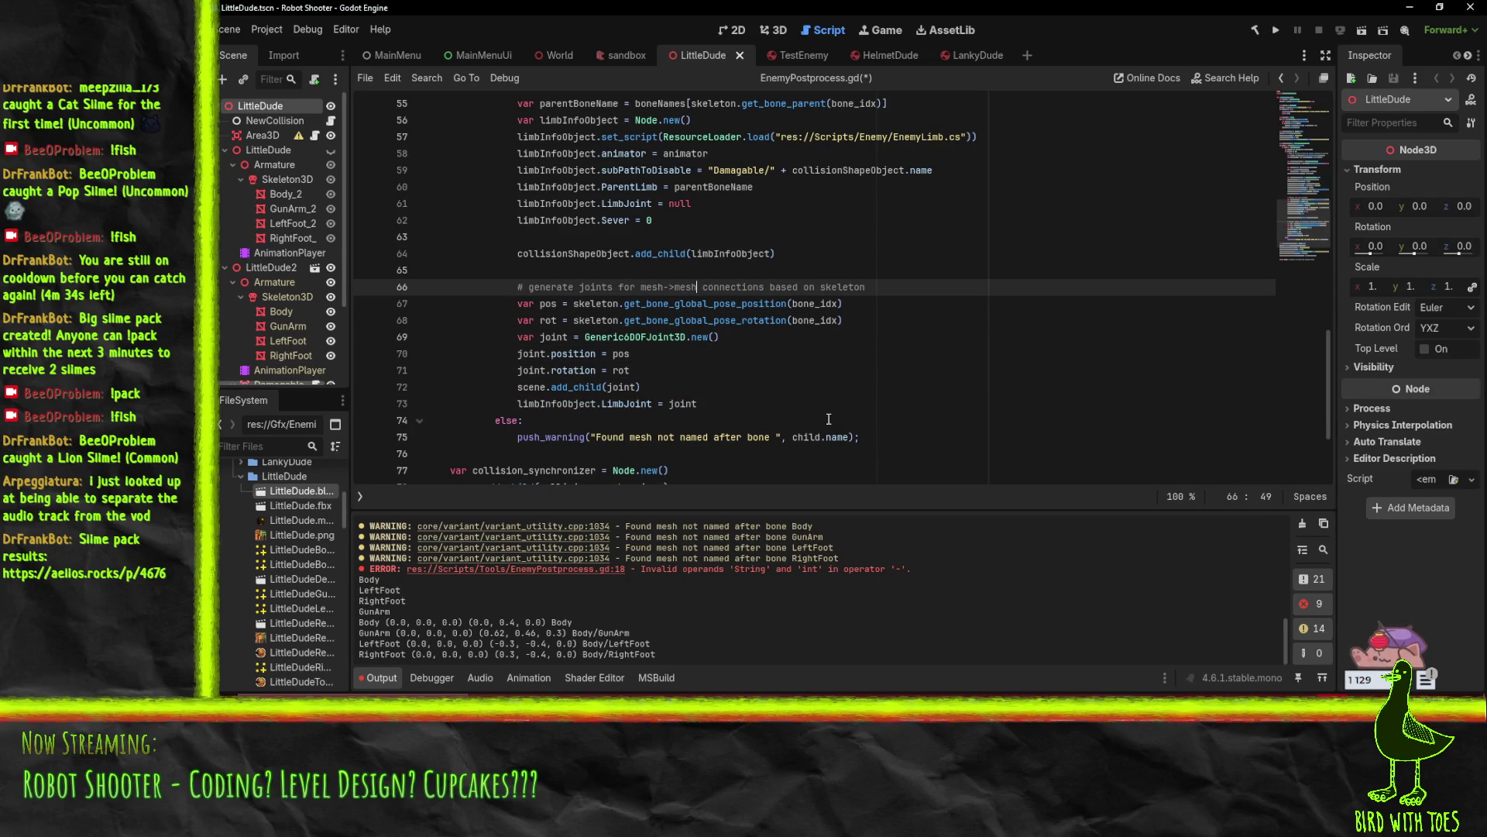
pyautogui.hotkey('shift', 'Up')
pyautogui.hotkey('shift', 'Down')
pyautogui.hotkey('shift', 'Down')
pyautogui.hotkey('shift', 'Down')
pyautogui.hotkey('ctrl', 'c')
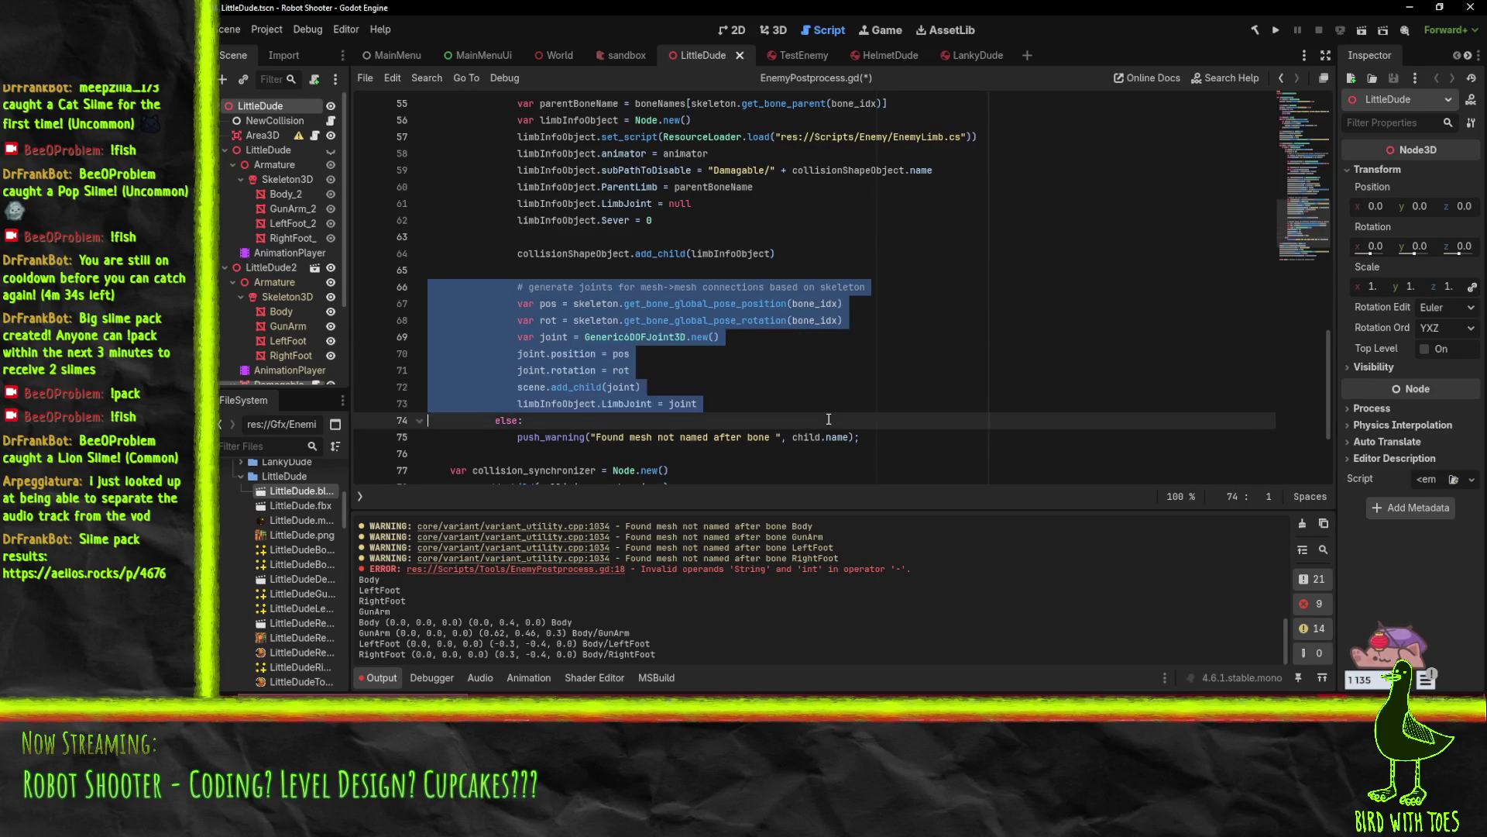
pyautogui.press('Delete')
pyautogui.scroll(3, 653, 279)
pyautogui.click(612, 240)
pyautogui.press('Up')
pyautogui.hotkey('ctrl', 'v')
pyautogui.click(801, 201)
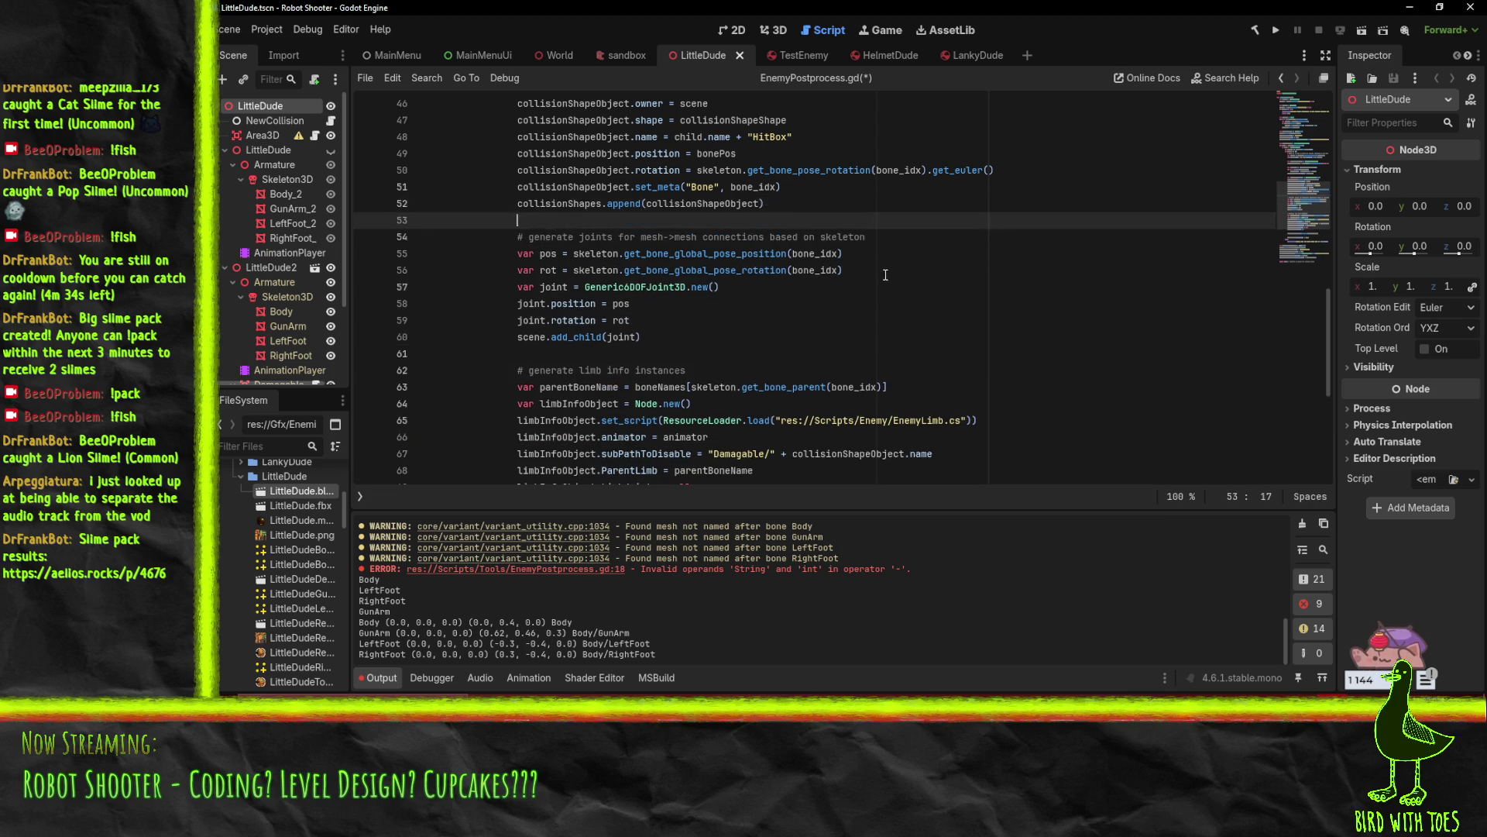
pyautogui.press('Return')
pyautogui.scroll(-3, 802, 233)
# Remove leftover lines and move the limb node's add_child directly after its creation
pyautogui.click(935, 428)
pyautogui.hotkey('ctrl', 'shift', 'k')
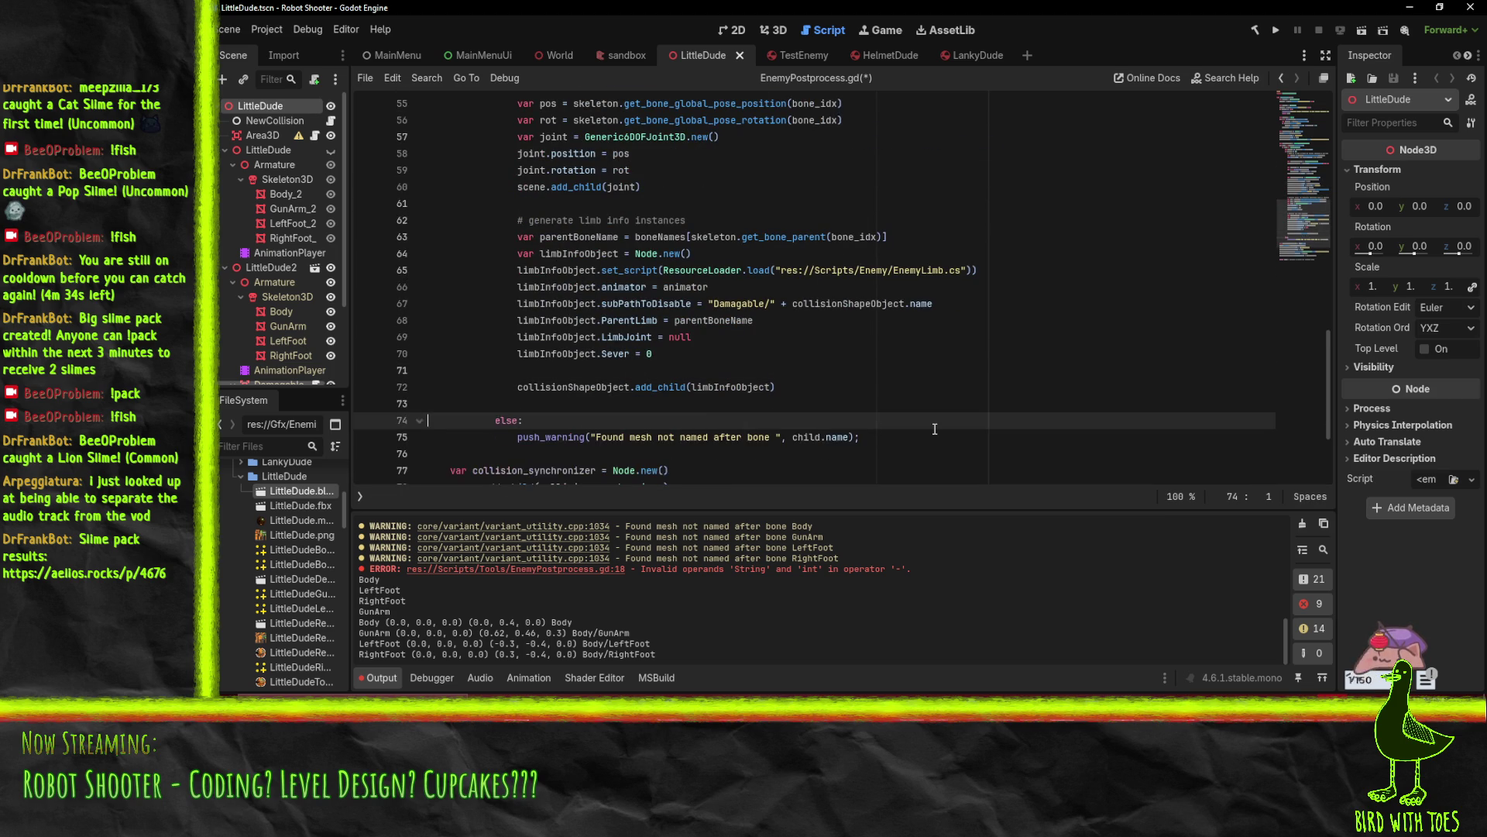
pyautogui.press('Up')
pyautogui.hotkey('ctrl', 'shift', 'k')
pyautogui.press('Up')
pyautogui.press('Up')
pyautogui.press('Up')
pyautogui.hotkey('ctrl', 'z')
pyautogui.hotkey('ctrl', 'z')
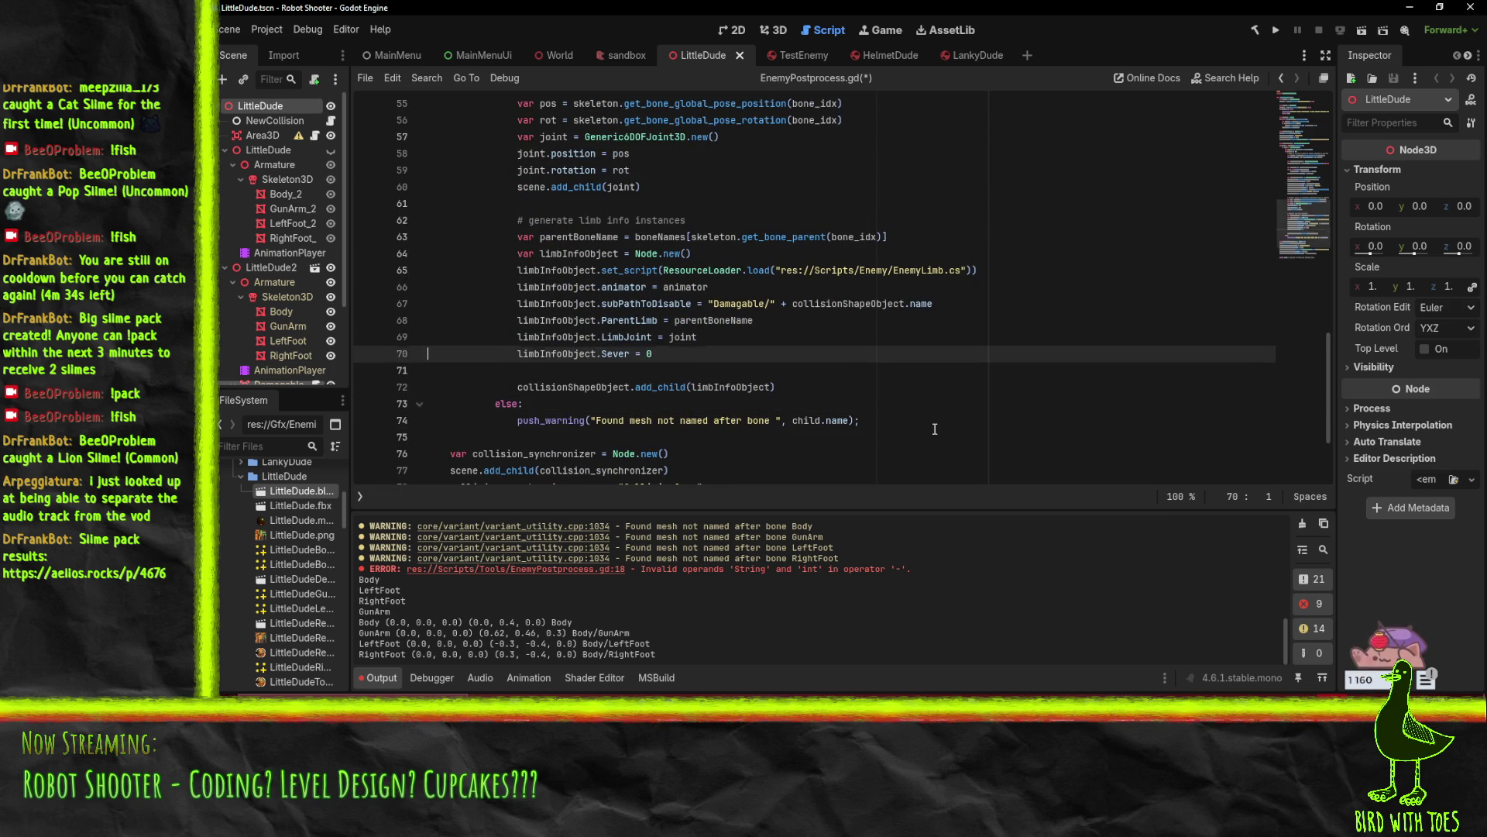
pyautogui.press('Delete')
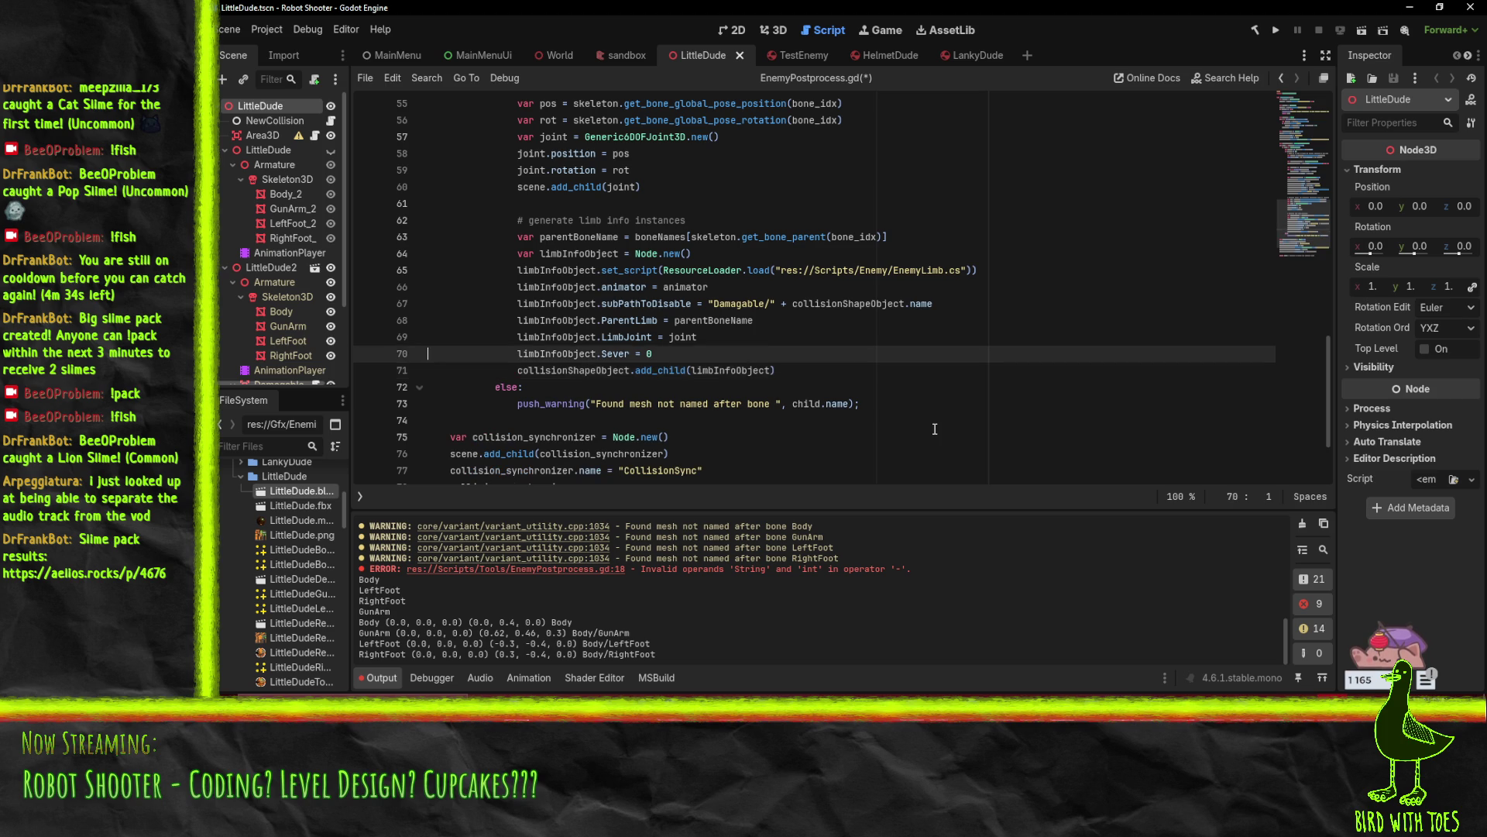
pyautogui.hotkey('ctrl', 'shift', 'k')
pyautogui.press('Up')
pyautogui.press('Up')
pyautogui.press('Up')
pyautogui.hotkey('alt', 'Up')
# Save EnemyPostprocess.gd and bring up the LittleDude model's options in FileSystem
pyautogui.hotkey('ctrl', 's')
pyautogui.scroll(5, 804, 339)
pyautogui.scroll(-2, 643, 396)
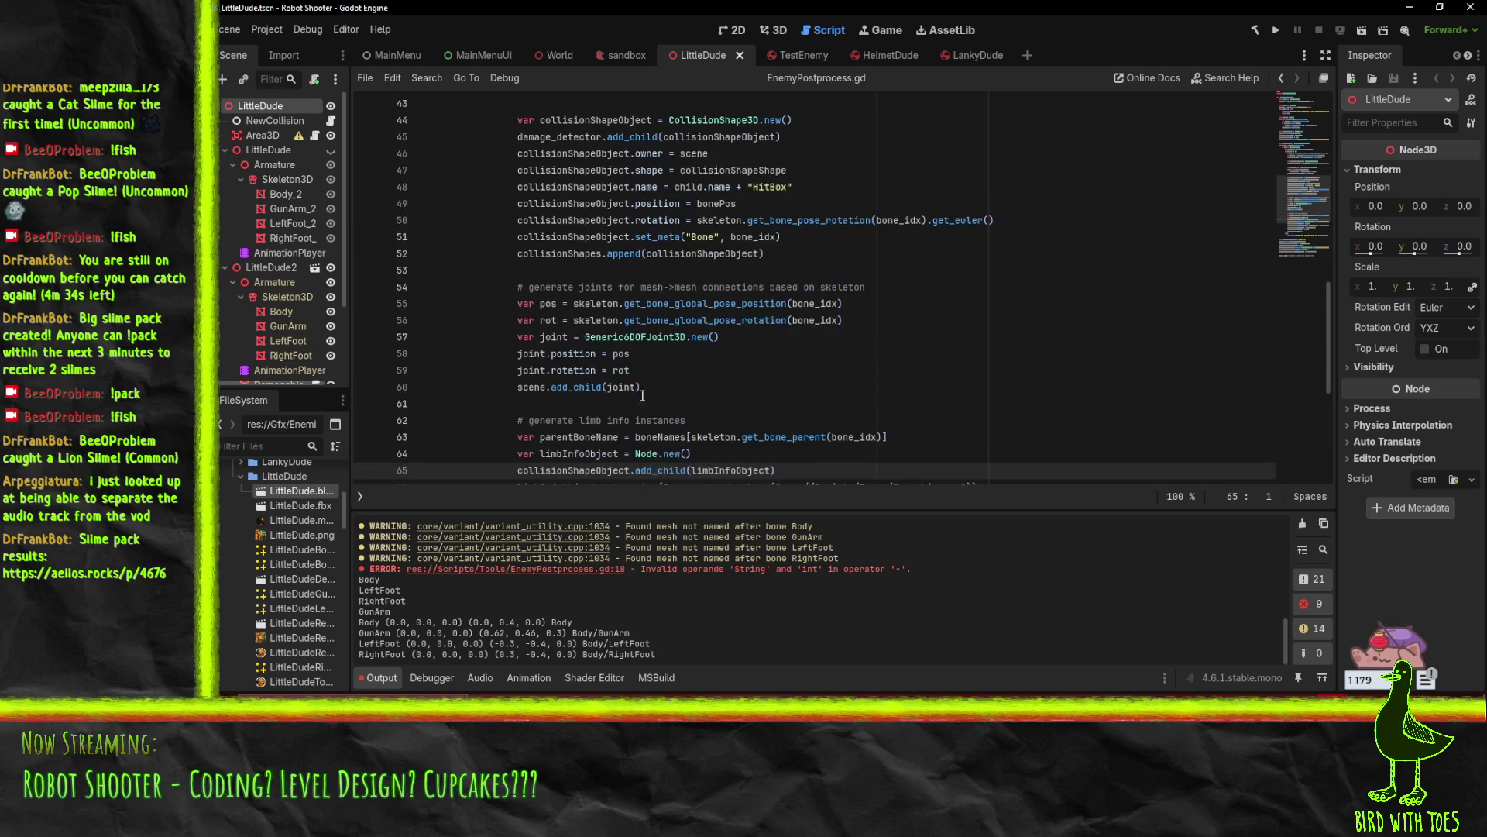
pyautogui.click(624, 385)
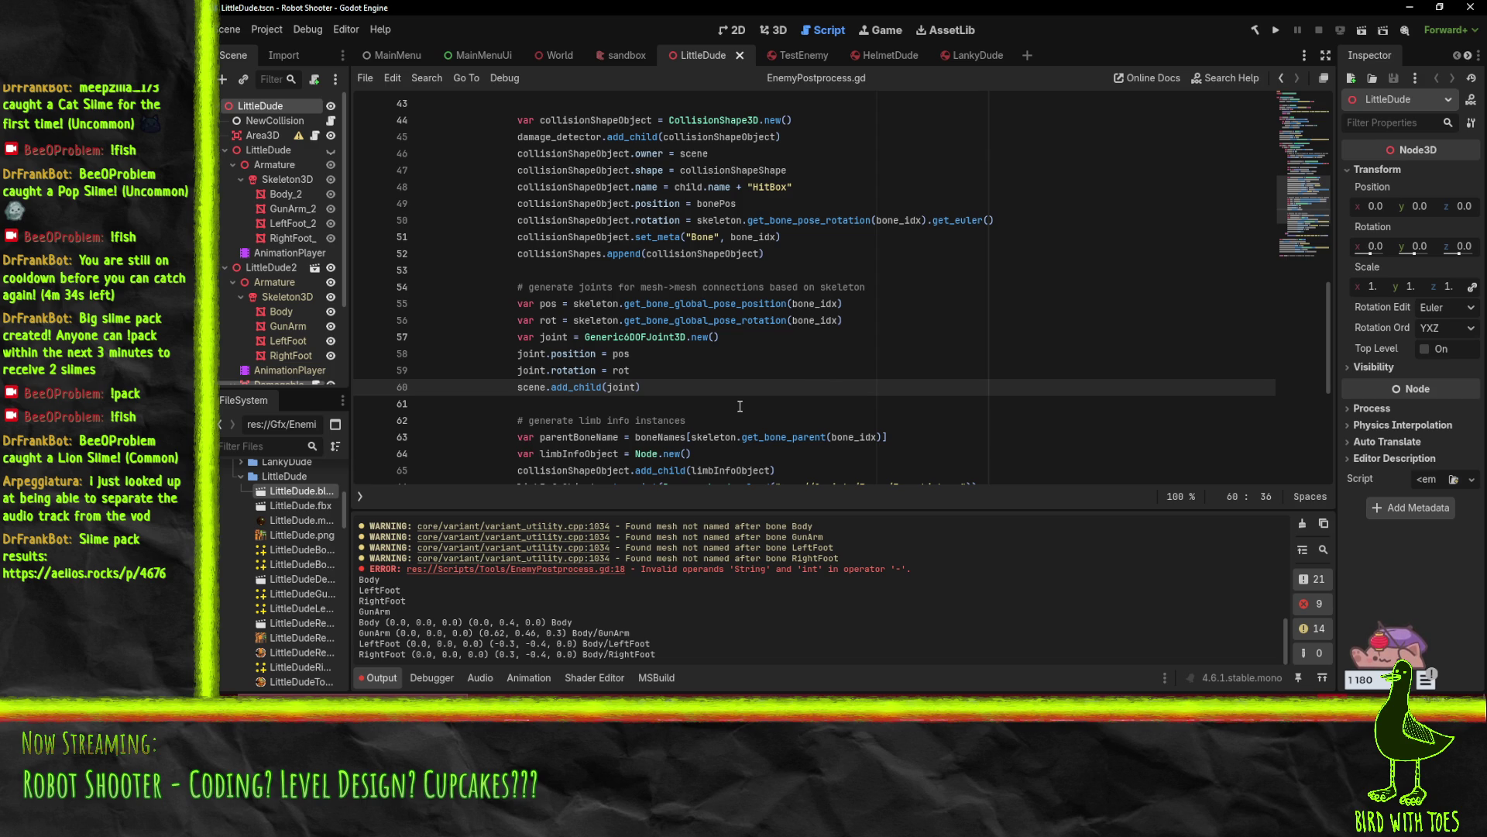
pyautogui.rightClick(291, 491)
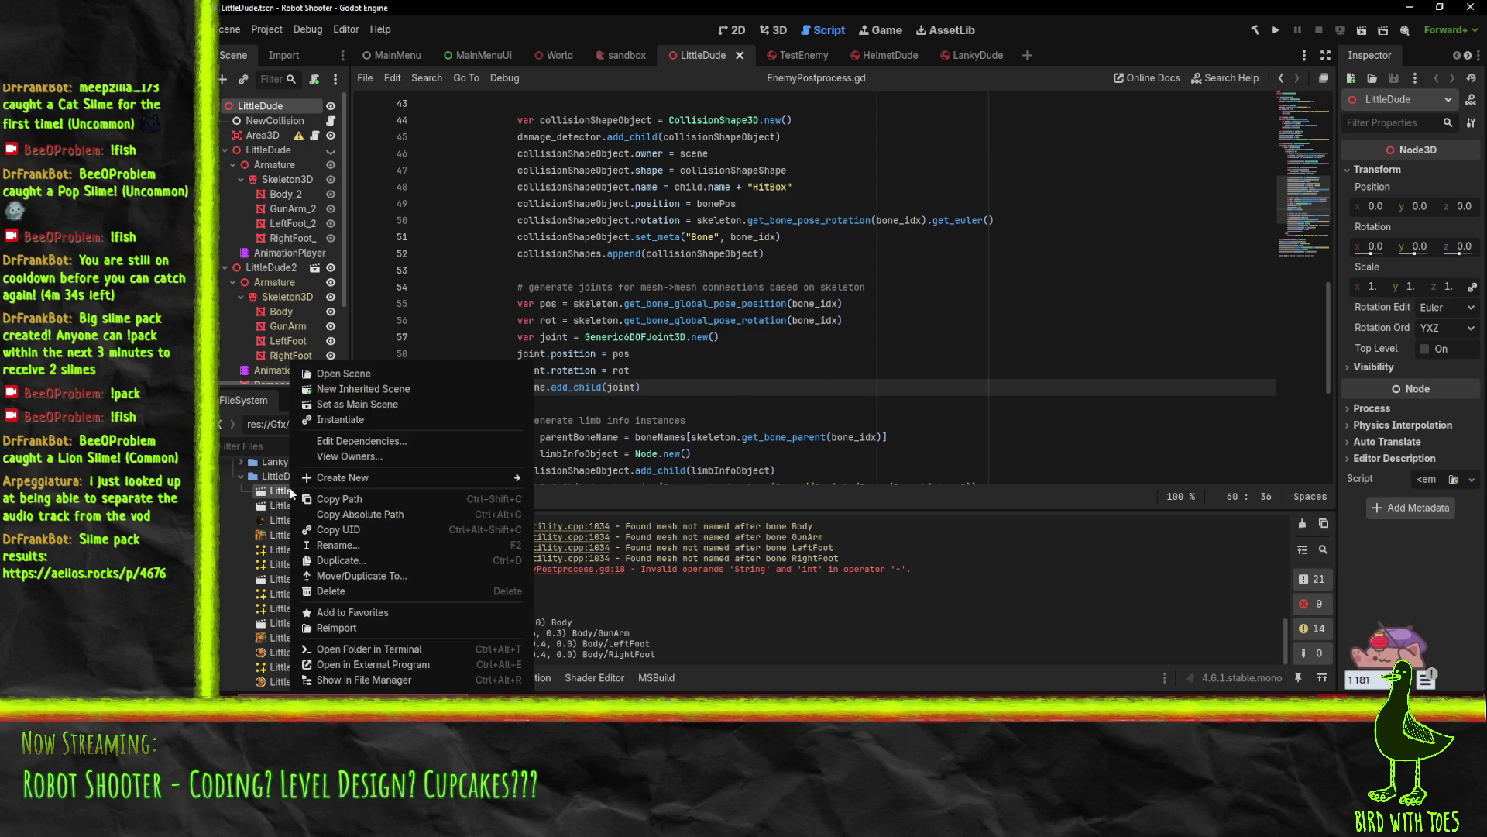
# Reimport LittleDude, dismiss the load errors, and jump to the failing get_bone_global_pose_position call at line 55
pyautogui.click(349, 627)
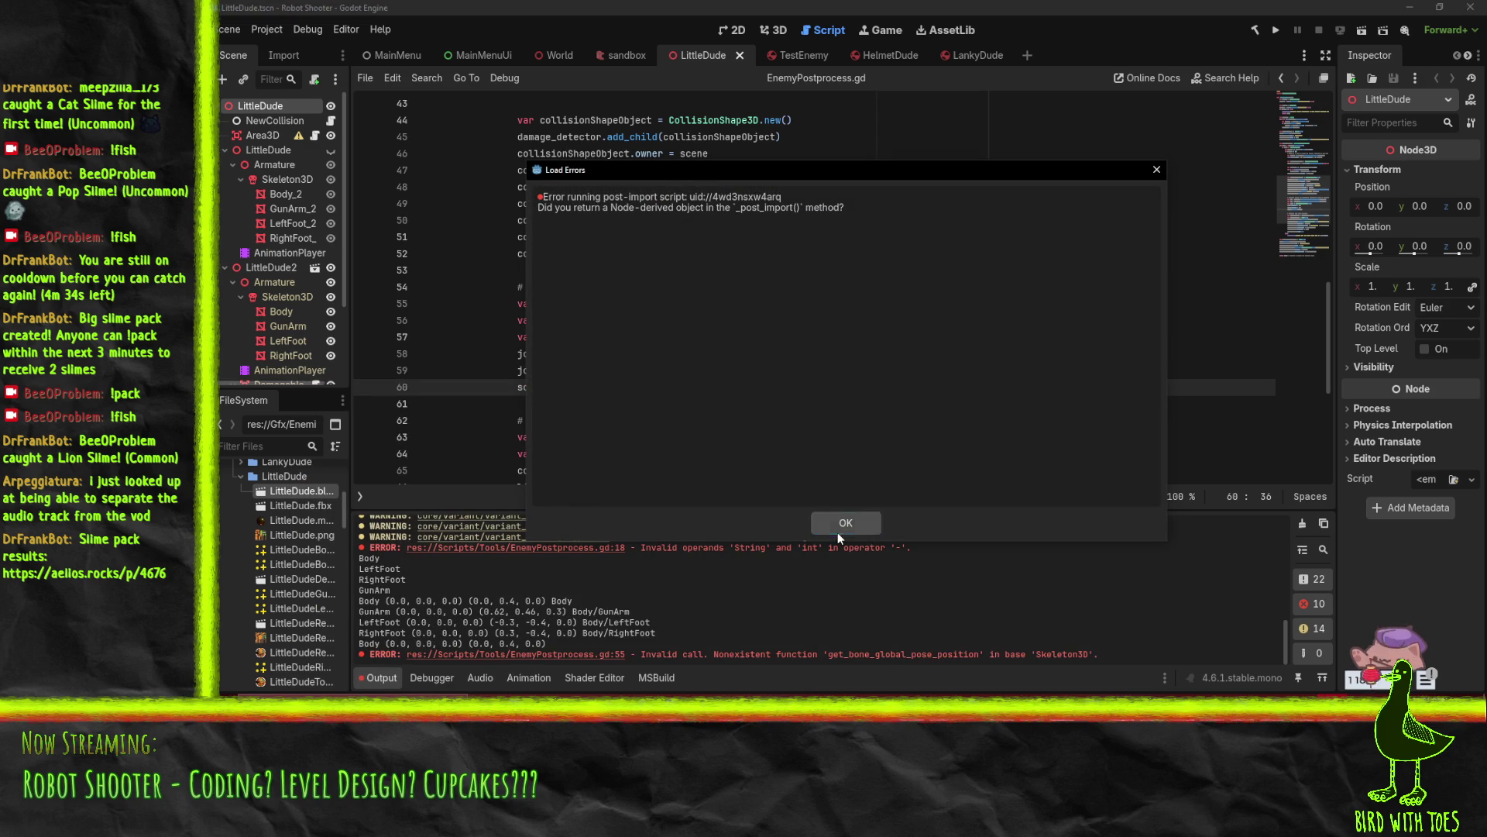
pyautogui.click(838, 529)
pyautogui.click(604, 654)
pyautogui.scroll(2, 630, 624)
pyautogui.scroll(-2, 612, 643)
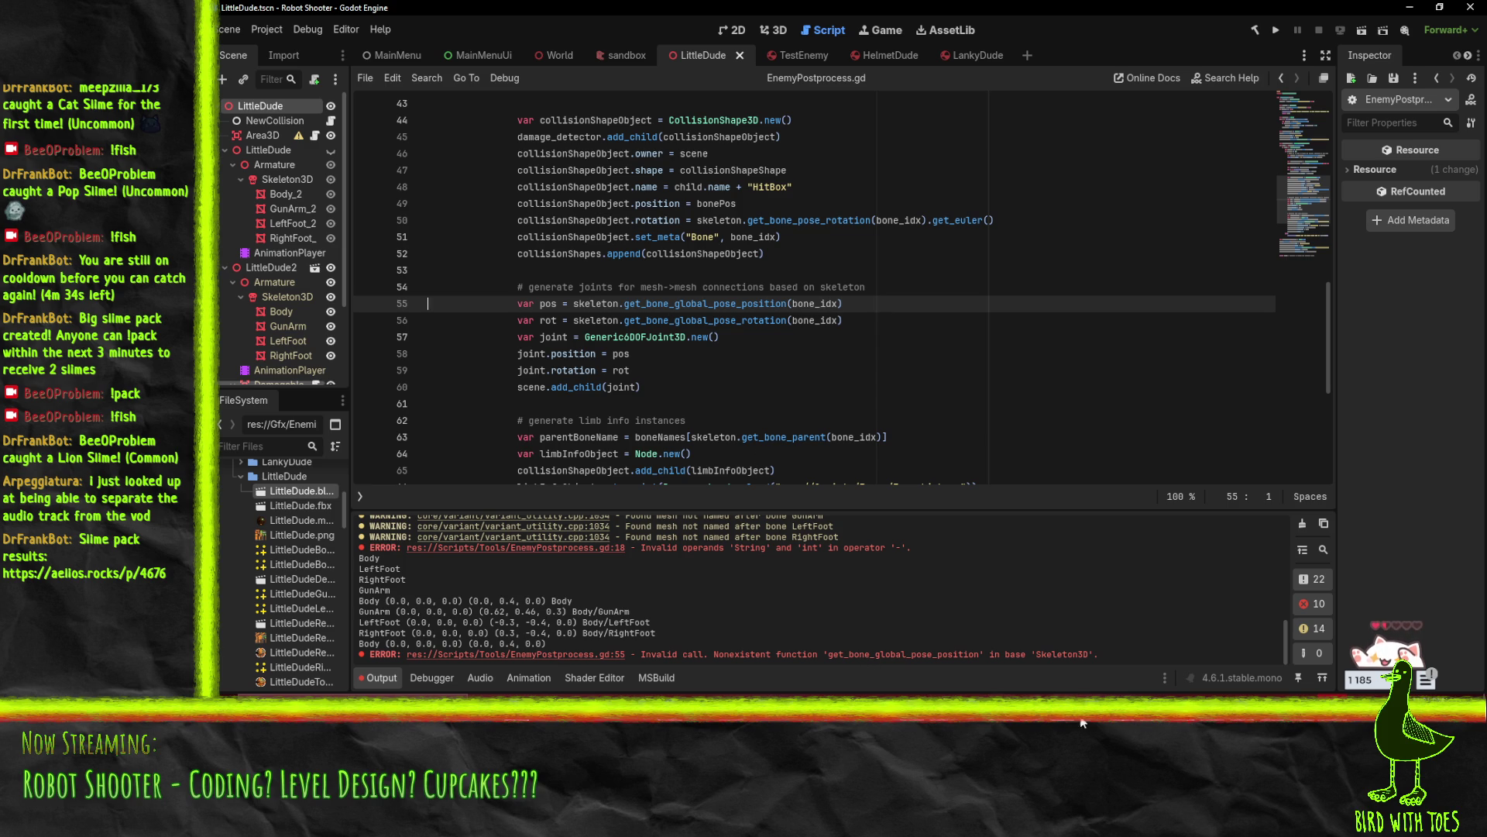
# Read the Skeleton3D get_bone_global_pose entry, which returns a Transform3D, then minimize Firefox
pyautogui.moveTo(912, 695)
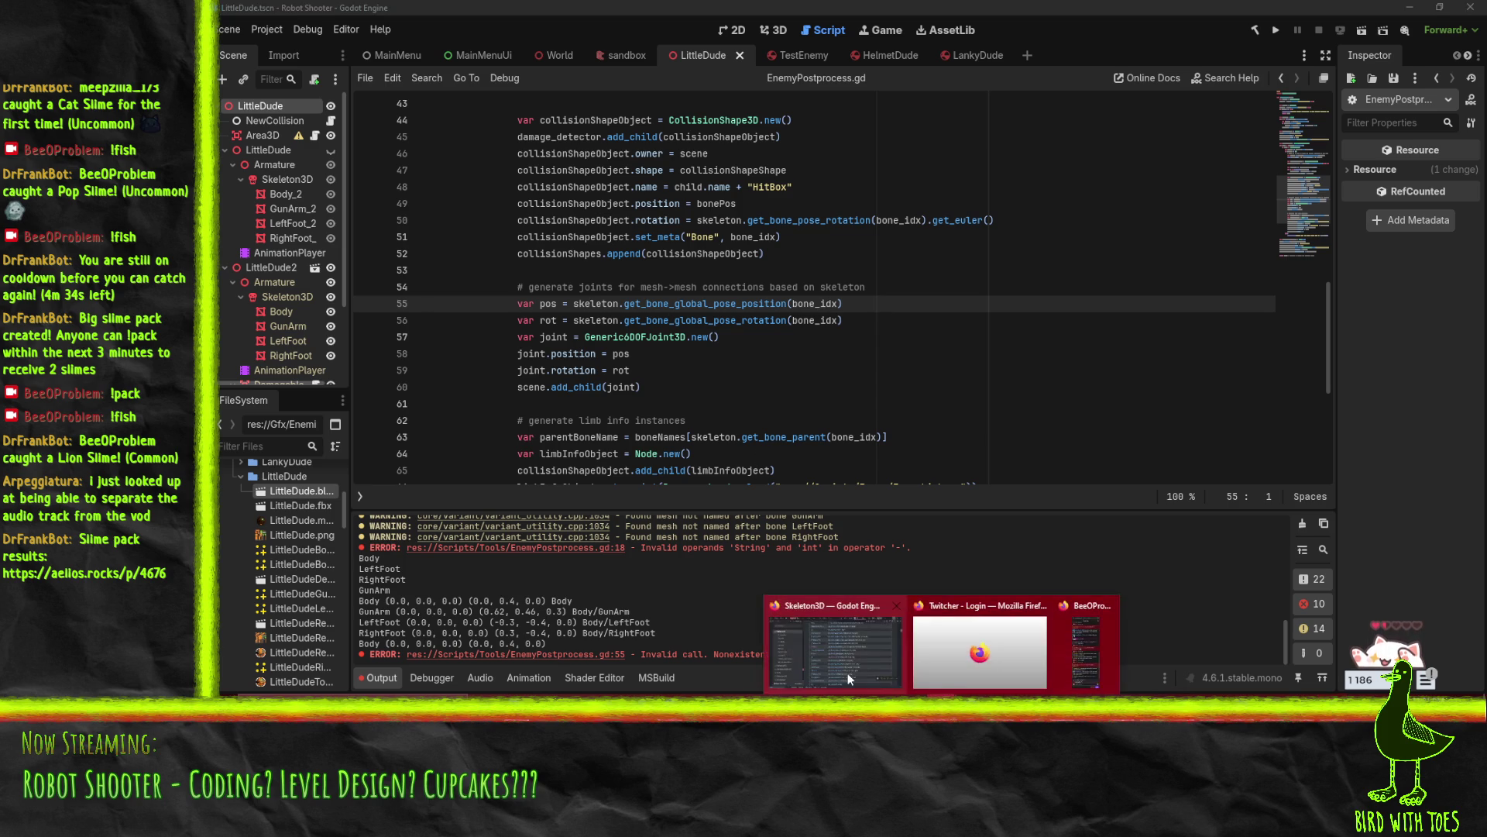
pyautogui.click(848, 673)
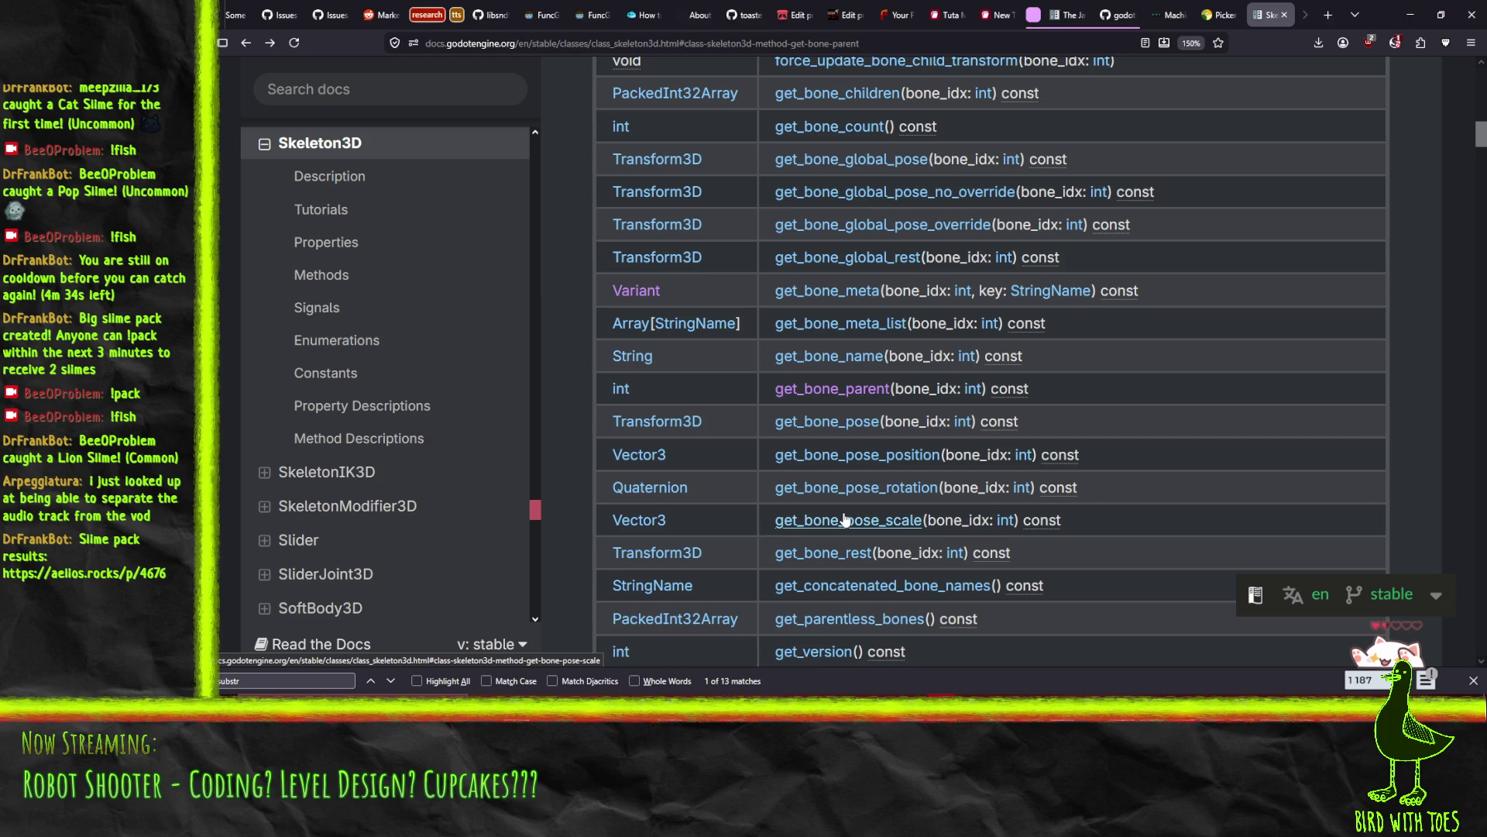
pyautogui.scroll(4, 845, 519)
pyautogui.scroll(-3, 891, 566)
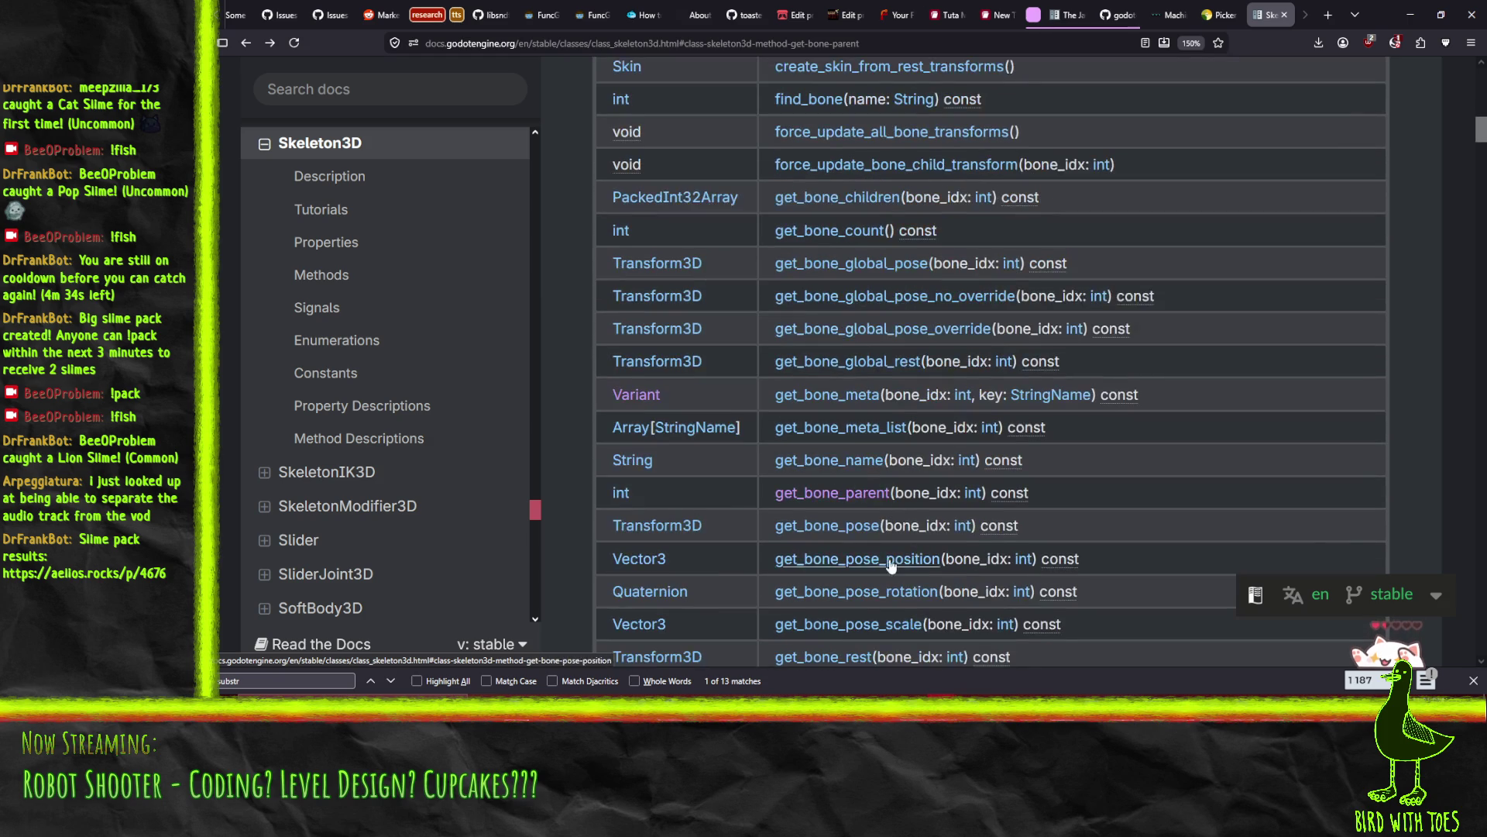
pyautogui.click(852, 265)
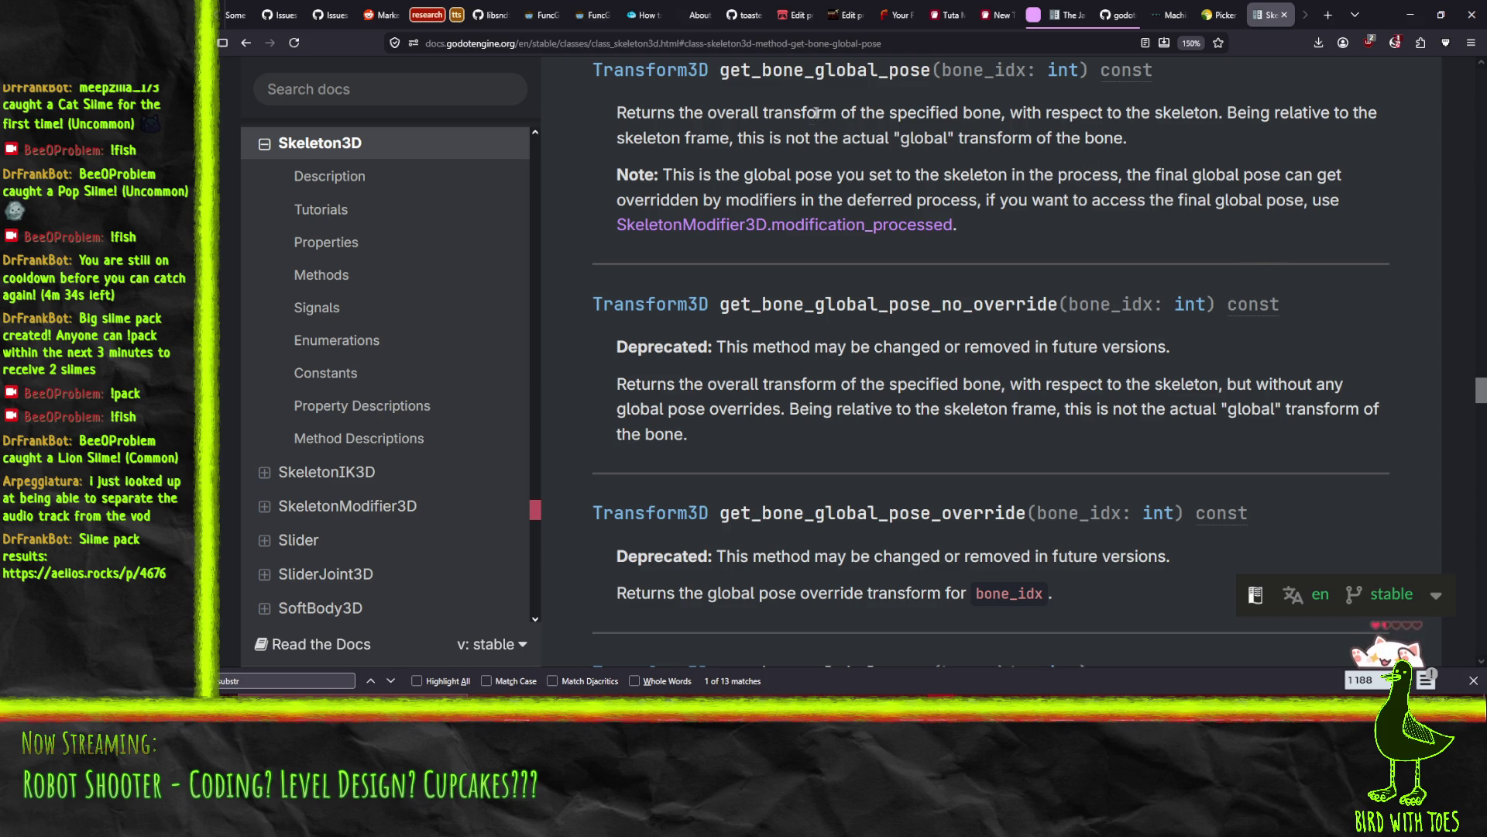
pyautogui.doubleClick(833, 70)
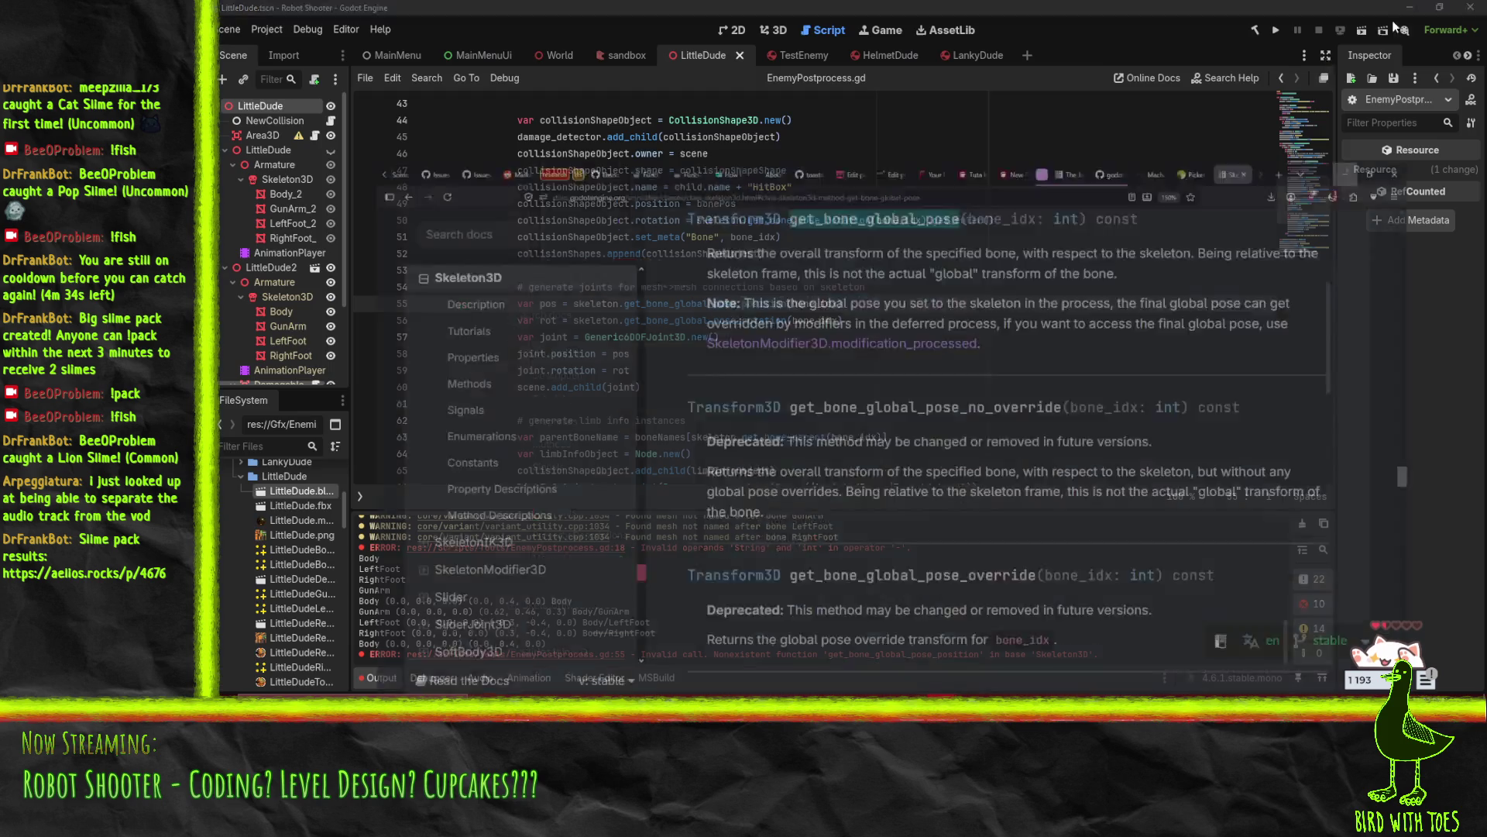
pyautogui.click(1410, 15)
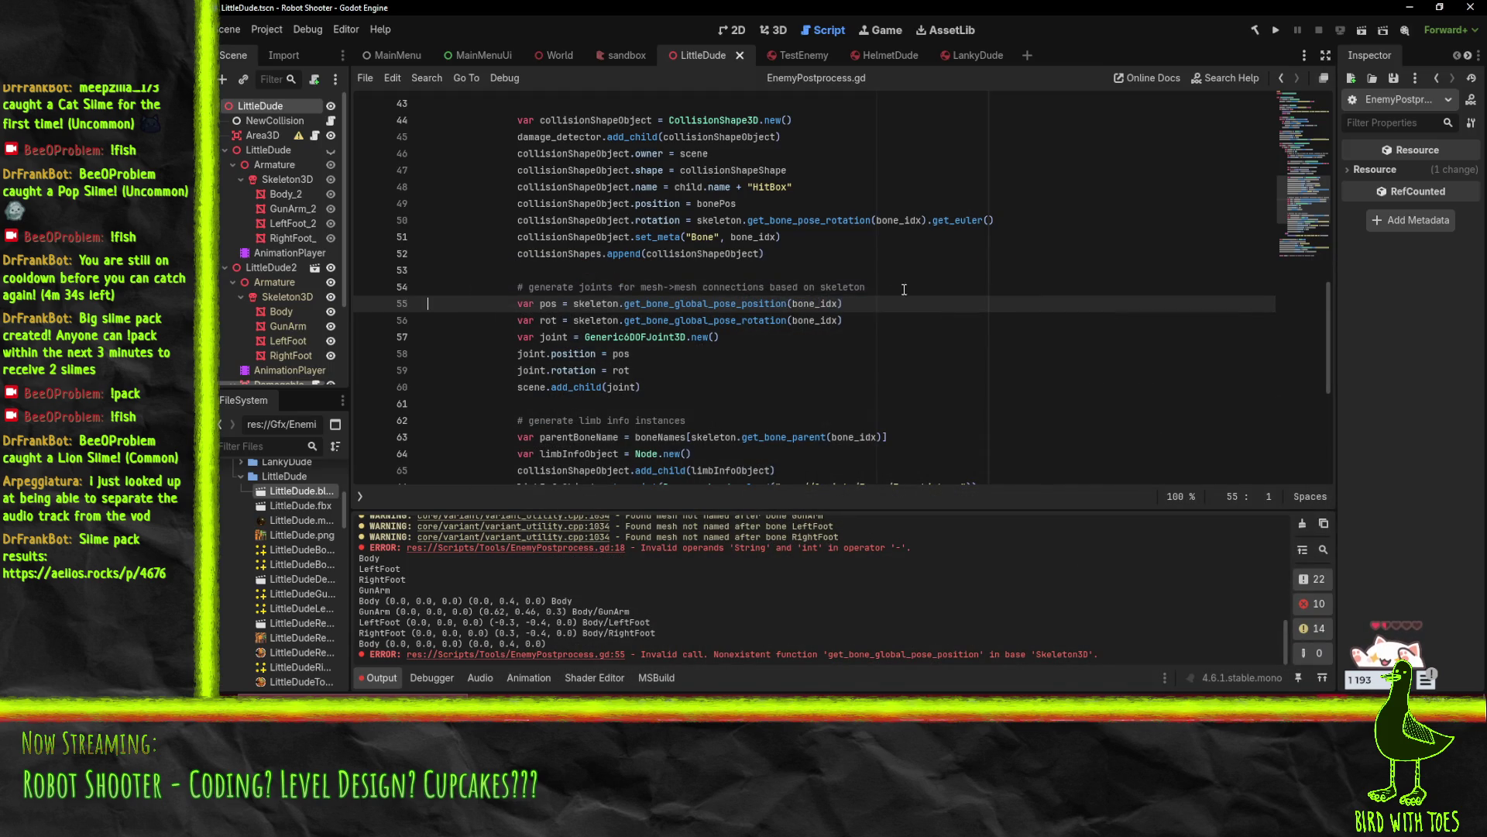
# Add 'var pose = skeleton.get_bone_global_pose(bone_idx)' and remove the failing position lookup
pyautogui.hotkey('ctrl', 'shift', 'Return')
pyautogui.write('var pose = skeleto')
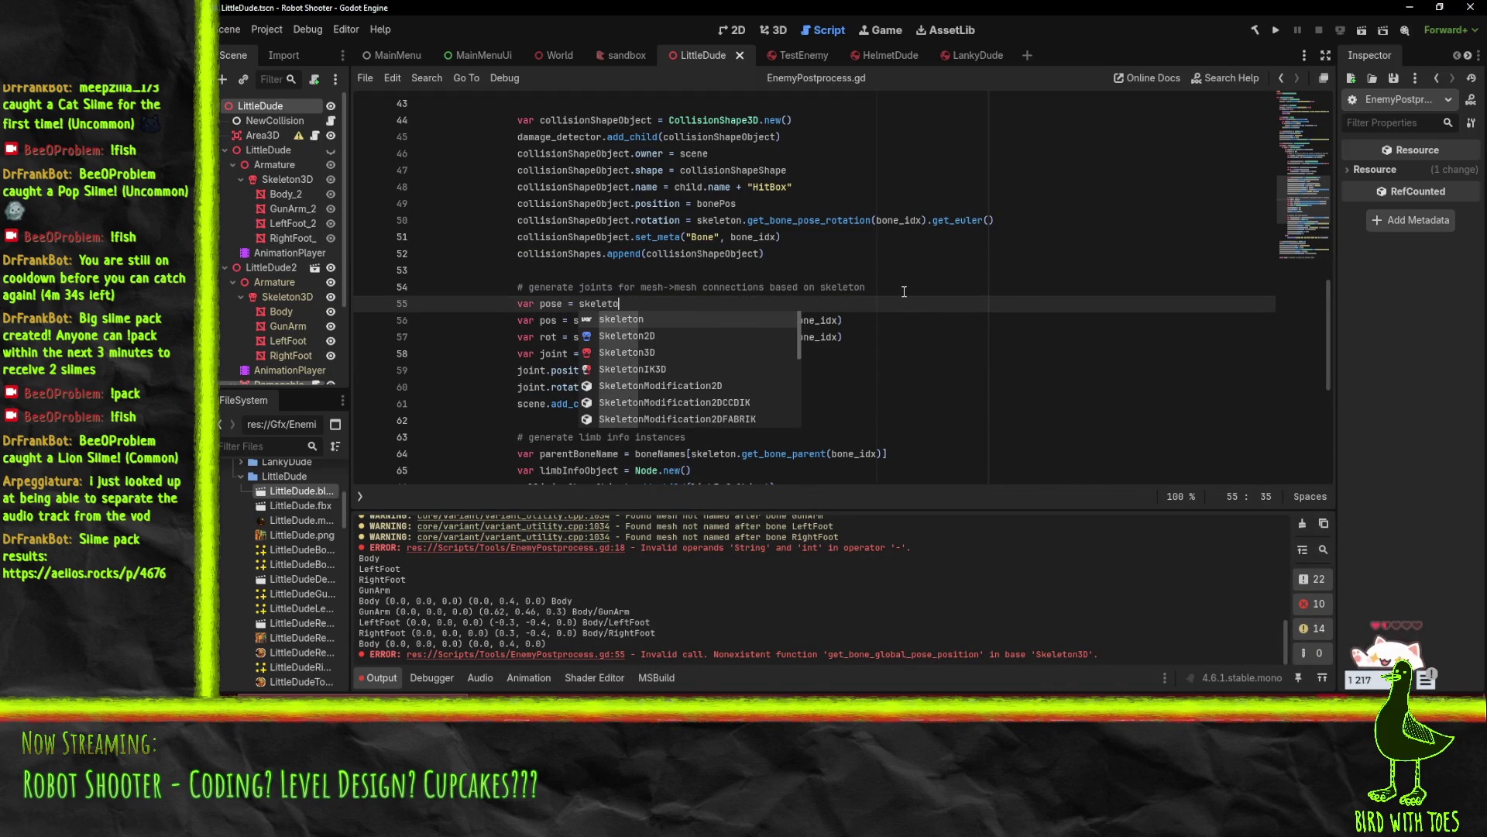
pyautogui.write('n.get_bone_global_pose(')
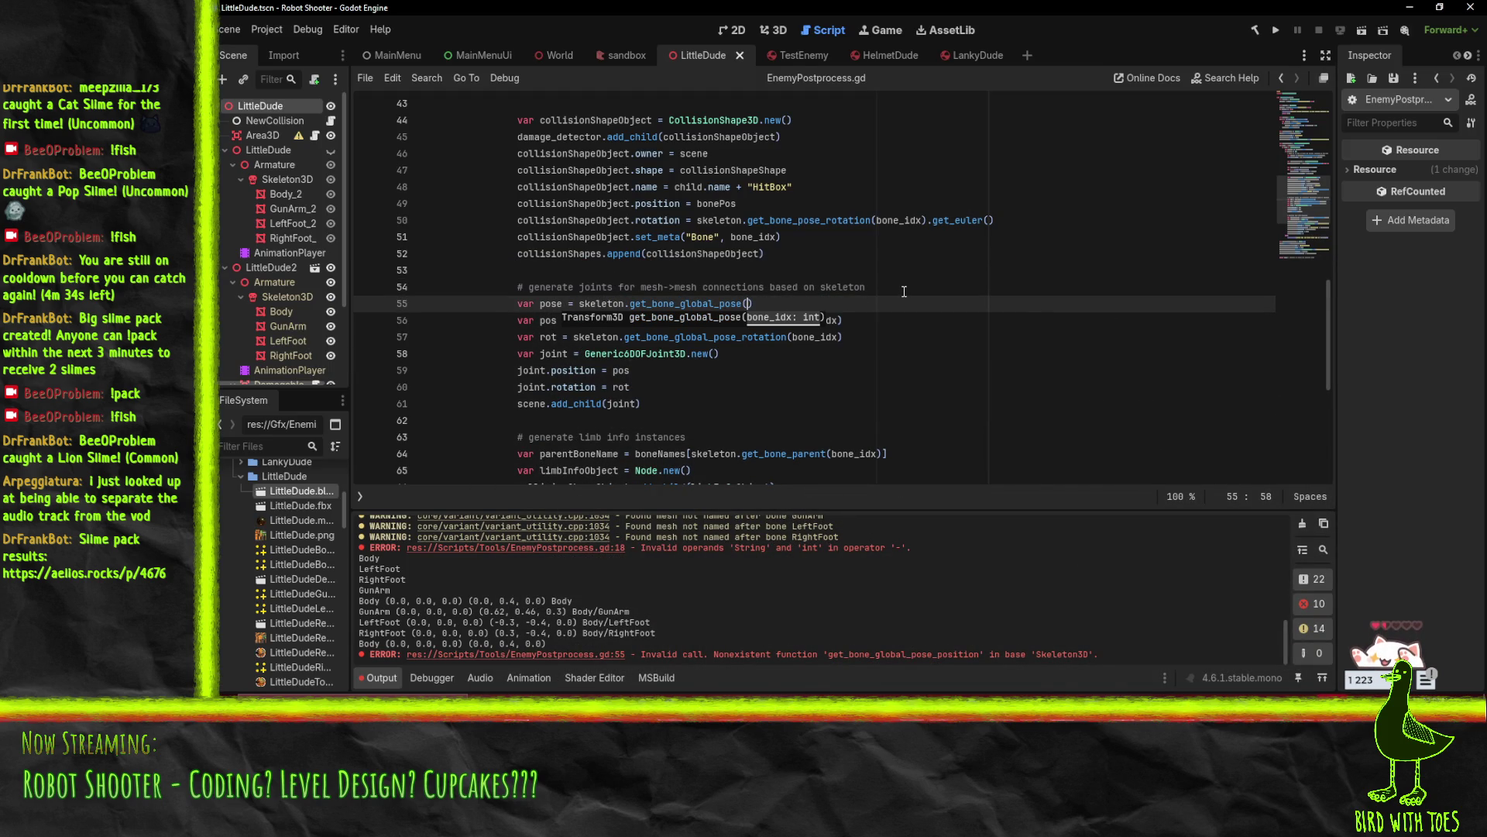
pyautogui.write('bone_idx')
pyautogui.click(582, 320)
pyautogui.hotkey('shift', 'End')
pyautogui.press('Delete')
# Set the pos line to pose.translated(Vector3.ZERO)
pyautogui.write('pose.')
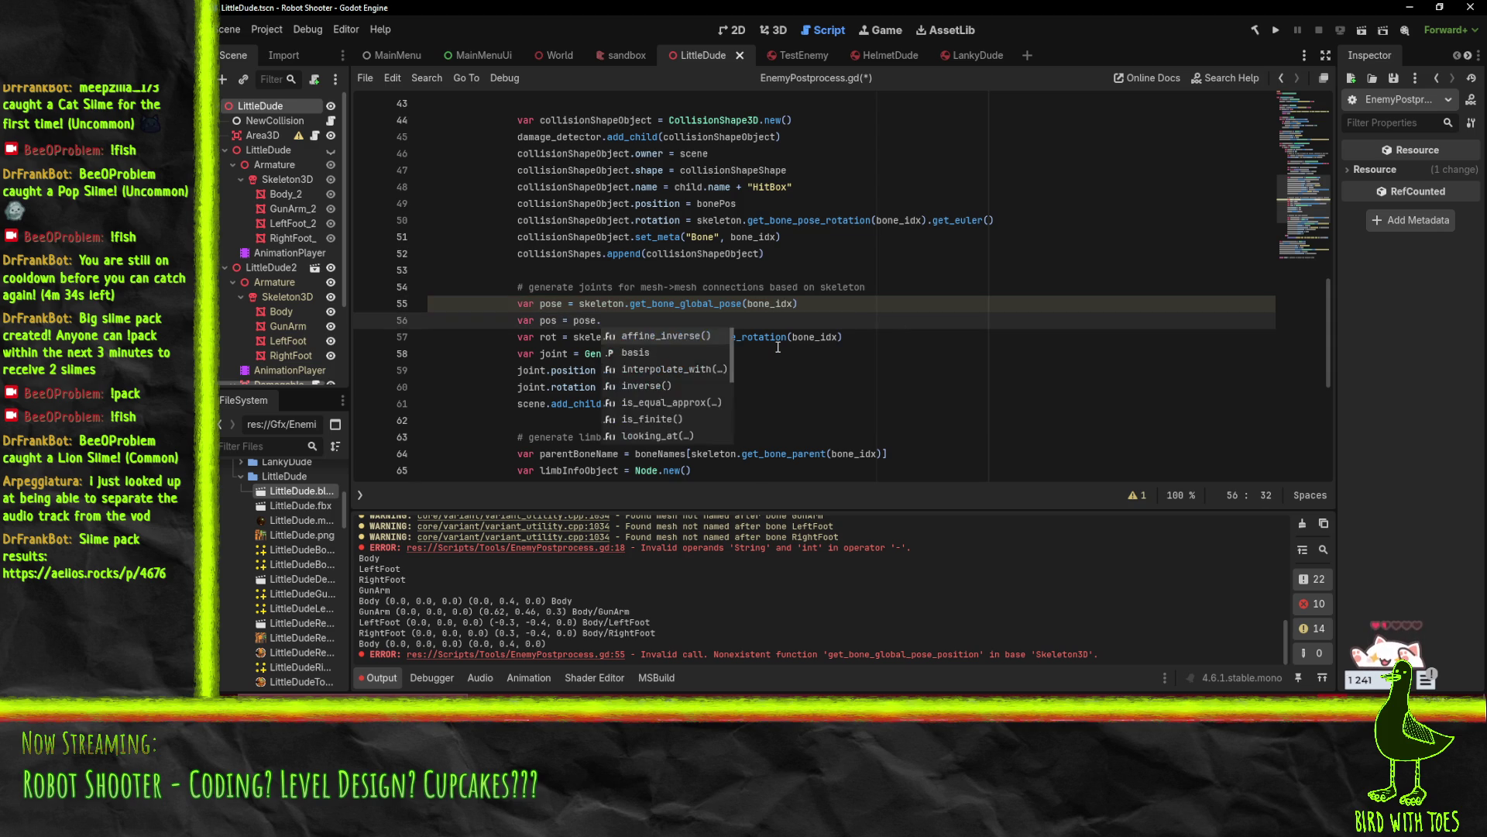
pyautogui.write('t')
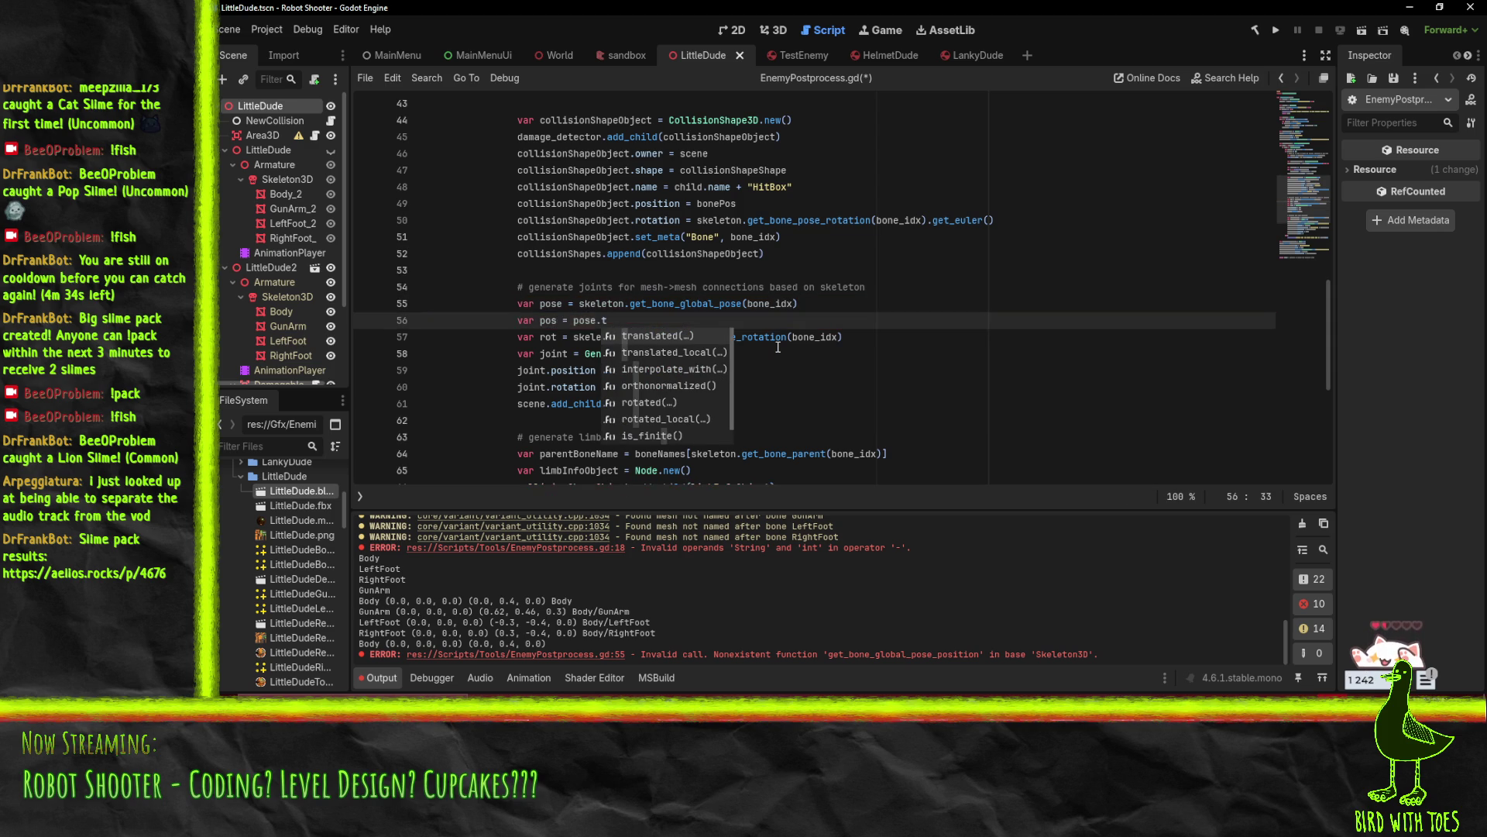
pyautogui.press('Return')
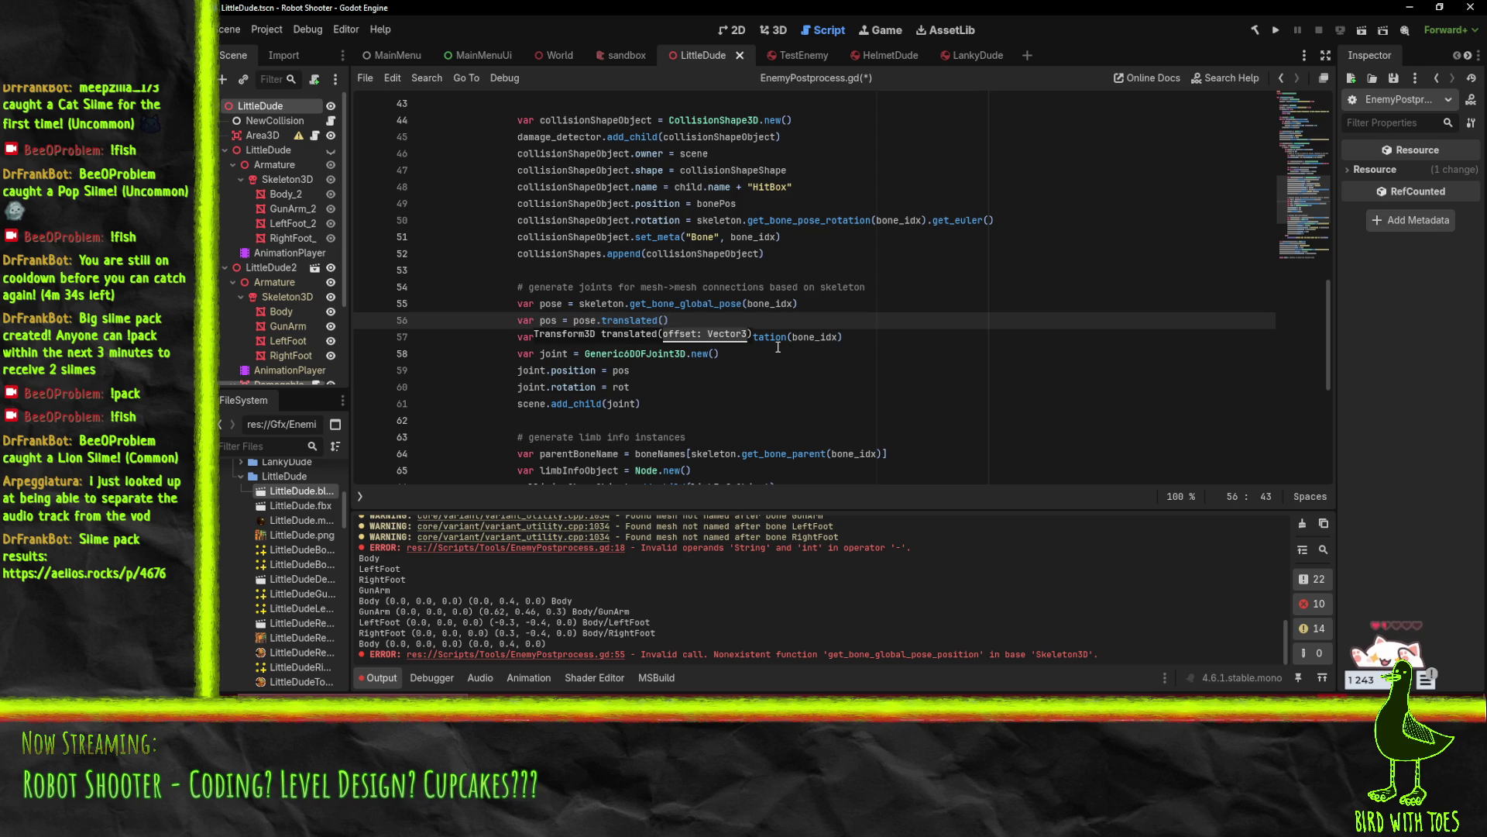
pyautogui.press('BackSpace')
pyautogui.press('BackSpace')
pyautogui.press('BackSpace')
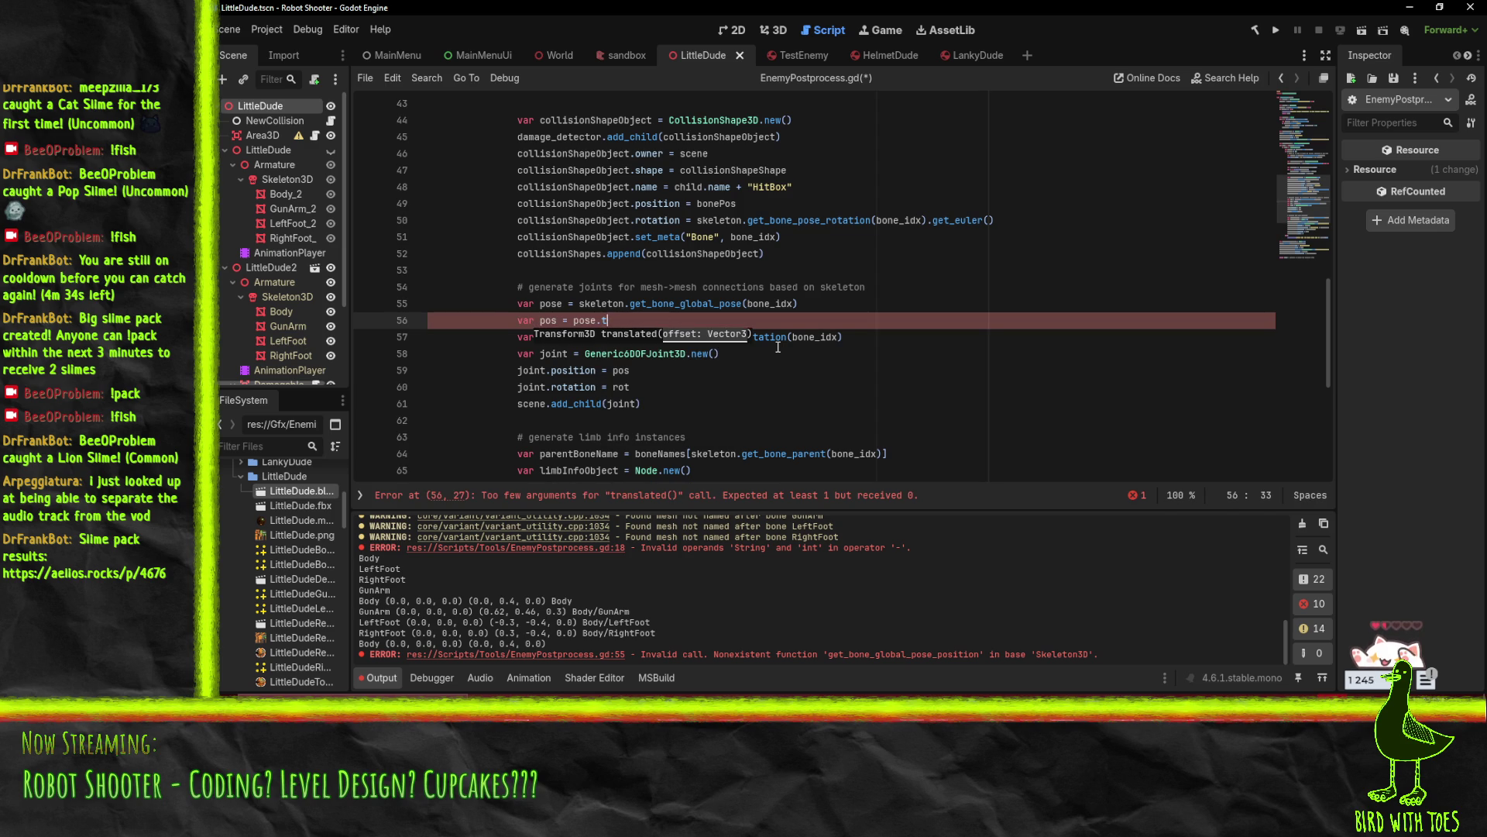
pyautogui.write('po')
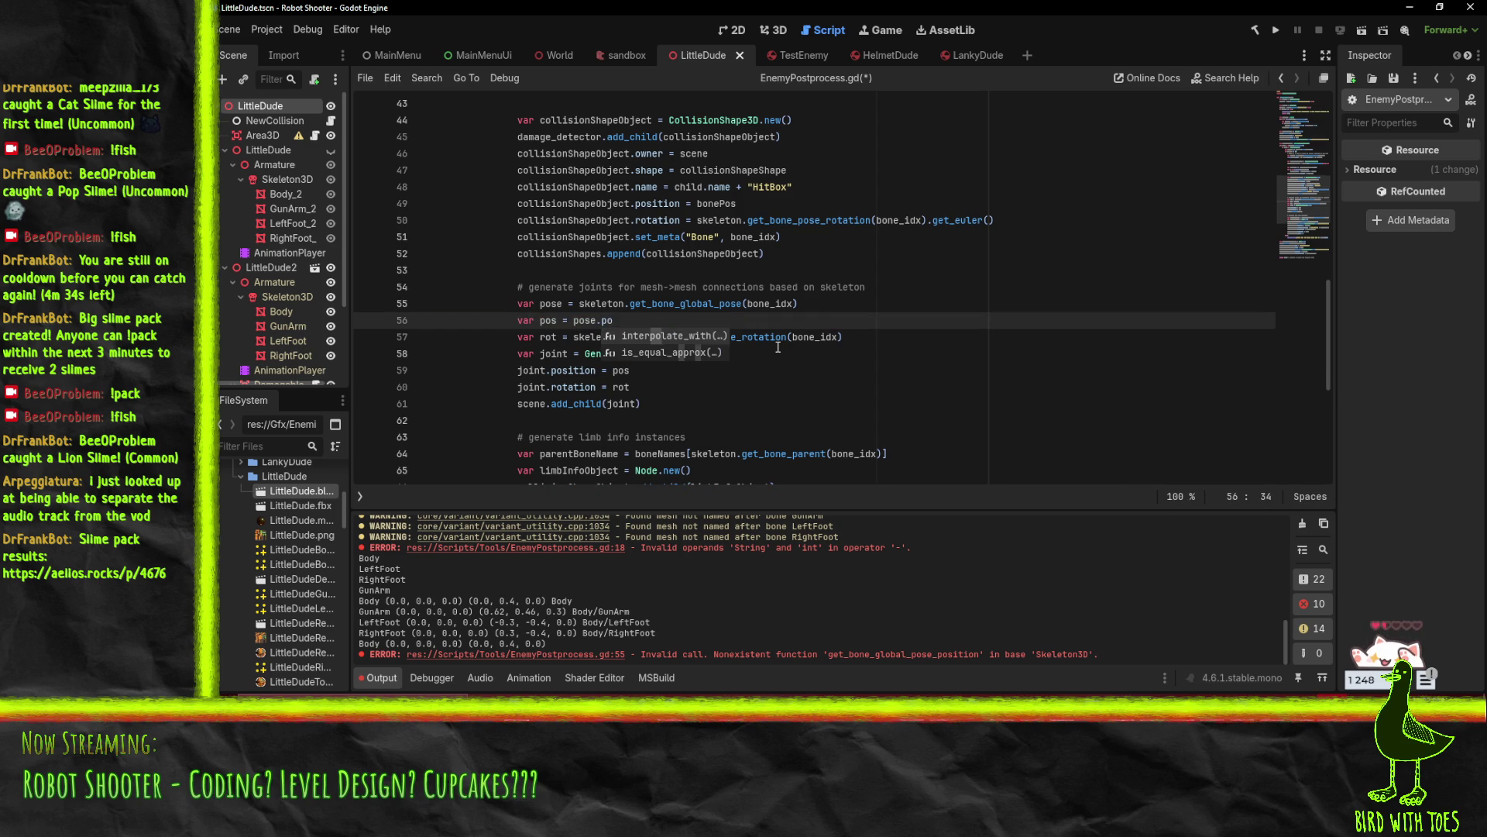
pyautogui.press('BackSpace')
pyautogui.press('BackSpace')
pyautogui.write('tr')
pyautogui.press('Return')
pyautogui.write('Vector3.ZER')
pyautogui.press('Return')
# Replace the rotation lookup on line 57 with pose.basis.get_euler()
pyautogui.click(576, 337)
pyautogui.hotkey('shift', 'End')
pyautogui.write('pose.ro')
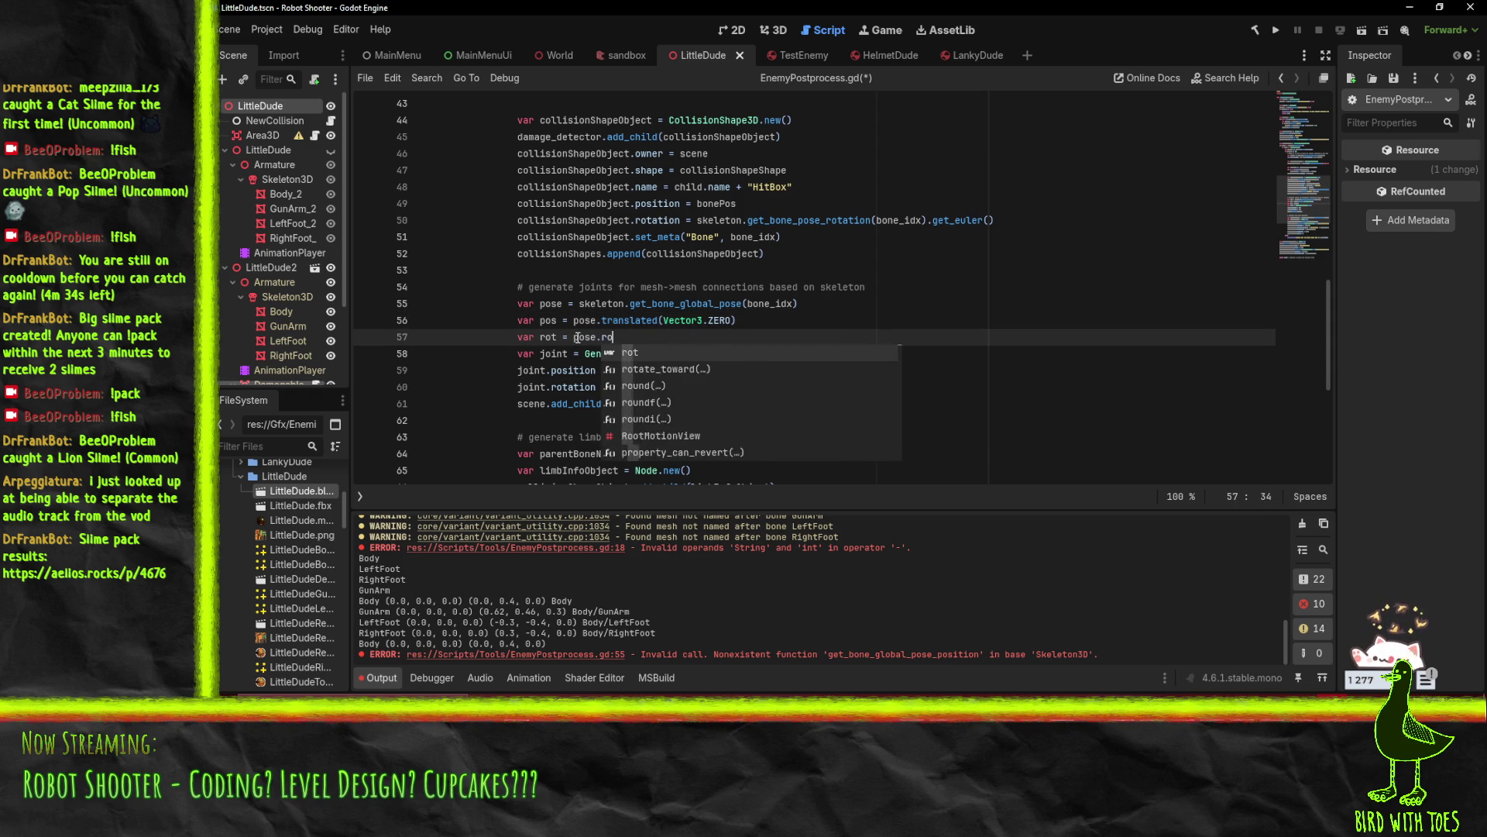
pyautogui.press('Return')
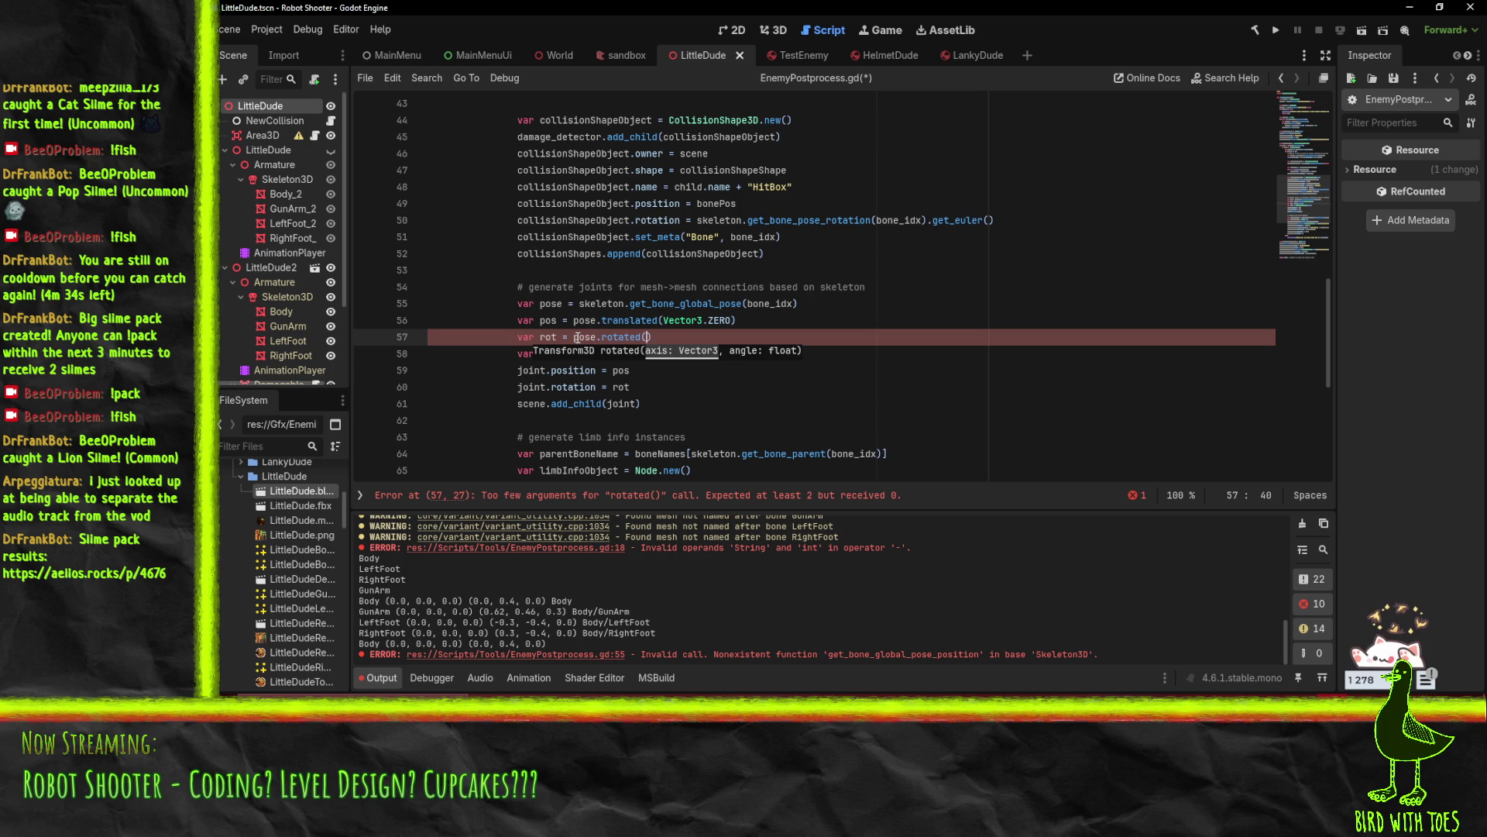
pyautogui.press('BackSpace')
pyautogui.press('BackSpace')
pyautogui.press('BackSpace')
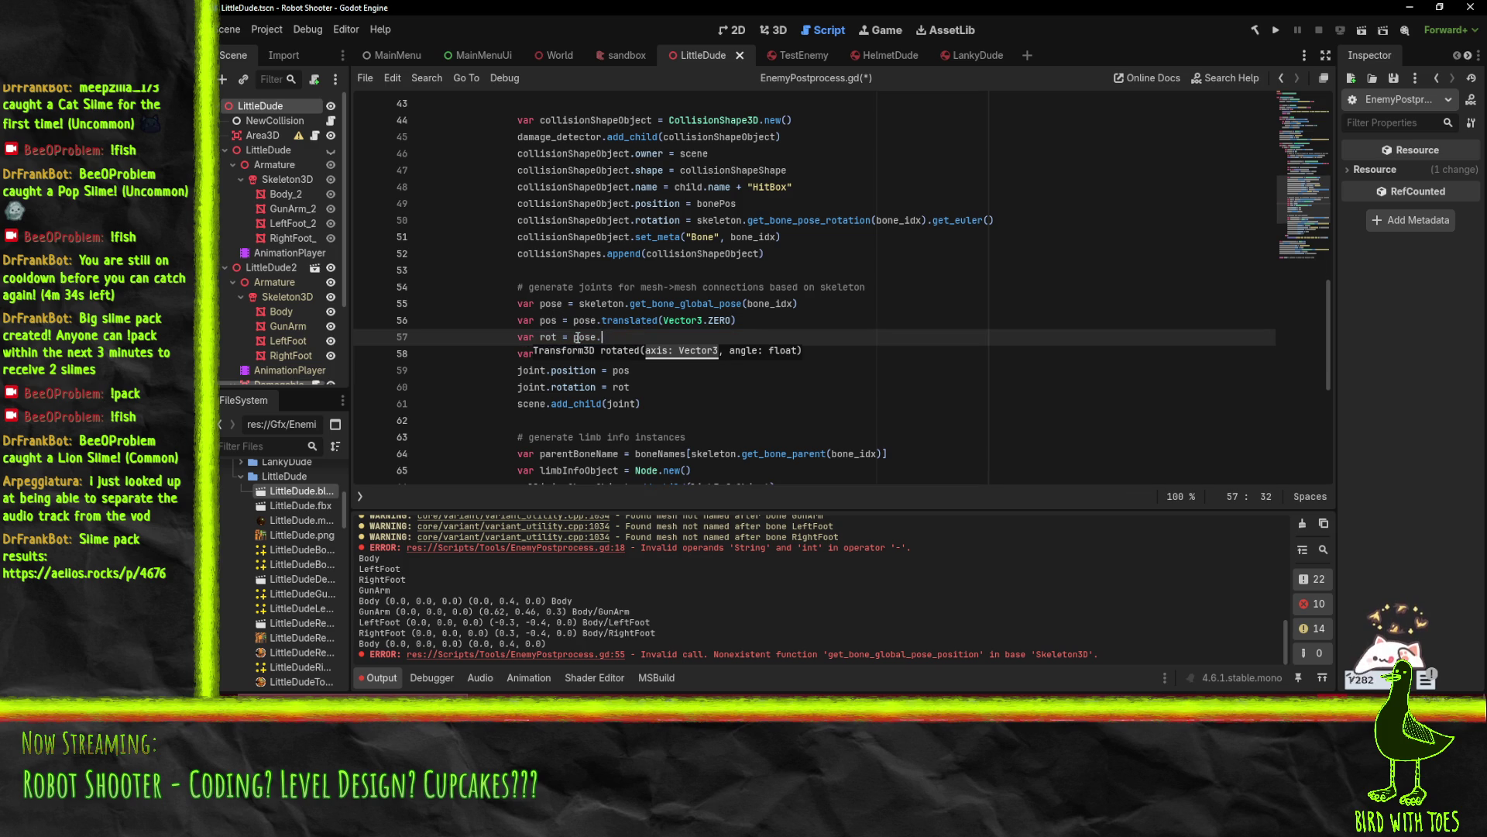
pyautogui.write('e')
pyautogui.write('u')
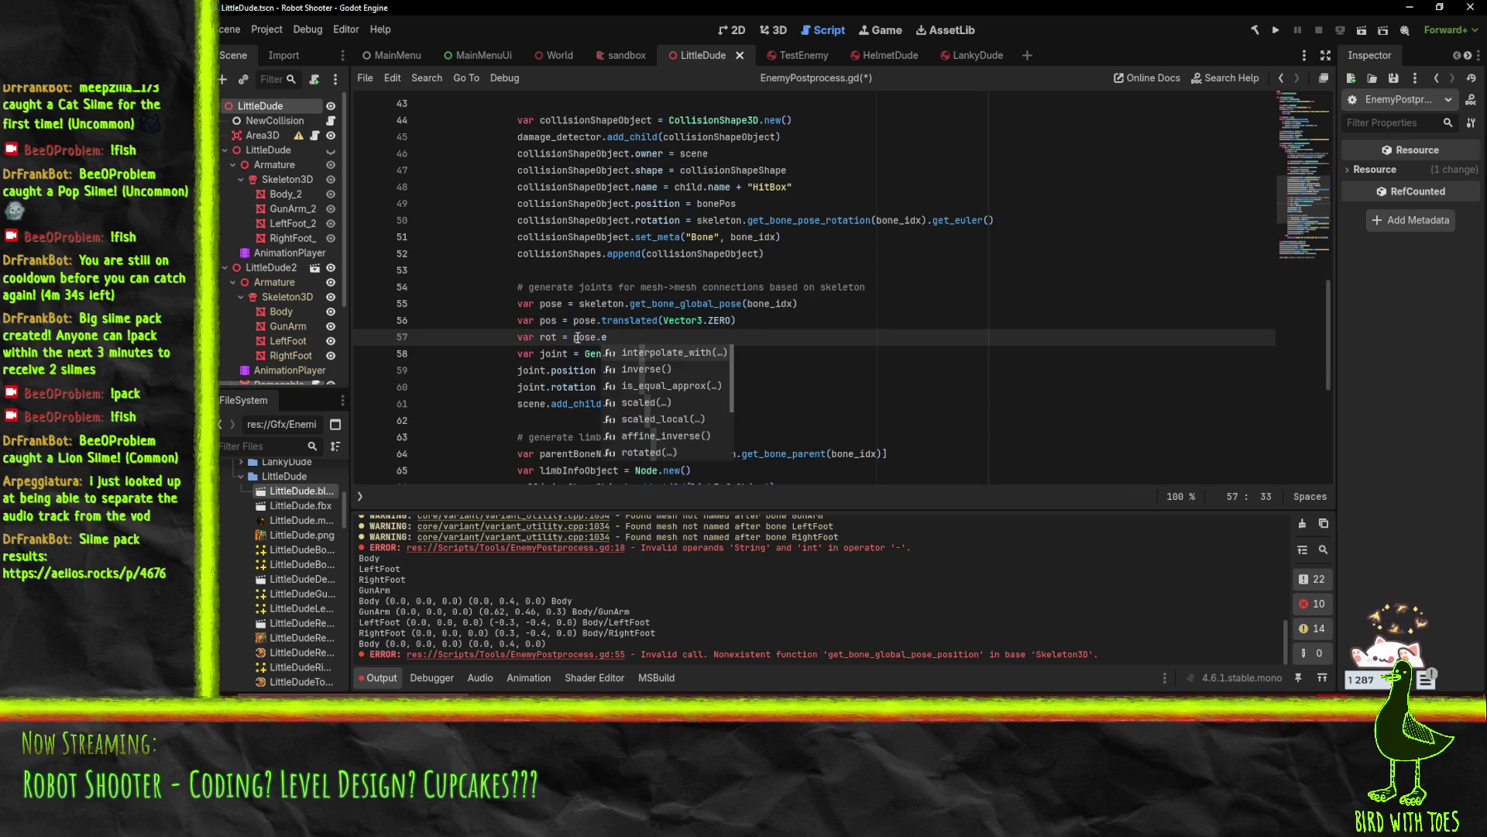
pyautogui.press('BackSpace')
pyautogui.press('BackSpace')
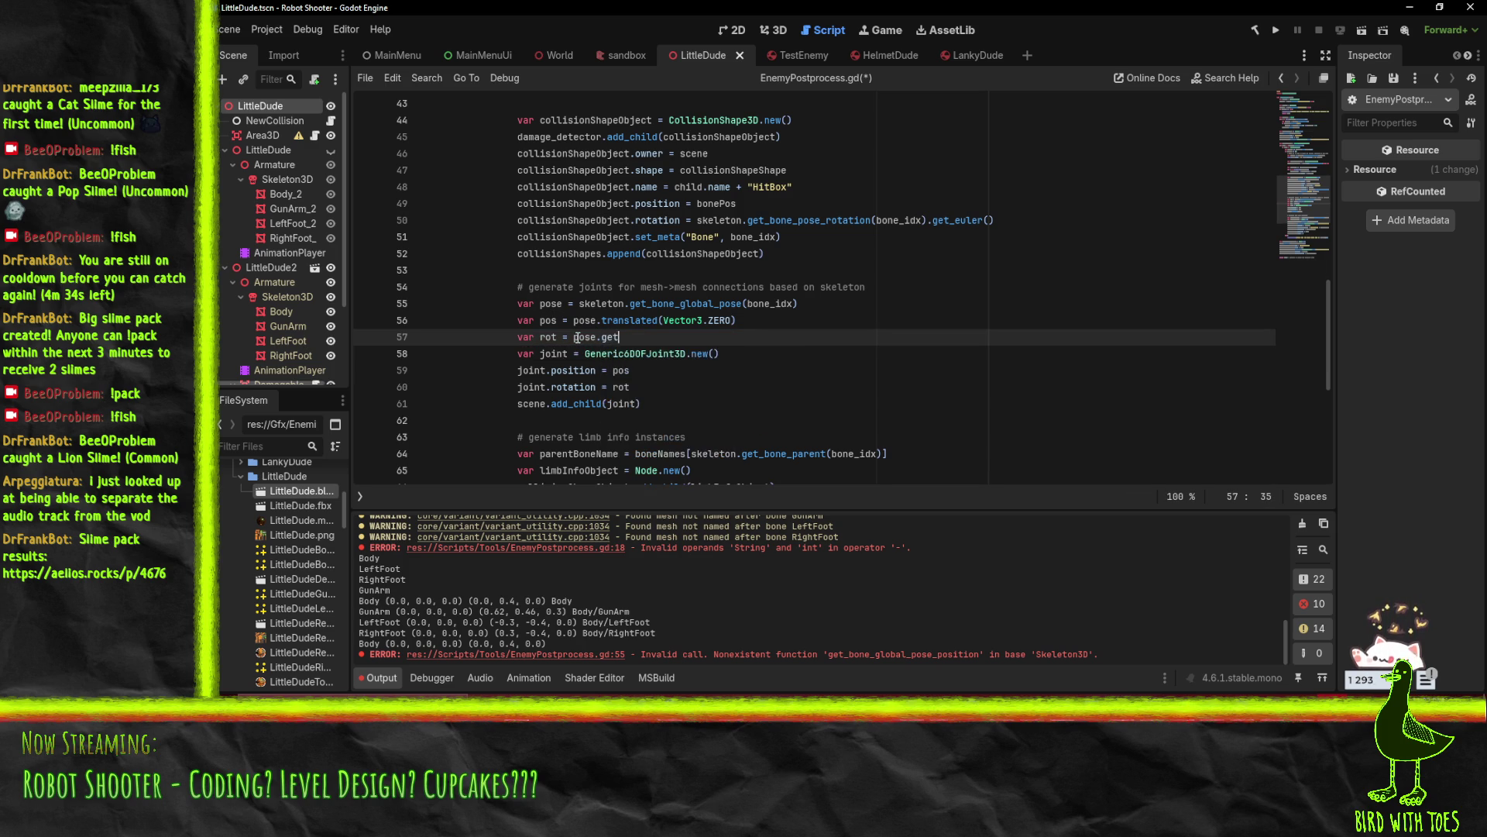
pyautogui.write('t')
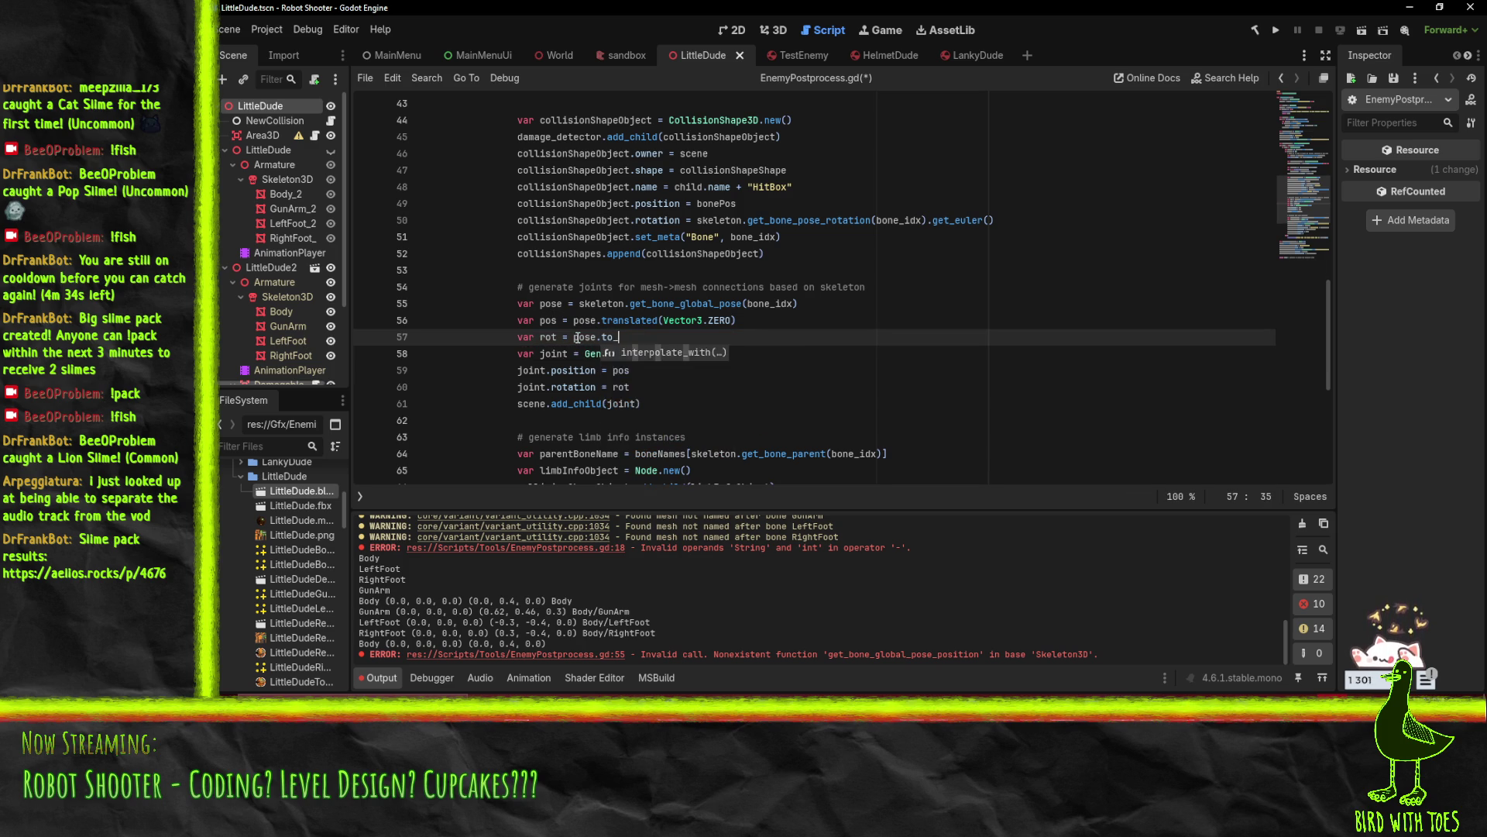
pyautogui.write('o')
pyautogui.press('BackSpace')
pyautogui.press('BackSpace')
pyautogui.press('BackSpace')
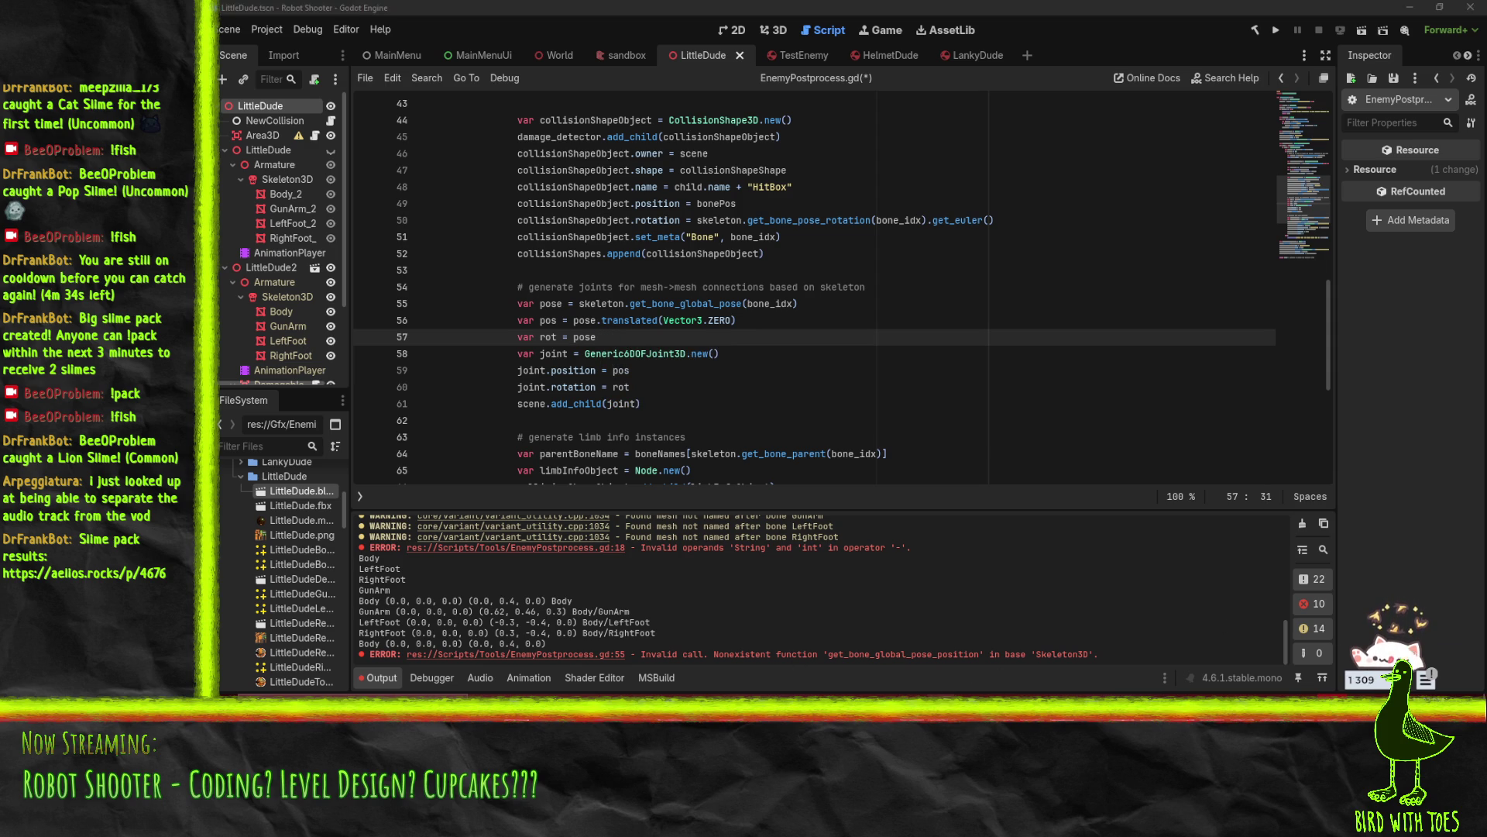
pyautogui.click(833, 651)
pyautogui.write('.basi')
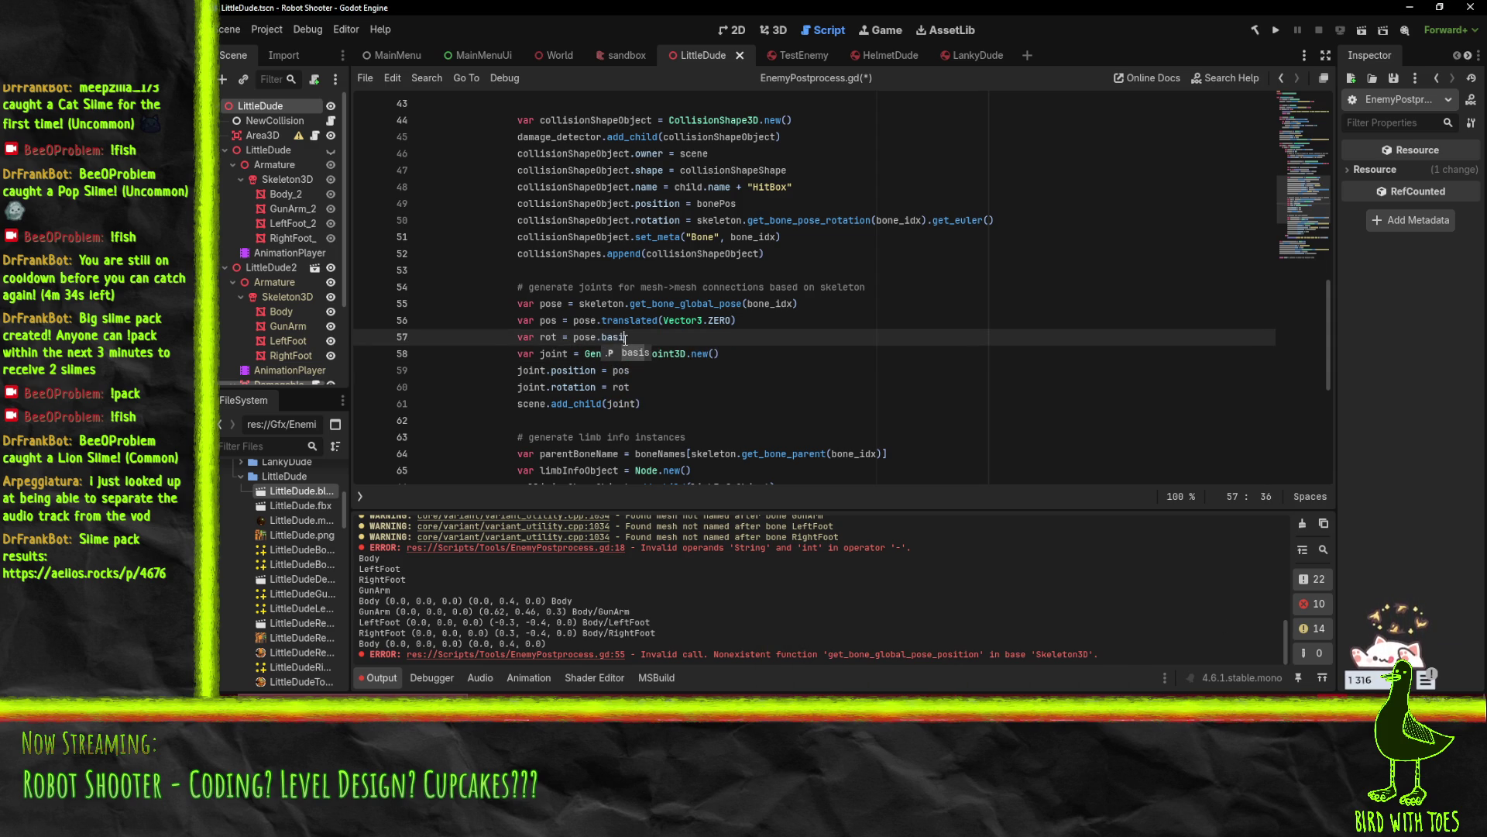
pyautogui.write('s.eu')
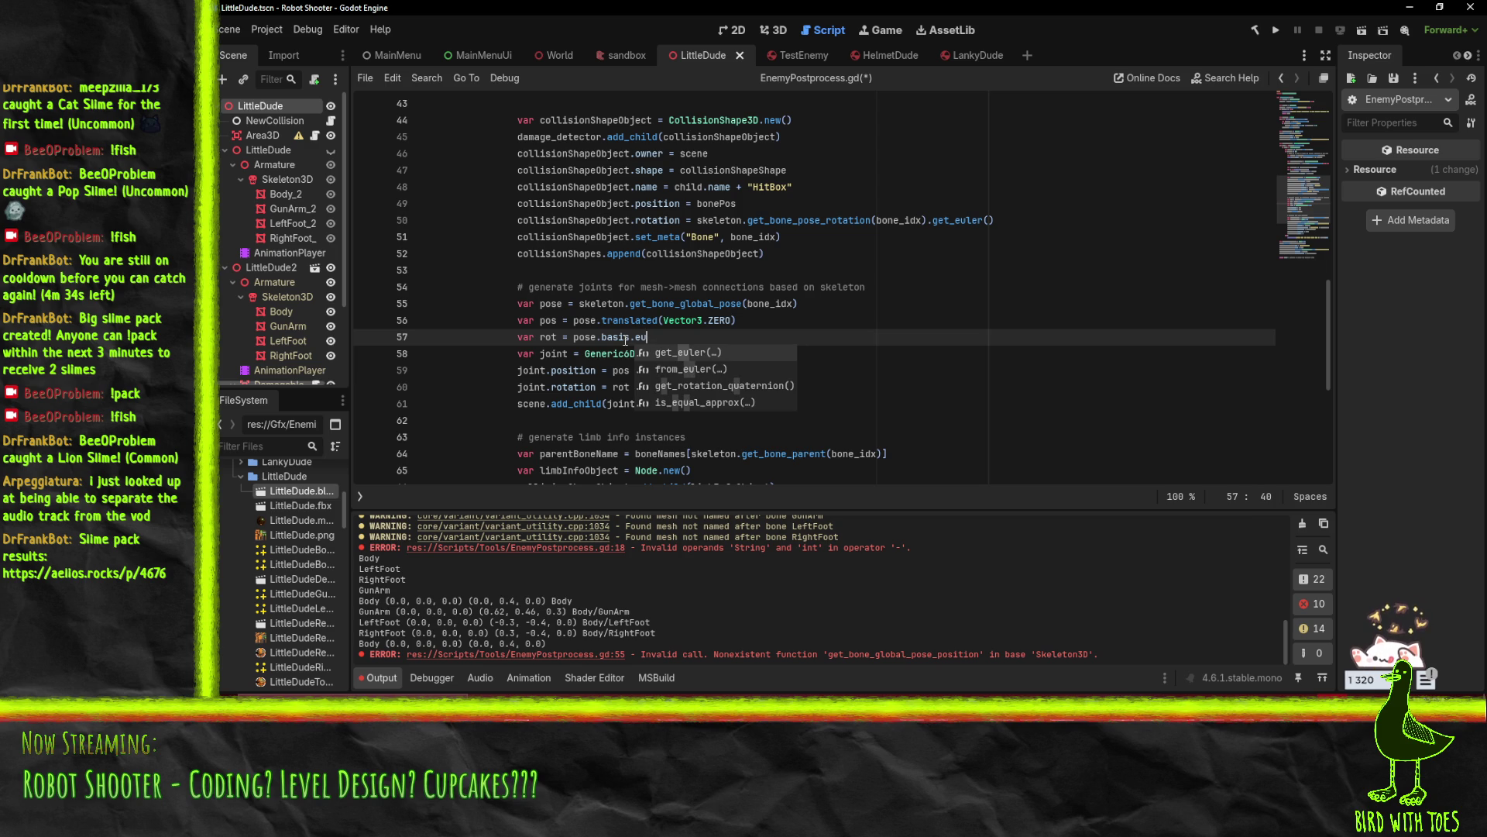
pyautogui.press('Return')
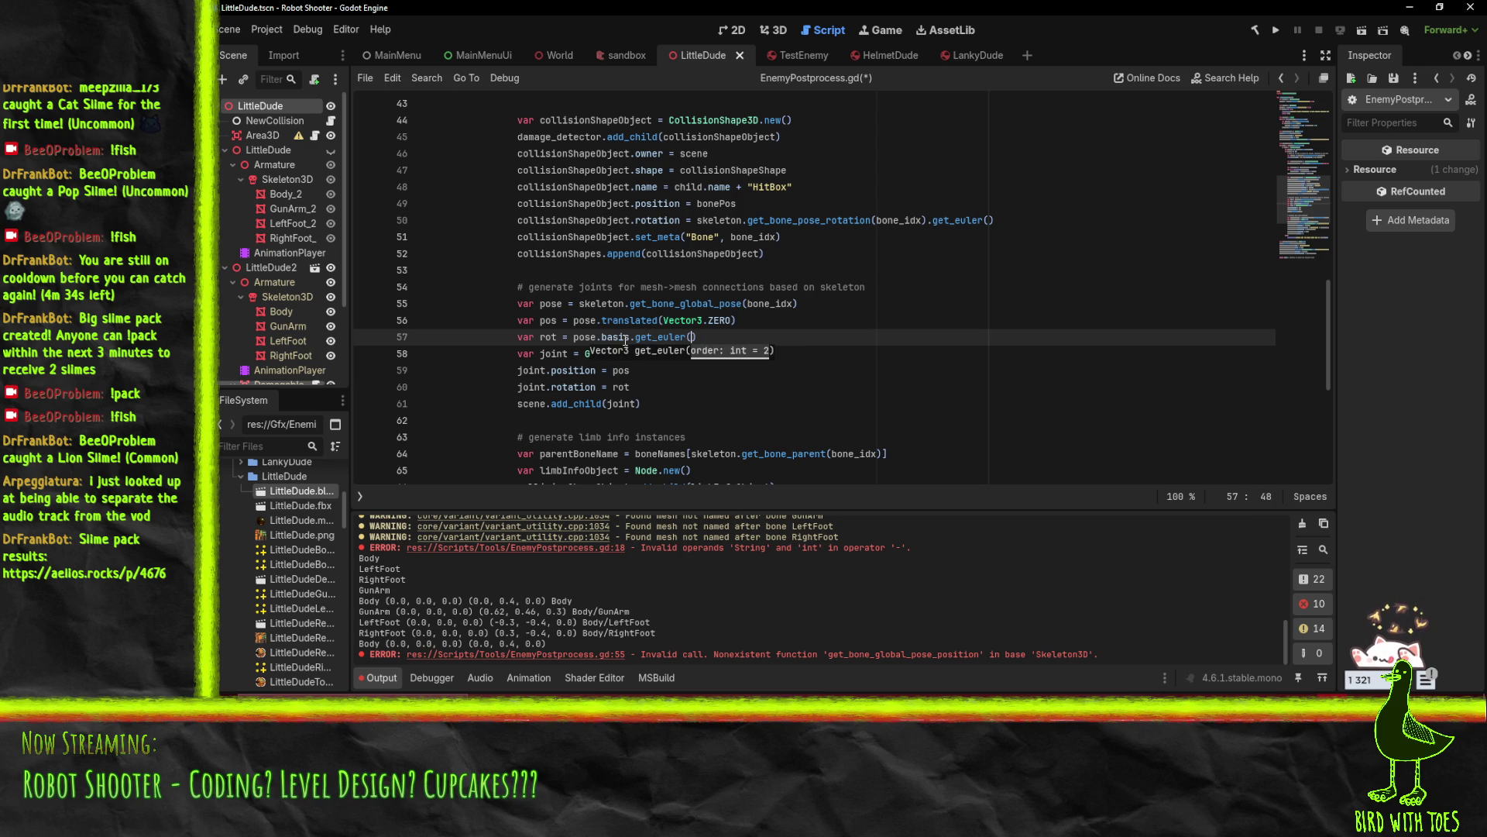
# Move the translated expression into joint.position in place of pos
pyautogui.click(750, 324)
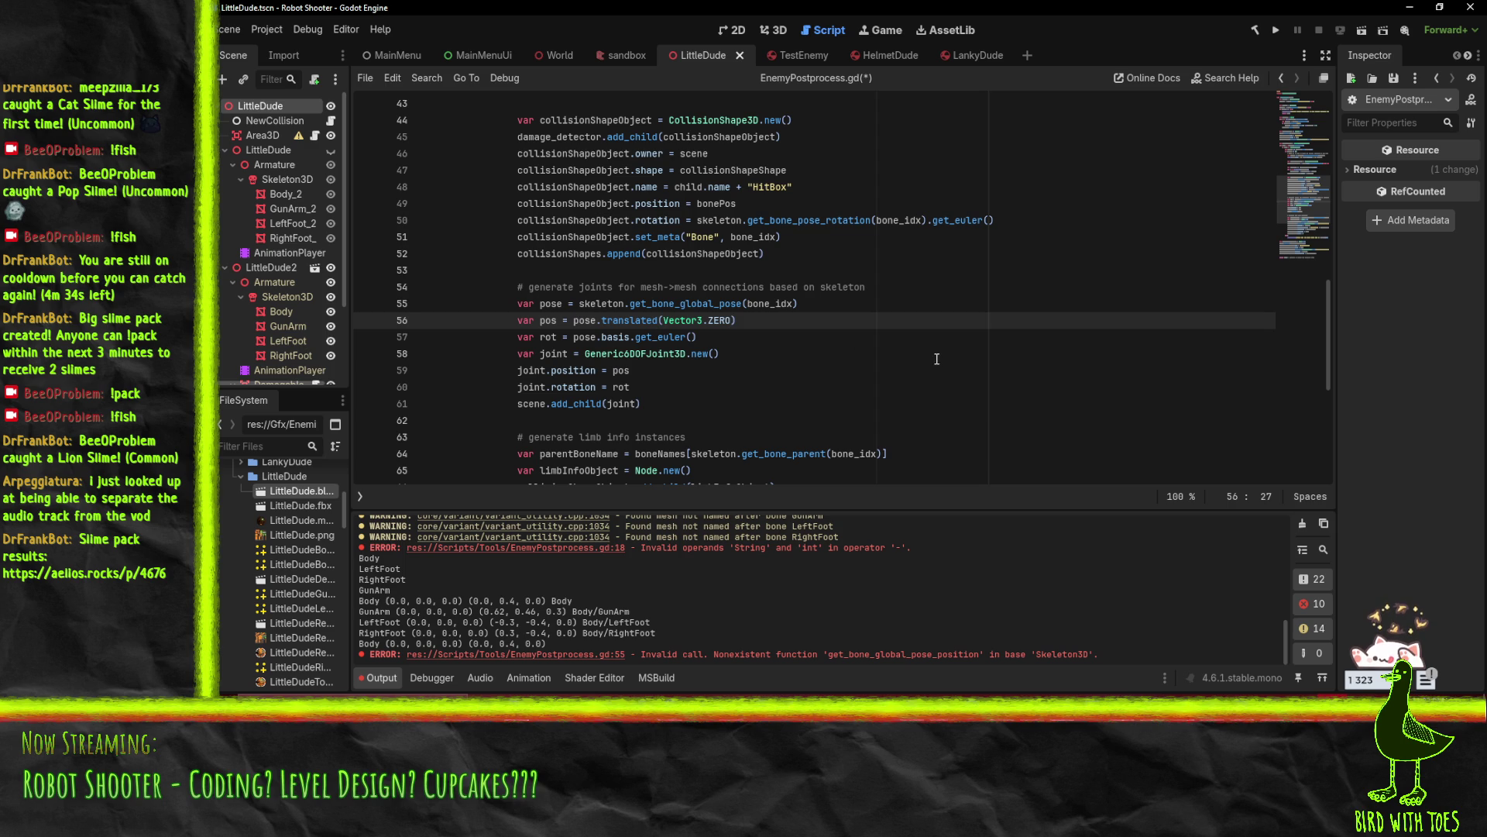
pyautogui.moveTo(575, 322); pyautogui.dragTo(740, 321)
pyautogui.hotkey('ctrl', 'x')
pyautogui.doubleClick(620, 371)
pyautogui.hotkey('ctrl', 'v')
# Put the get_euler expression into joint.rotation, delete the leftover pos and rot lines, and save
pyautogui.moveTo(576, 337); pyautogui.dragTo(697, 337)
pyautogui.hotkey('ctrl', 'x')
pyautogui.doubleClick(621, 387)
pyautogui.hotkey('ctrl', 'v')
pyautogui.press('Up')
pyautogui.press('Up')
pyautogui.press('Up')
pyautogui.hotkey('ctrl', 'shift', 'k')
pyautogui.hotkey('ctrl', 'shift', 'k')
pyautogui.hotkey('ctrl', 's')
pyautogui.click(753, 395)
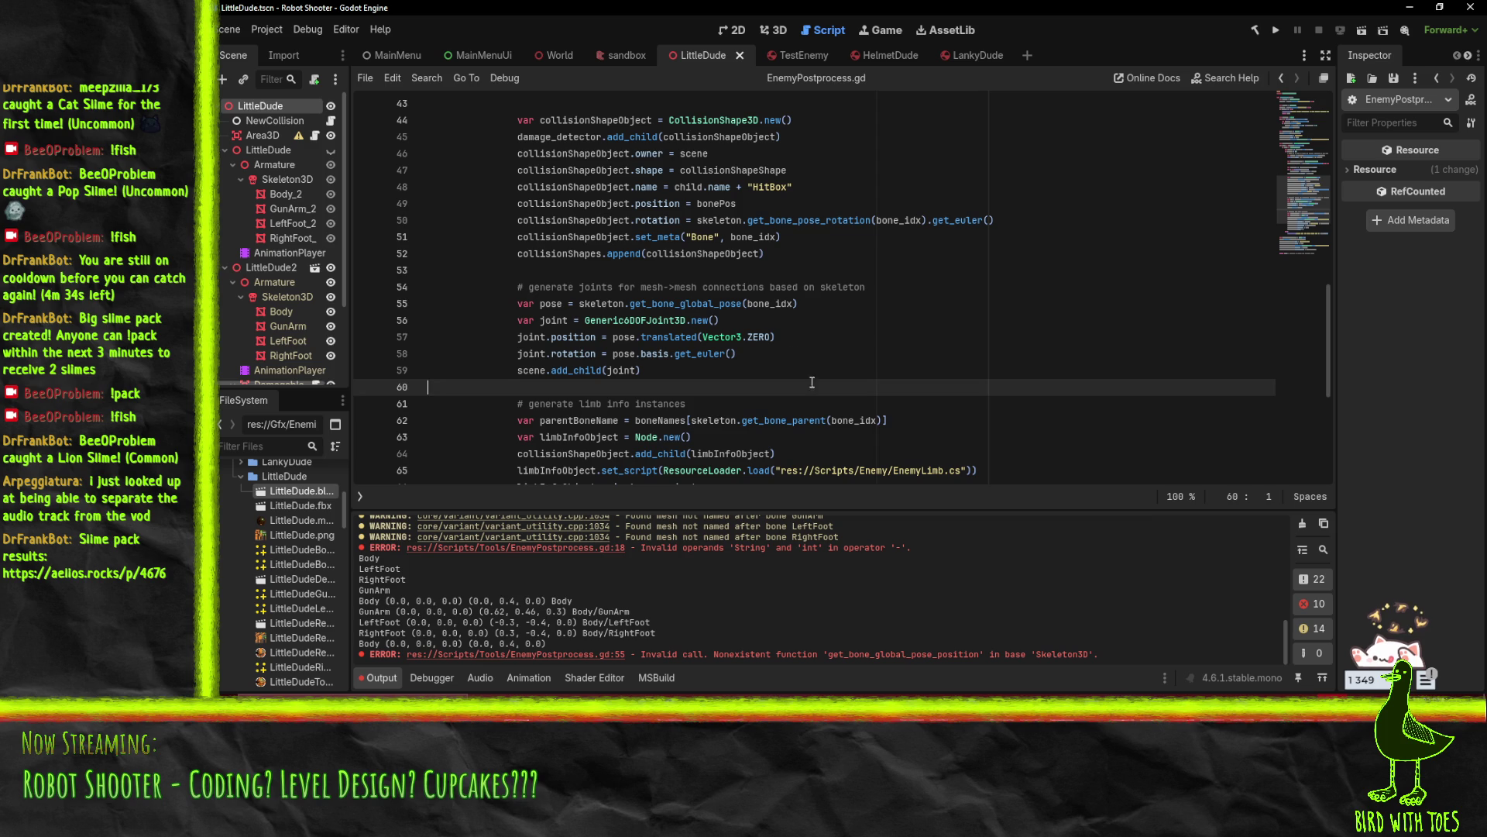
pyautogui.click(778, 338)
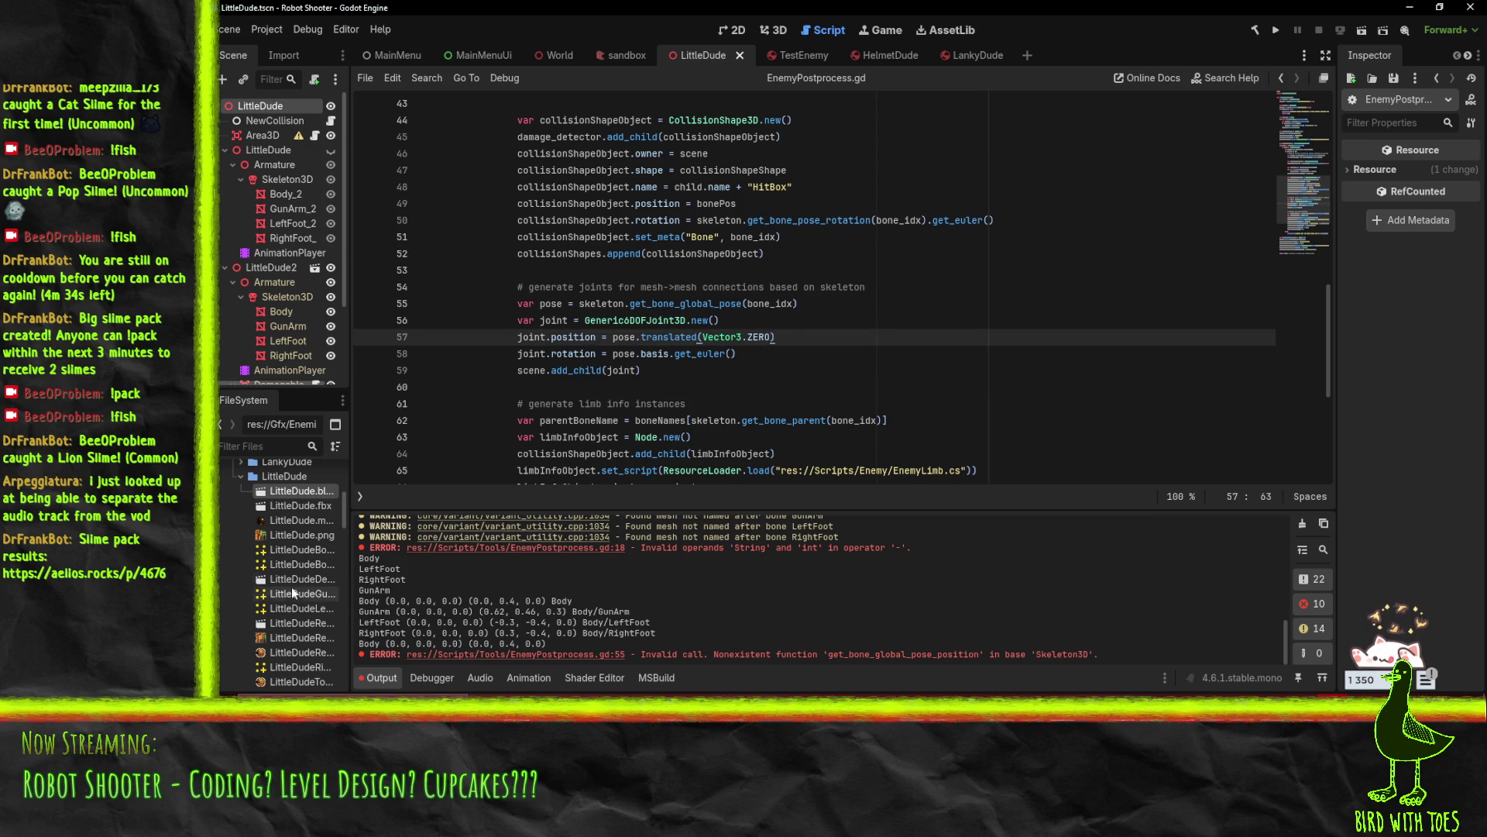
pyautogui.rightClick(299, 501)
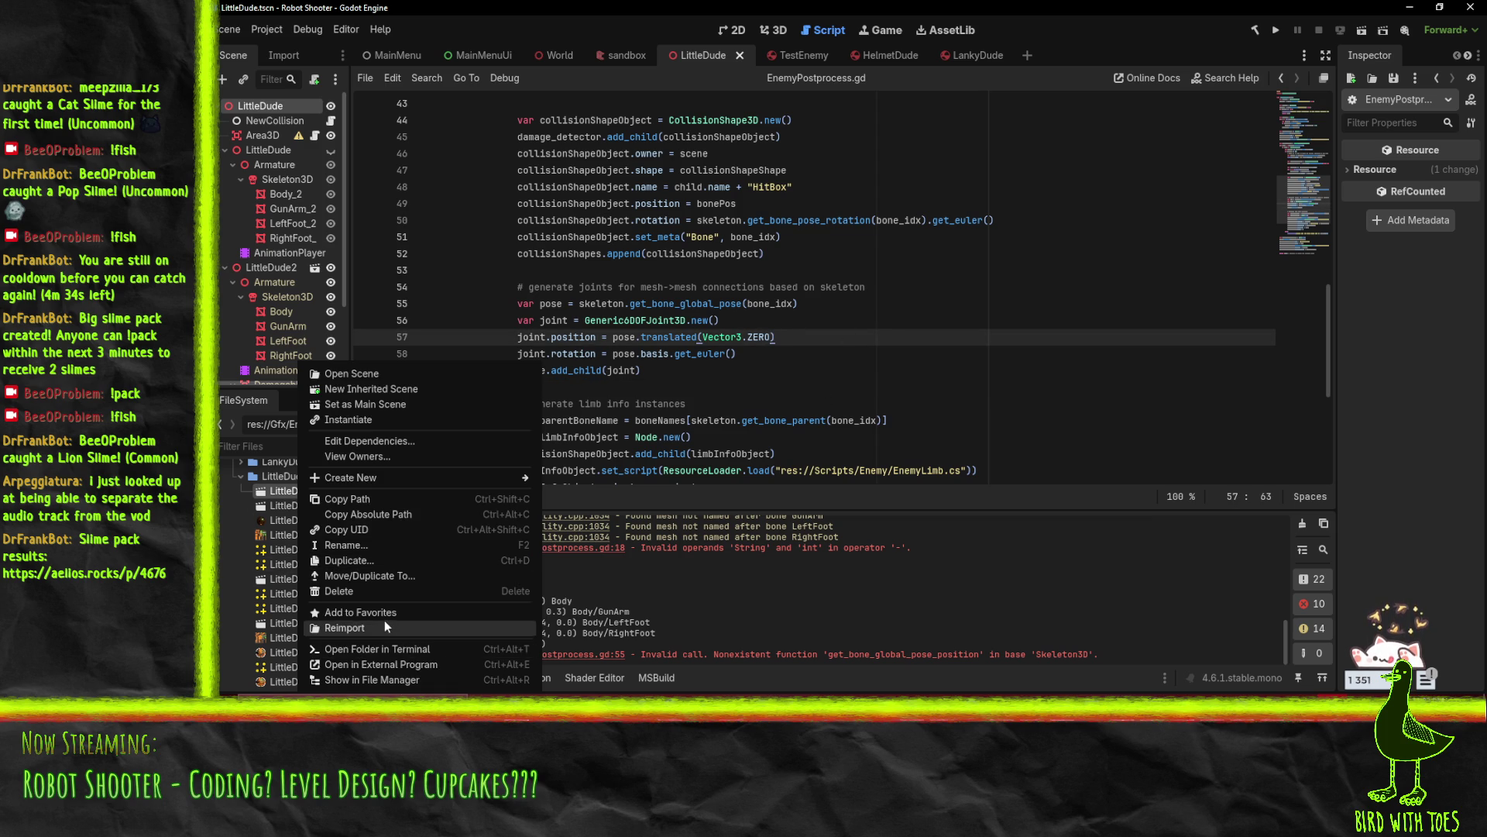
# Reimport the character model and dismiss the Load Errors dialog about assigning Transform3D to position
pyautogui.click(406, 629)
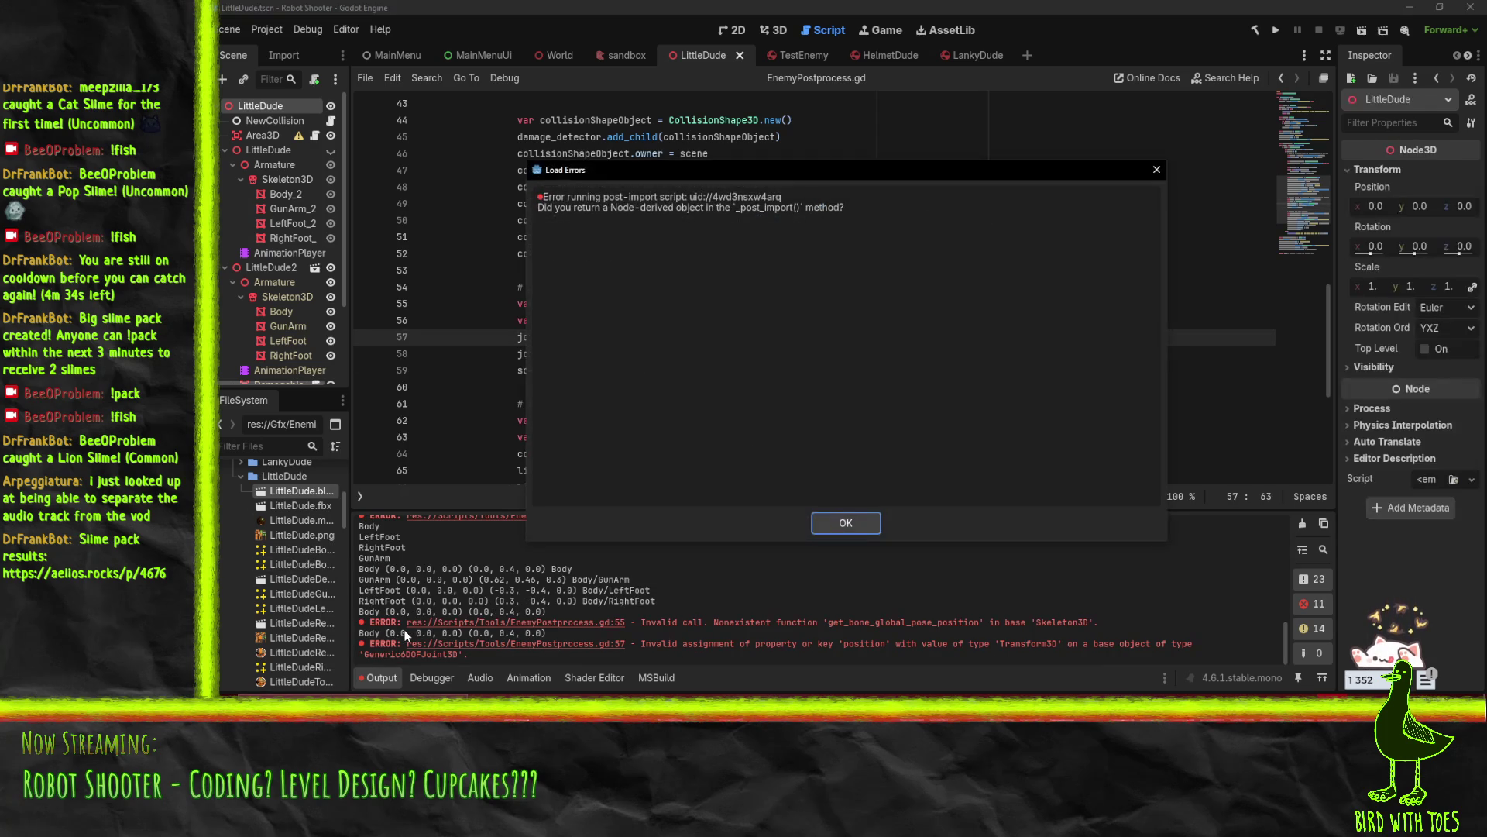
pyautogui.click(846, 523)
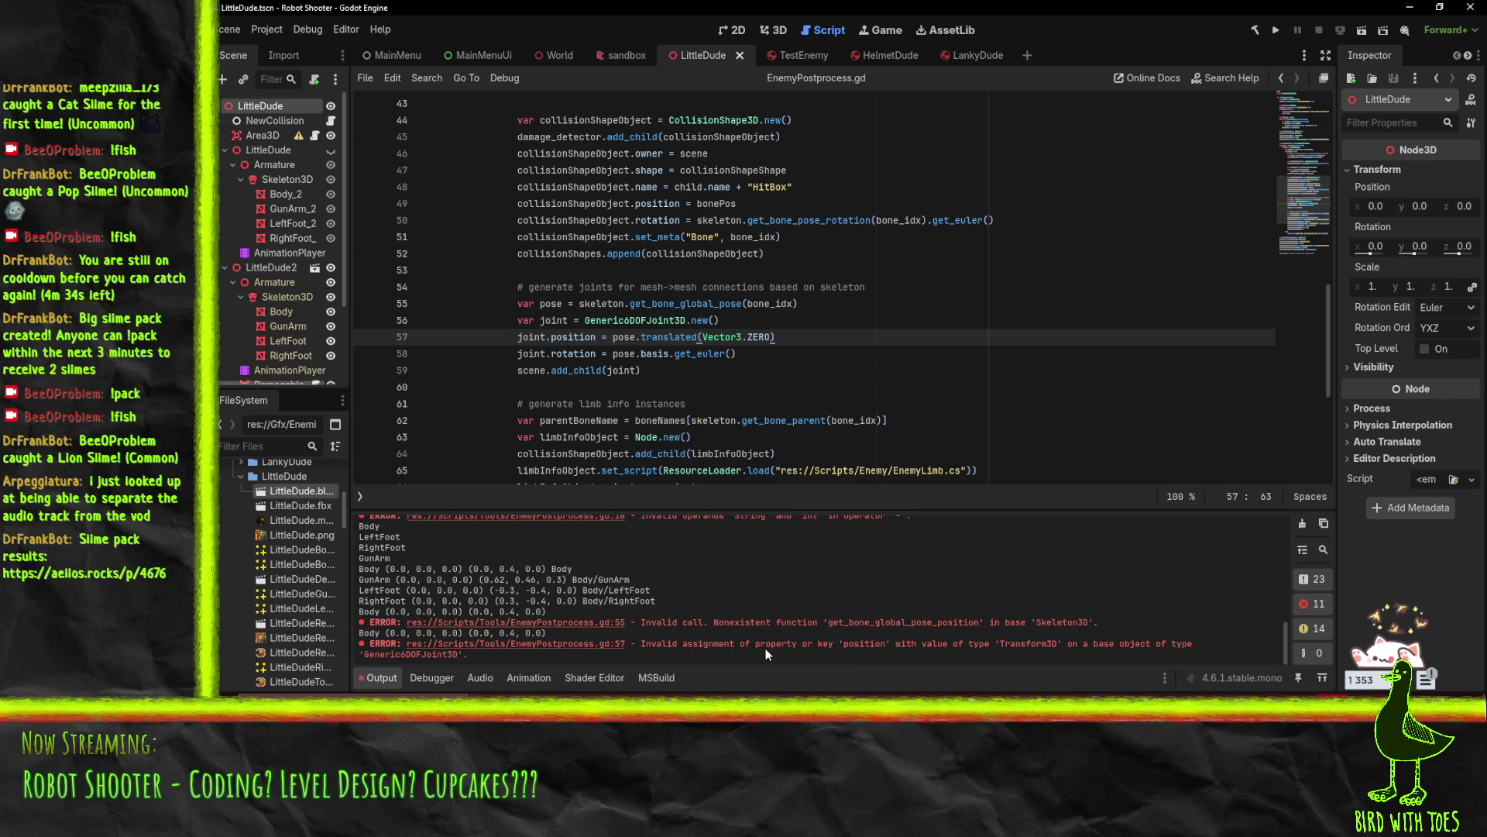
pyautogui.click(564, 651)
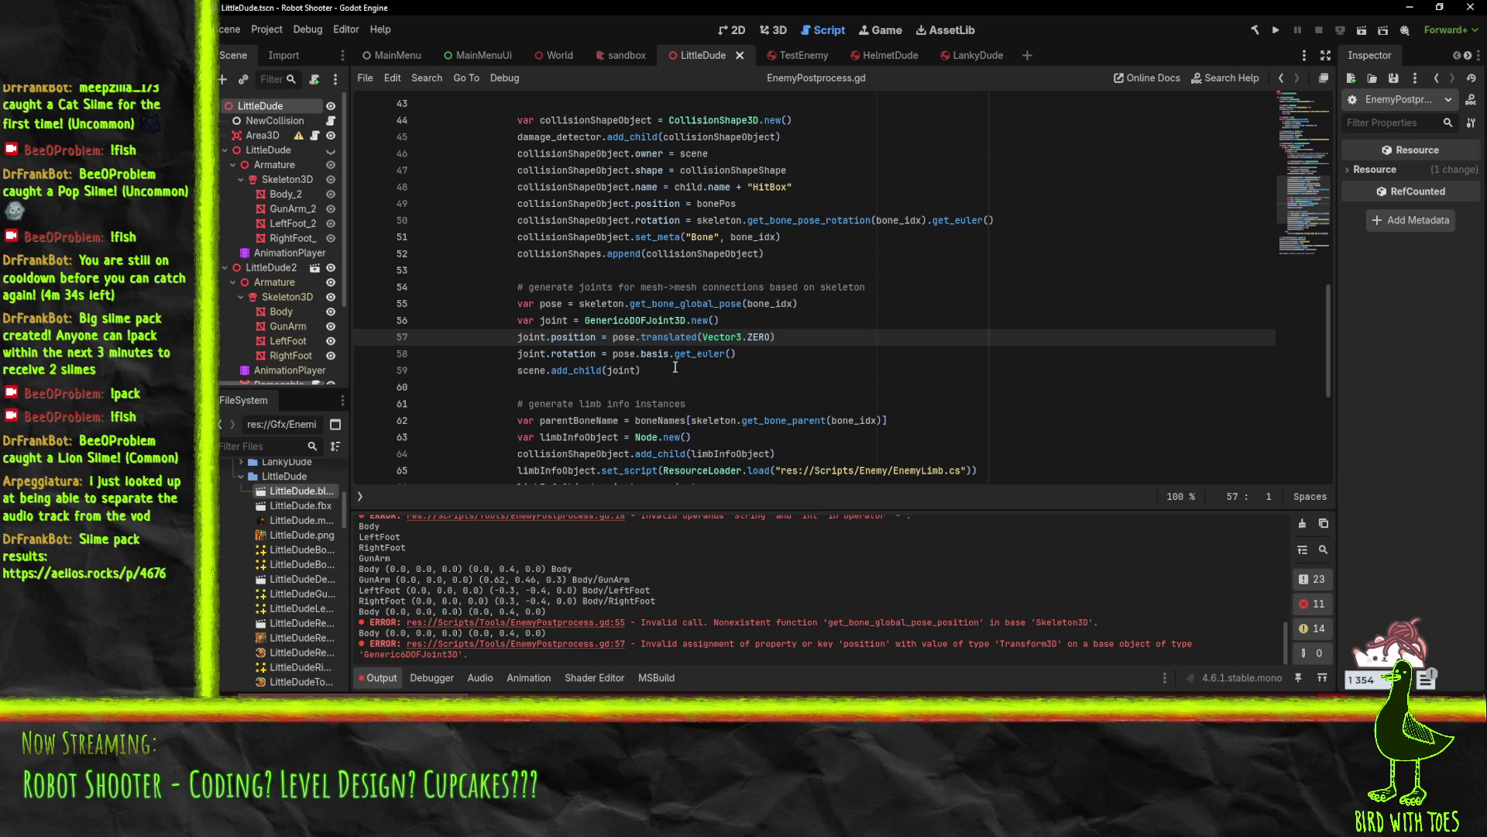
pyautogui.click(636, 339)
# Change line 57 to joint.position = pose.origin using autocomplete
pyautogui.hotkey('shift', 'End')
pyautogui.write('.')
pyautogui.press('Down')
pyautogui.press('Down')
pyautogui.press('Down')
pyautogui.press('Down')
pyautogui.press('Down')
pyautogui.press('Down')
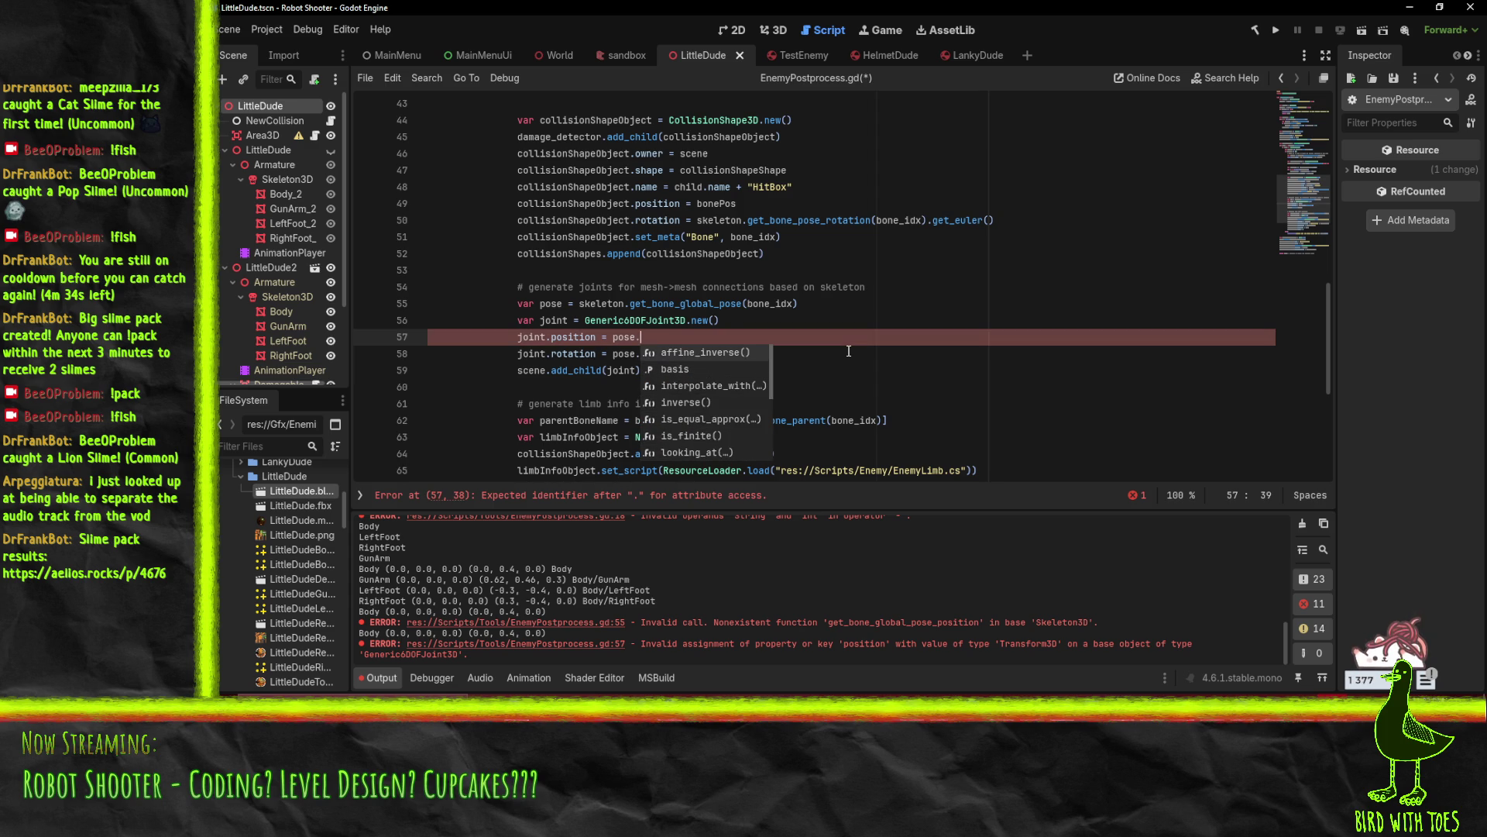
pyautogui.write('p')
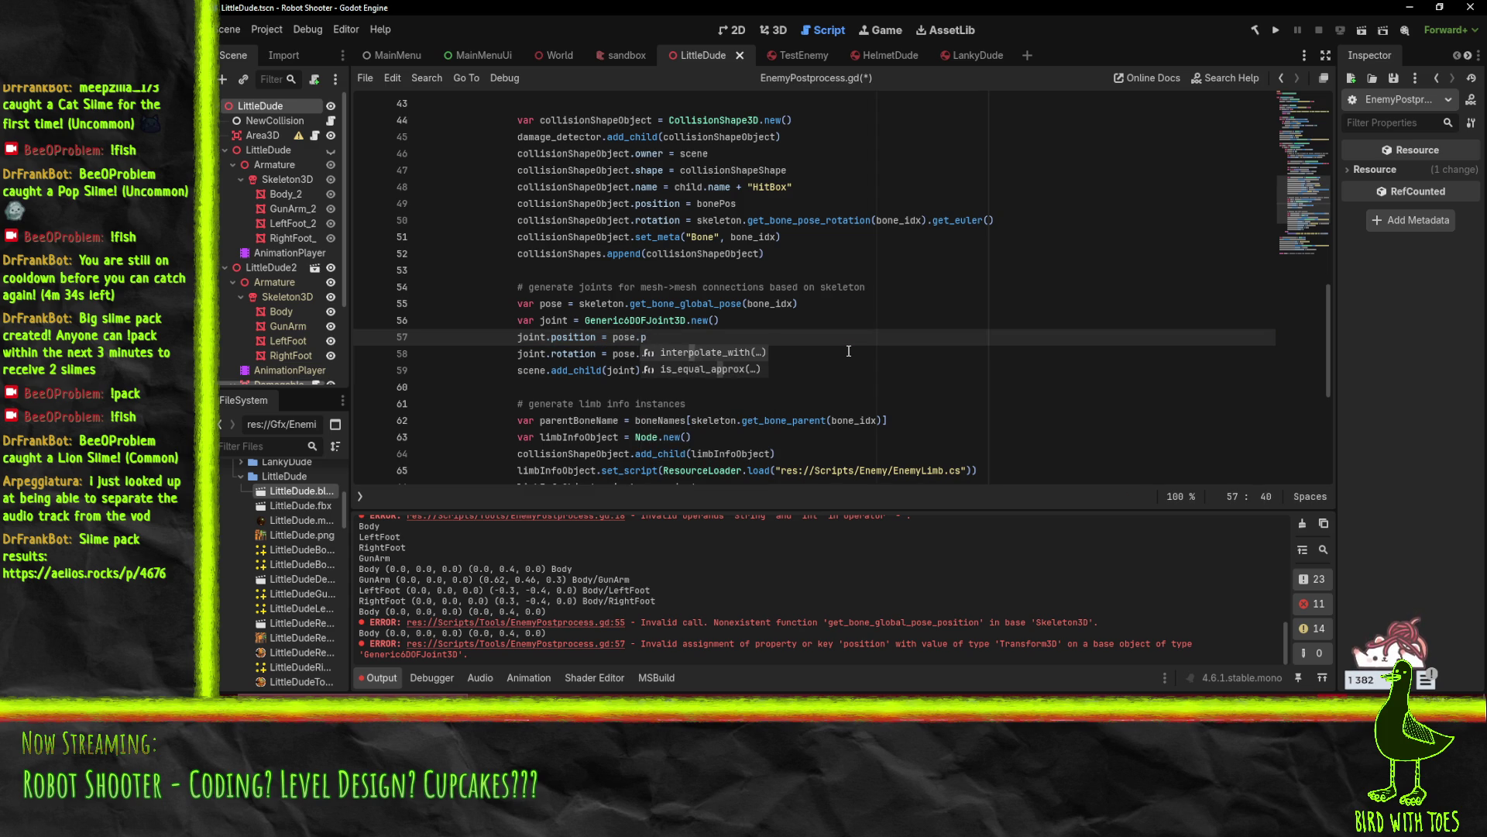
pyautogui.press('BackSpace')
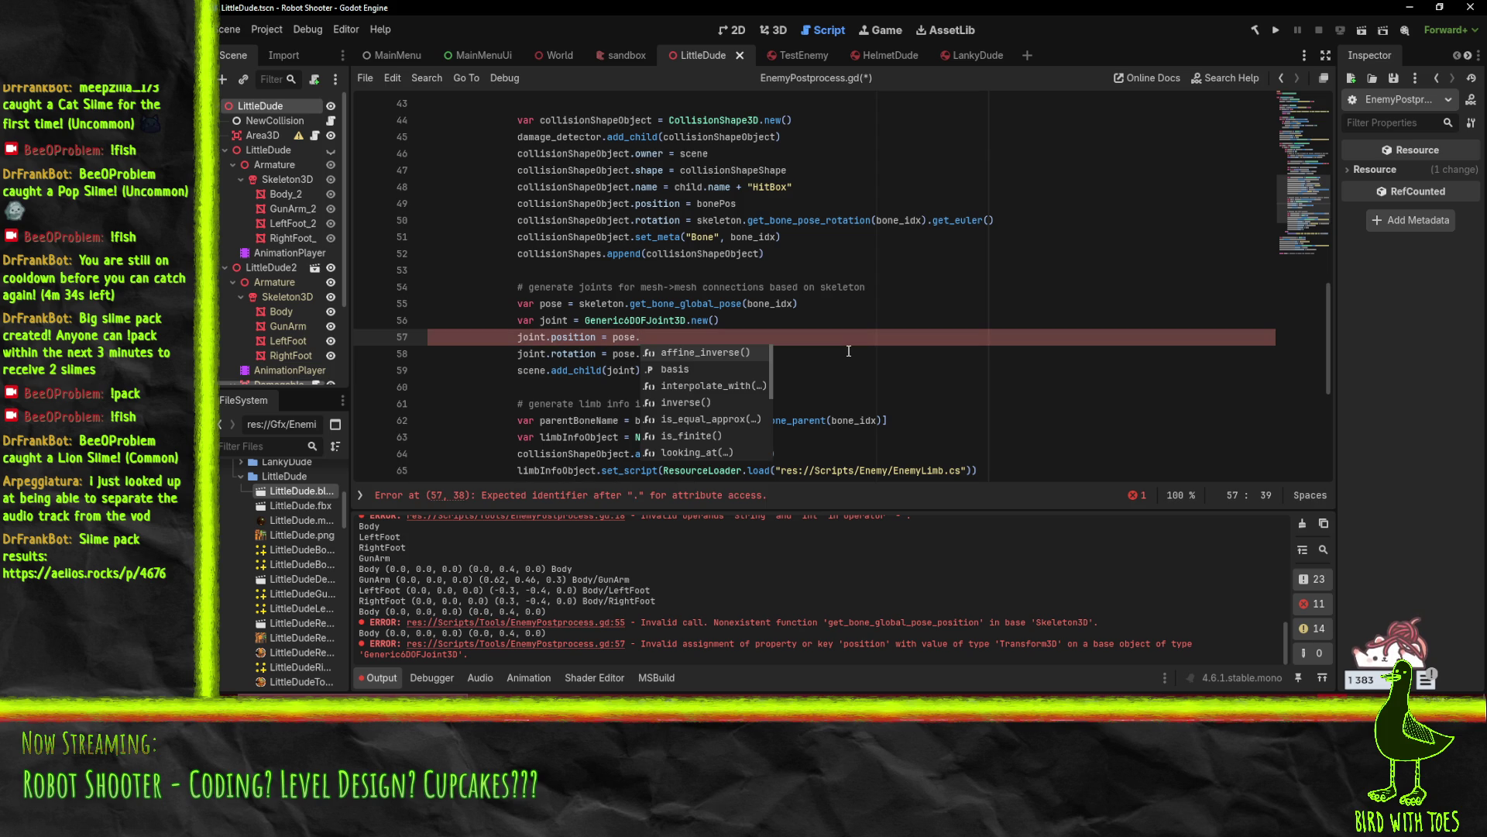
pyautogui.press('Down')
pyautogui.press('Down')
pyautogui.press('Up')
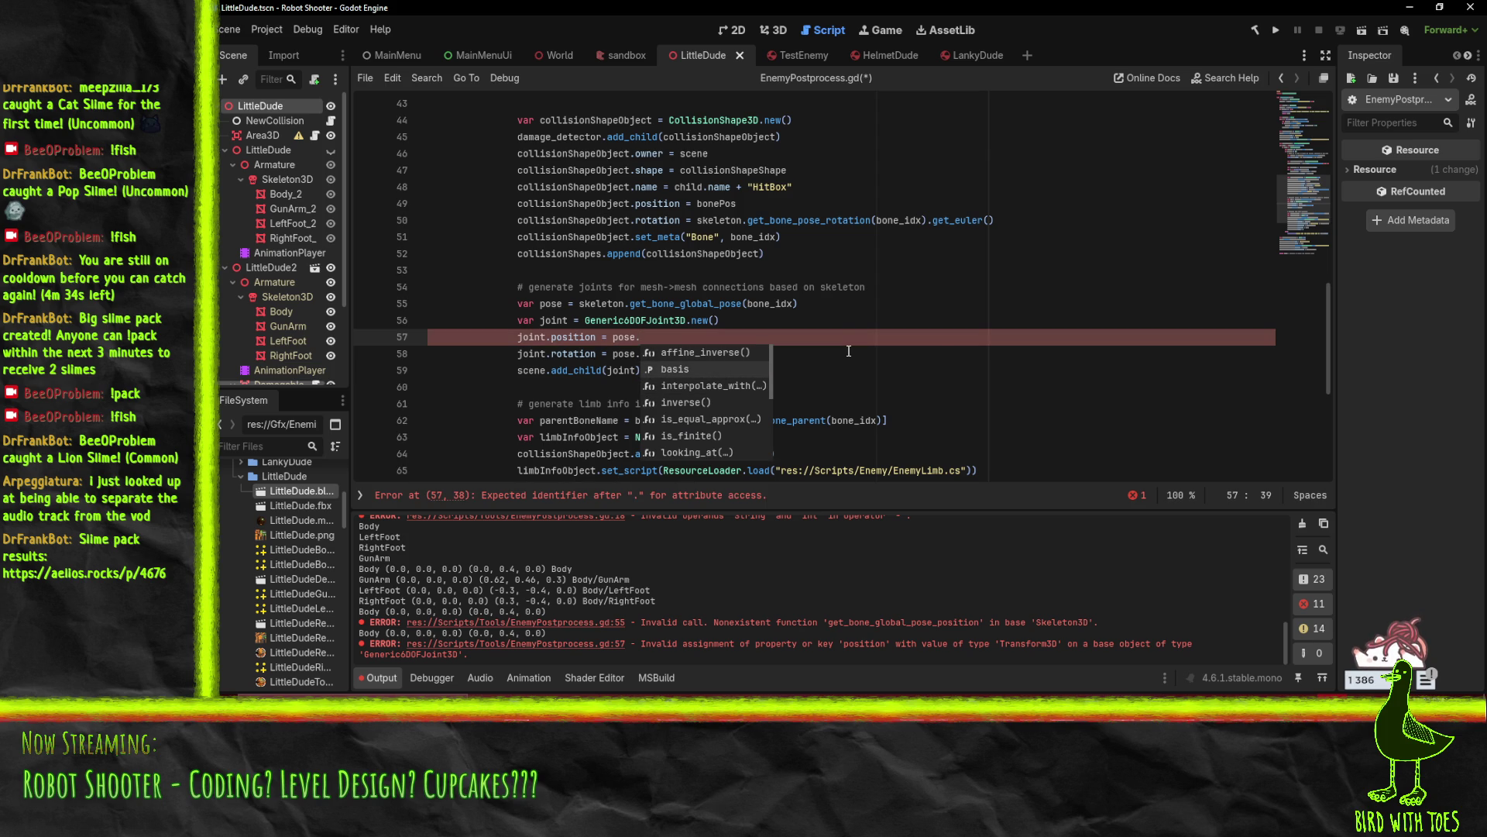
pyautogui.press('Up')
pyautogui.write('basis.')
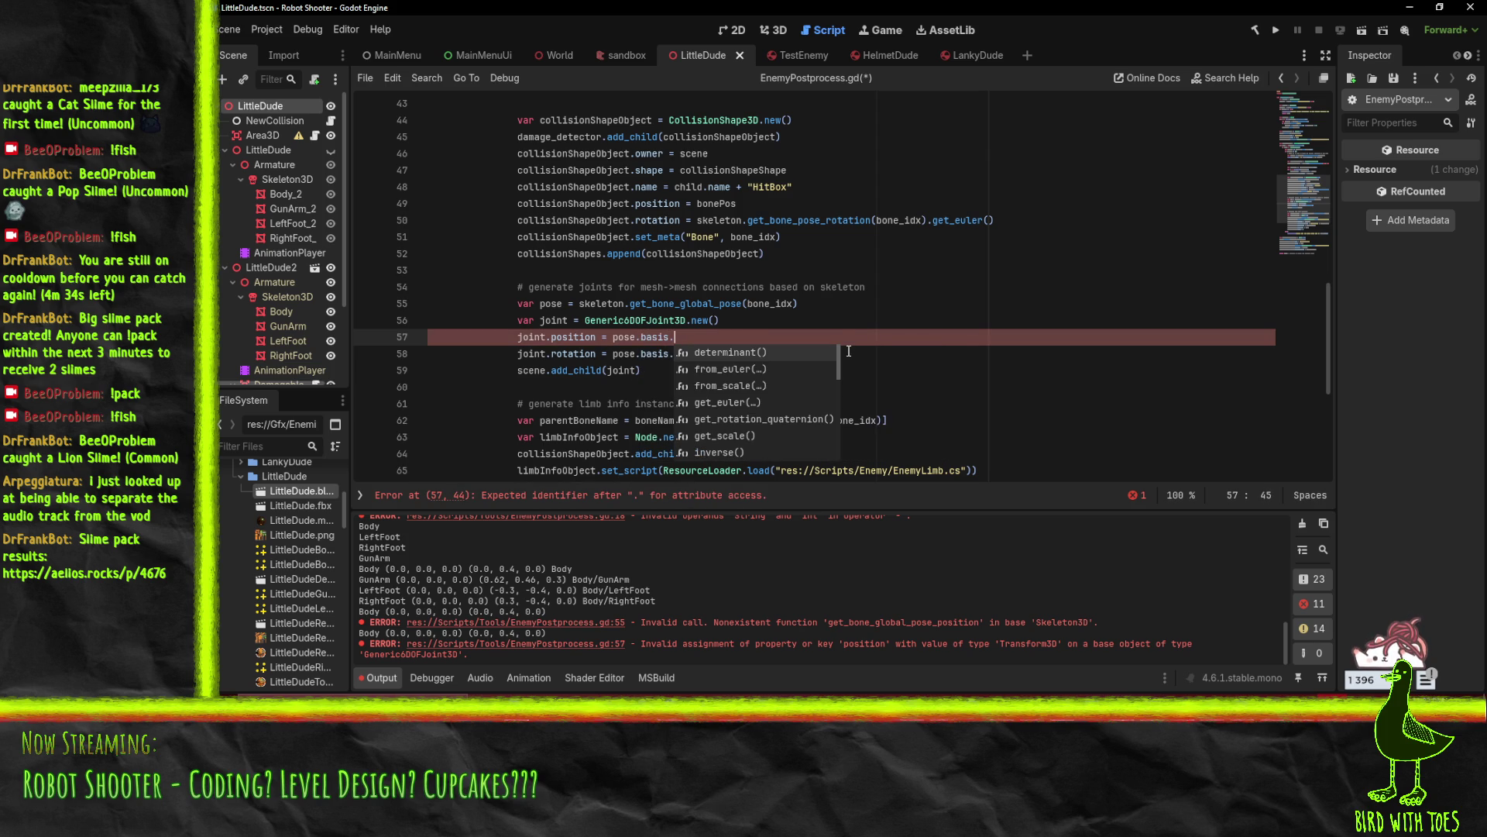
pyautogui.press('Down')
pyautogui.press('Down')
pyautogui.press('Down')
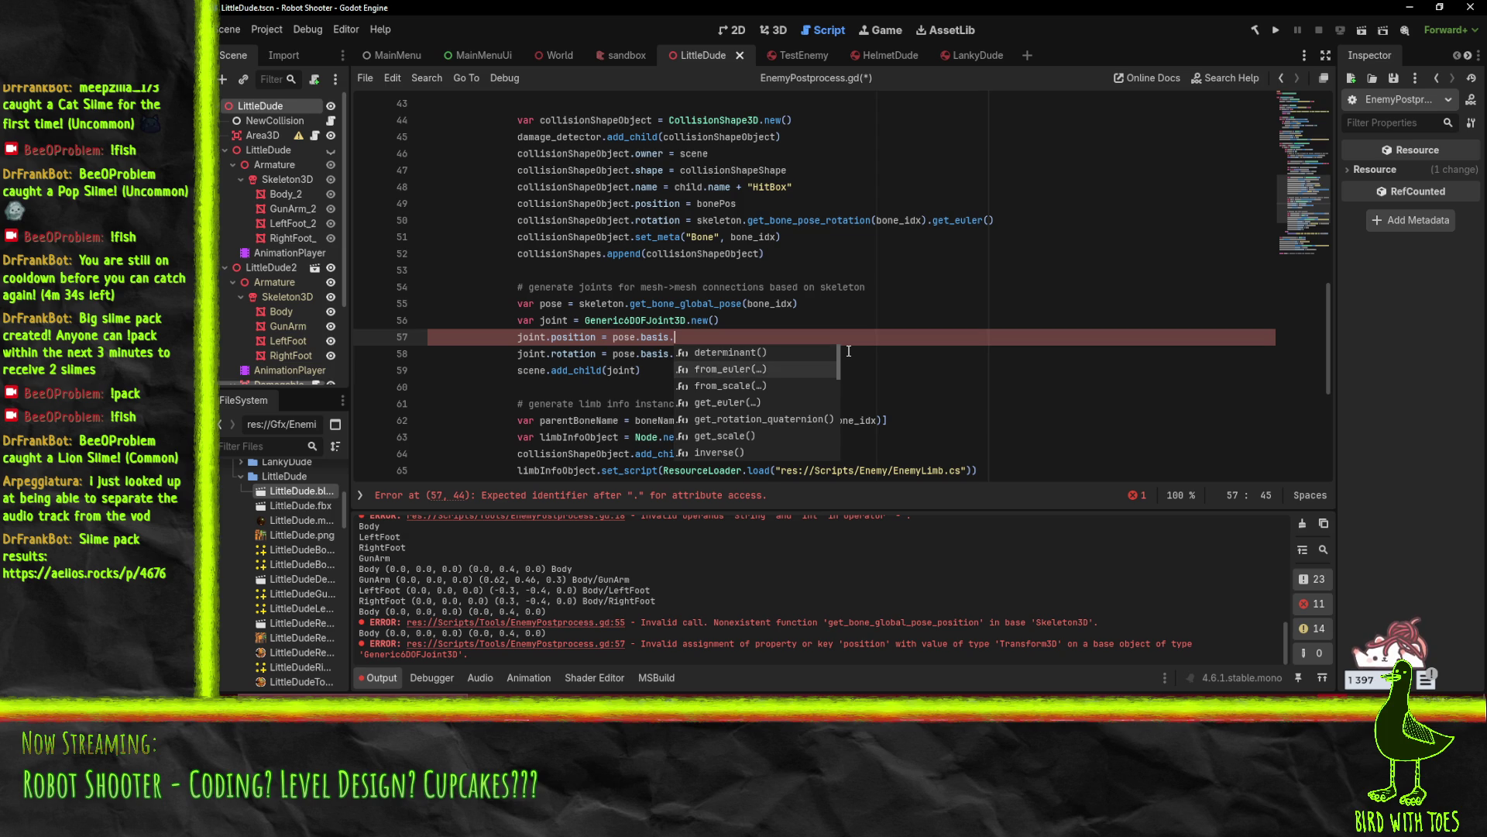
pyautogui.write('get')
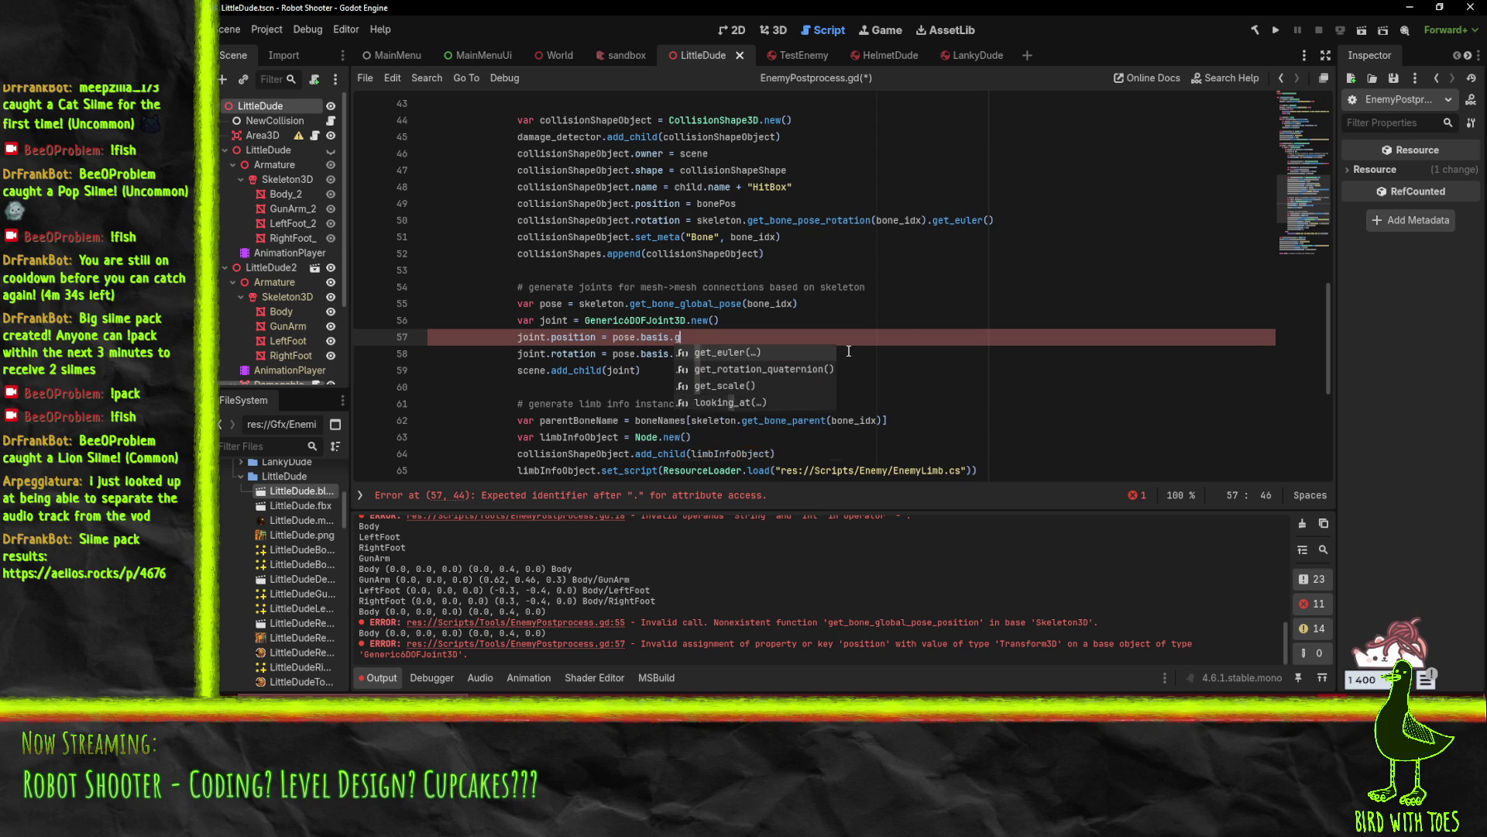
pyautogui.press('BackSpace')
pyautogui.press('BackSpace')
pyautogui.press('BackSpace')
pyautogui.press('BackSpace')
pyautogui.press('BackSpace')
pyautogui.press('BackSpace')
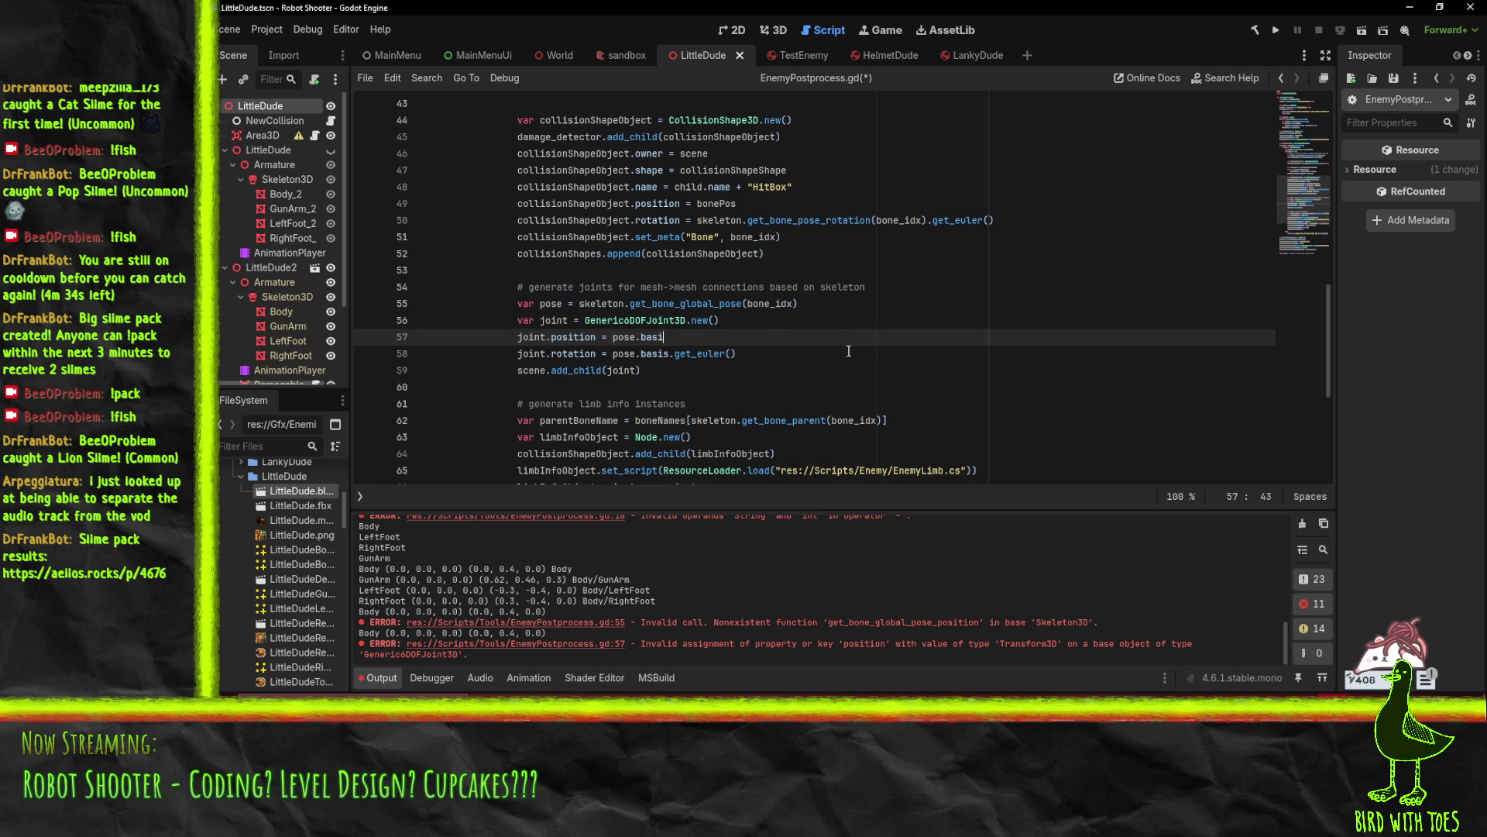
pyautogui.write('.')
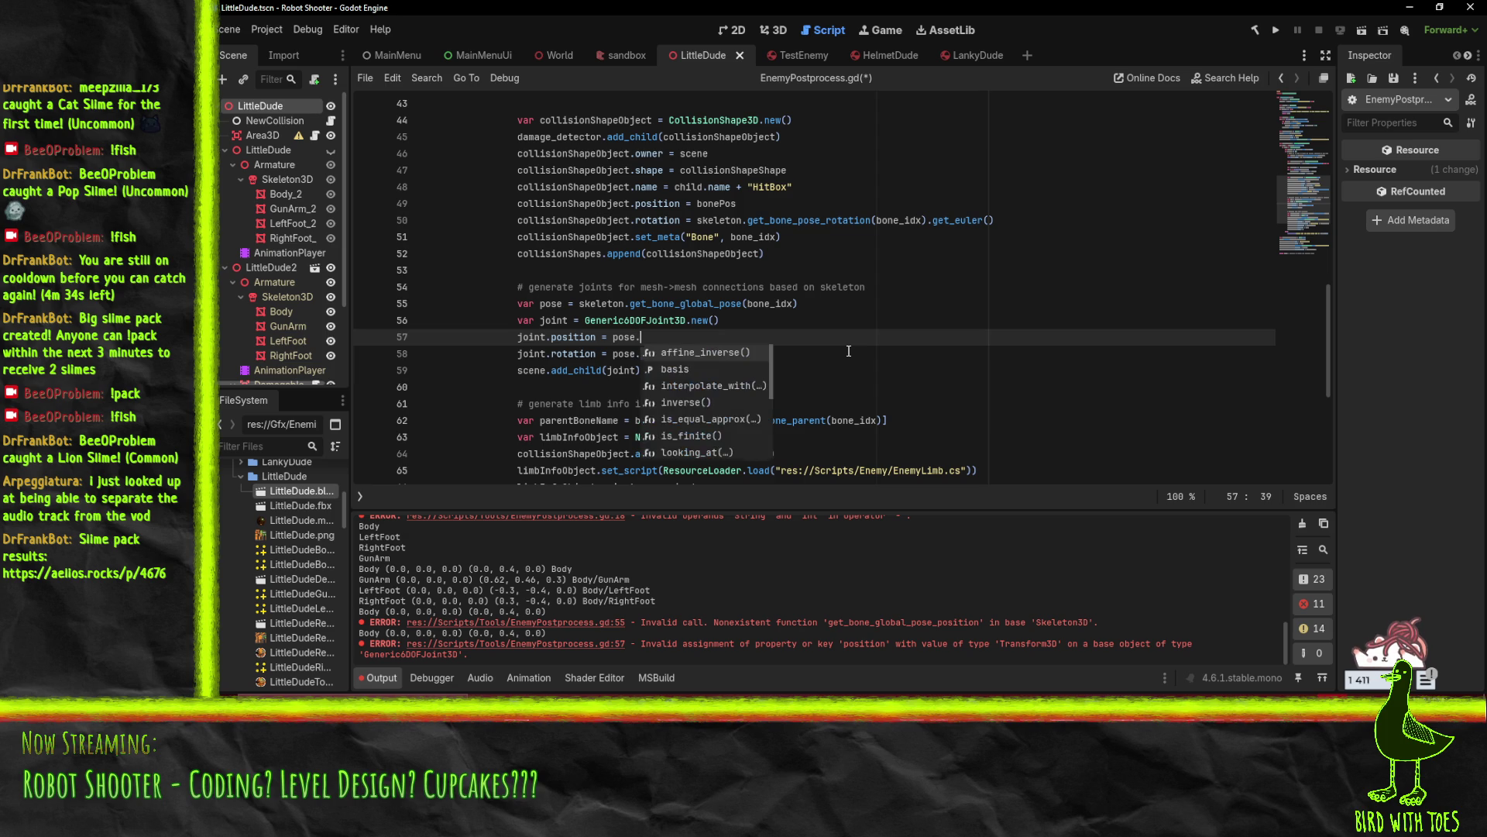
pyautogui.press('Down')
pyautogui.press('Down')
pyautogui.press('Down')
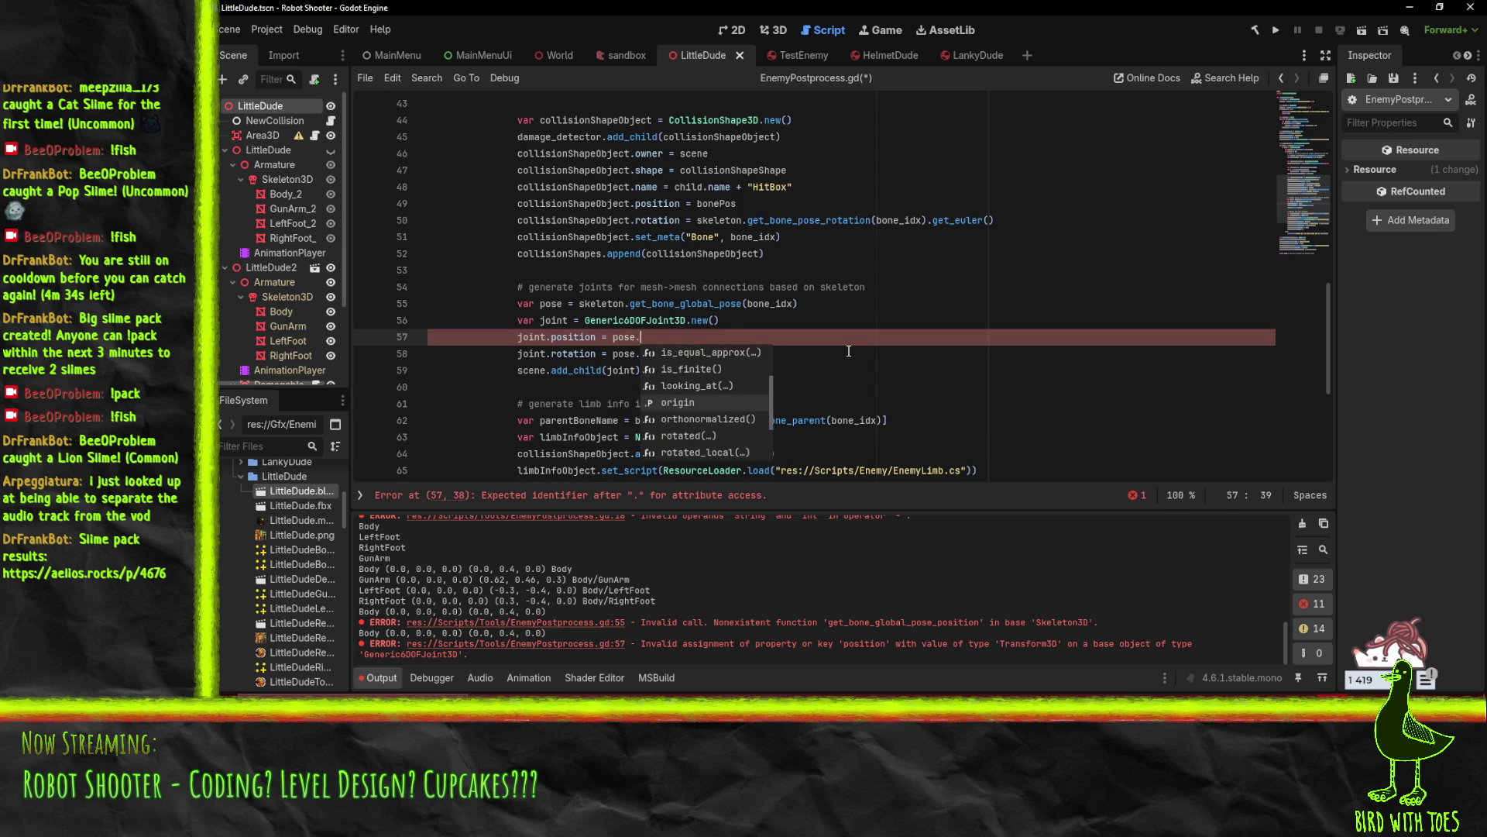
pyautogui.press('Return')
# Save the script and launch the game to test it
pyautogui.click(848, 353)
pyautogui.hotkey('ctrl', 's')
pyautogui.click(676, 336)
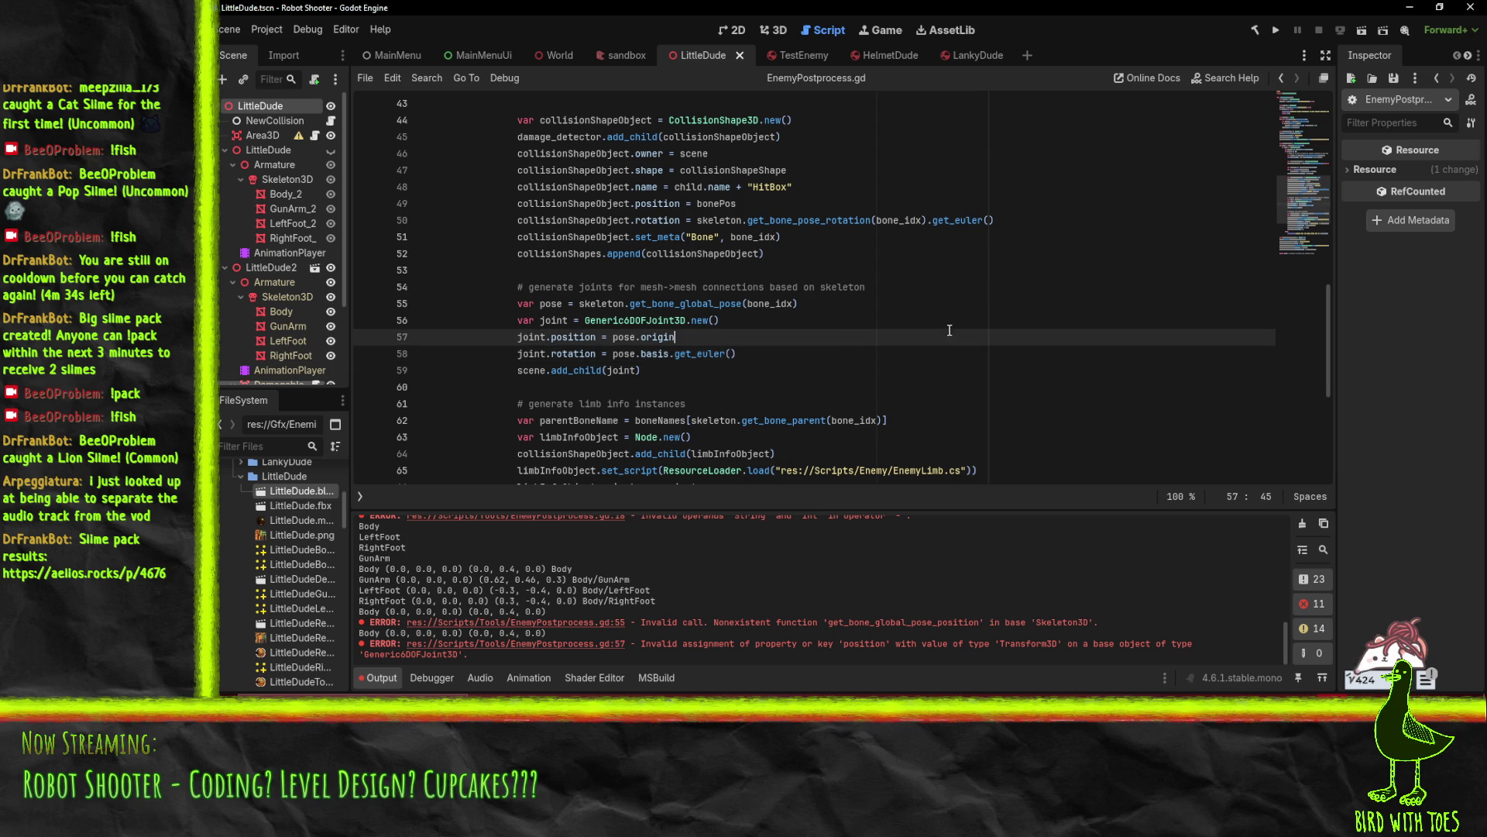
pyautogui.click(1270, 35)
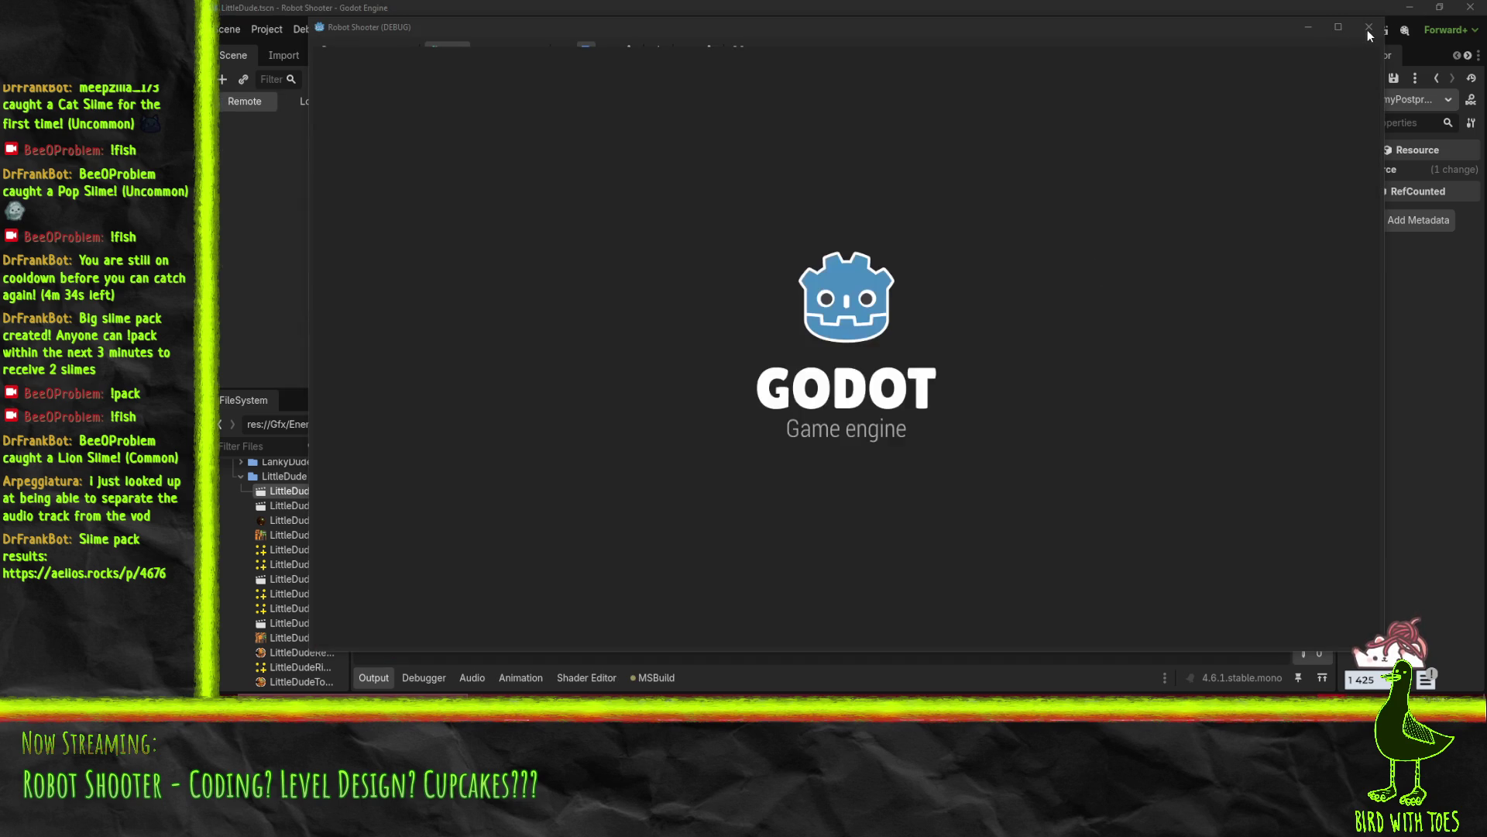
# Close the running game and reimport LittleDude.blend from the FileSystem dock
pyautogui.click(1369, 29)
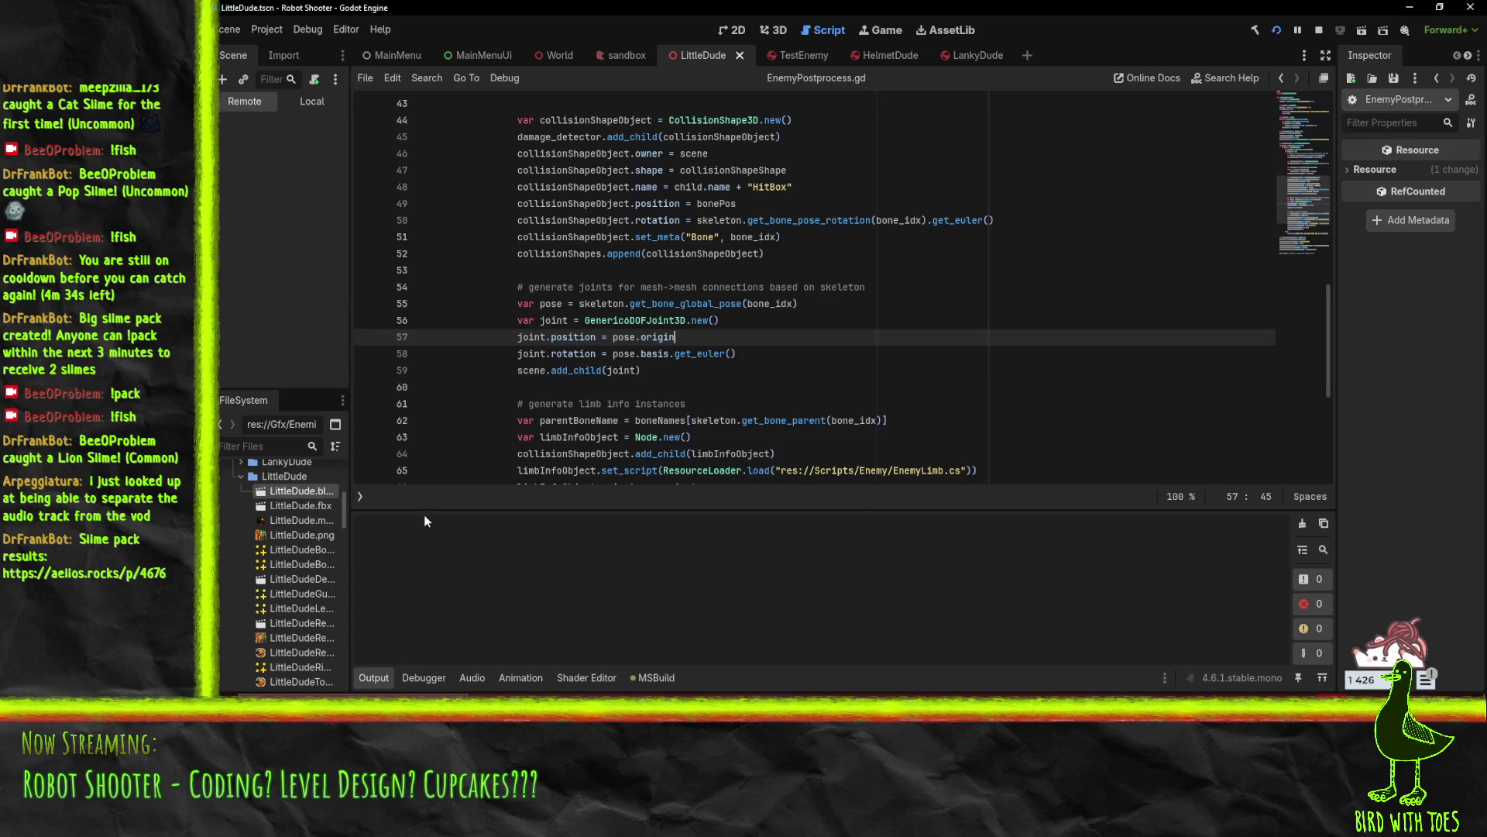
pyautogui.hotkey('shift', 'Down')
pyautogui.rightClick(297, 493)
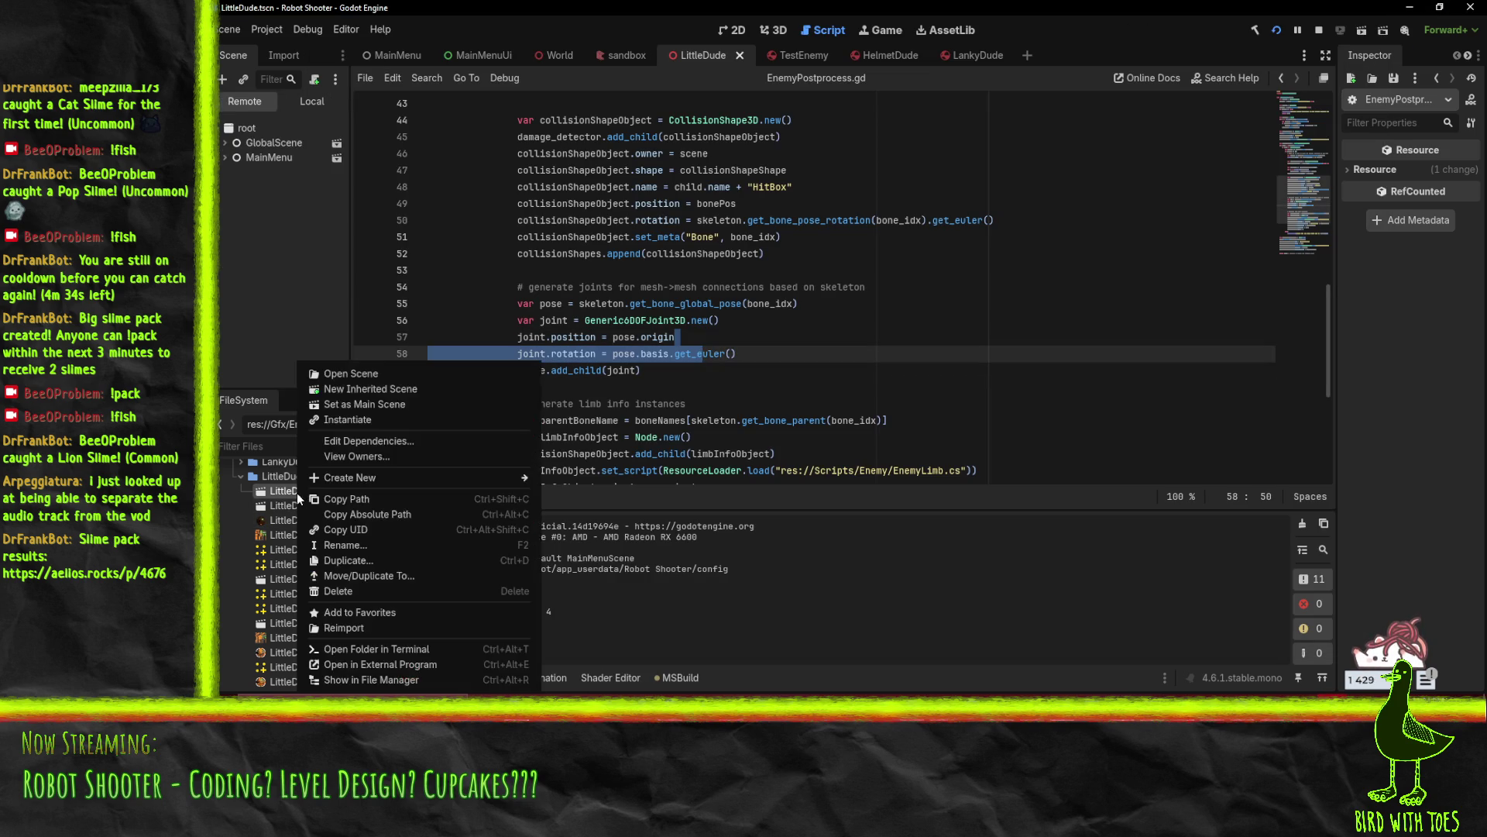
pyautogui.click(359, 626)
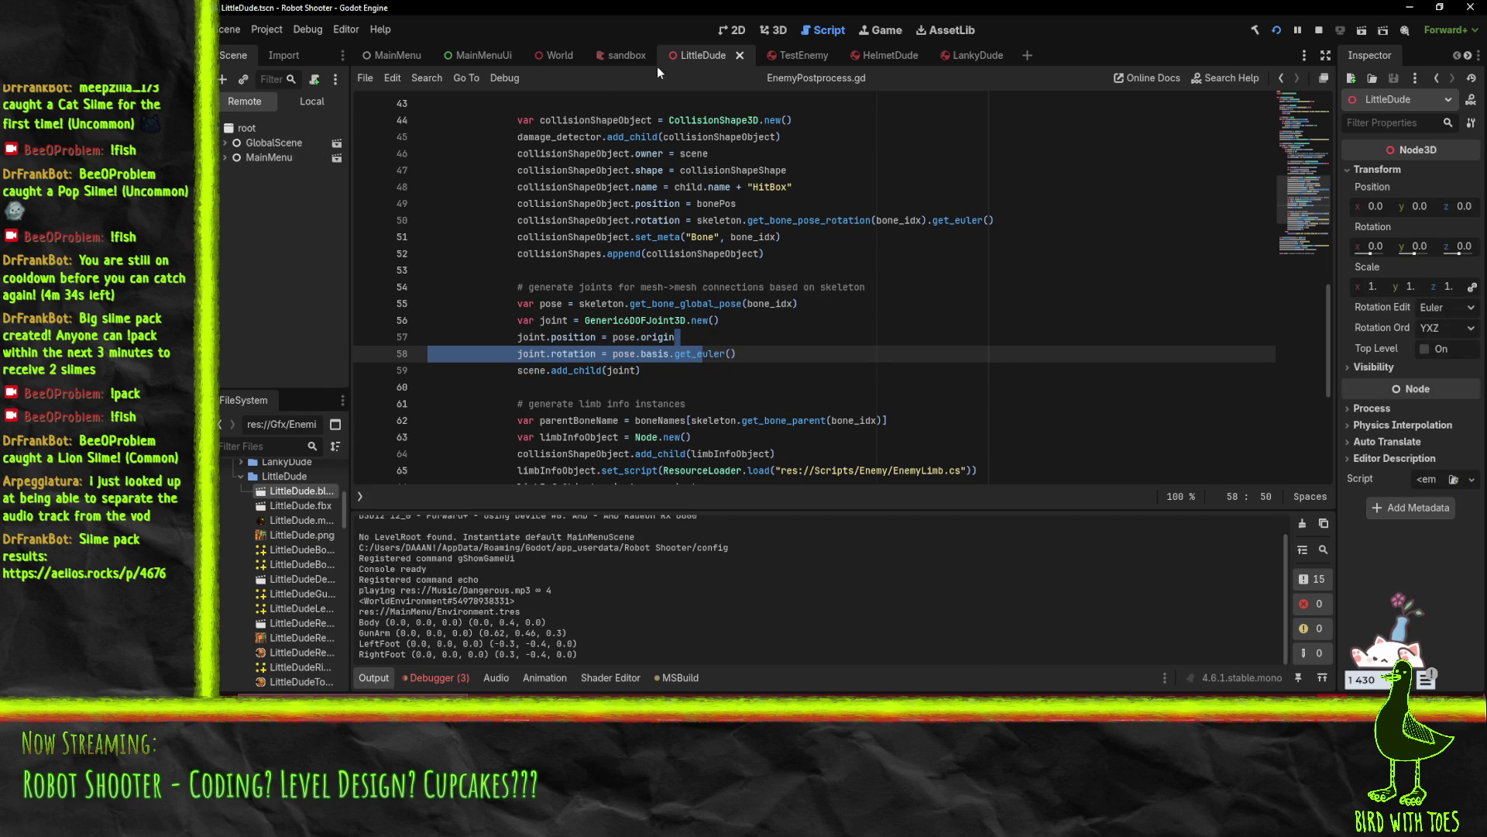
# Orbit and zoom around LittleDude in the 3D view and select its Body mesh
pyautogui.click(765, 33)
pyautogui.moveTo(750, 306)
pyautogui.mouseDown()
pyautogui.moveTo(692, 249)
pyautogui.moveTo(741, 345)
pyautogui.mouseUp()
pyautogui.scroll(8, 751, 336)
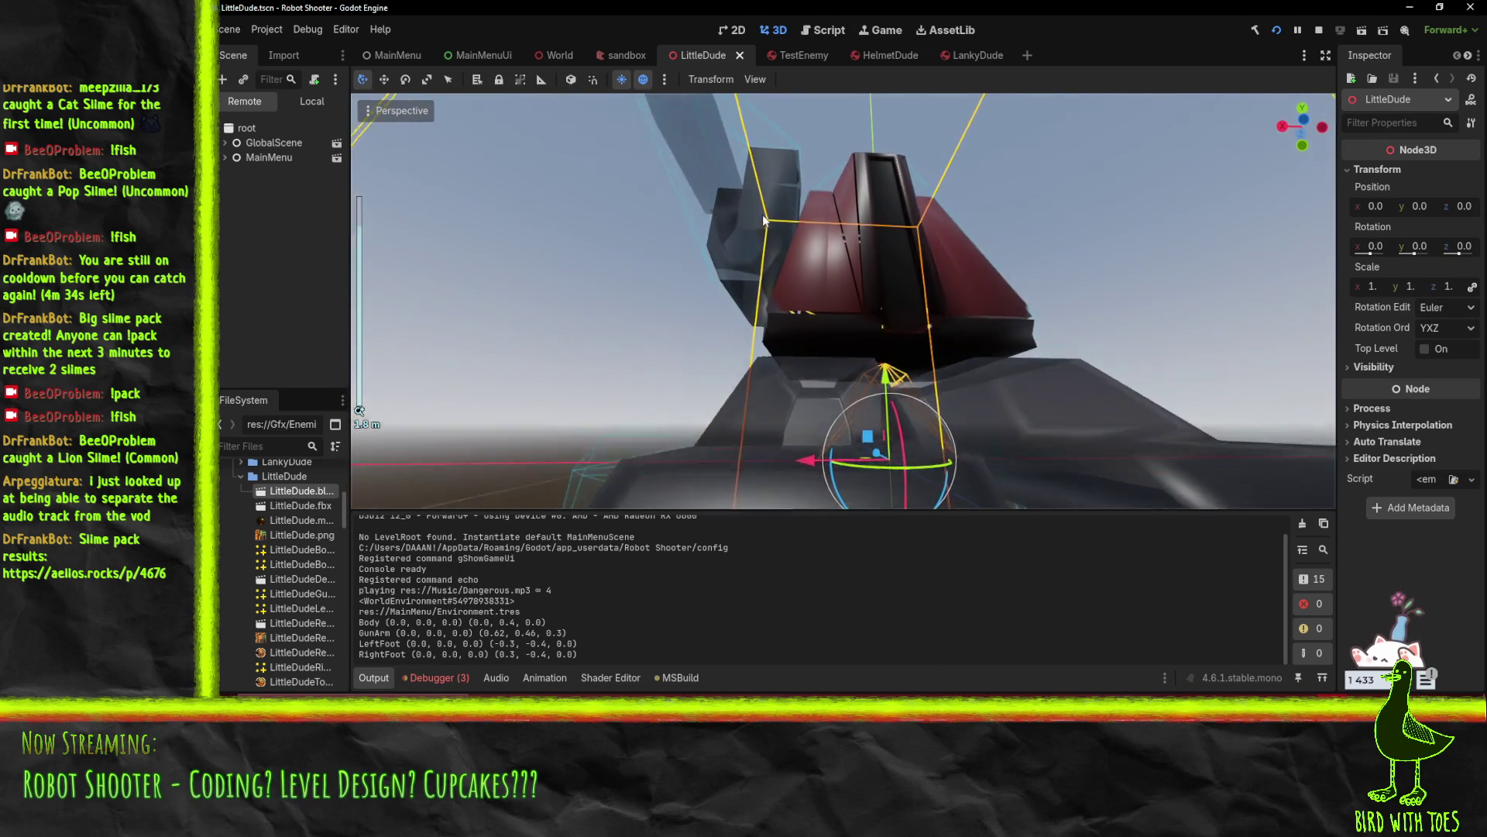
pyautogui.moveTo(763, 220)
pyautogui.mouseDown()
pyautogui.moveTo(733, 244)
pyautogui.moveTo(704, 239)
pyautogui.moveTo(862, 248)
pyautogui.moveTo(873, 262)
pyautogui.mouseUp()
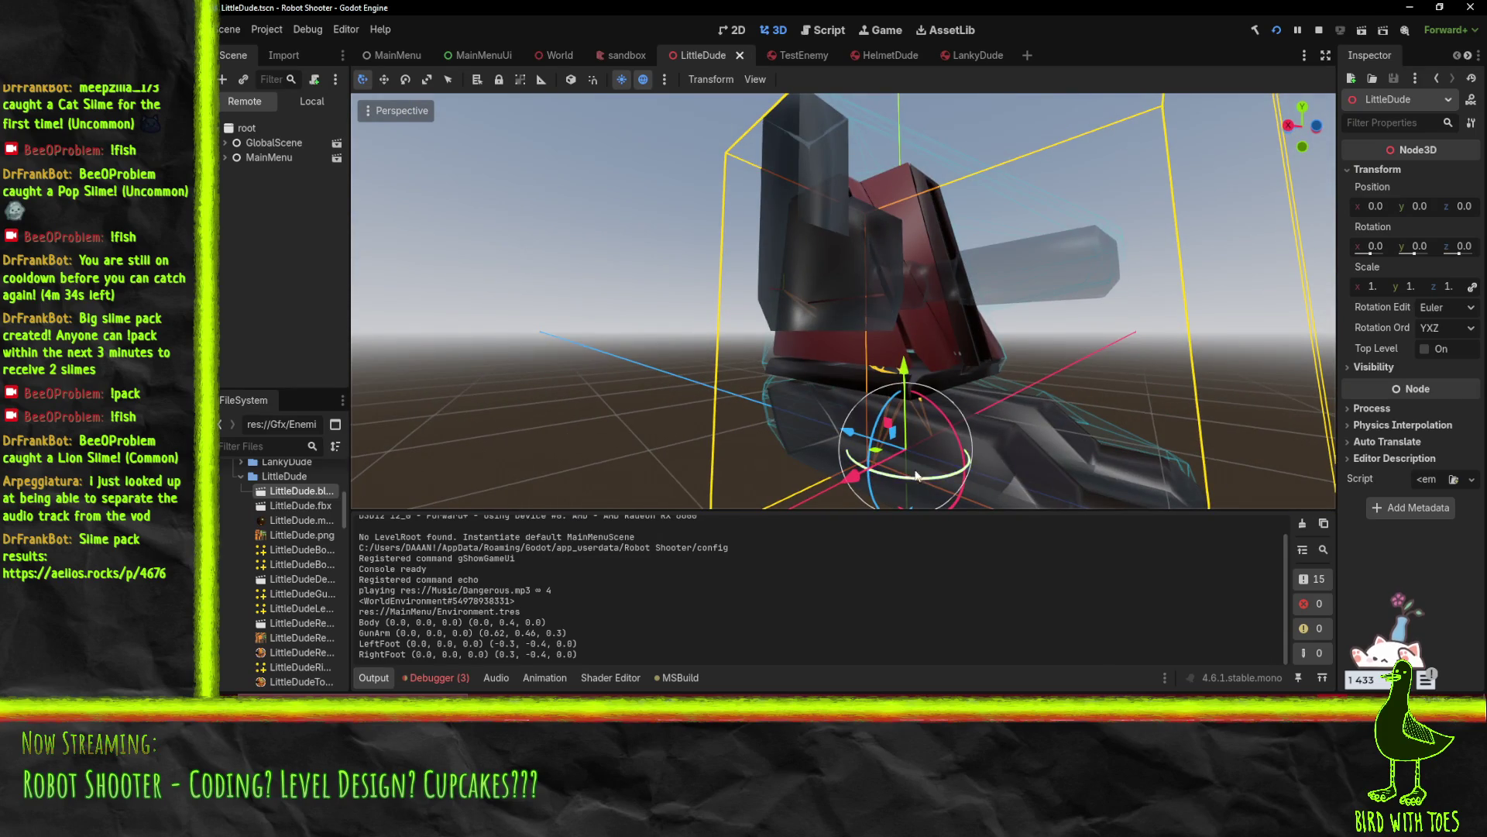
pyautogui.scroll(-5, 872, 266)
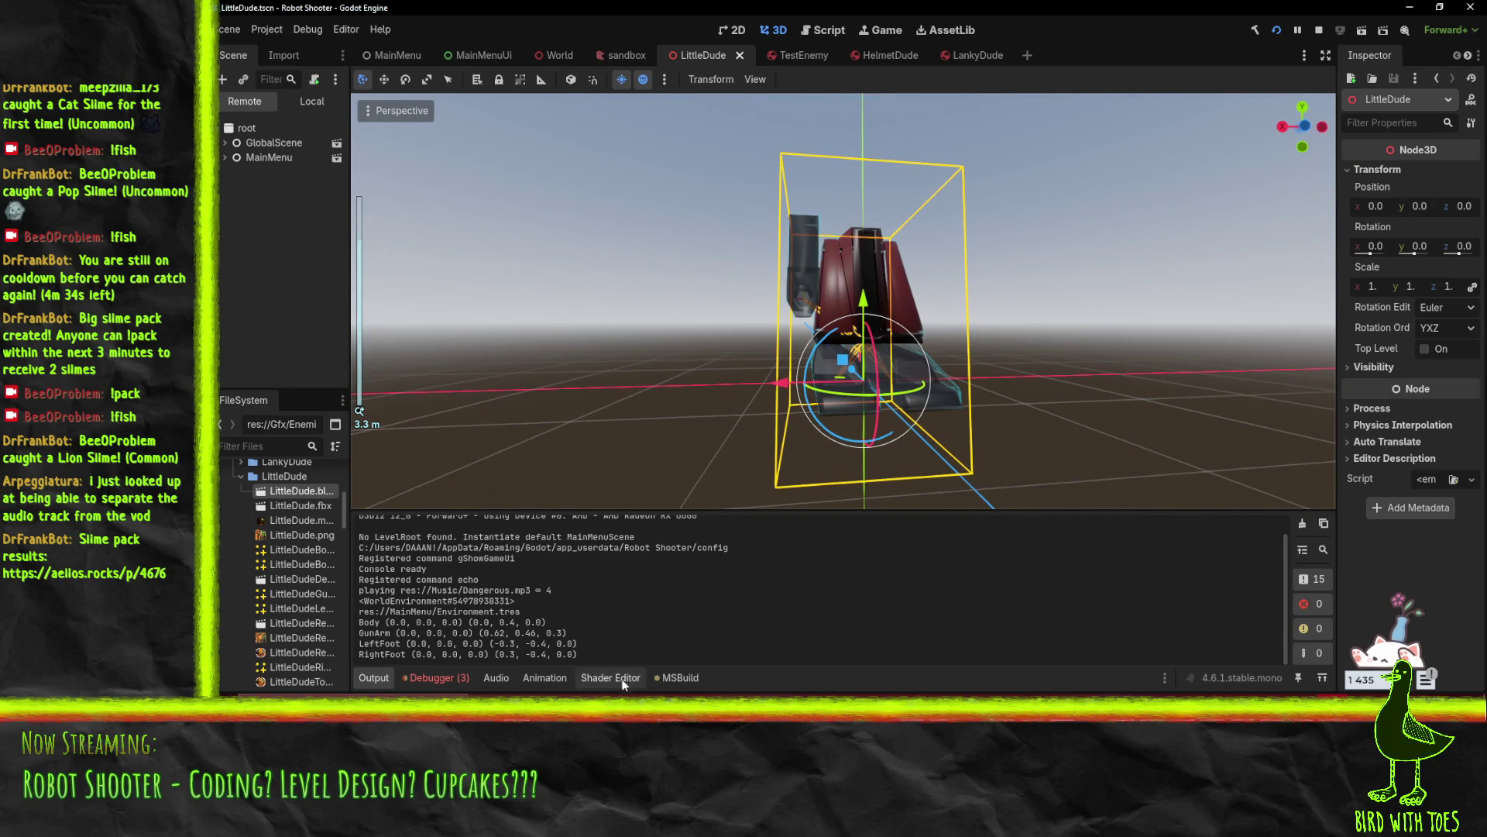
pyautogui.click(890, 296)
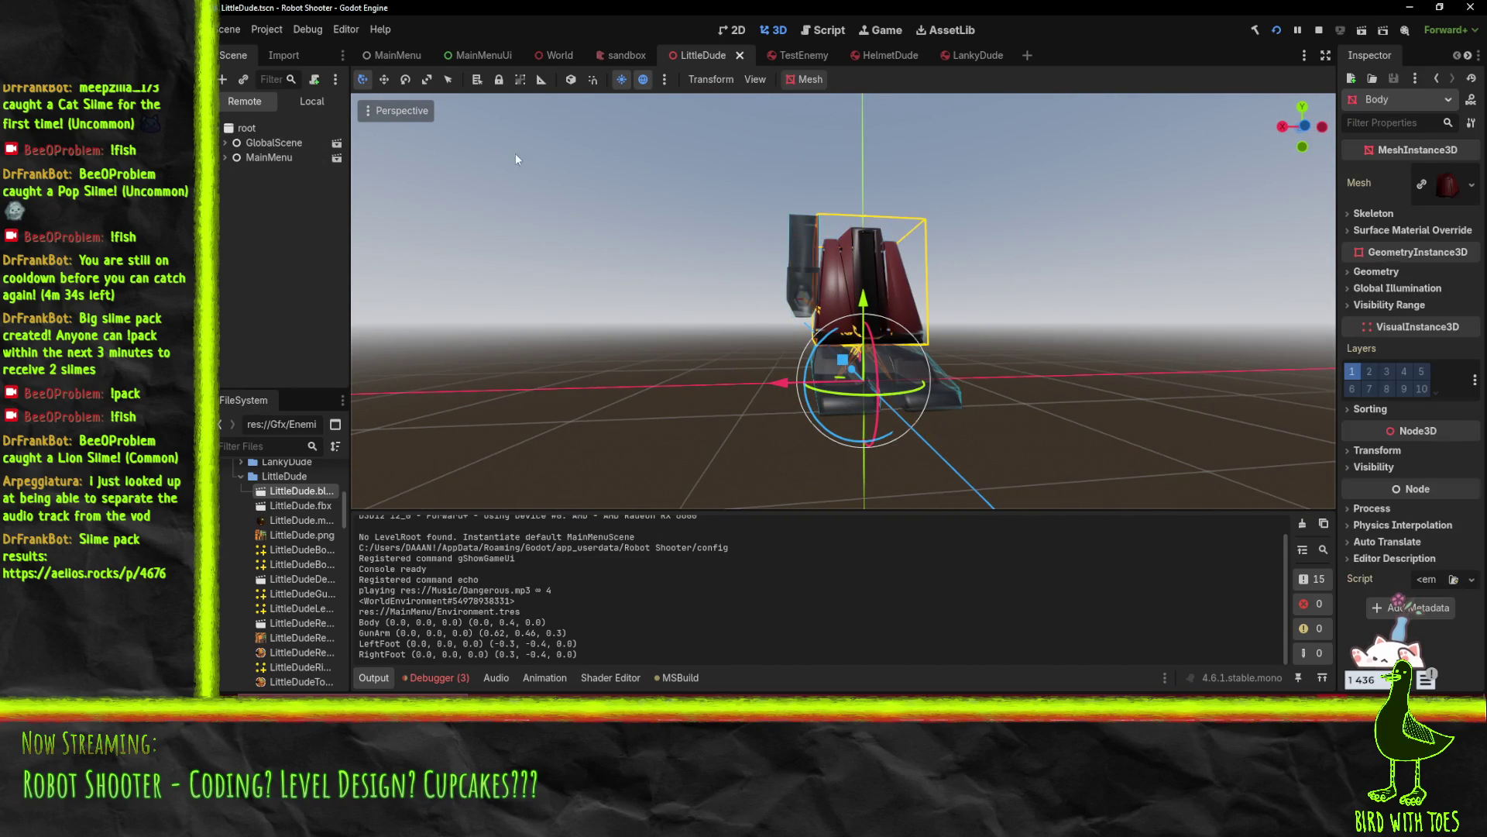
# Open the Animation panel on the AnimationPlayer and load the Walk animation
pyautogui.click(329, 105)
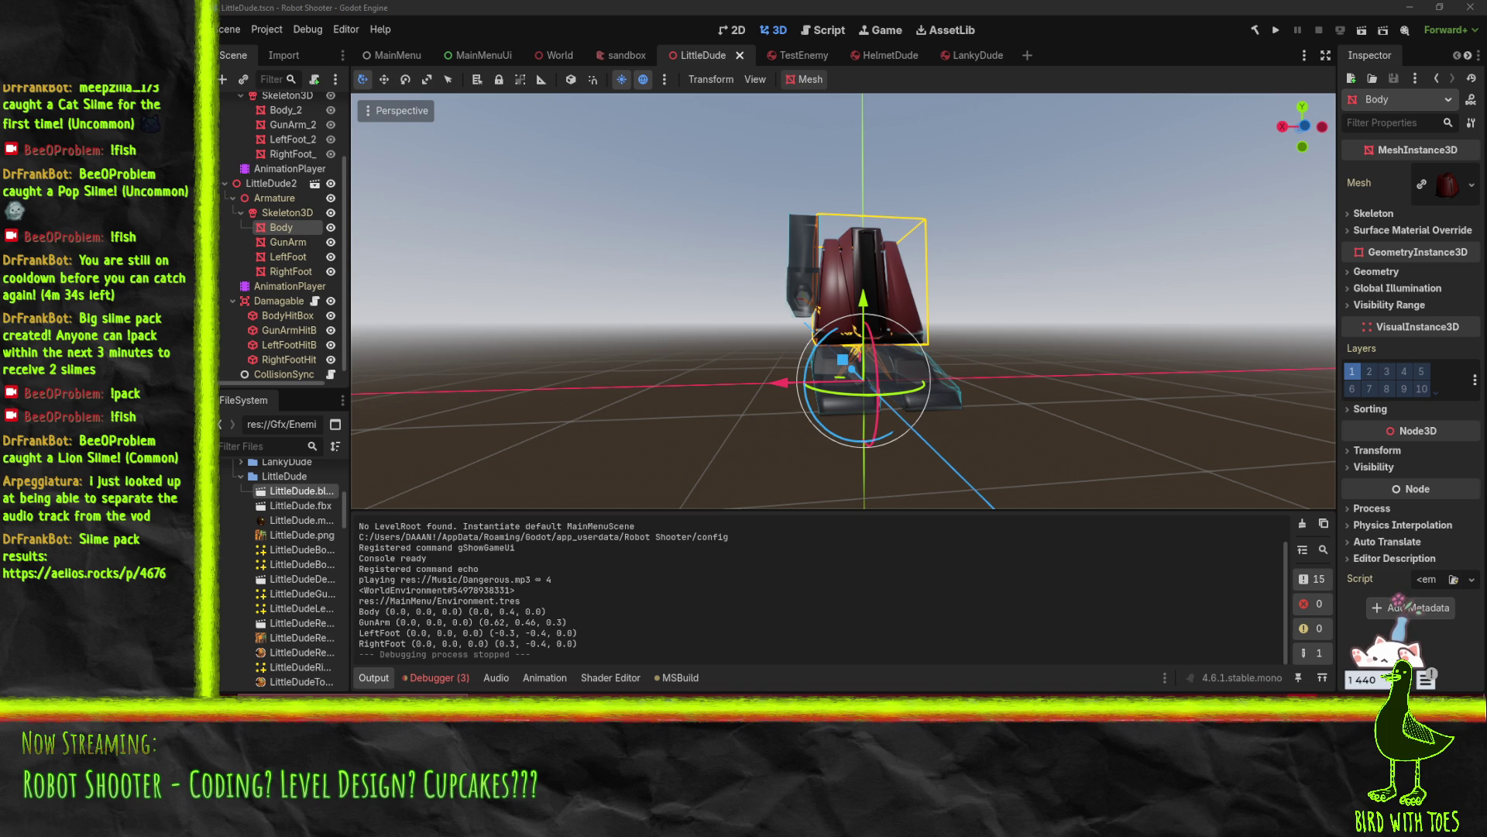
pyautogui.click(545, 678)
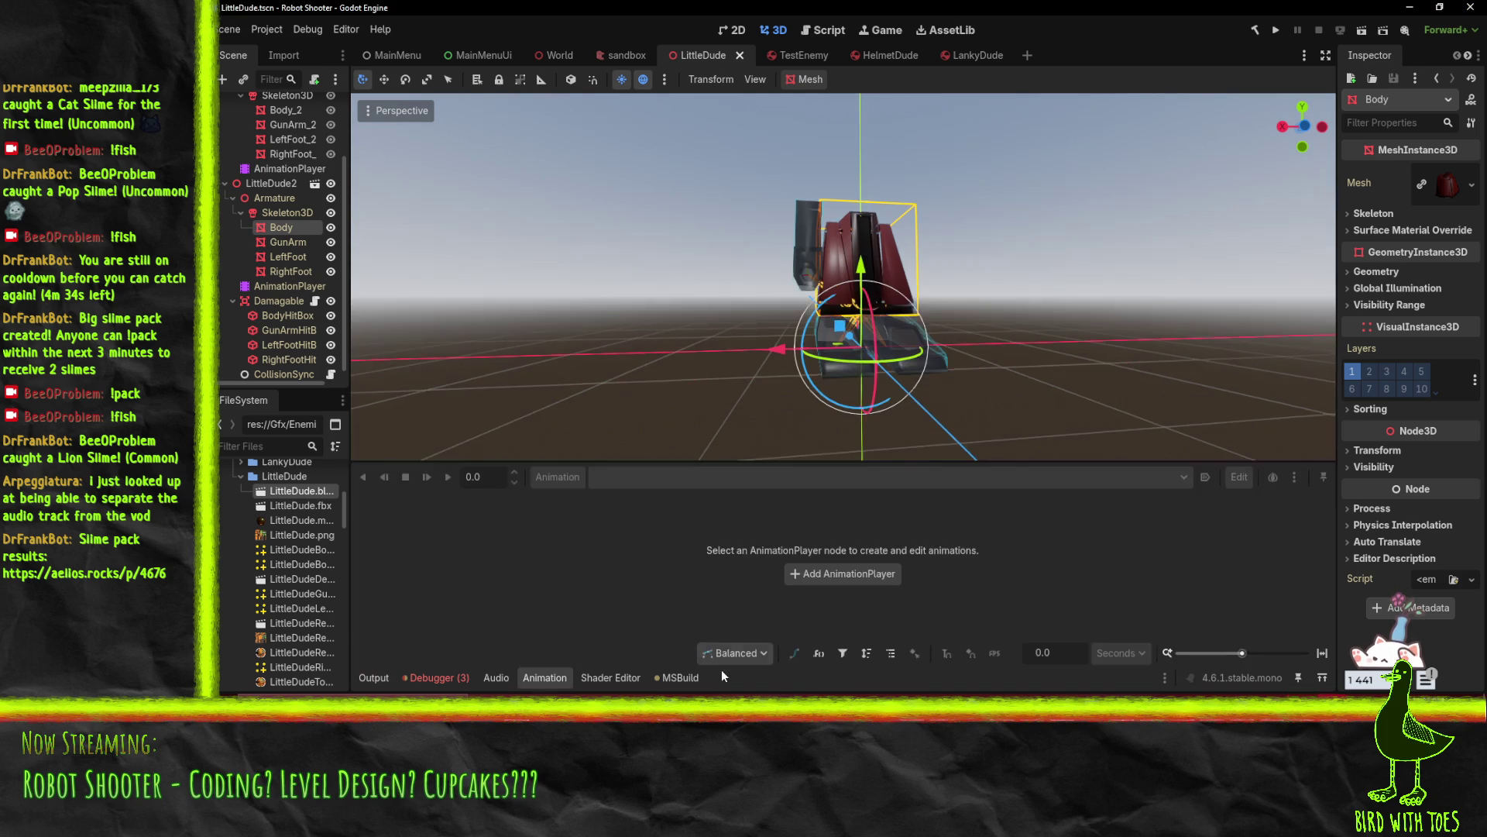
pyautogui.scroll(1, 271, 194)
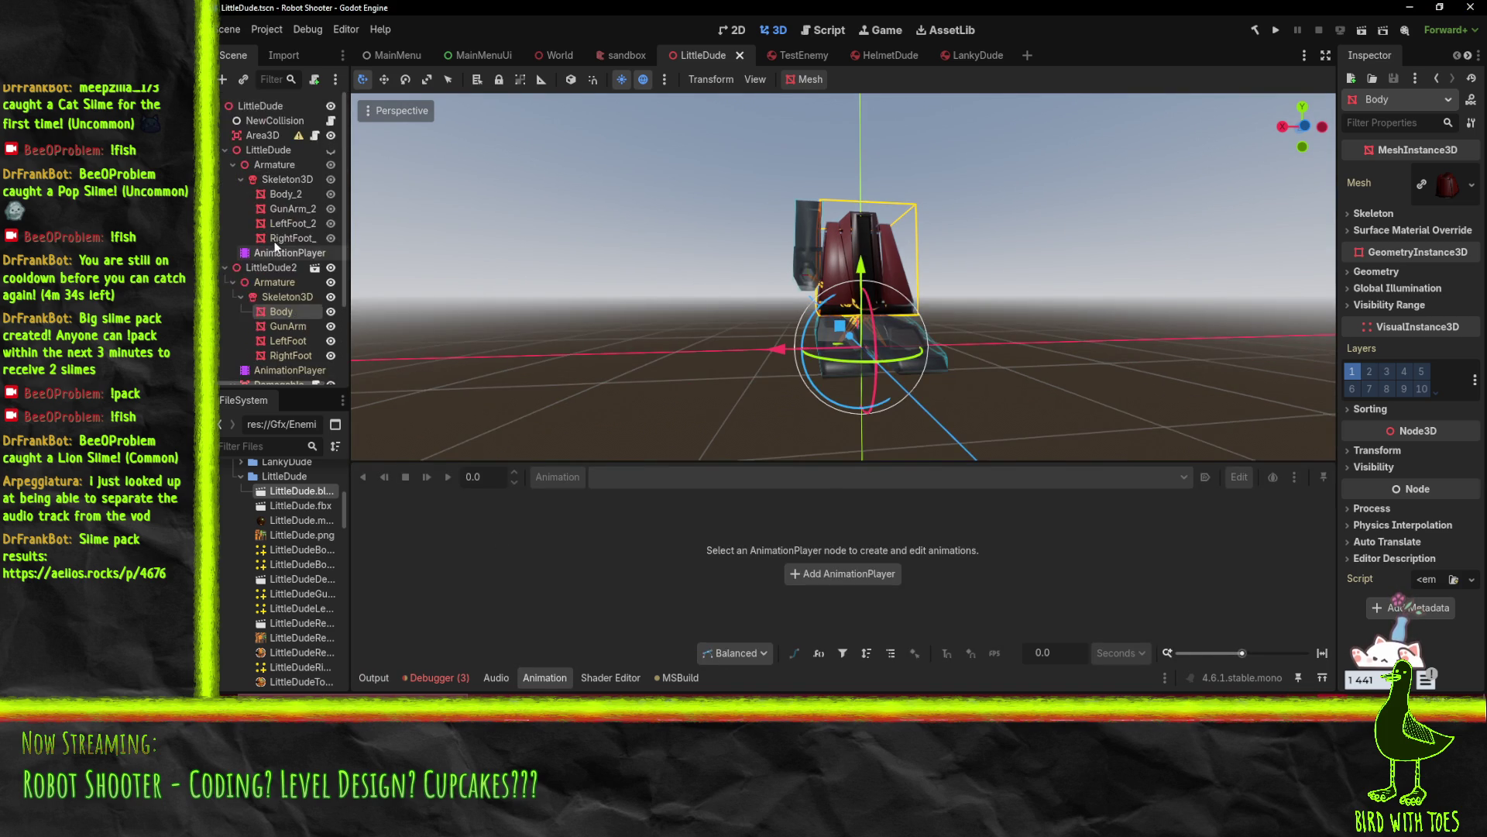
pyautogui.click(277, 302)
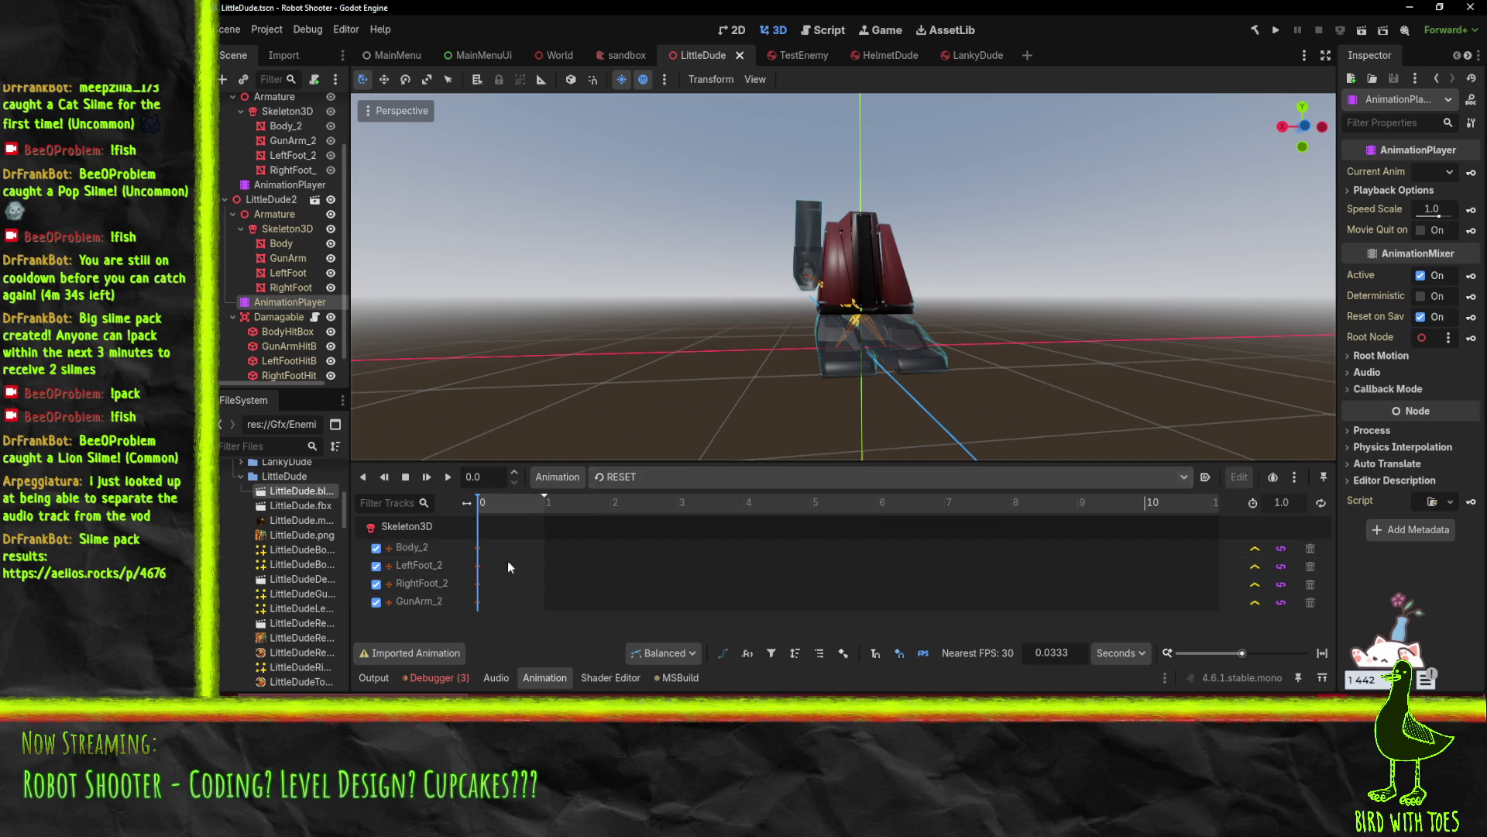
pyautogui.click(631, 477)
pyautogui.click(643, 517)
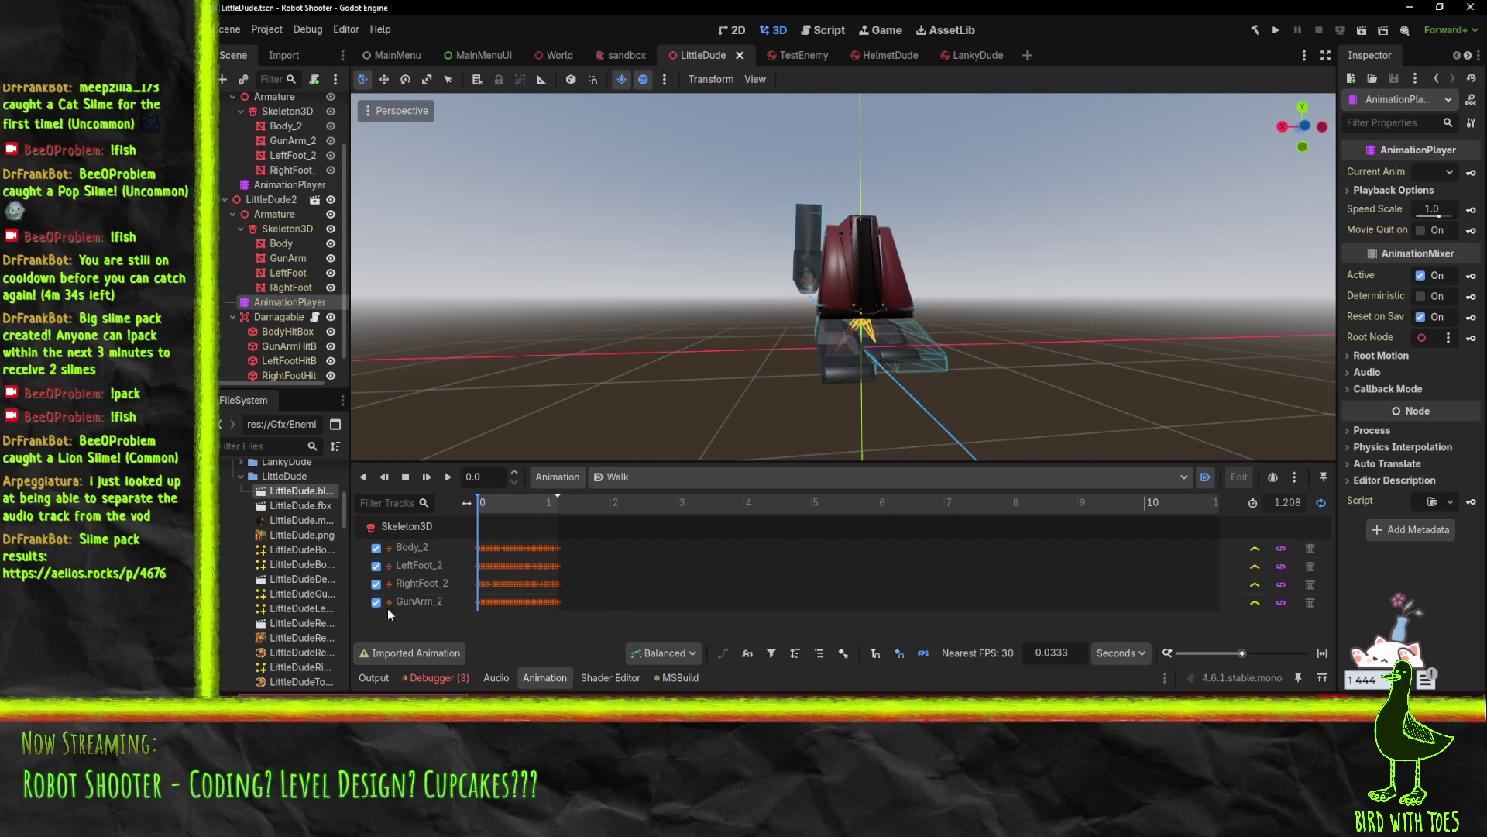
# Play Walk while orbiting the model, then stop it at 0.6502 seconds
pyautogui.click(447, 477)
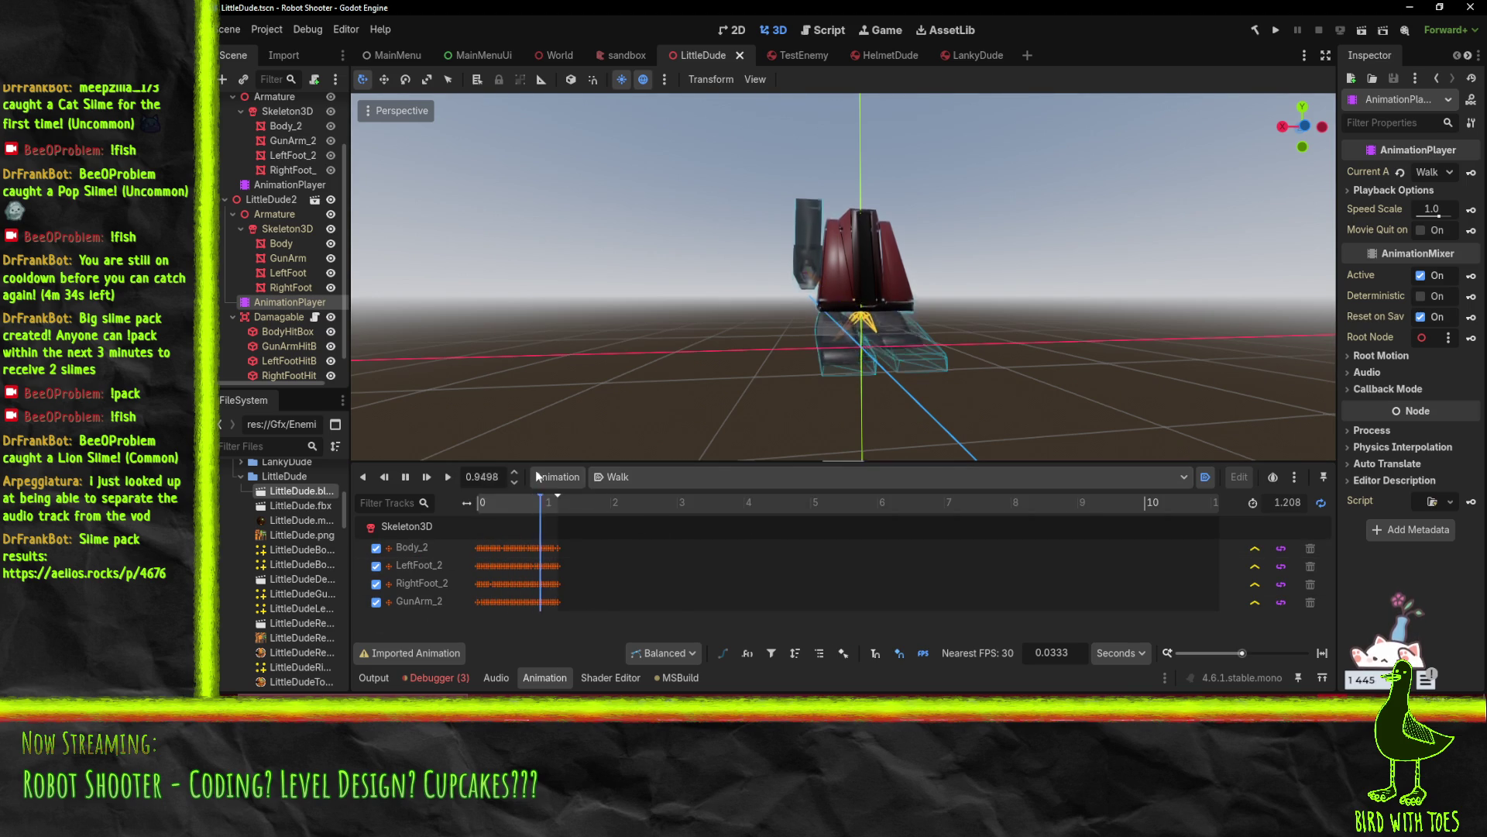
pyautogui.moveTo(585, 389)
pyautogui.mouseDown()
pyautogui.moveTo(668, 335)
pyautogui.moveTo(782, 358)
pyautogui.moveTo(649, 345)
pyautogui.moveTo(736, 335)
pyautogui.moveTo(803, 291)
pyautogui.moveTo(966, 287)
pyautogui.moveTo(1018, 323)
pyautogui.moveTo(916, 420)
pyautogui.moveTo(594, 391)
pyautogui.moveTo(777, 363)
pyautogui.moveTo(829, 276)
pyautogui.moveTo(676, 333)
pyautogui.moveTo(782, 339)
pyautogui.moveTo(810, 357)
pyautogui.mouseUp()
pyautogui.scroll(2, 736, 335)
pyautogui.scroll(2, 776, 362)
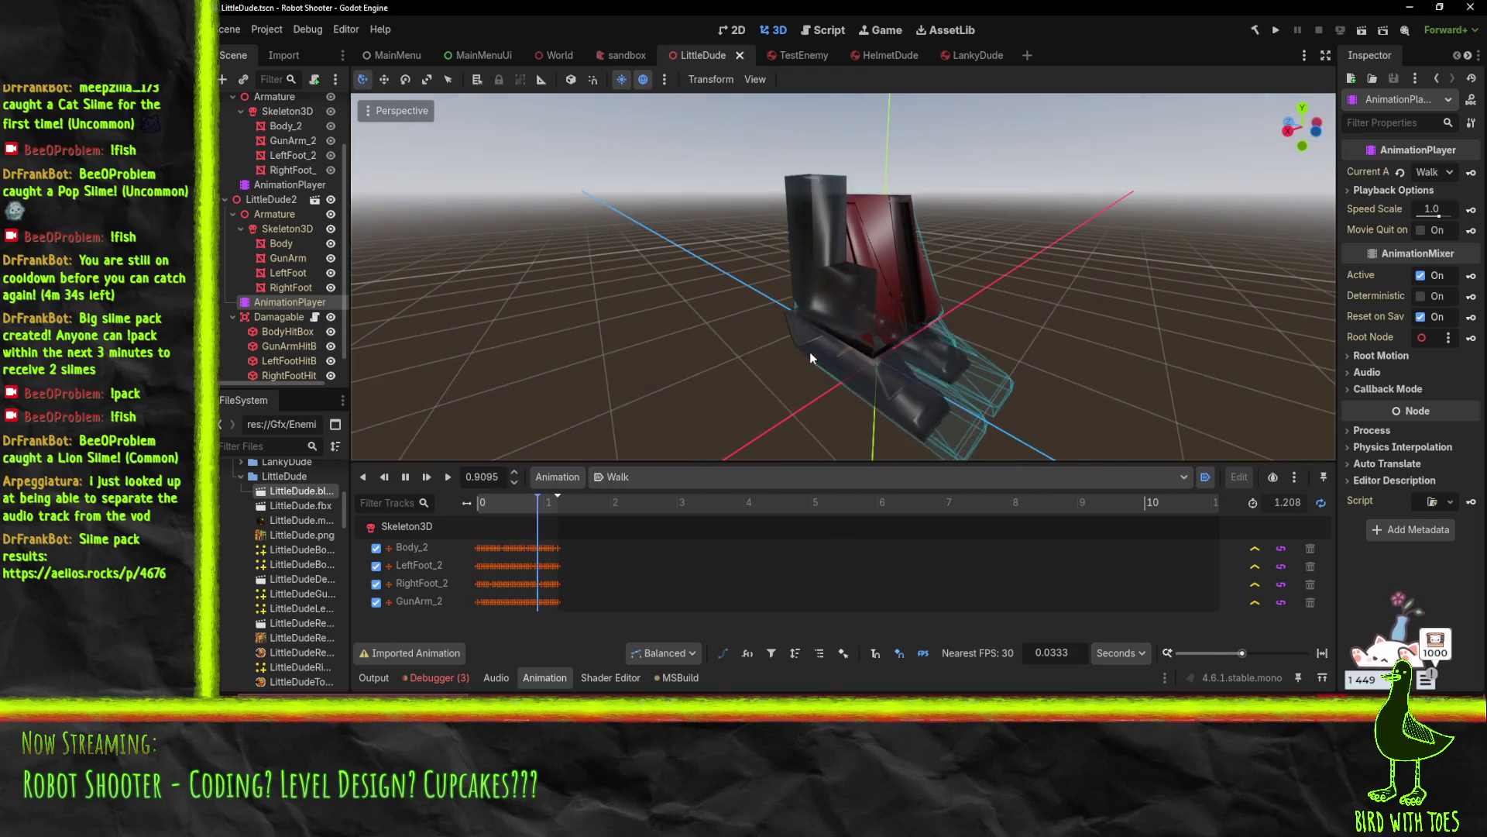
pyautogui.click(399, 478)
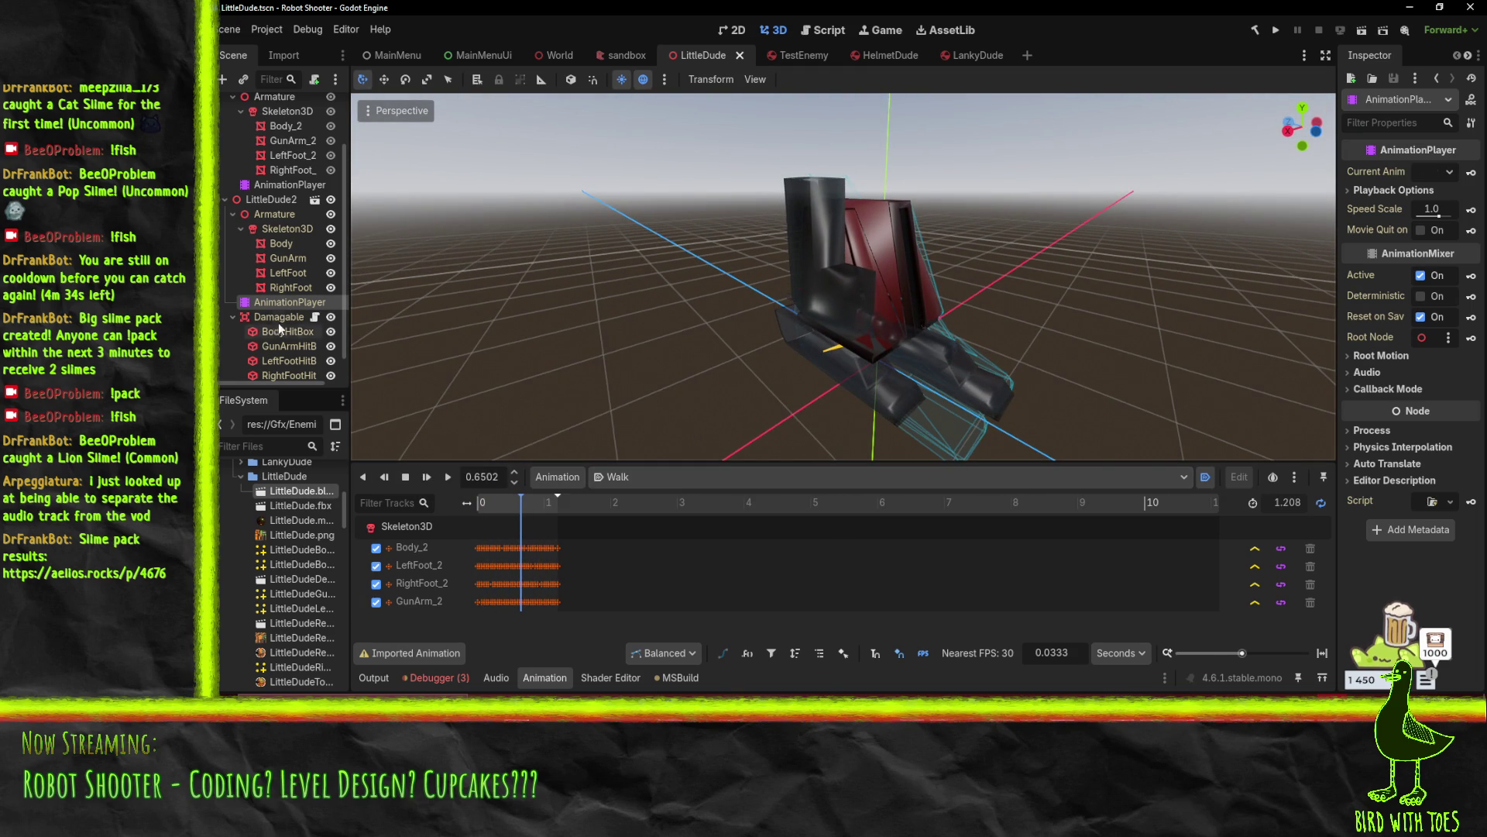
pyautogui.scroll(-1, 252, 267)
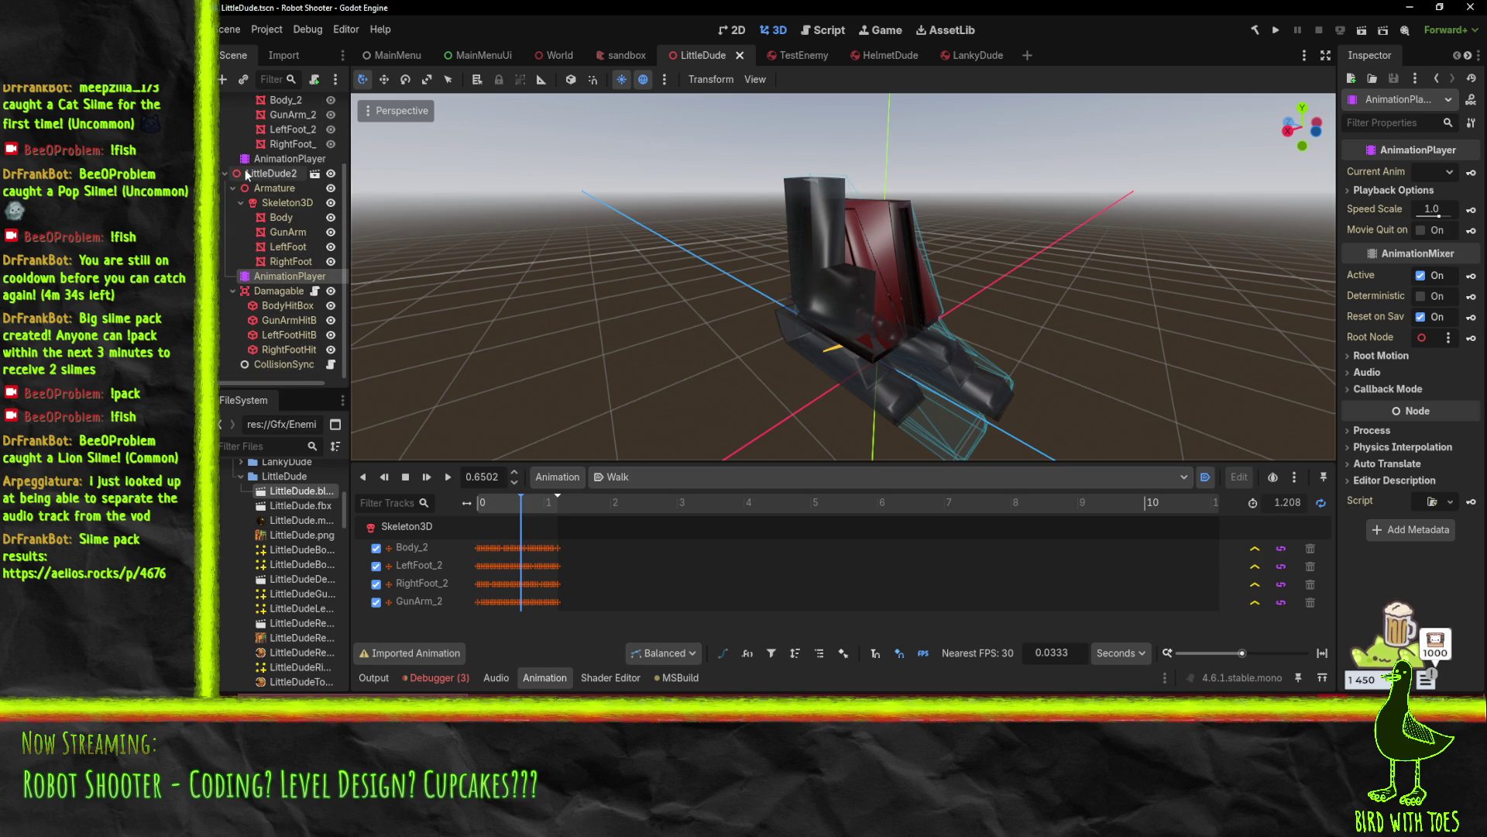
# Inspect Skeleton3D, Damagable, the GunArm and Body hitboxes, and CollisionSync with a wider Inspector
pyautogui.click(283, 203)
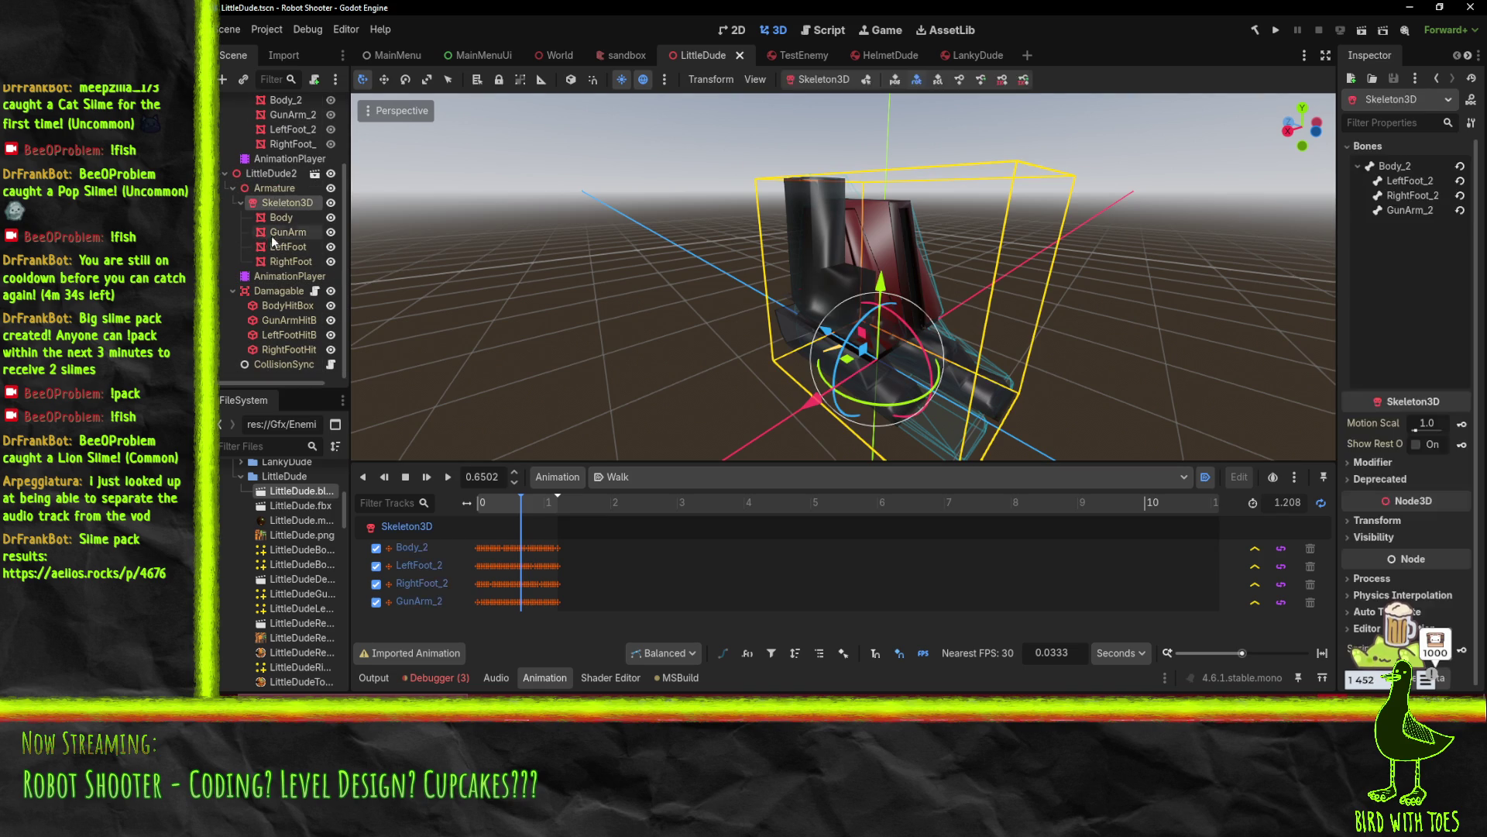
pyautogui.click(273, 292)
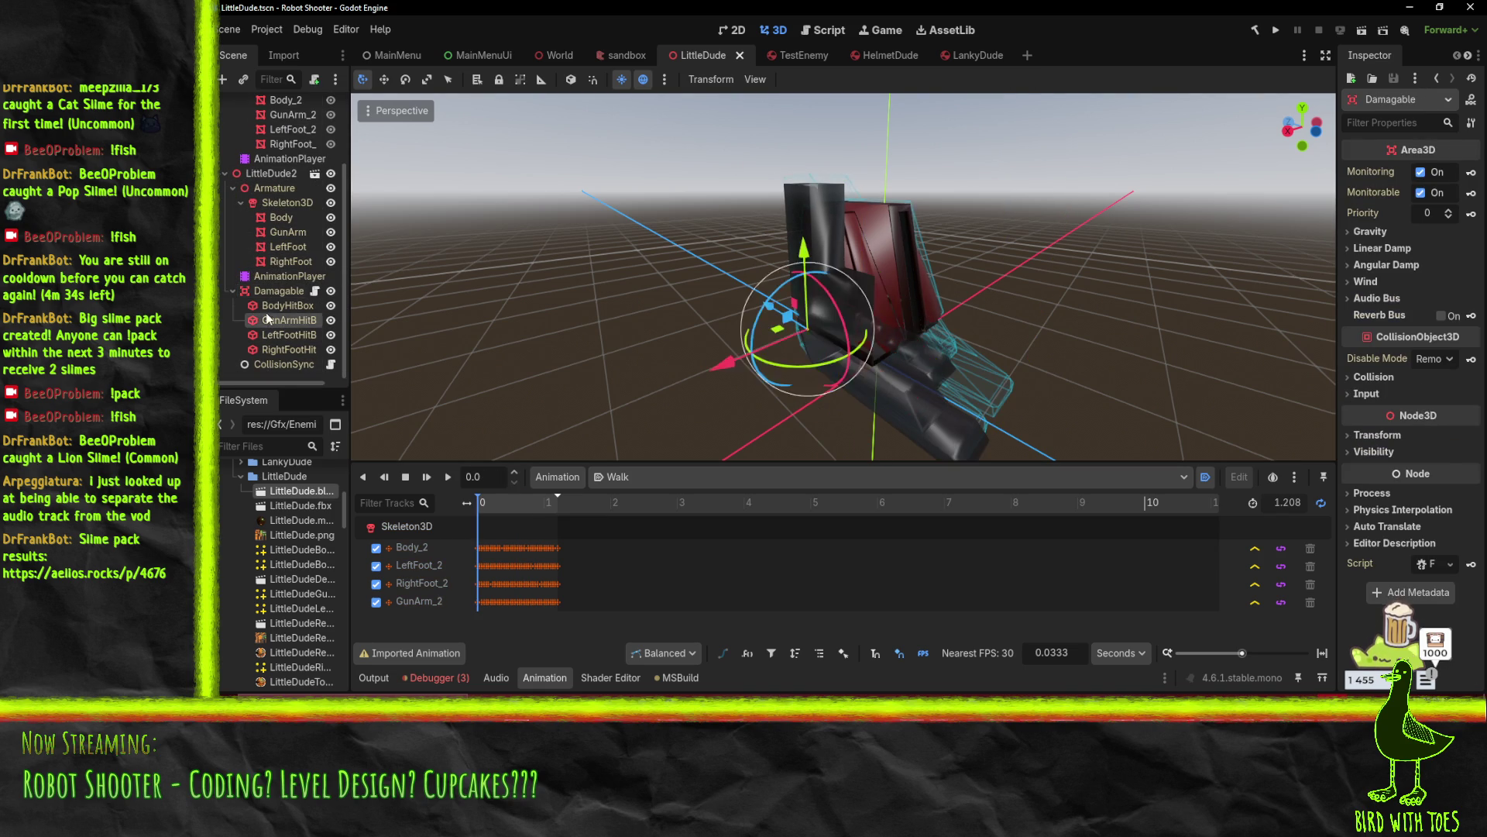
pyautogui.click(267, 319)
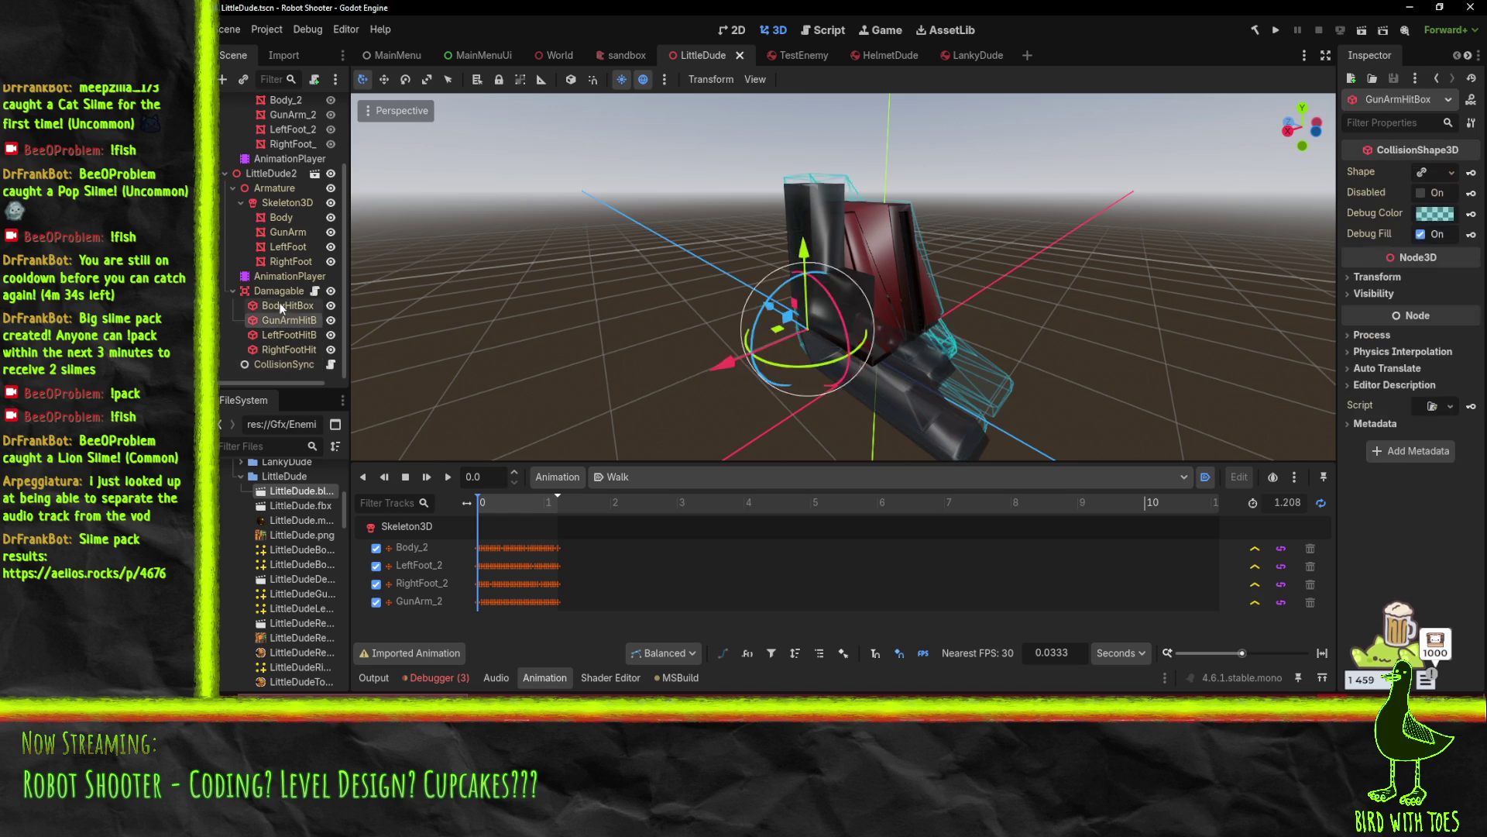
pyautogui.click(281, 307)
pyautogui.click(273, 367)
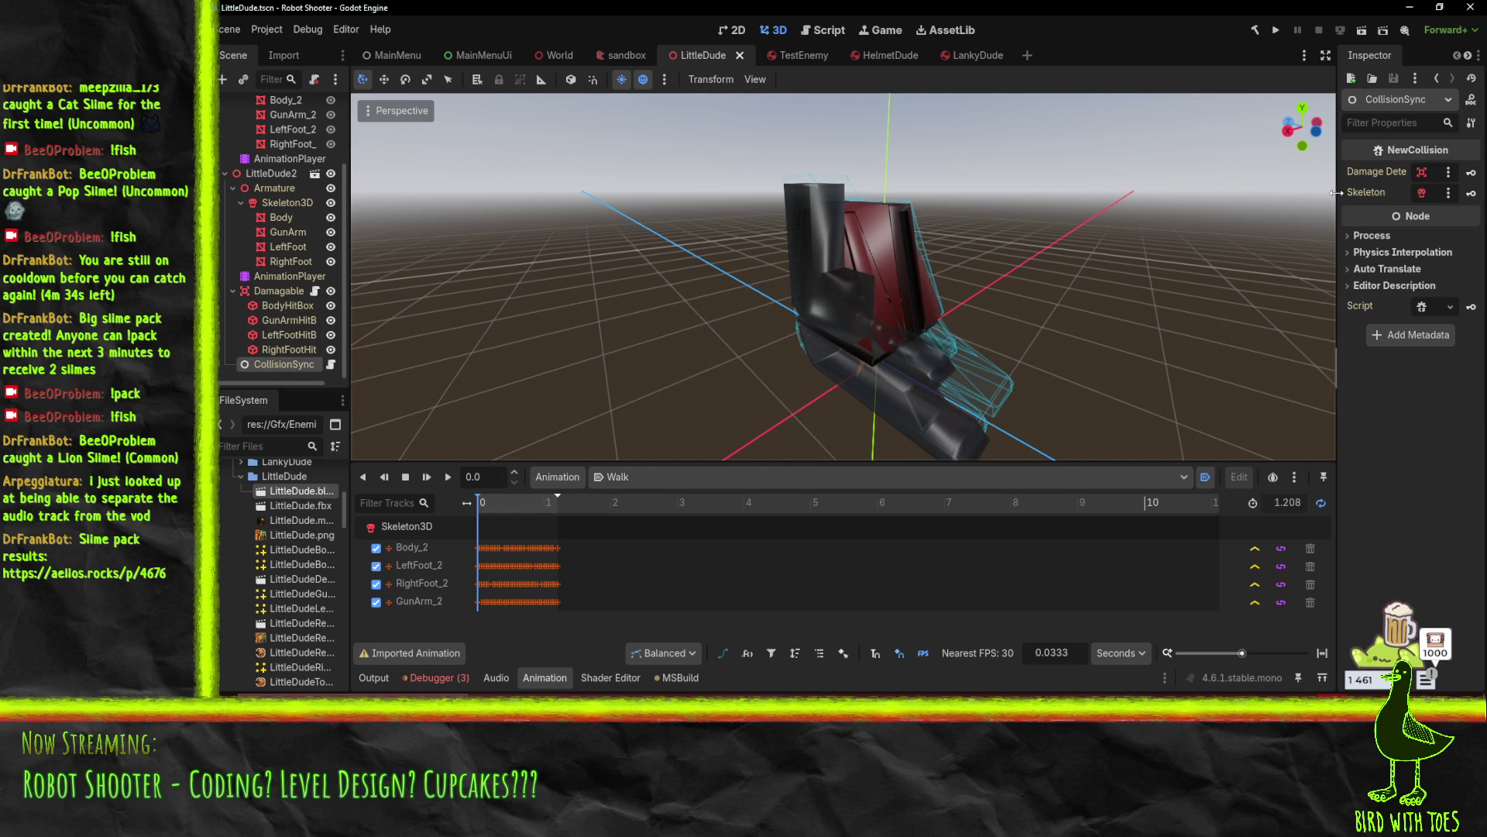
pyautogui.moveTo(1337, 368); pyautogui.dragTo(1255, 368)
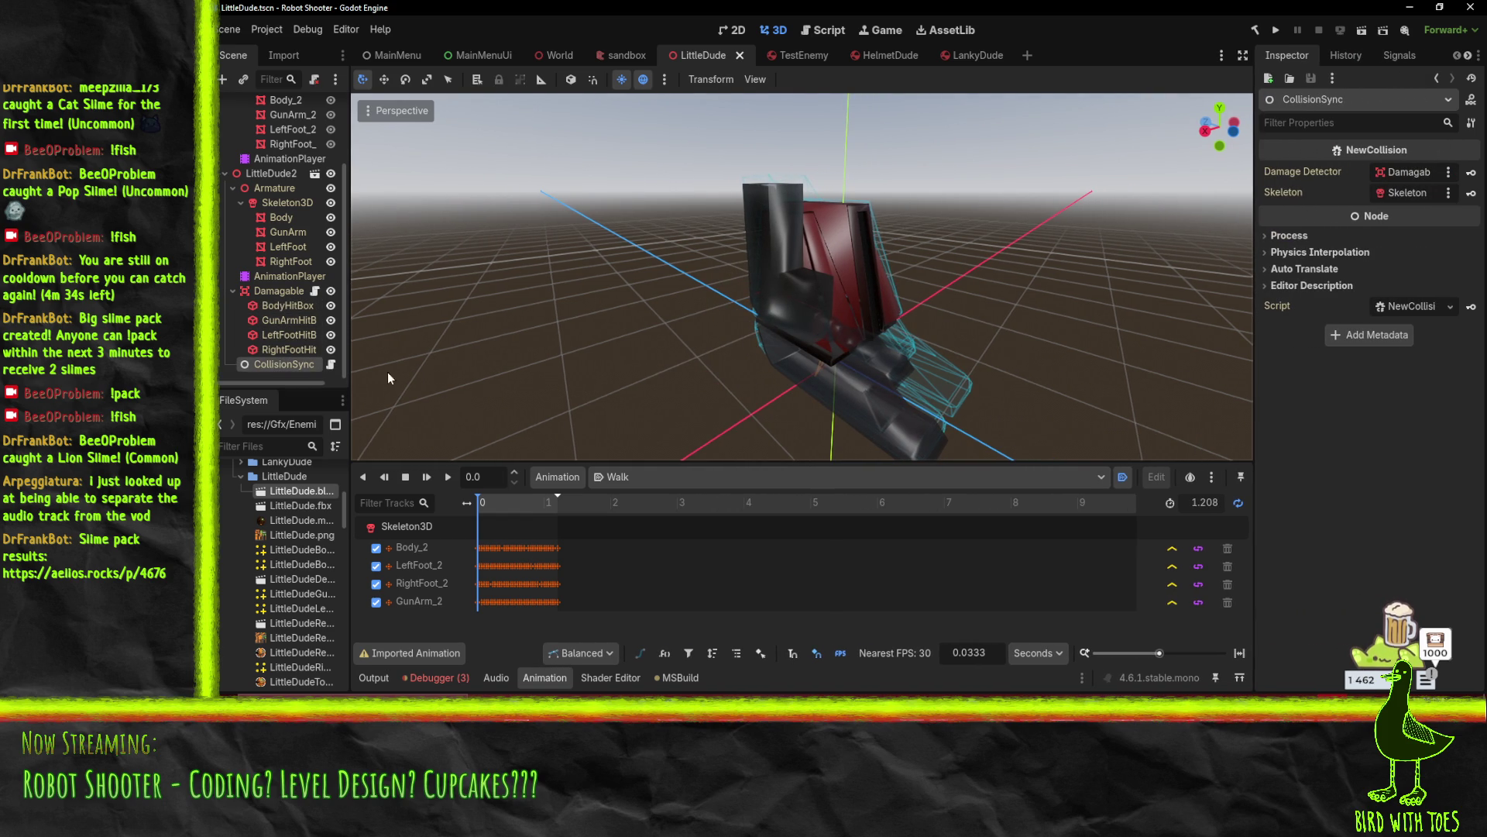
# Inspect the Skeleton3D node and the GunArm and RightFoot meshes
pyautogui.click(280, 206)
pyautogui.click(282, 231)
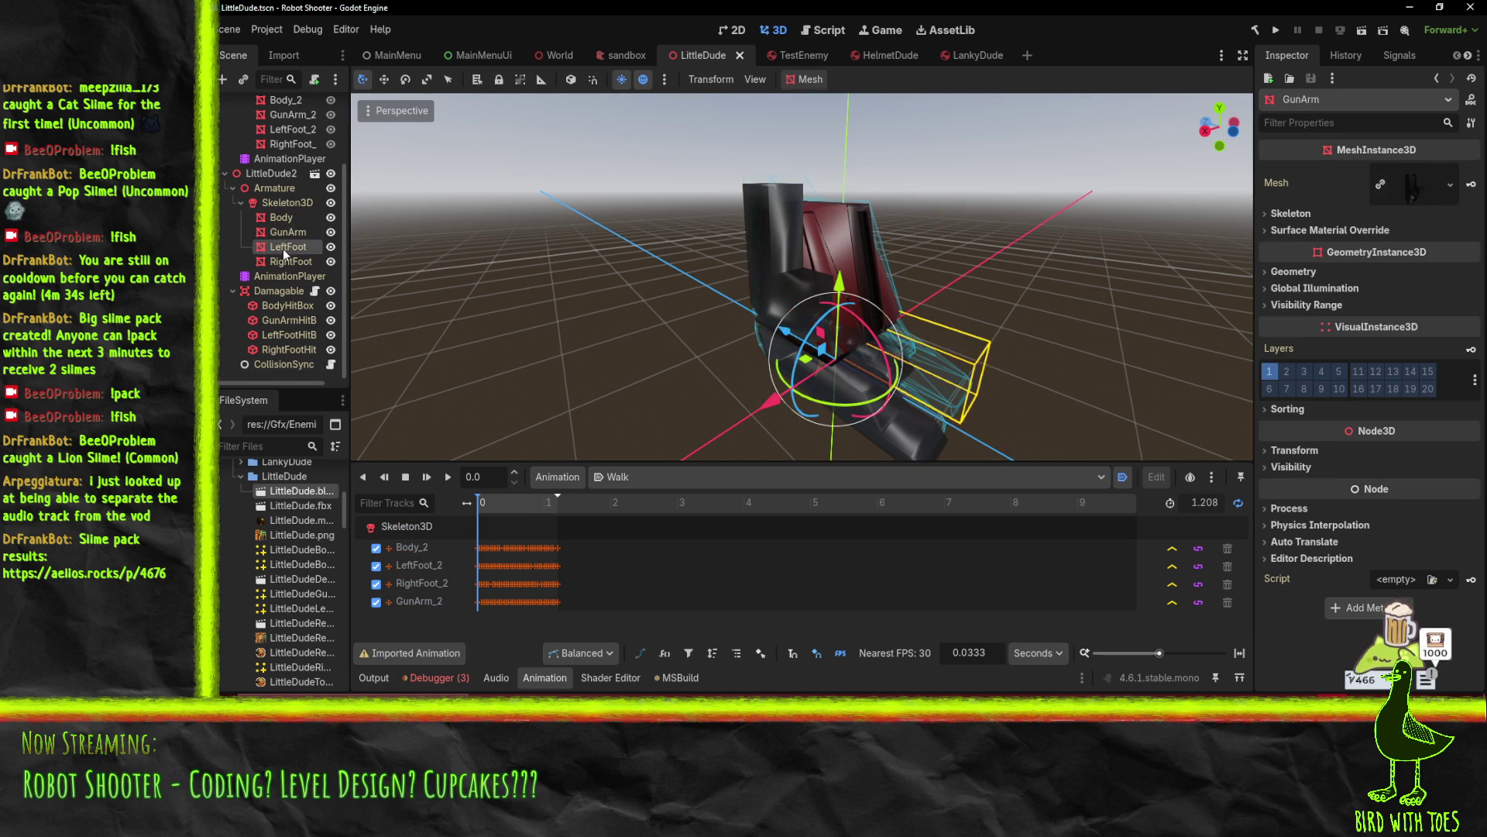
pyautogui.click(287, 258)
pyautogui.scroll(3, 275, 233)
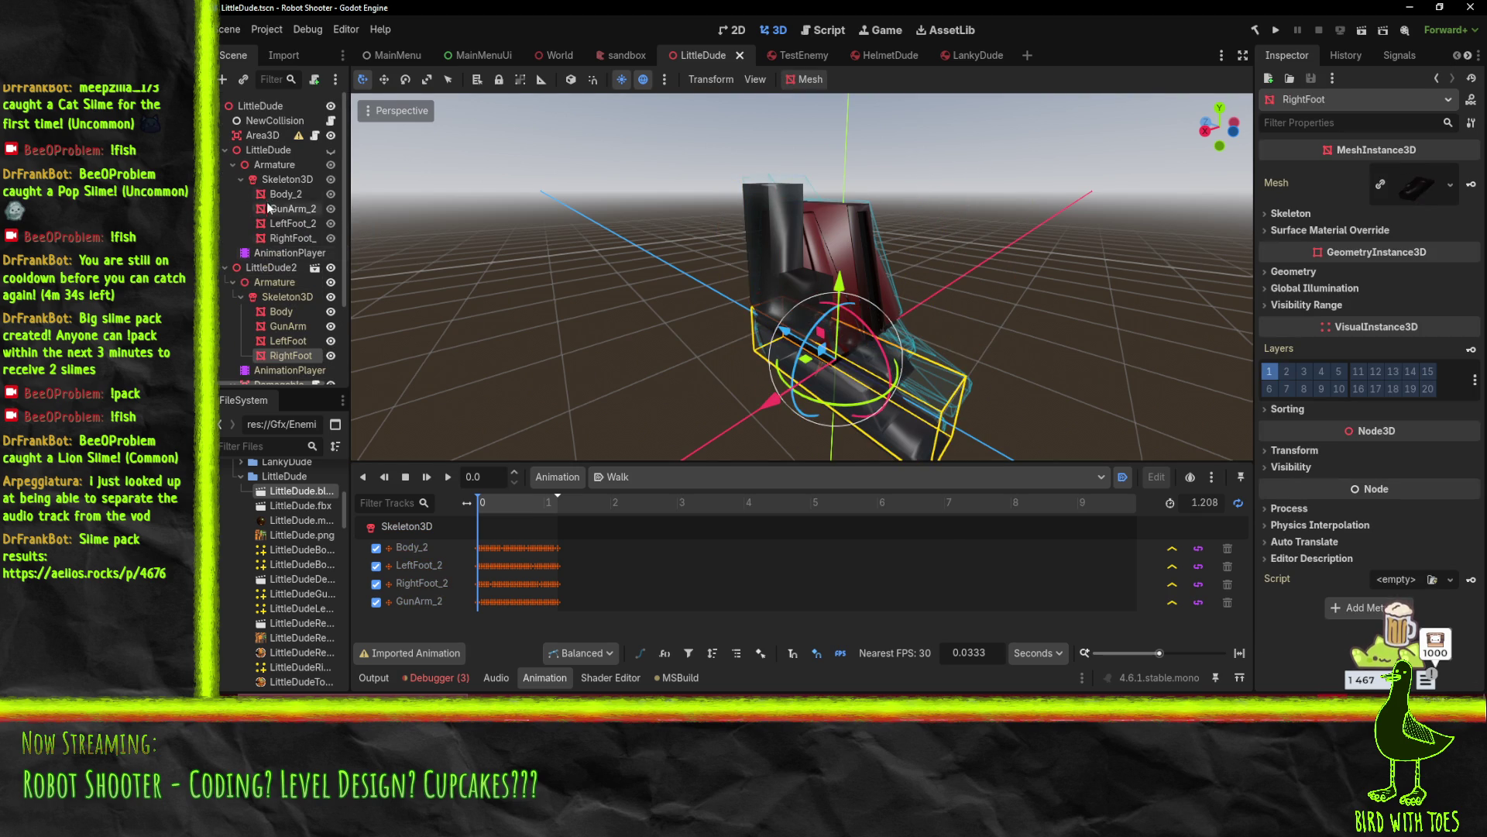
pyautogui.scroll(-3, 261, 339)
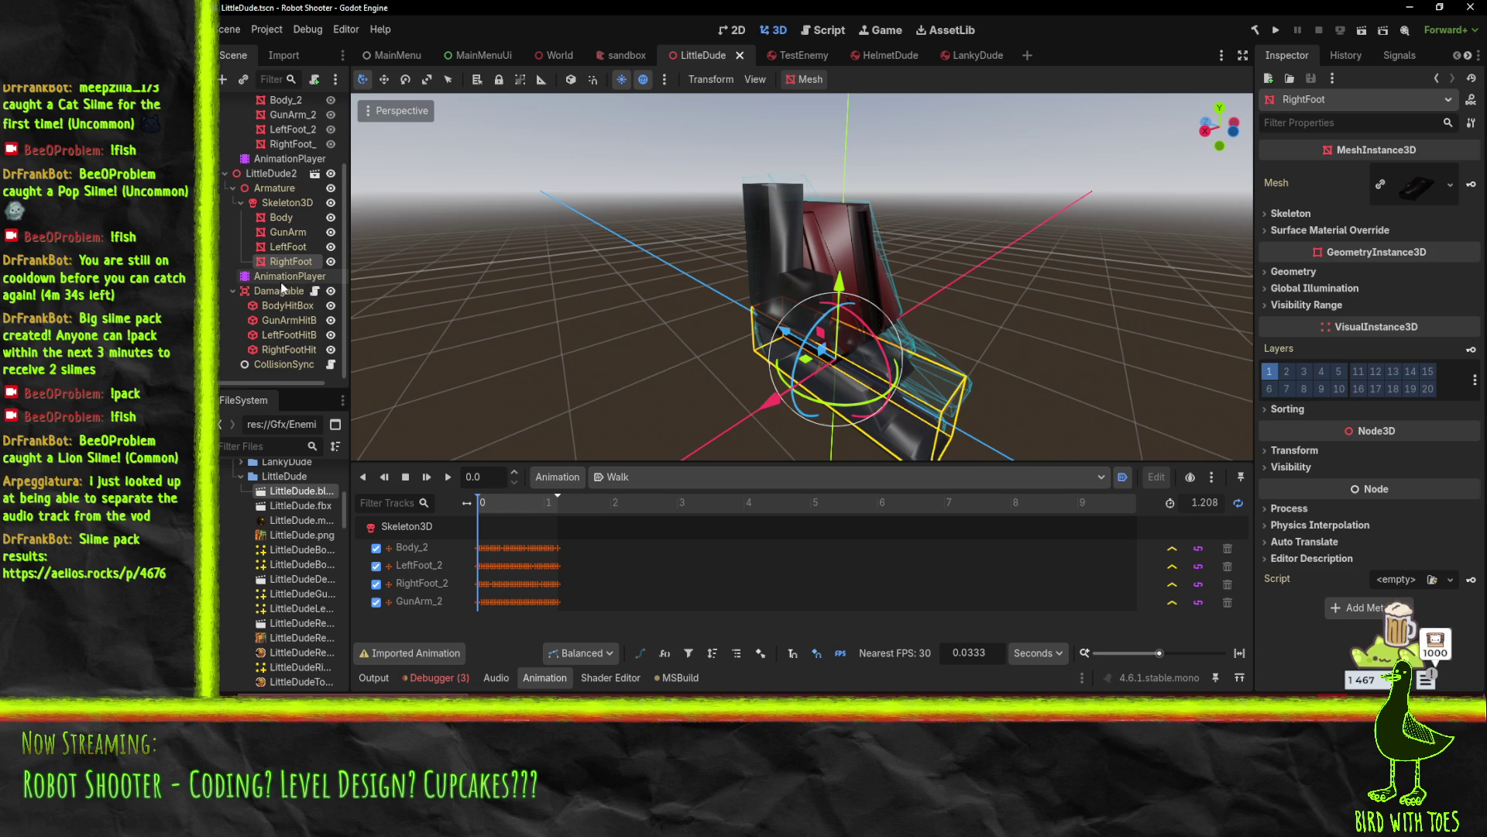
# Check the Debugger's errors, clear the Output log, and return to EnemyPostprocess.gd
pyautogui.click(445, 674)
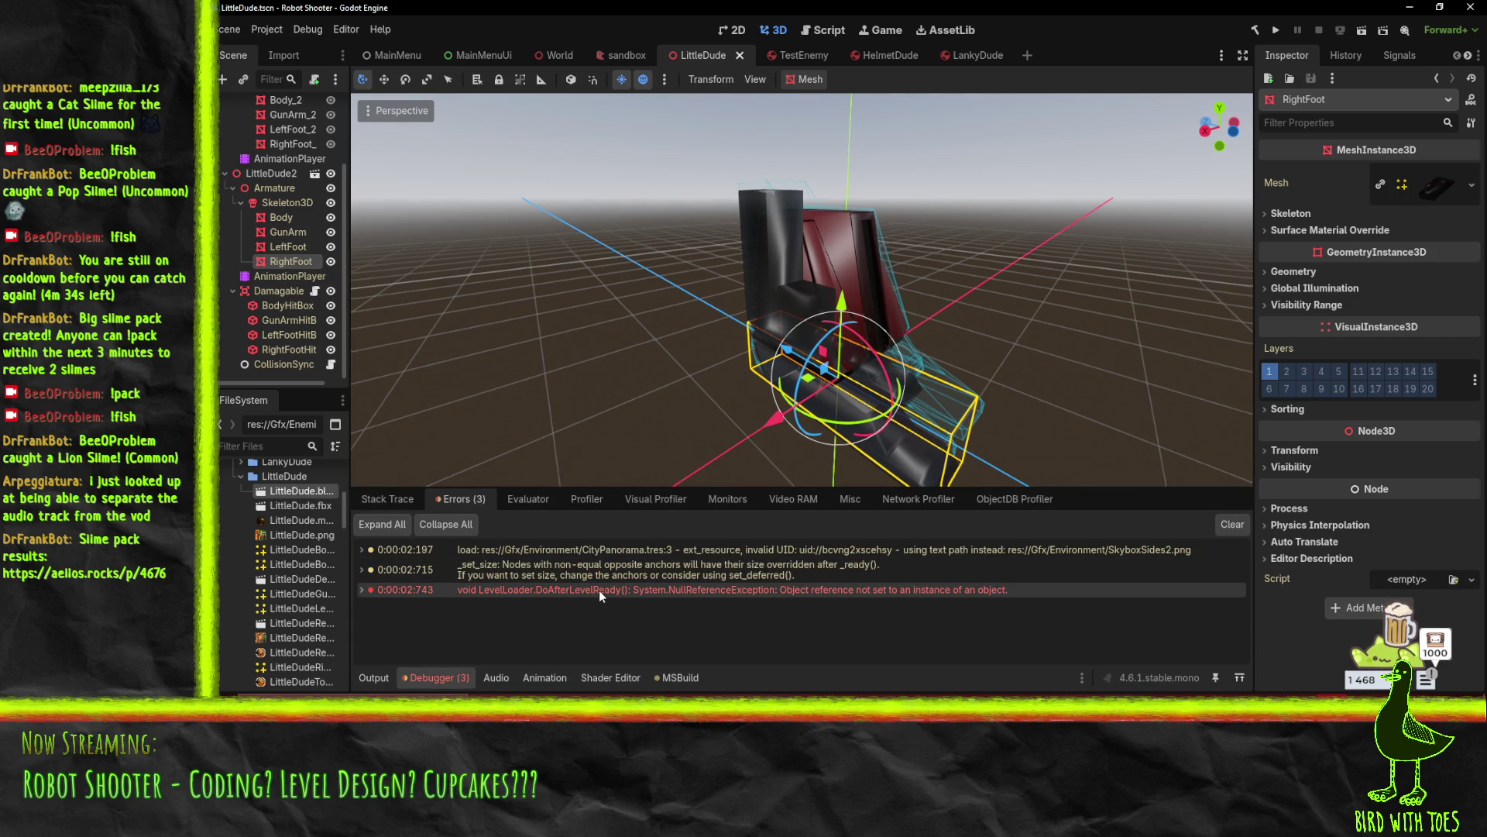
pyautogui.click(372, 678)
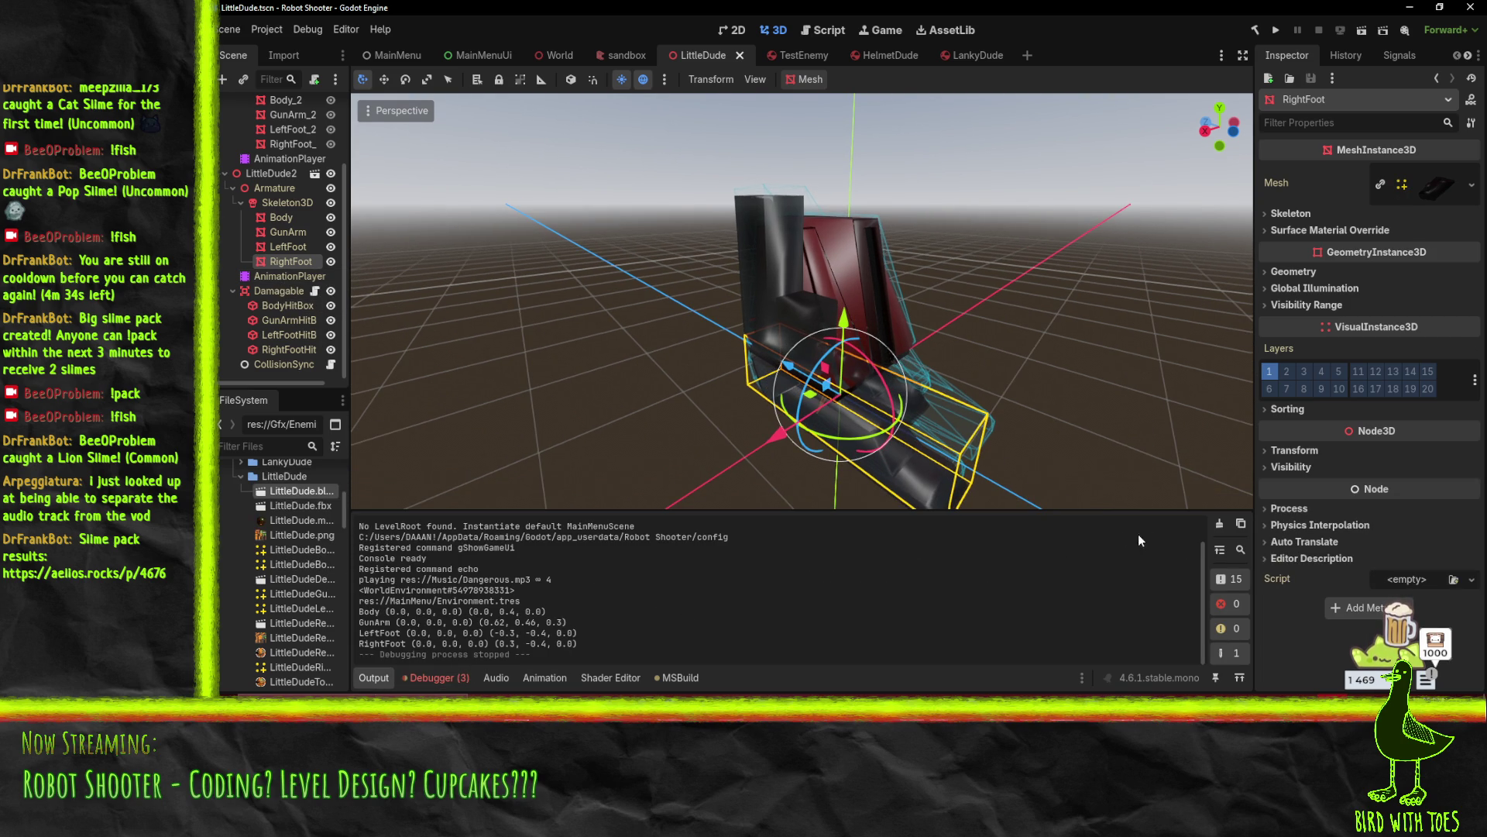
pyautogui.click(1219, 524)
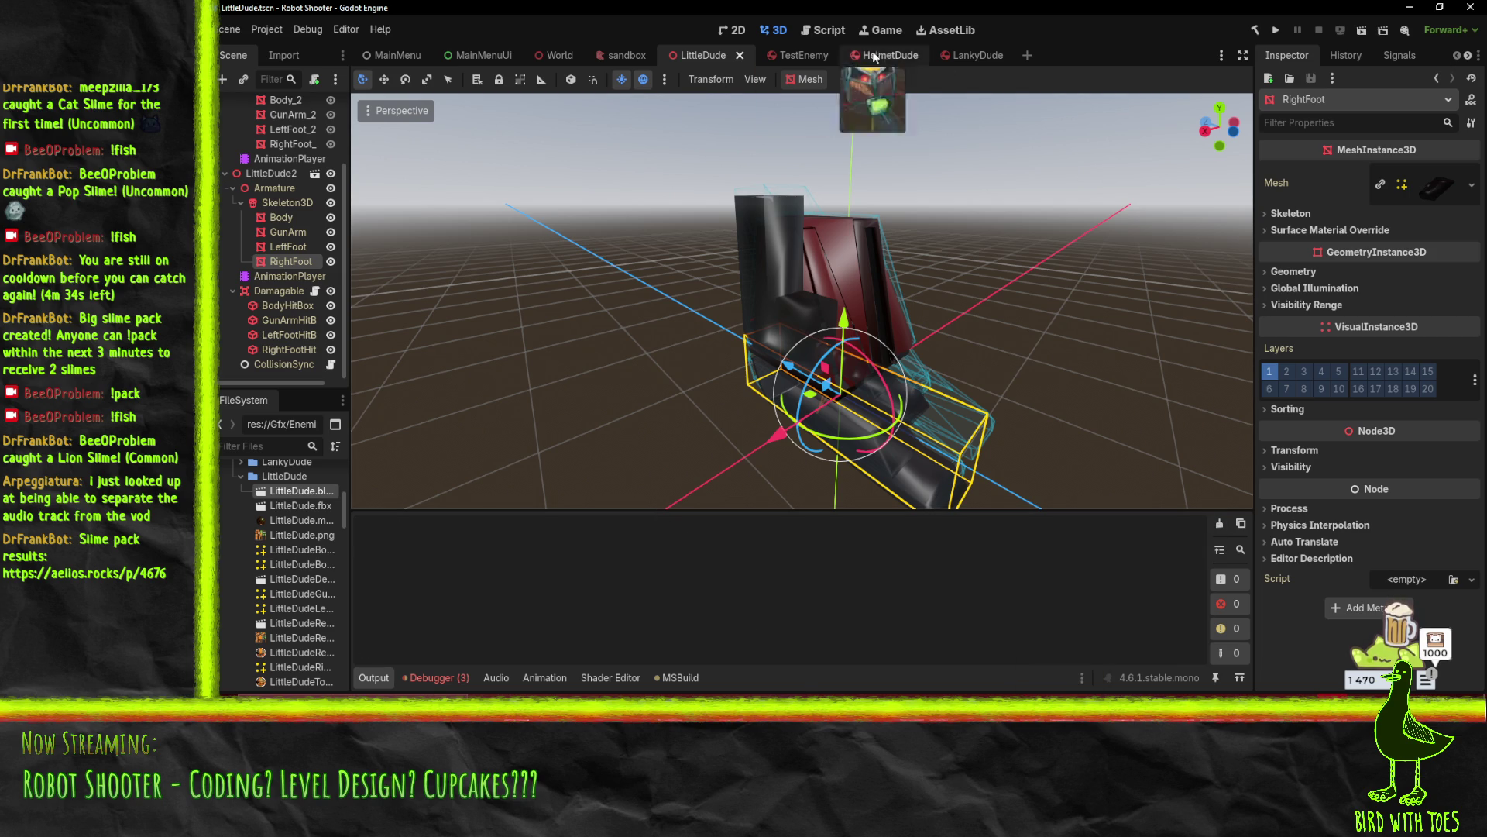
pyautogui.click(829, 31)
# Add 'joint.owner = scene' above the joint.position line
pyautogui.scroll(-5, 602, 201)
pyautogui.scroll(2, 602, 201)
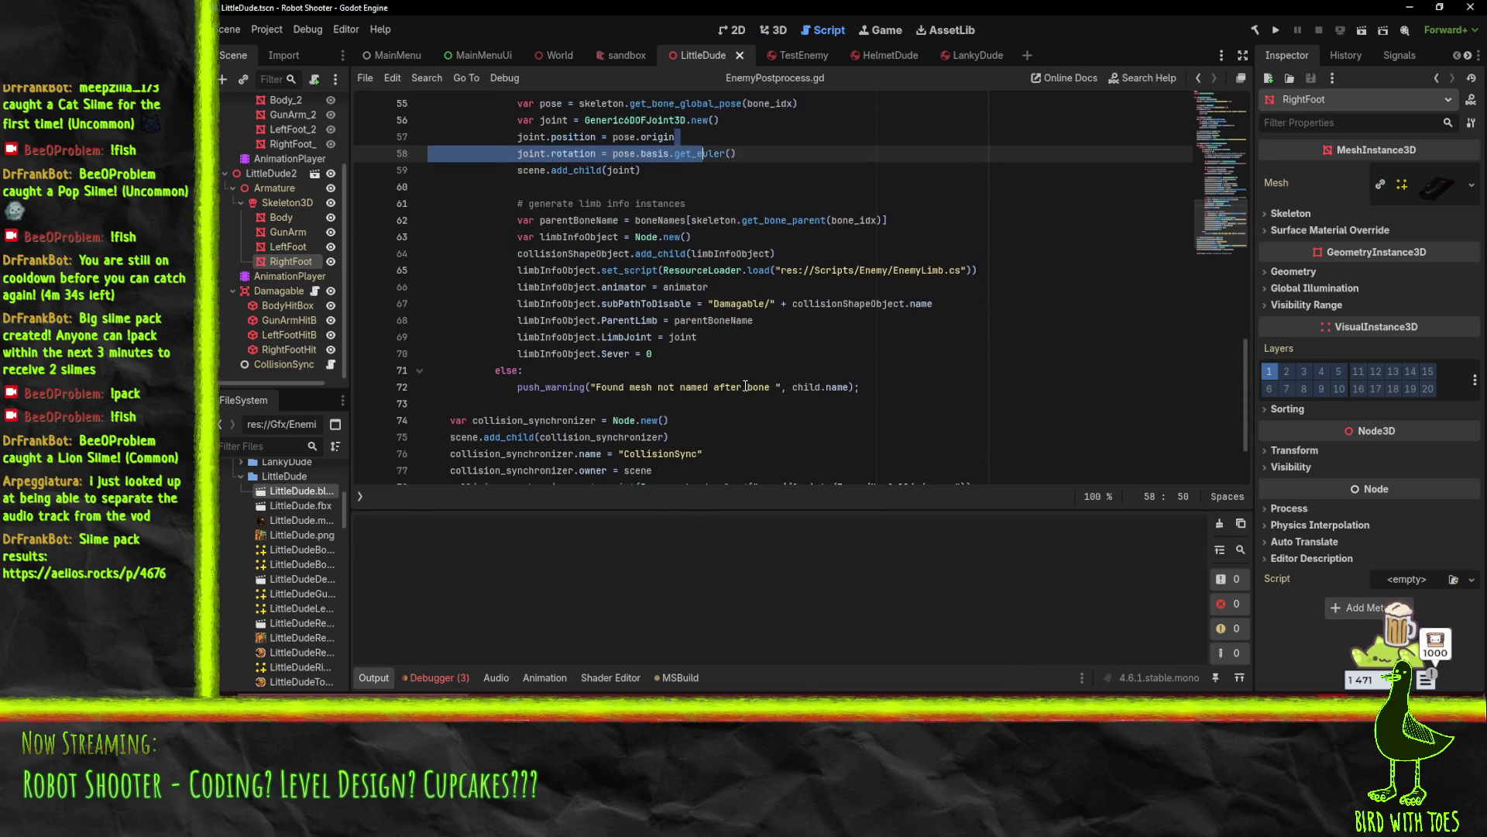
pyautogui.scroll(1, 601, 201)
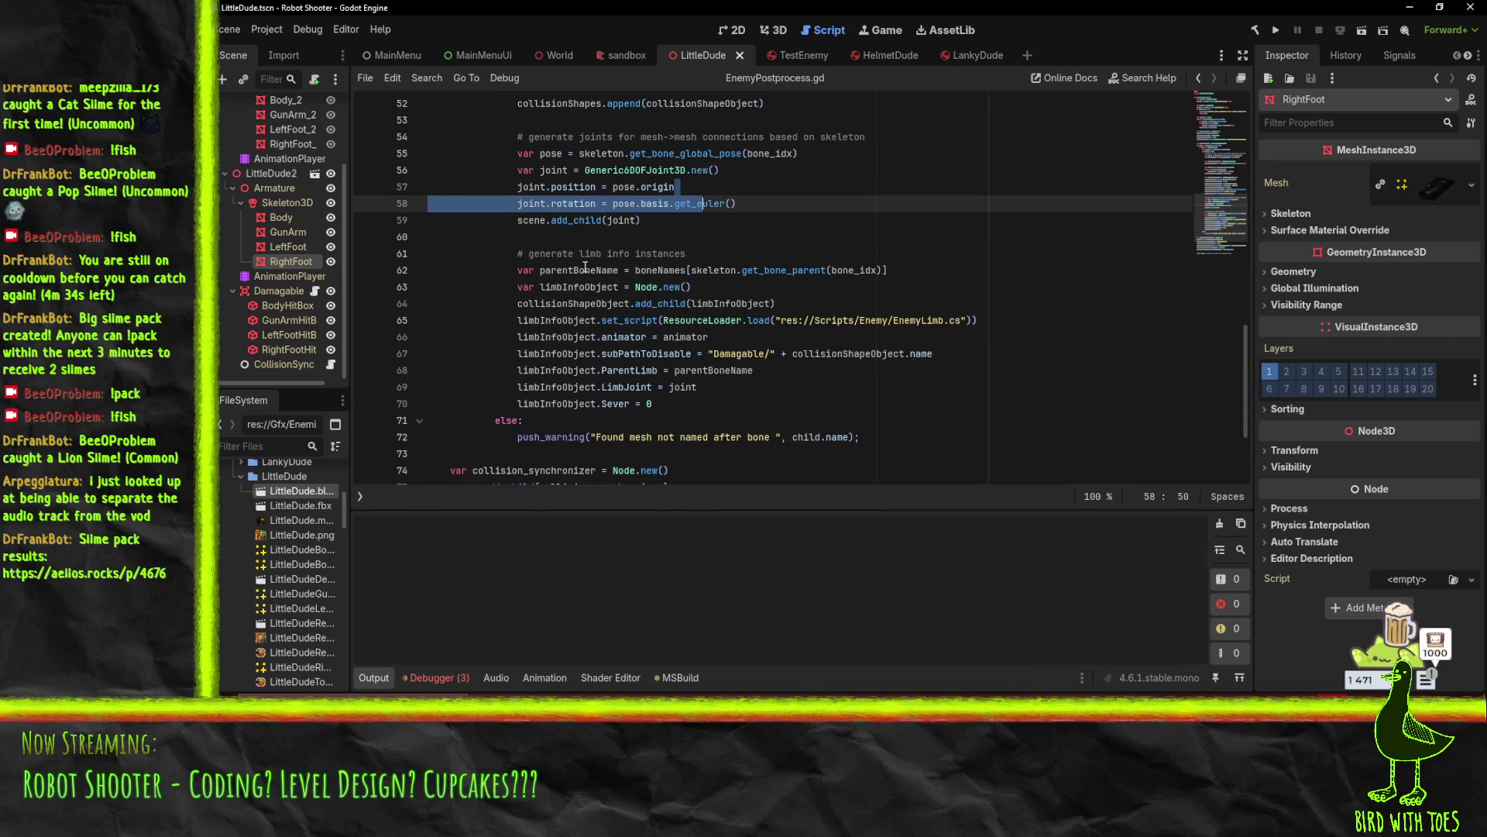
pyautogui.click(763, 193)
pyautogui.scroll(2, 753, 240)
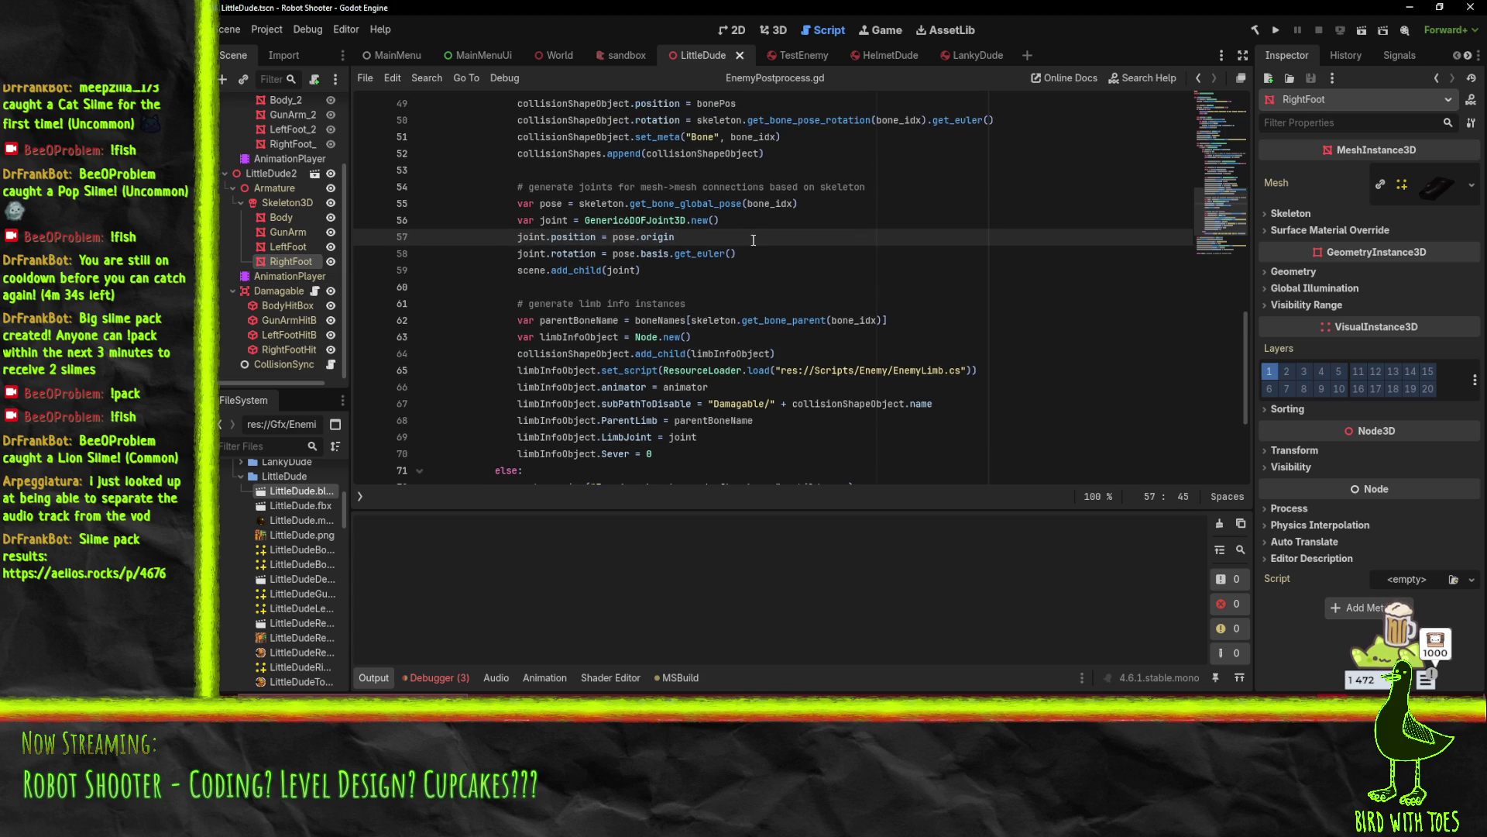
pyautogui.press('Up')
pyautogui.press('End')
pyautogui.press('Return')
pyautogui.write('joi')
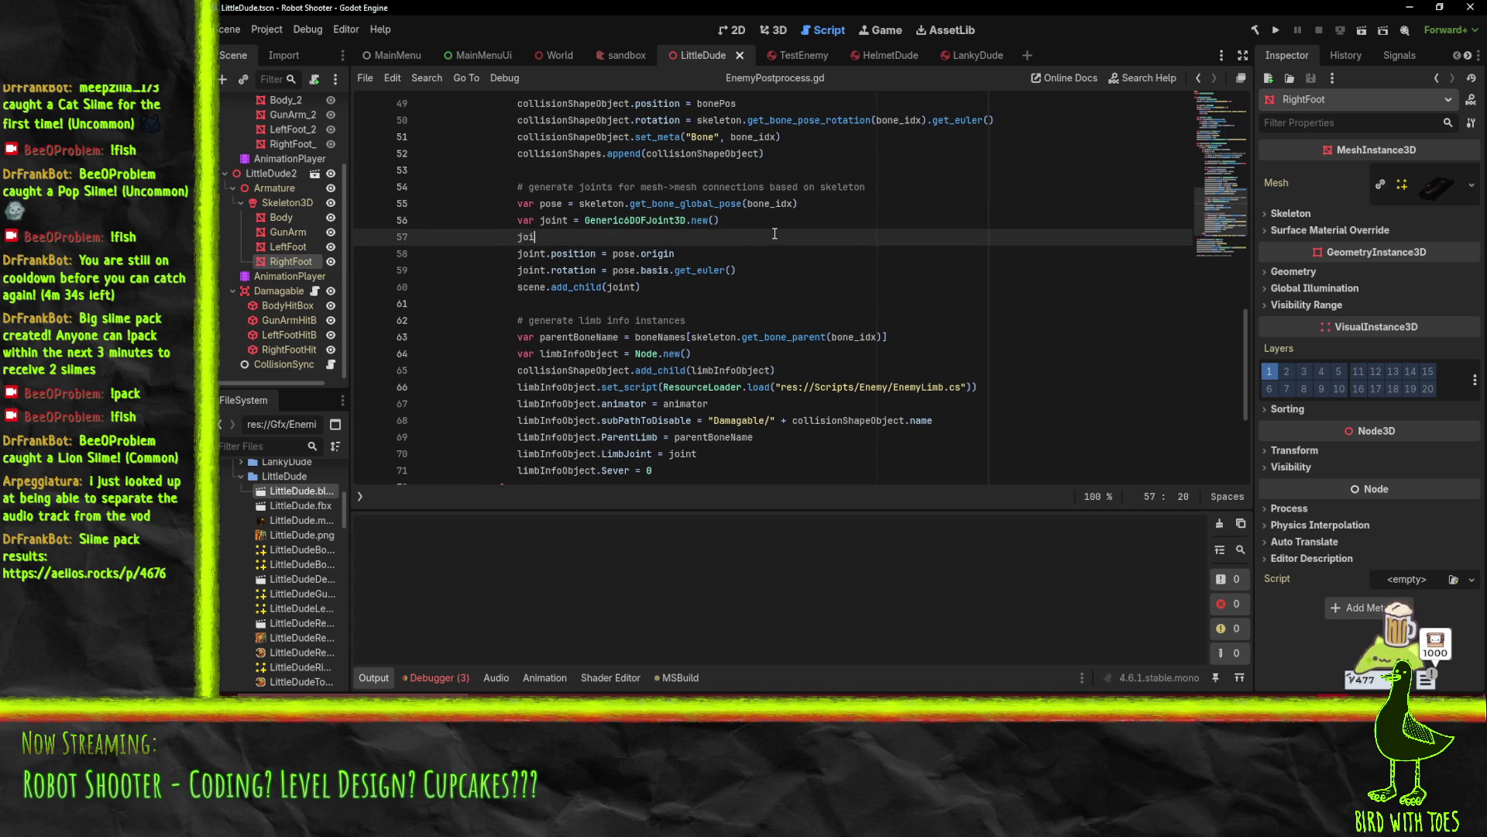
pyautogui.write('nt.owner =')
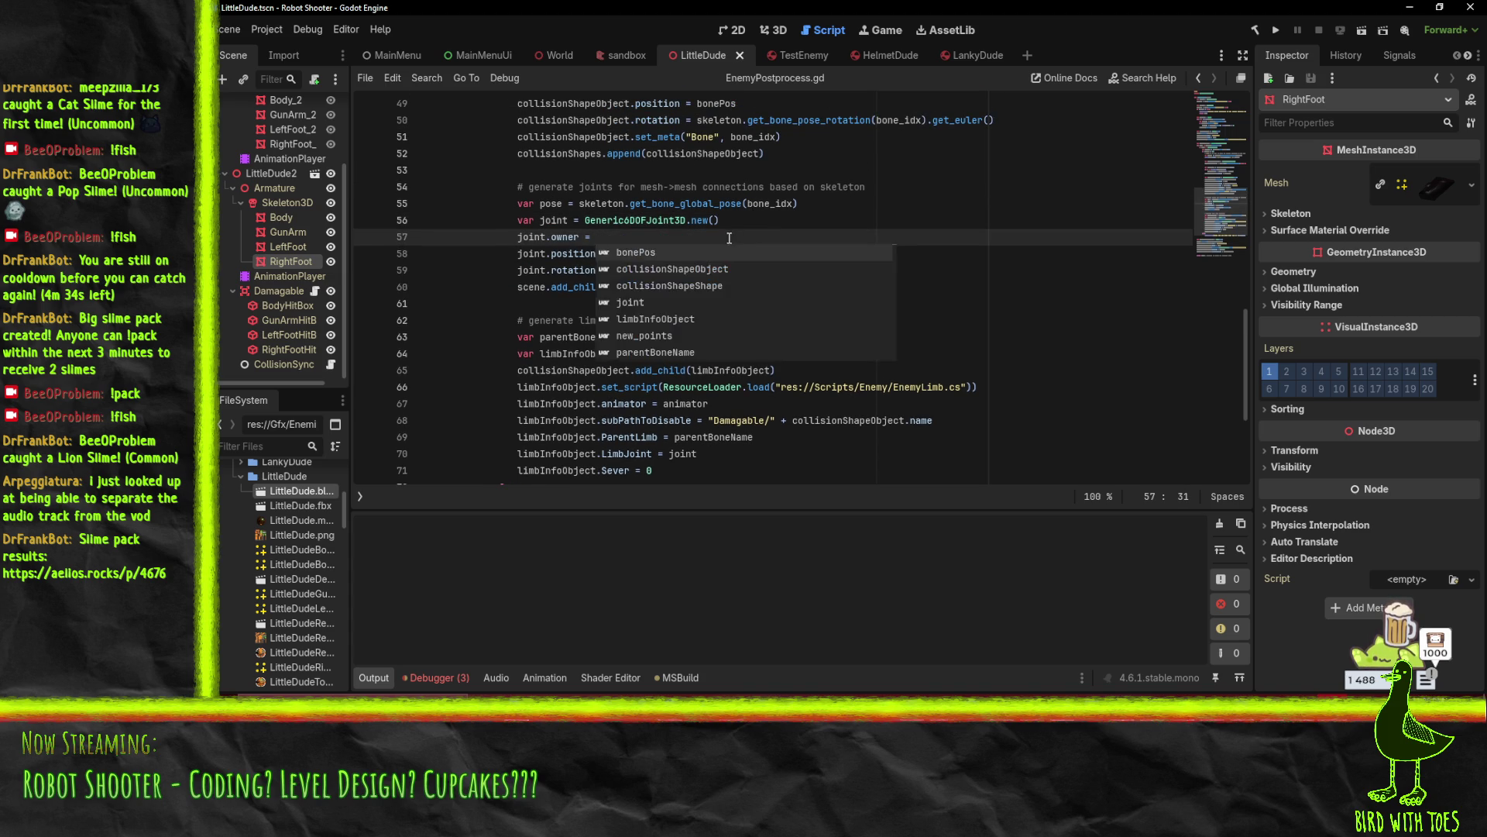
pyautogui.click(648, 219)
pyautogui.scroll(14, 660, 212)
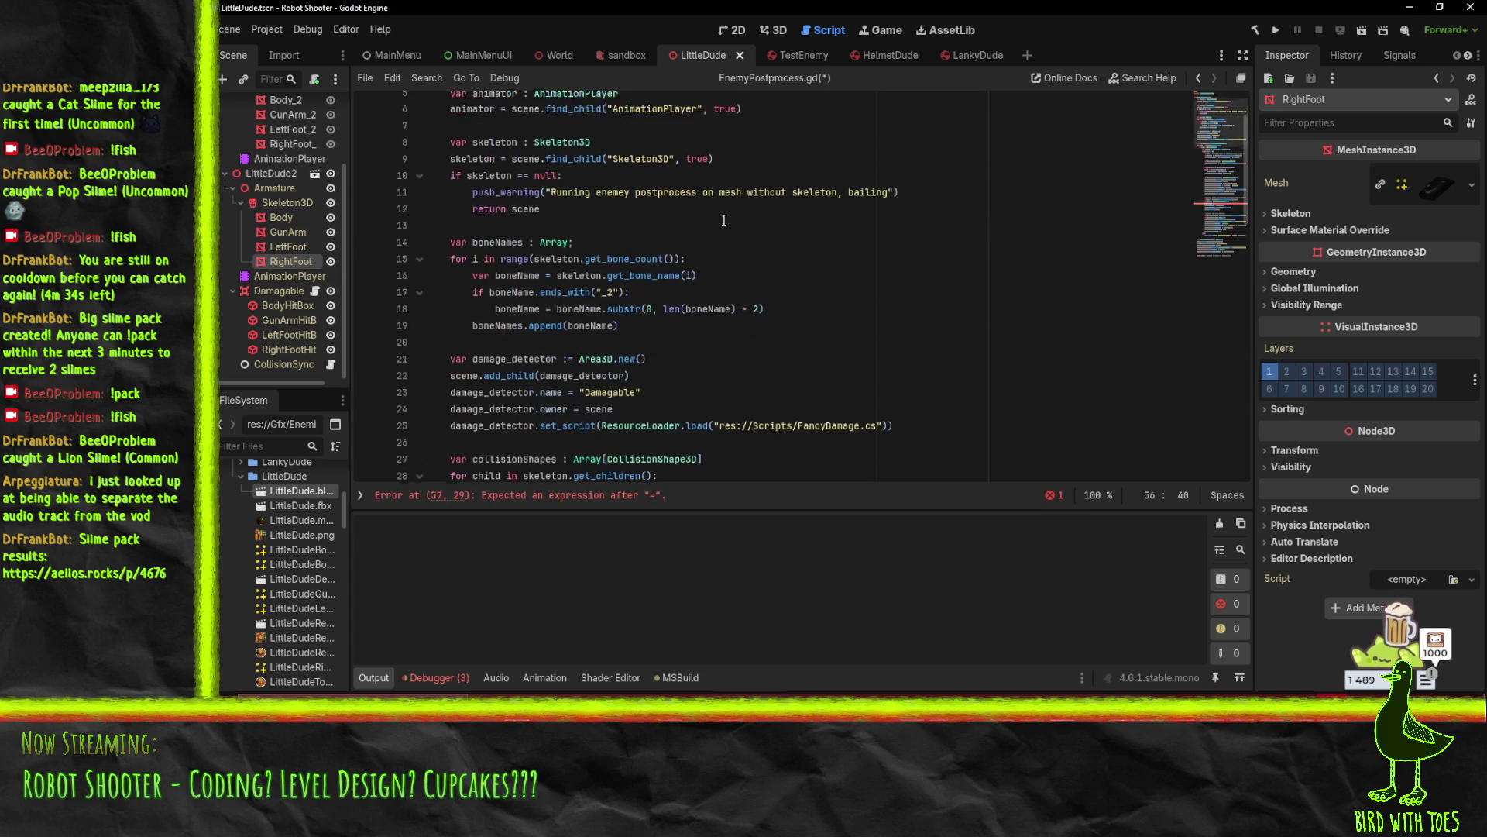
pyautogui.click(597, 397)
pyautogui.scroll(-14, 597, 400)
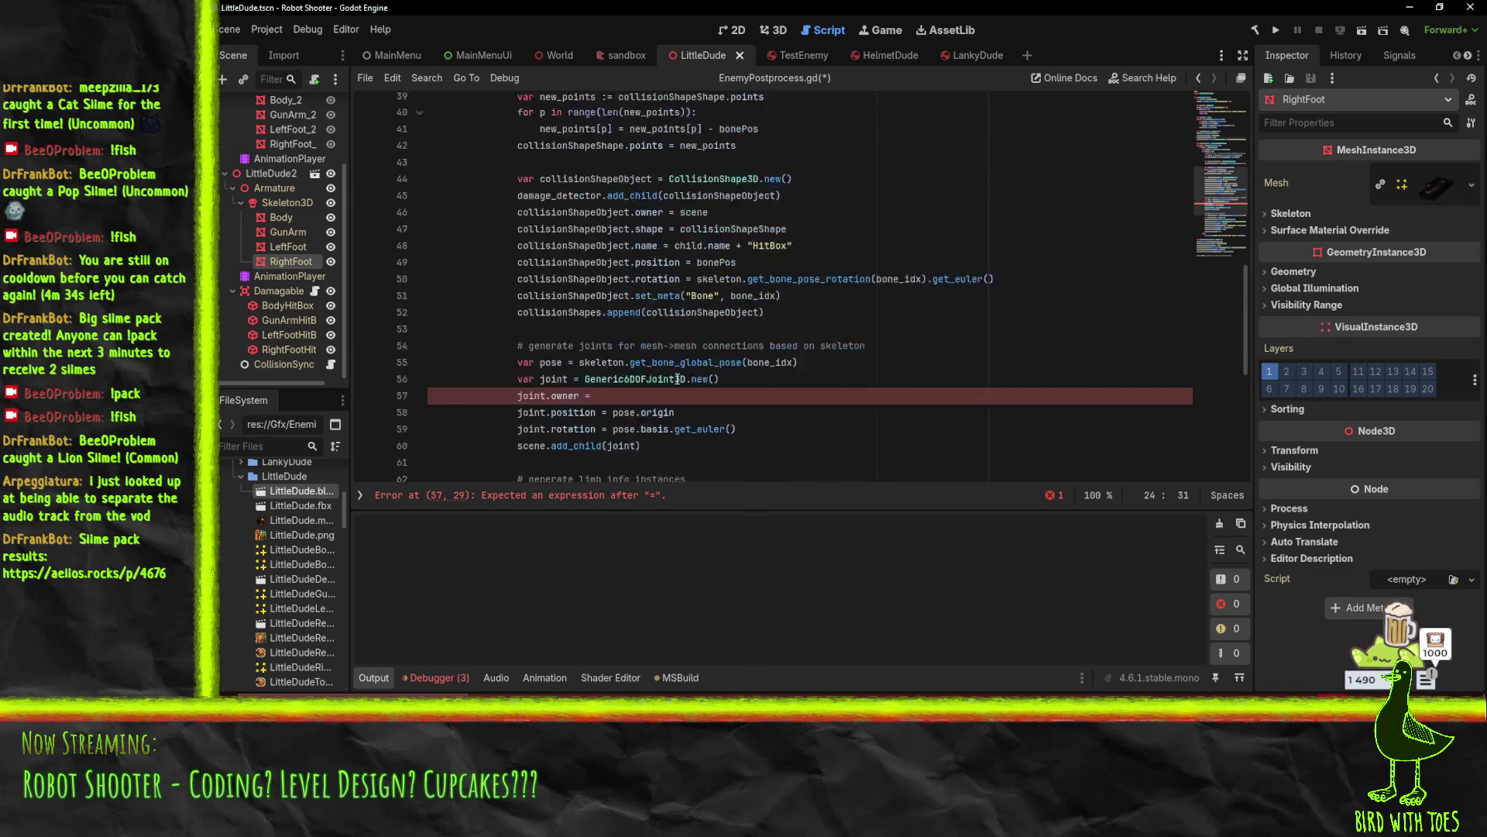
pyautogui.click(612, 240)
pyautogui.write('scene')
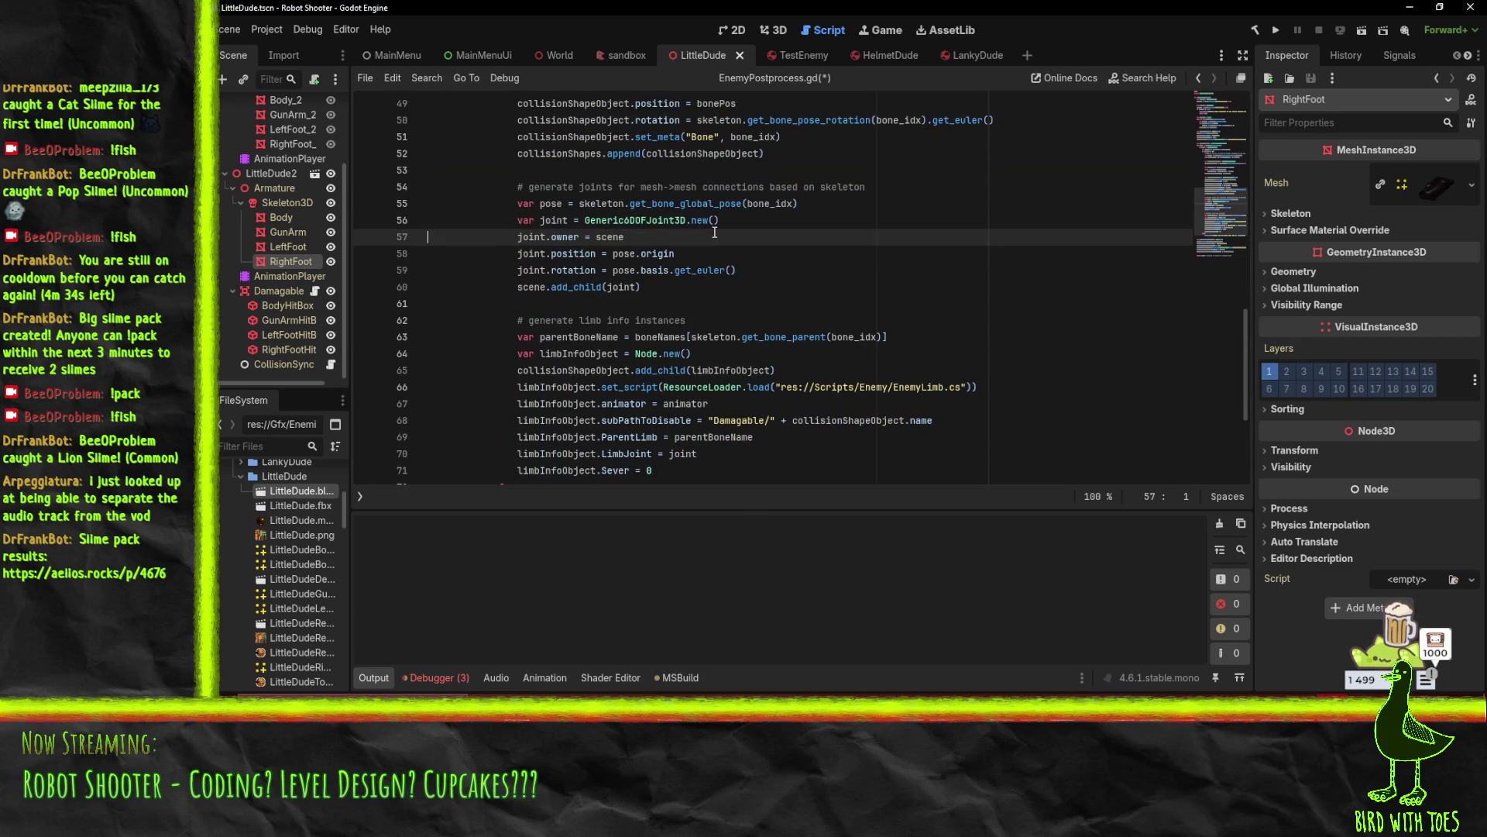
# Add 'limbInfoObject.owner = scene' after the add_child call and save the script
pyautogui.click(720, 358)
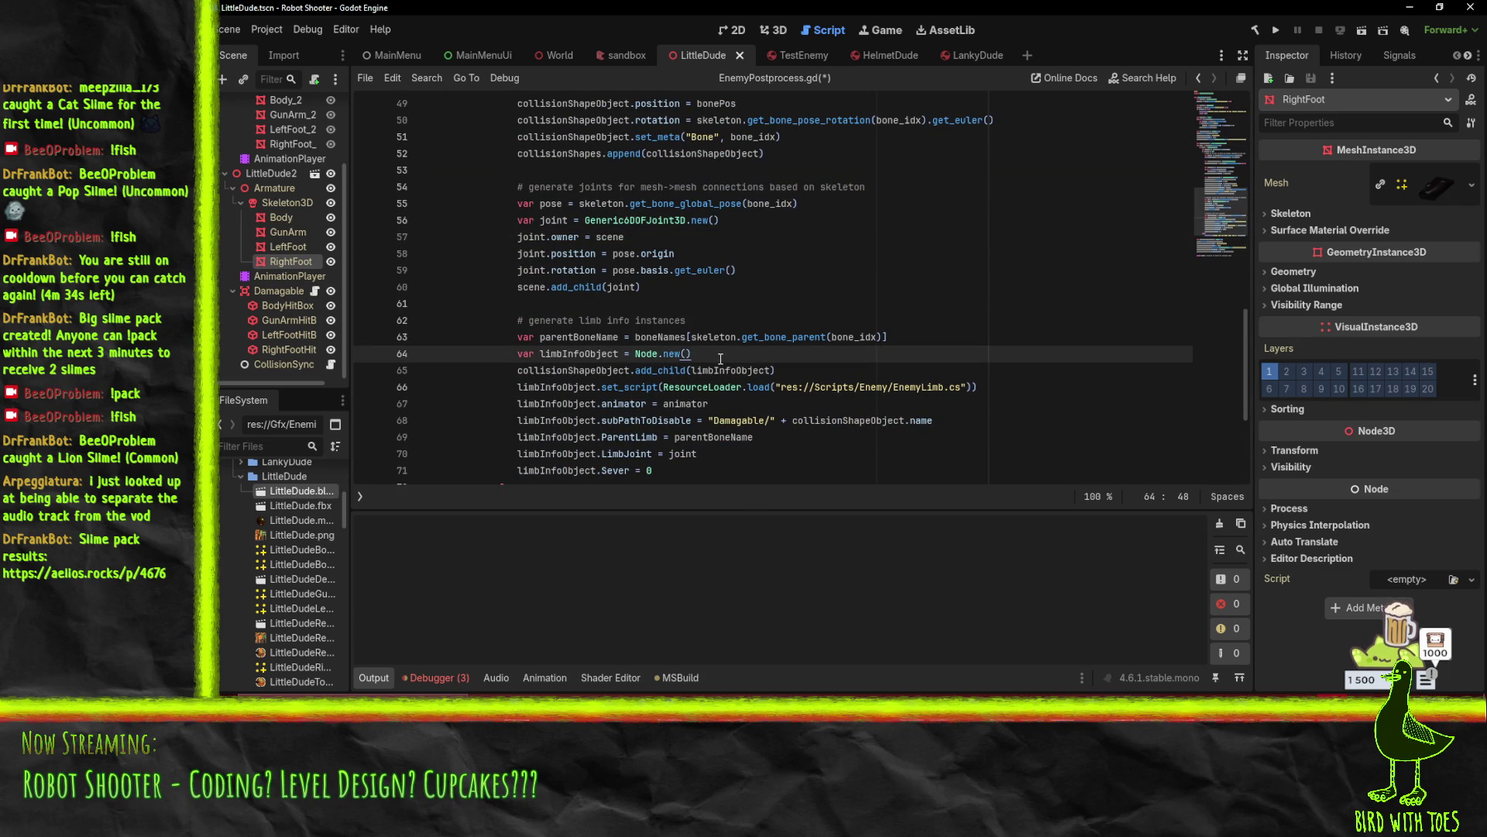
pyautogui.press('Down')
pyautogui.press('Up')
pyautogui.press('Up')
pyautogui.press('Up')
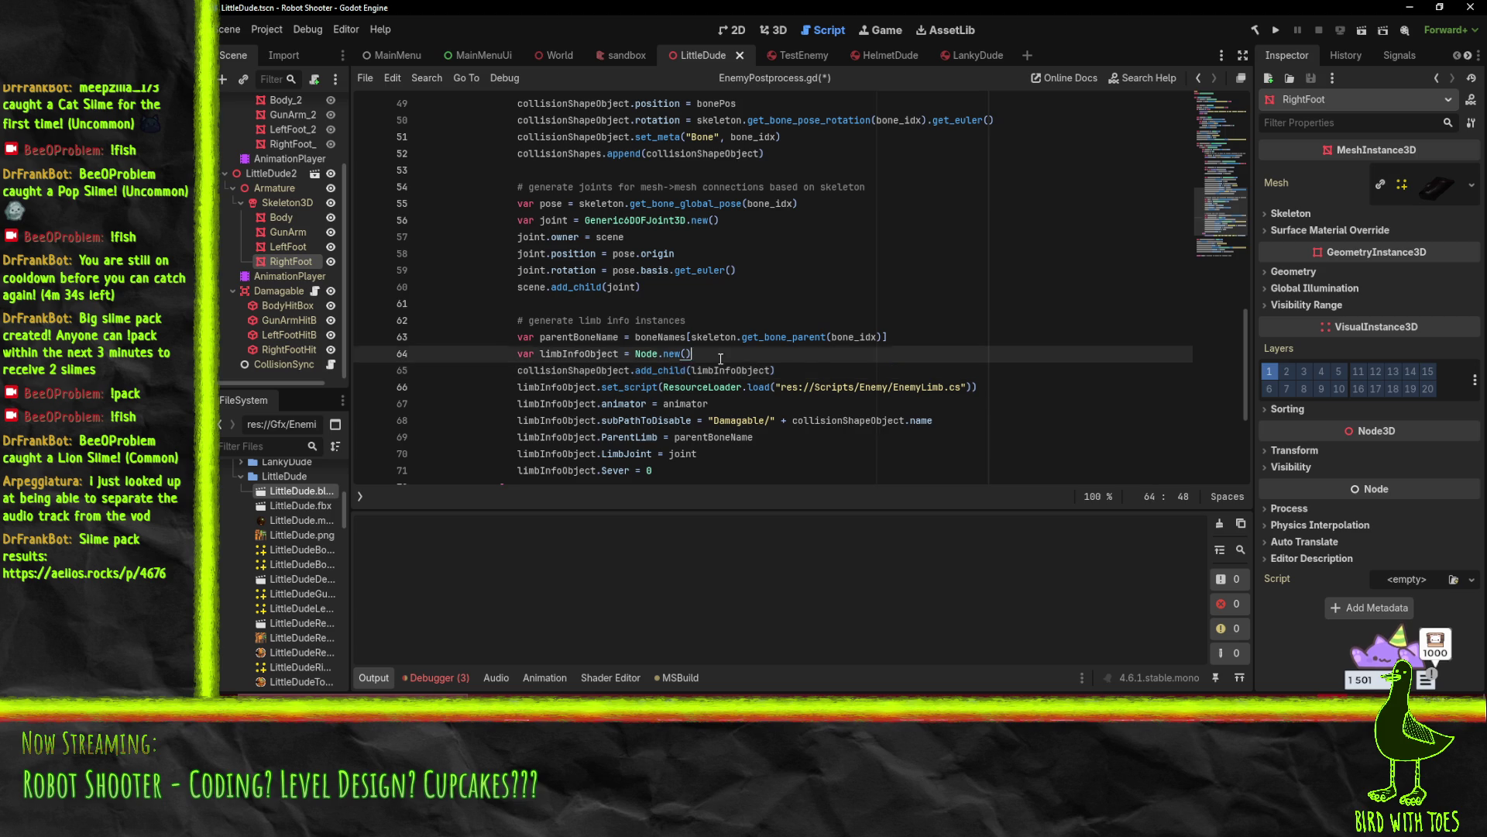
pyautogui.press('Down')
pyautogui.press('Down')
pyautogui.press('Down')
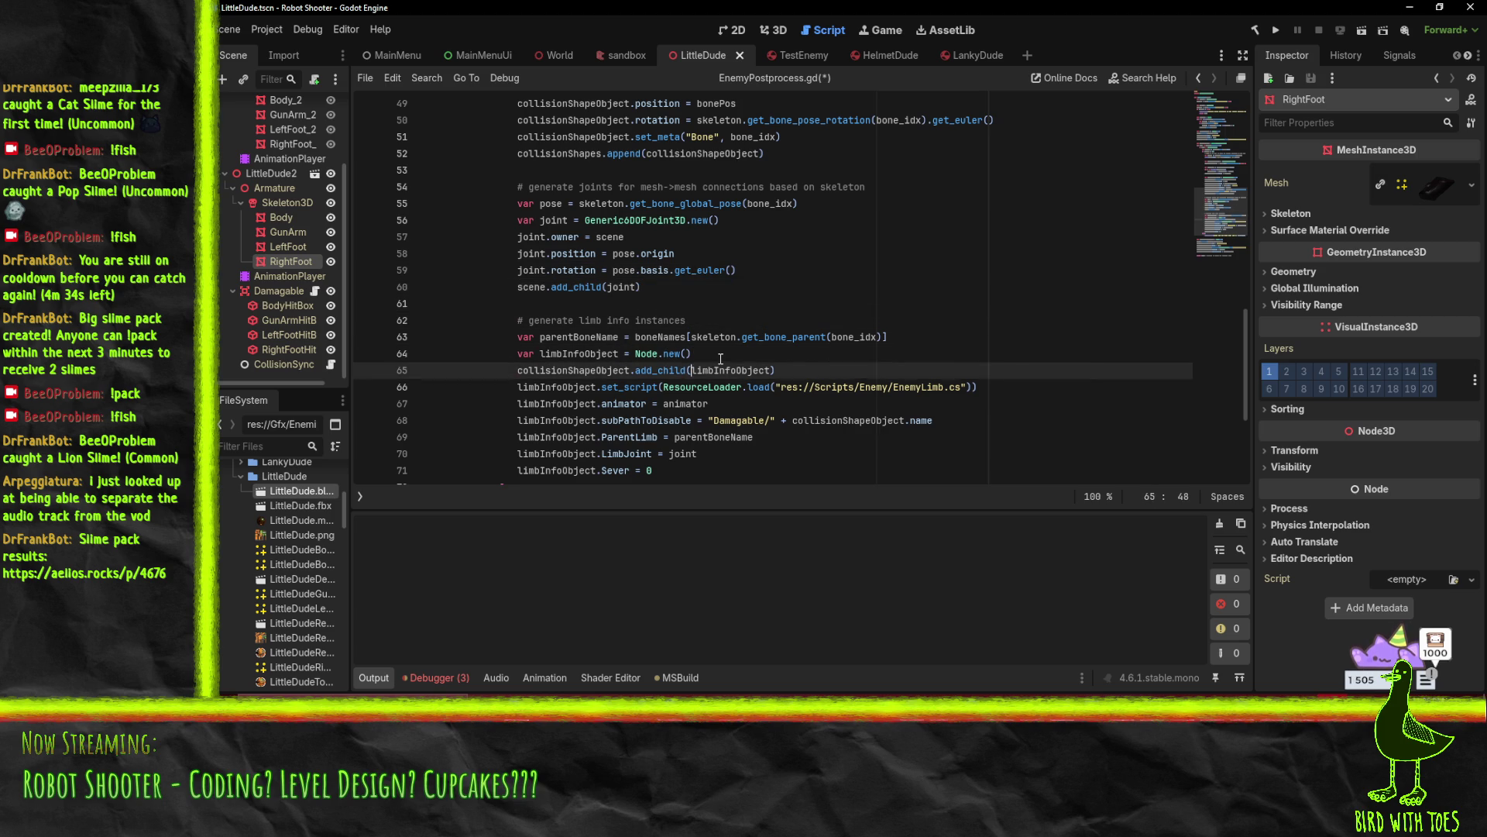
pyautogui.press('Return')
pyautogui.write('lin')
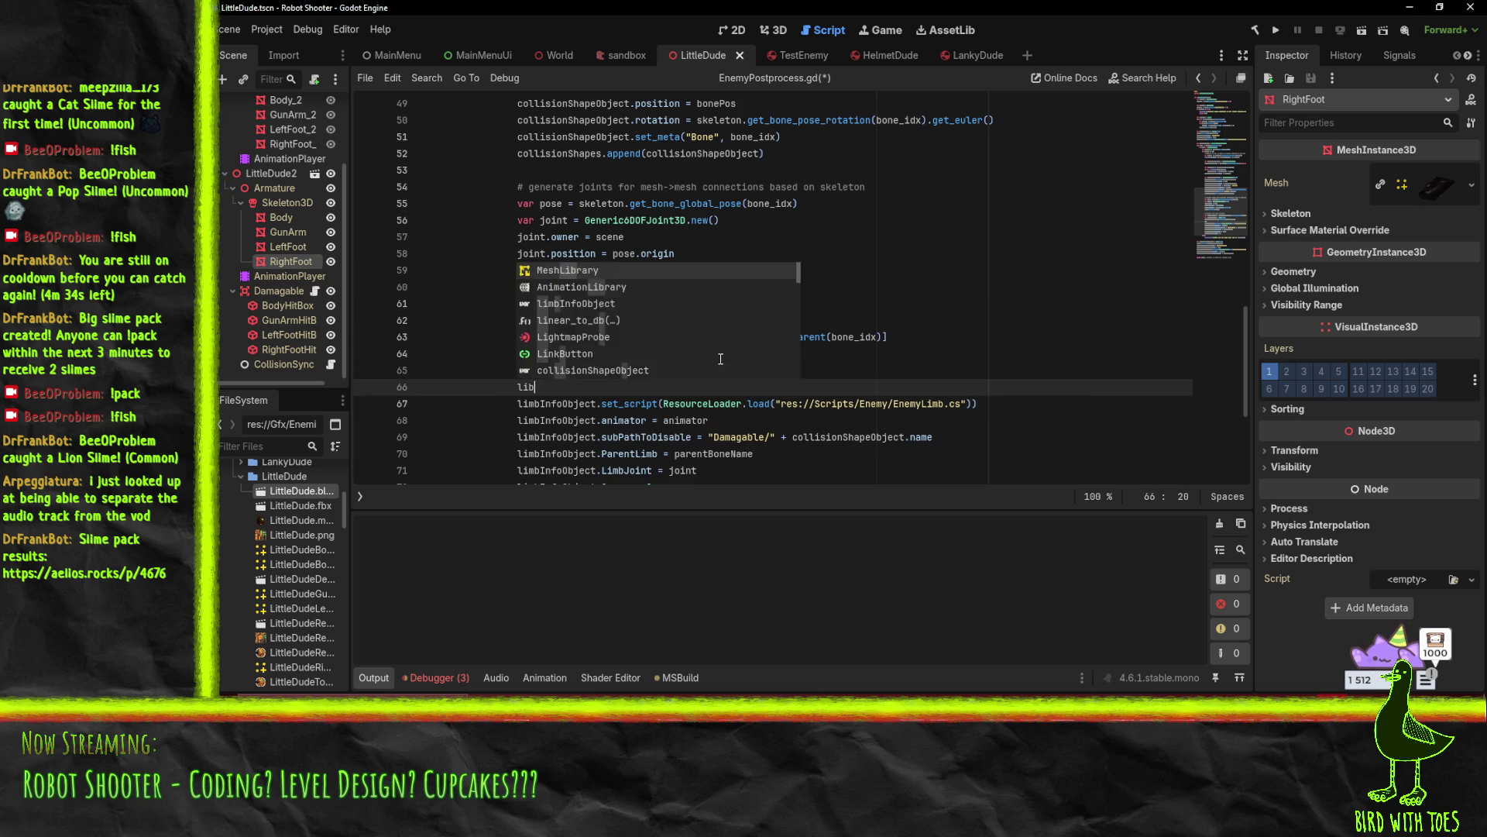
pyautogui.press('BackSpace')
pyautogui.write('mv')
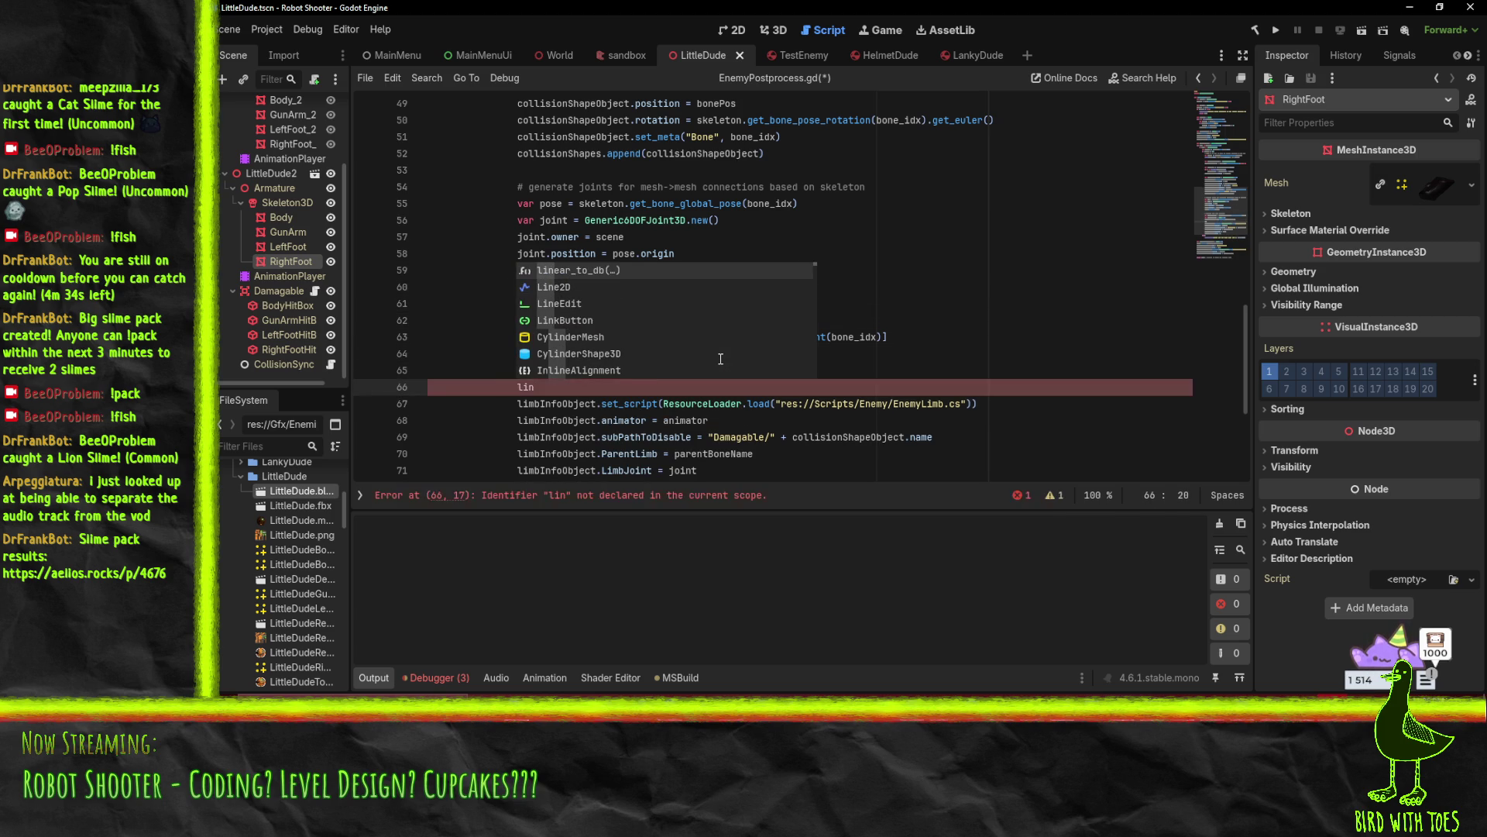
pyautogui.press('BackSpace')
pyautogui.write('bInf')
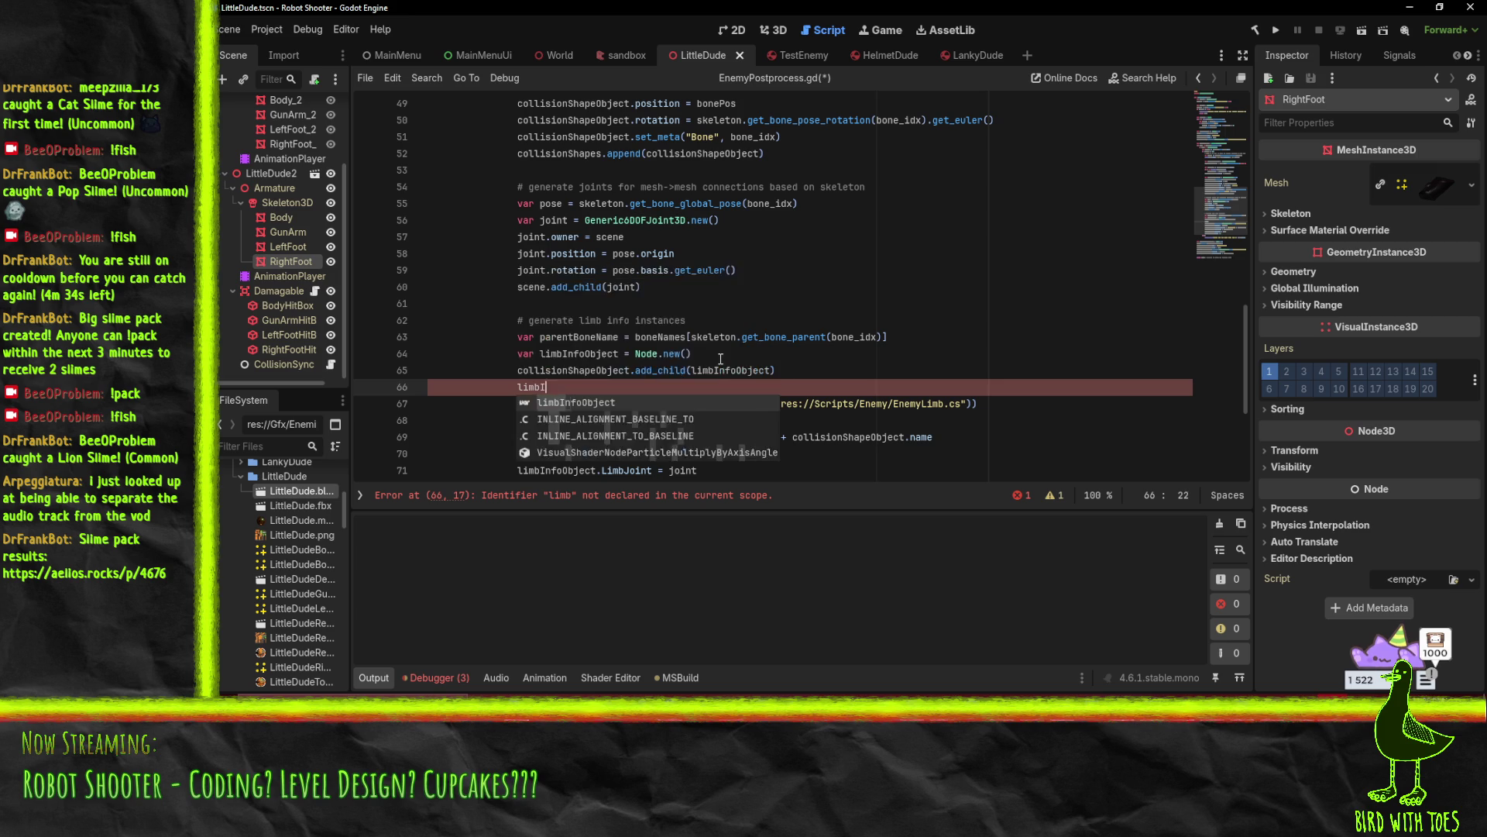
pyautogui.press('Return')
pyautogui.write('.')
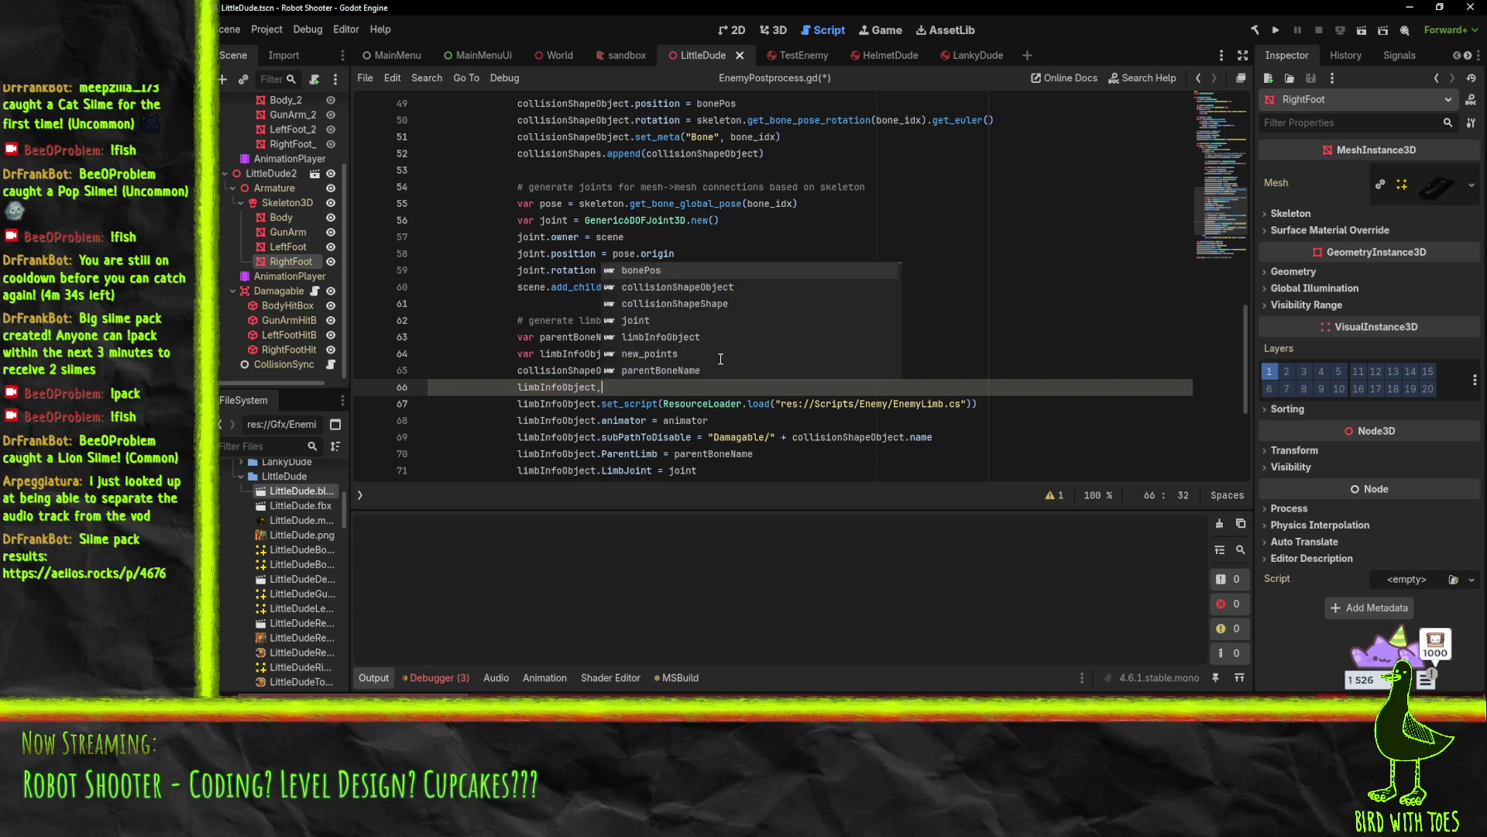
pyautogui.write('owne')
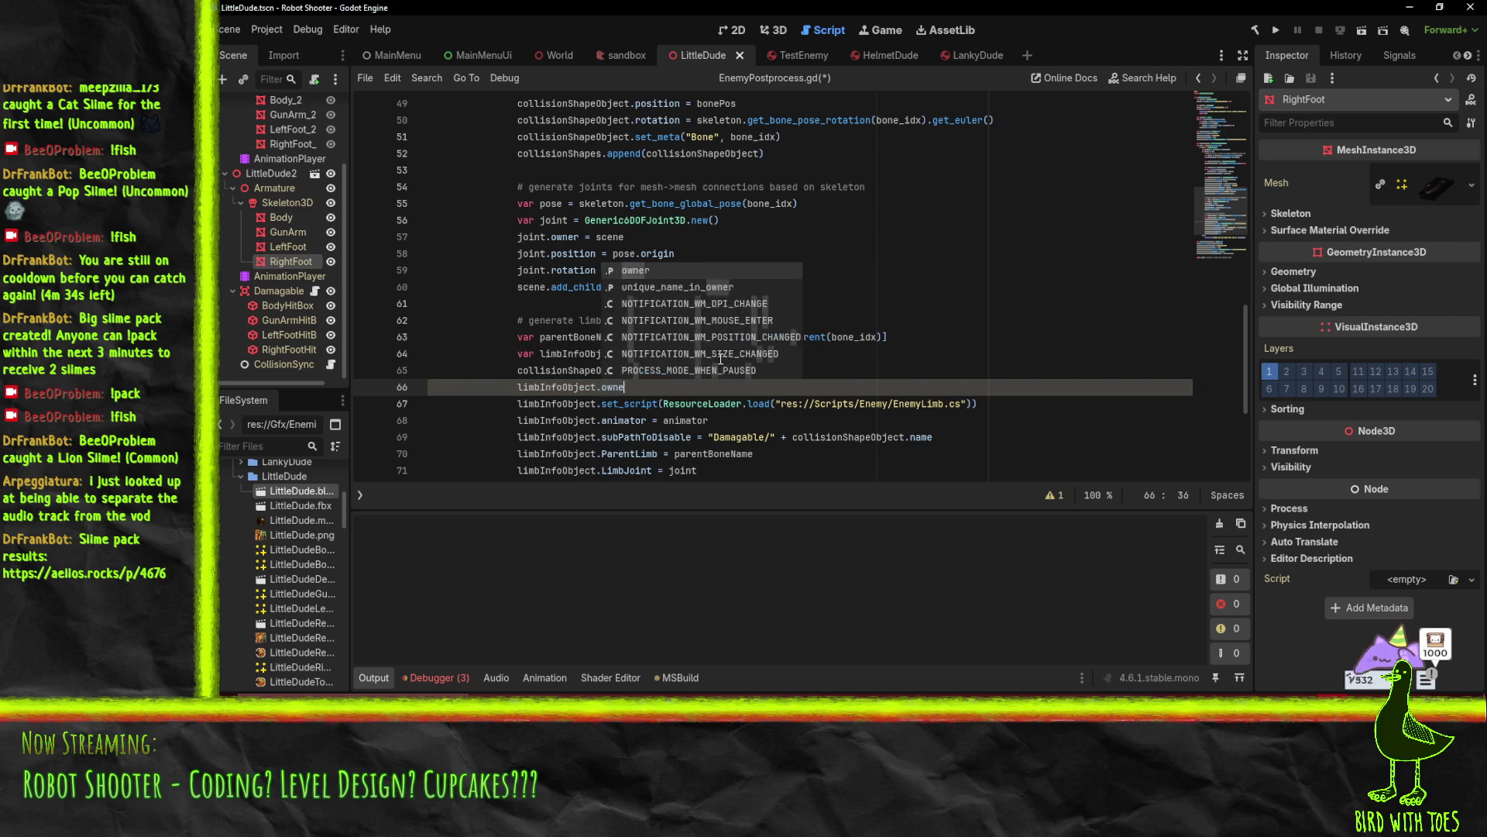
pyautogui.write('r = scene')
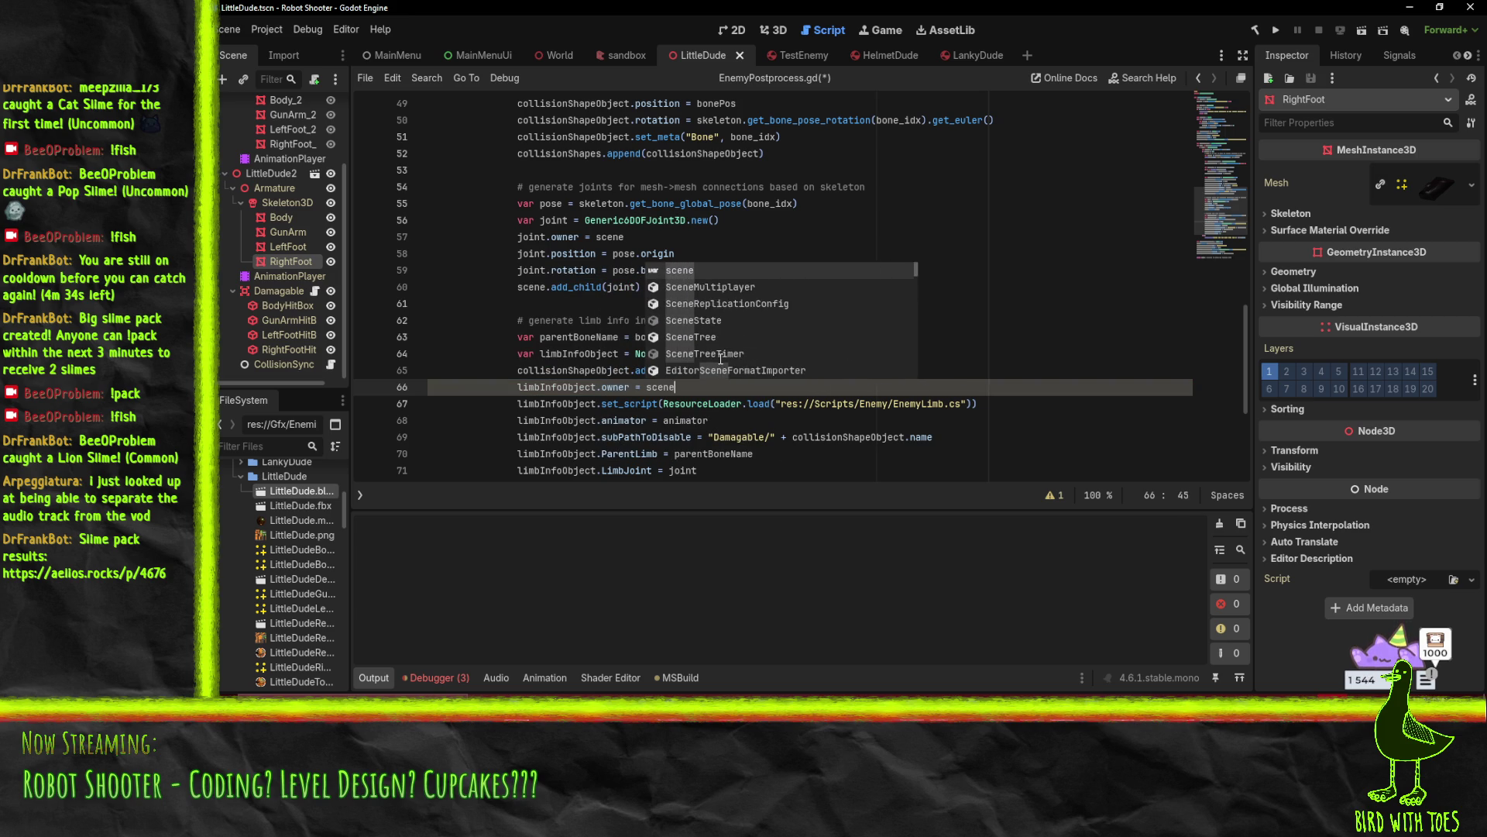
pyautogui.press('Escape')
pyautogui.click(719, 420)
pyautogui.hotkey('ctrl', 's')
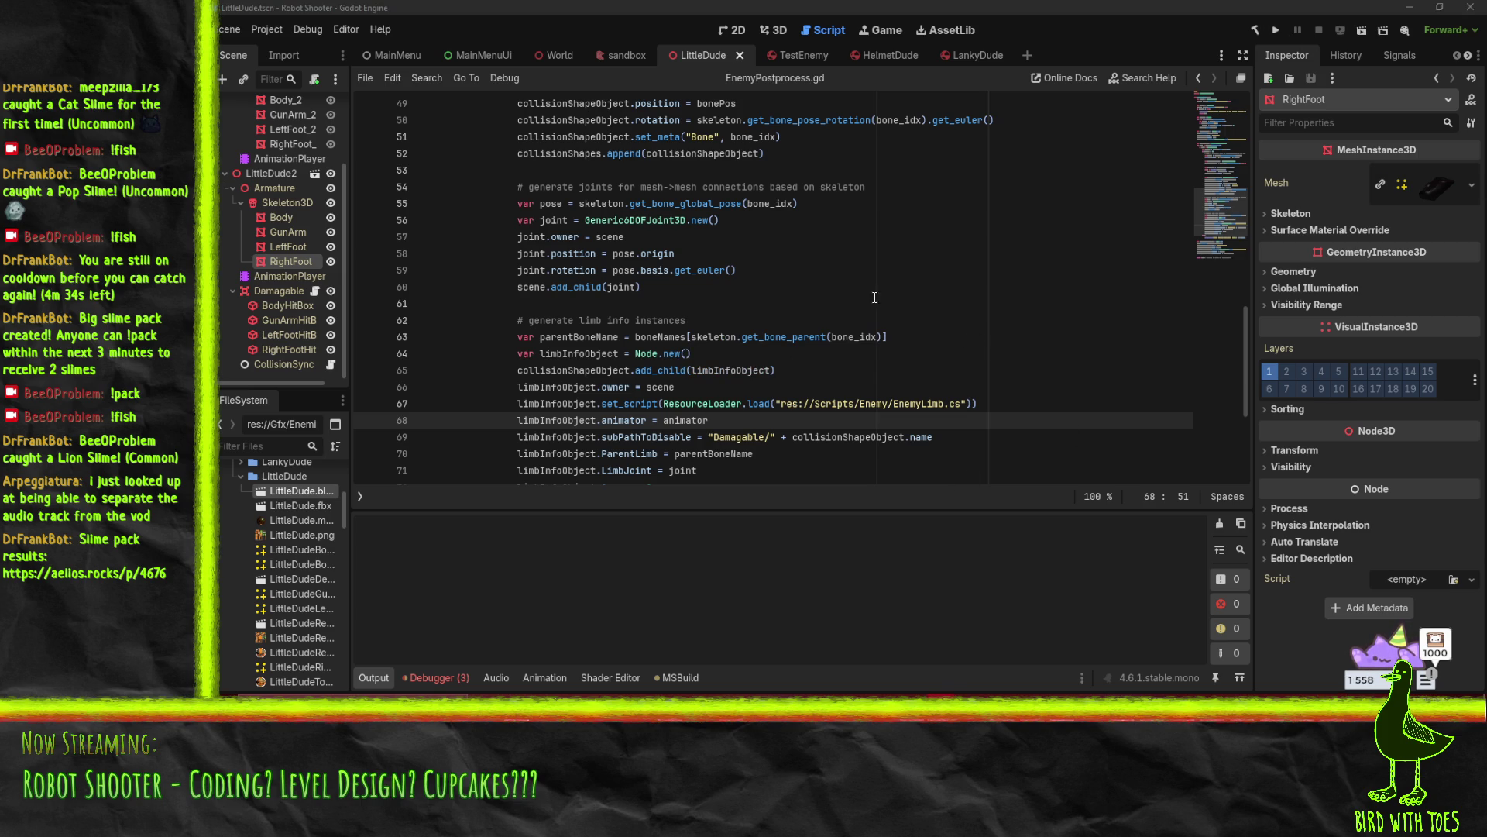
pyautogui.click(587, 326)
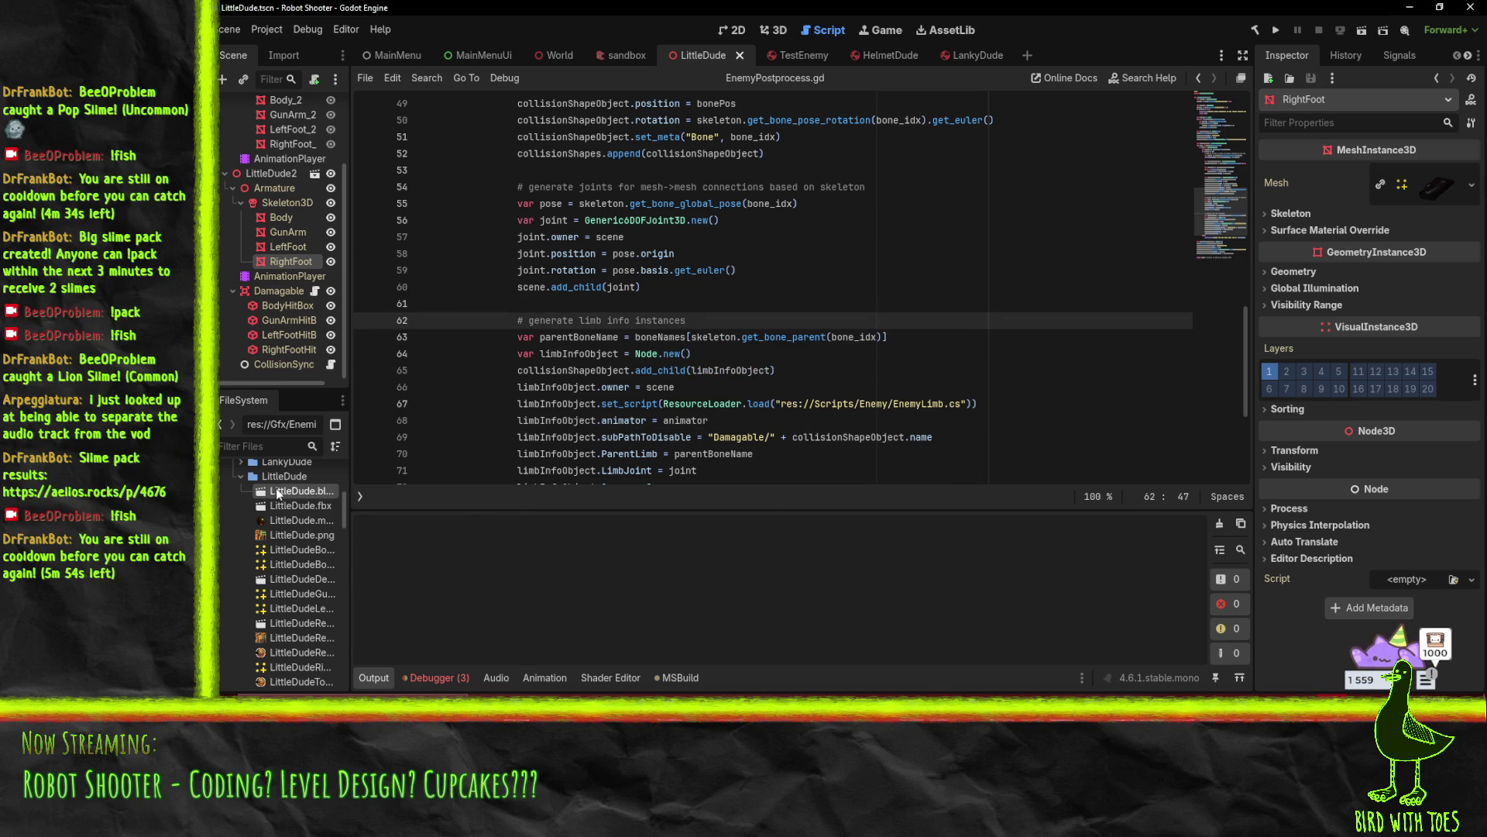
# Reimport LittleDude.blend and review the owner and add_child lines against the Invalid owner errors
pyautogui.rightClick(276, 493)
pyautogui.click(381, 629)
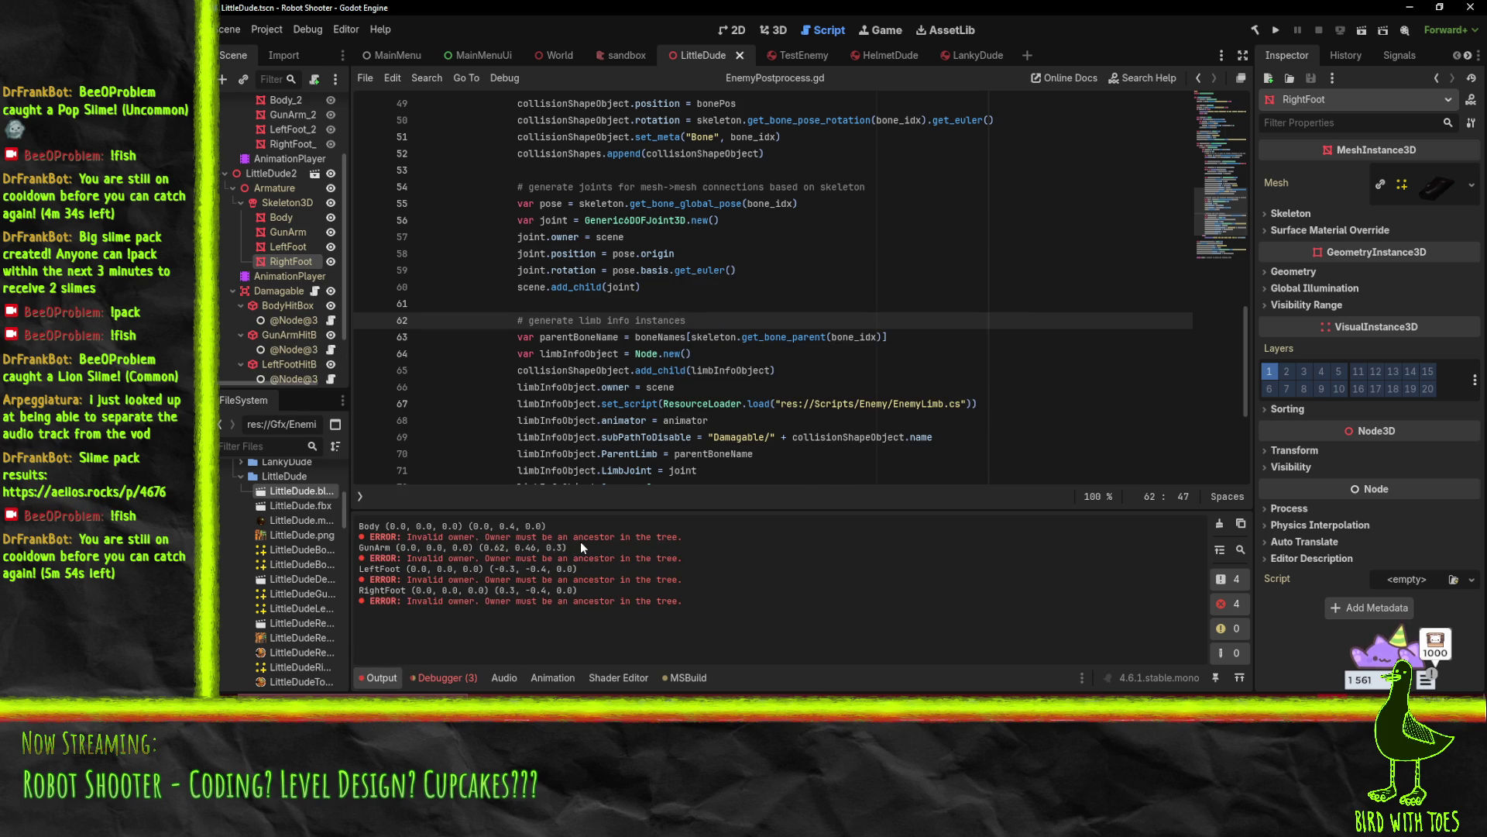
pyautogui.click(648, 386)
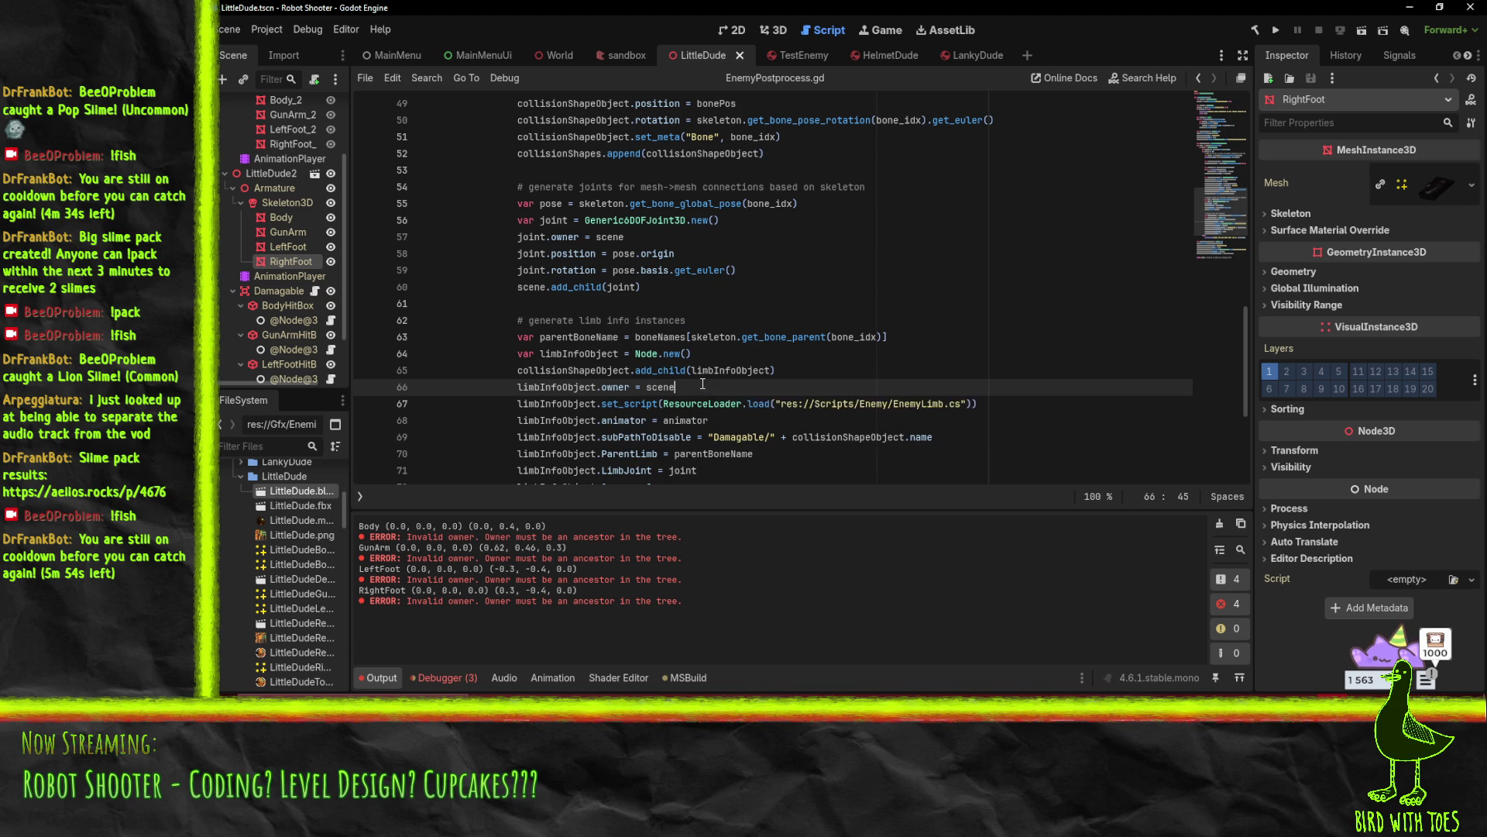
pyautogui.doubleClick(730, 371)
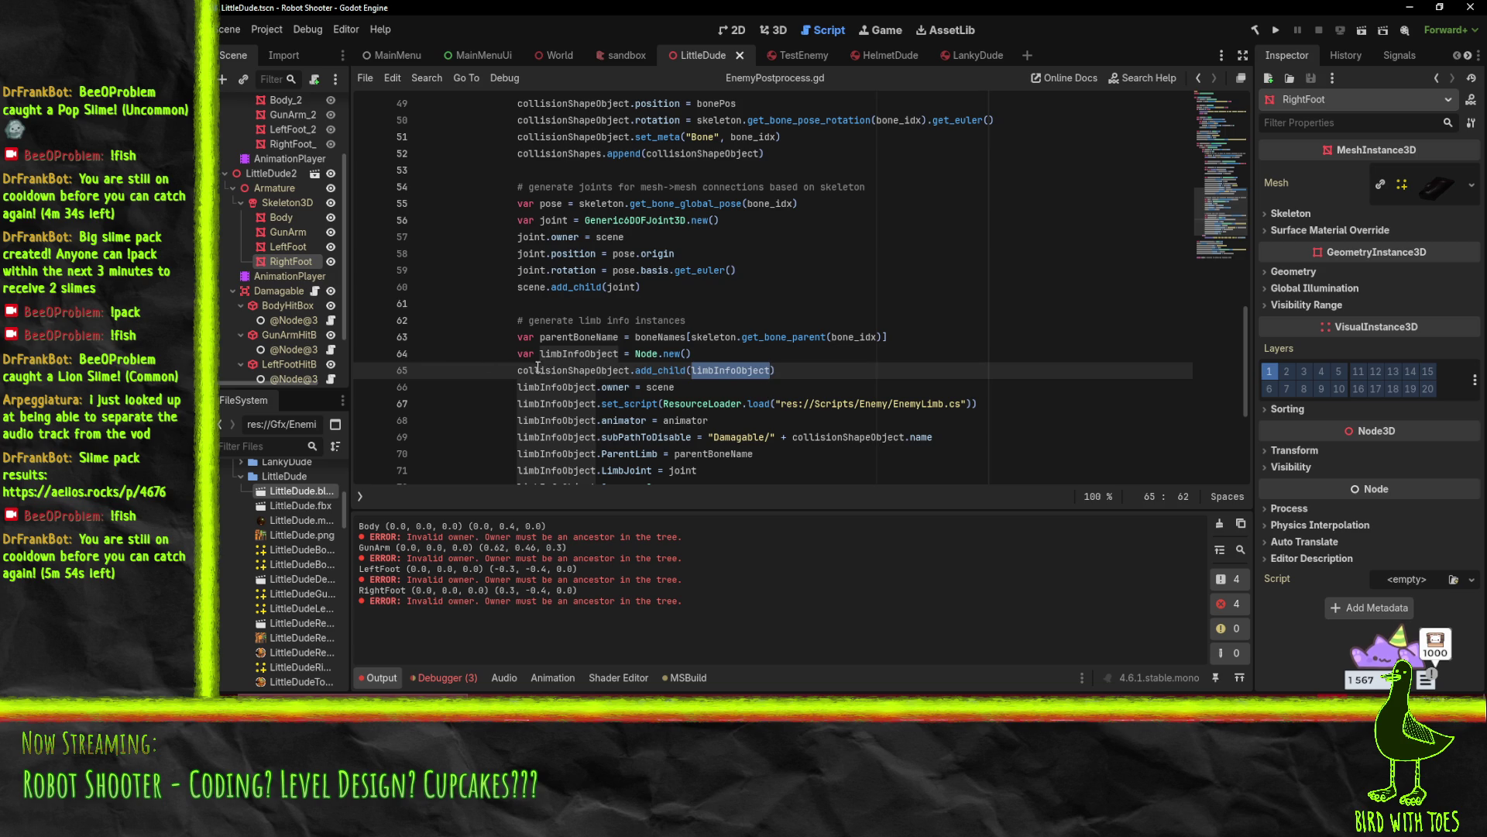
pyautogui.moveTo(618, 395)
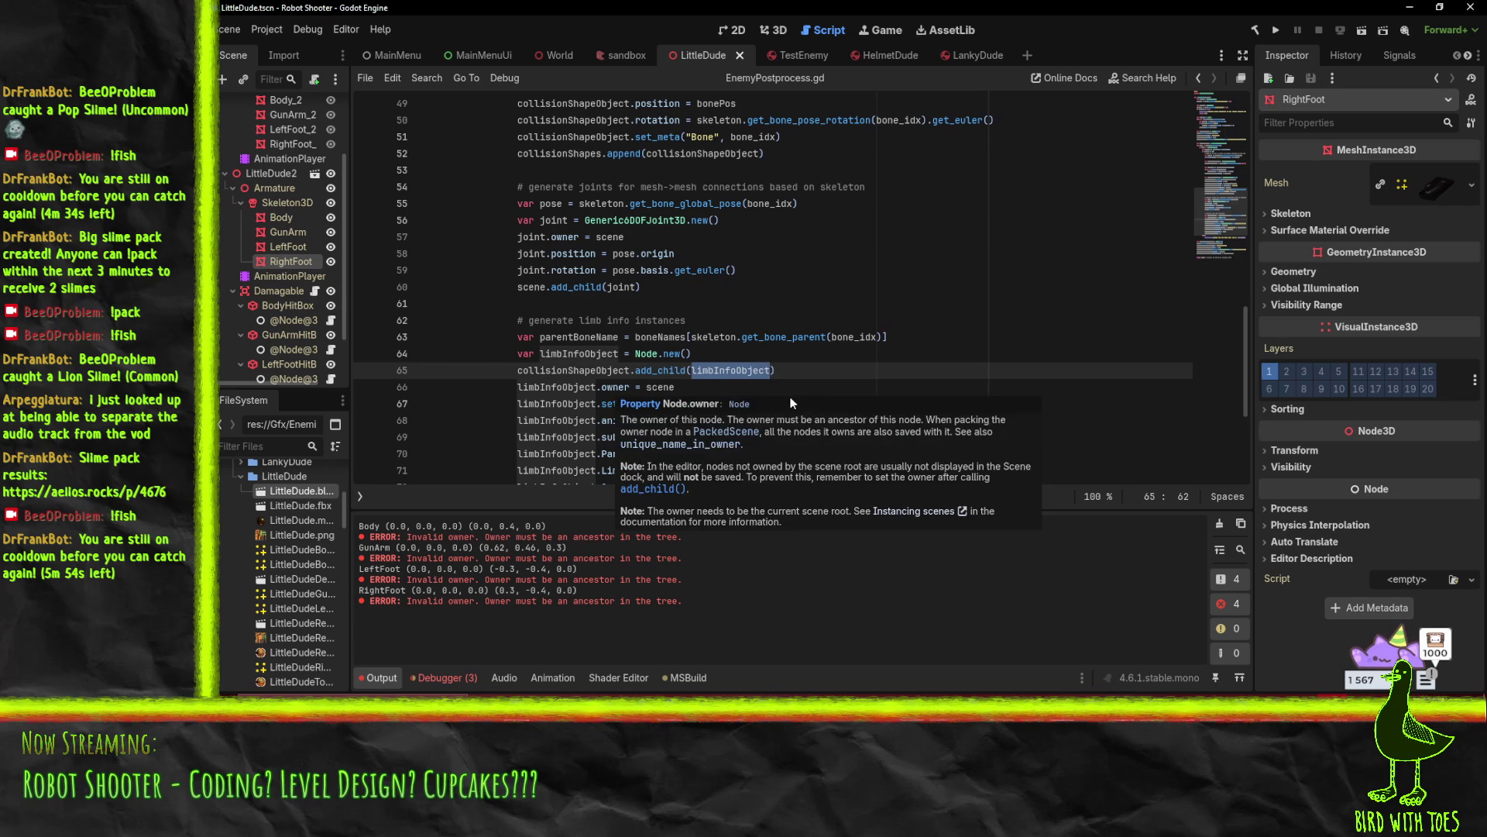
pyautogui.doubleClick(574, 370)
pyautogui.scroll(-4, 821, 325)
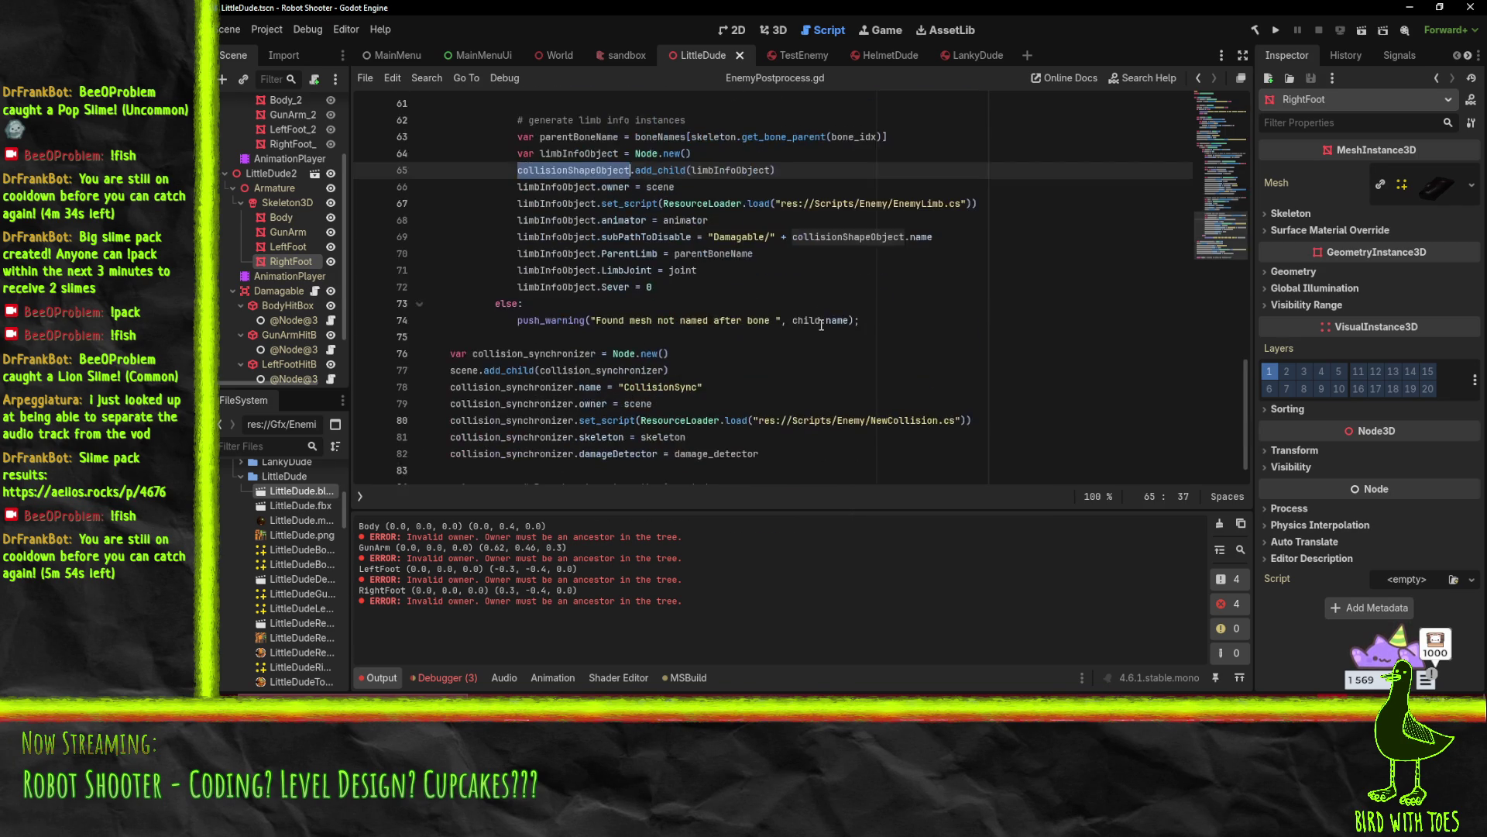
# Look through lines 65–66 to find where collisionShapeObject gets added to the scene tree
pyautogui.scroll(7, 831, 329)
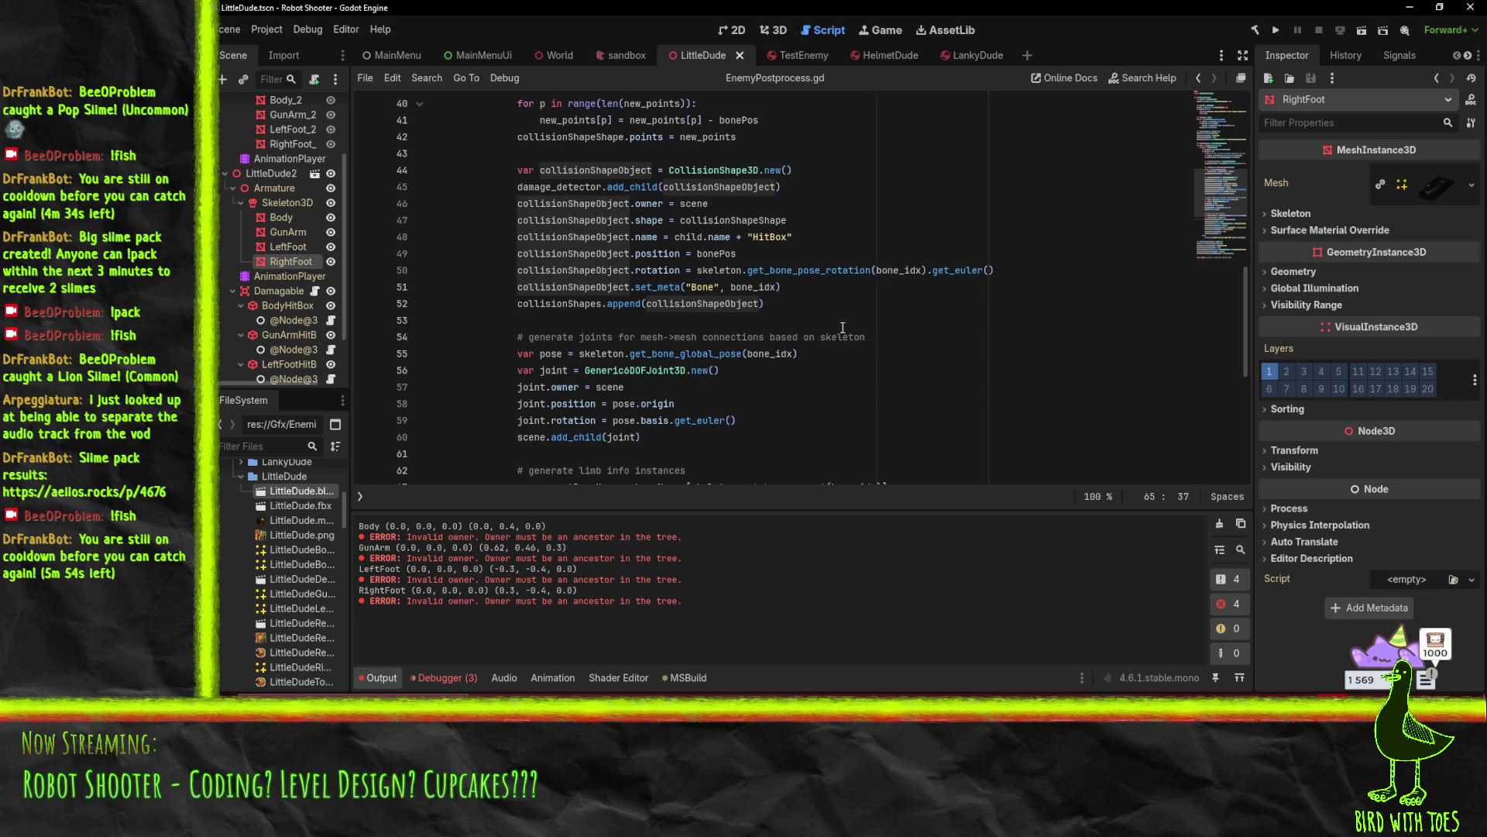
pyautogui.scroll(-5, 843, 328)
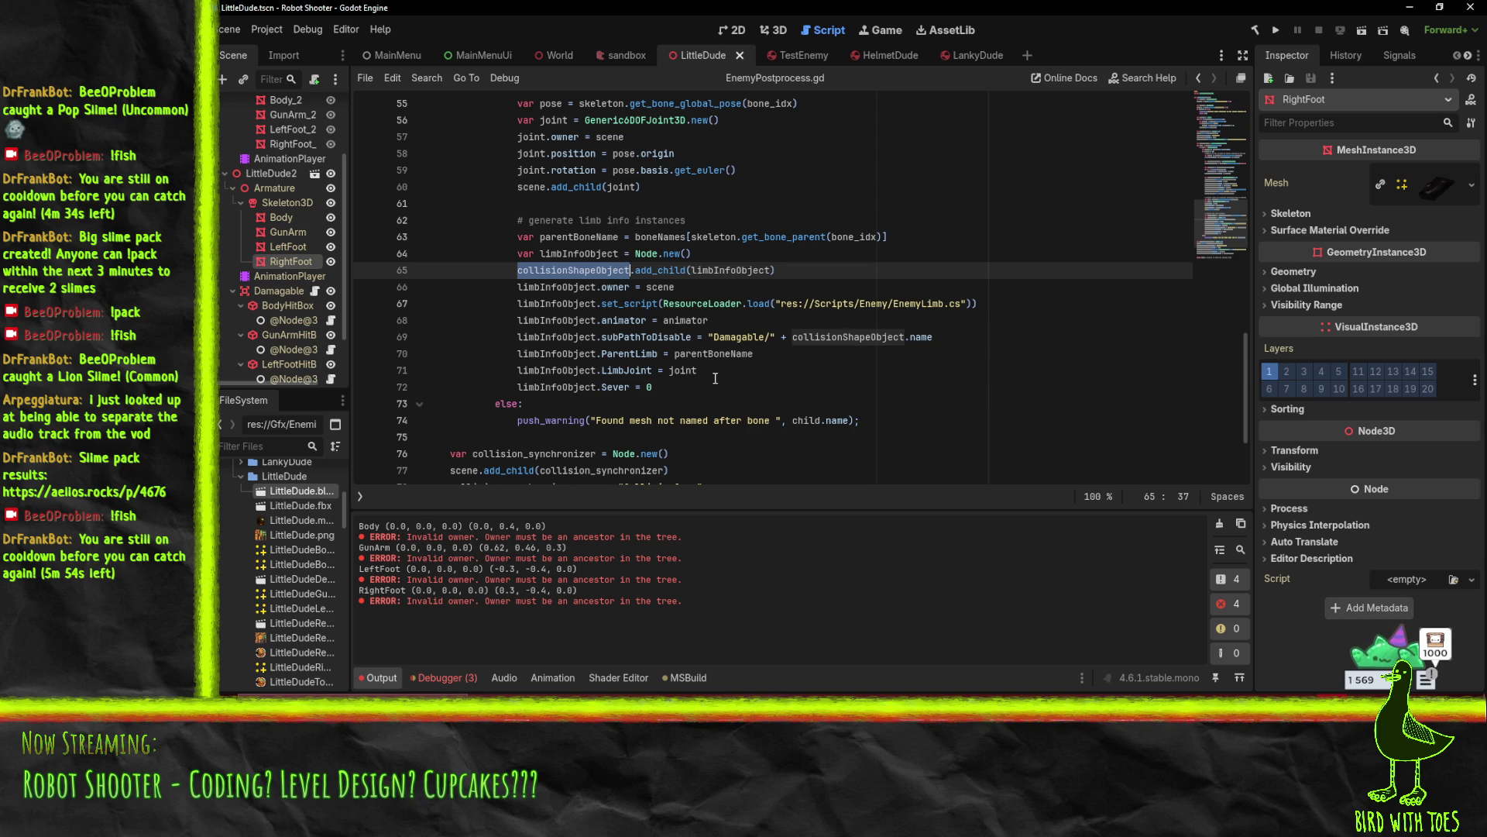
pyautogui.click(715, 289)
pyautogui.scroll(14, 717, 290)
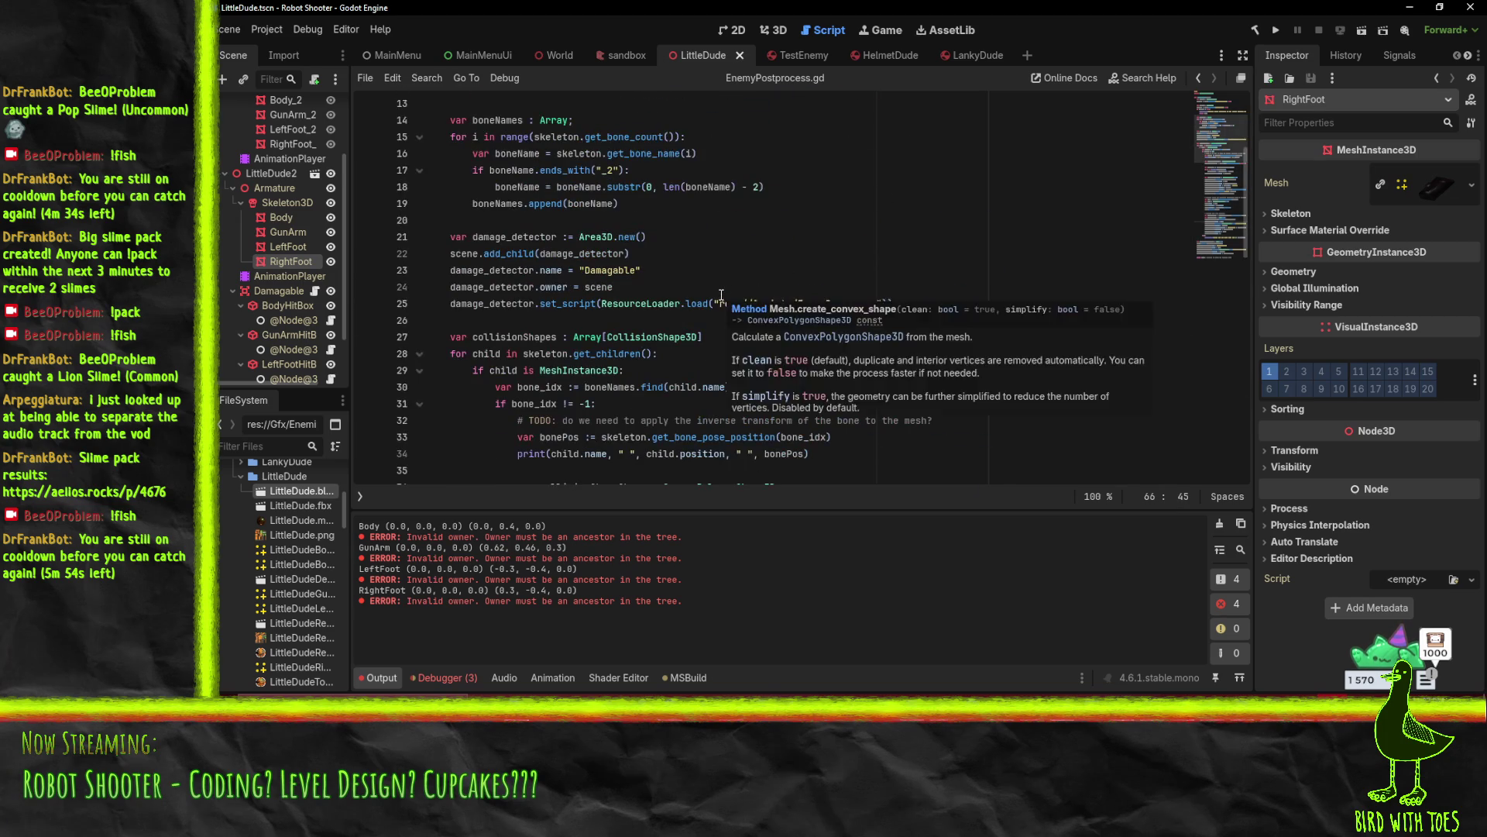
pyautogui.scroll(-9, 721, 296)
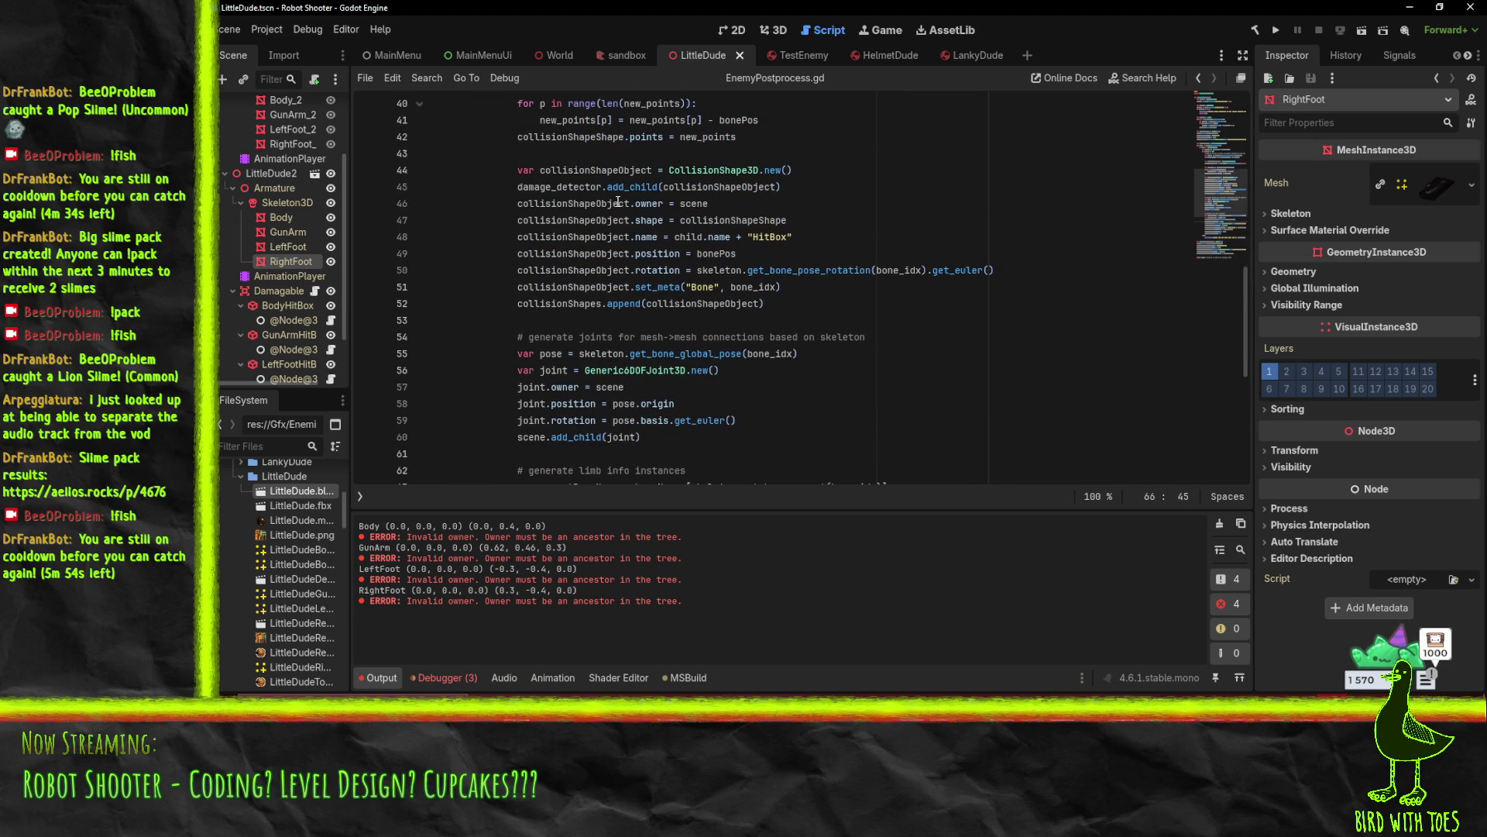
pyautogui.scroll(-7, 925, 242)
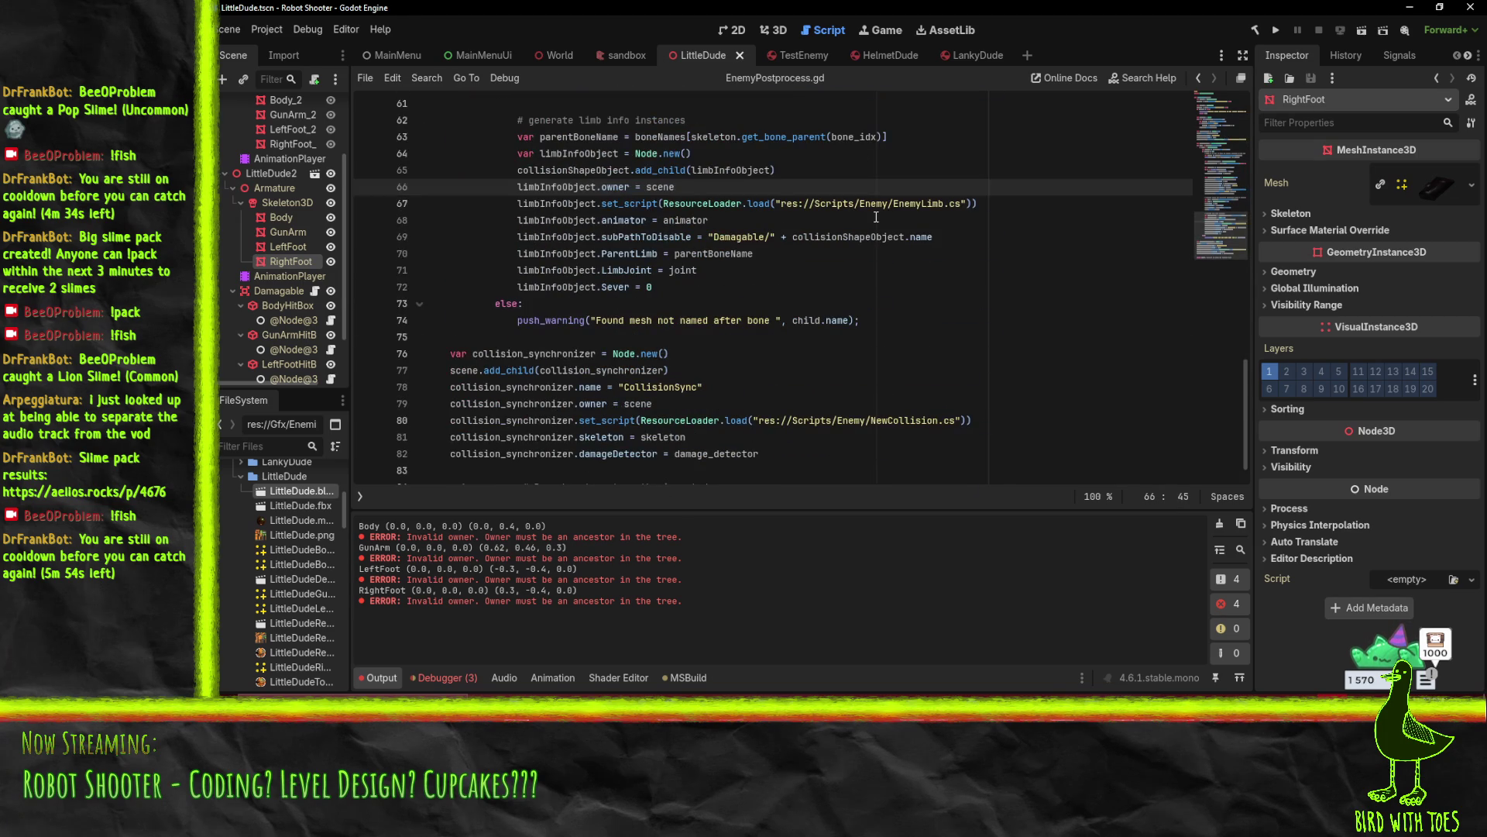
pyautogui.scroll(8, 873, 219)
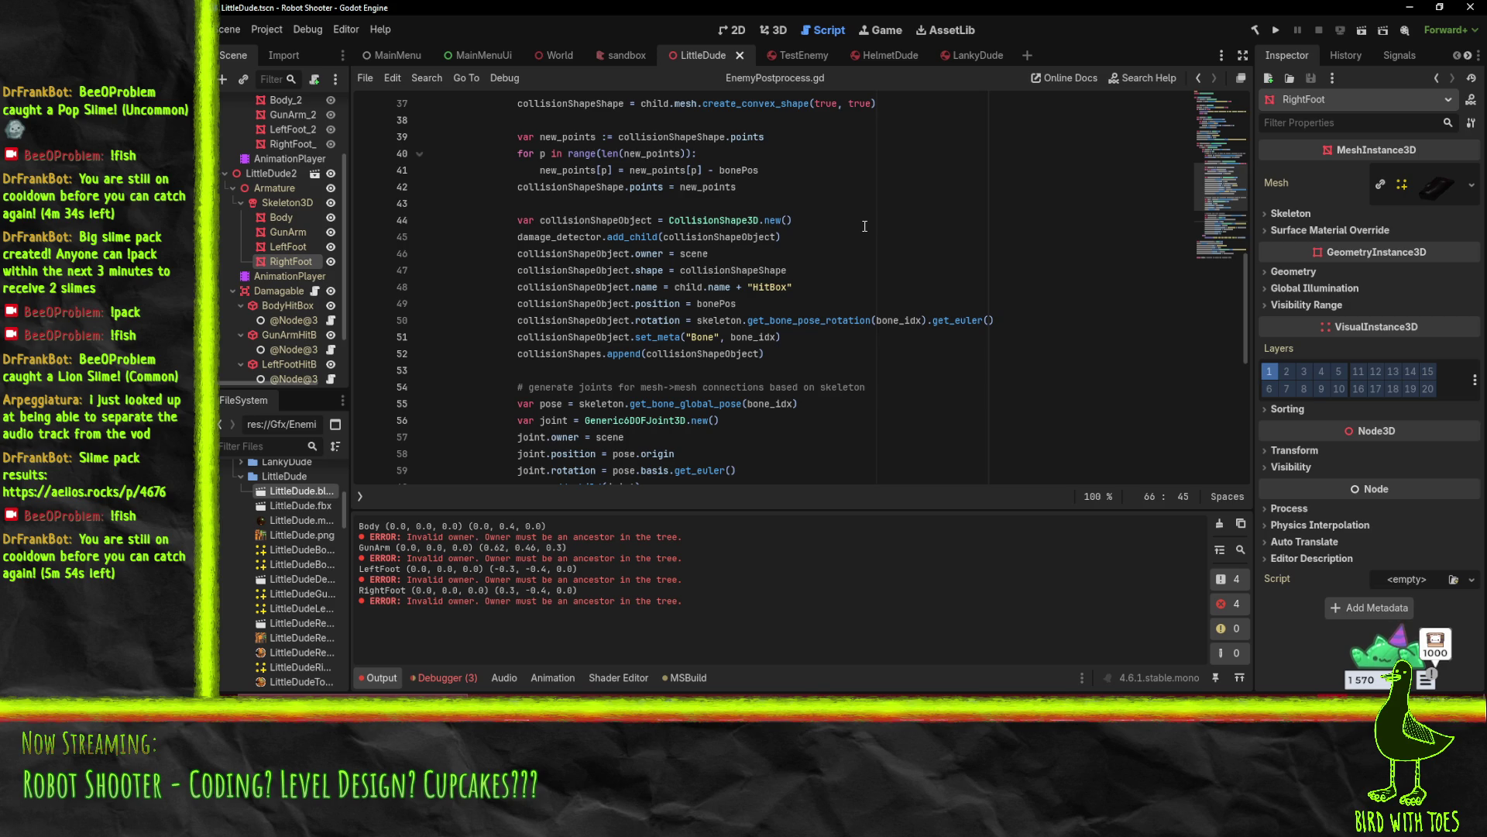
pyautogui.scroll(-6, 865, 226)
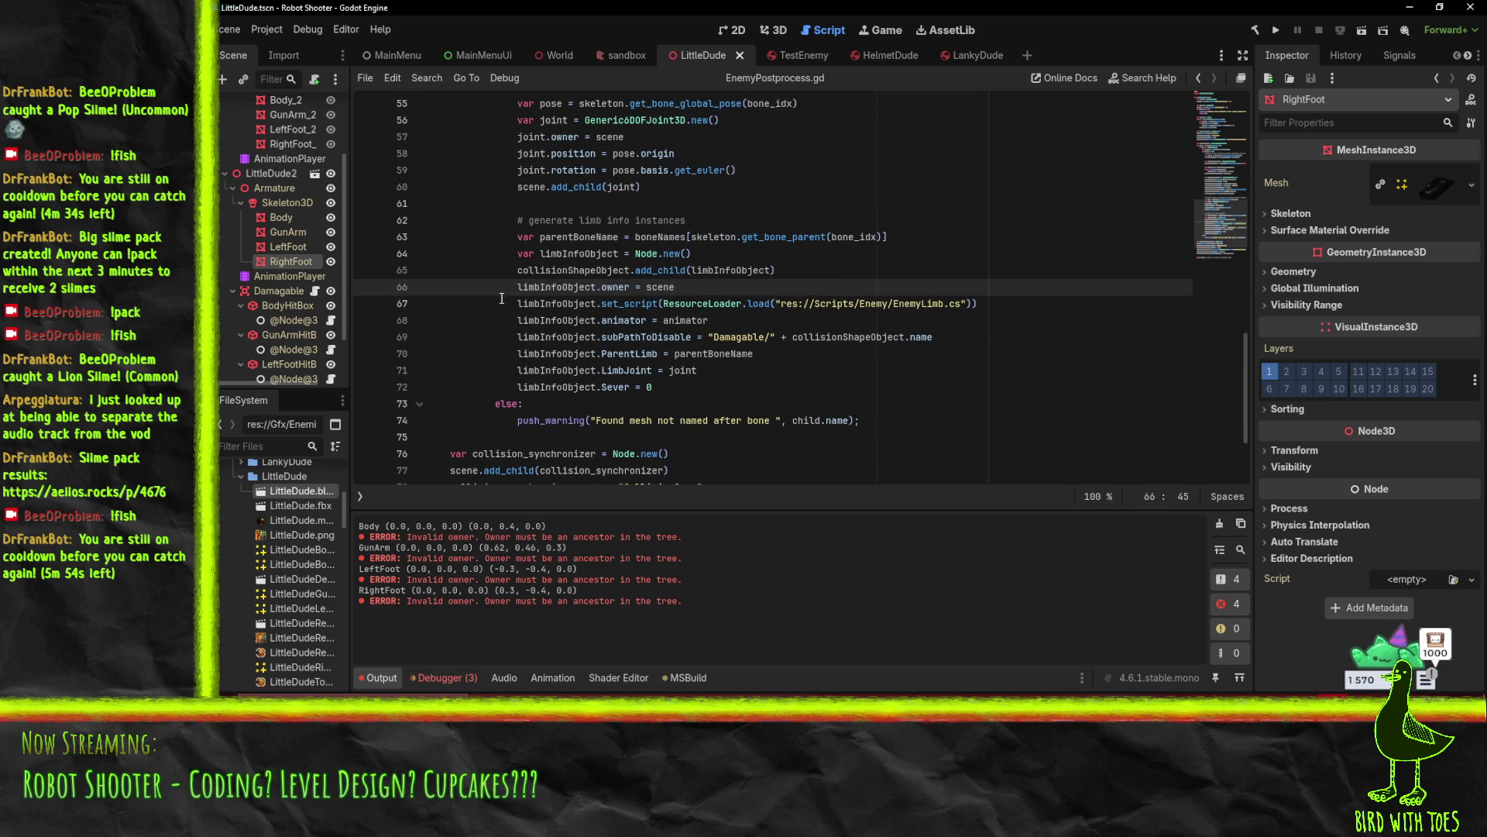
pyautogui.doubleClick(573, 269)
pyautogui.scroll(1, 730, 269)
pyautogui.hotkey('ctrl', 'z')
pyautogui.hotkey('ctrl', 'z')
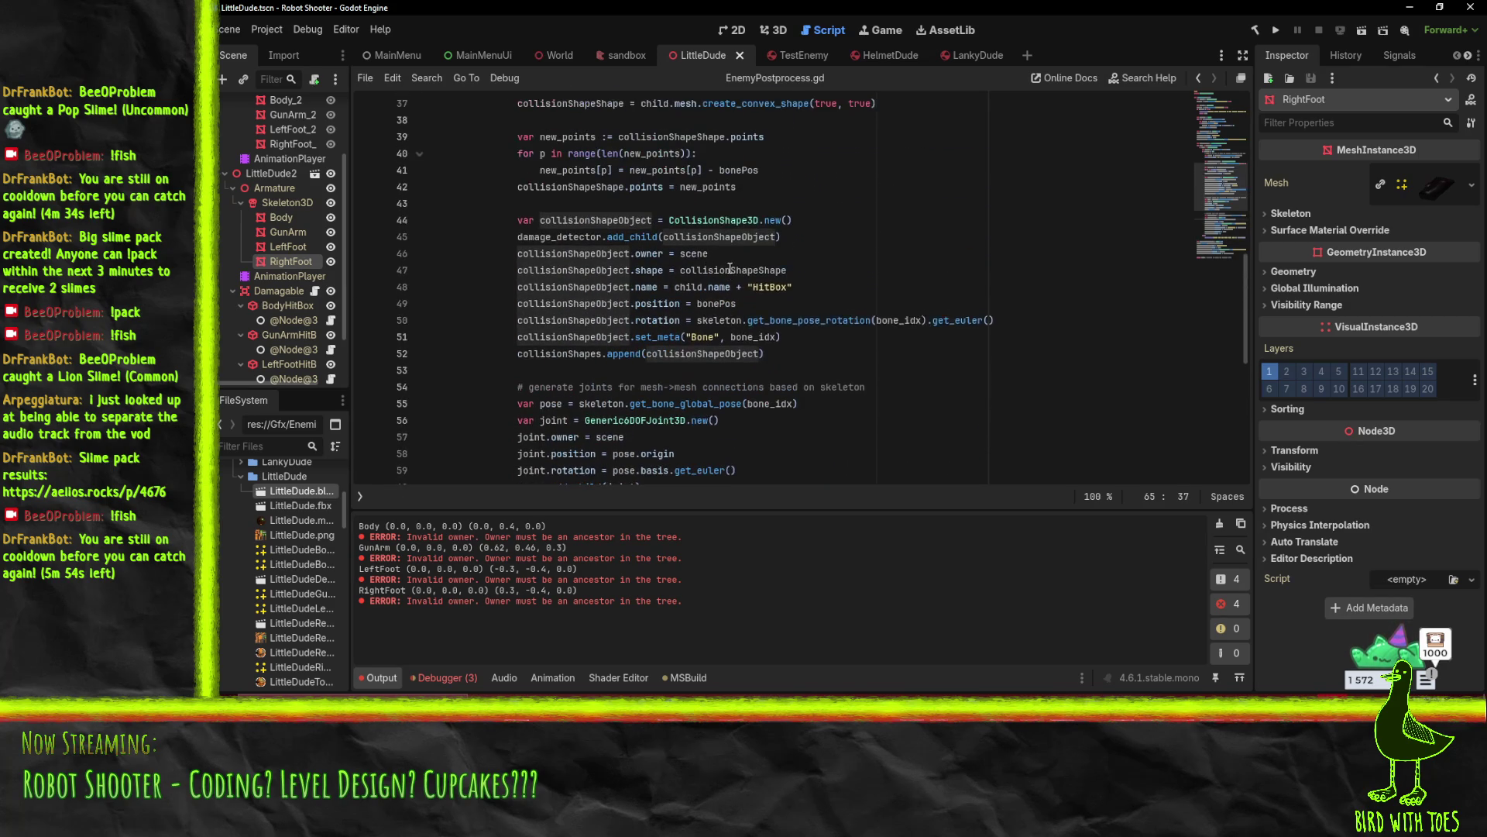
pyautogui.scroll(7, 847, 286)
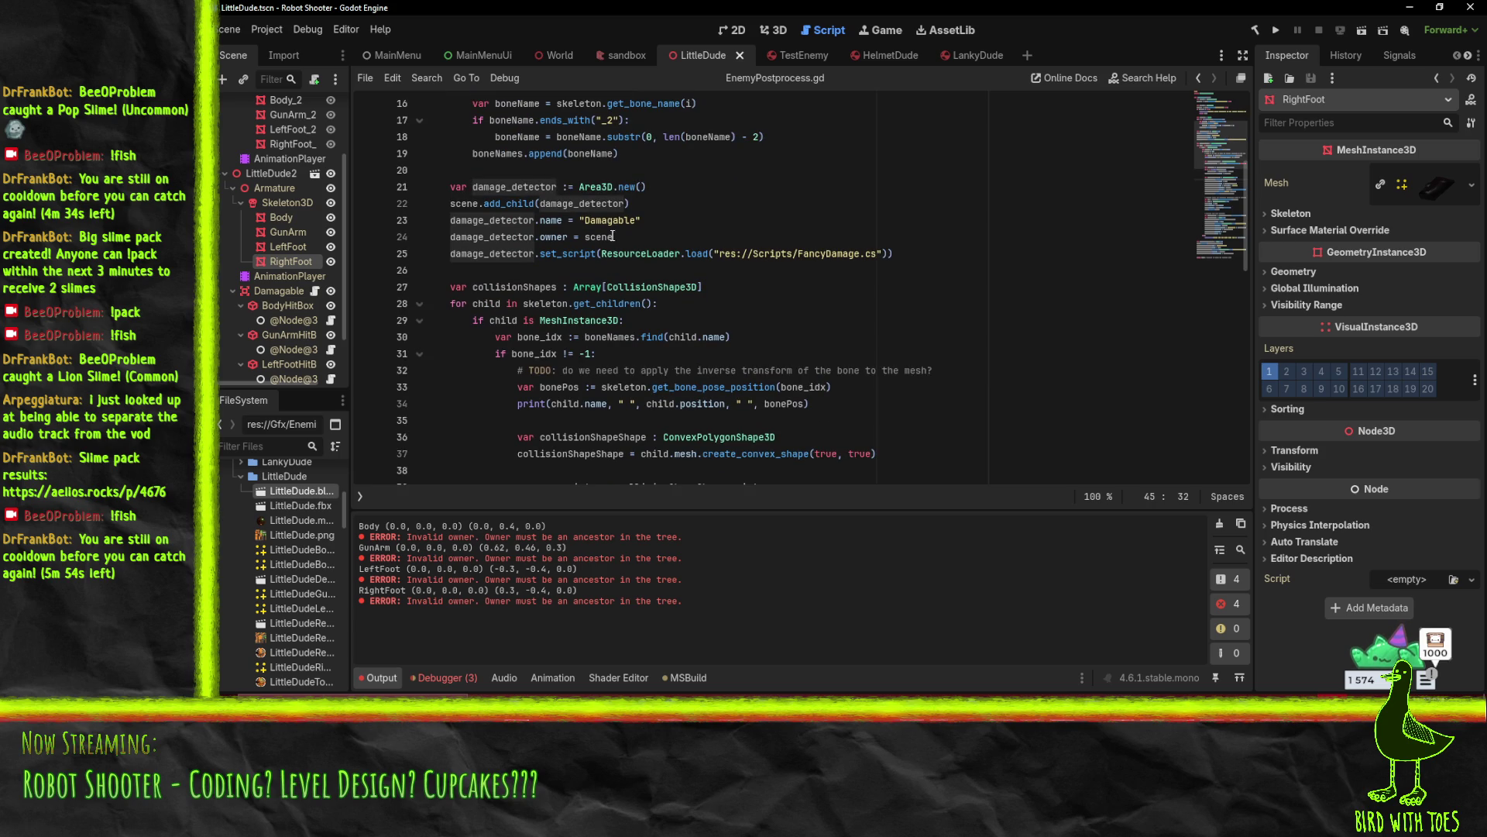
pyautogui.scroll(-11, 562, 230)
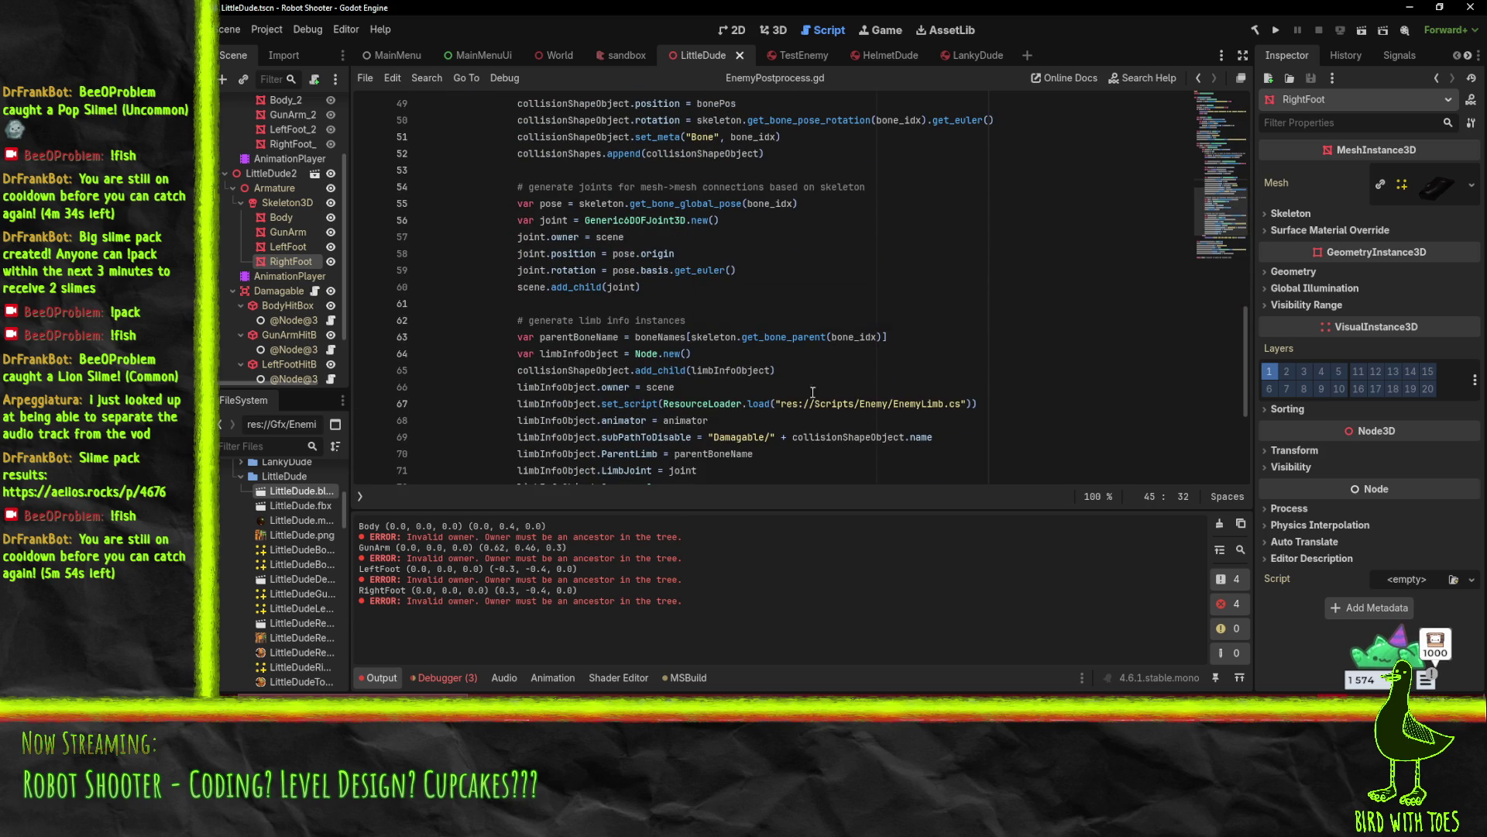
pyautogui.click(643, 387)
pyautogui.doubleClick(657, 387)
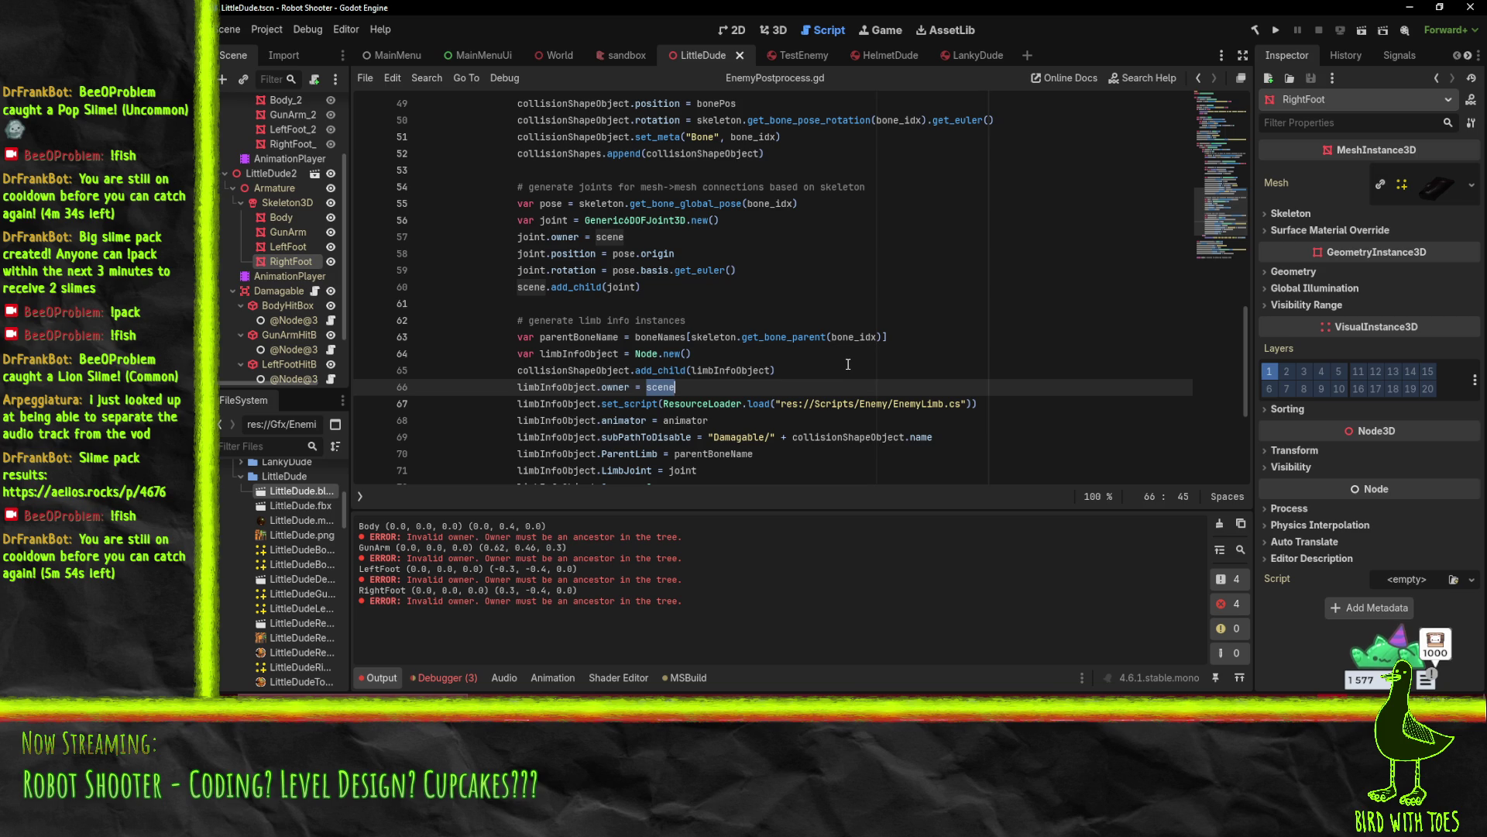
# Move scene.add_child(joint) up so it sits directly above joint.owner = scene
pyautogui.click(713, 287)
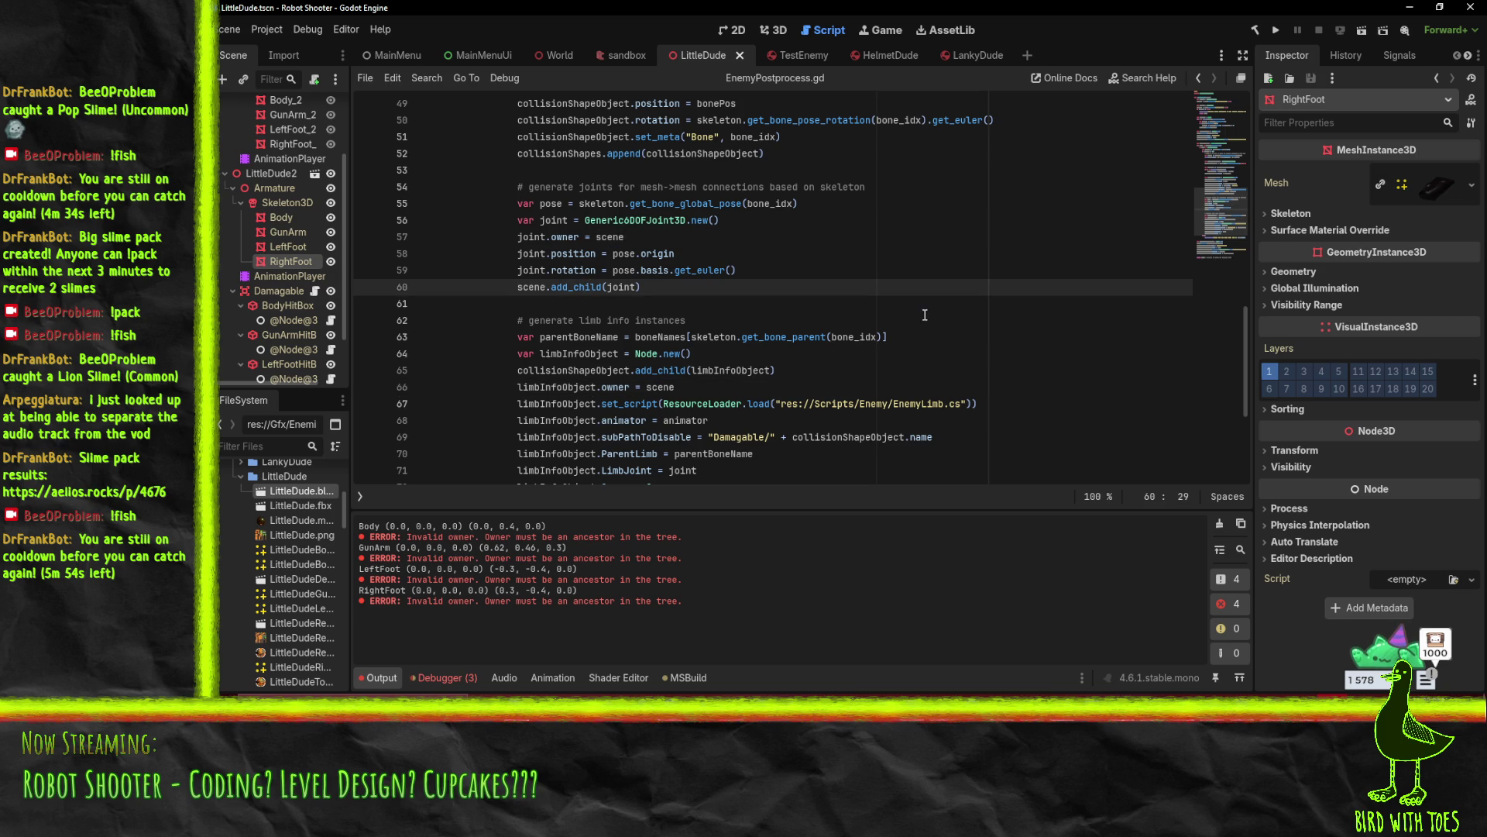
pyautogui.hotkey('alt', 'Up')
pyautogui.hotkey('alt', 'Up')
pyautogui.hotkey('alt', 'Up')
pyautogui.press('Down')
pyautogui.press('Home')
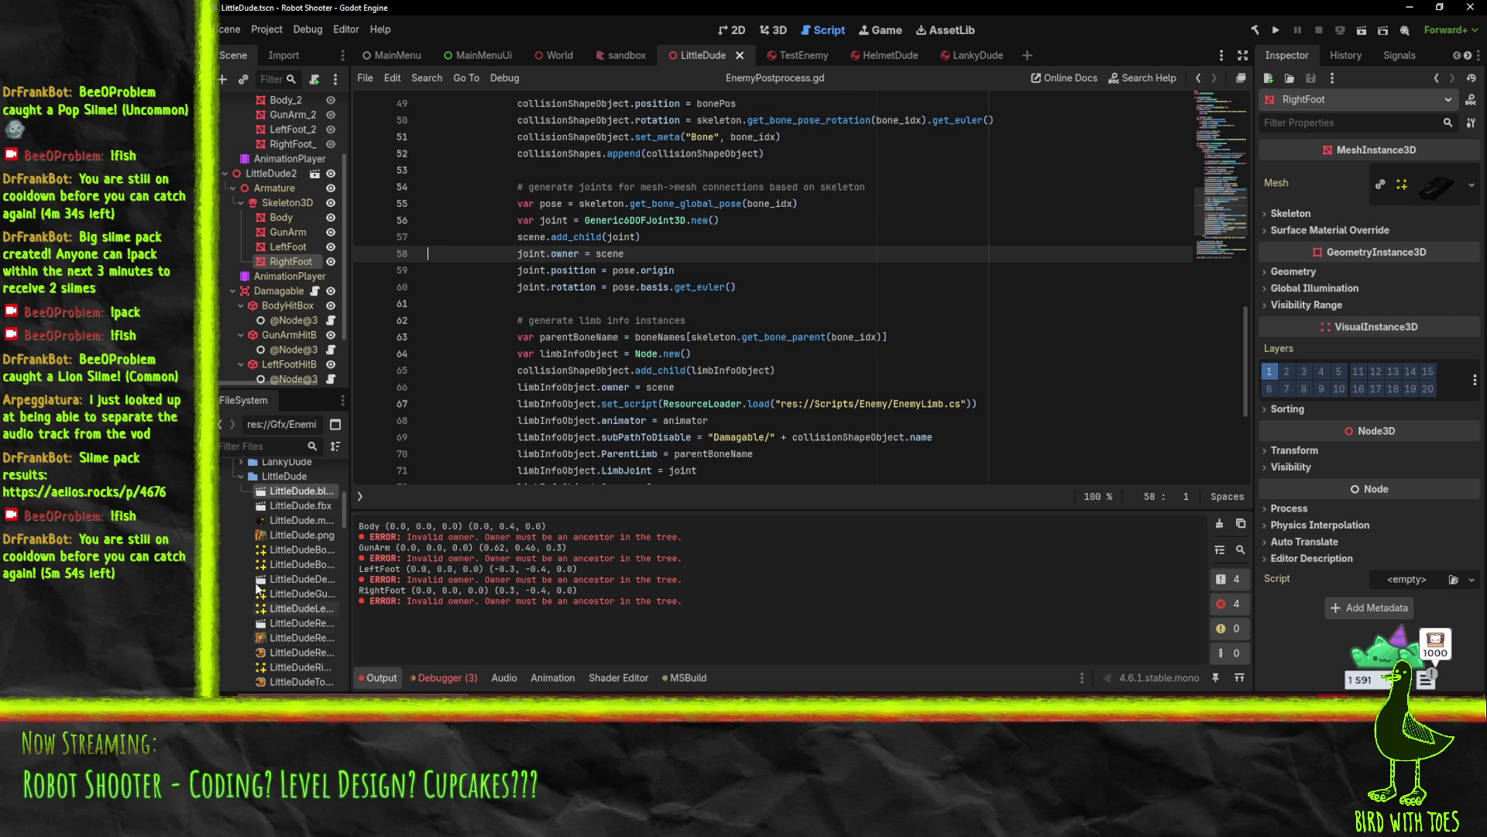
pyautogui.rightClick(268, 492)
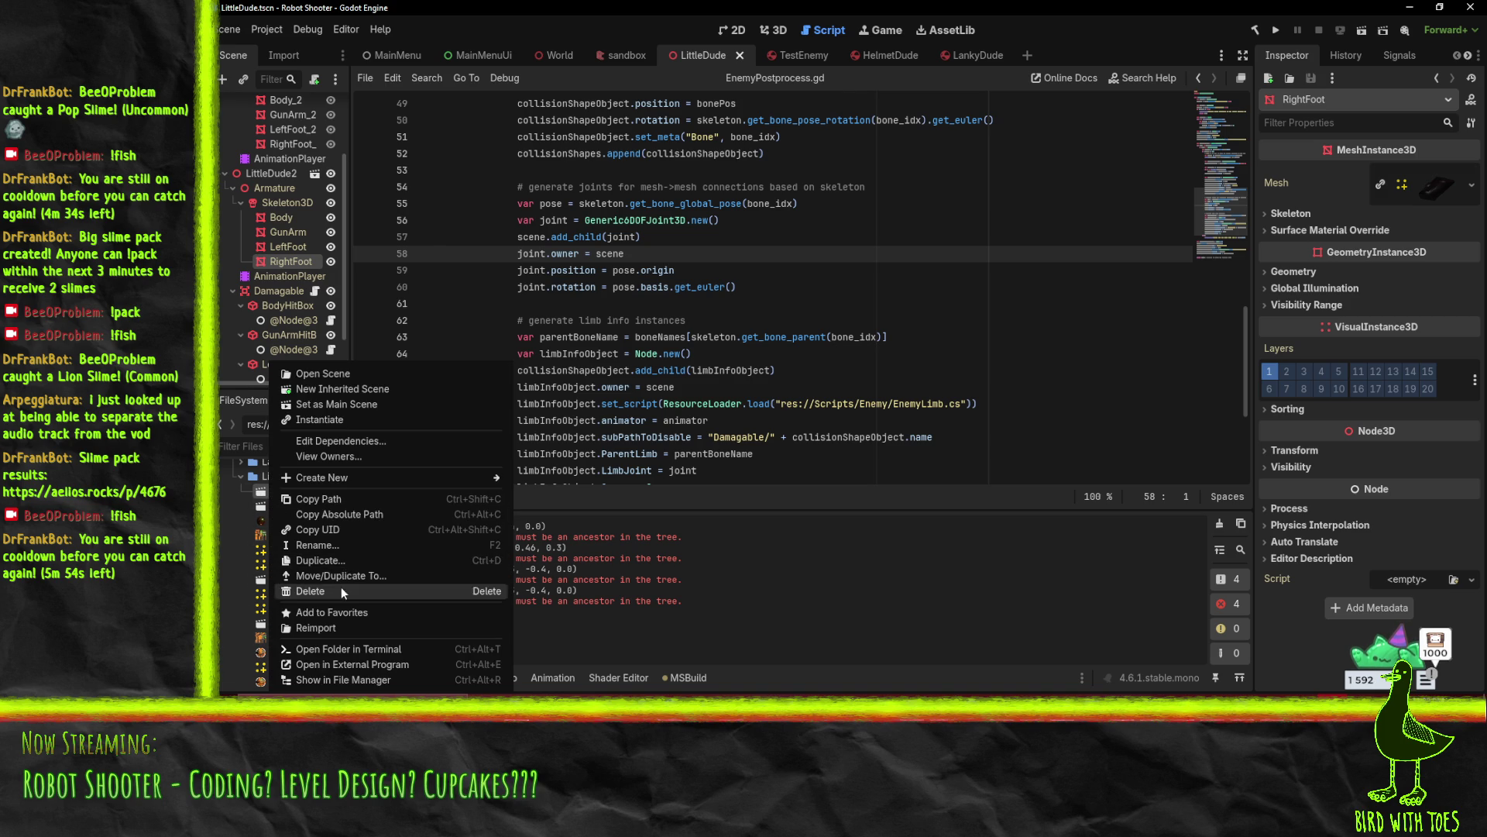
# Reimport LittleDude.blend and clear the old Output log messages
pyautogui.click(344, 624)
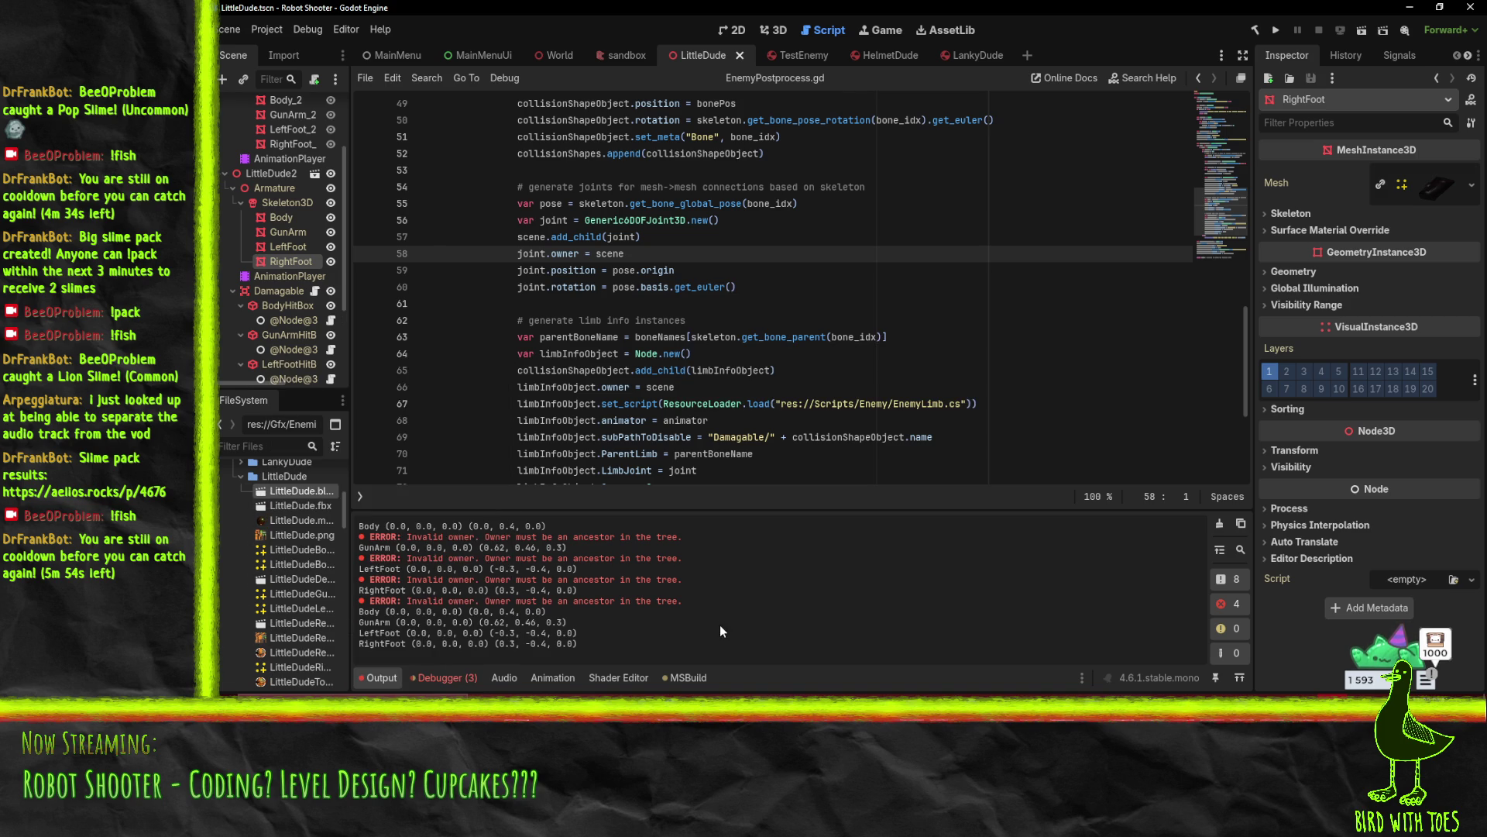
pyautogui.click(1219, 525)
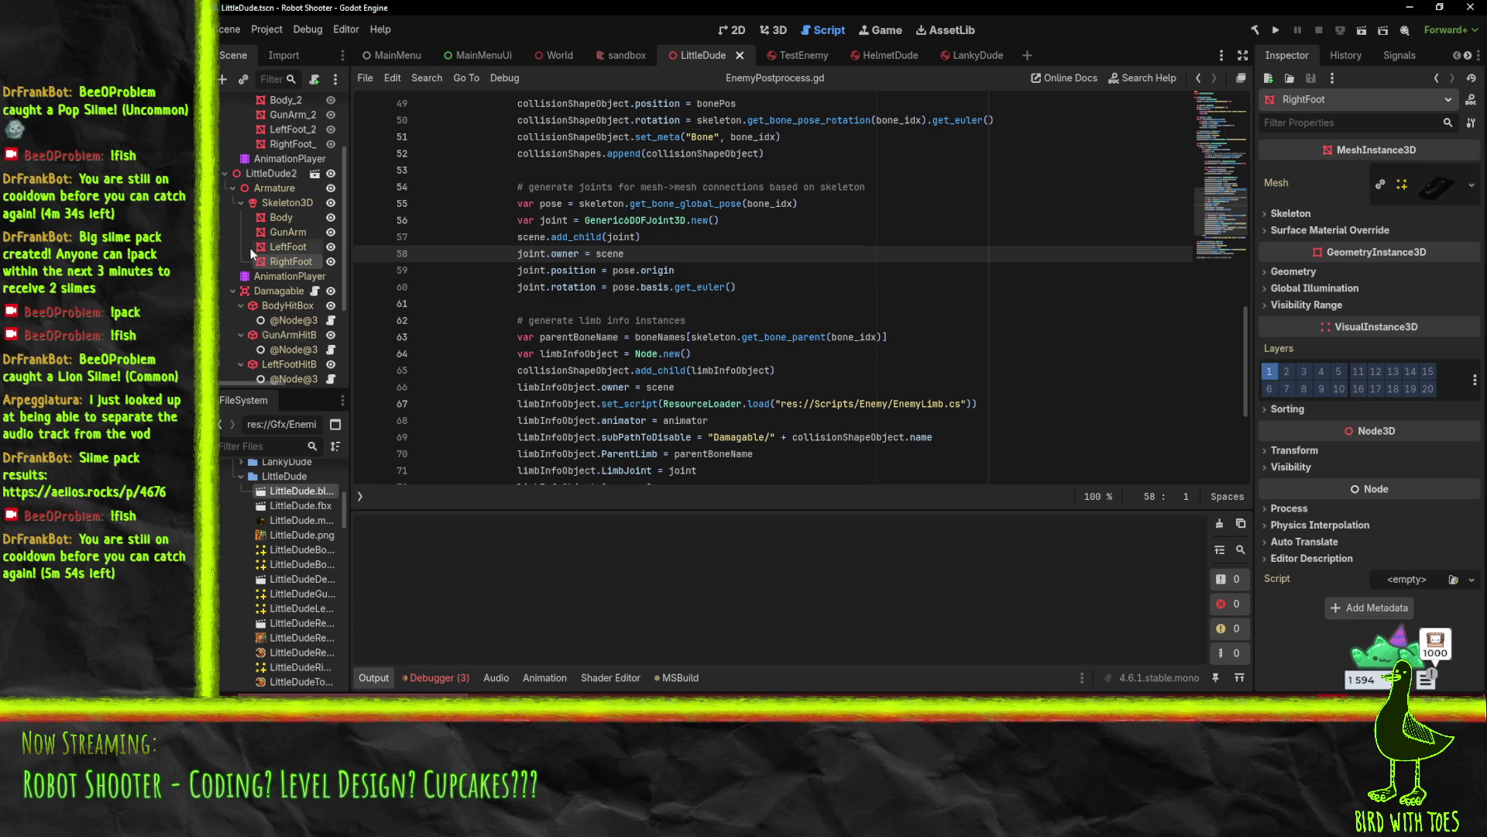
pyautogui.scroll(-5, 277, 317)
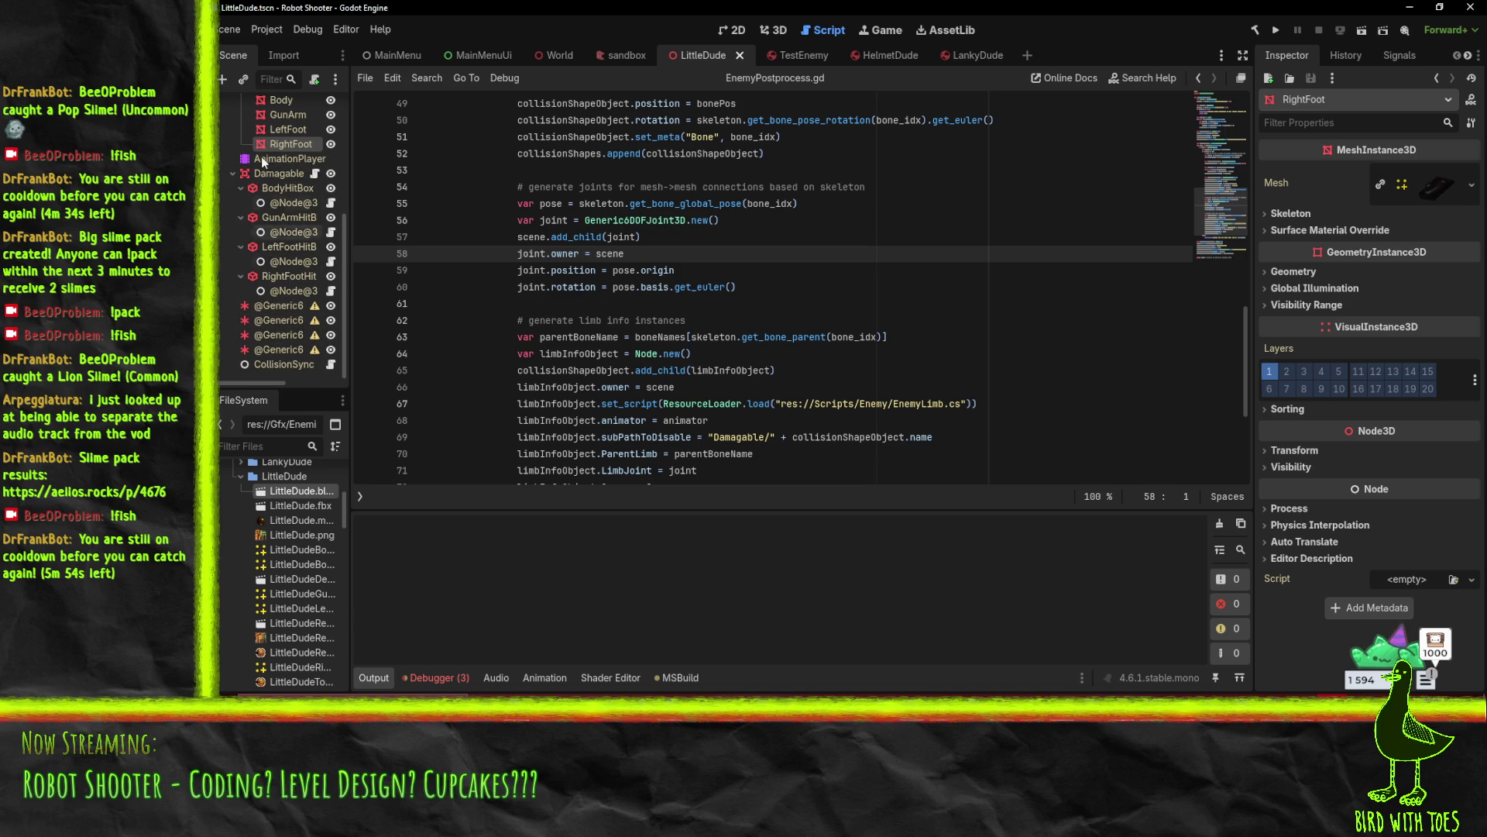
# Inspect the generated EnemyLimb and Generic6DOFJoint3D nodes, then switch to the TestEnemy scene
pyautogui.click(284, 203)
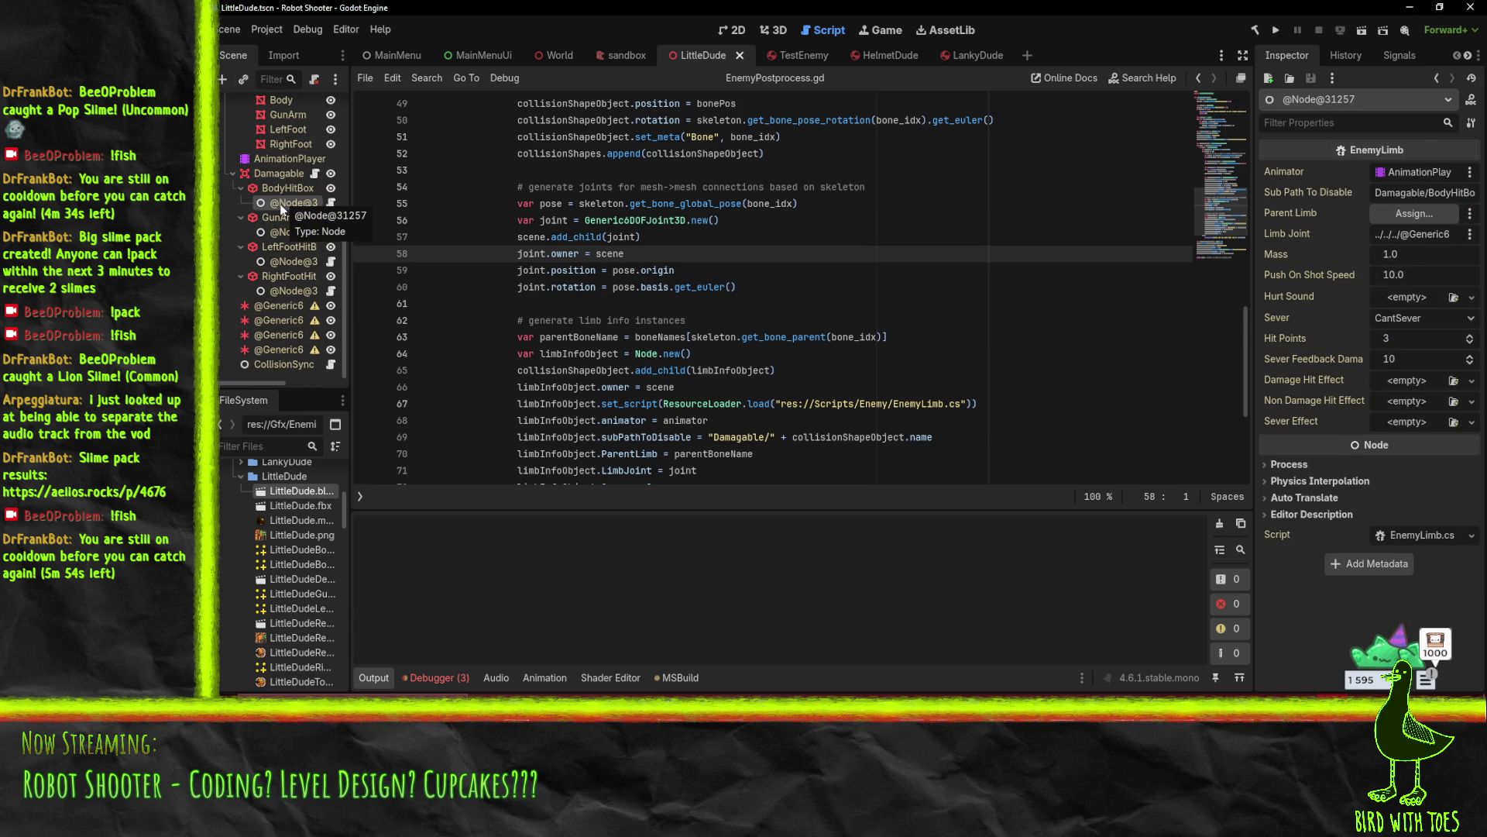
pyautogui.click(1397, 234)
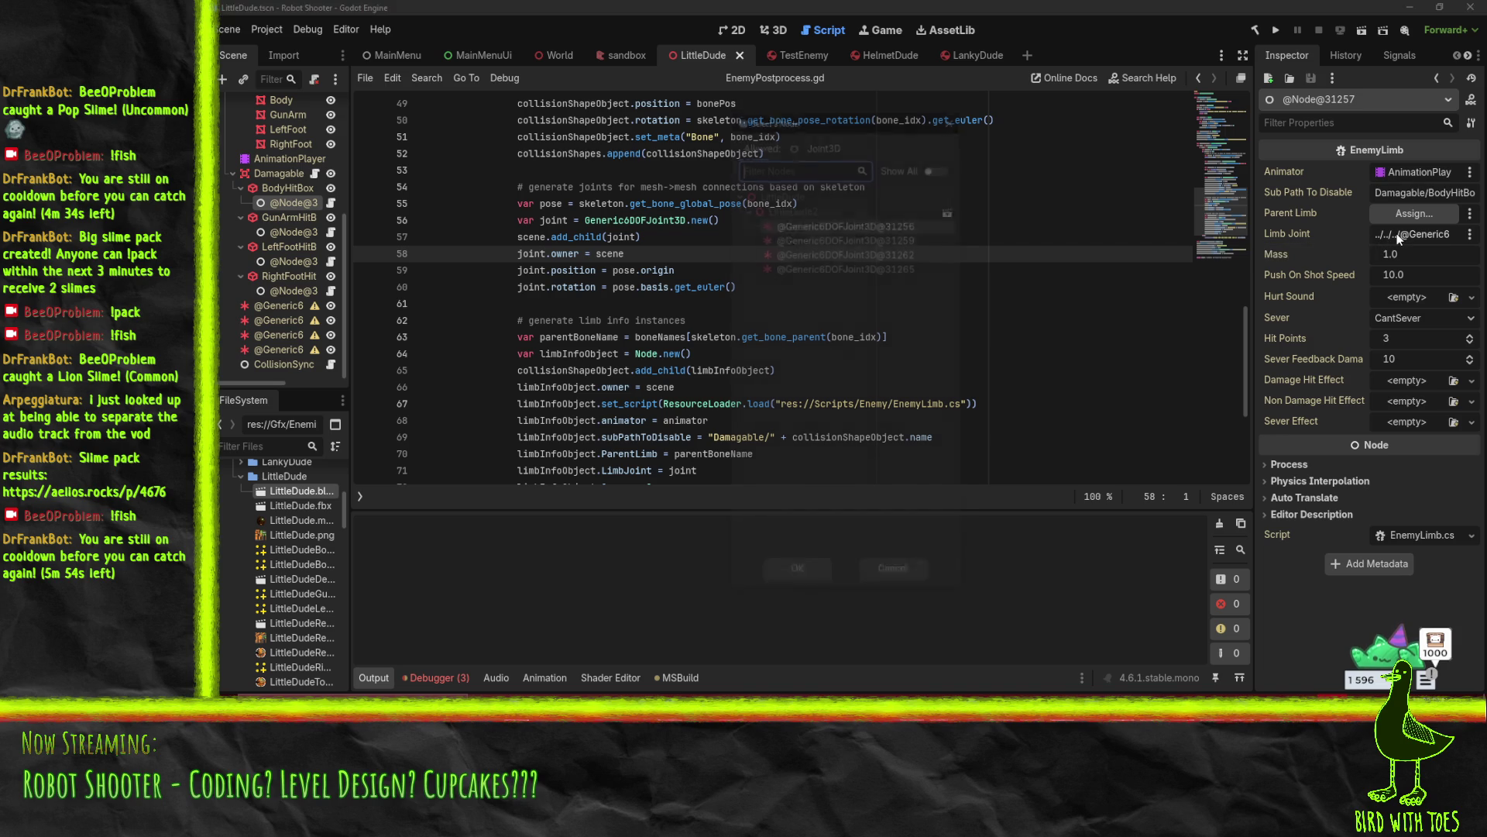
pyautogui.click(905, 574)
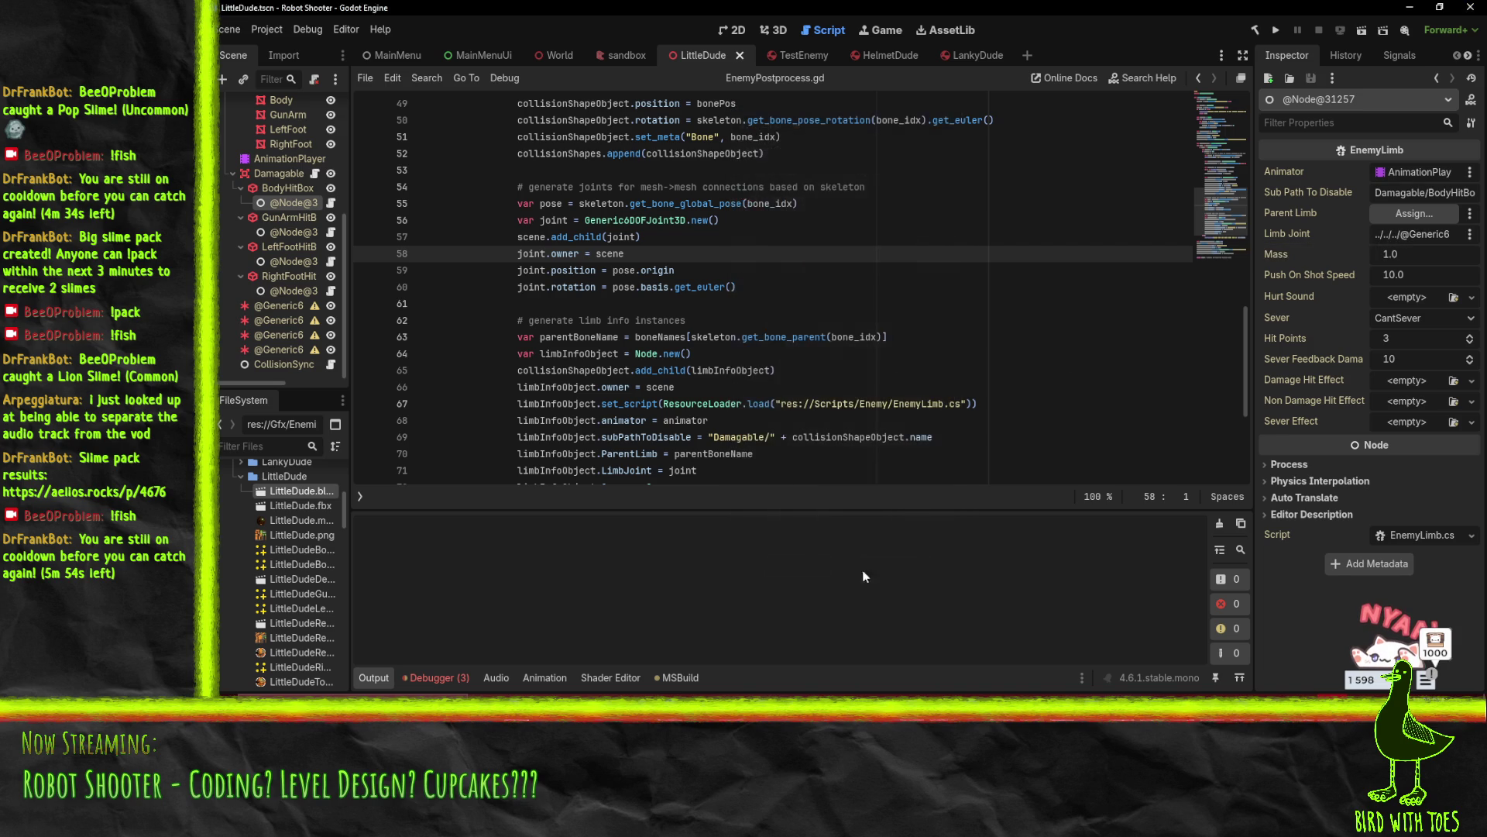
pyautogui.click(263, 309)
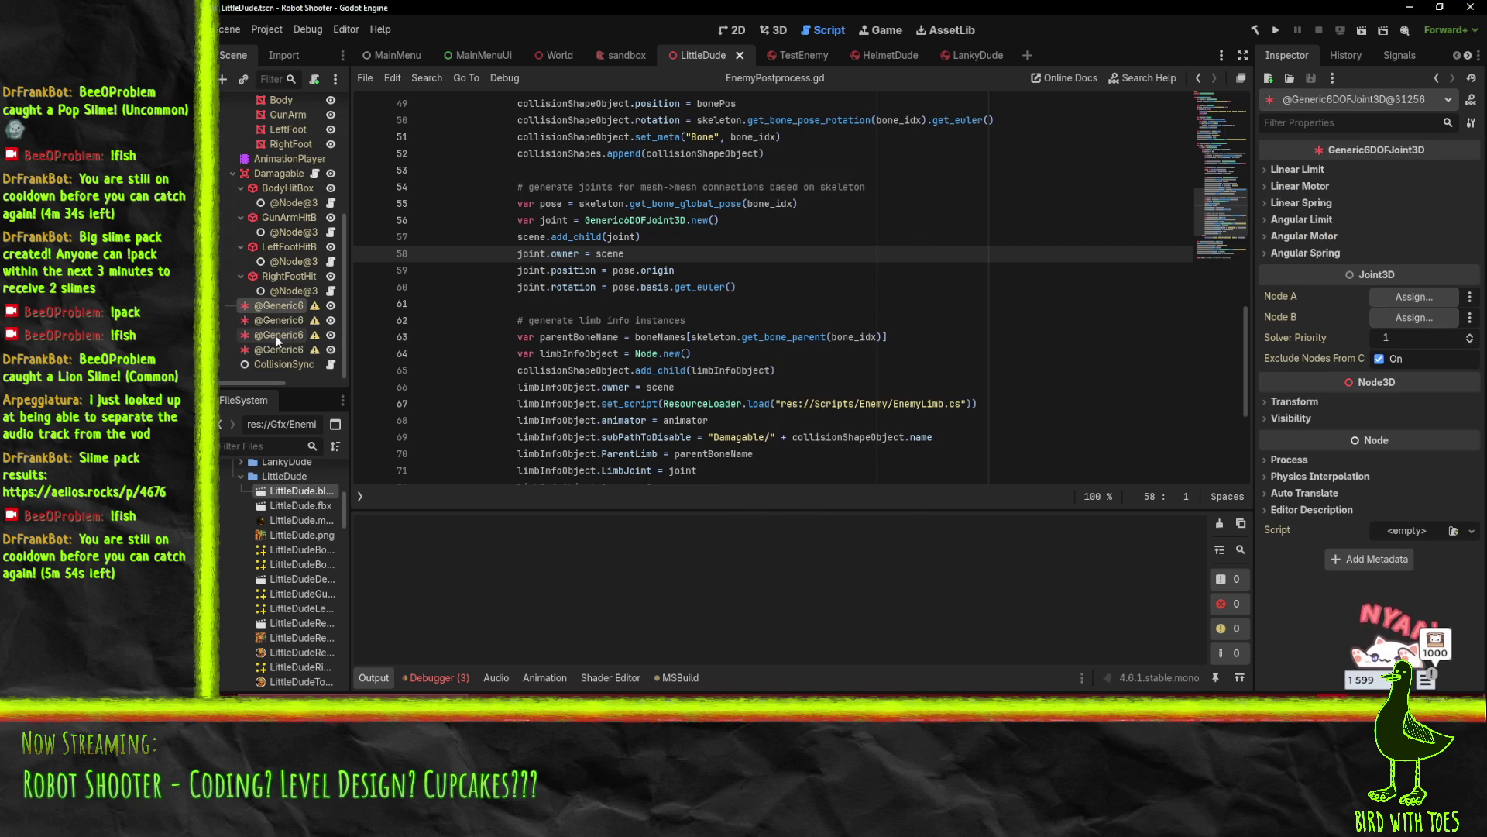
pyautogui.click(276, 321)
pyautogui.click(277, 306)
pyautogui.moveTo(873, 339)
pyautogui.click(786, 55)
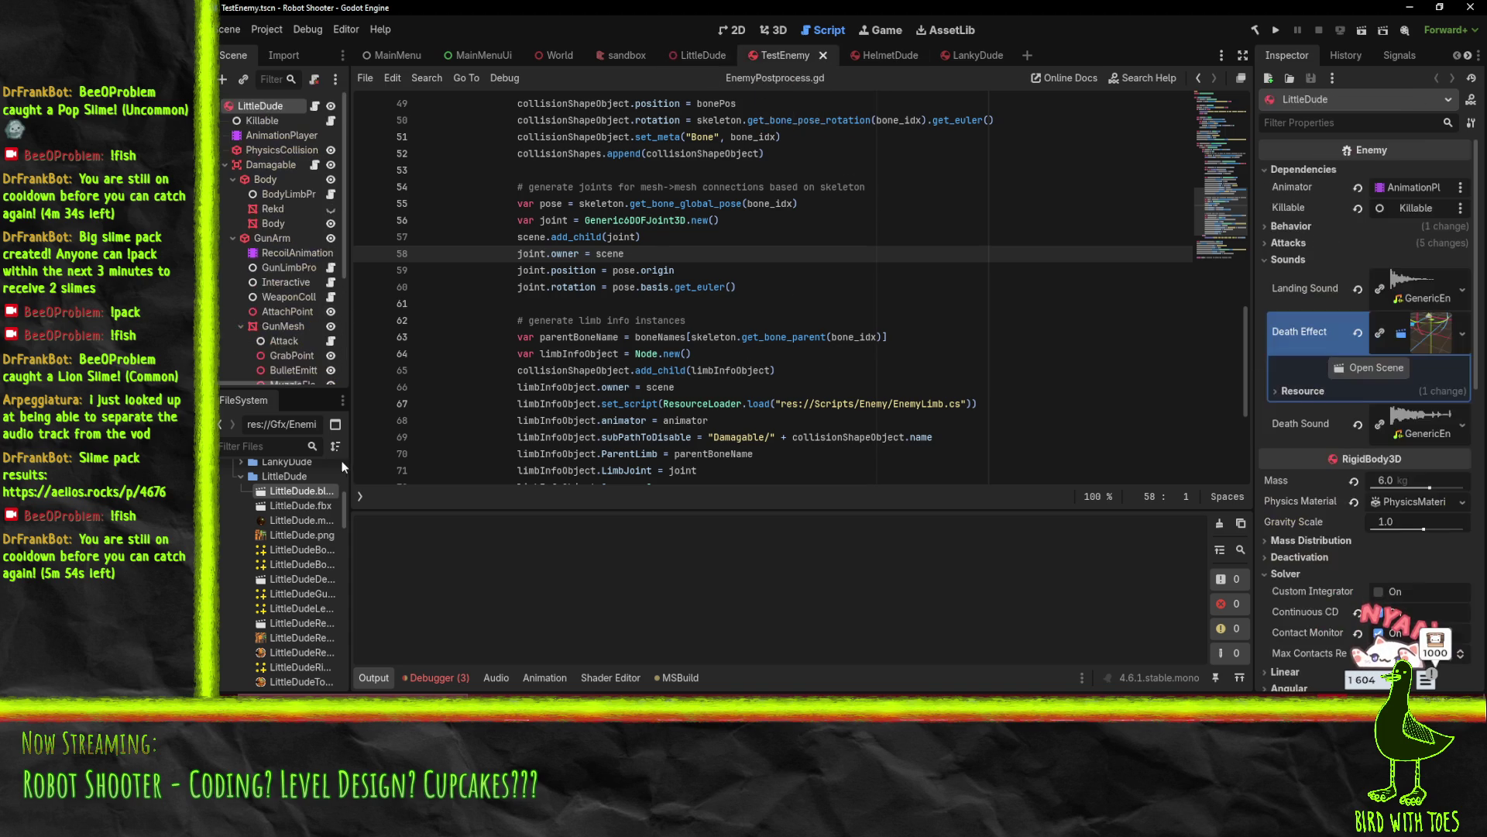
# Compare TestEnemy's RightFootJoint and LeftFootJoint settings, then return to LittleDude
pyautogui.click(278, 348)
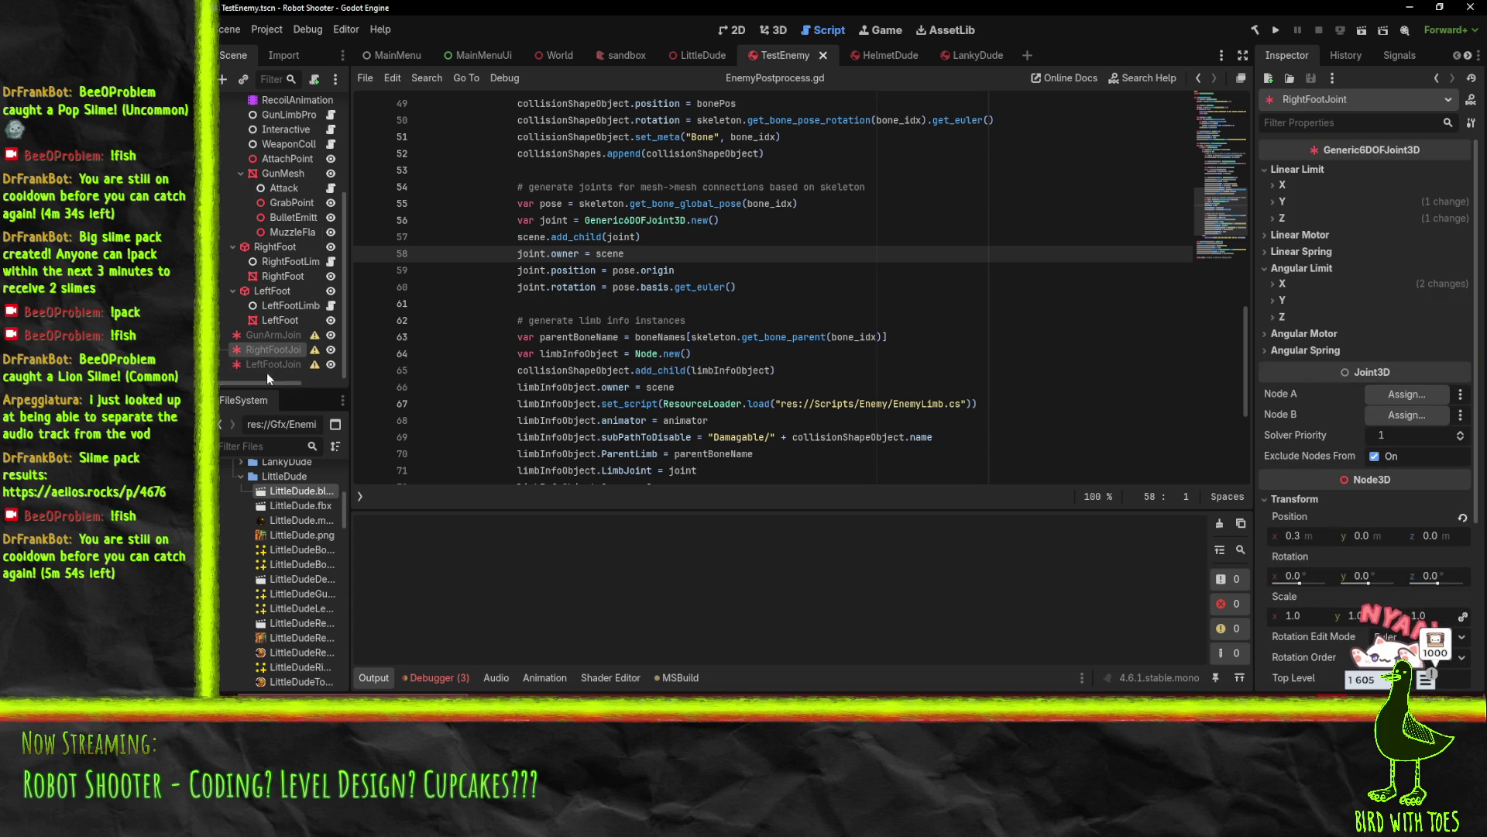
pyautogui.click(271, 364)
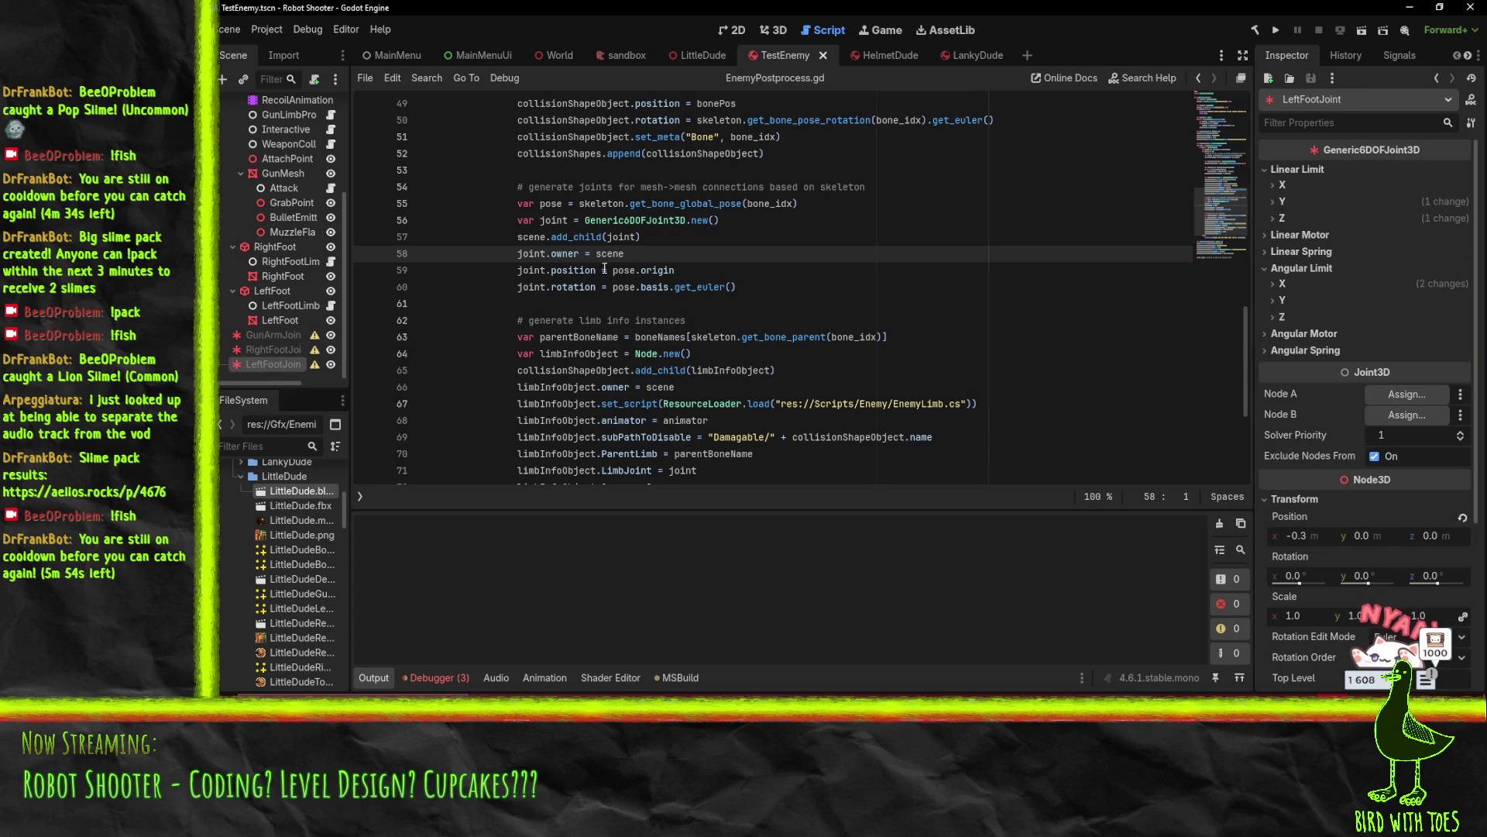
pyautogui.scroll(2, 771, 222)
pyautogui.click(701, 55)
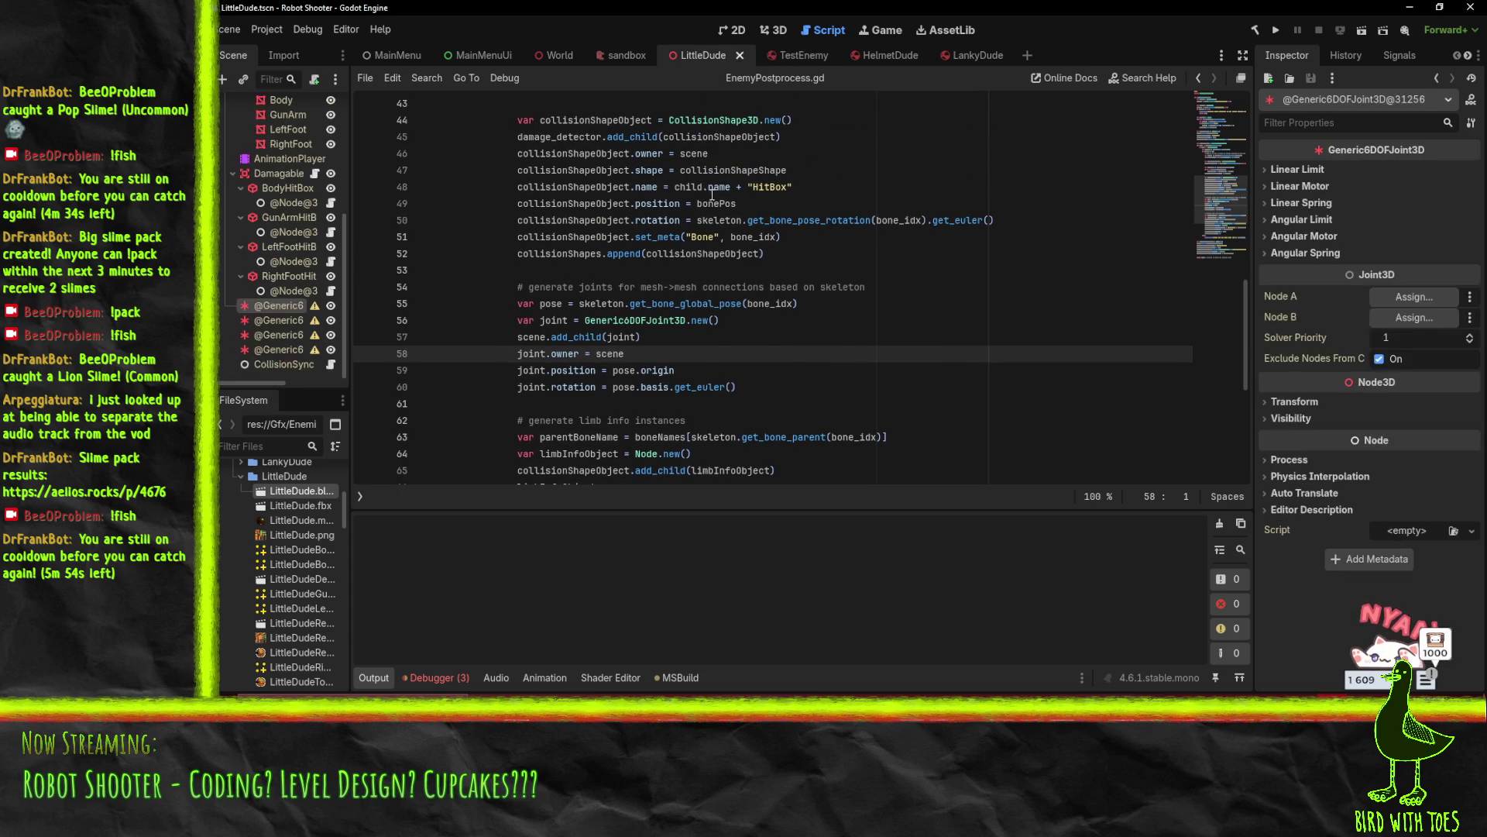
# Delete the boneNames[skeleton.get_bone_parent(bone_idx)] expression from line 63's parentBoneName assignment
pyautogui.click(720, 354)
pyautogui.scroll(1, 792, 357)
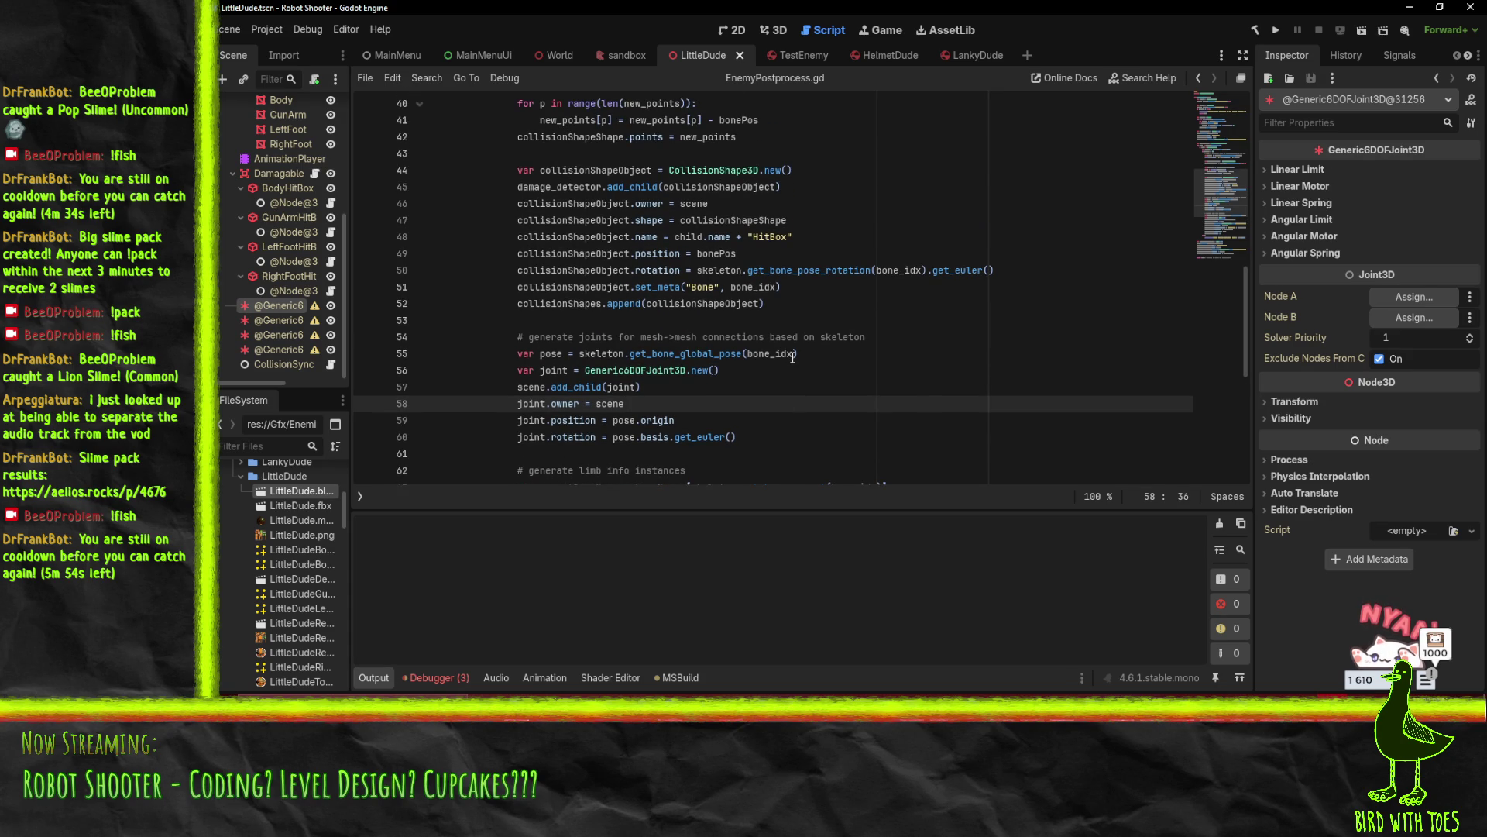
pyautogui.scroll(6, 792, 357)
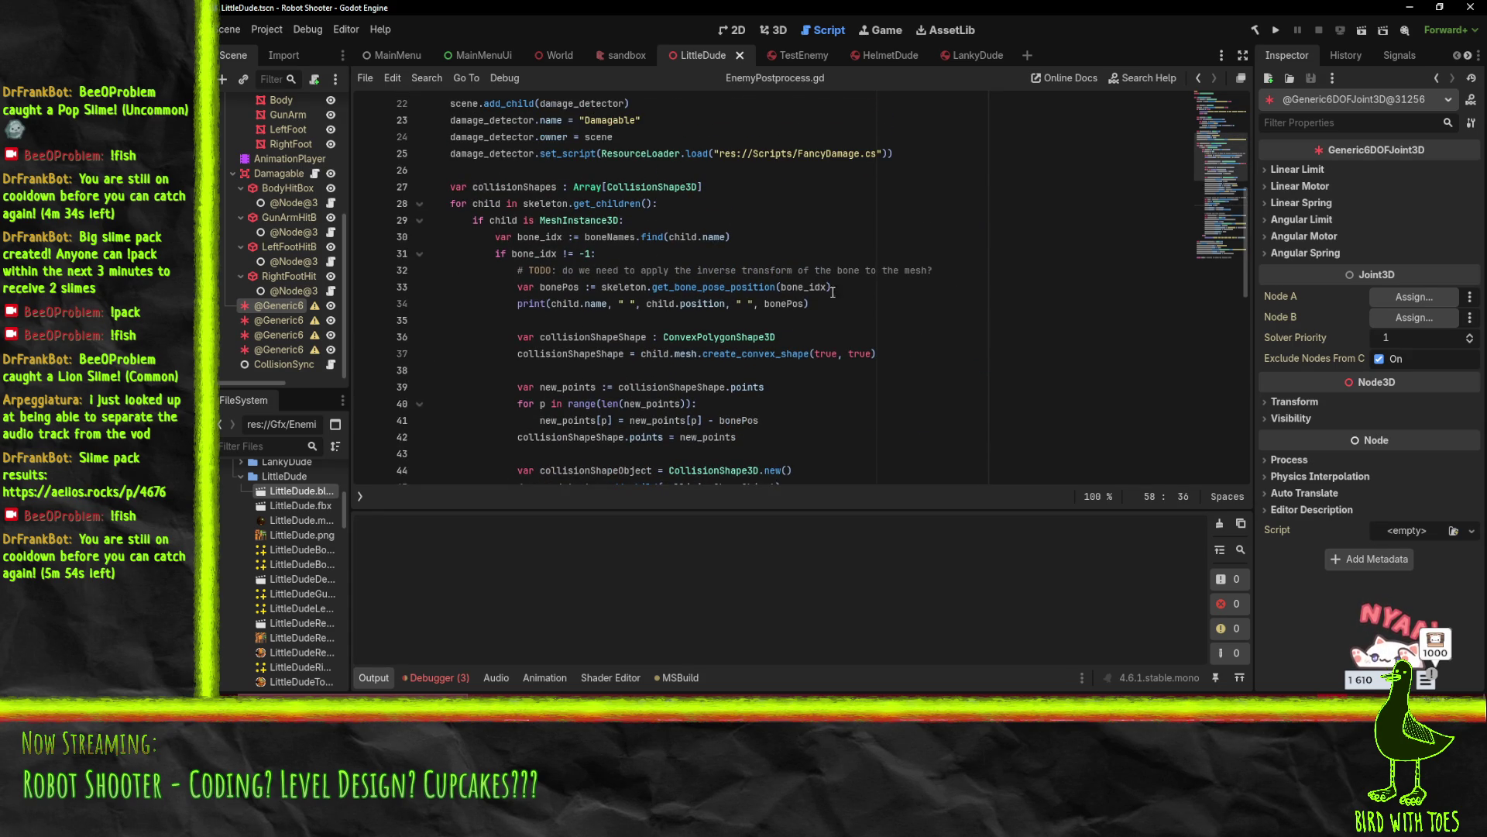
pyautogui.scroll(-8, 883, 301)
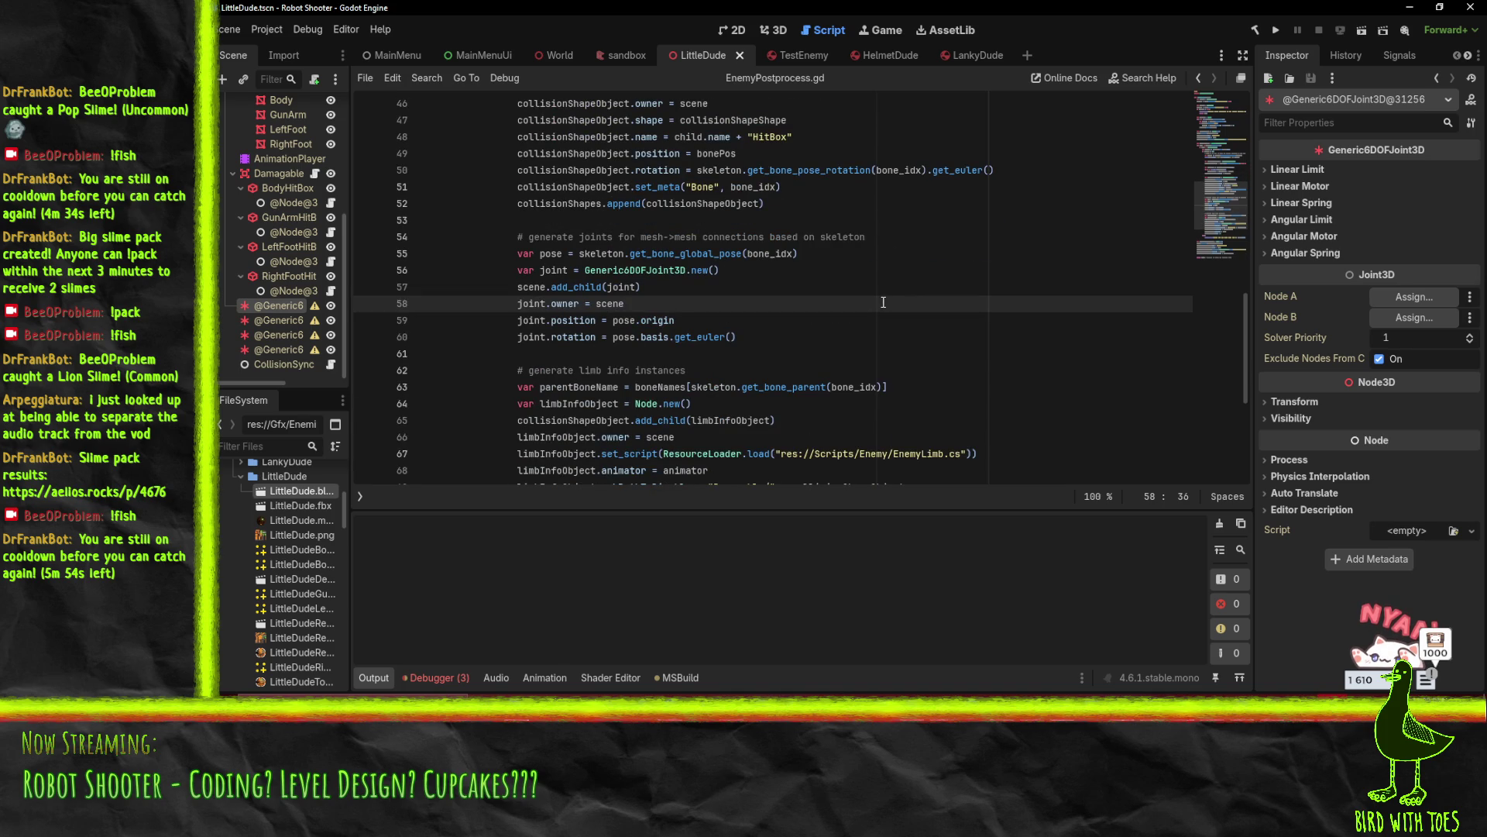
pyautogui.scroll(-1, 744, 306)
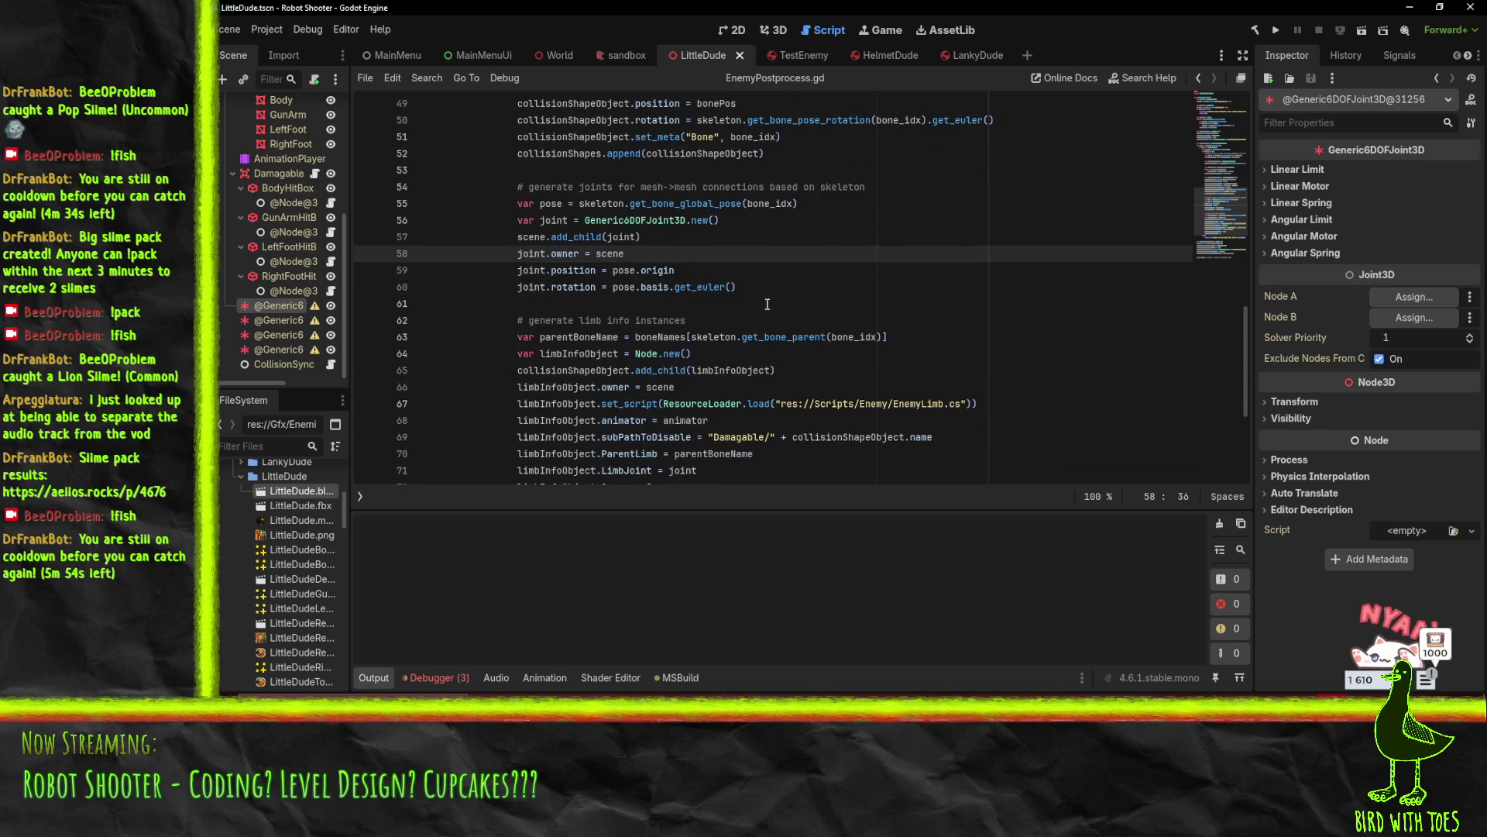
pyautogui.scroll(-1, 763, 308)
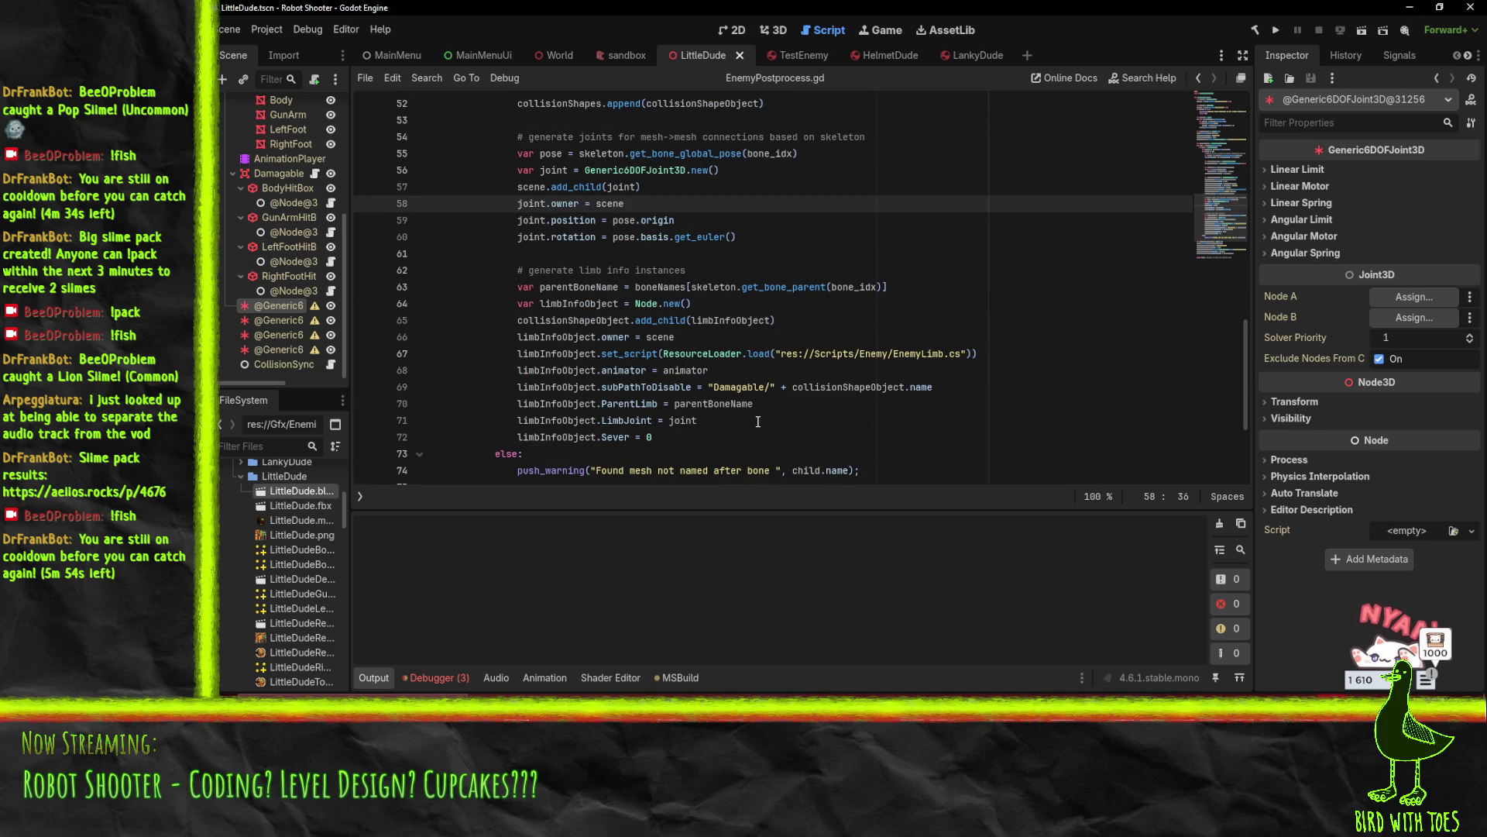
pyautogui.doubleClick(718, 404)
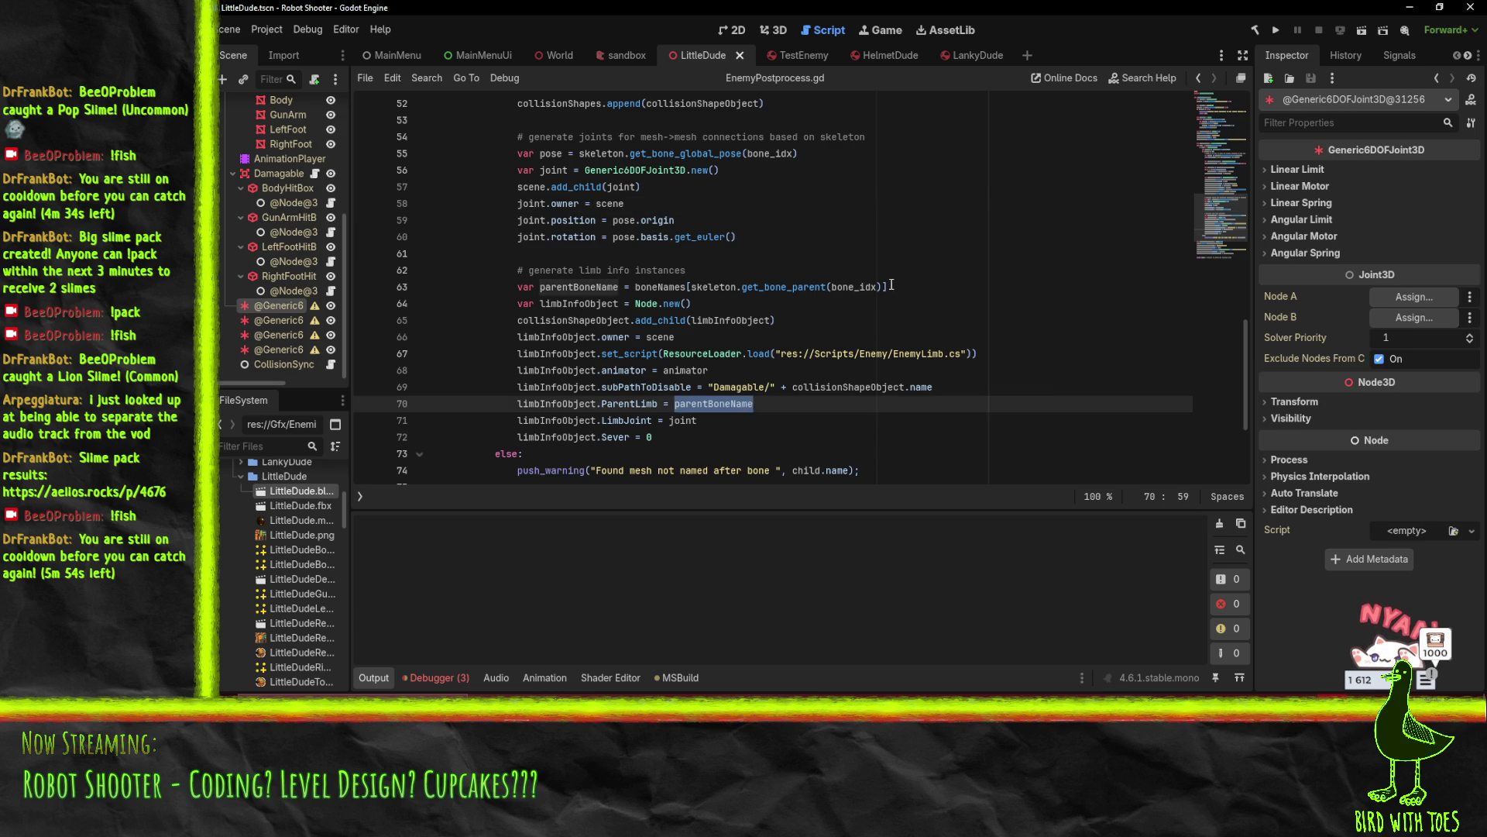
pyautogui.click(740, 275)
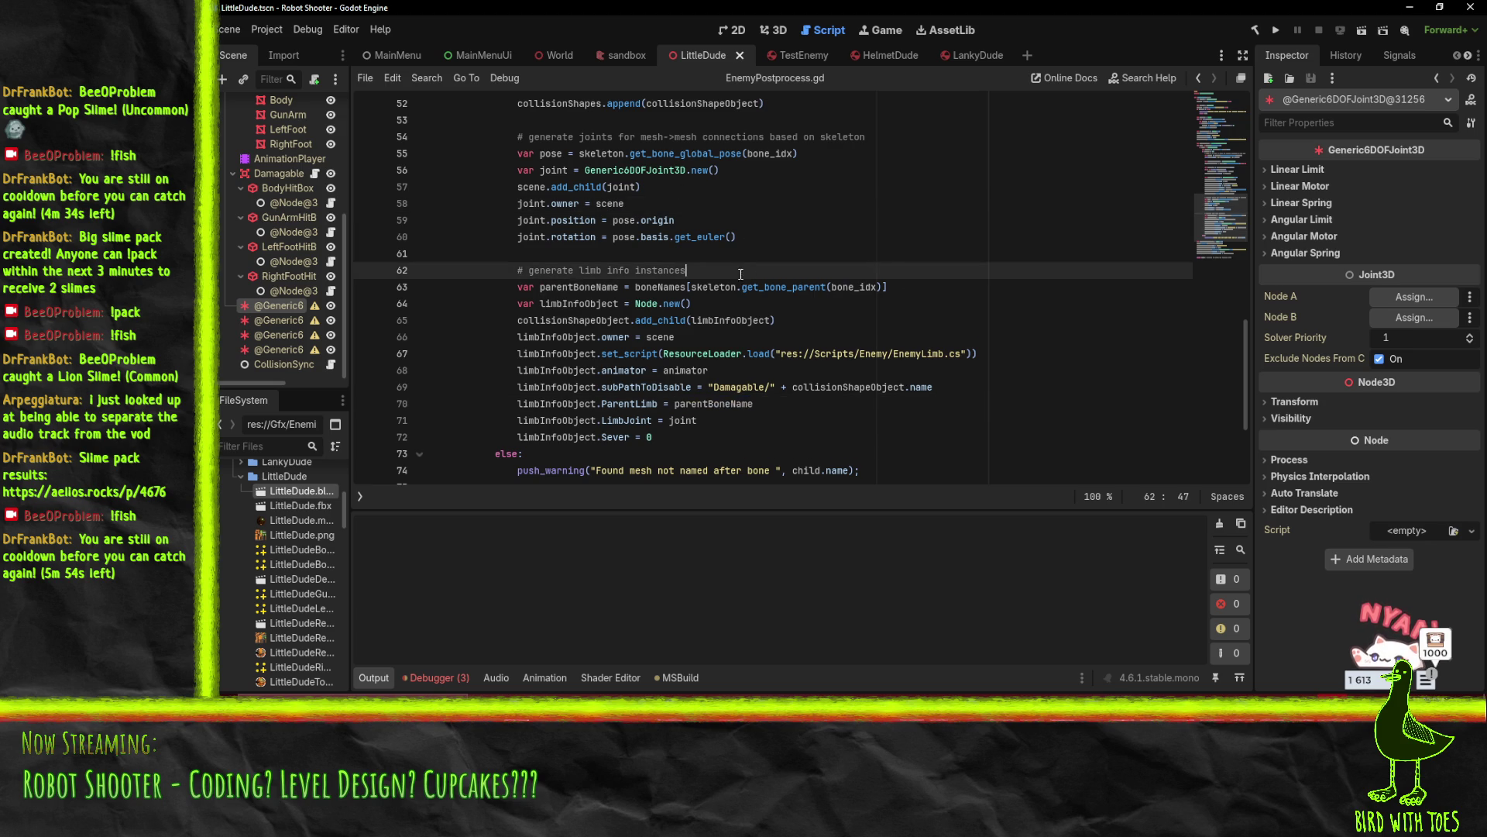
pyautogui.click(636, 287)
pyautogui.moveTo(636, 287); pyautogui.dragTo(930, 296)
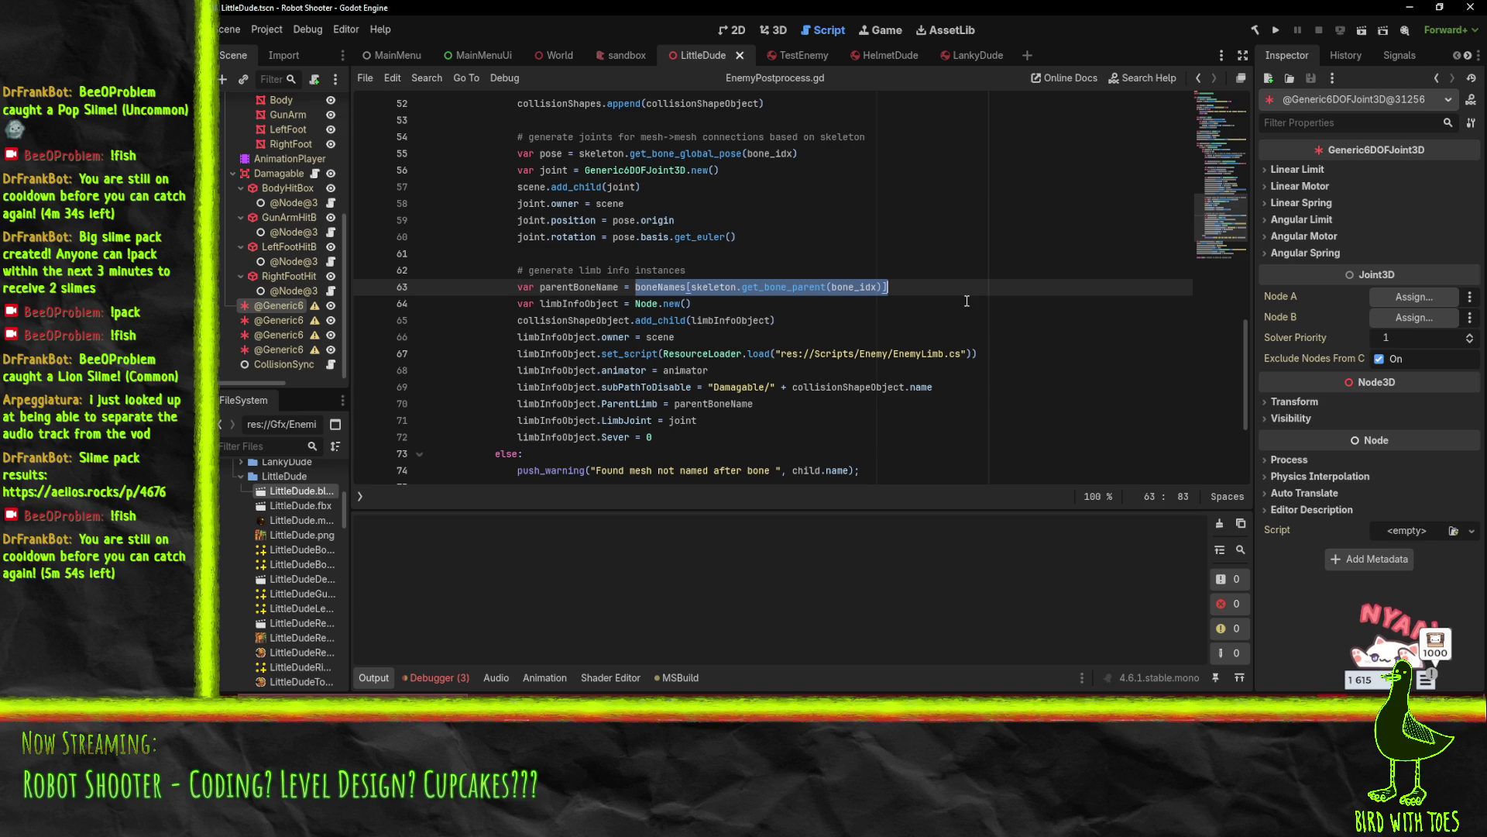
pyautogui.press('BackSpace')
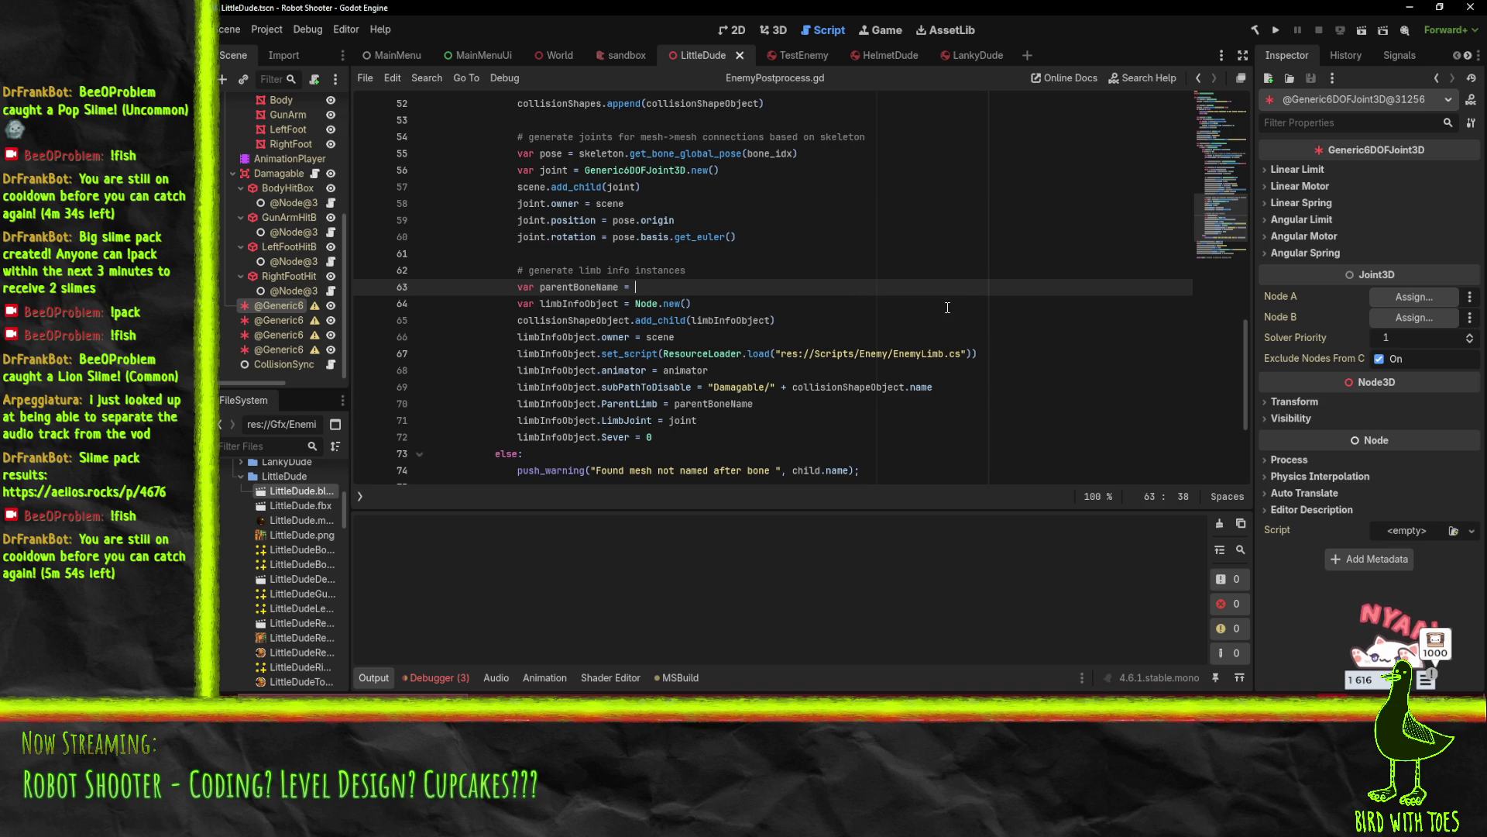
# Draft line 63 as a ternary with an empty-string default, parentIdx < 0 condition and the pasted lookup
pyautogui.write('"" ? ')
pyautogui.write('parentI')
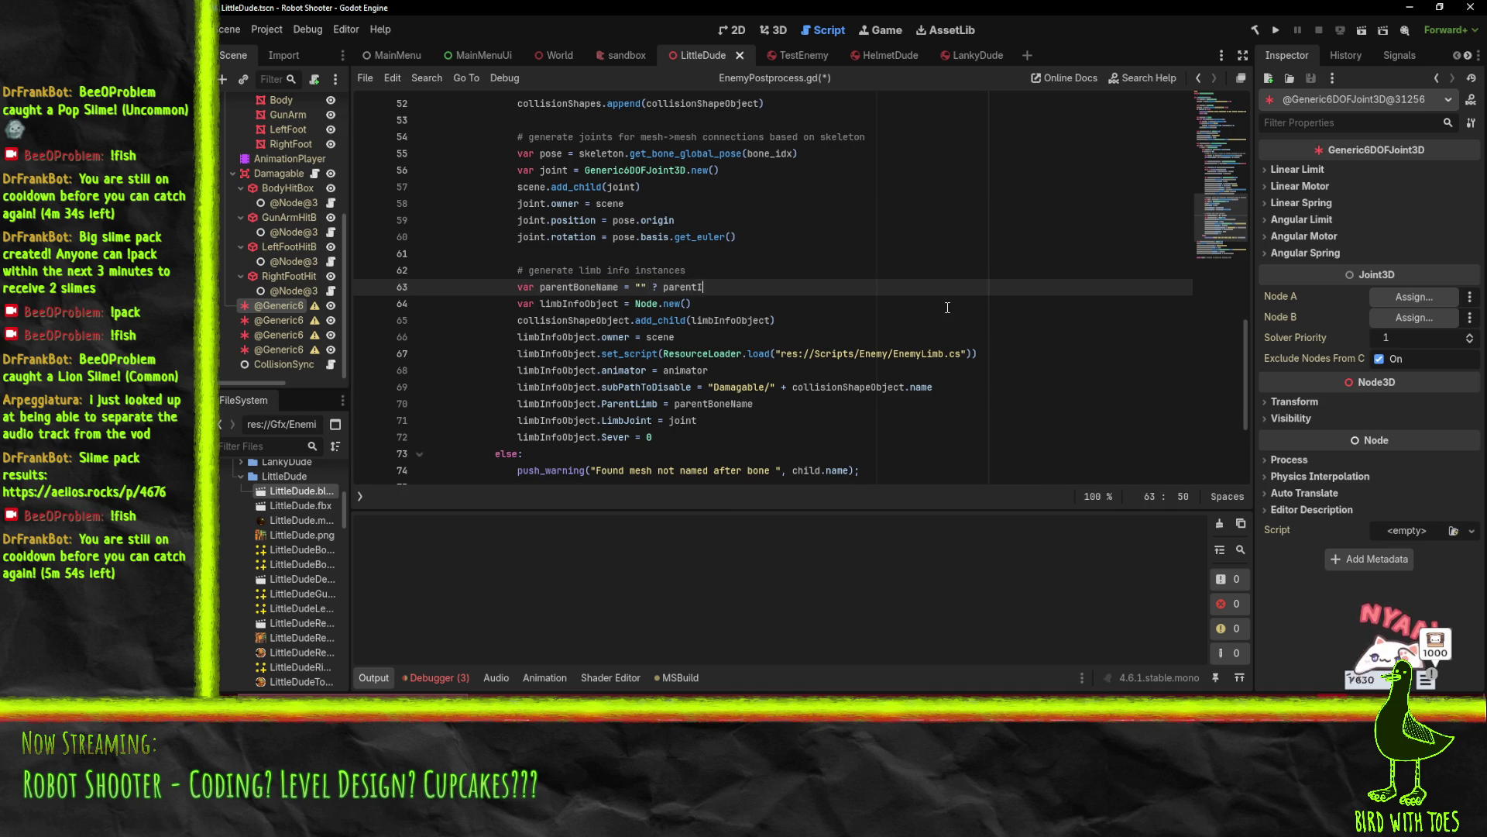
pyautogui.write('dx >= 0 :')
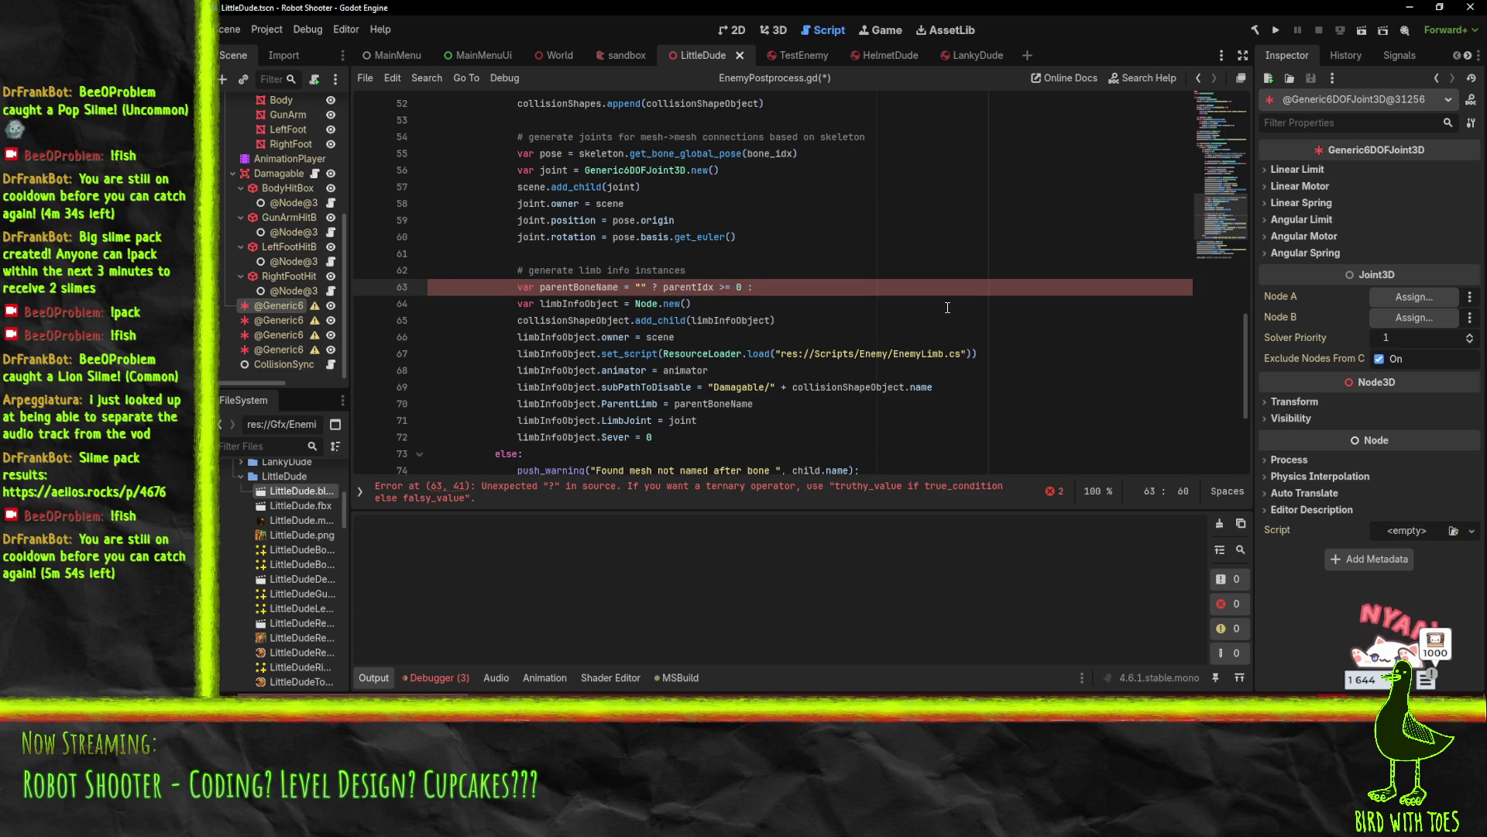
pyautogui.press('BackSpace')
pyautogui.press('BackSpace')
pyautogui.press('BackSpace')
pyautogui.write('0')
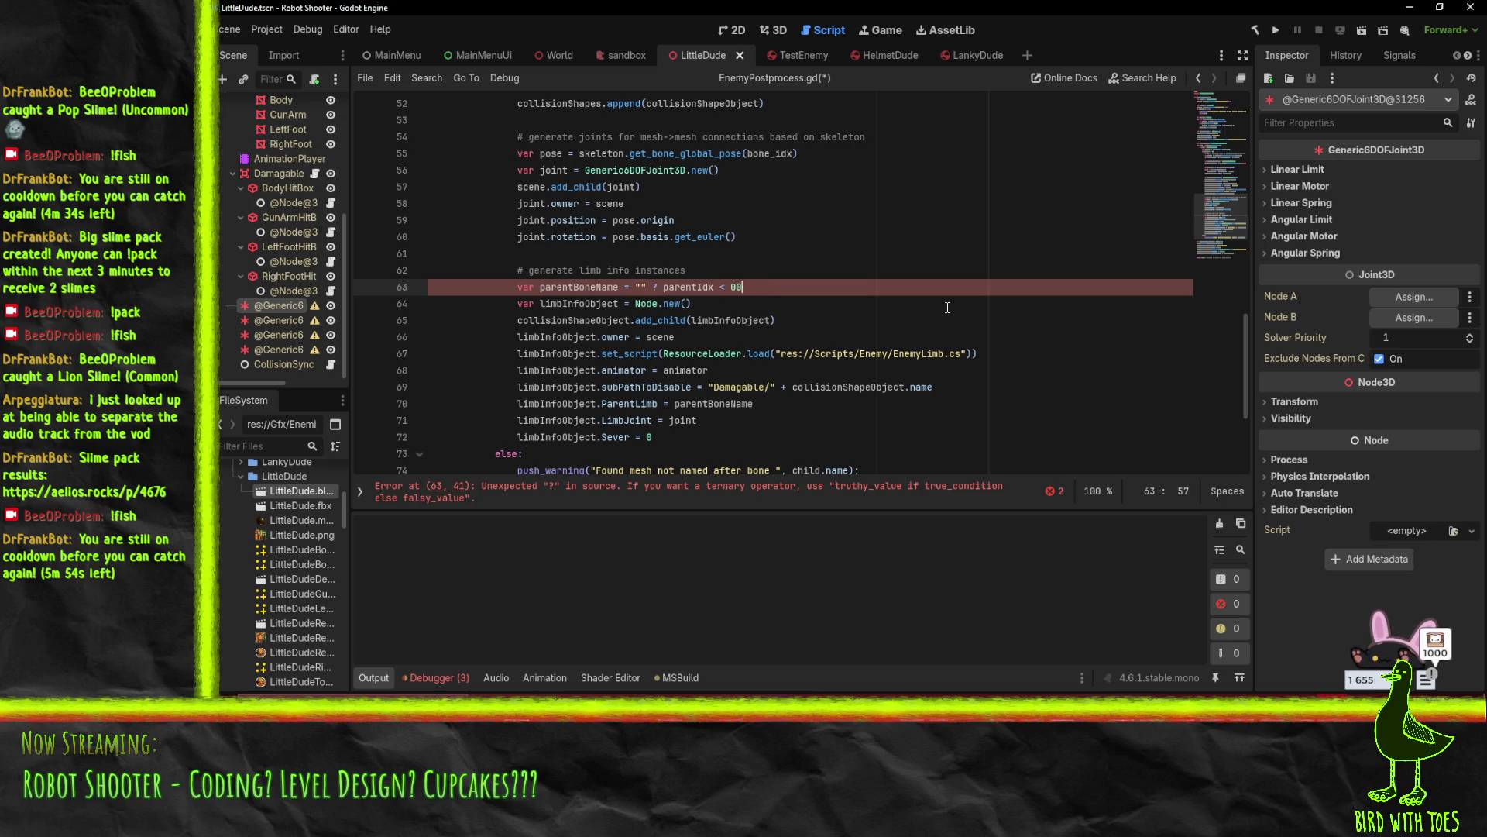
pyautogui.hotkey('ctrl', 'v')
pyautogui.click(778, 264)
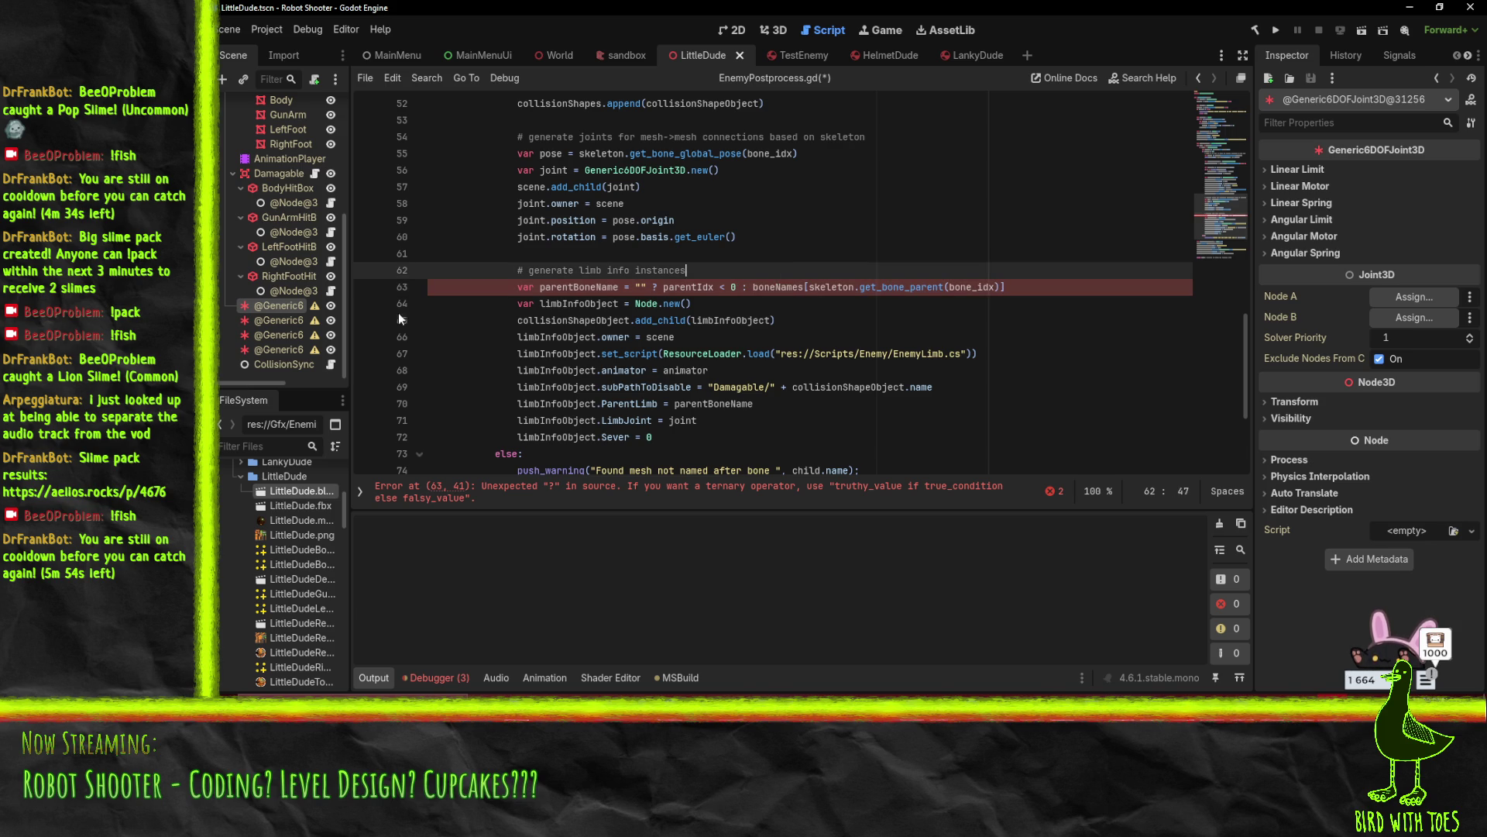
pyautogui.click(712, 301)
pyautogui.moveTo(665, 290); pyautogui.dragTo(739, 287)
pyautogui.press('BackSpace')
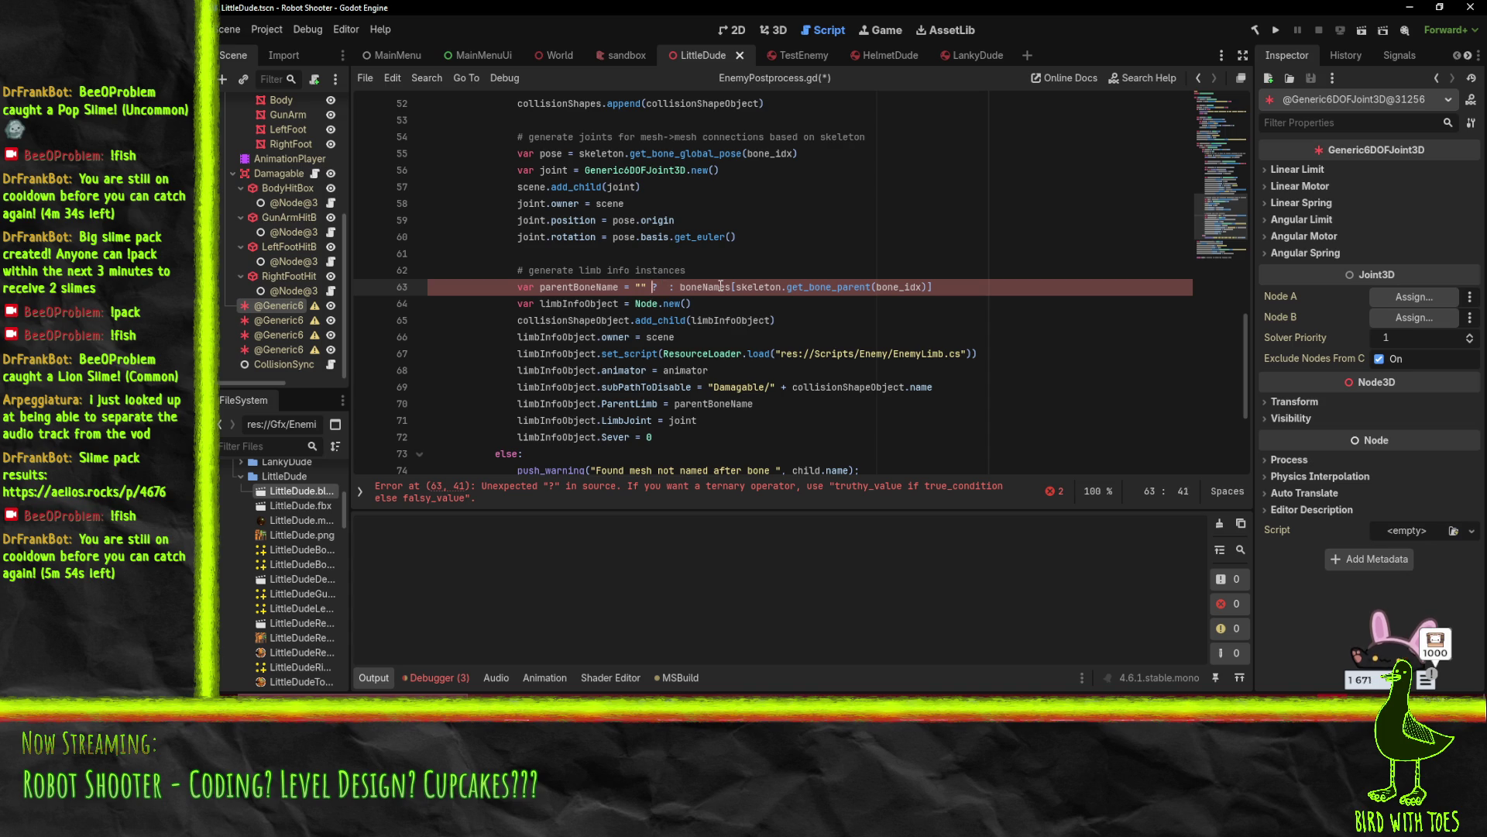
pyautogui.hotkey('ctrl', 'z')
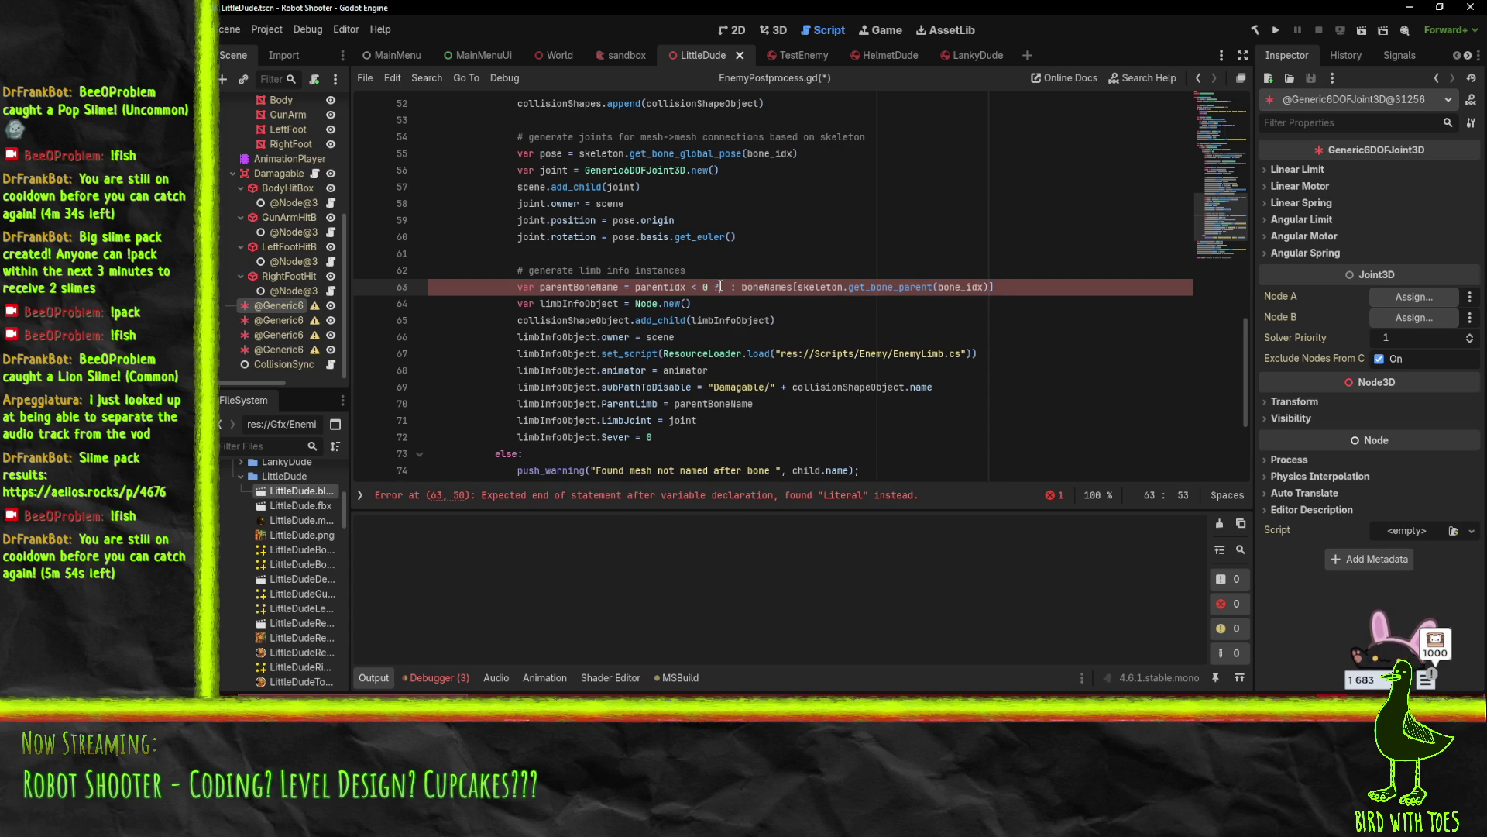
# Rewrite it in GDScript form: "" if parentIdx < 0 else boneNames[skeleton.get_bone_parent(bone_idx)]
pyautogui.write('"')
pyautogui.press('Up')
pyautogui.press('Down')
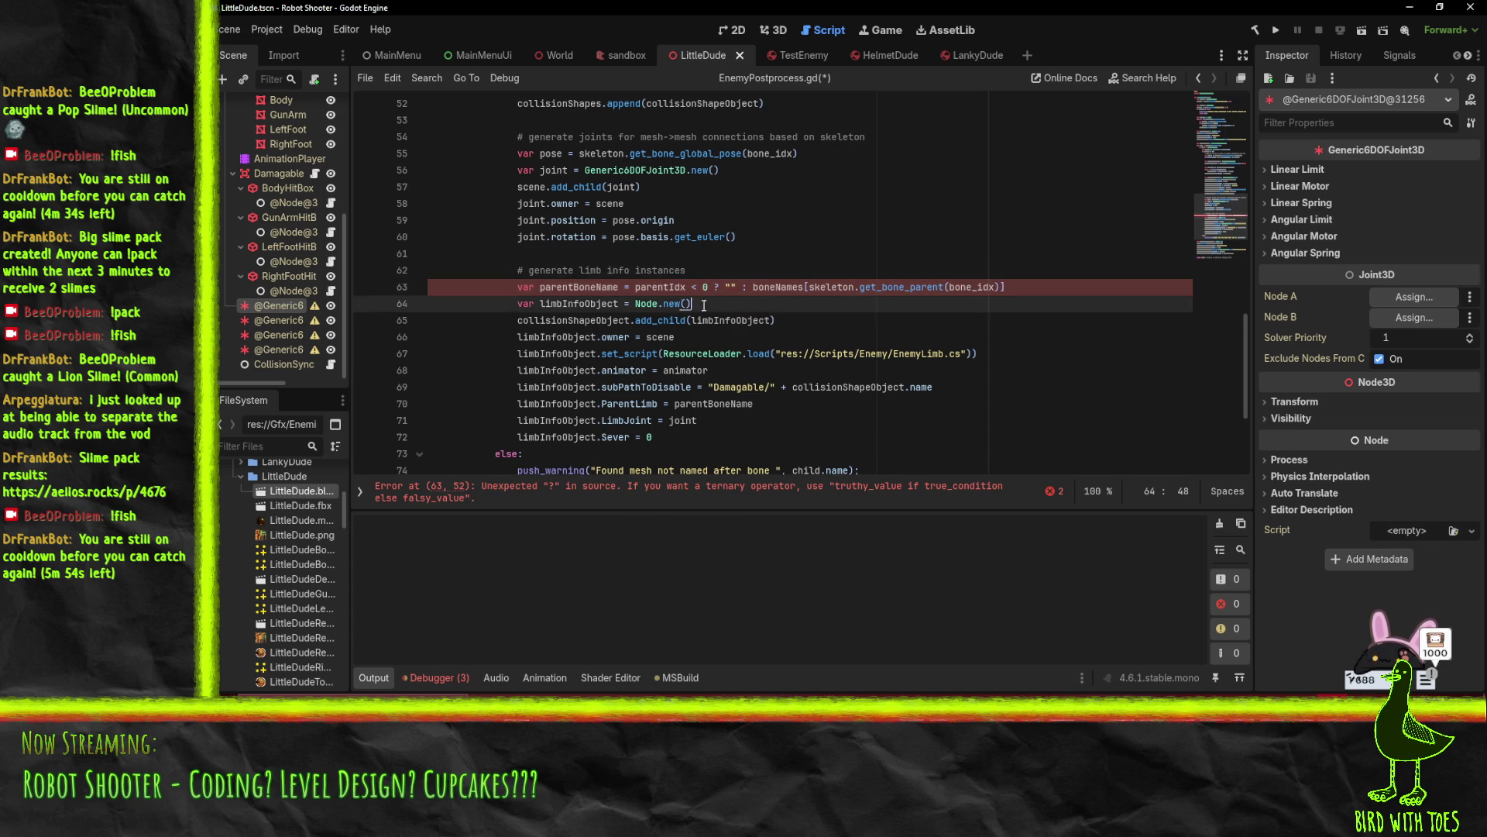
pyautogui.press('Right')
pyautogui.press('Right')
pyautogui.press('Right')
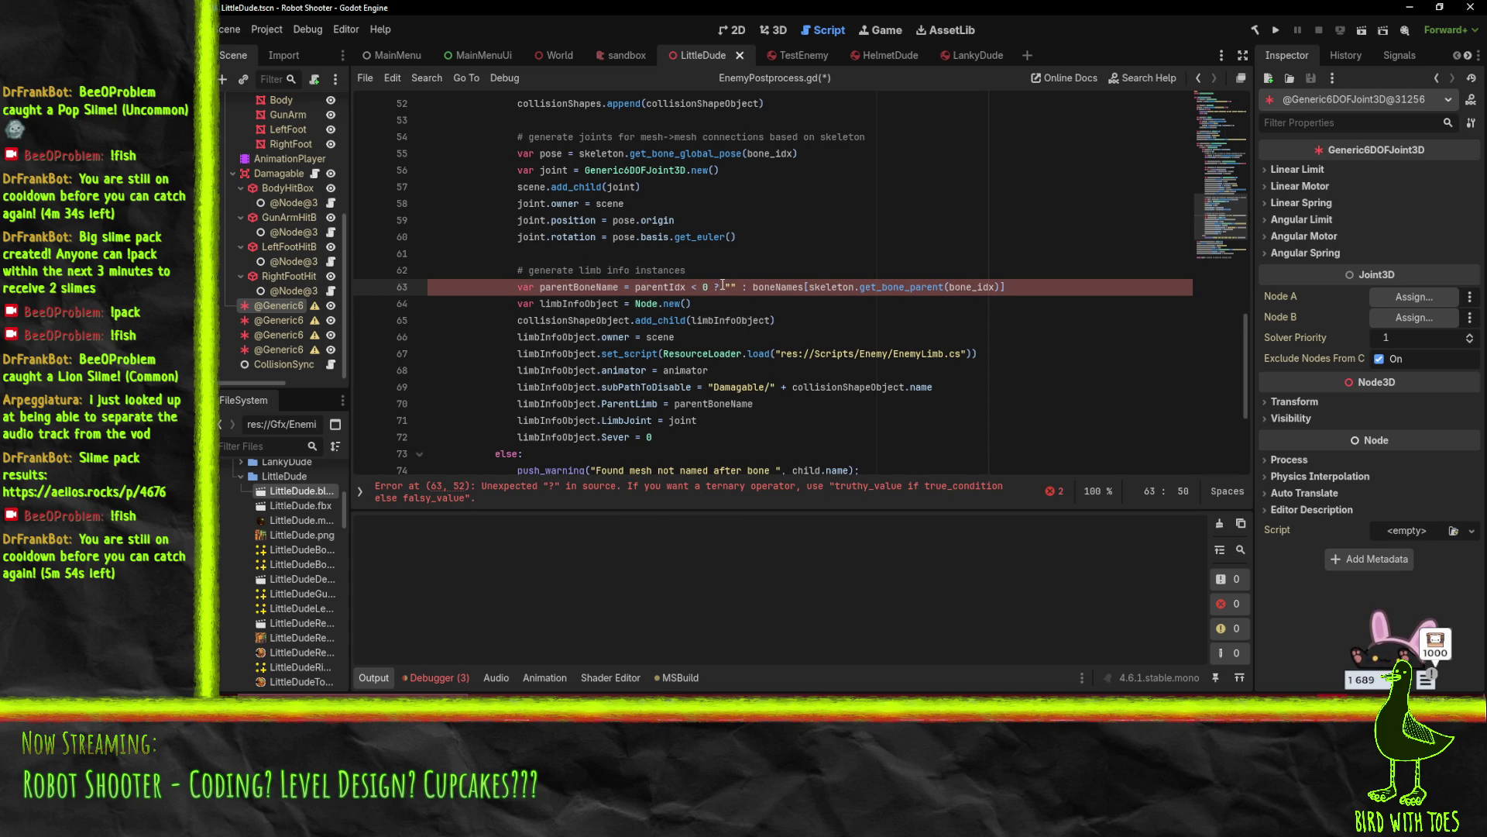
pyautogui.press('Right')
pyautogui.press('Right')
pyautogui.press('BackSpace')
pyautogui.press('BackSpace')
pyautogui.press('Left')
pyautogui.press('Left')
pyautogui.press('Left')
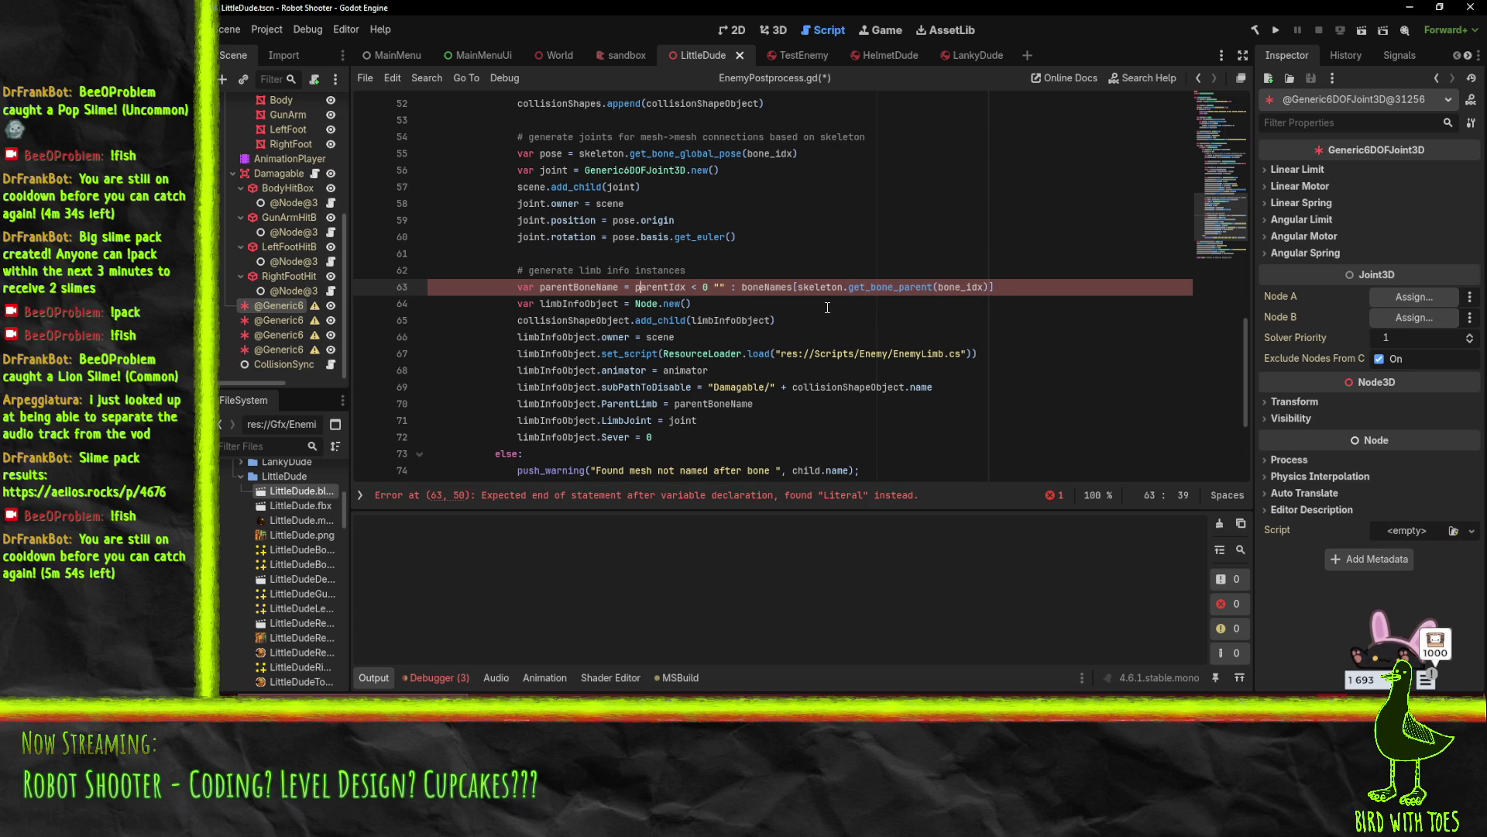
pyautogui.write('"" if')
pyautogui.press('Right')
pyautogui.press('Right')
pyautogui.press('Right')
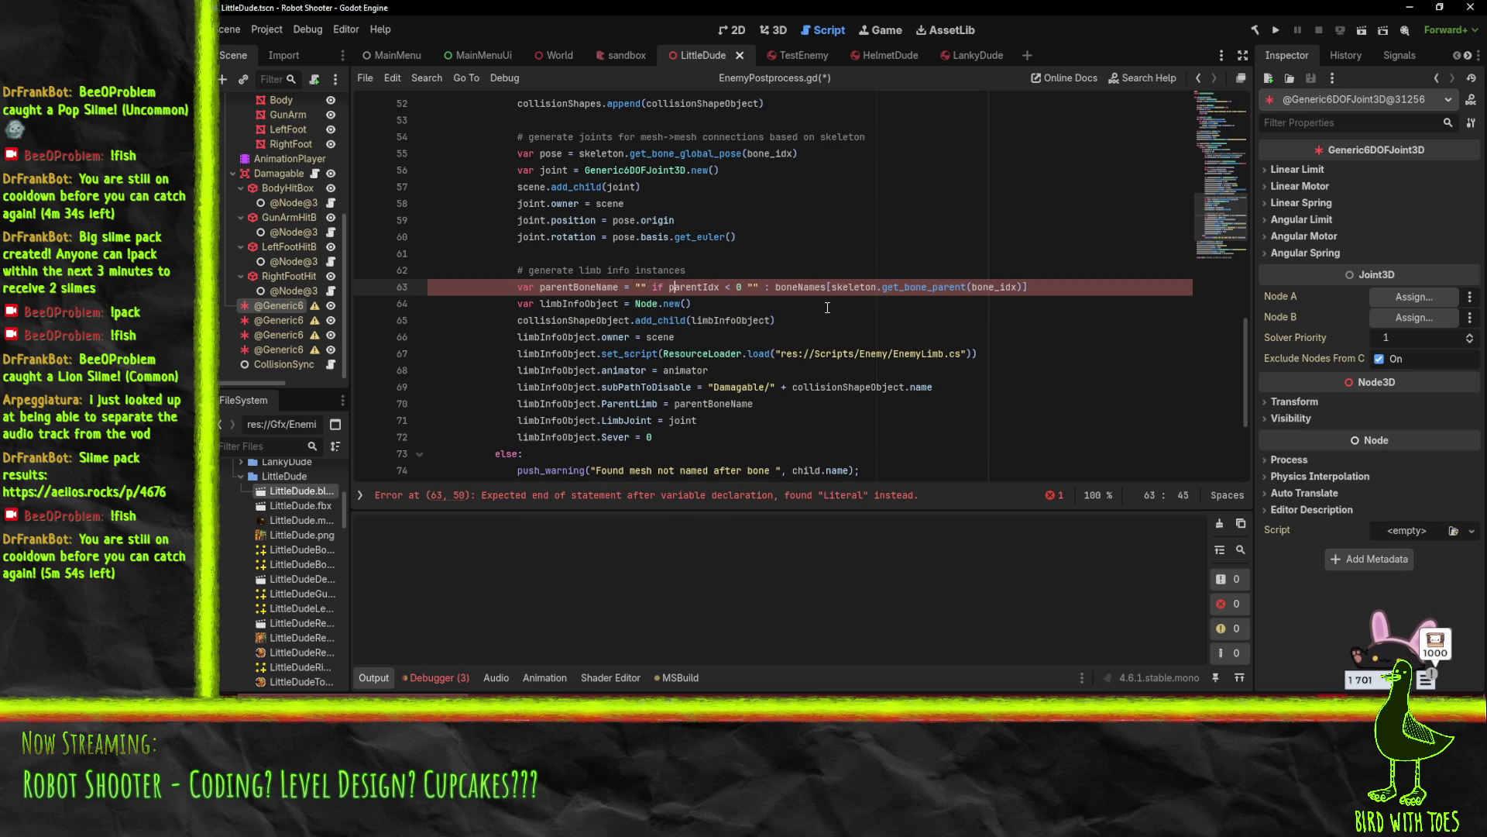
pyautogui.press('Right')
pyautogui.press('Right')
pyautogui.press('Right')
pyautogui.press('Delete')
pyautogui.press('Delete')
pyautogui.press('Delete')
pyautogui.write('else')
pyautogui.click(785, 258)
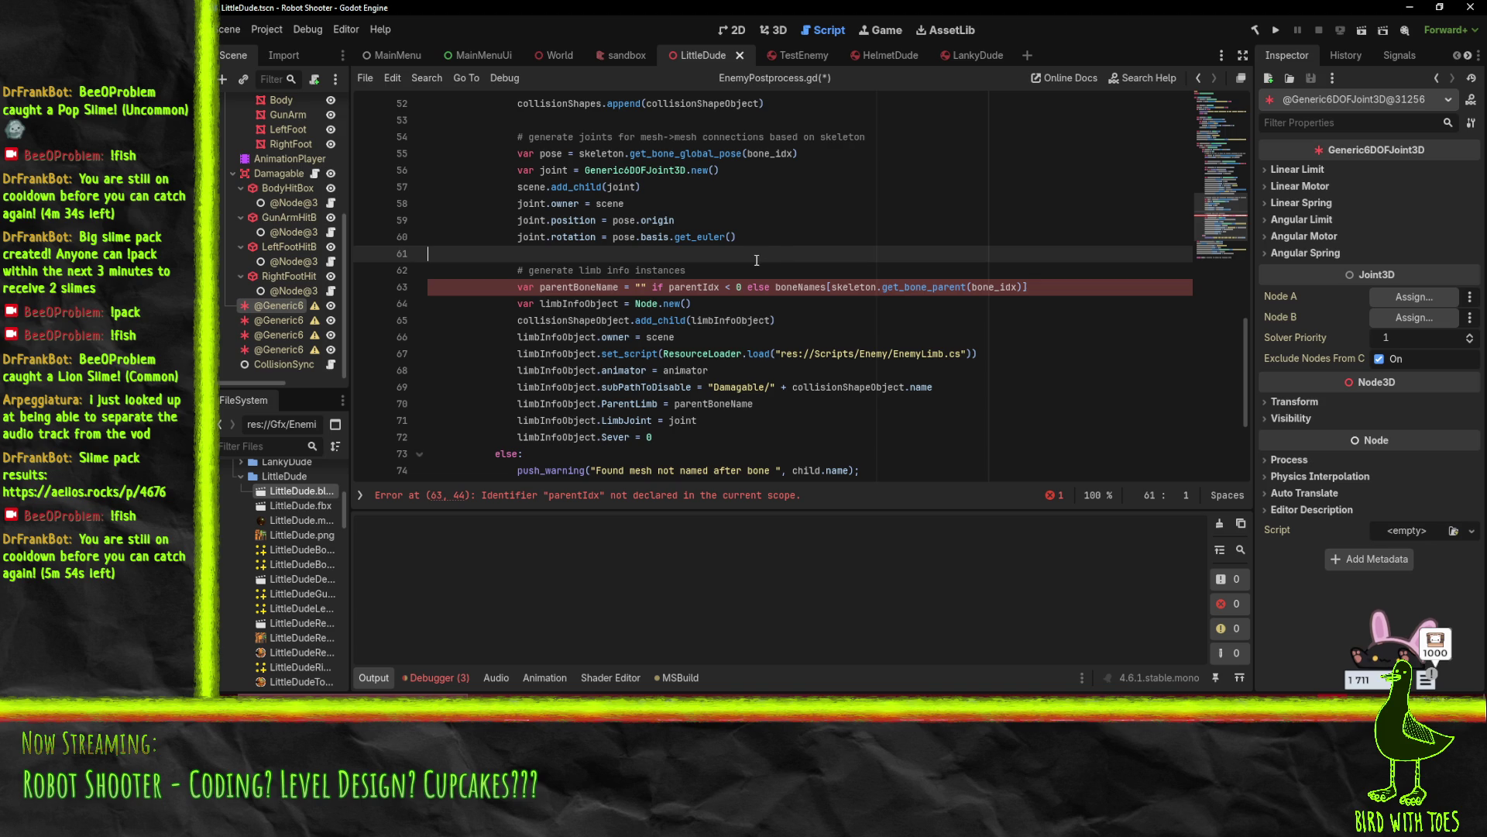
pyautogui.click(647, 286)
pyautogui.scroll(1, 696, 300)
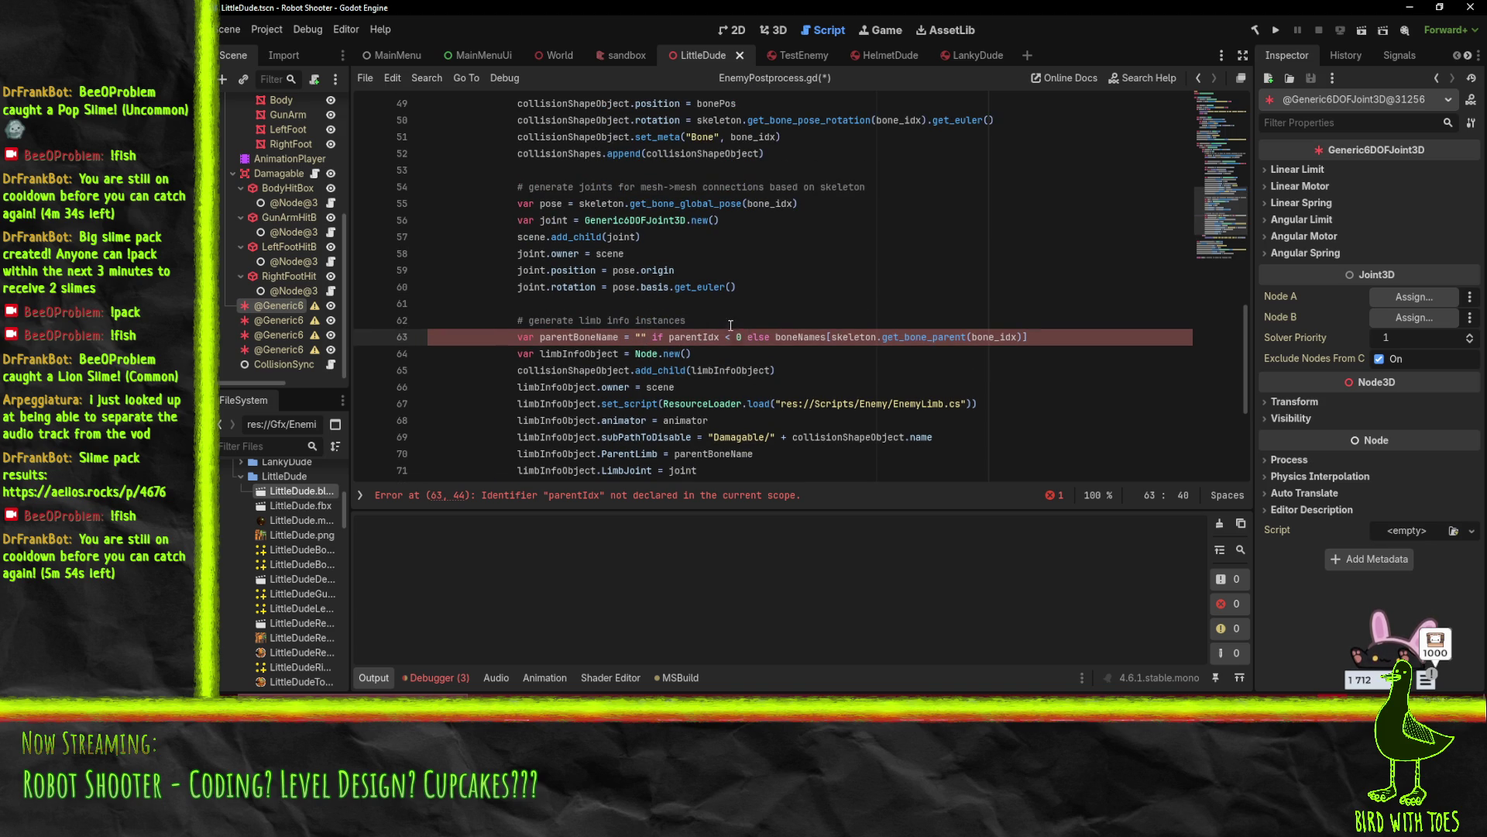
# Split line 63 into var parentBoneName = "" and an if skeleton.get_bone_parent() >= 0: check, deleting the ternary
pyautogui.click(730, 322)
pyautogui.press('Down')
pyautogui.press('Left')
pyautogui.press('Left')
pyautogui.press('Left')
pyautogui.press('Left')
pyautogui.press('Return')
pyautogui.write('if')
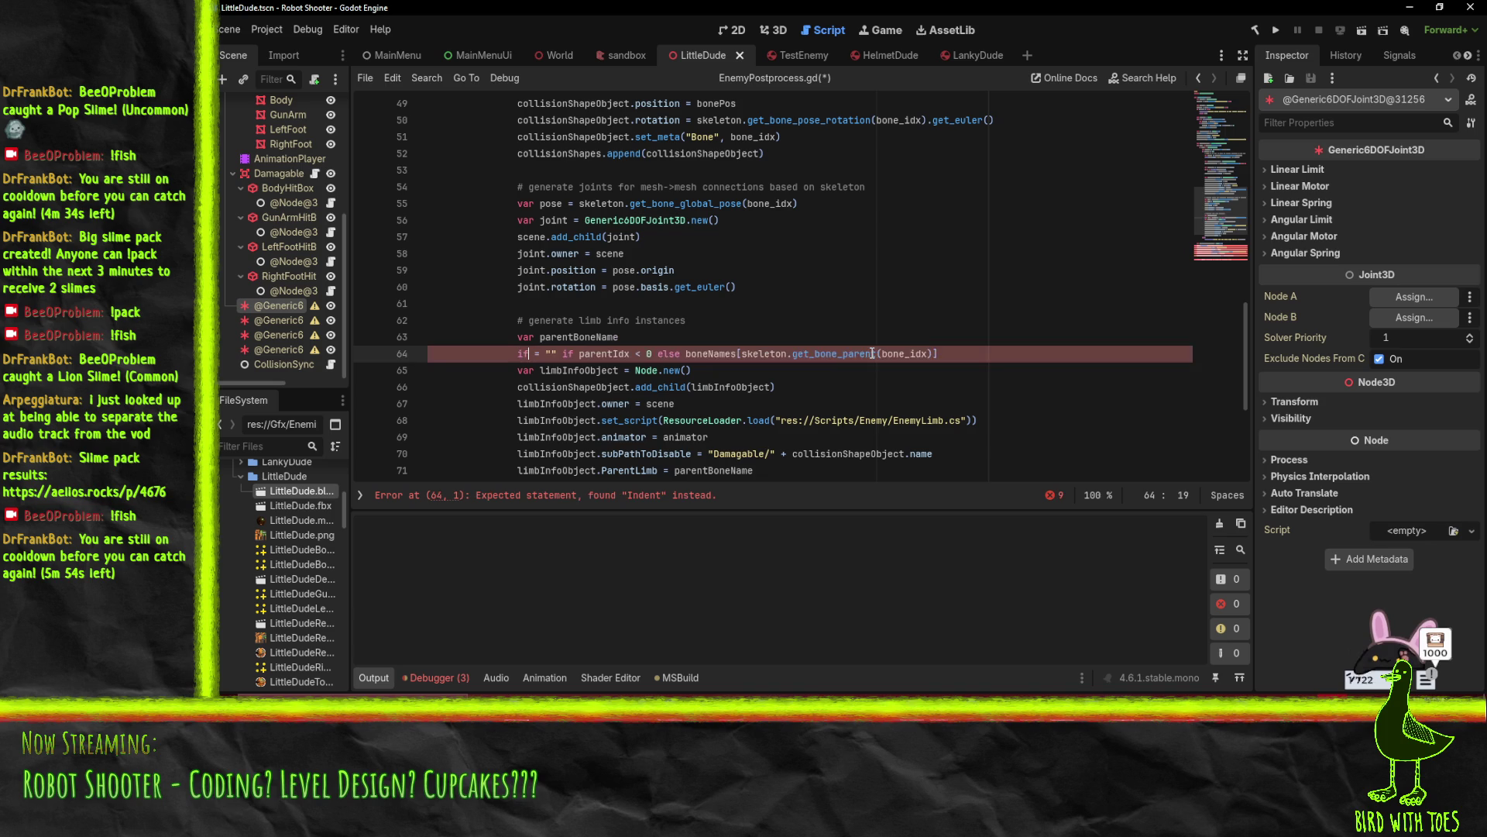
pyautogui.press('Right')
pyautogui.press('Left')
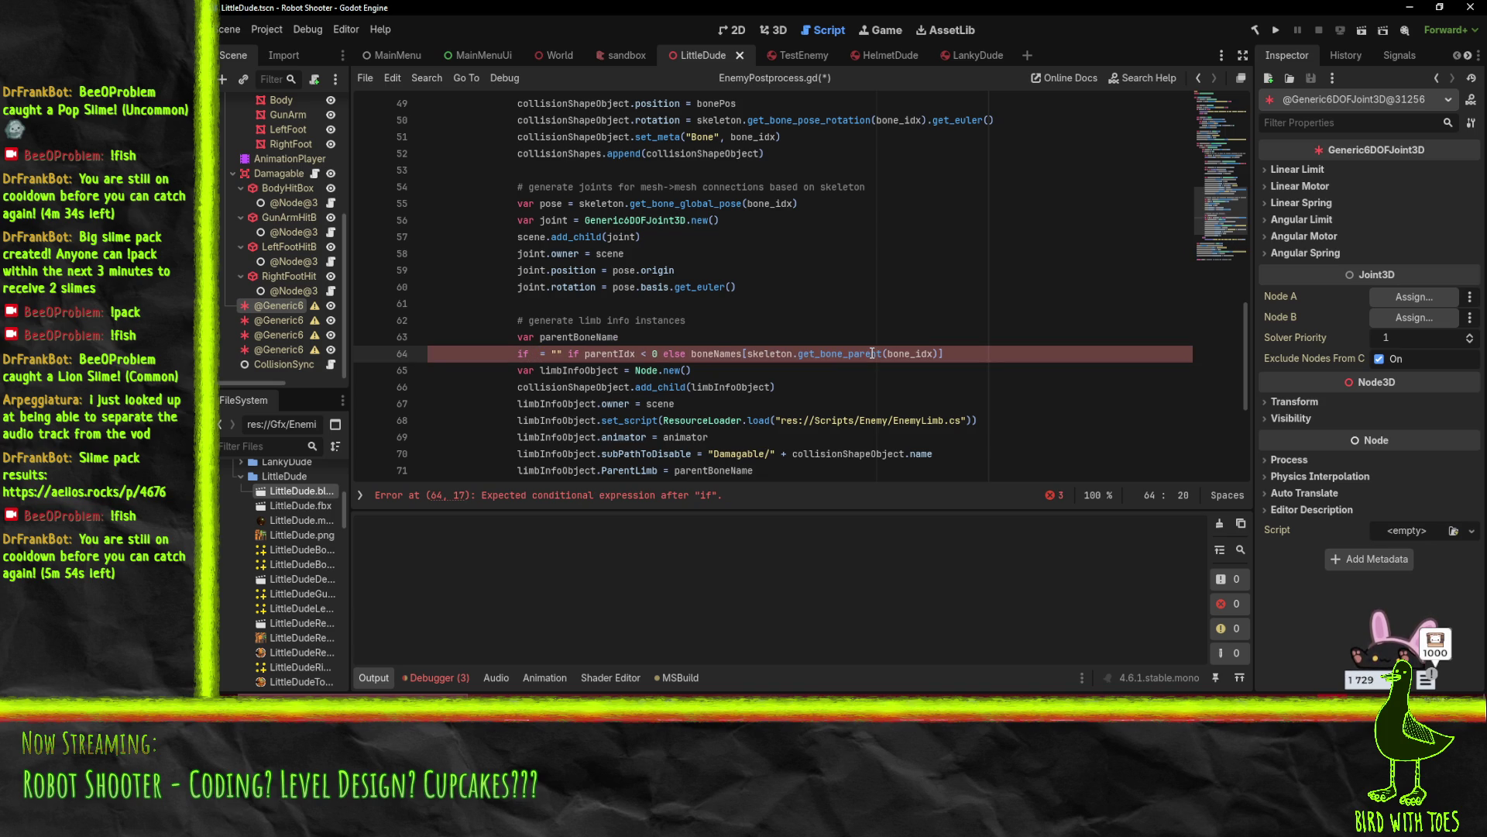
pyautogui.write('skeleton.ge')
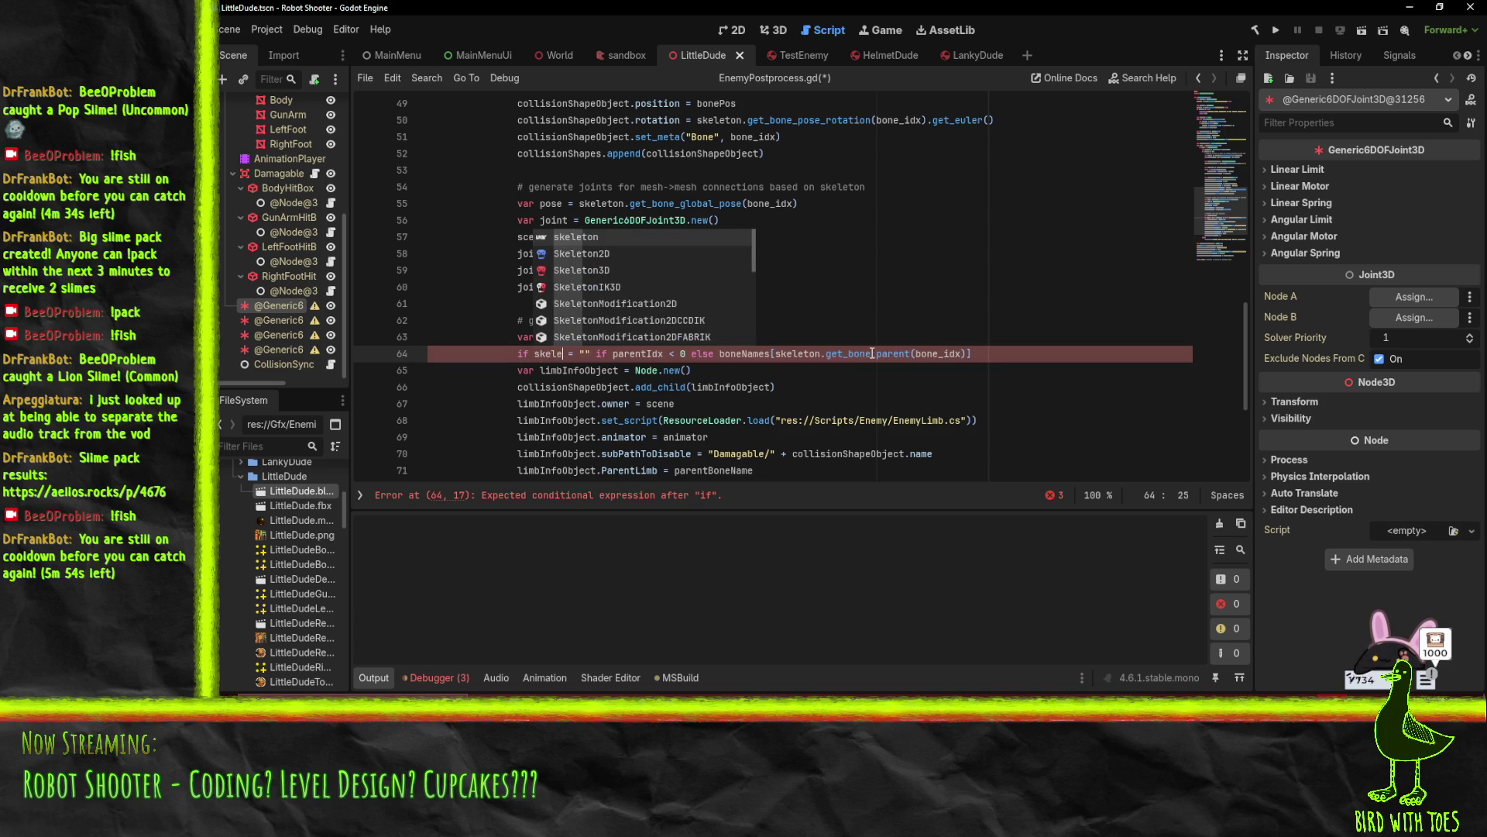
pyautogui.write('t')
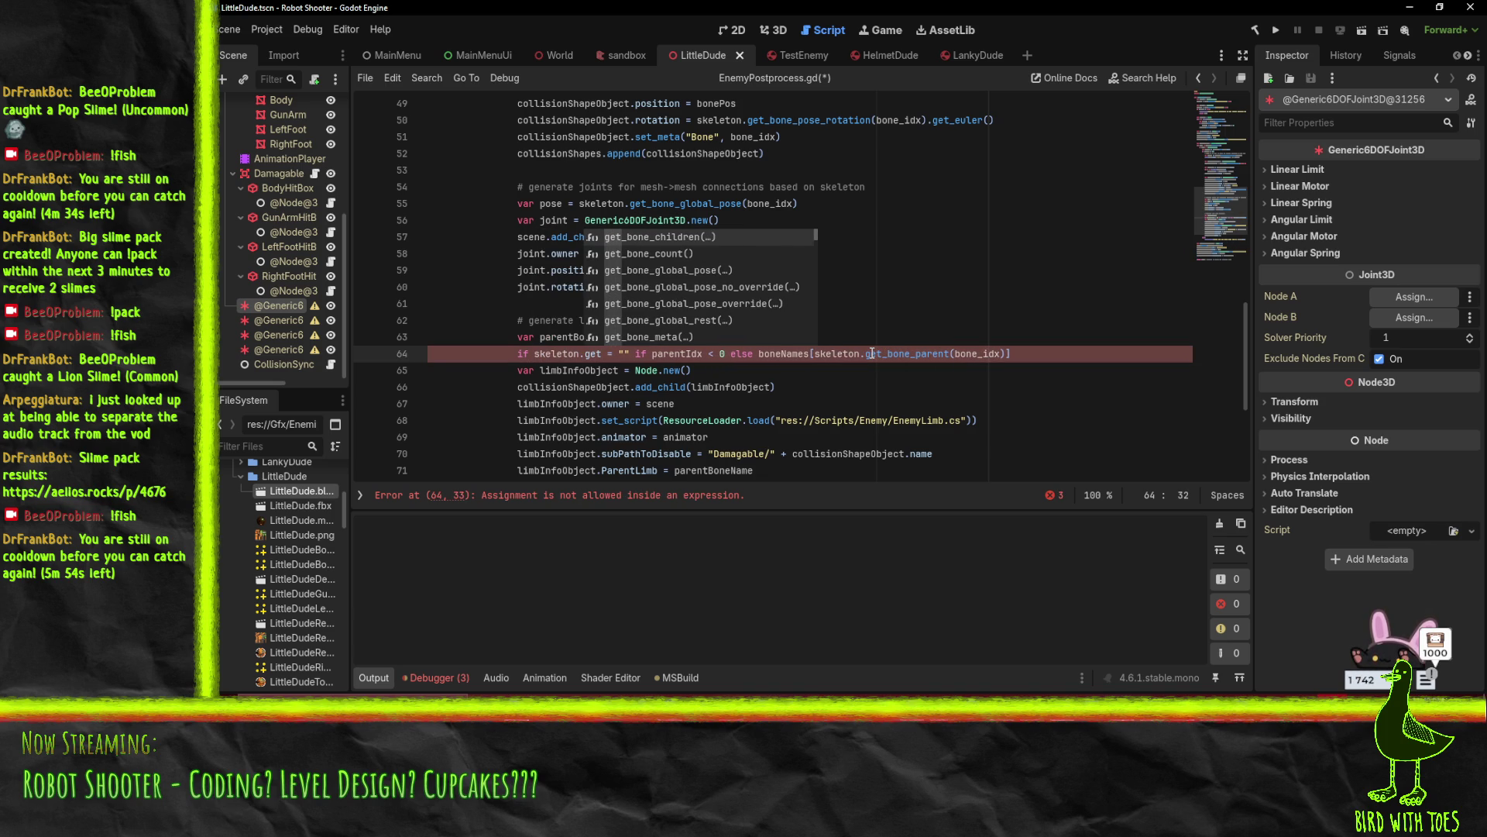
pyautogui.write('_bone_parent(')
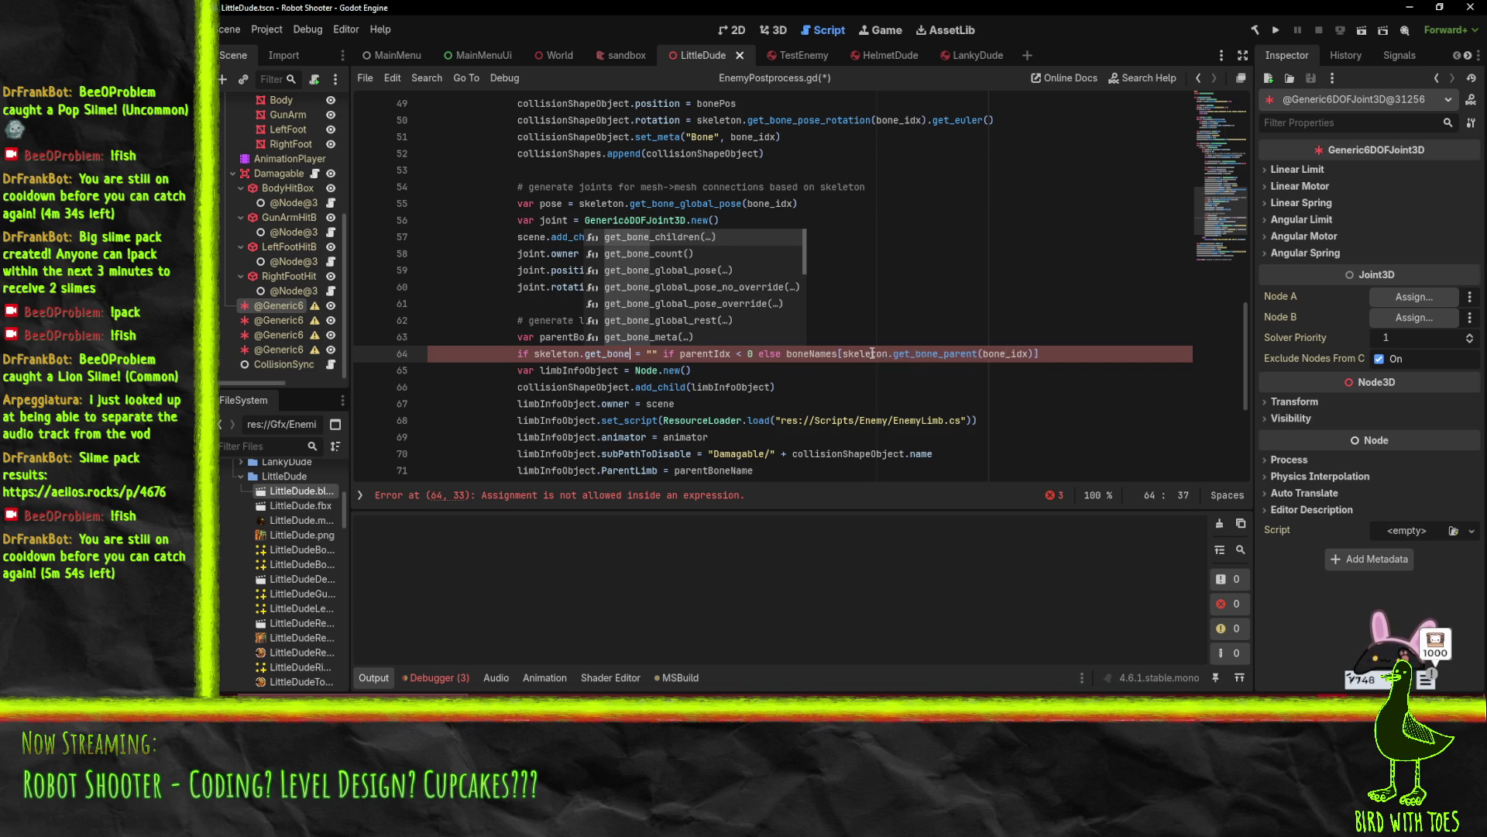
pyautogui.write(') ')
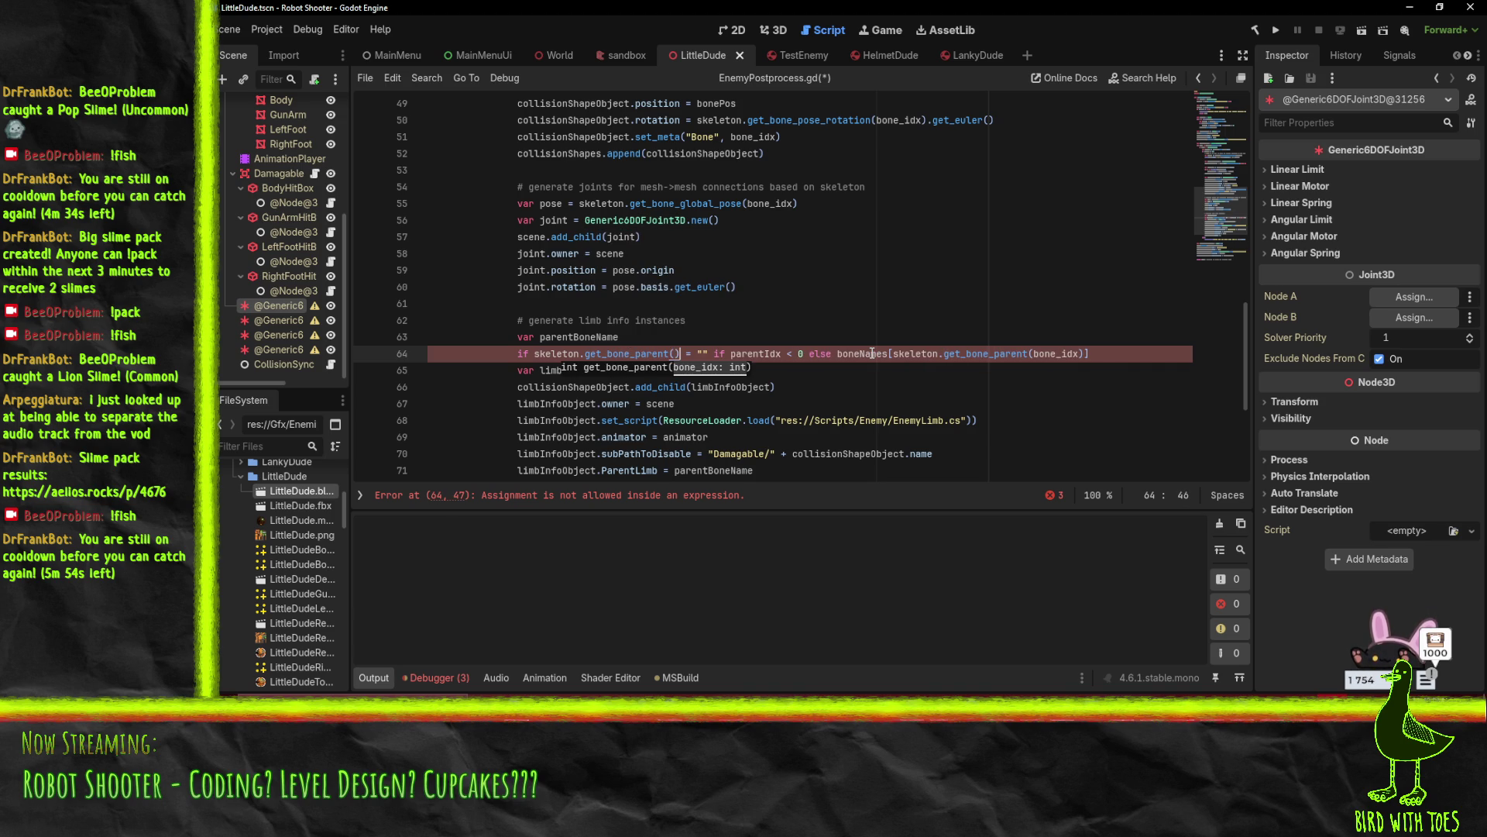
pyautogui.write('>= )')
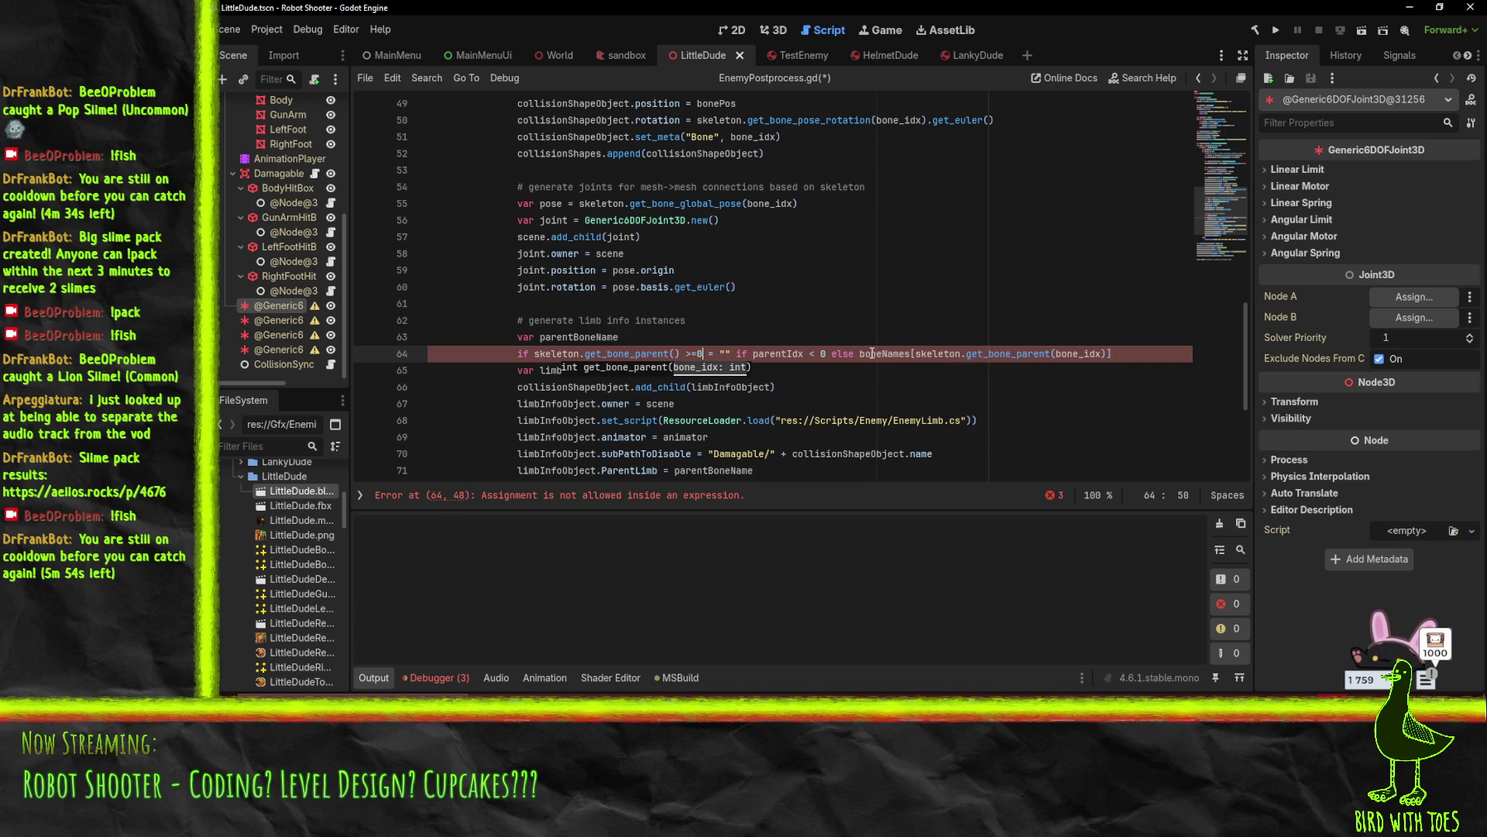
pyautogui.write('0')
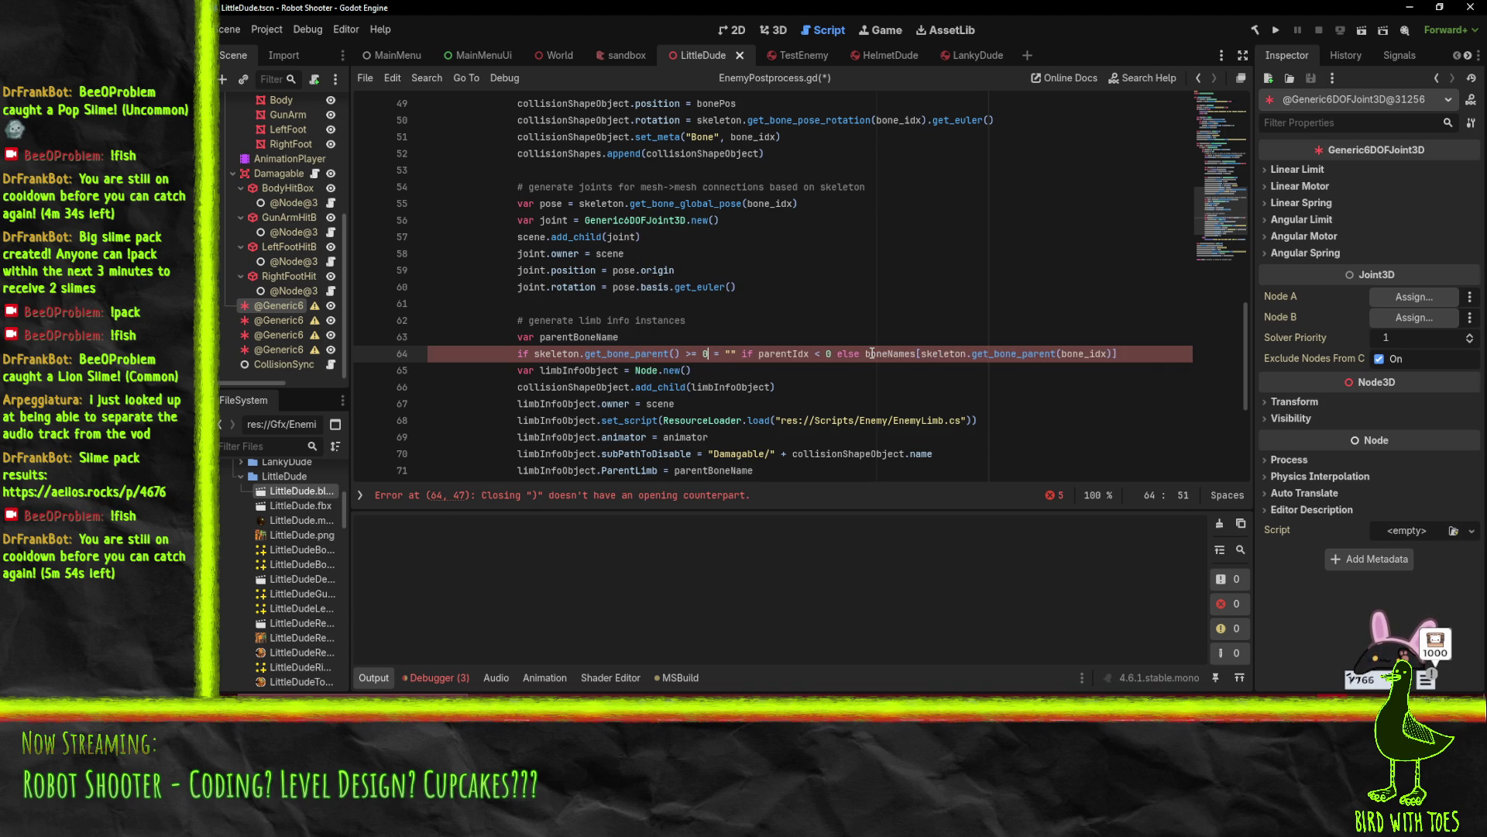
pyautogui.press('Up')
pyautogui.write('= ""')
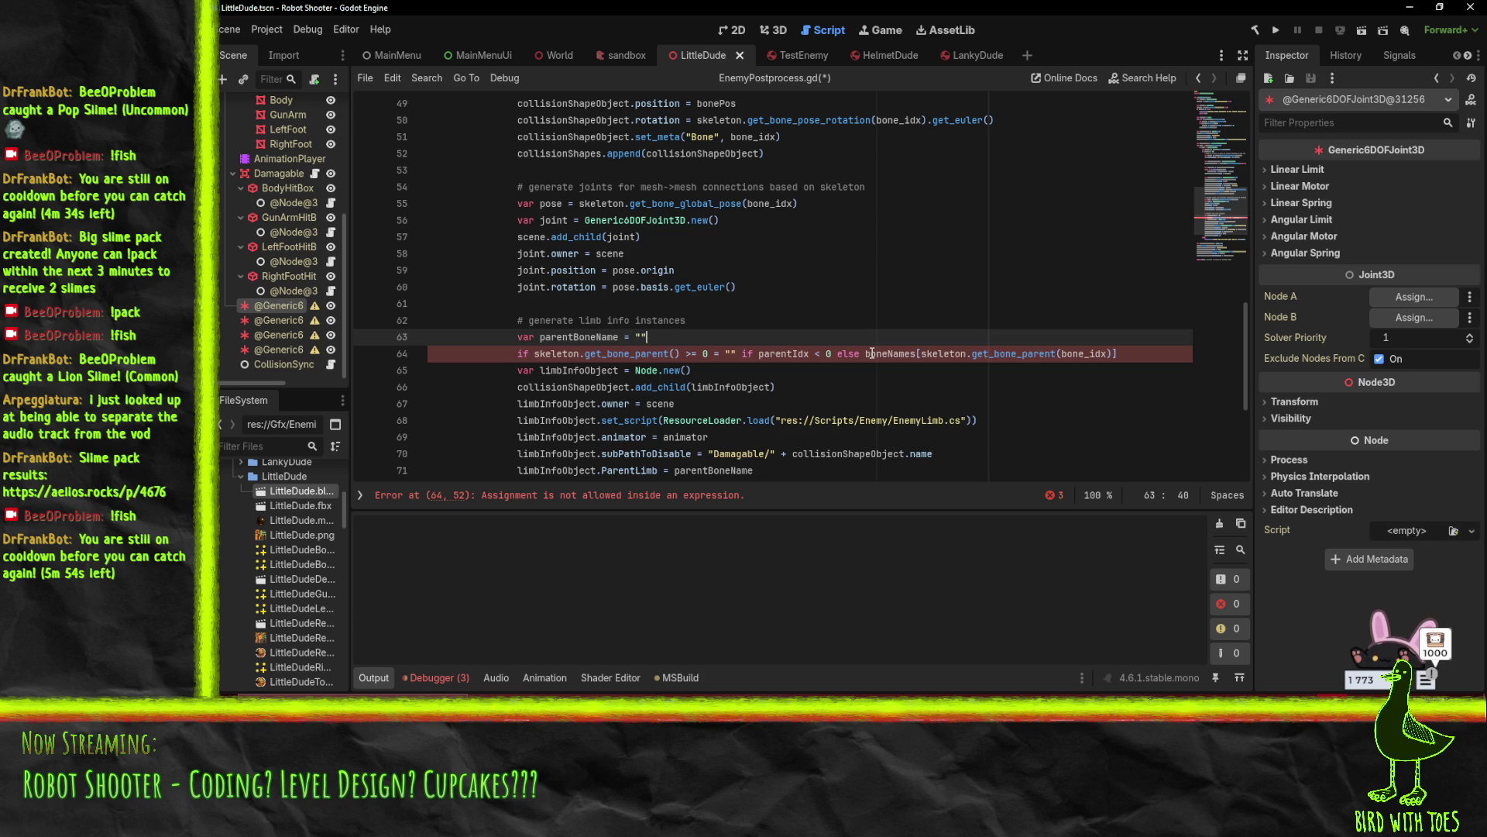
pyautogui.click(713, 353)
pyautogui.write(':')
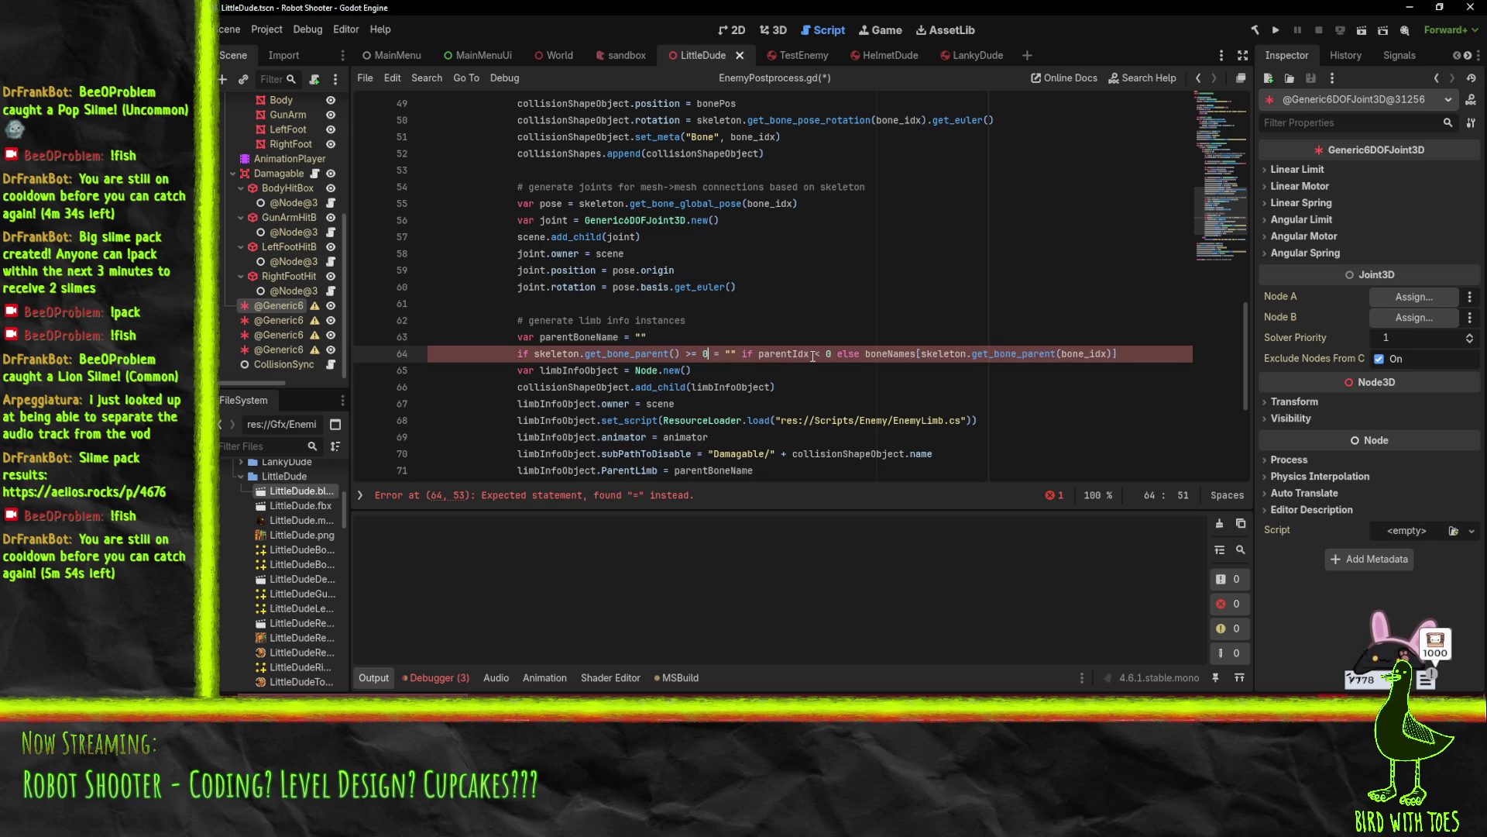
pyautogui.hotkey('ctrl', 'shift', 'Right')
pyautogui.hotkey('ctrl', 'shift', 'Right')
pyautogui.hotkey('ctrl', 'shift', 'Right')
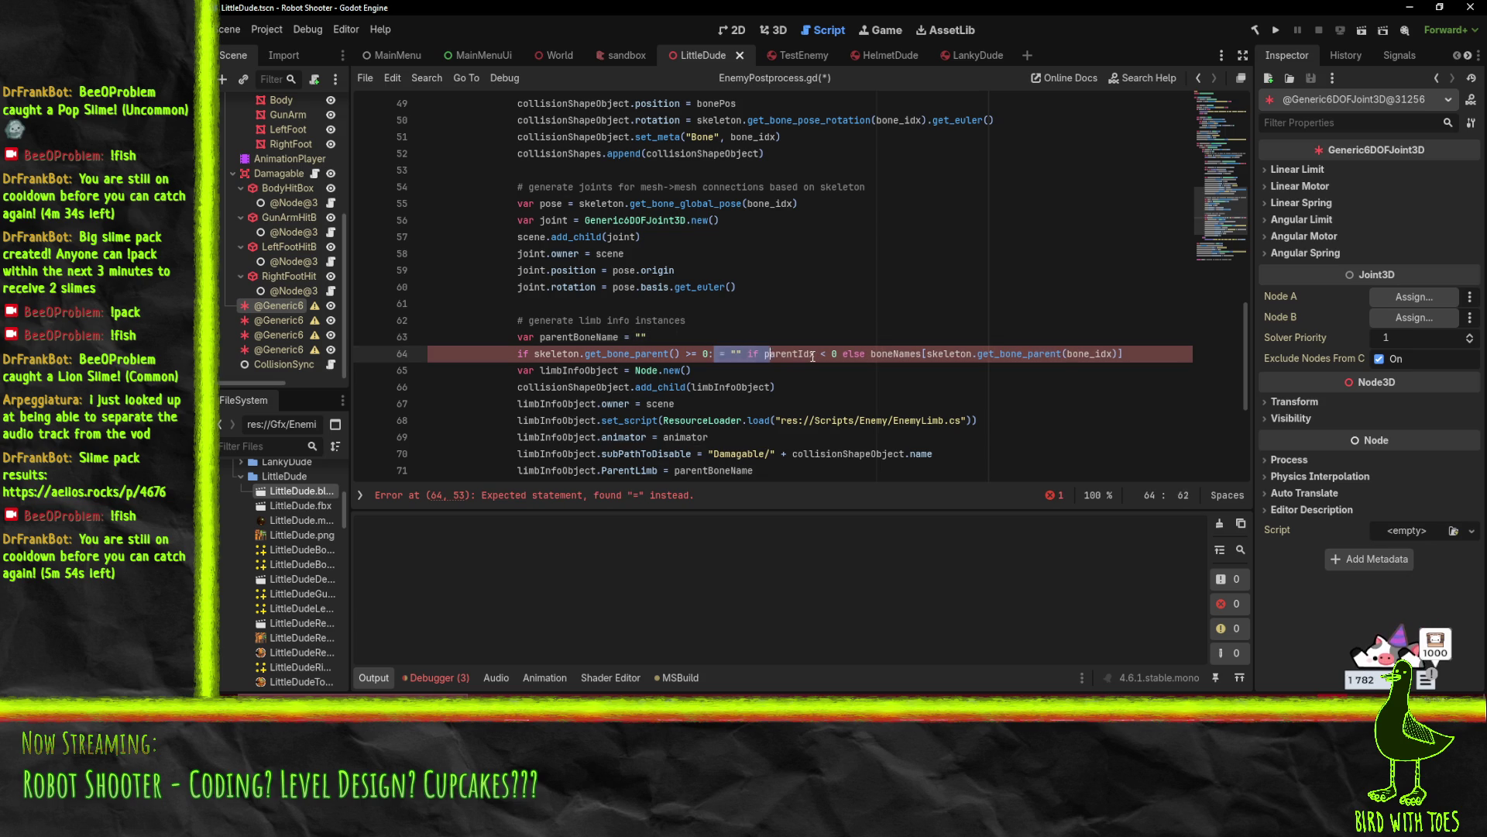
pyautogui.press('Delete')
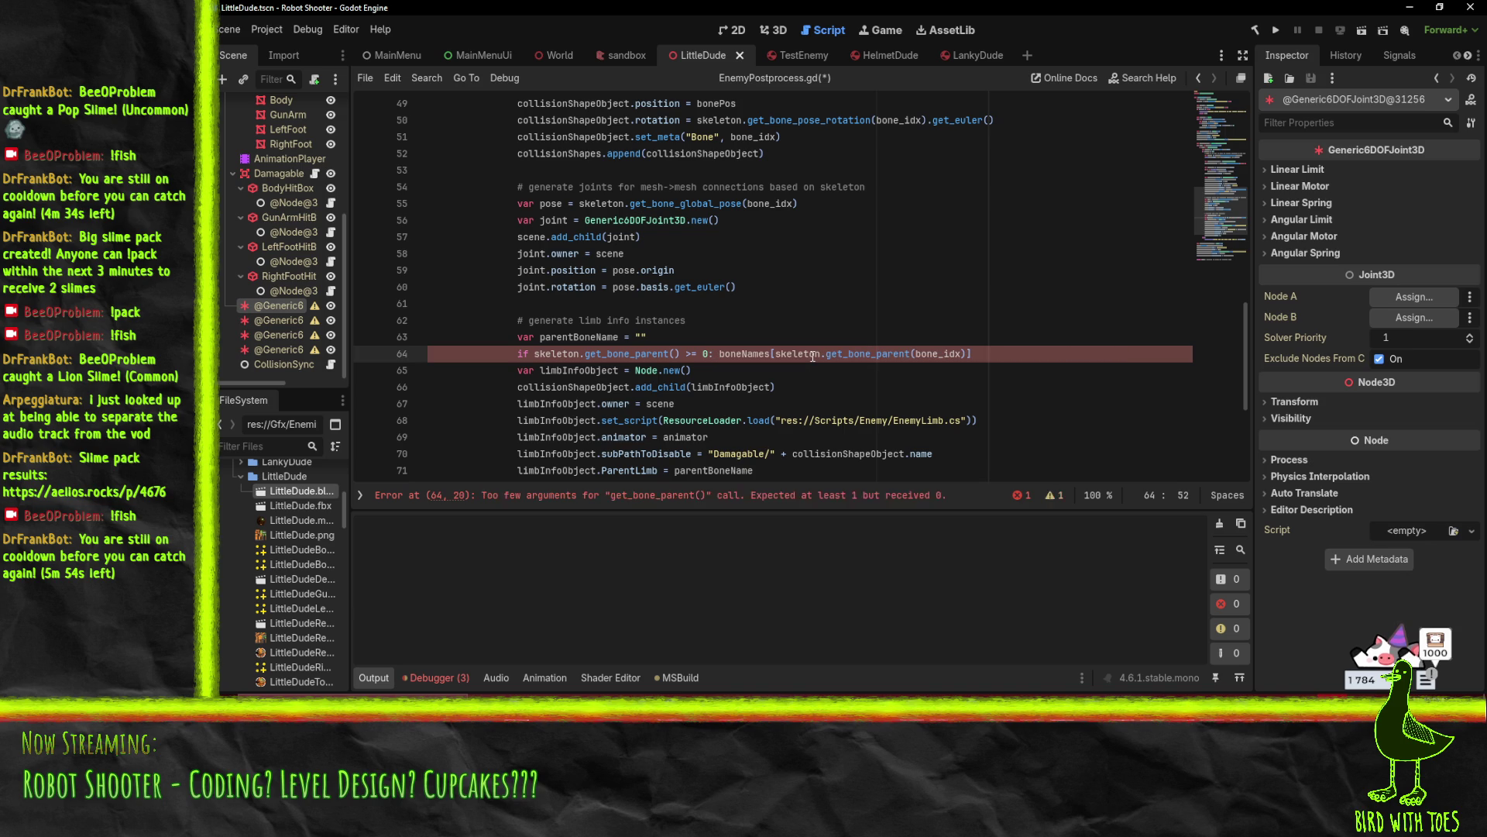
pyautogui.press('Left')
# Finish the if with parentBoneName = boneNames[...] and pass bone_idx into get_bone_parent
pyautogui.doubleClick(589, 337)
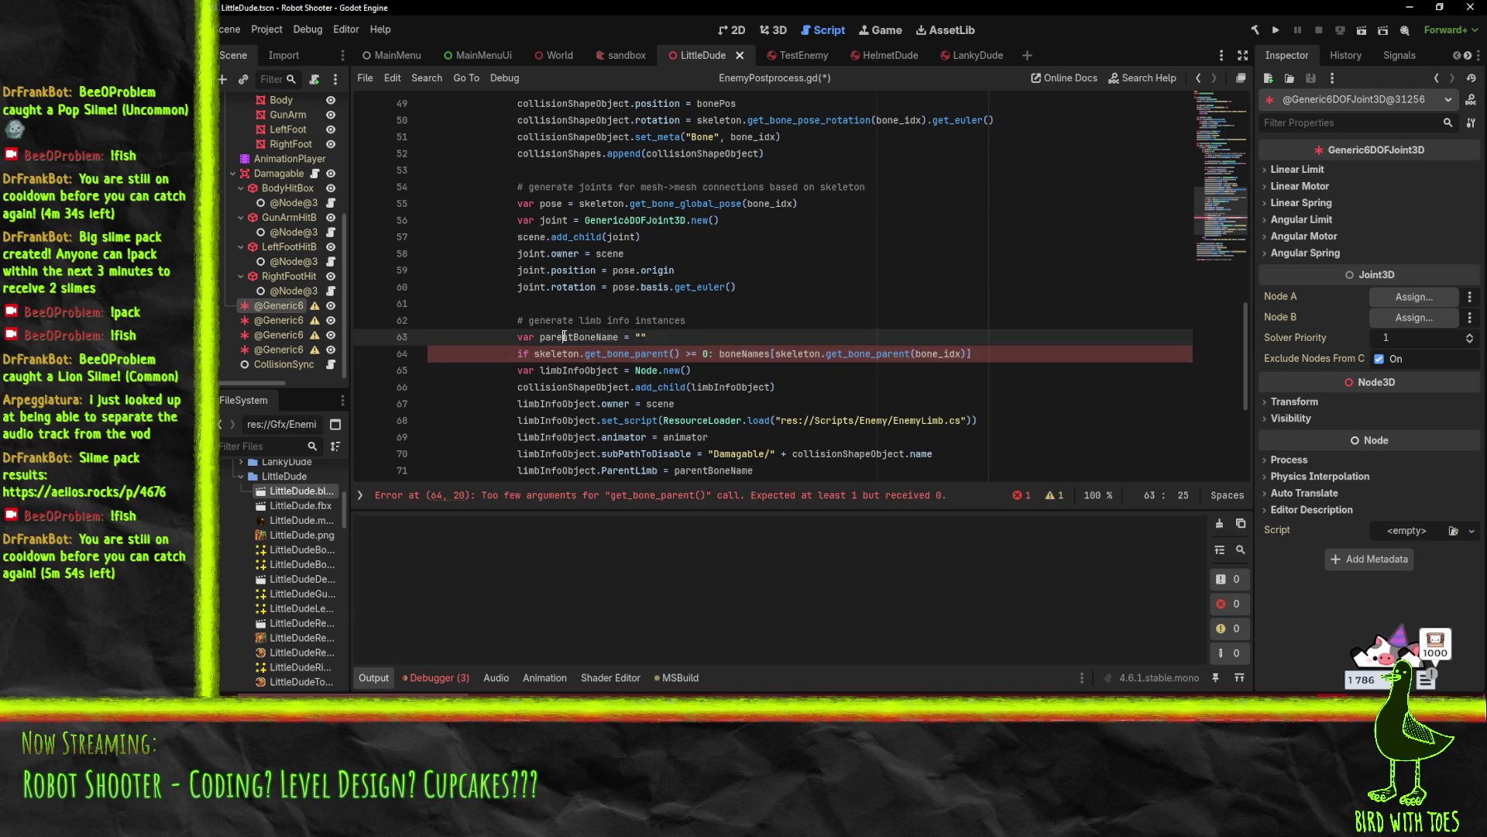
pyautogui.click(713, 353)
pyautogui.write('parentBoneName =')
pyautogui.click(915, 404)
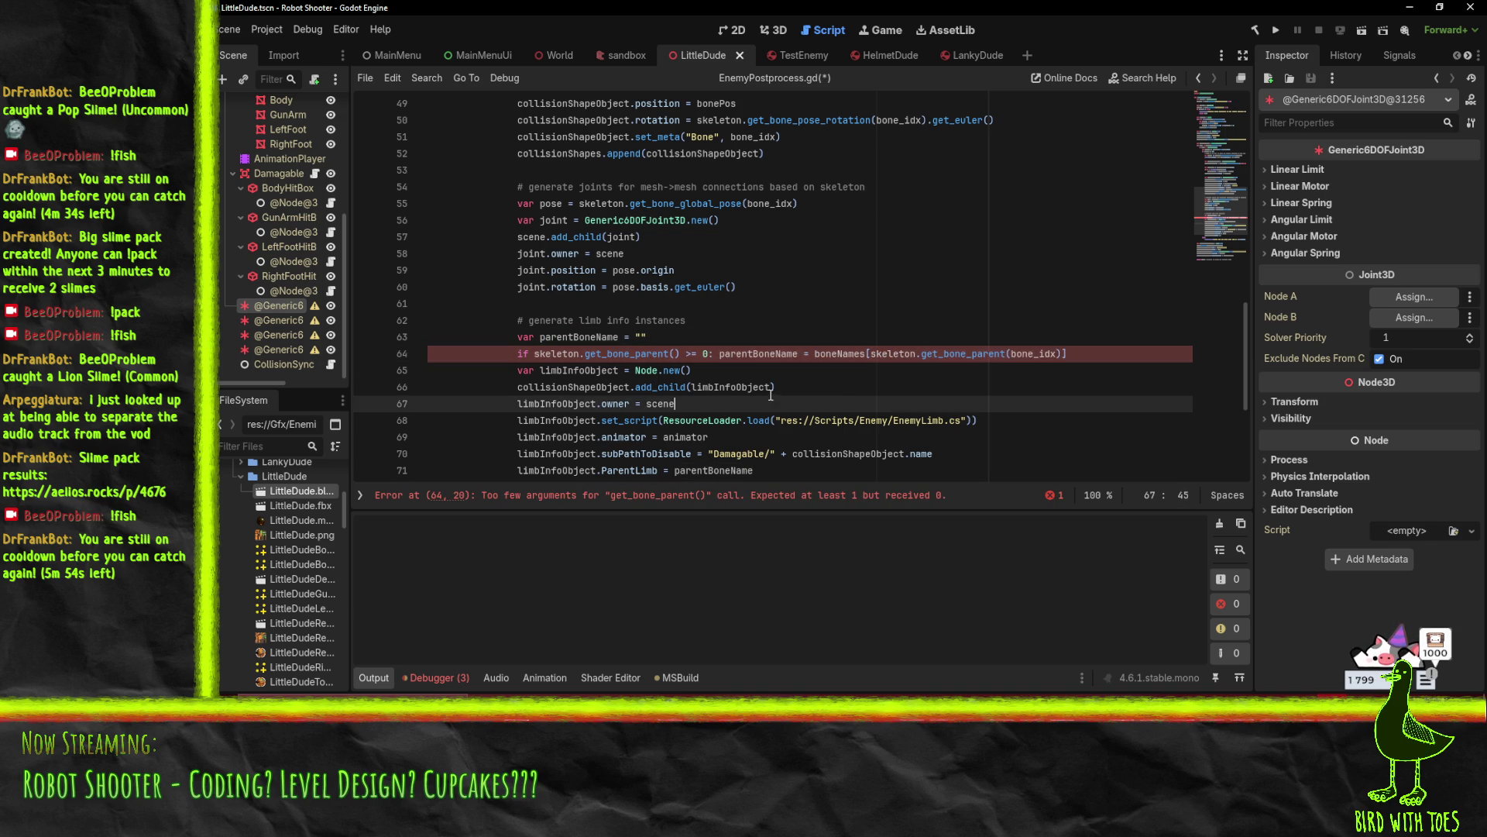
pyautogui.scroll(-3, 915, 403)
pyautogui.press('Up')
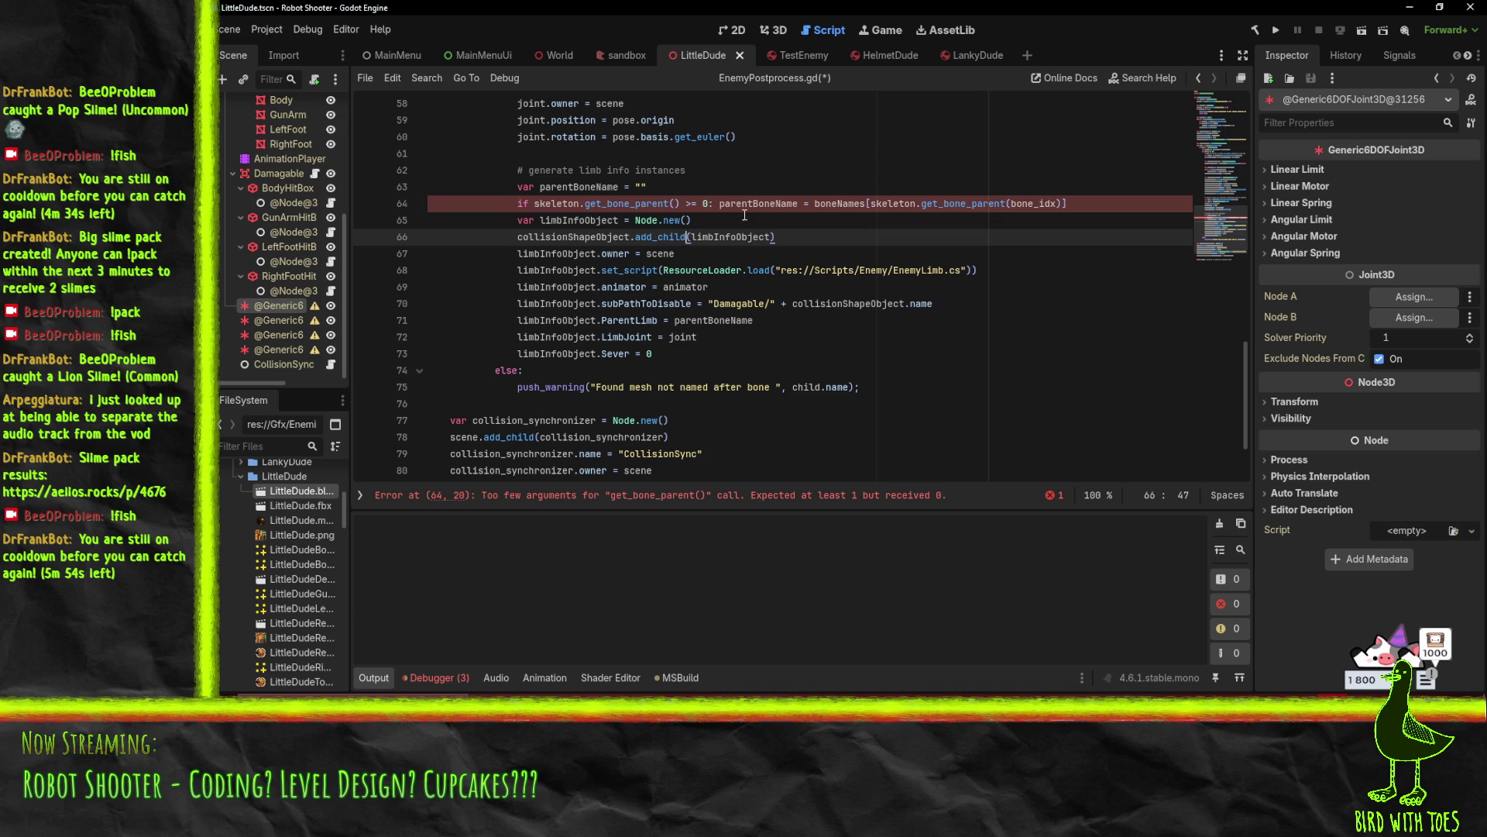
pyautogui.doubleClick(1035, 203)
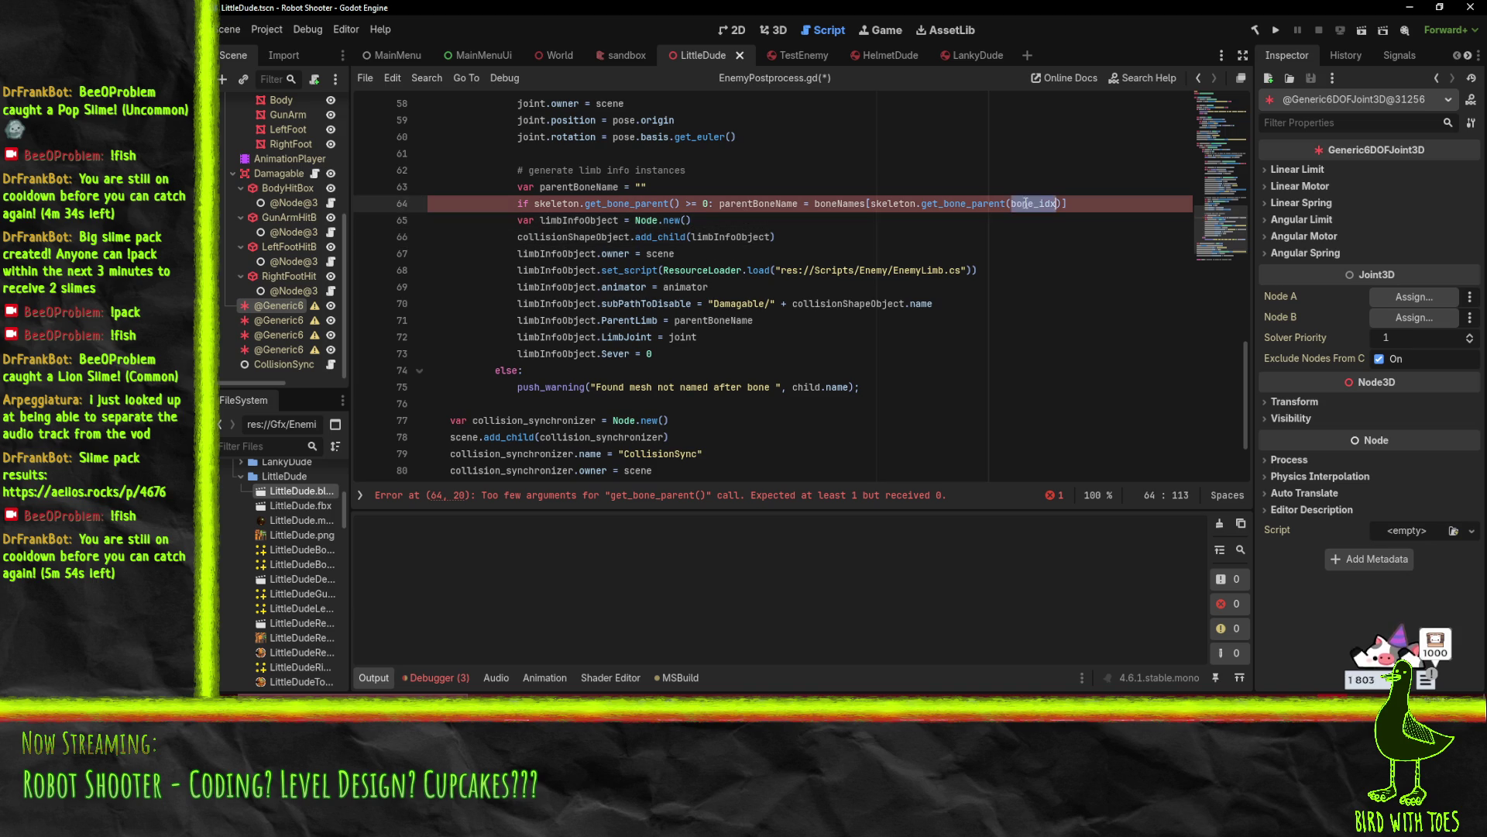
pyautogui.hotkey('ctrl', 'c')
pyautogui.click(674, 203)
pyautogui.hotkey('ctrl', 'v')
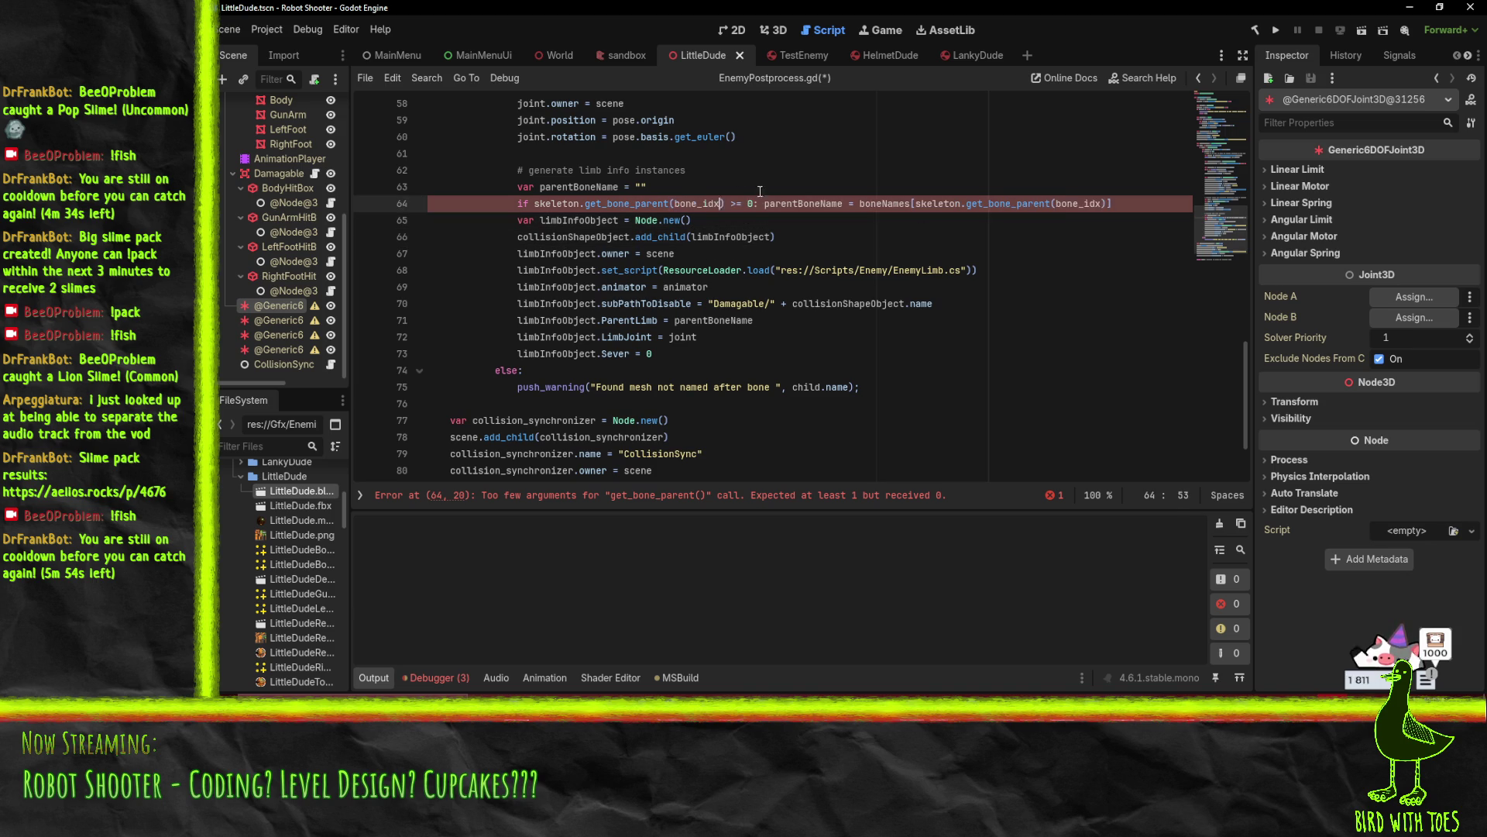
pyautogui.press('Up')
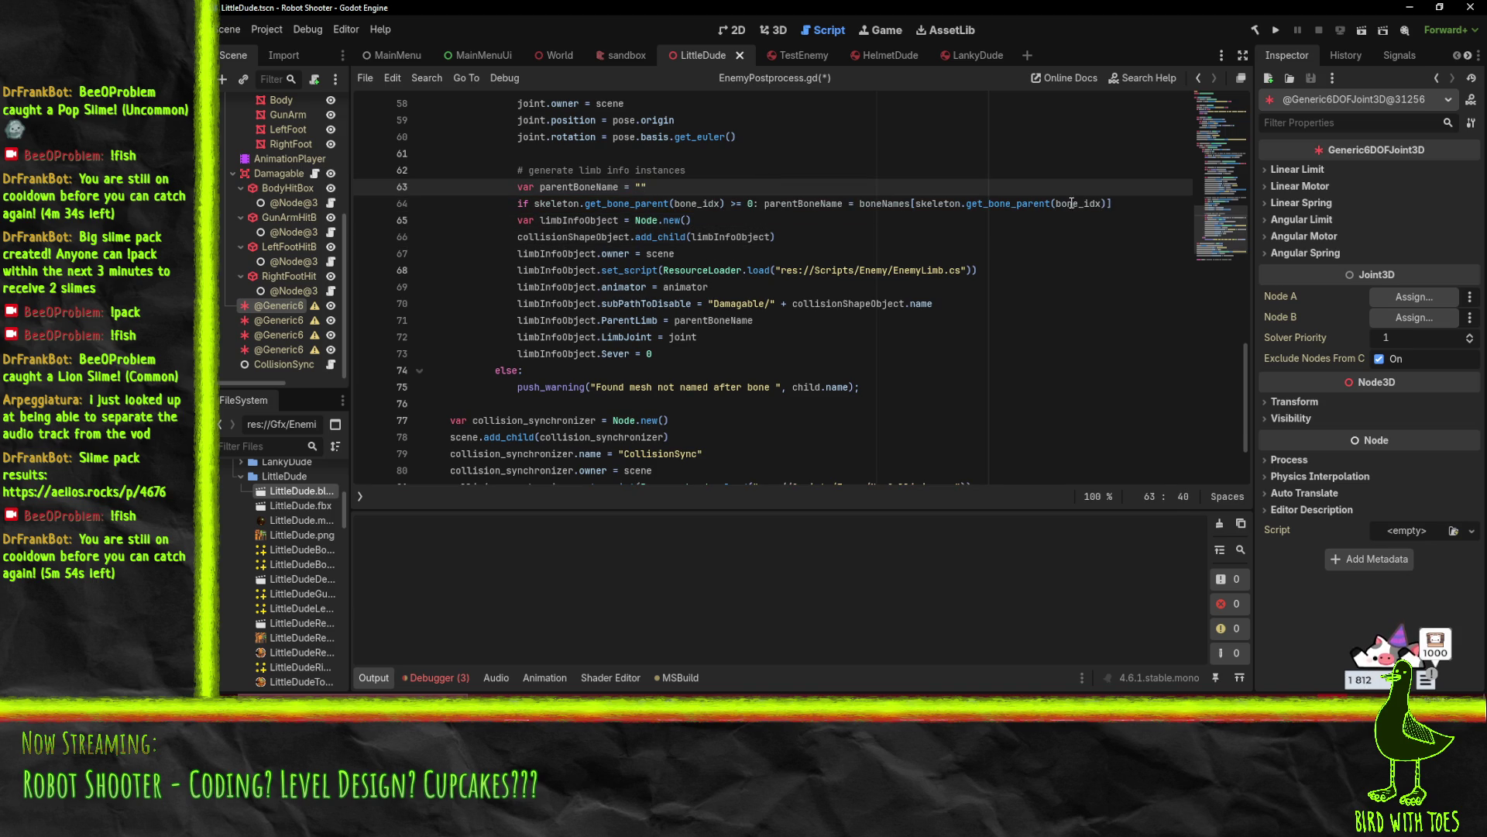
pyautogui.click(1147, 201)
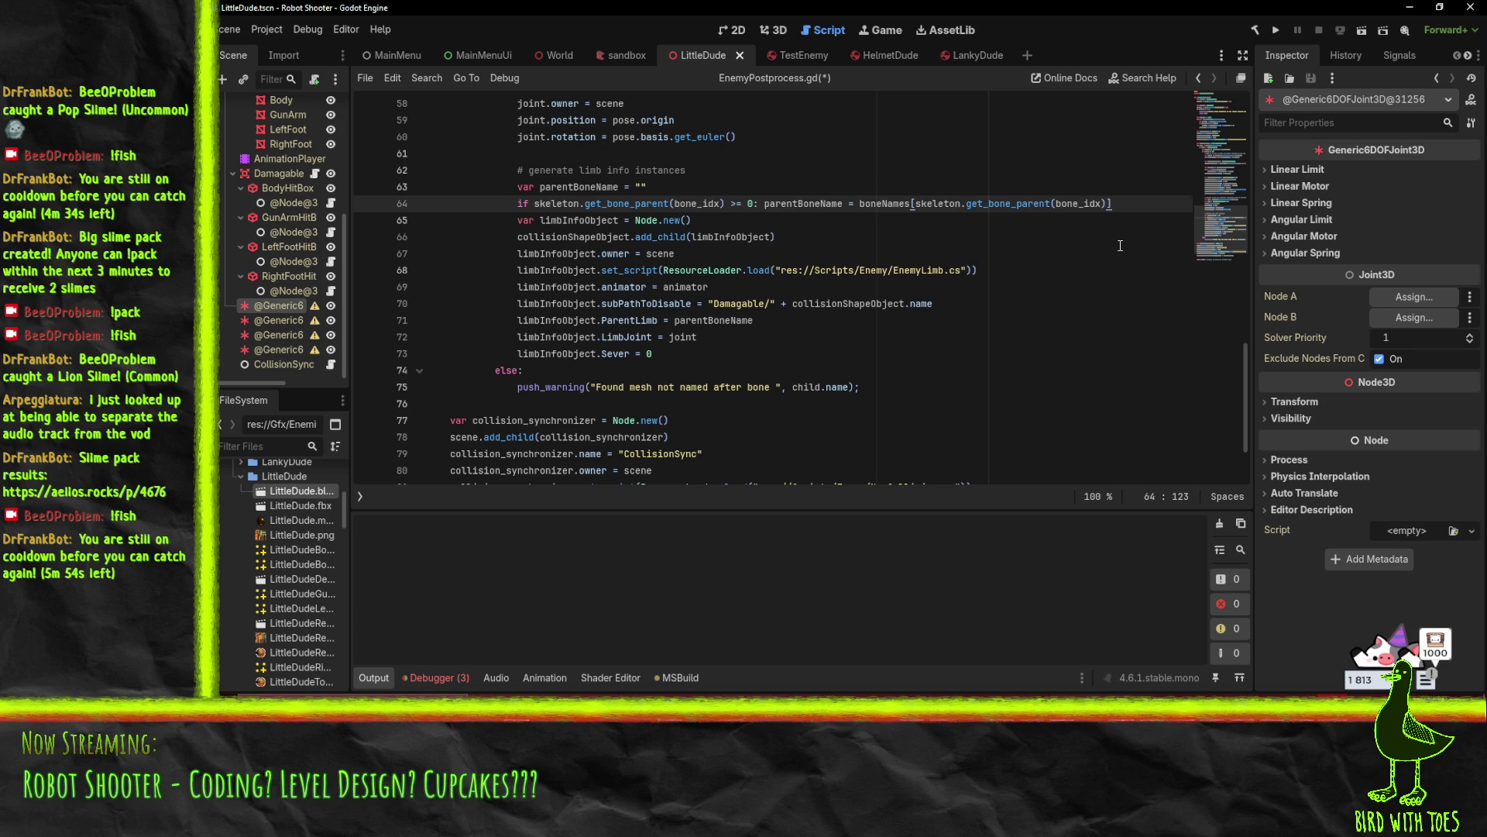
pyautogui.press('Return')
pyautogui.scroll(3, 1121, 246)
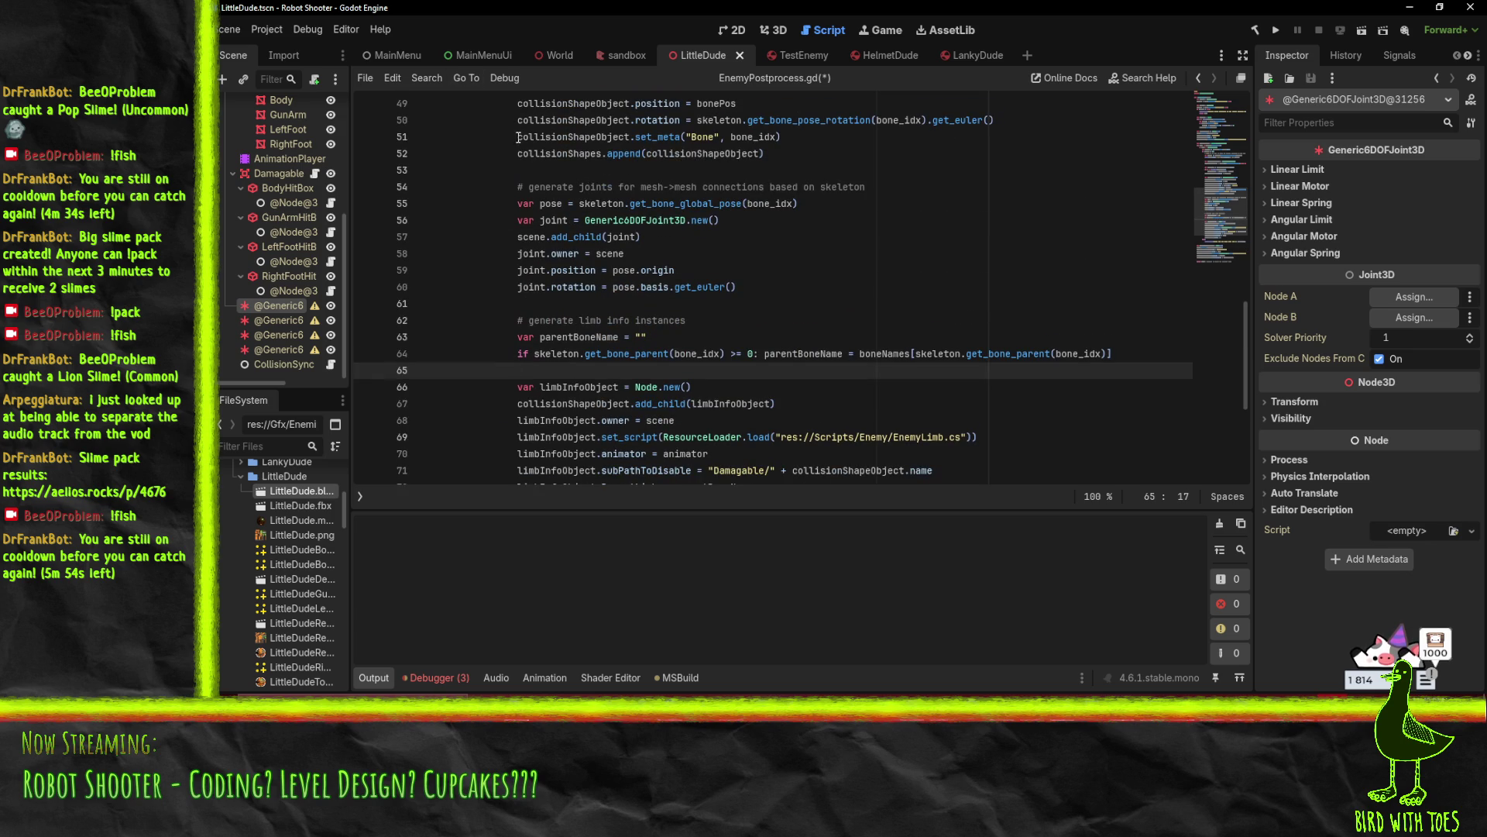
# Move the parentBoneName declaration and its if check above the '# generate joints' comment
pyautogui.click(671, 353)
pyautogui.scroll(-1, 697, 354)
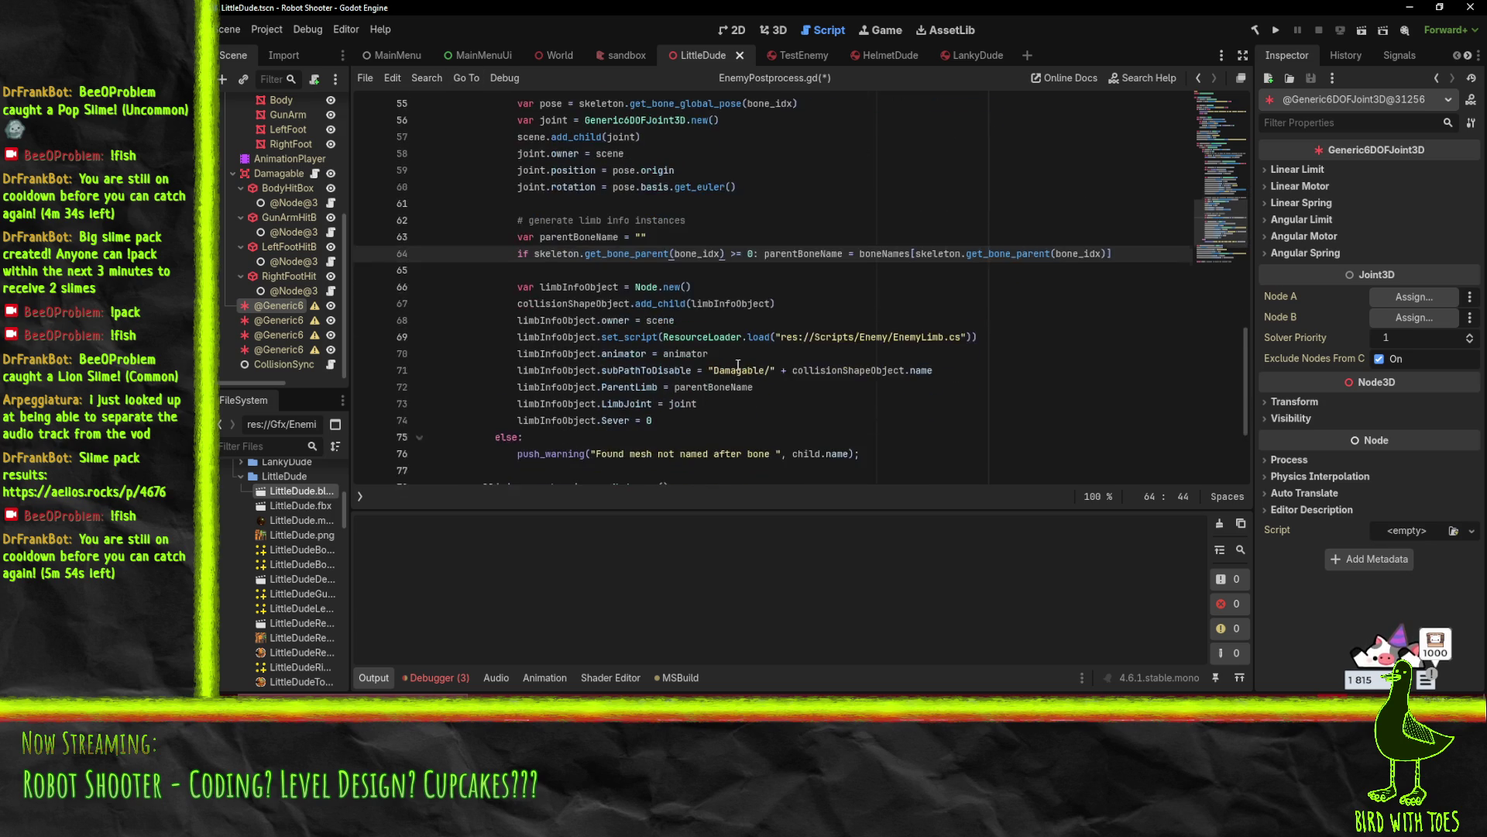
pyautogui.click(620, 287)
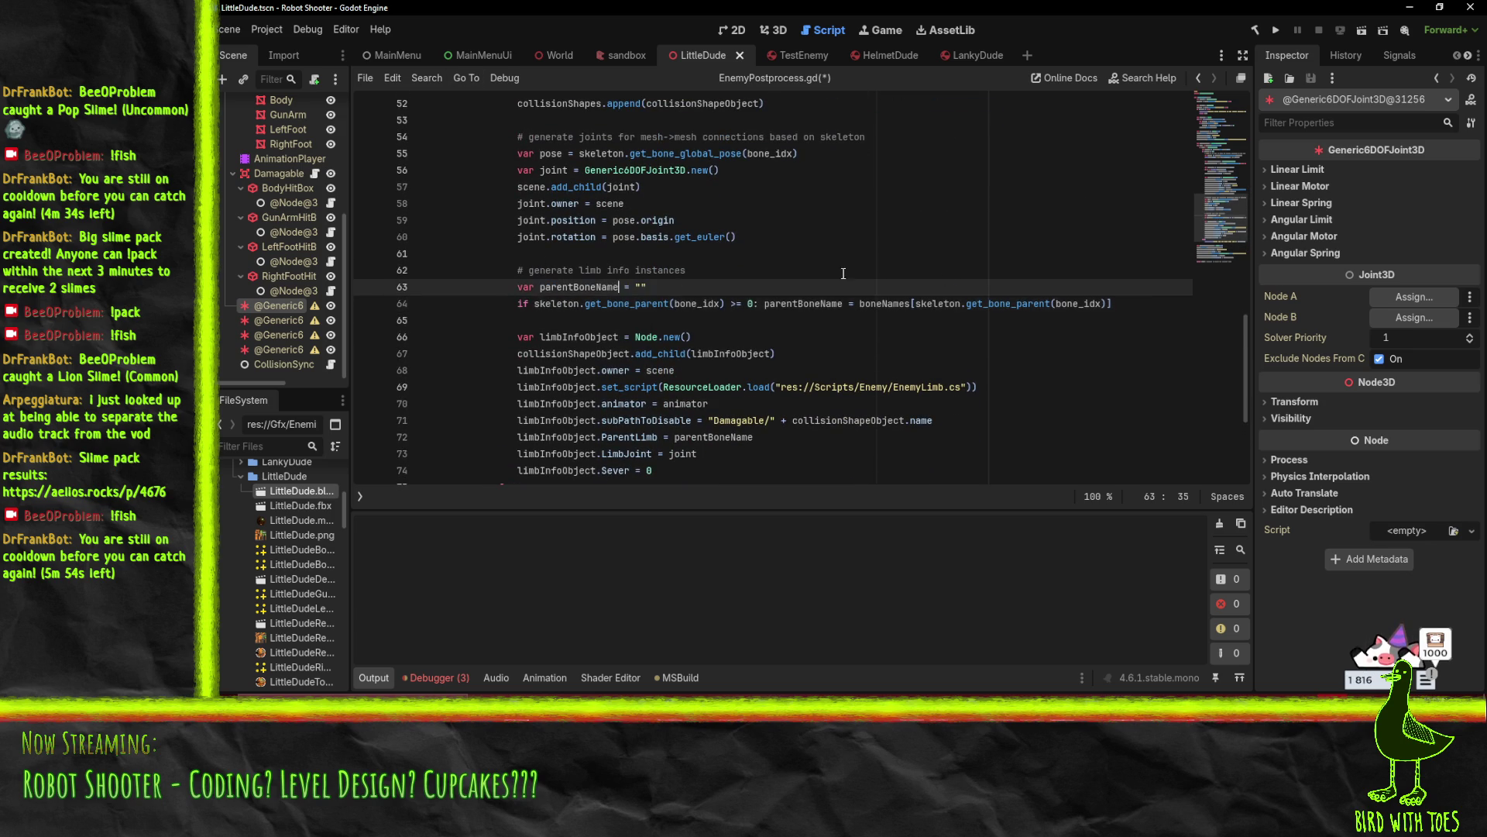
pyautogui.press('Home')
pyautogui.hotkey('shift', 'Down')
pyautogui.hotkey('shift', 'Down')
pyautogui.press('Delete')
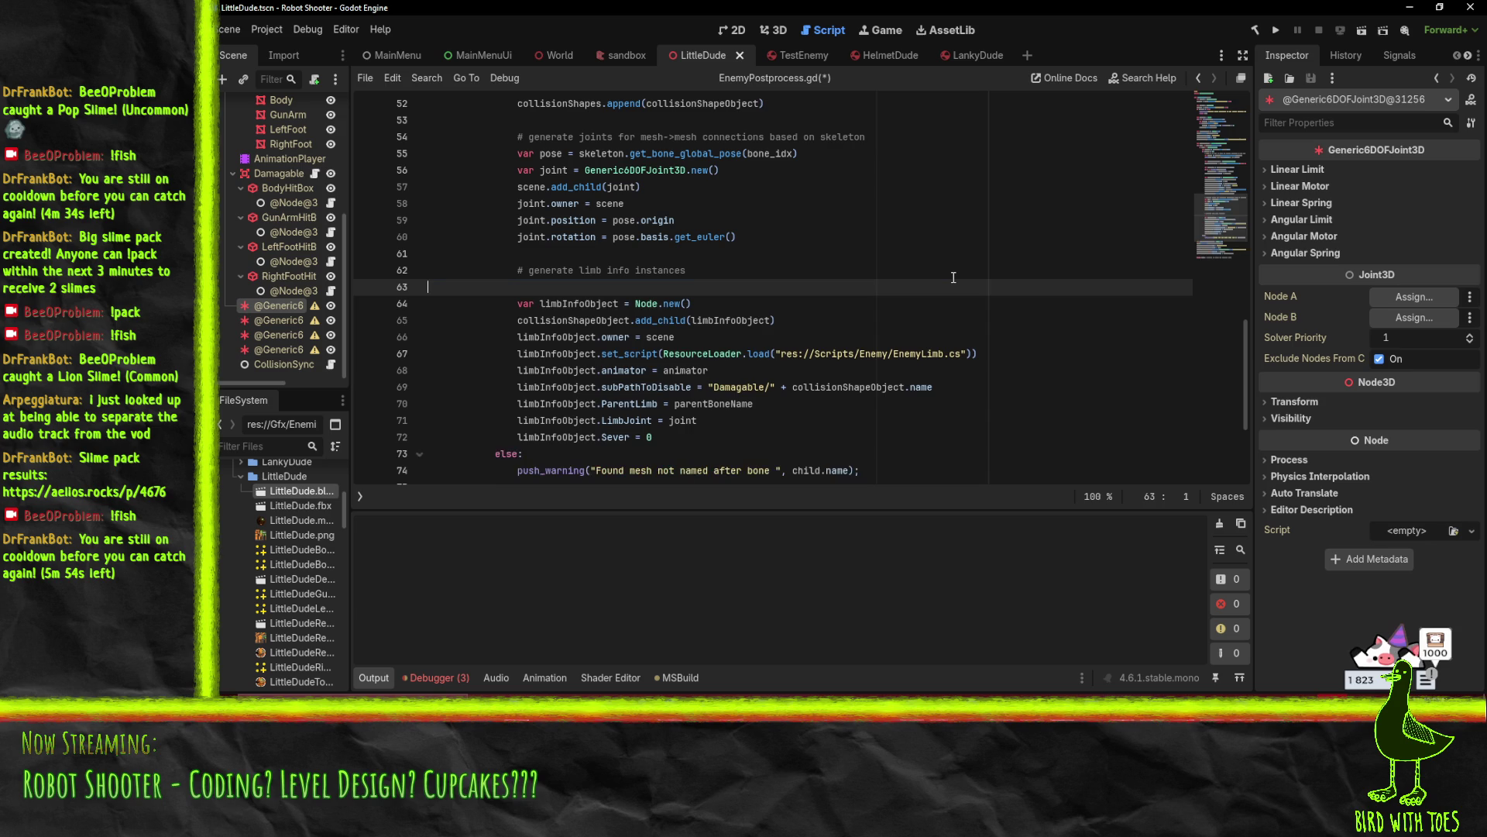
pyautogui.press('Up')
pyautogui.press('Up')
pyautogui.press('Up')
pyautogui.hotkey('ctrl', 'v')
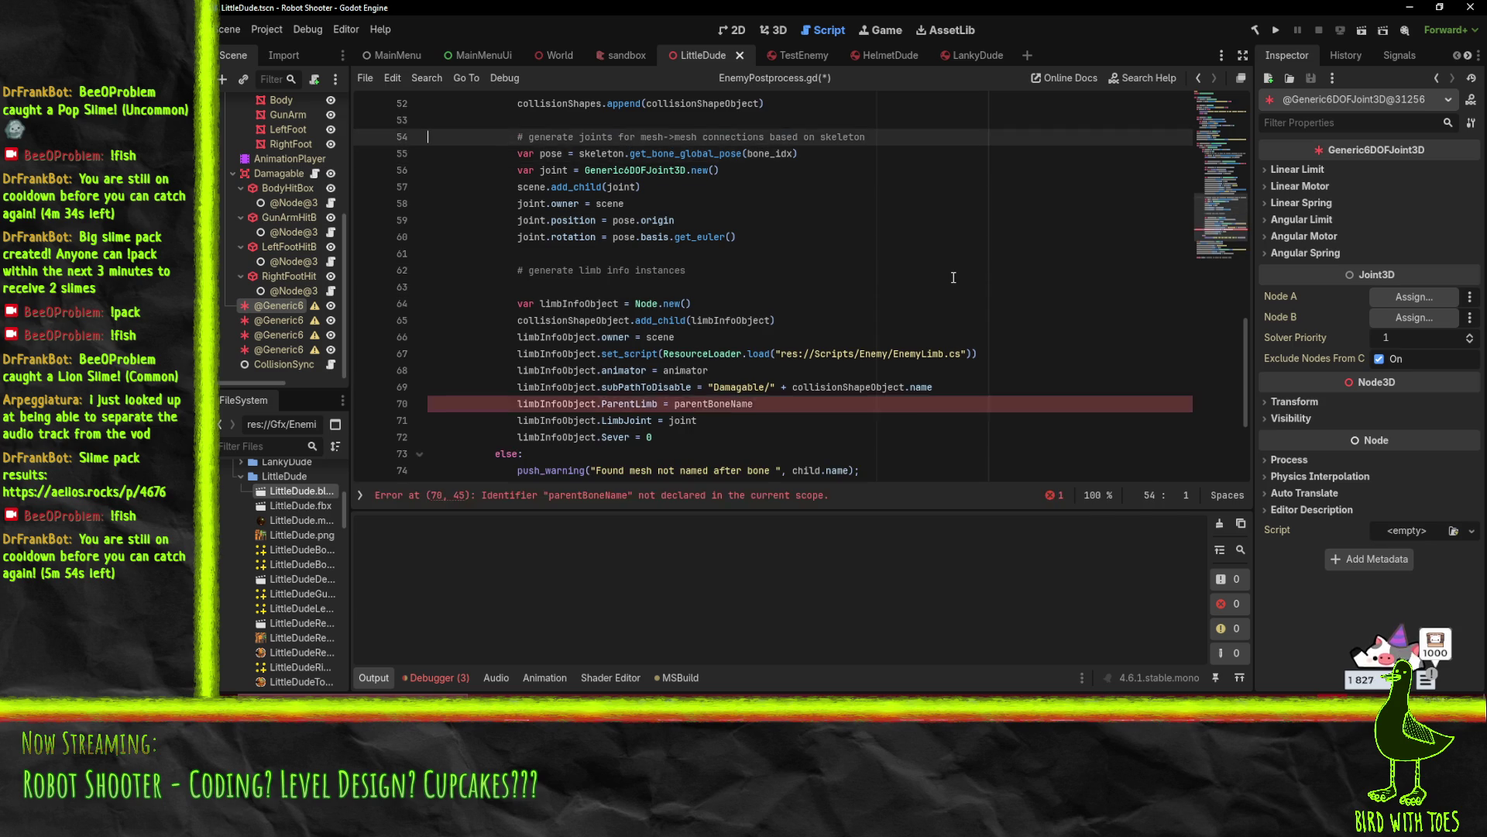
pyautogui.write('z')
pyautogui.hotkey('ctrl', 'z')
pyautogui.hotkey('ctrl', 'z')
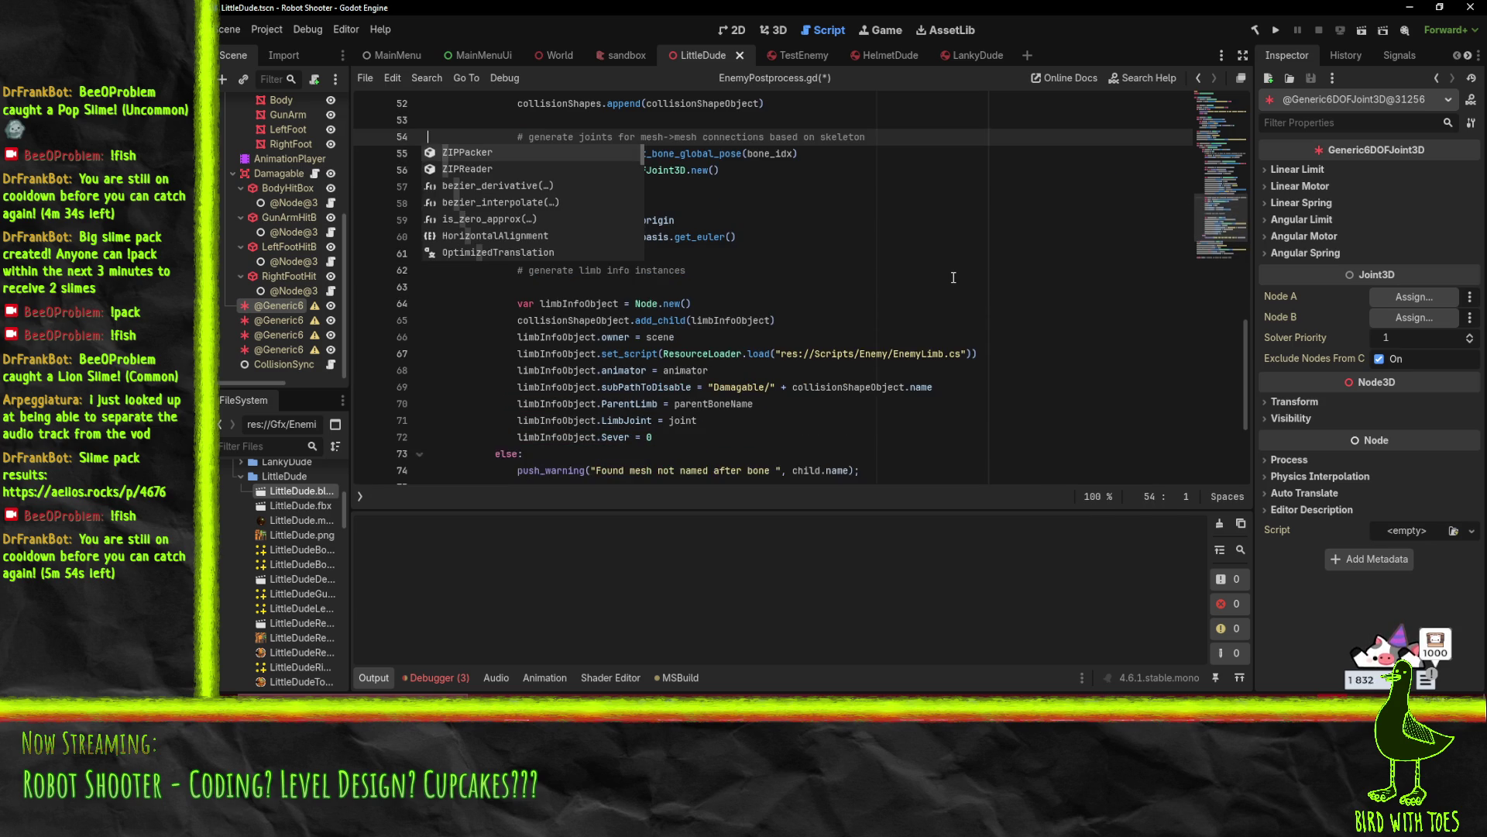
pyautogui.press('Escape')
pyautogui.hotkey('ctrl', 'y')
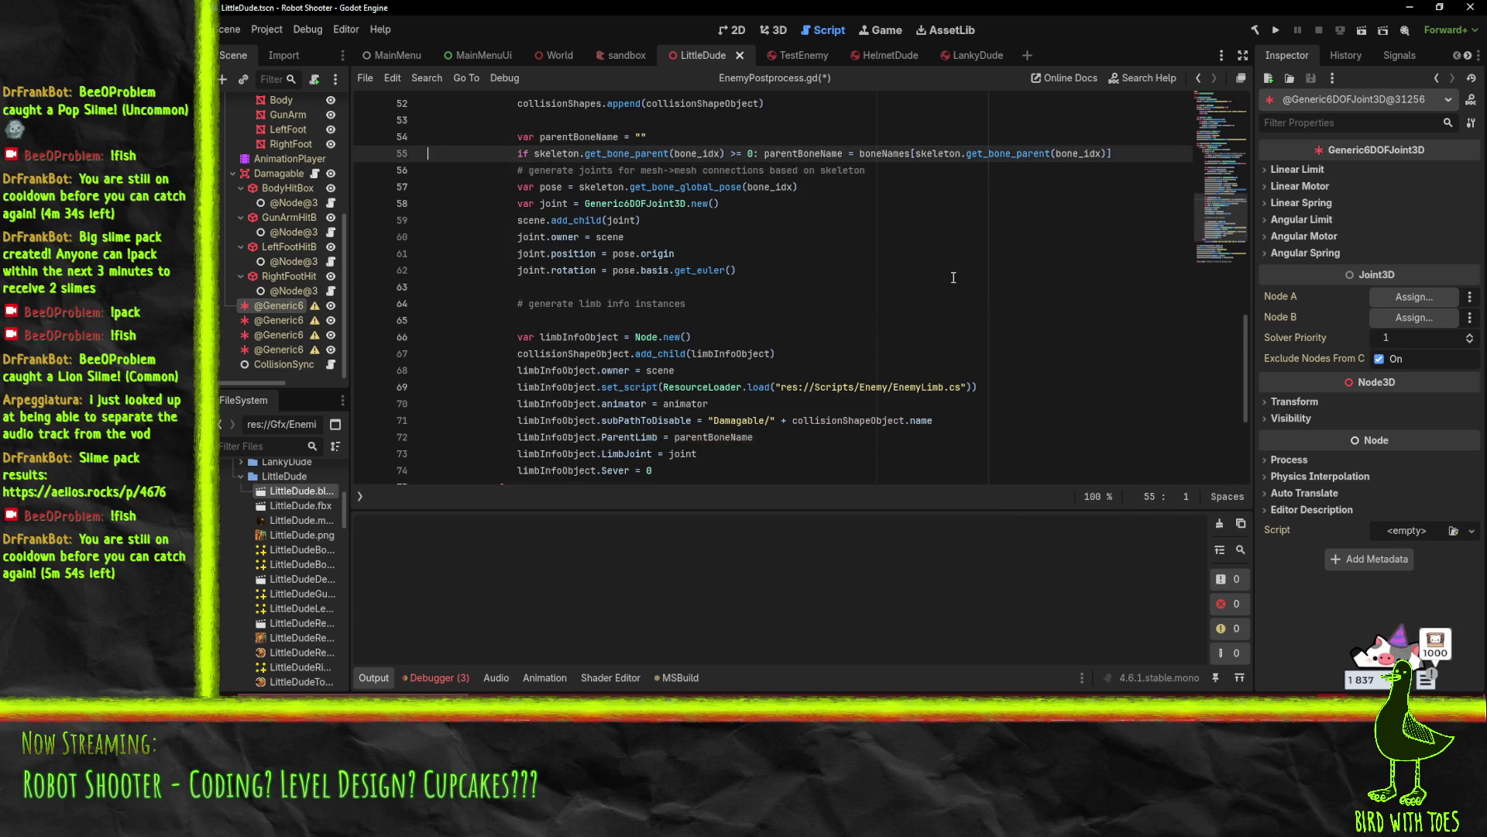
# Insert a blank line above the relocated parentBoneName declaration
pyautogui.press('Down')
pyautogui.press('Down')
pyautogui.press('Up')
pyautogui.press('Up')
pyautogui.press('Up')
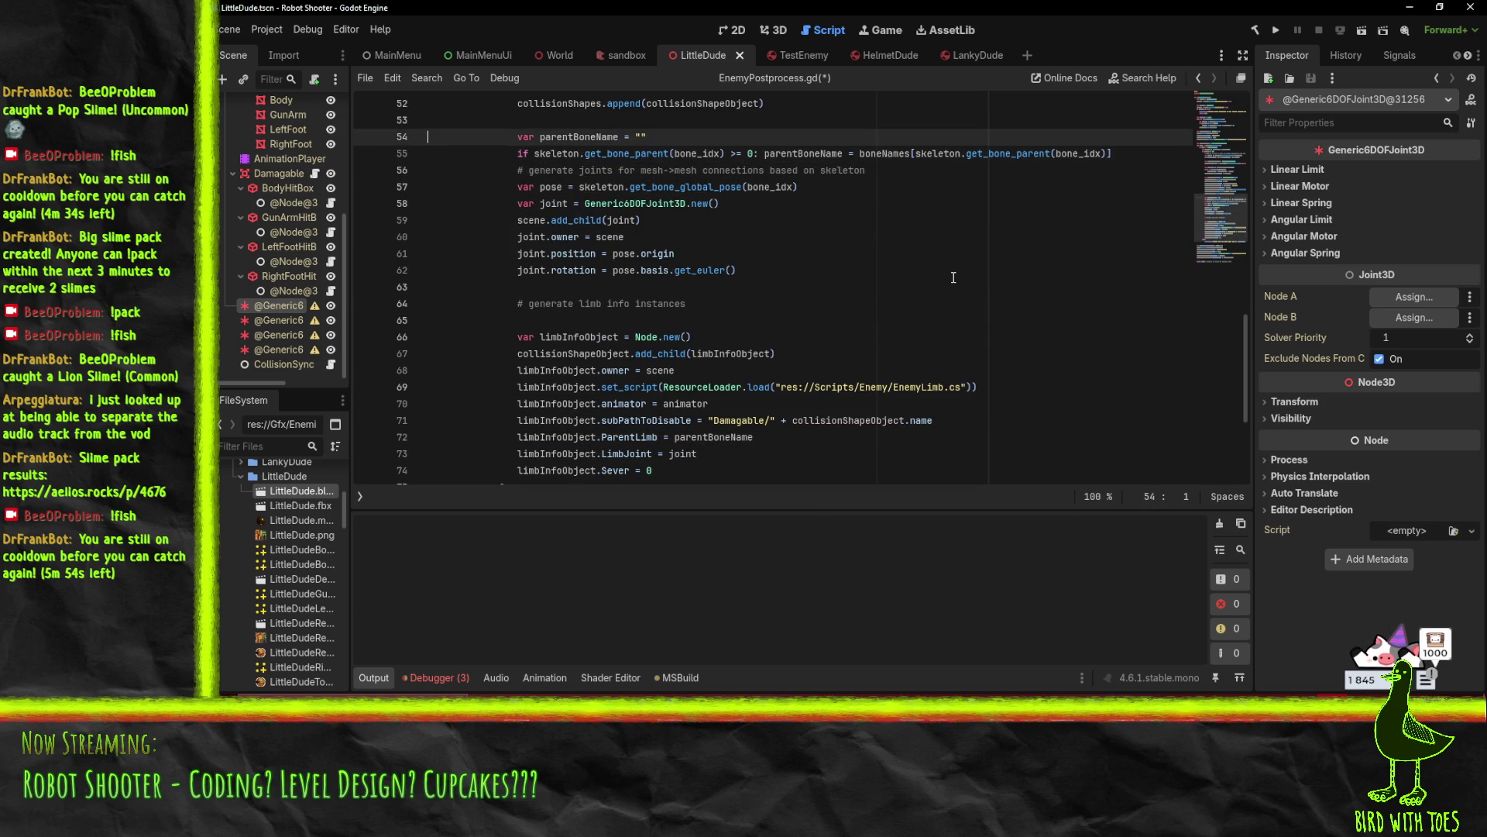
pyautogui.press('Up')
pyautogui.press('Return')
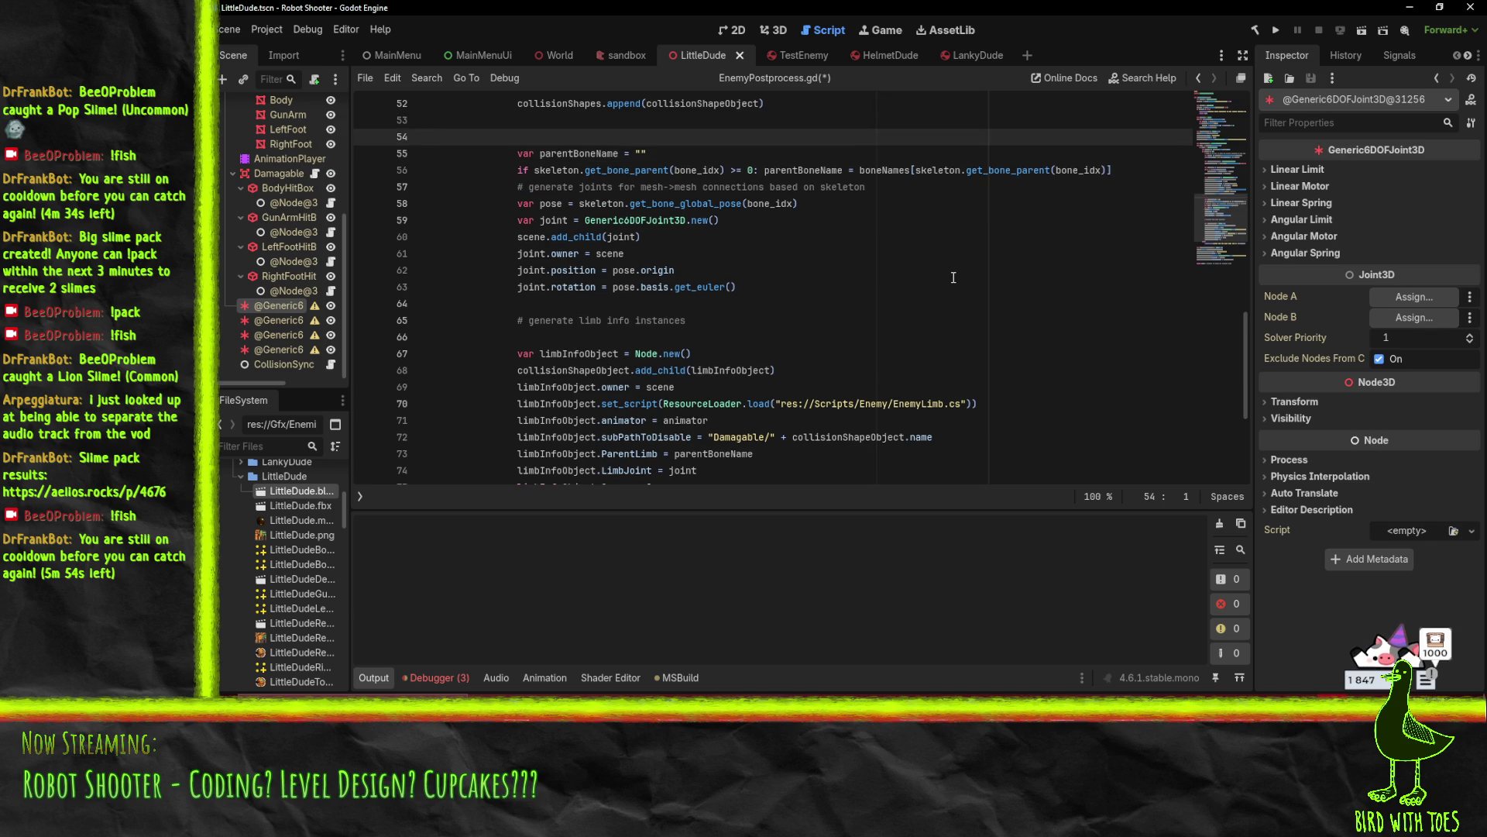